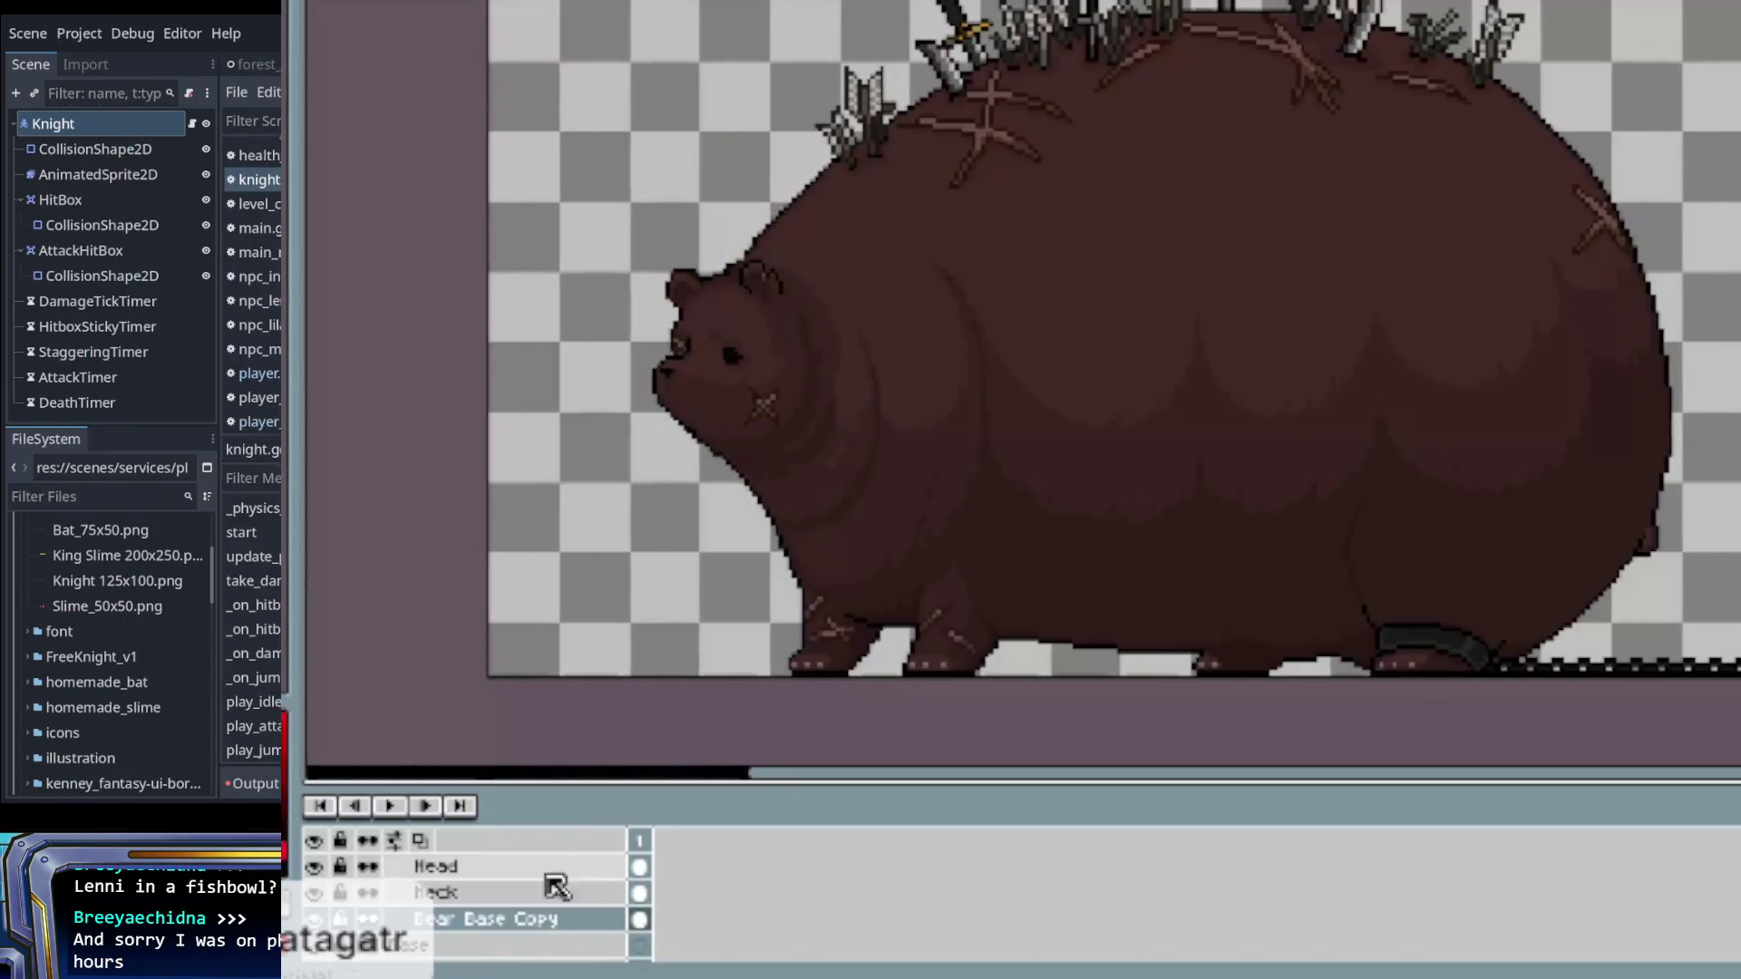
# - Zoom out on the bear sprite in the pixel-art editor to see it whole
pyautogui.scroll(2, 564, 910)
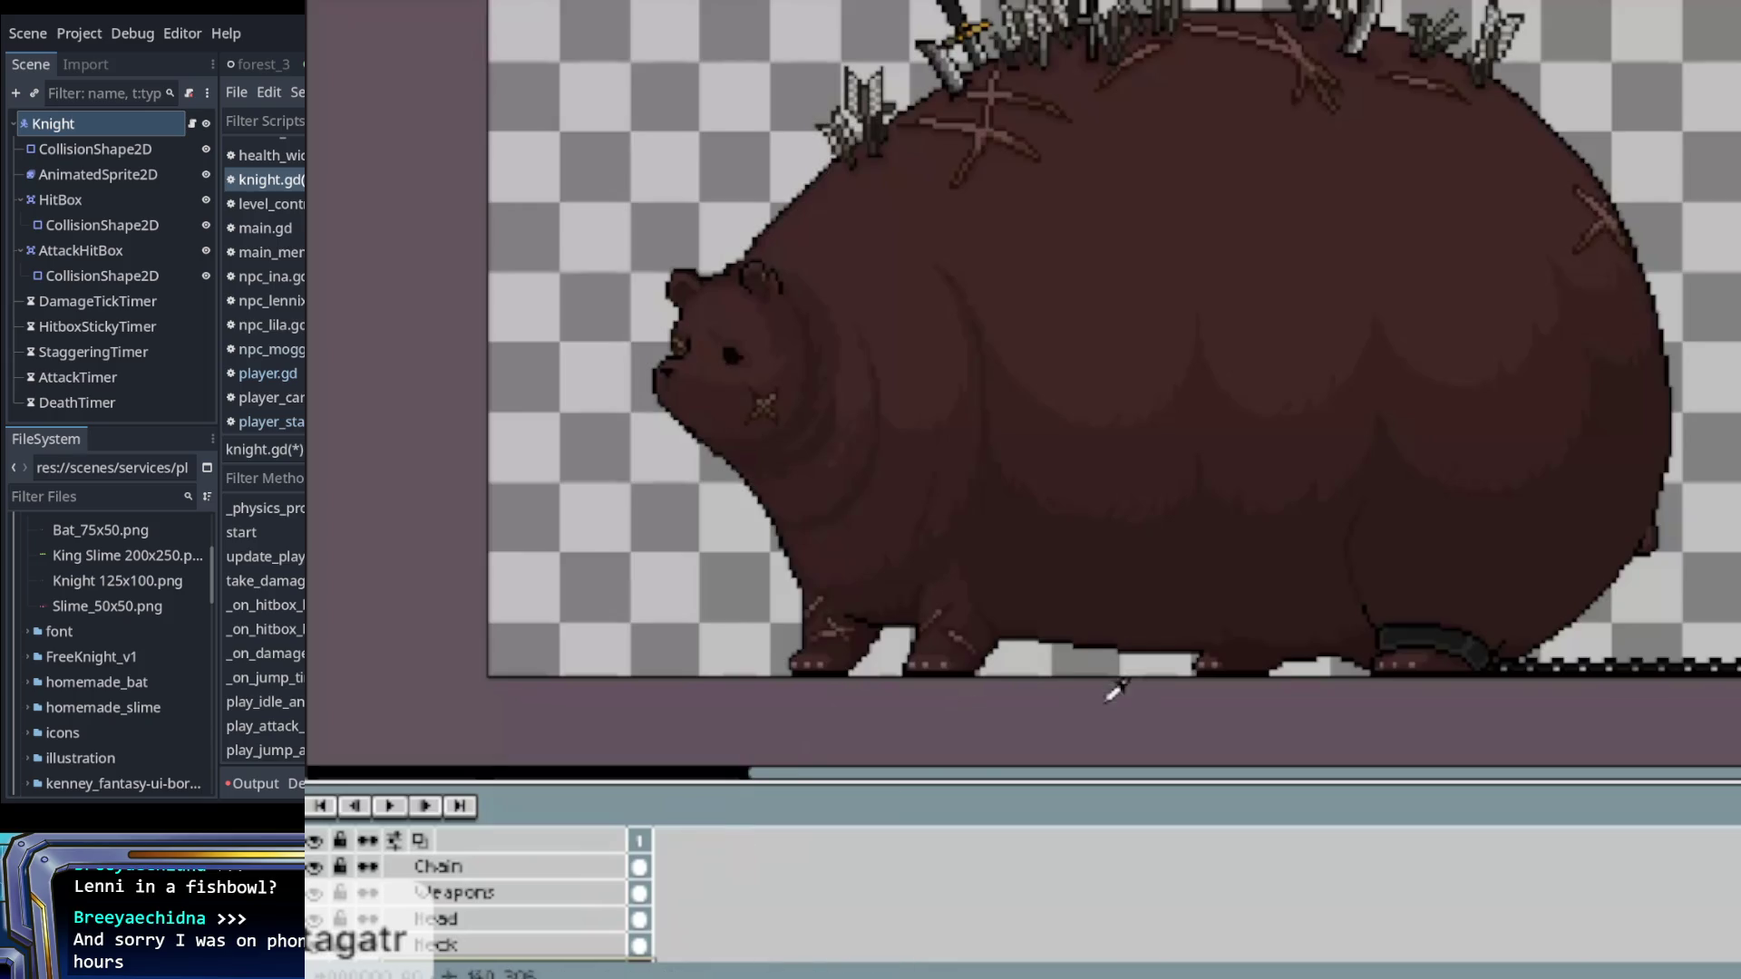
pyautogui.press('-')
pyautogui.press('-')
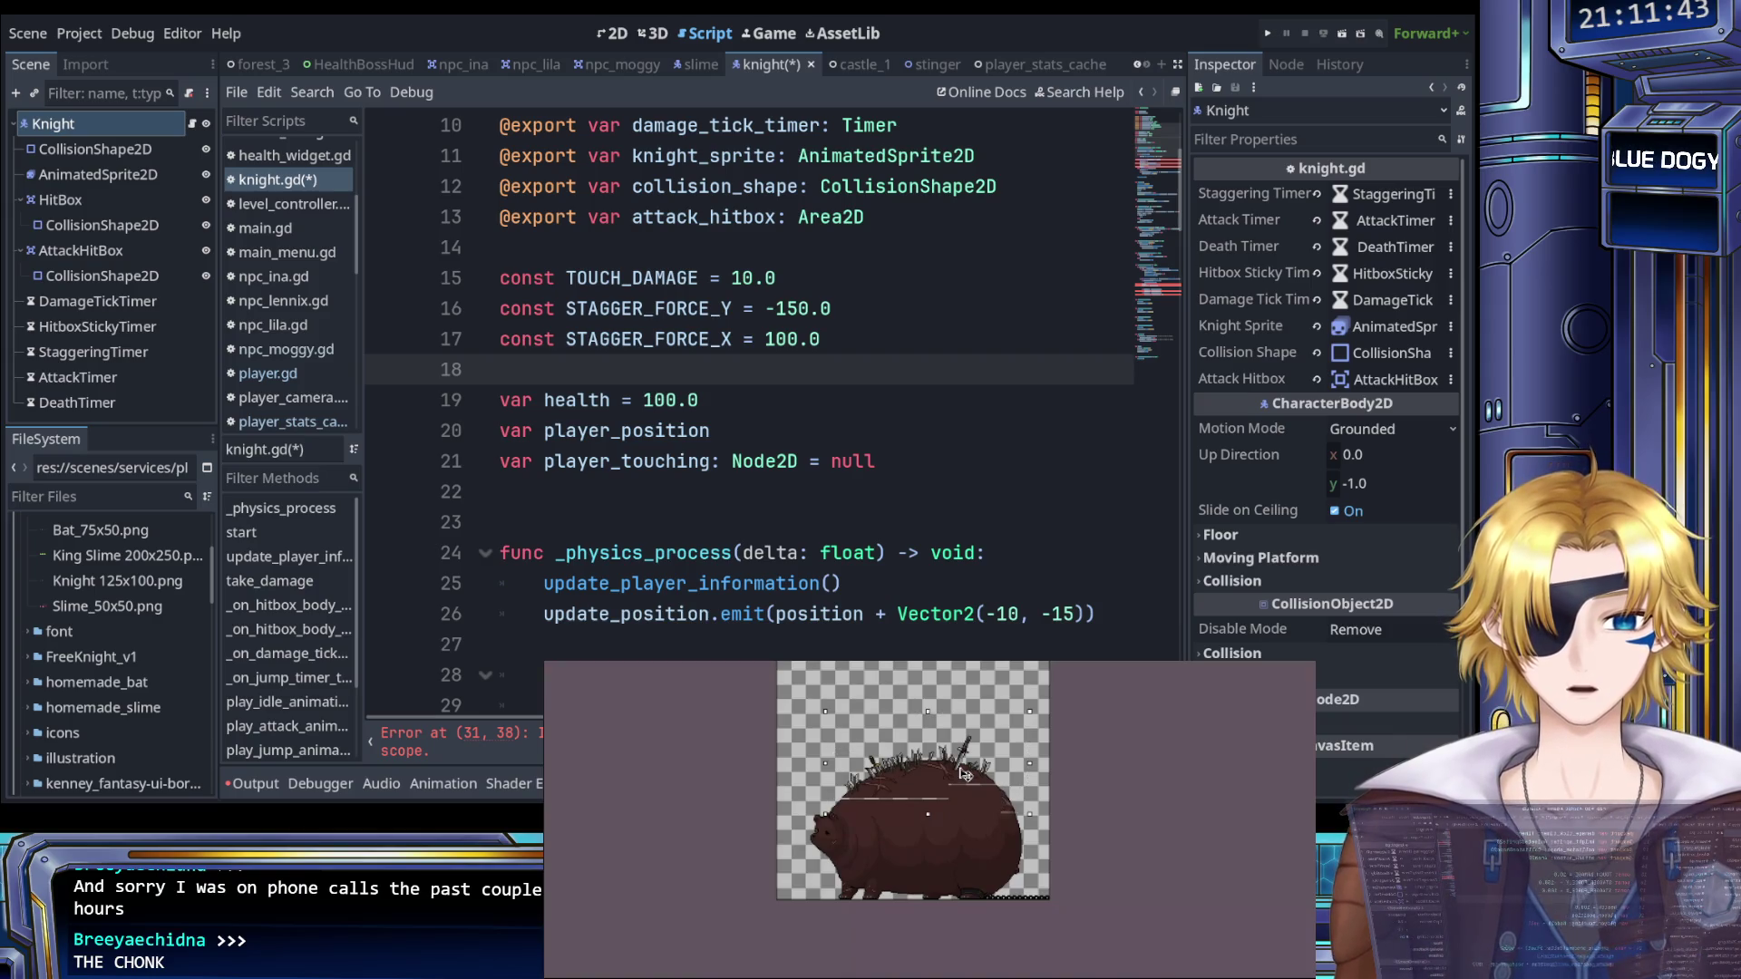
# - Delete the bounce-landing if-block on lines 31–35 of _physics_process
pyautogui.click(641, 520)
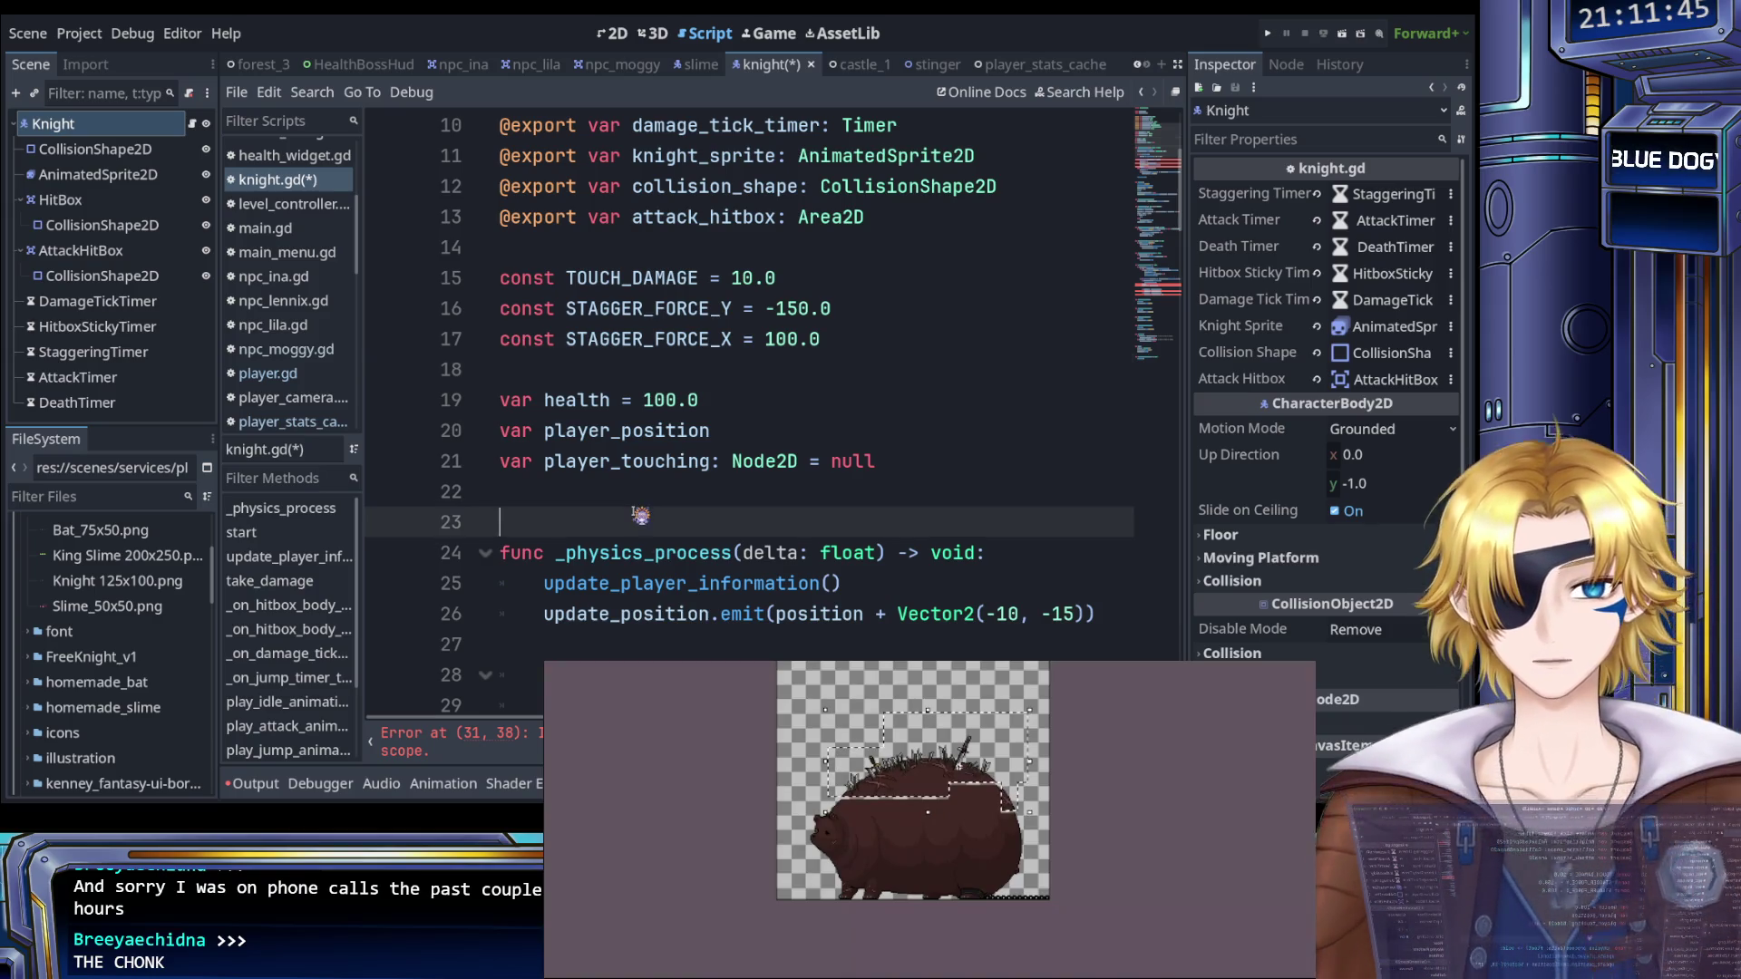
pyautogui.scroll(-5, 639, 519)
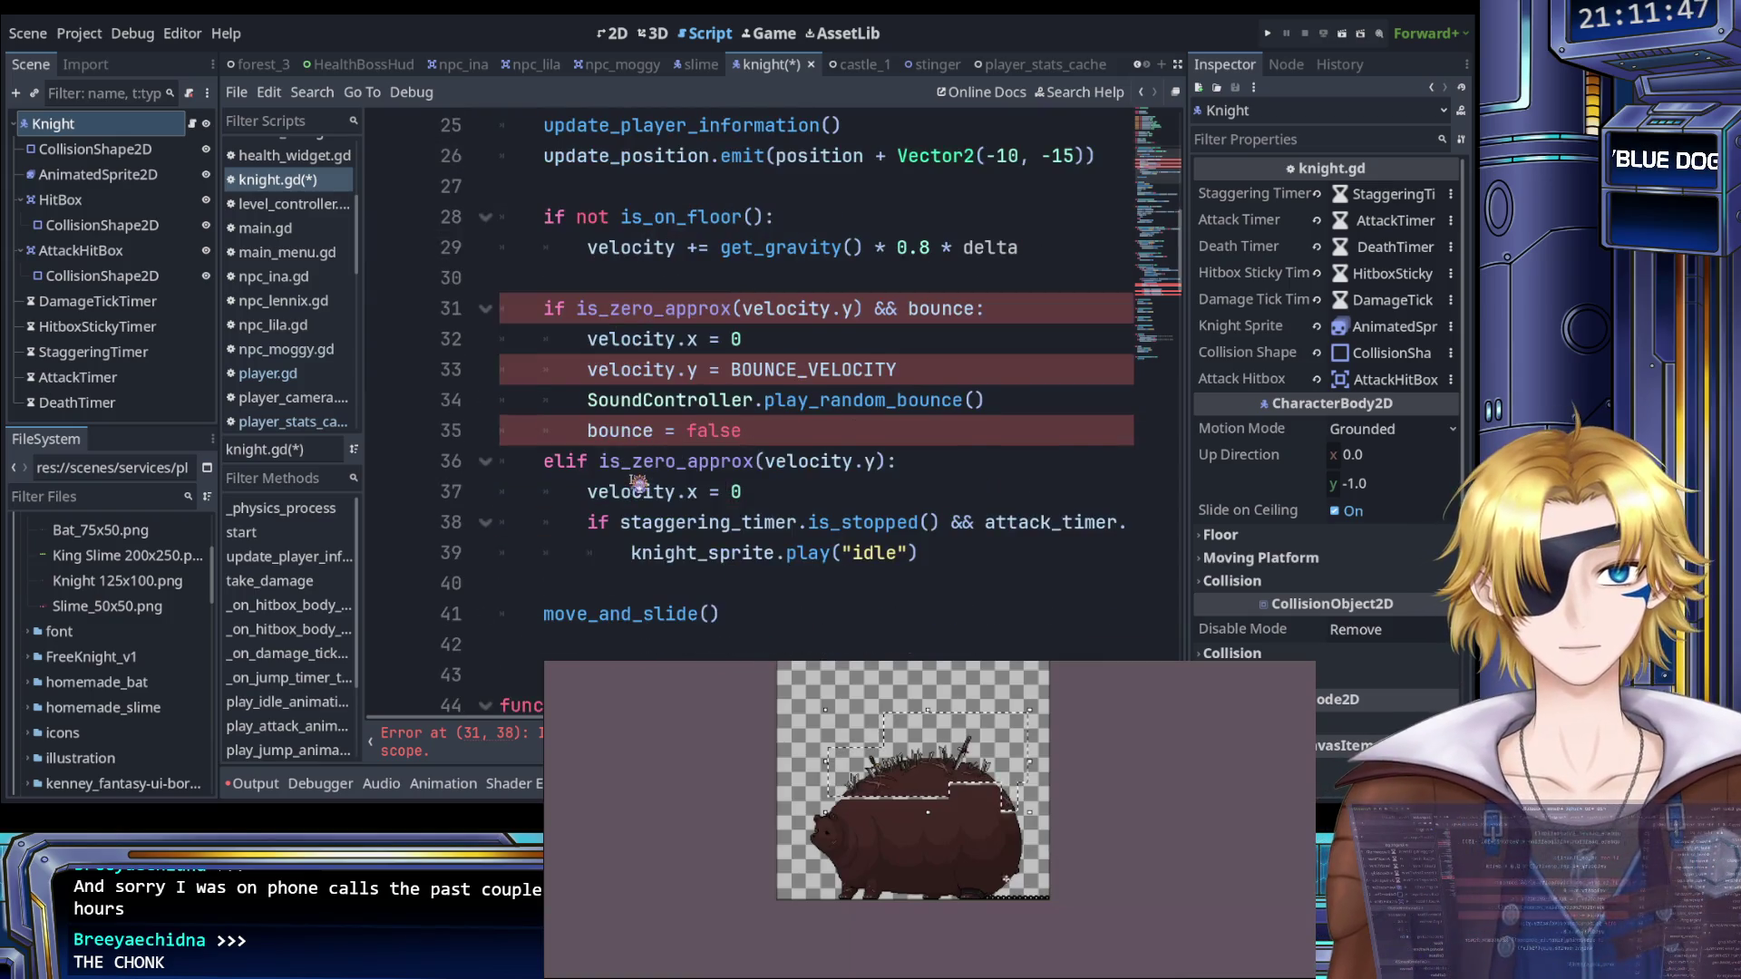
pyautogui.scroll(1, 632, 477)
pyautogui.click(636, 398)
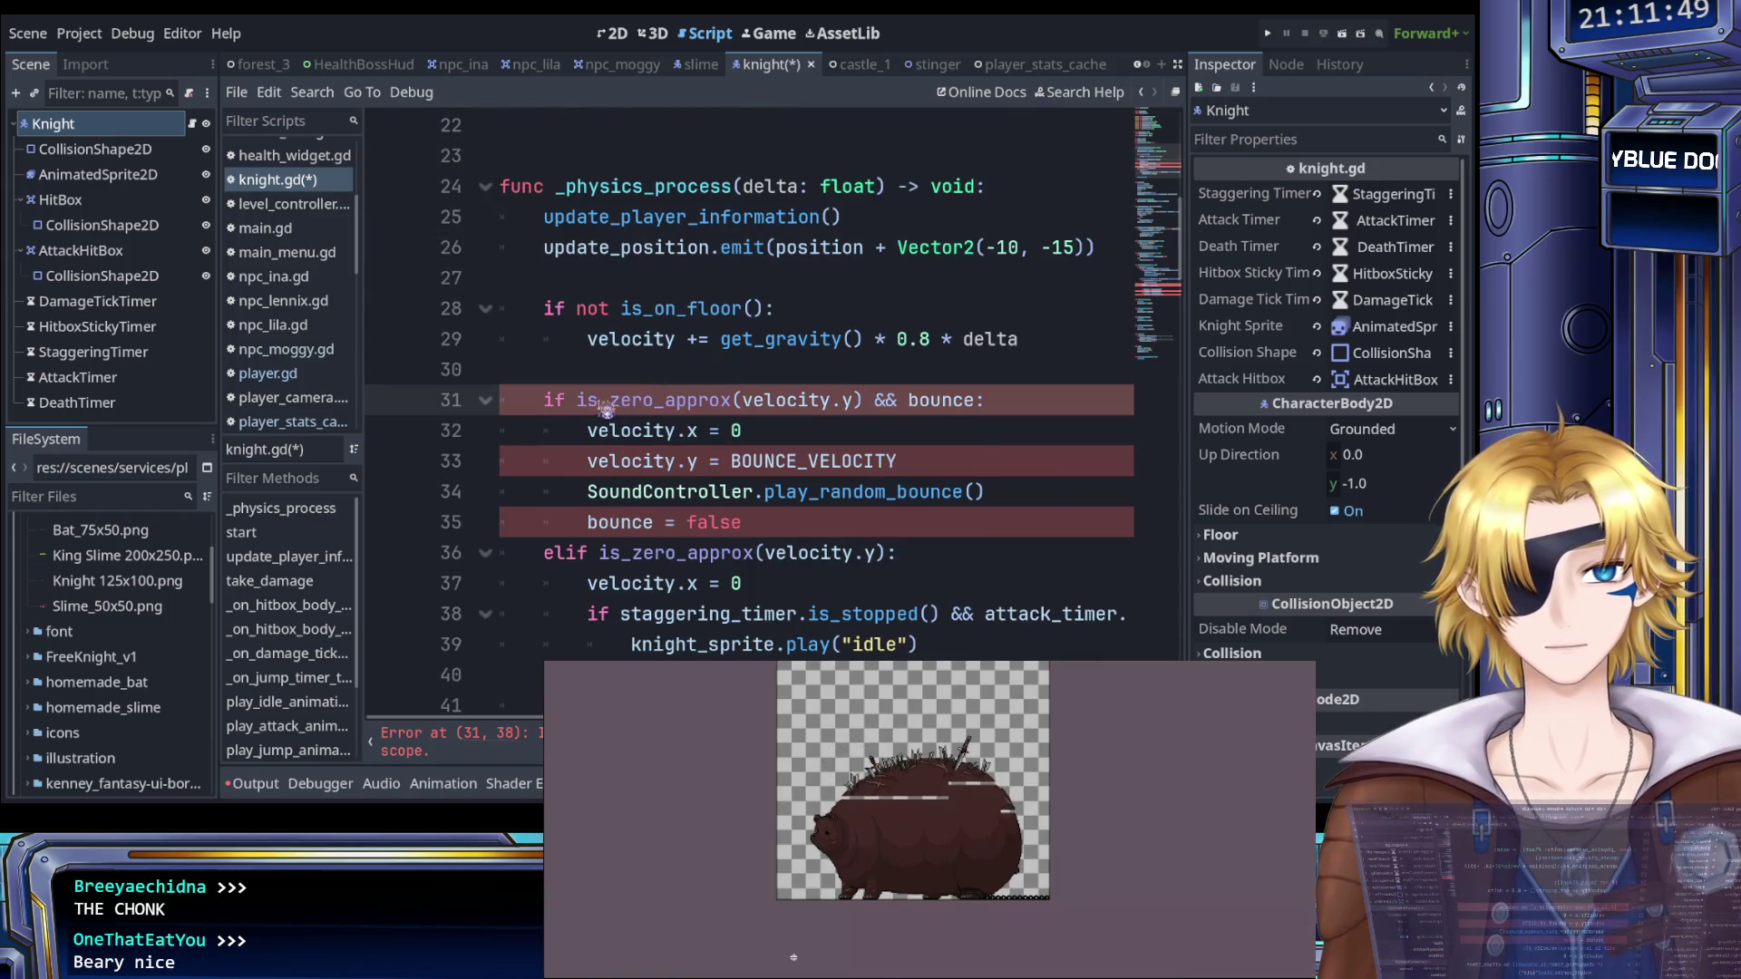
pyautogui.click(547, 492)
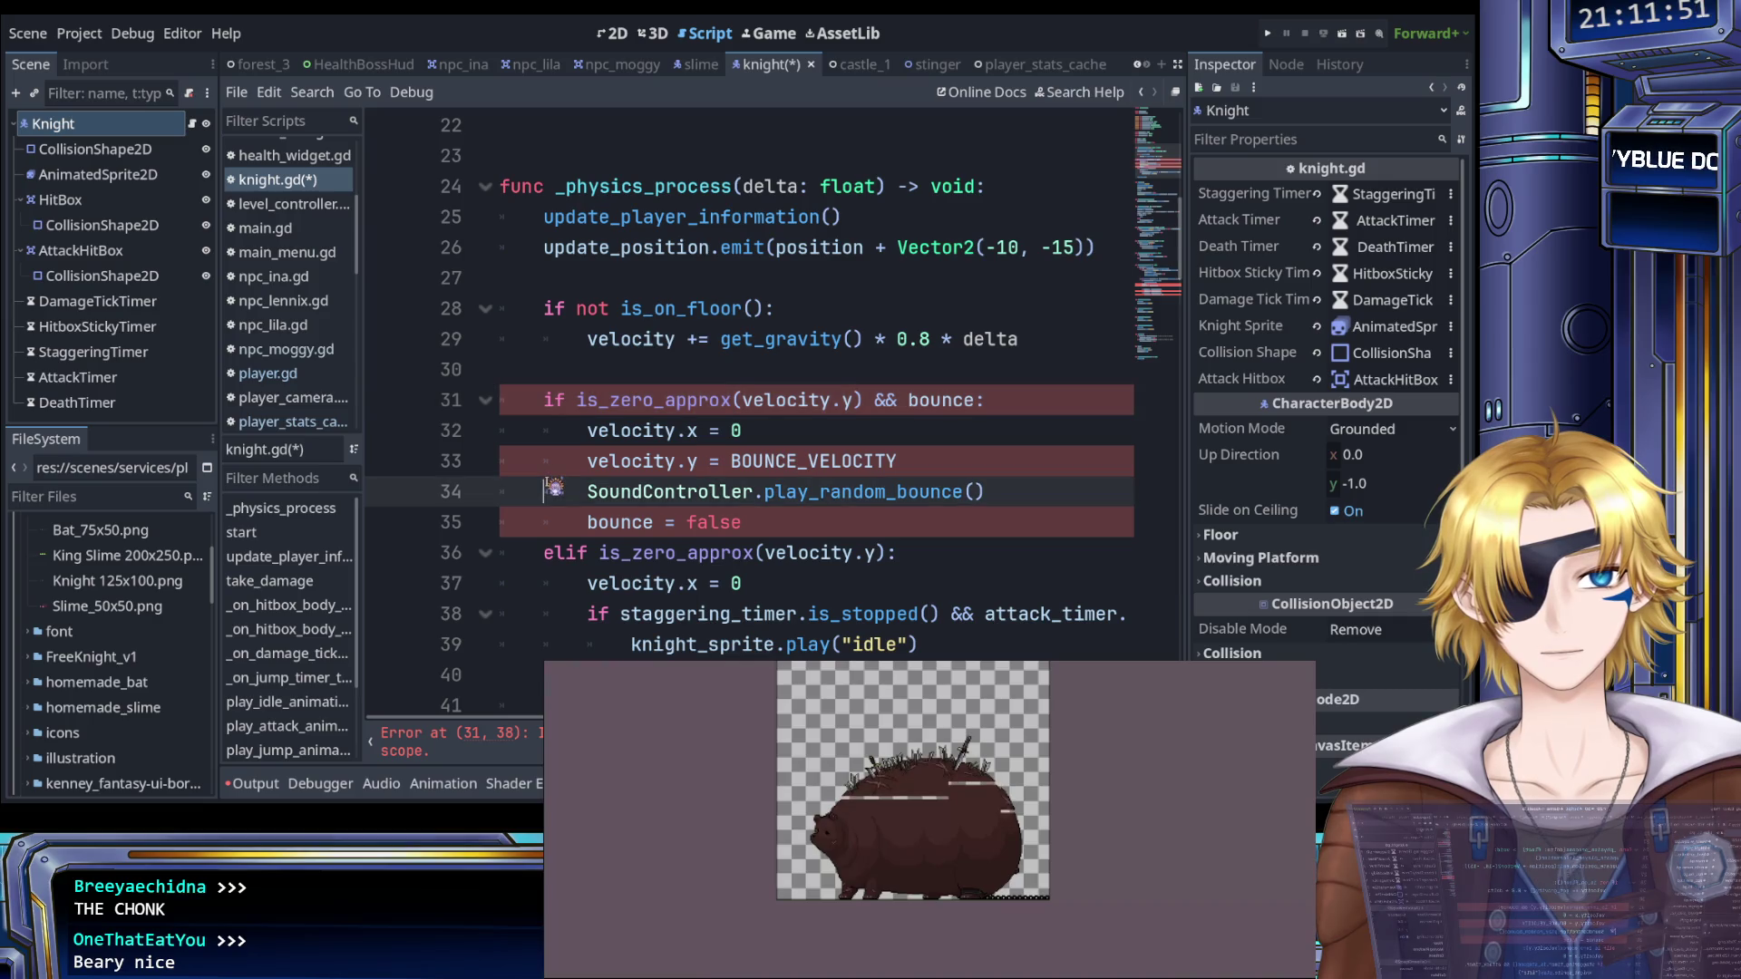
pyautogui.moveTo(545, 400); pyautogui.dragTo(788, 518)
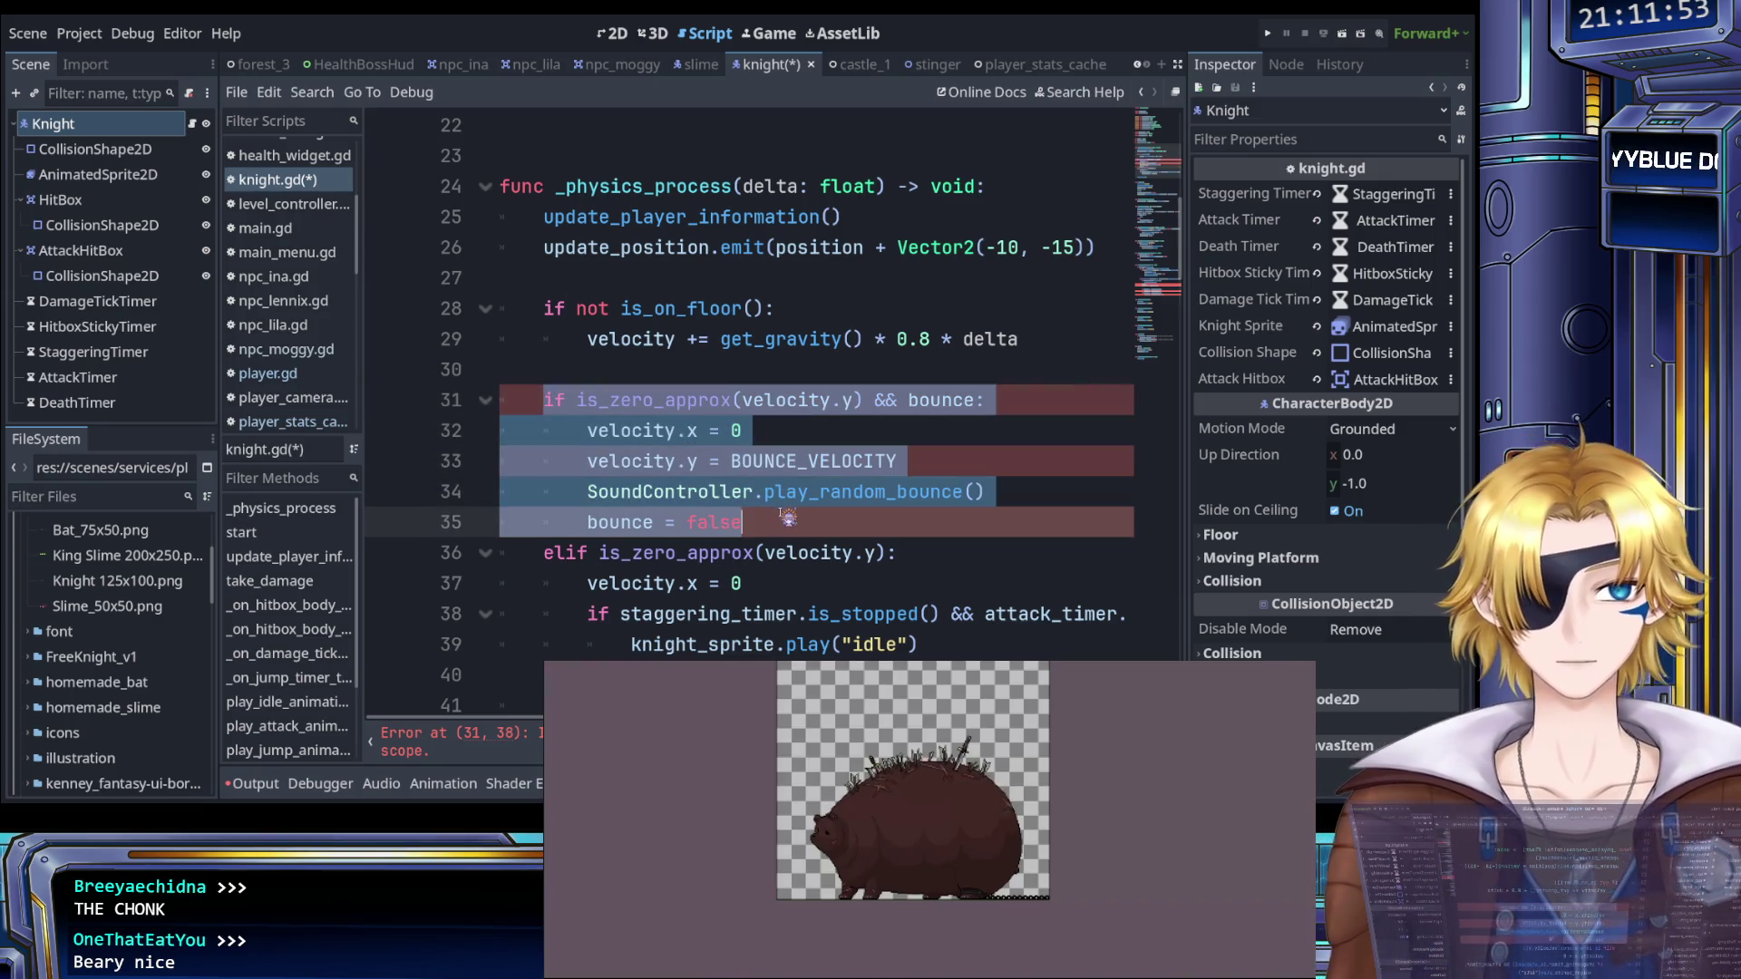
pyautogui.press('BackSpace')
pyautogui.press('BackSpace')
# - Delete the entire _on_jump_timer_timeout function from knight.gd
pyautogui.scroll(-10, 767, 481)
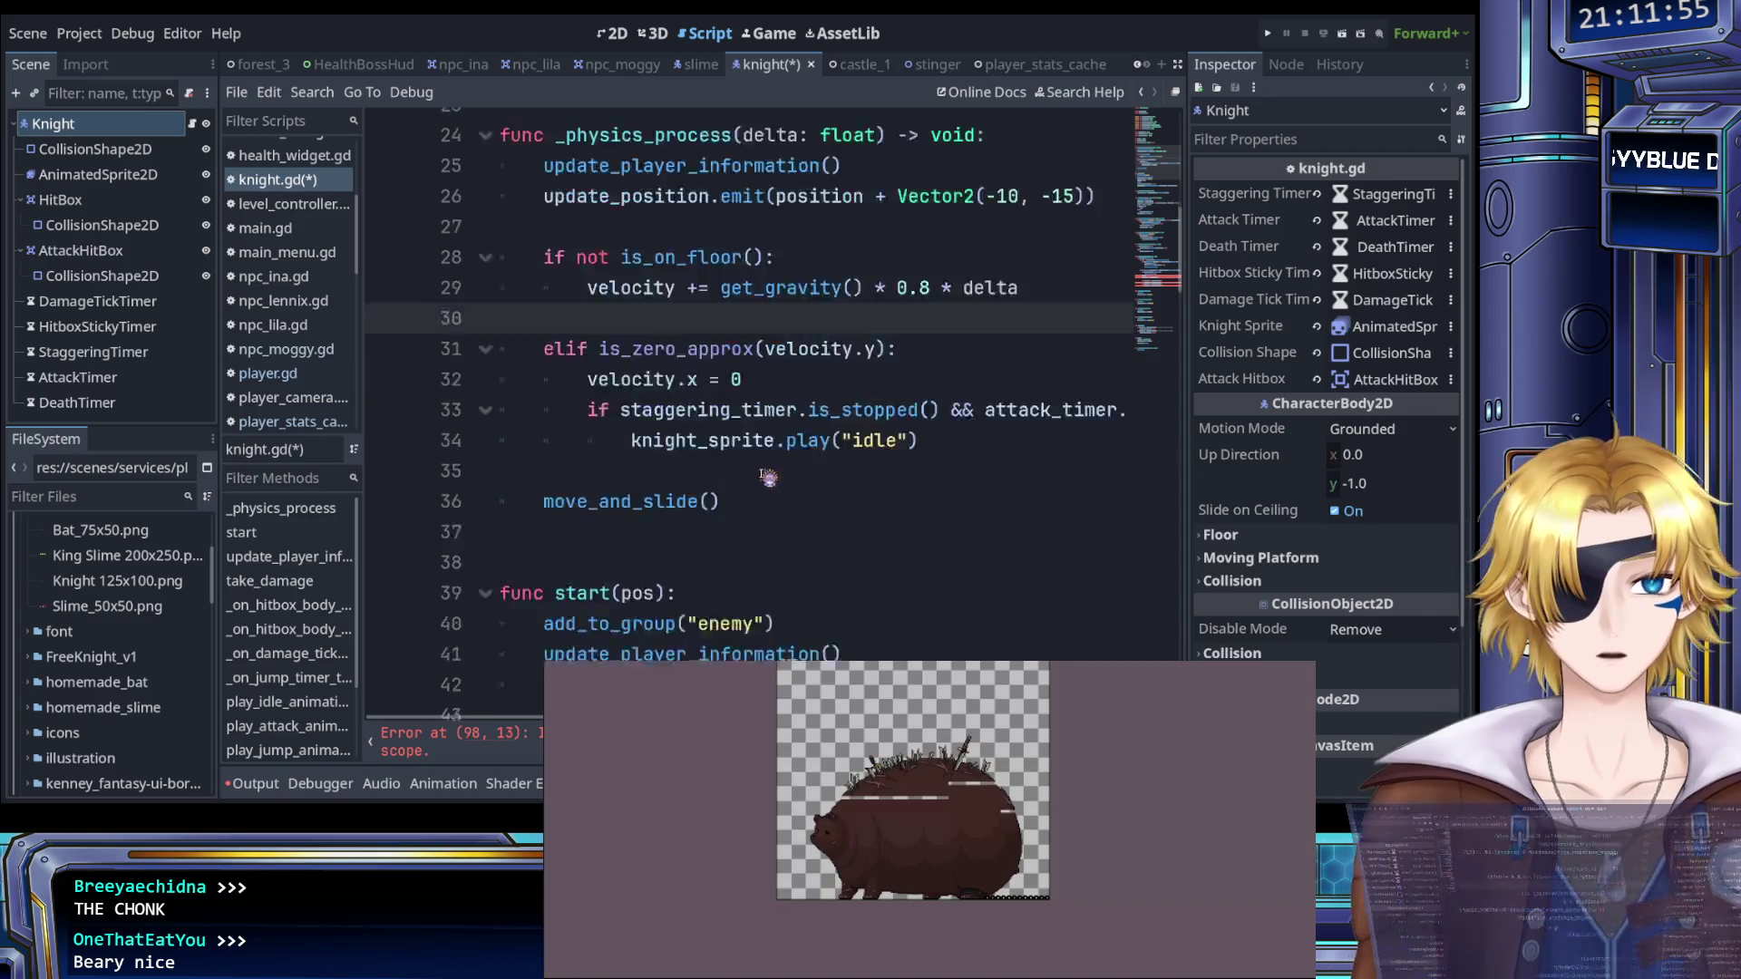
pyautogui.scroll(3, 766, 477)
pyautogui.scroll(-15, 766, 477)
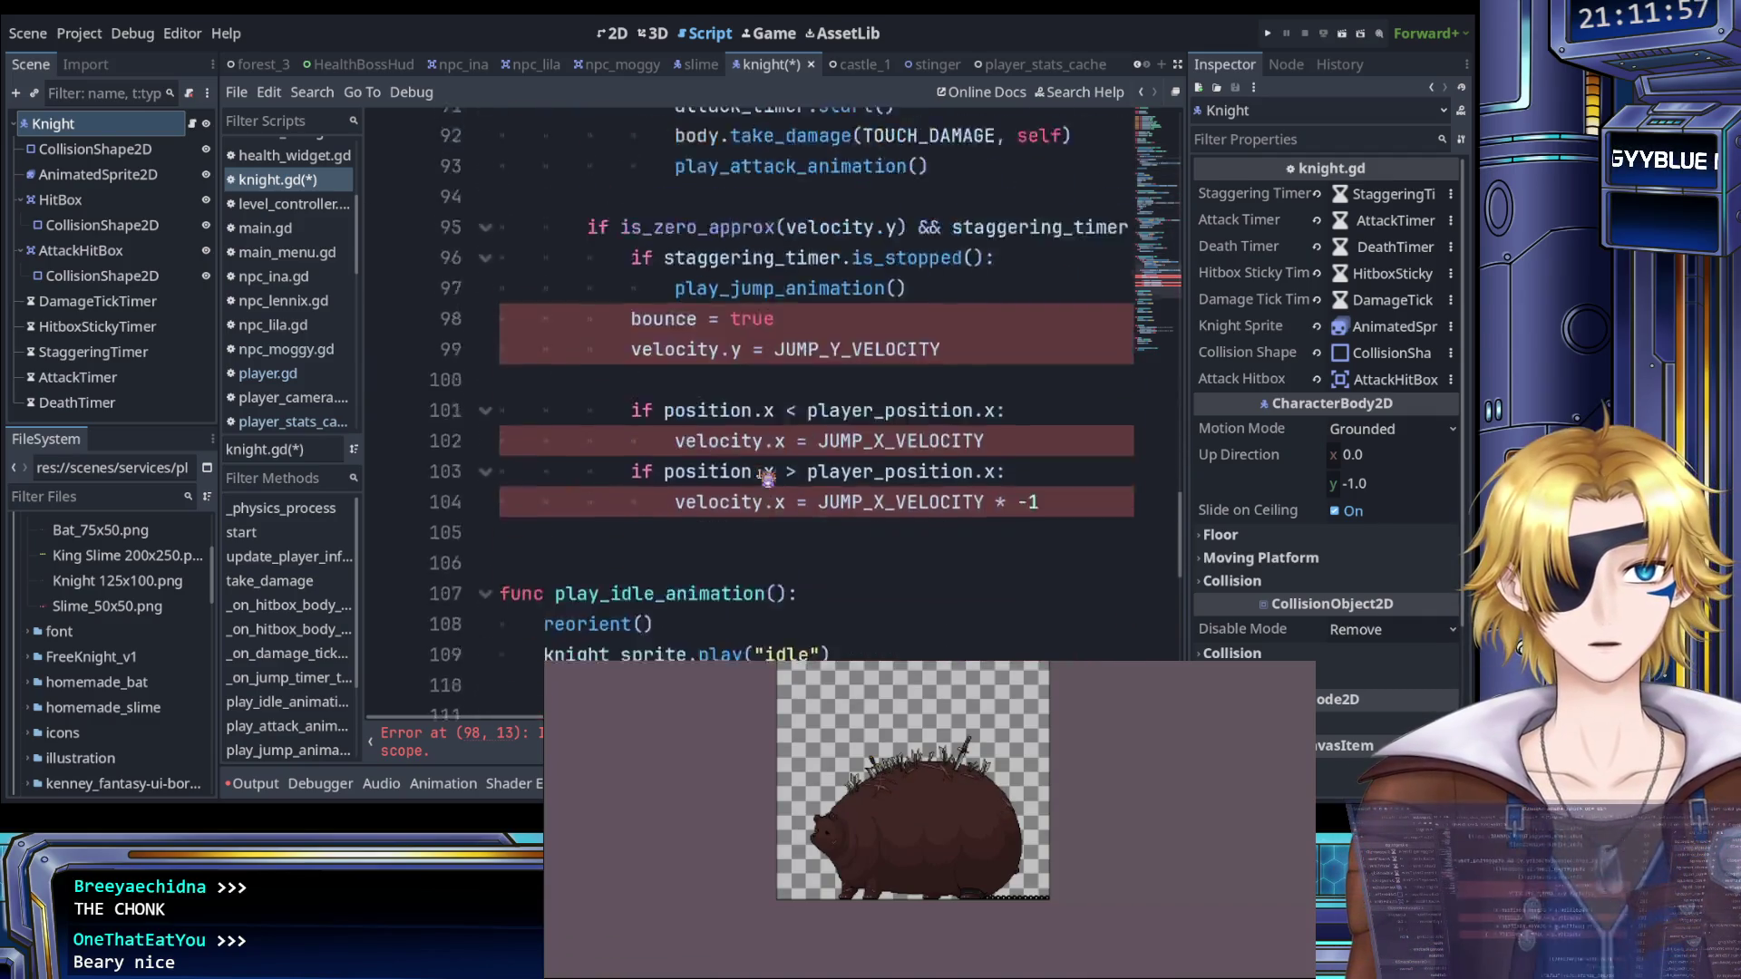
pyautogui.scroll(3, 763, 479)
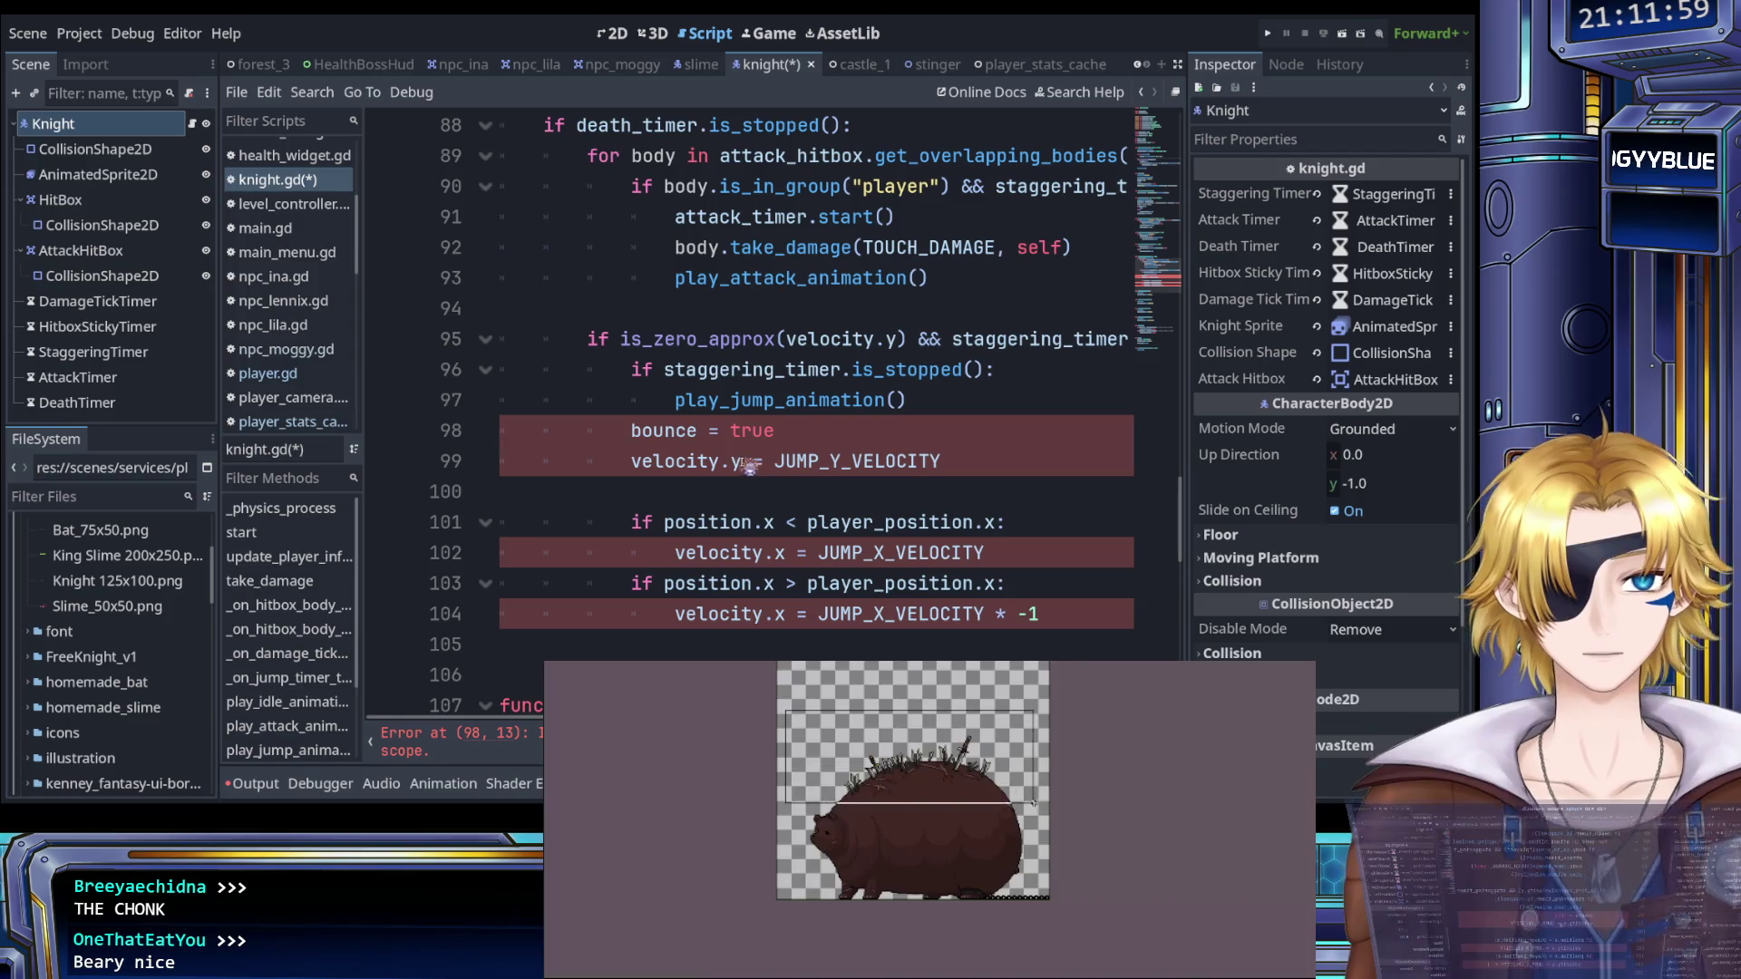
pyautogui.hscroll(3, 730, 469)
pyautogui.hscroll(-3, 725, 468)
pyautogui.scroll(2, 725, 469)
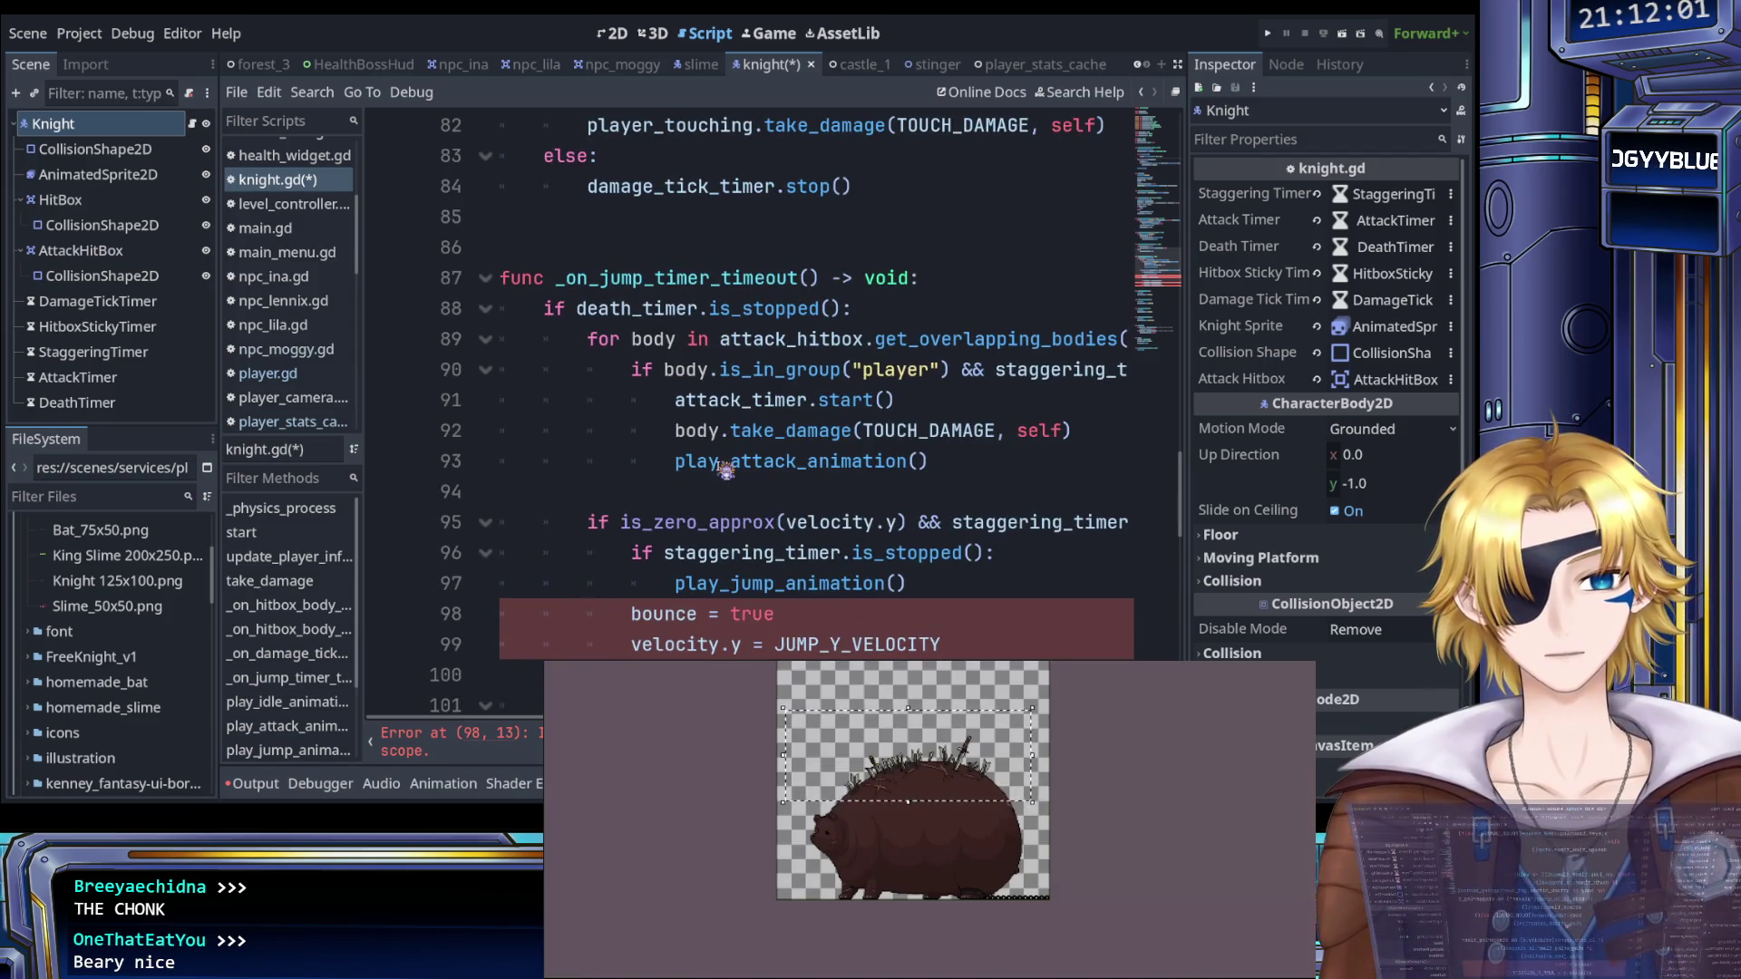
pyautogui.scroll(-1, 723, 469)
pyautogui.scroll(2, 508, 370)
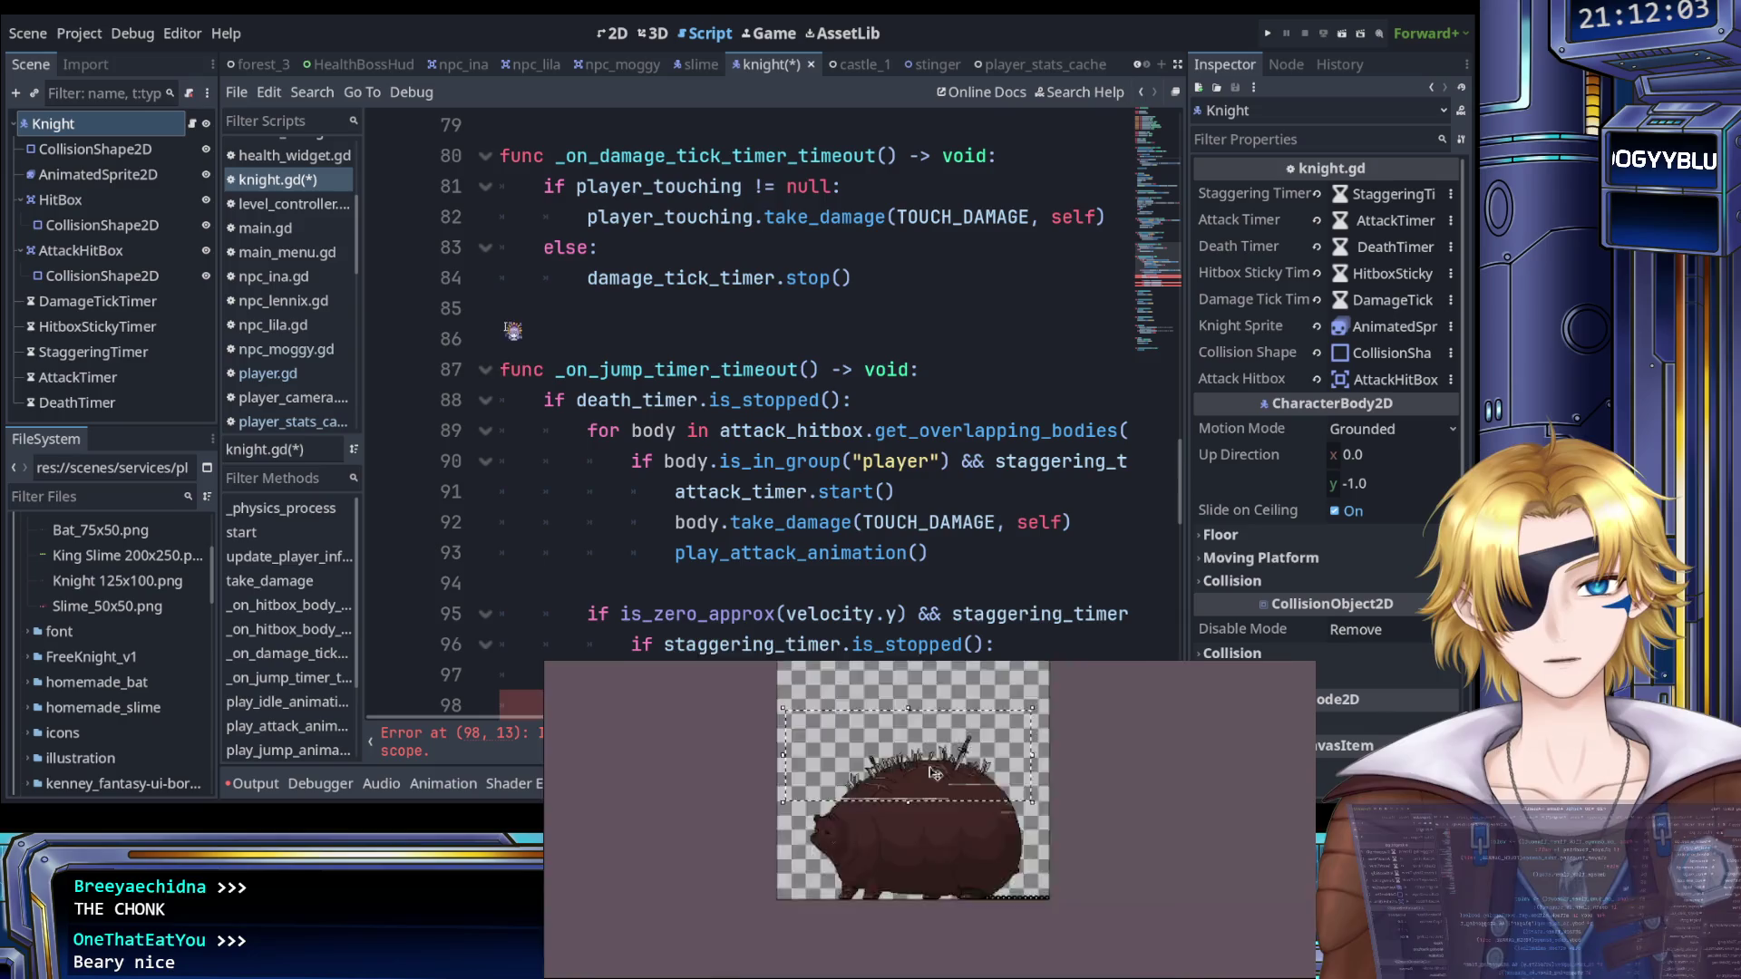
pyautogui.moveTo(508, 370)
pyautogui.mouseDown()
pyautogui.moveTo(816, 399)
pyautogui.moveTo(1052, 589)
pyautogui.moveTo(1052, 521)
pyautogui.mouseUp()
pyautogui.press('BackSpace')
pyautogui.press('BackSpace')
pyautogui.press('BackSpace')
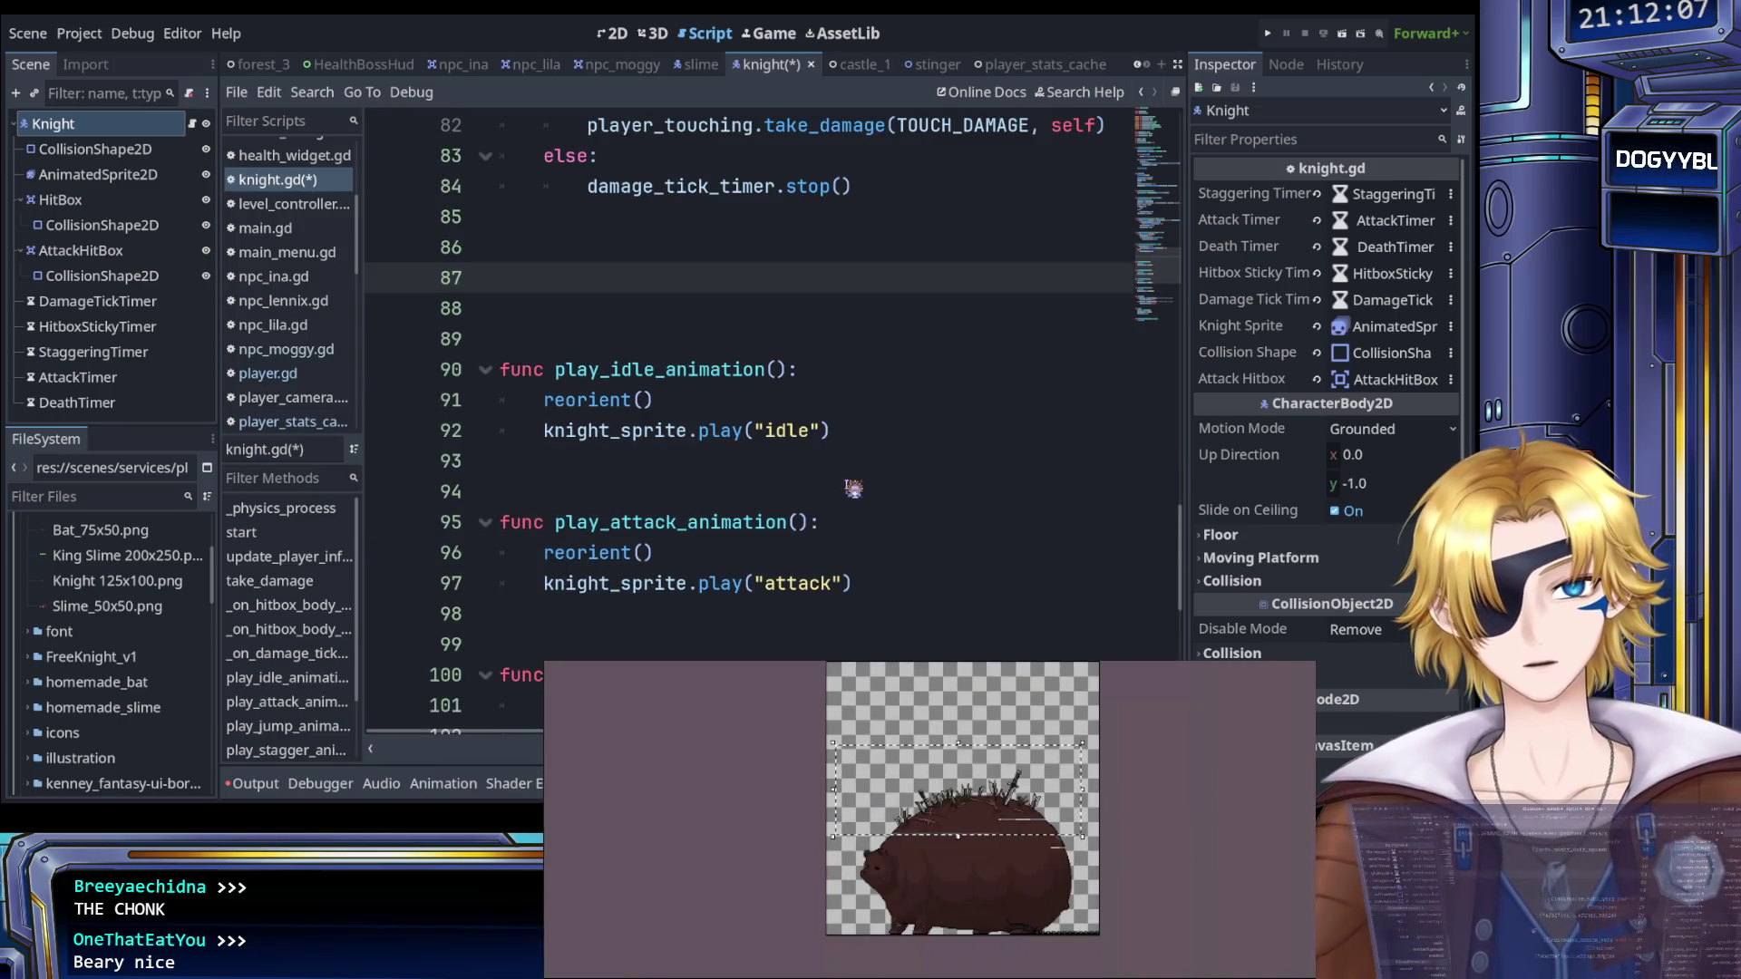
# - Remove the extra blank line 86 in knight.gd
pyautogui.scroll(1, 839, 486)
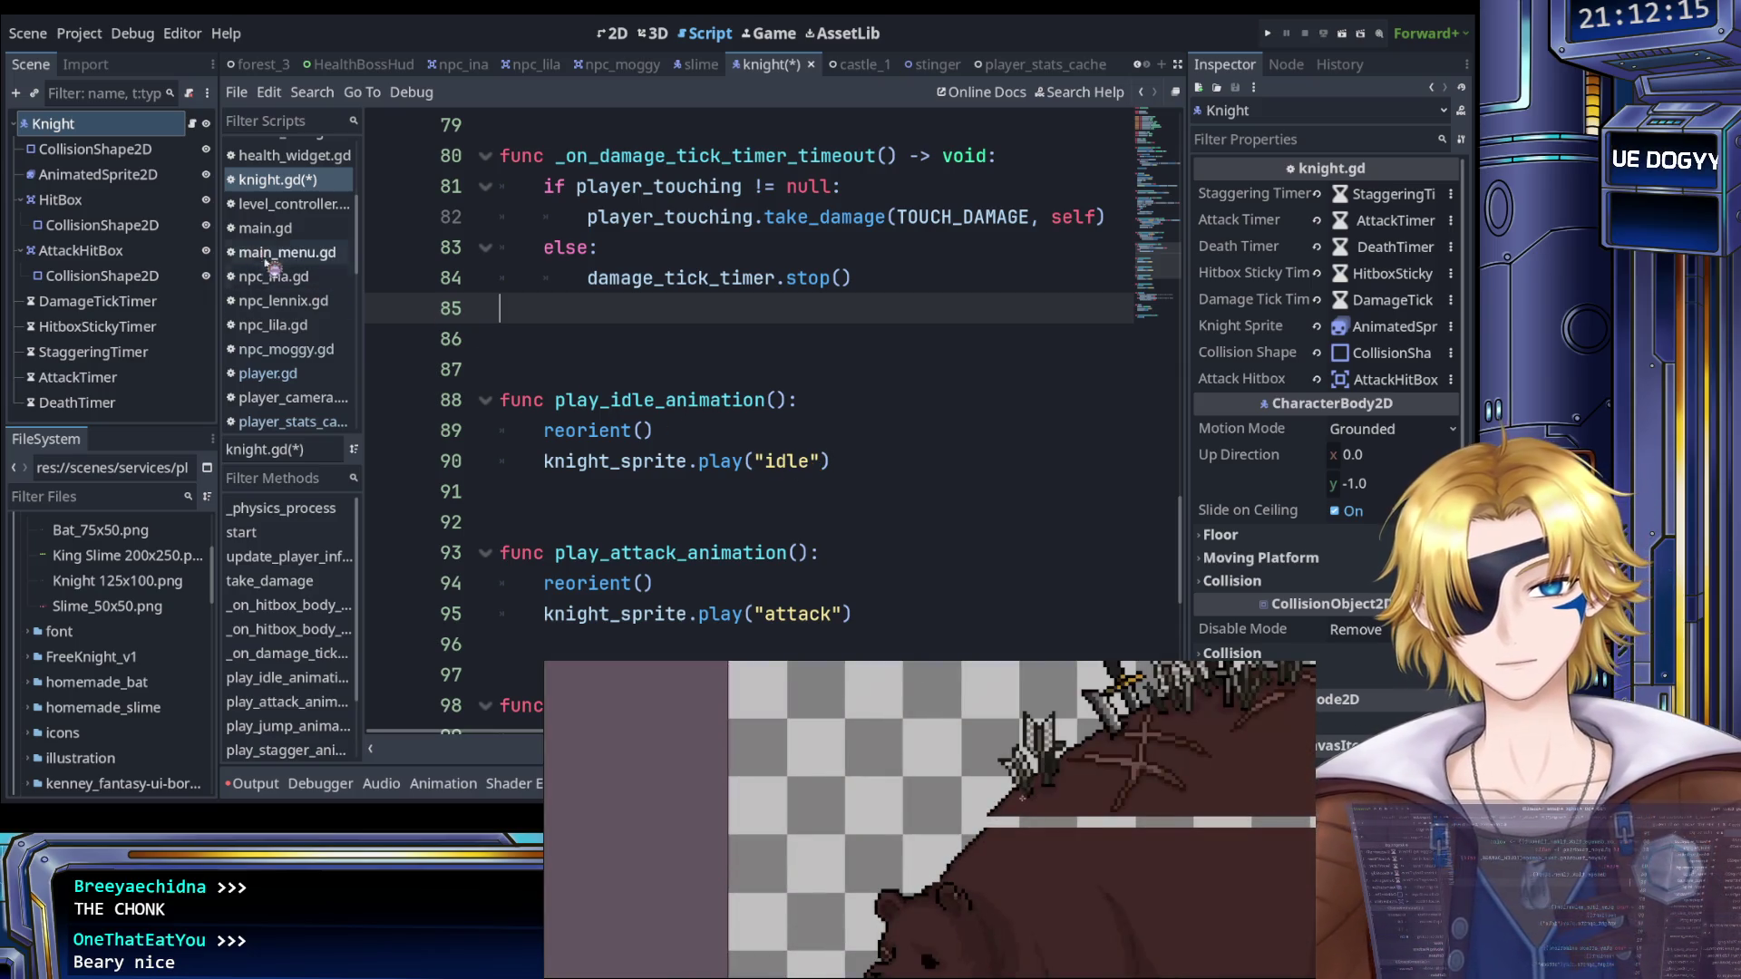
pyautogui.scroll(2, 562, 372)
pyautogui.scroll(-2, 541, 333)
pyautogui.click(542, 334)
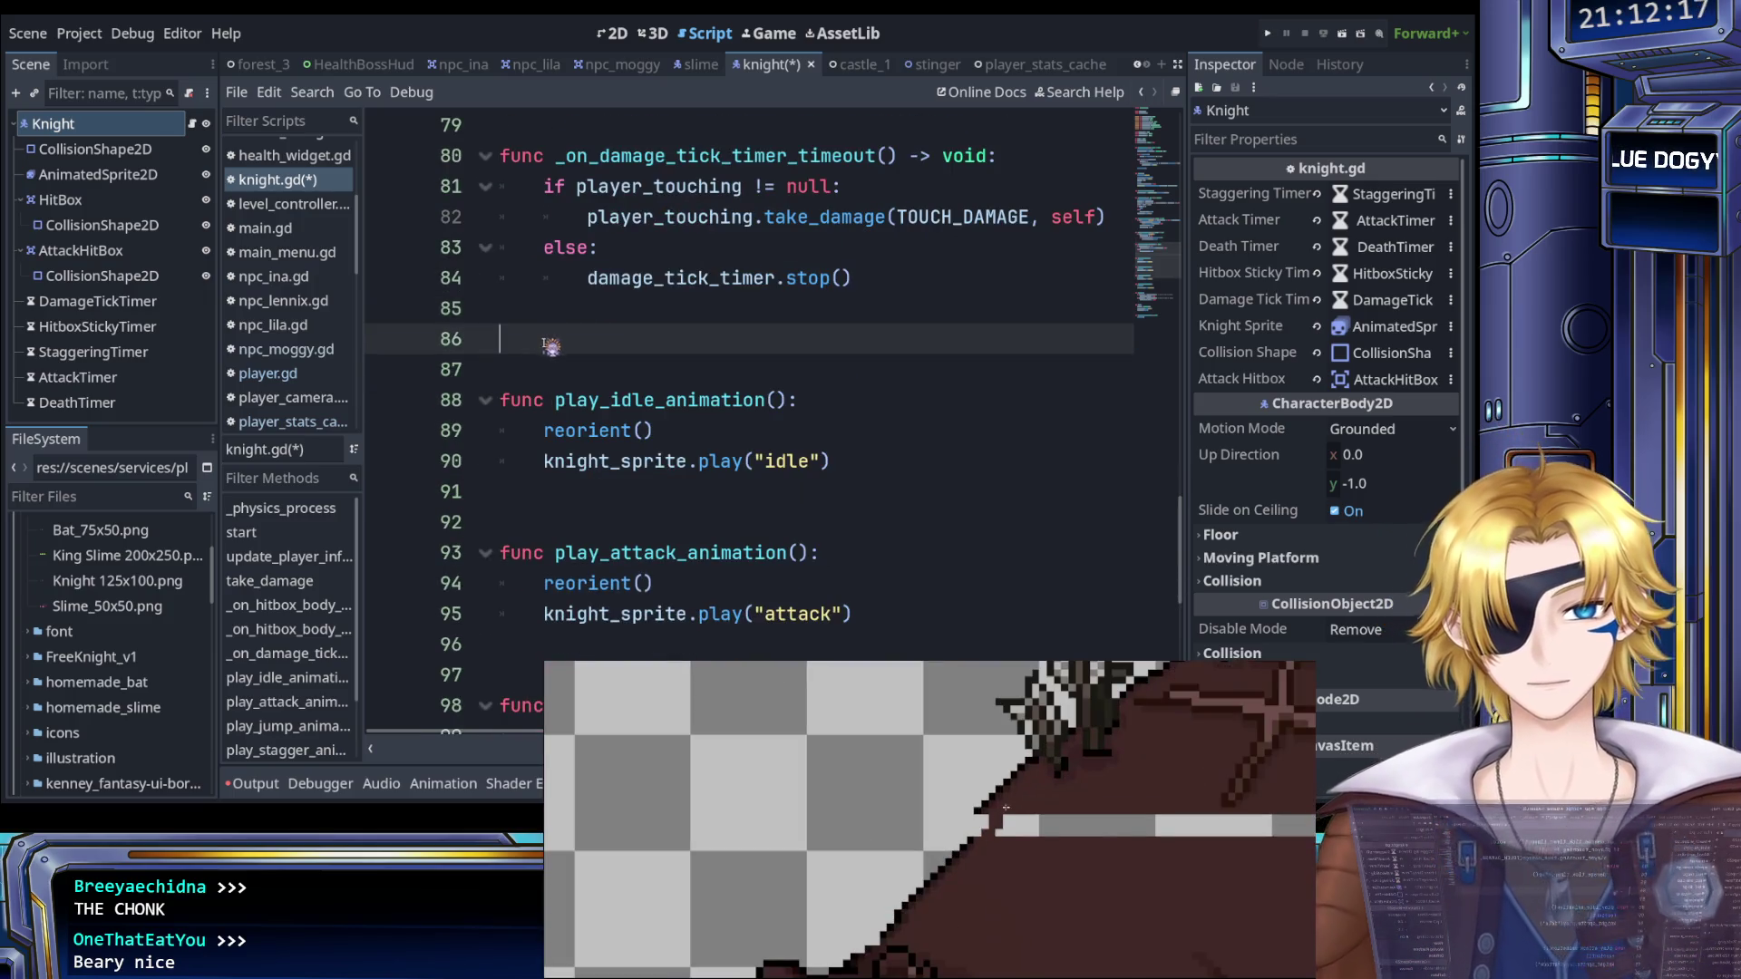
pyautogui.press('BackSpace')
# - Delete the # slime comments at the ends of lines 108 and 110 in reorient()
pyautogui.scroll(-2, 555, 353)
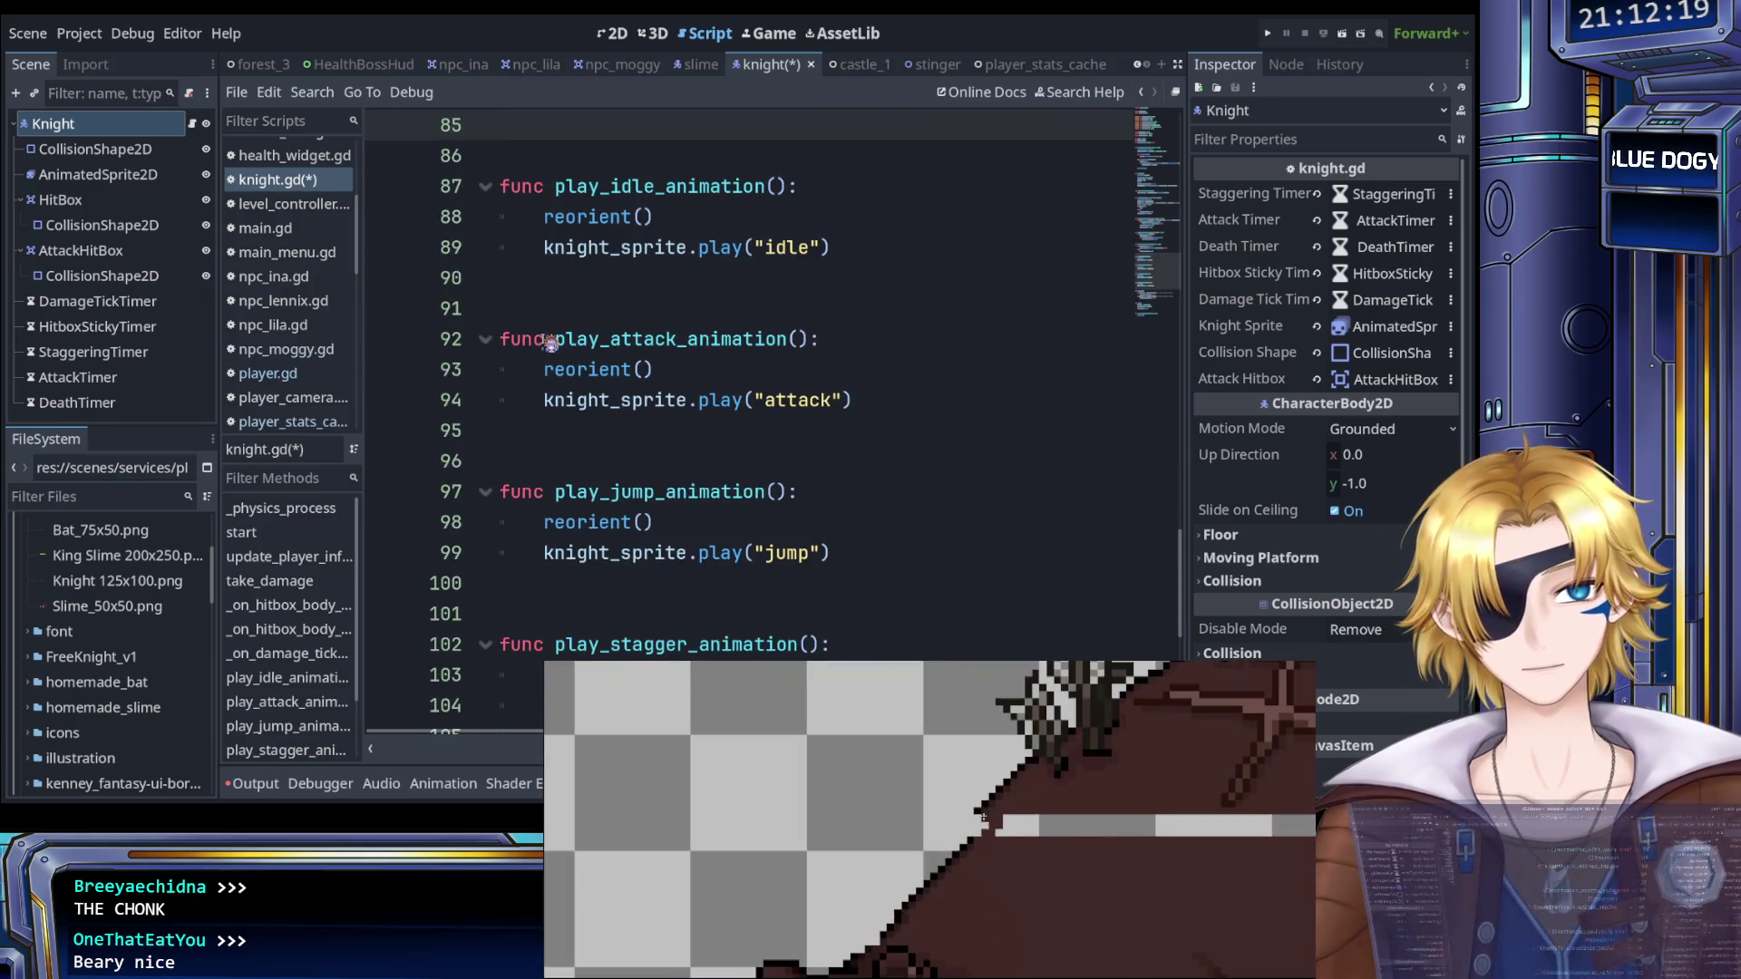
pyautogui.scroll(-1, 550, 341)
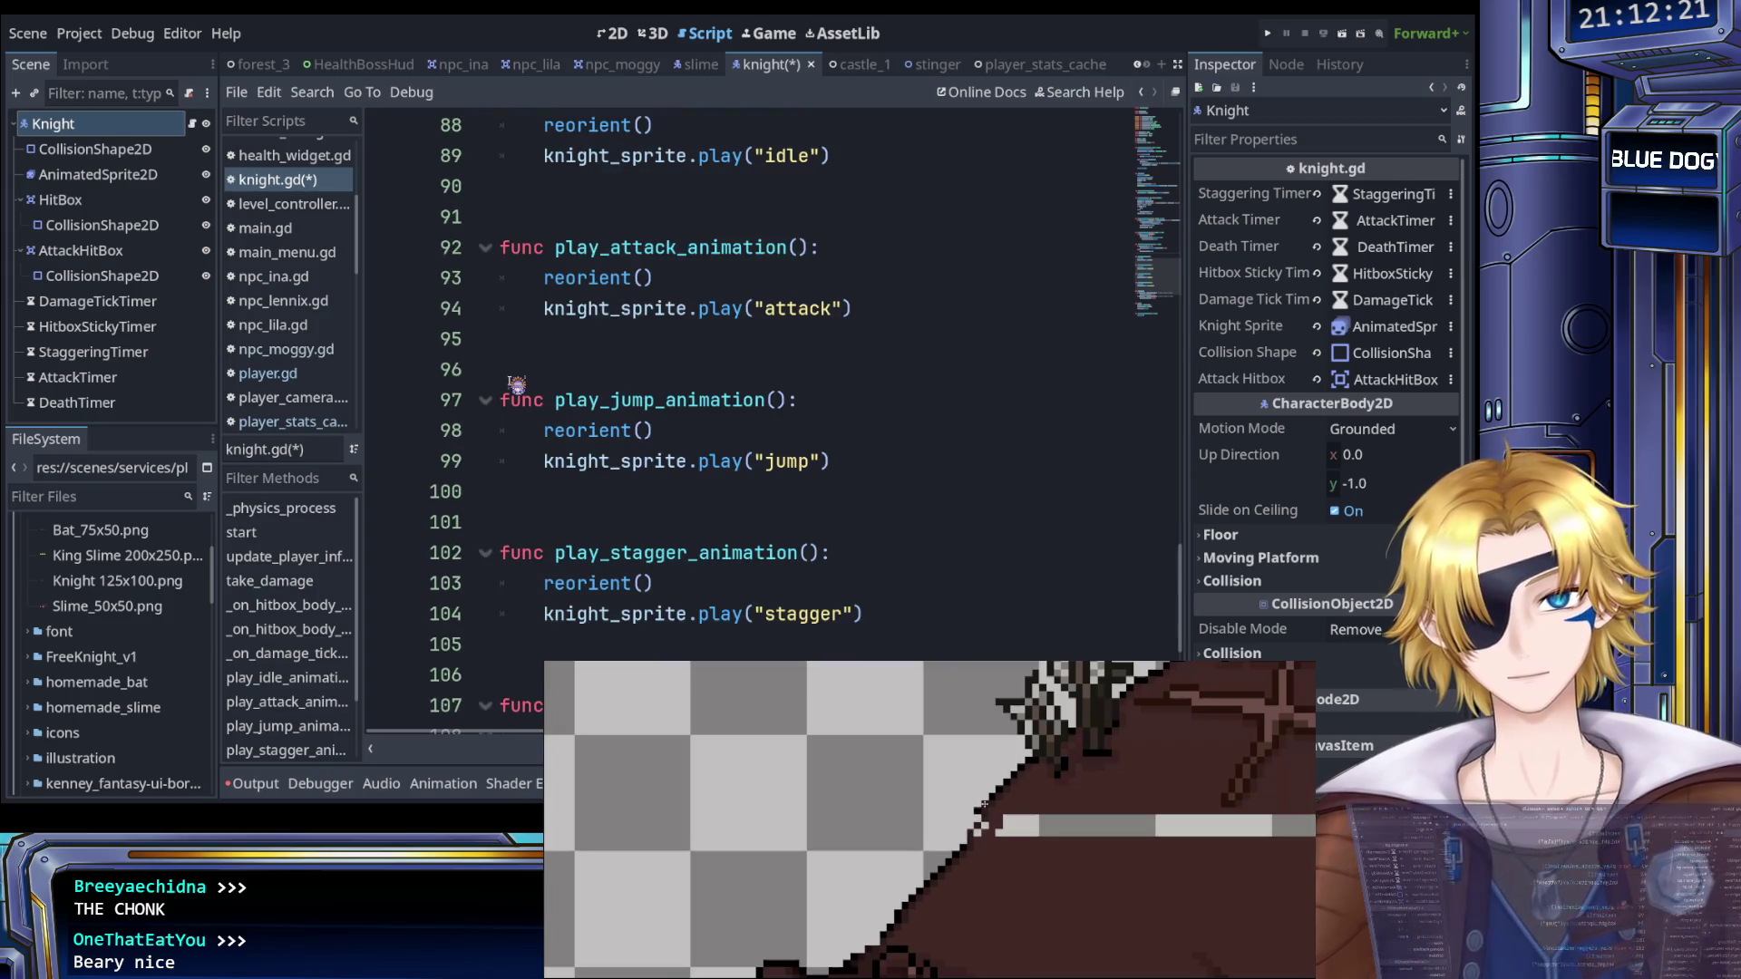
pyautogui.scroll(-5, 544, 444)
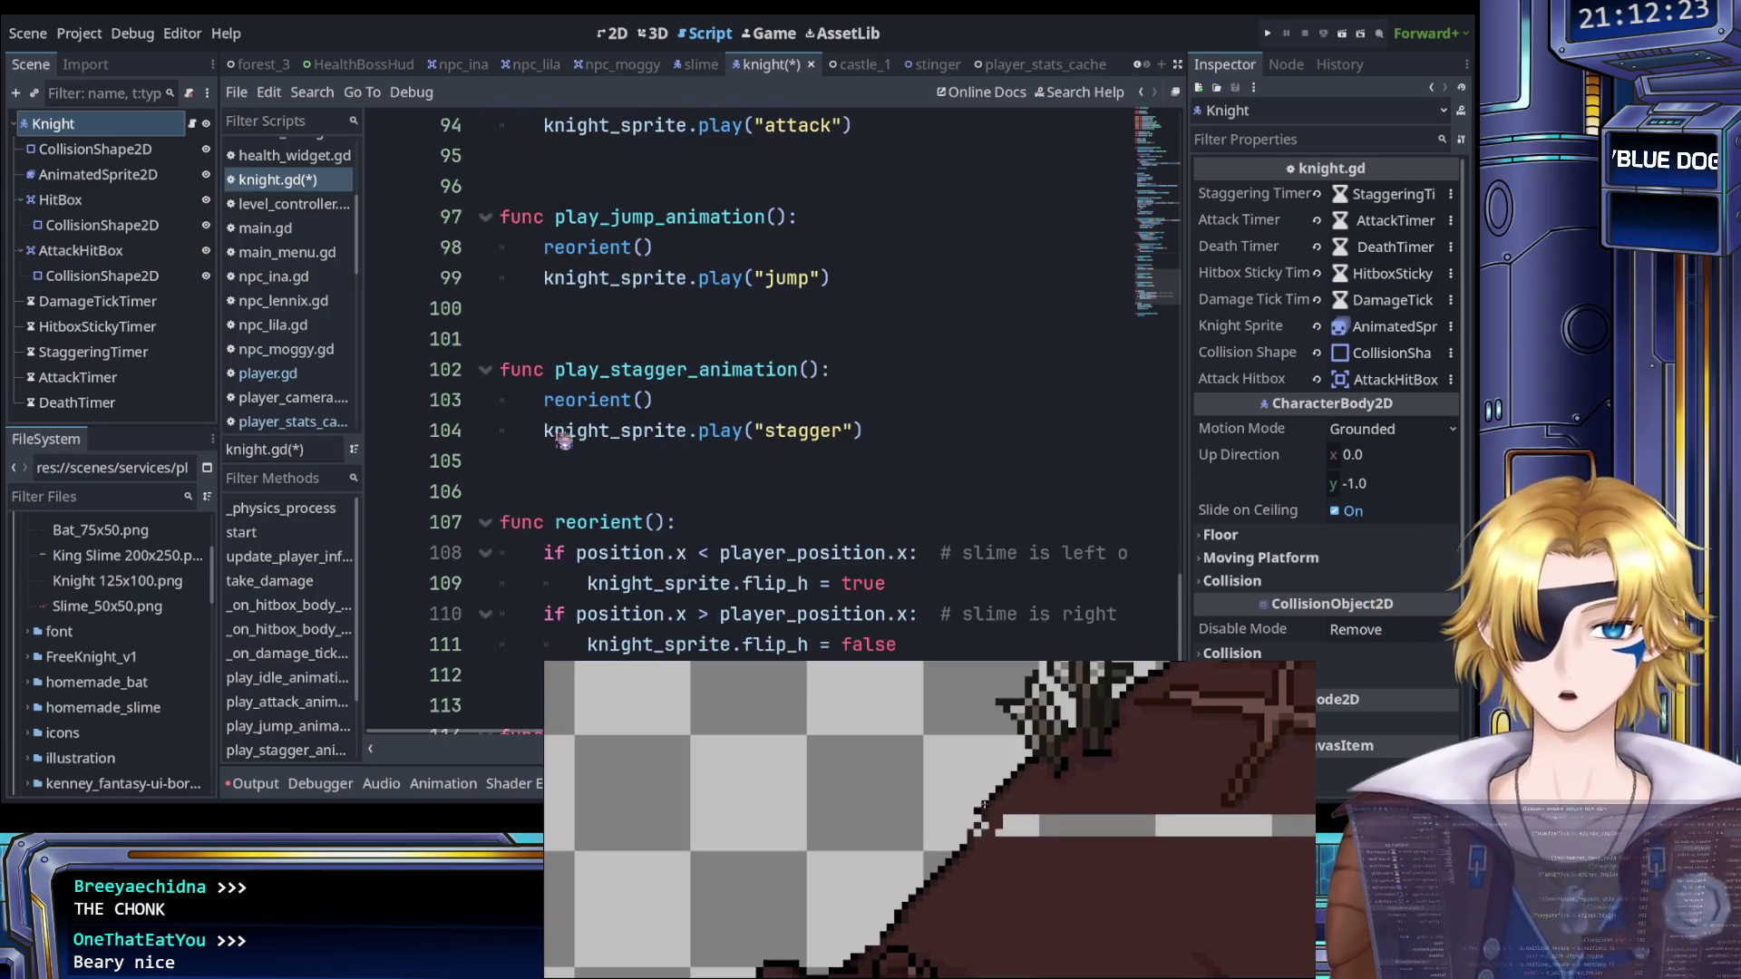
pyautogui.scroll(3, 616, 444)
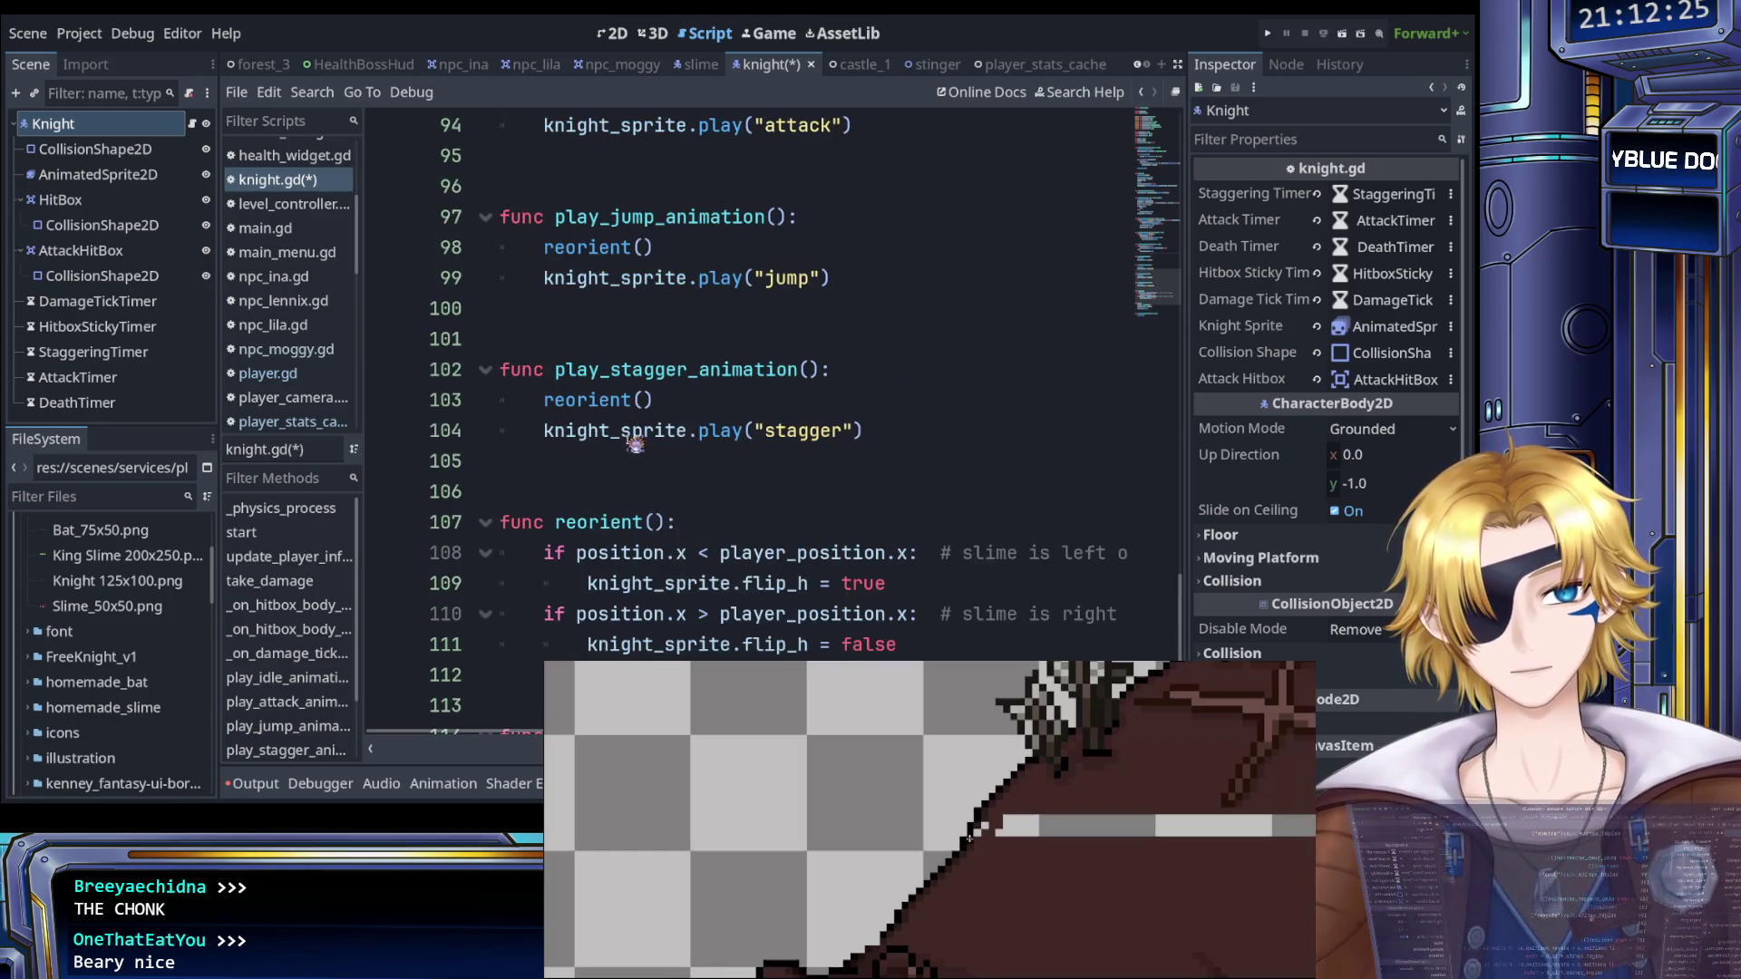
pyautogui.scroll(-1, 648, 470)
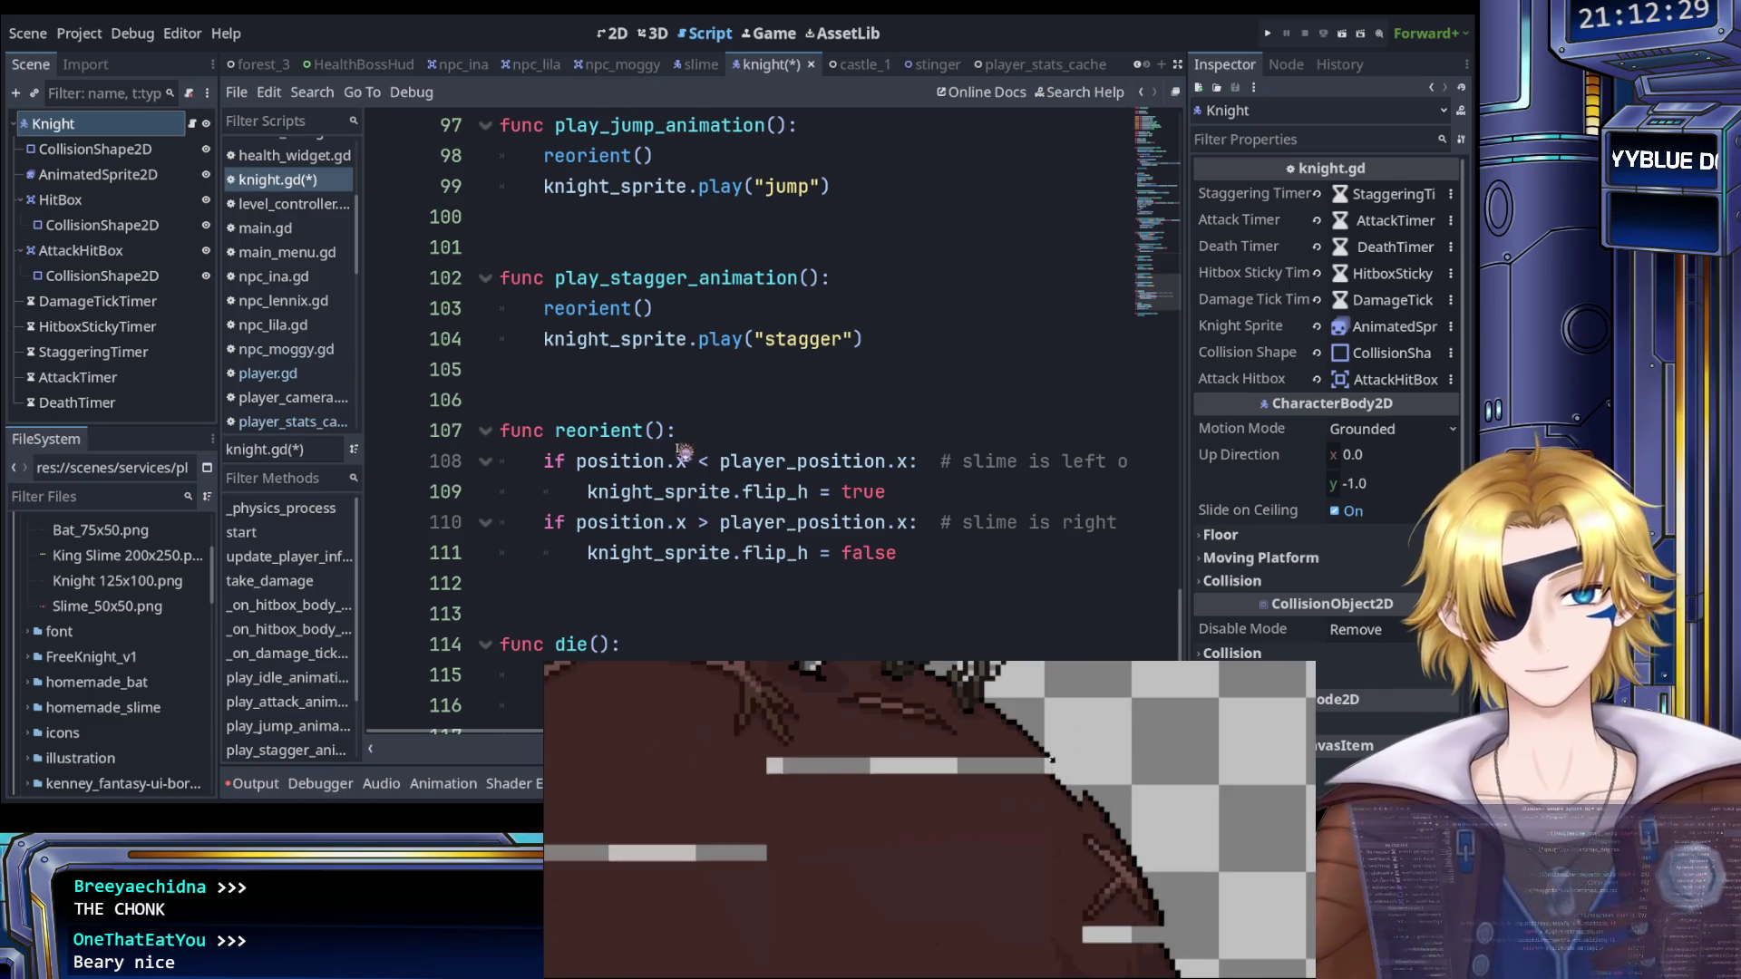
pyautogui.hscroll(5, 689, 458)
pyautogui.moveTo(709, 463); pyautogui.dragTo(989, 464)
pyautogui.press('BackSpace')
pyautogui.moveTo(998, 523); pyautogui.dragTo(723, 523)
pyautogui.press('BackSpace')
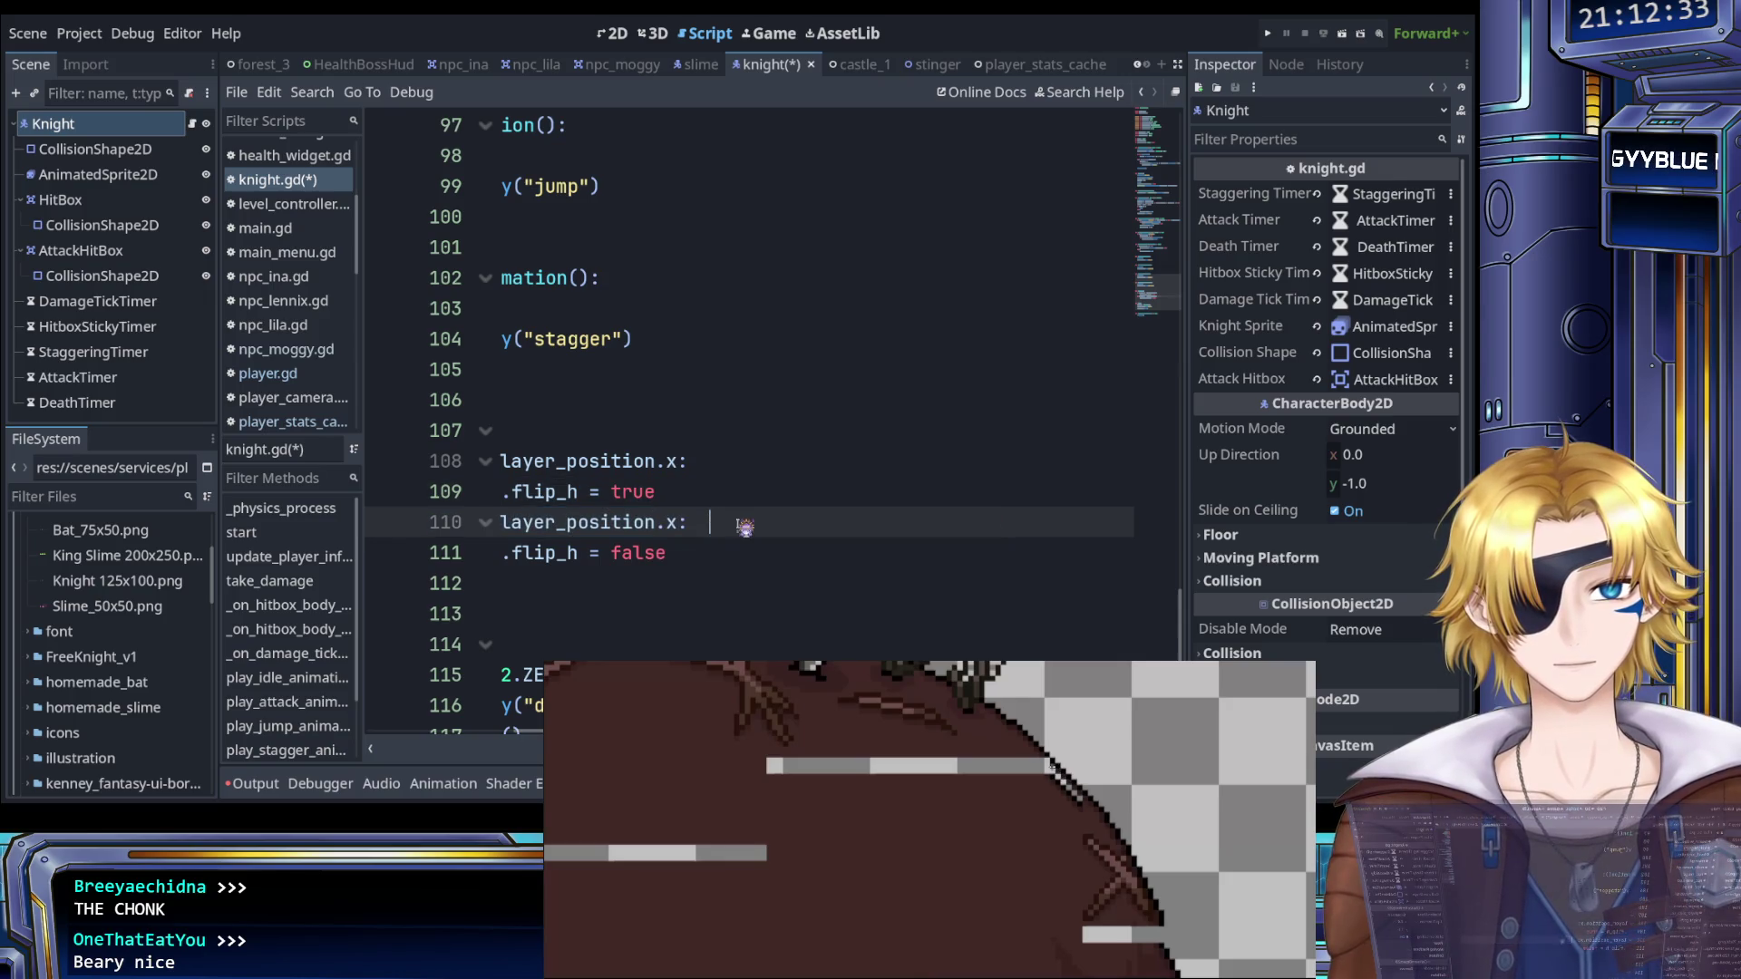
pyautogui.click(787, 460)
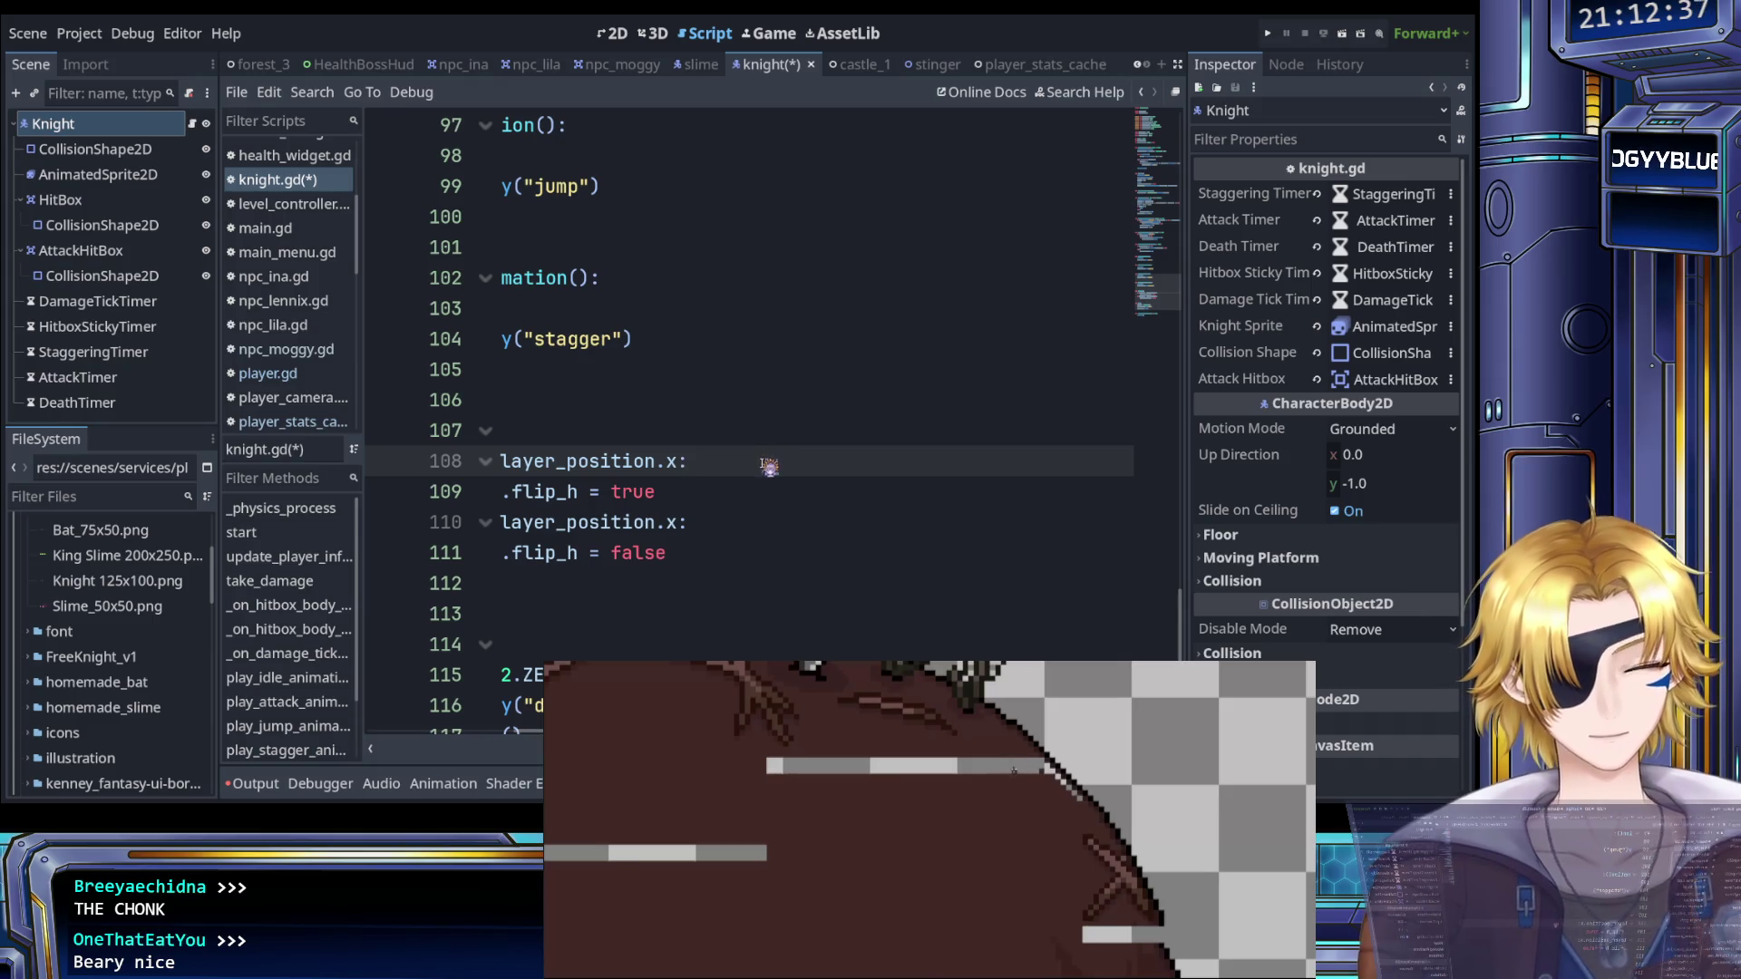
# - Select the AnimatedSprite2D node to view the knight's animation list
pyautogui.hscroll(-3, 773, 480)
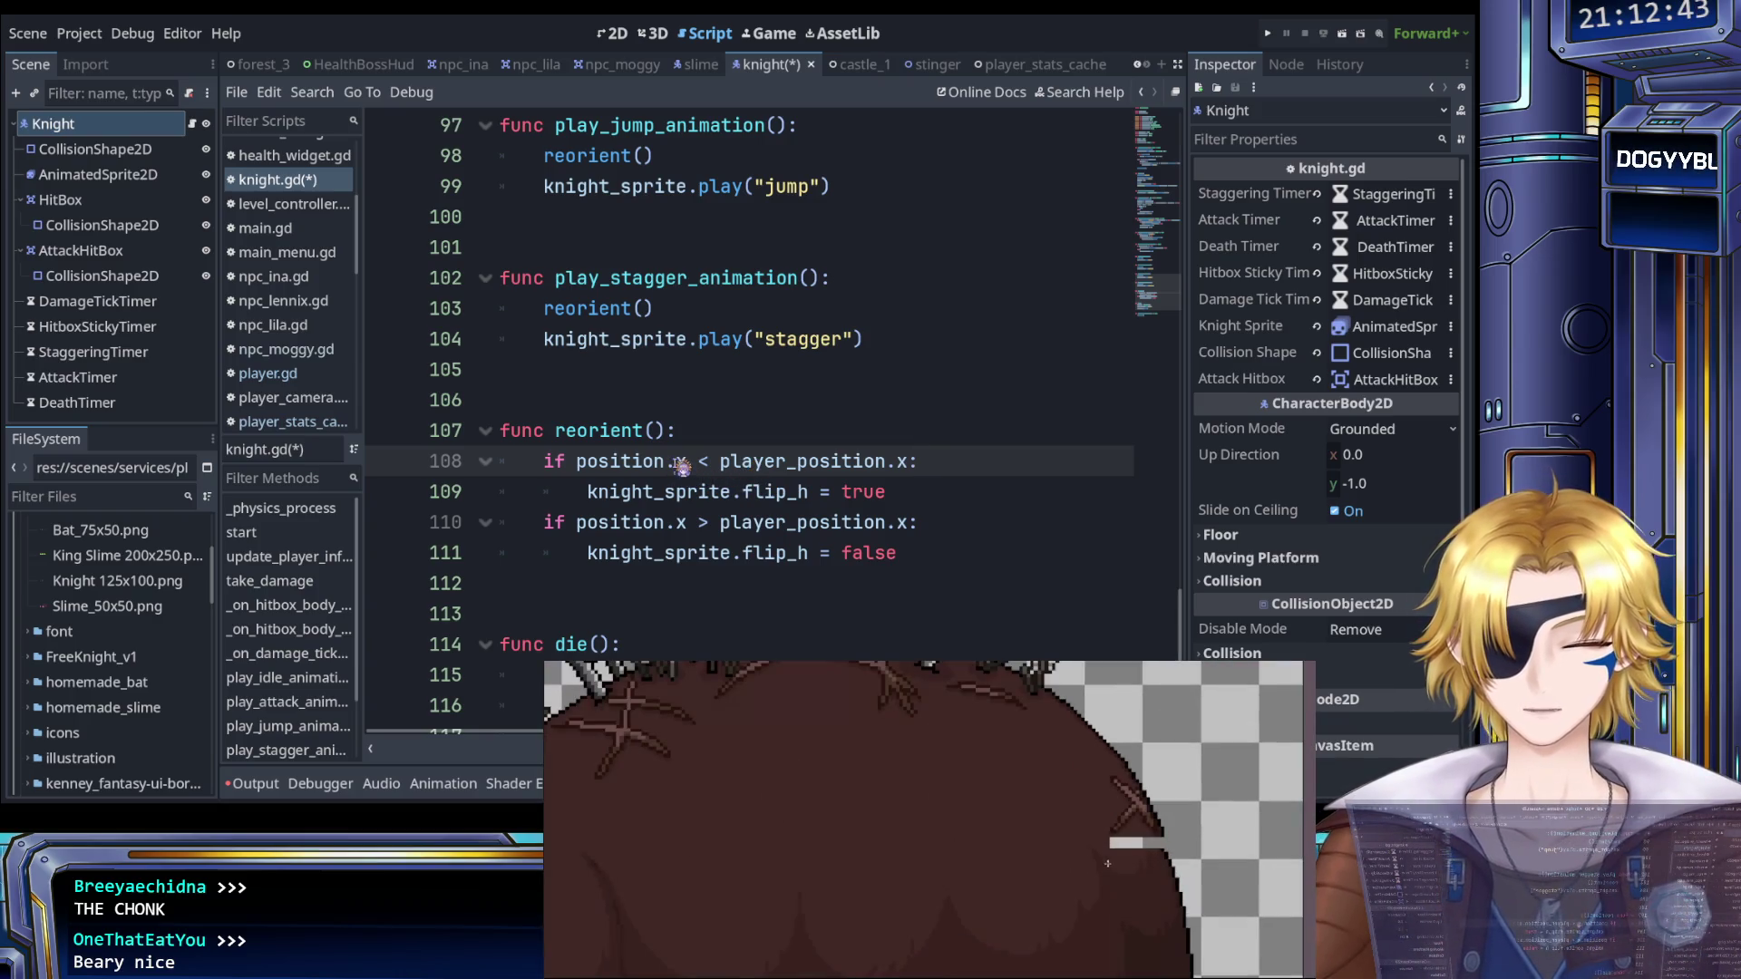
pyautogui.scroll(-2, 668, 461)
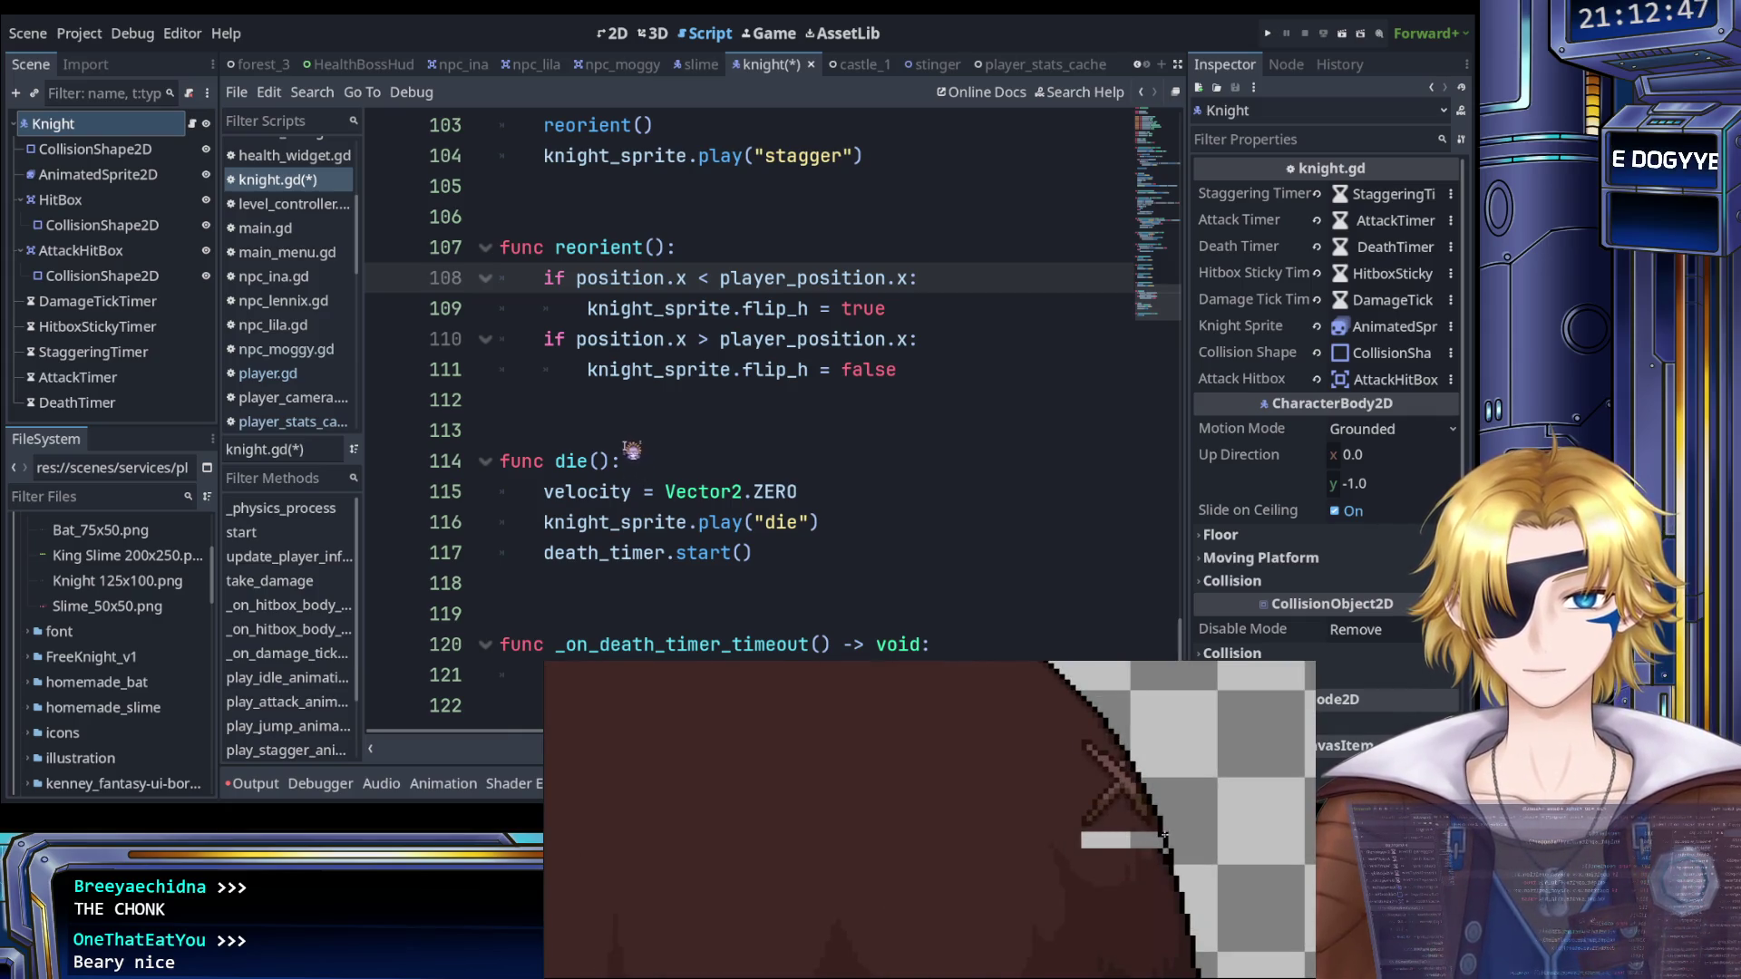
pyautogui.click(663, 462)
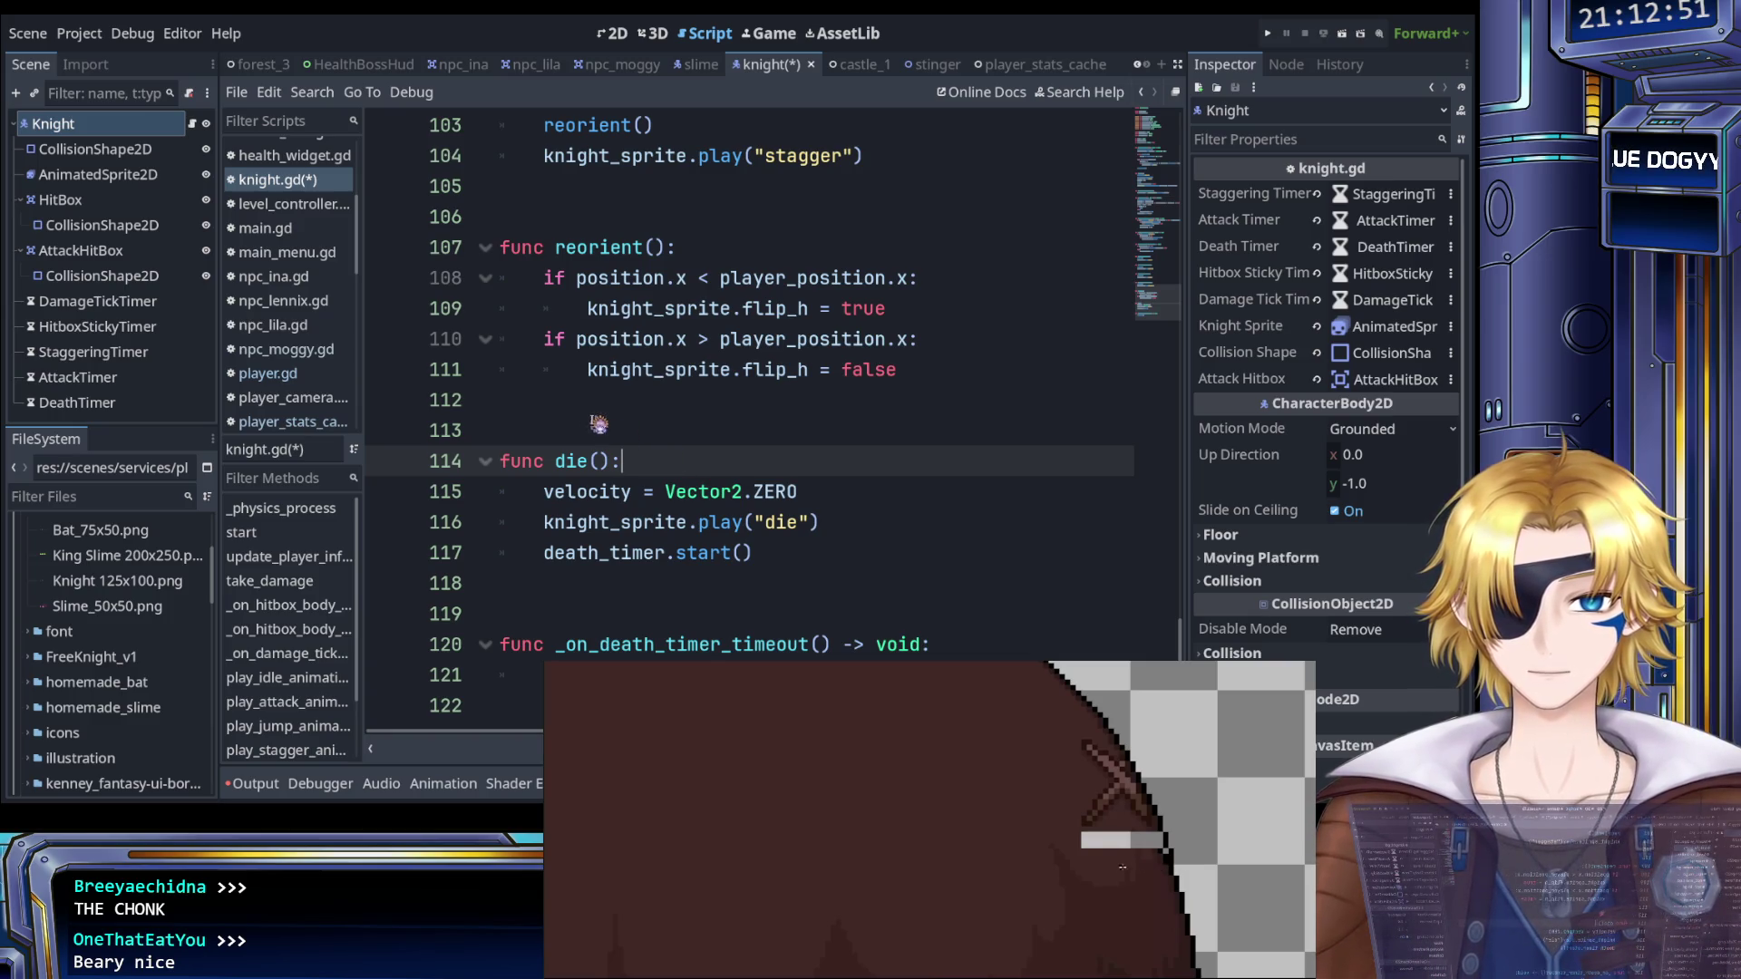
pyautogui.click(133, 181)
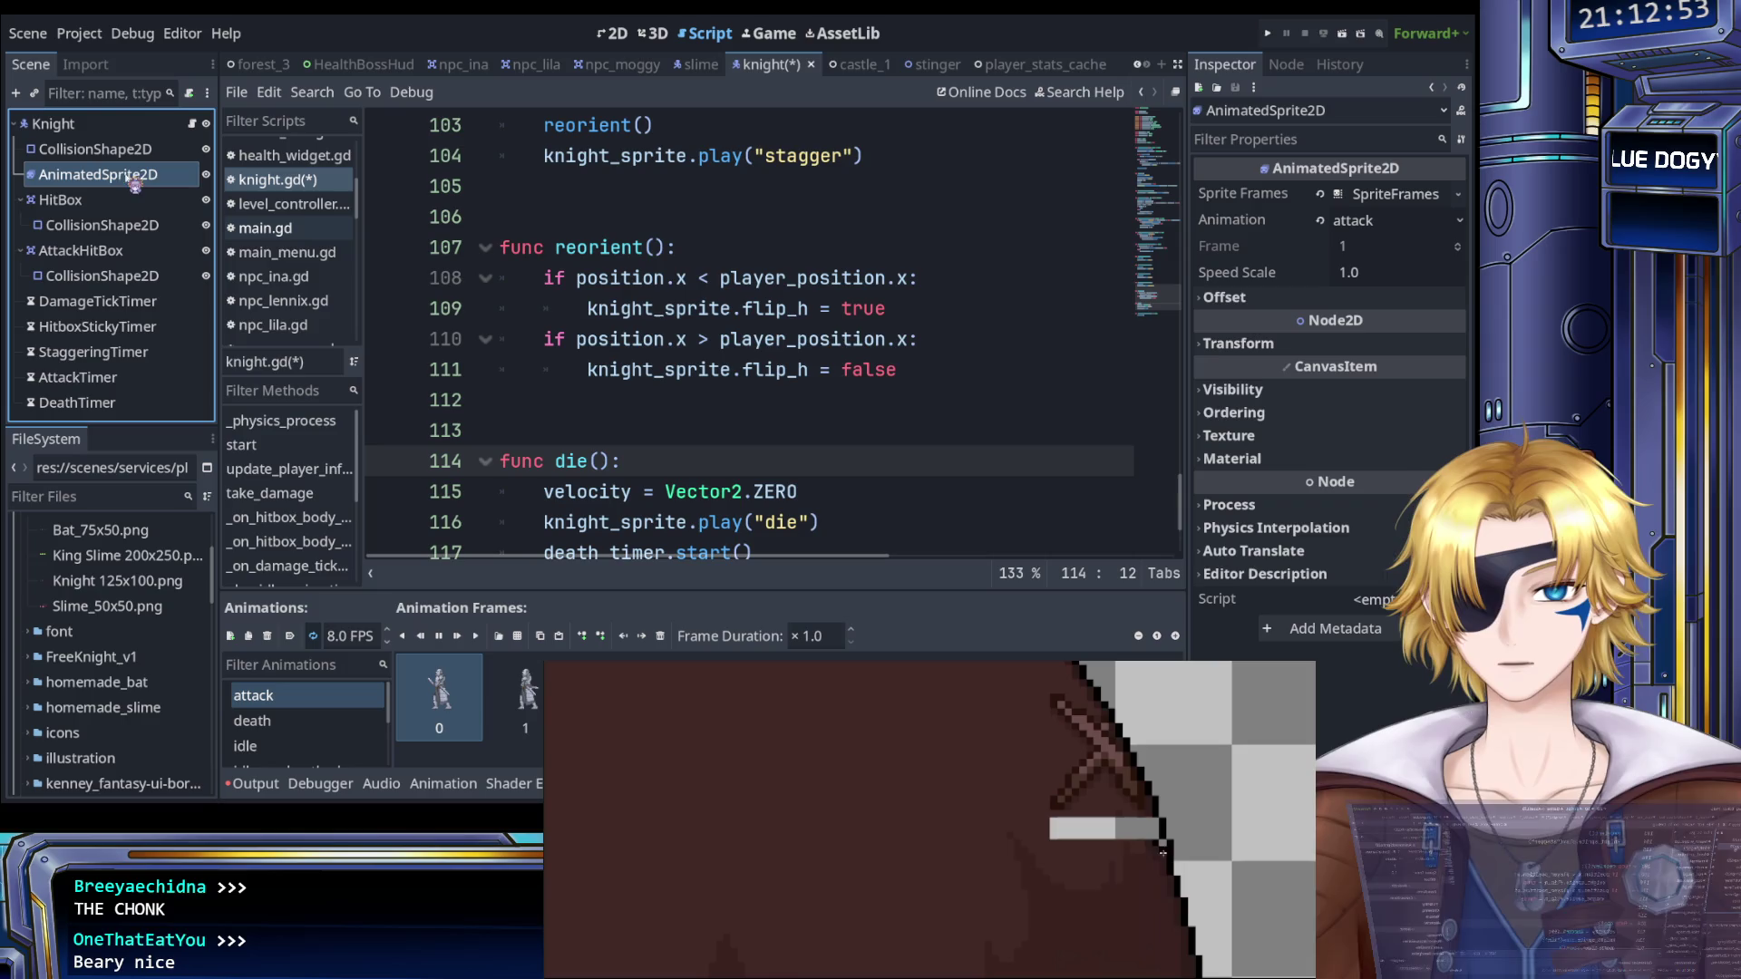
# - Change the animation played in die() from "die" to "death"
pyautogui.scroll(5, 679, 428)
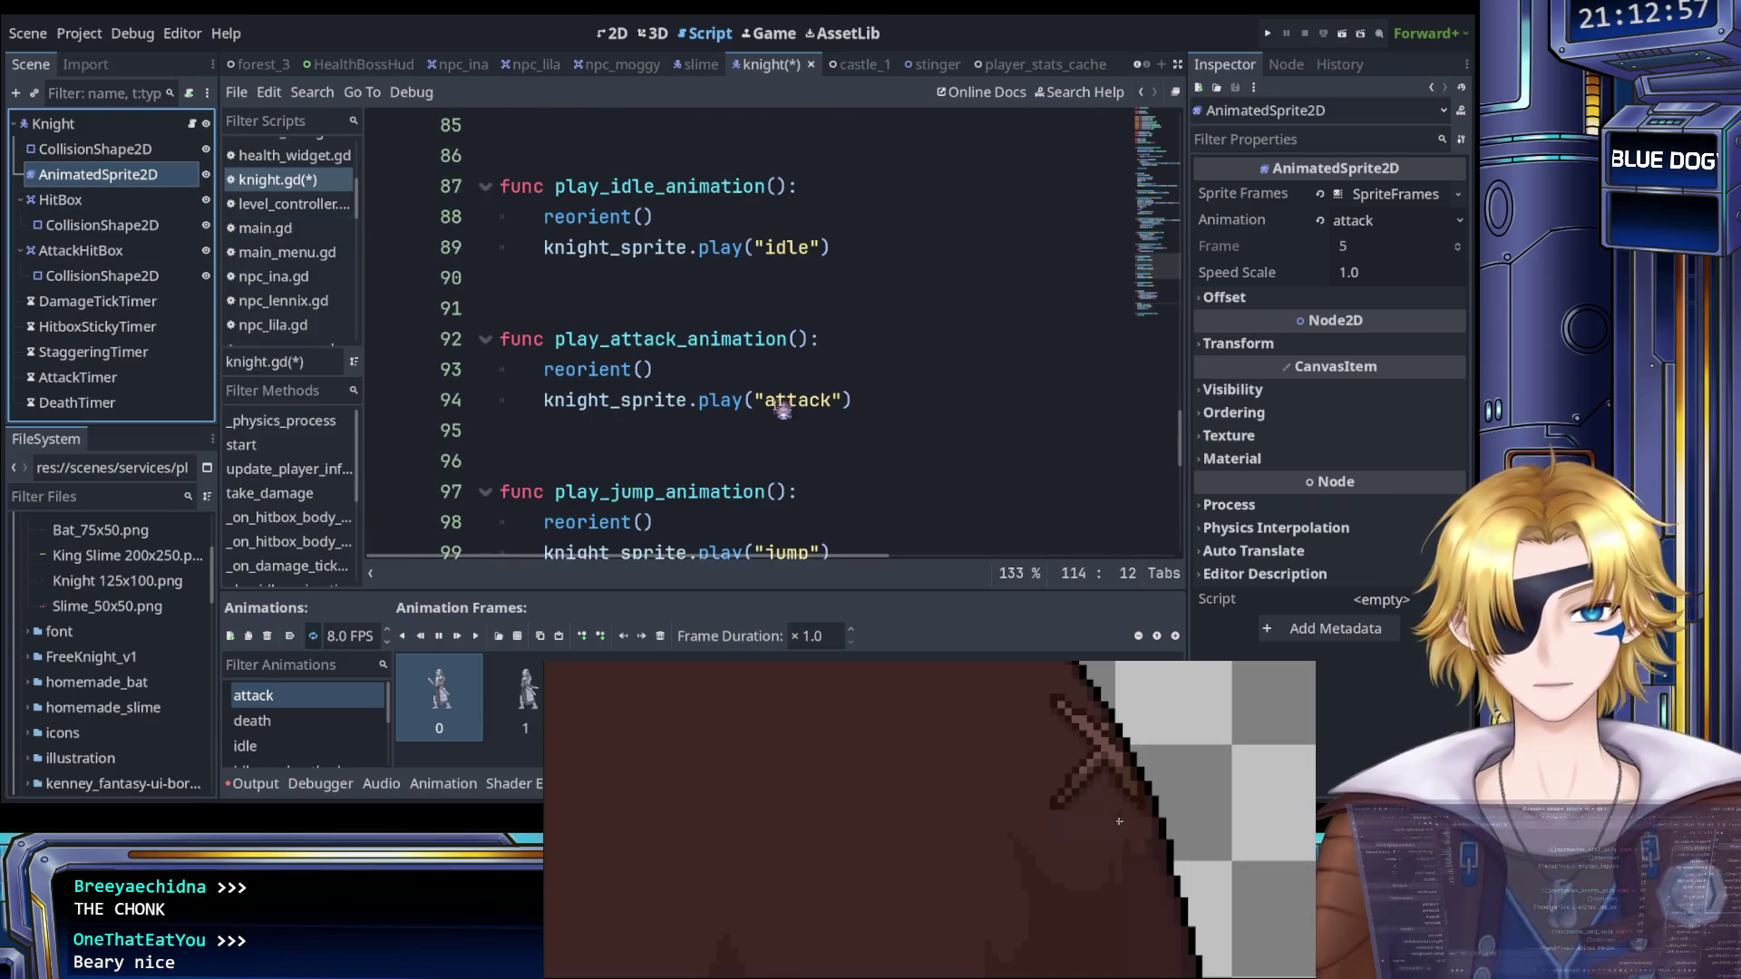
pyautogui.scroll(-4, 644, 473)
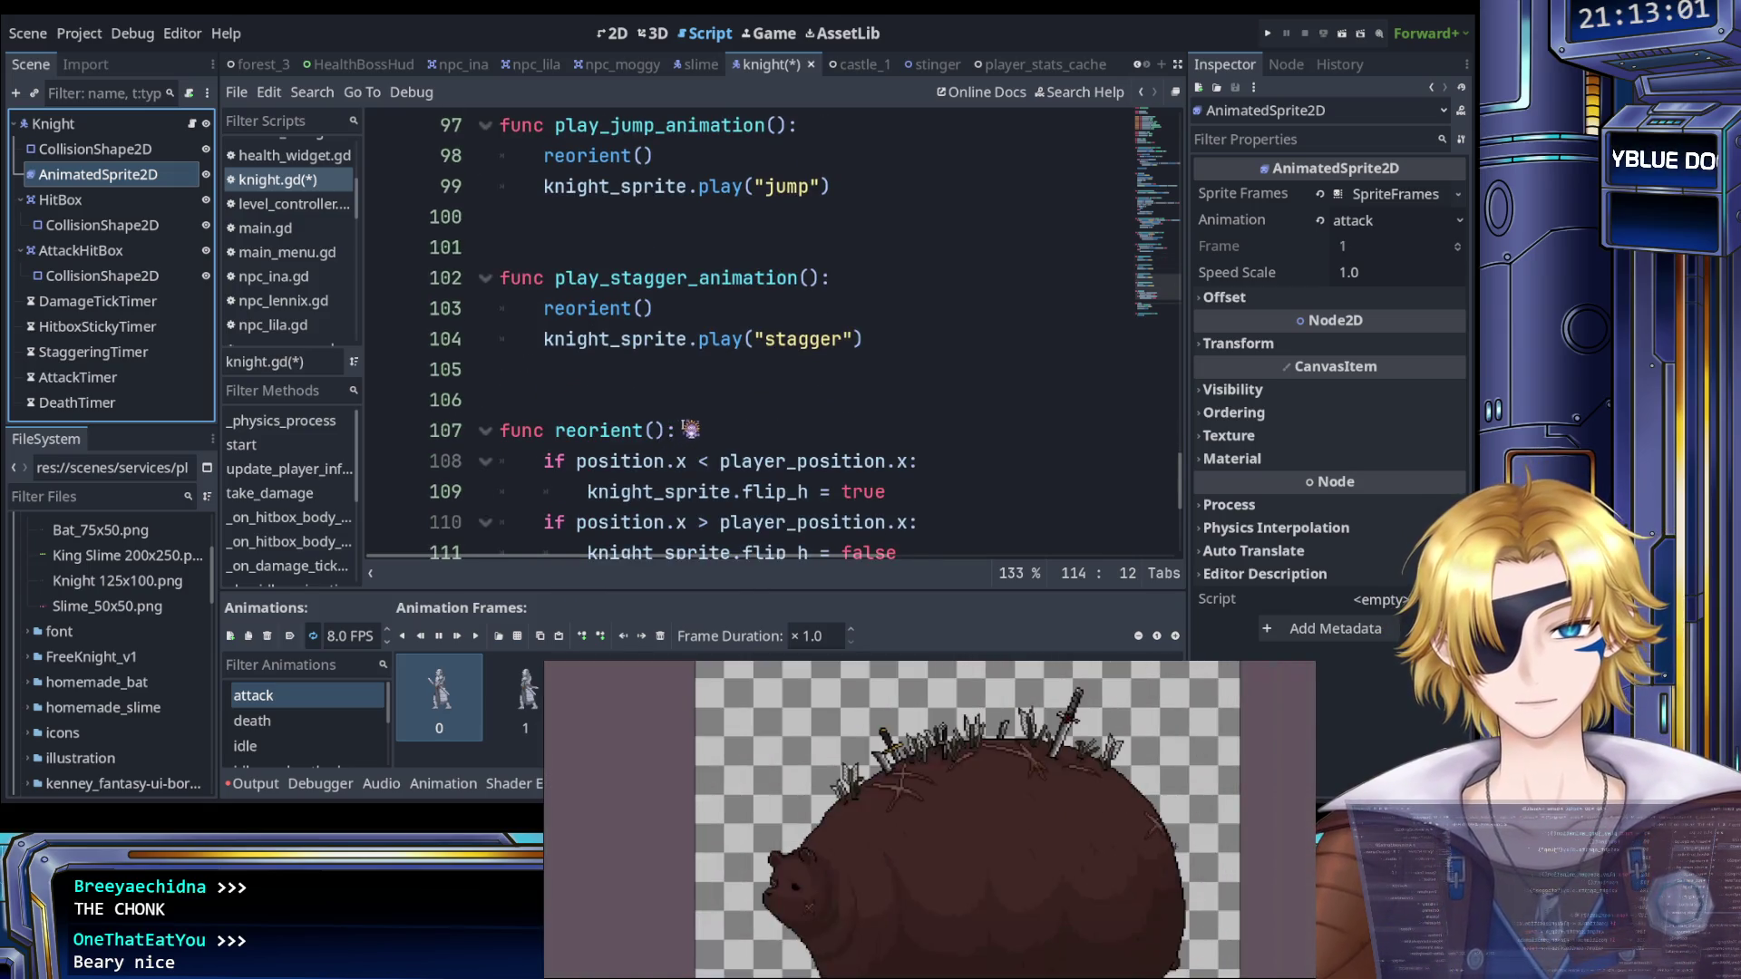
pyautogui.scroll(-1, 762, 405)
pyautogui.scroll(2, 762, 403)
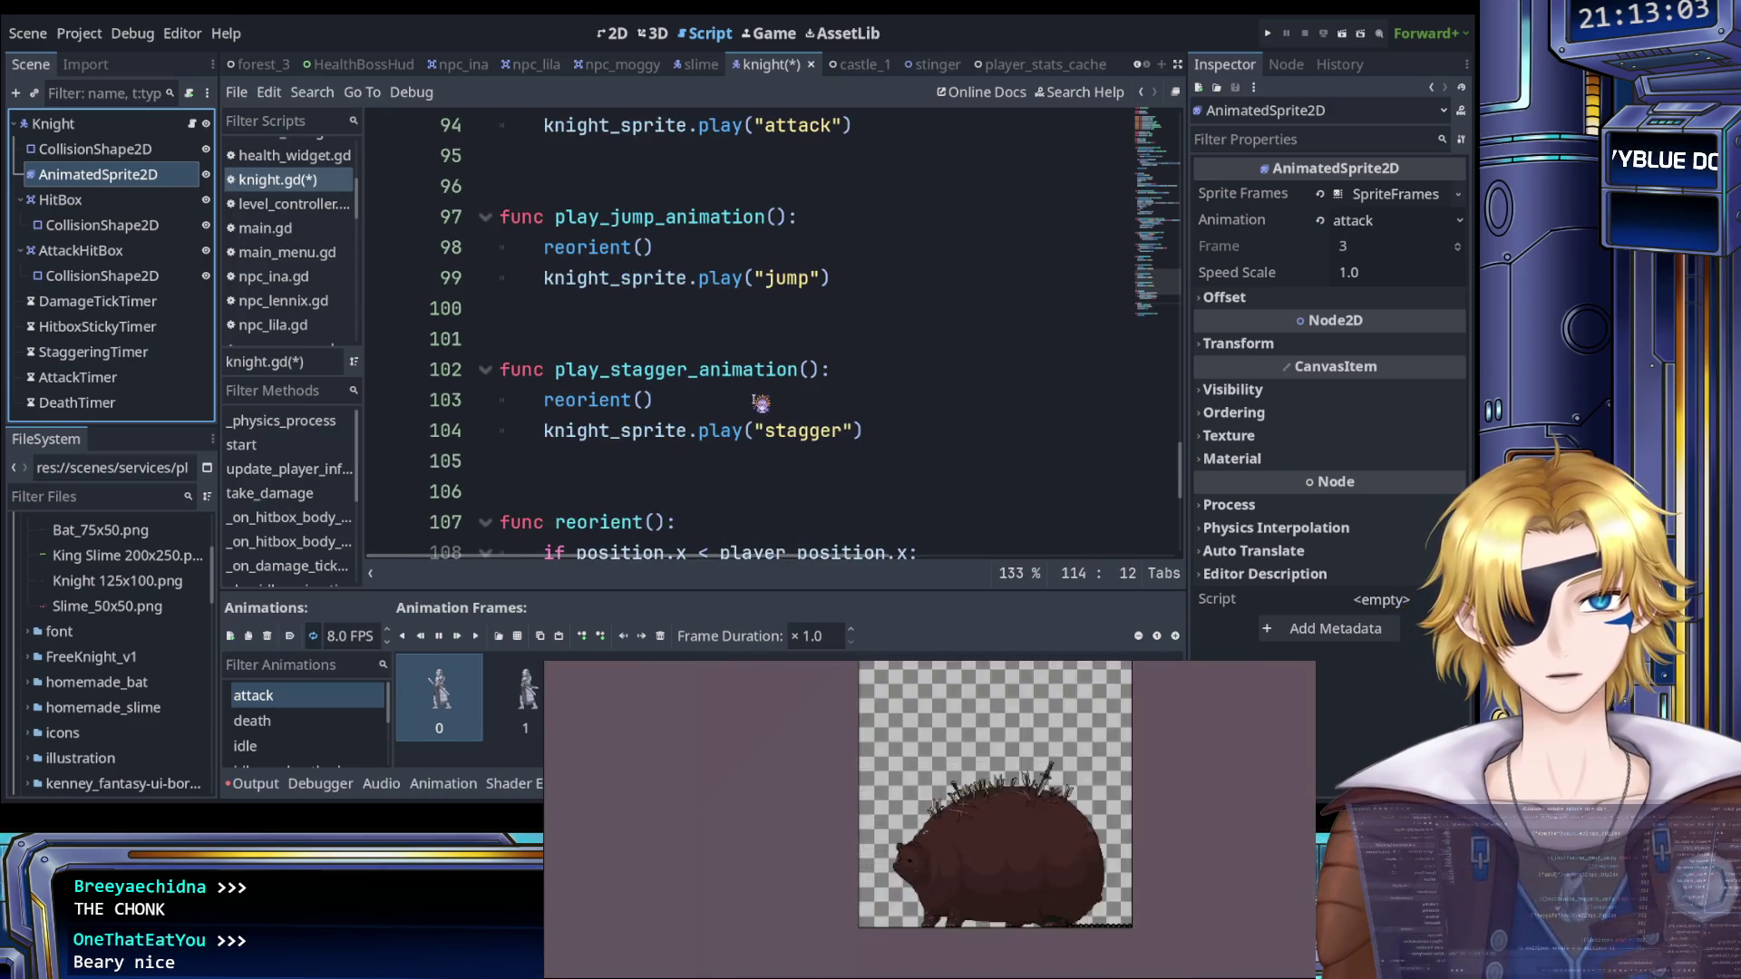
pyautogui.scroll(2, 762, 402)
pyautogui.scroll(2, 761, 402)
pyautogui.scroll(-8, 766, 413)
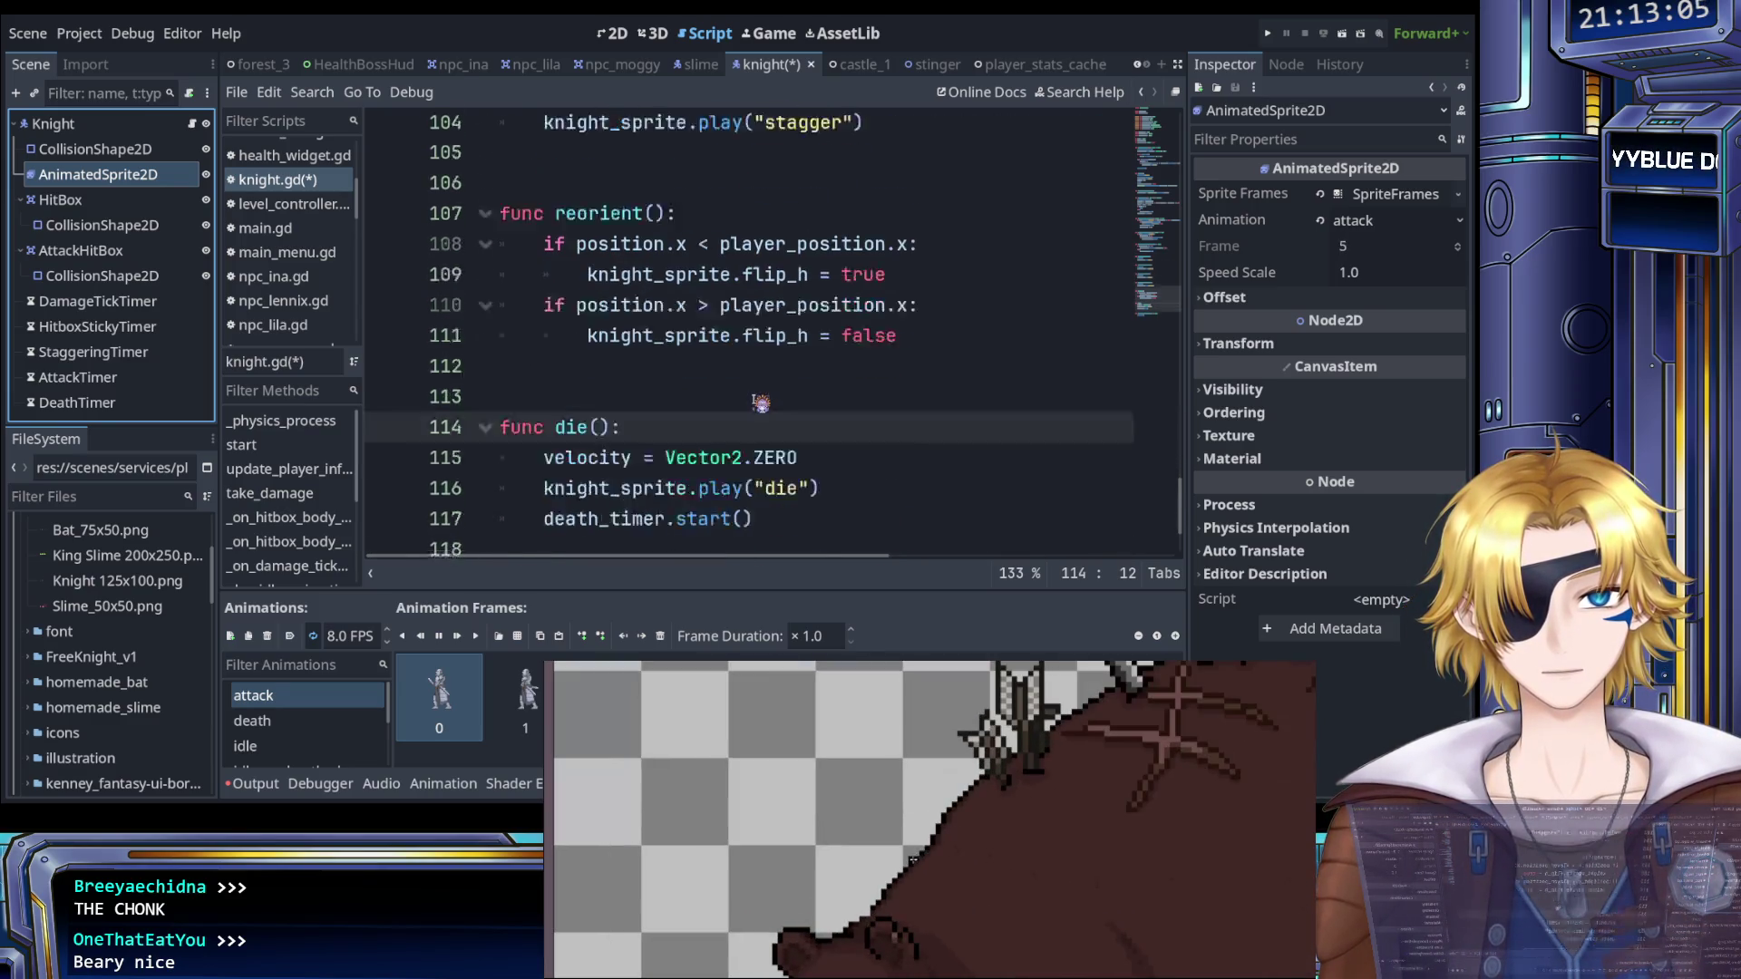
pyautogui.doubleClick(778, 432)
pyautogui.write('death')
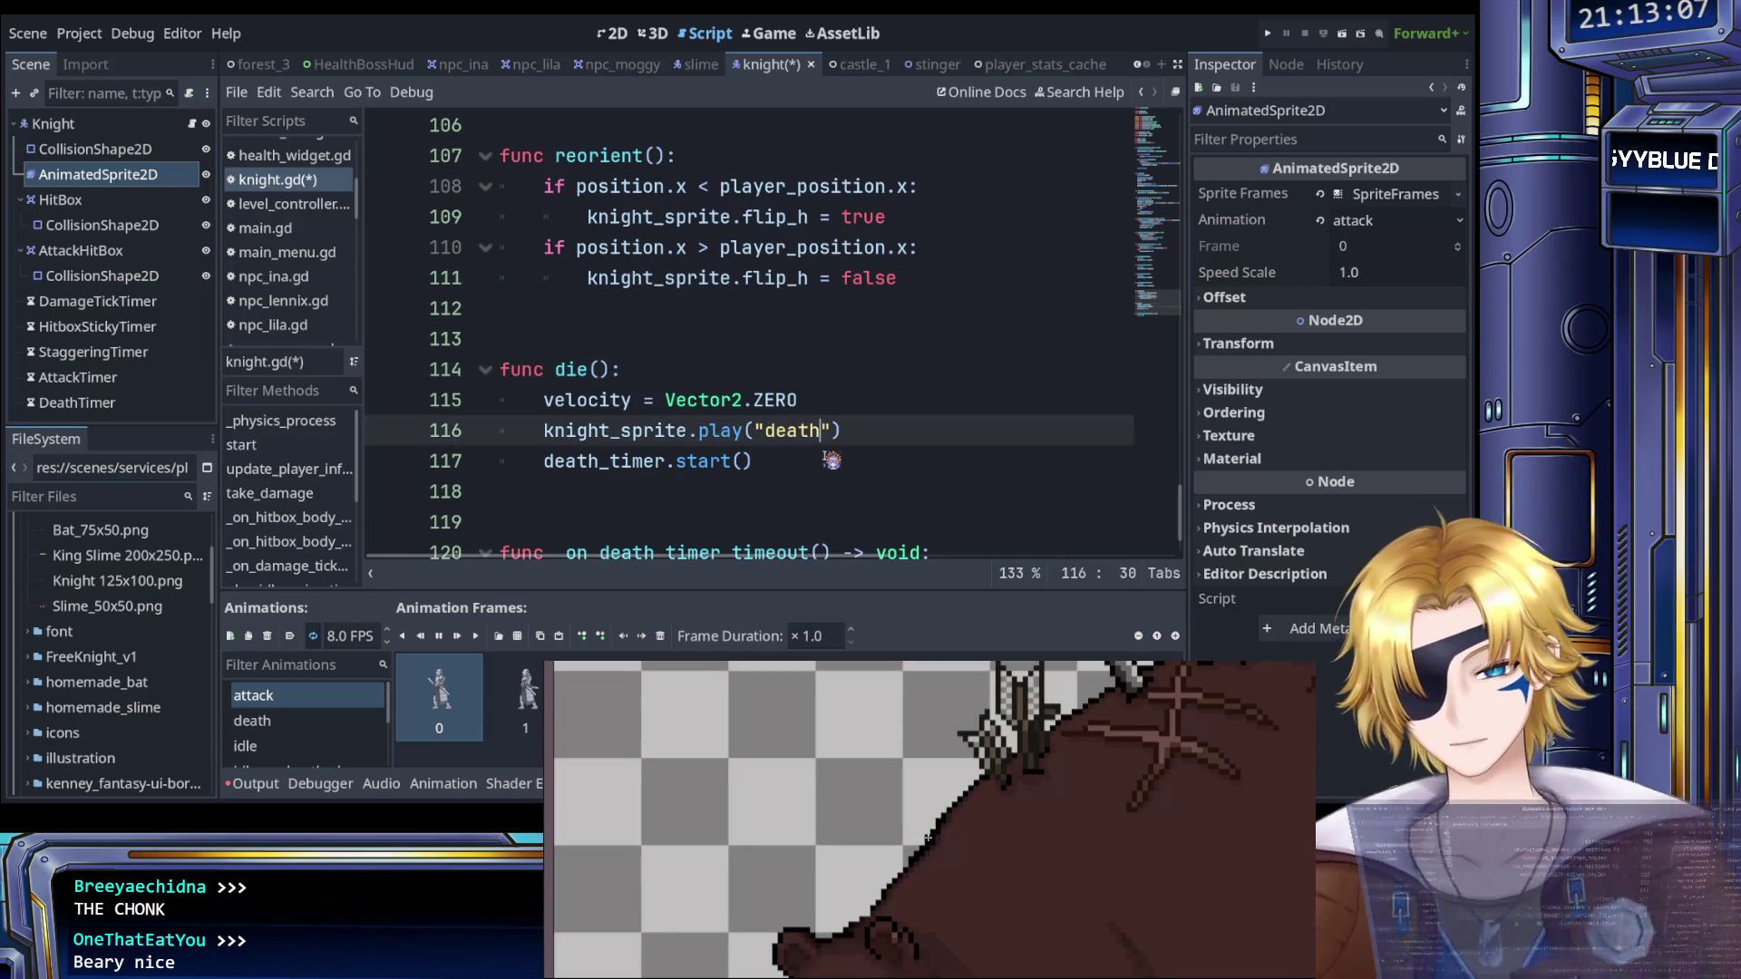
pyautogui.click(810, 400)
# - Select the play_idle_animation function in knight.gd
pyautogui.scroll(-1, 321, 729)
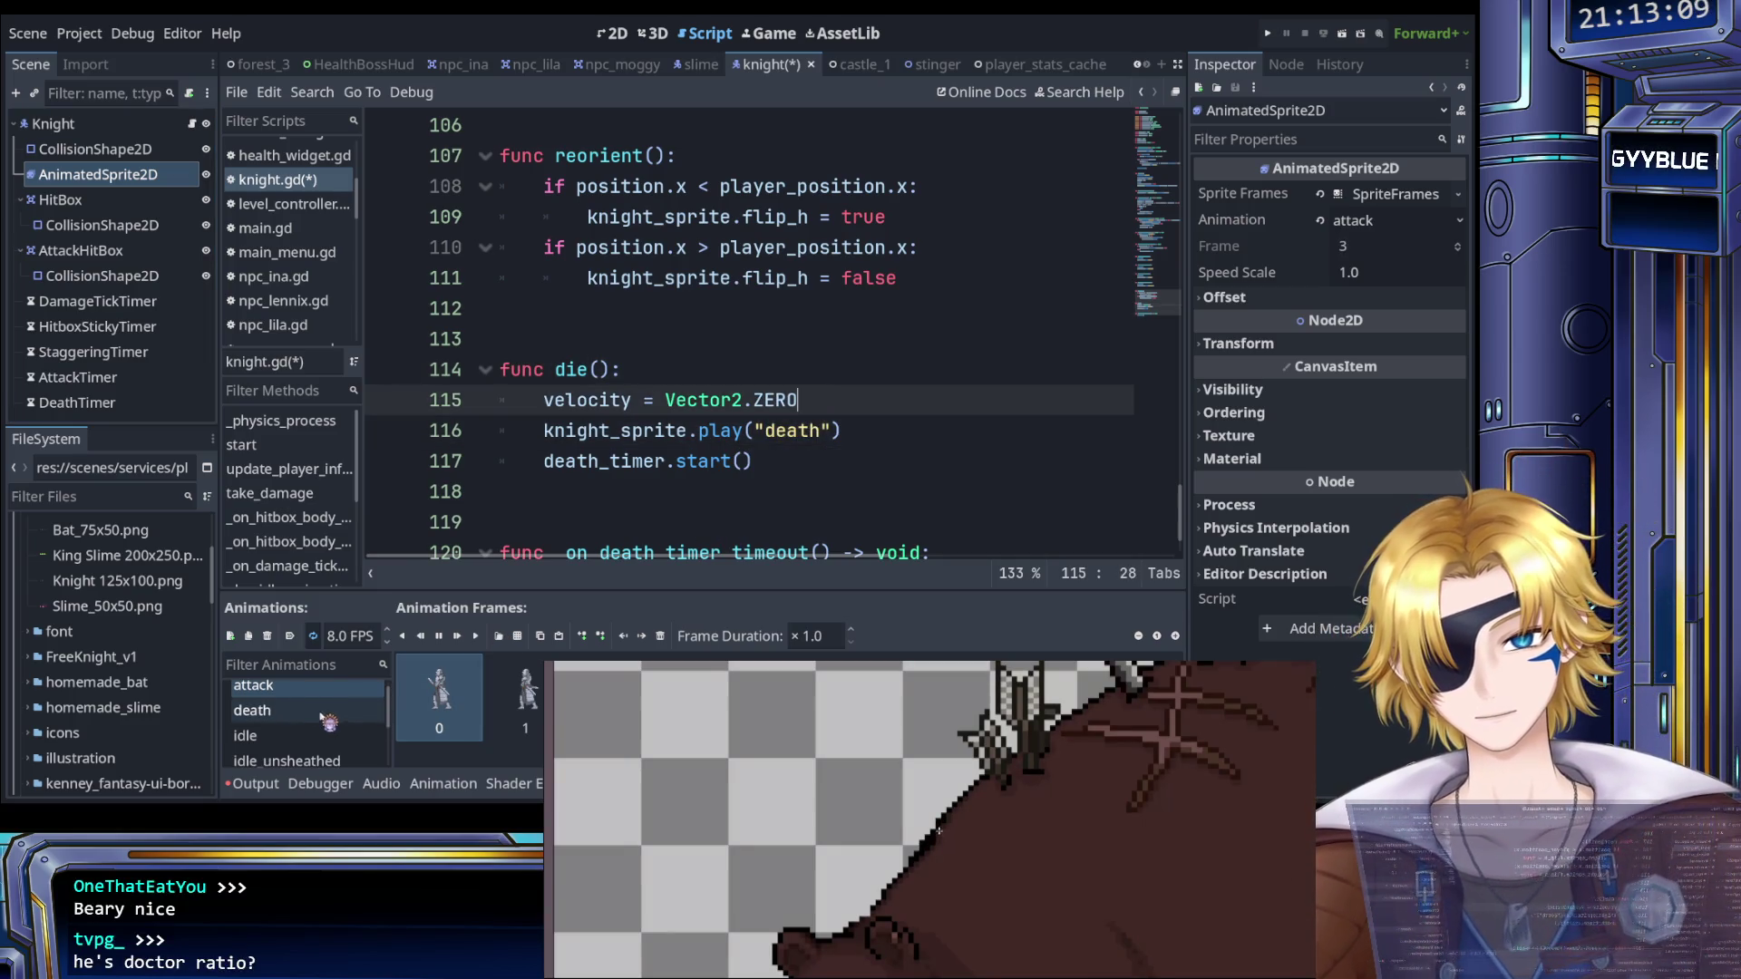
pyautogui.scroll(6, 632, 491)
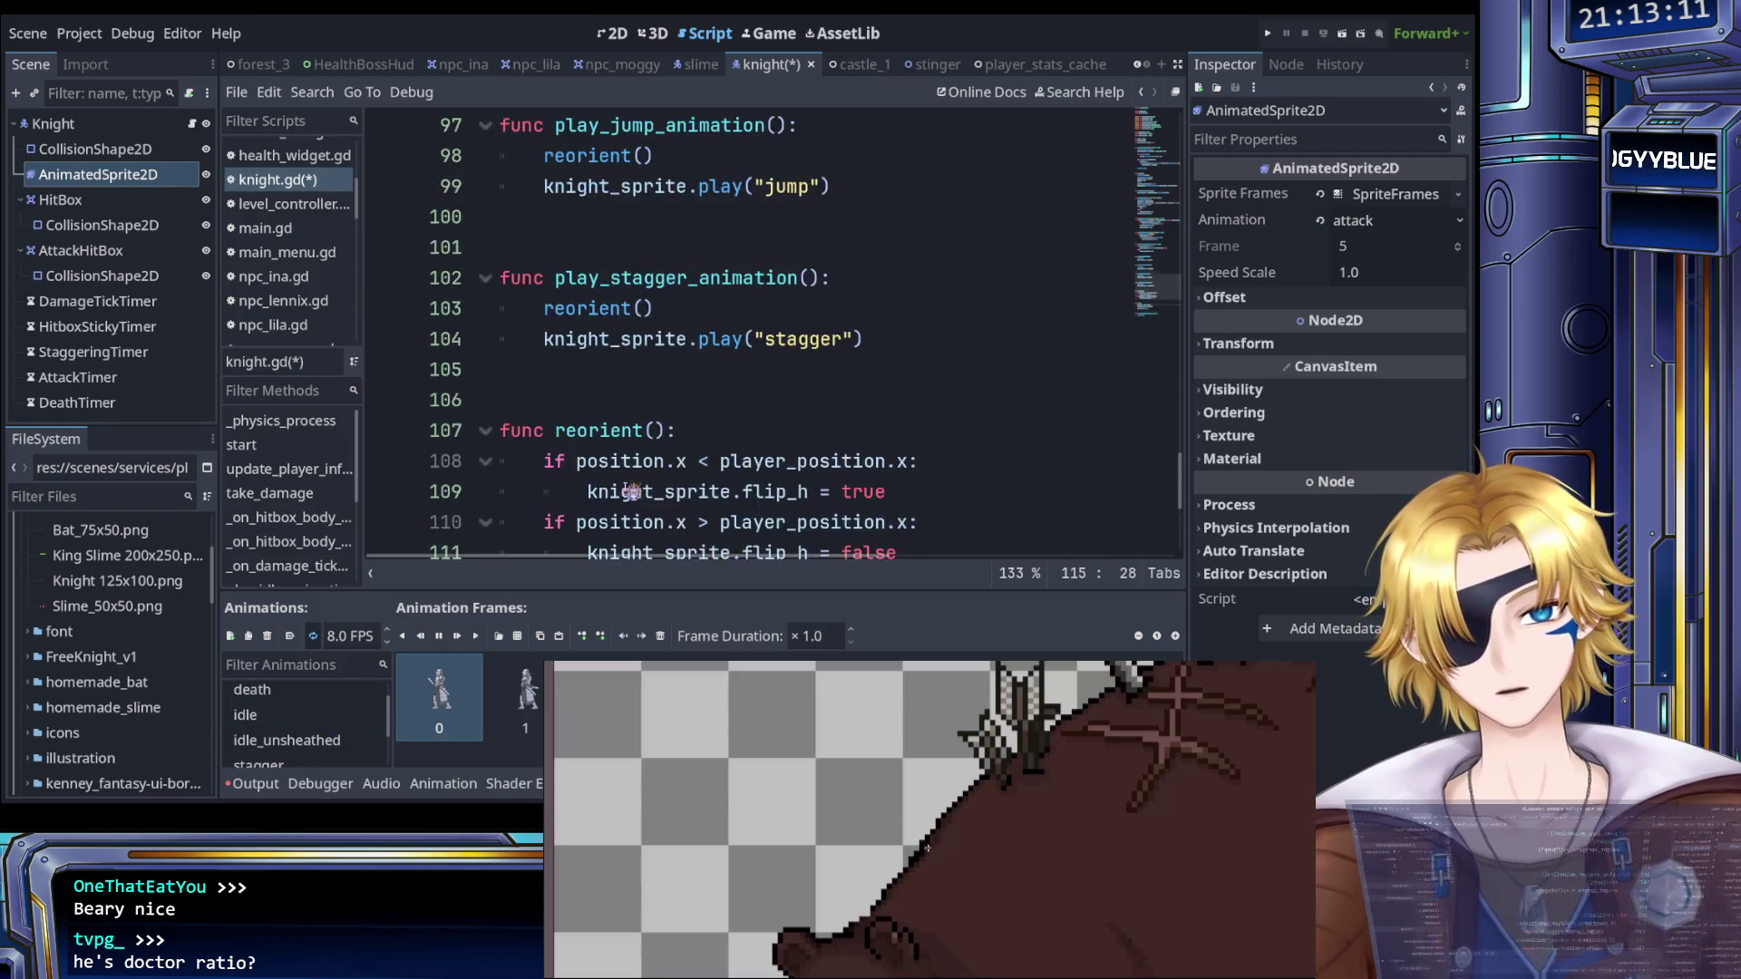
pyautogui.scroll(2, 632, 491)
pyautogui.moveTo(832, 340); pyautogui.dragTo(497, 275)
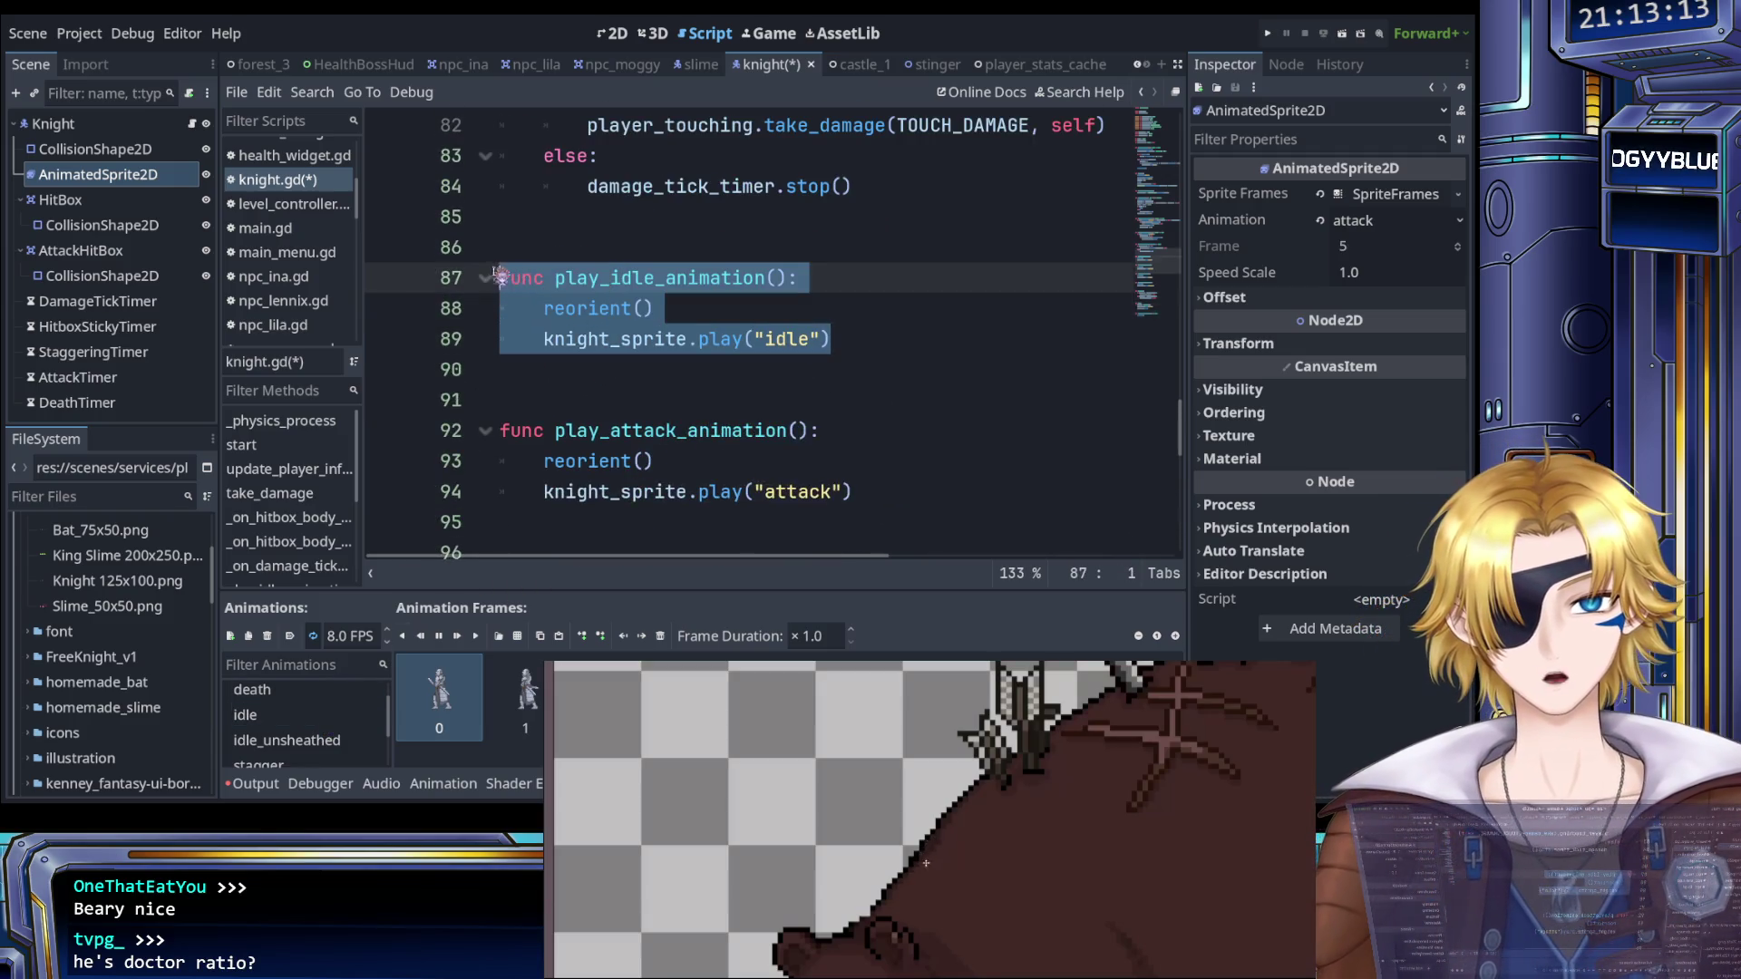
# - Duplicate play_idle_animation as play_idle_unsheathed_animation playing "idle_unsheathed", then save
pyautogui.hotkey('ctrl', 'c')
pyautogui.click(649, 374)
pyautogui.press('Return')
pyautogui.hotkey('ctrl', 'v')
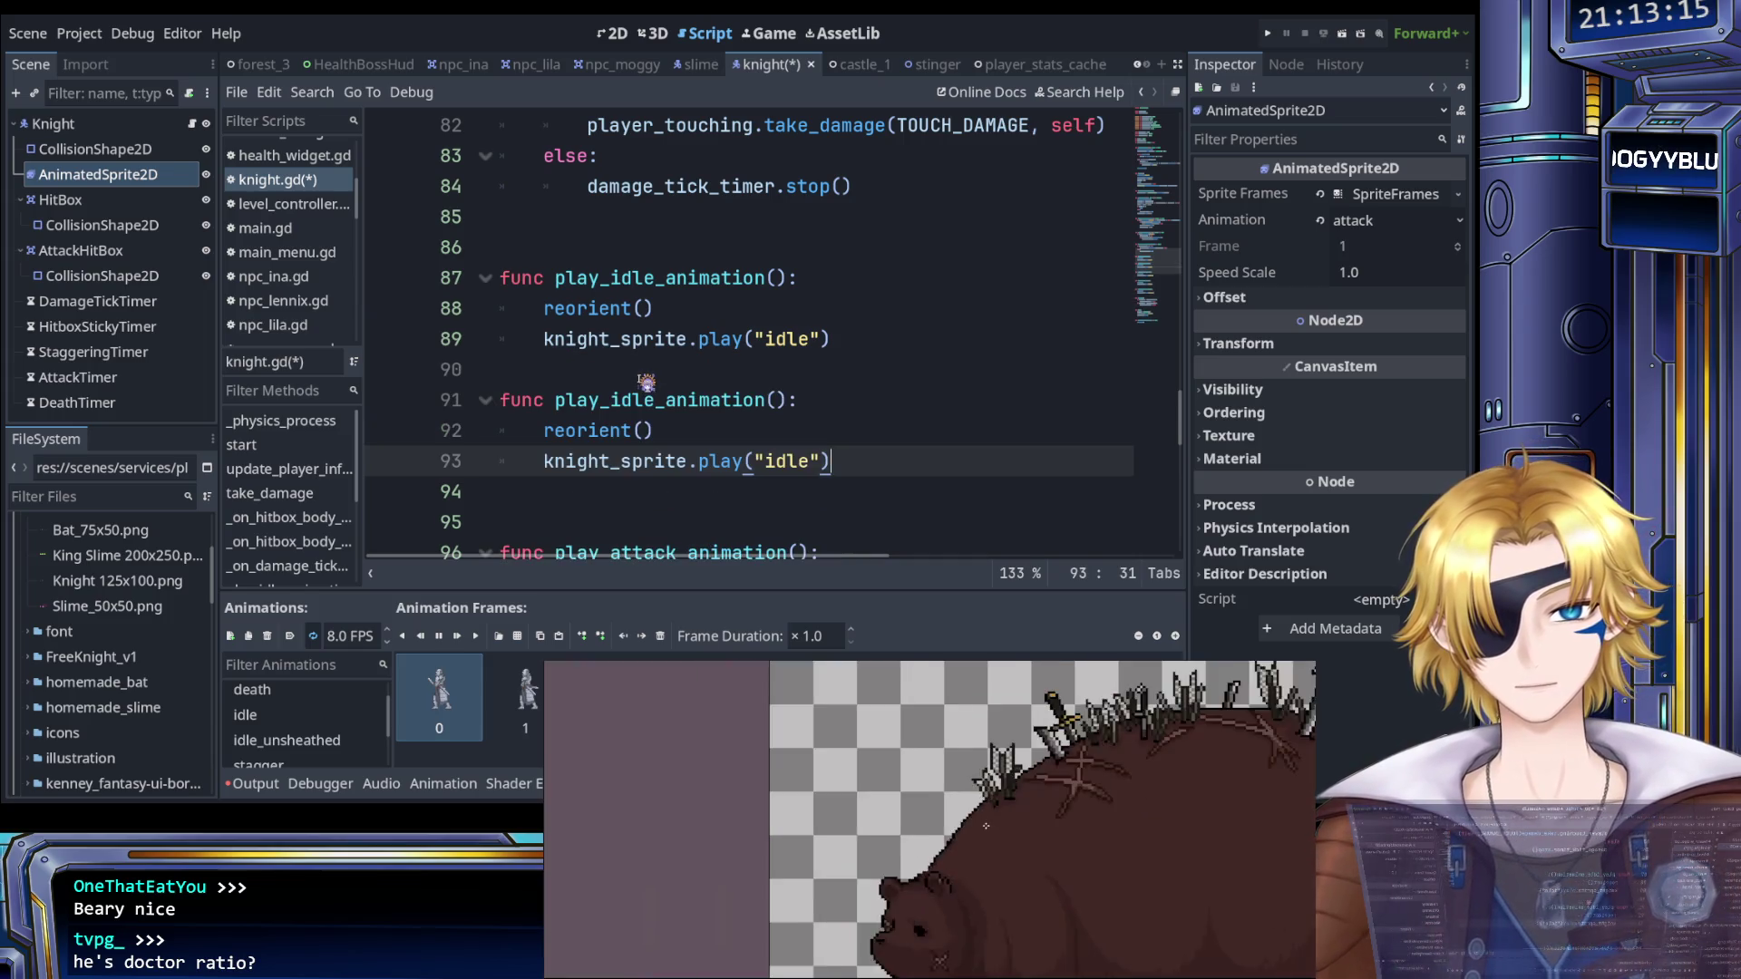
pyautogui.click(657, 402)
pyautogui.write('_unsh')
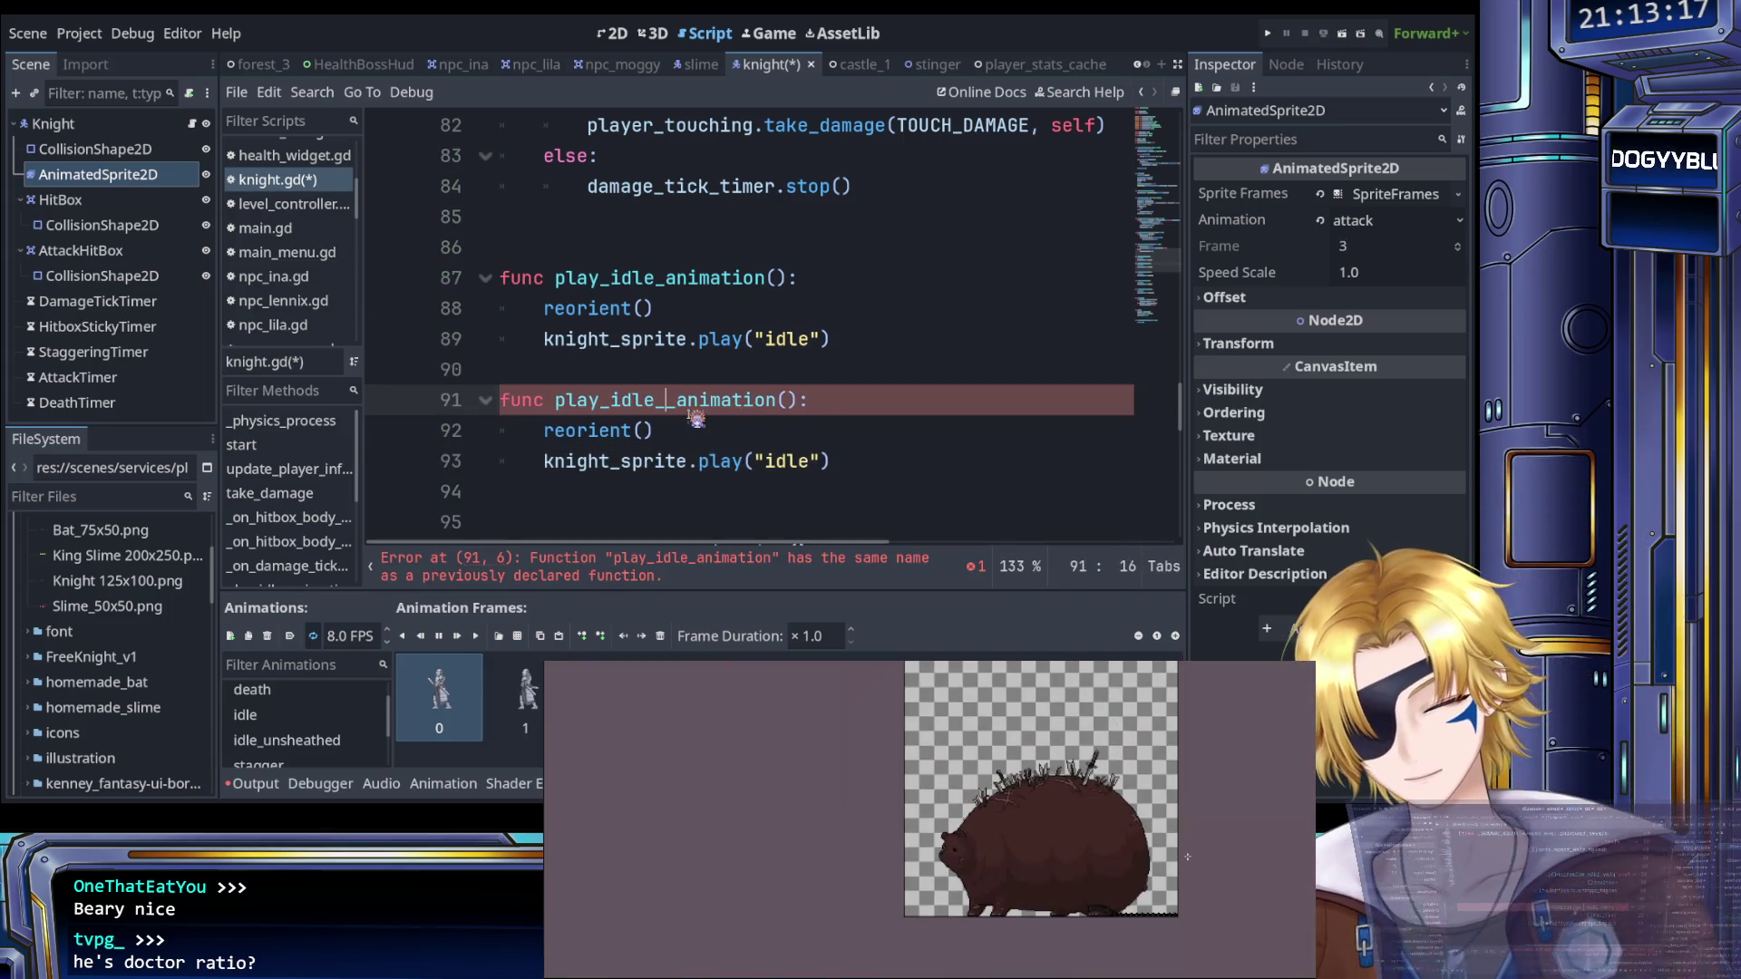
pyautogui.write('eathed')
pyautogui.click(723, 406)
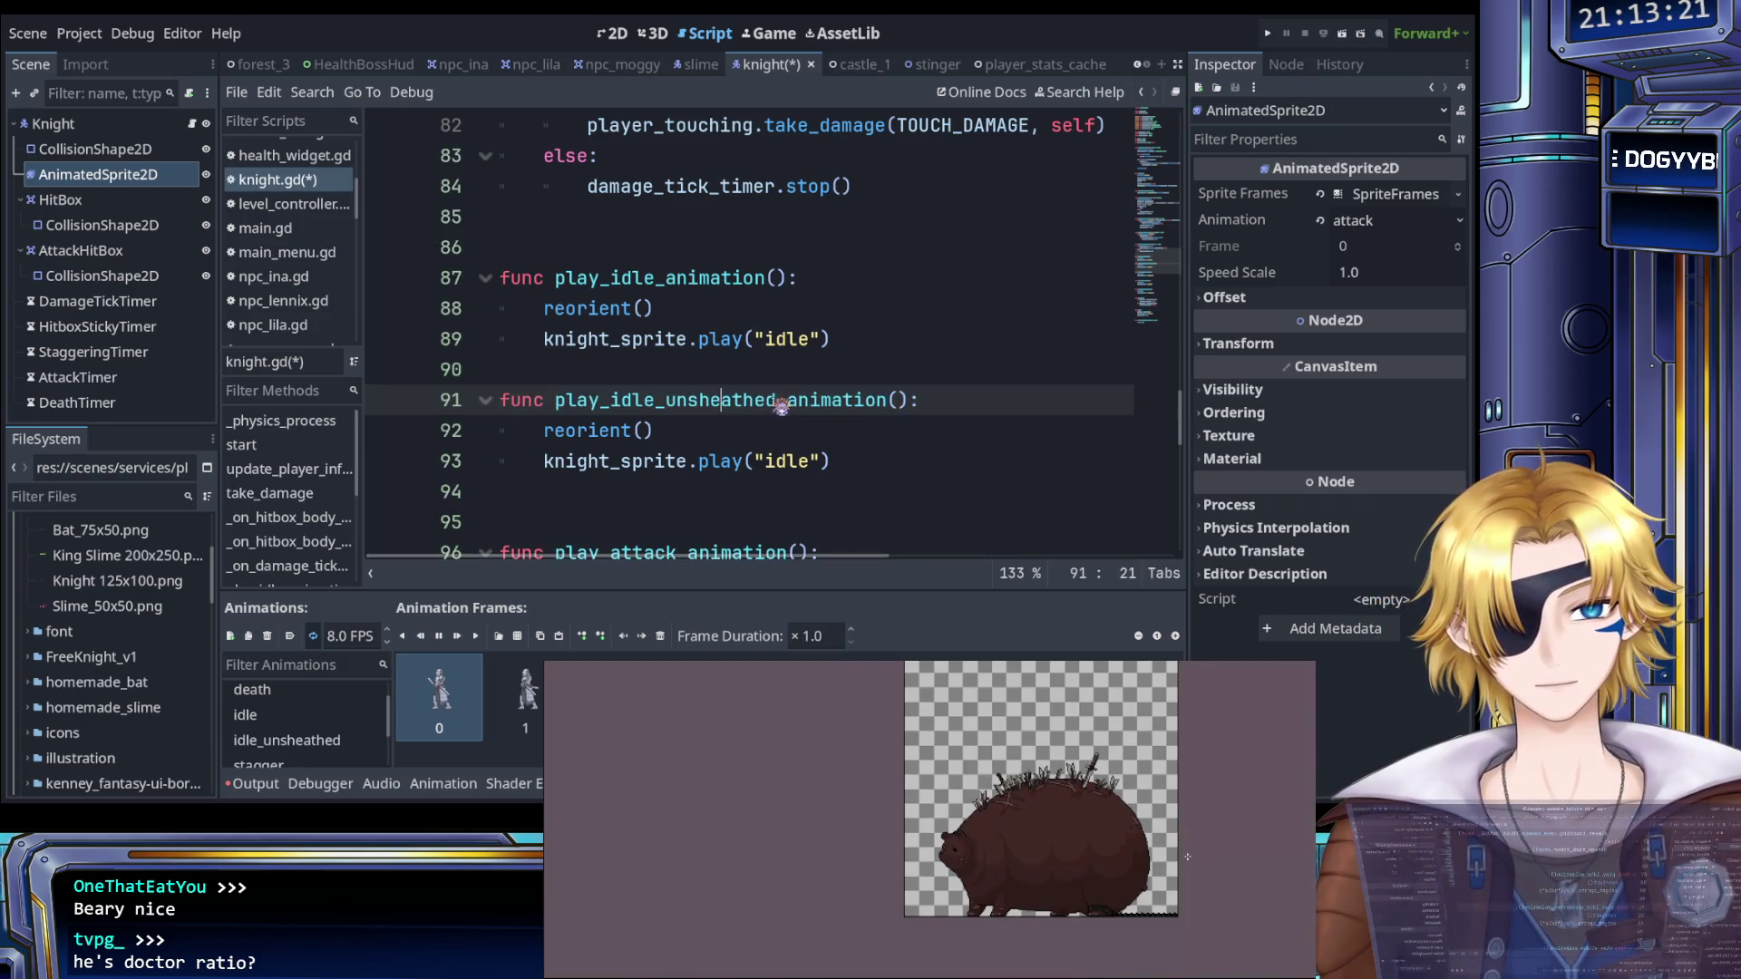
pyautogui.moveTo(777, 404); pyautogui.dragTo(648, 408)
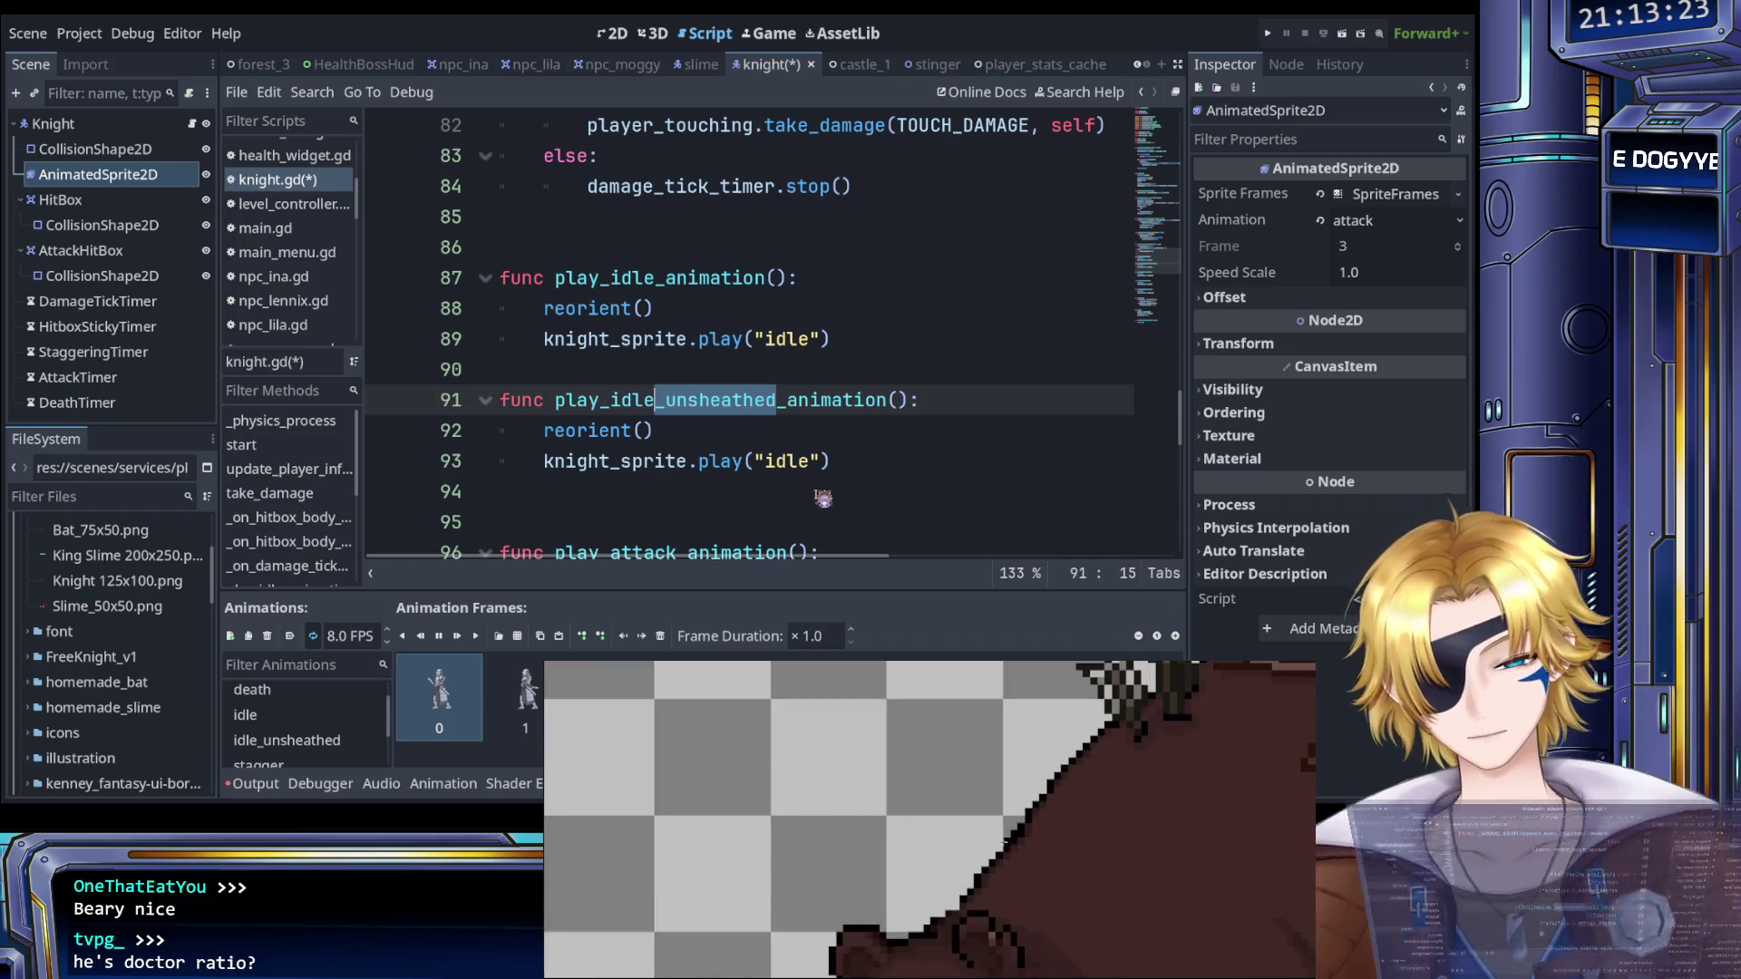
pyautogui.click(815, 462)
pyautogui.hotkey('ctrl', 'v')
pyautogui.hotkey('ctrl', 's')
# - Move down to the play_stagger_animation function
pyautogui.scroll(-1, 343, 721)
pyautogui.scroll(-2, 342, 720)
pyautogui.scroll(-4, 708, 448)
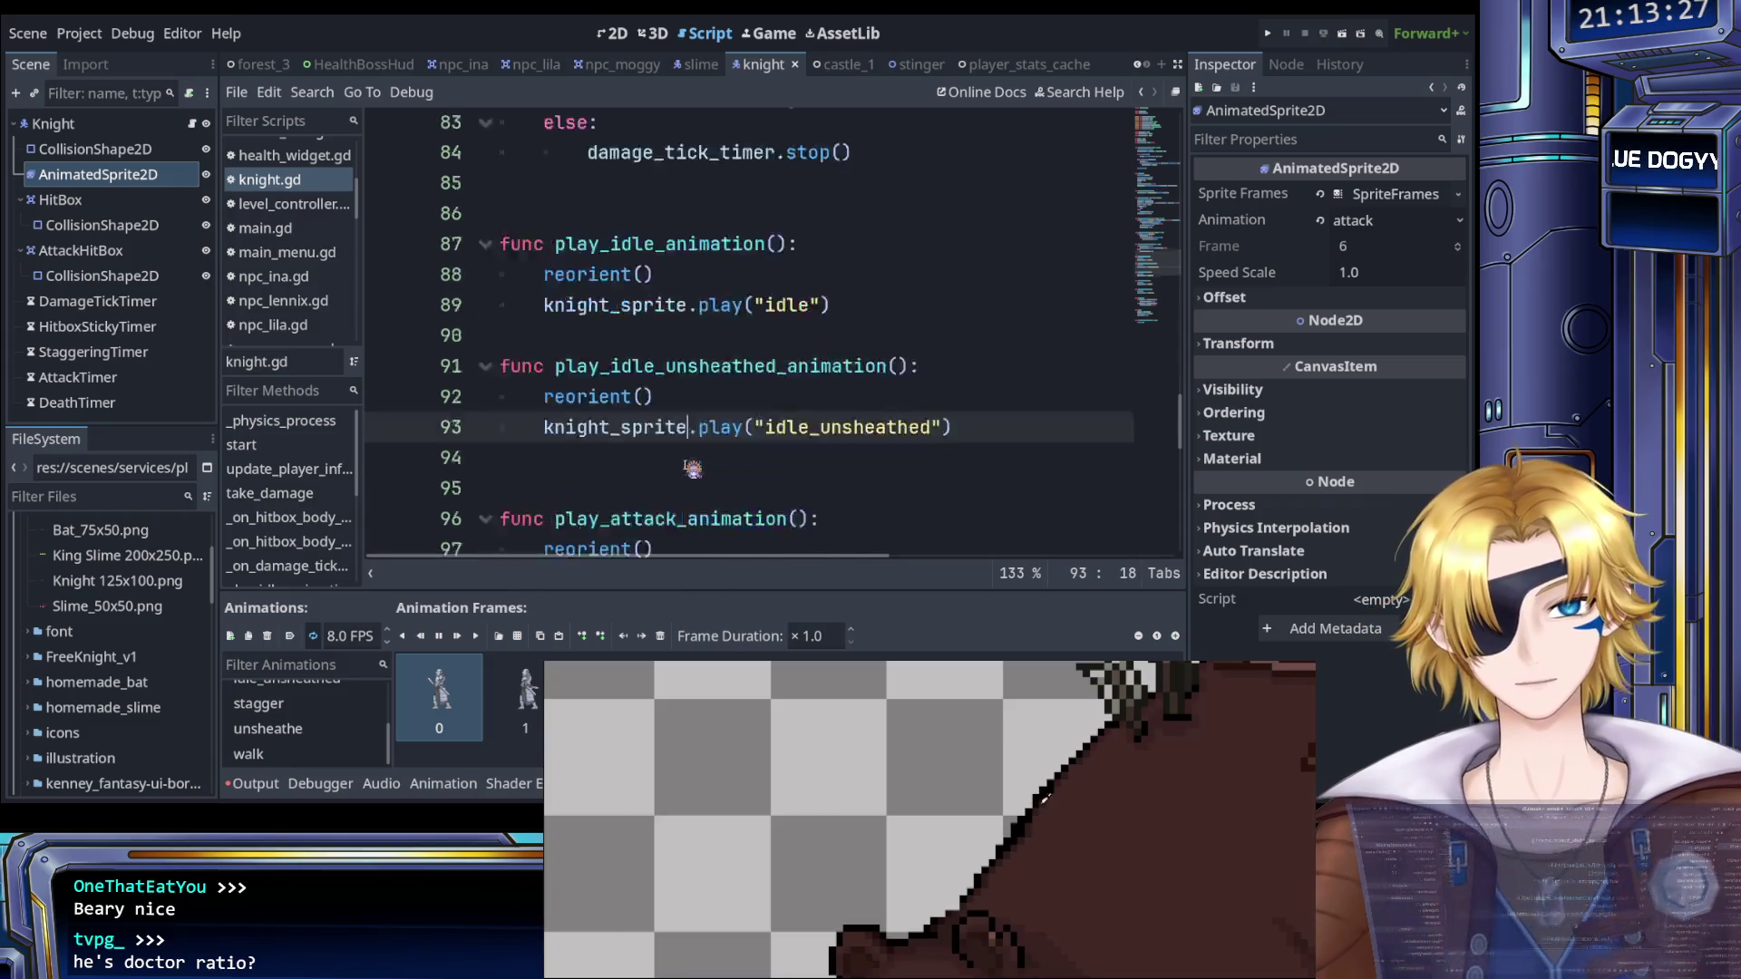
pyautogui.scroll(-2, 707, 448)
pyautogui.click(725, 370)
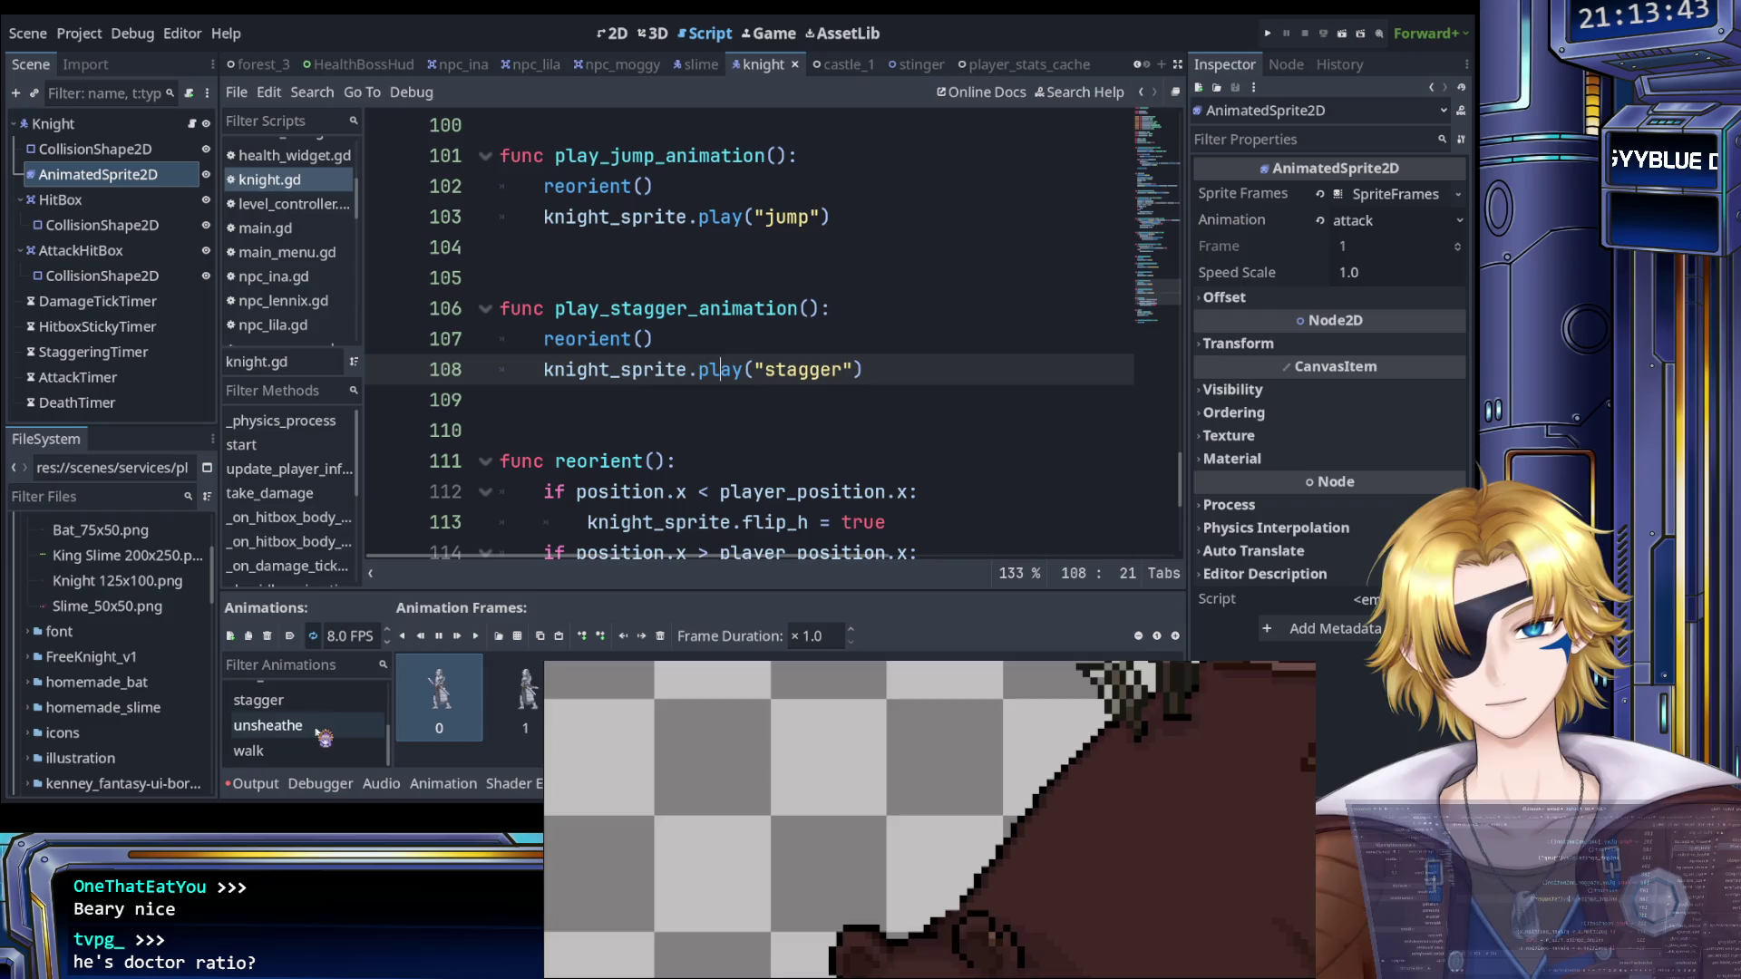
# - Duplicate play_stagger_animation as play_walk_animation playing "walk", and save
pyautogui.doubleClick(832, 369)
pyautogui.moveTo(832, 369); pyautogui.dragTo(591, 308)
pyautogui.hotkey('ctrl', 'c')
pyautogui.click(614, 404)
pyautogui.press('Return')
pyautogui.hotkey('ctrl', 'v')
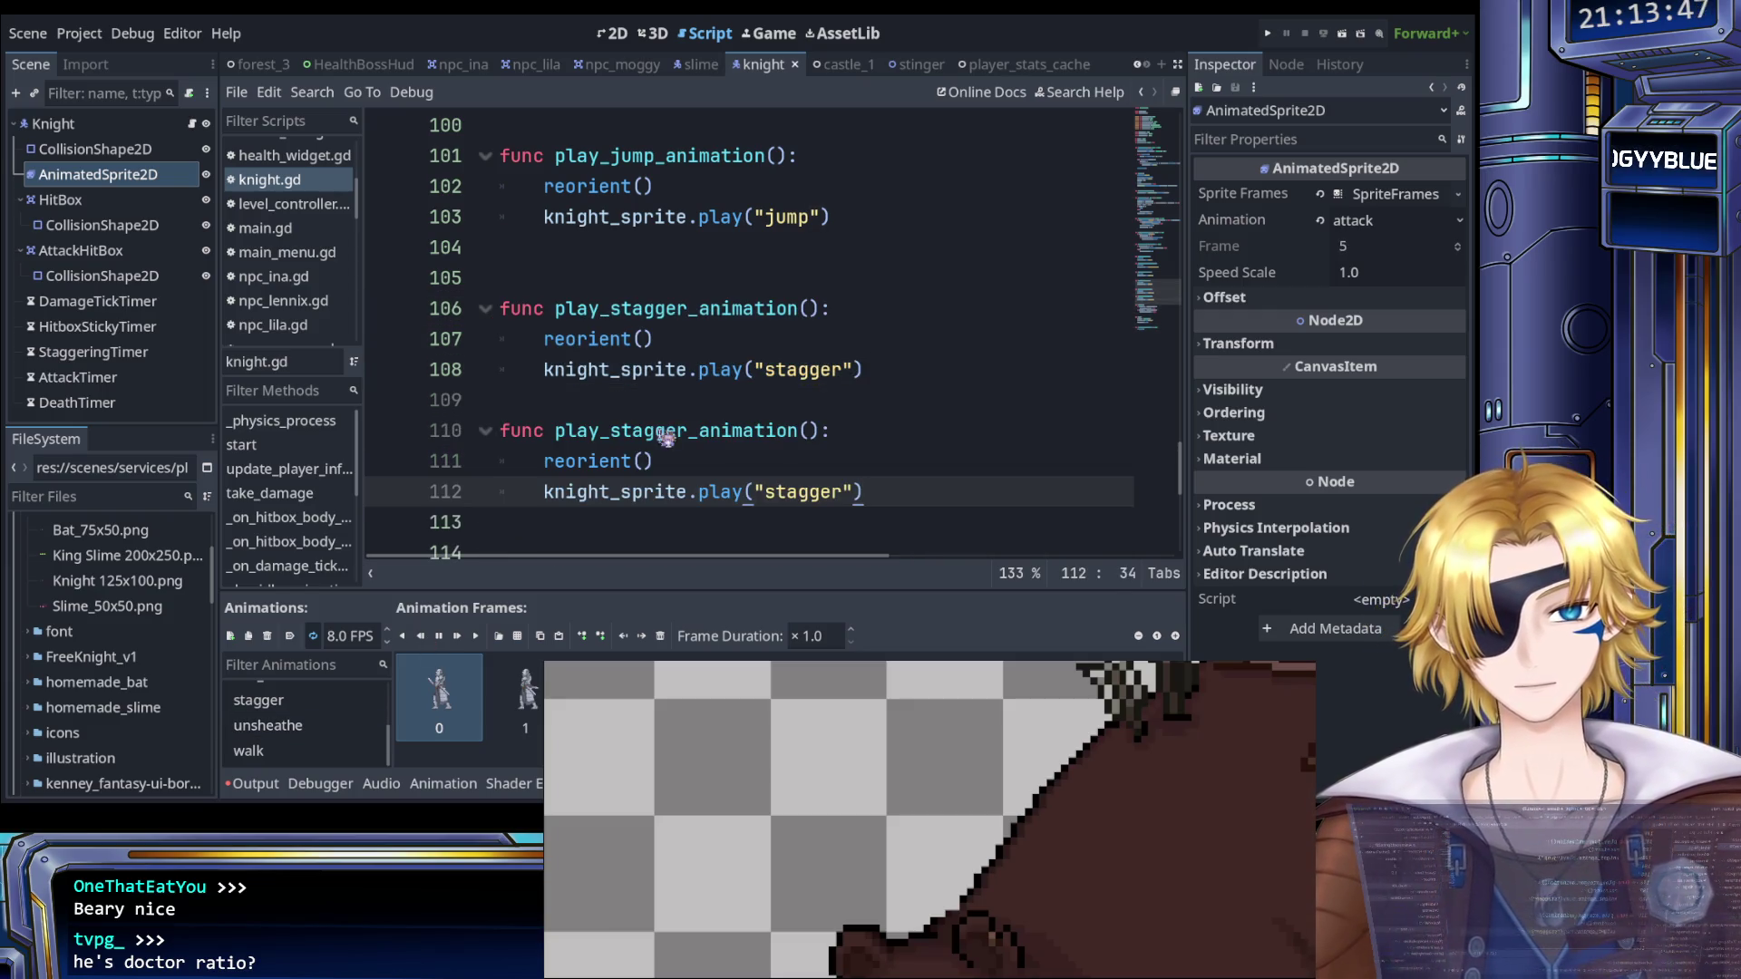
pyautogui.moveTo(612, 431); pyautogui.dragTo(689, 431)
pyautogui.hotkey('ctrl', 'd')
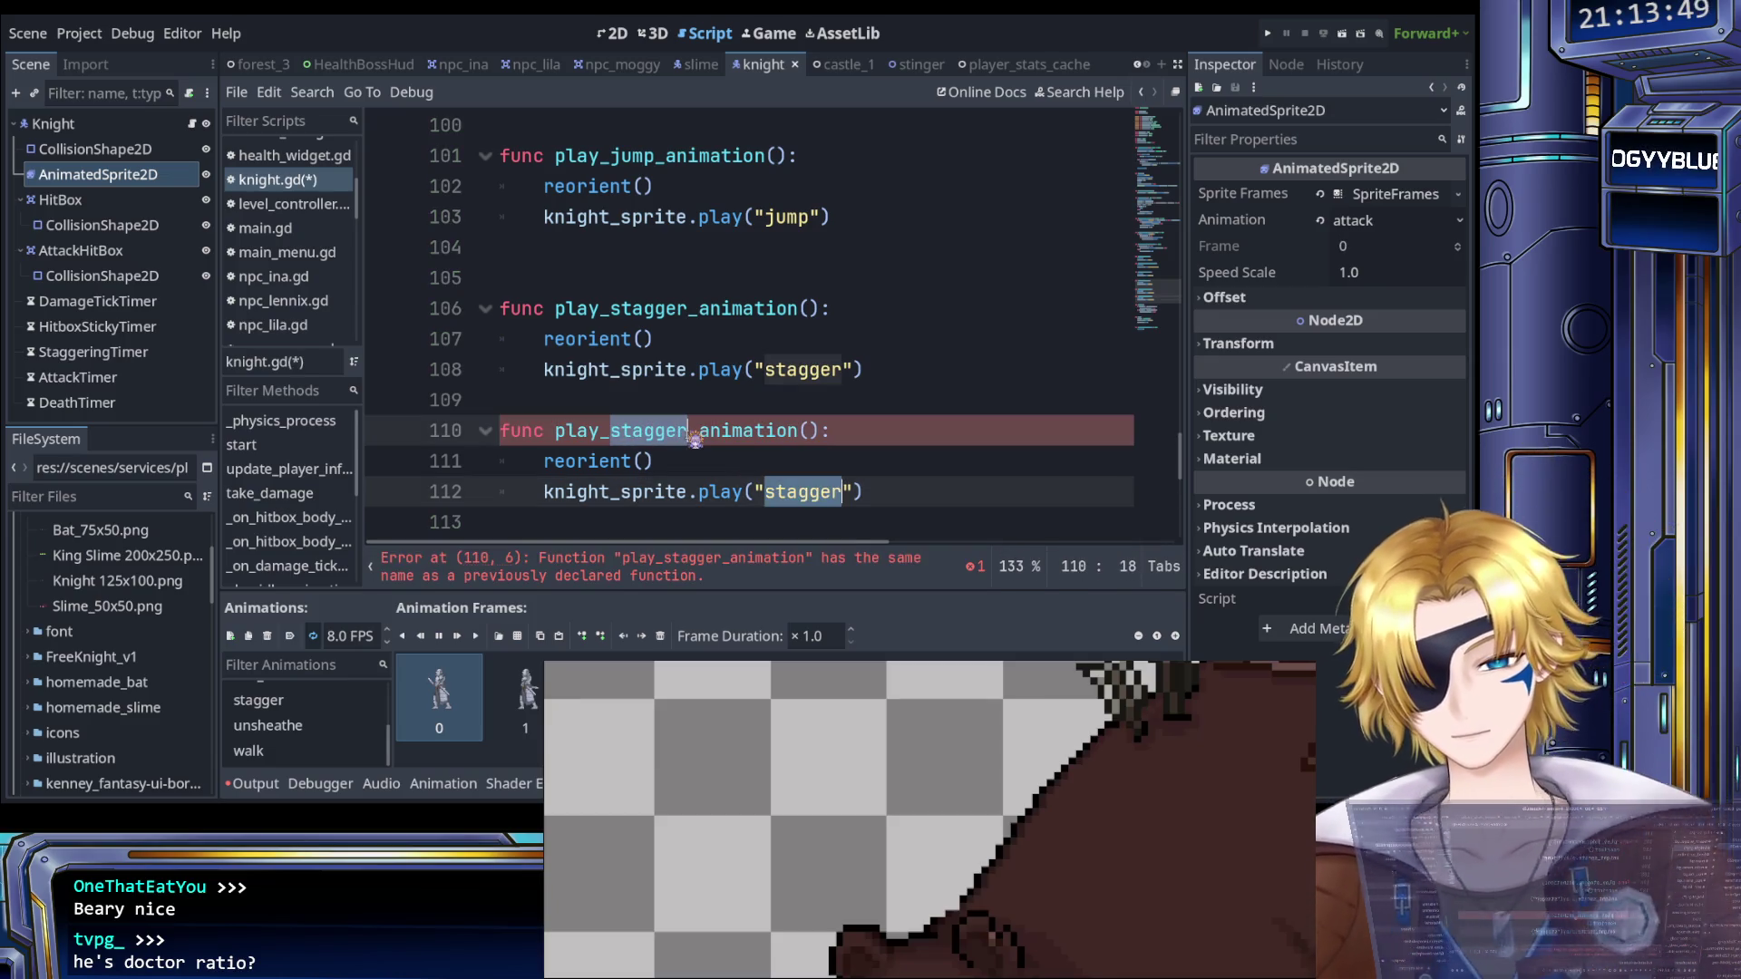
pyautogui.write('walk')
pyautogui.hotkey('ctrl', 's')
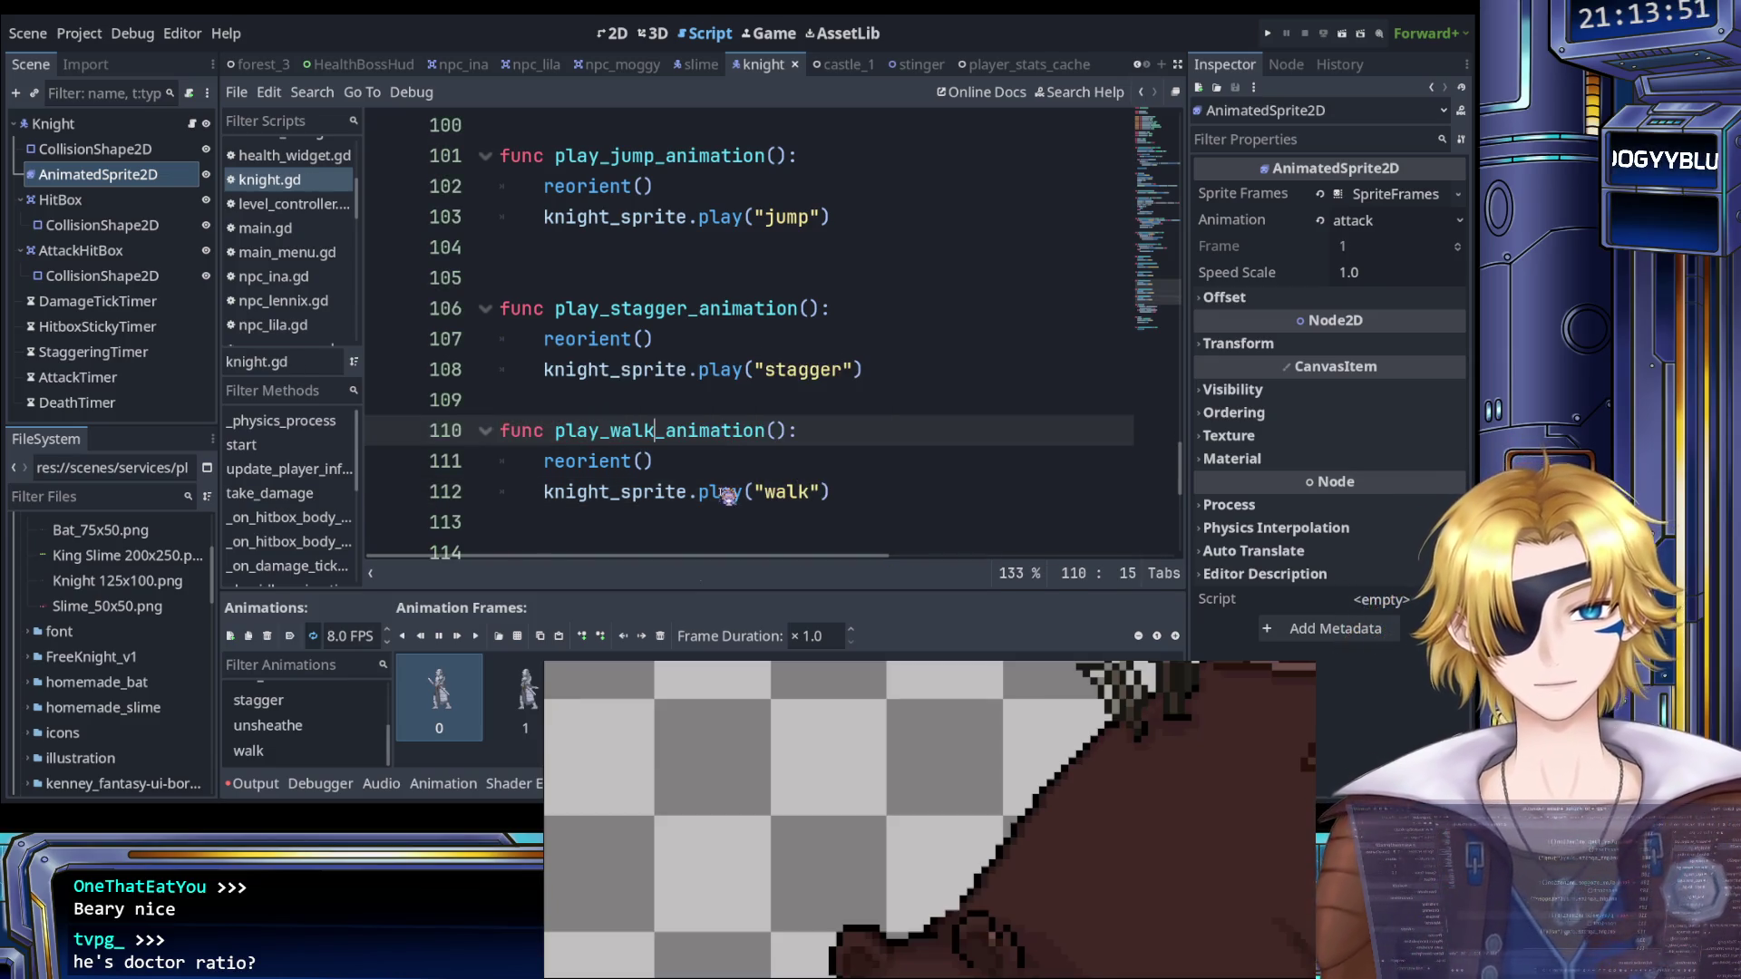
# - Copy play_attack_animation and paste a duplicate of it above the original
pyautogui.scroll(2, 276, 739)
pyautogui.scroll(-4, 279, 744)
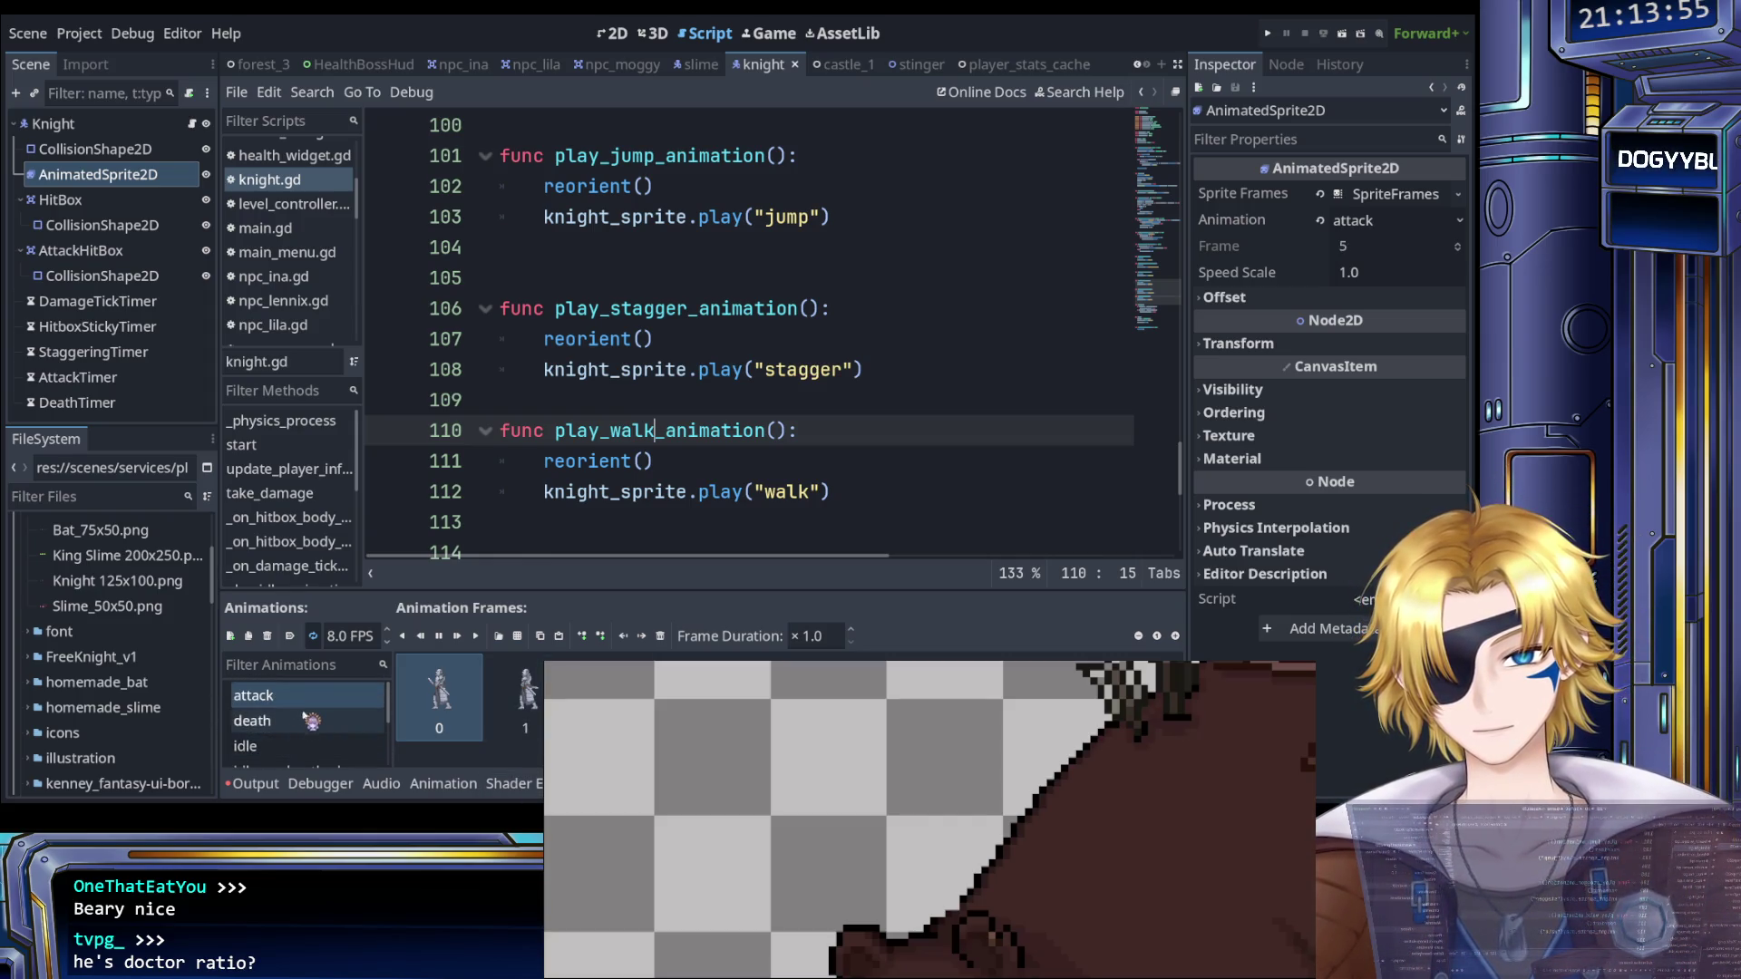
pyautogui.scroll(-1, 302, 735)
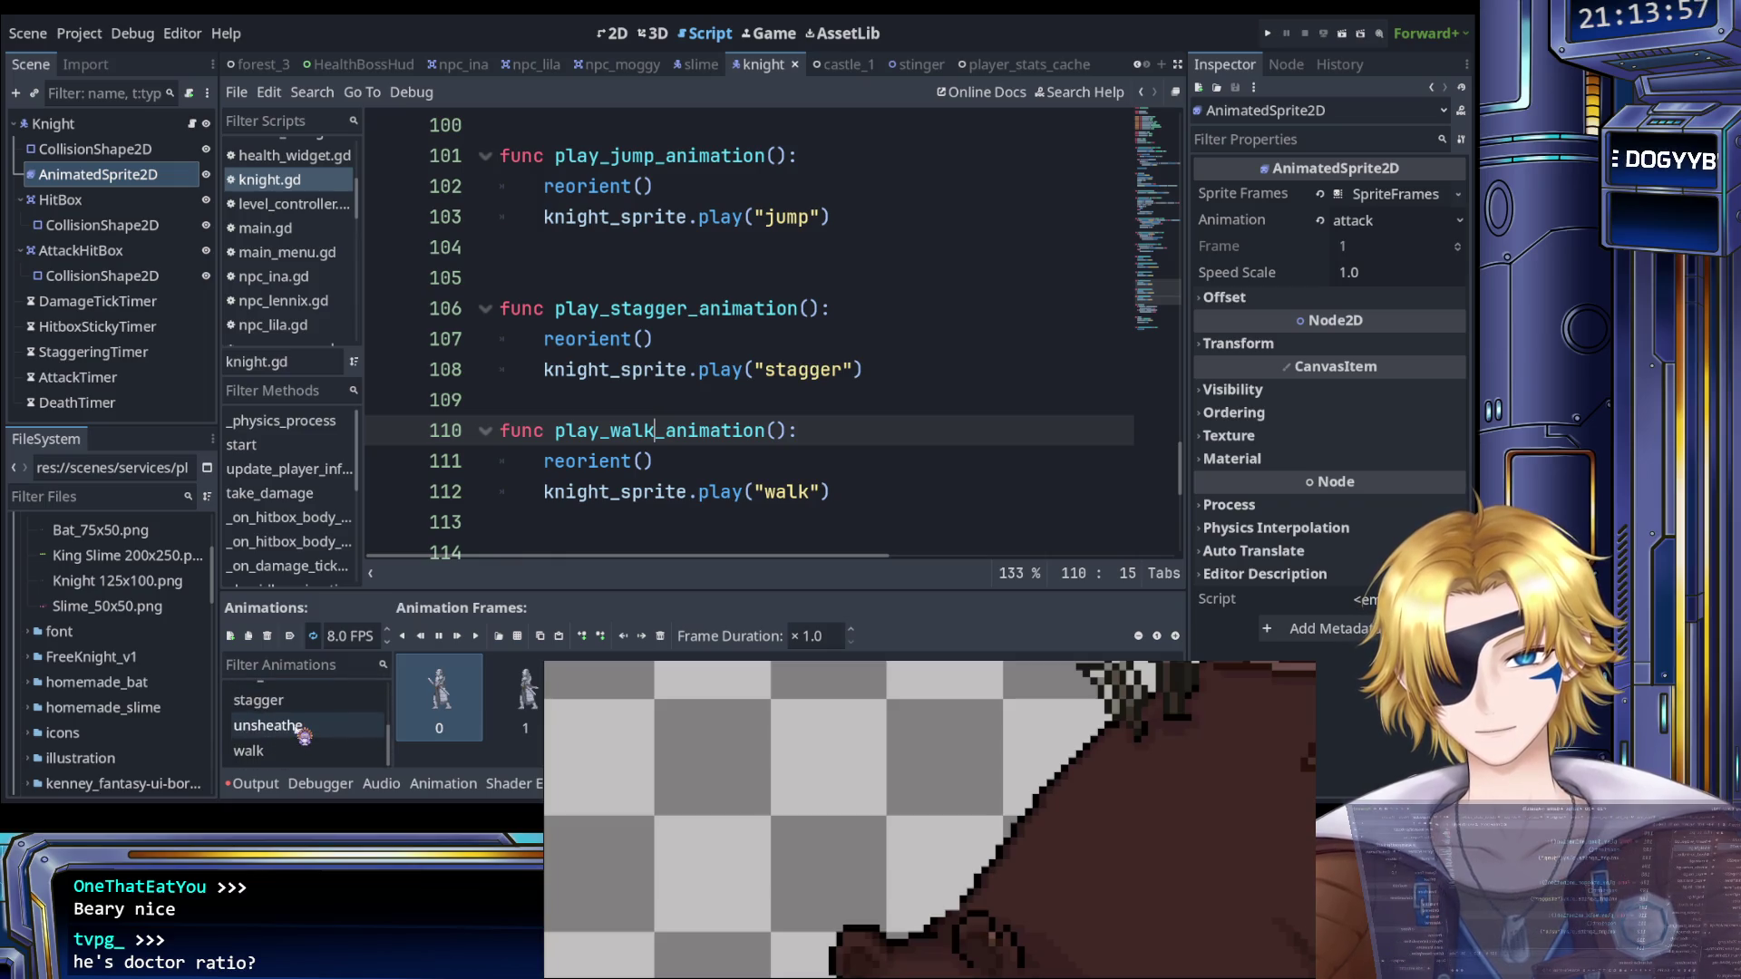
pyautogui.scroll(6, 718, 453)
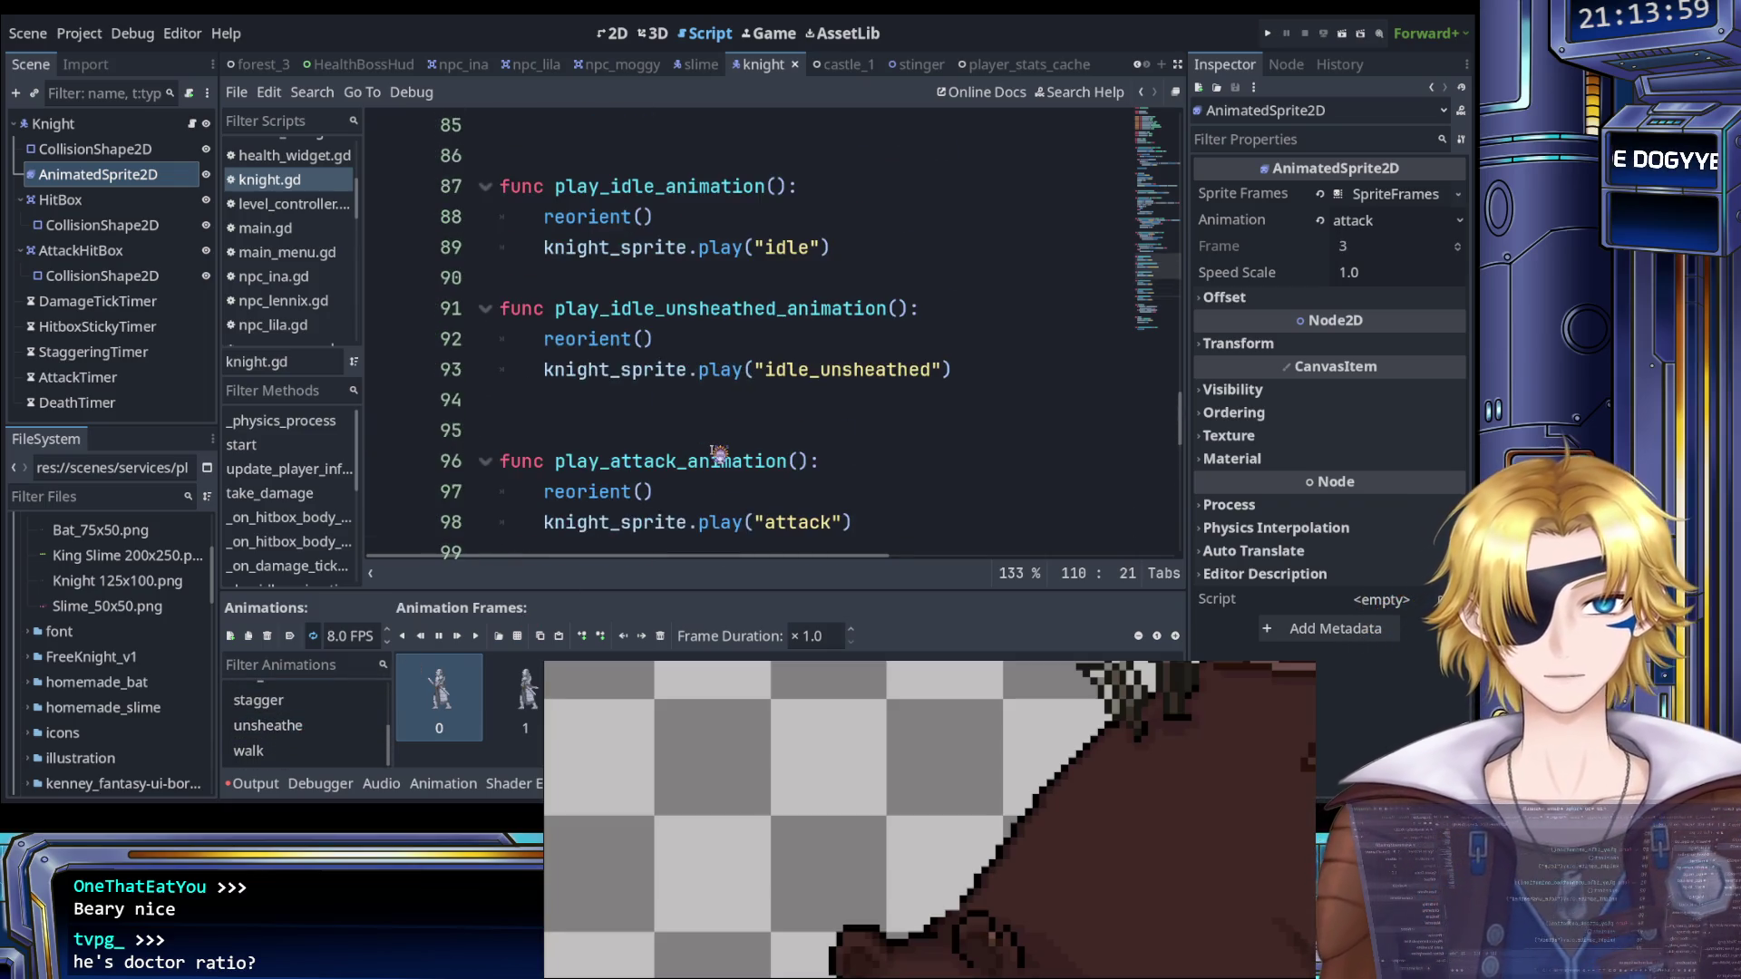
pyautogui.moveTo(963, 463); pyautogui.dragTo(505, 400)
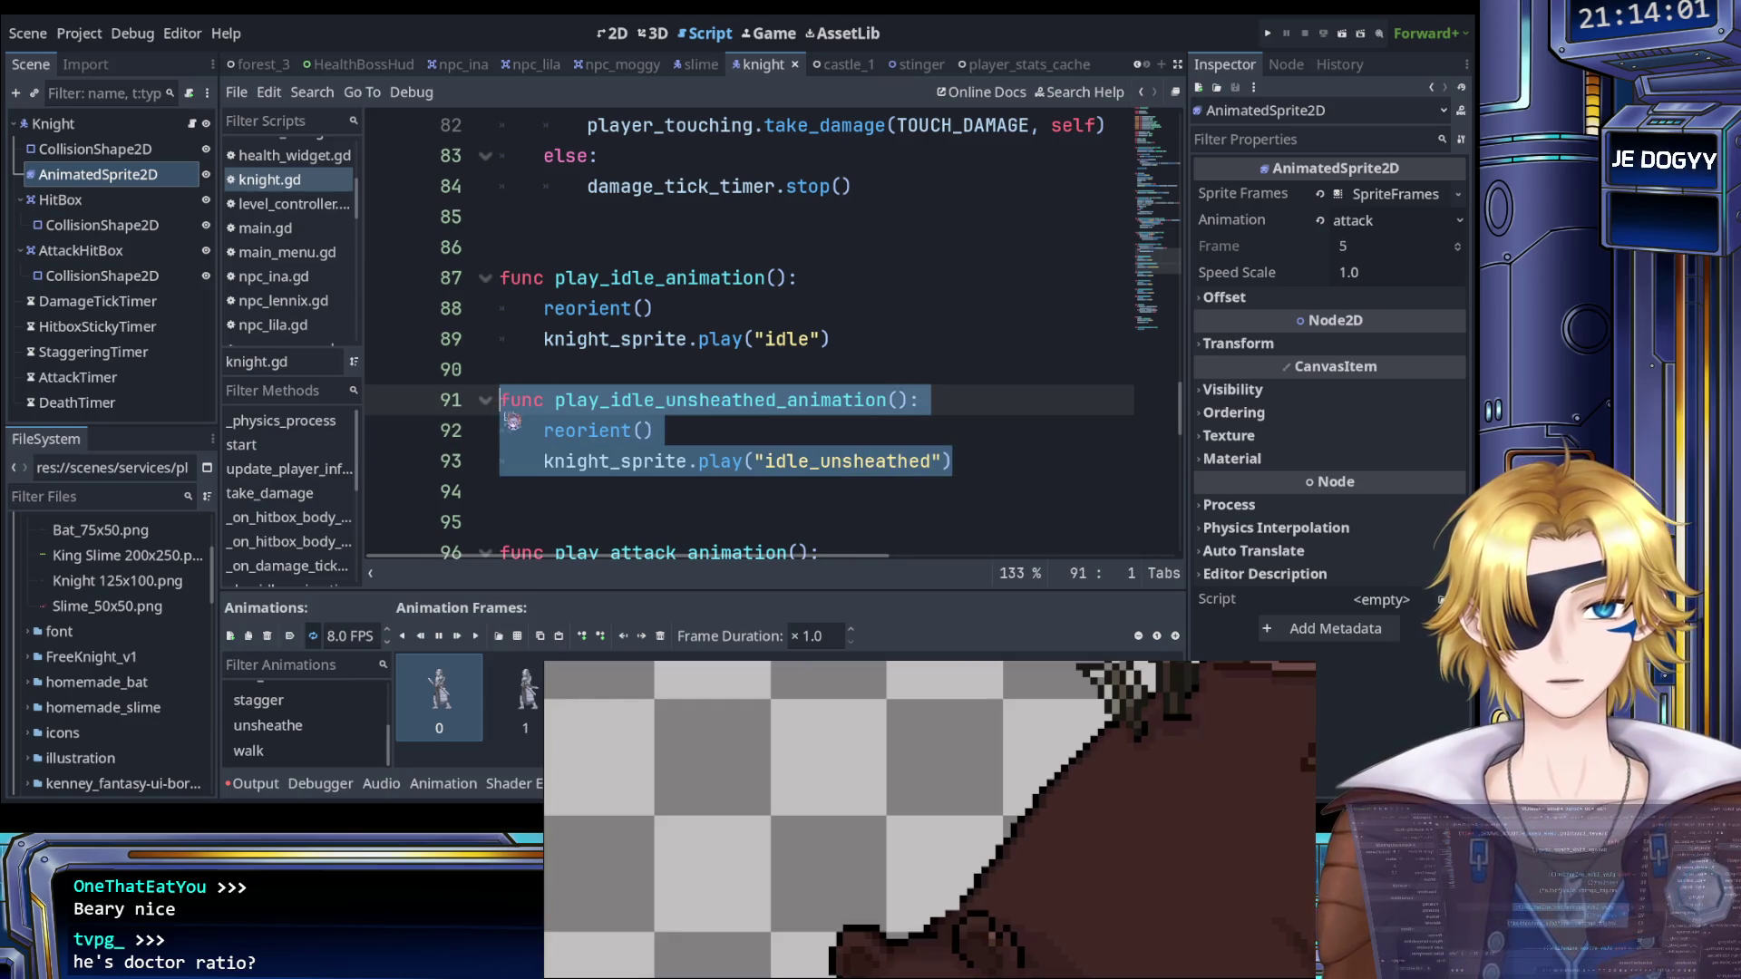
pyautogui.click(596, 497)
pyautogui.scroll(-2, 617, 496)
pyautogui.moveTo(868, 428); pyautogui.dragTo(498, 371)
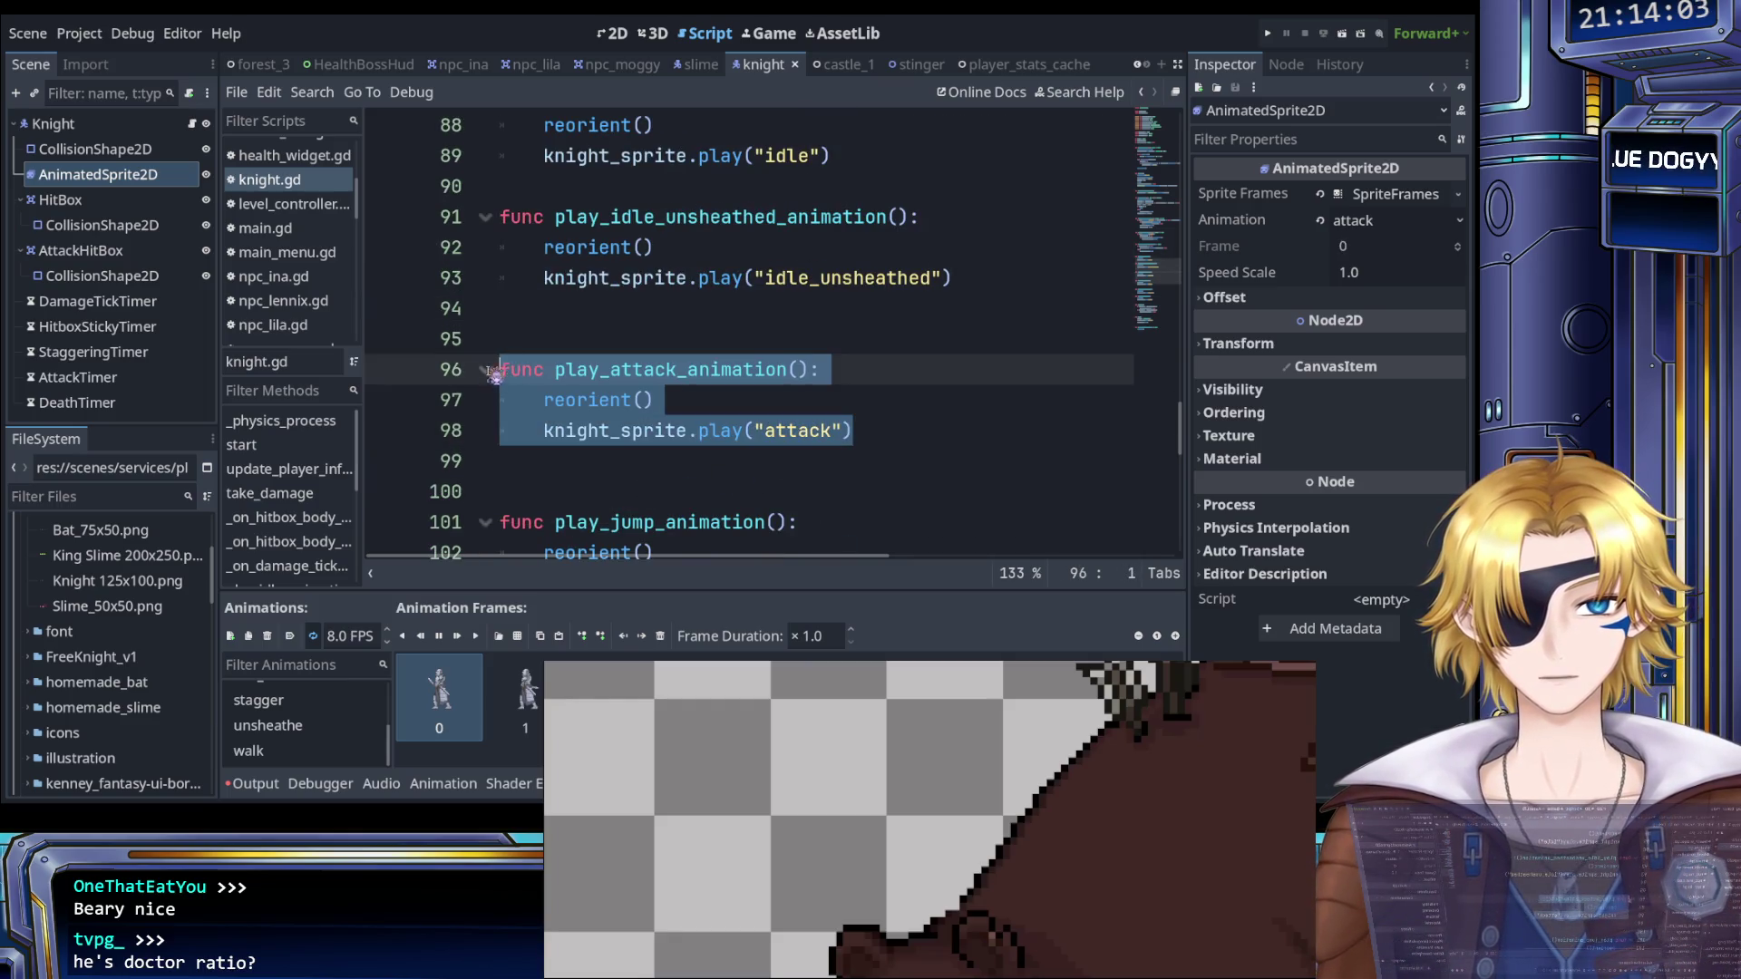
pyautogui.hotkey('ctrl', 'c')
pyautogui.click(578, 345)
pyautogui.press('Return')
pyautogui.press('Up')
pyautogui.hotkey('ctrl', 'v')
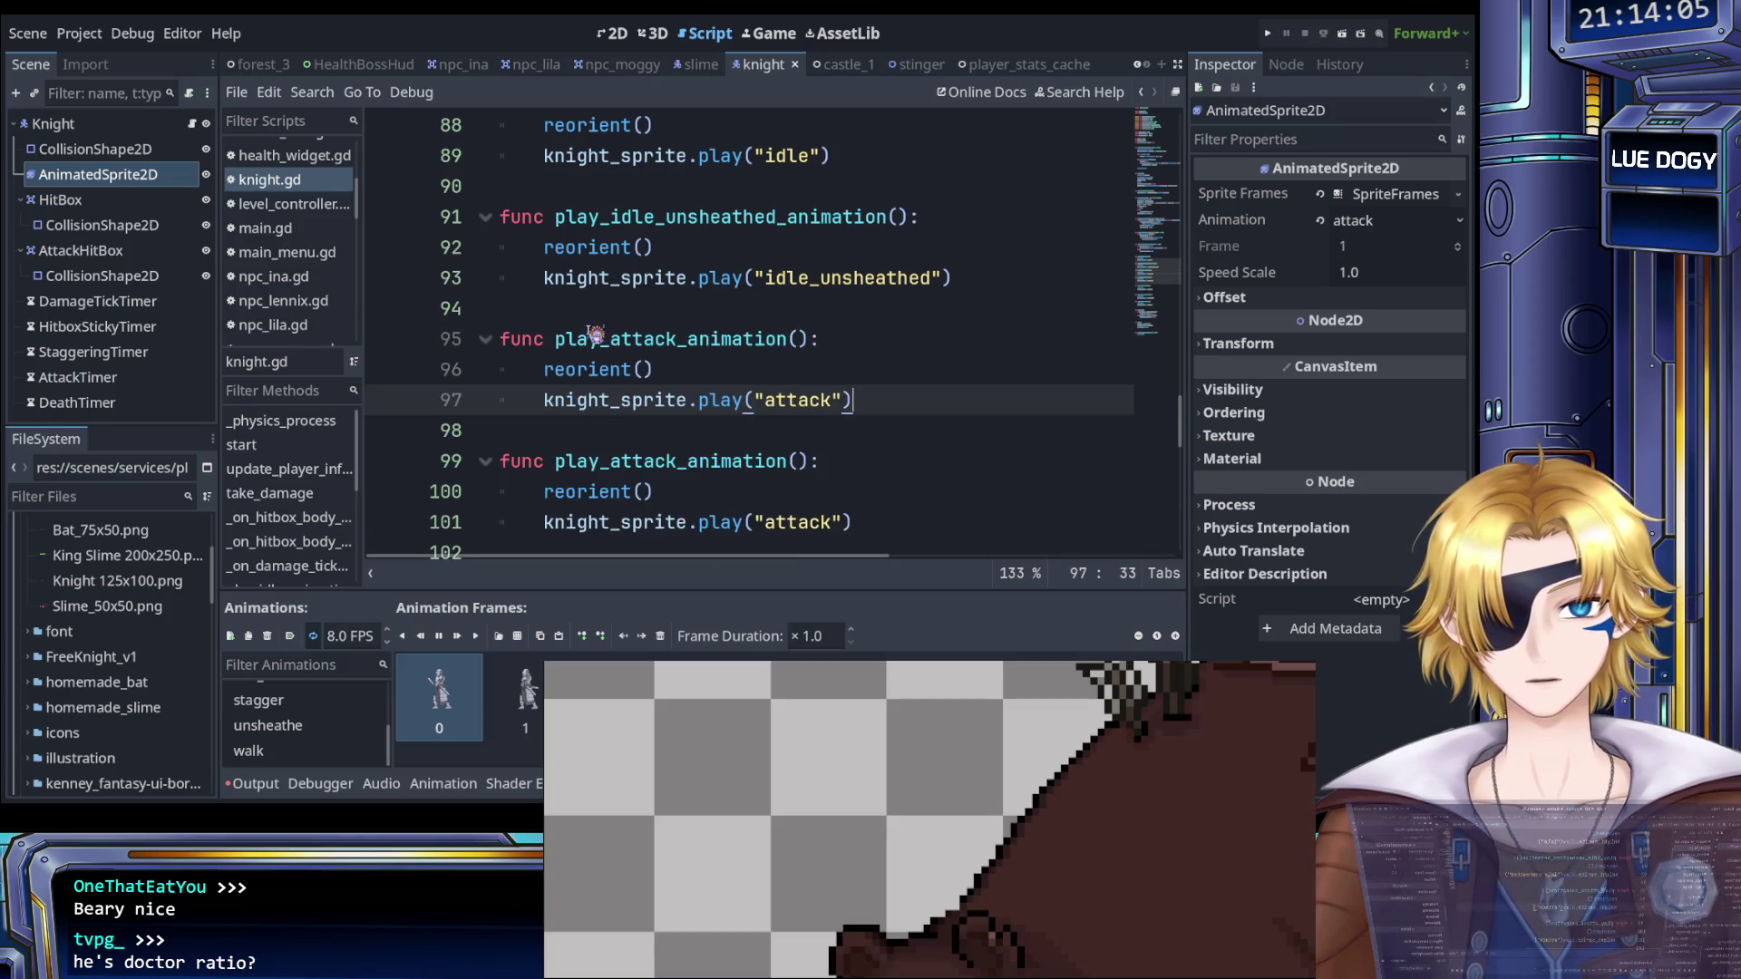
# - Rename the duplicate to play_unsheathe_animation playing "unsheathe", and save
pyautogui.moveTo(608, 345); pyautogui.dragTo(679, 345)
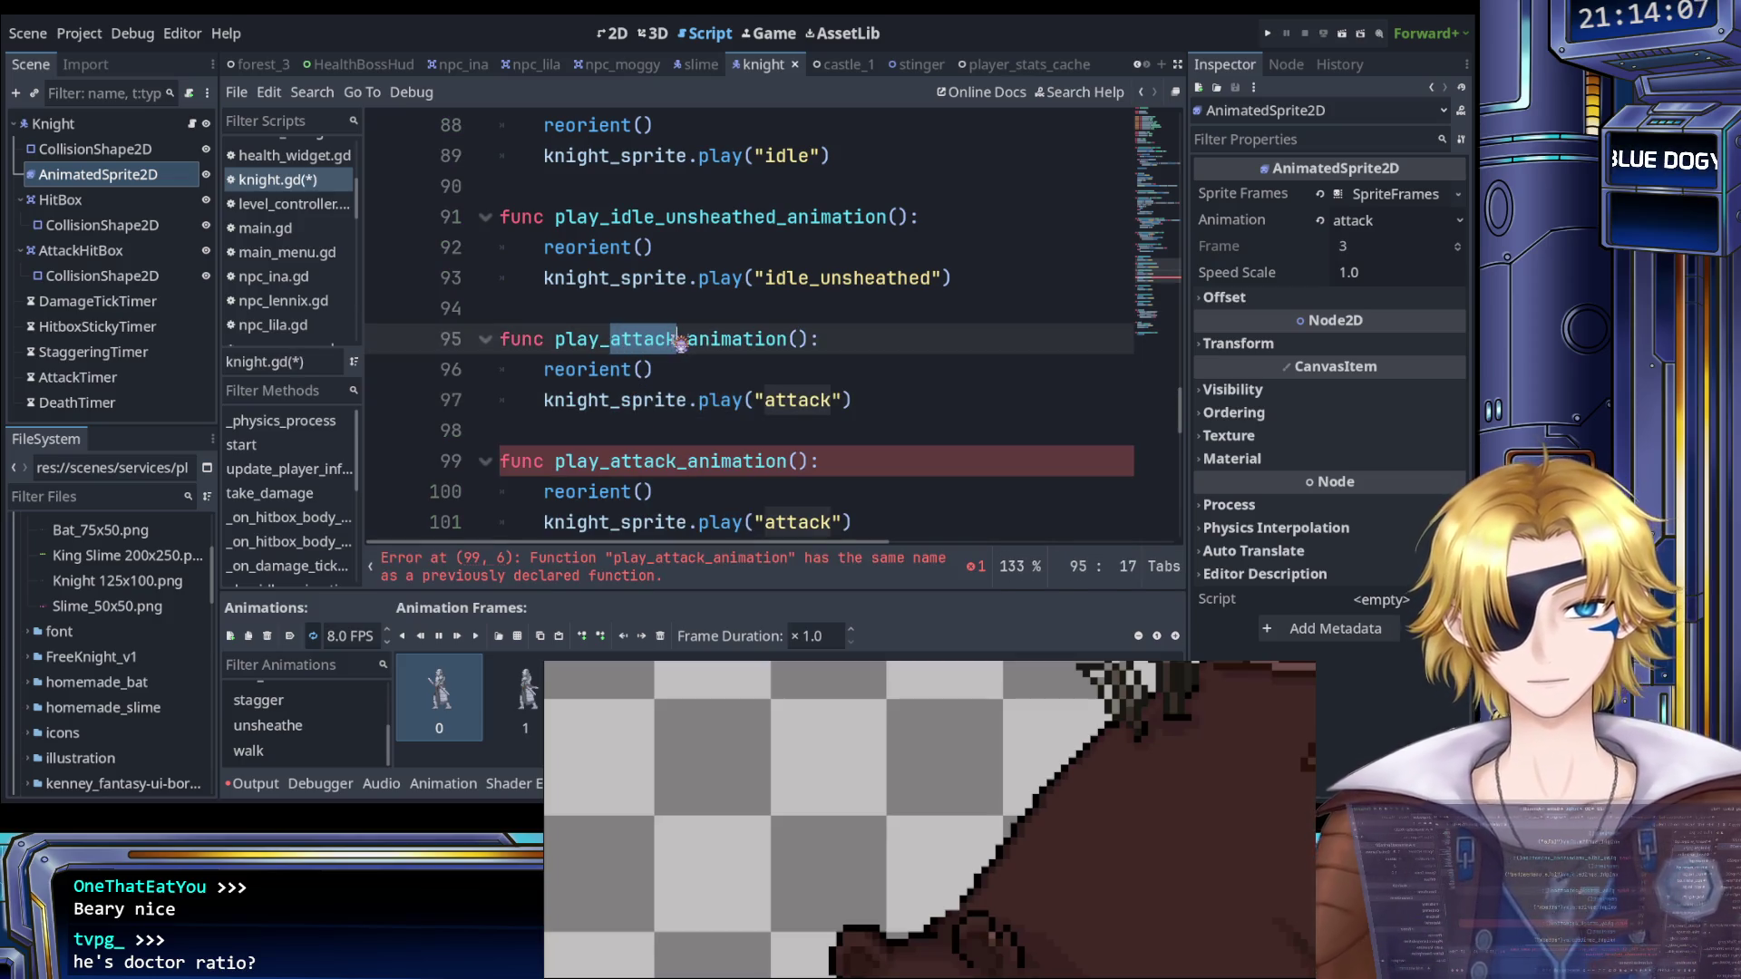
pyautogui.hotkey('ctrl', 'd')
pyautogui.write('unsheathe')
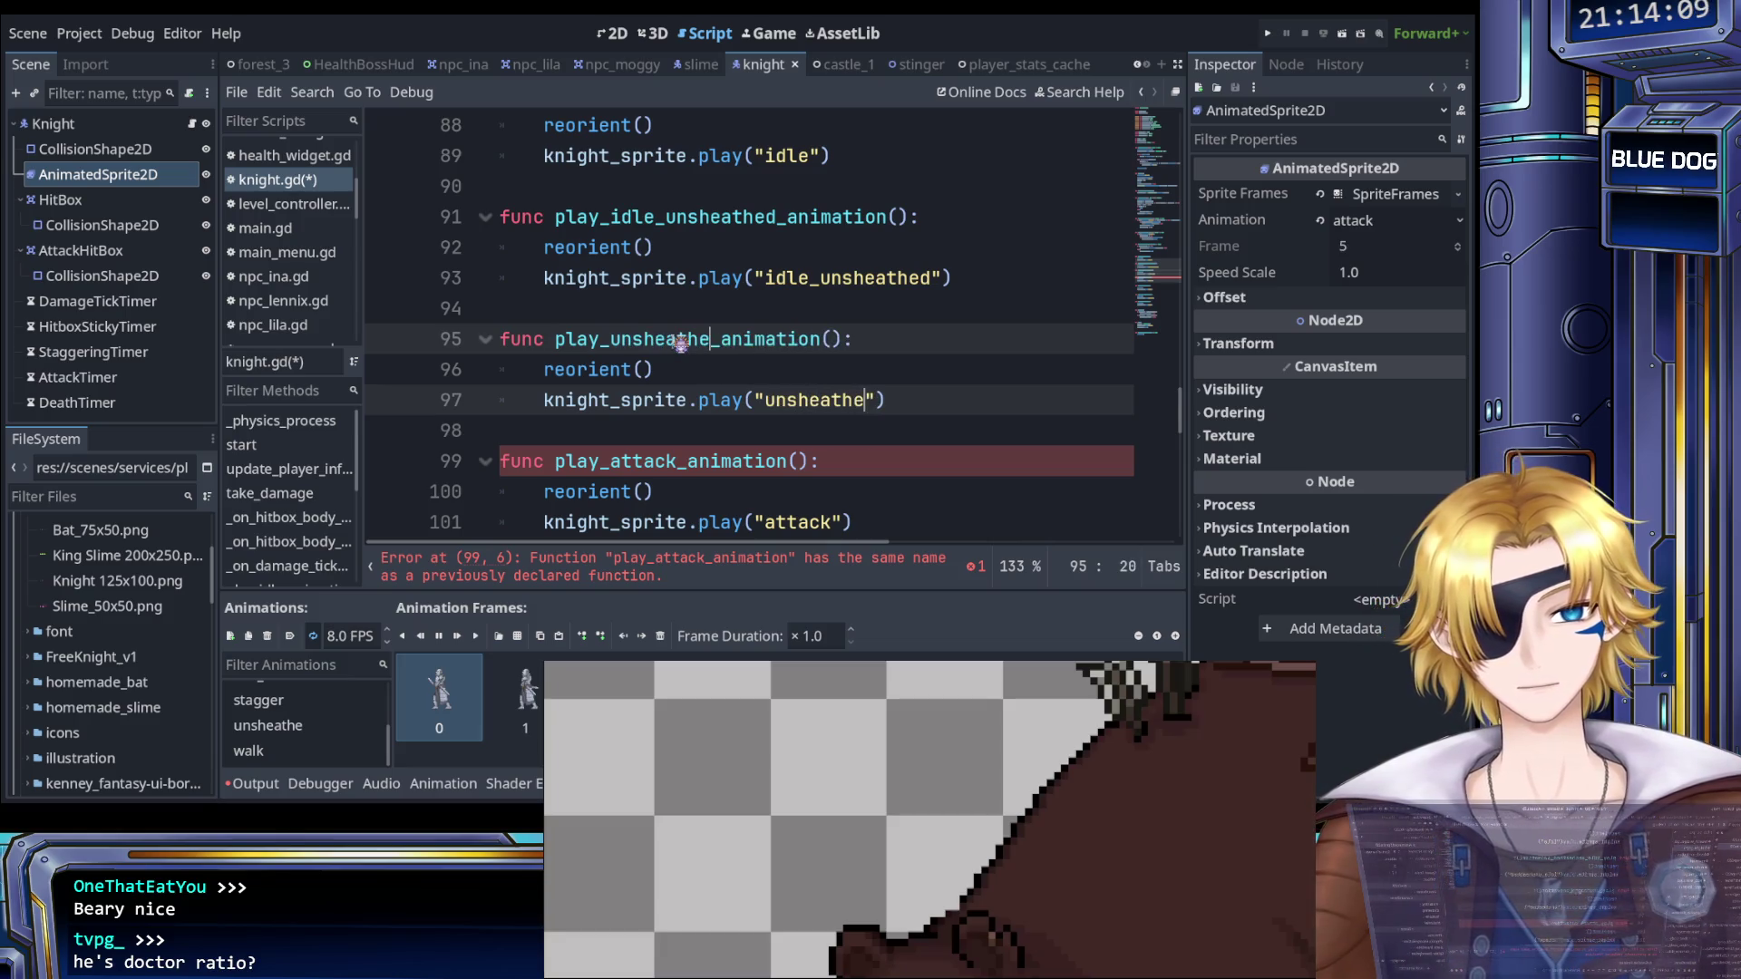
pyautogui.hotkey('ctrl', 's')
pyautogui.click(820, 400)
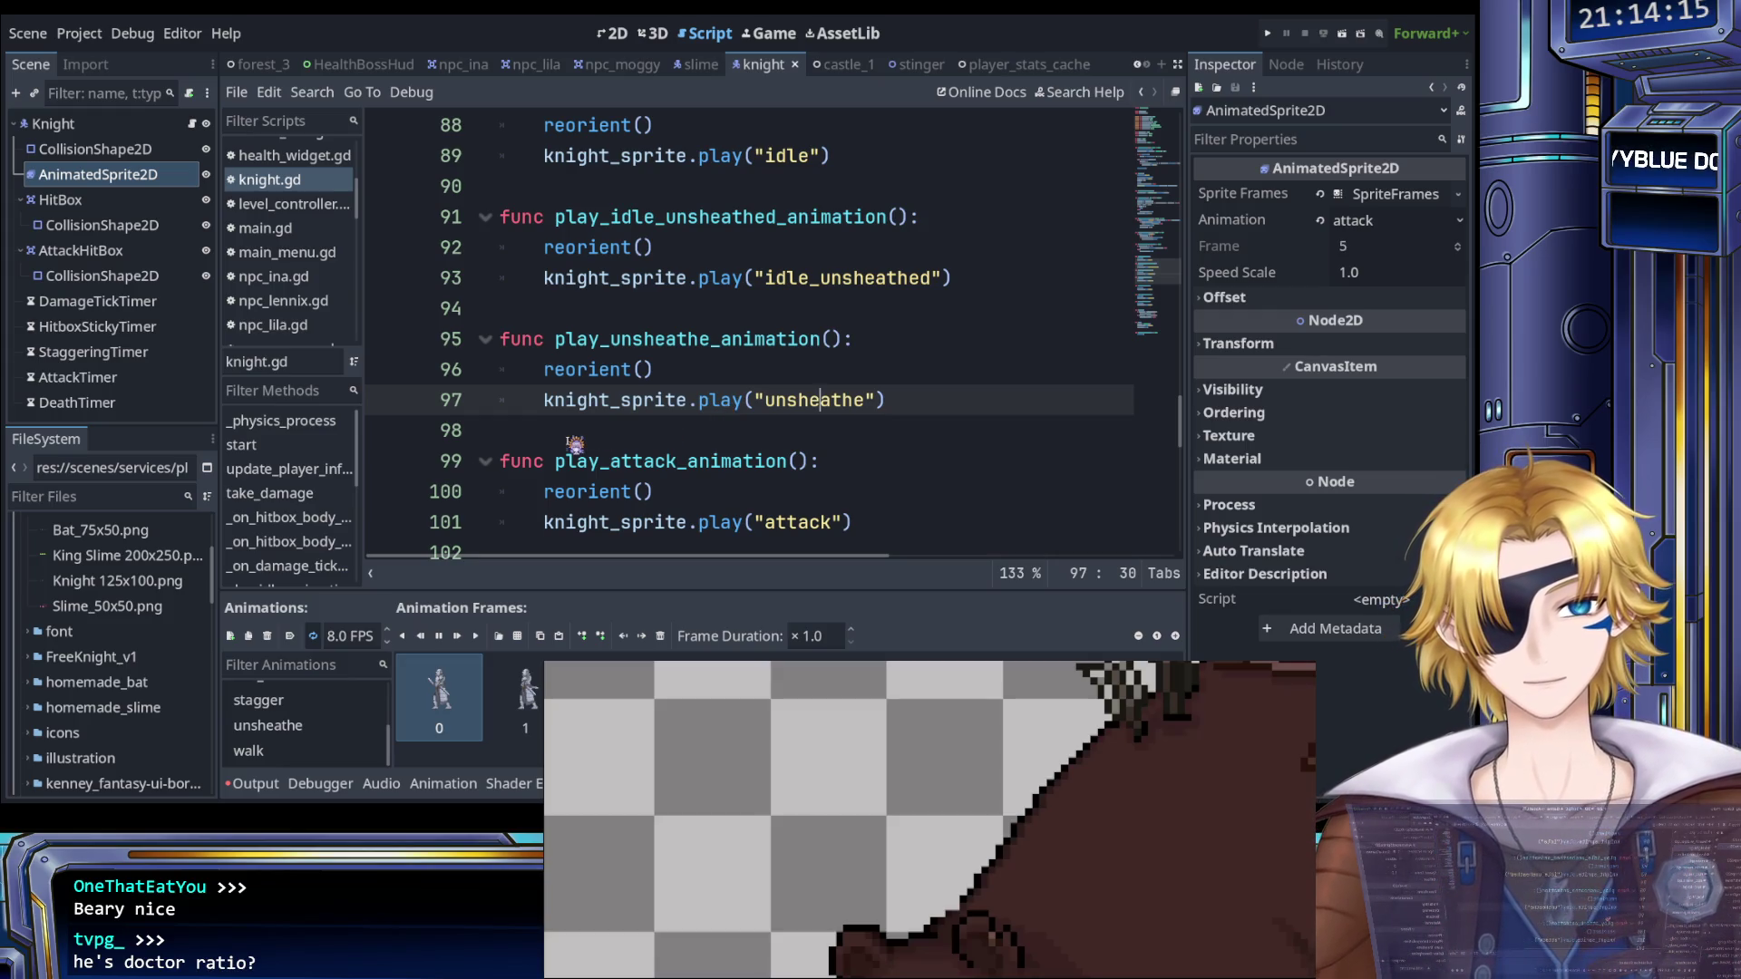
pyautogui.click(710, 338)
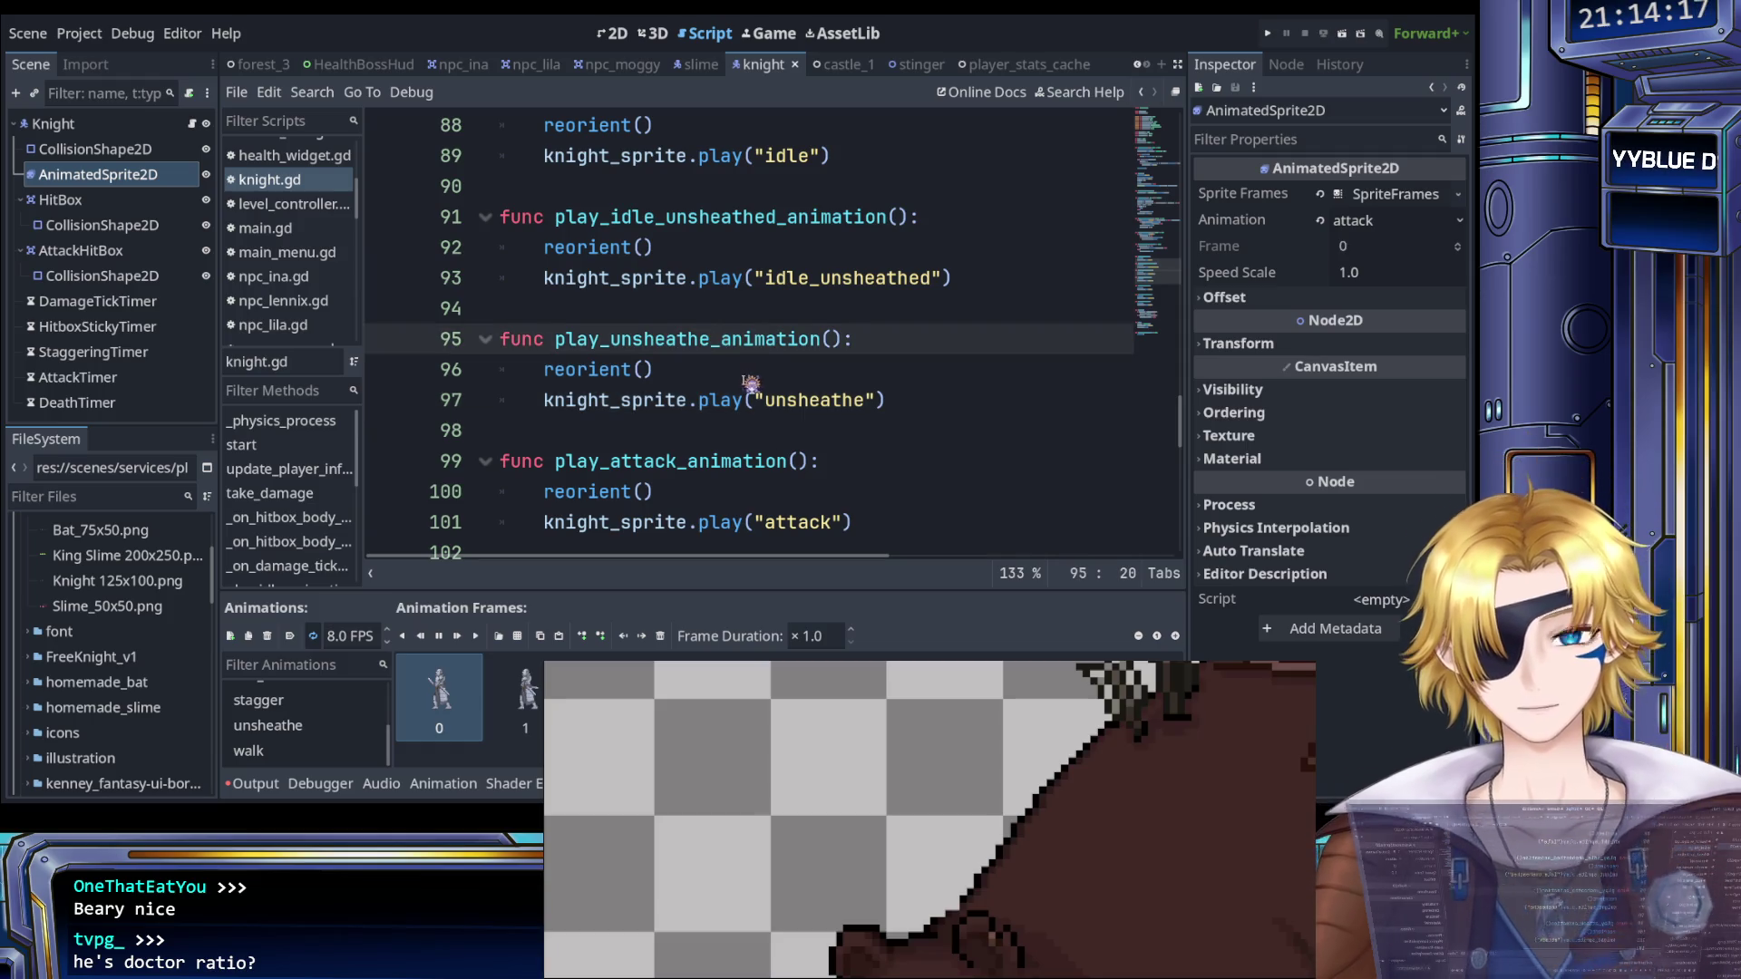
pyautogui.press('BackSpace')
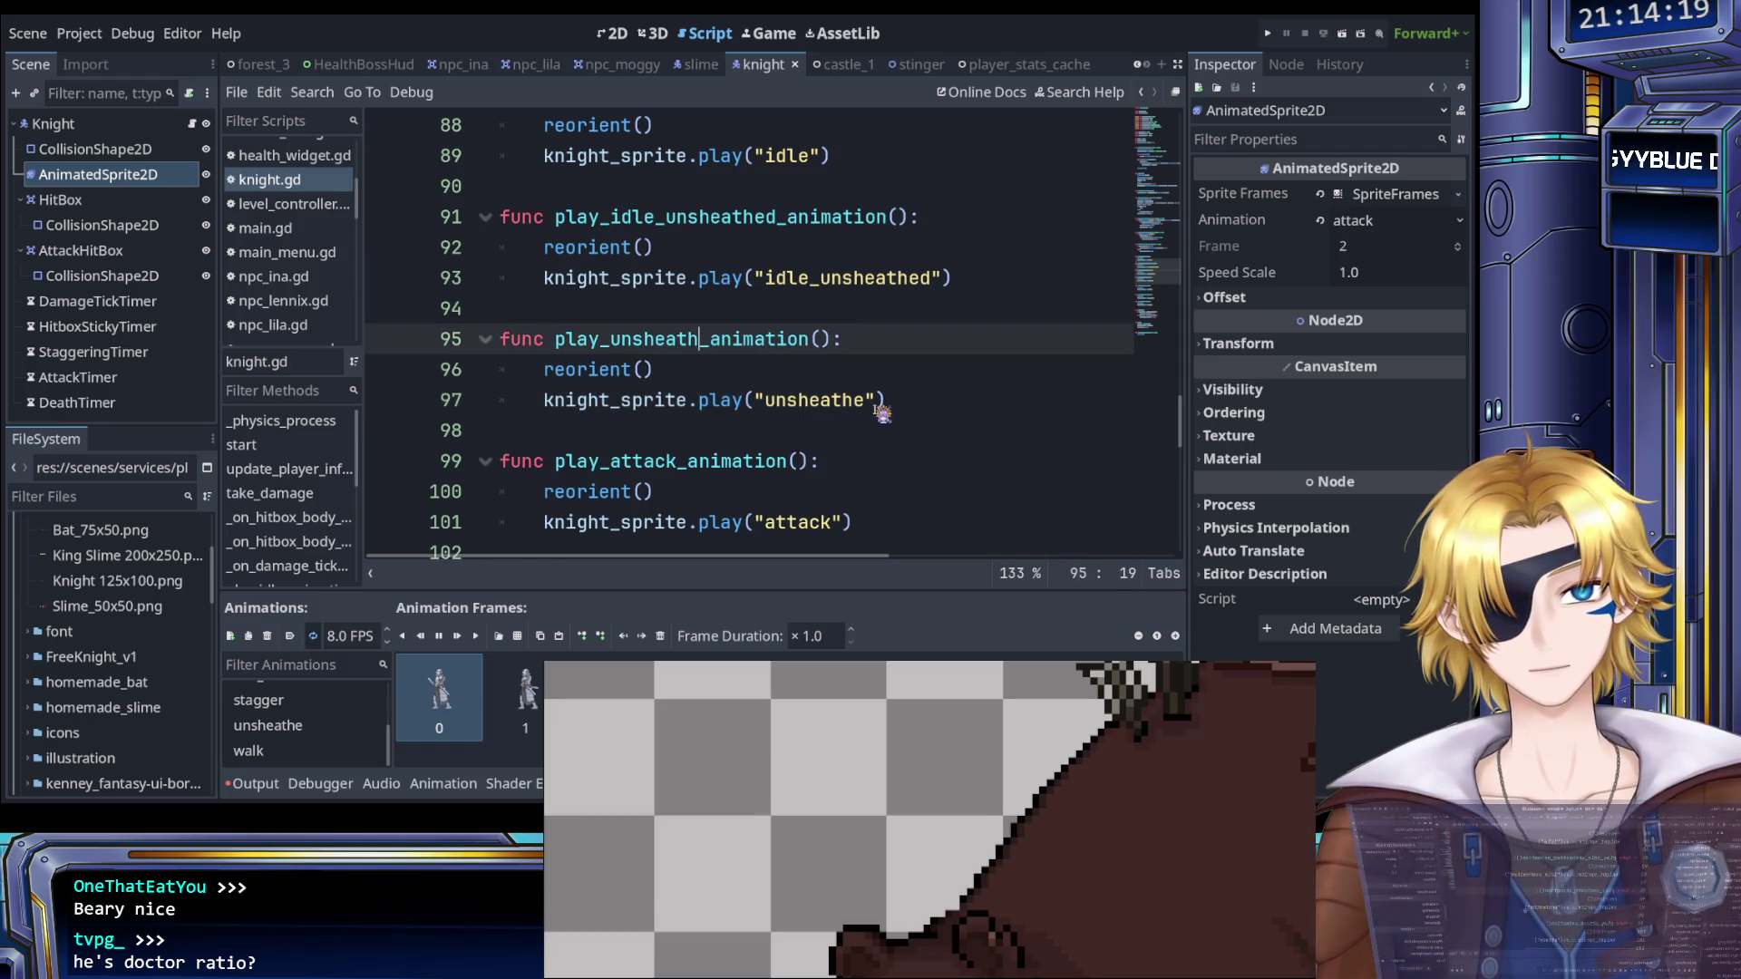
pyautogui.write('e')
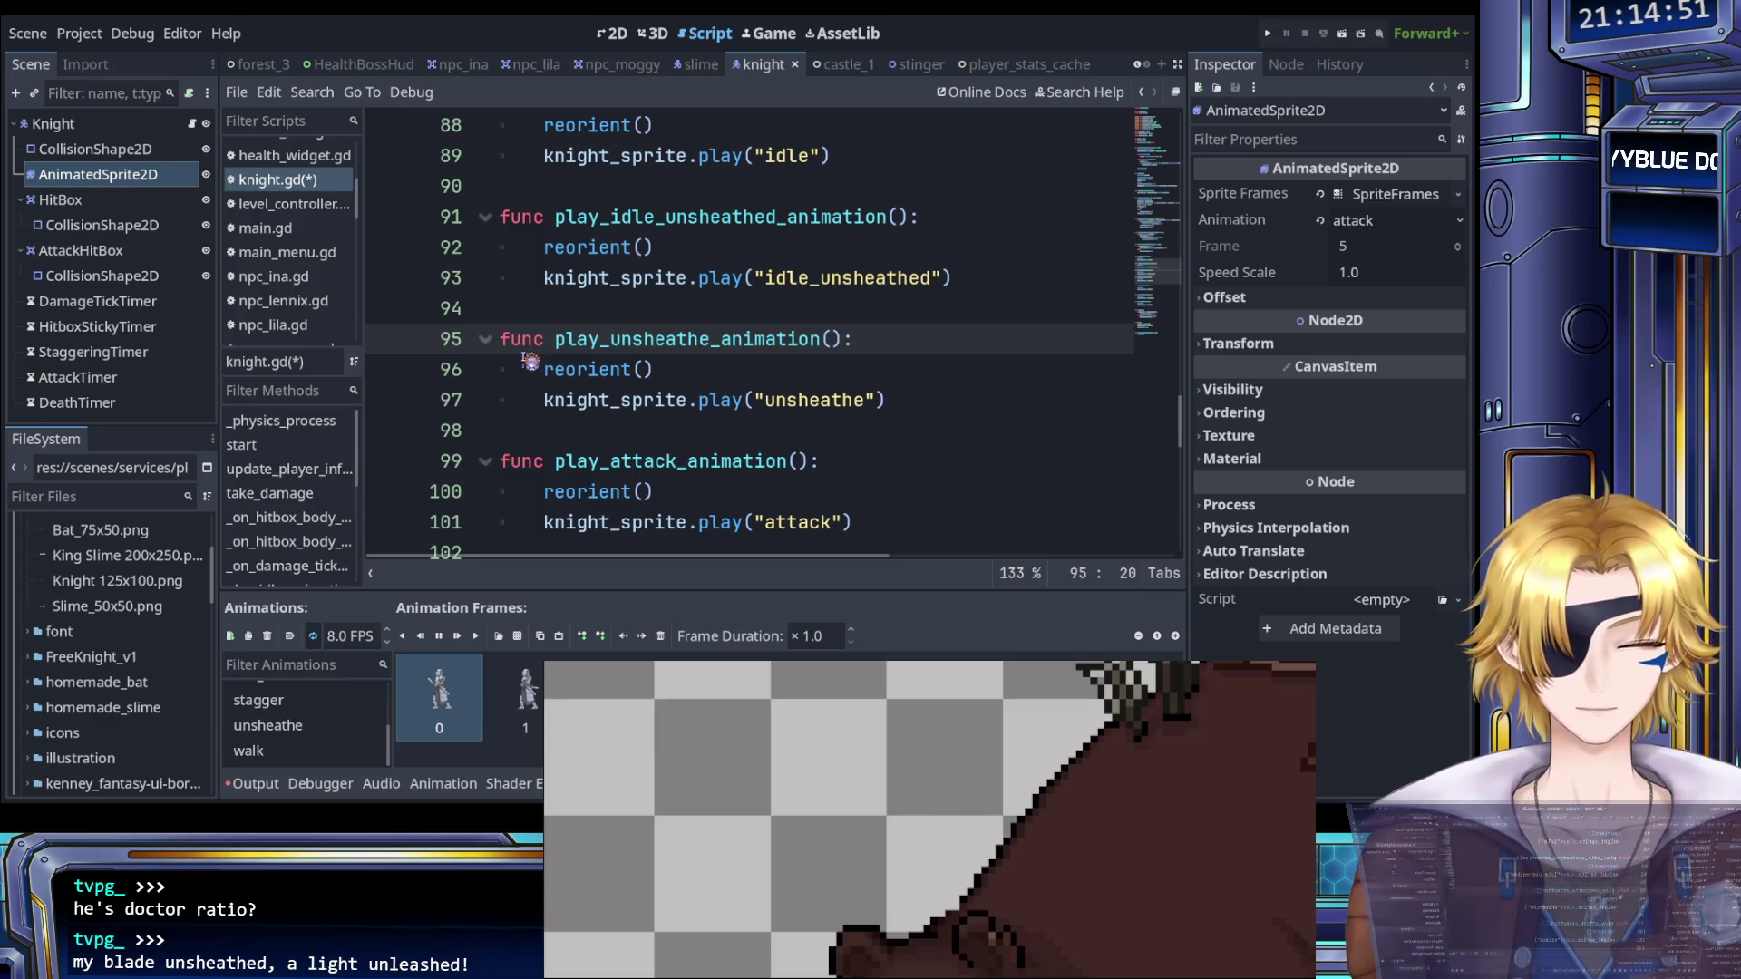
# - Remove the extra blank line after play_jump_animation and add one before play_walk_animation
pyautogui.scroll(-4, 544, 372)
pyautogui.click(557, 369)
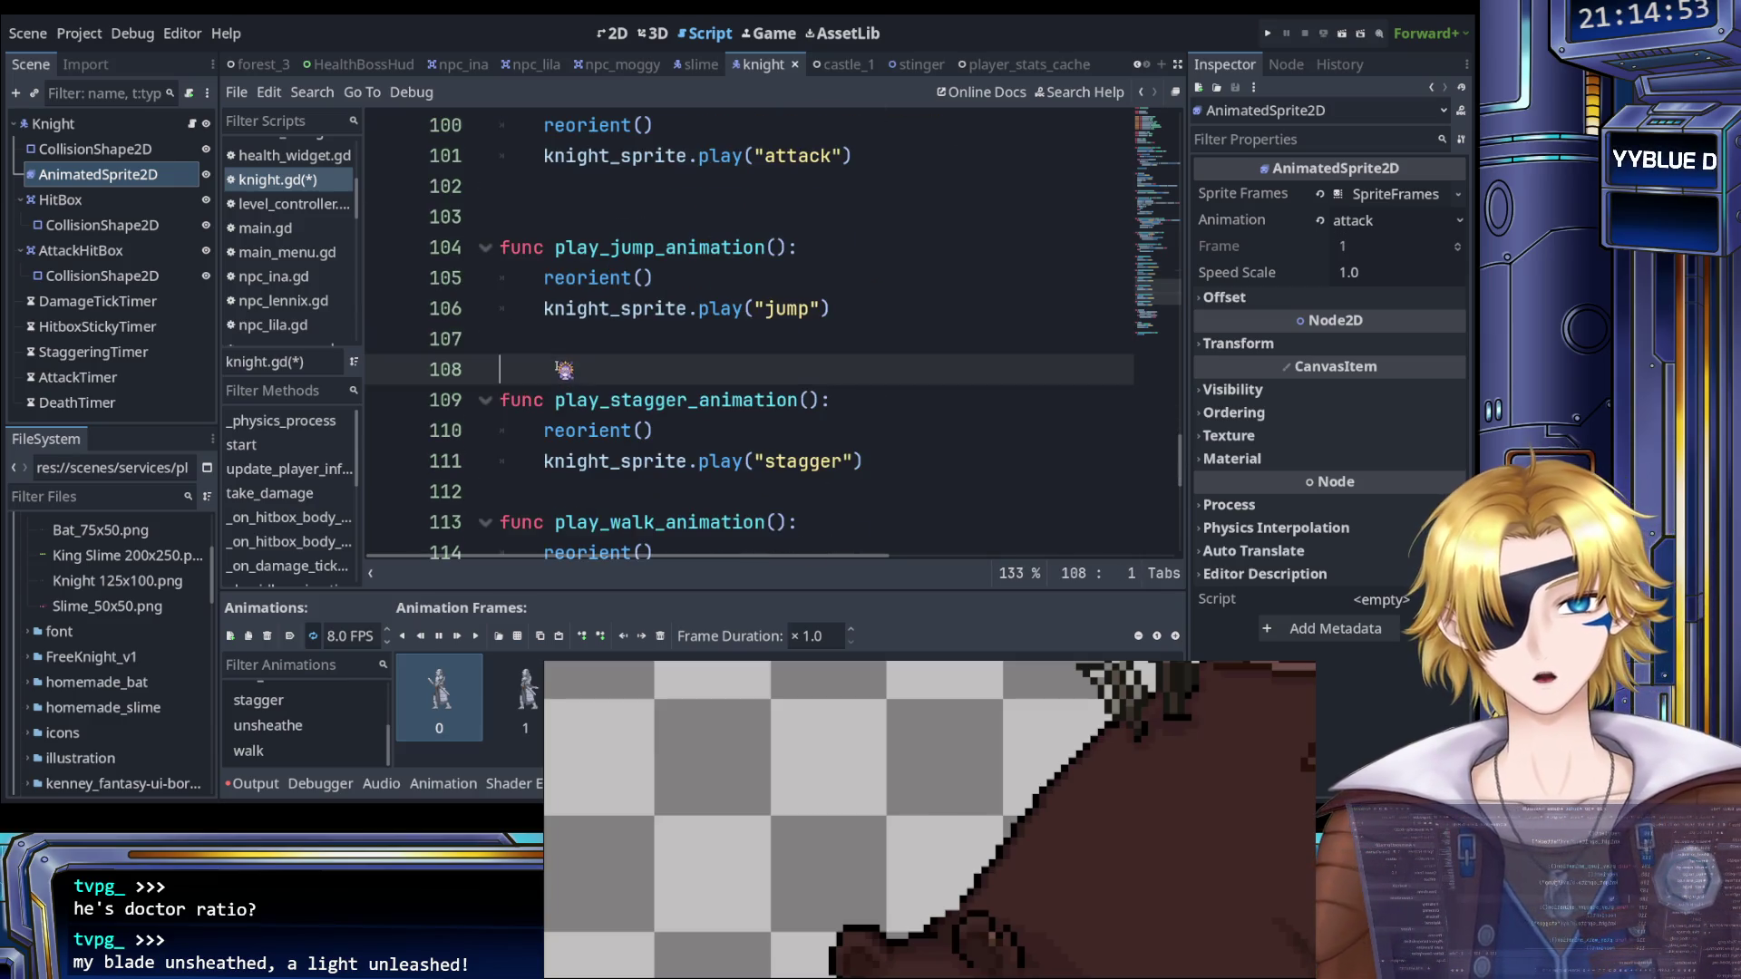
pyautogui.press('BackSpace')
pyautogui.scroll(-4, 564, 372)
pyautogui.scroll(1, 566, 376)
pyautogui.scroll(2, 565, 375)
pyautogui.click(573, 372)
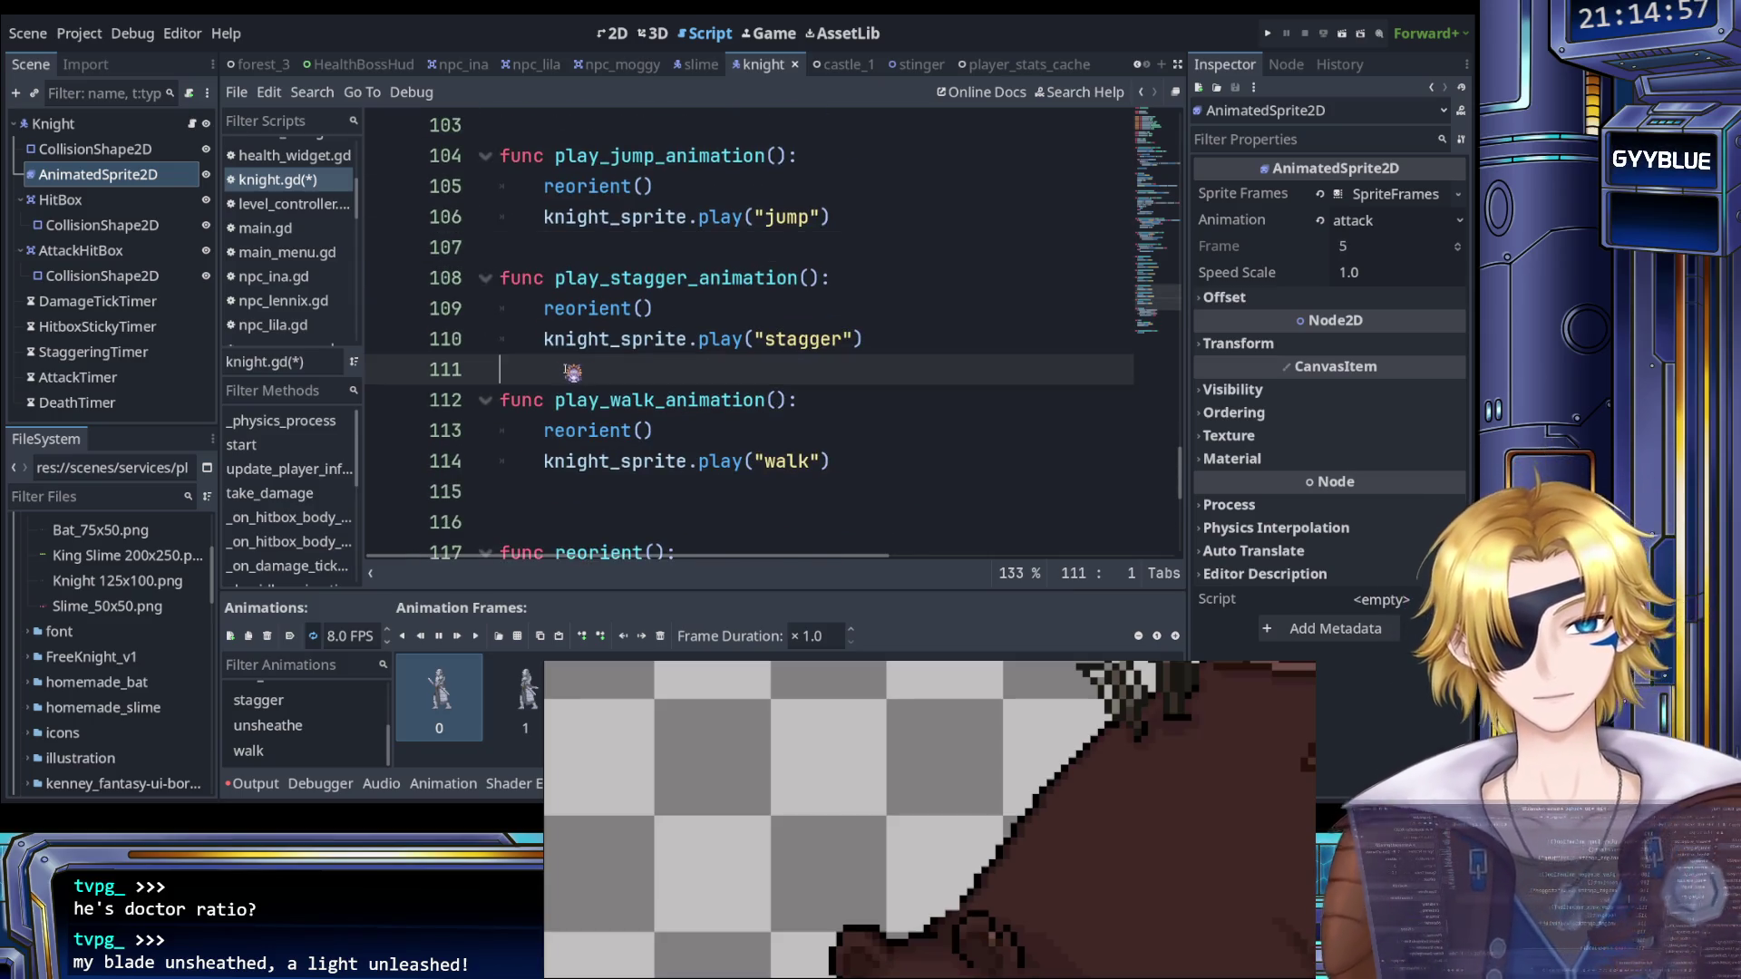
pyautogui.press('Return')
# - Add a blank line between play_idle_unsheathed_animation and play_unsheathe_animation
pyautogui.scroll(1, 604, 288)
pyautogui.click(564, 264)
pyautogui.scroll(3, 567, 263)
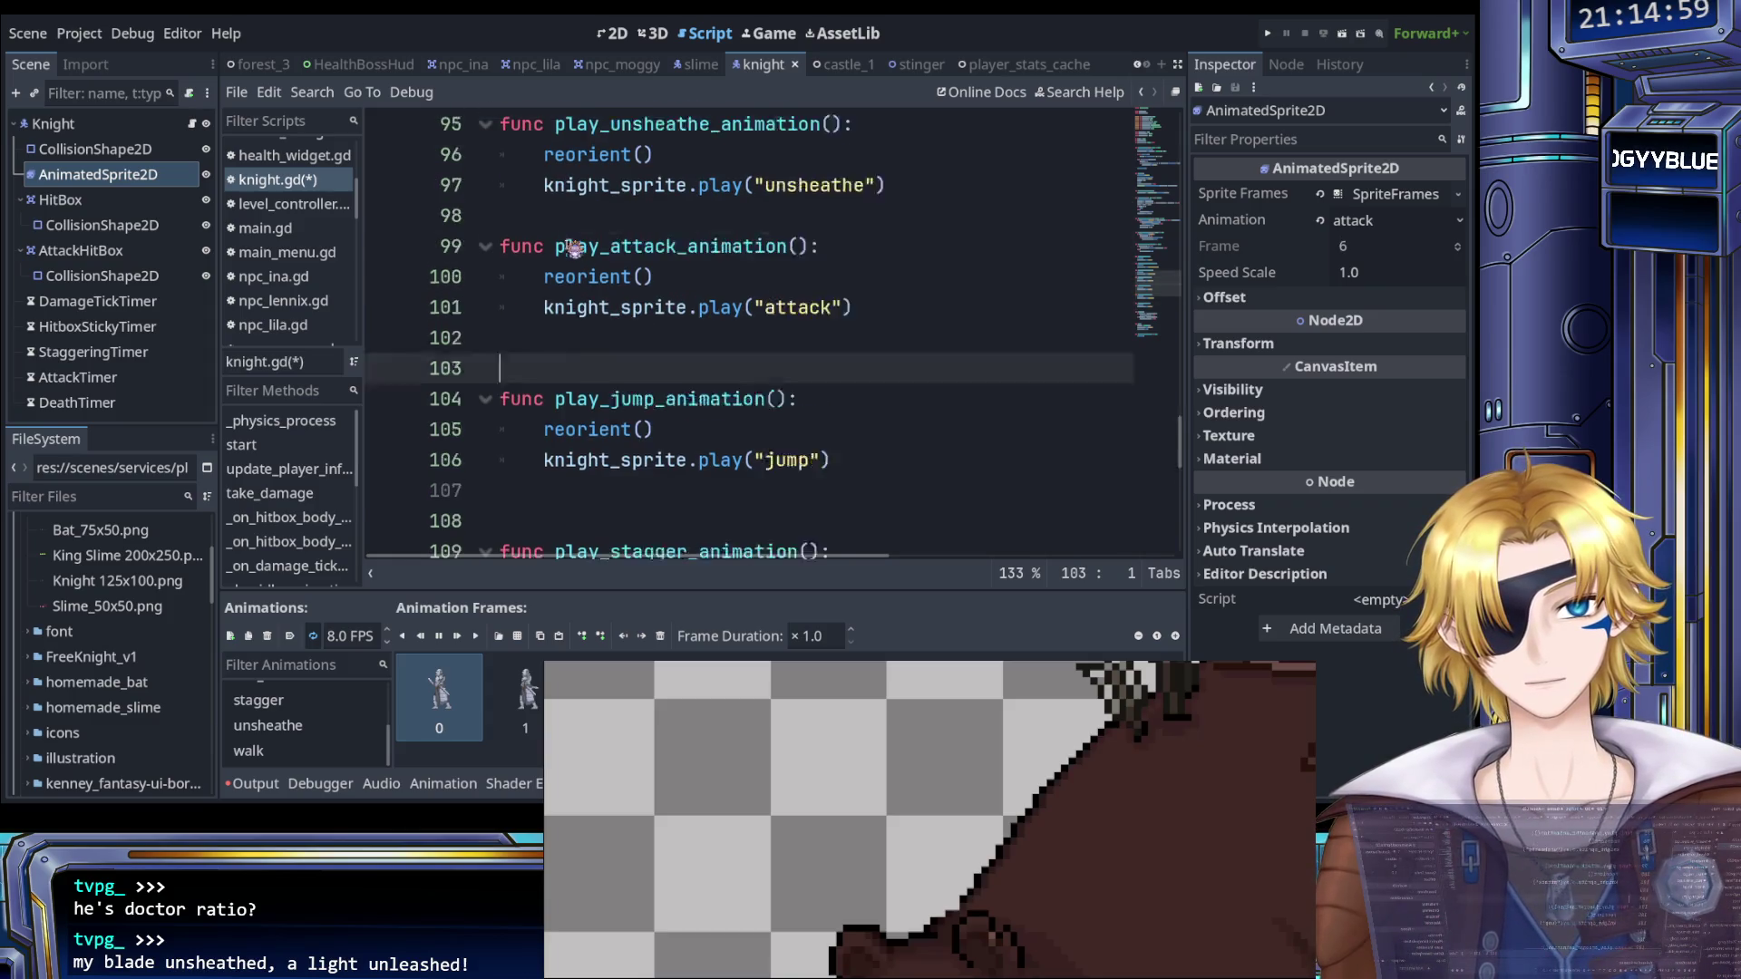
pyautogui.scroll(2, 568, 332)
pyautogui.click(556, 377)
pyautogui.press('Return')
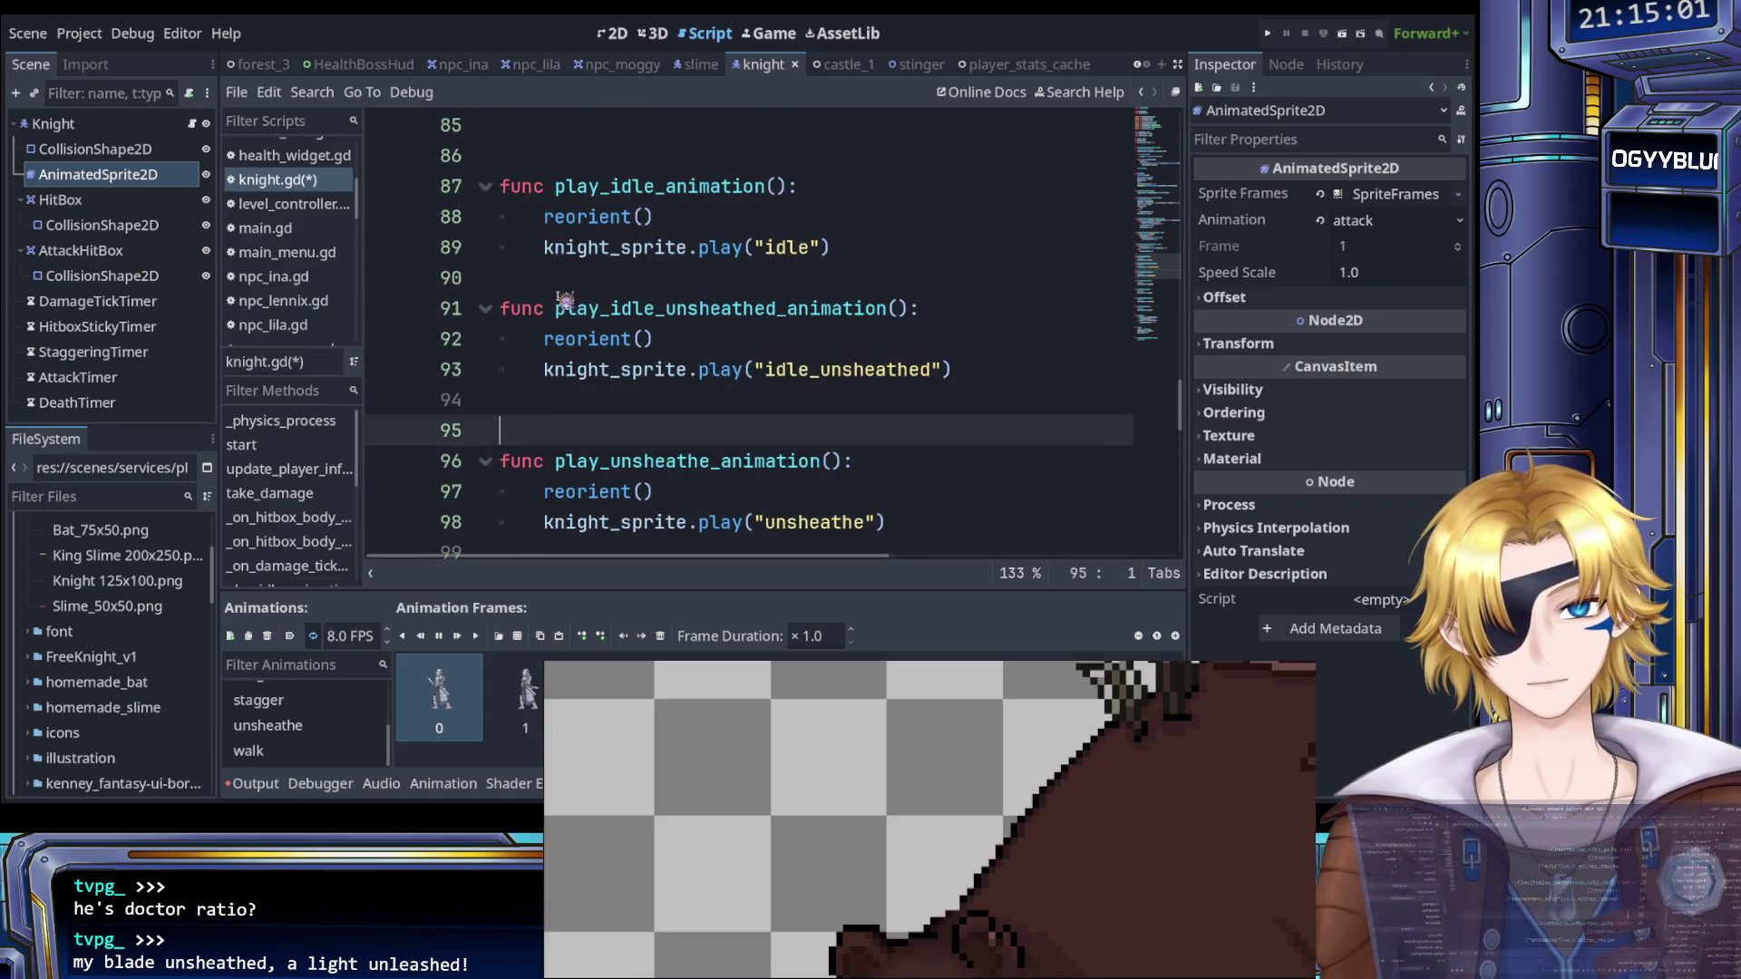
pyautogui.scroll(2, 555, 303)
pyautogui.scroll(1, 576, 296)
pyautogui.scroll(6, 574, 401)
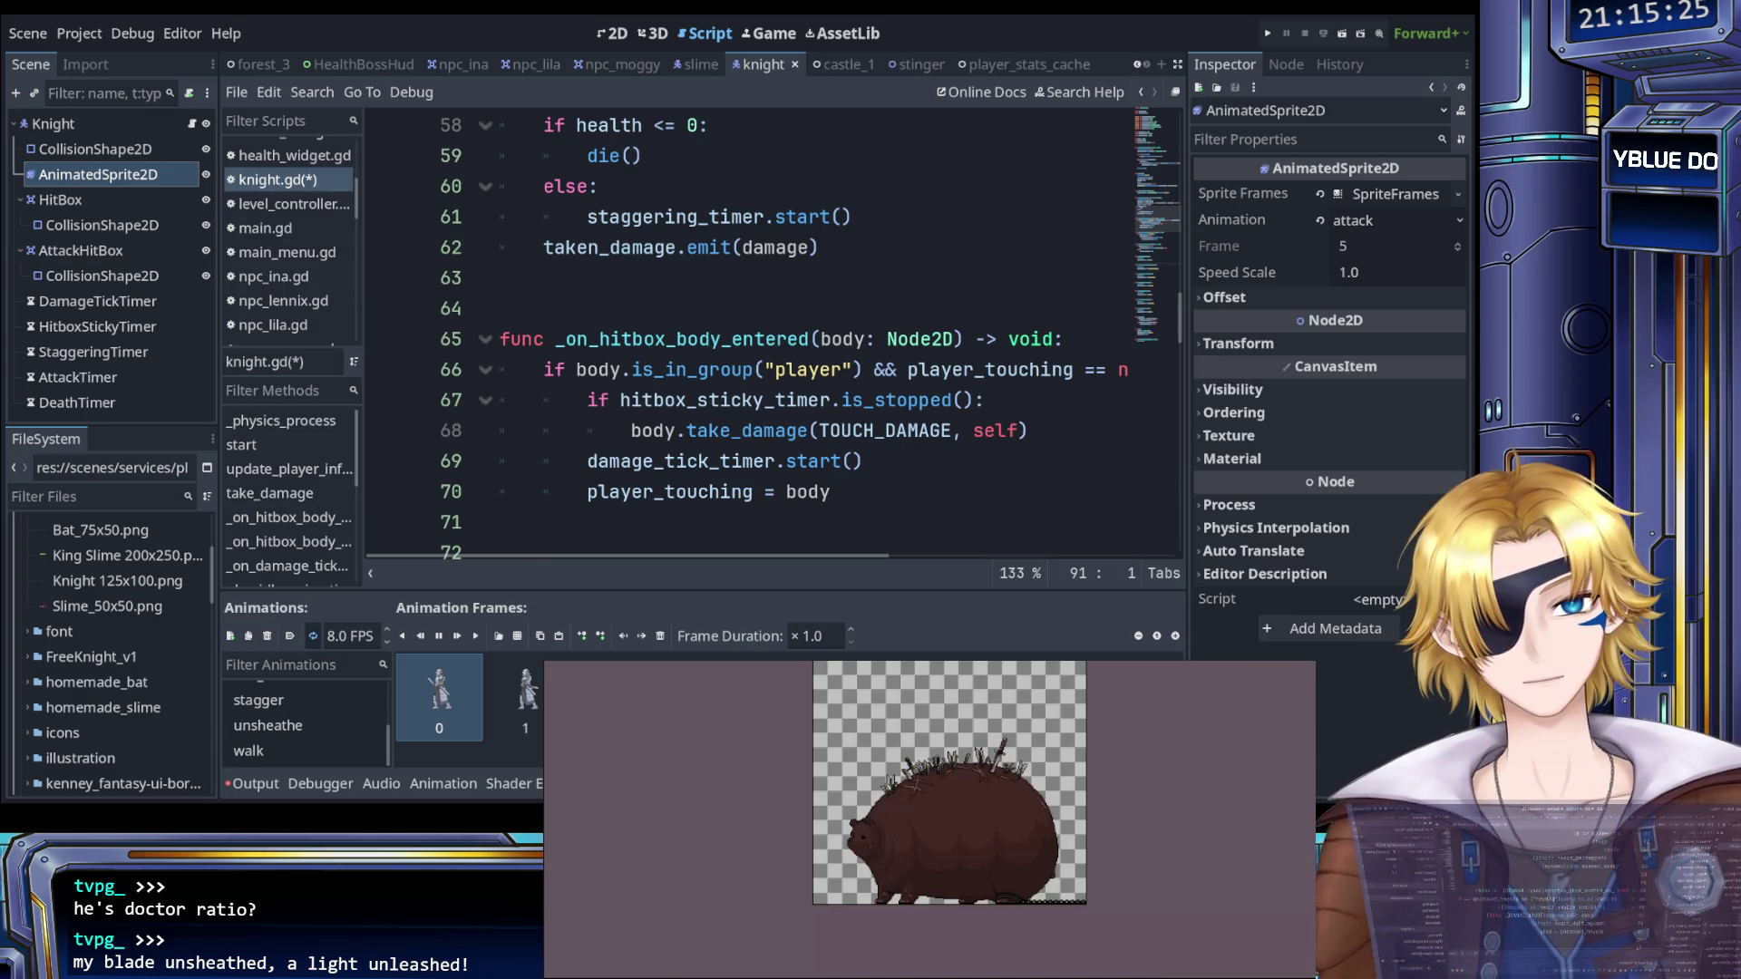
pyautogui.click(724, 369)
pyautogui.scroll(-2, 743, 438)
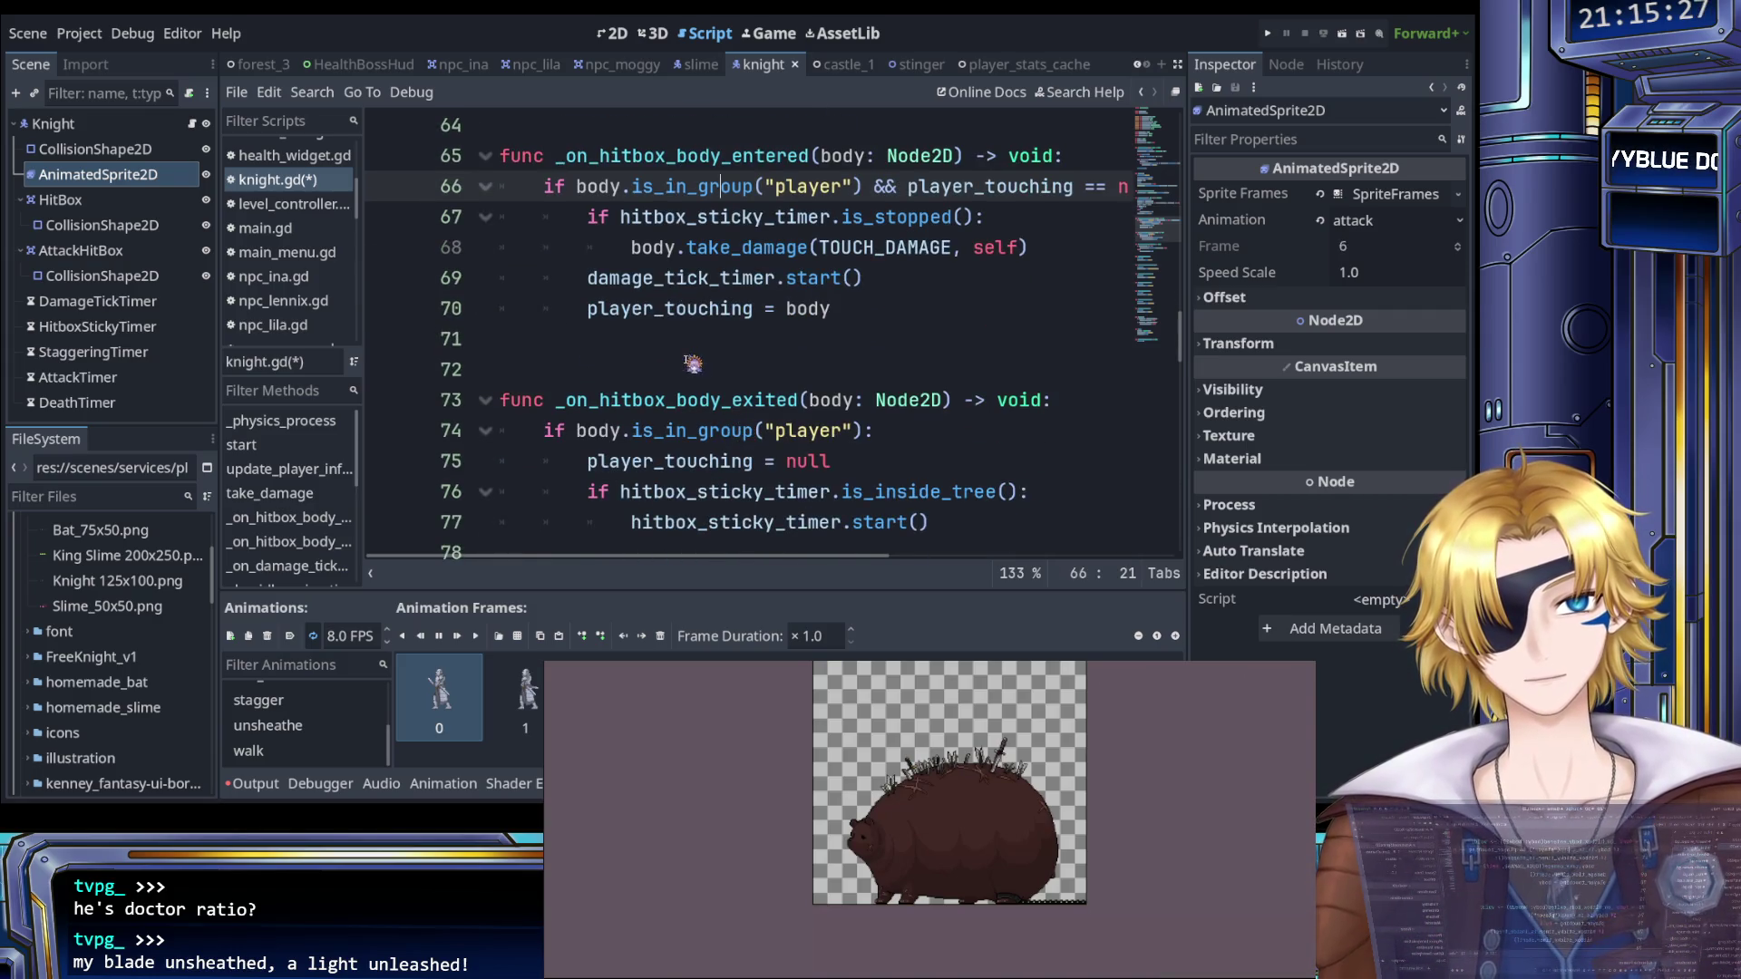
pyautogui.scroll(1, 692, 363)
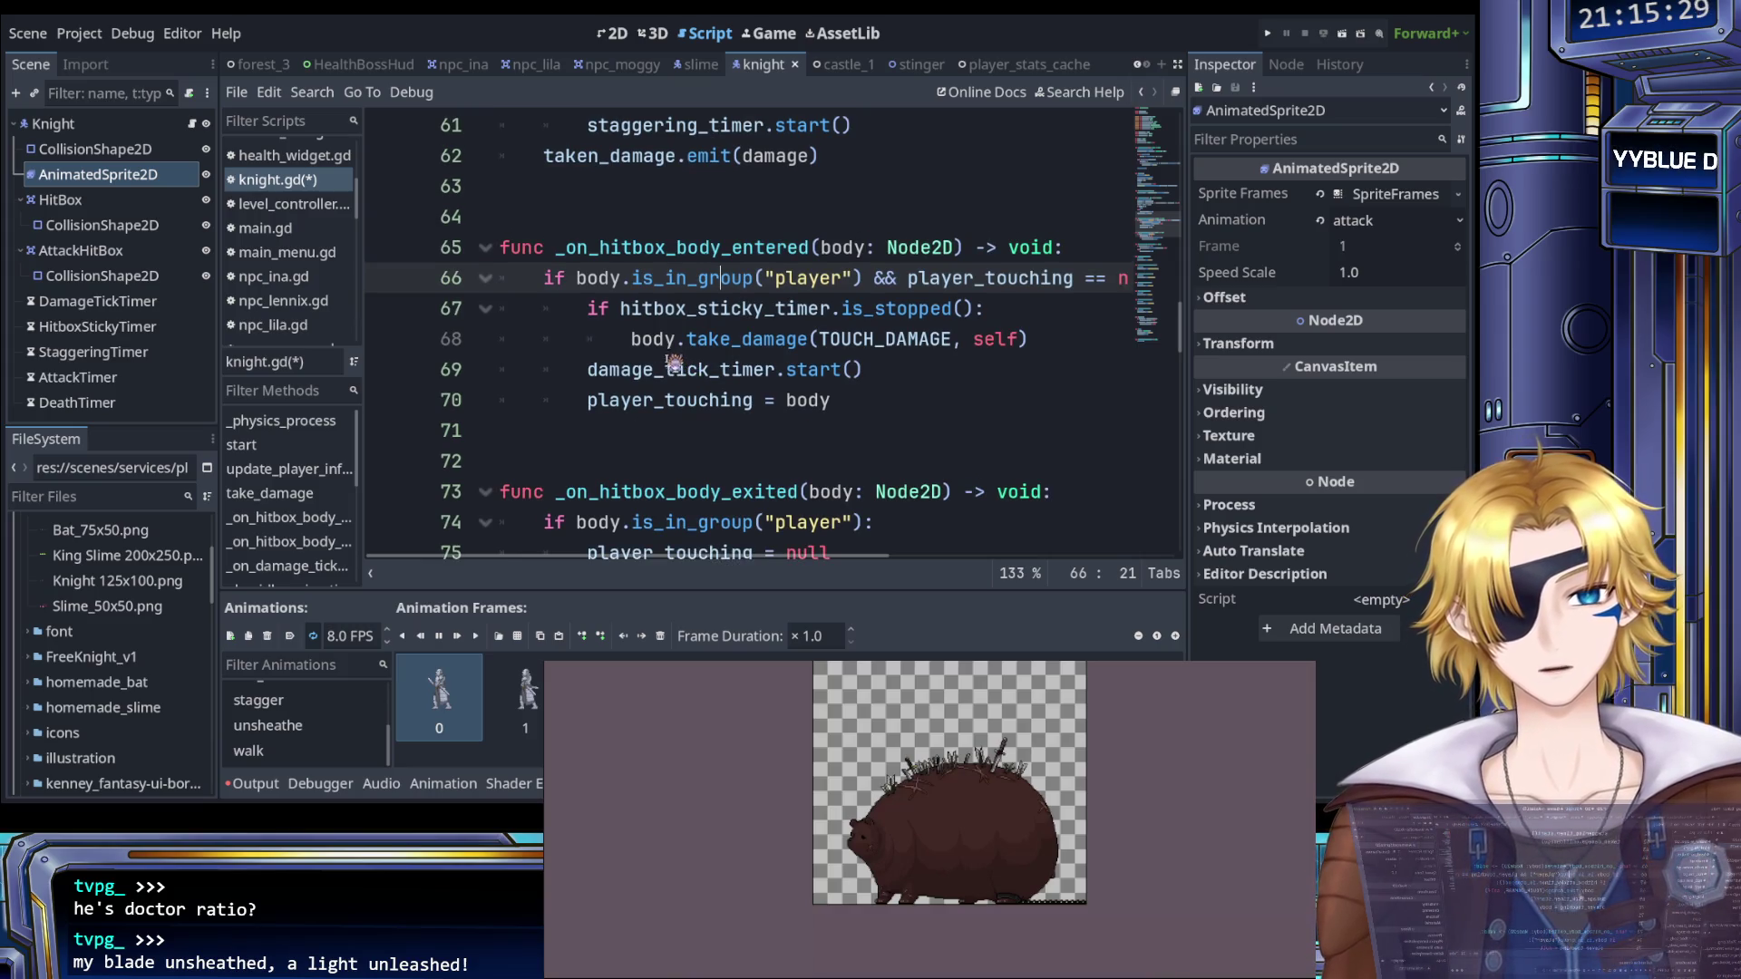
pyautogui.hscroll(3, 625, 353)
pyautogui.hscroll(2, 635, 358)
pyautogui.hscroll(-4, 652, 361)
pyautogui.hscroll(3, 673, 388)
pyautogui.hscroll(1, 673, 388)
pyautogui.hscroll(-5, 673, 388)
pyautogui.scroll(-1, 675, 340)
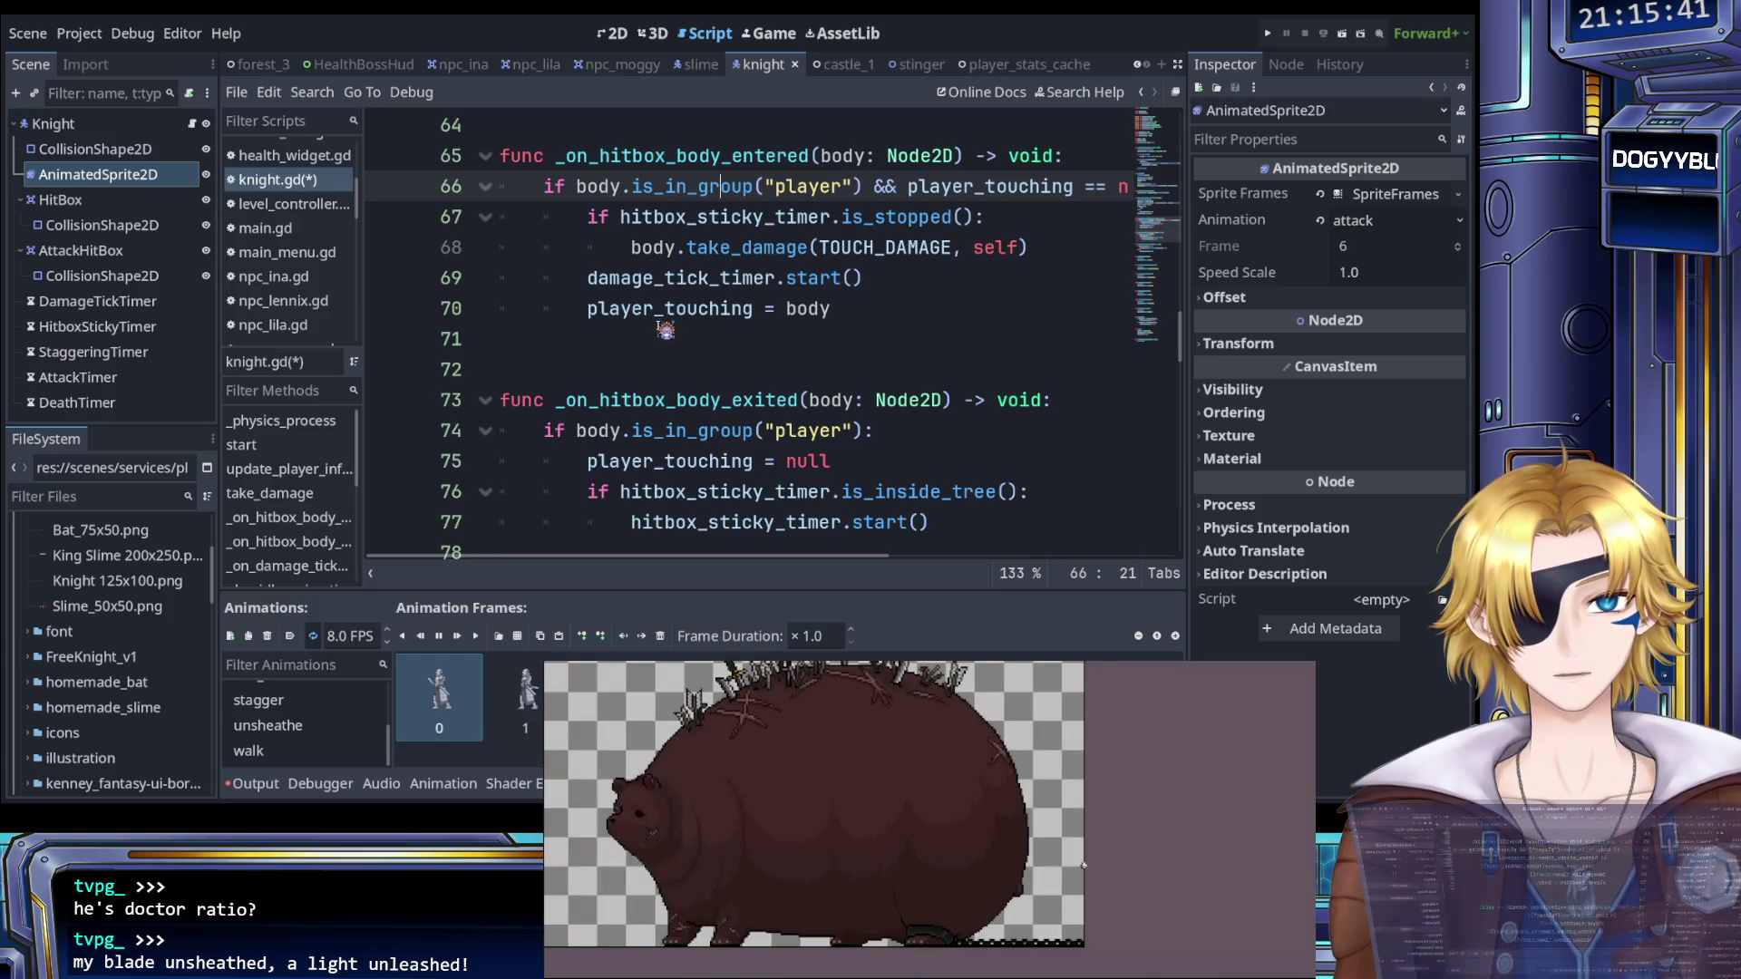
pyautogui.scroll(-2, 665, 329)
pyautogui.click(665, 256)
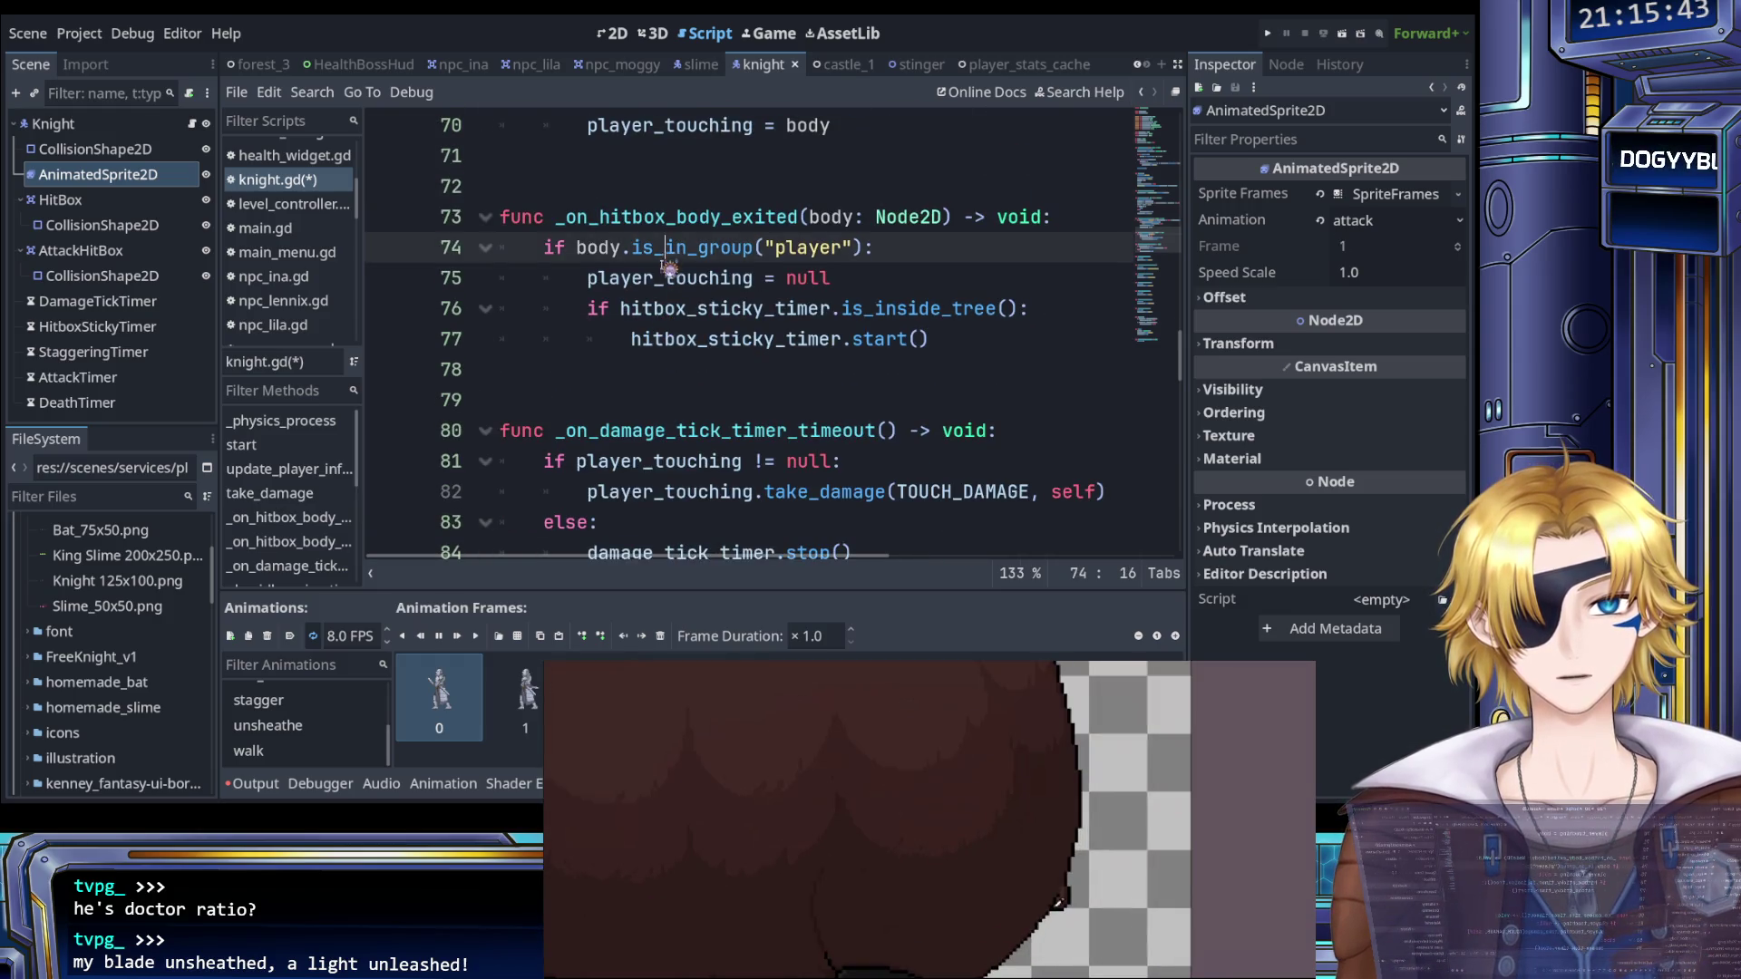
pyautogui.scroll(3, 665, 258)
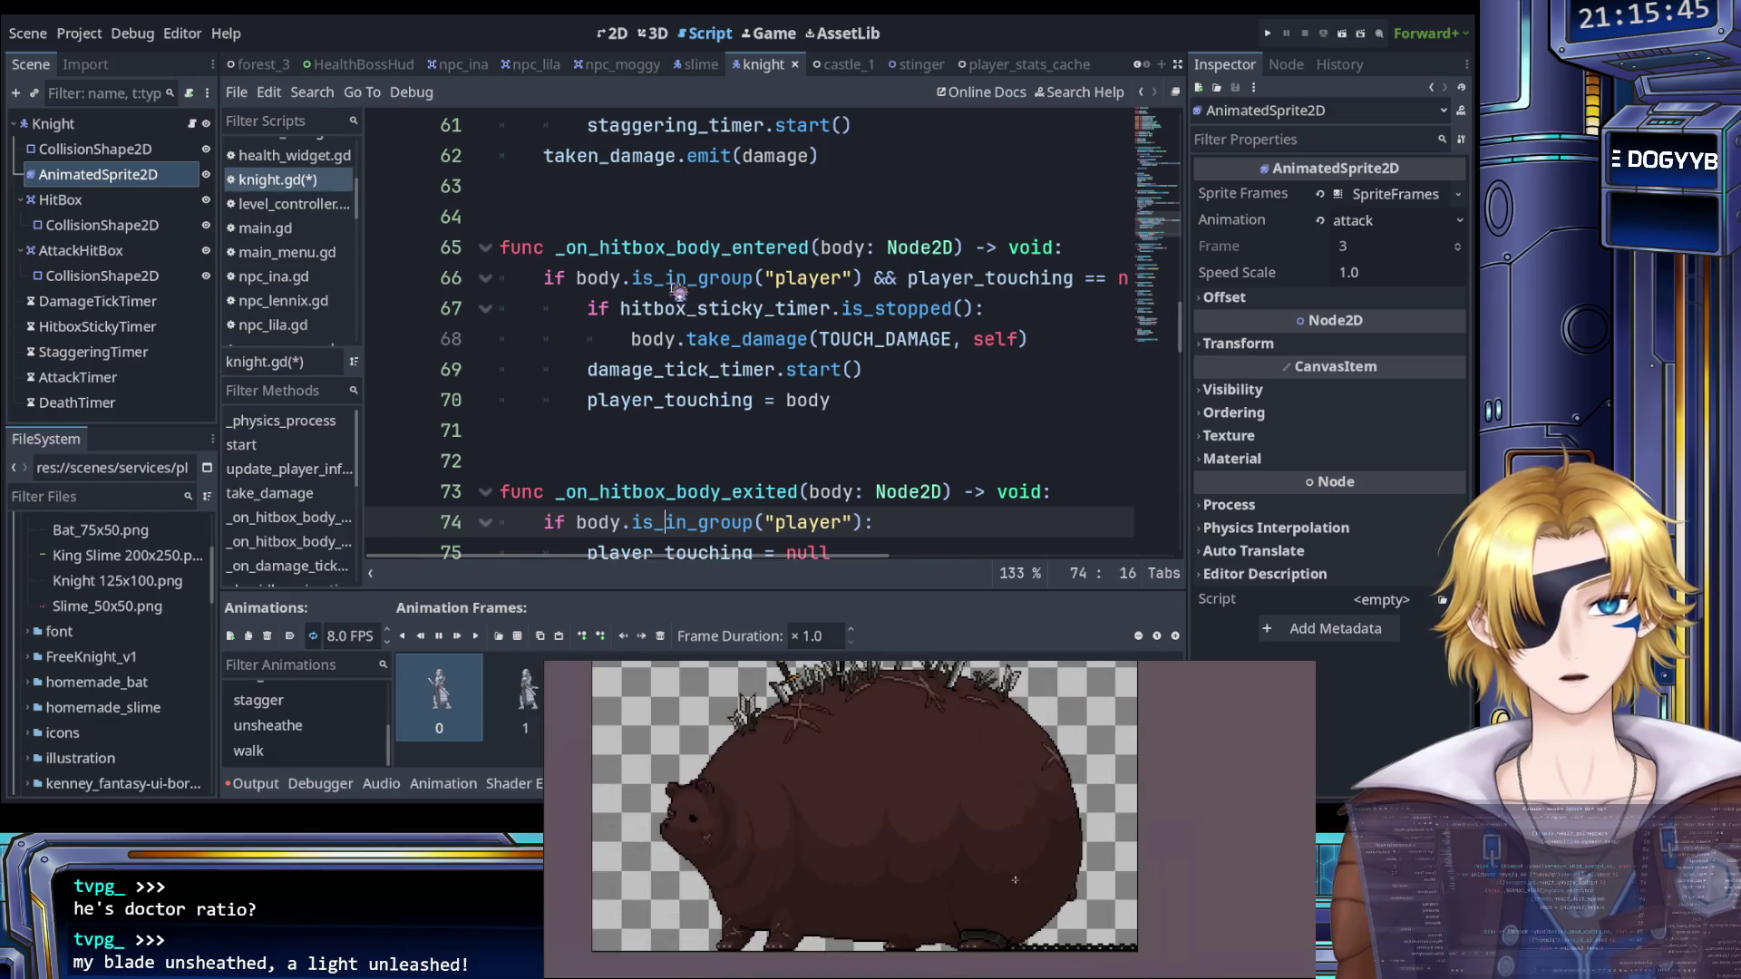
pyautogui.click(609, 249)
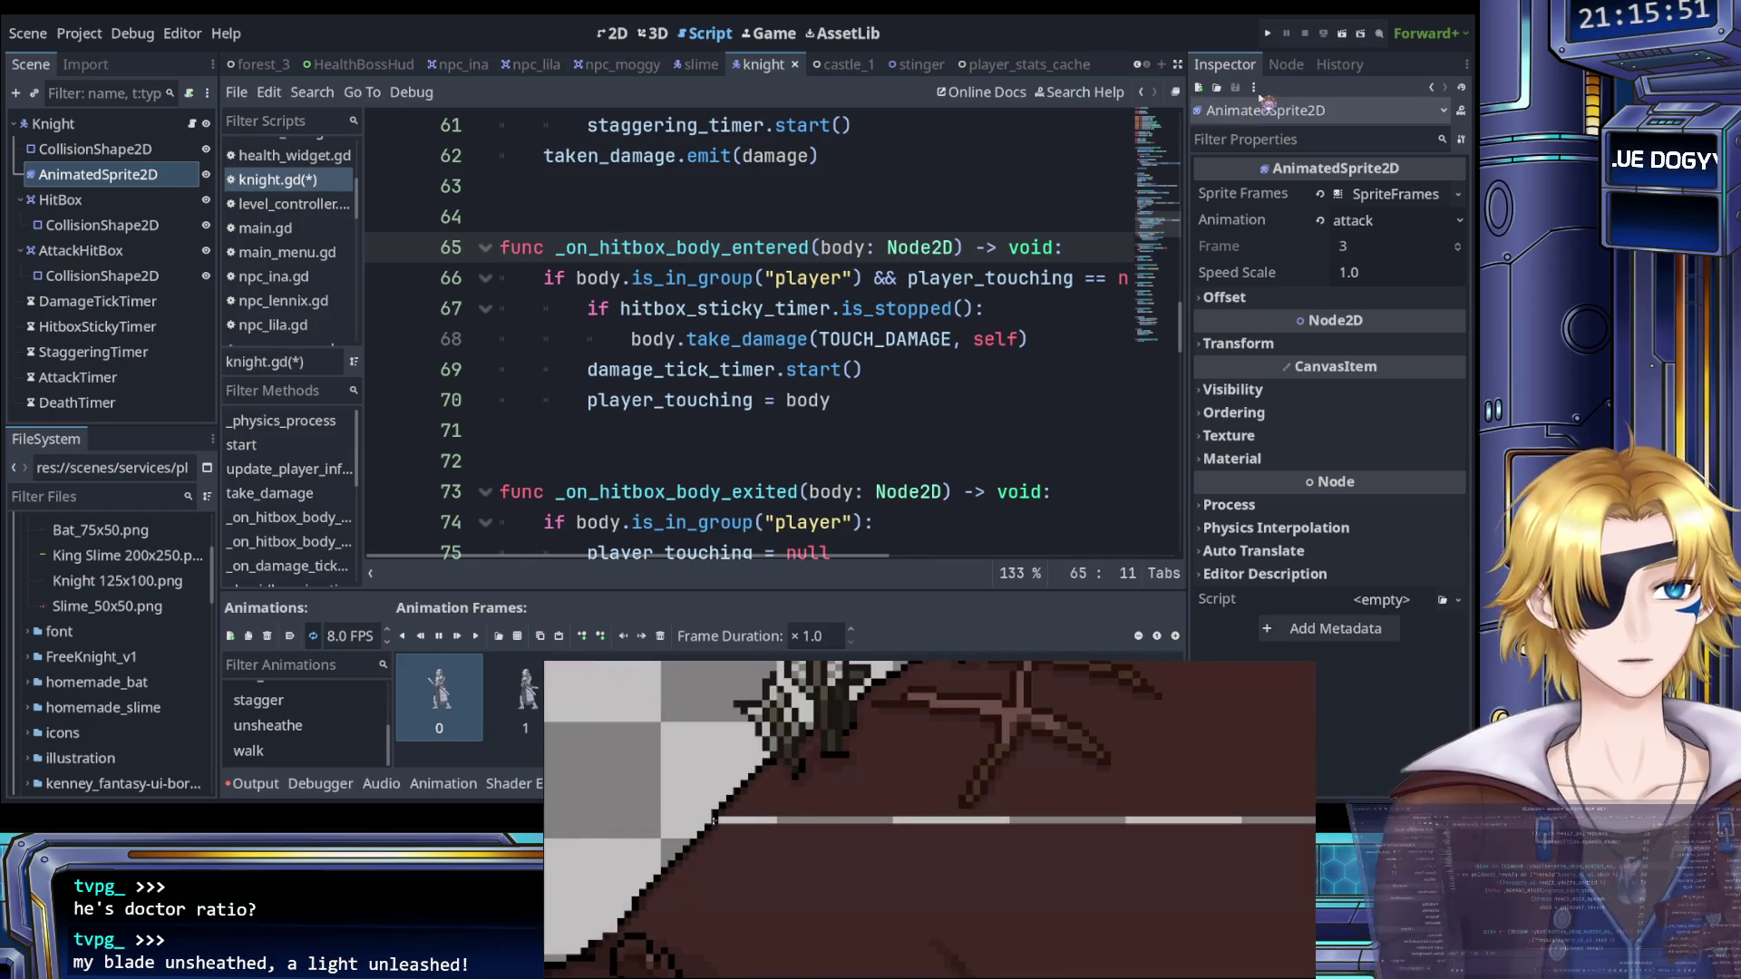
pyautogui.click(1286, 65)
# - Review Knight and CollisionShape2D signals, then inspect HitBox's body_entered signal
pyautogui.click(64, 123)
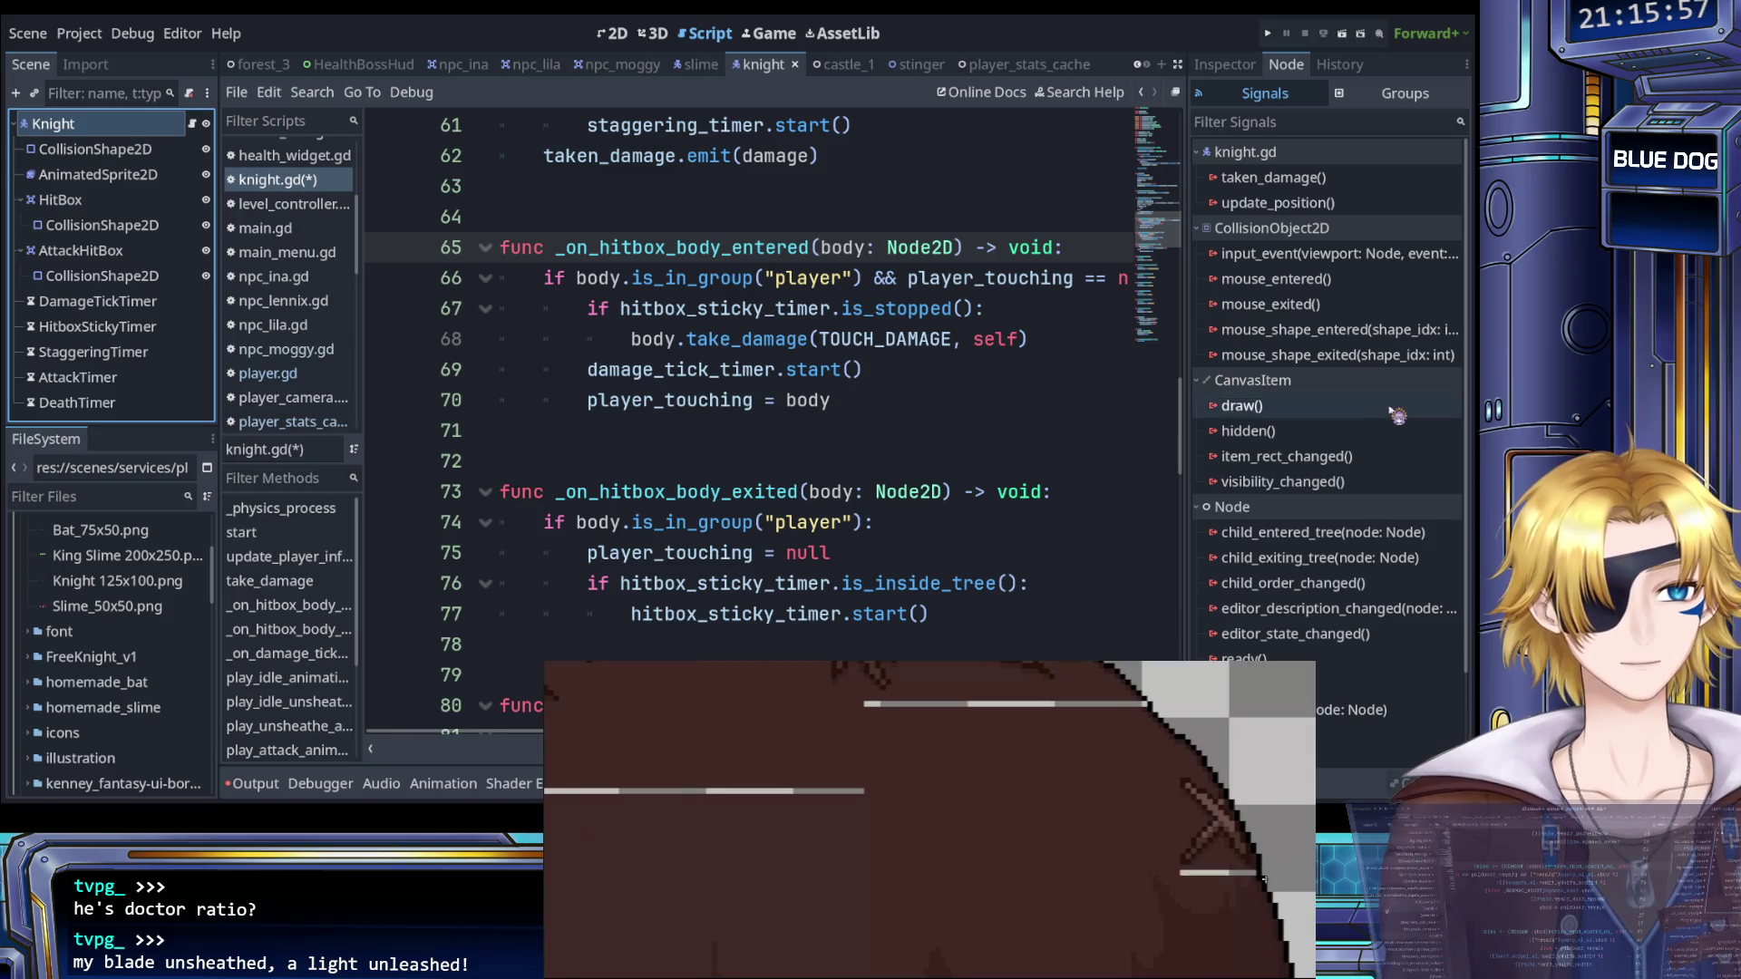
pyautogui.scroll(-2, 1405, 503)
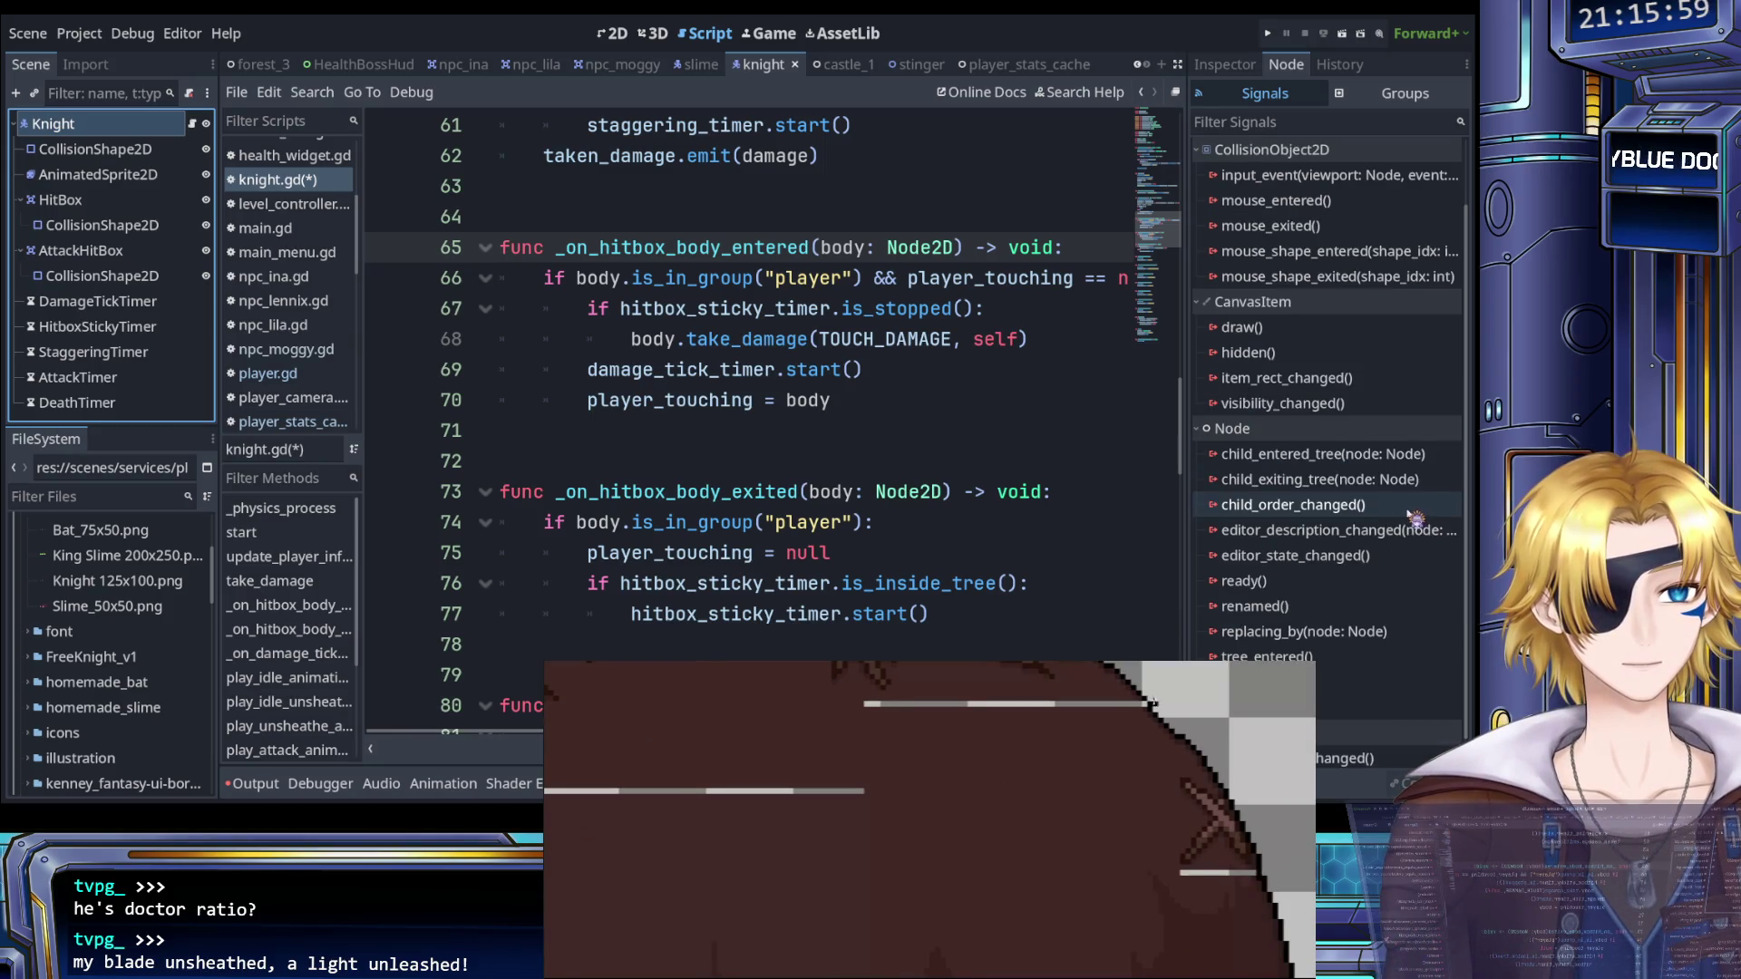
pyautogui.scroll(-1, 1405, 512)
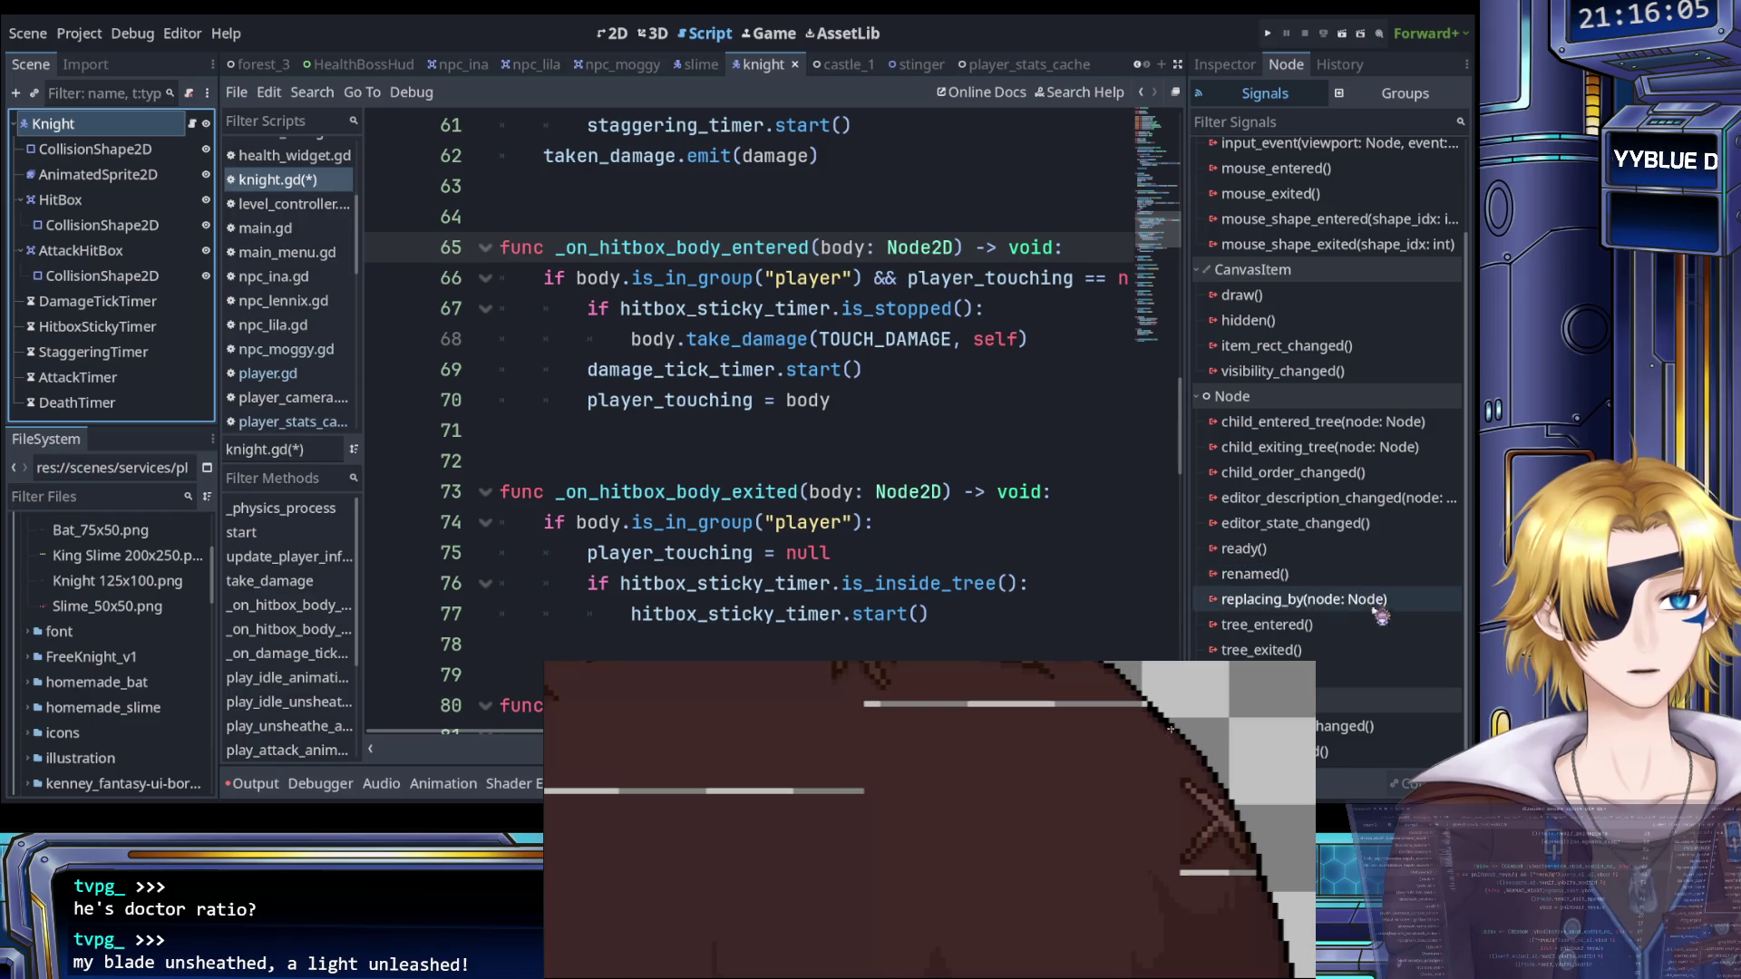
pyautogui.scroll(3, 1373, 603)
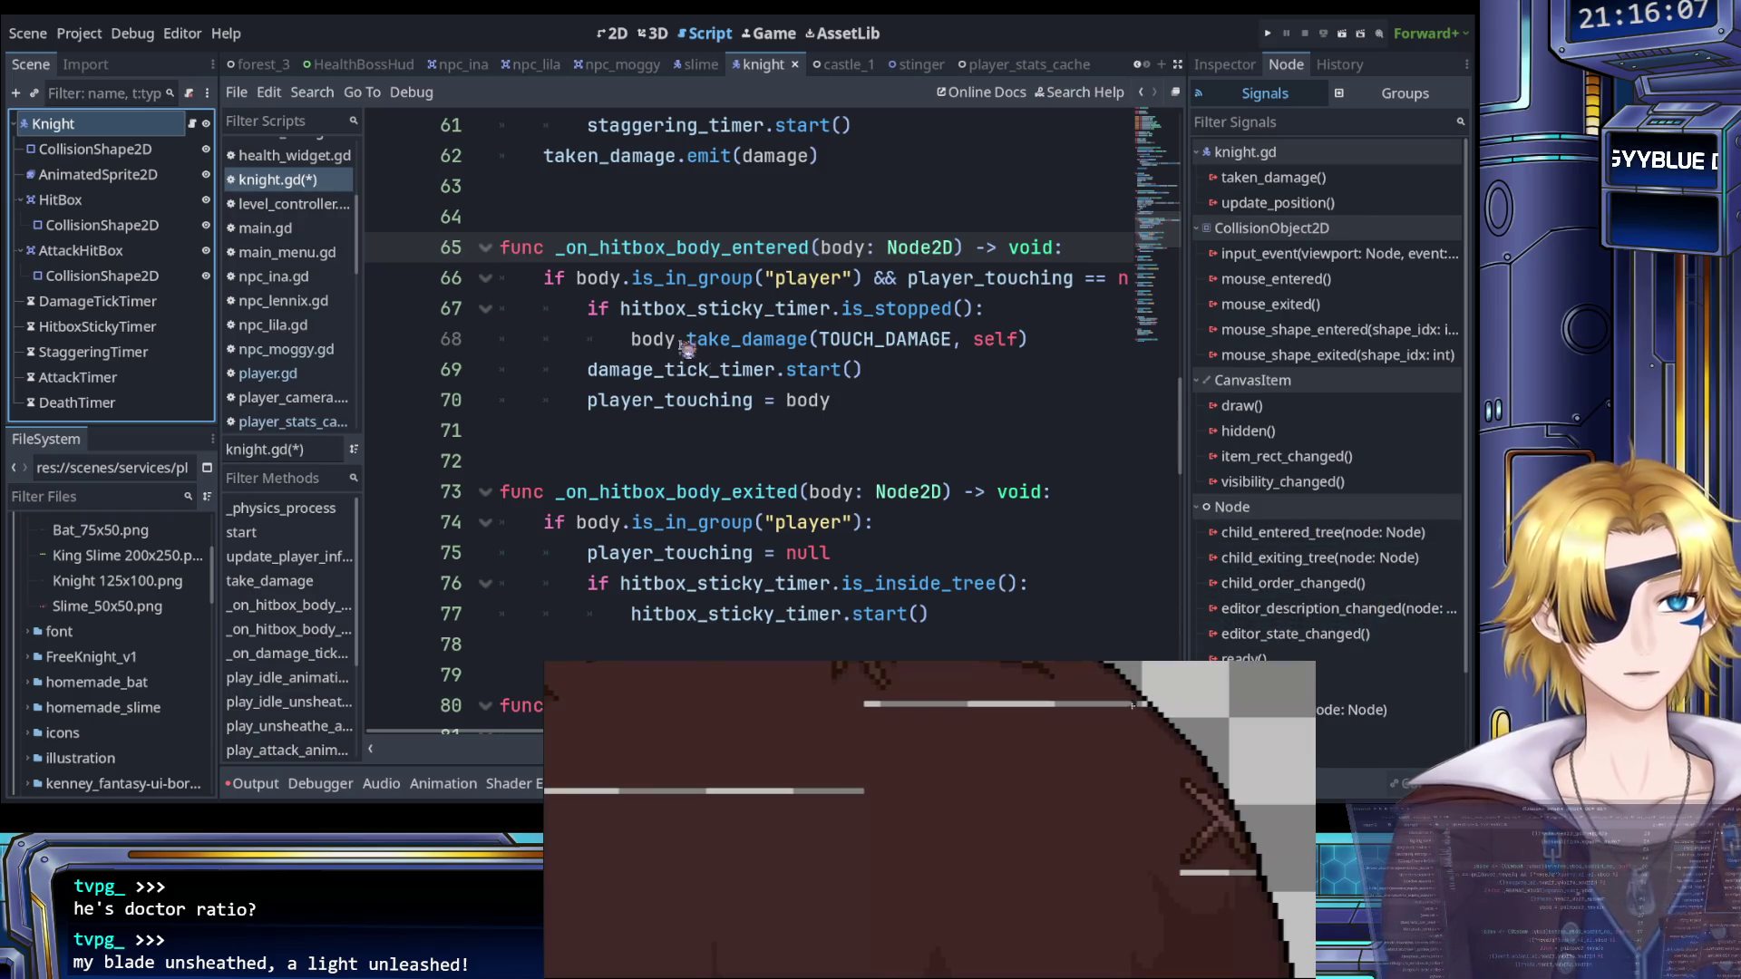
pyautogui.click(122, 149)
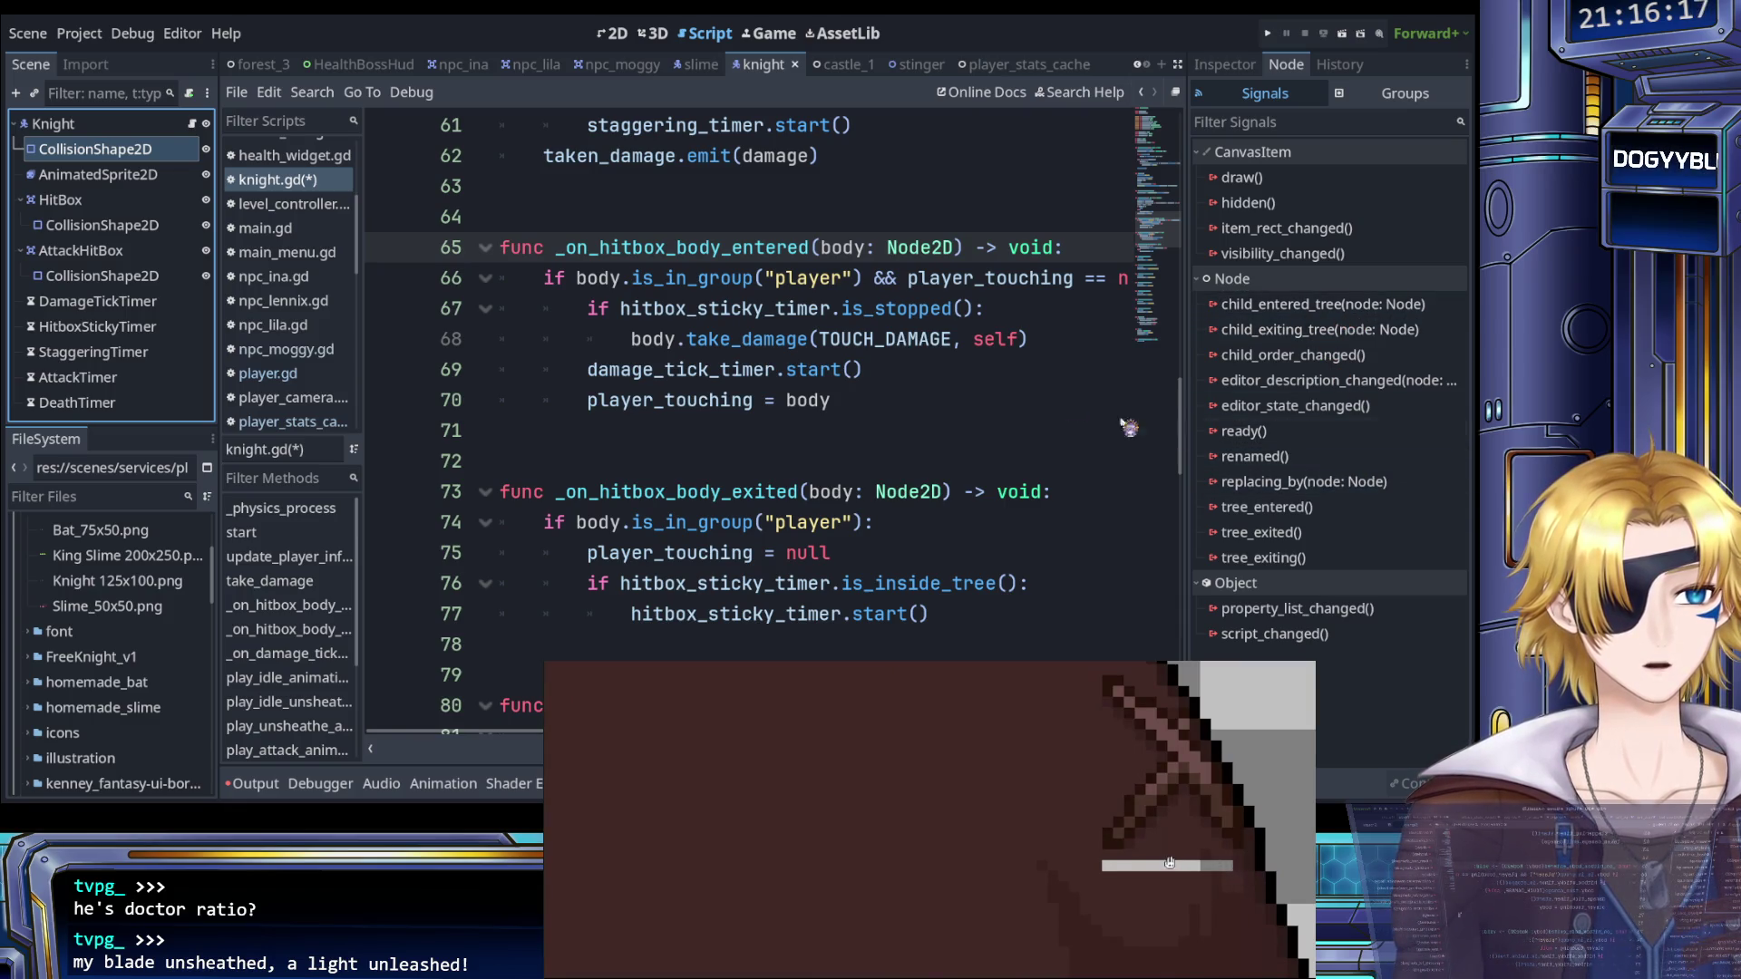
pyautogui.click(94, 130)
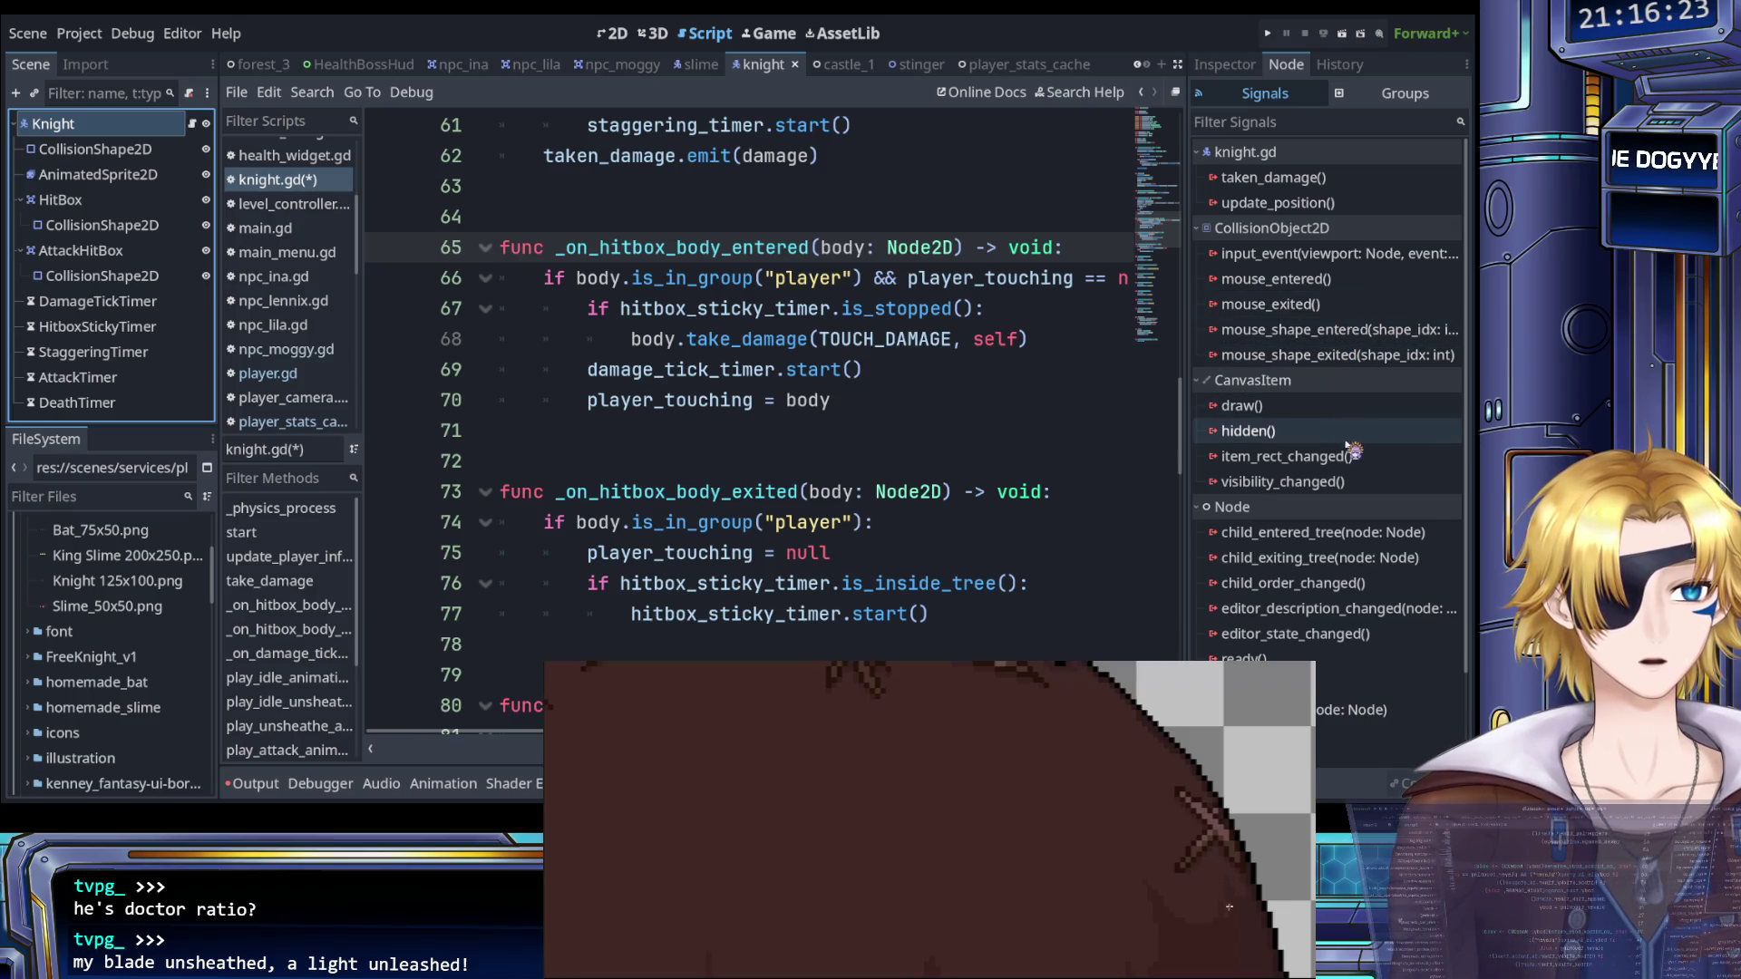
pyautogui.scroll(-2, 1343, 444)
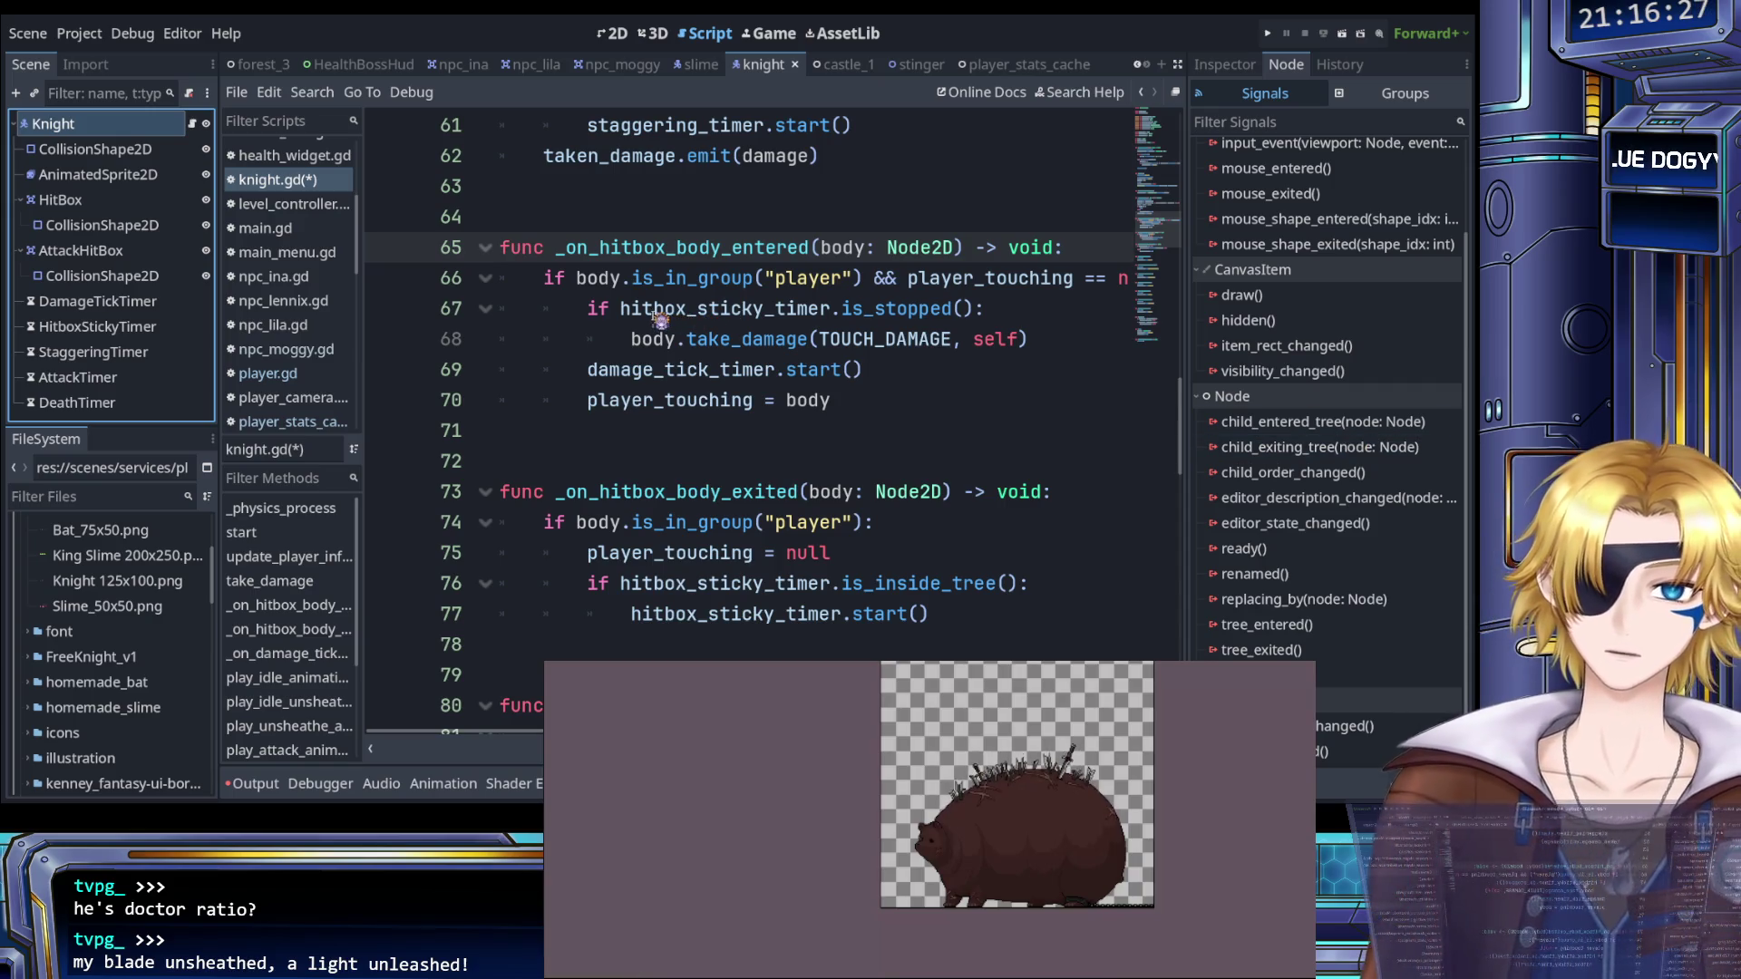
pyautogui.scroll(2, 1305, 354)
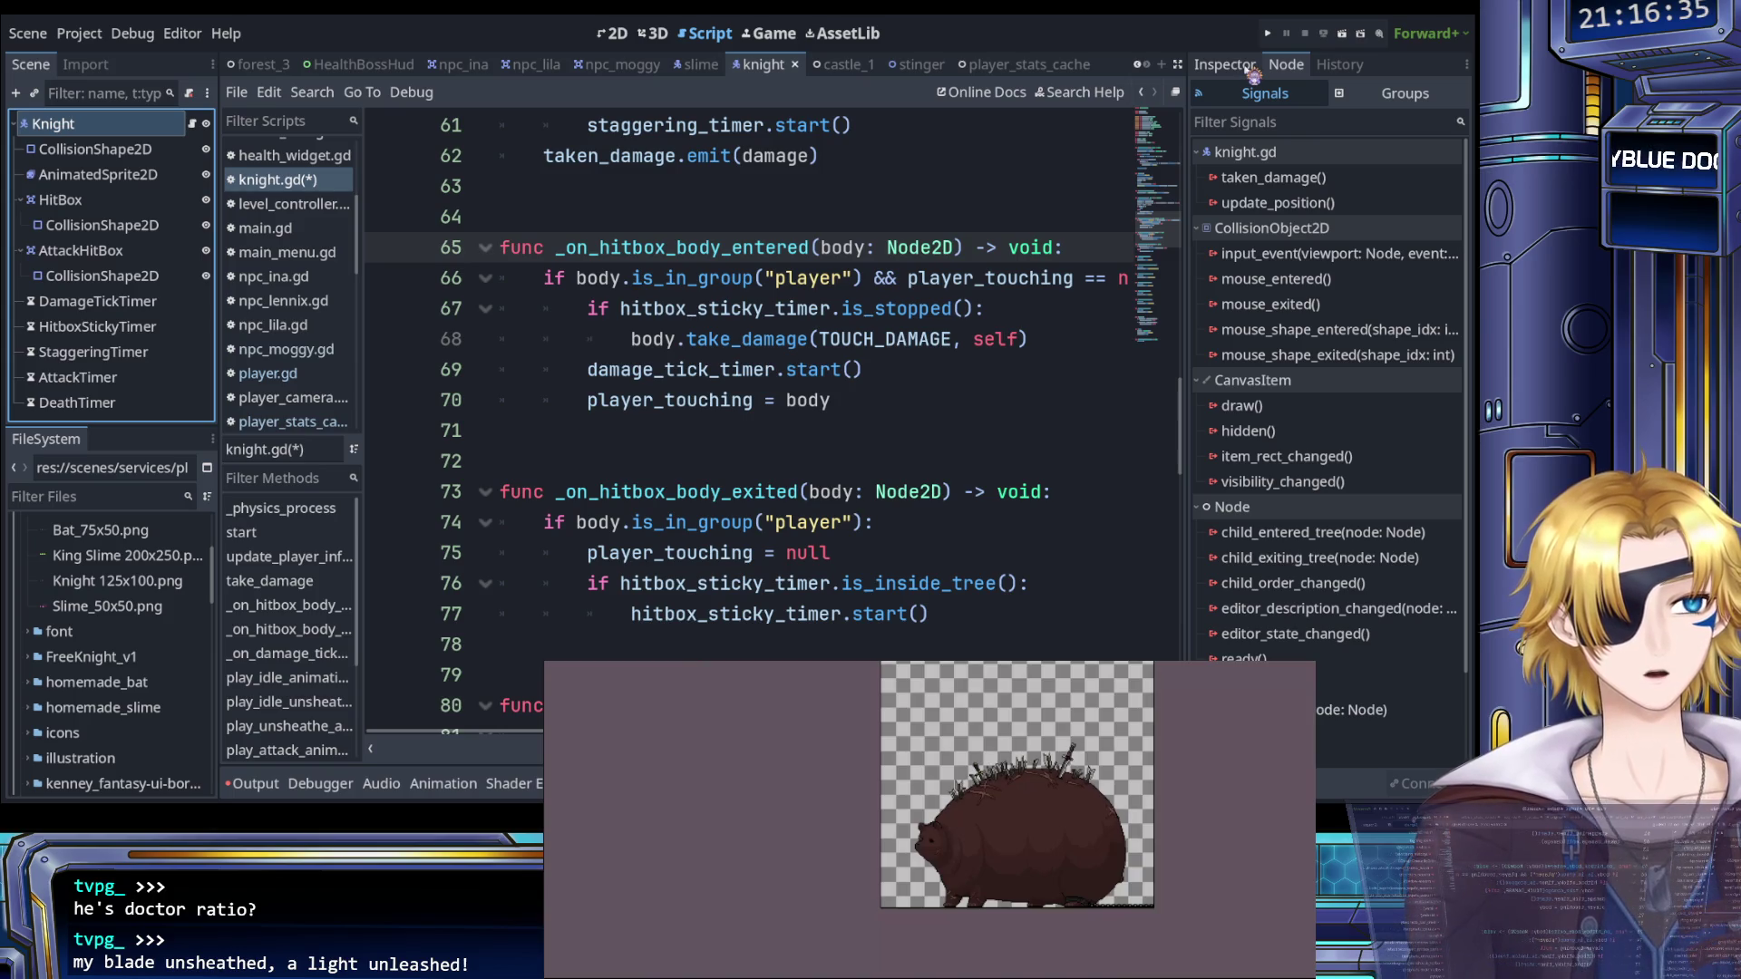
pyautogui.click(145, 203)
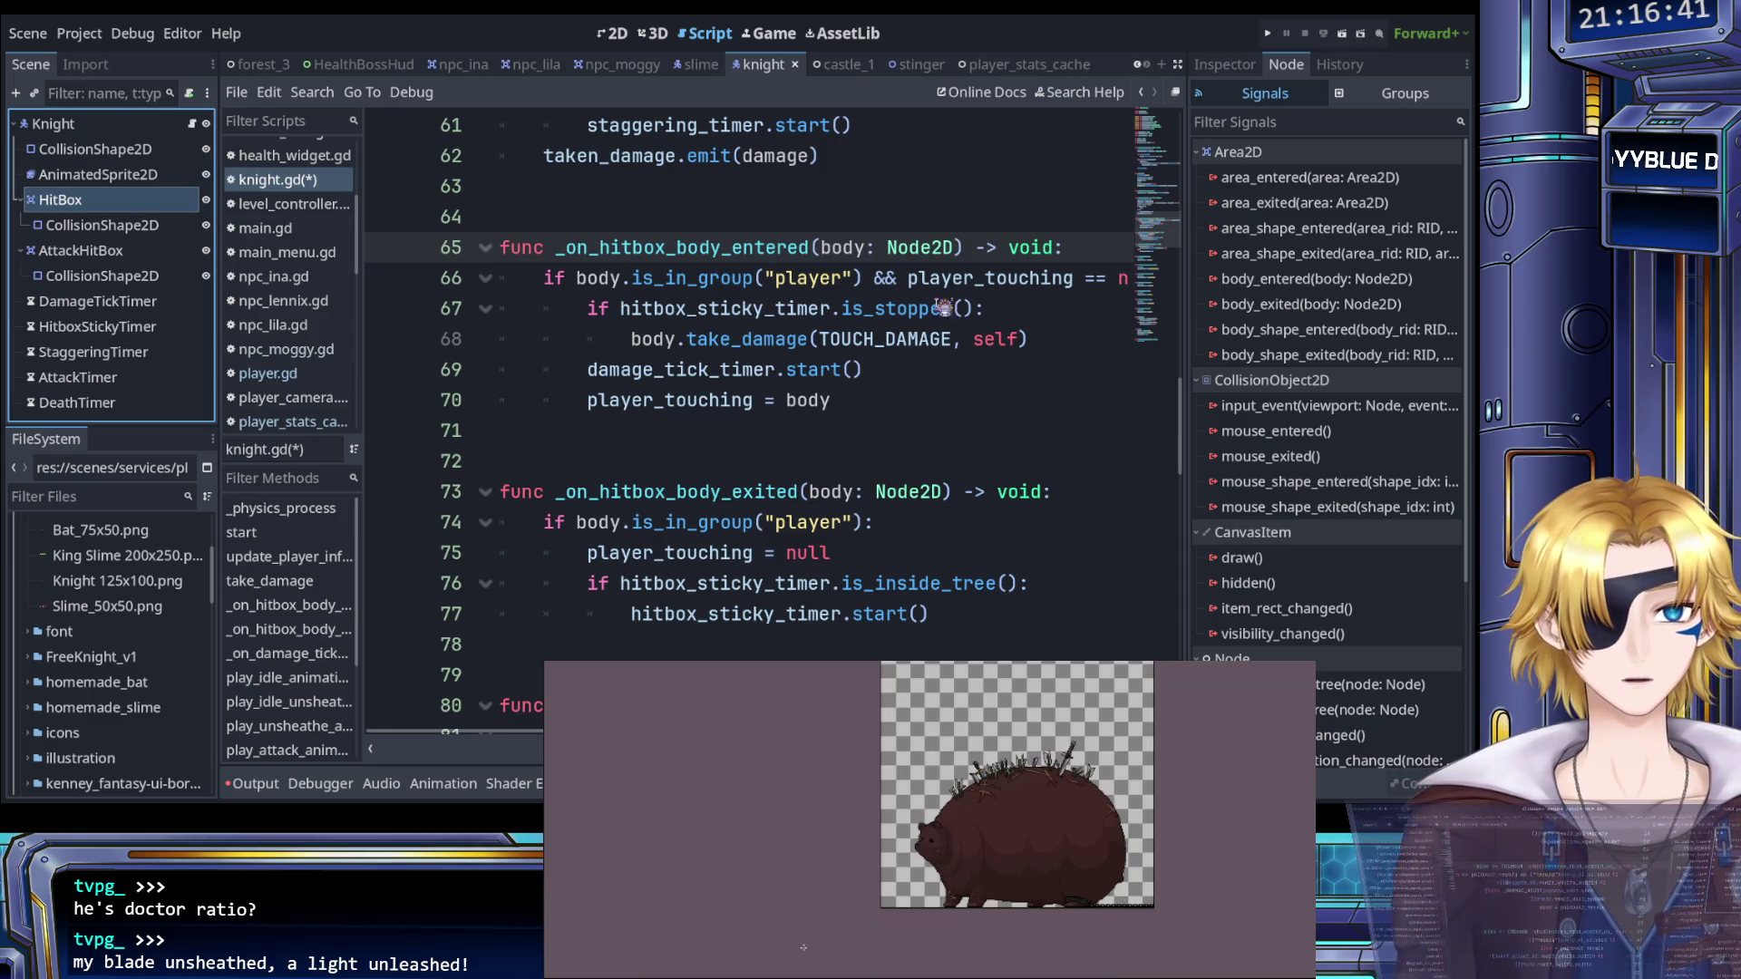
pyautogui.click(1270, 289)
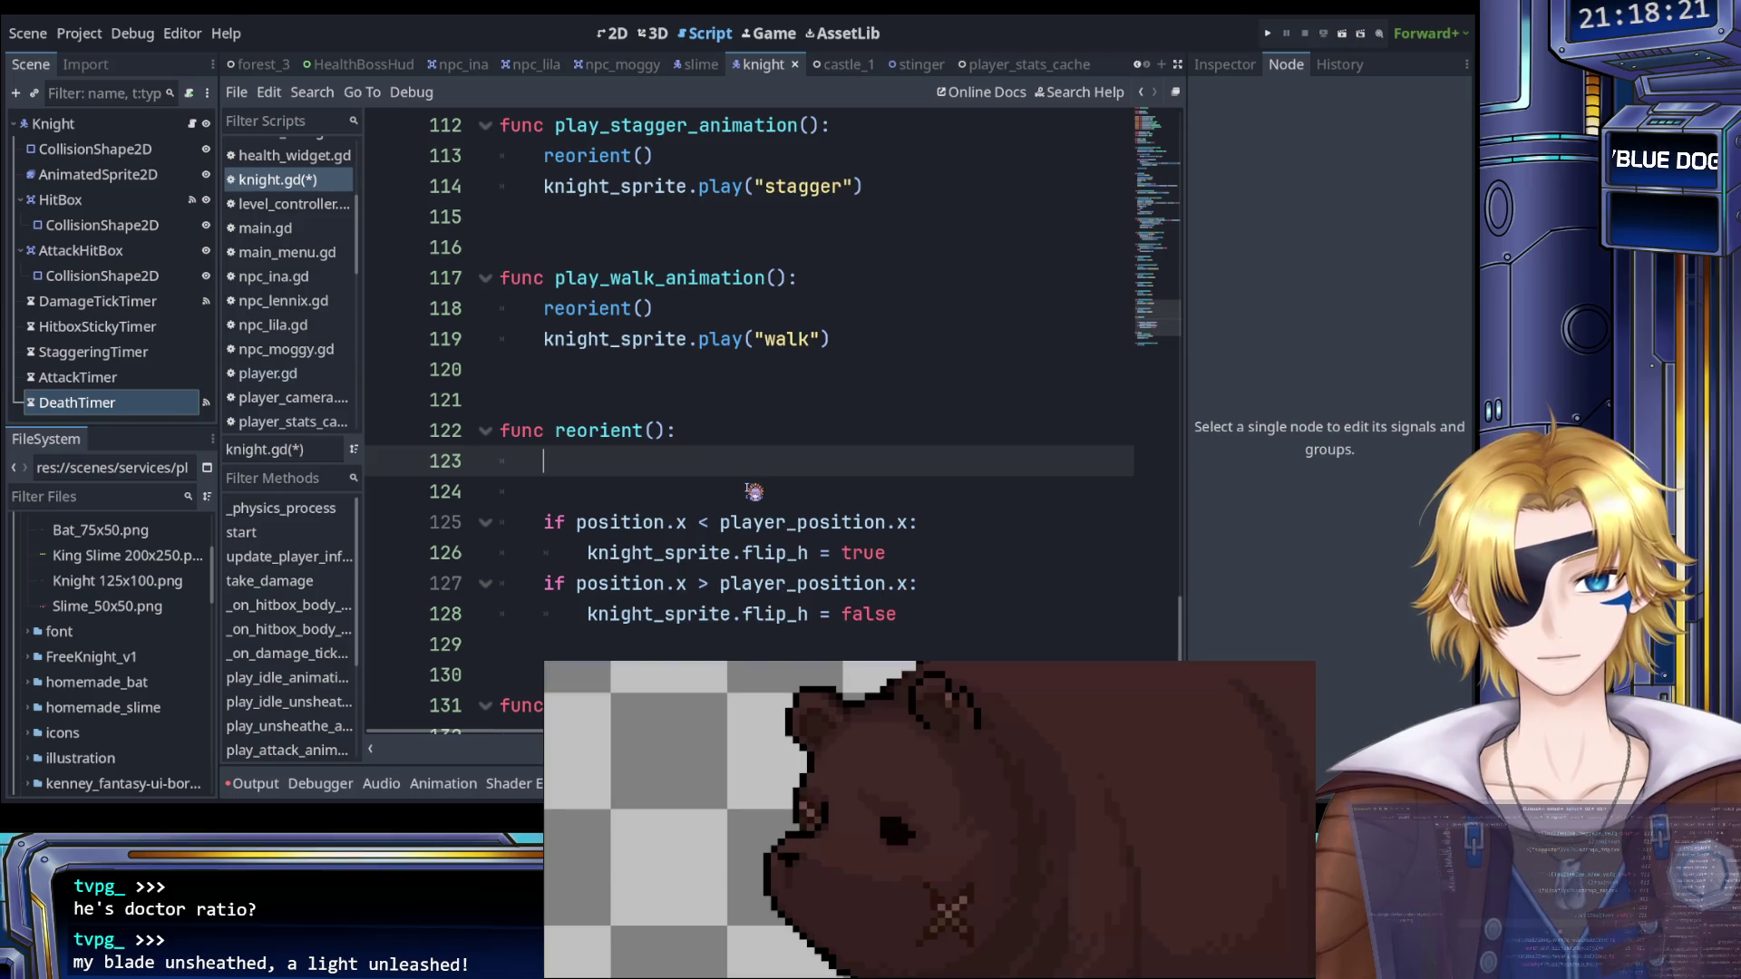
# - Add 'var aggression_mode: bool' on a new line below player_touching and save
pyautogui.scroll(8, 754, 491)
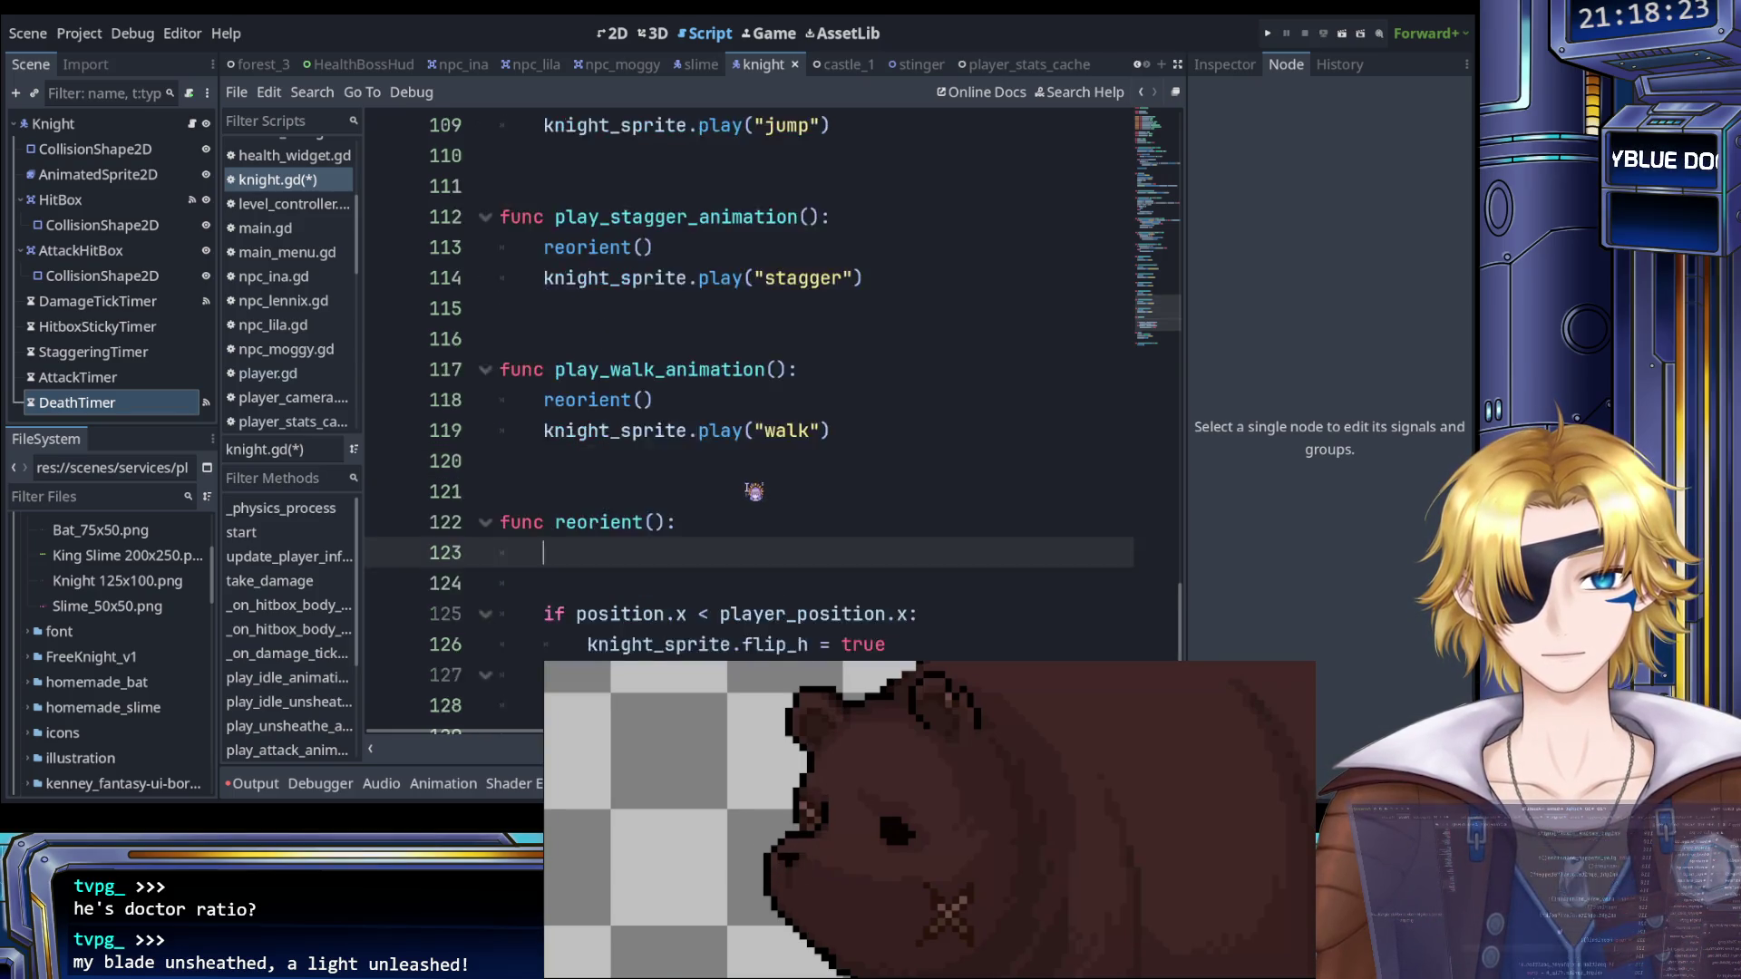
pyautogui.scroll(20, 754, 492)
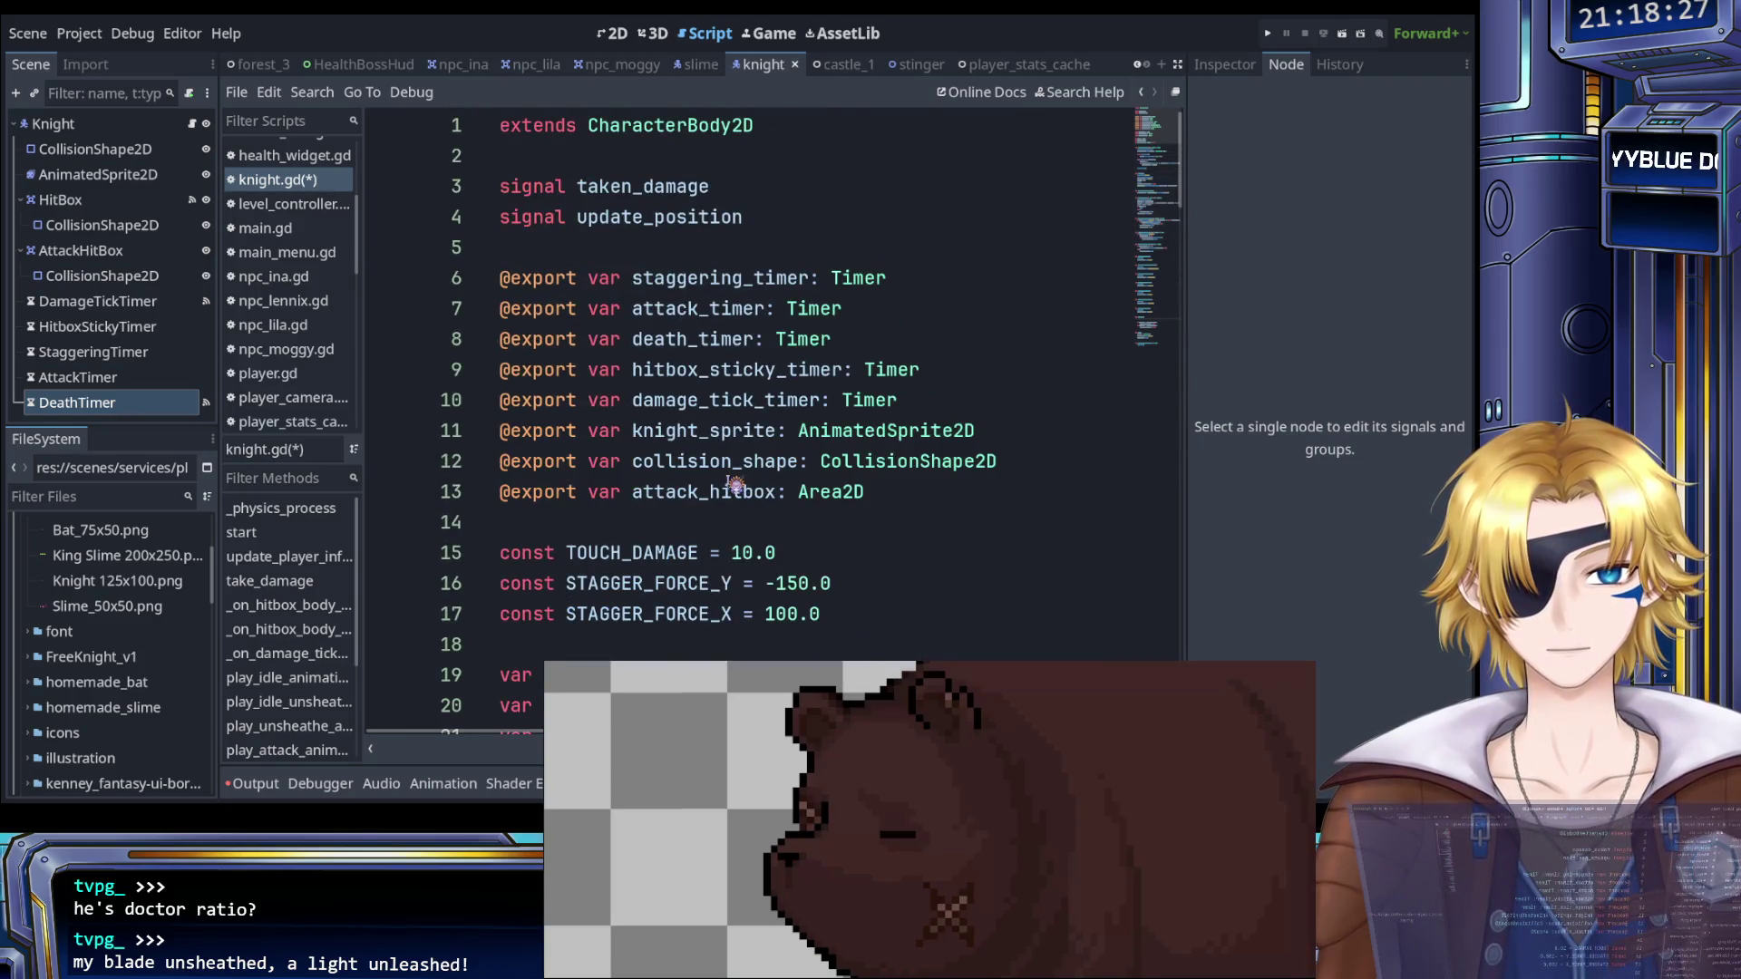
pyautogui.scroll(-4, 735, 484)
pyautogui.scroll(3, 735, 484)
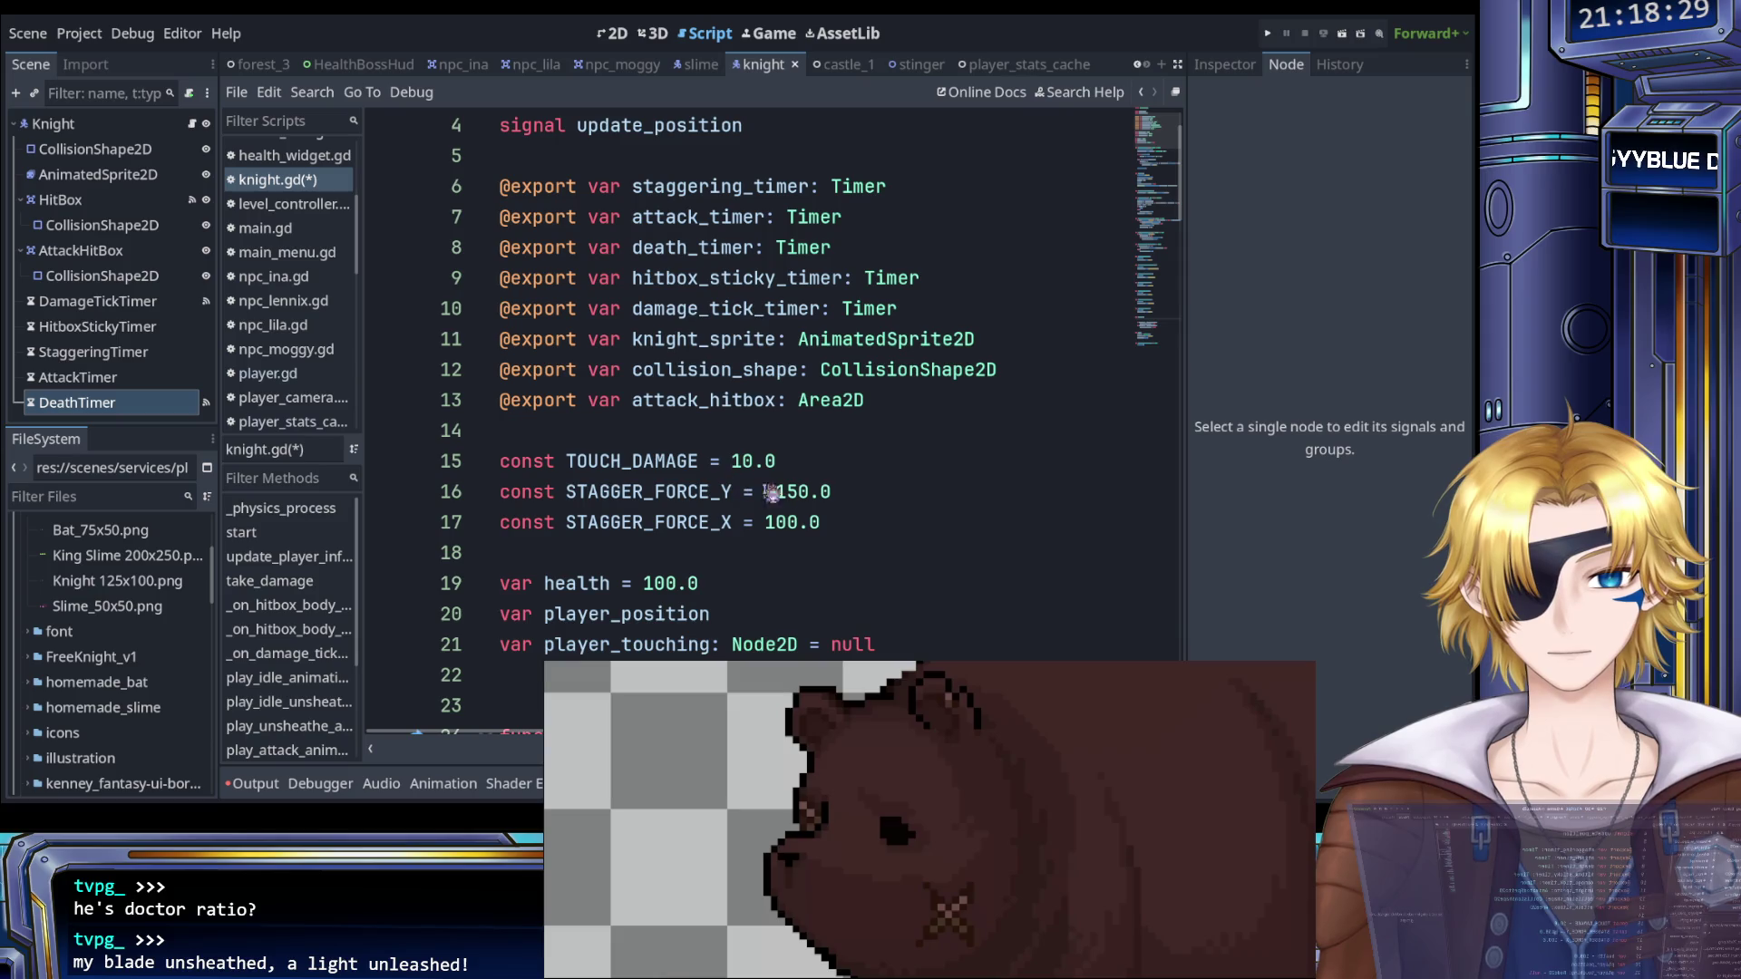
pyautogui.click(916, 647)
pyautogui.scroll(-1, 910, 626)
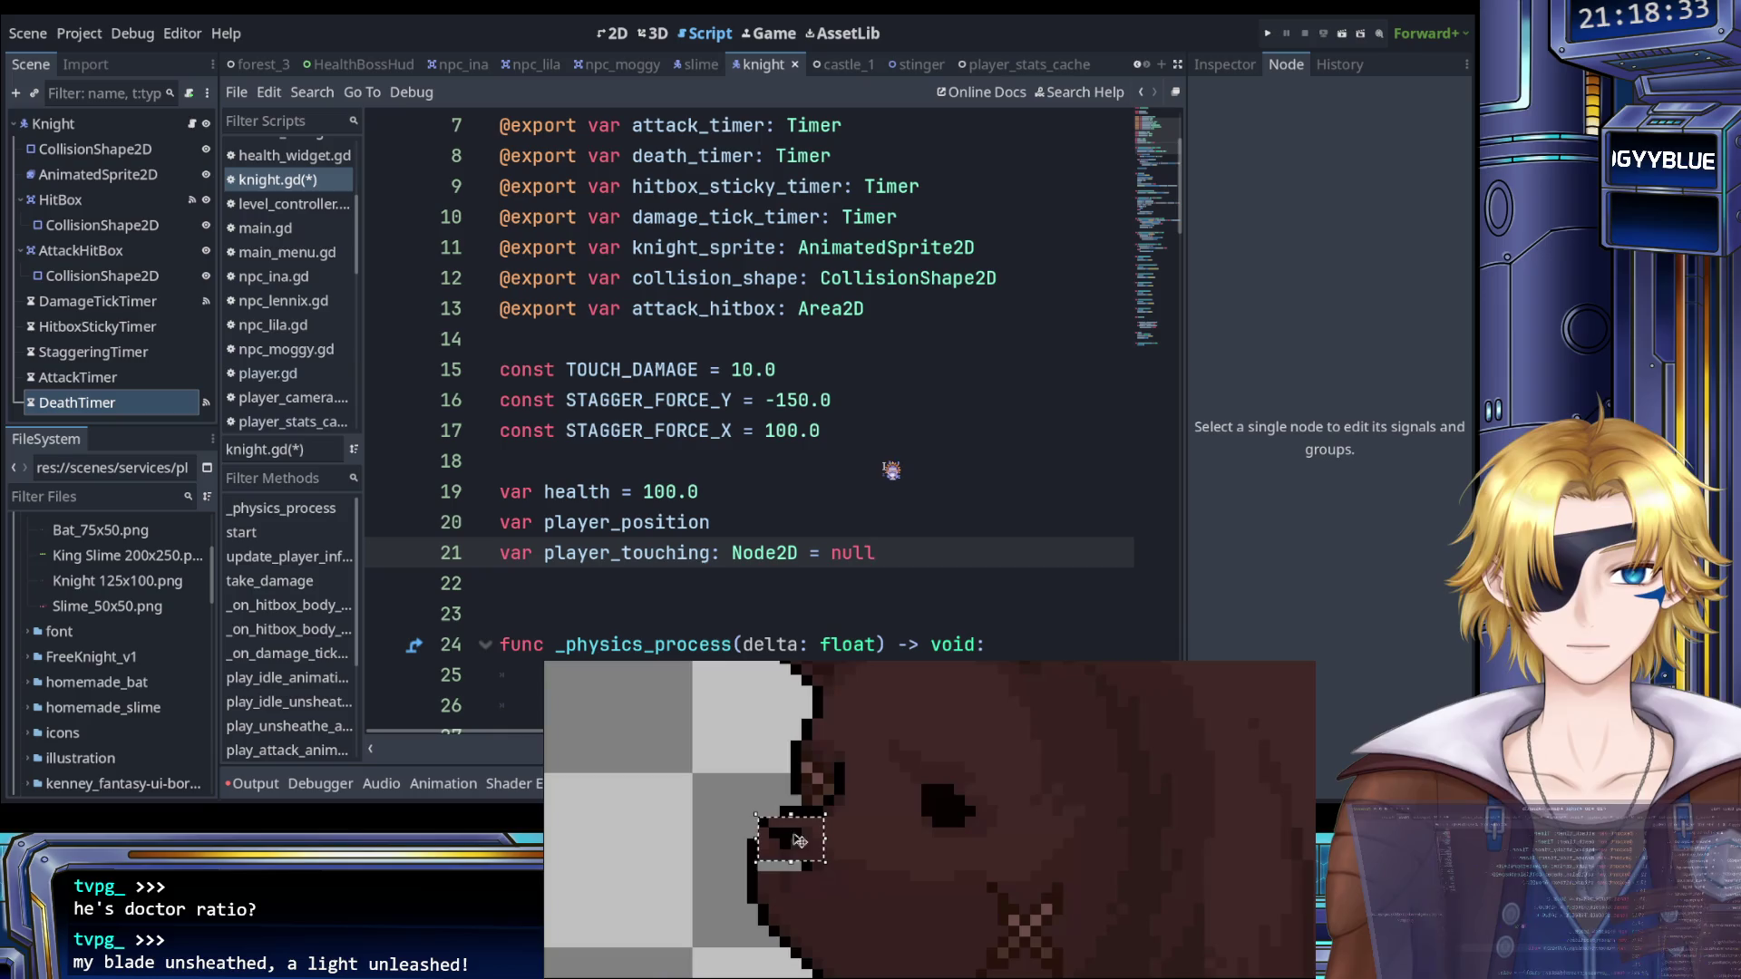
pyautogui.scroll(-2, 898, 494)
pyautogui.press('Return')
pyautogui.write('var')
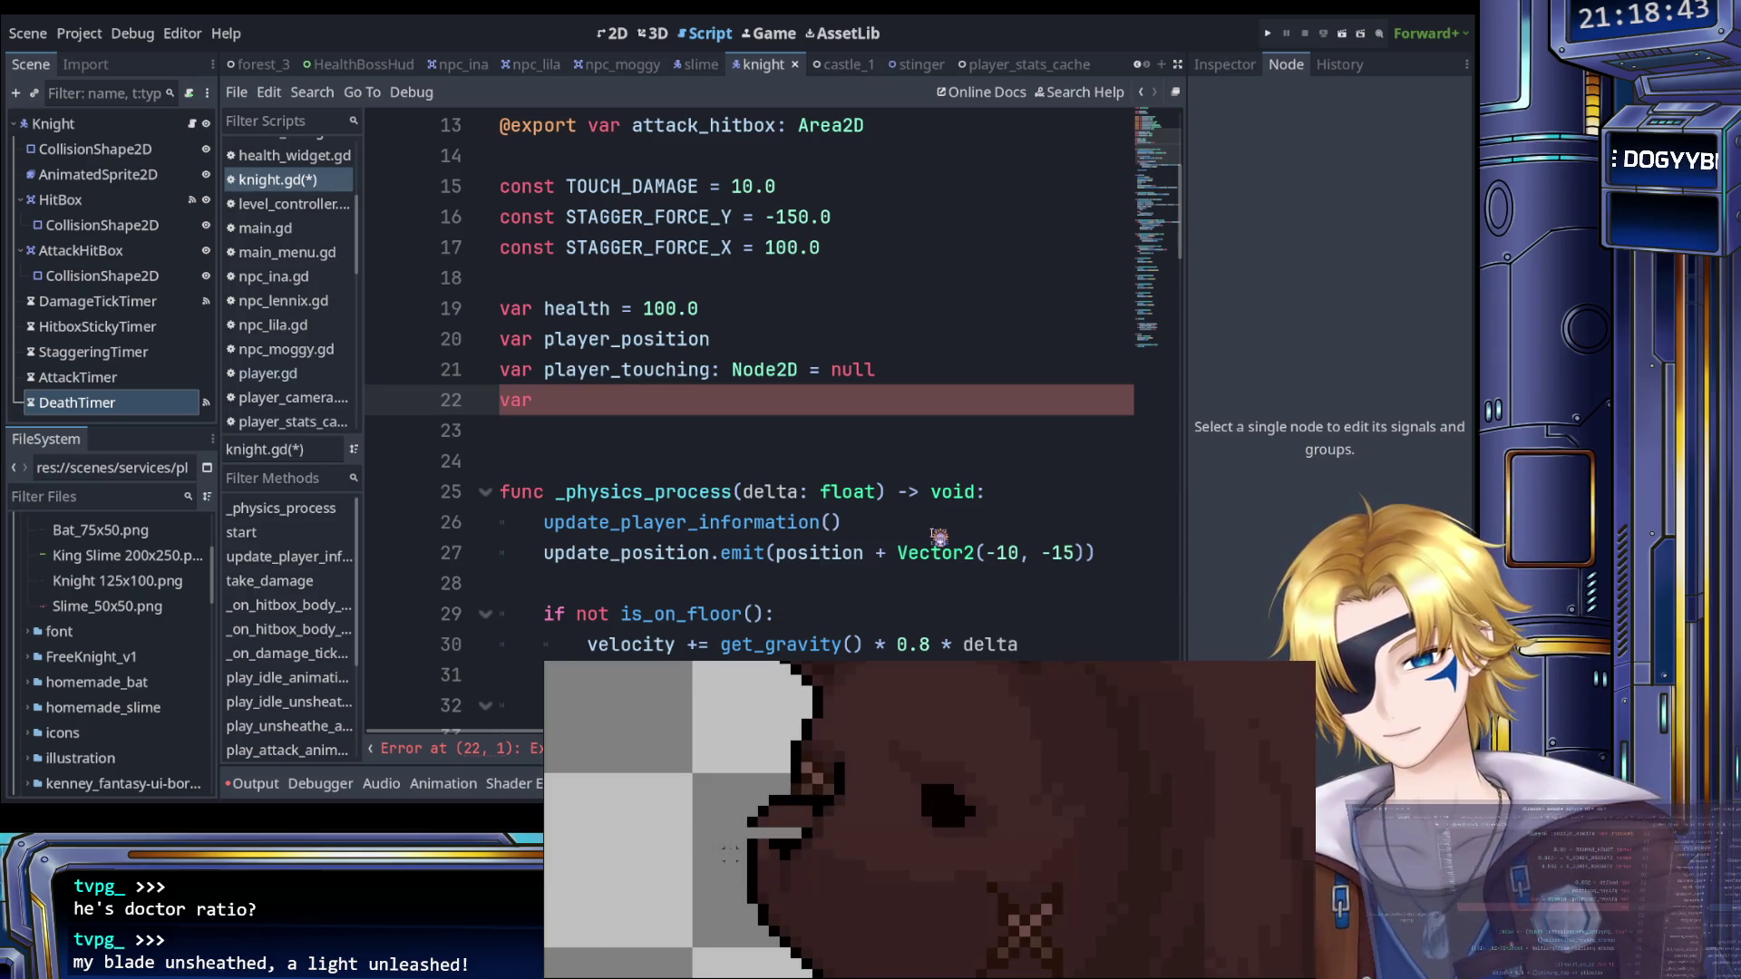
pyautogui.write('ag')
pyautogui.write('ession_')
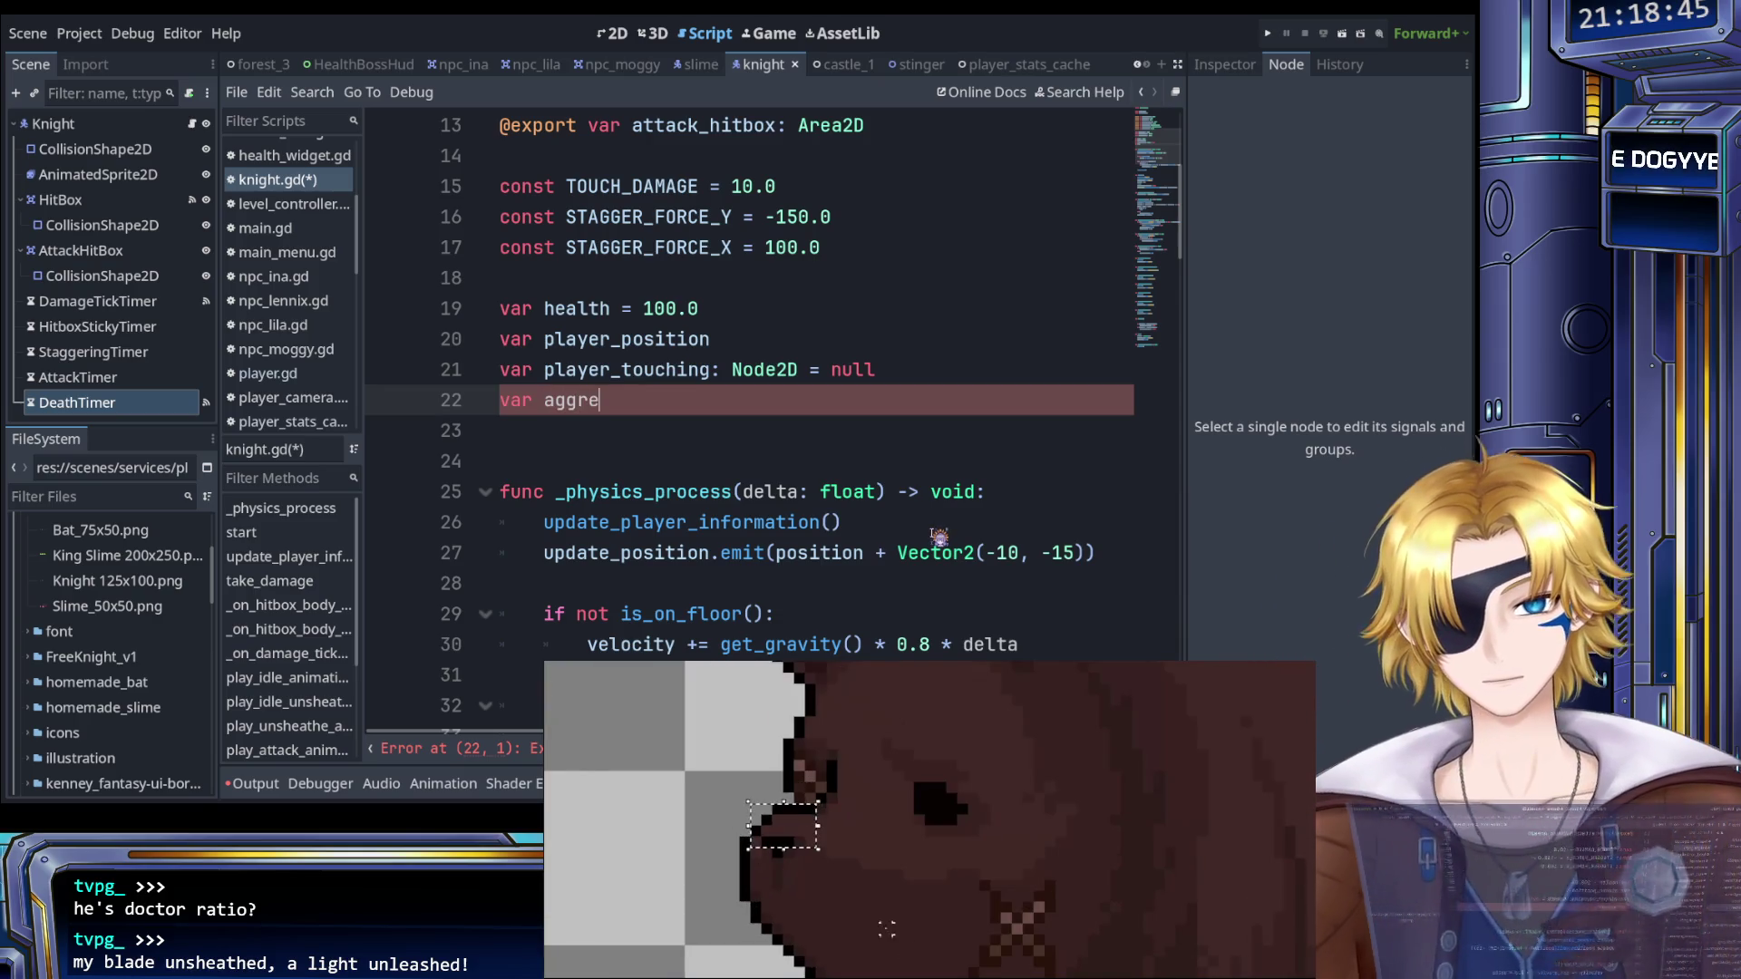
pyautogui.write('mode')
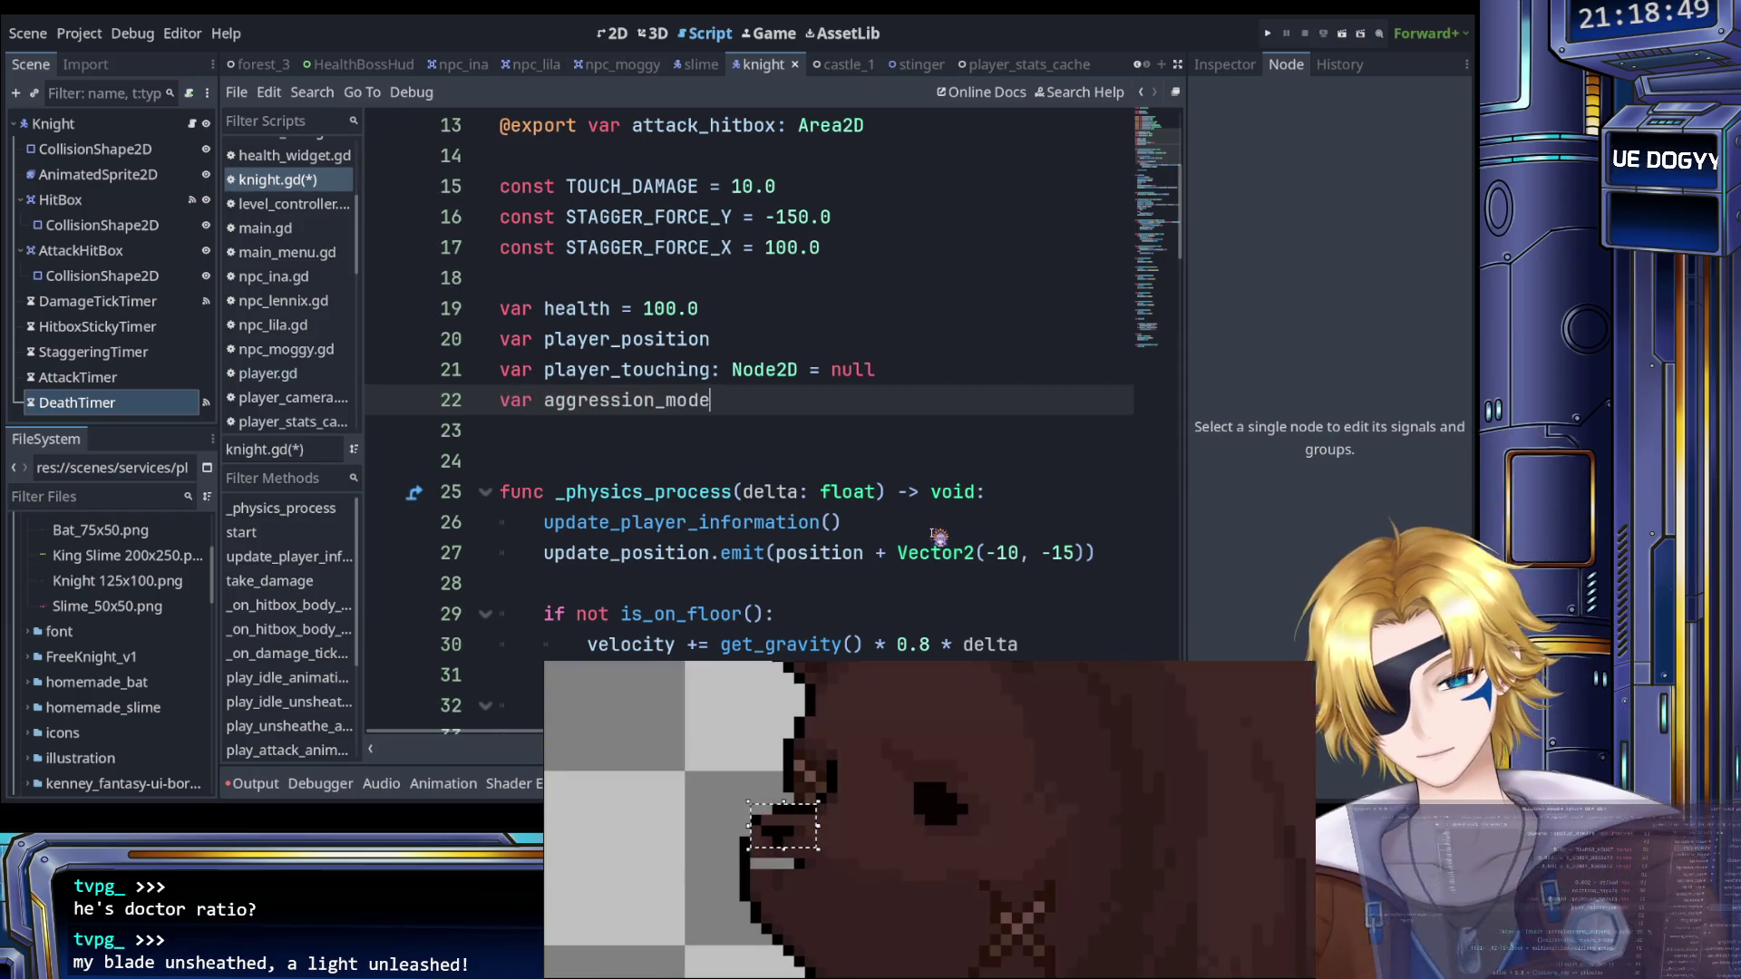
pyautogui.write('" bool')
pyautogui.press('BackSpace')
pyautogui.press('BackSpace')
pyautogui.press('BackSpace')
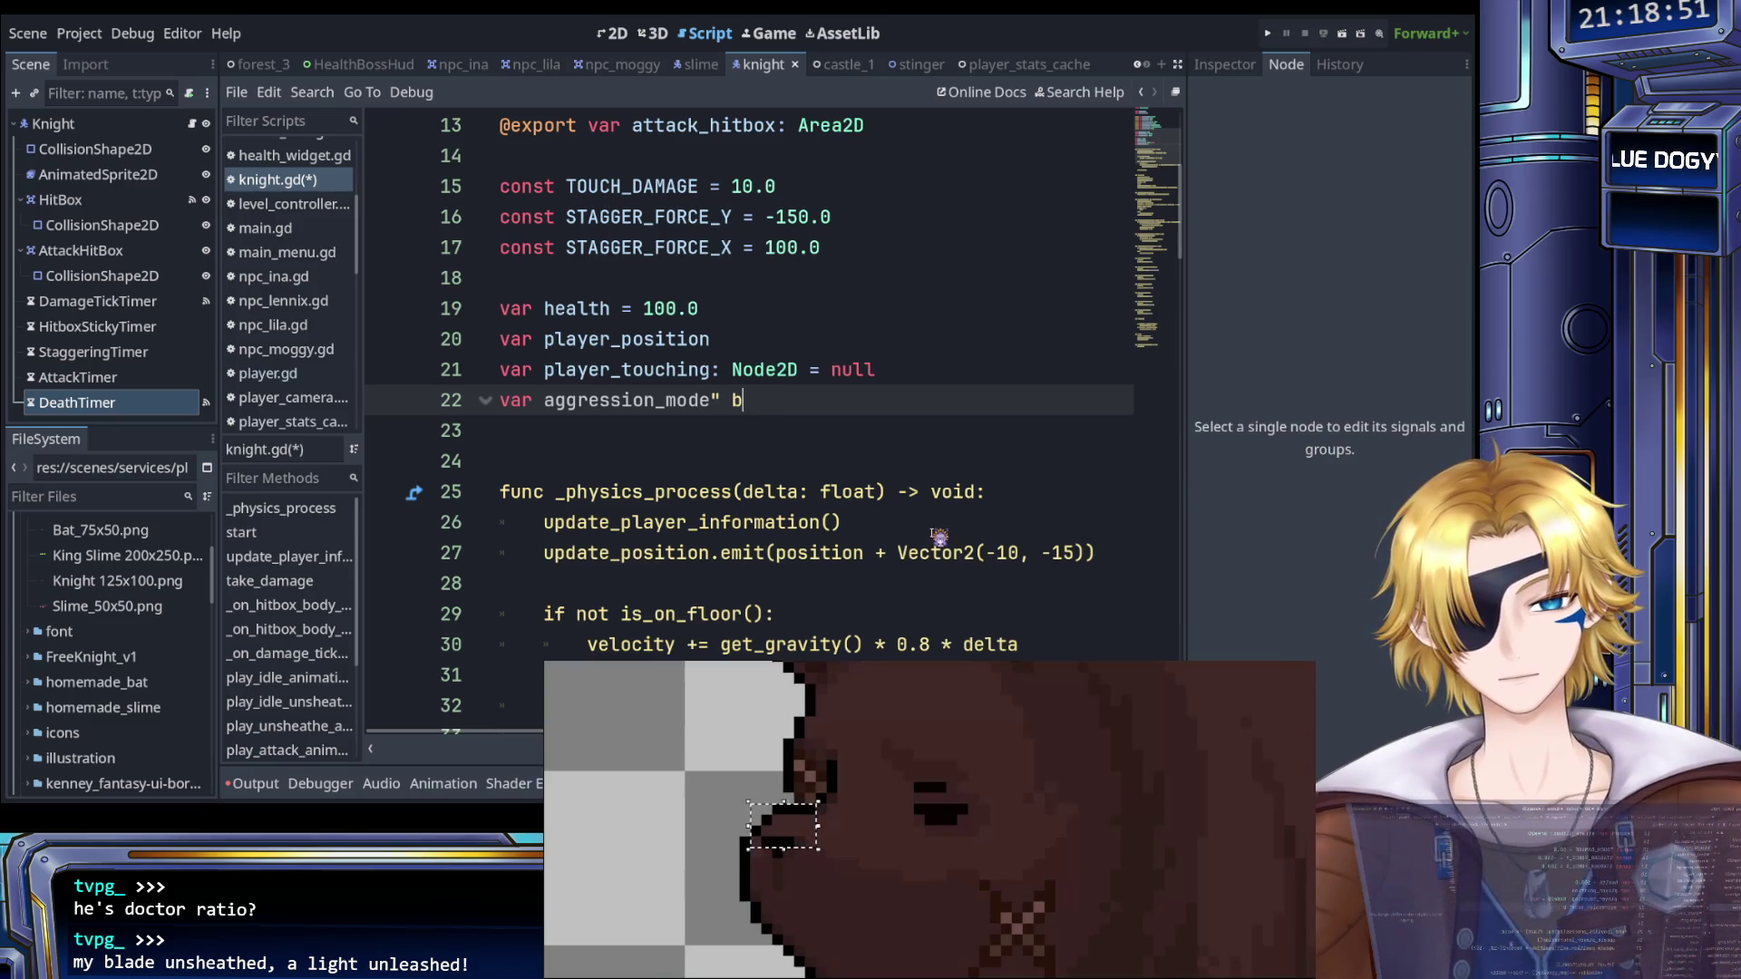
pyautogui.write(': bool')
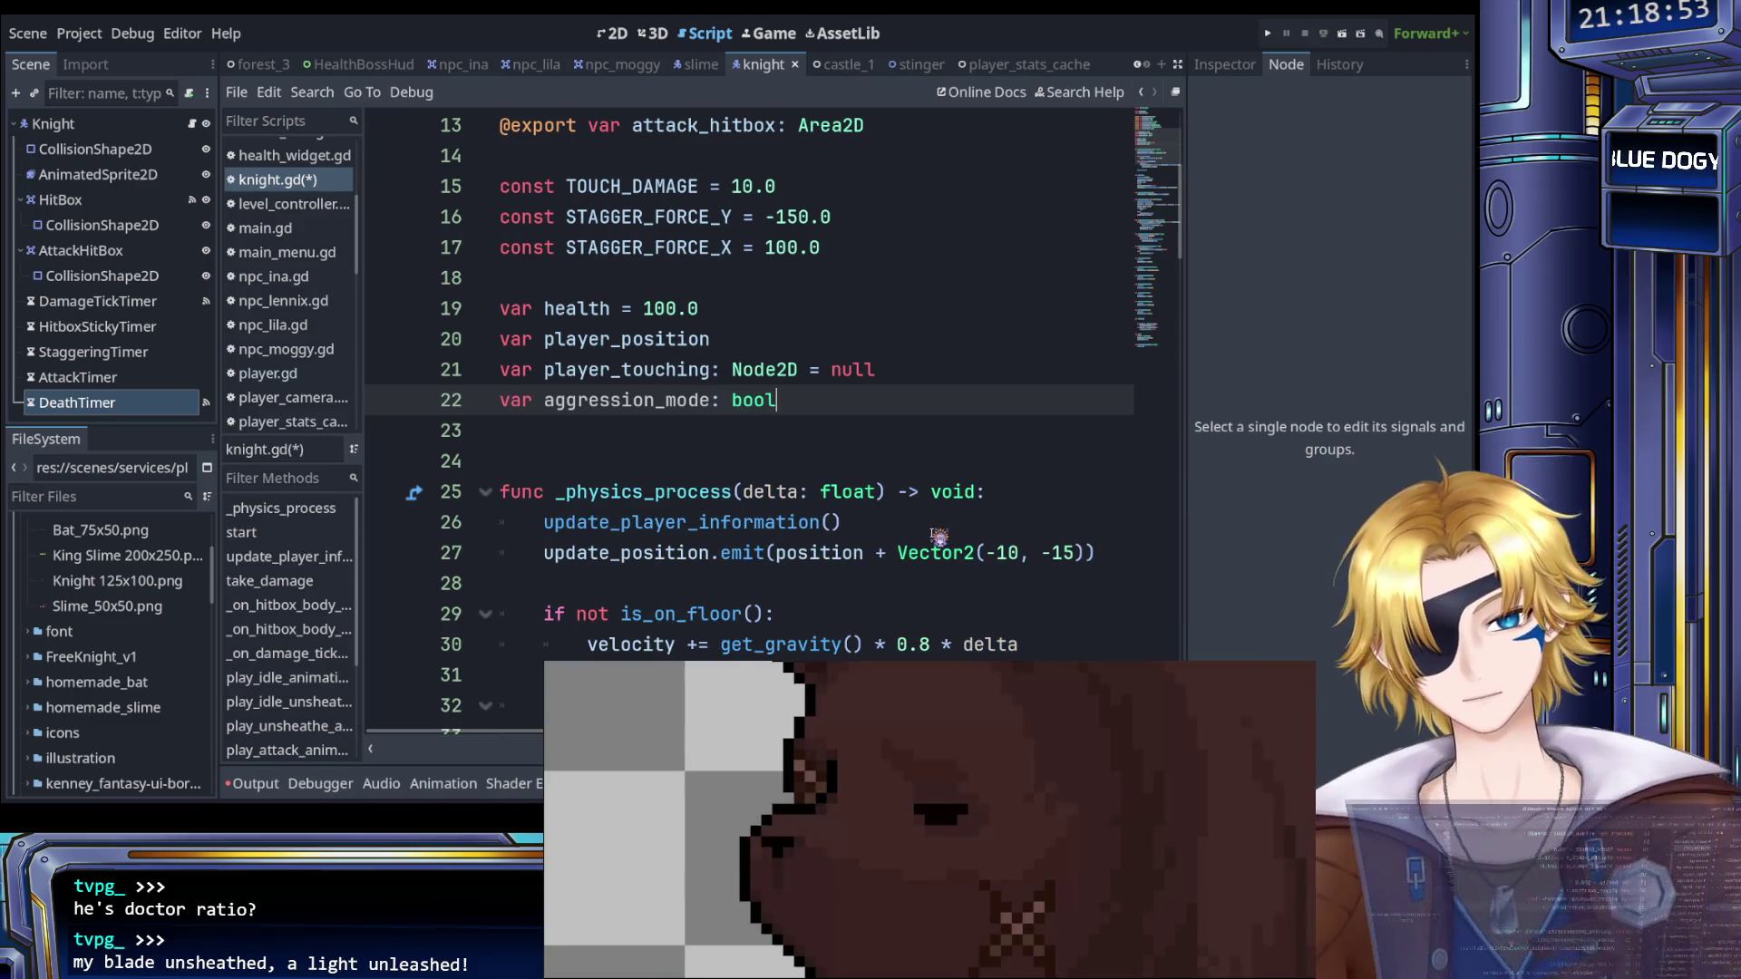
pyautogui.click(645, 400)
pyautogui.hotkey('ctrl', 's')
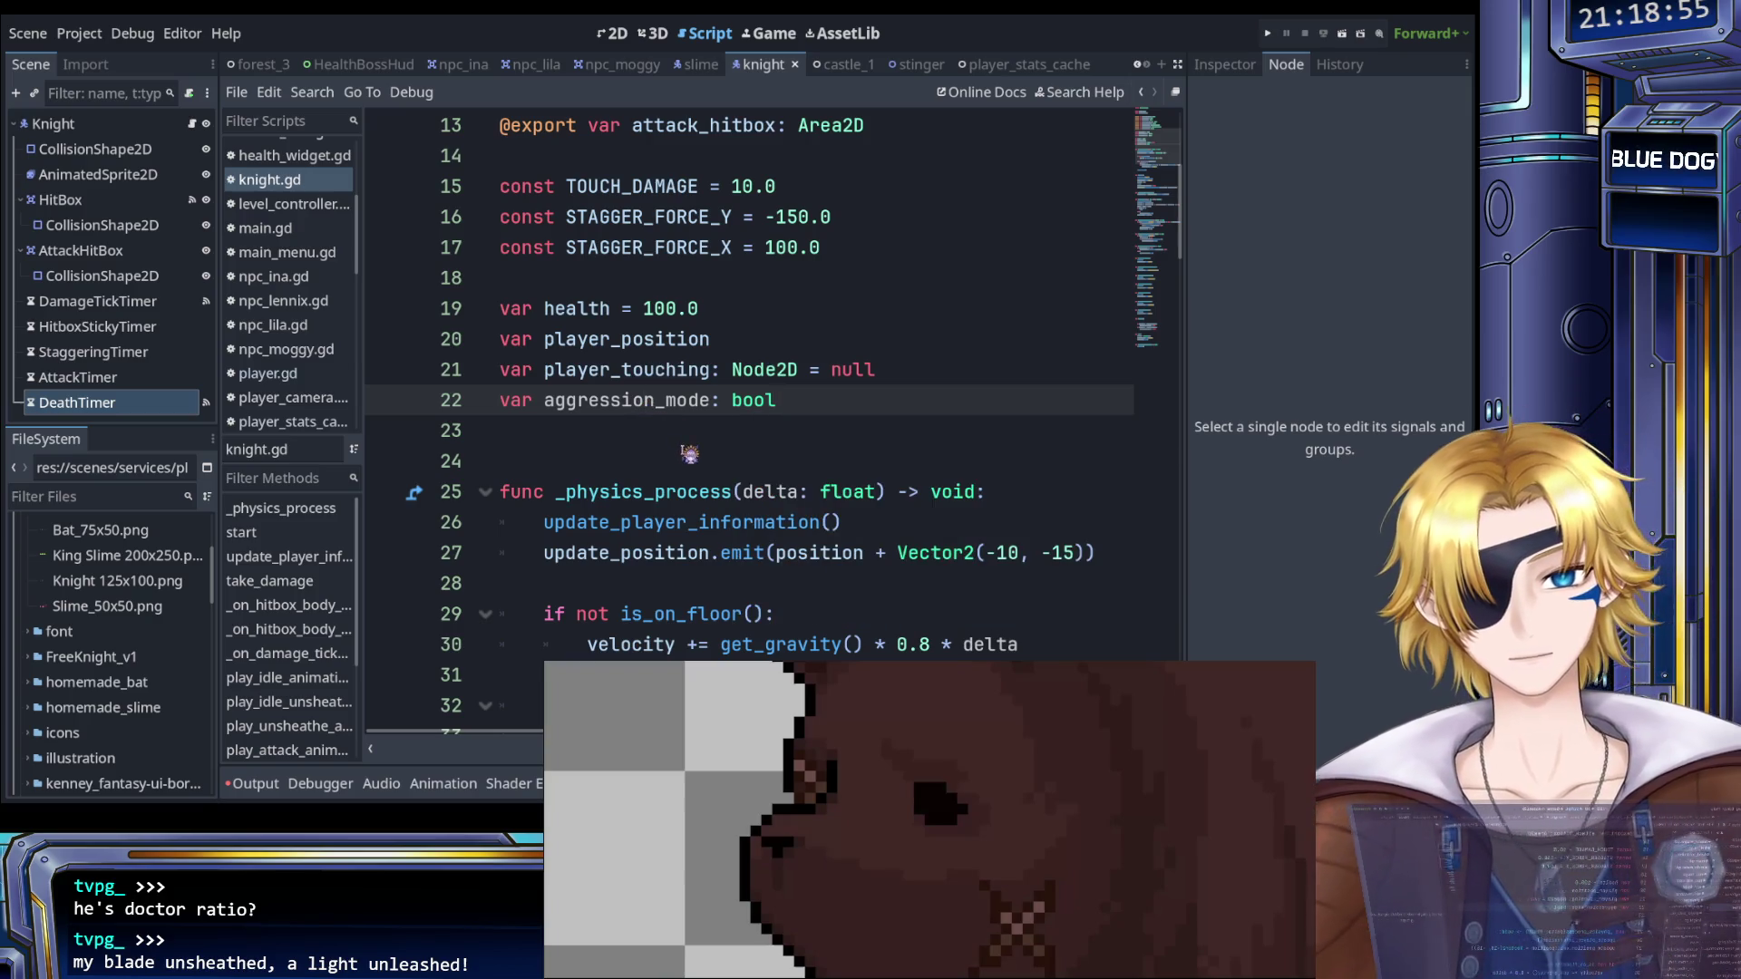
# - Give aggression_mode a default of false and save knight.gd
pyautogui.click(796, 405)
pyautogui.write('= fl')
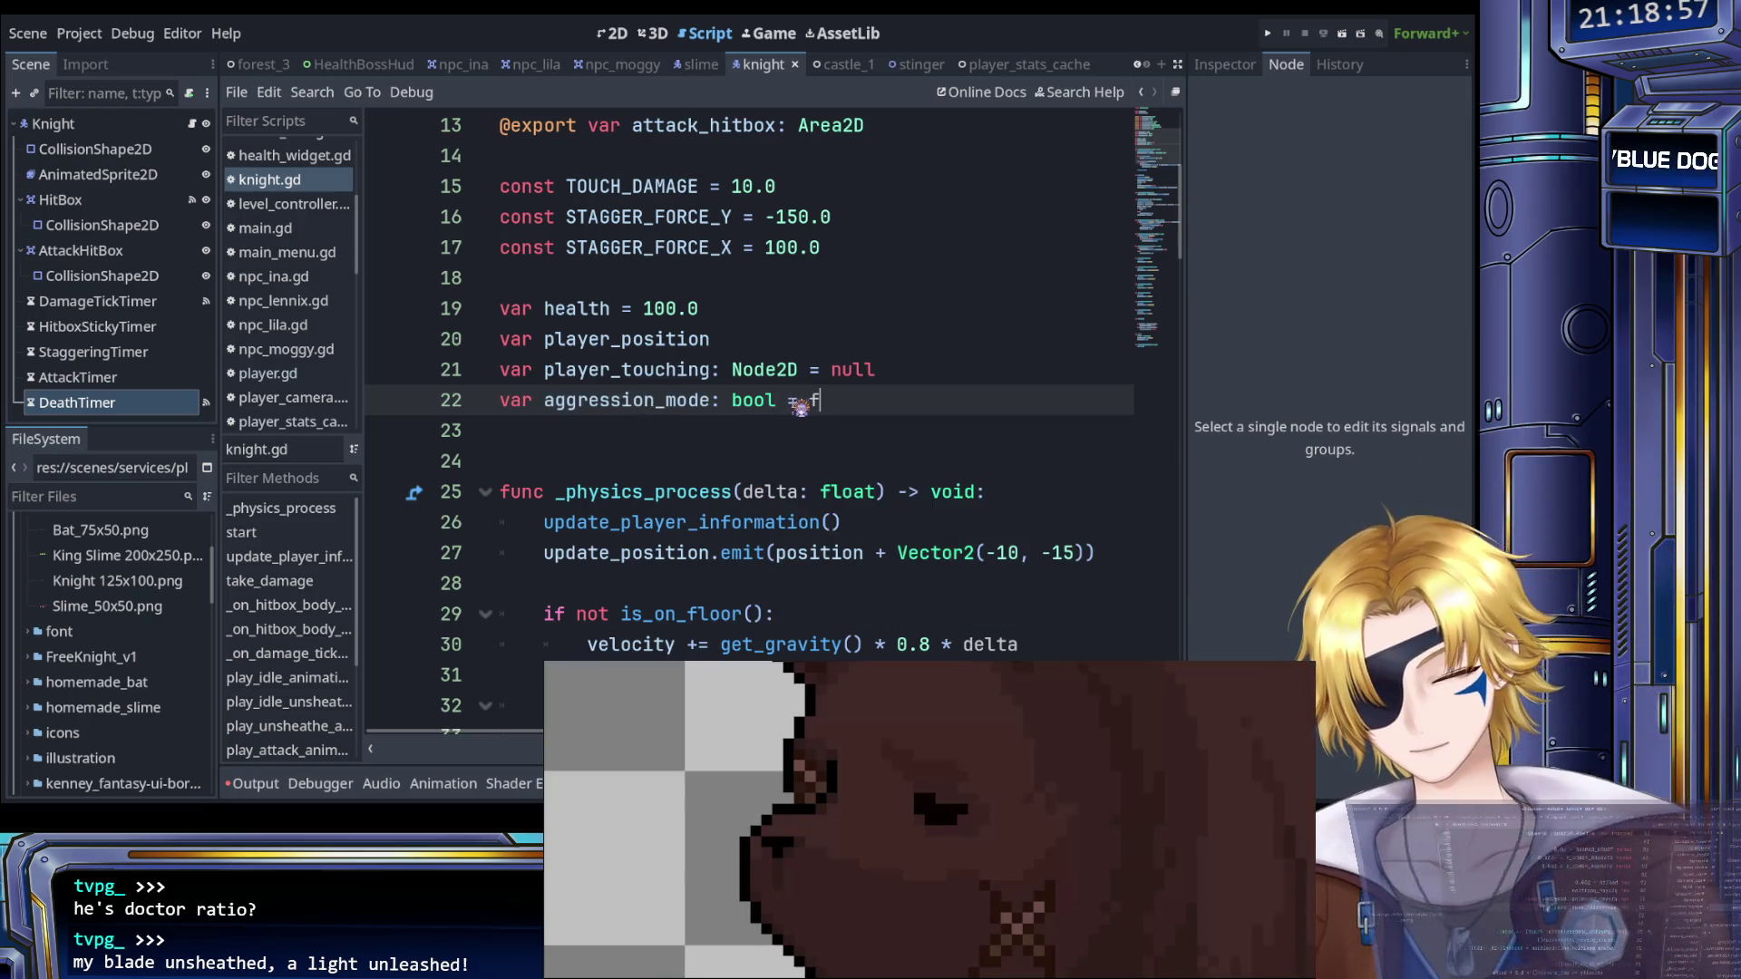
pyautogui.press('BackSpace')
pyautogui.write('alse')
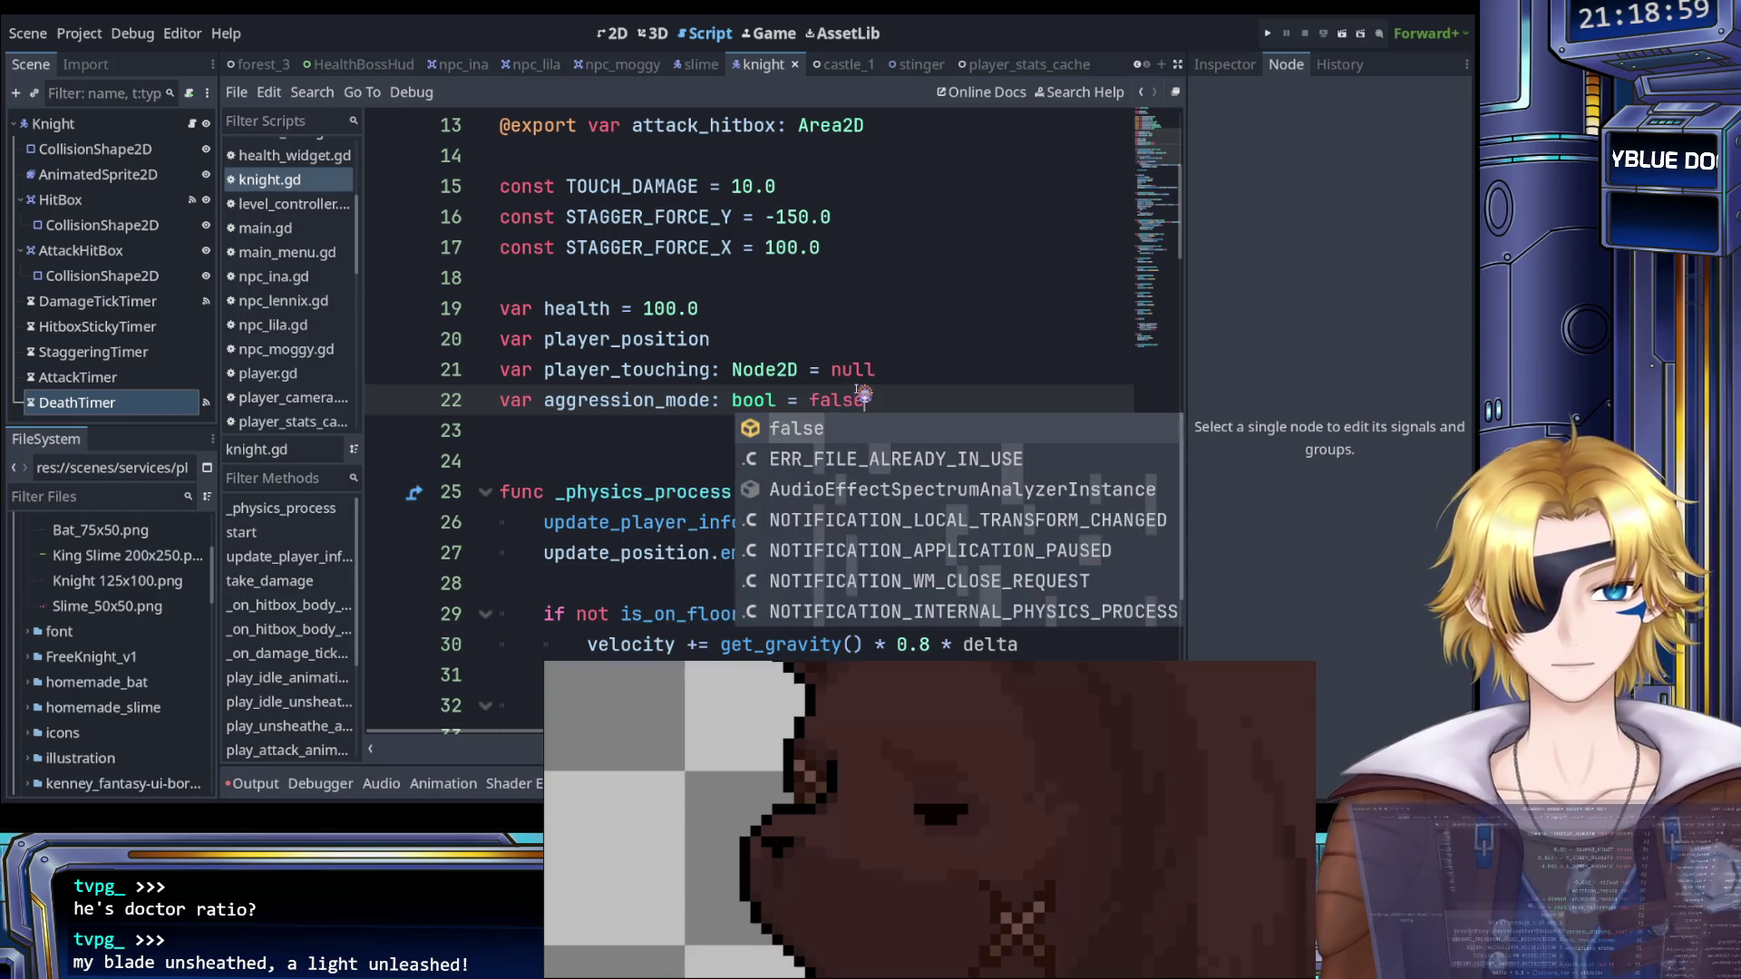
pyautogui.press('Return')
pyautogui.hotkey('ctrl', 's')
pyautogui.scroll(-2, 717, 479)
pyautogui.scroll(-20, 717, 478)
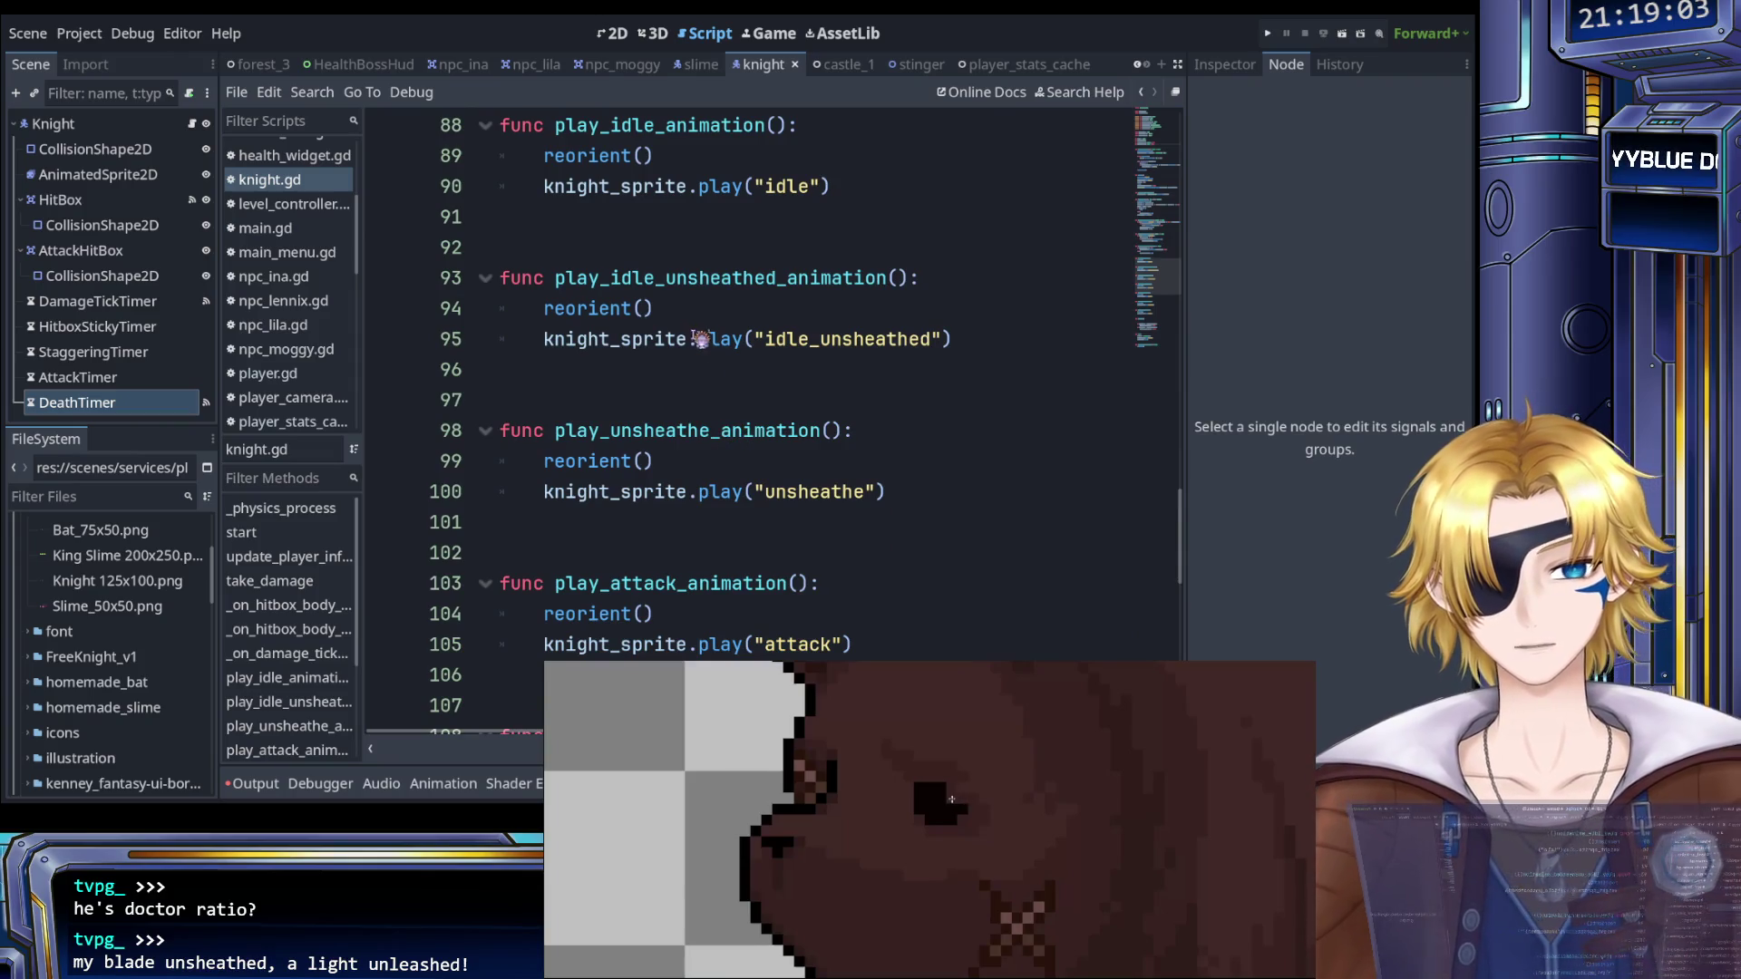
pyautogui.keyDown('ctrl'); pyautogui.click(603, 308); pyautogui.keyUp('ctrl')
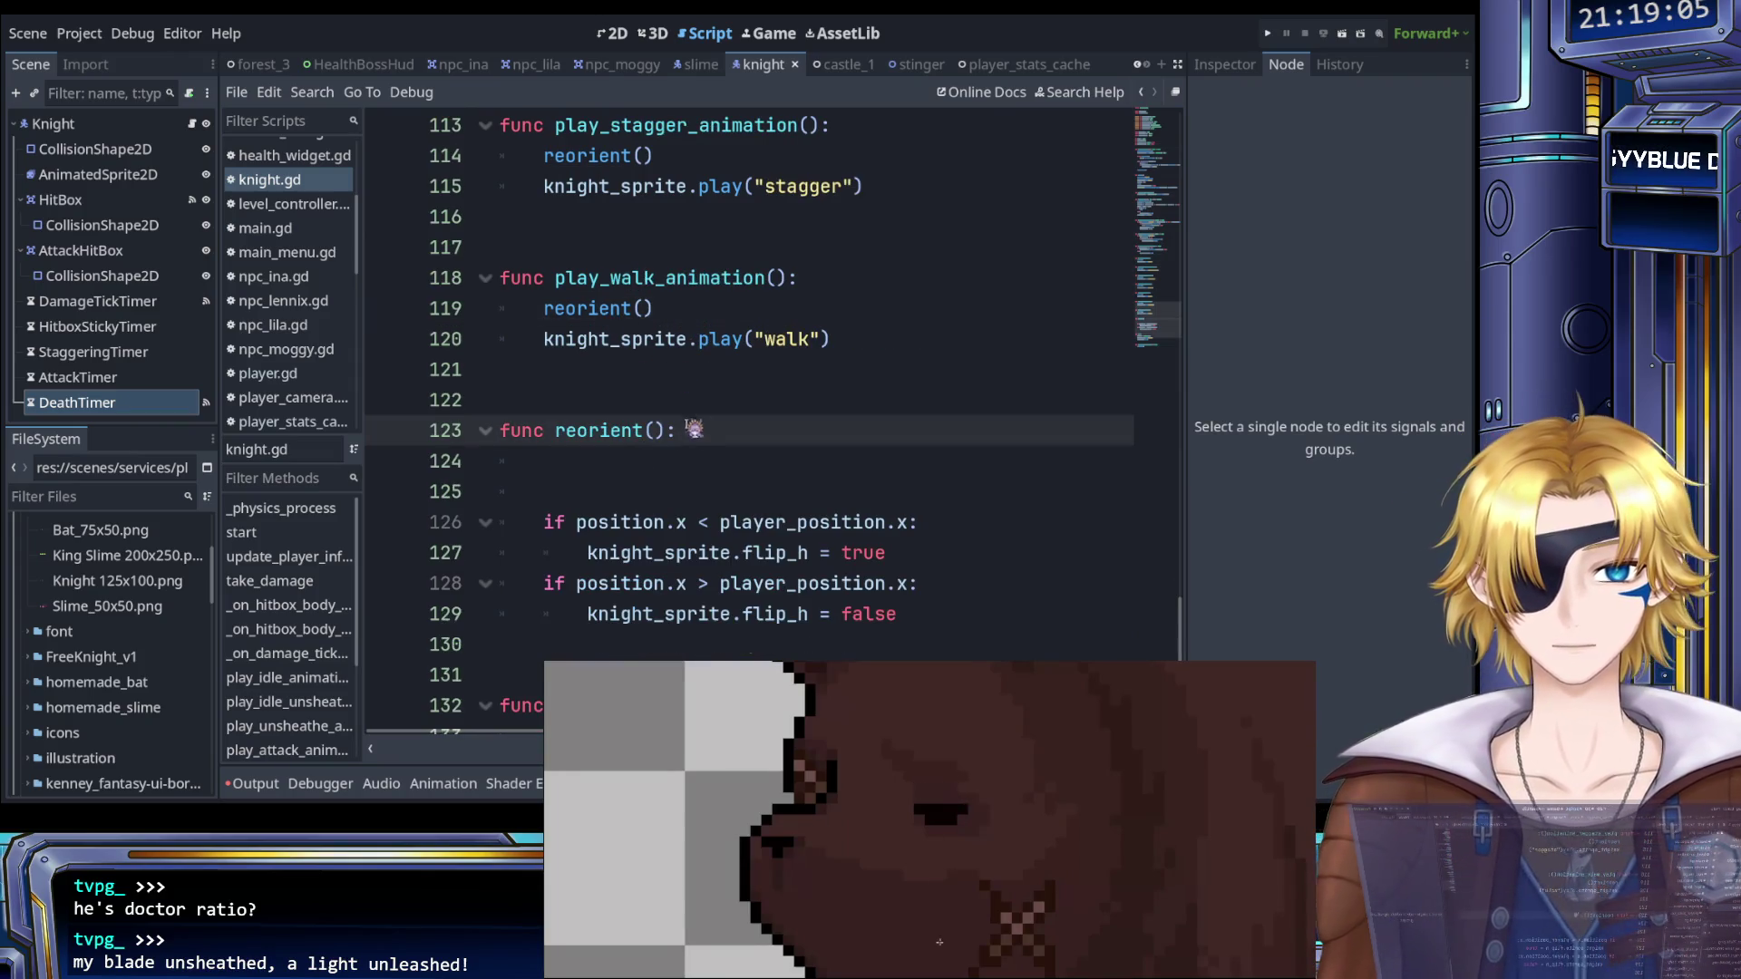
pyautogui.click(658, 461)
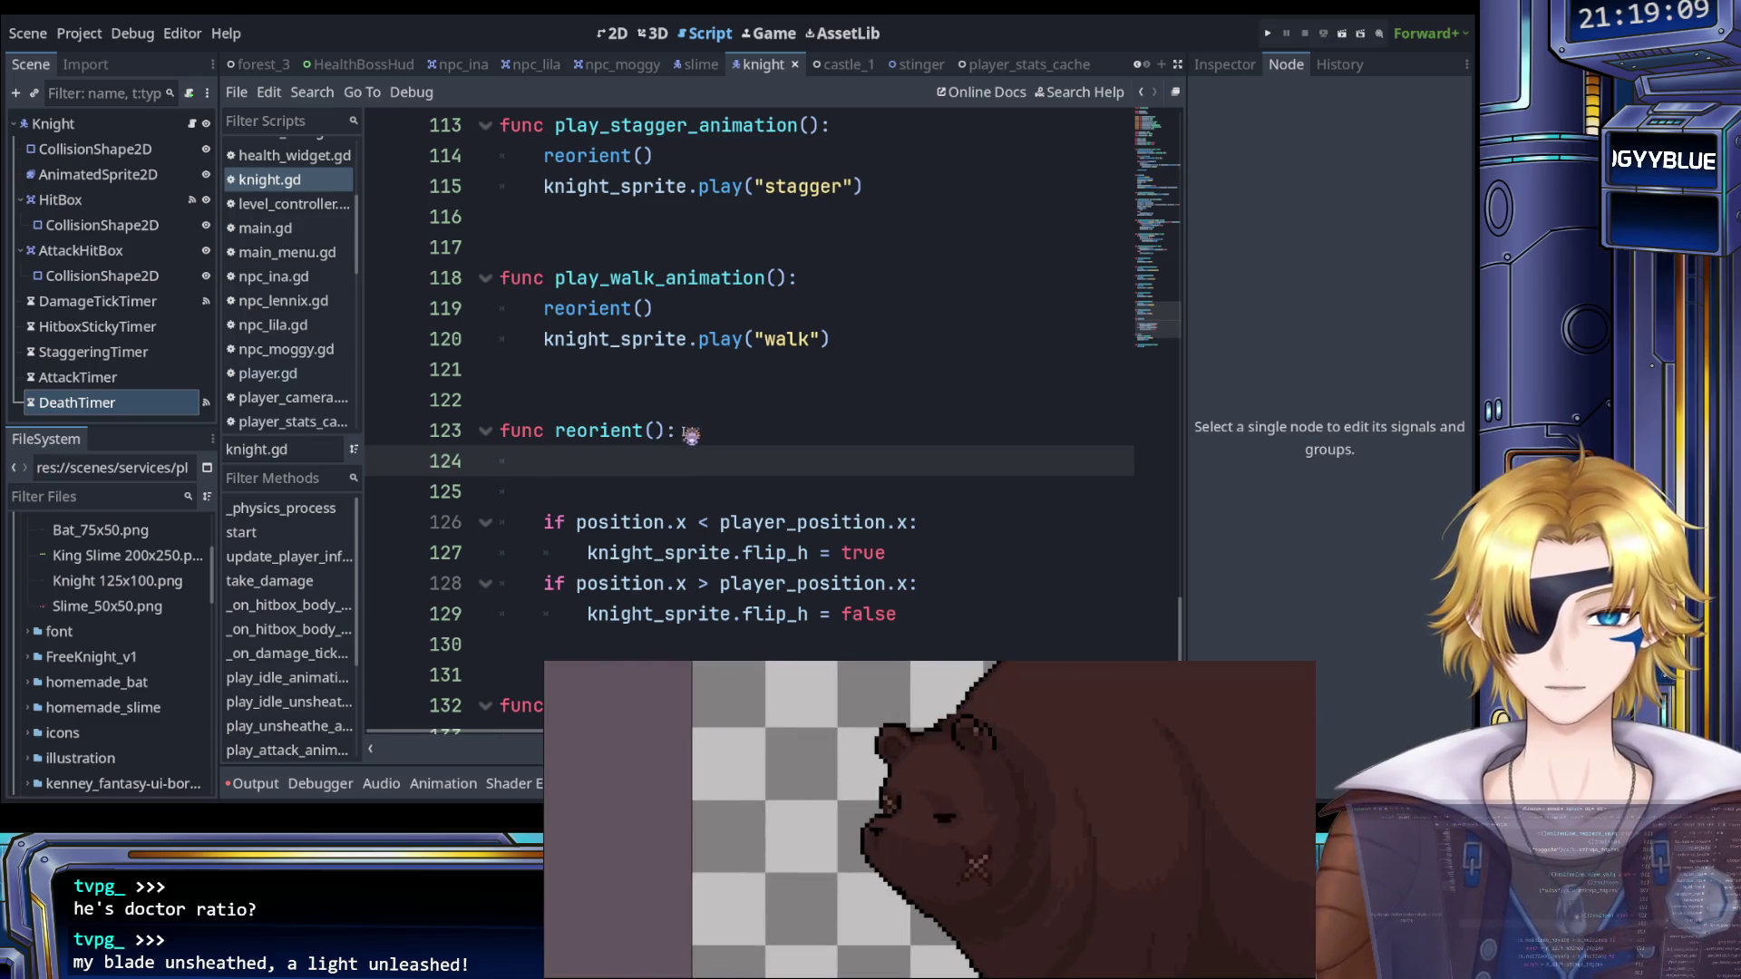
pyautogui.scroll(-1, 675, 435)
pyautogui.click(777, 431)
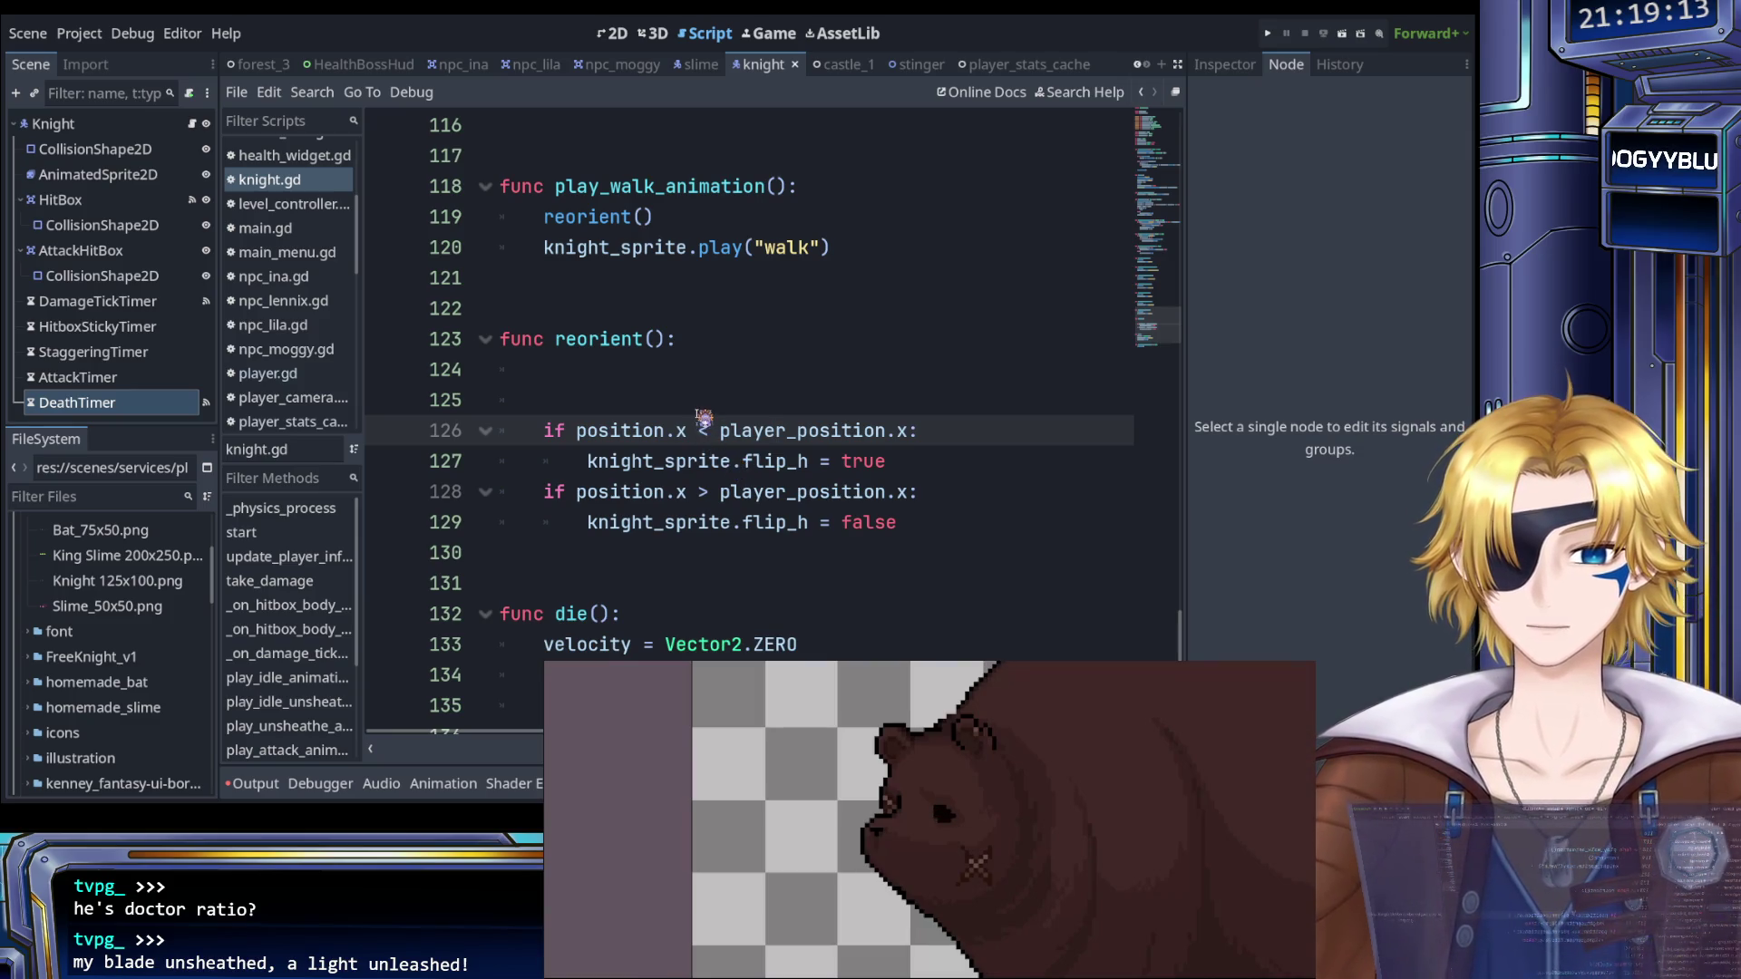
pyautogui.scroll(-2, 705, 417)
pyautogui.scroll(1, 658, 391)
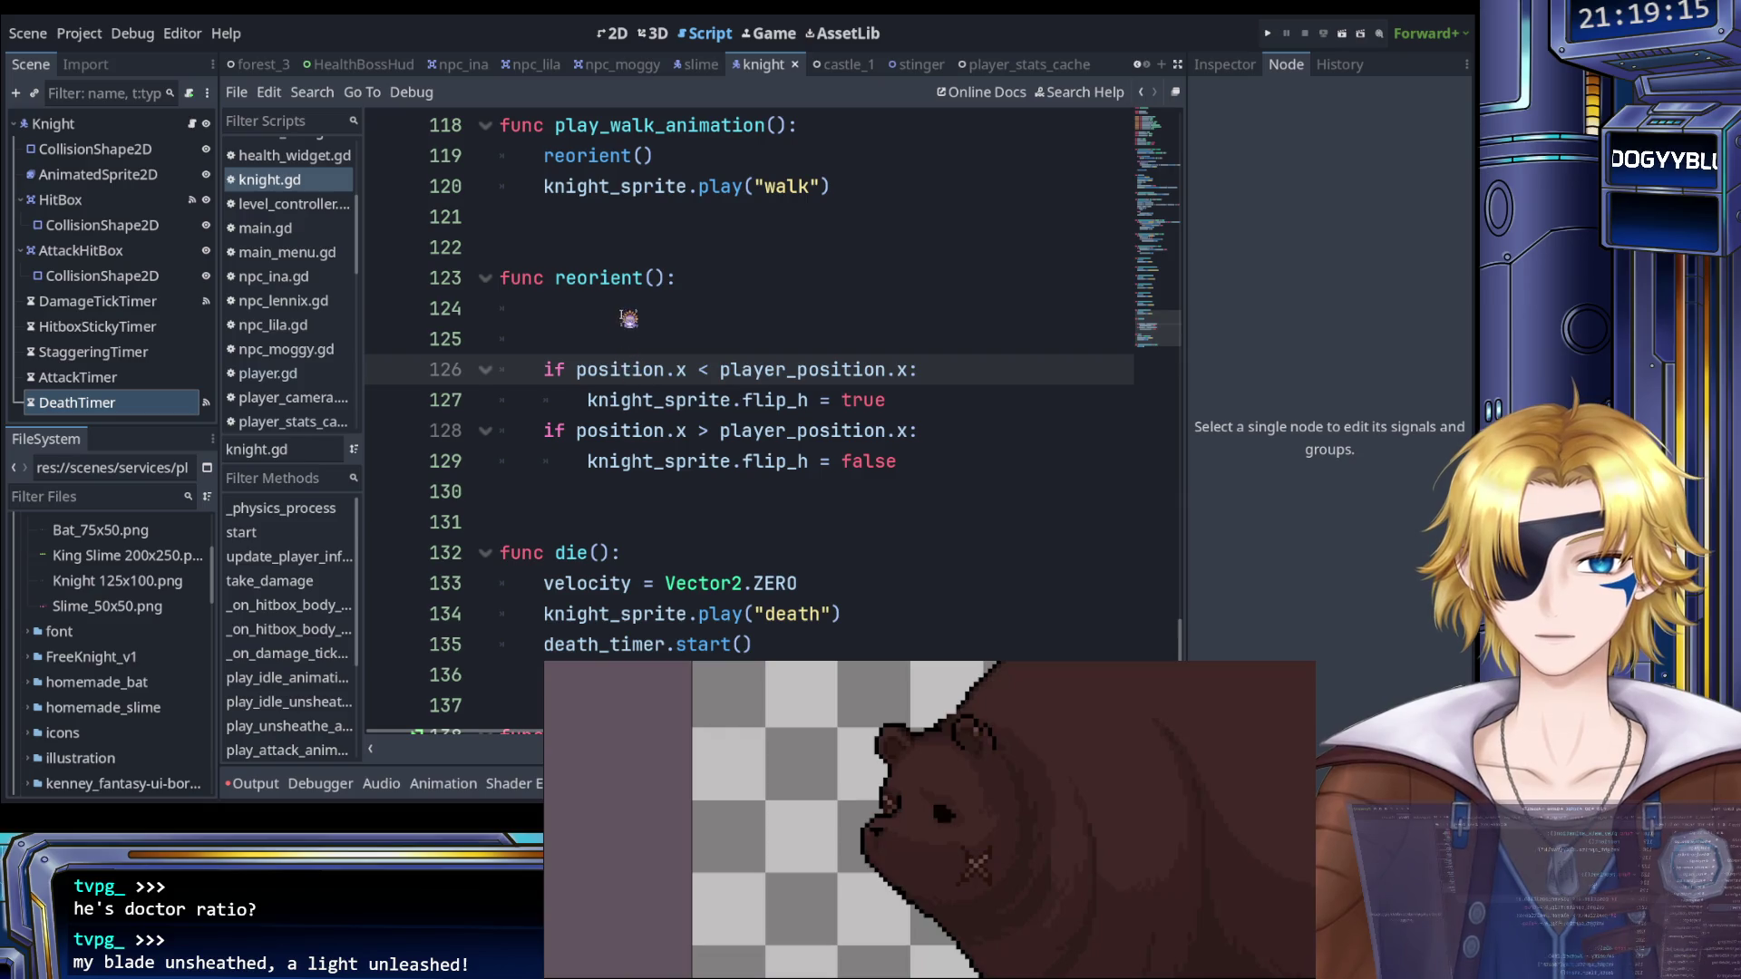
pyautogui.press('ctrl')
pyautogui.keyDown('ctrl'); pyautogui.click(782, 379); pyautogui.keyUp('ctrl')
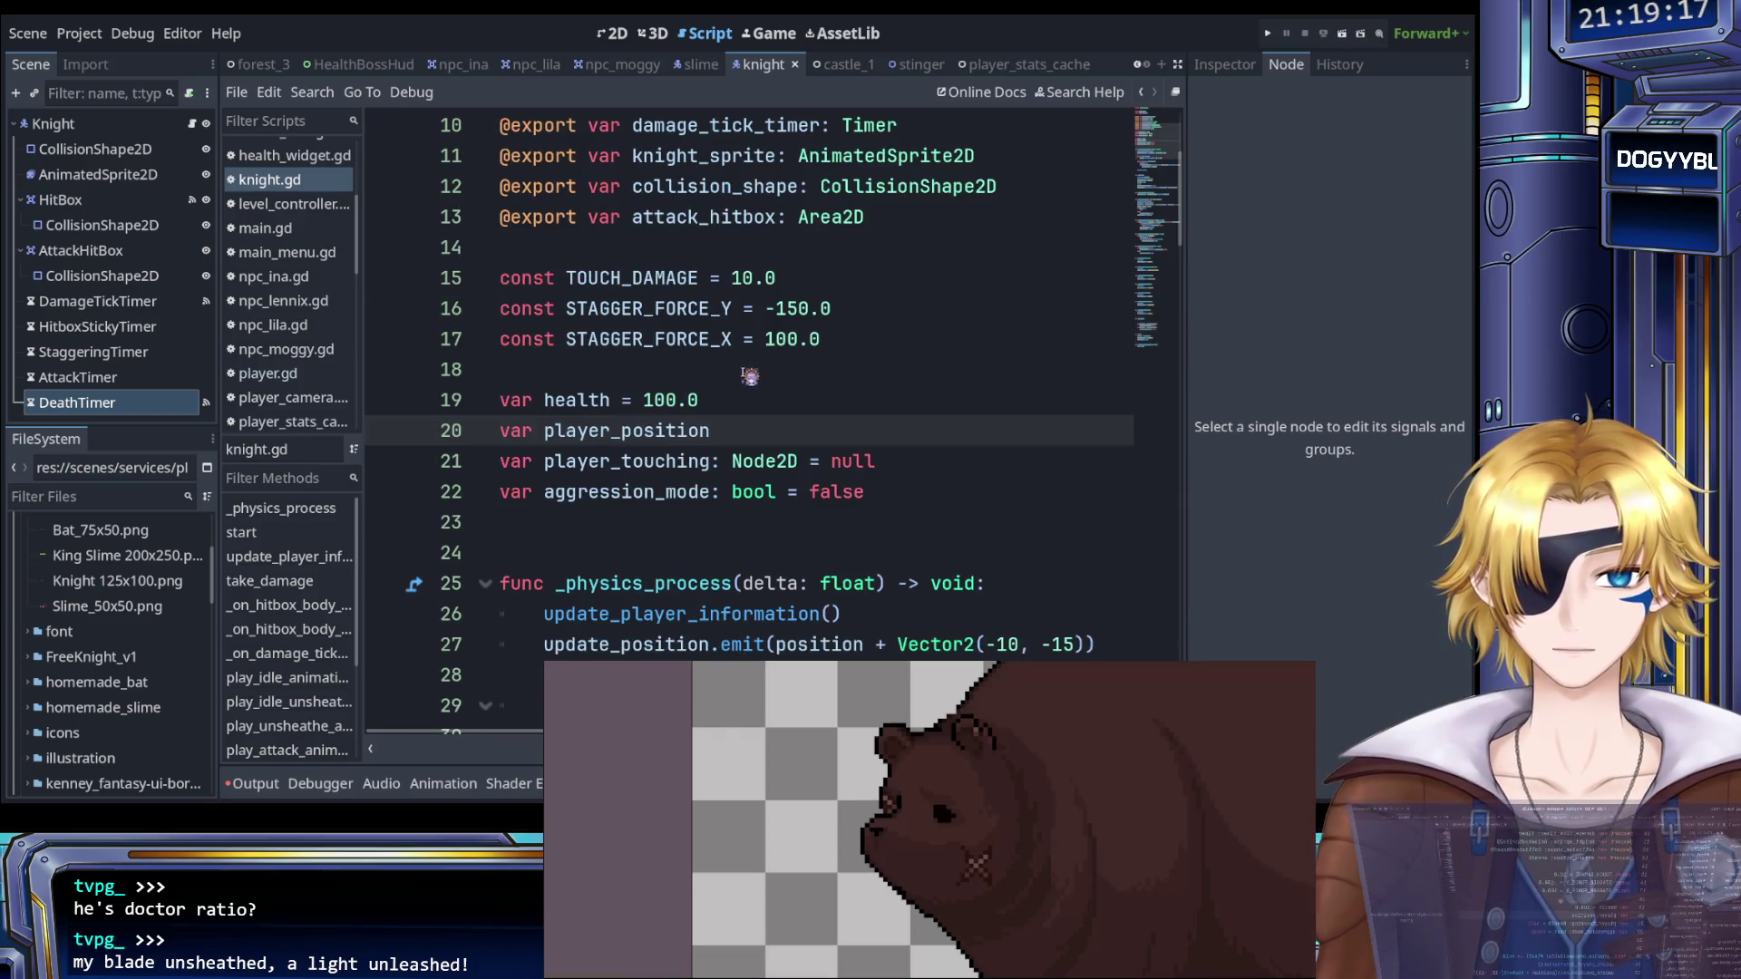
pyautogui.scroll(-4, 639, 433)
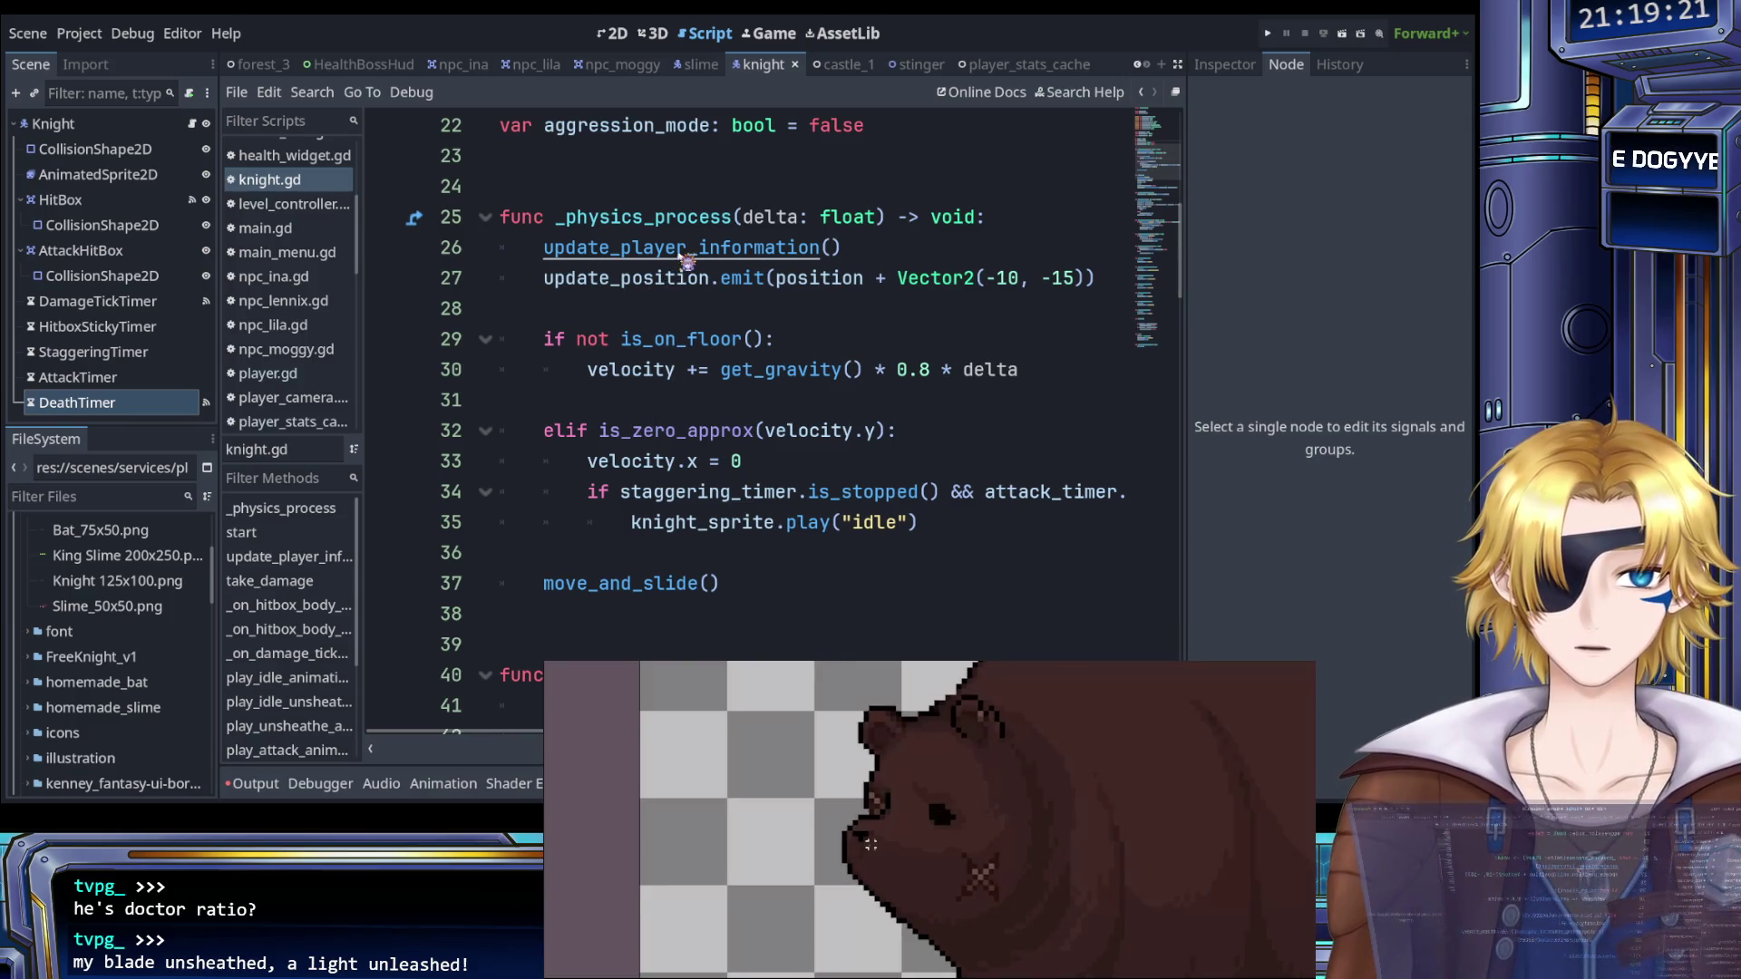
pyautogui.keyDown('ctrl'); pyautogui.click(687, 253); pyautogui.keyUp('ctrl')
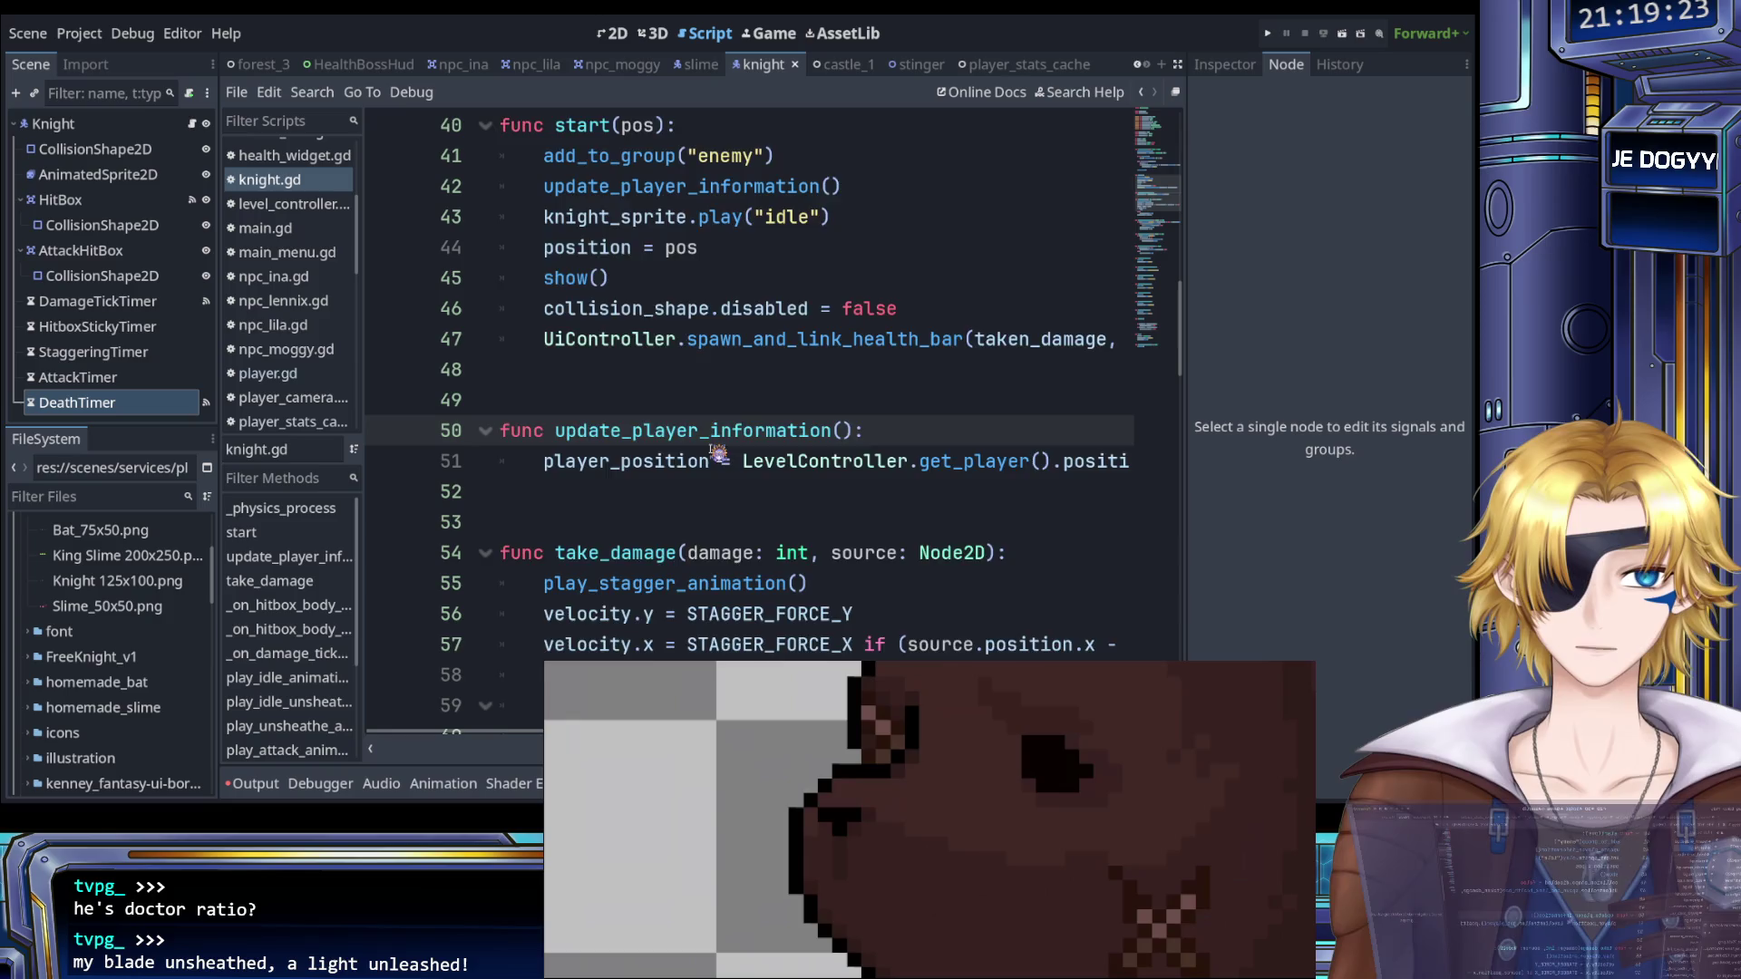
pyautogui.hscroll(3, 717, 454)
pyautogui.click(827, 460)
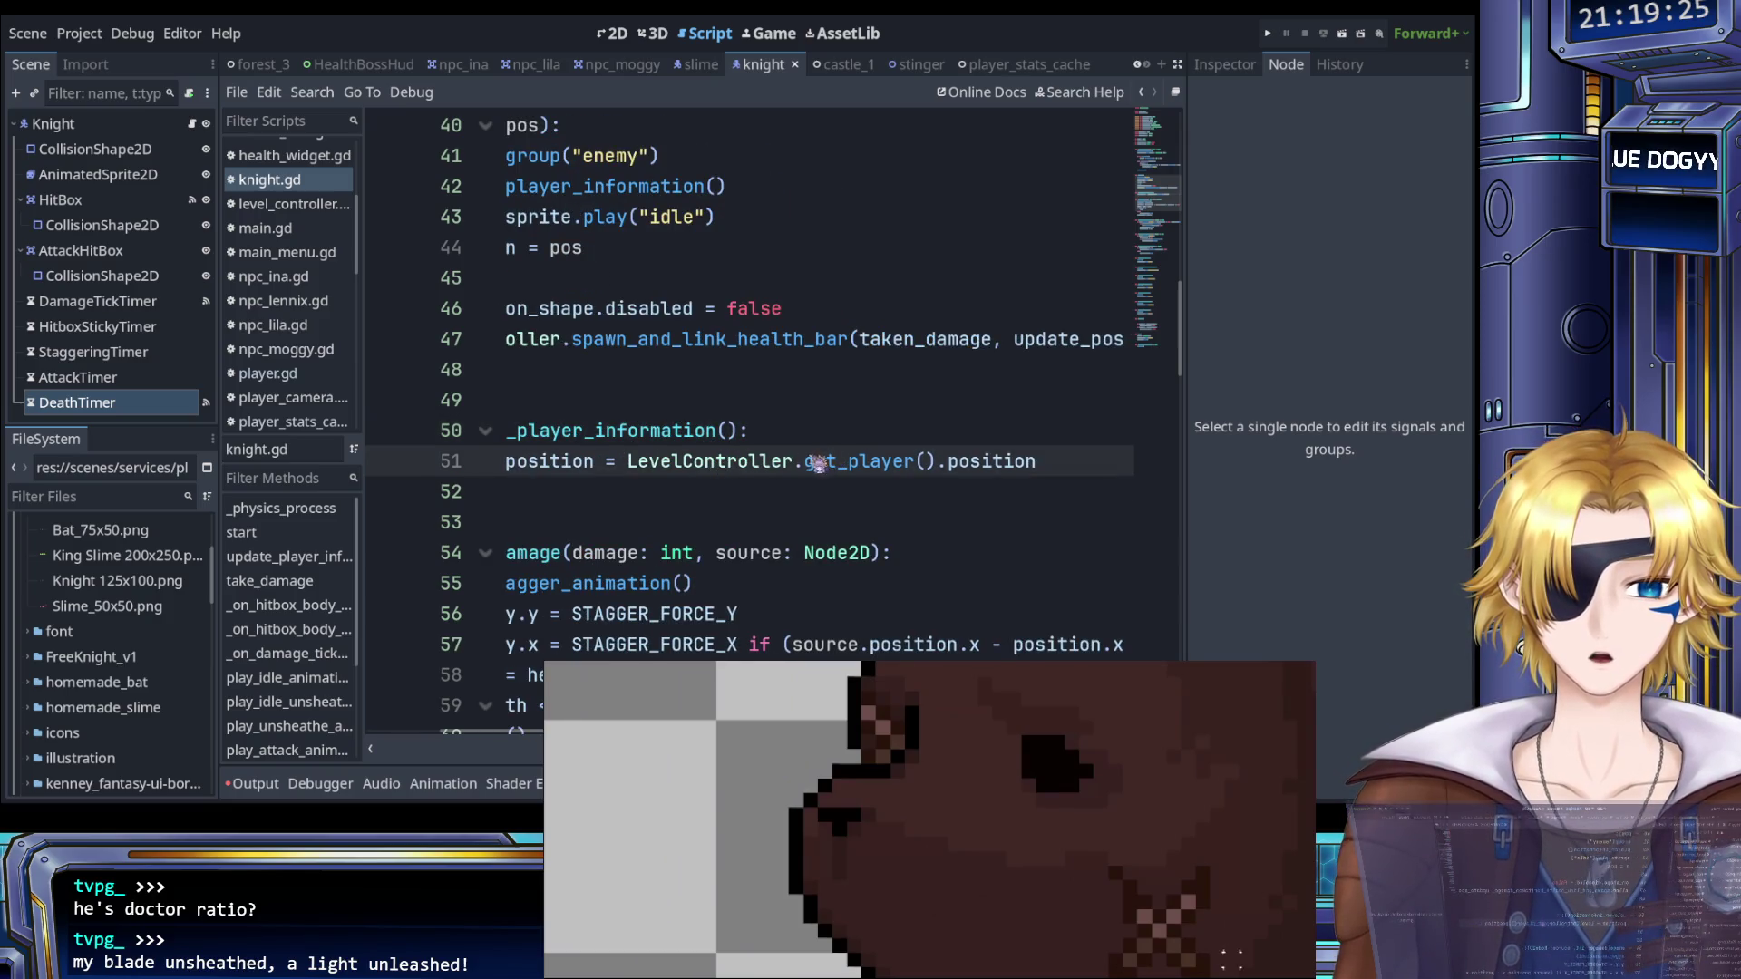
pyautogui.hscroll(-3, 819, 464)
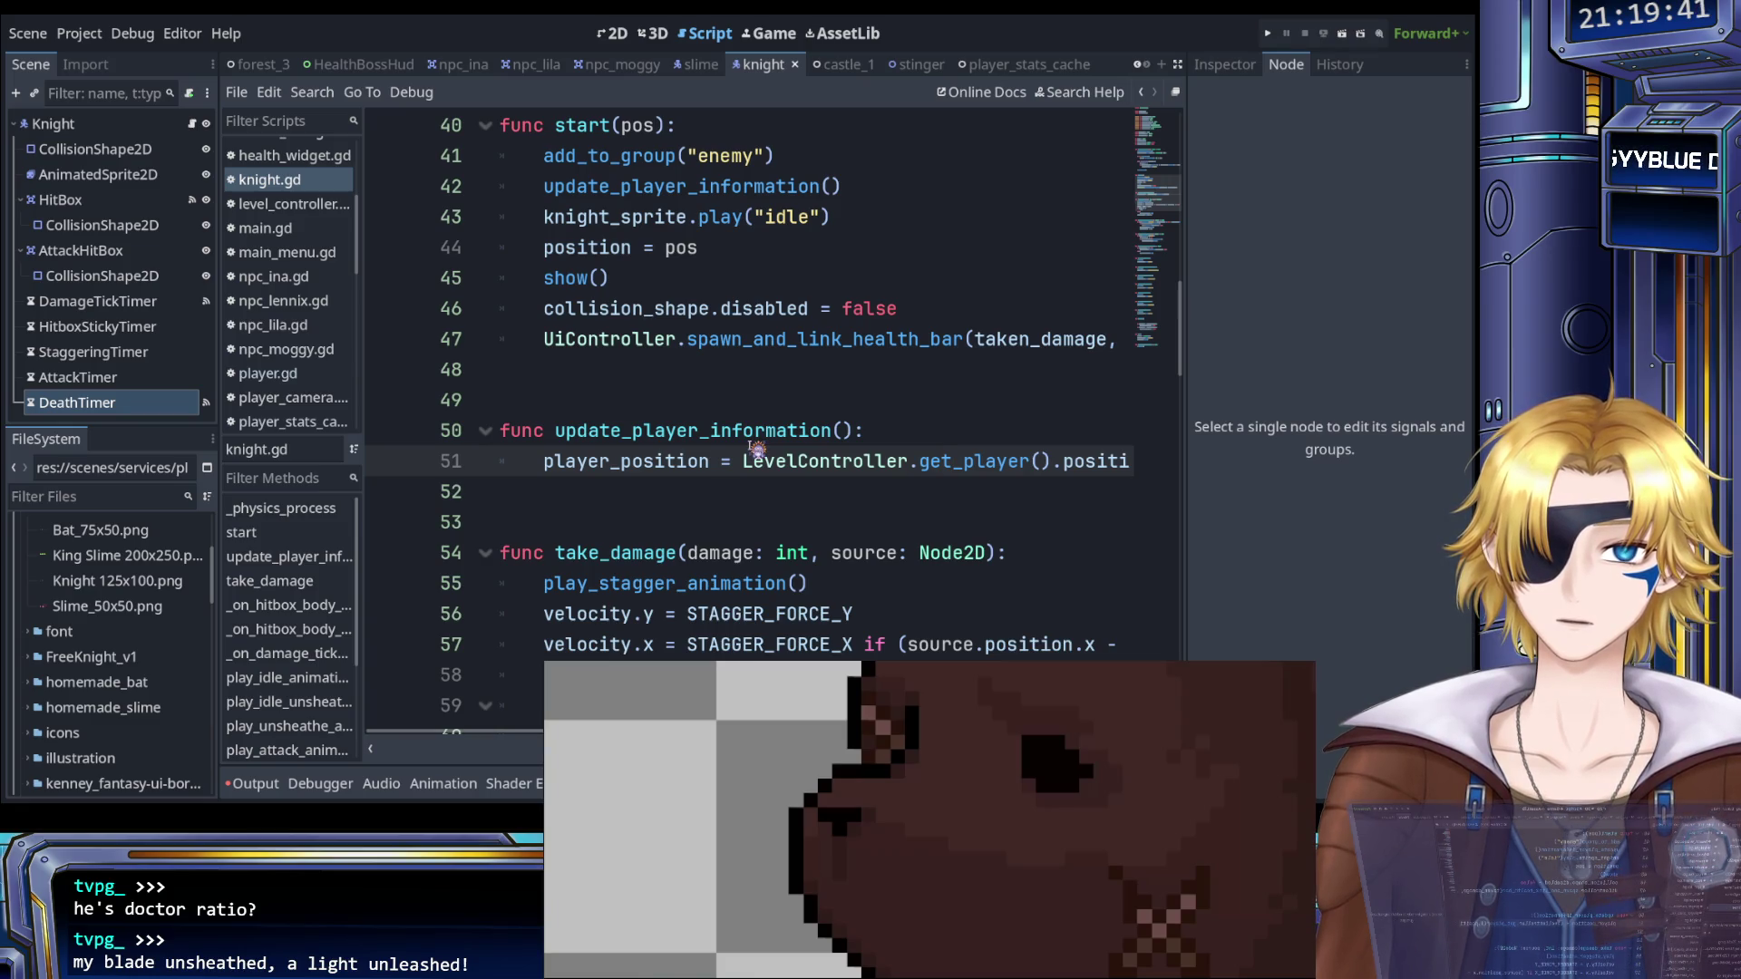
pyautogui.click(707, 408)
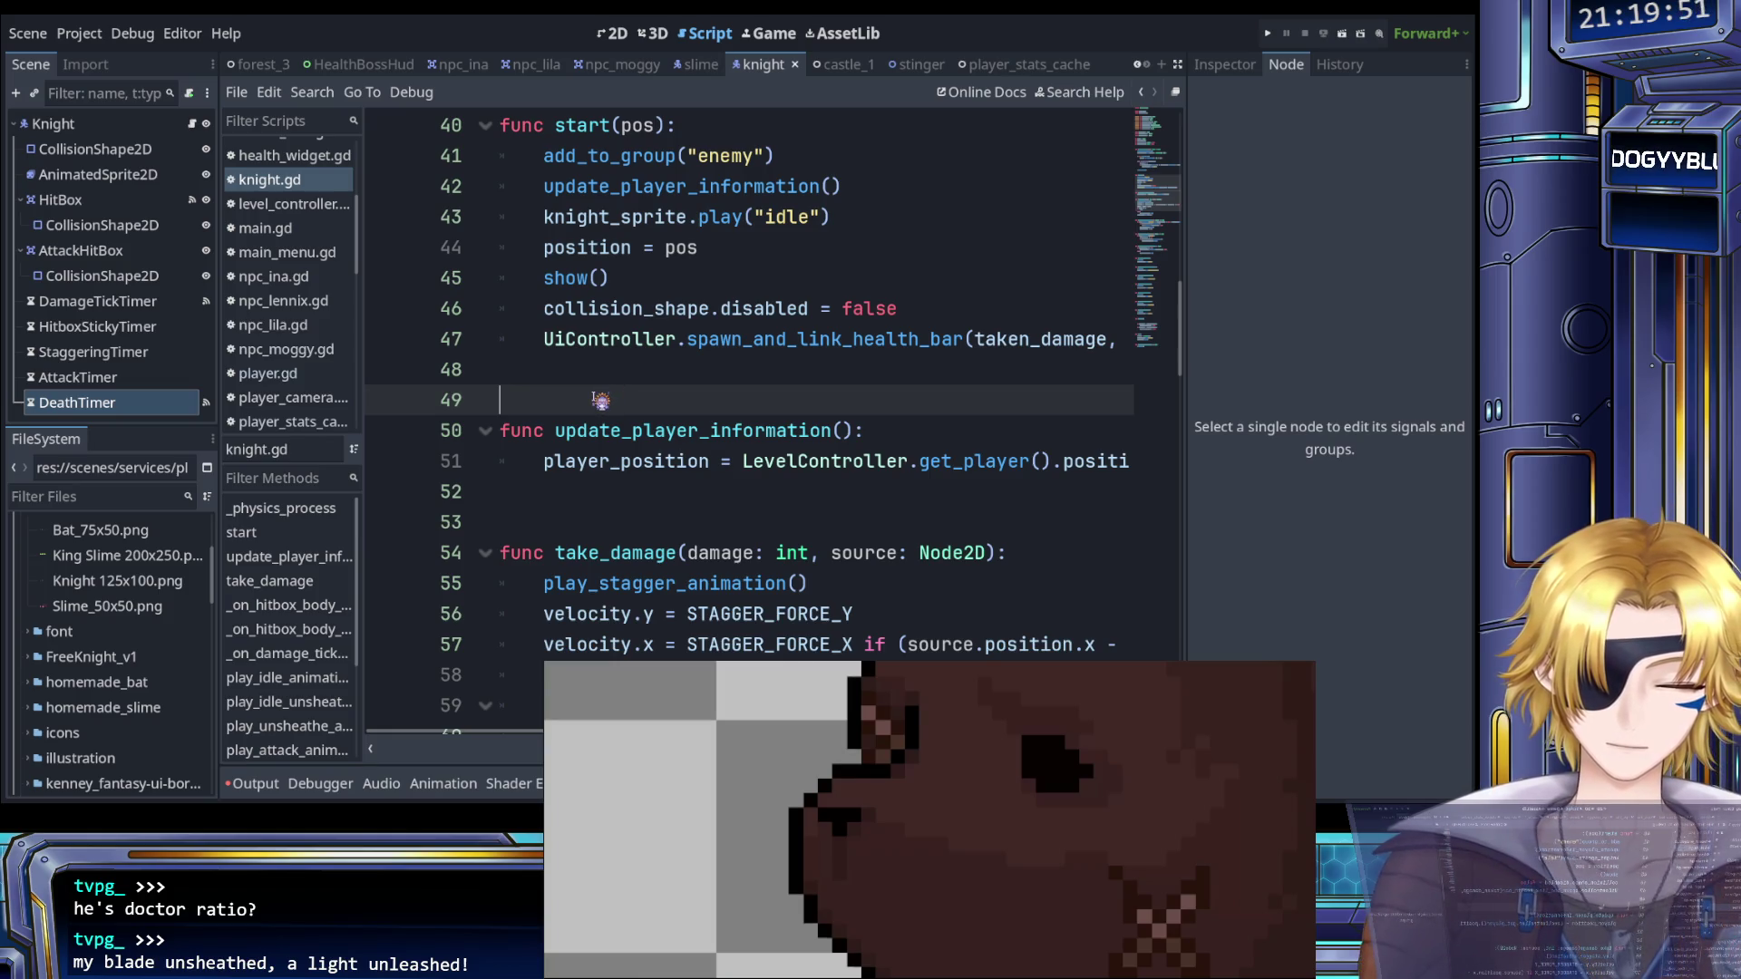
pyautogui.scroll(11, 622, 419)
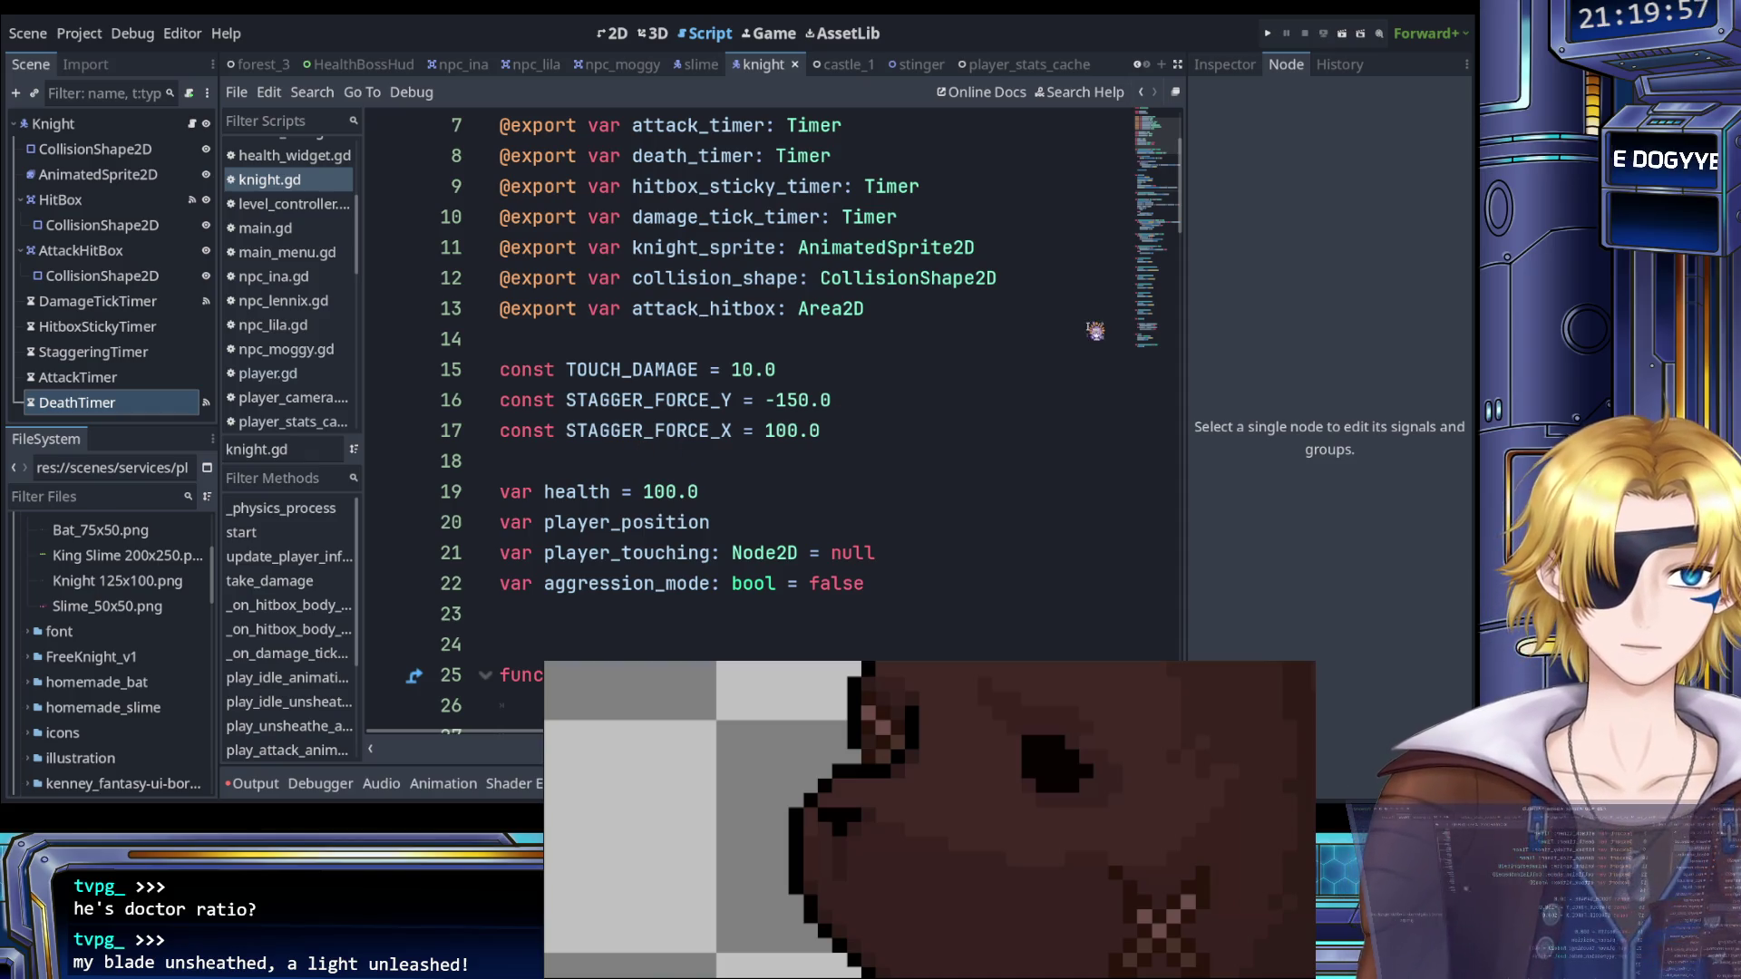
pyautogui.click(1235, 70)
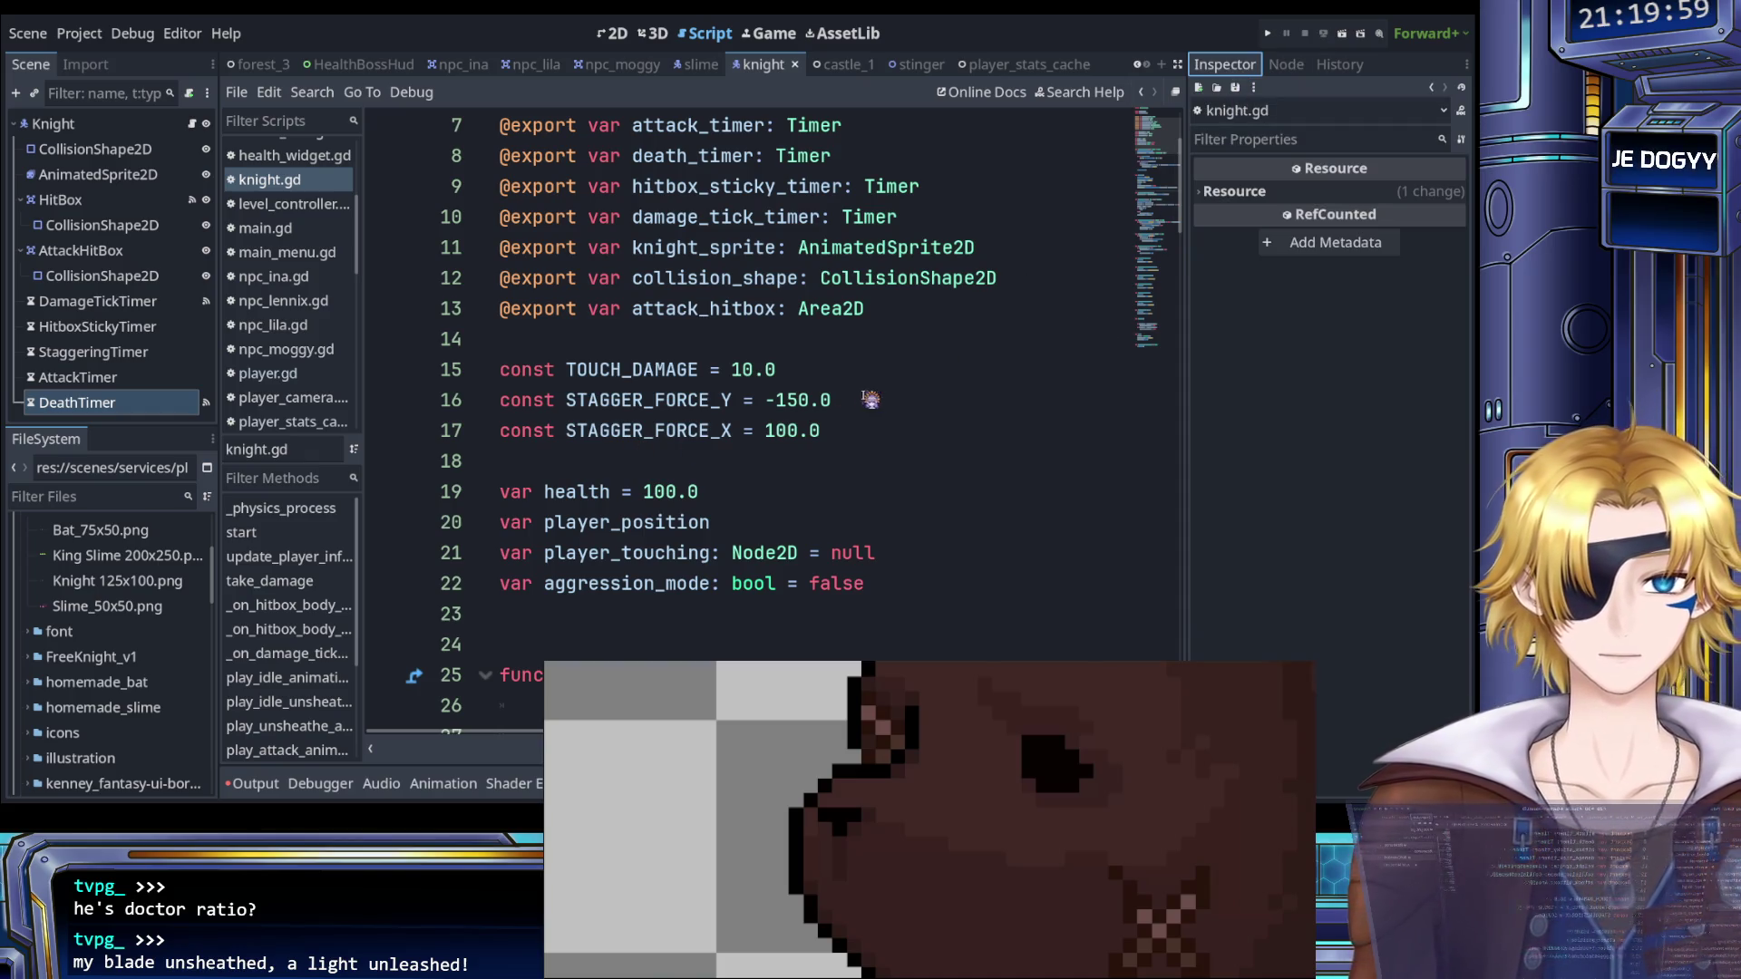
# - Scroll from knight.gd's variables down to the empty line 124 inside reorient()
pyautogui.click(760, 463)
pyautogui.scroll(-2, 756, 453)
pyautogui.scroll(-3, 756, 451)
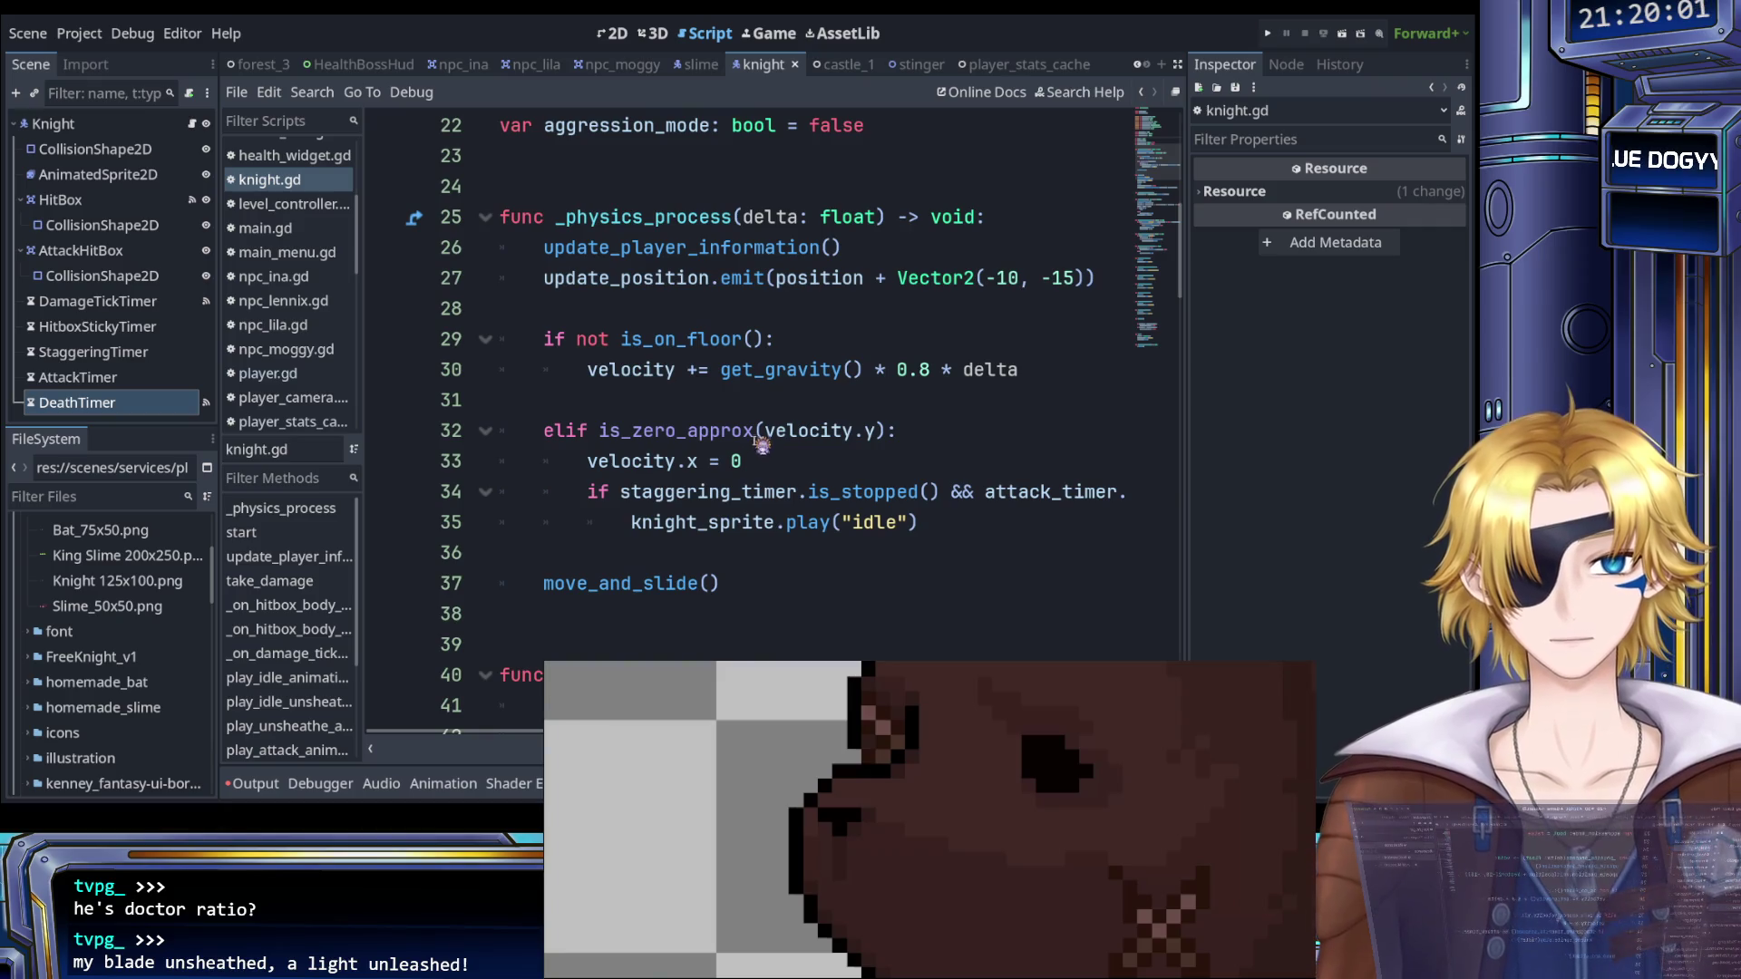
pyautogui.scroll(-4, 759, 437)
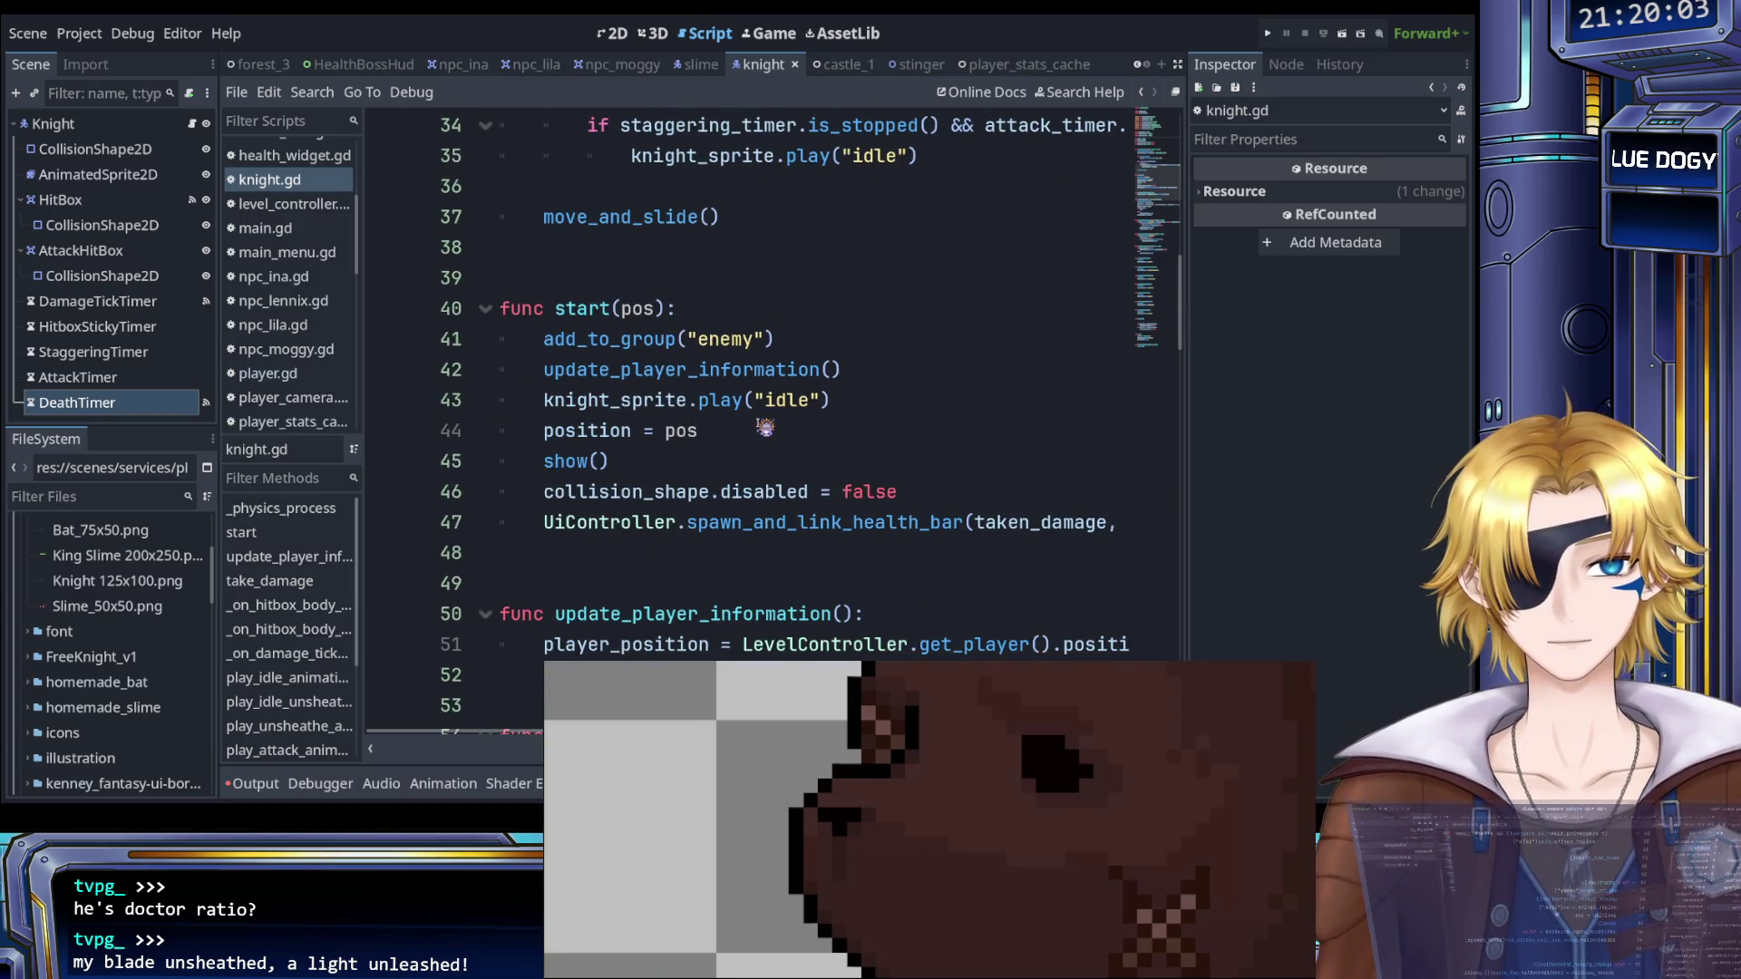
pyautogui.scroll(-2, 766, 427)
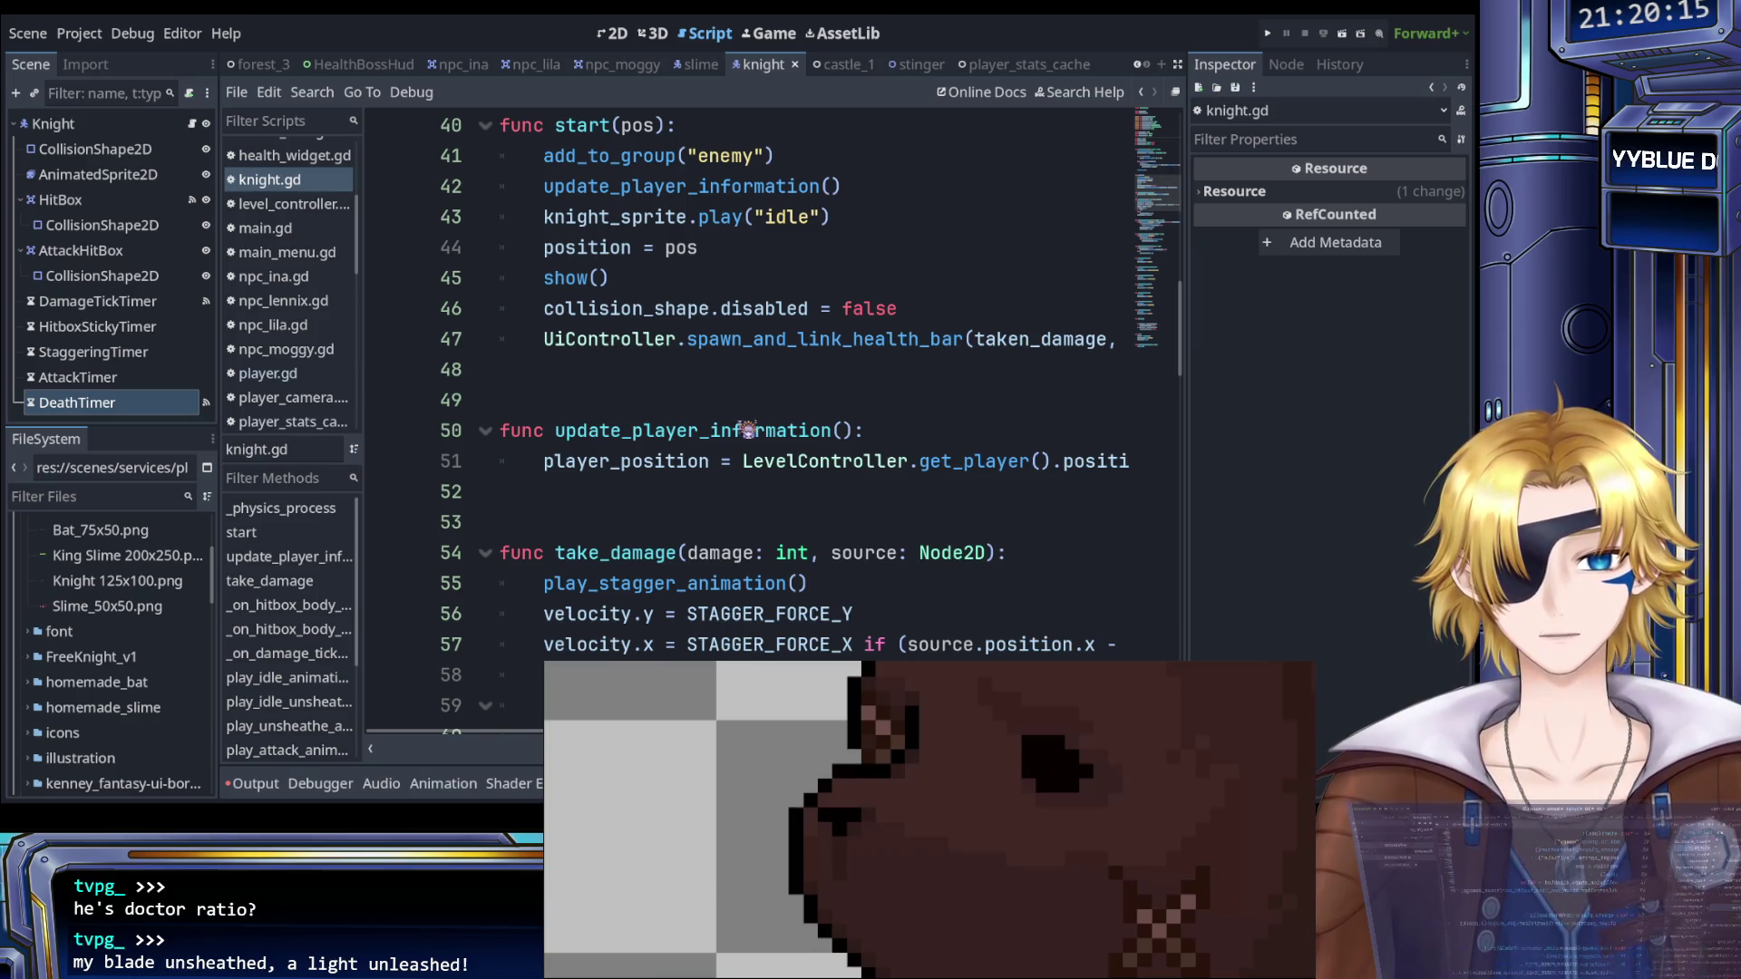
pyautogui.scroll(-6, 694, 439)
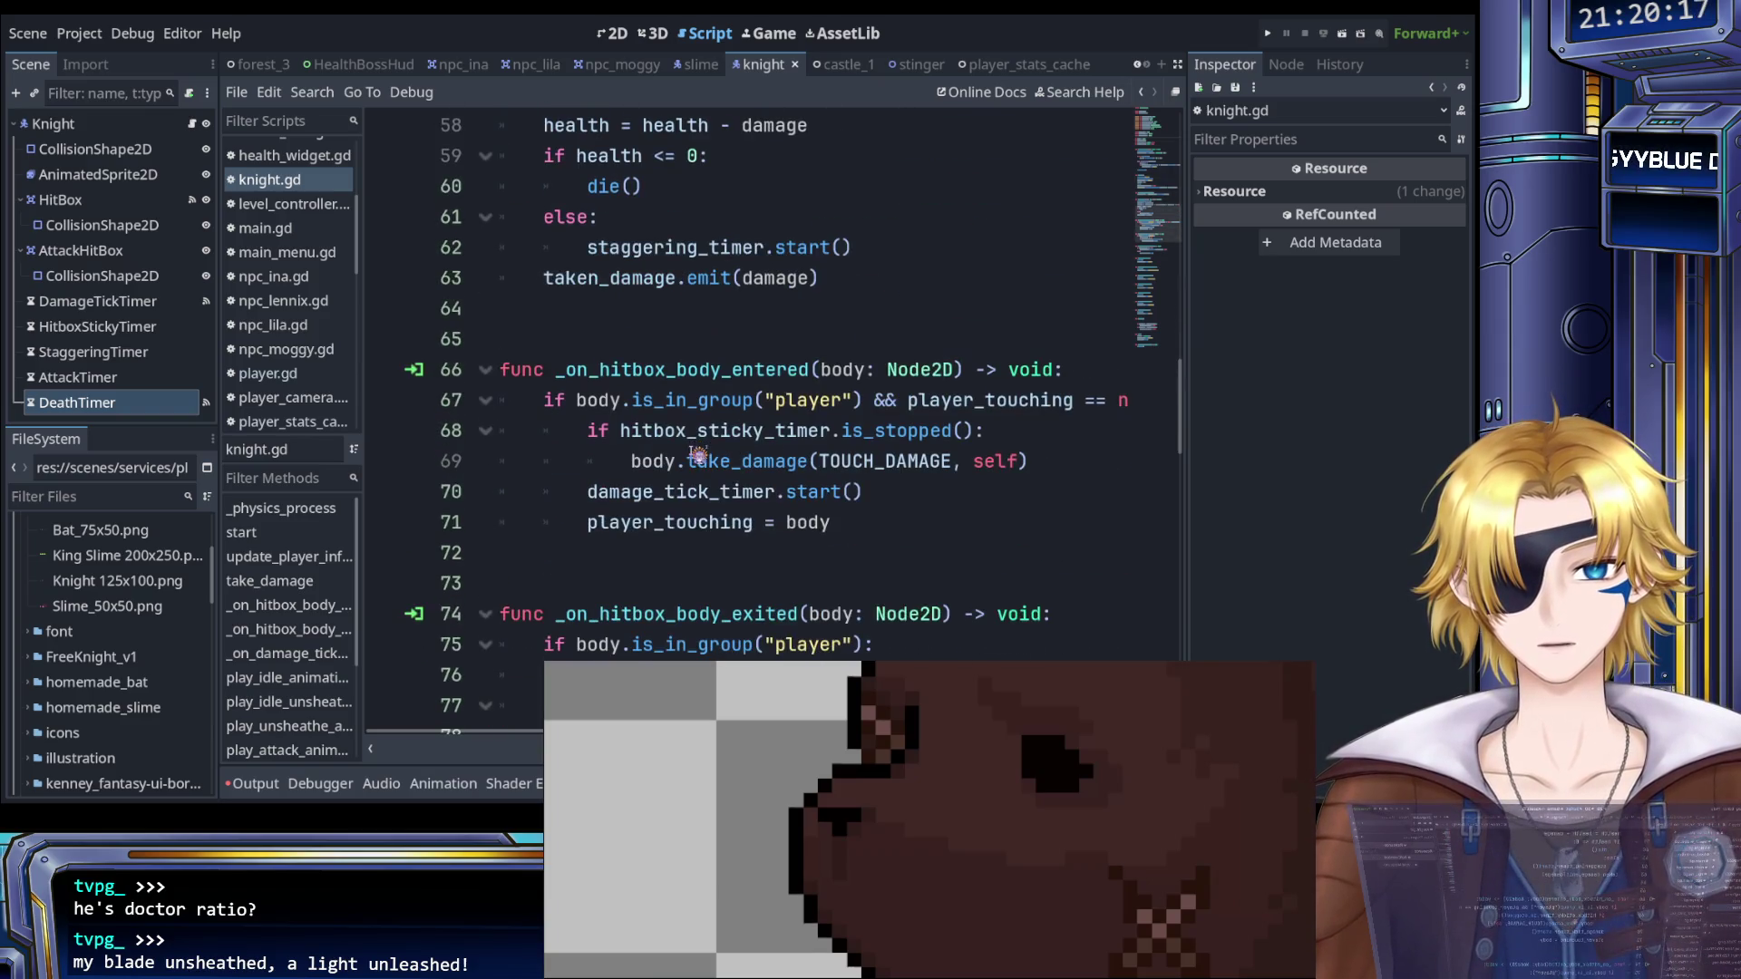
pyautogui.scroll(-18, 697, 452)
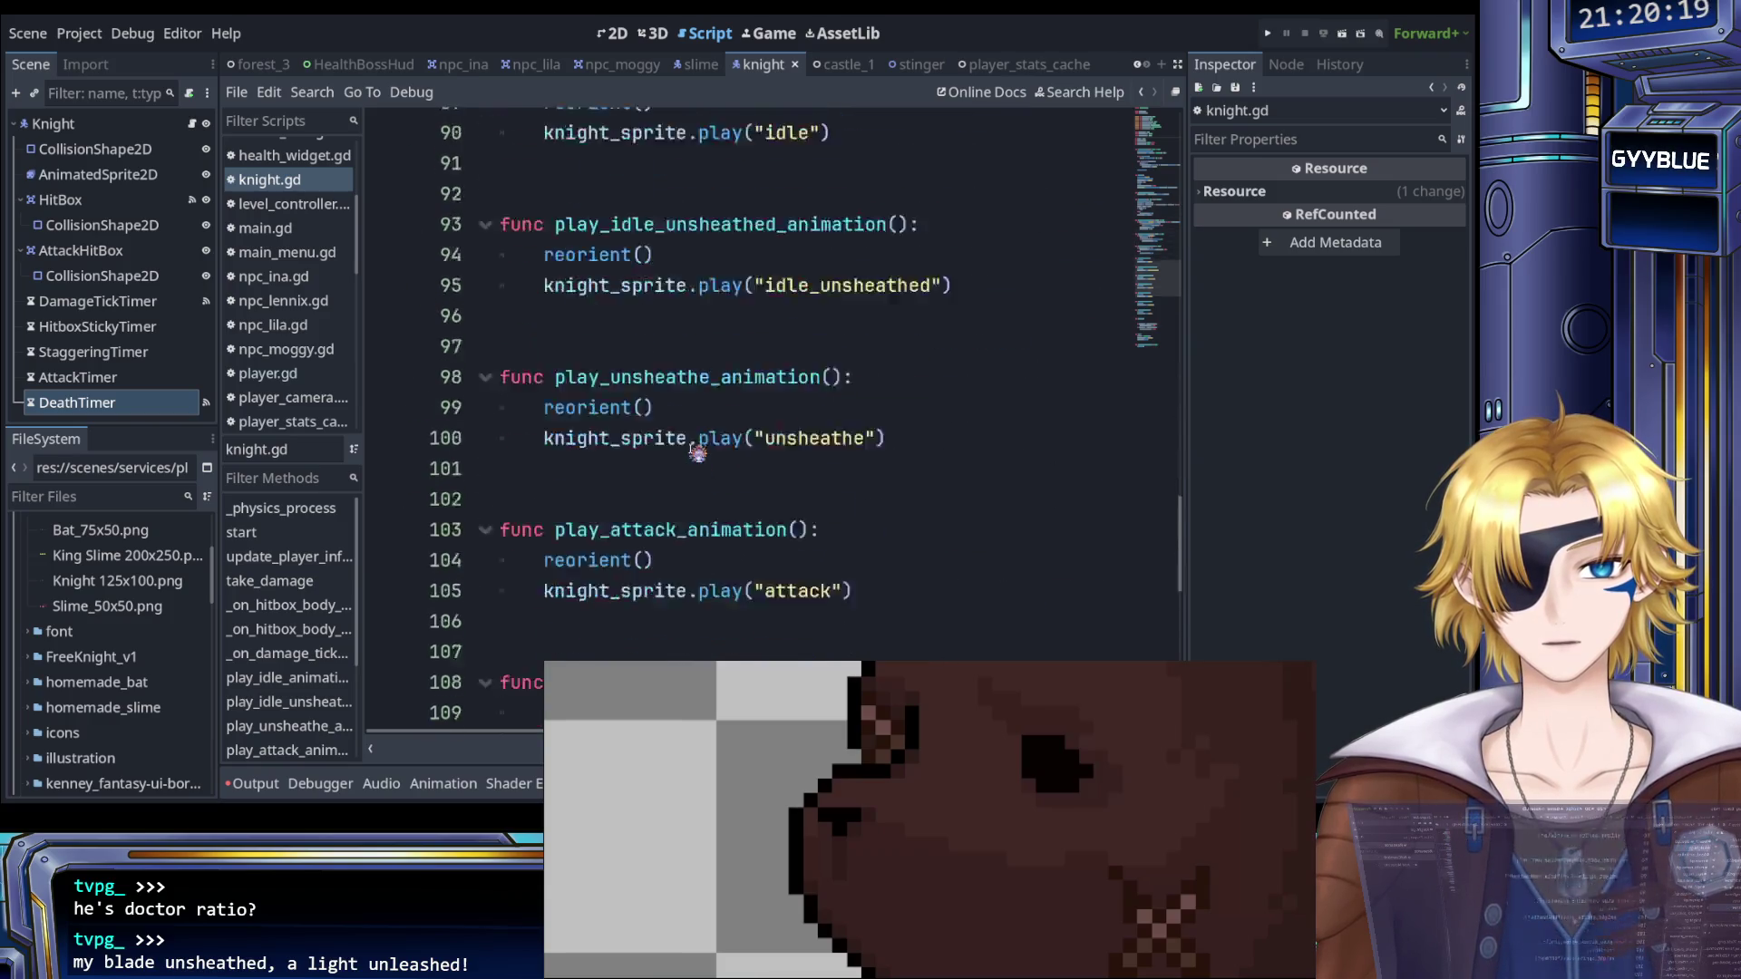
pyautogui.scroll(-3, 697, 451)
pyautogui.scroll(1, 694, 449)
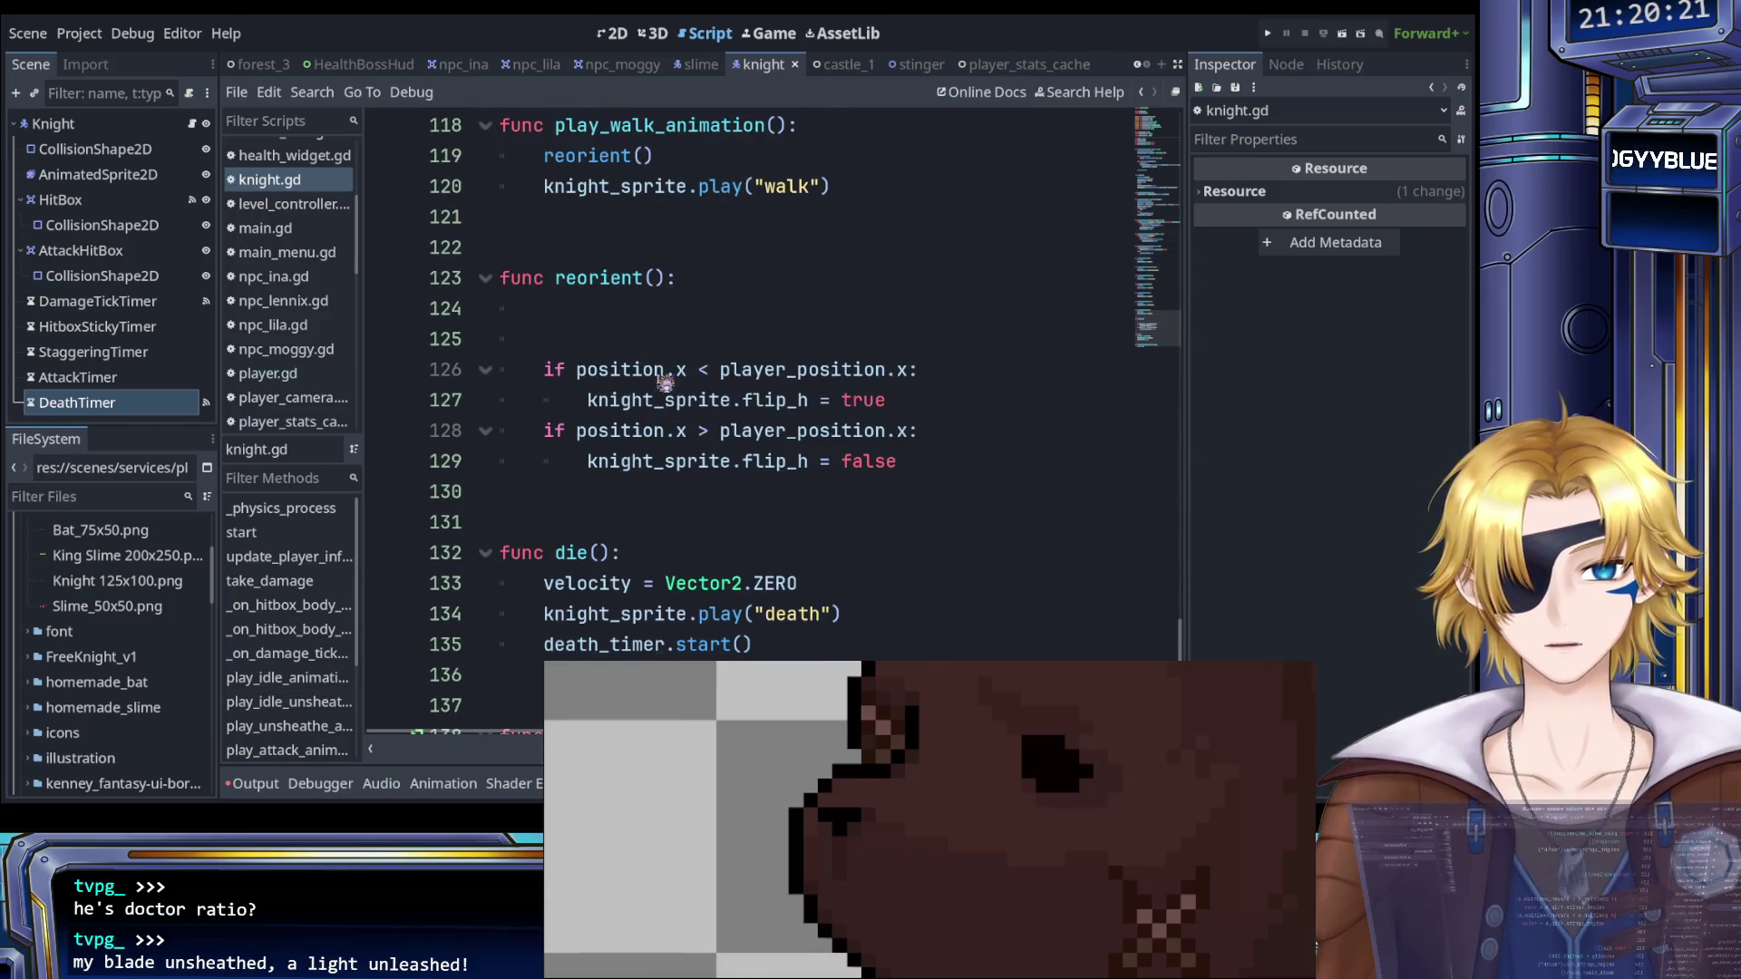
pyautogui.click(649, 321)
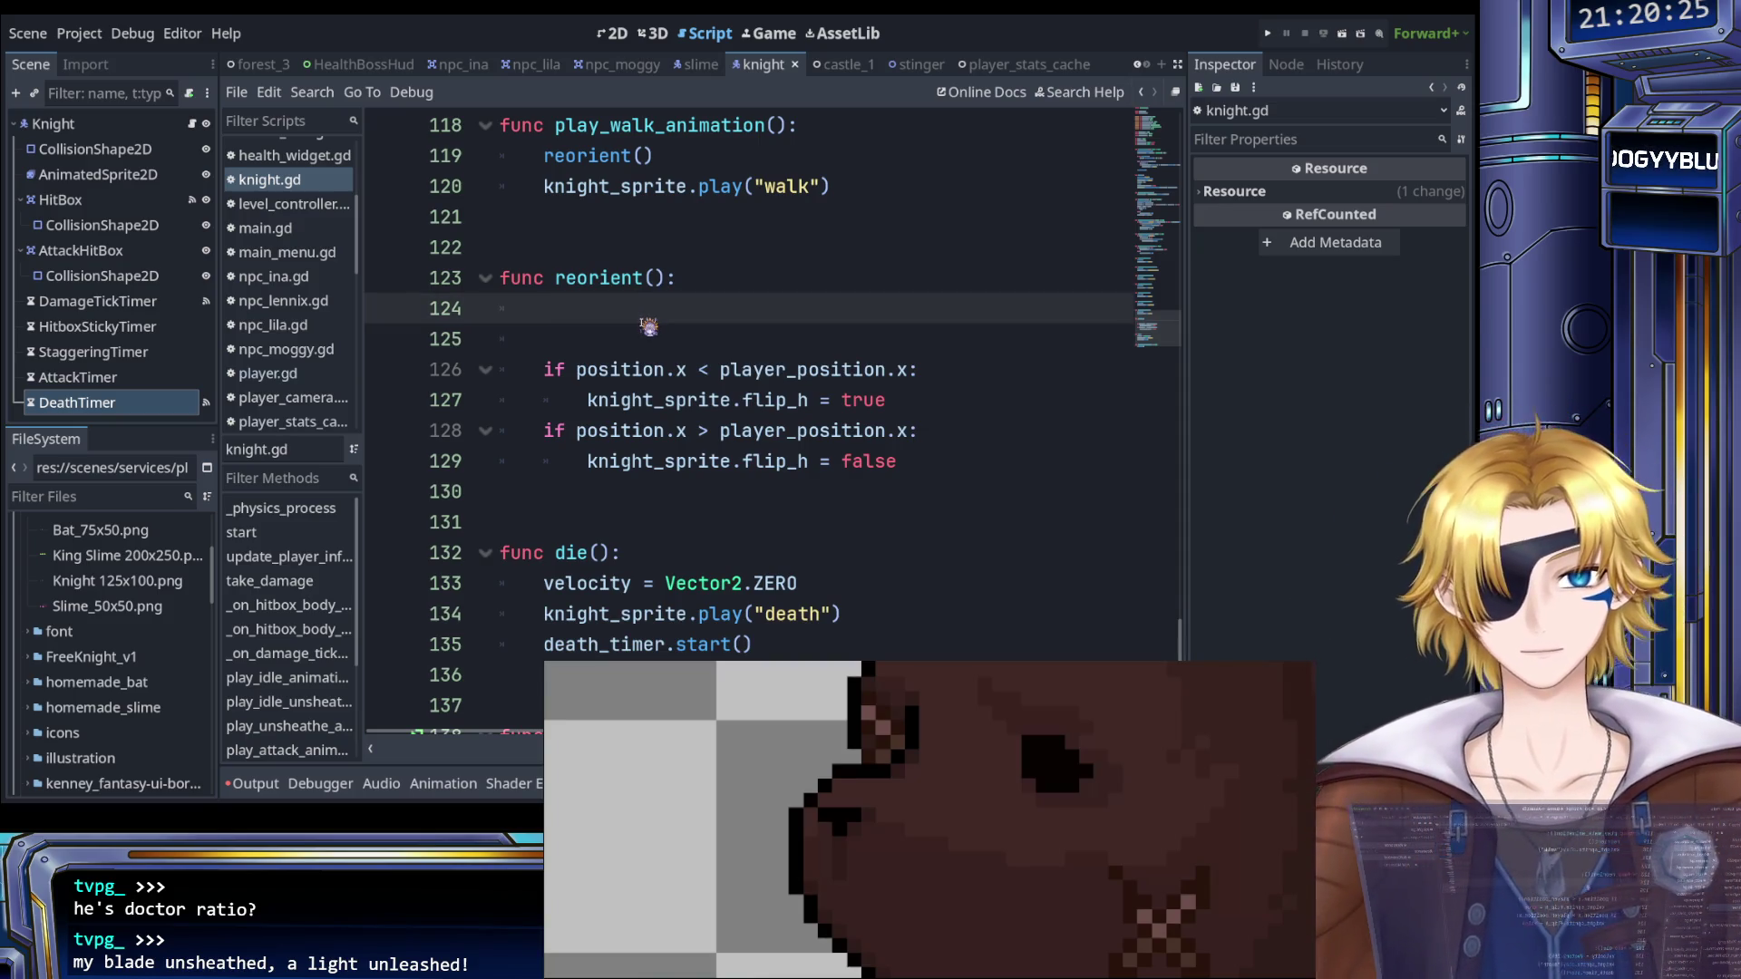
# - Remove the stray 'f' on line 124 and move up to play_idle_animation on line 88
pyautogui.write('f')
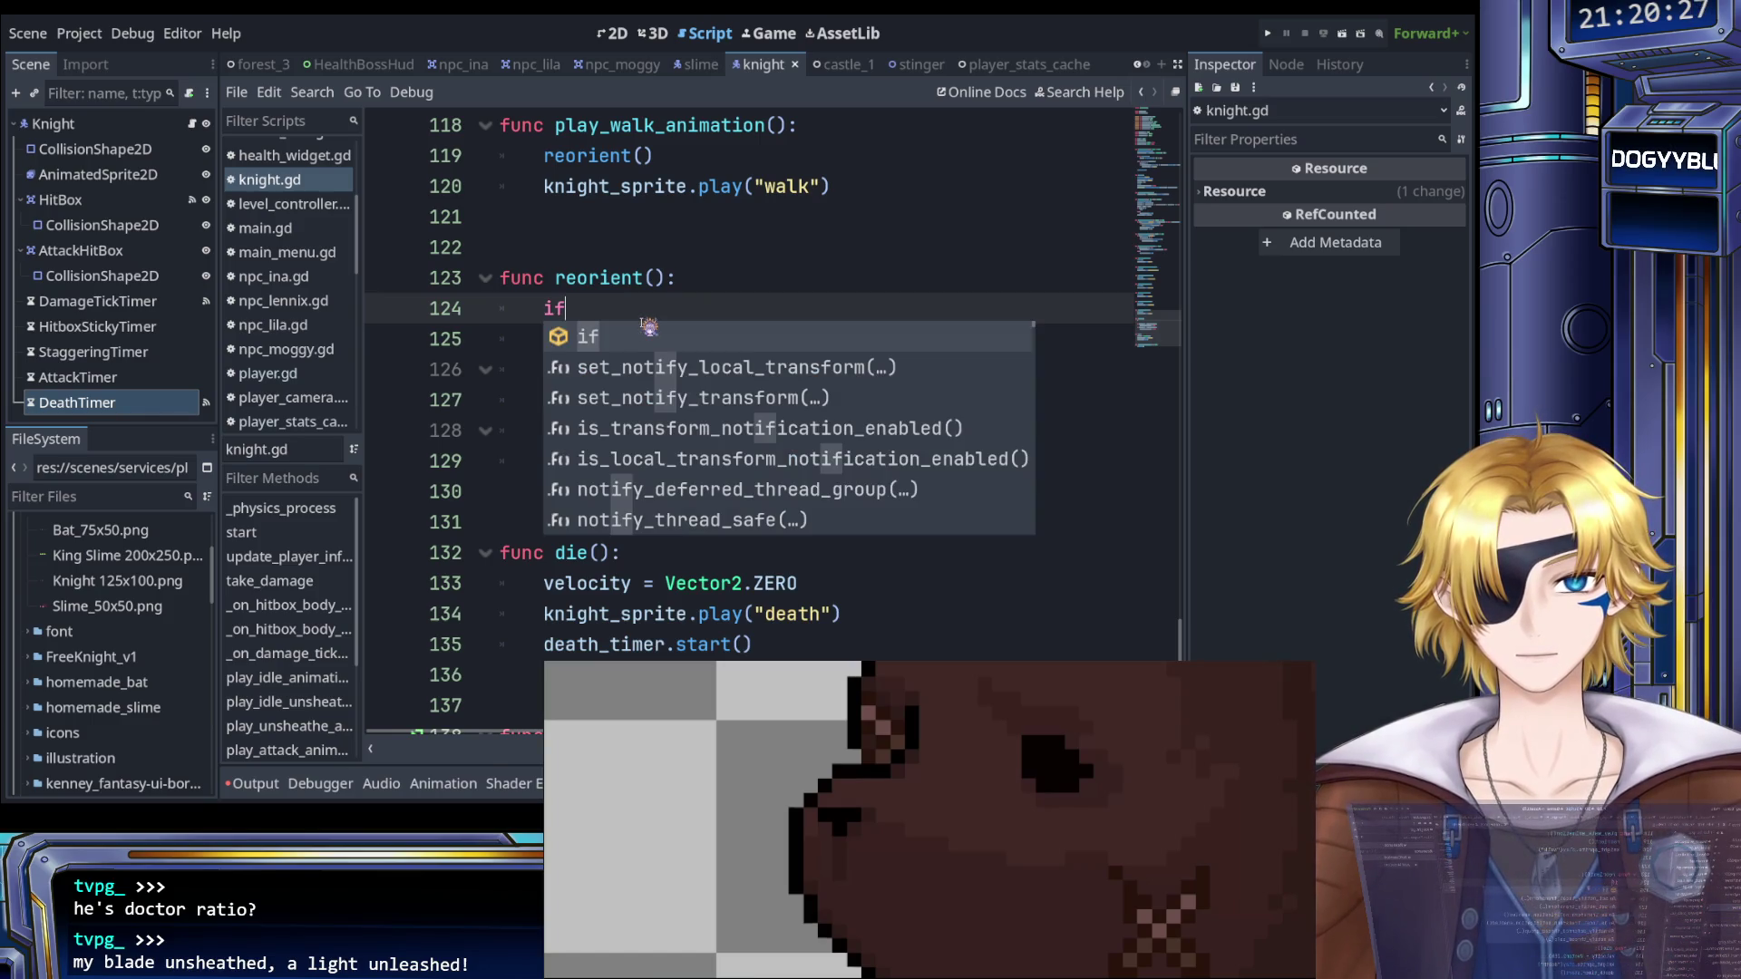
pyautogui.press('BackSpace')
pyautogui.press('BackSpace')
pyautogui.scroll(2, 684, 344)
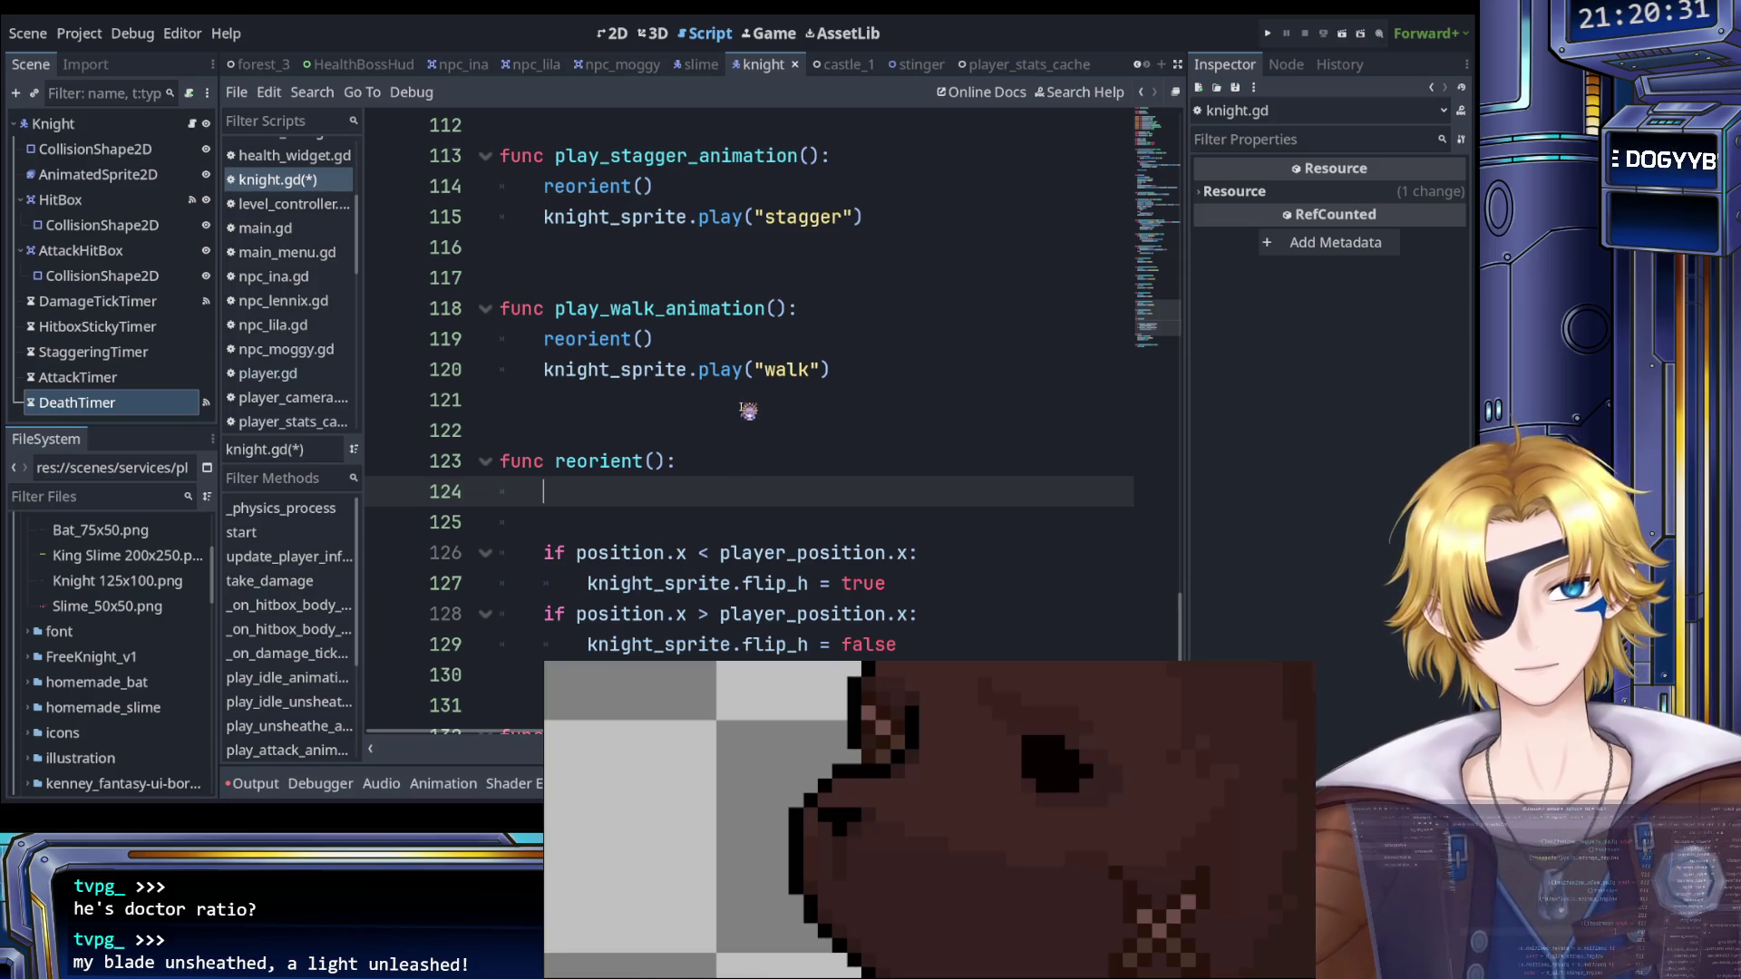
pyautogui.scroll(2, 742, 424)
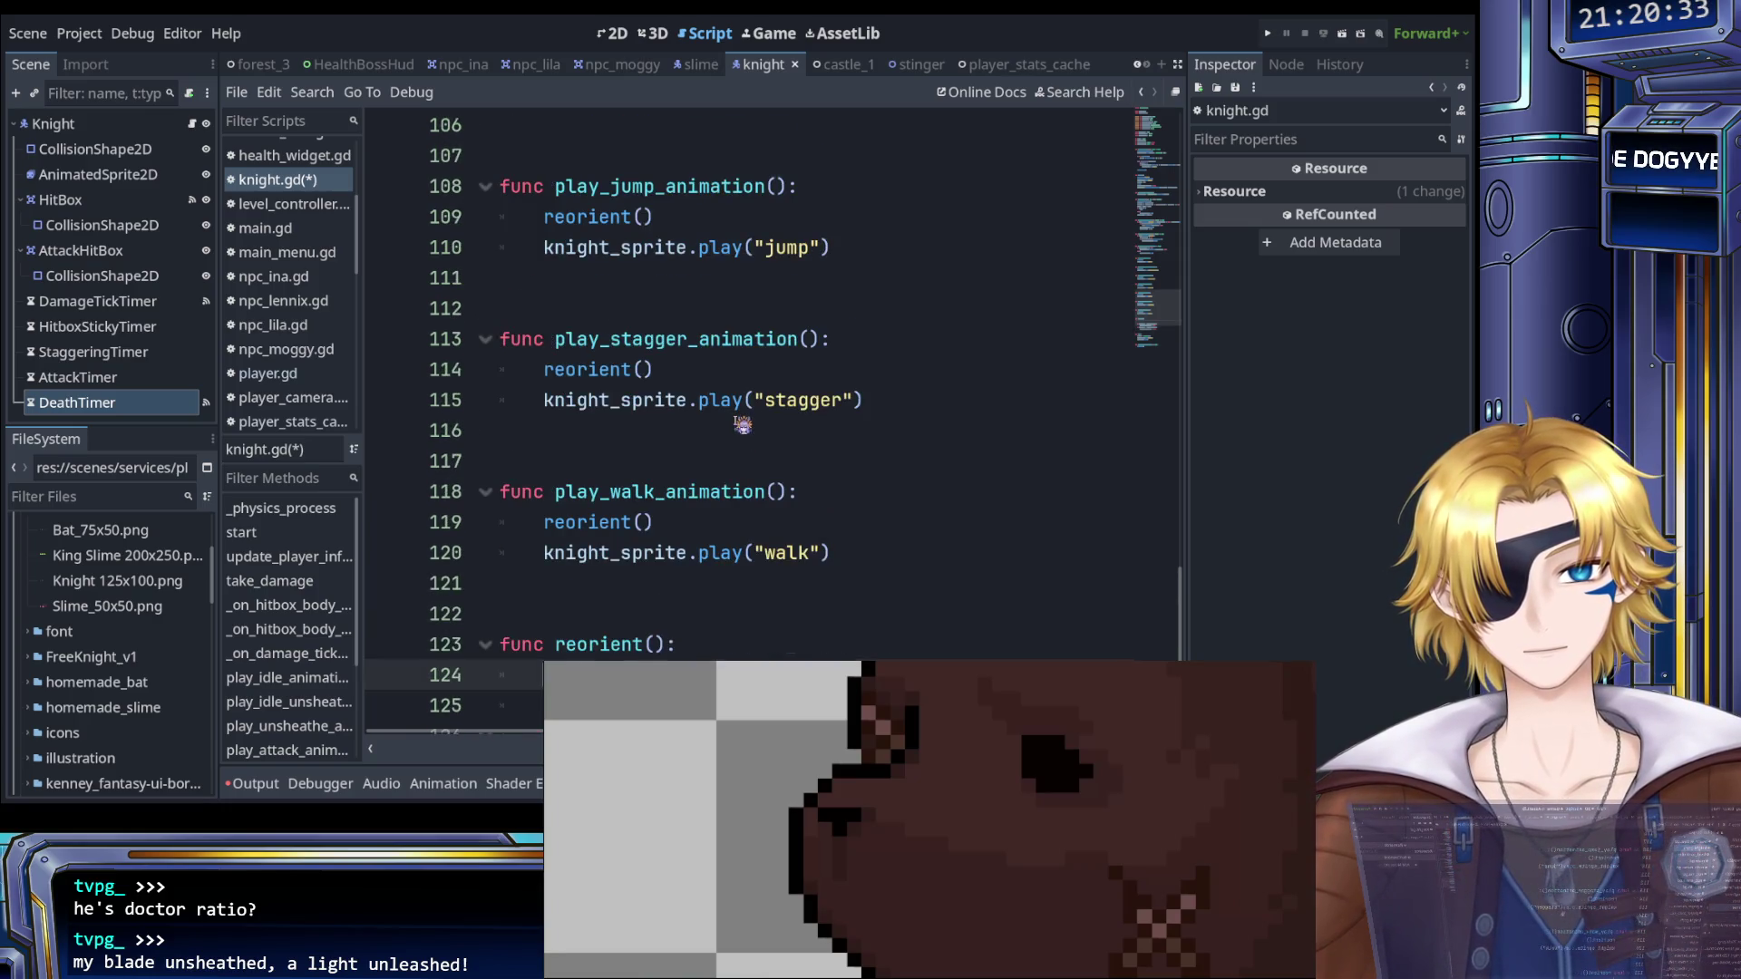
pyautogui.scroll(10, 743, 424)
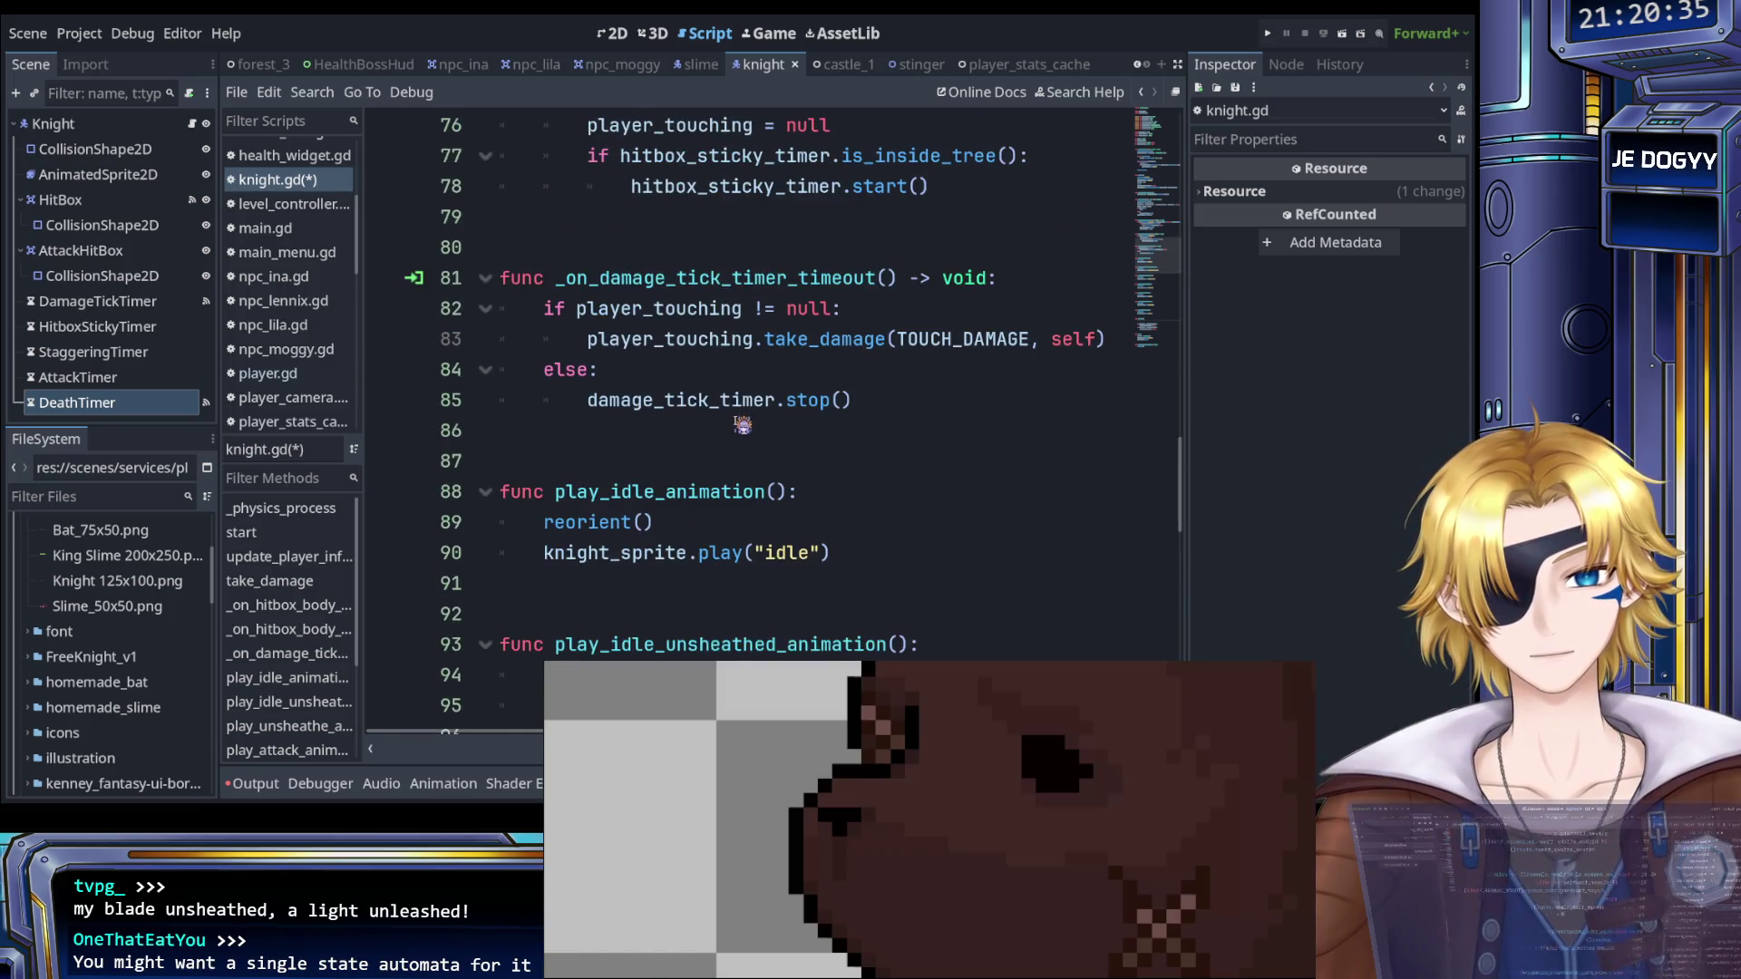
pyautogui.scroll(1, 742, 424)
pyautogui.click(673, 583)
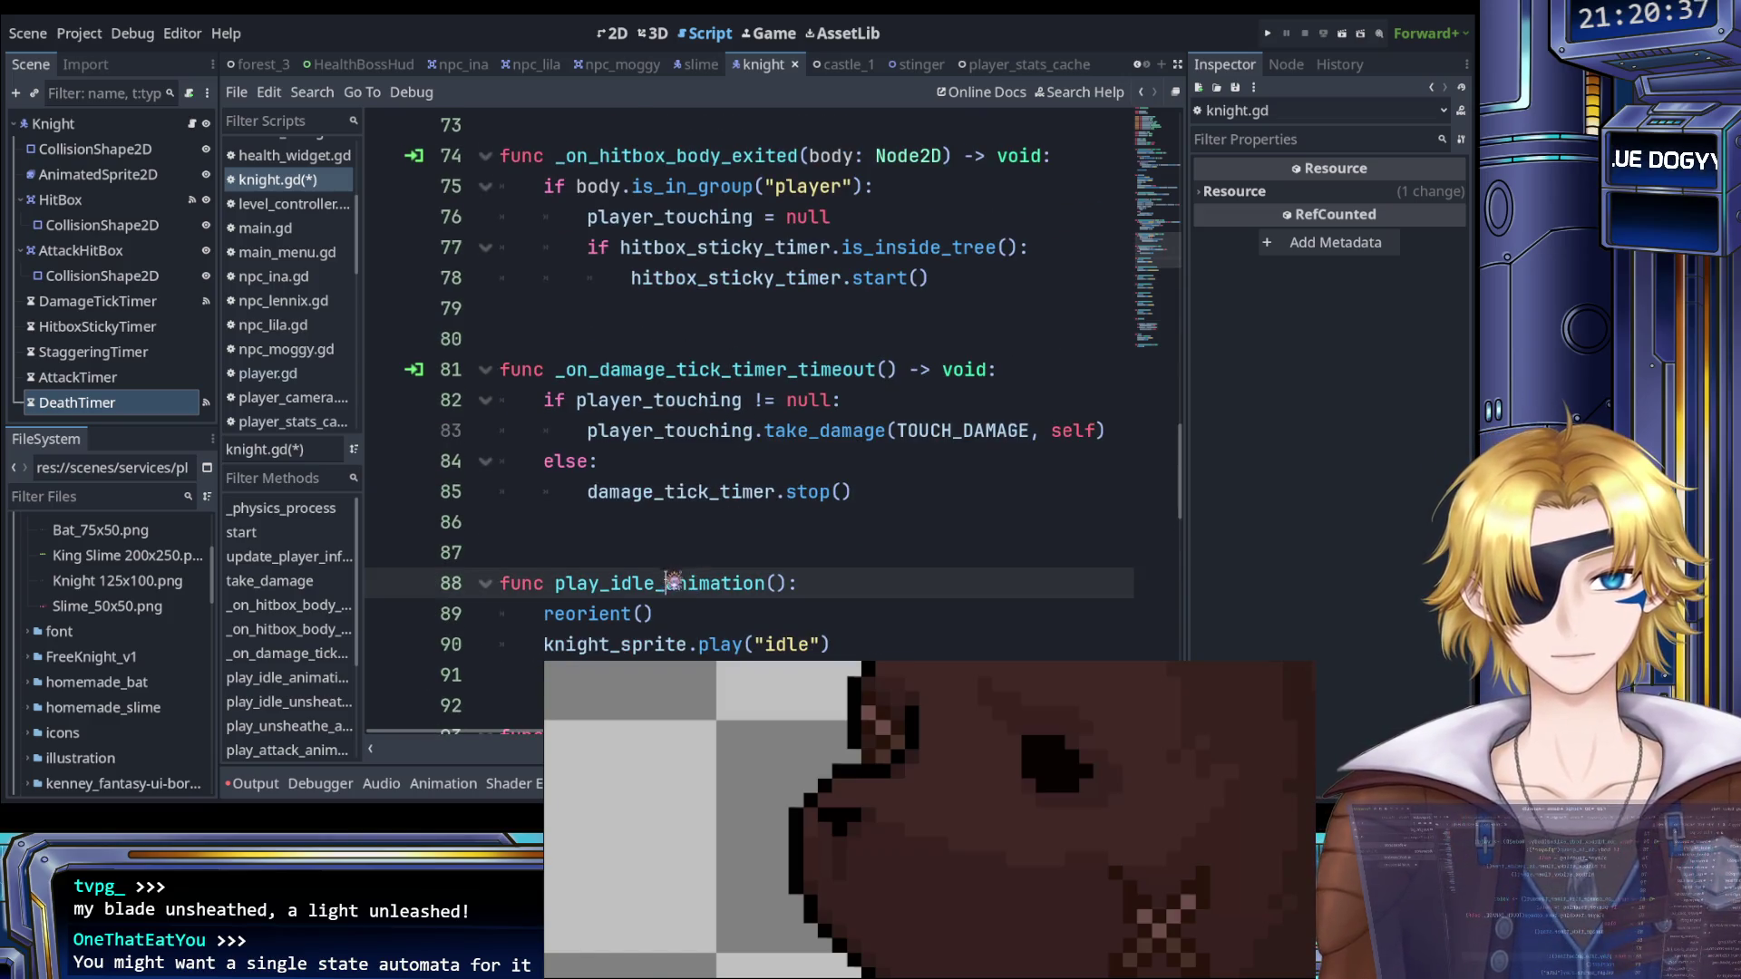
pyautogui.scroll(10, 680, 553)
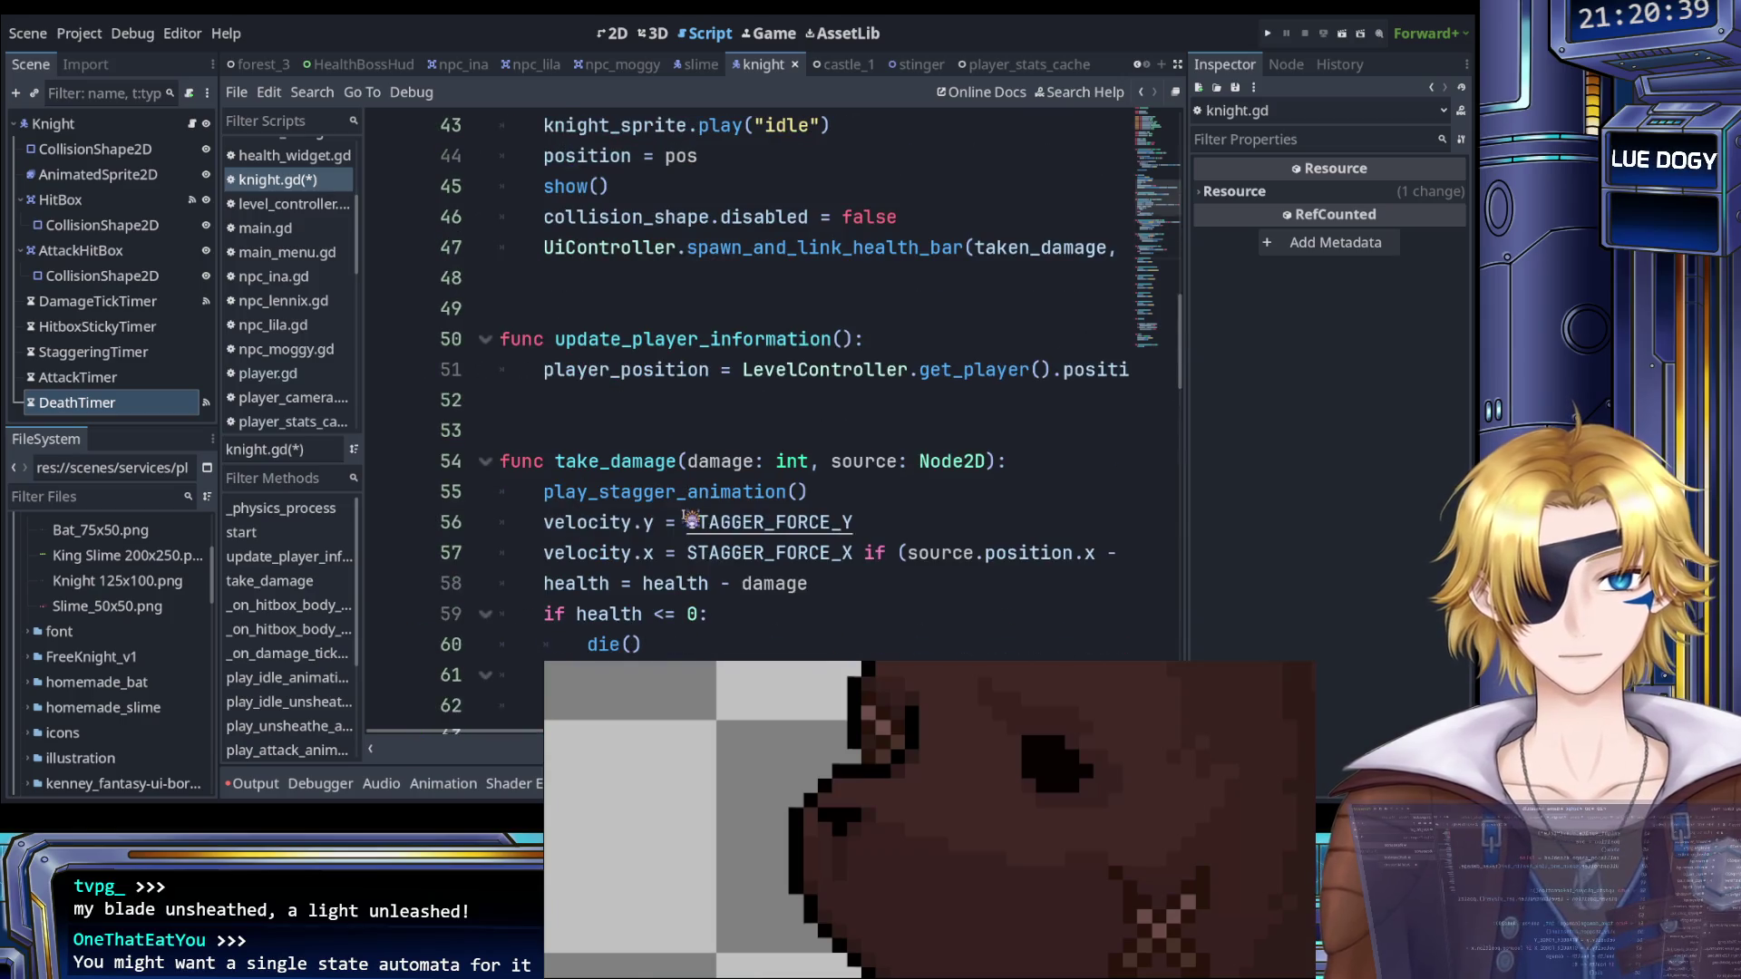
# - Search for 'play_idle', select the play_idle_animation name, and switch to the slime scene
pyautogui.hotkey('ctrl', 'f')
pyautogui.write('play_idle')
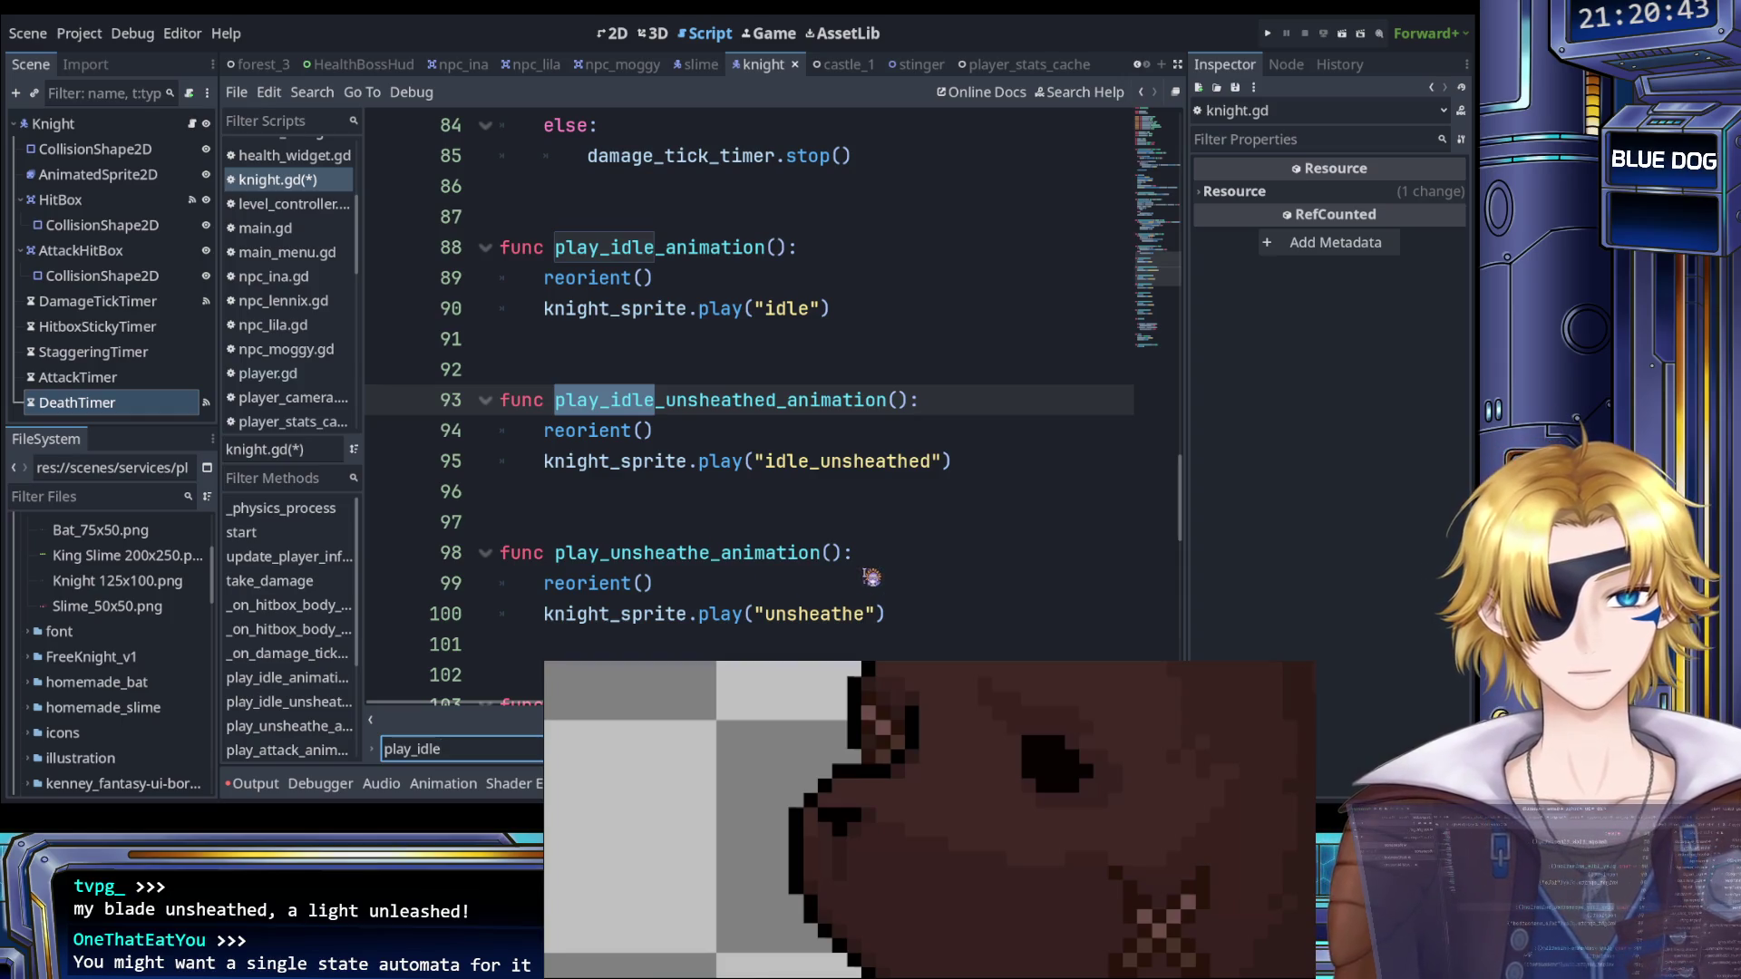
pyautogui.scroll(1, 869, 579)
pyautogui.press('Escape')
pyautogui.click(716, 433)
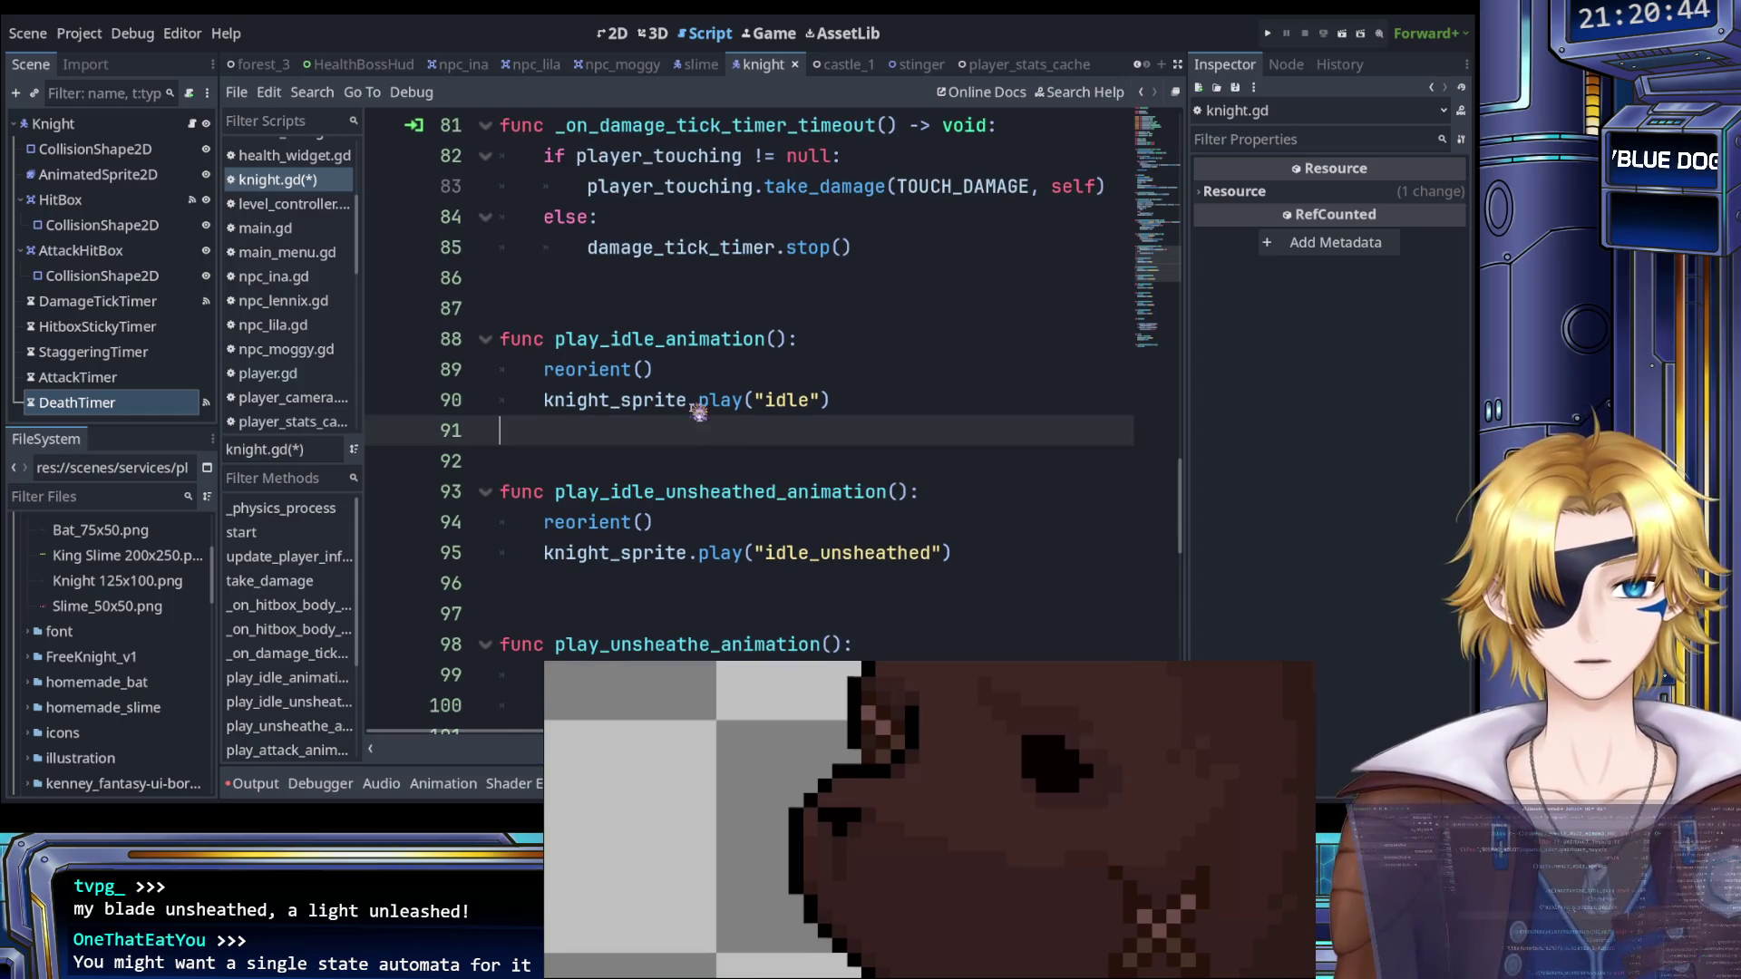
pyautogui.click(645, 340)
pyautogui.doubleClick(650, 340)
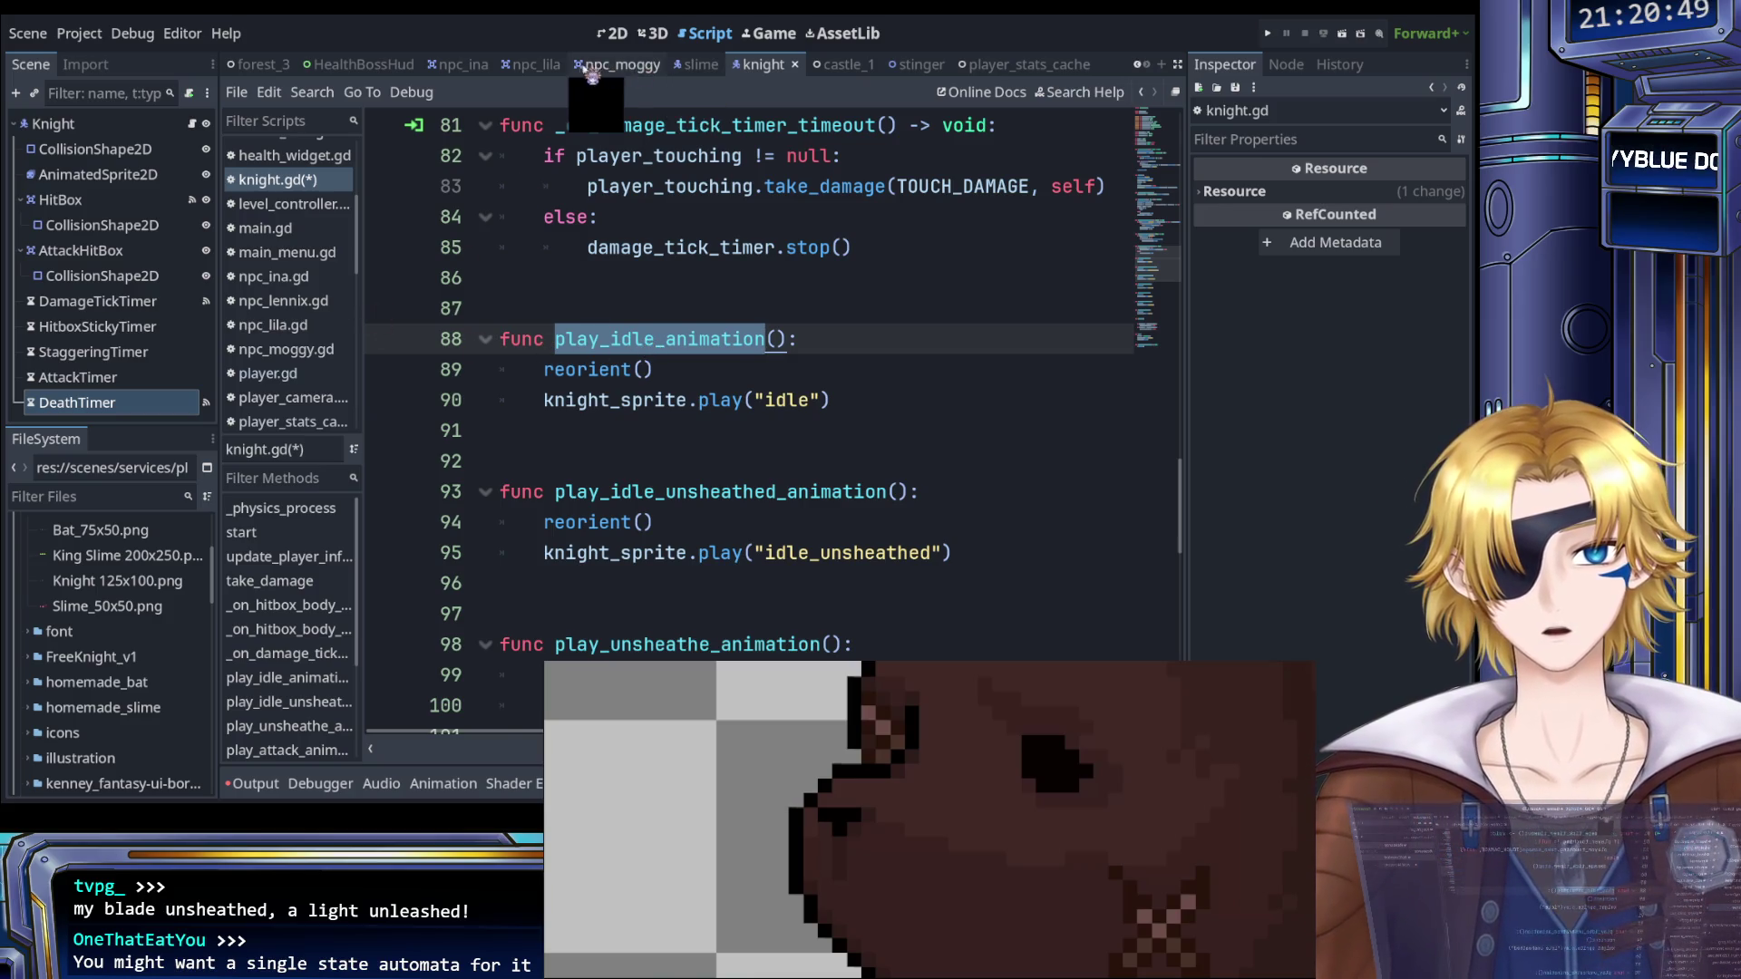
pyautogui.click(698, 67)
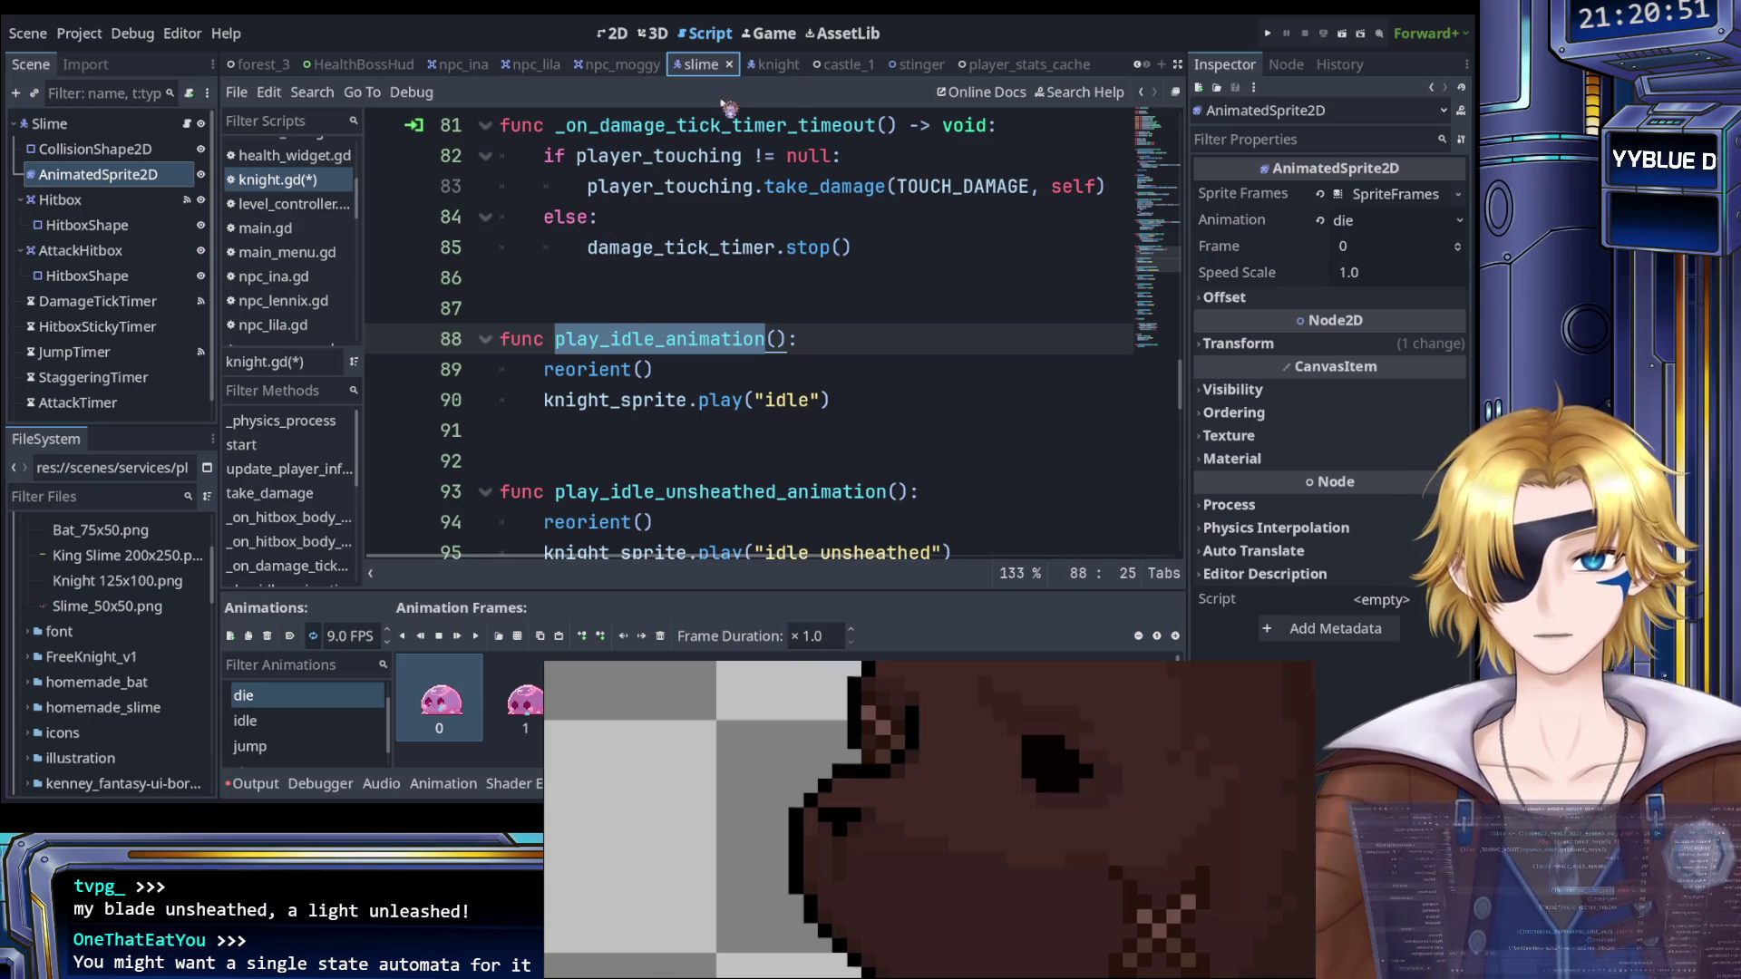
# - Open slime.gd and select its play_idle_animation function name
pyautogui.click(771, 65)
pyautogui.scroll(-5, 302, 274)
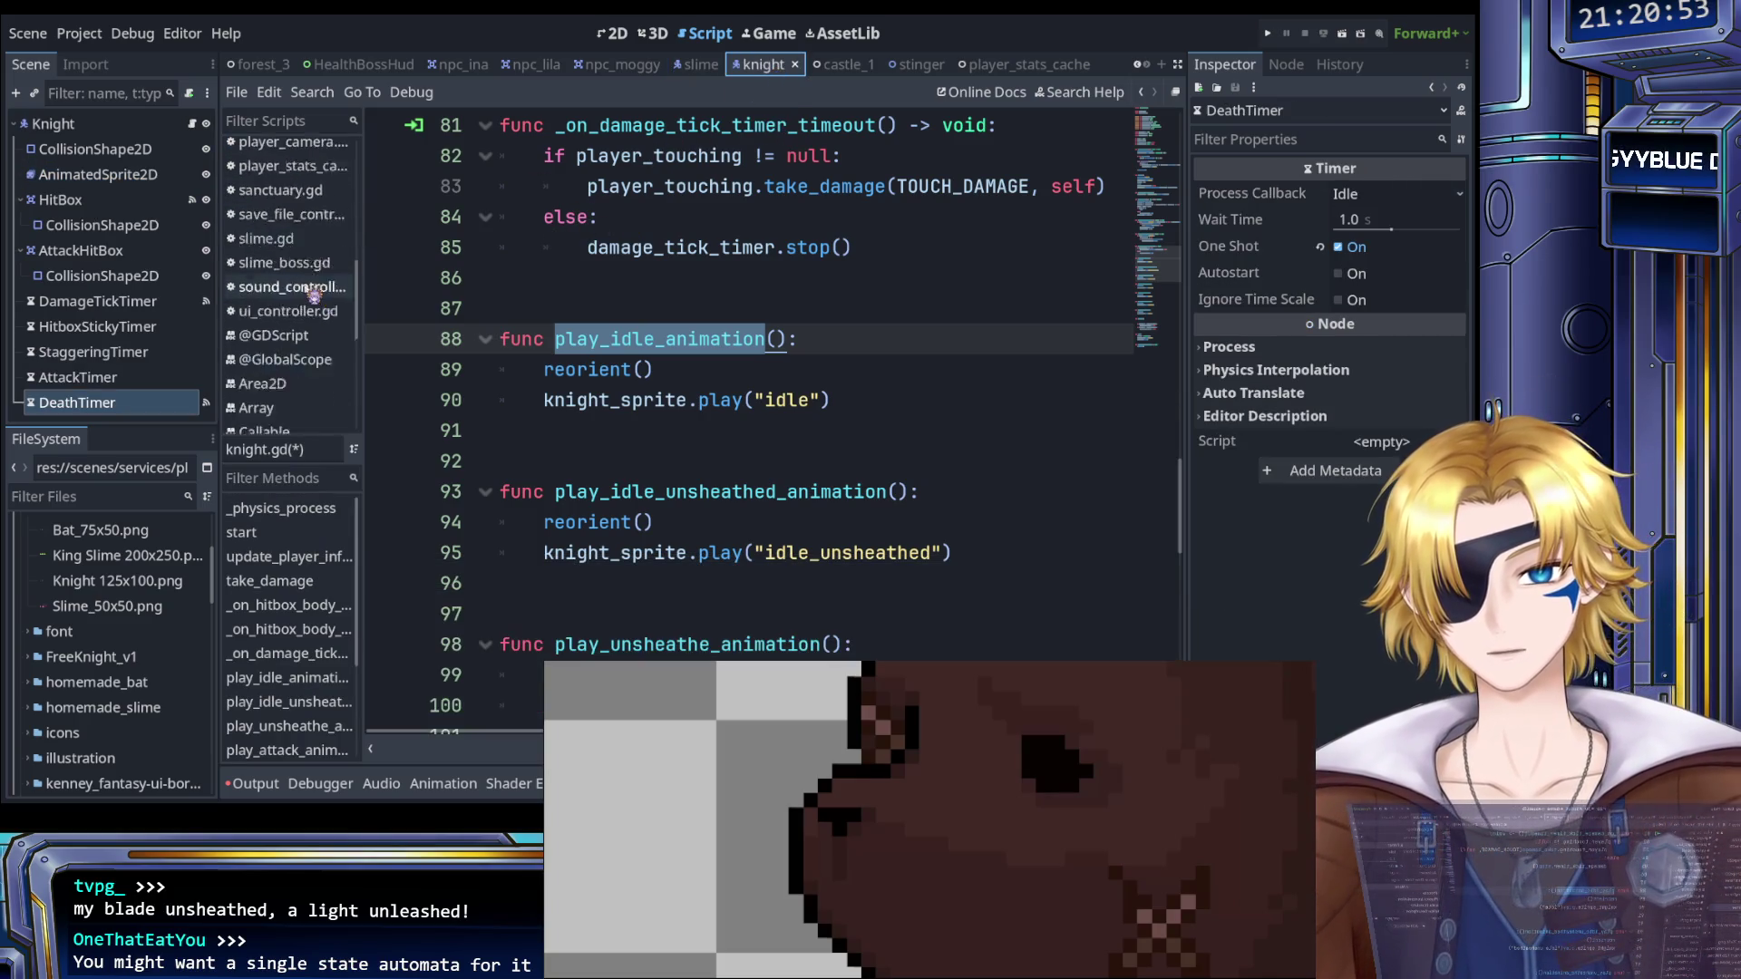
pyautogui.scroll(4, 302, 275)
pyautogui.click(299, 237)
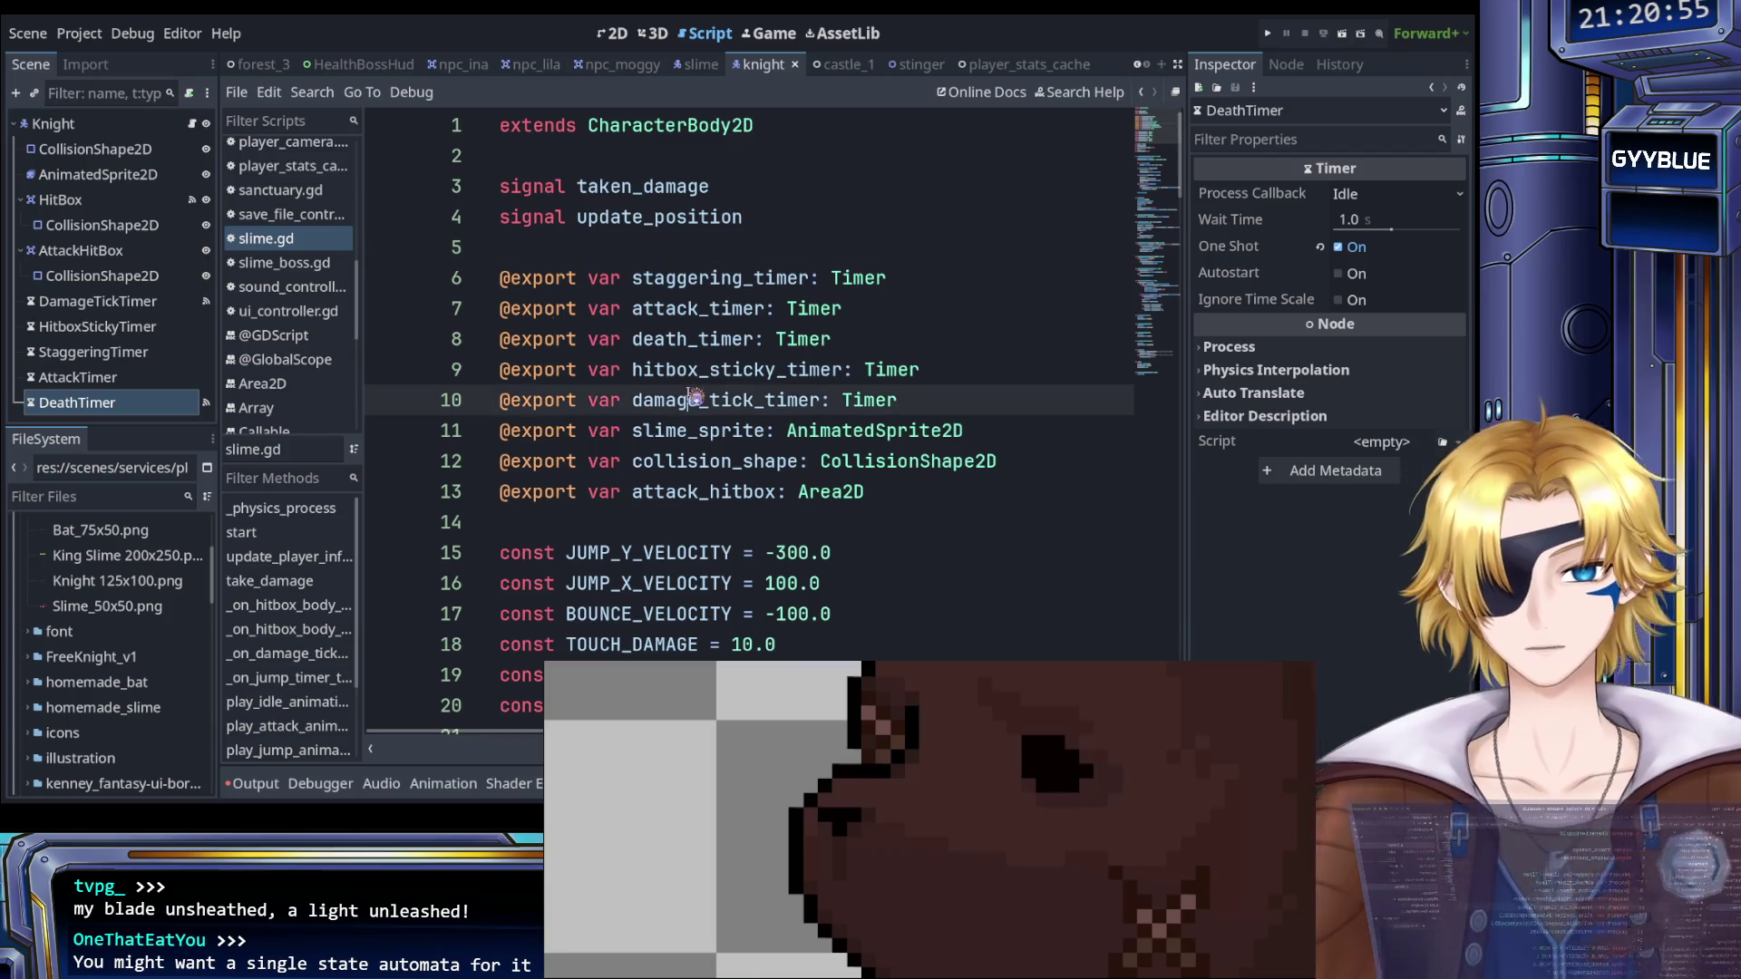
pyautogui.scroll(-6, 693, 396)
pyautogui.scroll(-20, 693, 397)
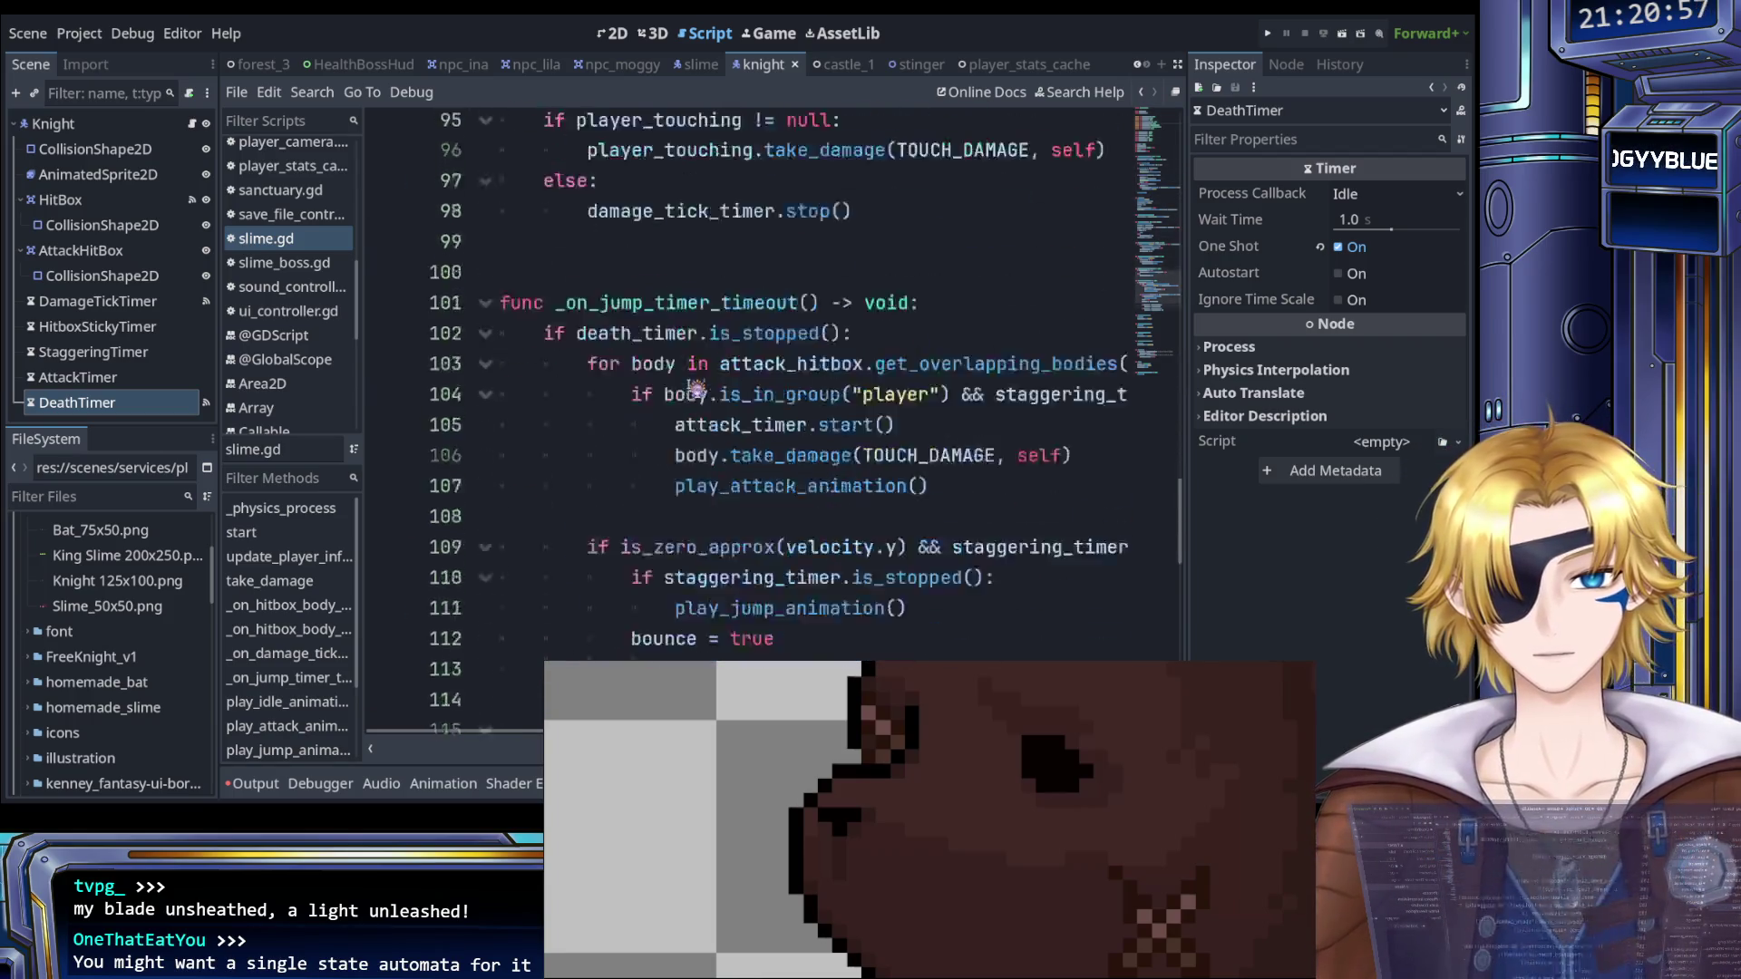
pyautogui.scroll(1, 694, 383)
pyautogui.click(655, 311)
pyautogui.doubleClick(654, 311)
# - Replace slime_sprite.play("idle") on line 56 in start() with play_idle_animation()
pyautogui.scroll(4, 655, 311)
pyautogui.scroll(3, 591, 304)
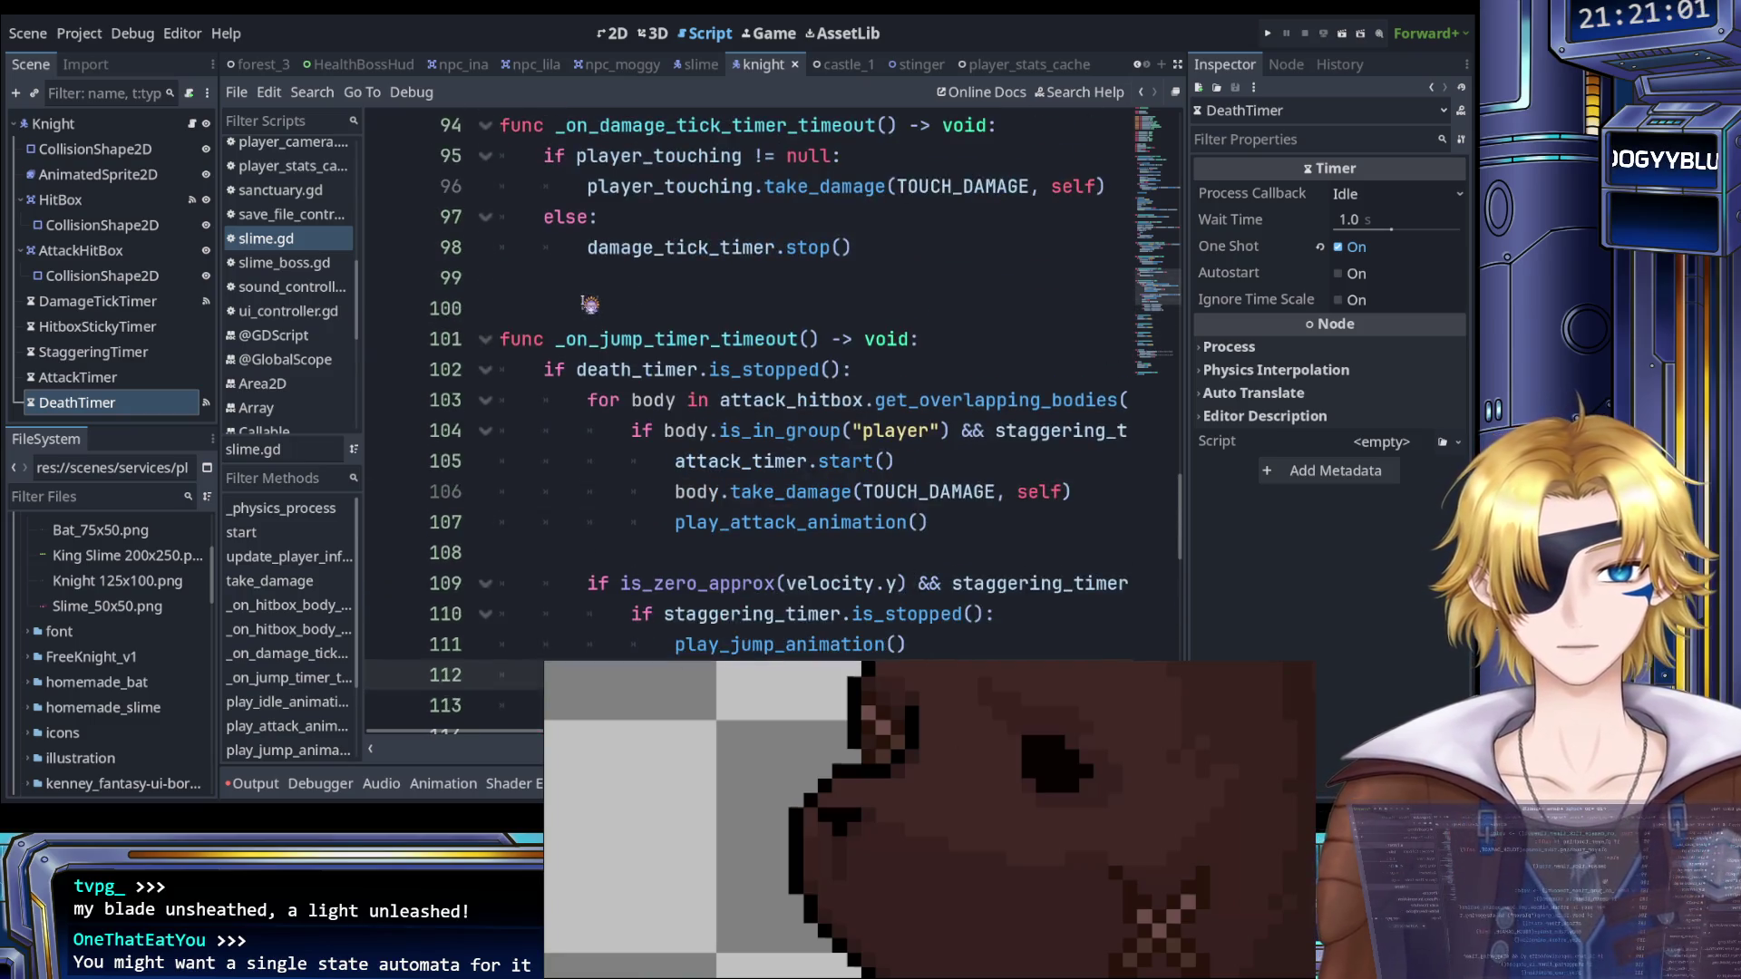
pyautogui.hotkey('ctrl', 'f')
pyautogui.write('idle')
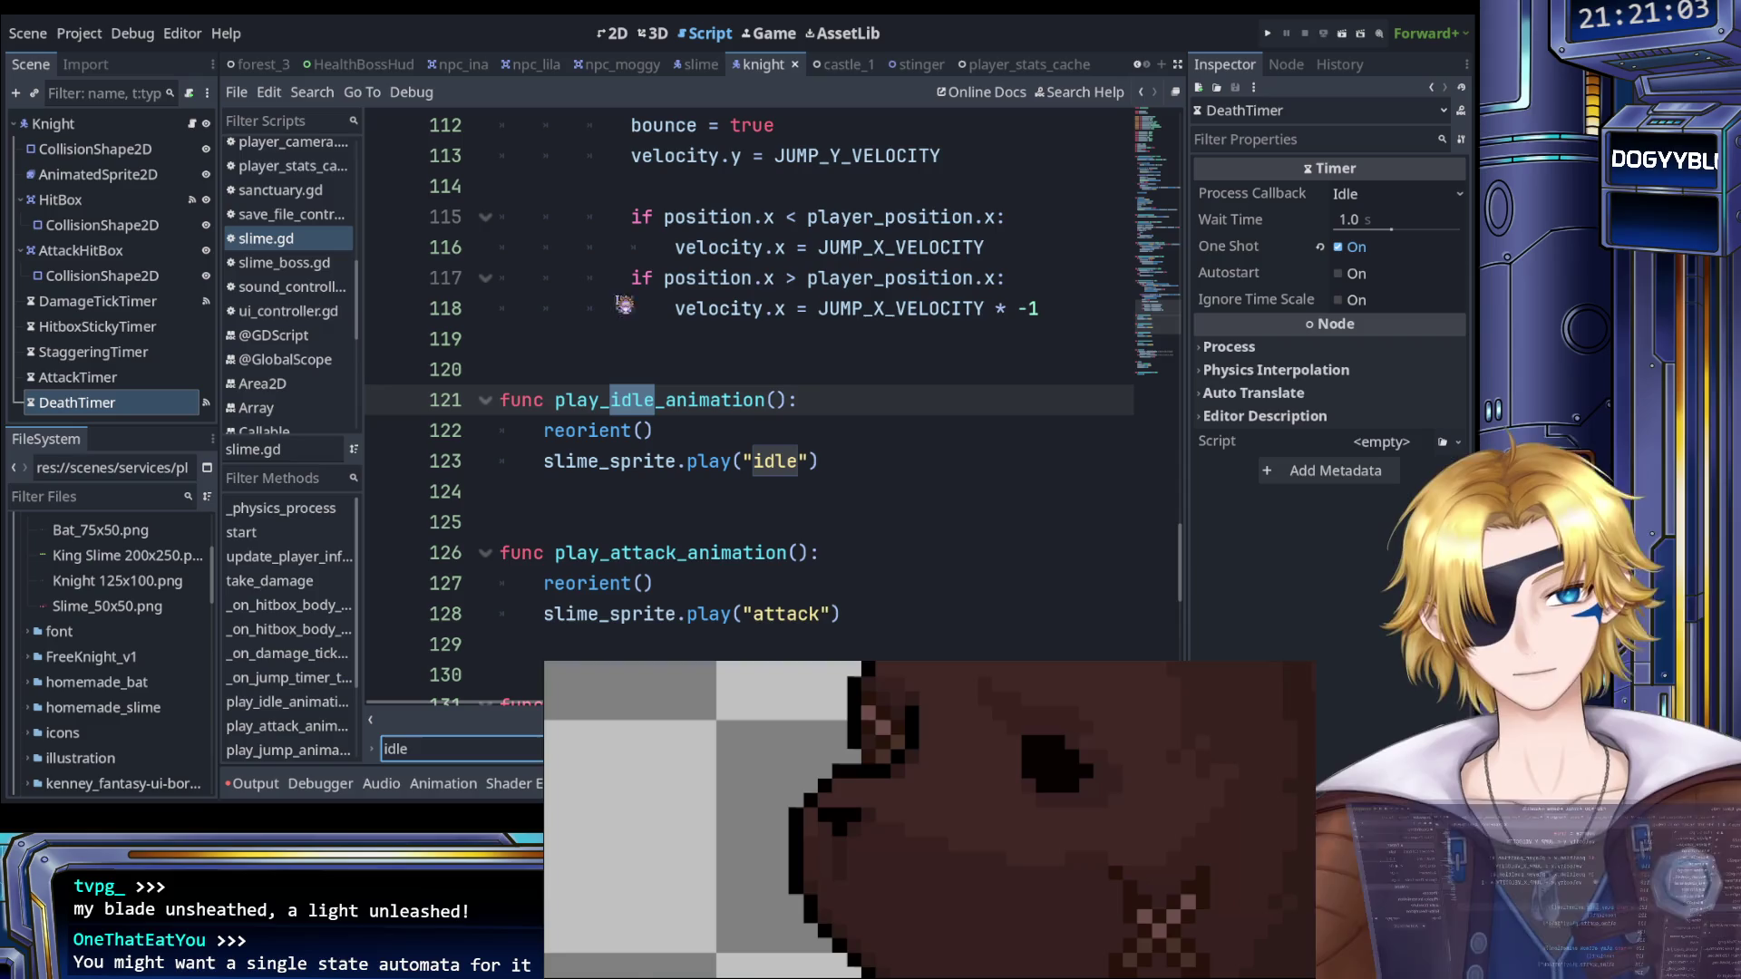
pyautogui.hotkey('shift', 'Return')
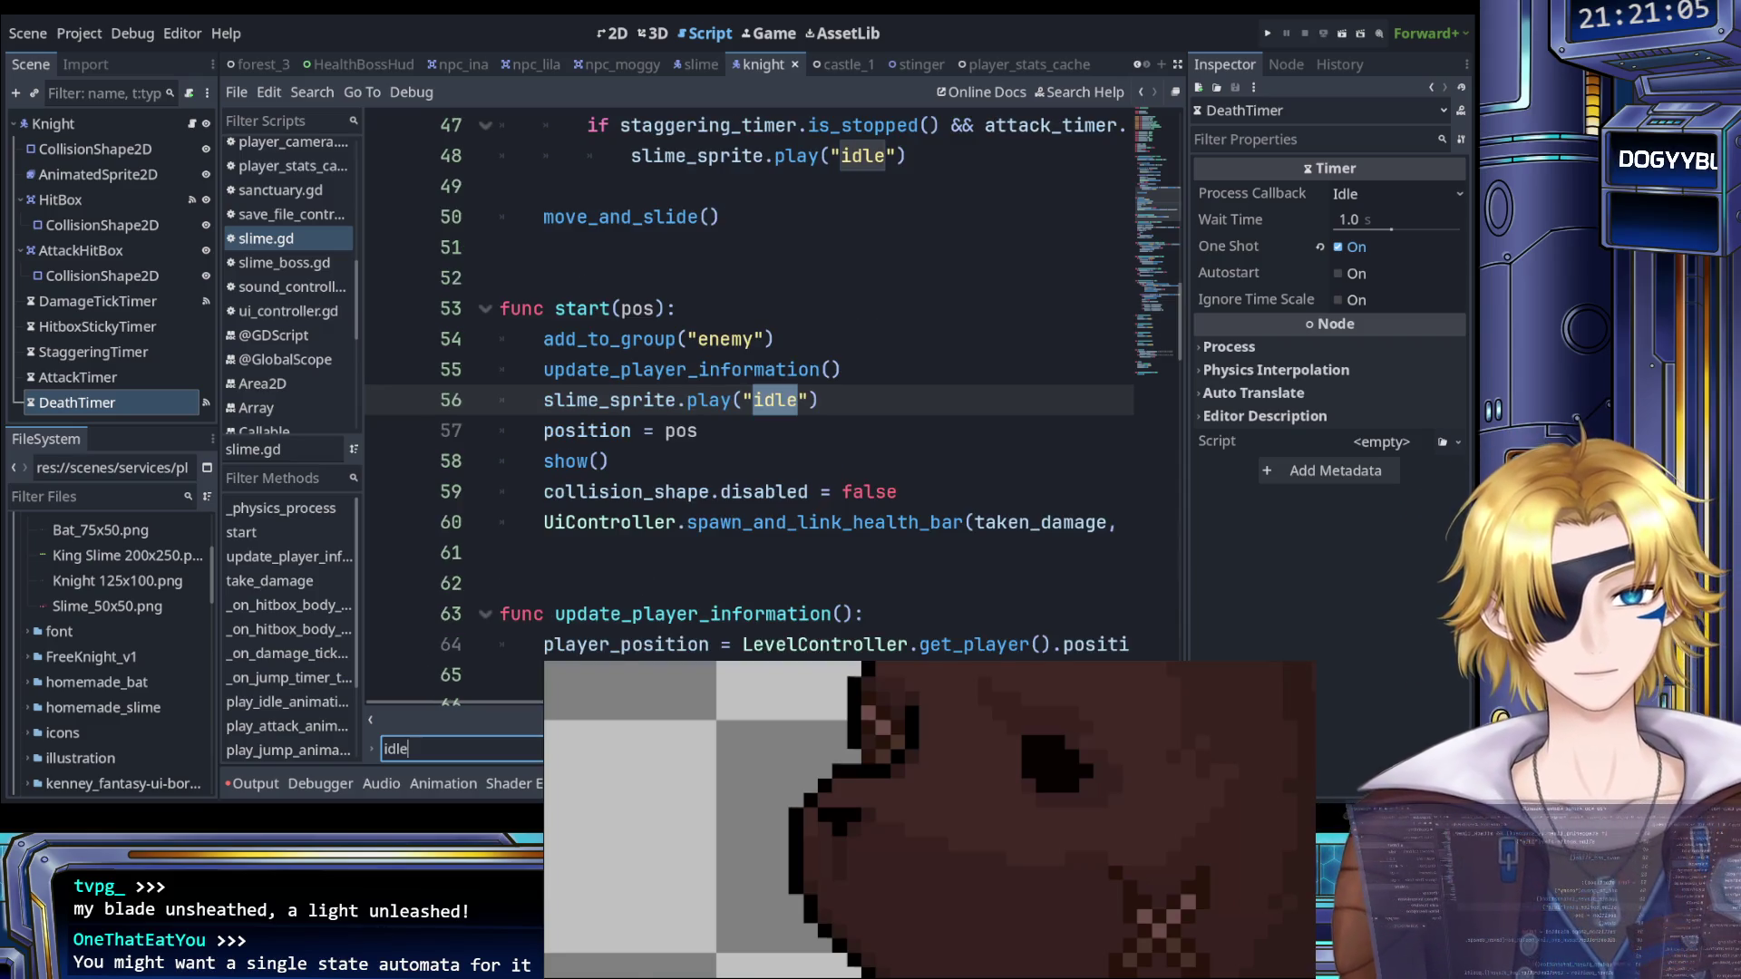
pyautogui.scroll(-3, 800, 446)
pyautogui.scroll(4, 780, 423)
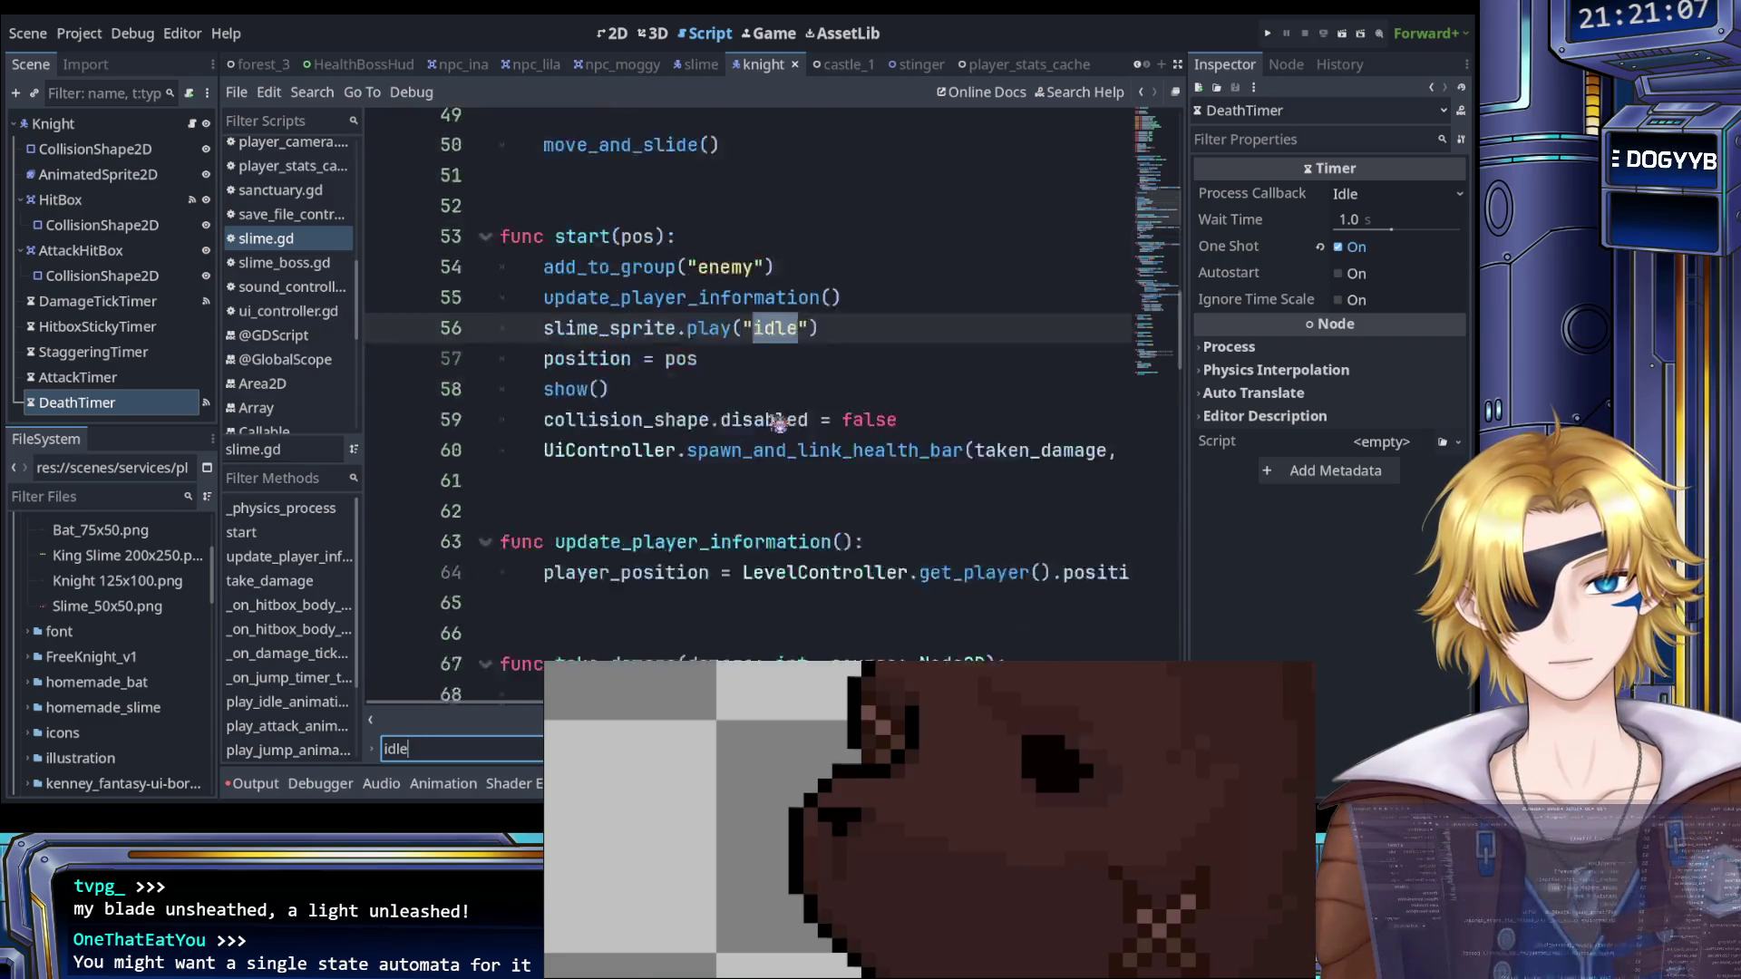
pyautogui.moveTo(827, 491); pyautogui.dragTo(544, 491)
pyautogui.write('pl')
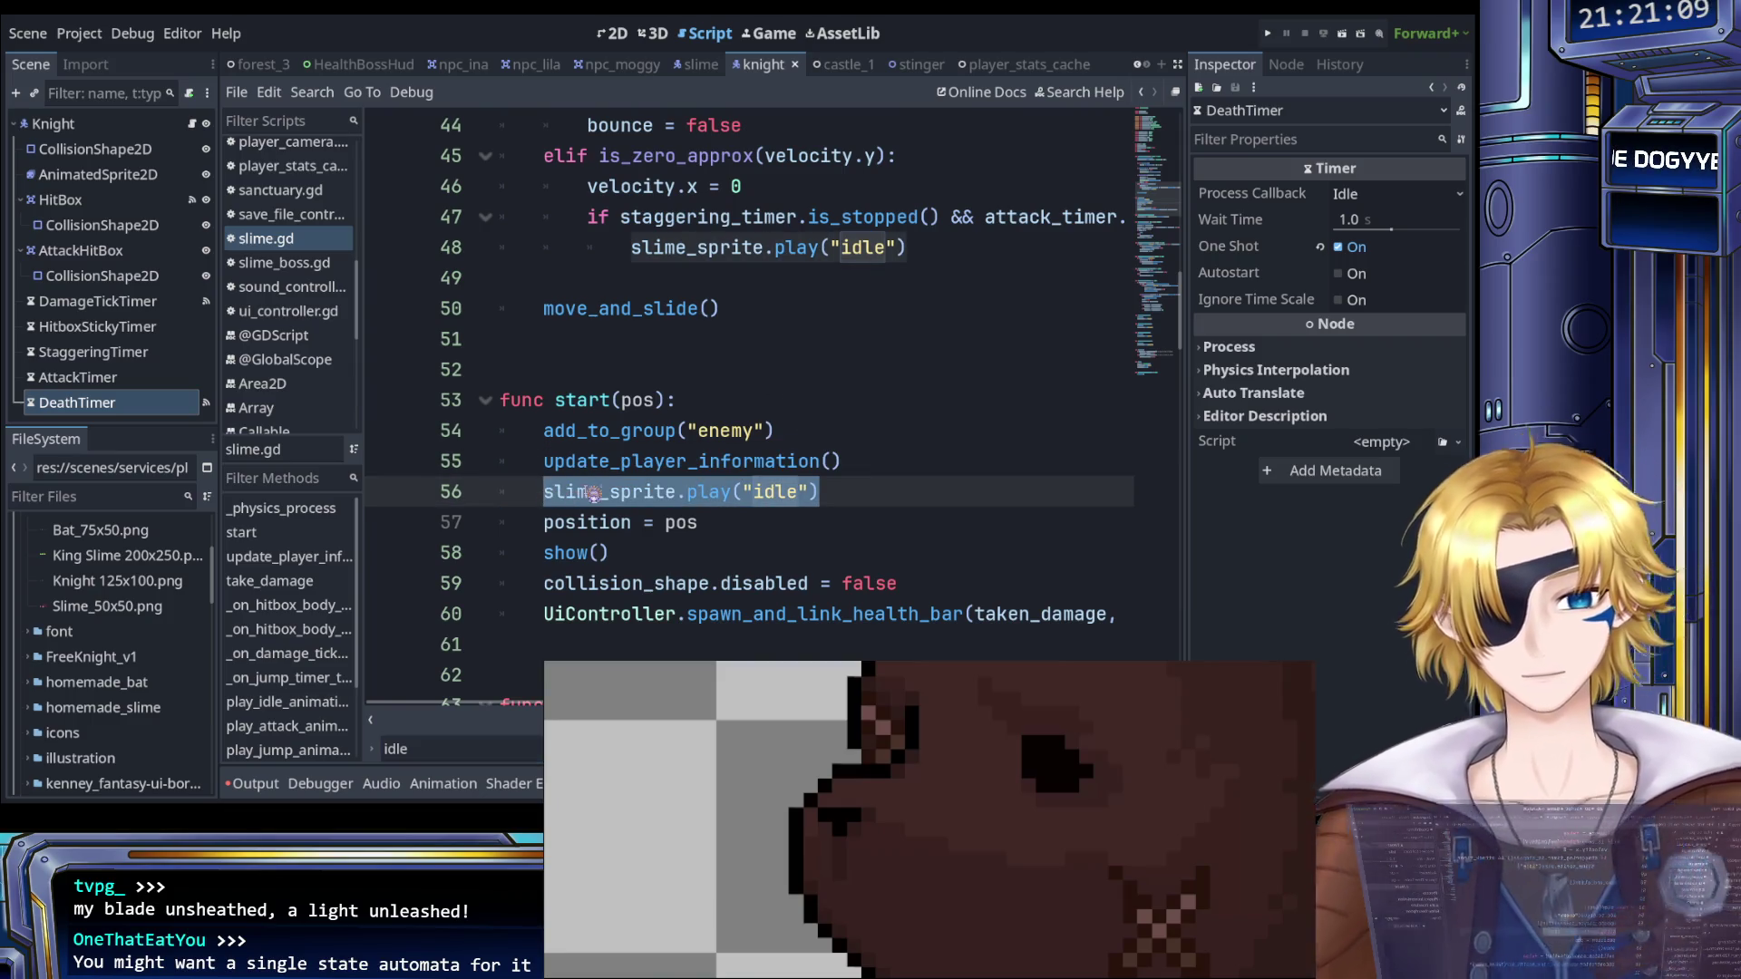
pyautogui.write('ay')
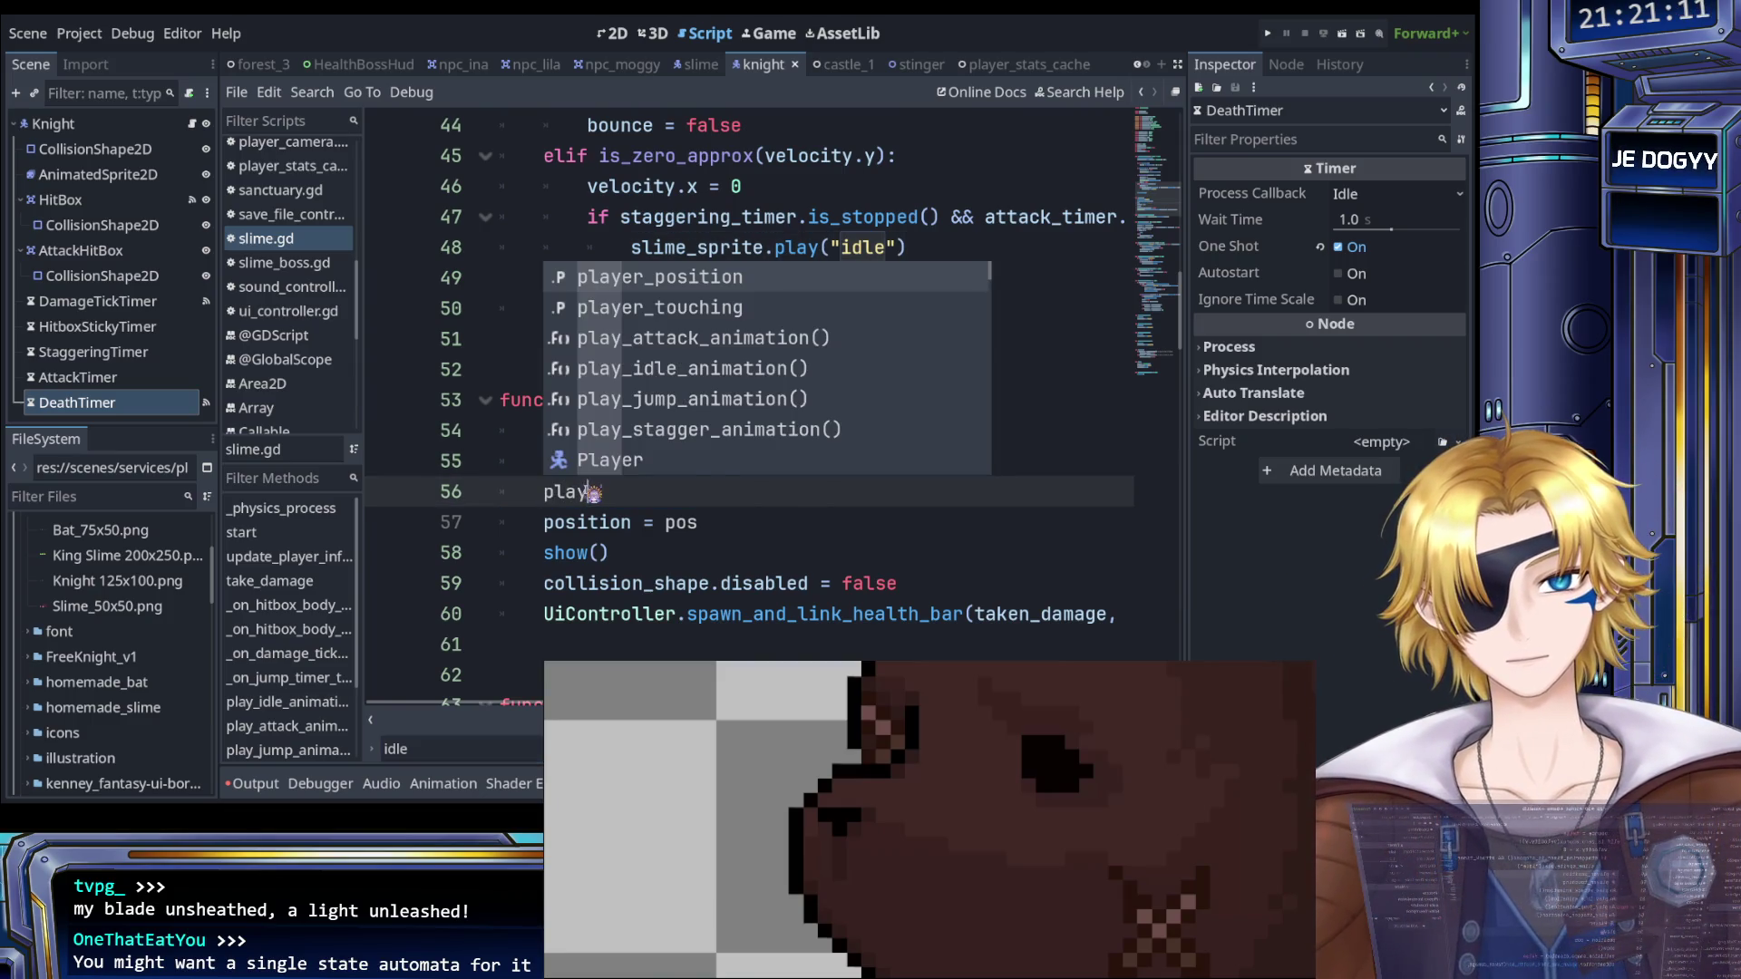
pyautogui.write('_id')
pyautogui.press('Return')
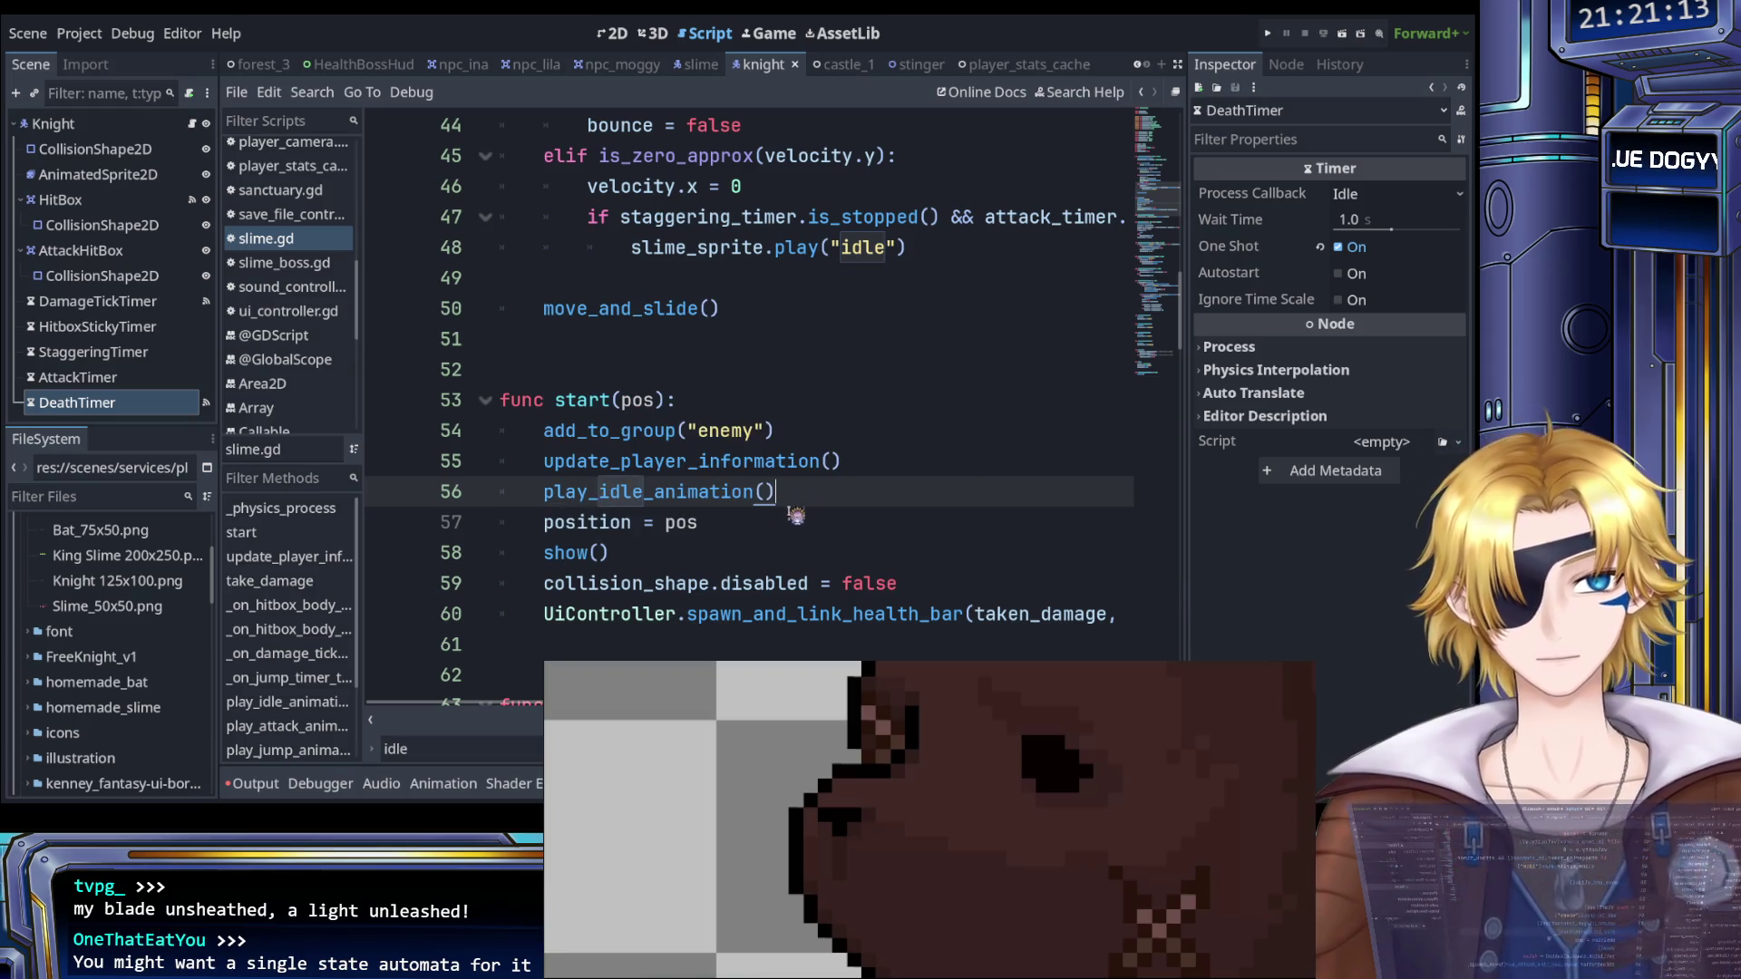
pyautogui.keyDown('ctrl'); pyautogui.click(734, 495); pyautogui.keyUp('ctrl')
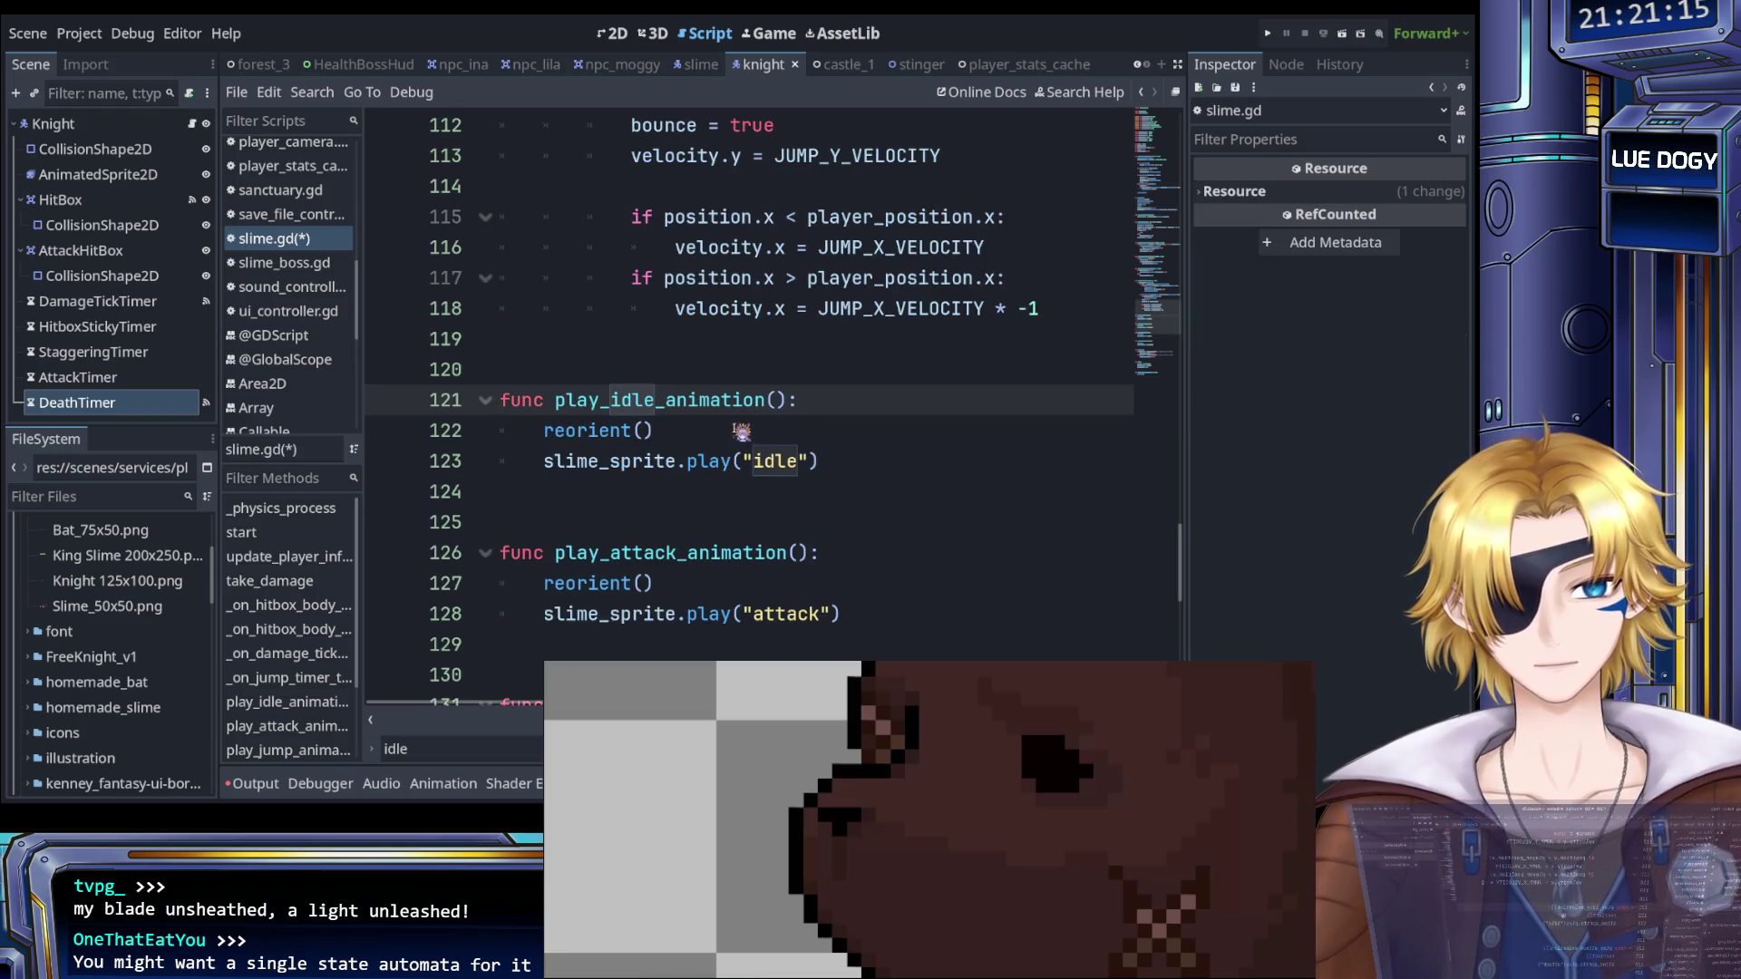
# - Undo the line 56 edit, restoring slime_sprite.play("idle"), and save slime.gd
pyautogui.hotkey('ctrl', 'z')
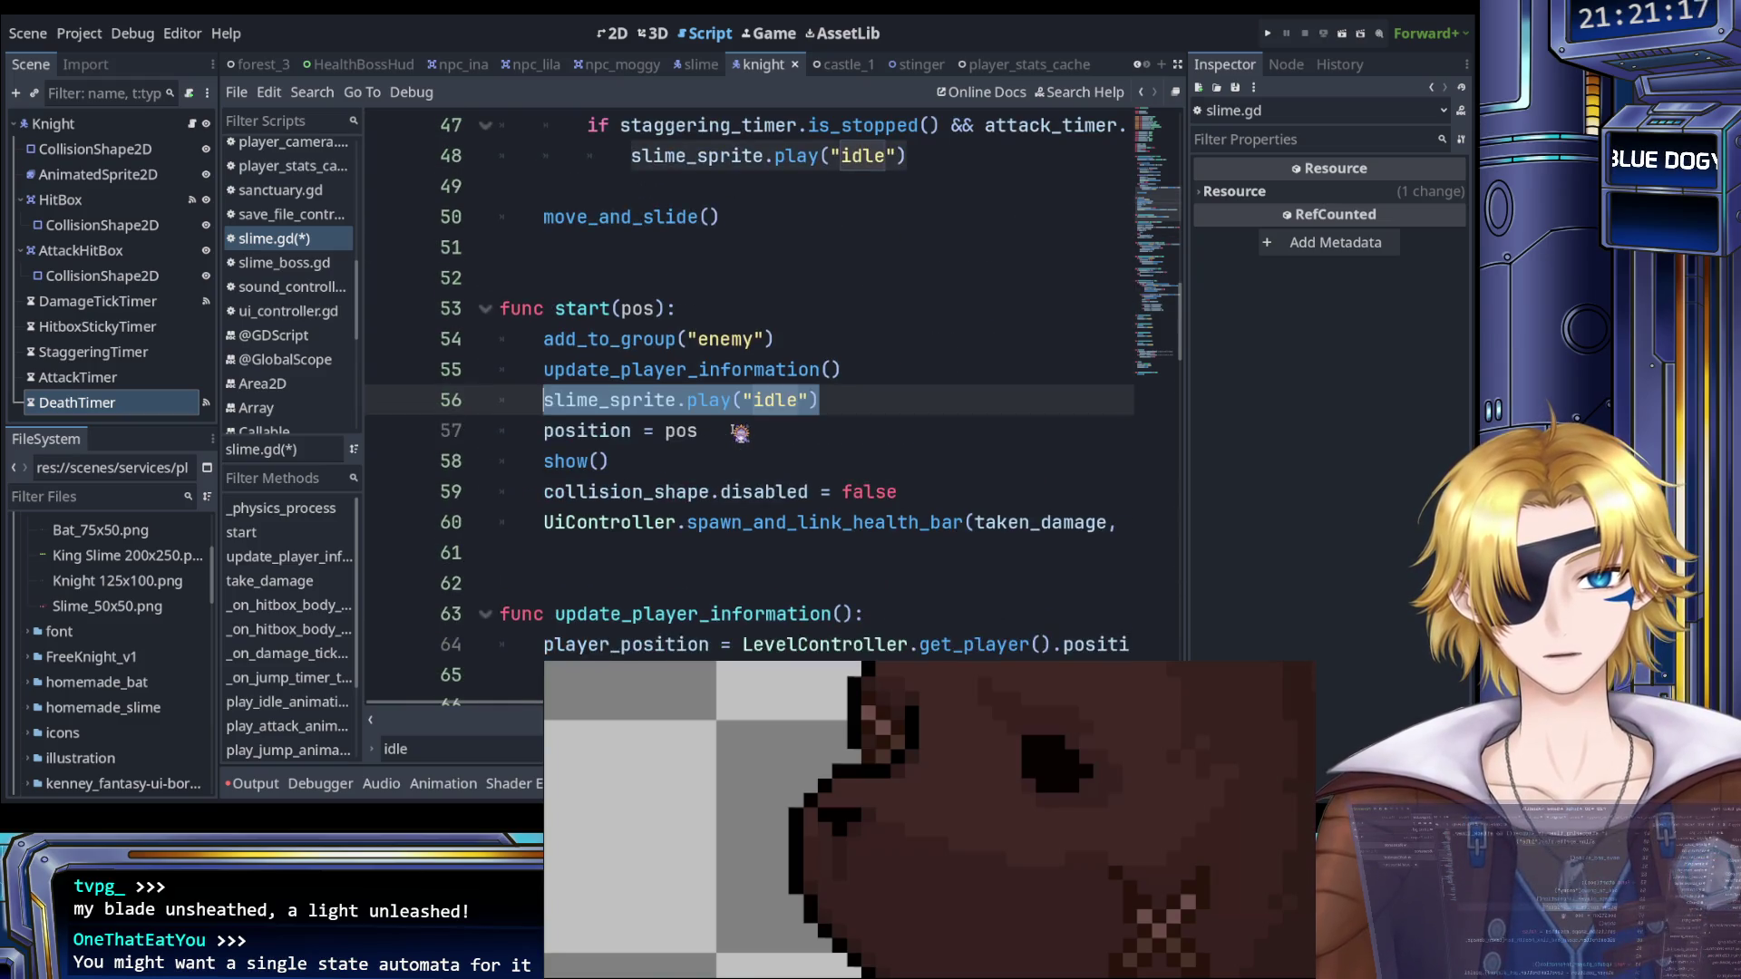
pyautogui.click(742, 428)
pyautogui.hotkey('ctrl', 's')
pyautogui.scroll(1, 826, 403)
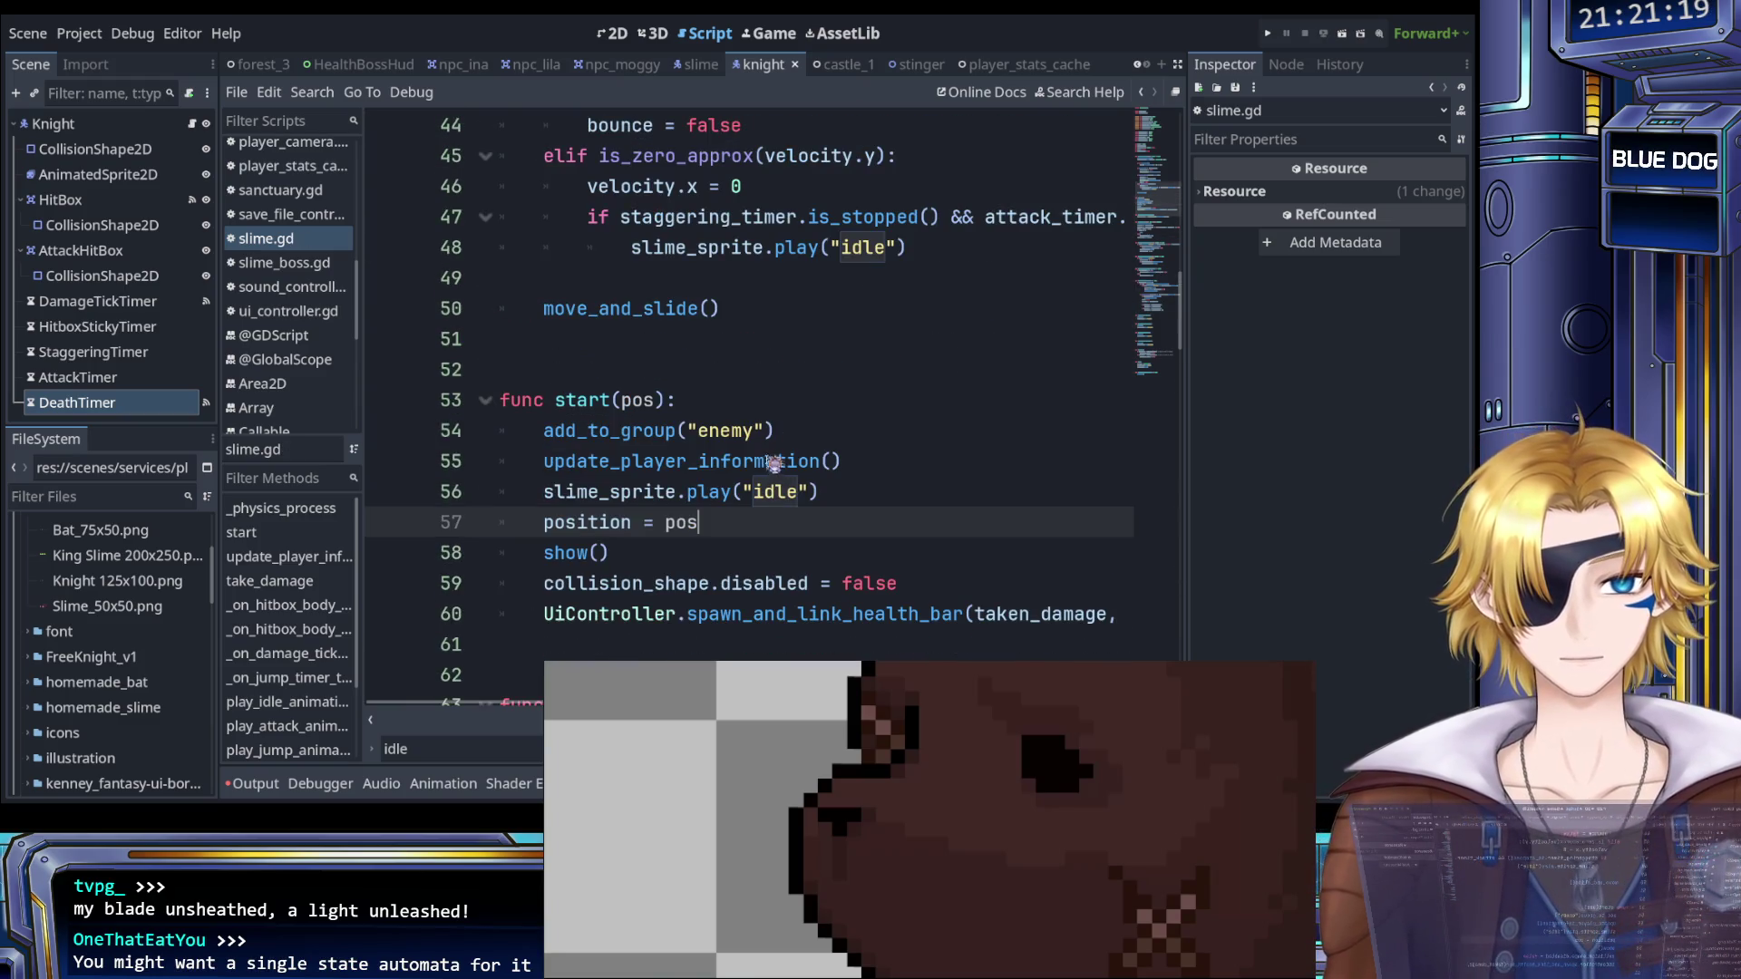
pyautogui.scroll(2, 865, 442)
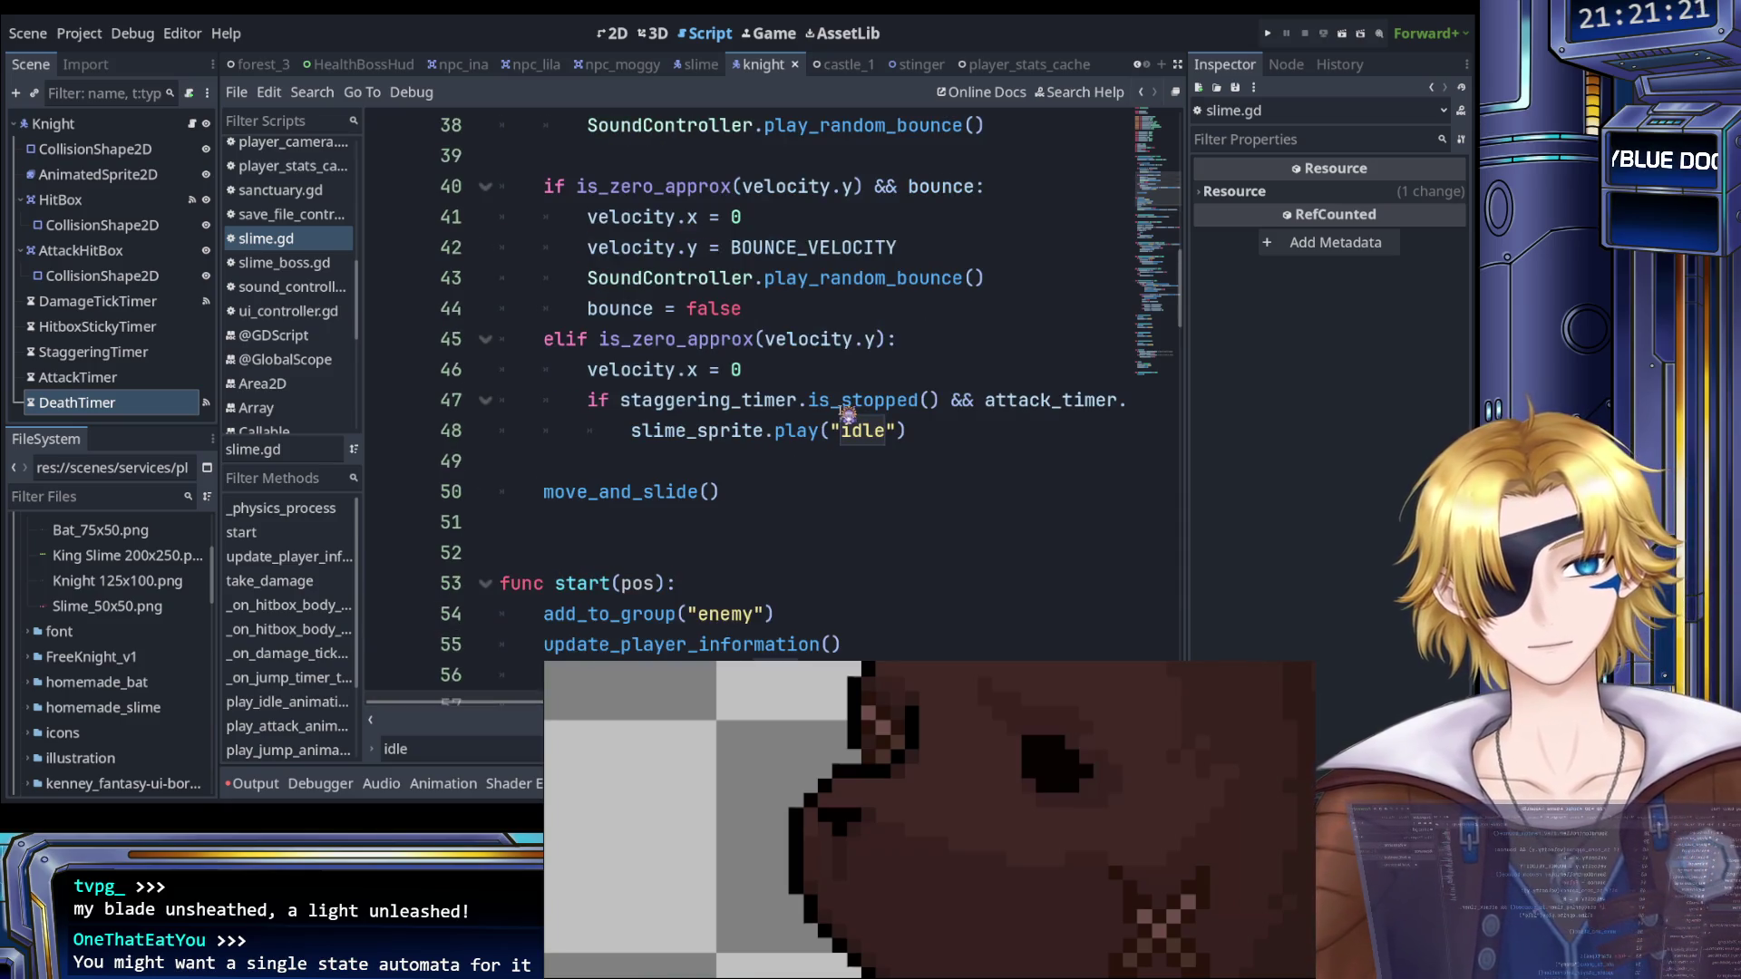
pyautogui.scroll(2, 846, 415)
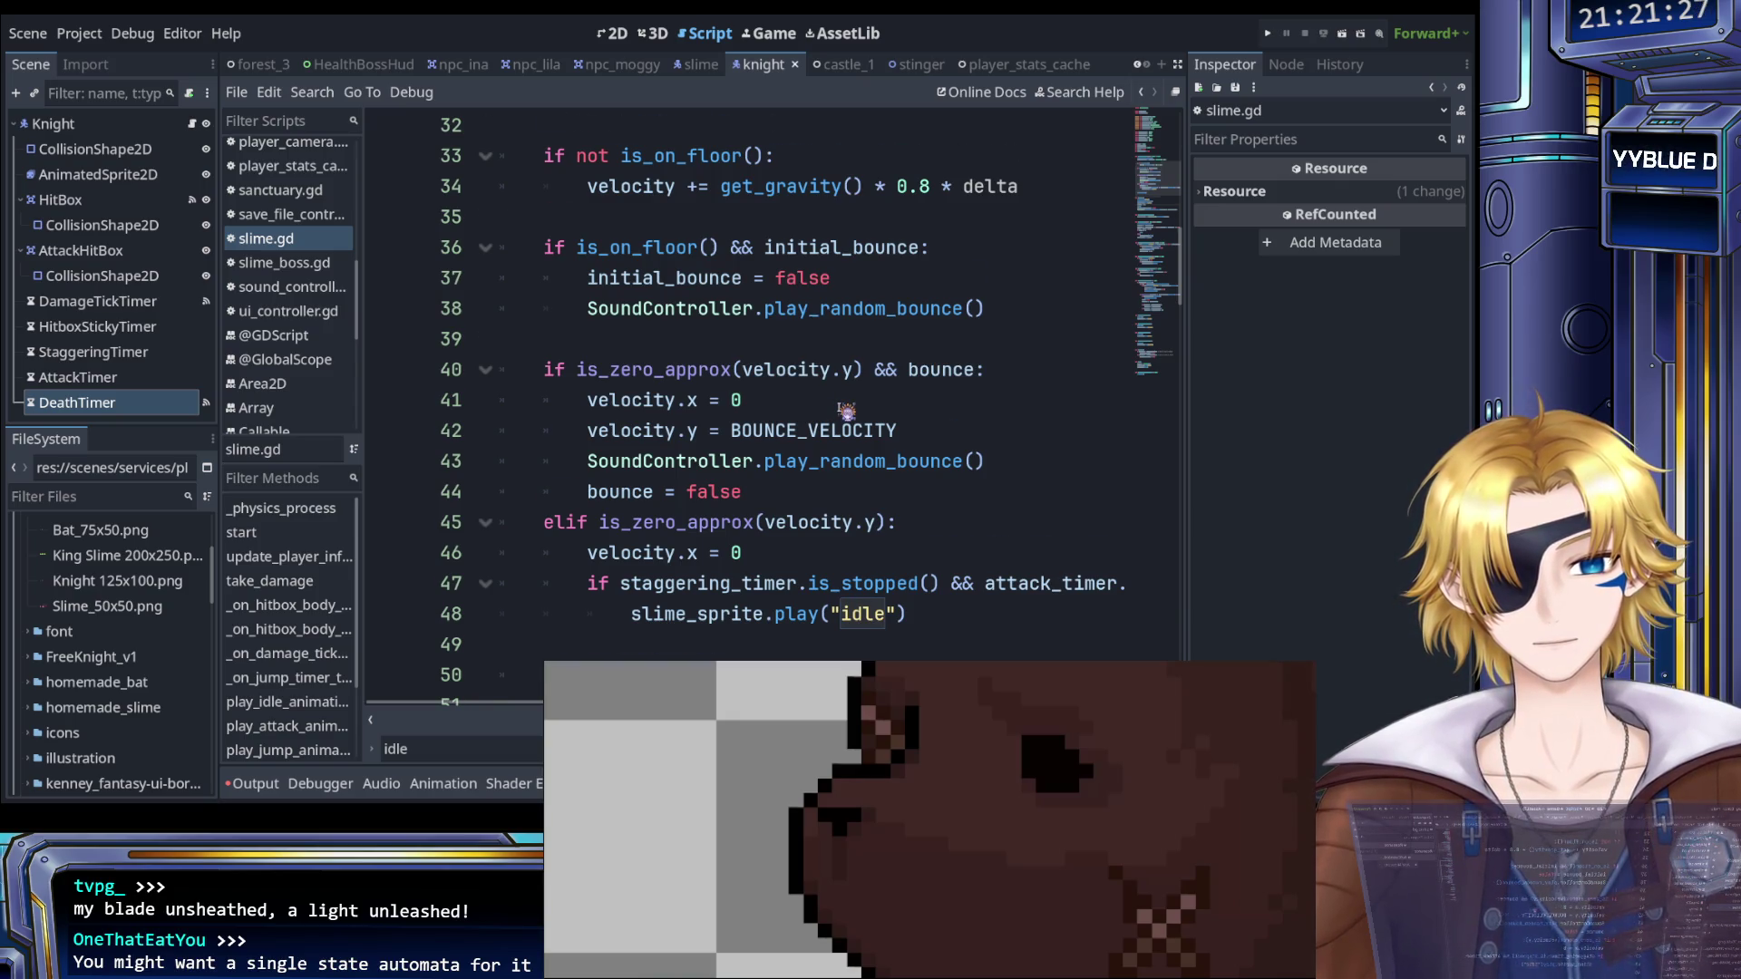
pyautogui.scroll(-1, 846, 412)
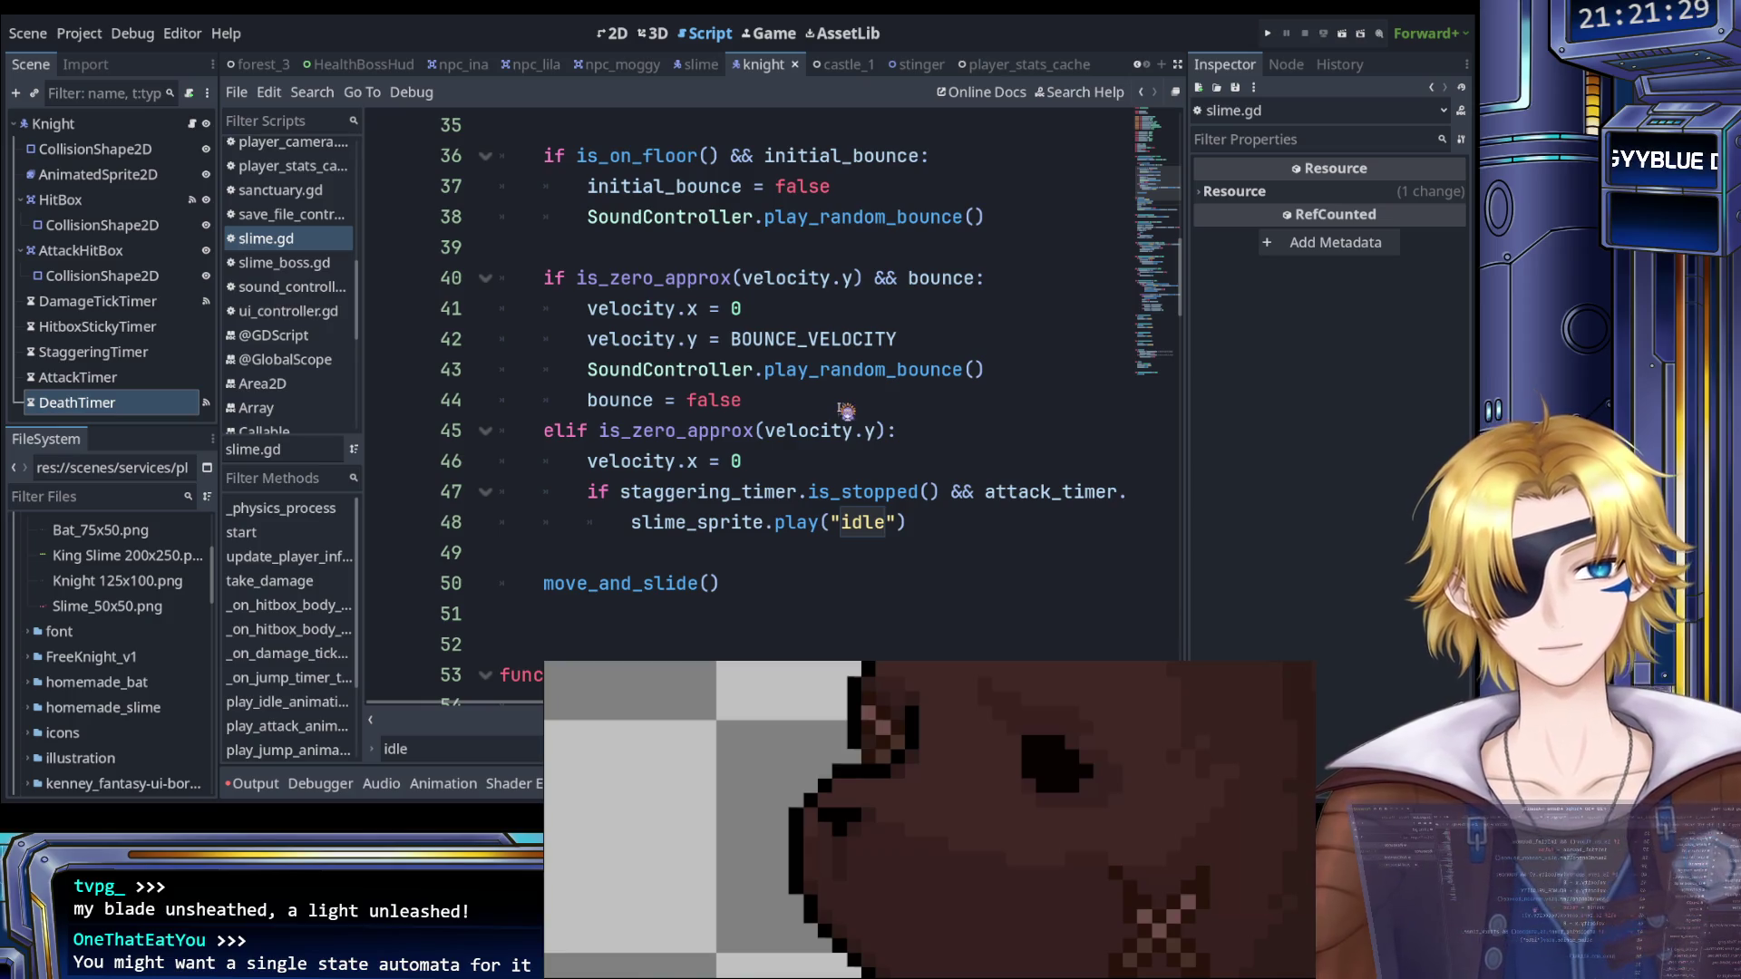
pyautogui.scroll(2, 846, 413)
# - Search slime.gd for 'reorient' and review the reorient() definition
pyautogui.hotkey('ctrl', 'f')
pyautogui.write('r')
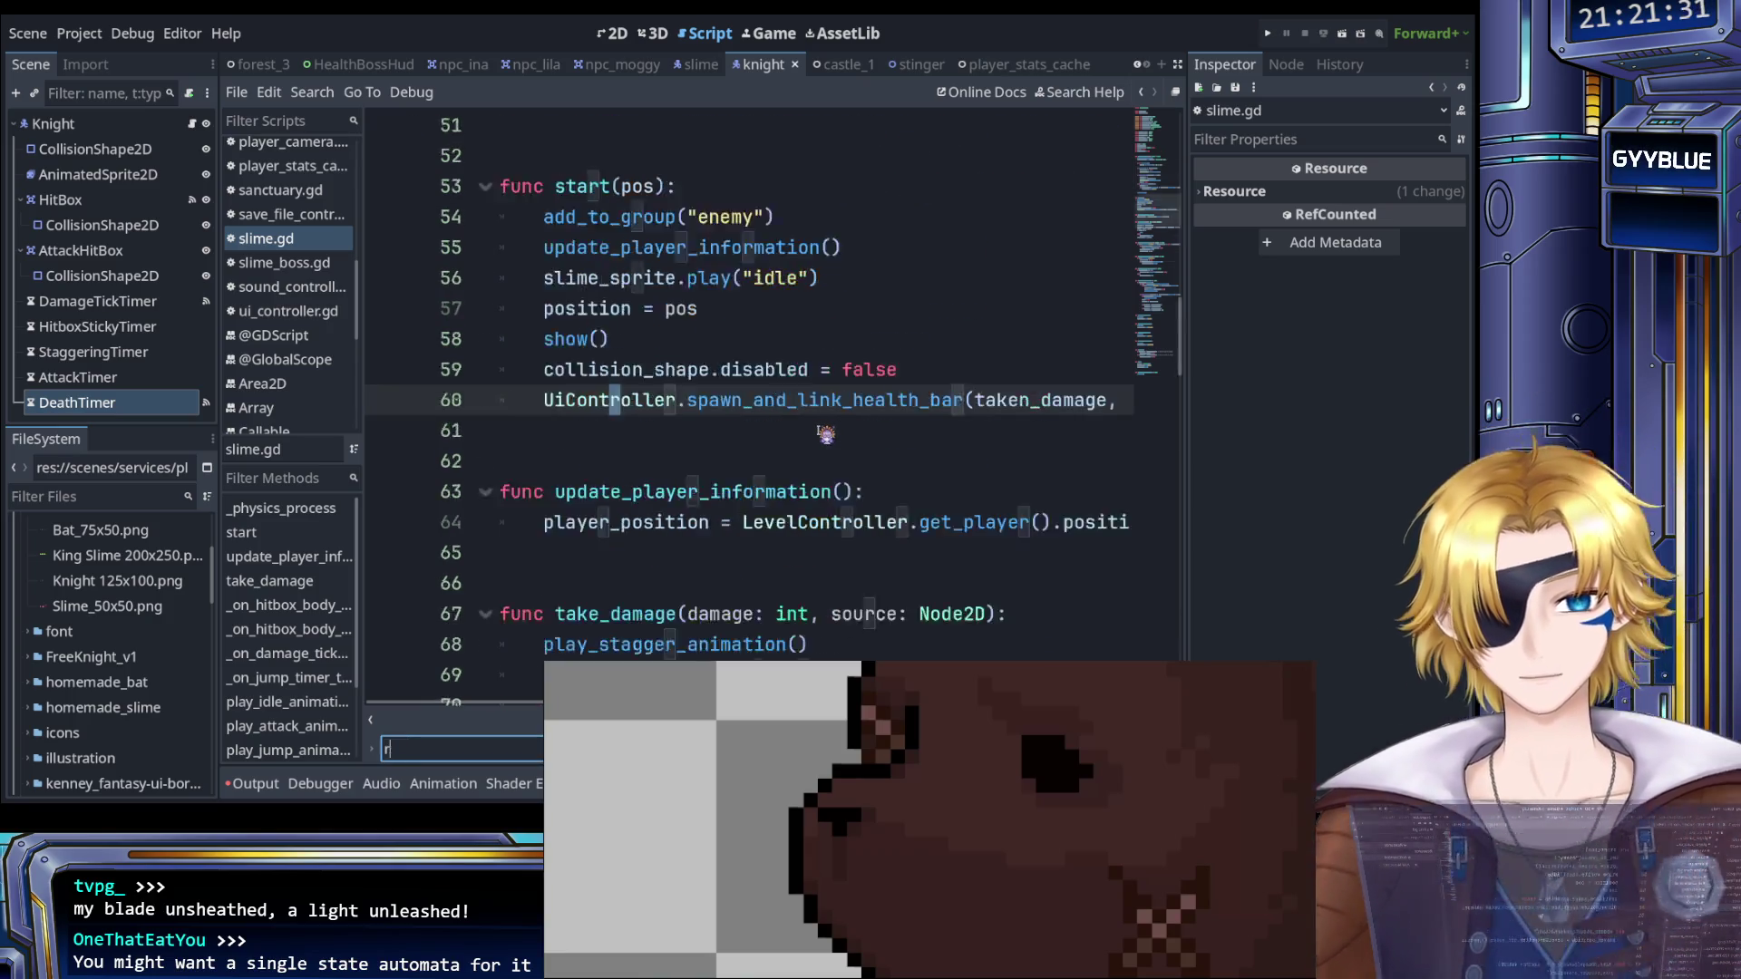
pyautogui.write('eorient')
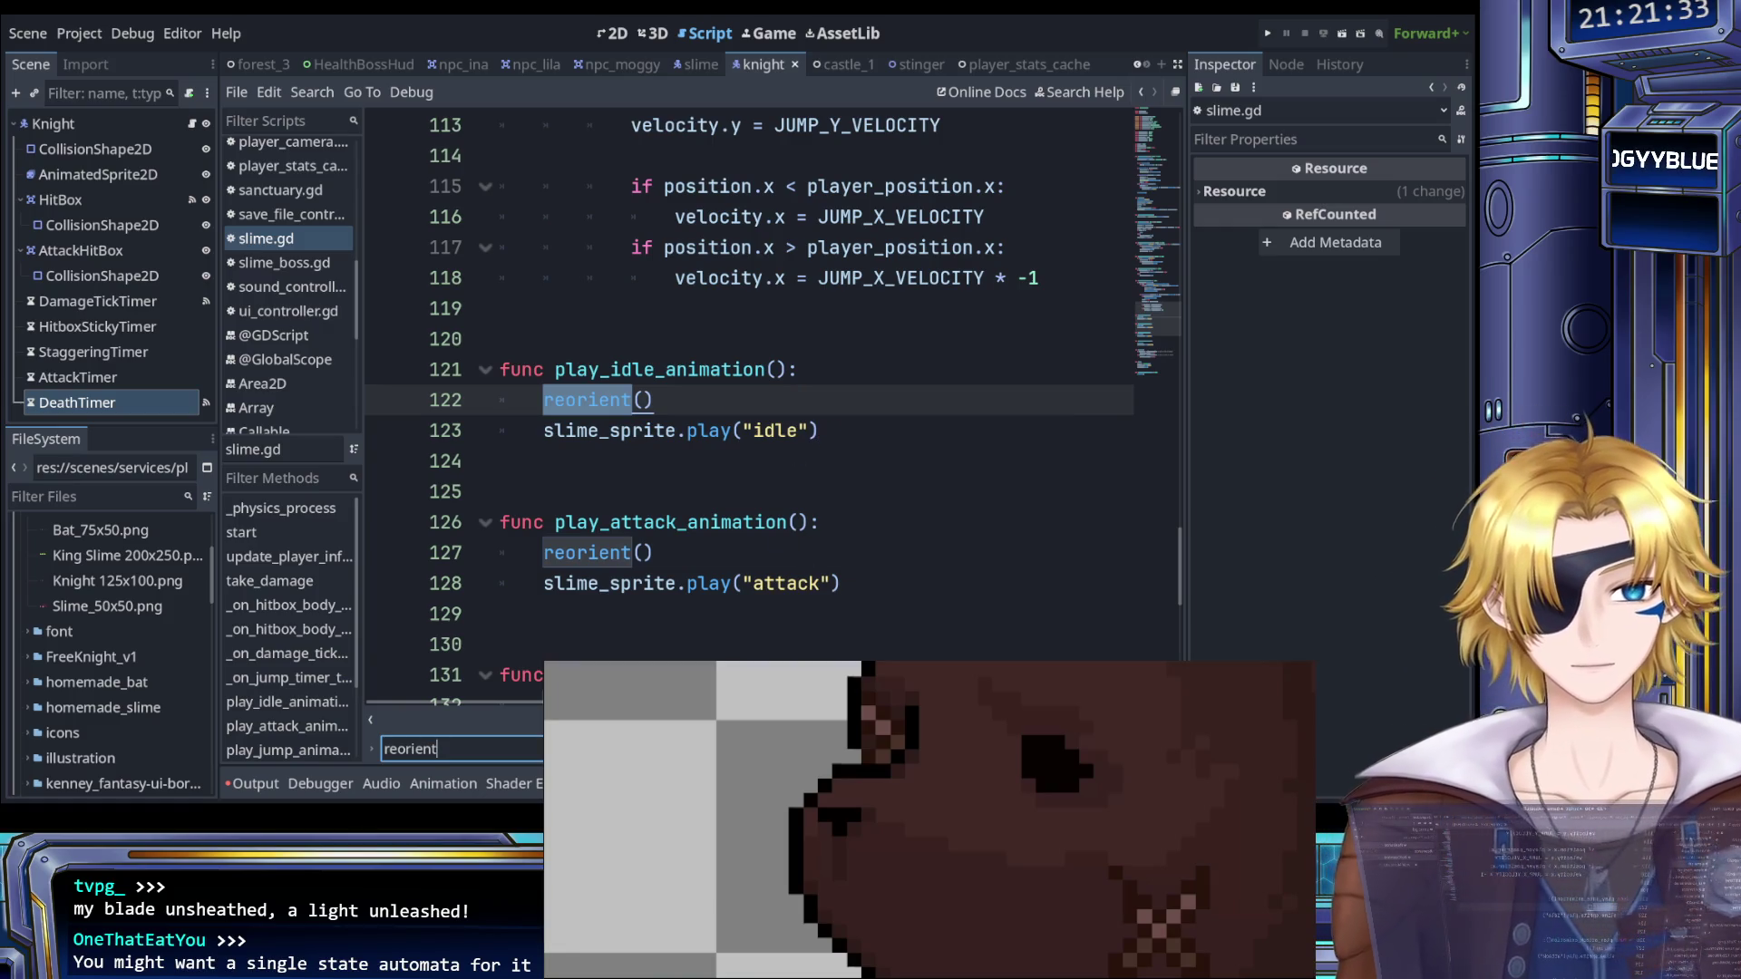
pyautogui.press('Return')
pyautogui.press('Return')
pyautogui.press('Return')
pyautogui.hotkey('shift', 'Return')
pyautogui.hotkey('shift', 'Return')
pyautogui.press('Return')
pyautogui.press('Return')
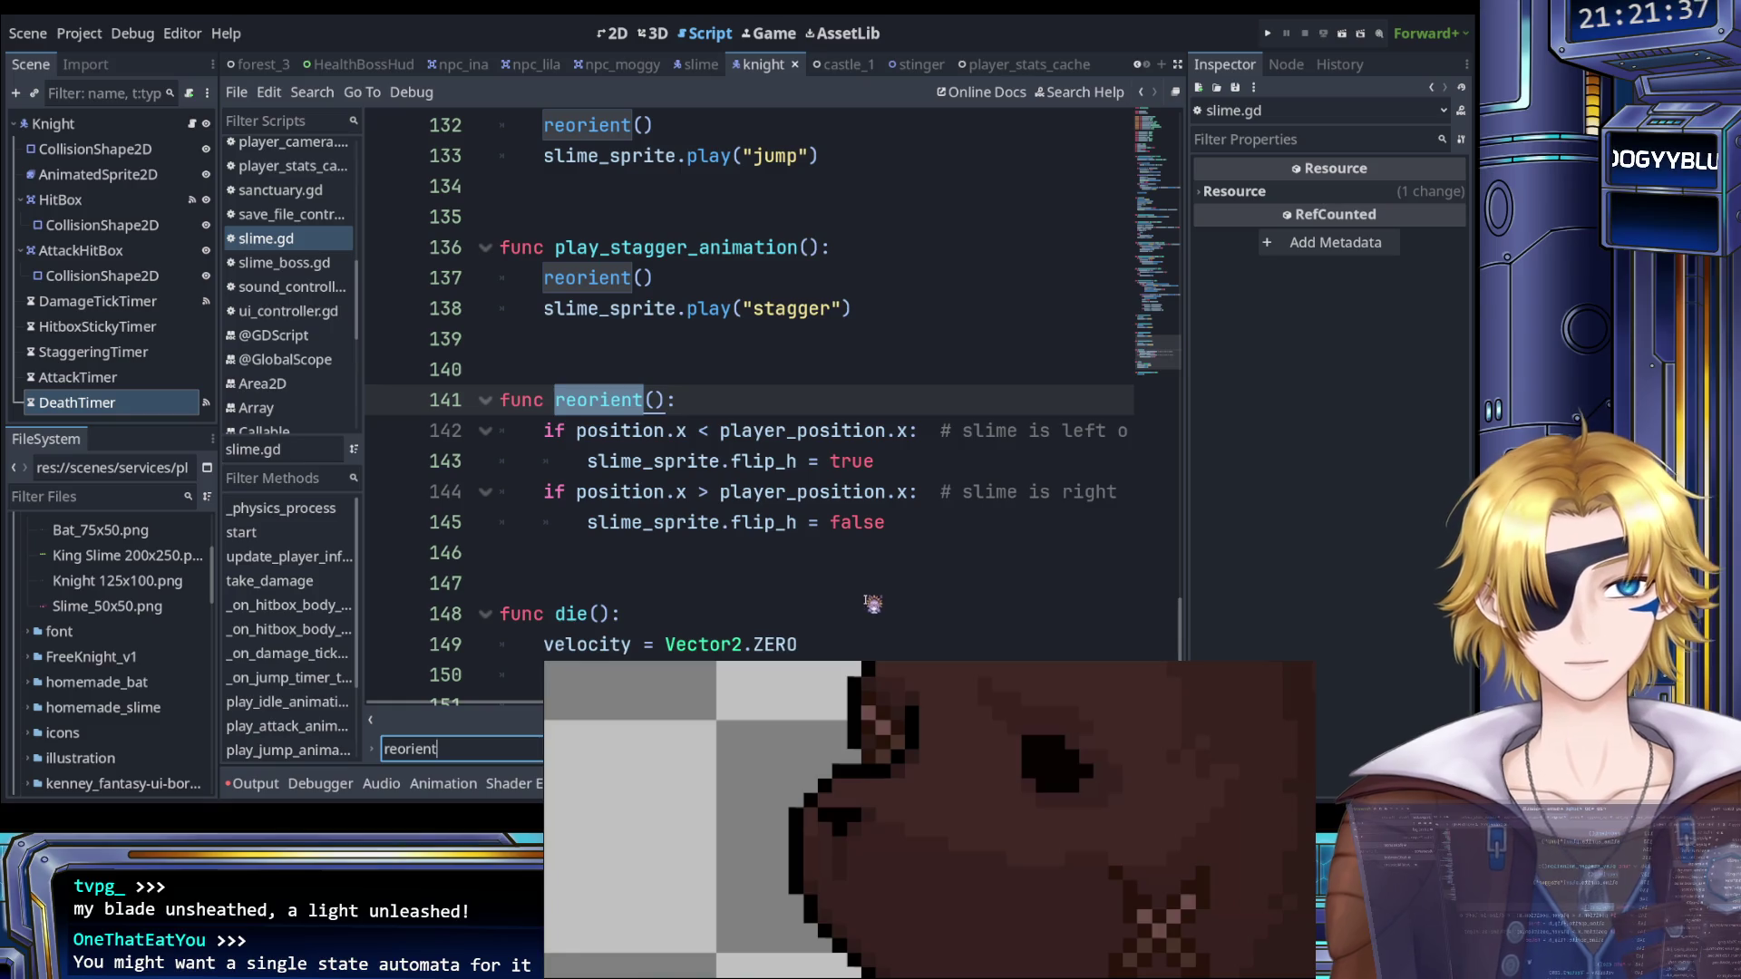
pyautogui.click(860, 555)
pyautogui.press('Escape')
pyautogui.scroll(2, 843, 557)
pyautogui.scroll(-3, 830, 563)
pyautogui.scroll(-1, 831, 562)
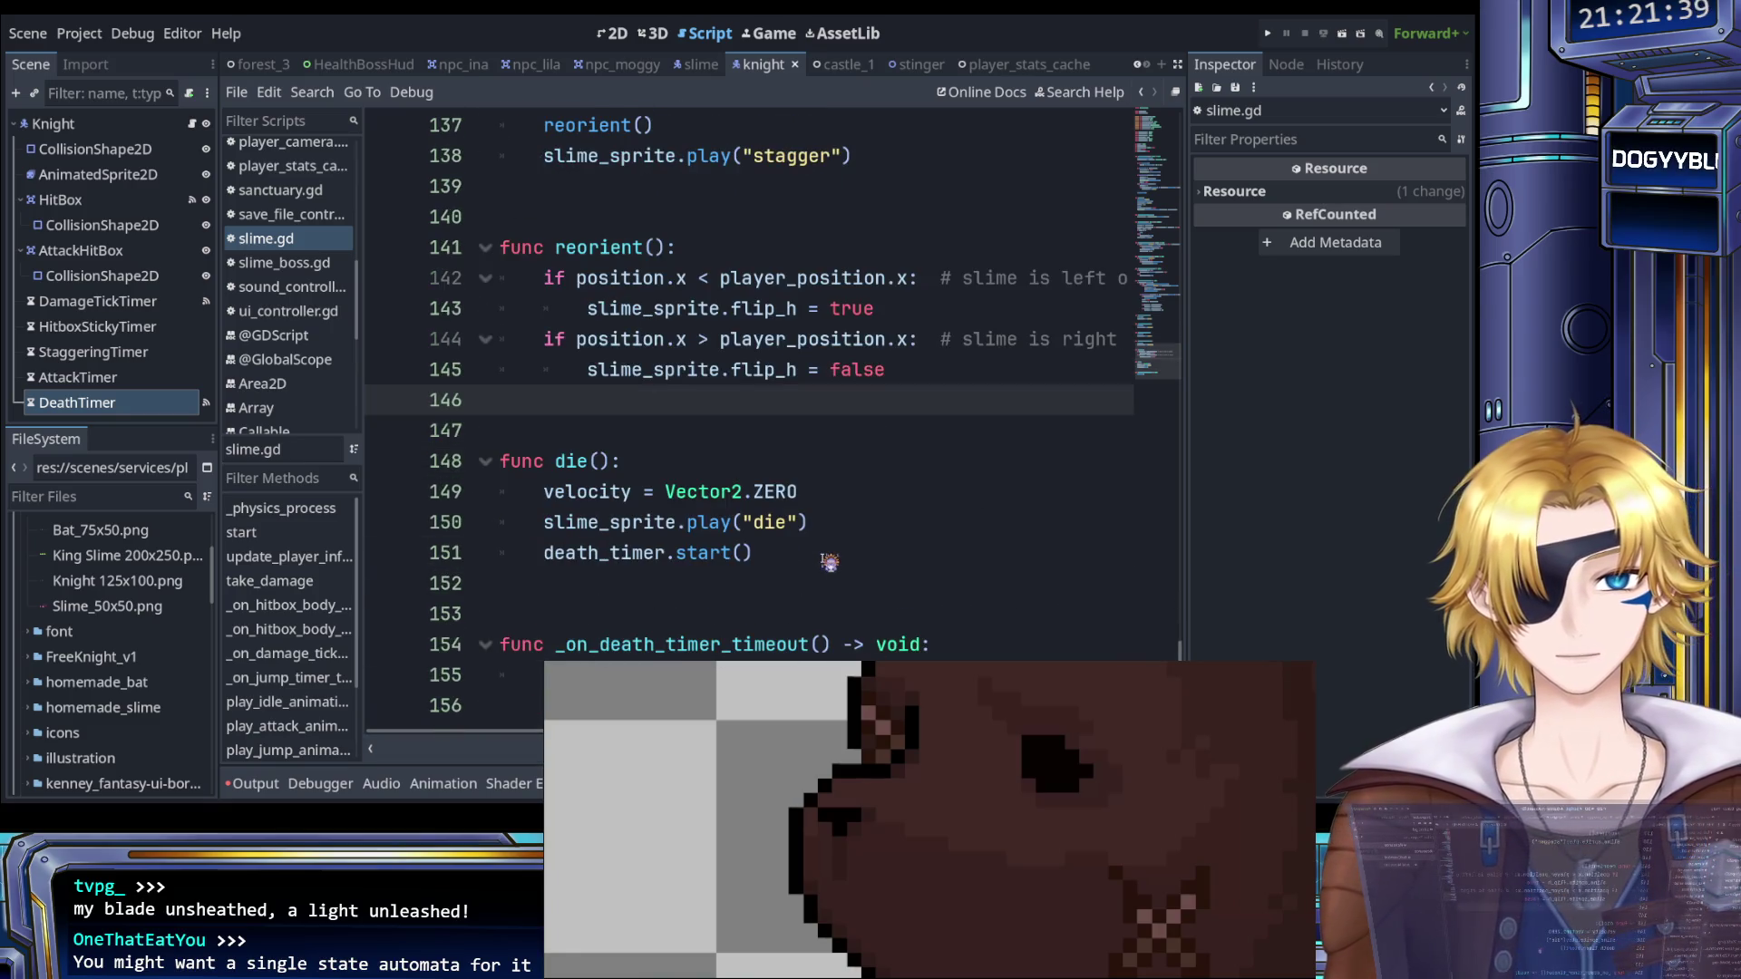
pyautogui.scroll(19, 829, 562)
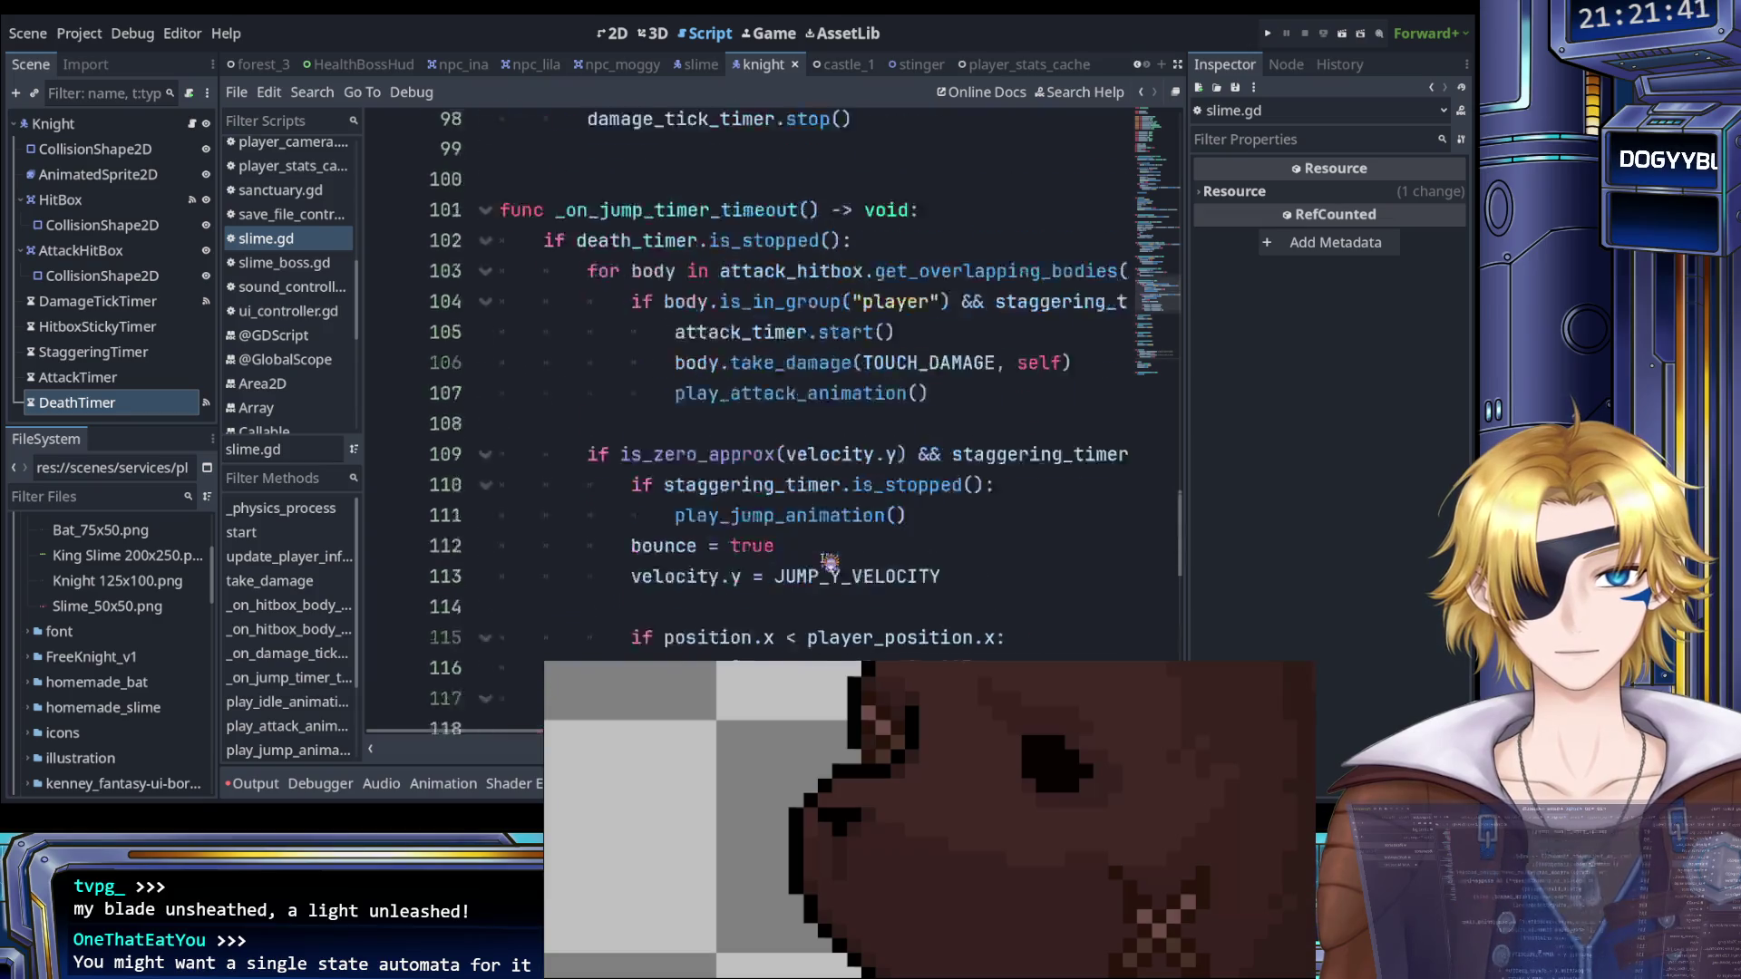
pyautogui.scroll(11, 829, 562)
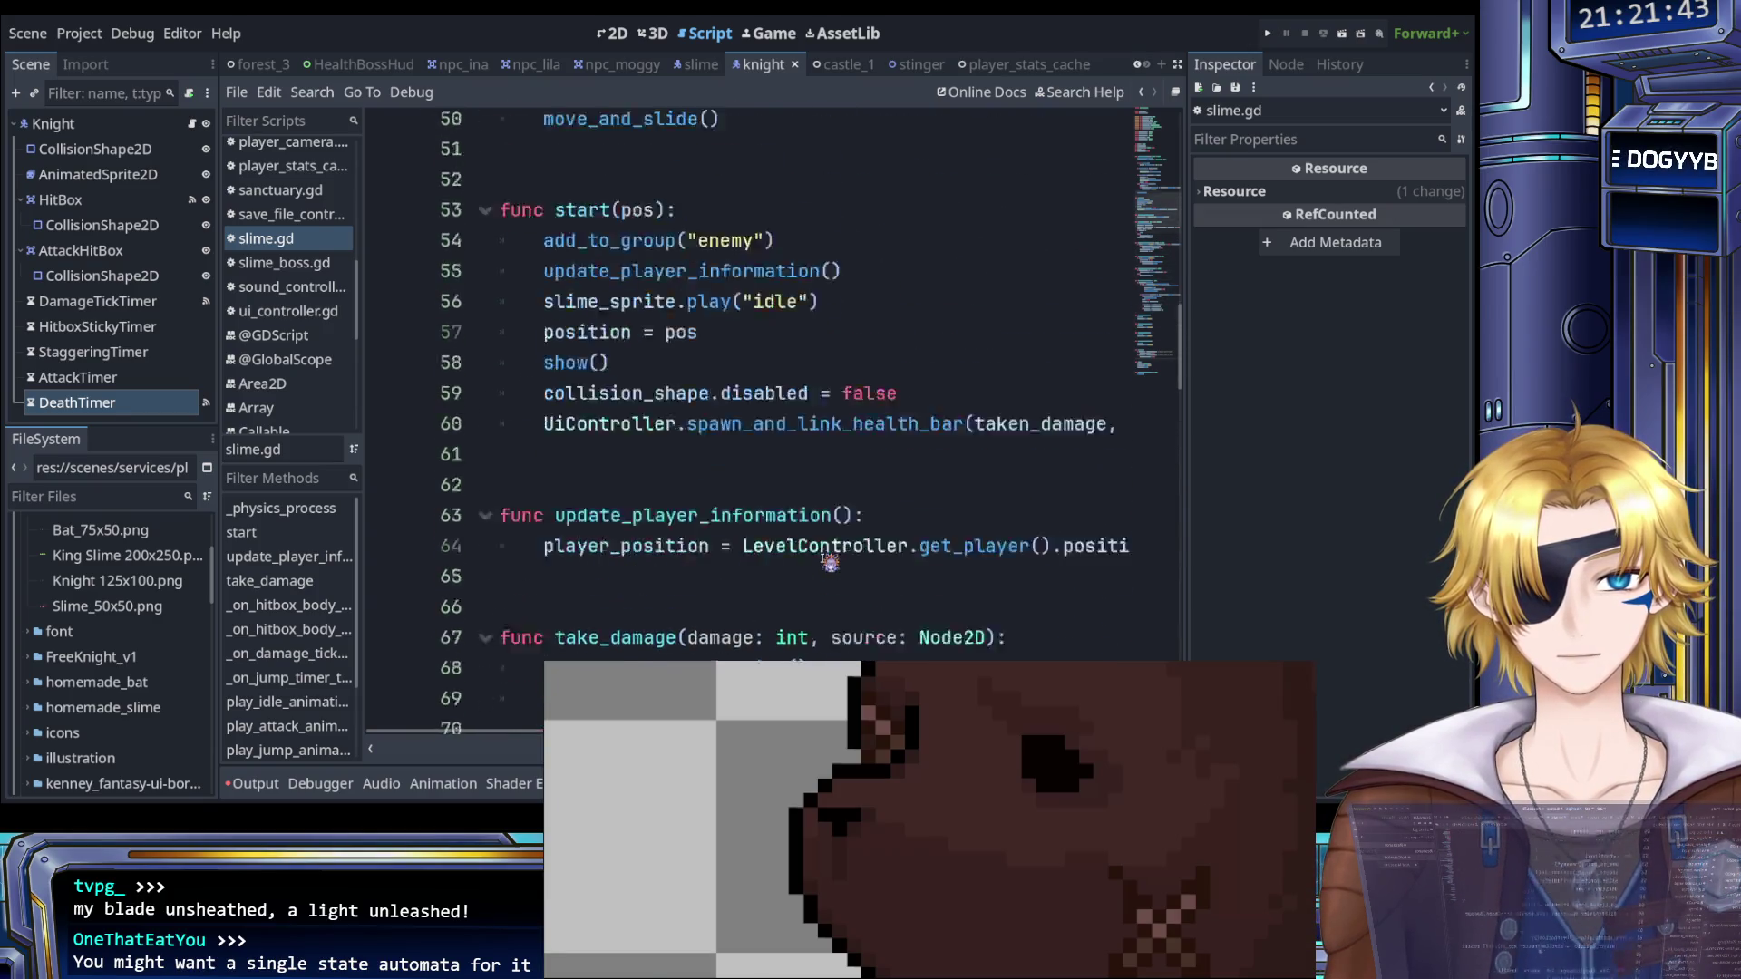
# - Step through the 'play_' matches, including play_stagger_animation and play_random_bounce
pyautogui.hotkey('ctrl', 'f')
pyautogui.write('play_')
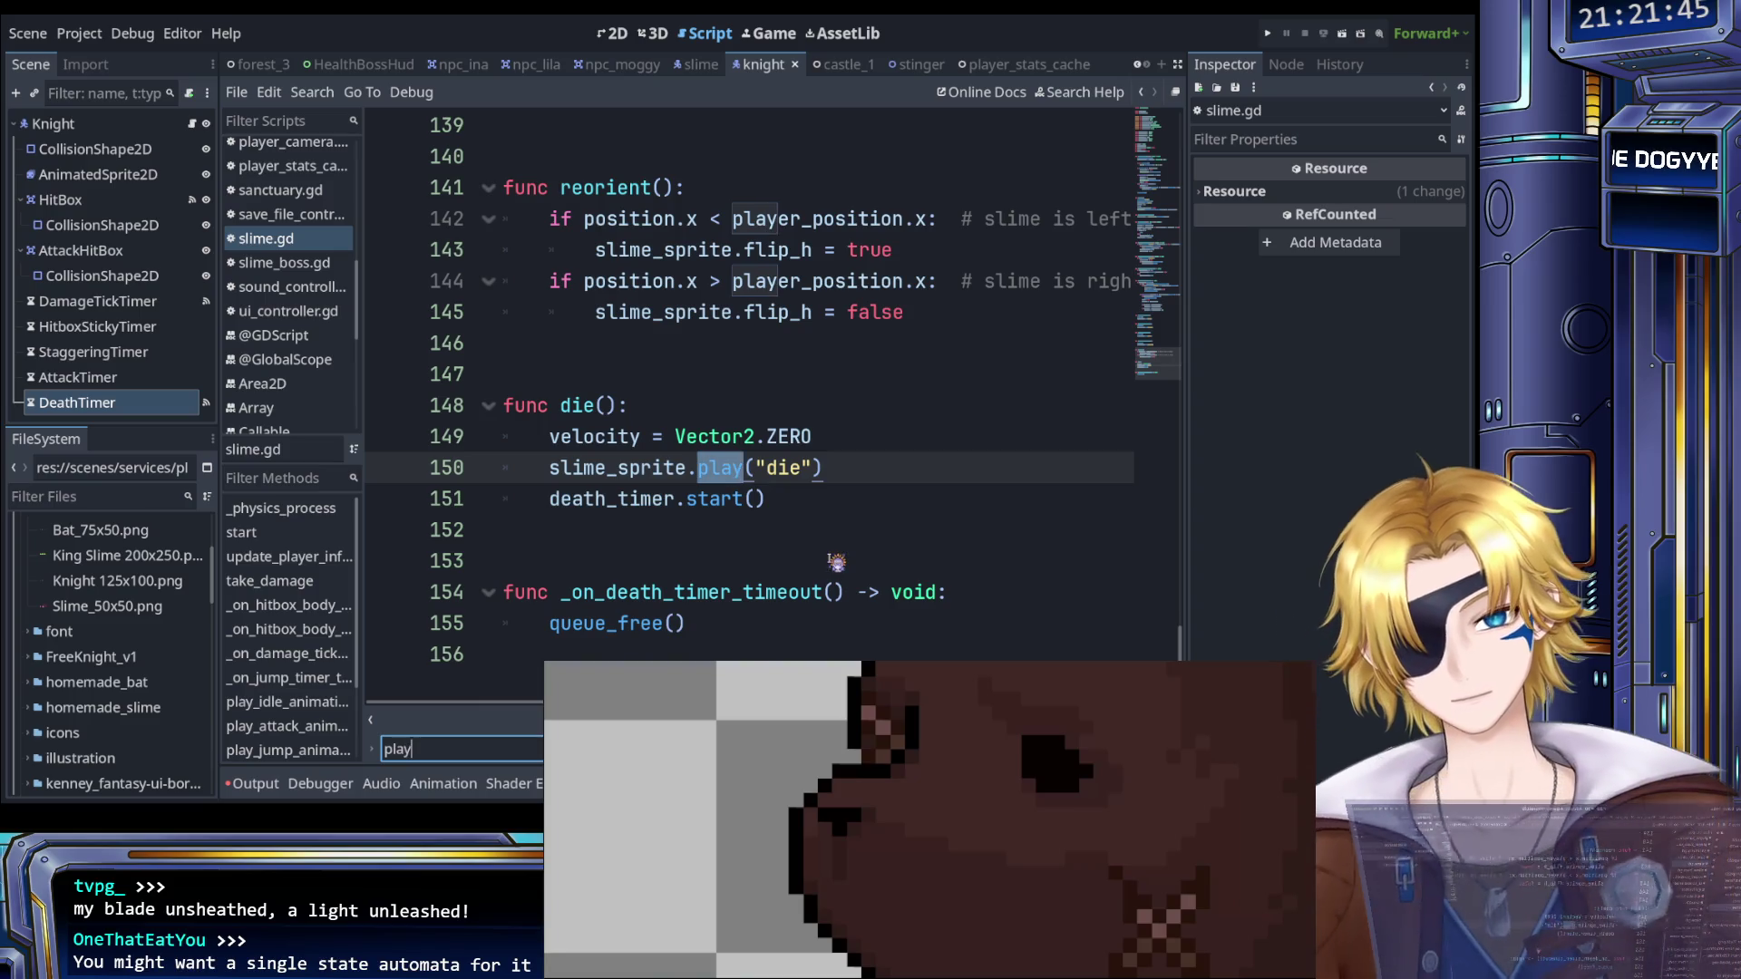
pyautogui.scroll(1, 835, 562)
pyautogui.scroll(-1, 835, 562)
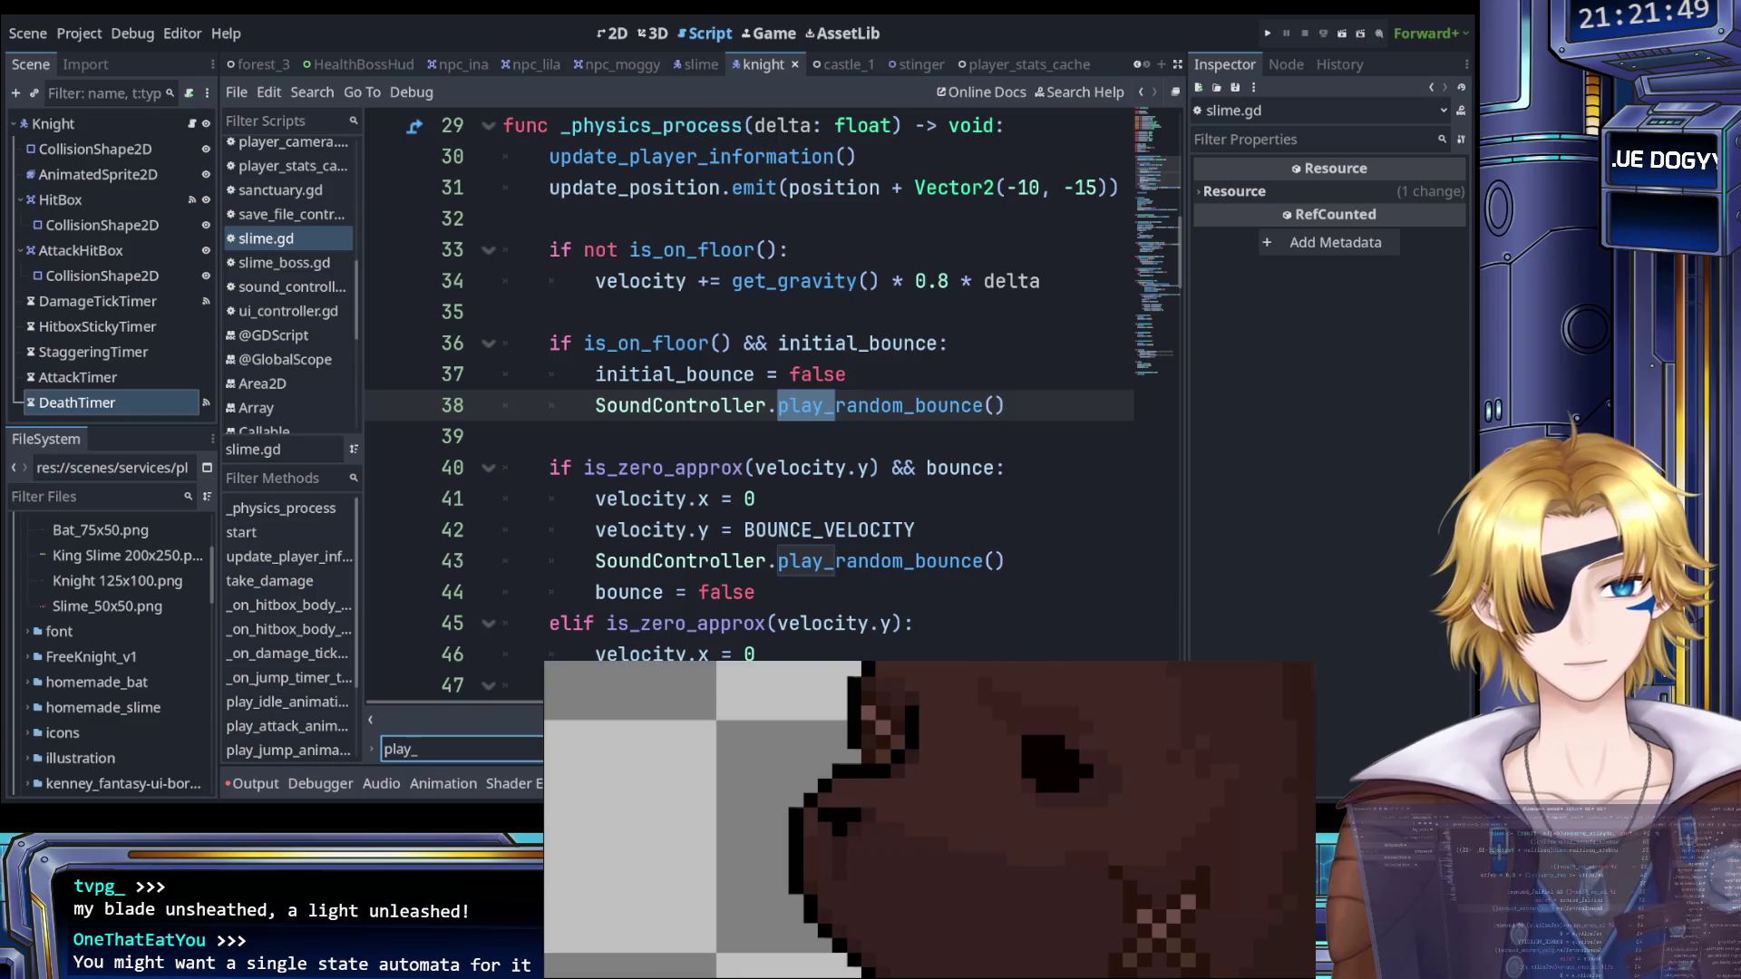
pyautogui.press('Return')
pyautogui.hotkey('shift', 'Return')
pyautogui.hotkey('shift', 'Return')
pyautogui.hotkey('shift', 'Return')
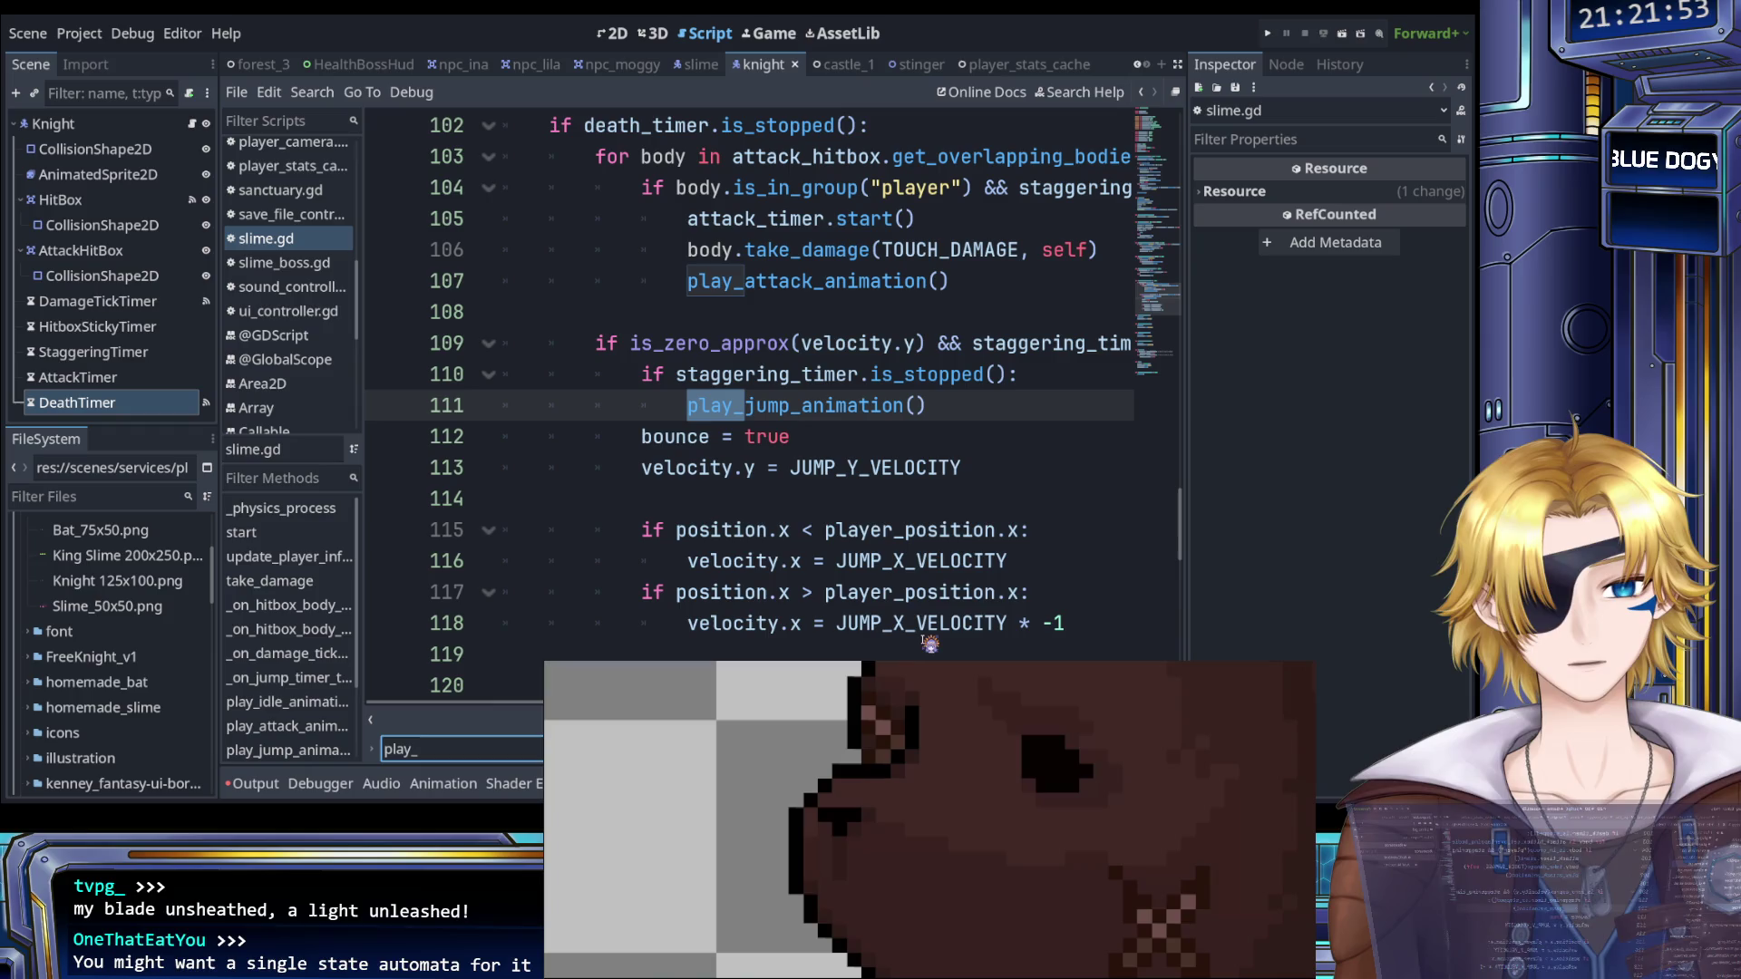
pyautogui.click(791, 405)
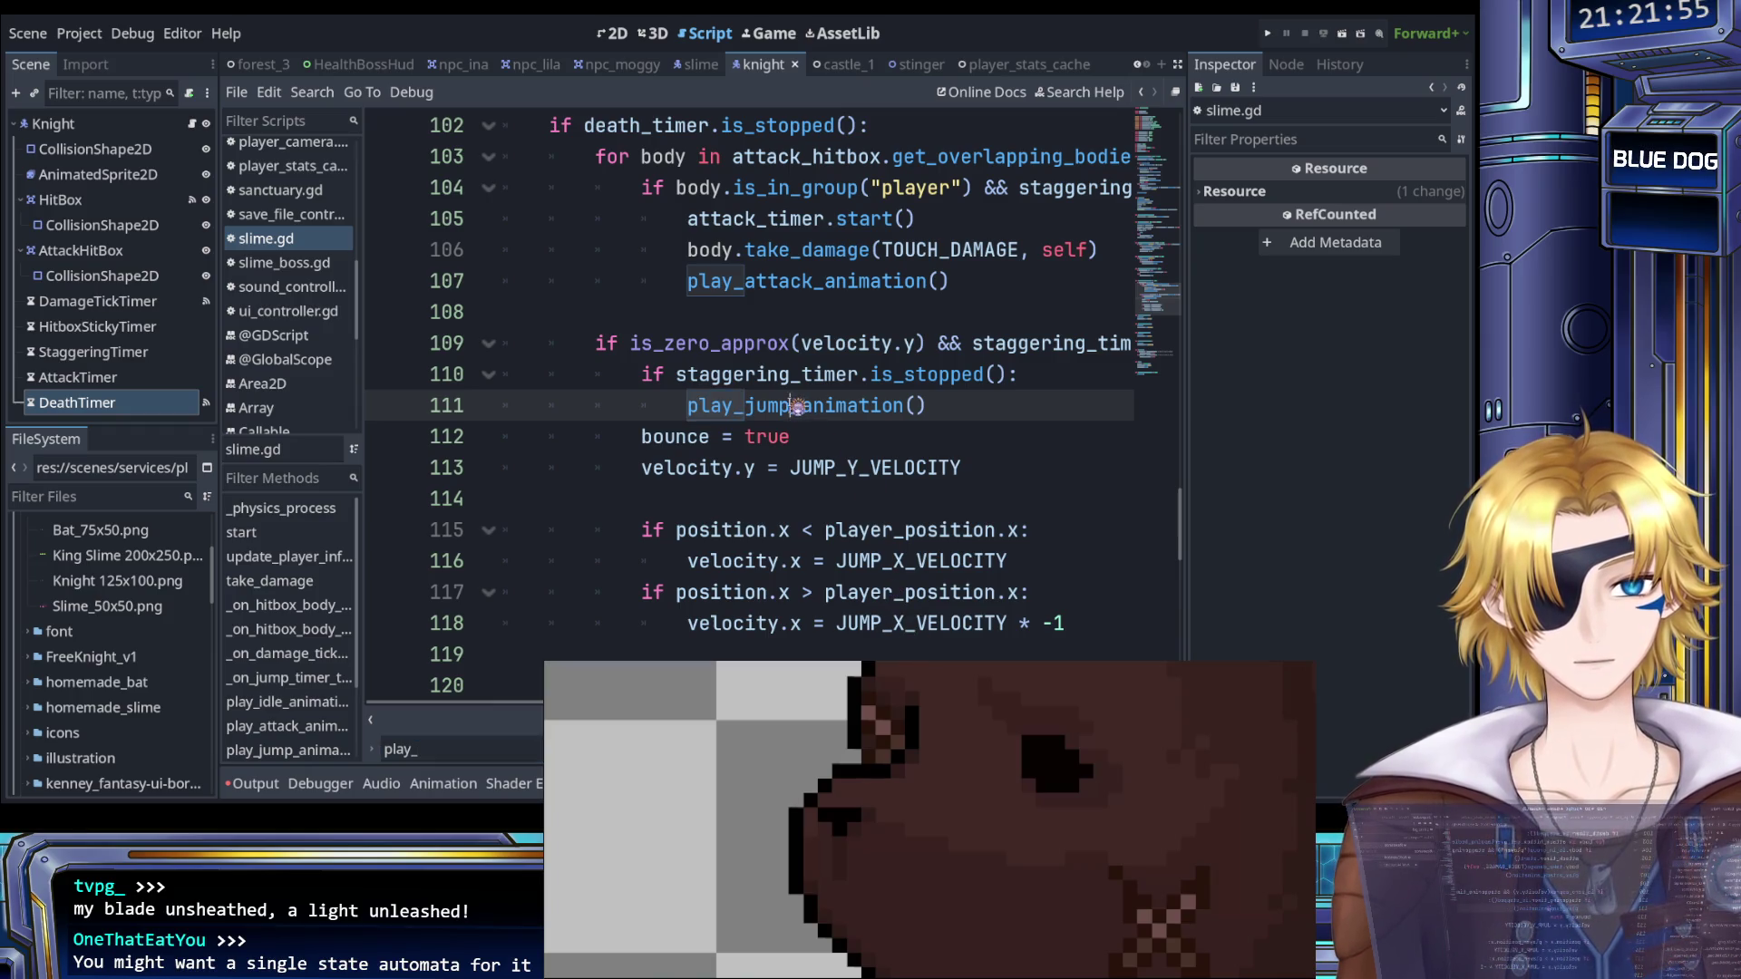
pyautogui.hotkey('shift', 'F3')
pyautogui.hotkey('shift', 'F3')
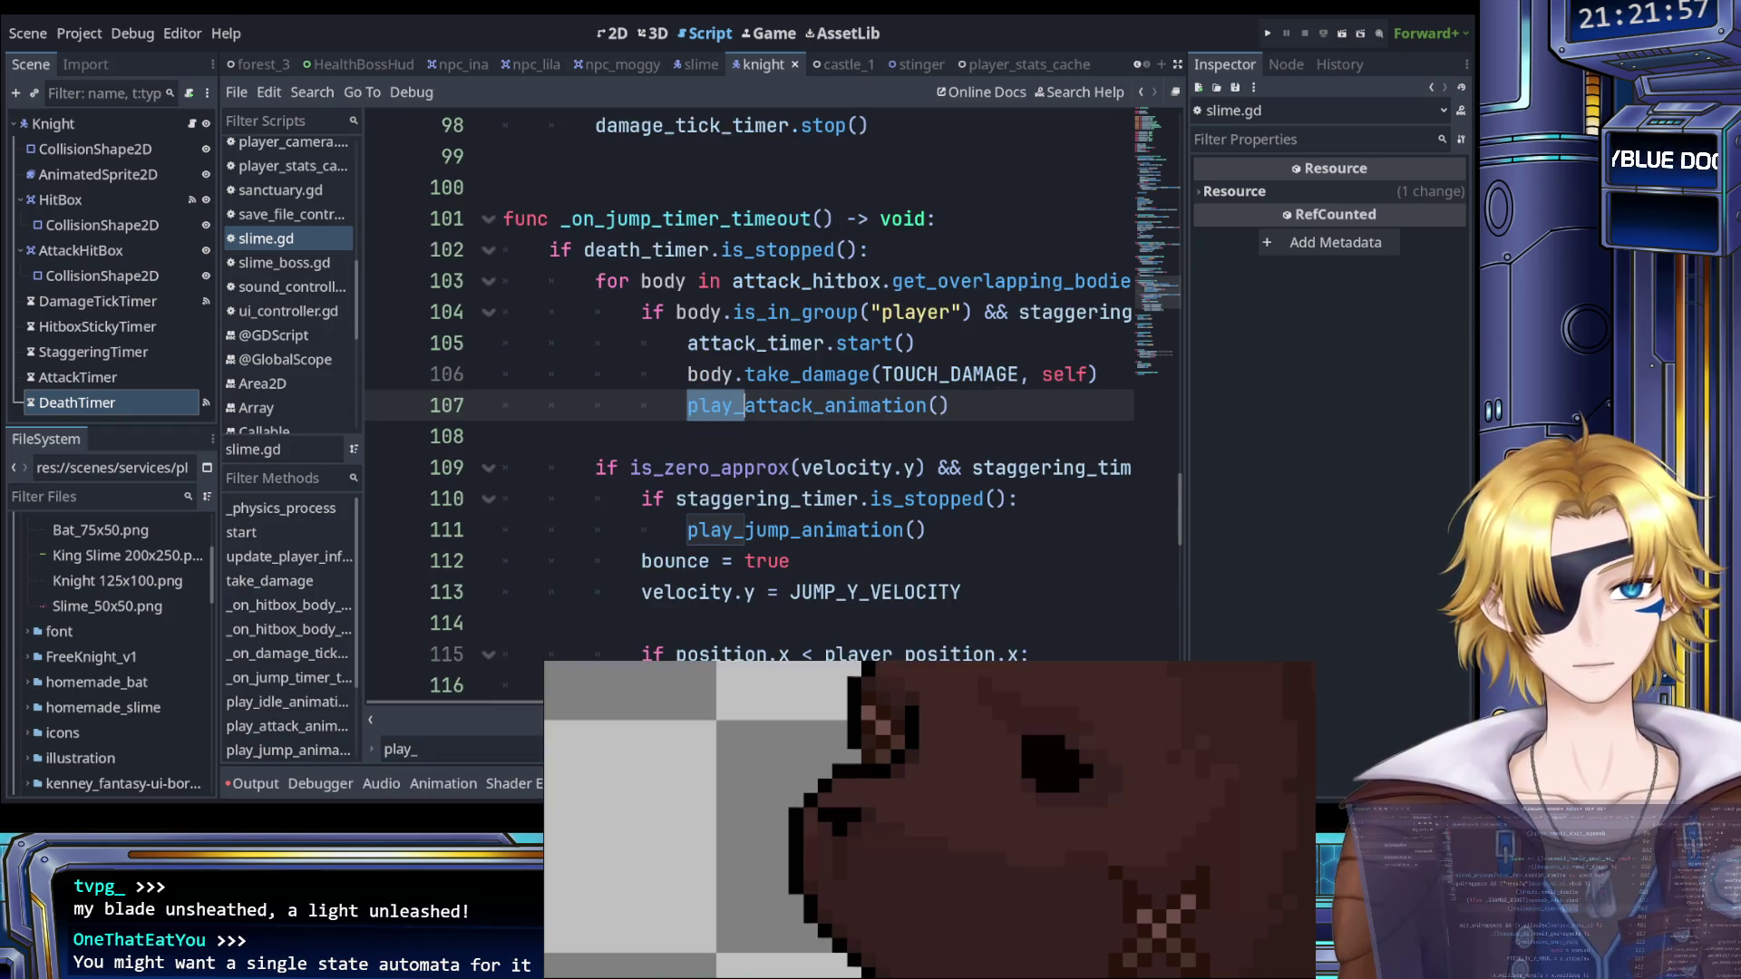
pyautogui.hotkey('shift', 'F3')
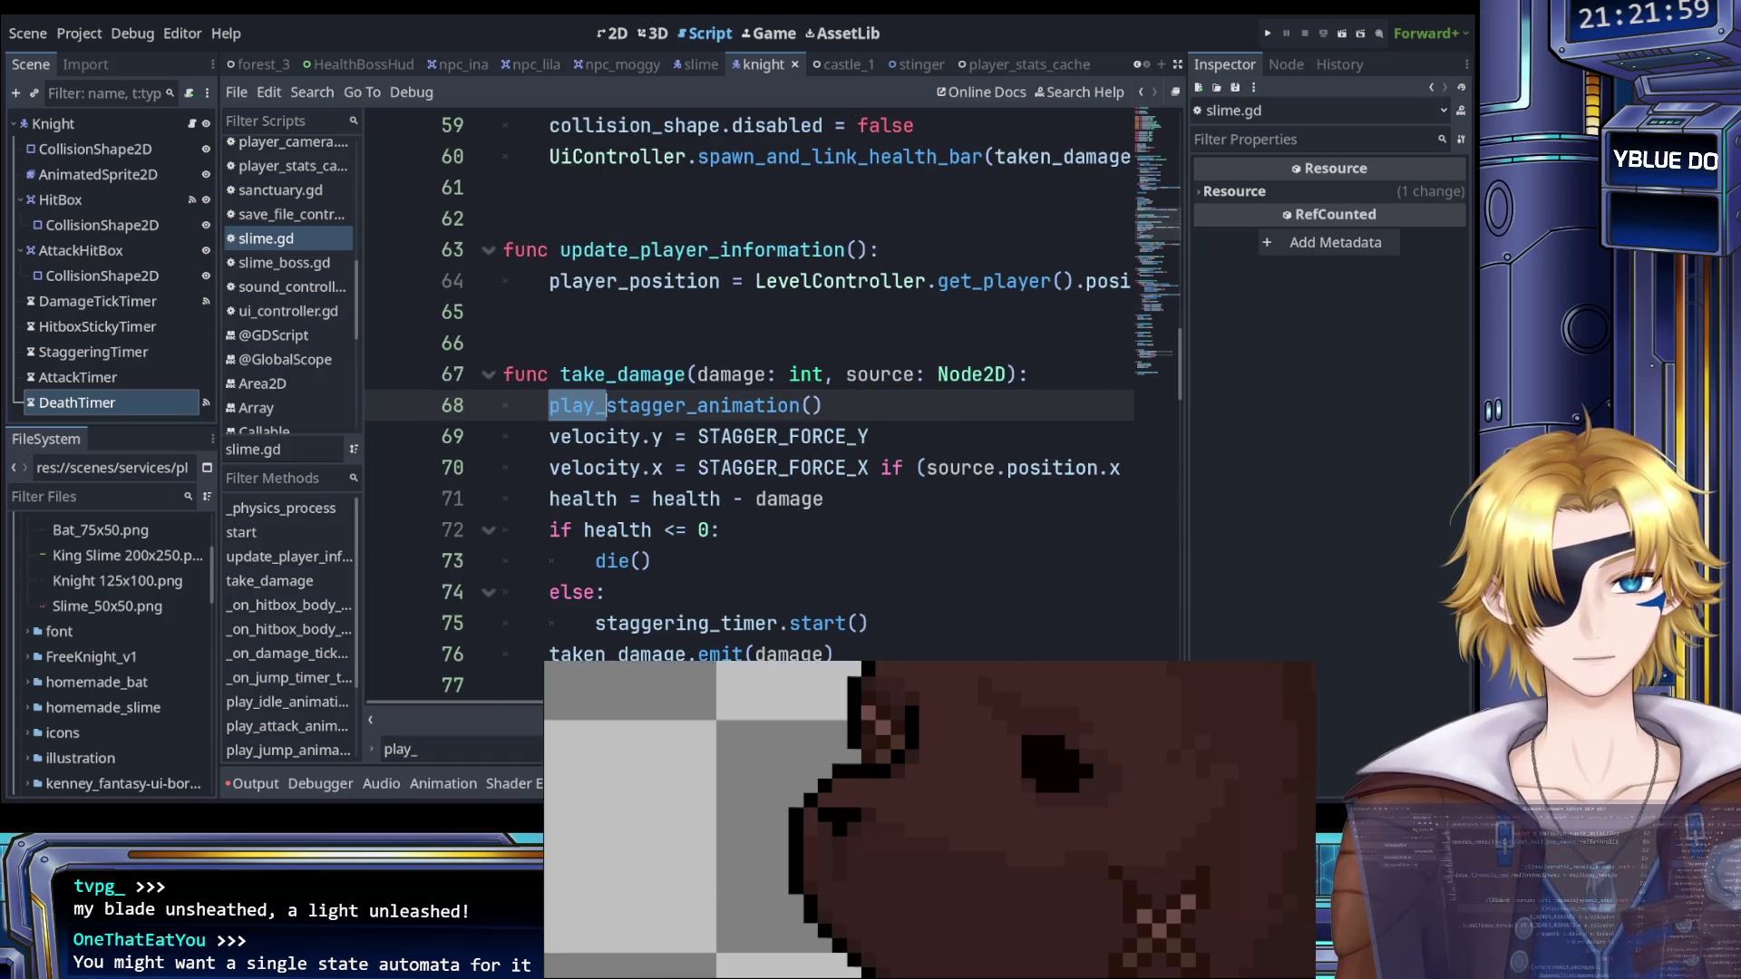
pyautogui.hotkey('shift', 'F3')
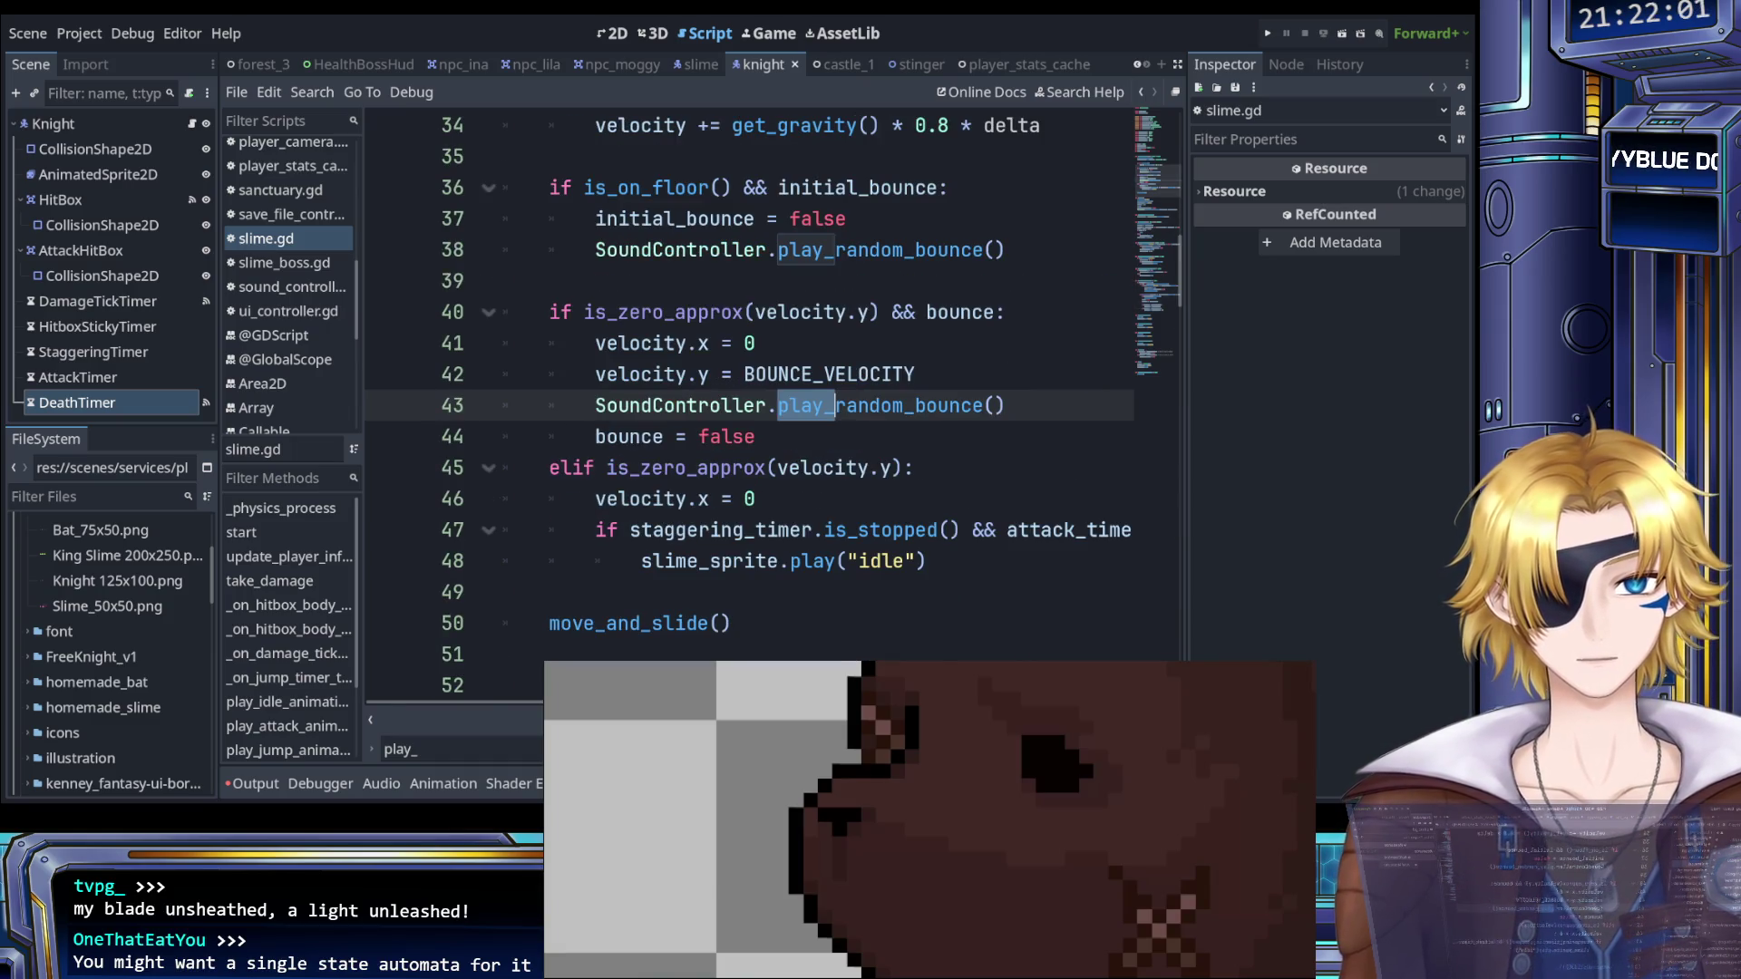
pyautogui.press('Escape')
pyautogui.click(924, 497)
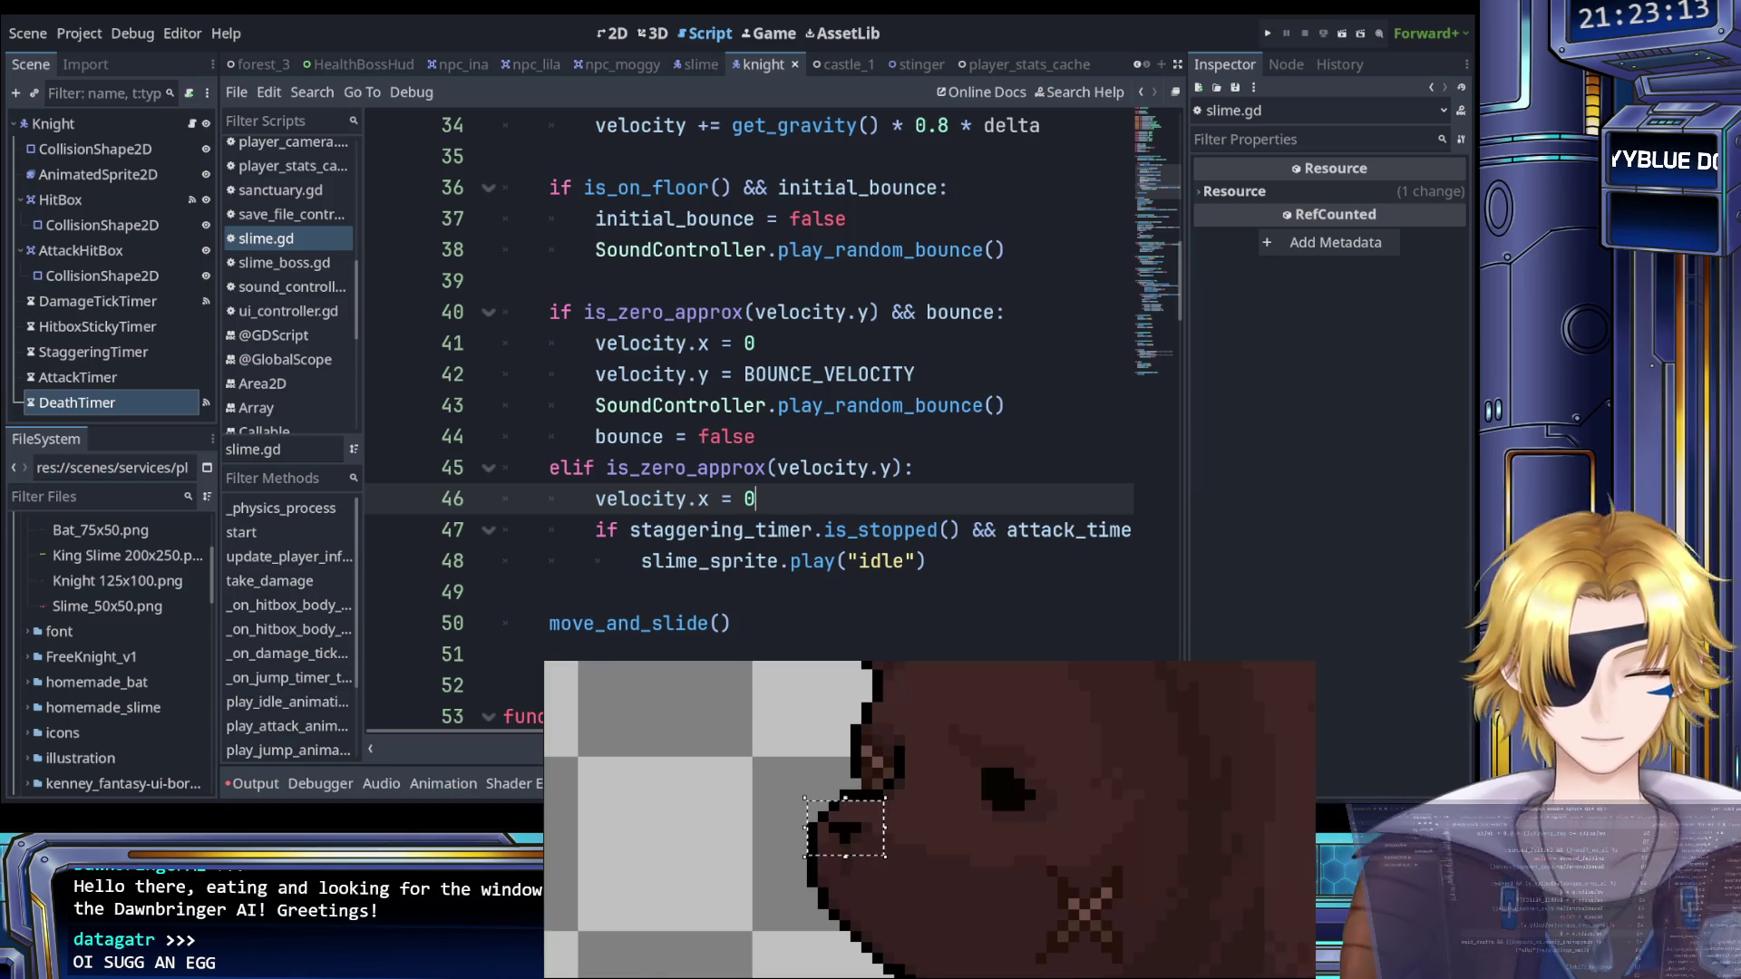
pyautogui.click(734, 601)
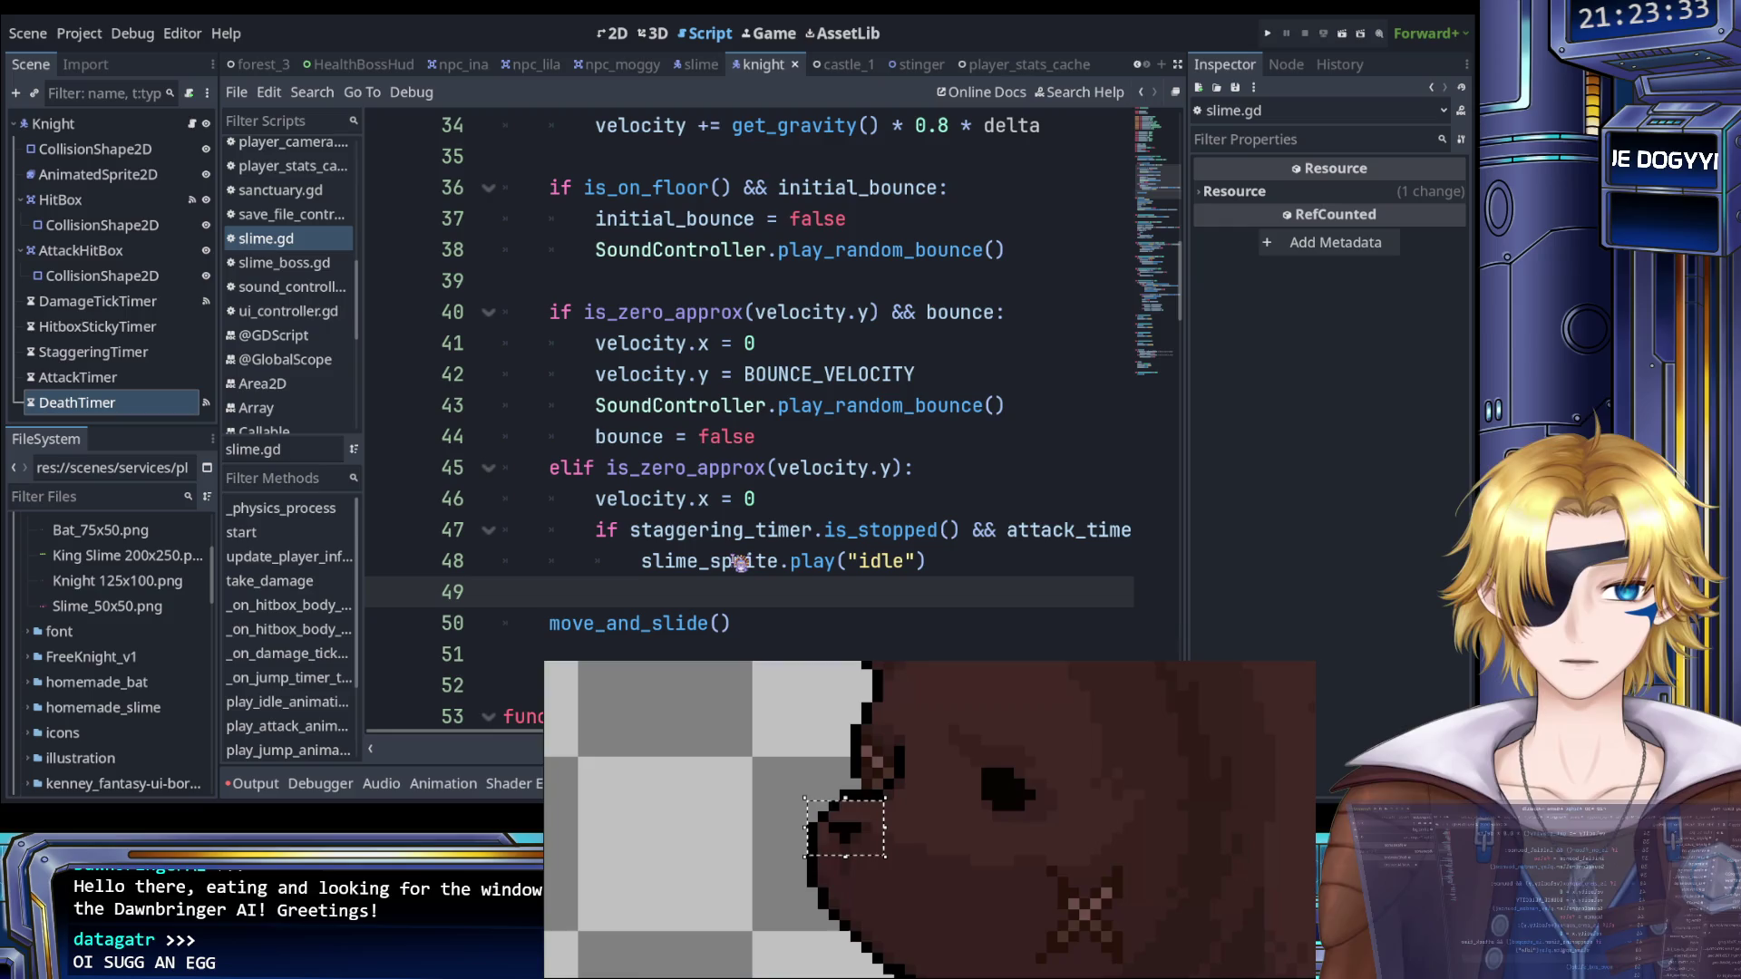
pyautogui.click(772, 501)
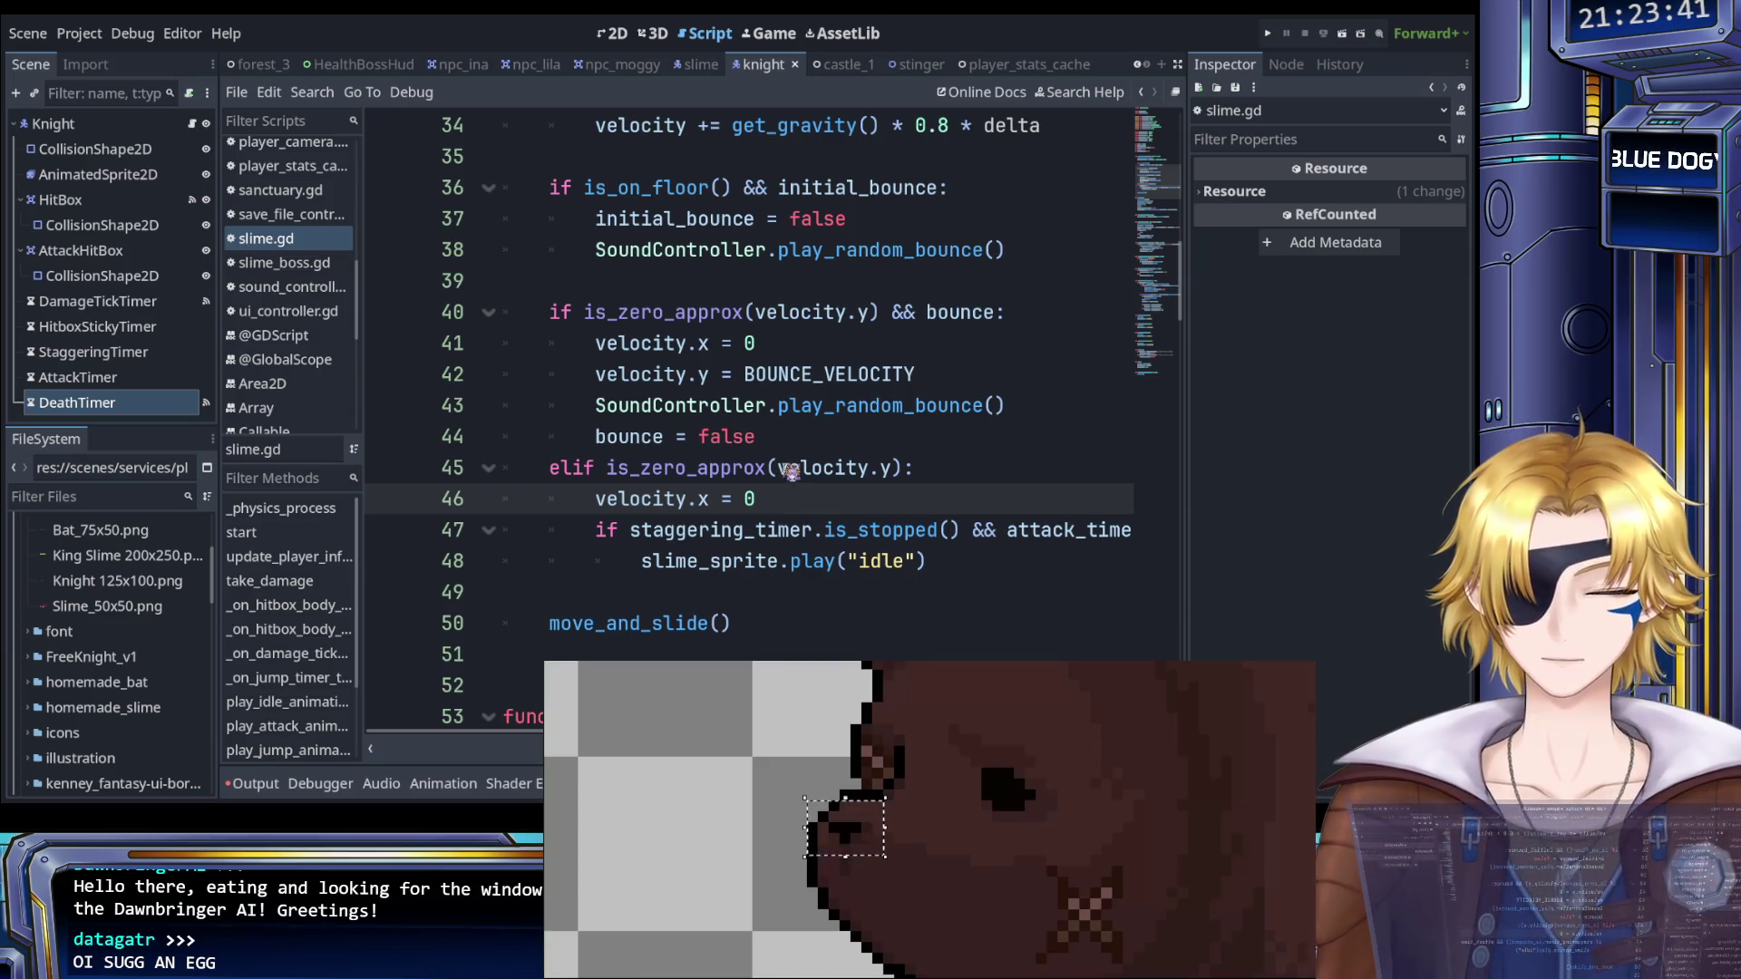
pyautogui.click(728, 437)
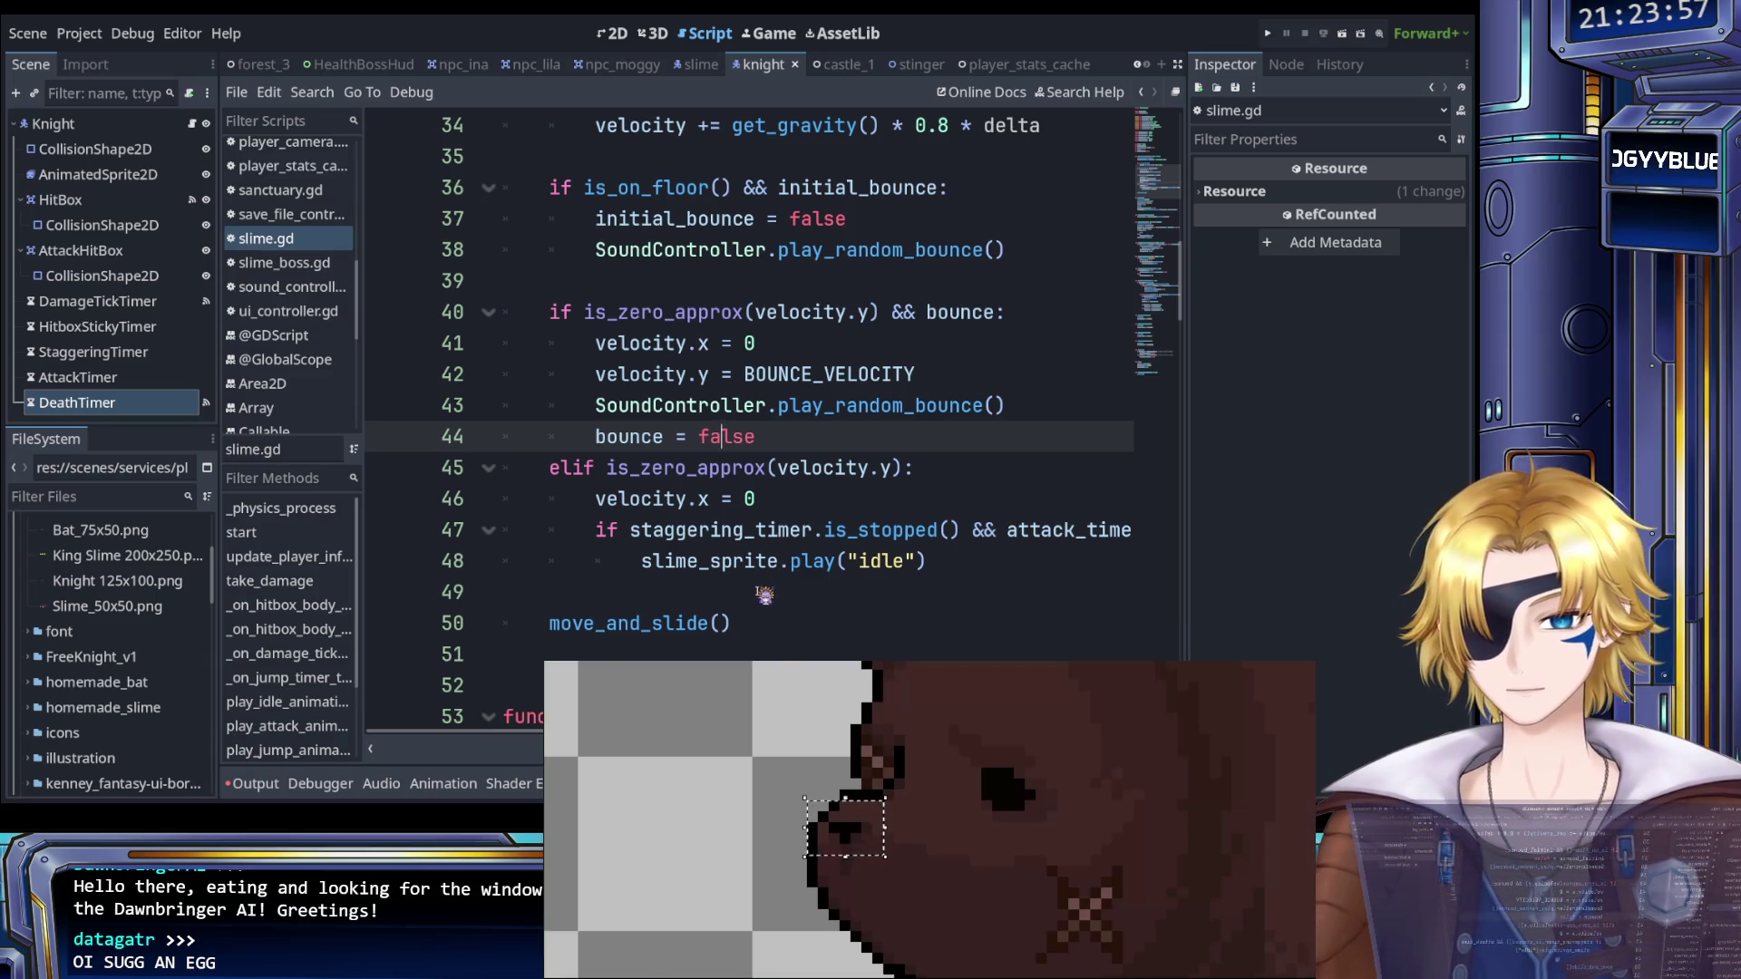
pyautogui.click(792, 550)
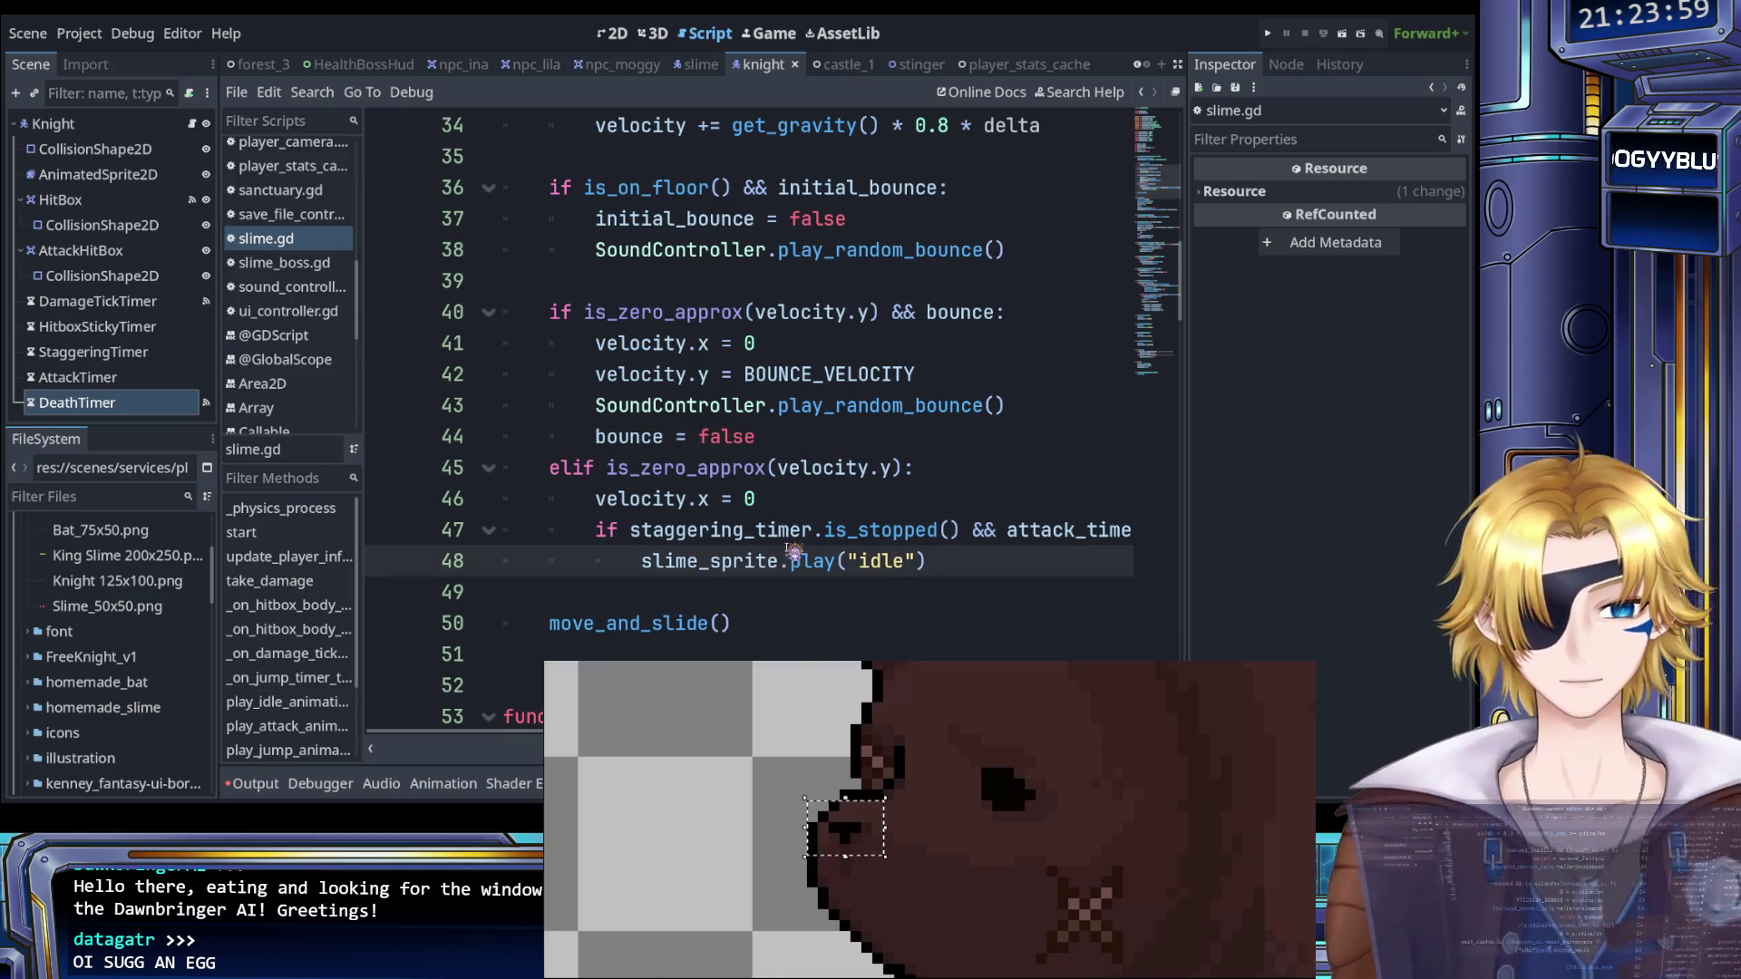
pyautogui.click(746, 595)
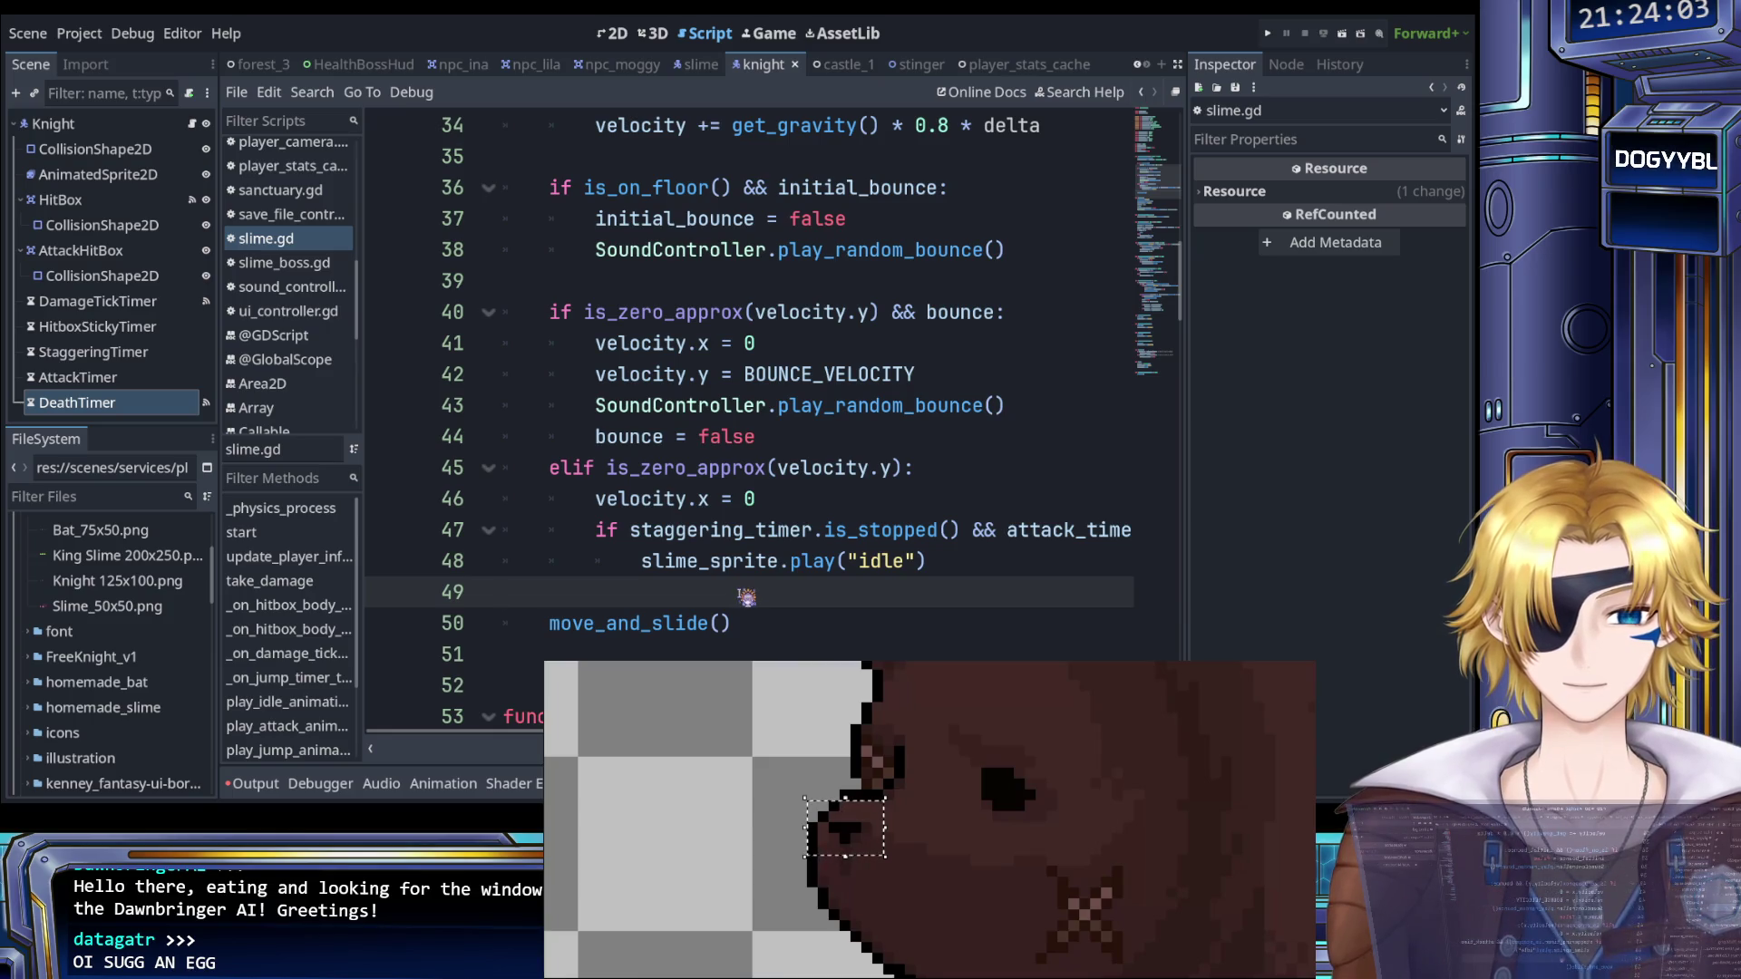
pyautogui.click(718, 655)
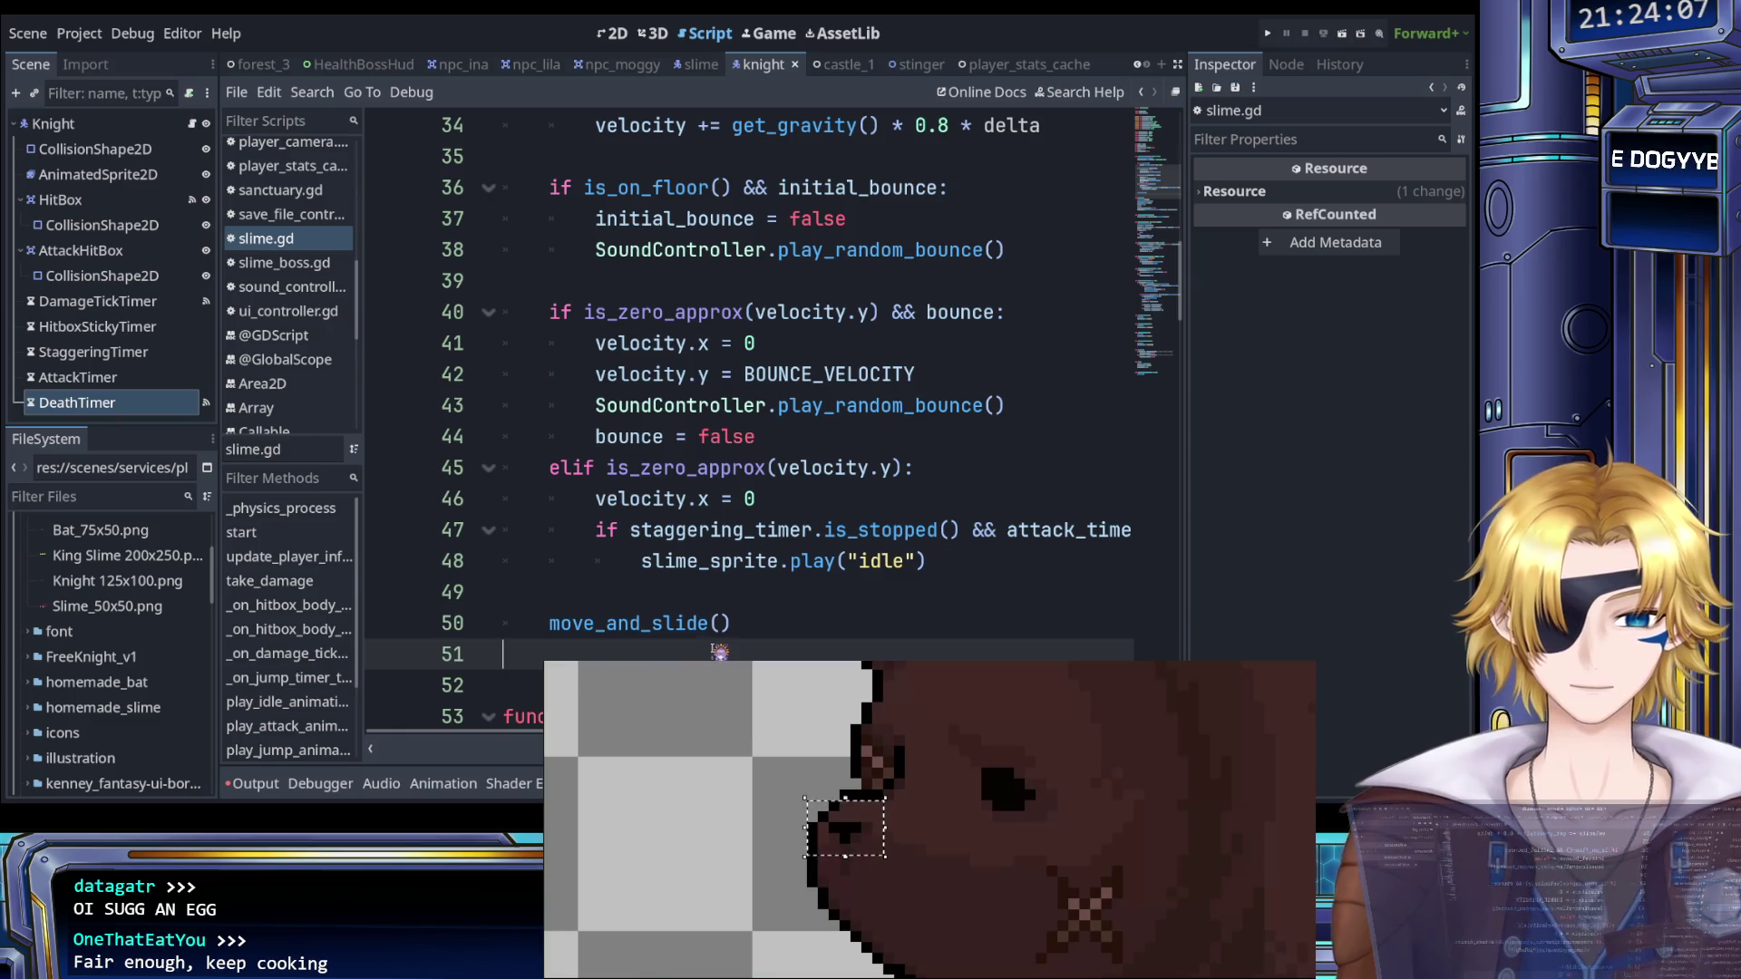
pyautogui.click(745, 596)
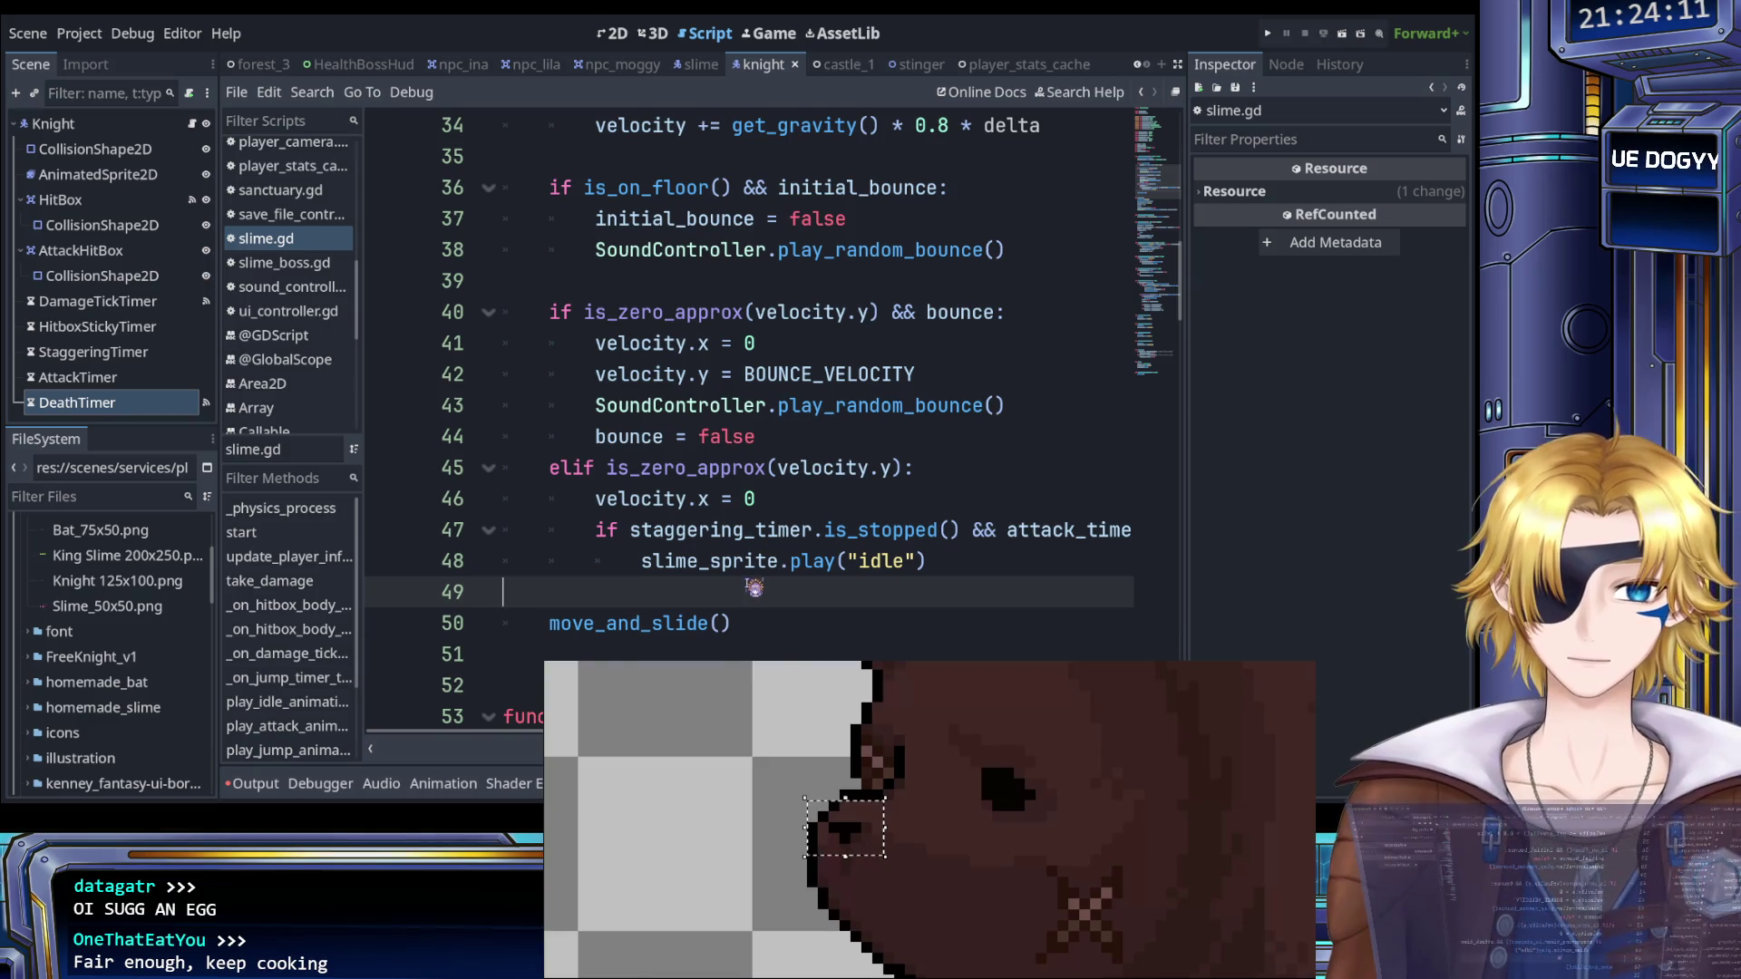
pyautogui.scroll(-1, 755, 591)
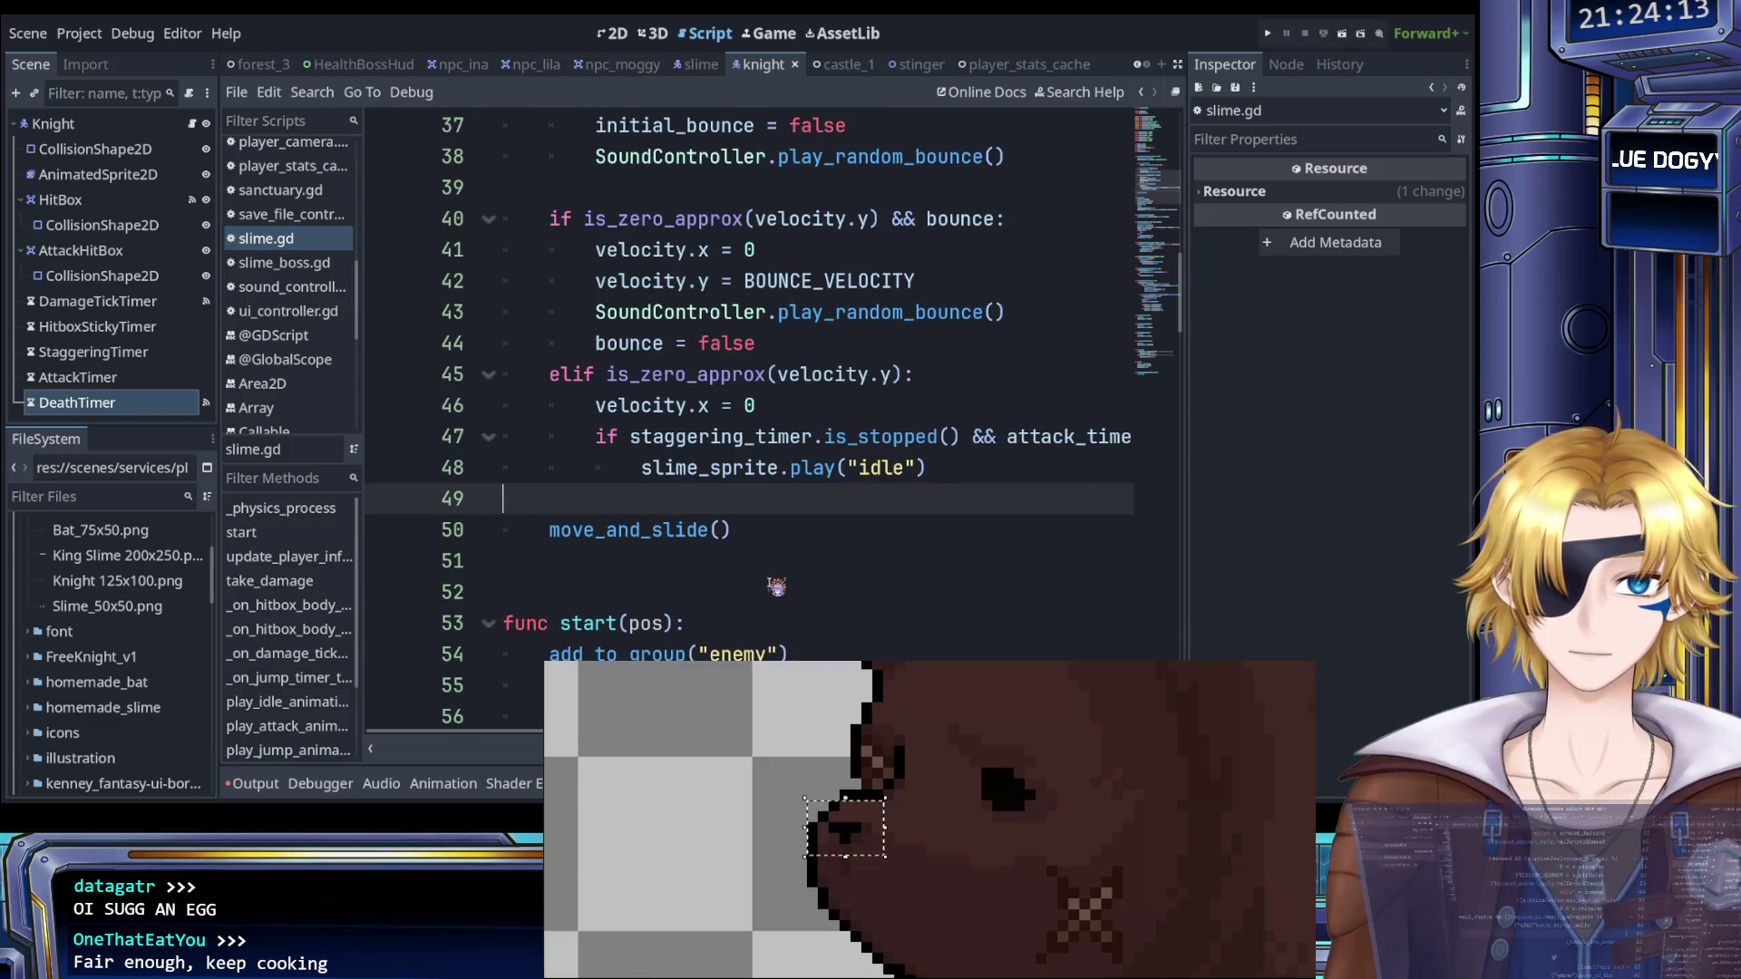
pyautogui.scroll(1, 777, 587)
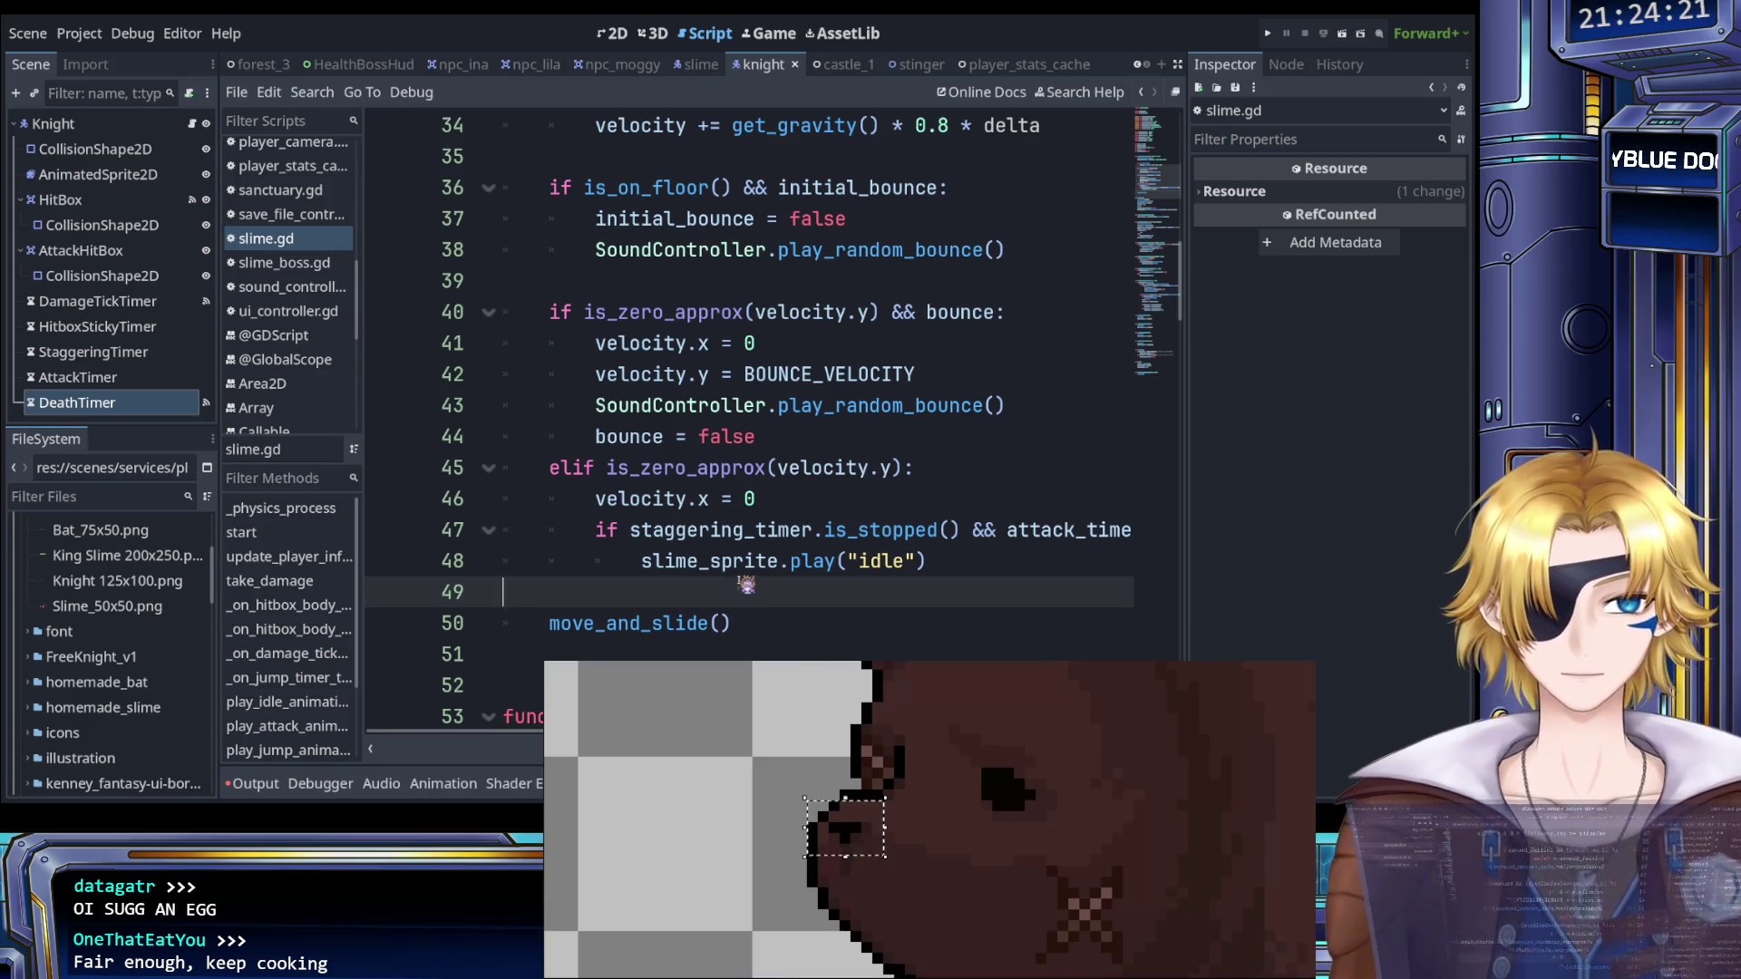
pyautogui.scroll(6, 739, 601)
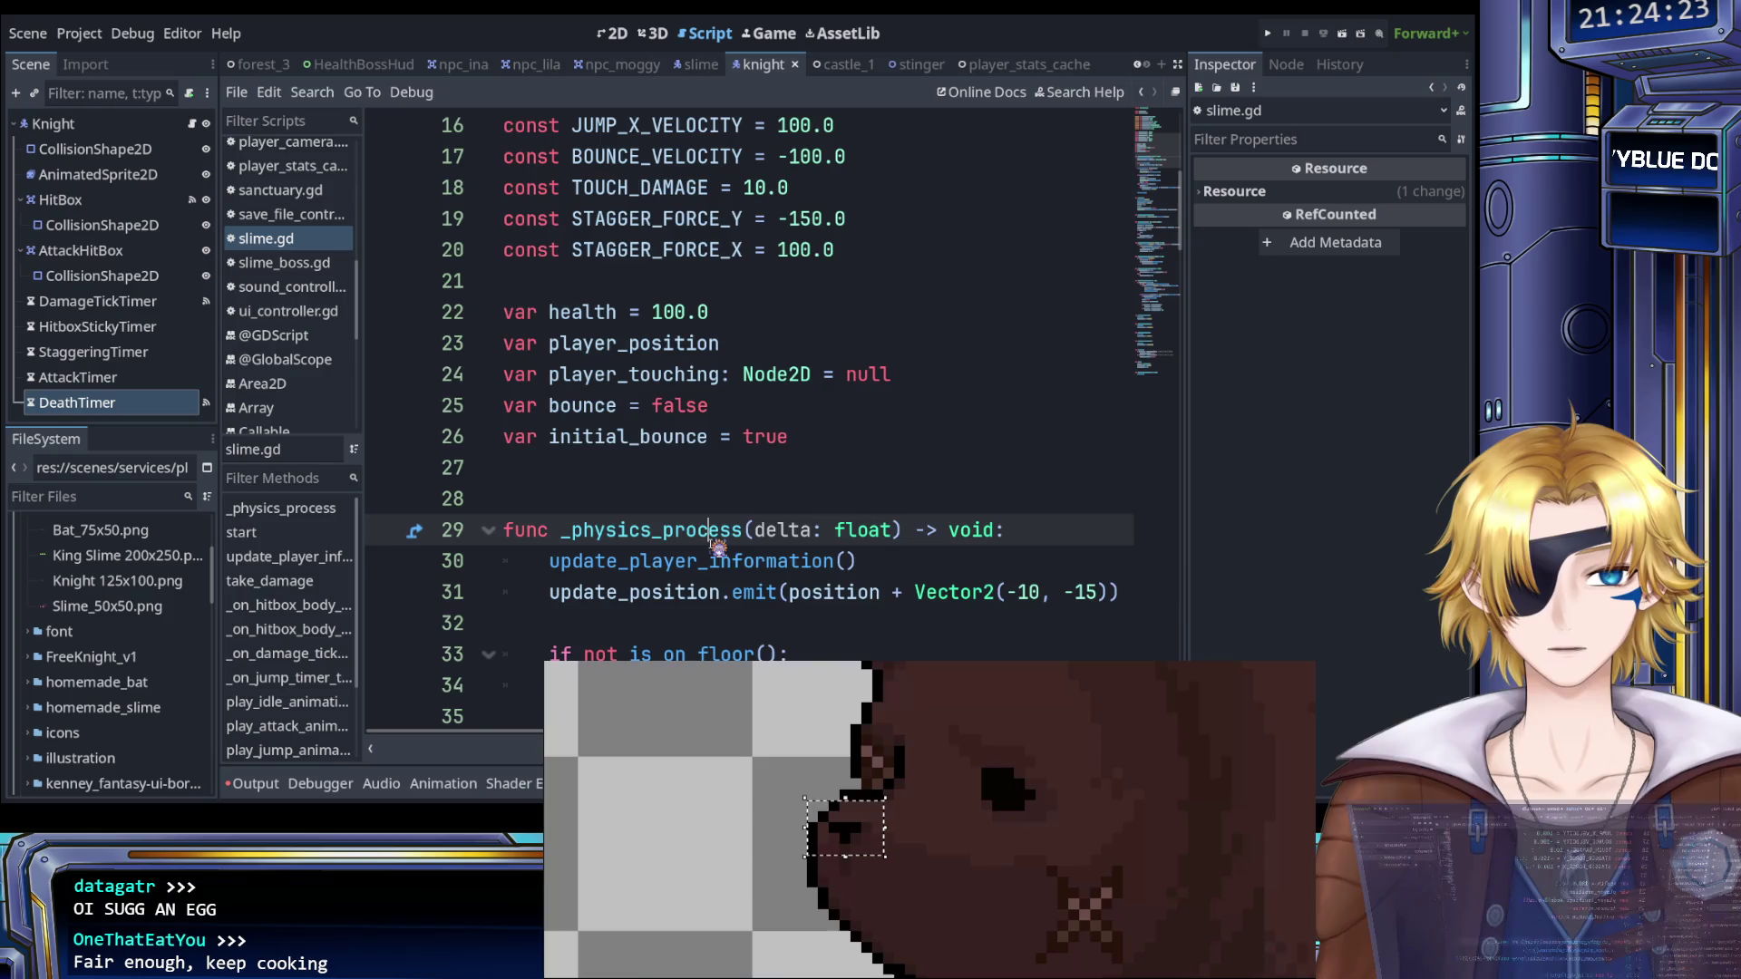
pyautogui.scroll(-3, 726, 558)
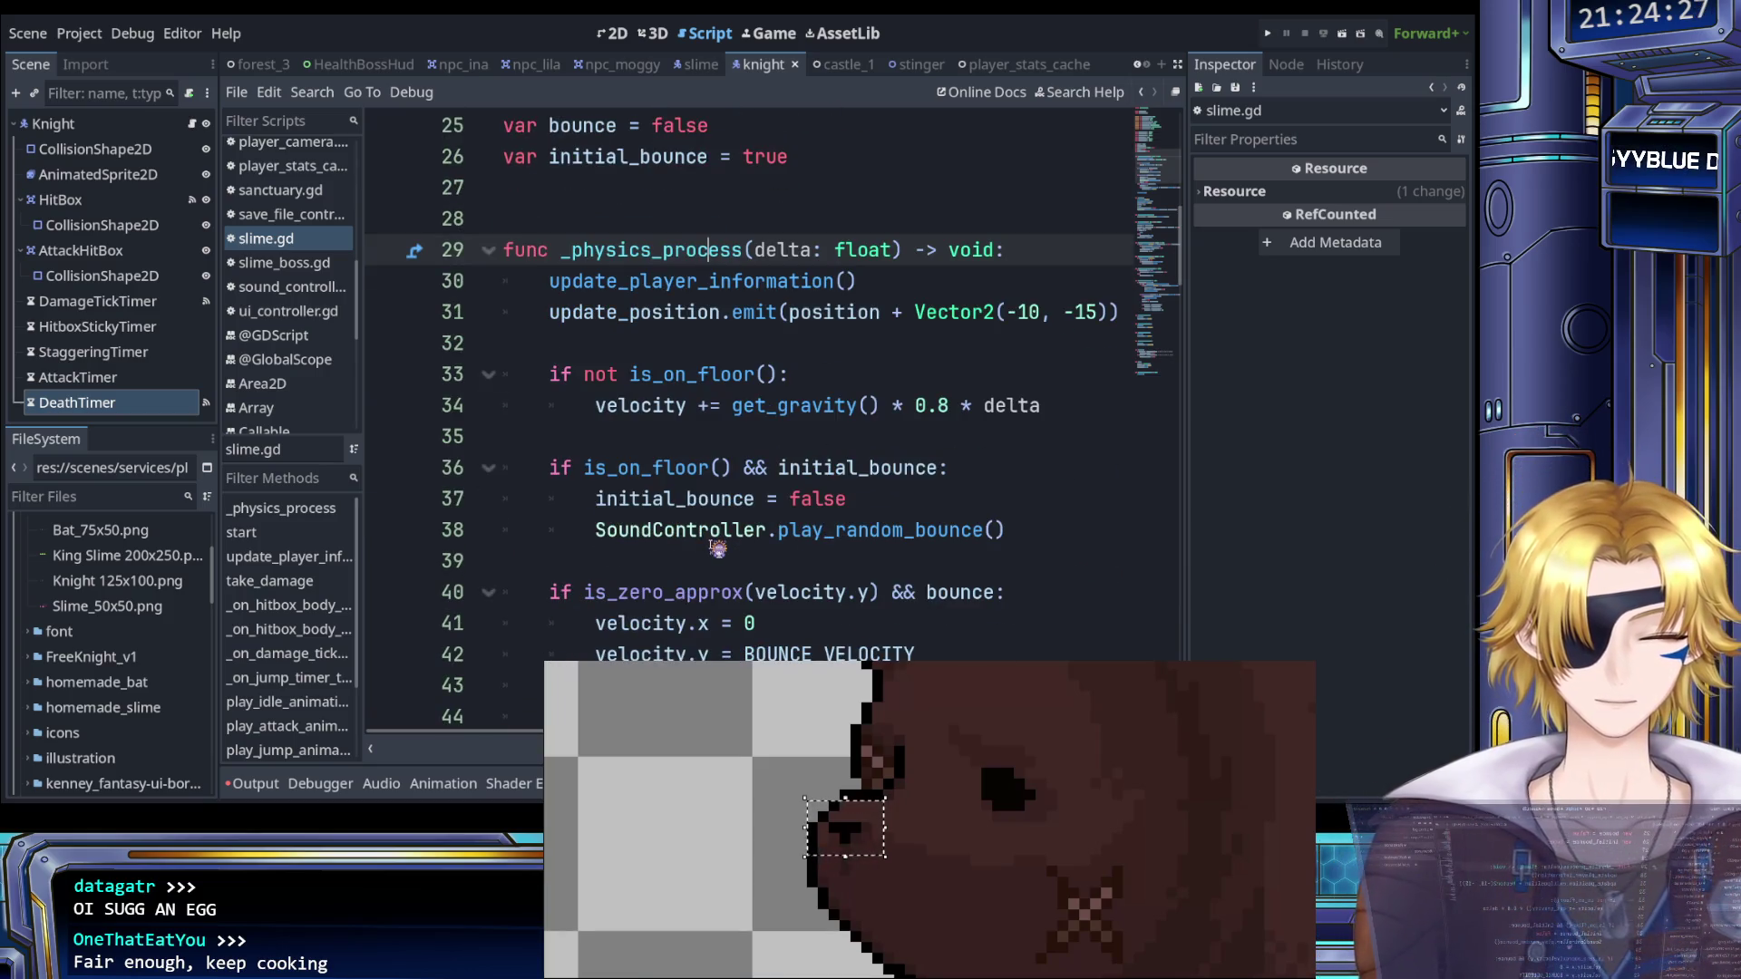
pyautogui.scroll(-18, 733, 495)
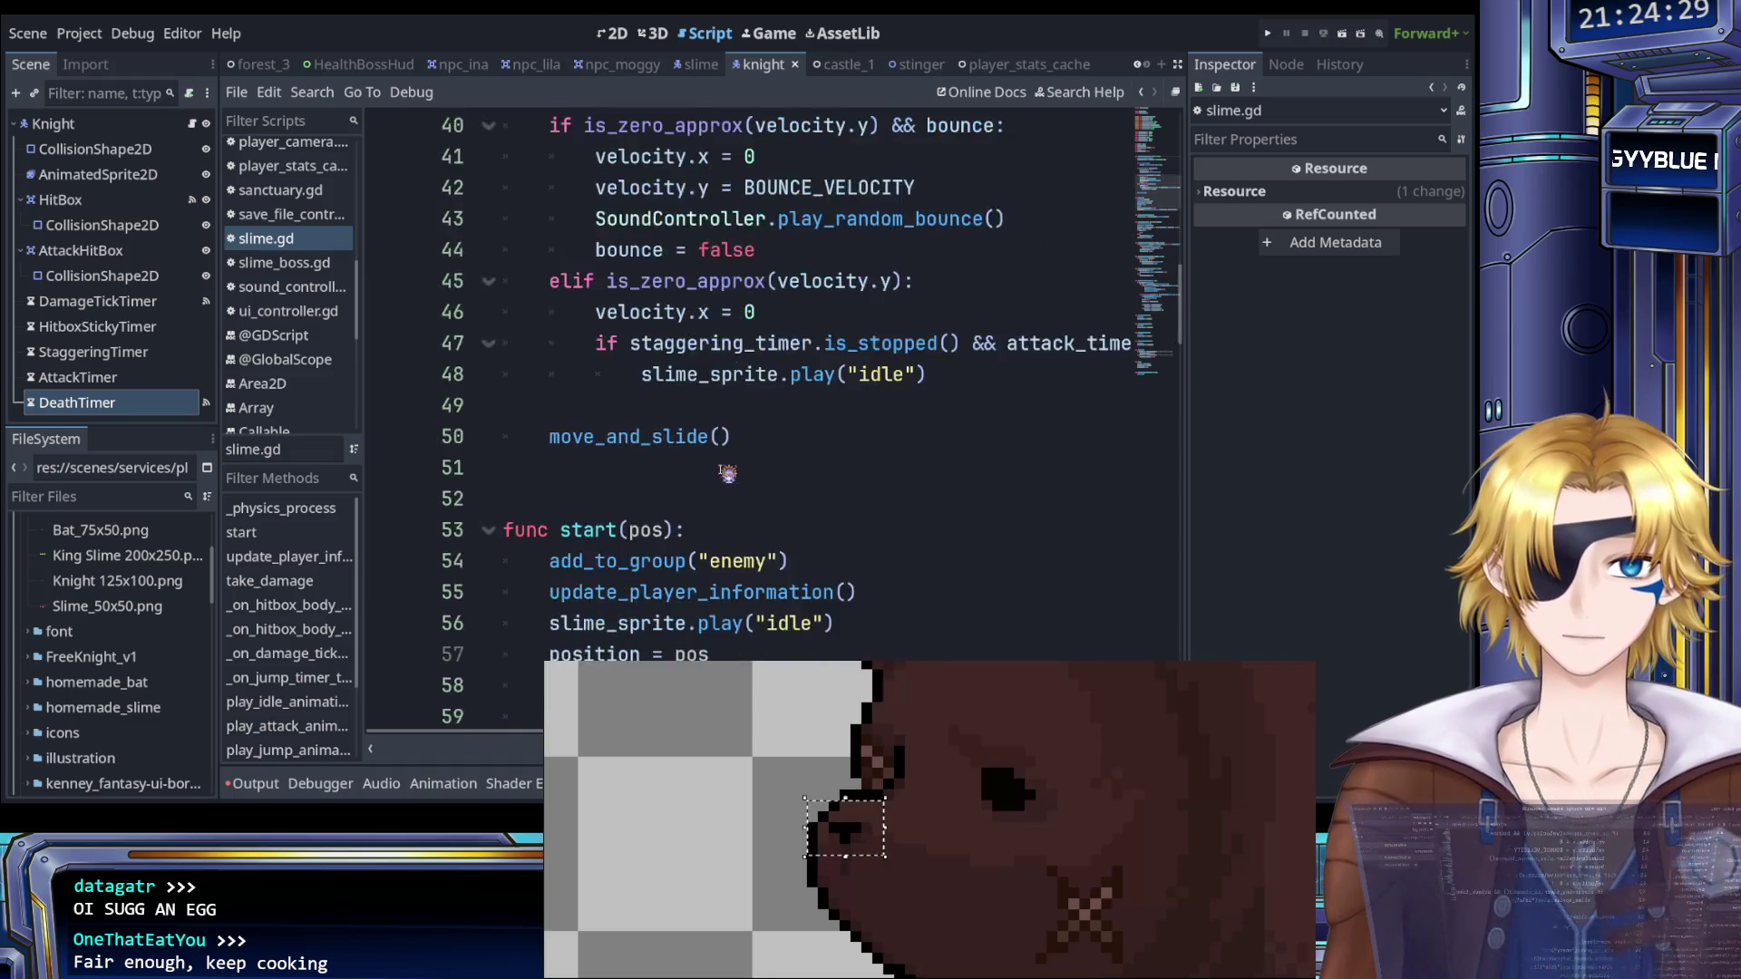
pyautogui.scroll(-8, 729, 487)
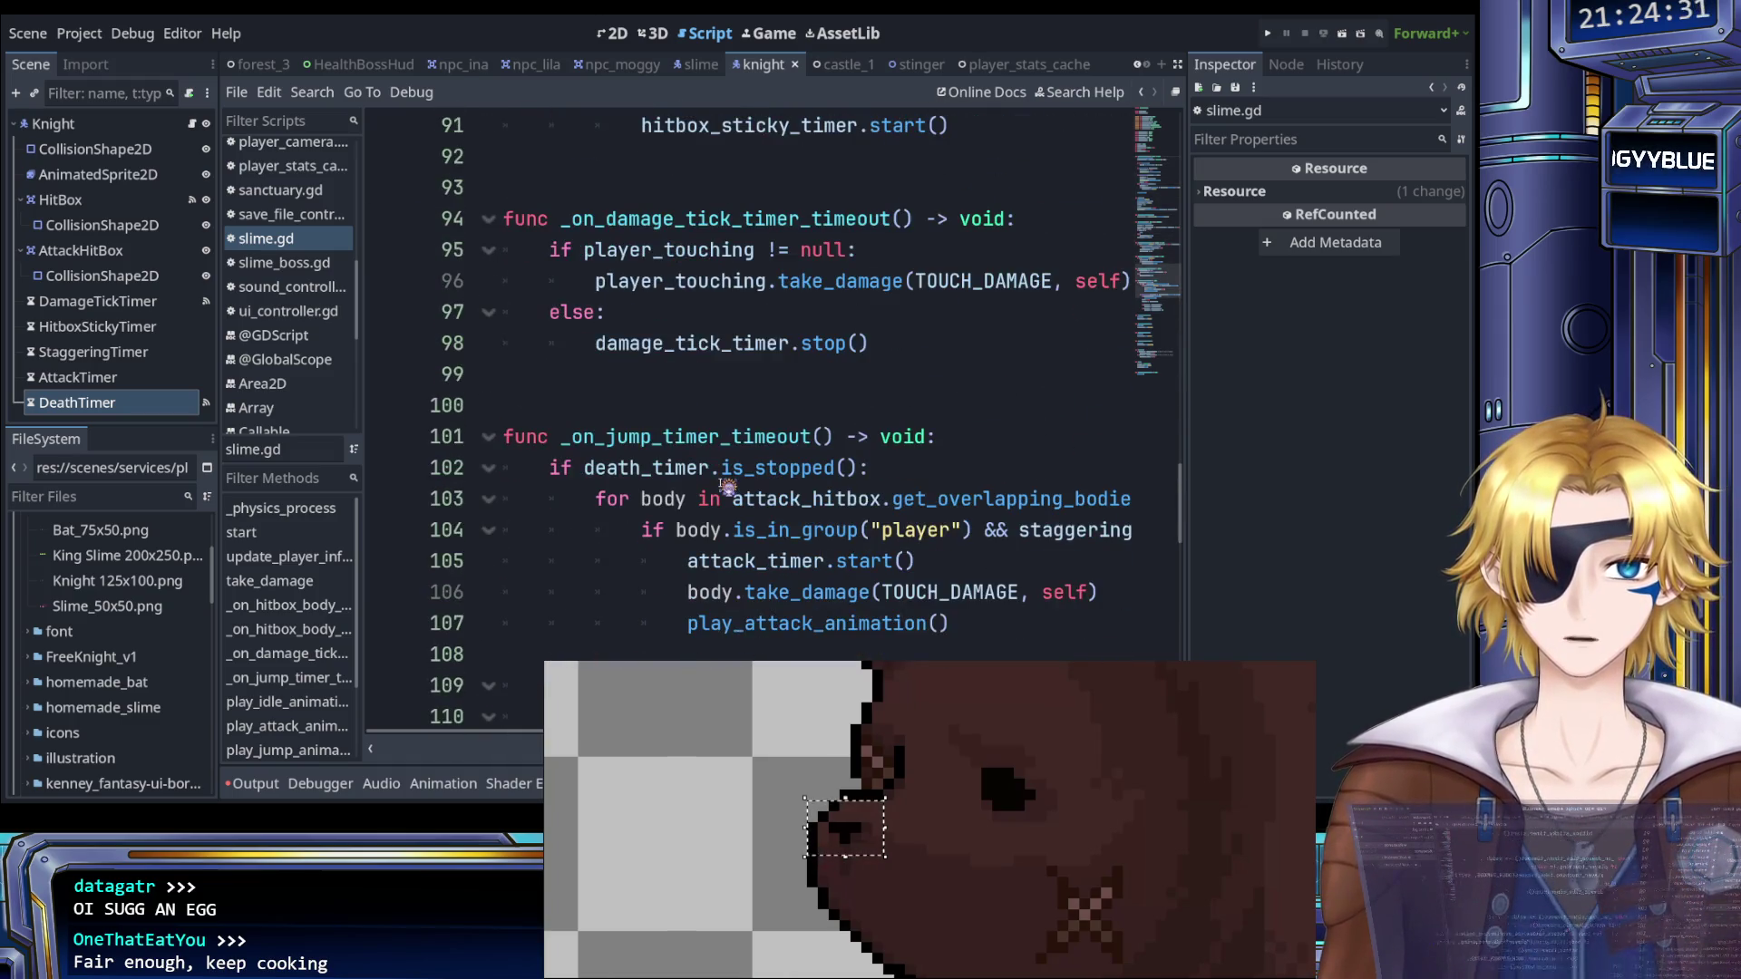
pyautogui.scroll(3, 290, 292)
pyautogui.scroll(4, 290, 292)
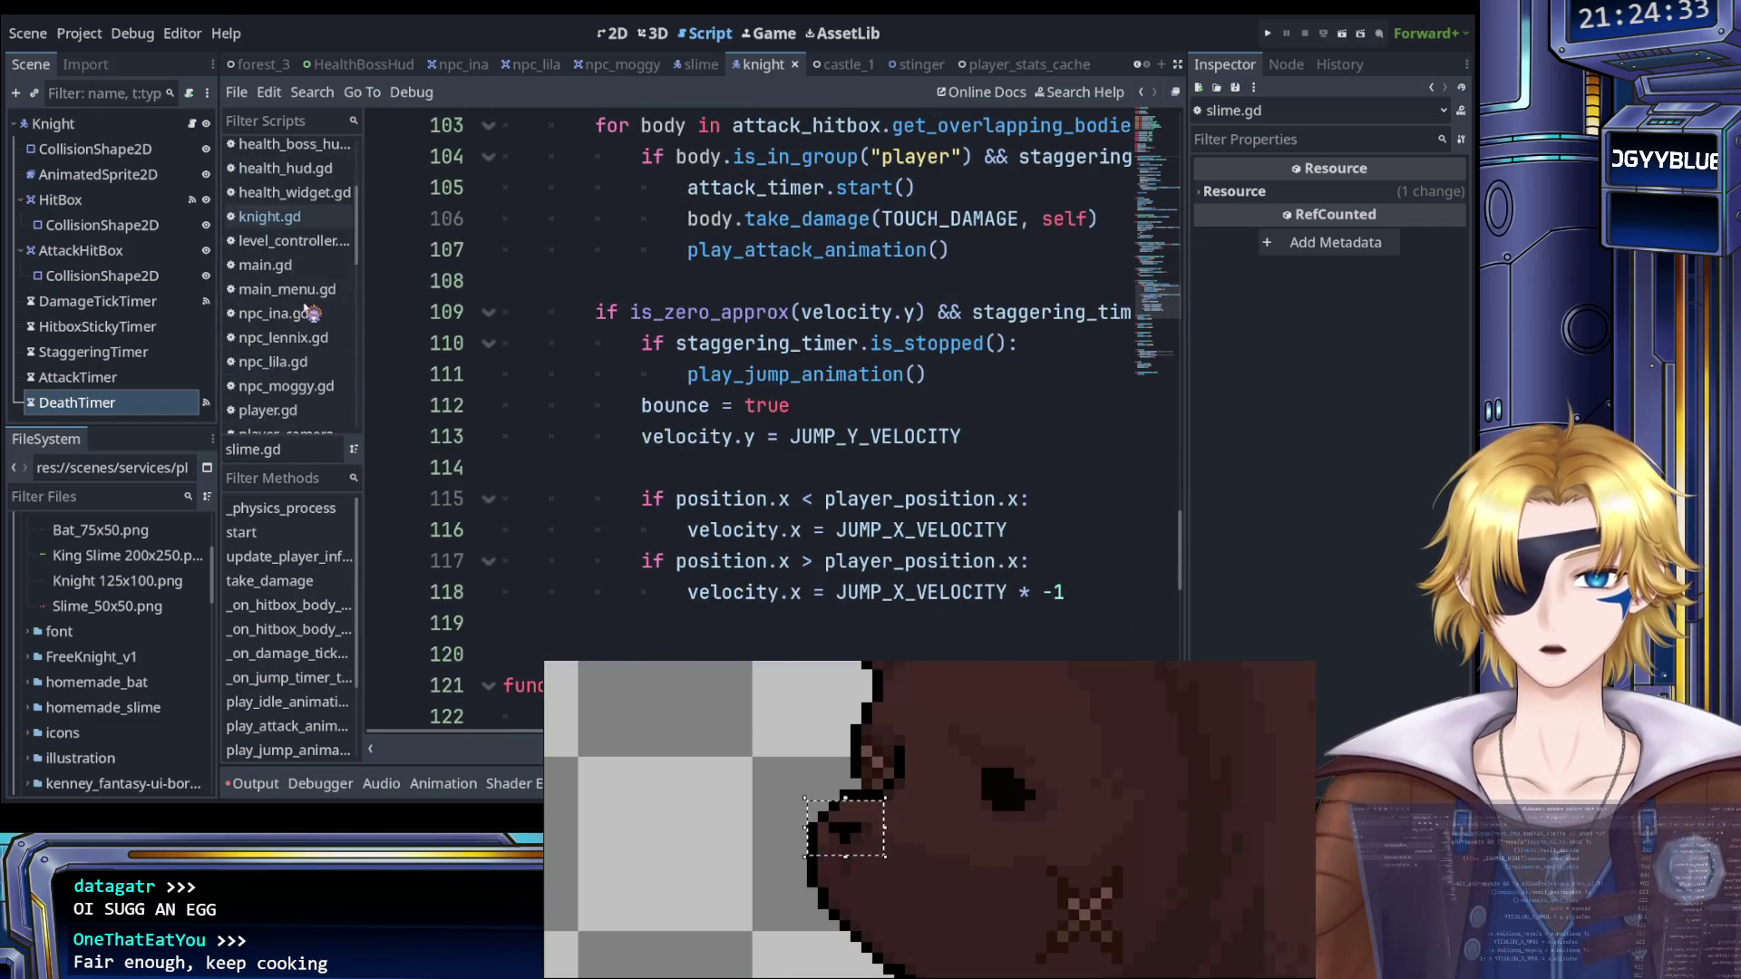
pyautogui.click(269, 326)
# - Scroll through knight.gd down to the blank line after reorient()
pyautogui.click(608, 408)
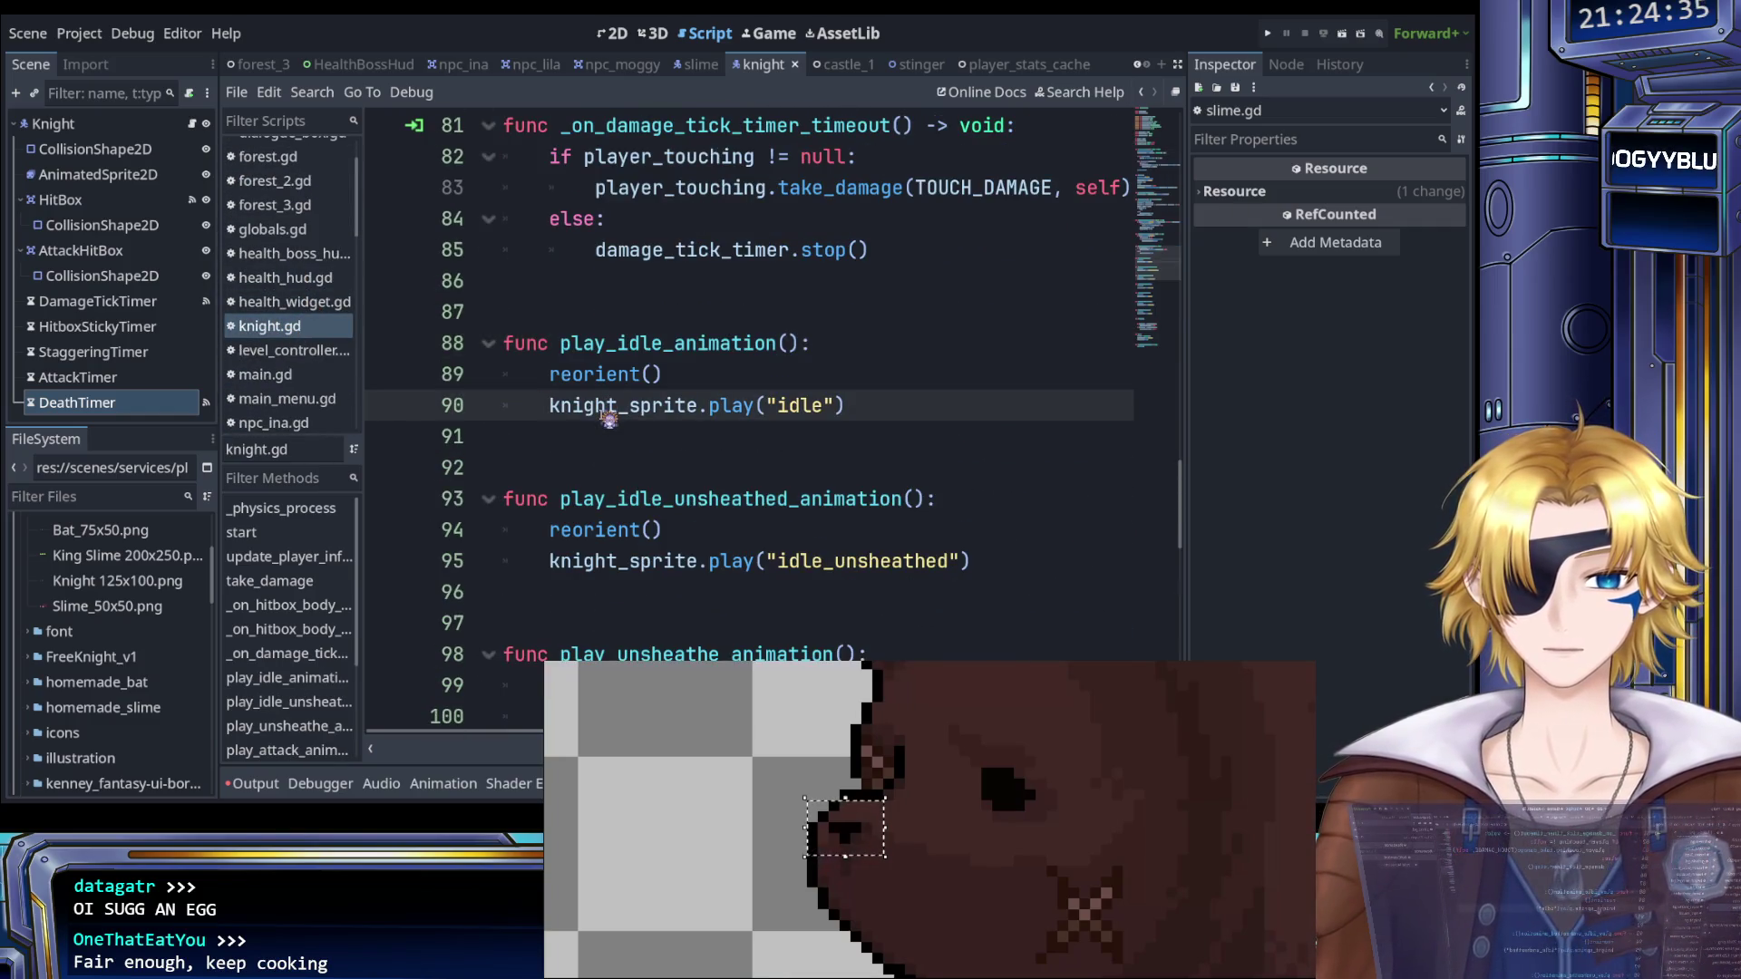
pyautogui.scroll(4, 607, 417)
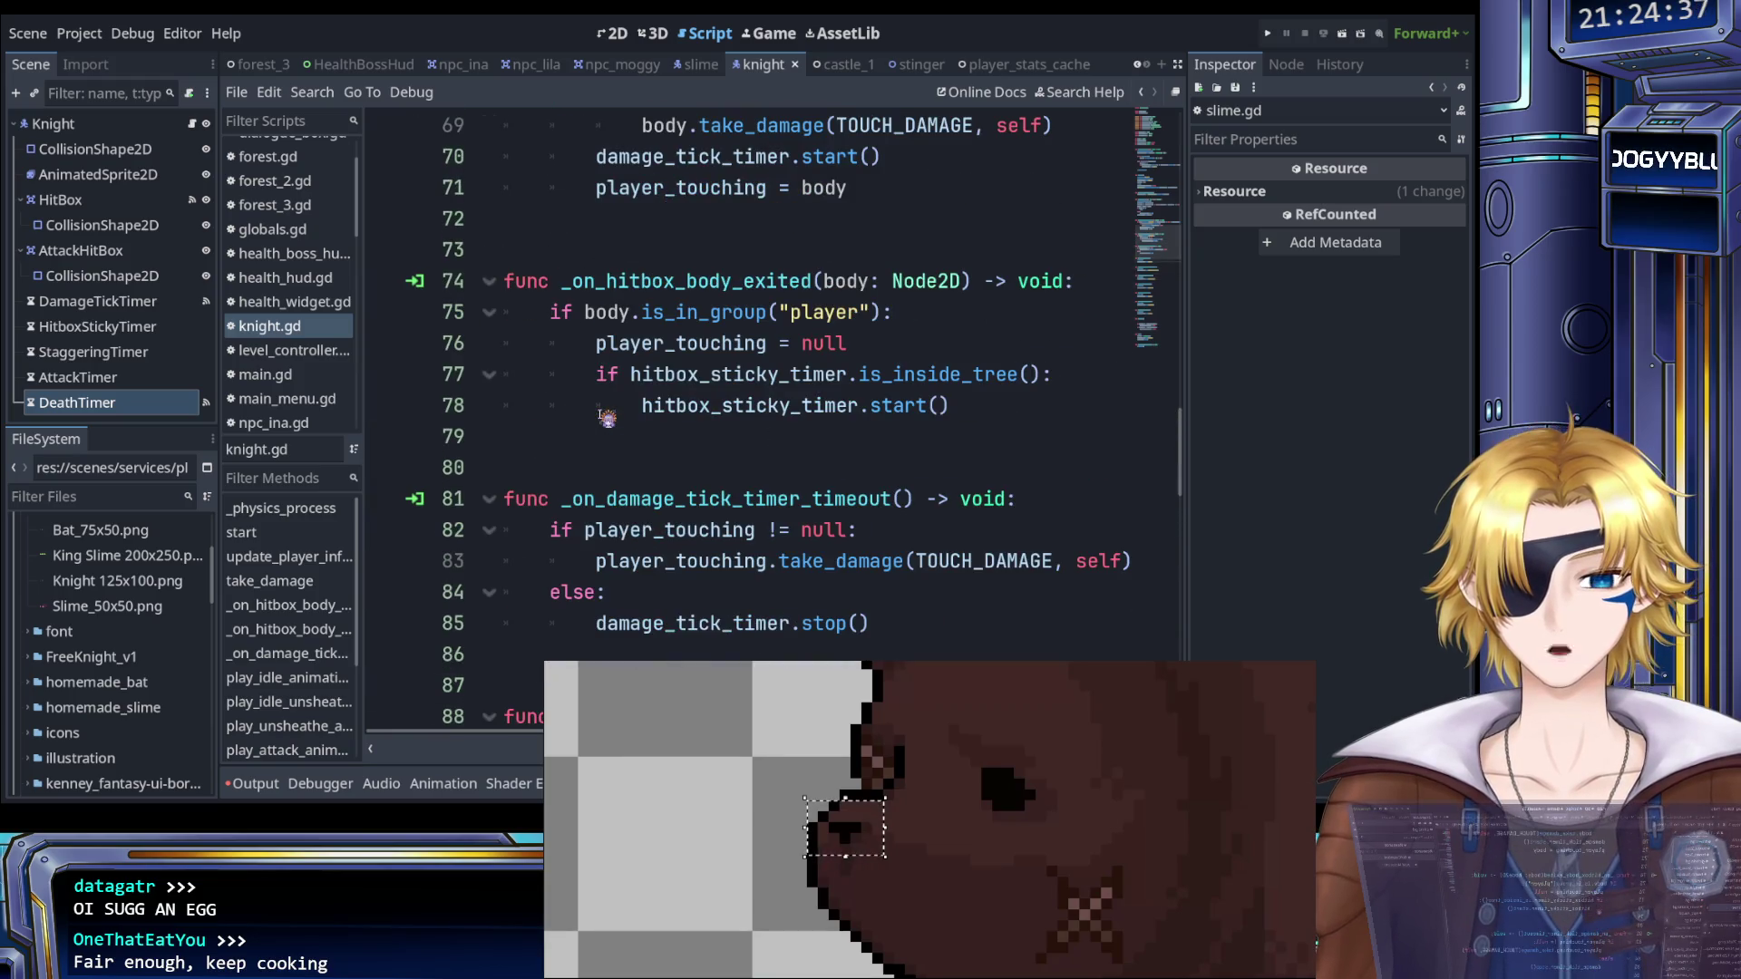
pyautogui.scroll(19, 608, 417)
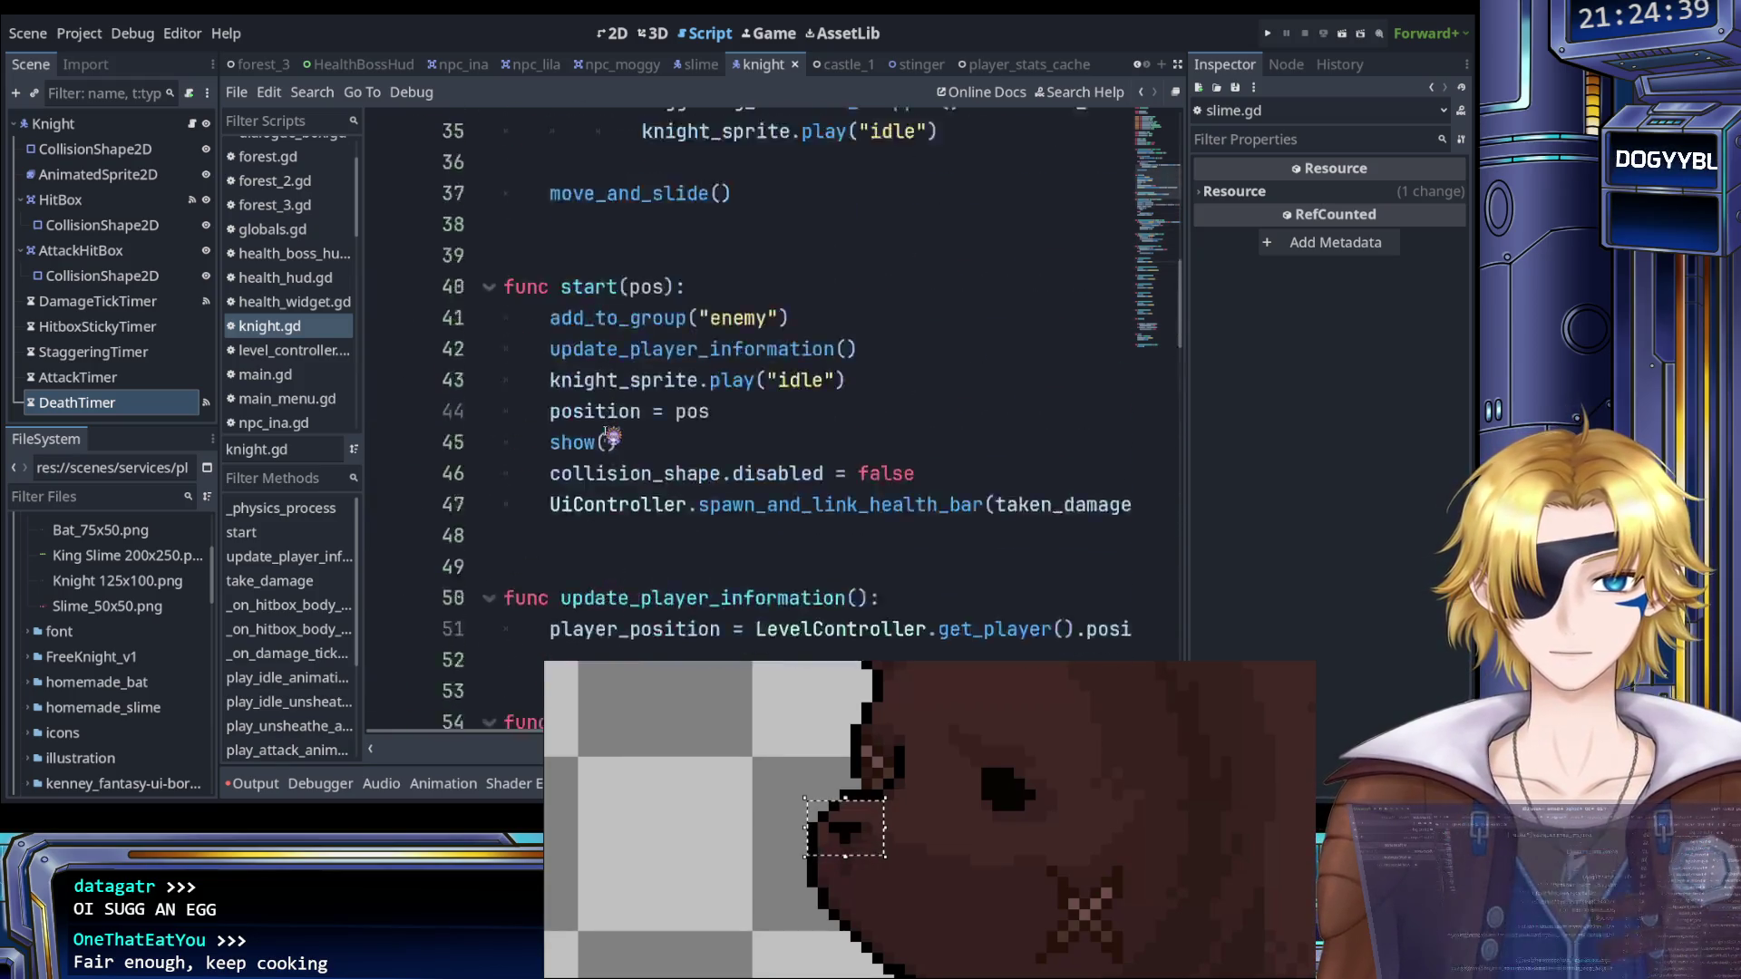
pyautogui.scroll(-6, 615, 441)
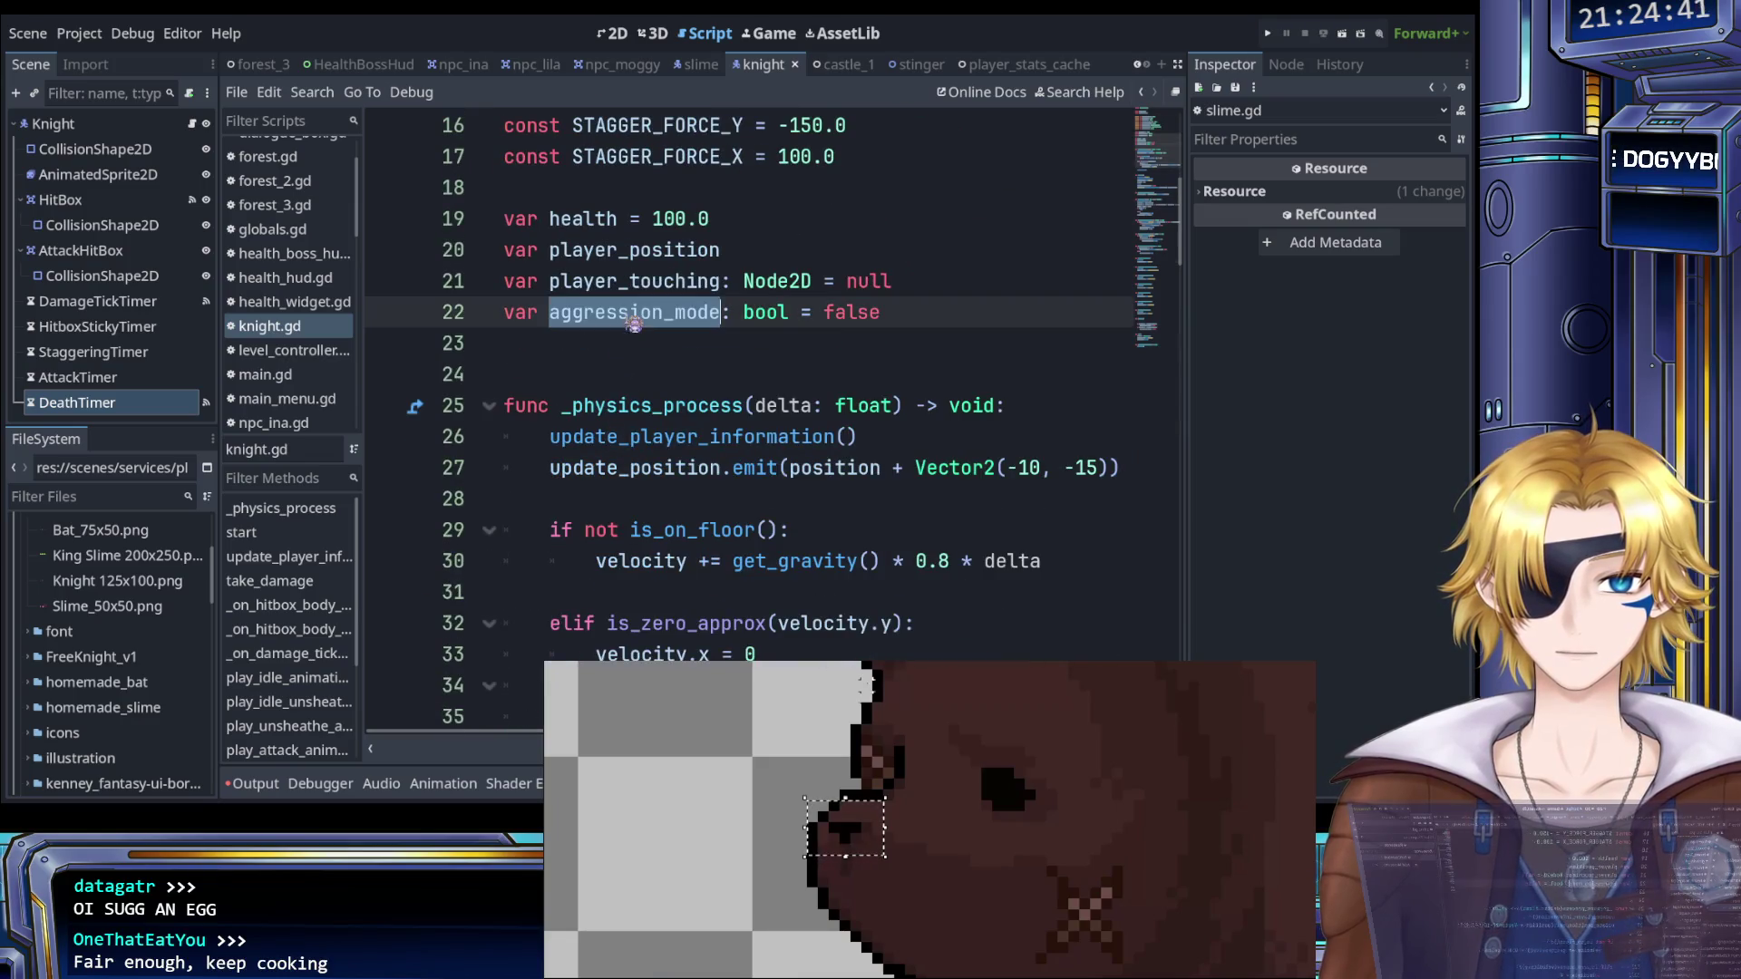
pyautogui.scroll(2, 617, 408)
pyautogui.scroll(-20, 616, 412)
pyautogui.scroll(-11, 617, 415)
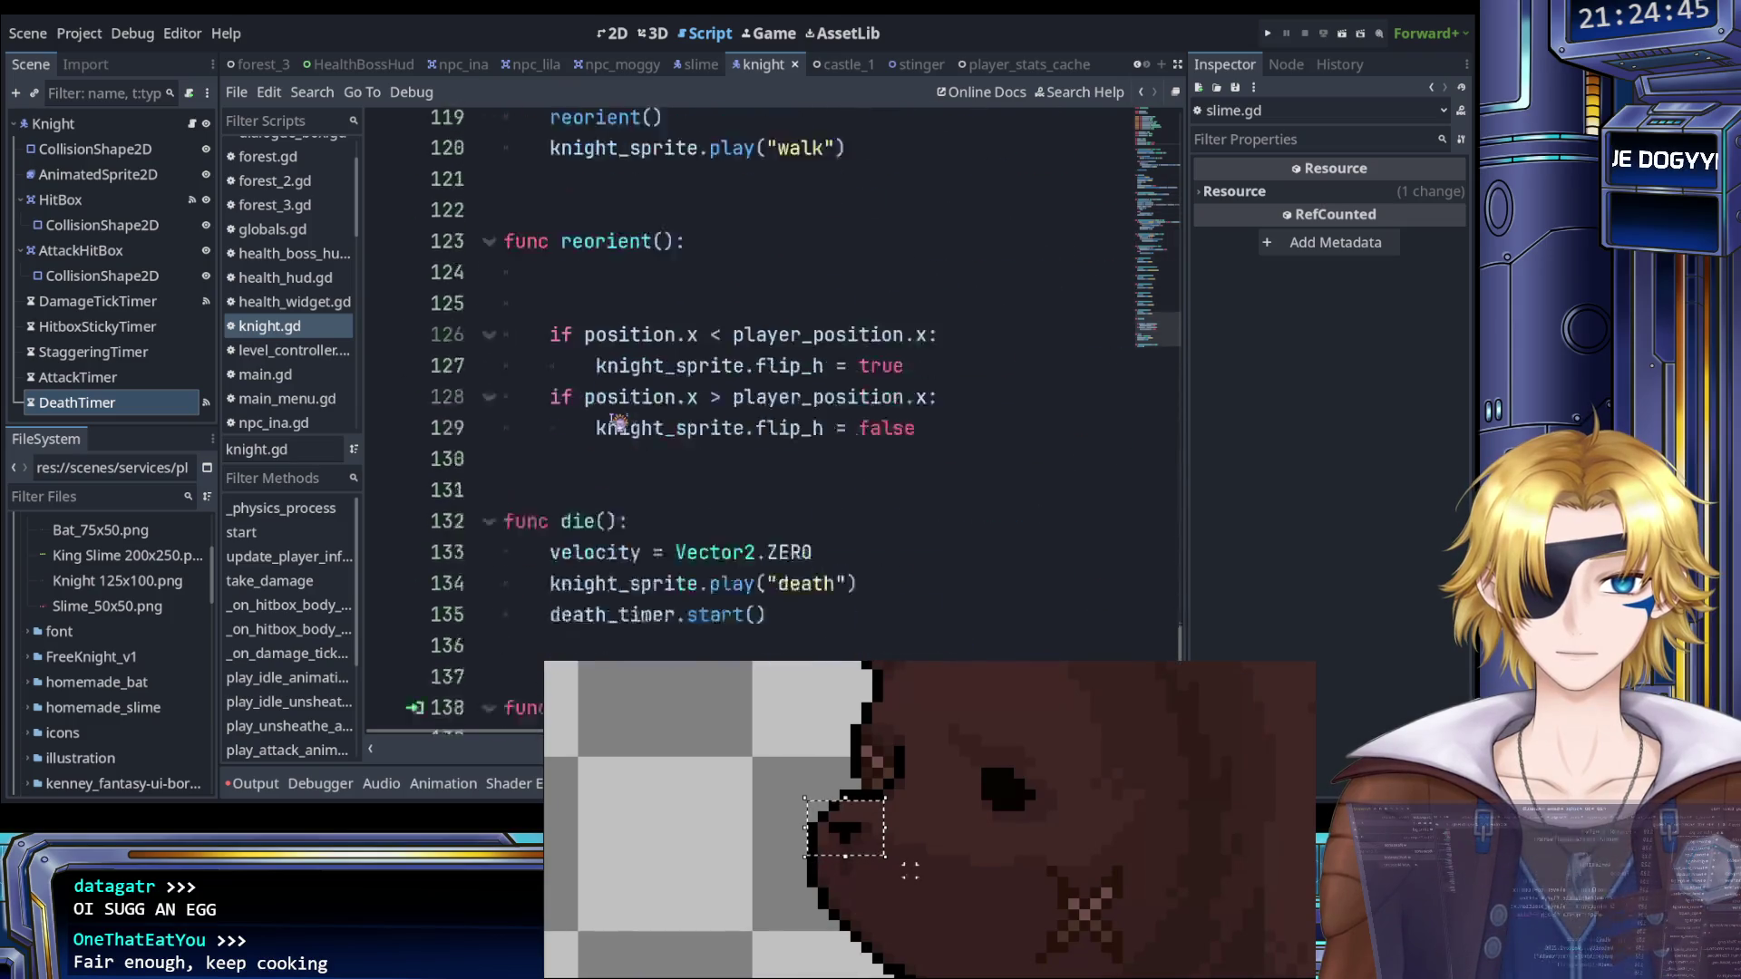
pyautogui.click(566, 386)
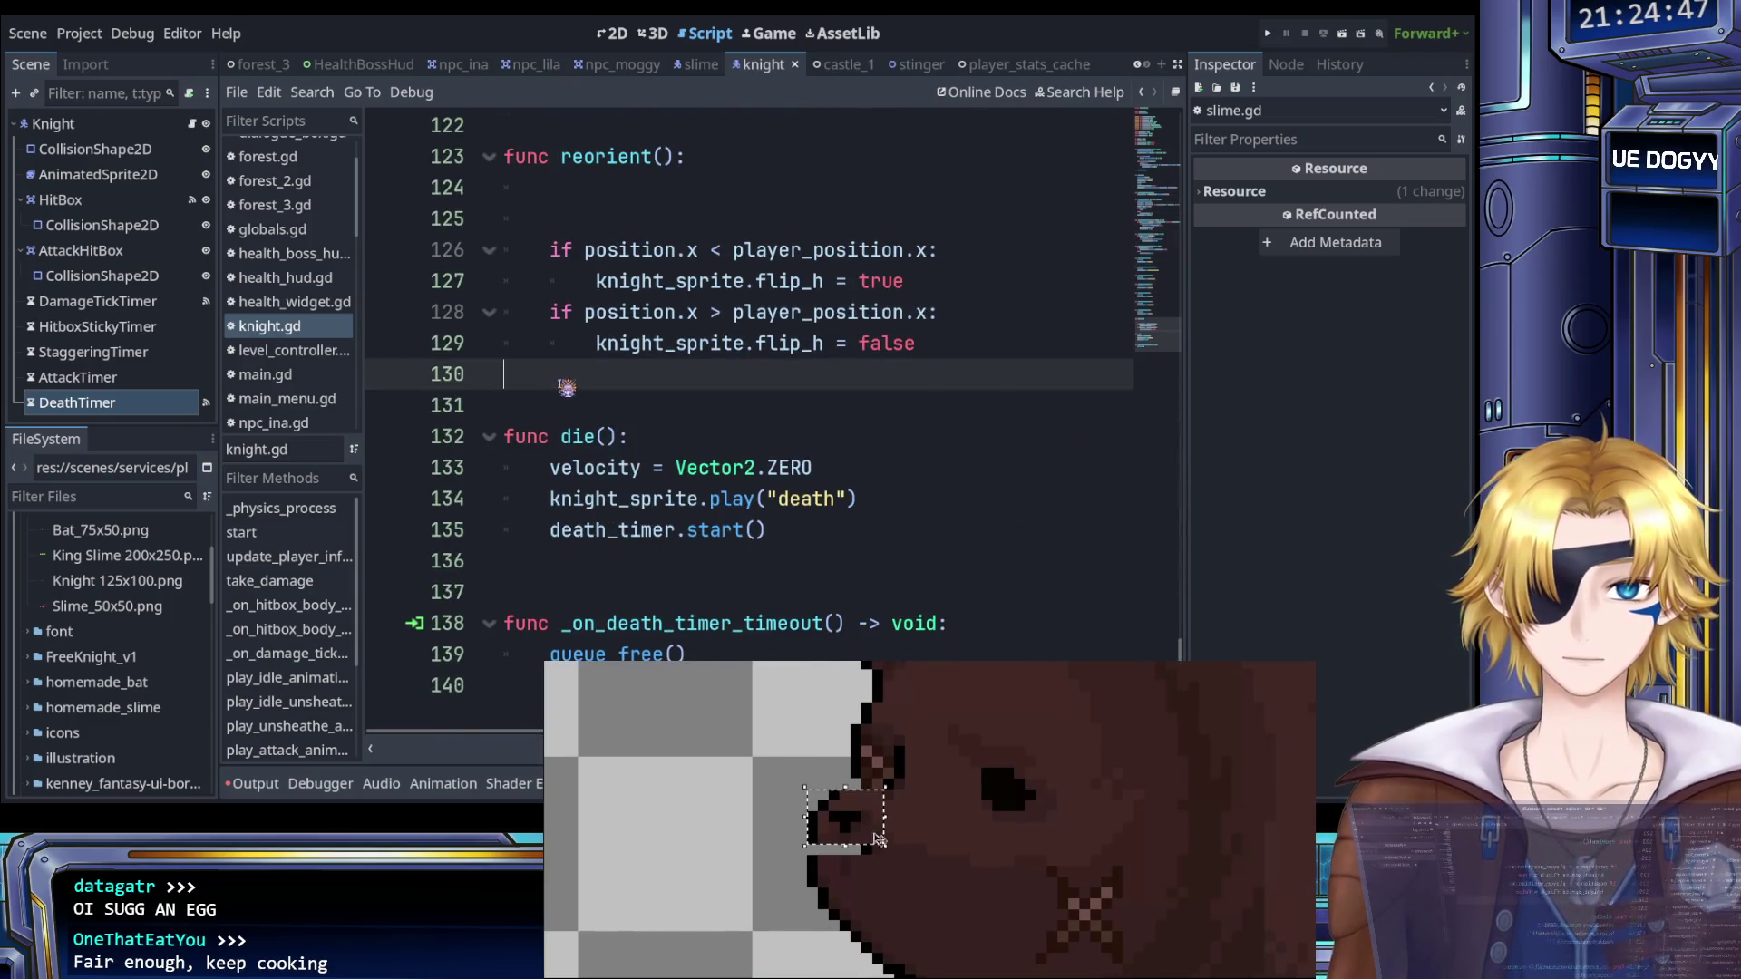
# - Add a be_aggressive() function that sets aggression_mode = true
pyautogui.press('Return')
pyautogui.write('func be_agh')
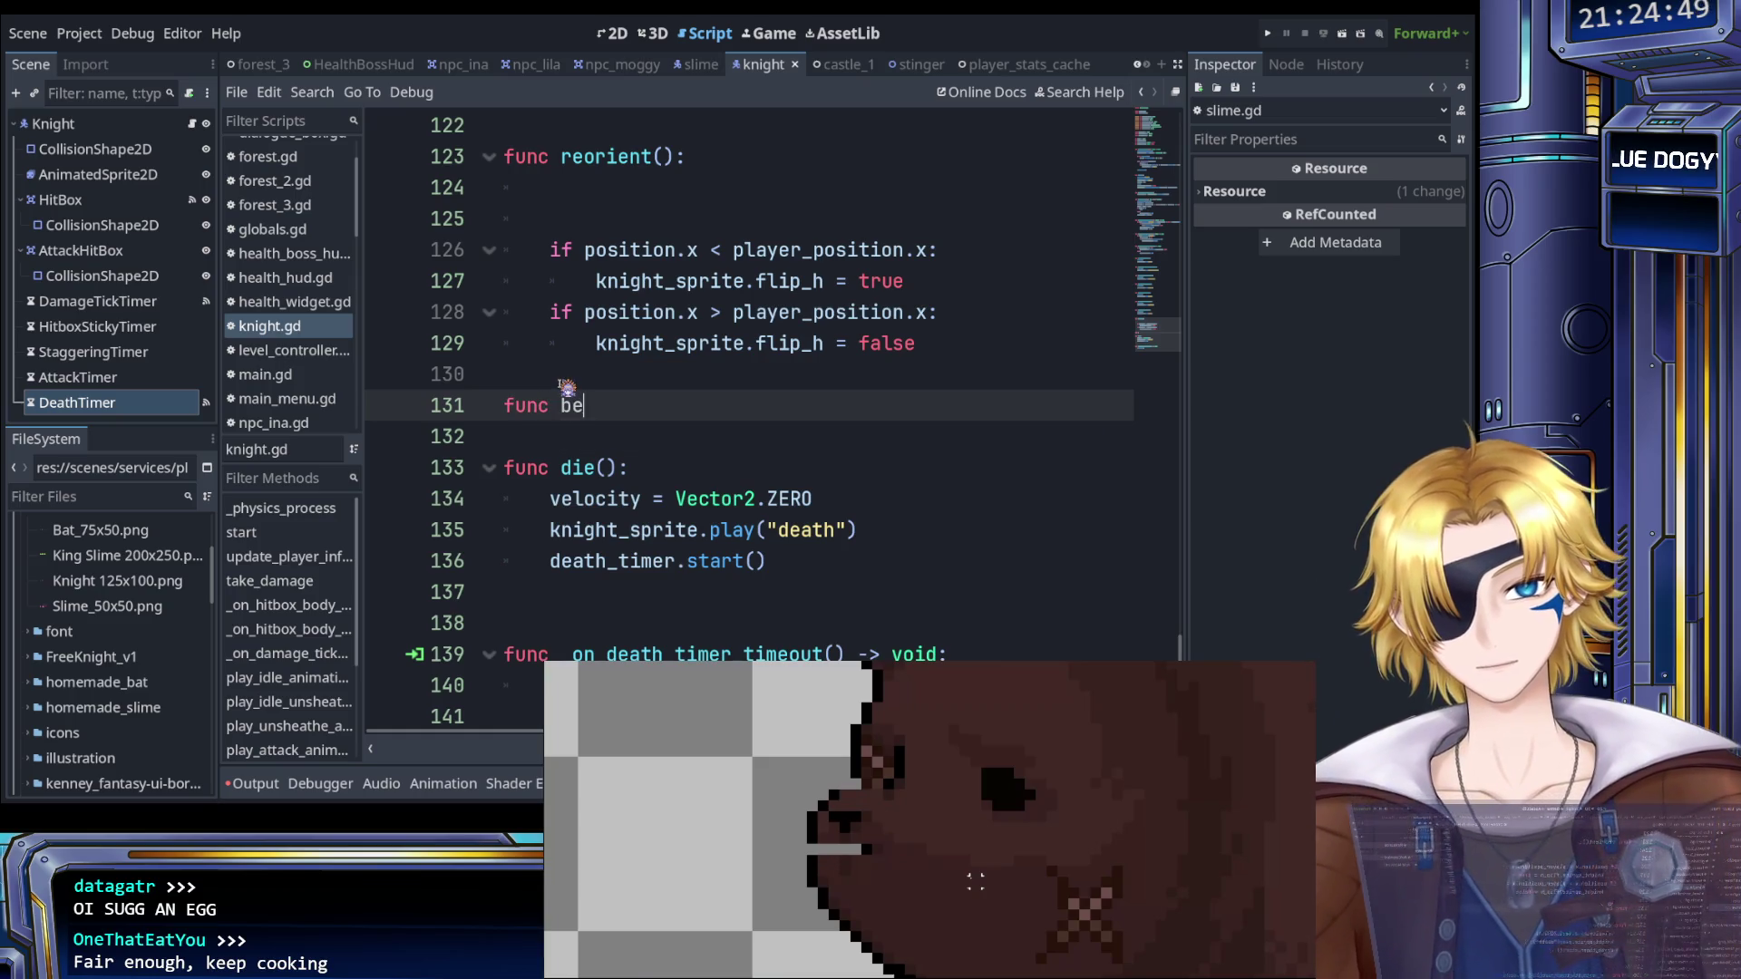
pyautogui.write('ess')
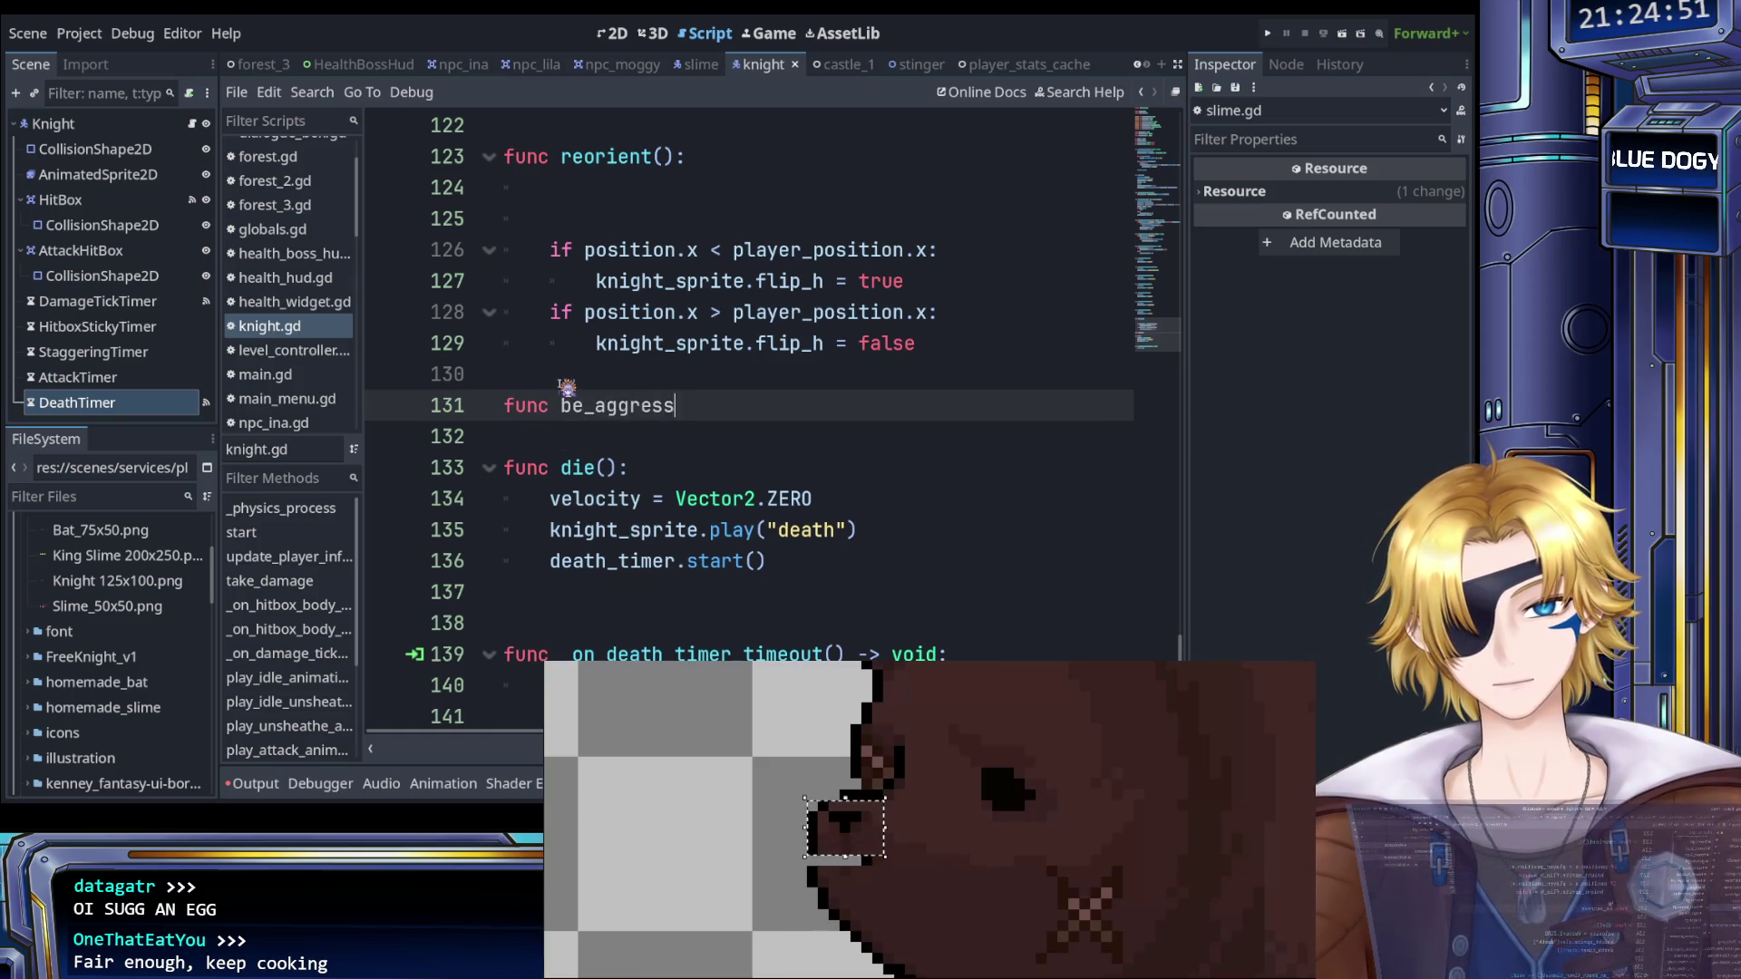
pyautogui.write('ive')
pyautogui.press('BackSpace')
pyautogui.press('BackSpace')
pyautogui.write('ve')
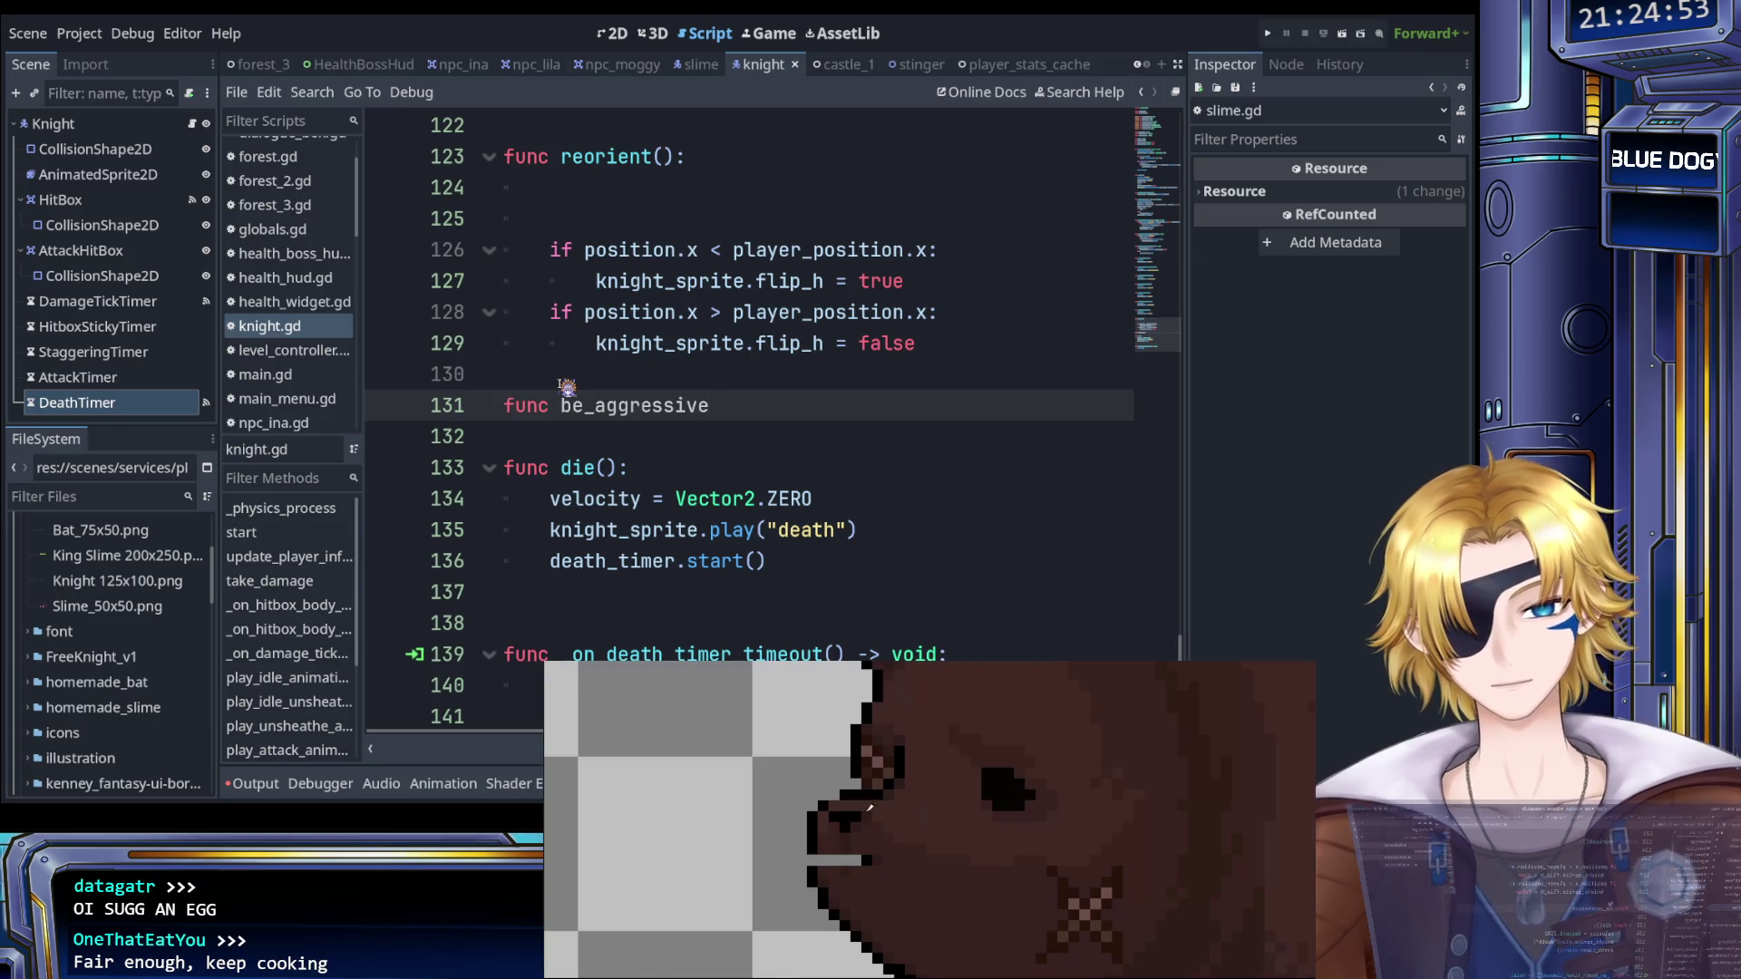
pyautogui.write('()')
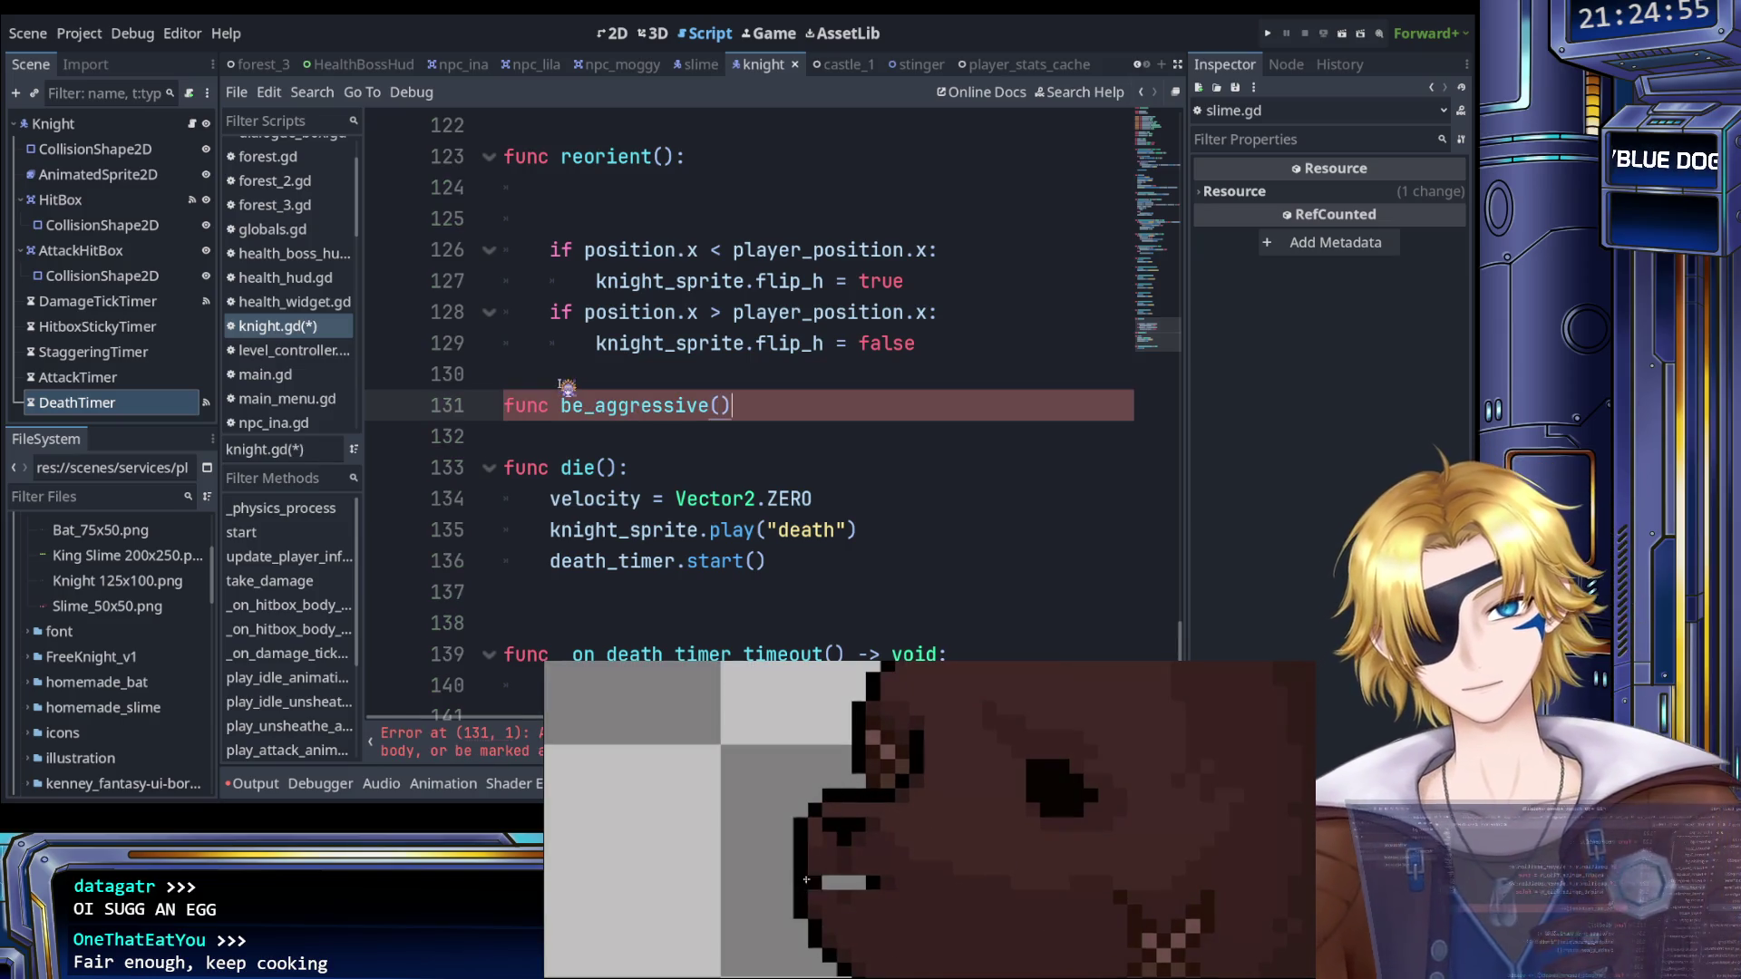
pyautogui.write(':')
pyautogui.press('Return')
pyautogui.write('a')
pyautogui.press('Return')
pyautogui.write('= true;l')
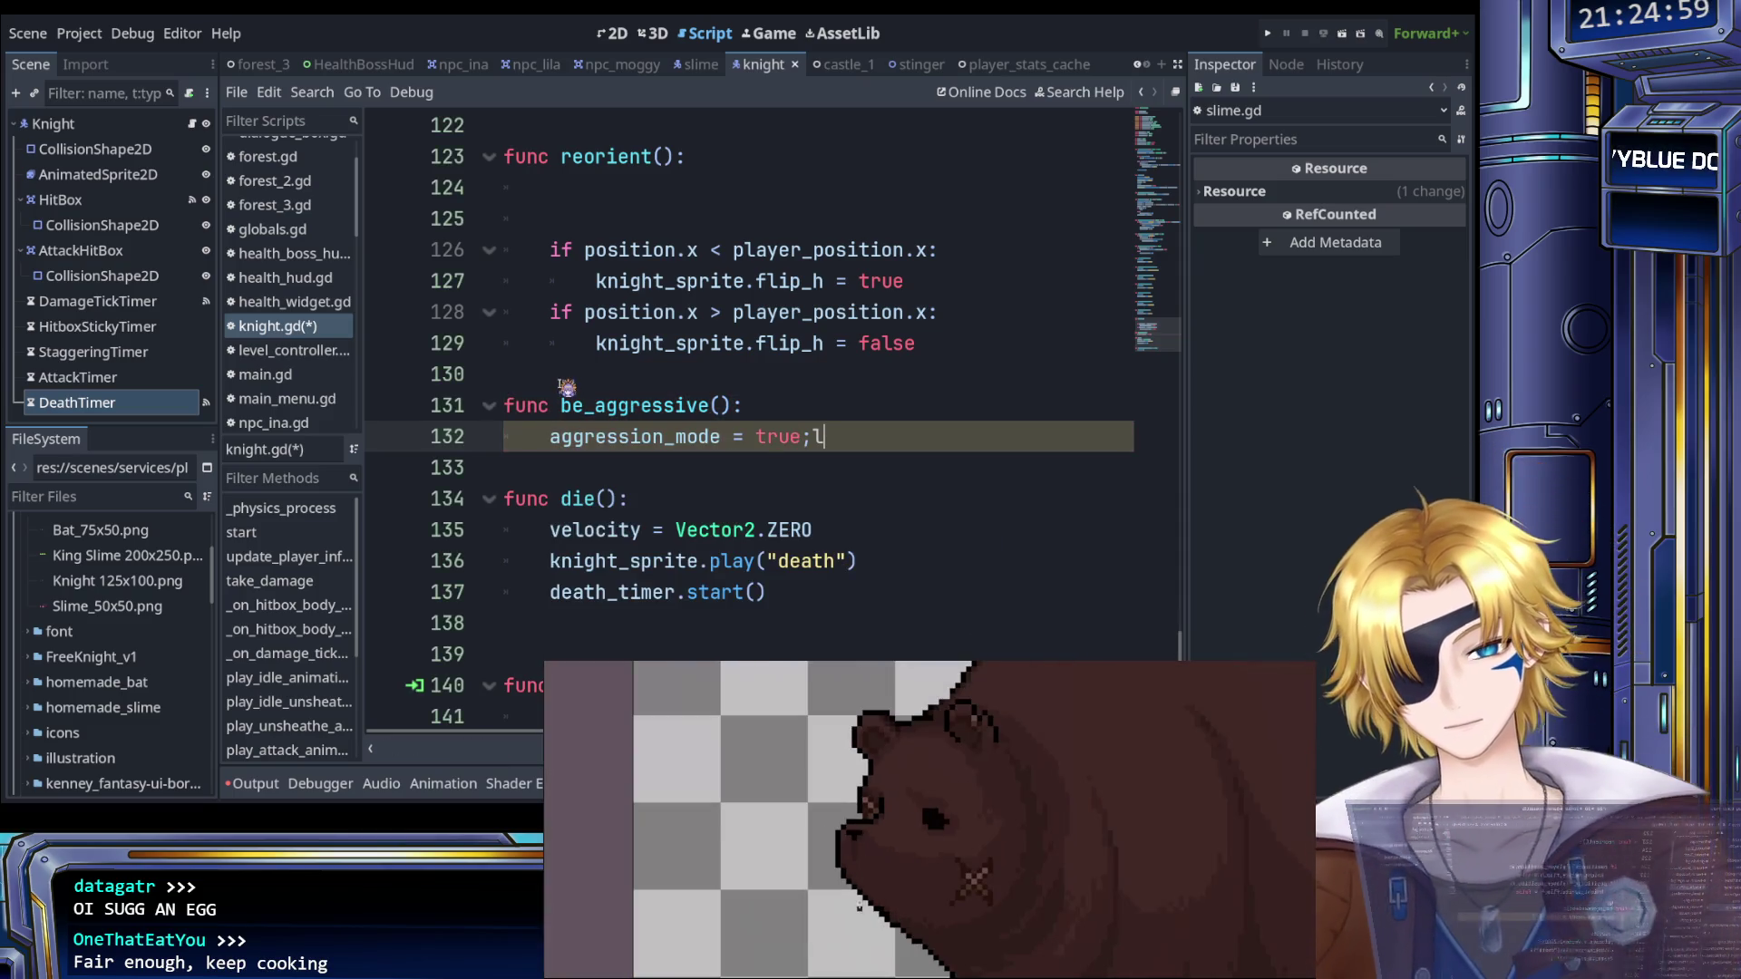
pyautogui.press('BackSpace')
pyautogui.press('BackSpace')
pyautogui.press('Return')
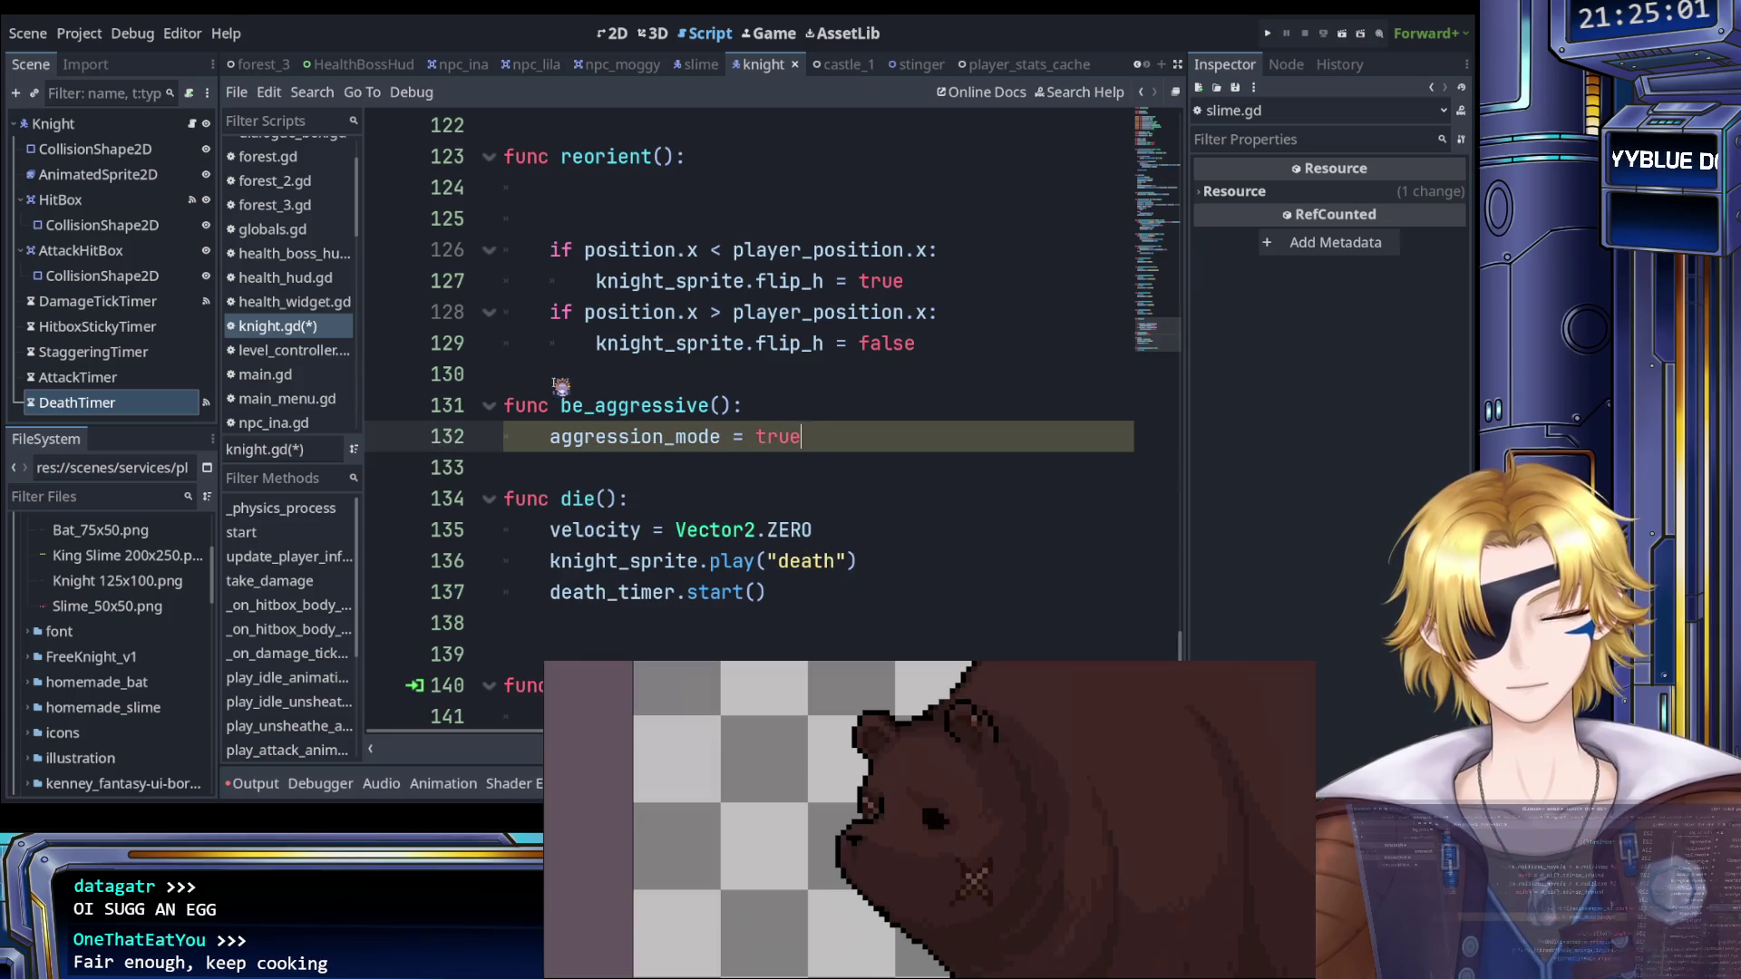
# - Add a calm_down() function that sets aggression_mode = false, and save knight.gd
pyautogui.press('Return')
pyautogui.press('BackSpace')
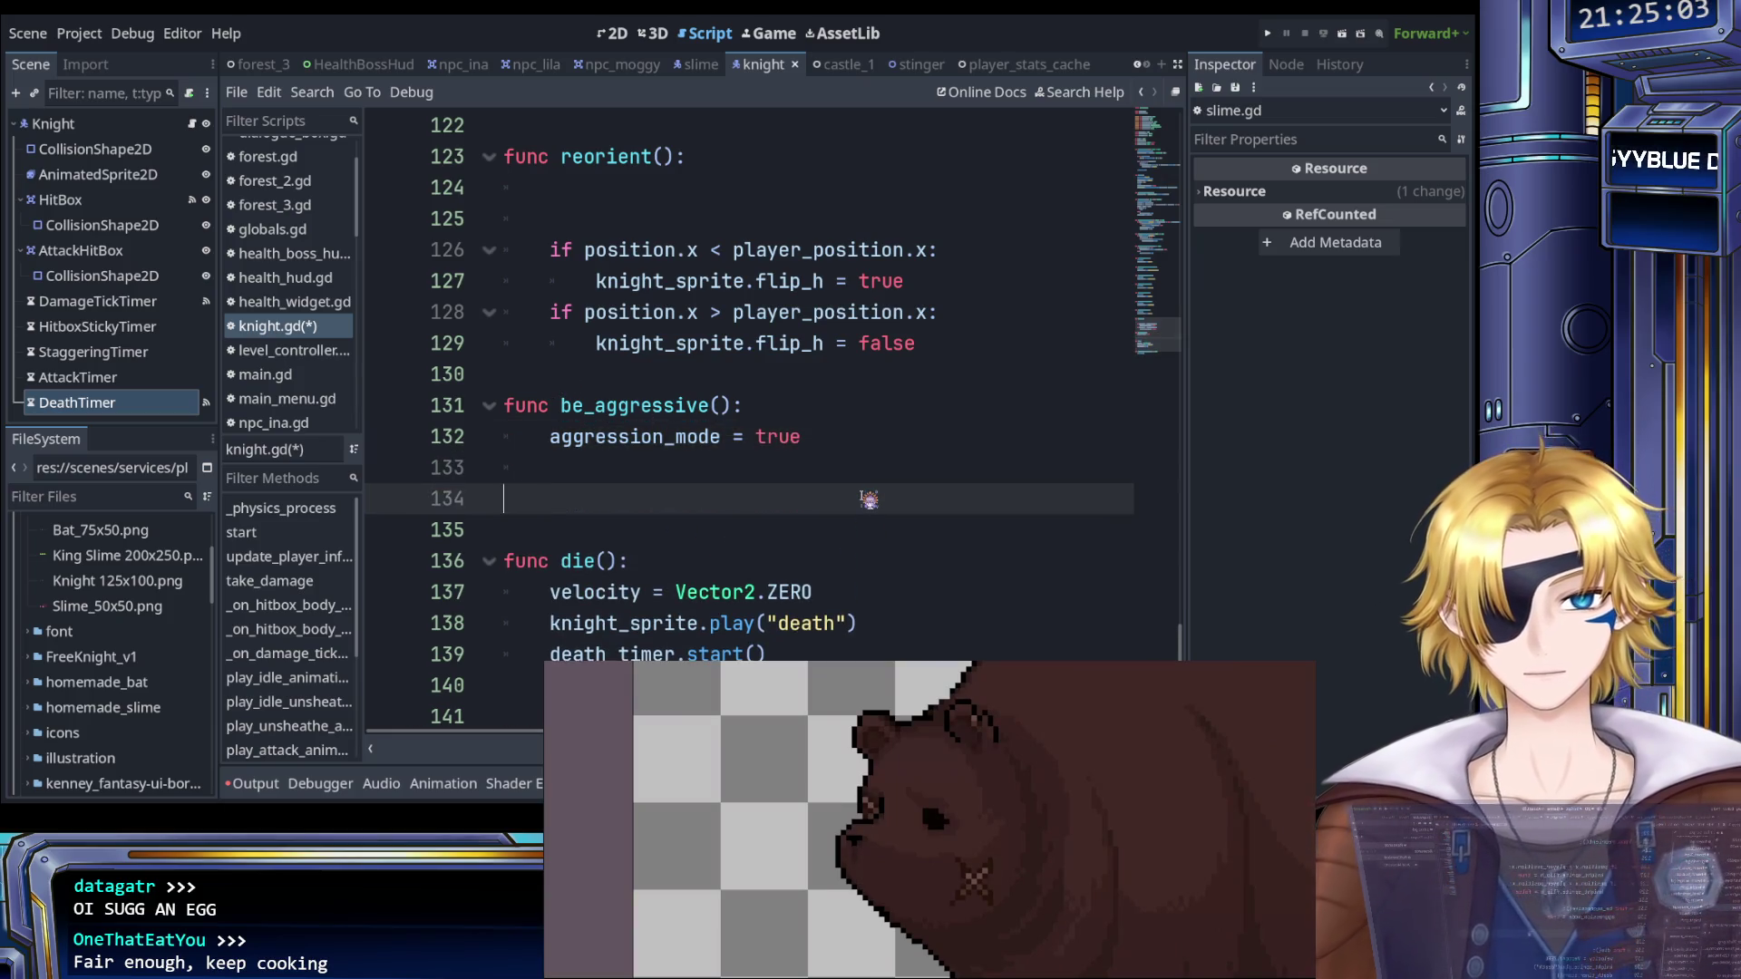
pyautogui.write('func calmd')
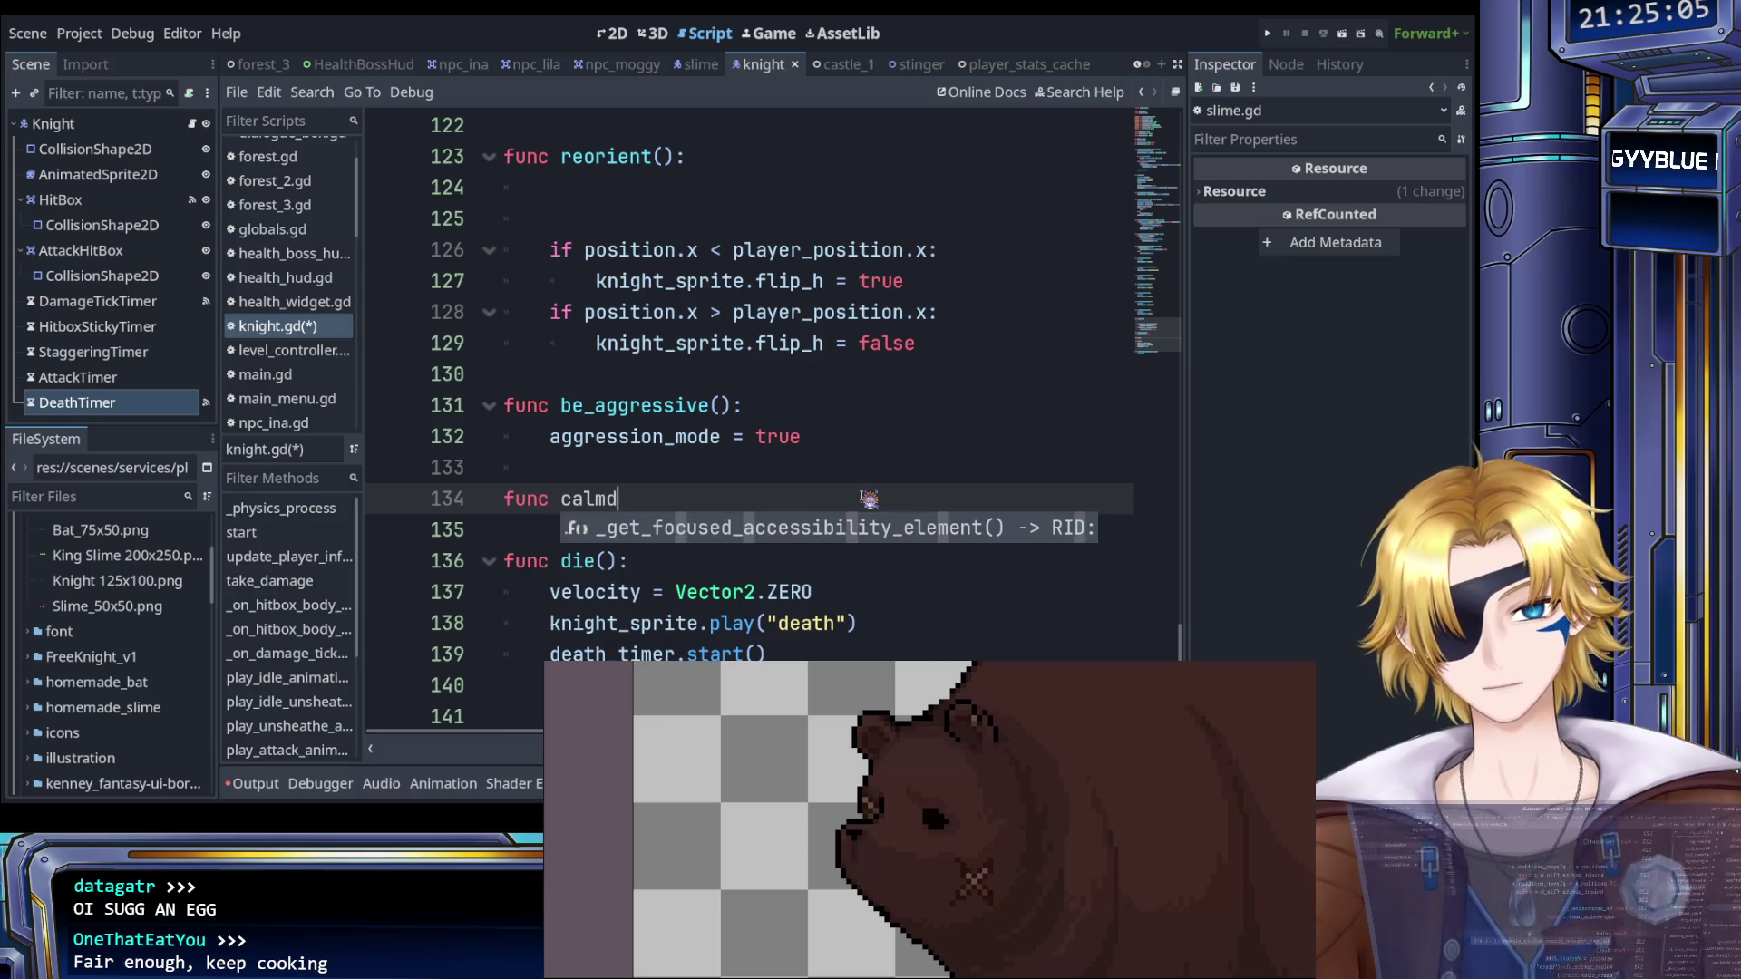
pyautogui.write('_down')
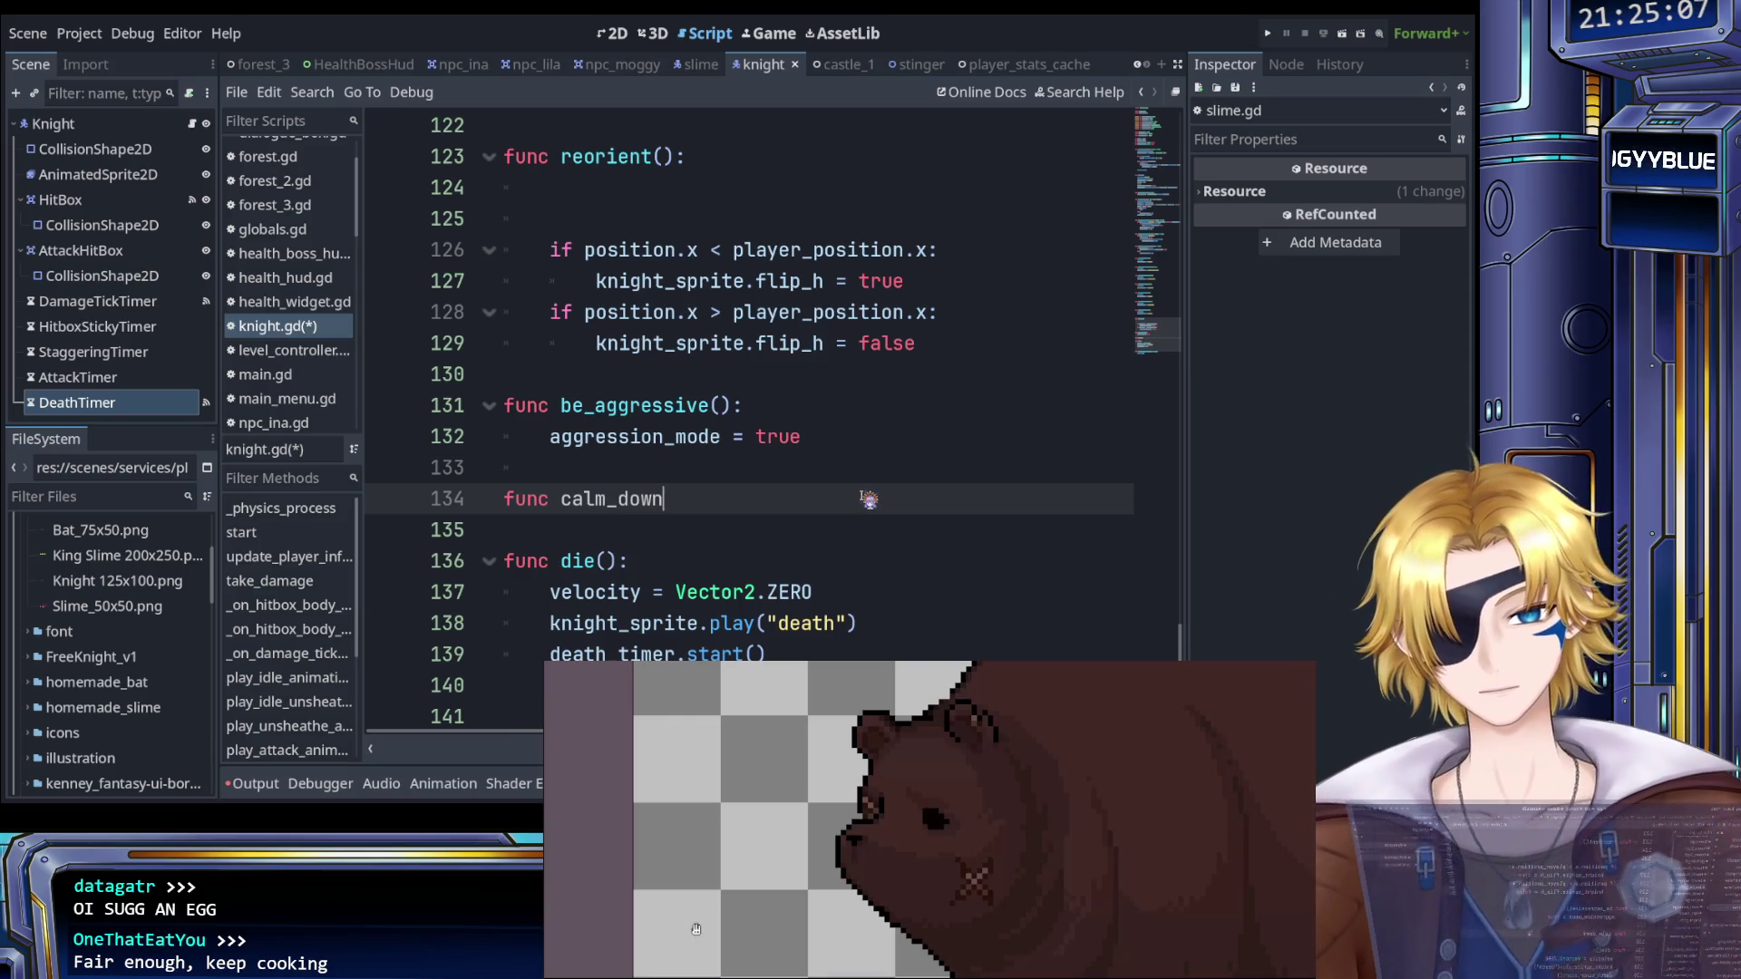
pyautogui.write('()')
pyautogui.press('BackSpace')
pyautogui.press('BackSpace')
pyautogui.write('():')
pyautogui.press('Return')
pyautogui.write('agg')
pyautogui.press('Return')
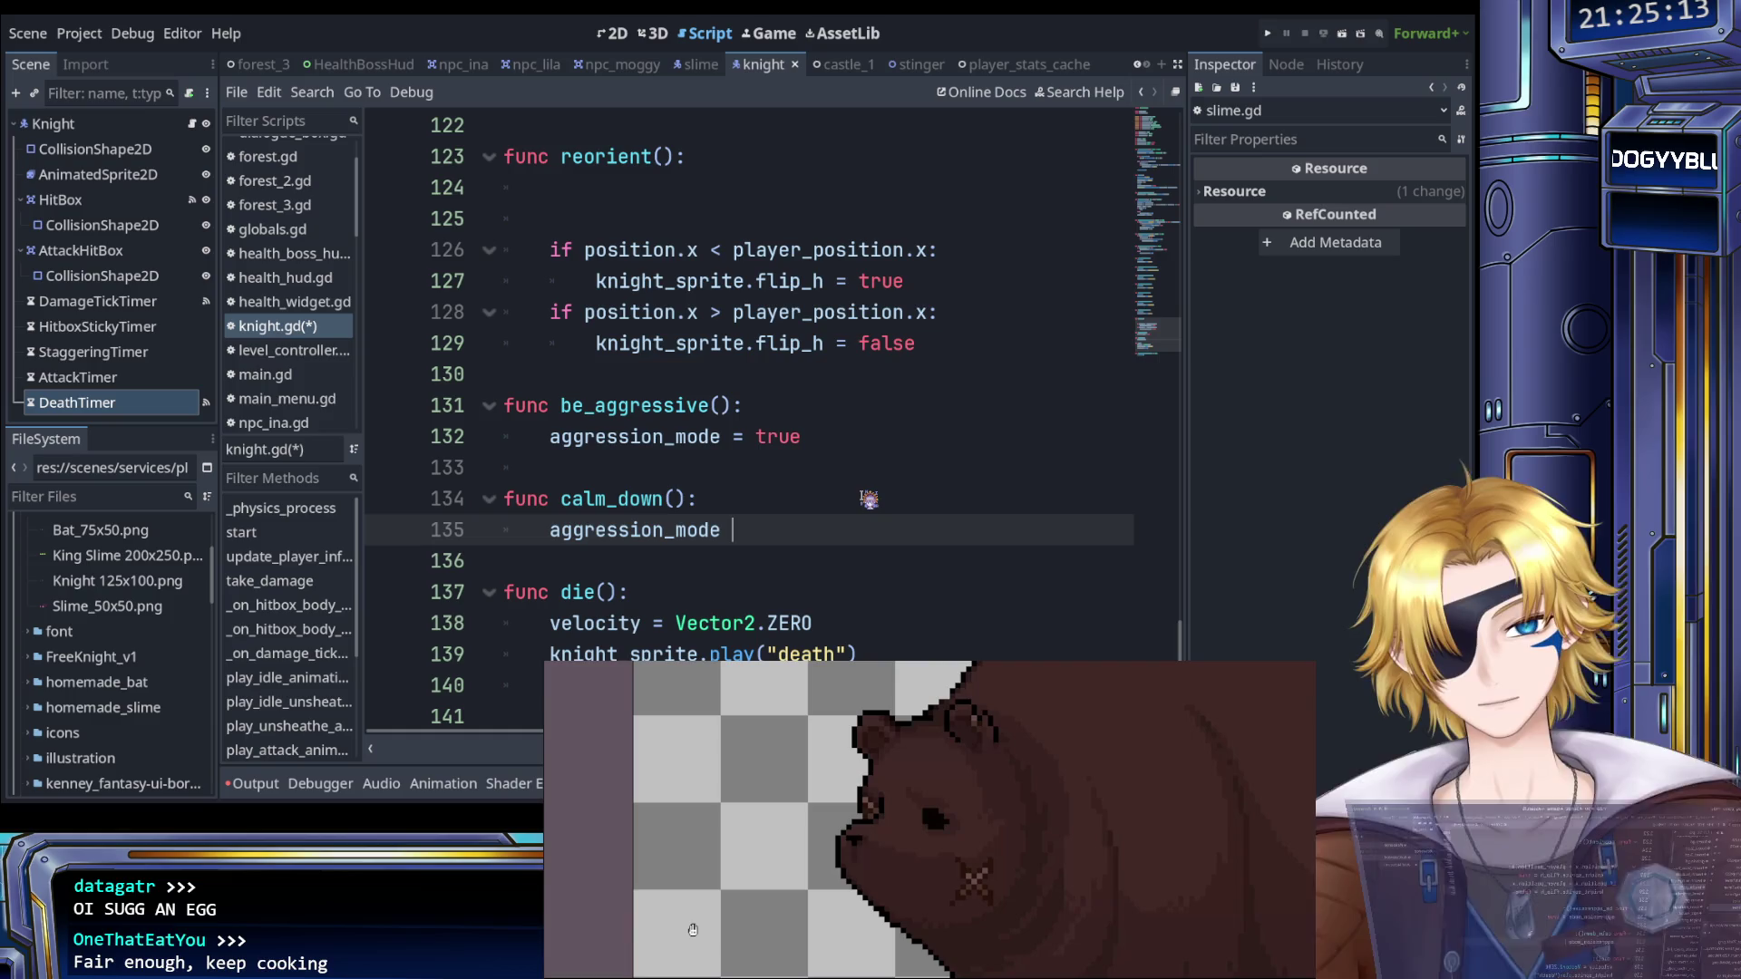
pyautogui.write('= false')
pyautogui.click(861, 495)
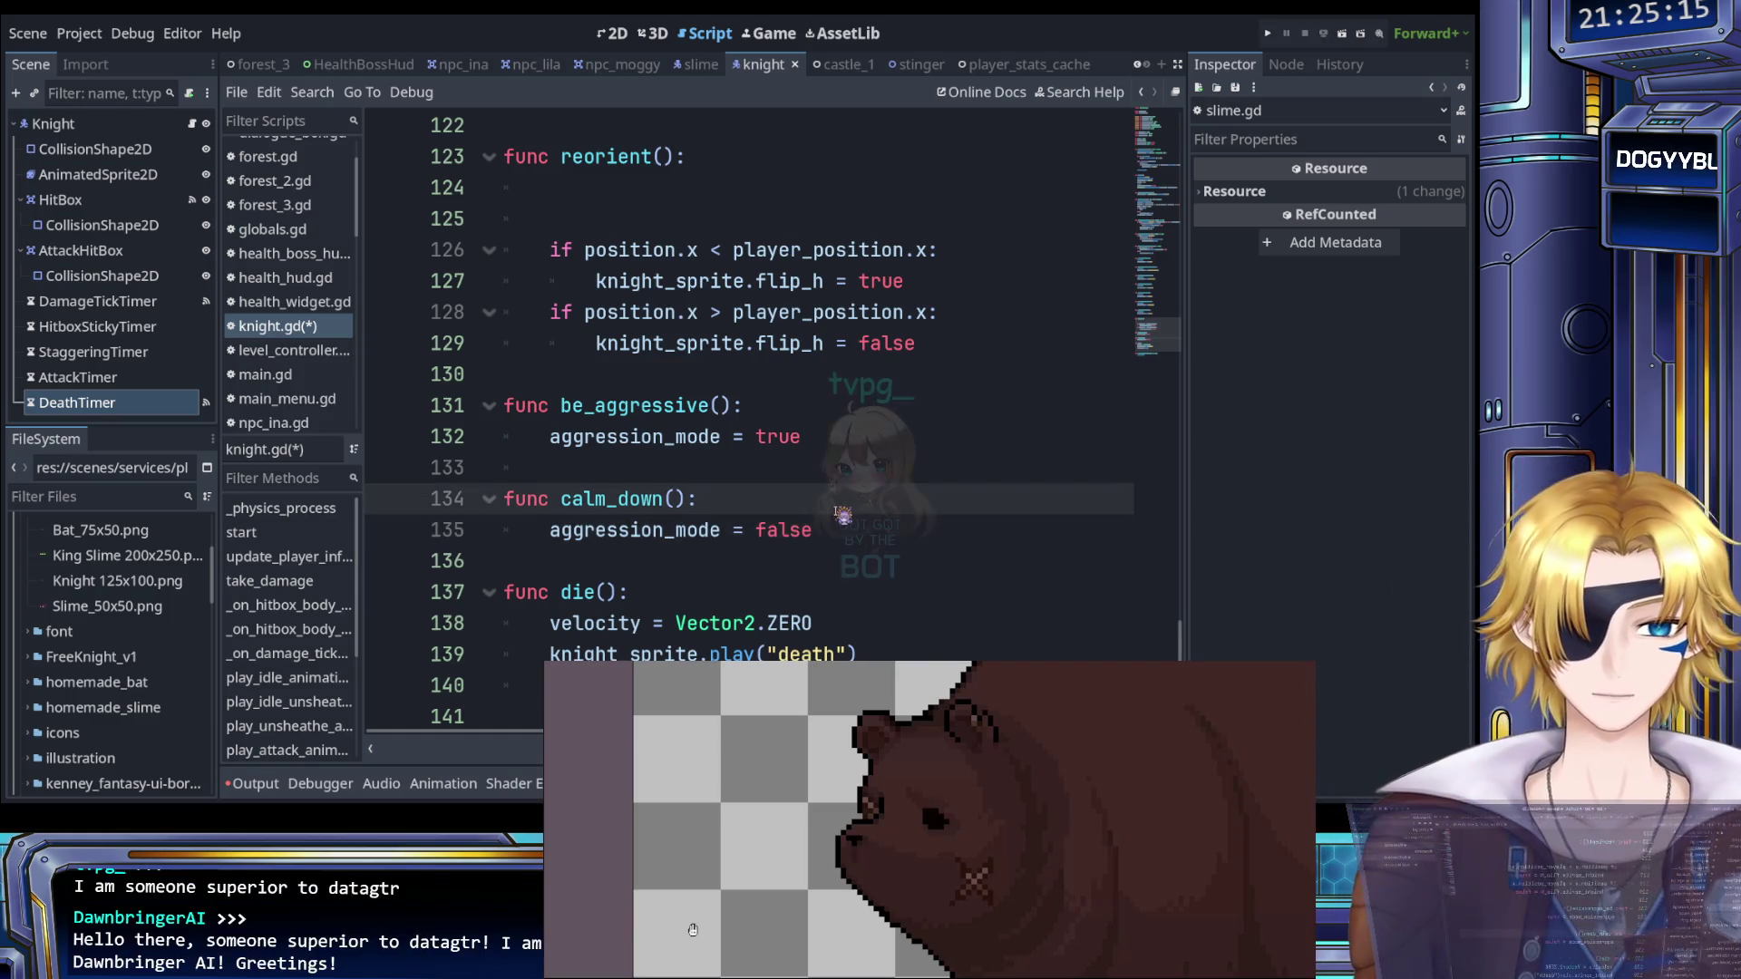
pyautogui.scroll(1, 844, 515)
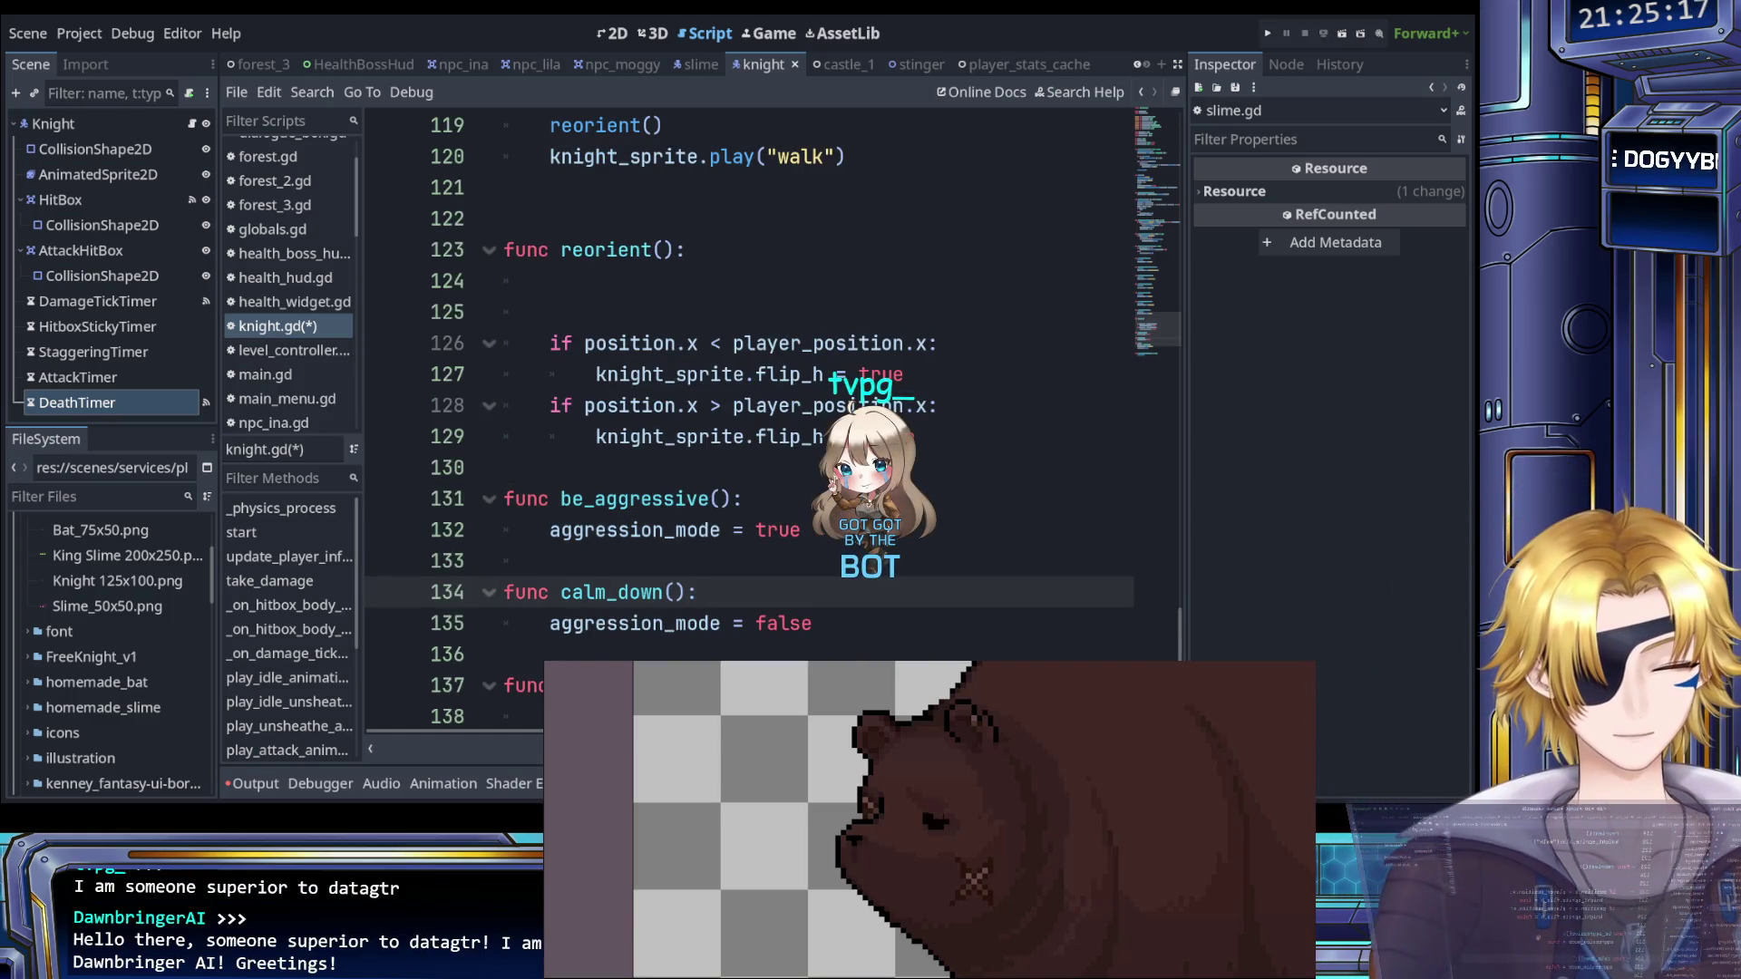
pyautogui.hotkey('ctrl', 's')
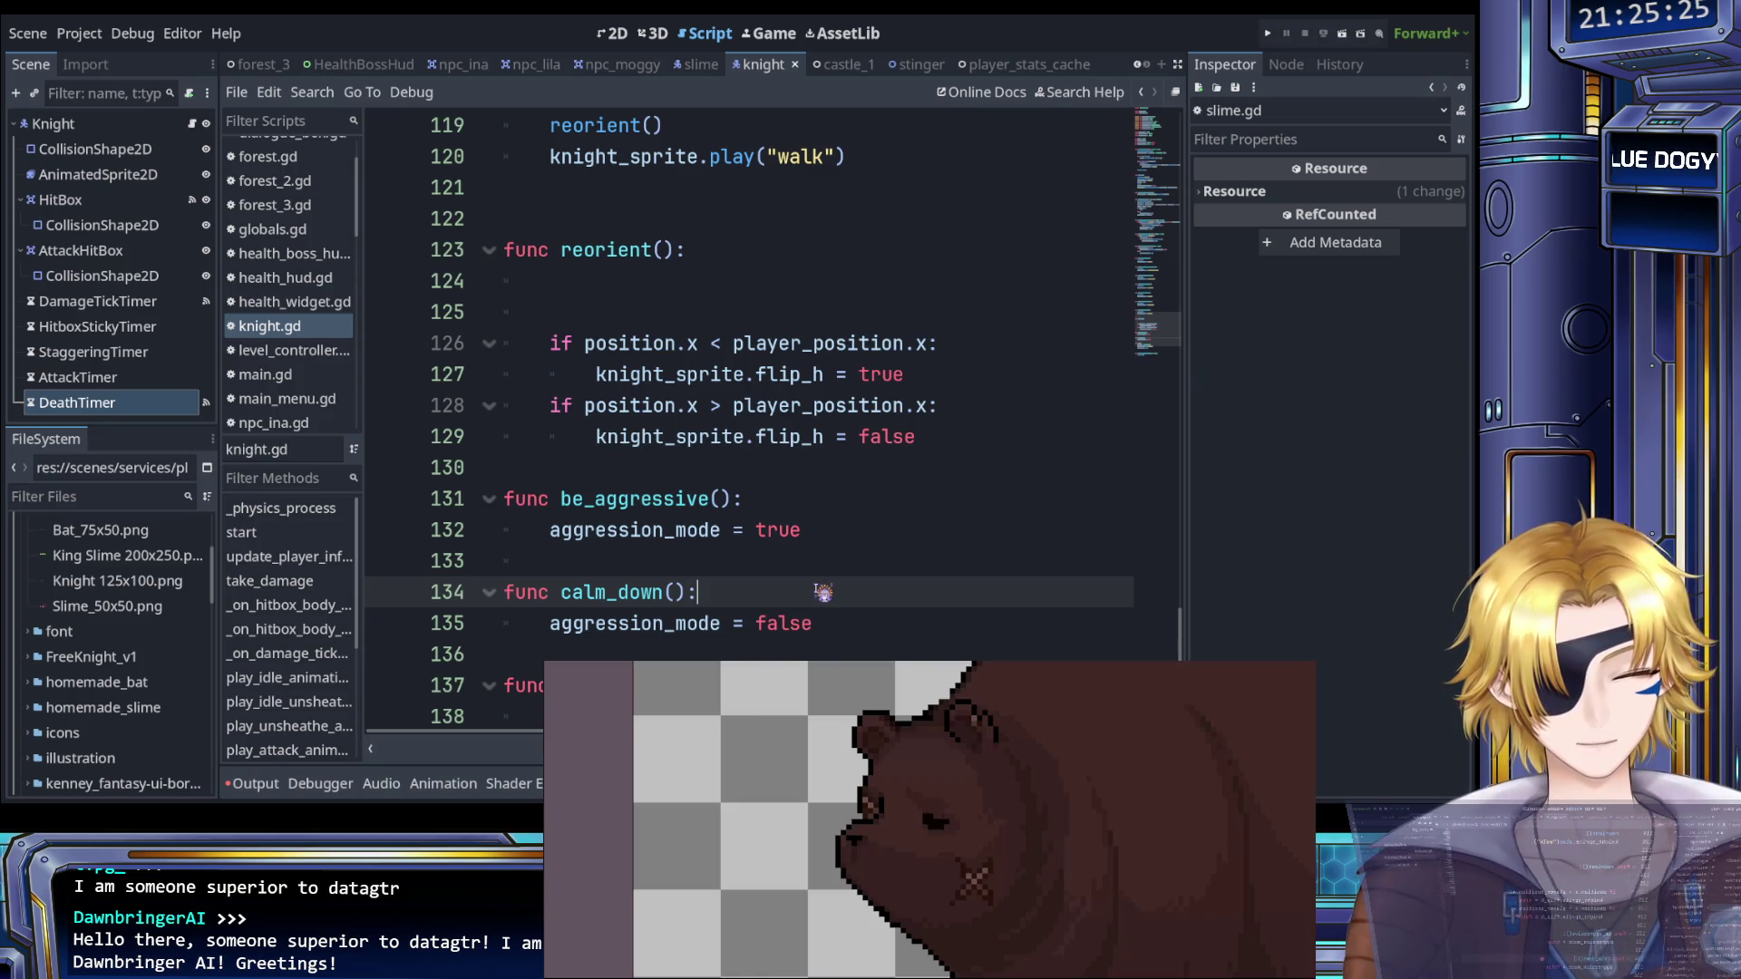
pyautogui.click(830, 555)
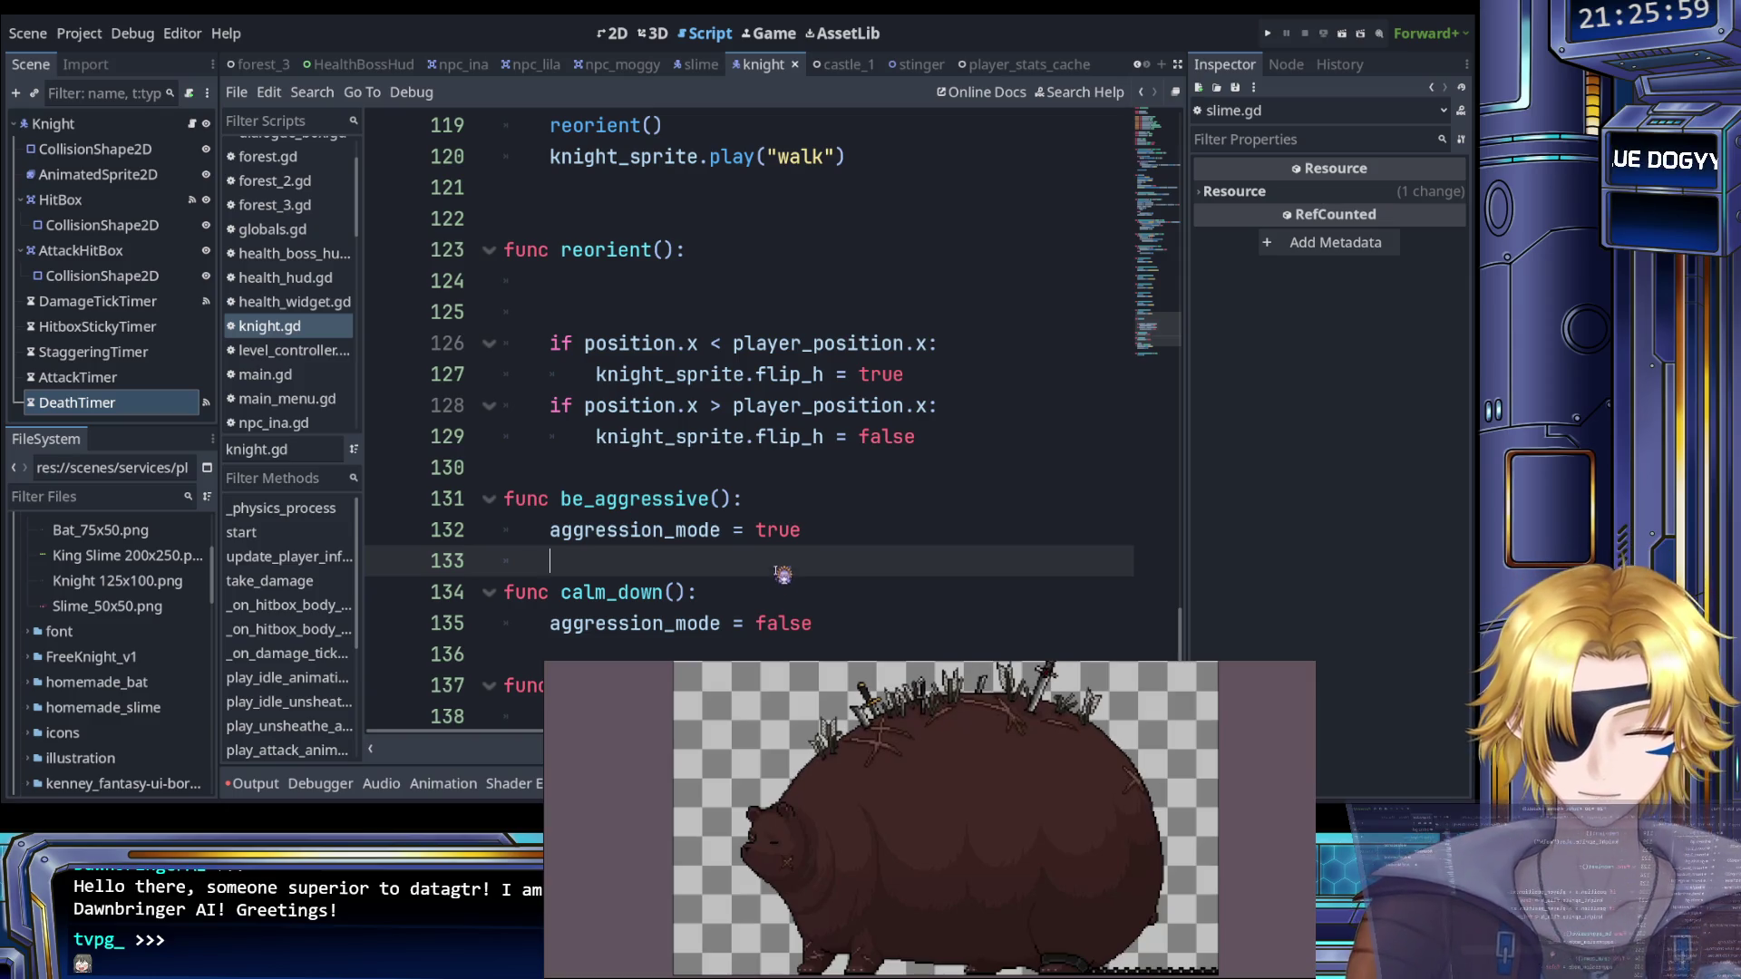
# - Insert blank lines before the be_aggressive, calm_down and die functions in knight.gd
pyautogui.press('Up')
pyautogui.press('Up')
pyautogui.press('End')
pyautogui.scroll(1, 778, 564)
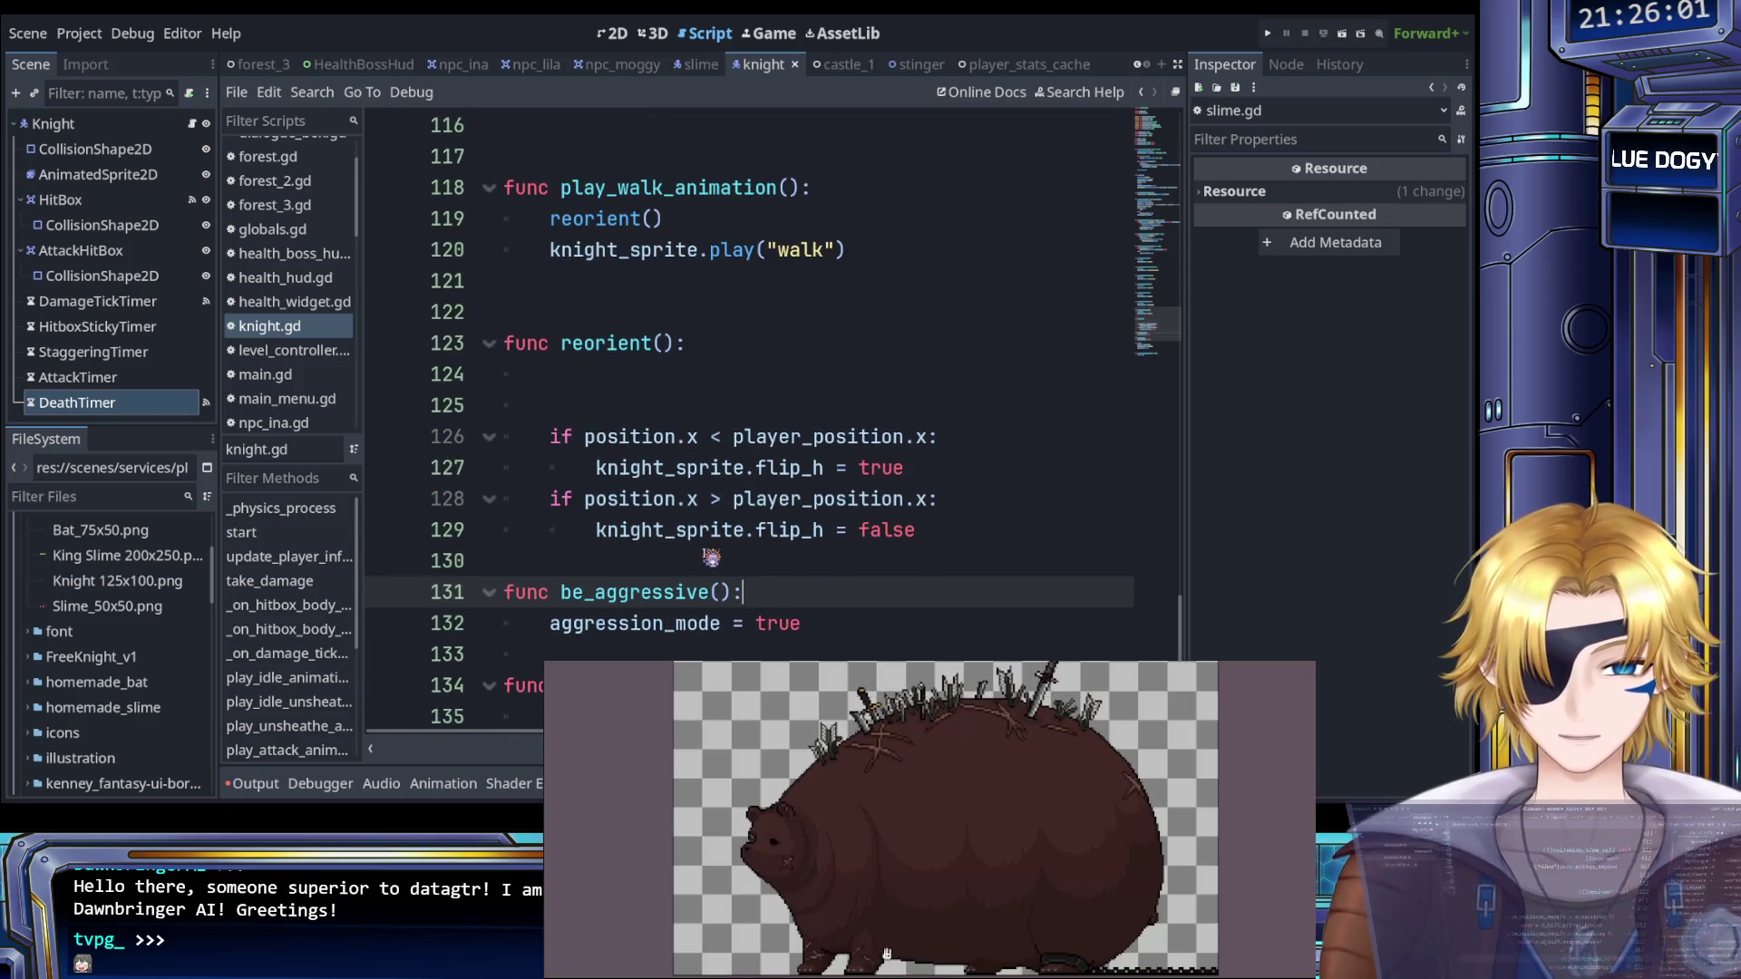
pyautogui.hotkey('ctrl', 'shift', 'Return')
pyautogui.scroll(-2, 671, 526)
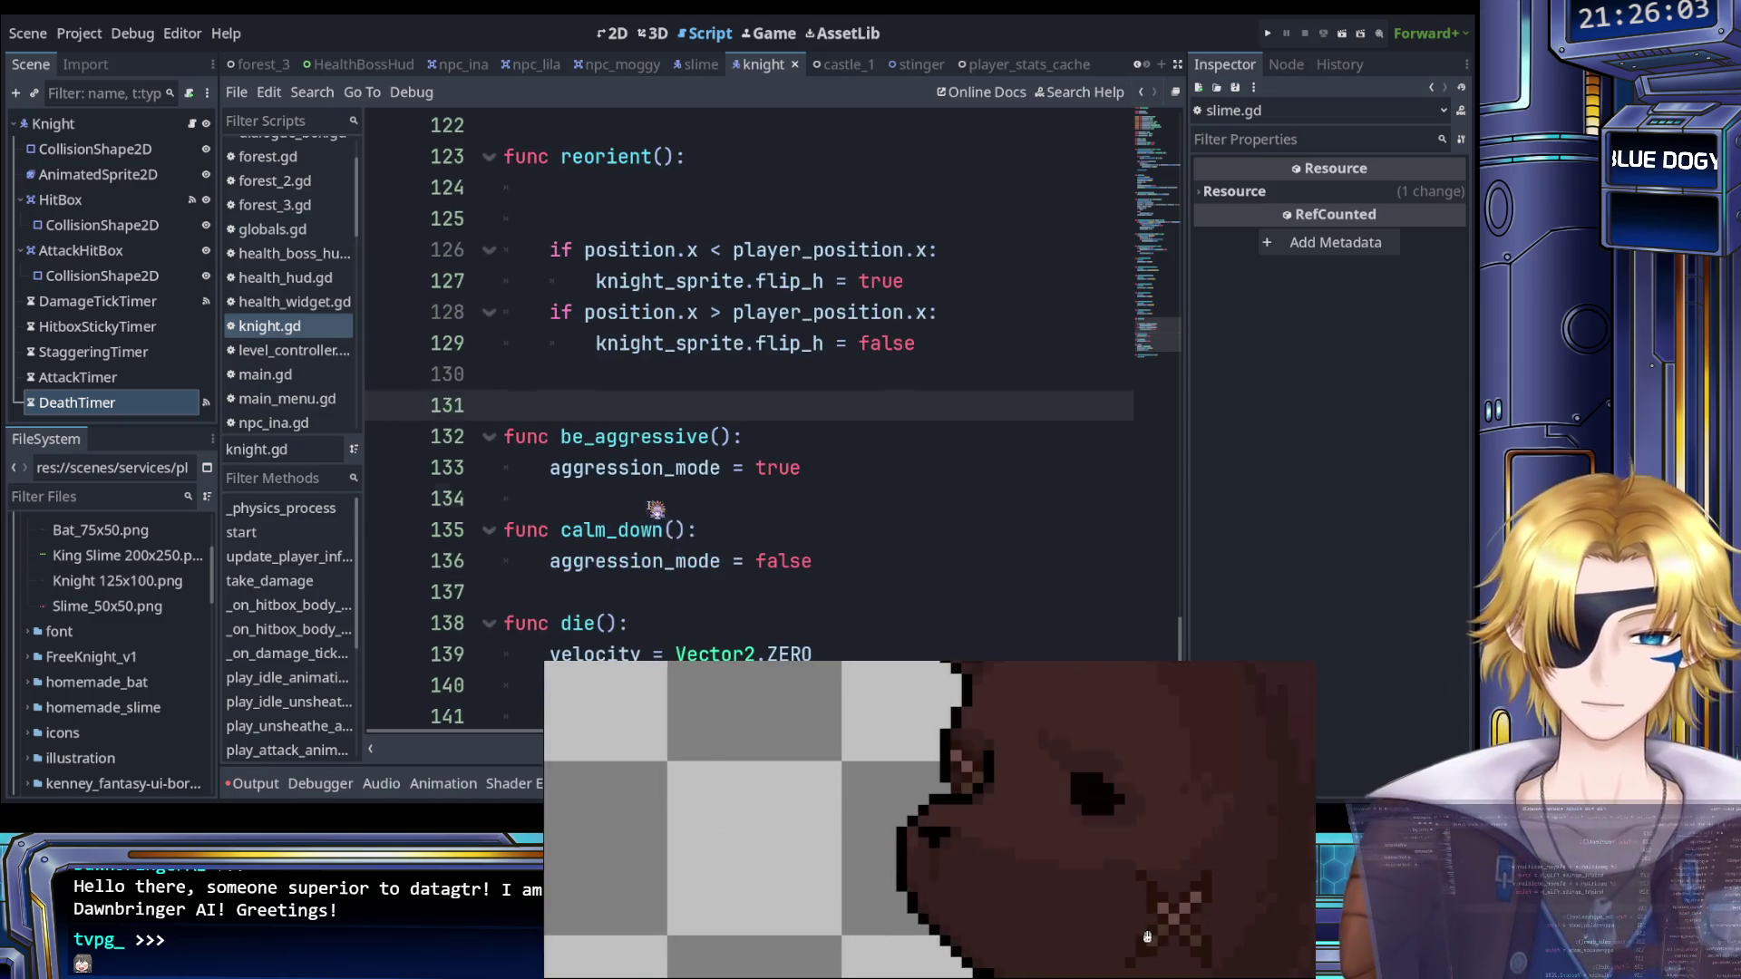
pyautogui.press('Down')
pyautogui.press('Down')
pyautogui.press('Down')
pyautogui.press('Return')
pyautogui.scroll(-2, 655, 508)
pyautogui.press('Down')
pyautogui.press('Down')
pyautogui.press('Down')
pyautogui.press('Return')
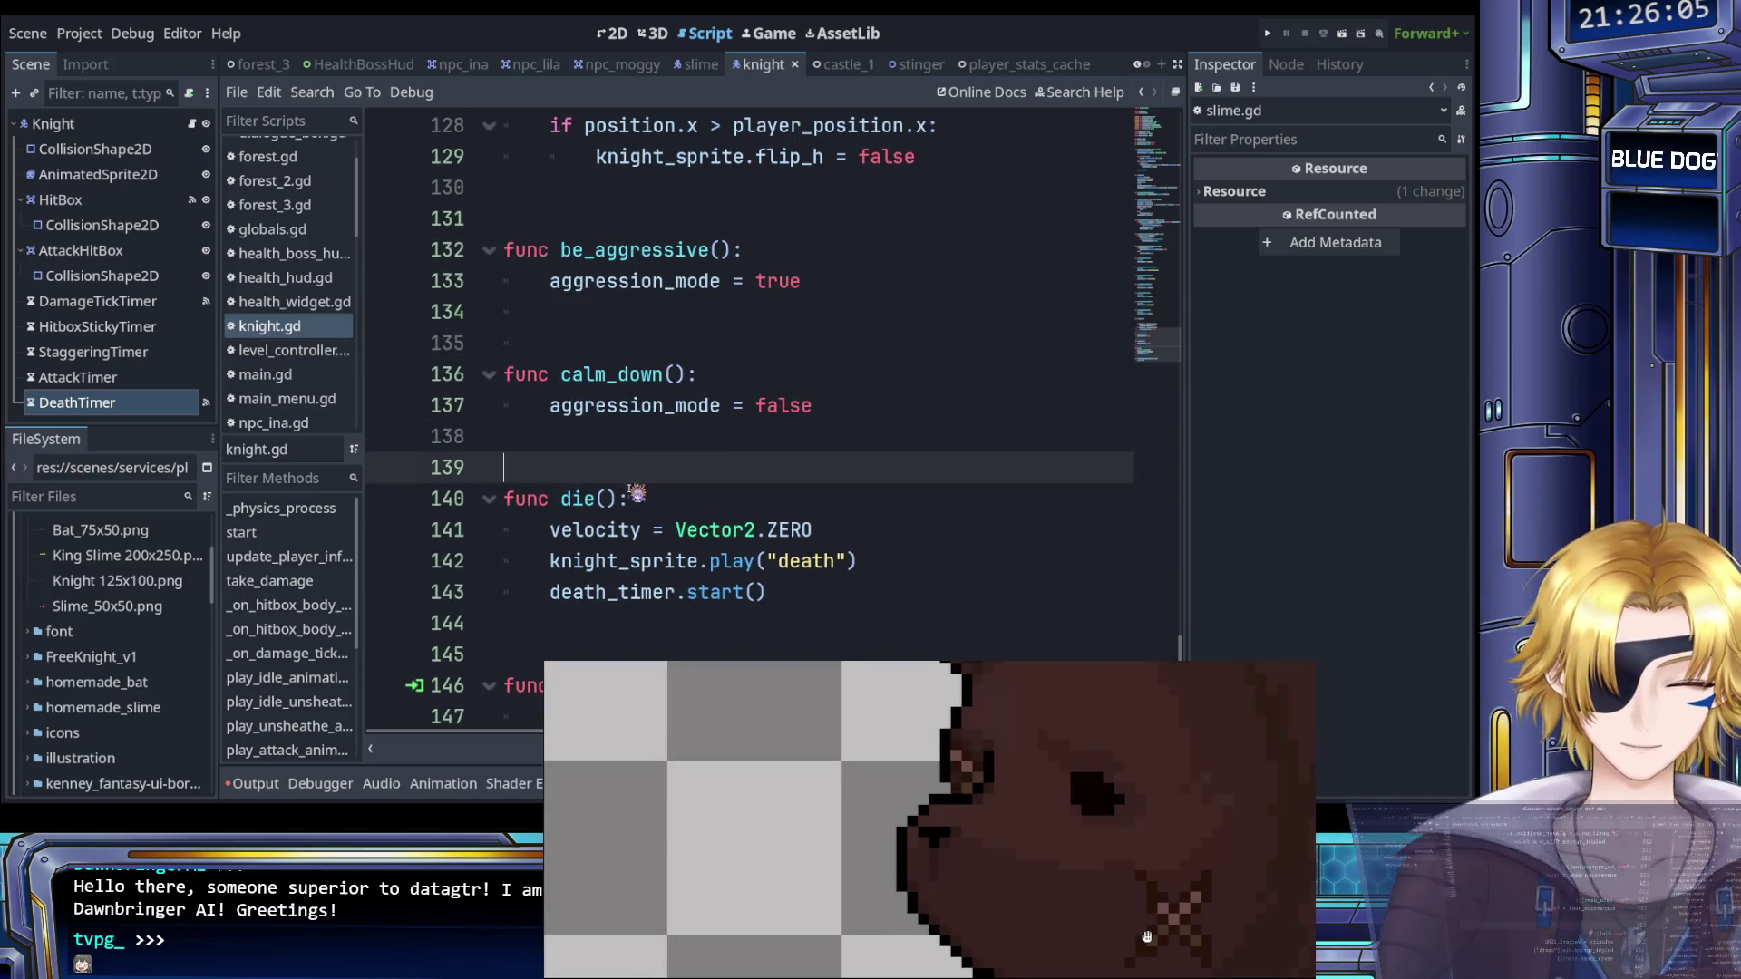
# - Check the new spacing and place the cursor on the empty line inside reorient
pyautogui.scroll(4, 637, 494)
pyautogui.scroll(3, 634, 504)
pyautogui.scroll(-3, 678, 498)
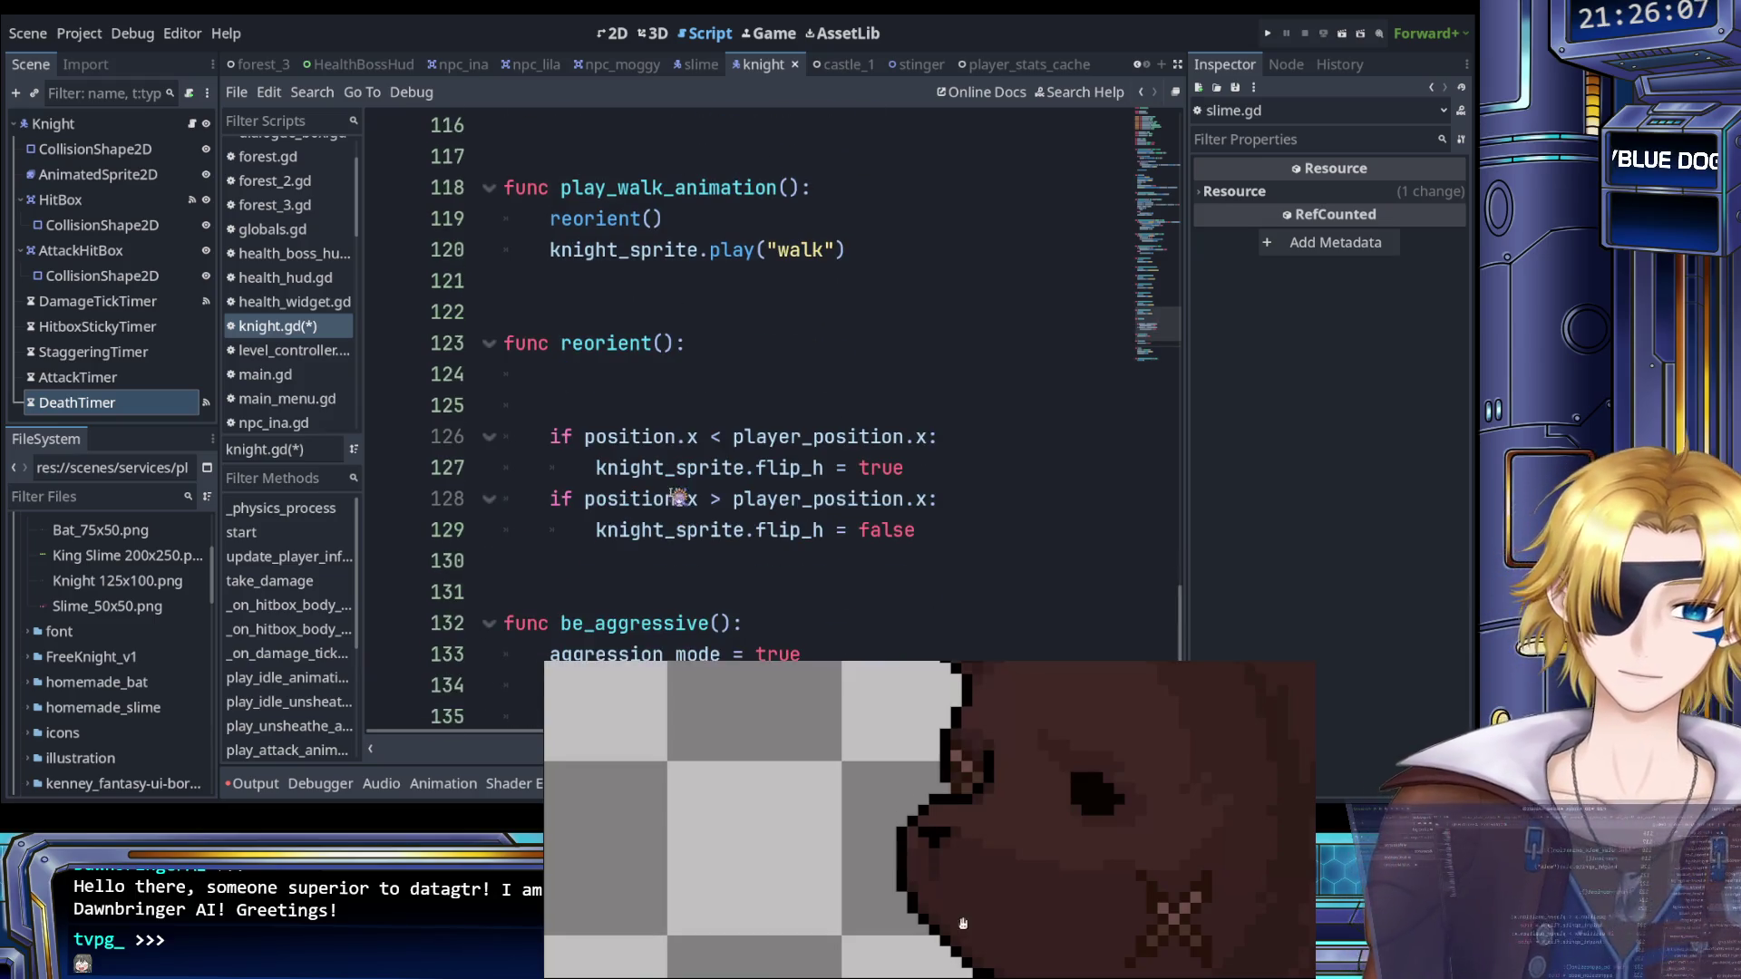
pyautogui.click(681, 375)
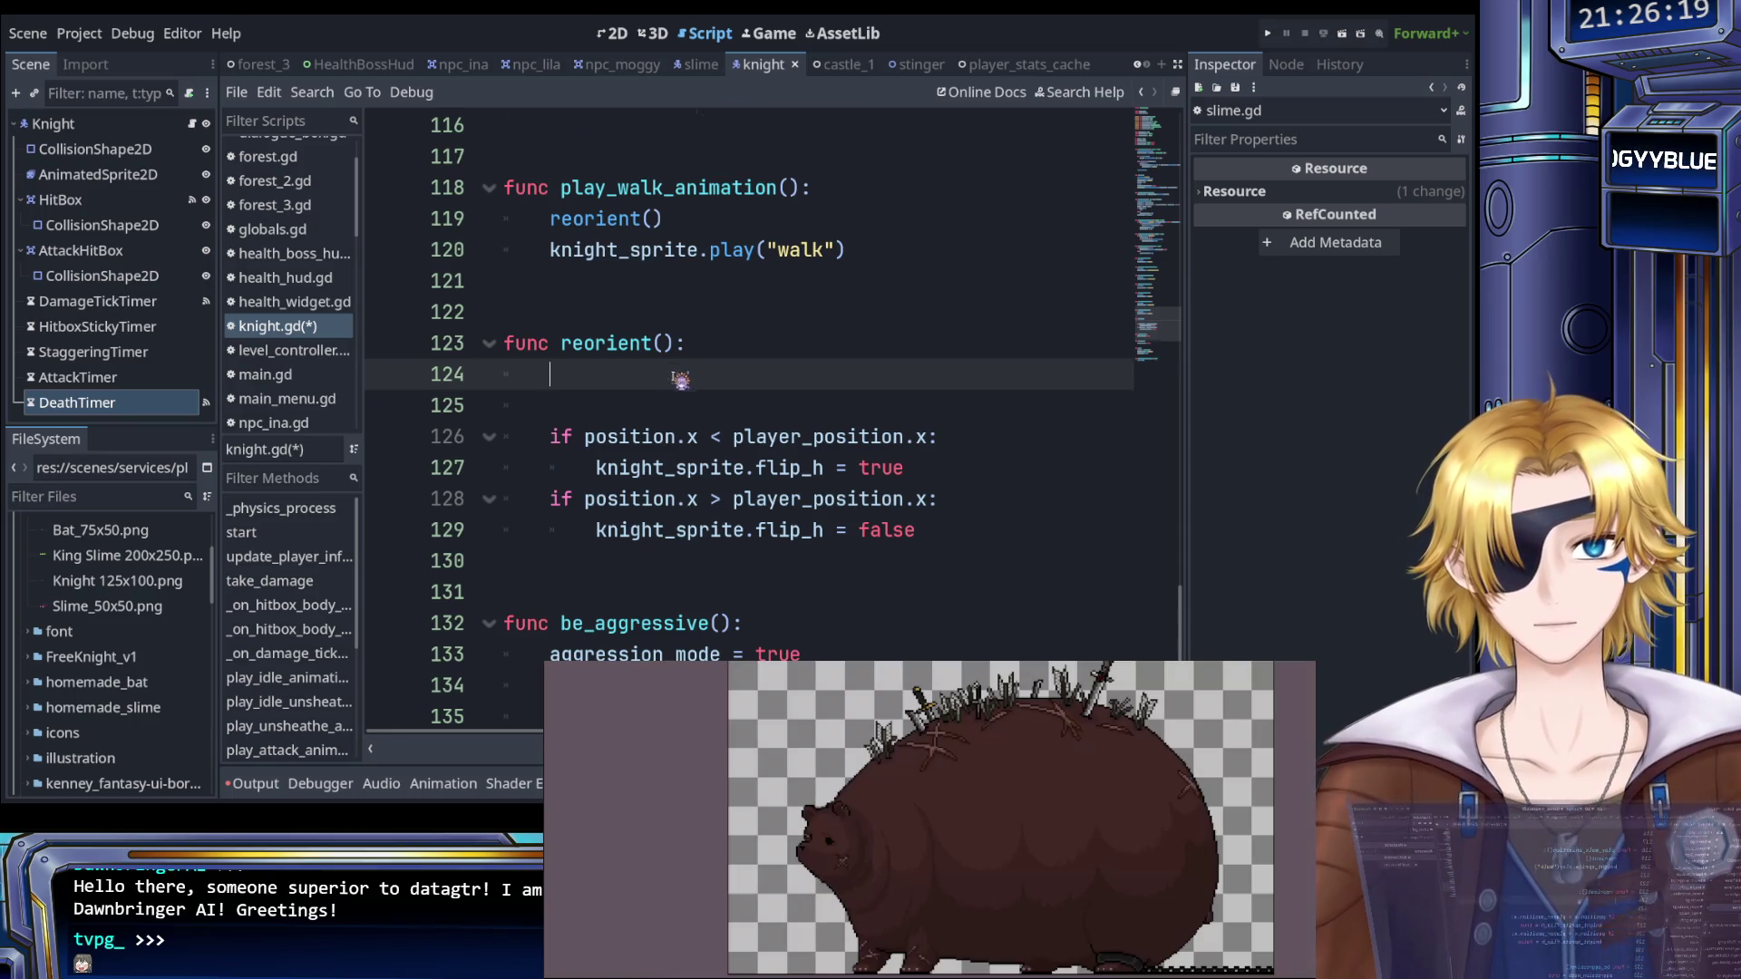
# - Scroll up to _physics_process and put the cursor on its is_on_floor check
pyautogui.scroll(7, 681, 379)
pyautogui.scroll(-3, 679, 389)
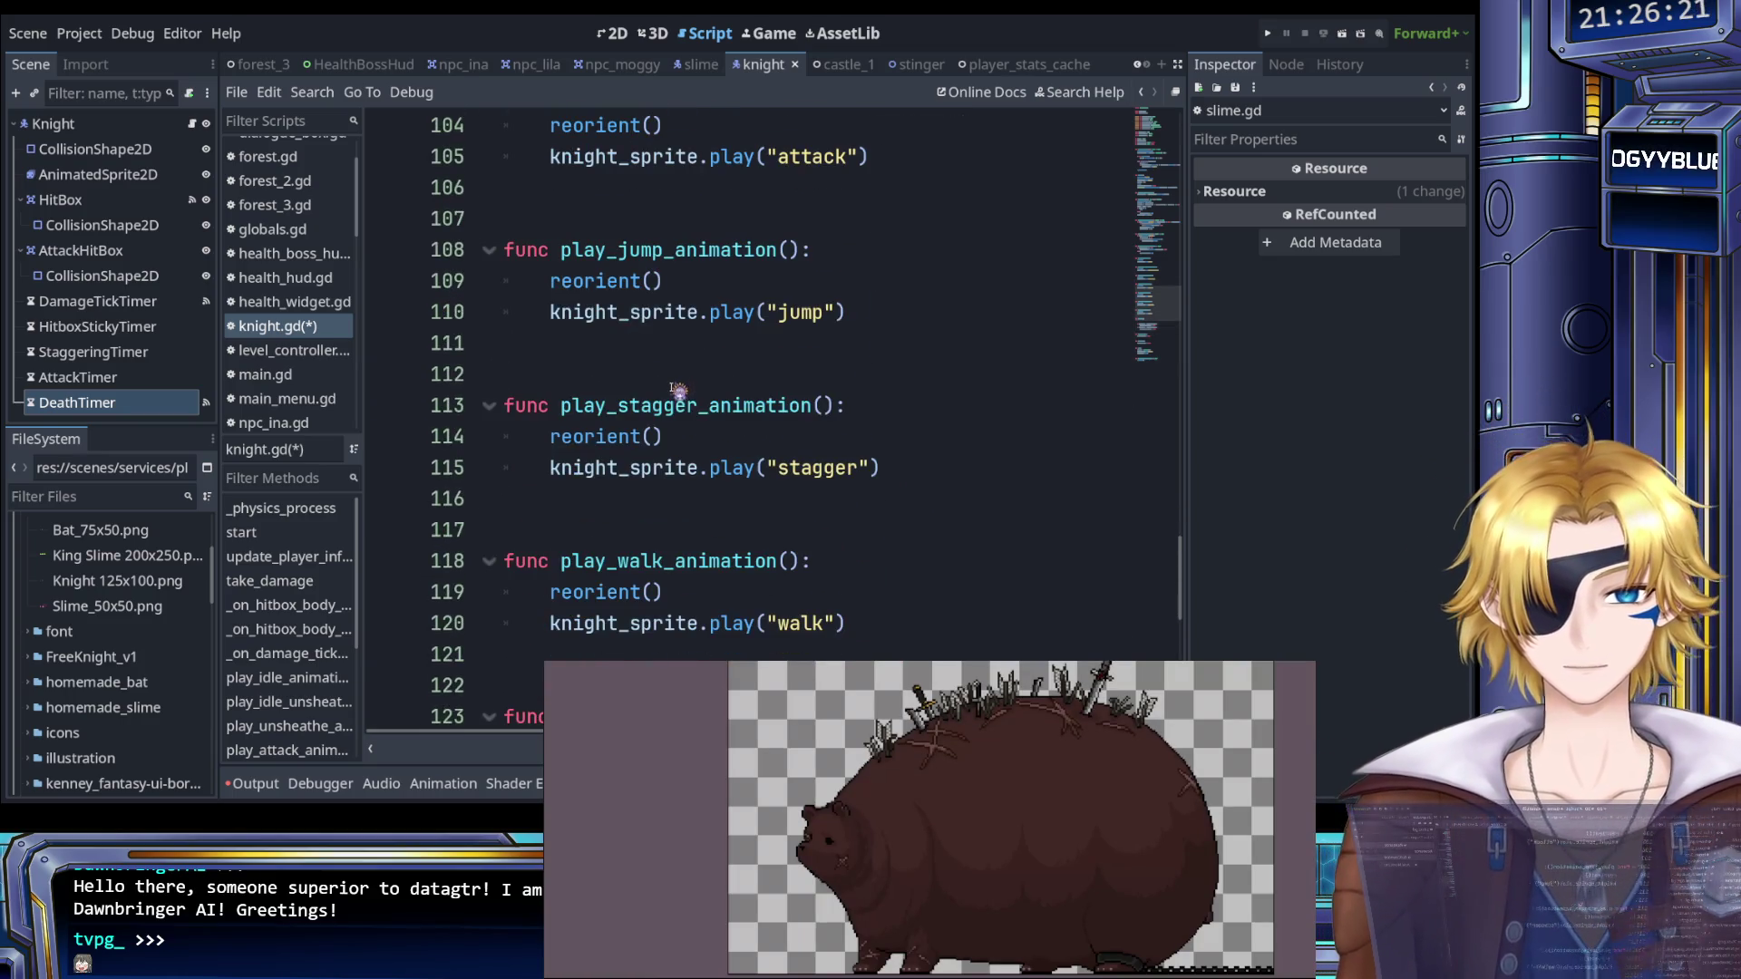
pyautogui.scroll(8, 679, 390)
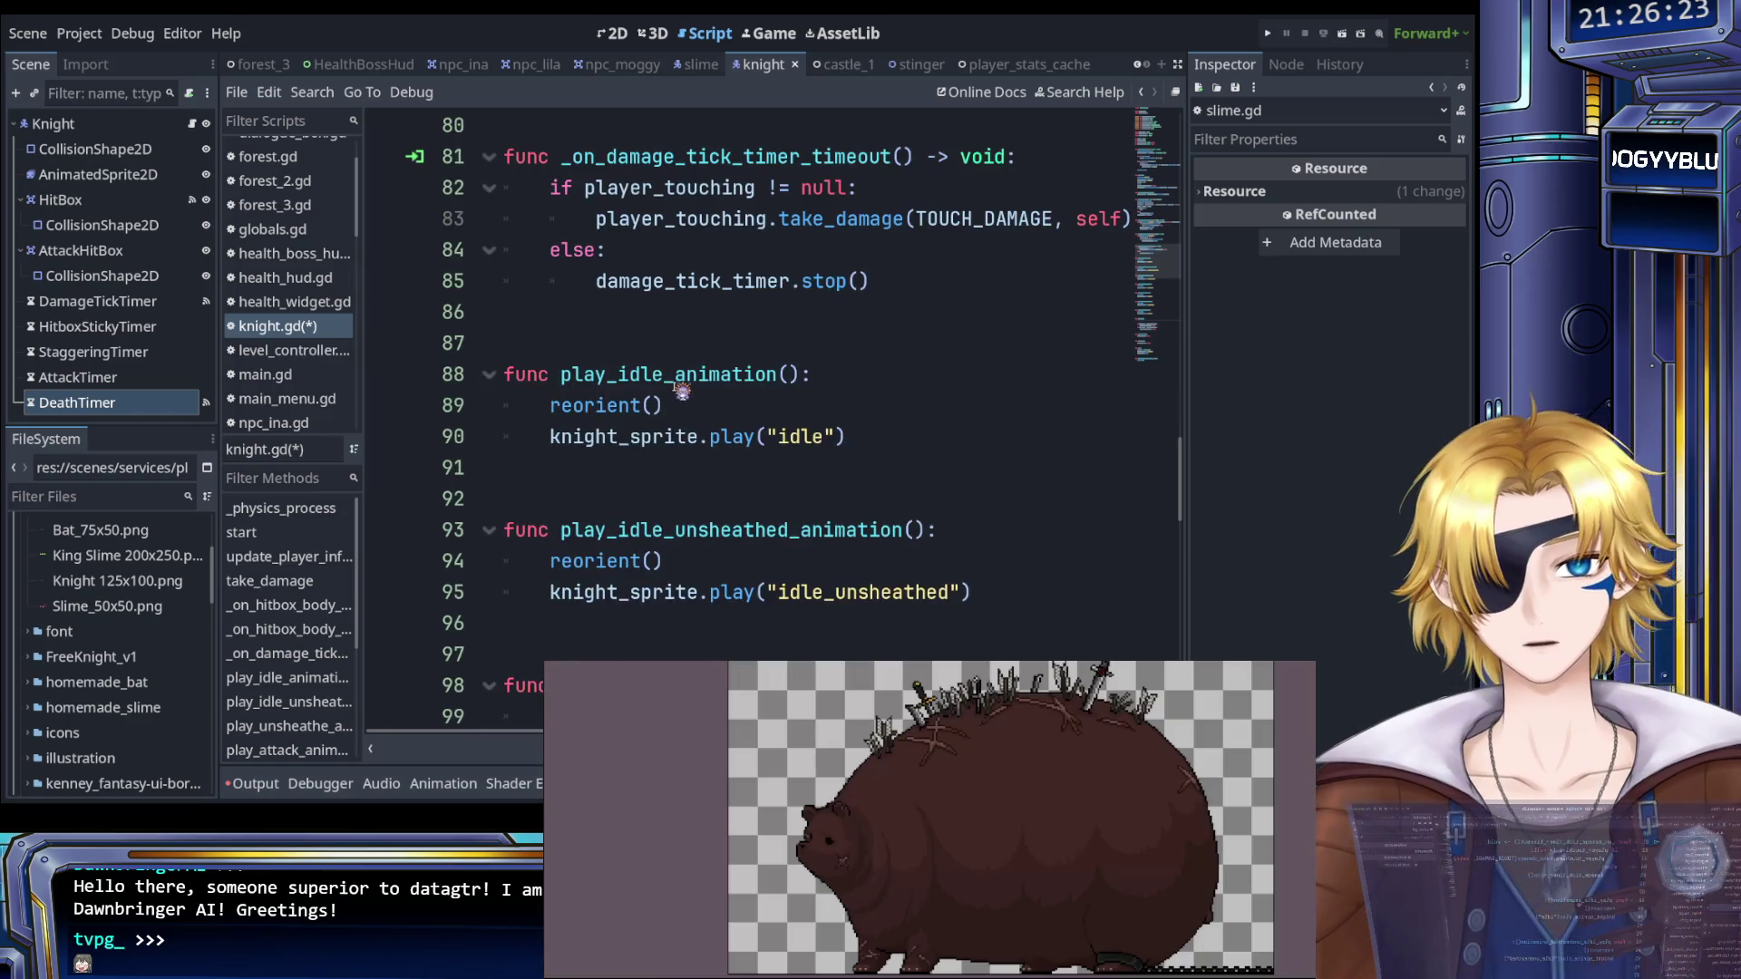
pyautogui.scroll(5, 681, 389)
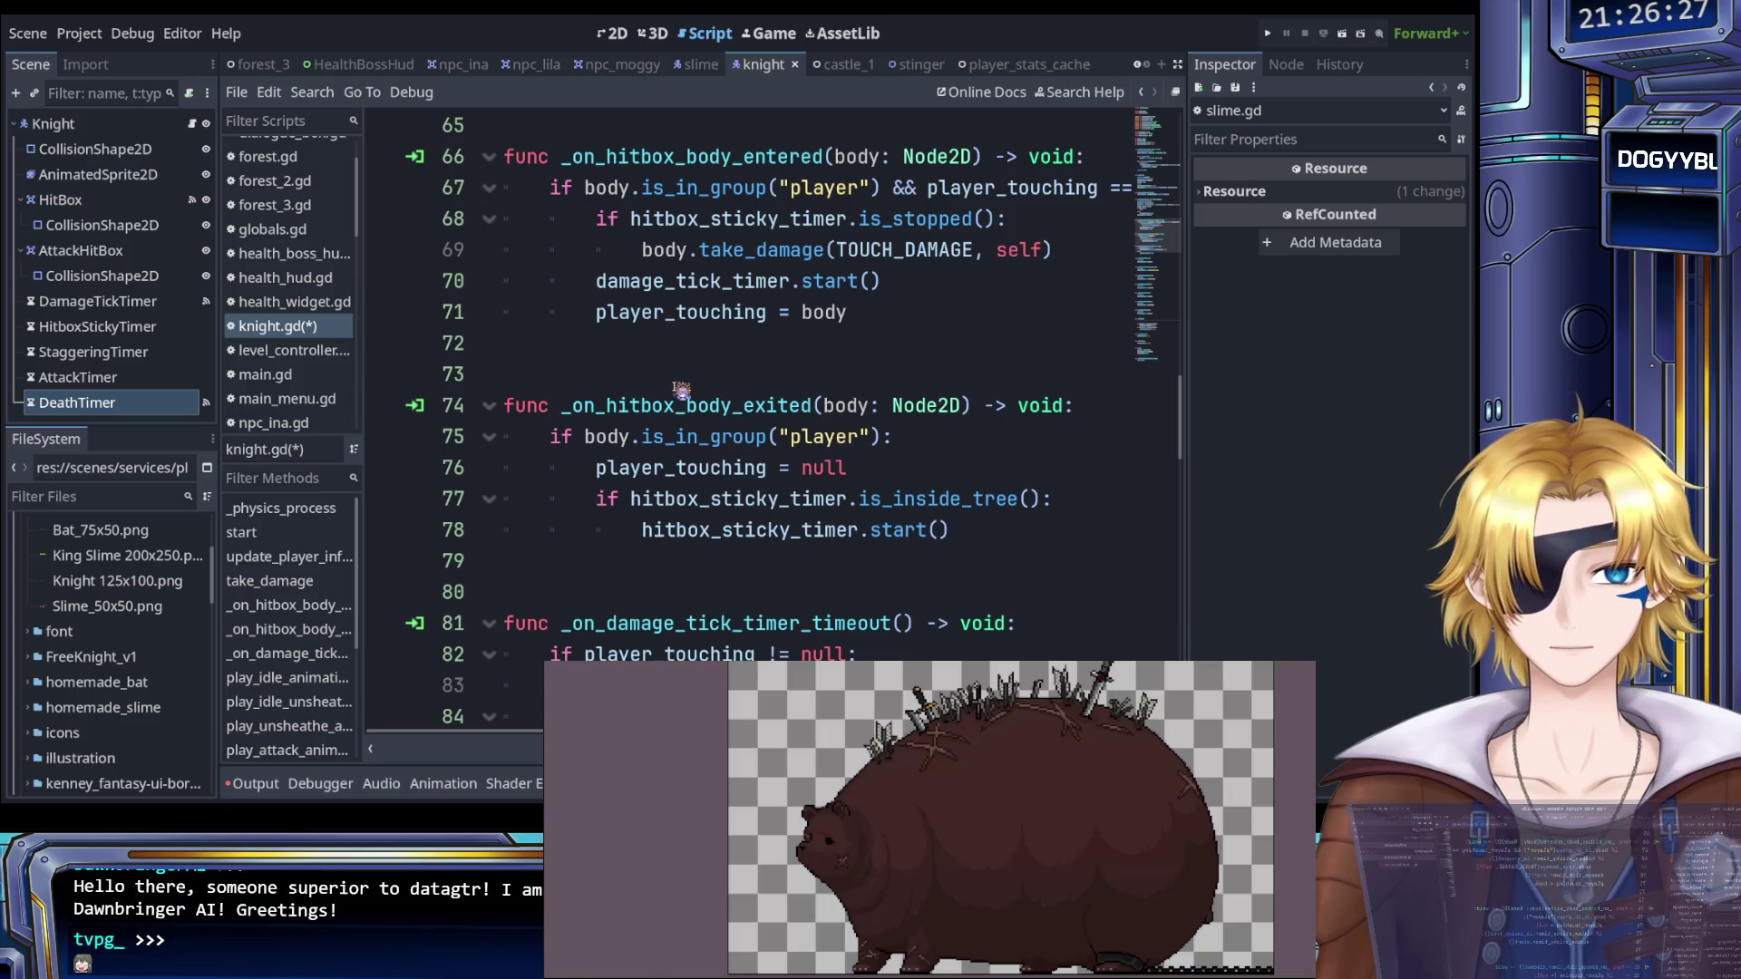
pyautogui.scroll(6, 681, 390)
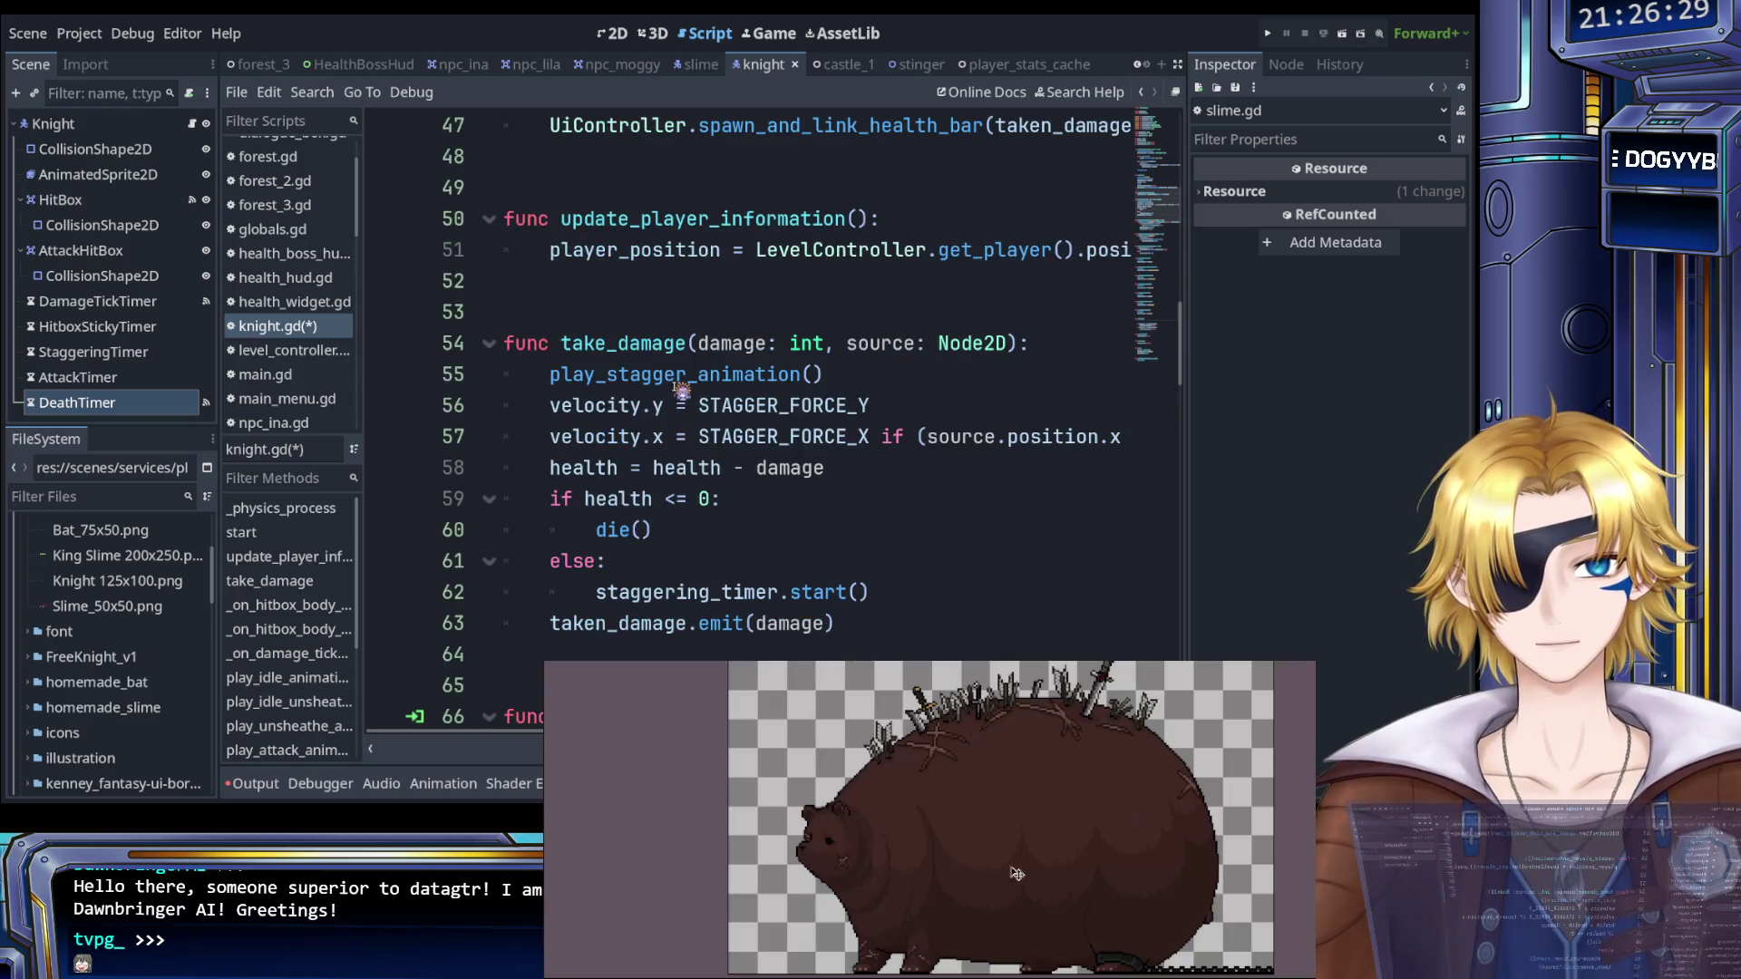
pyautogui.scroll(2, 681, 390)
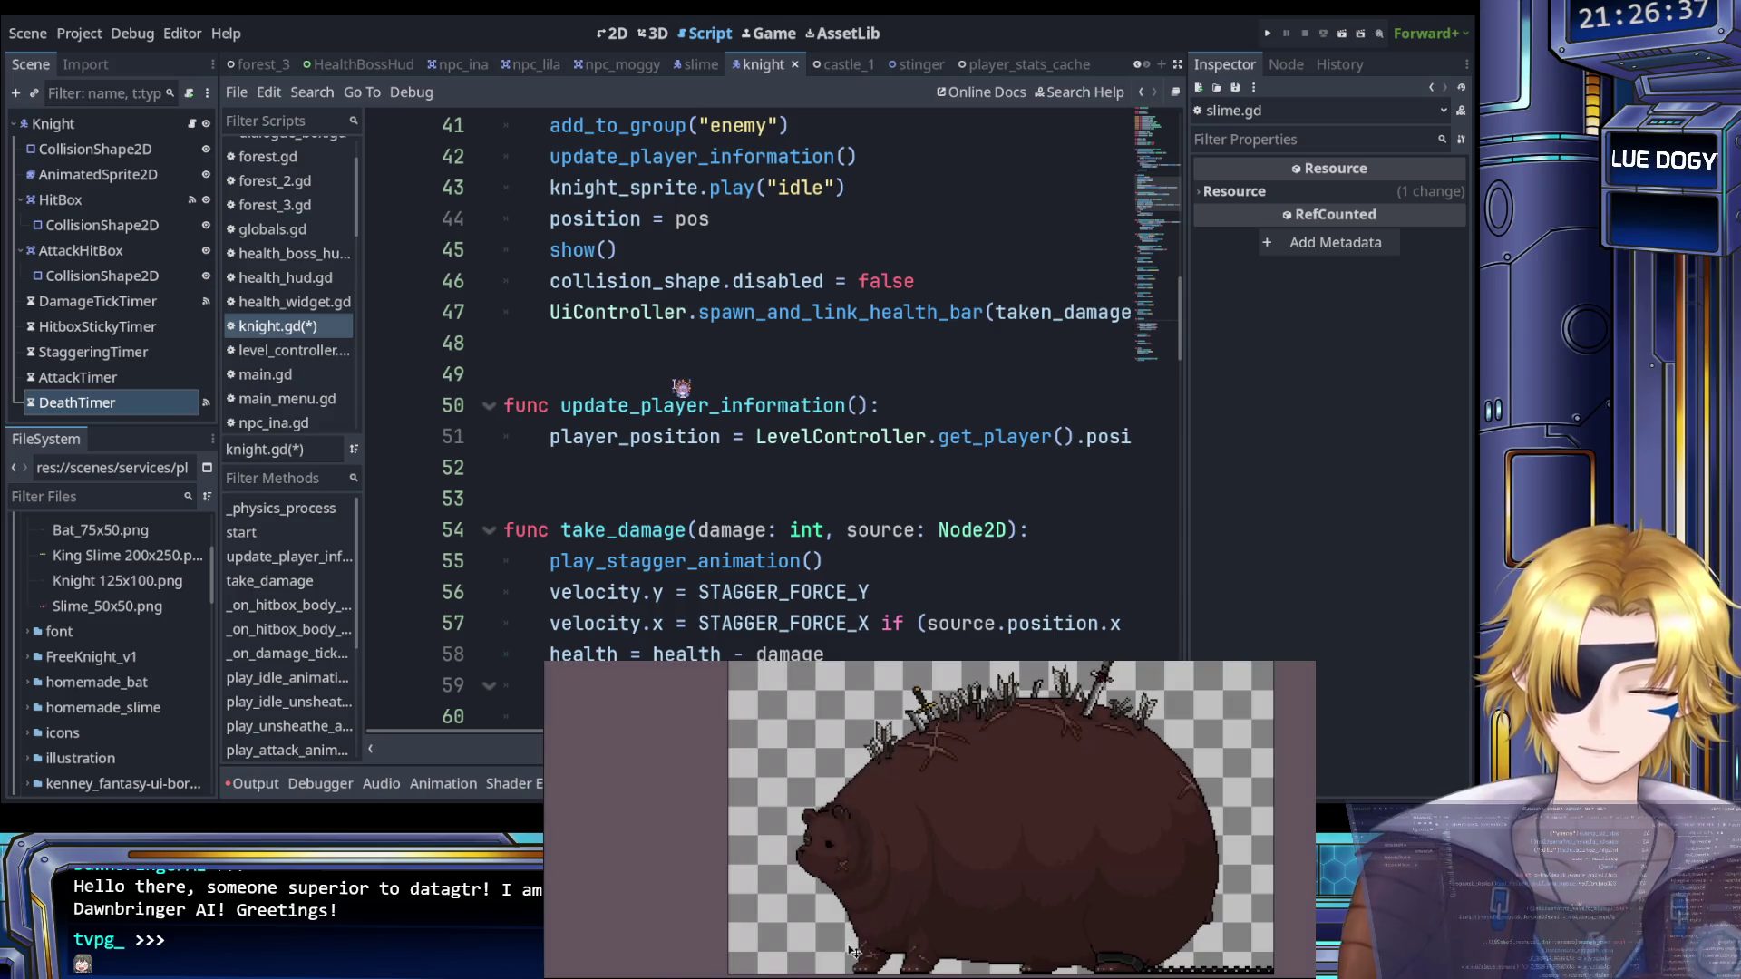
pyautogui.scroll(7, 681, 390)
pyautogui.scroll(3, 684, 395)
pyautogui.scroll(-3, 684, 394)
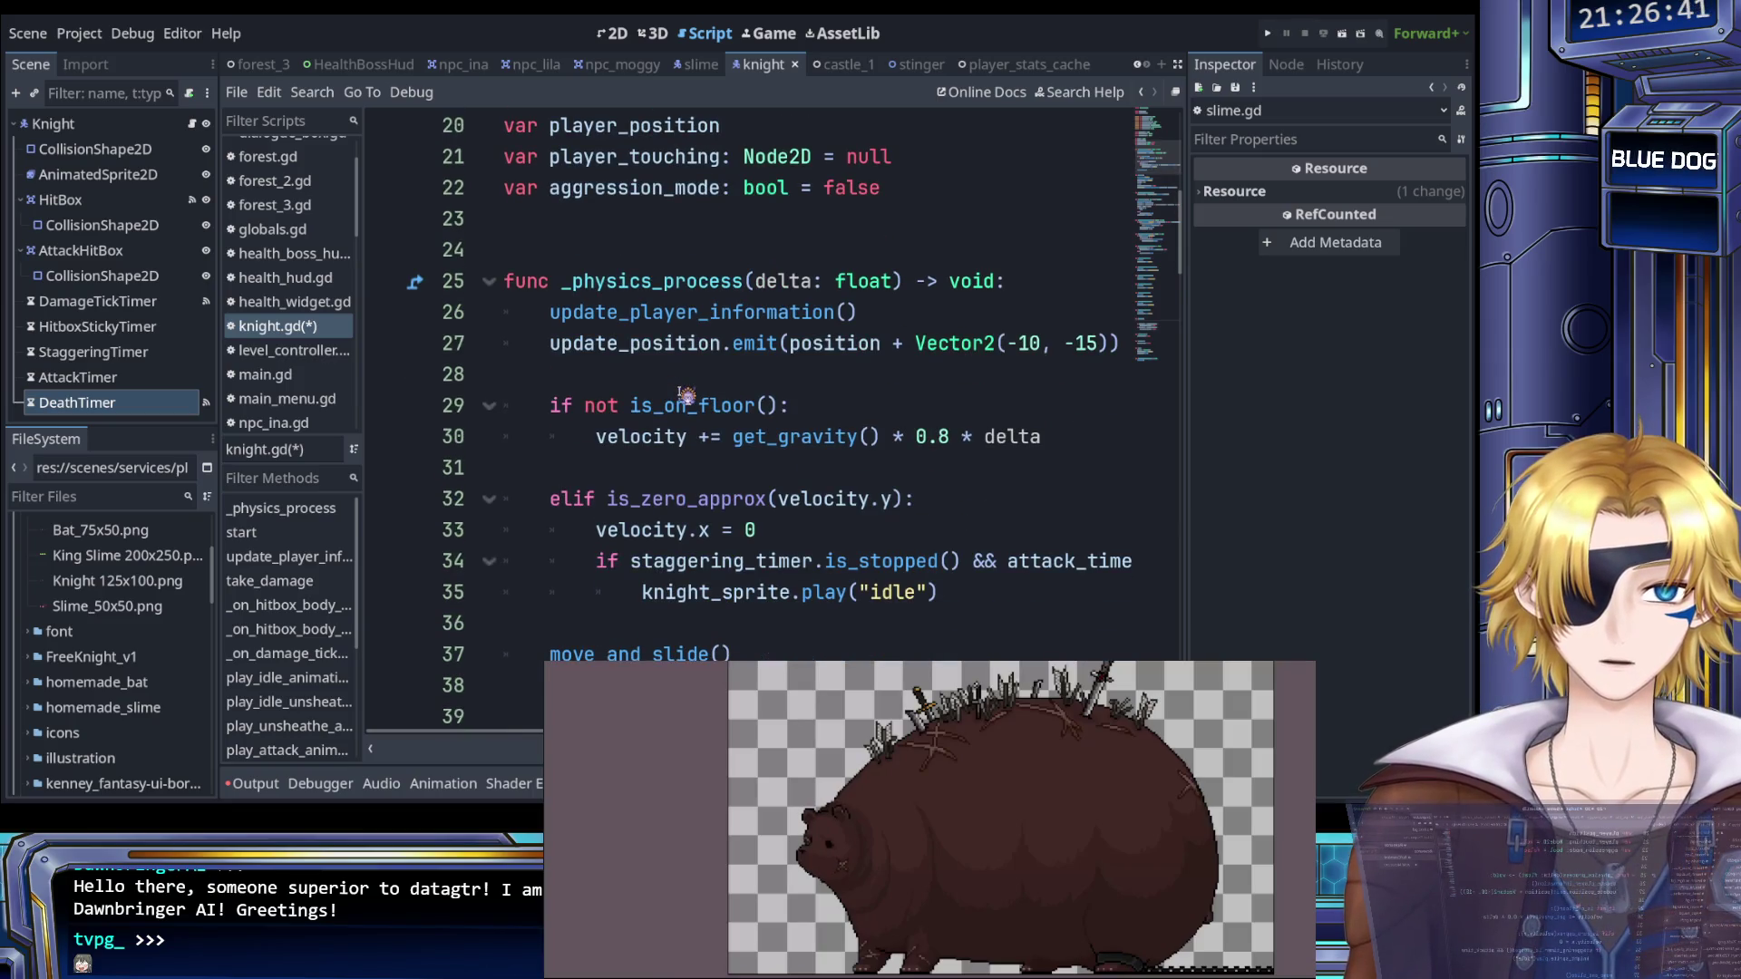
pyautogui.scroll(-1, 684, 394)
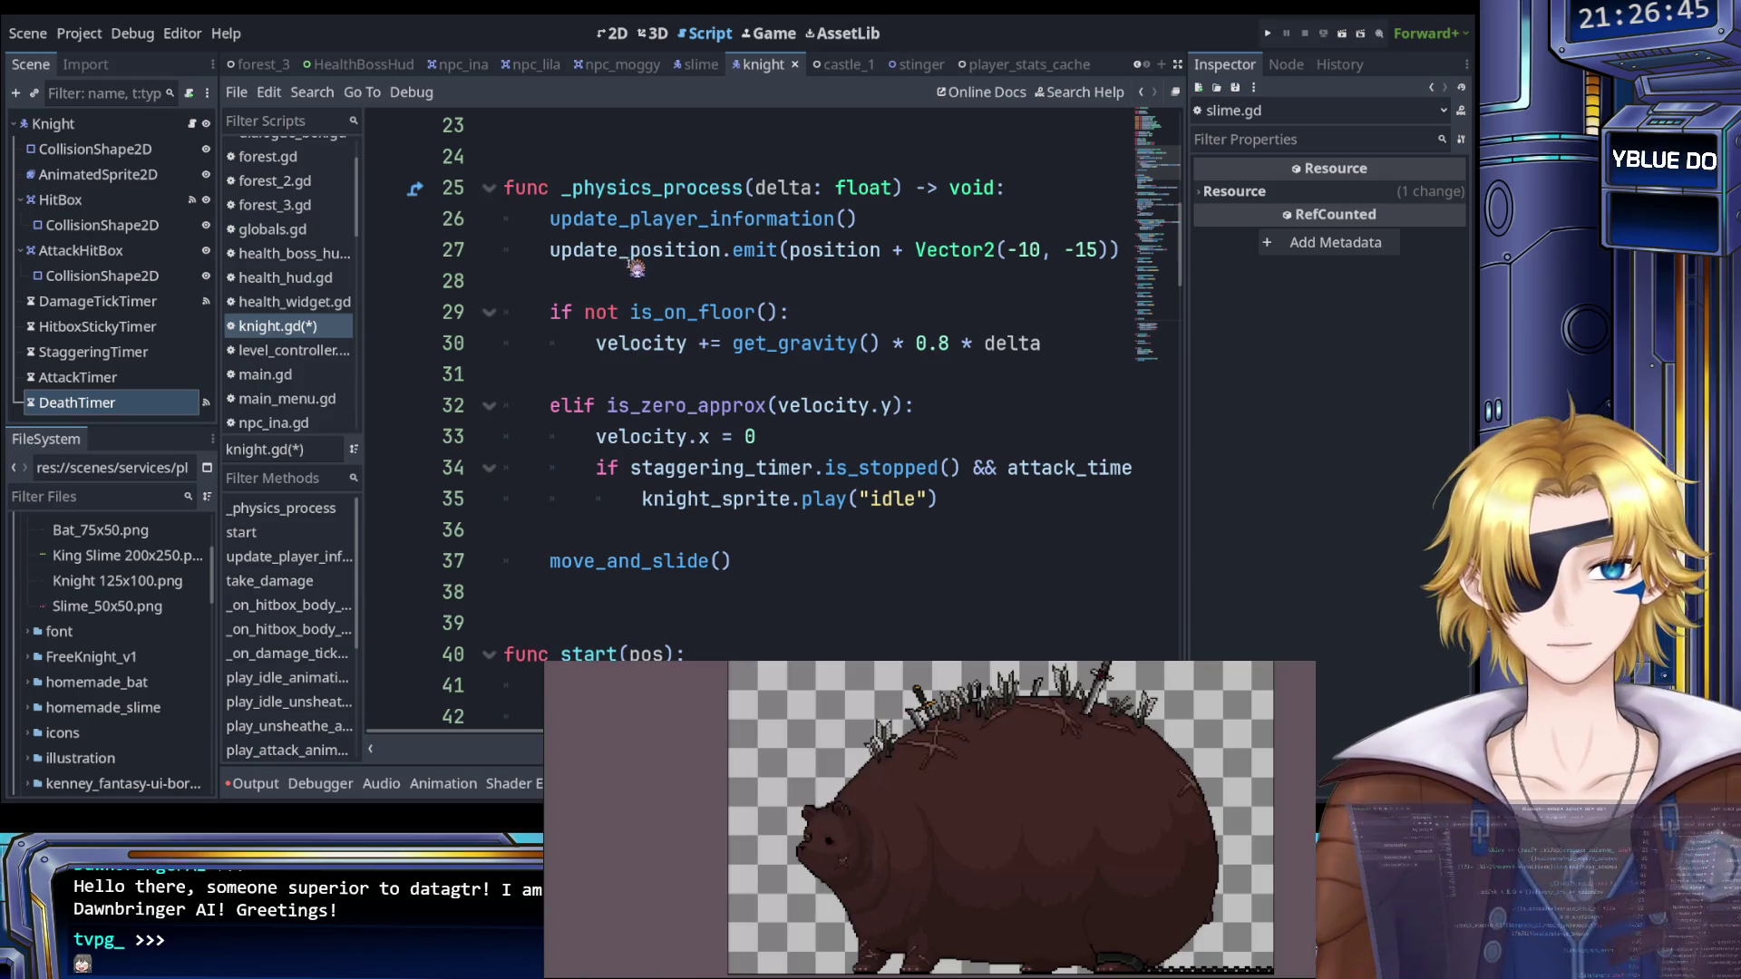
pyautogui.click(653, 315)
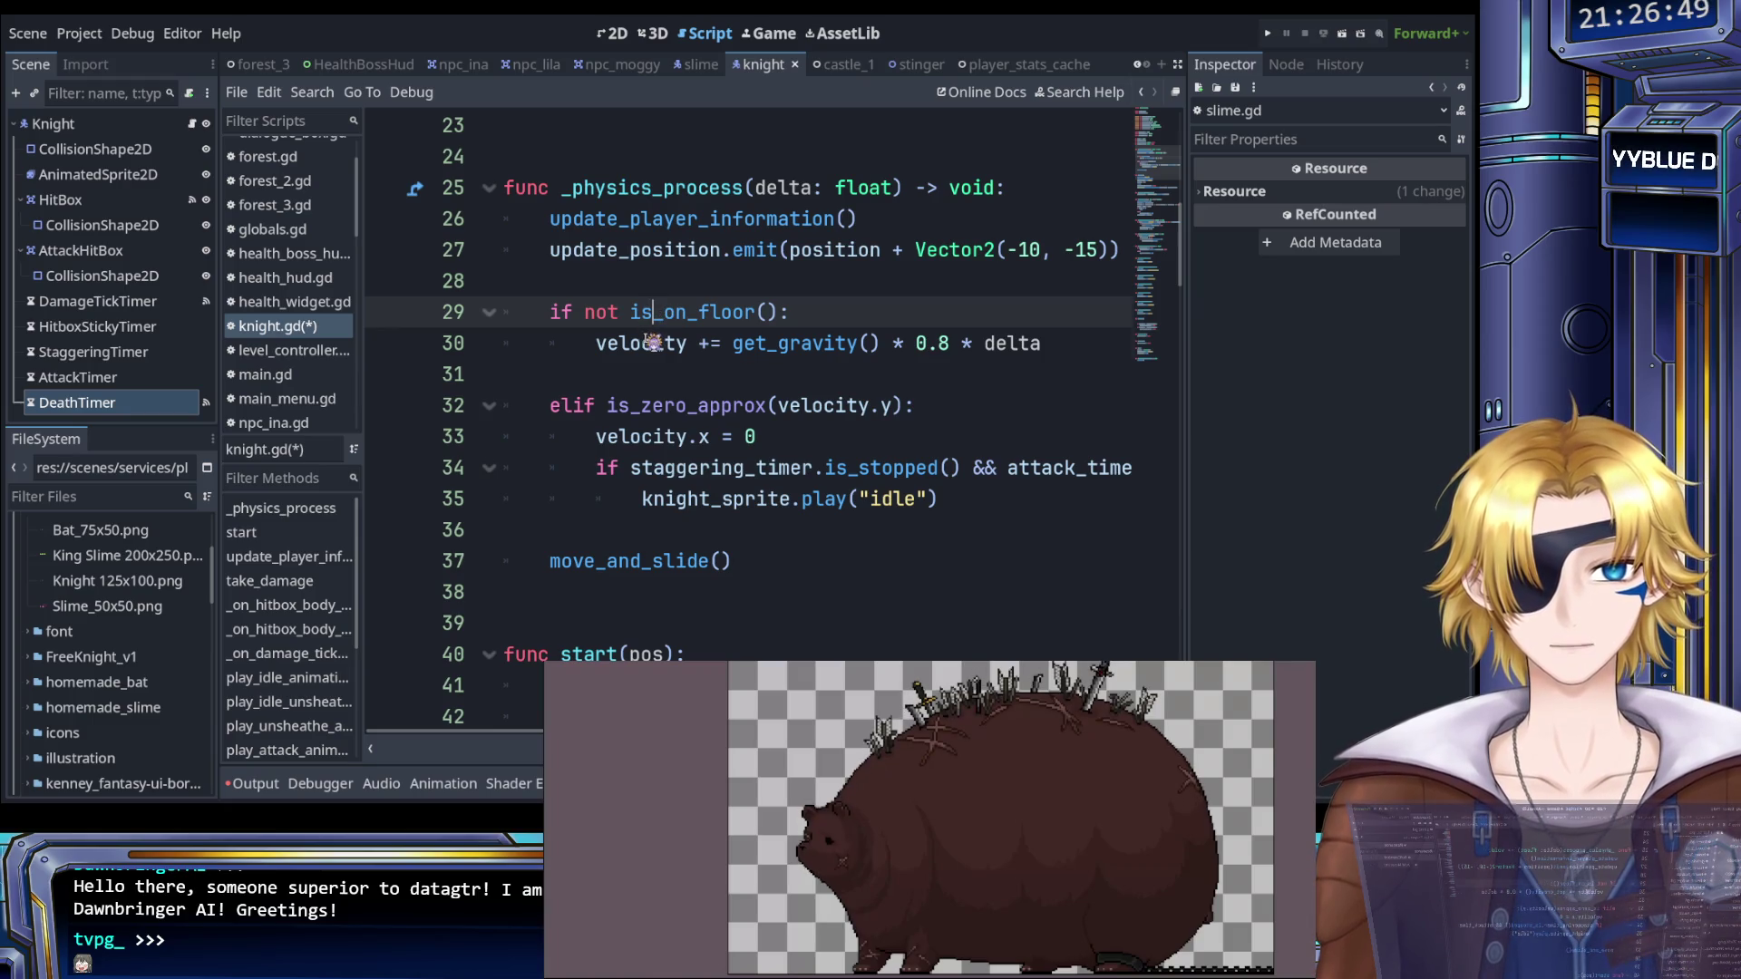
pyautogui.click(653, 343)
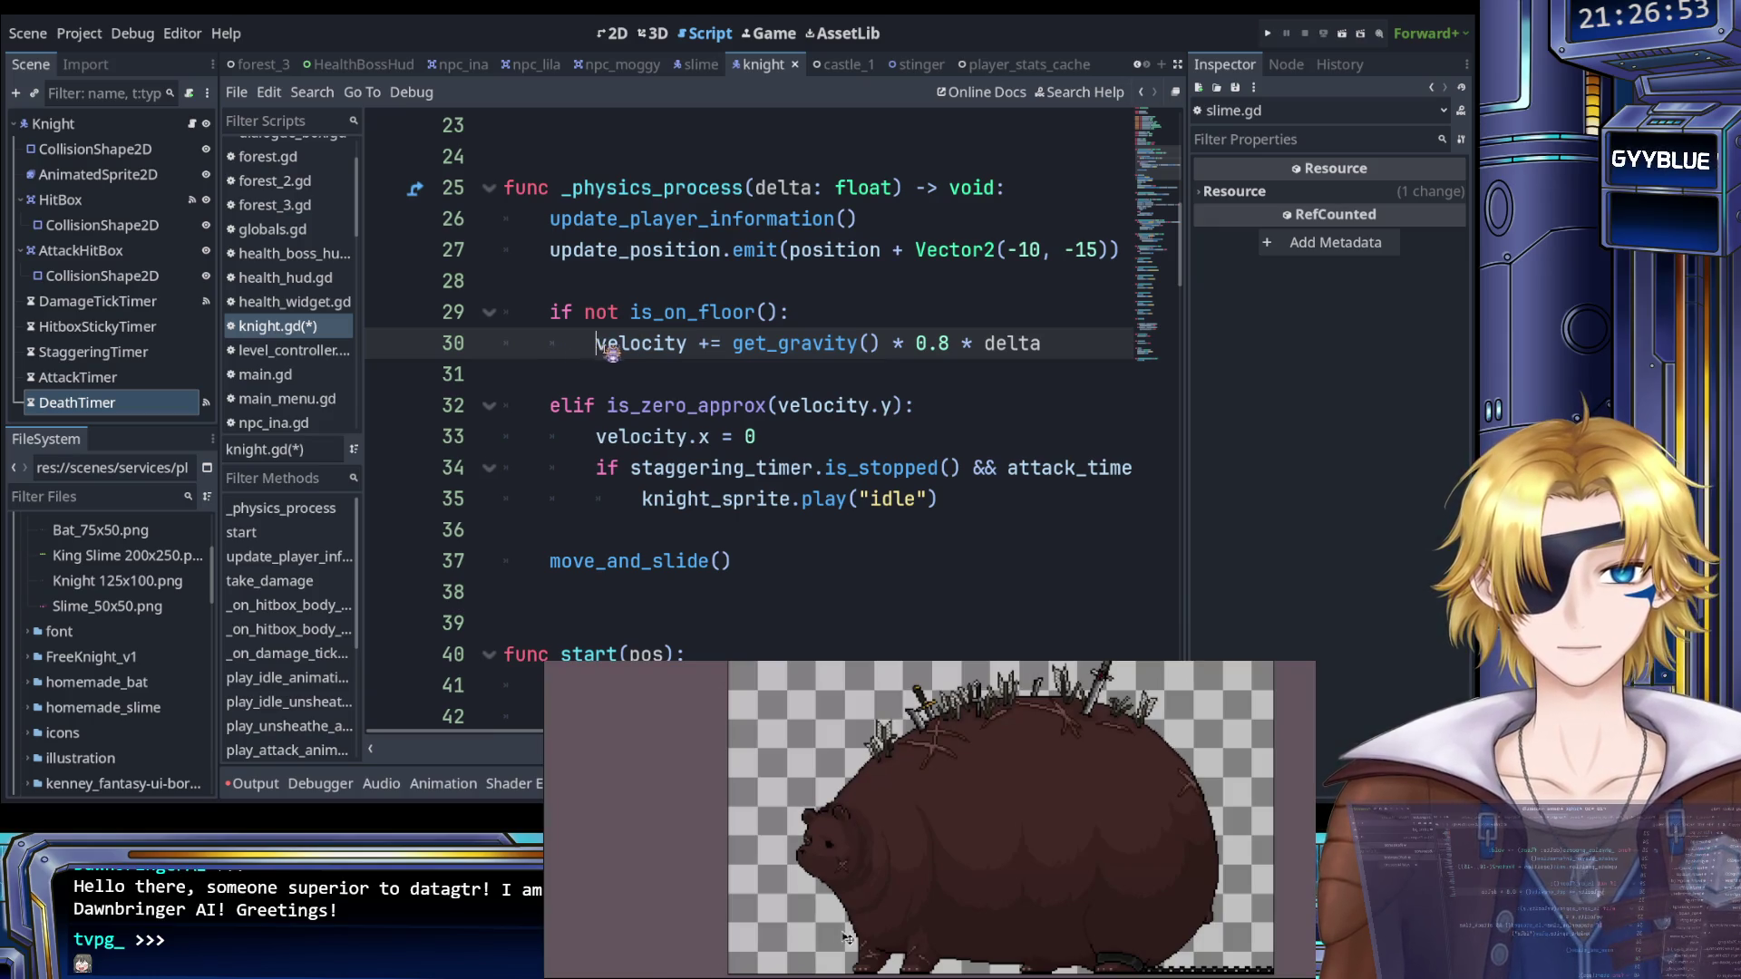
pyautogui.moveTo(595, 344); pyautogui.dragTo(1073, 361)
pyautogui.click(980, 381)
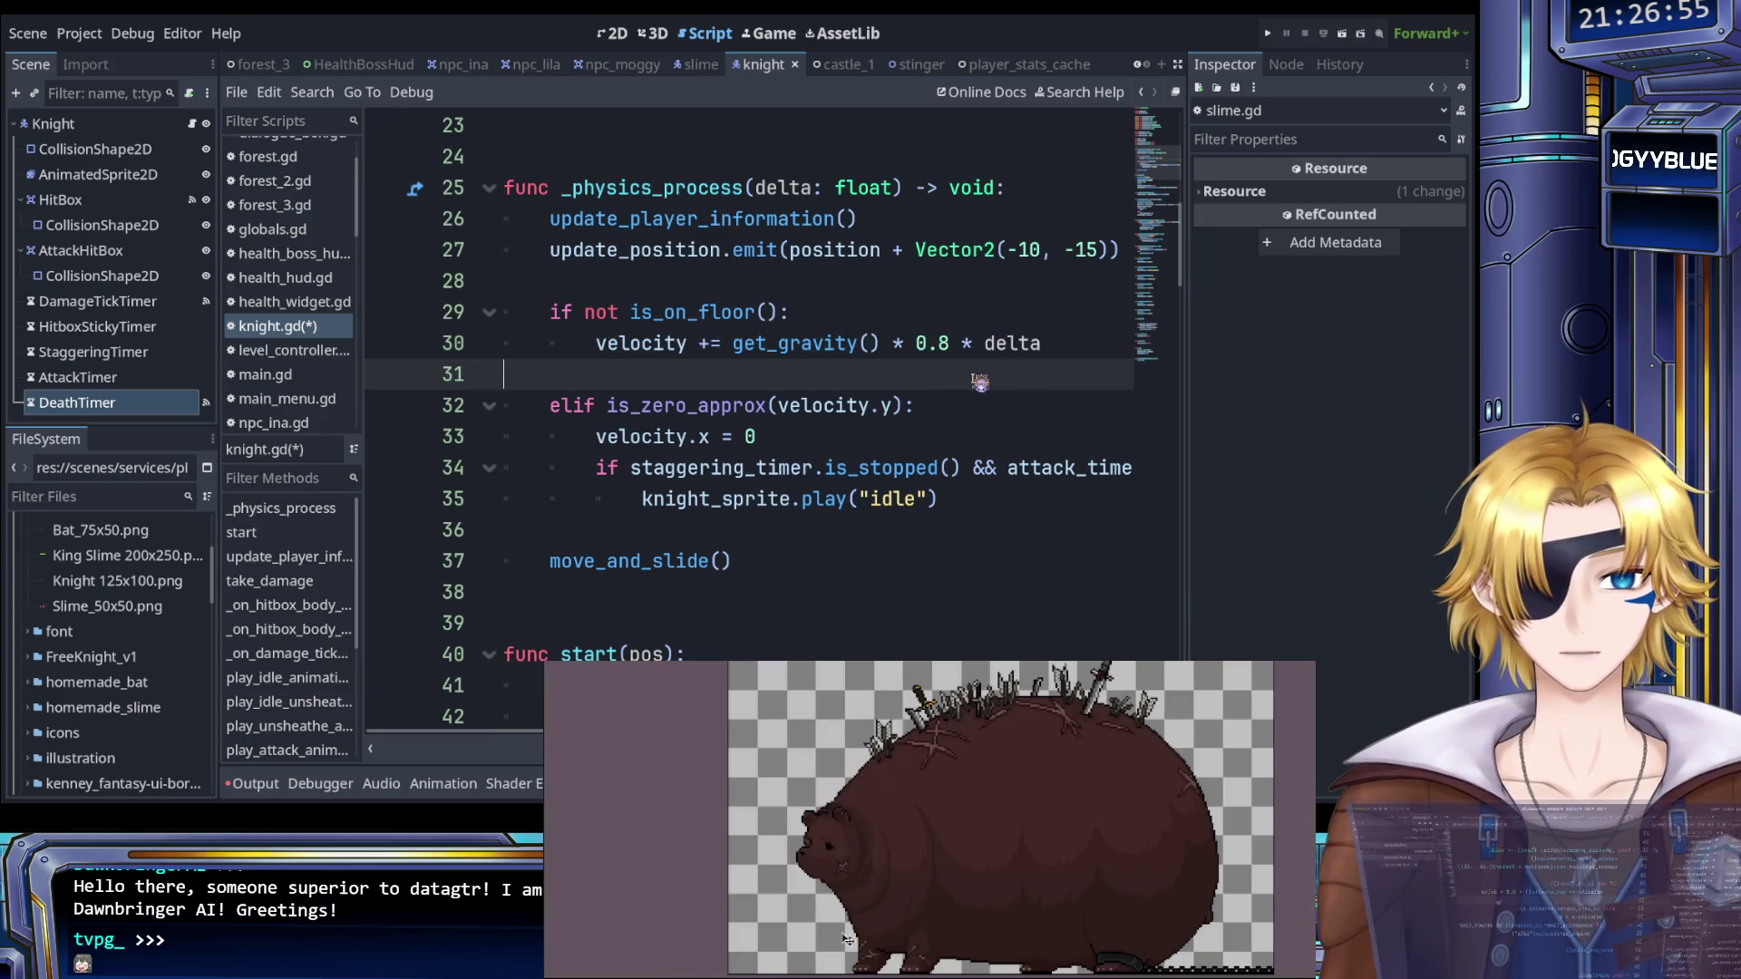
pyautogui.click(762, 263)
pyautogui.moveTo(552, 219)
pyautogui.mouseDown()
pyautogui.moveTo(886, 229)
pyautogui.moveTo(884, 256)
pyautogui.moveTo(954, 257)
pyautogui.mouseUp()
pyautogui.click(848, 252)
pyautogui.click(954, 257)
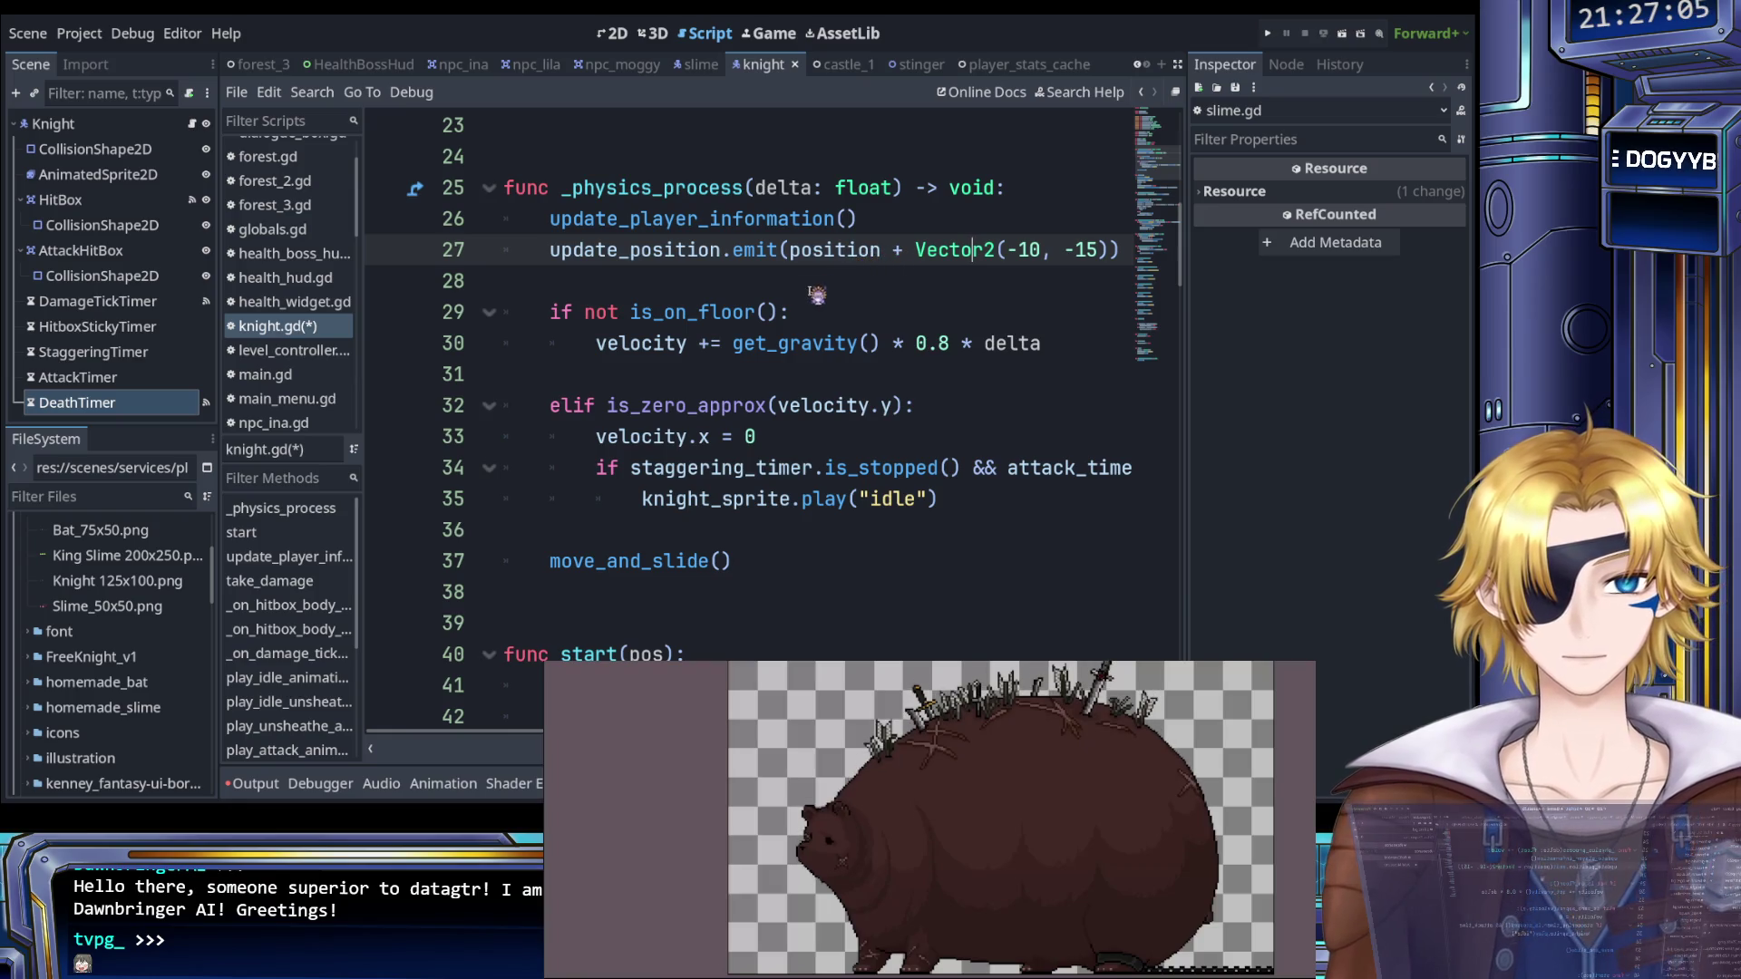
pyautogui.click(829, 311)
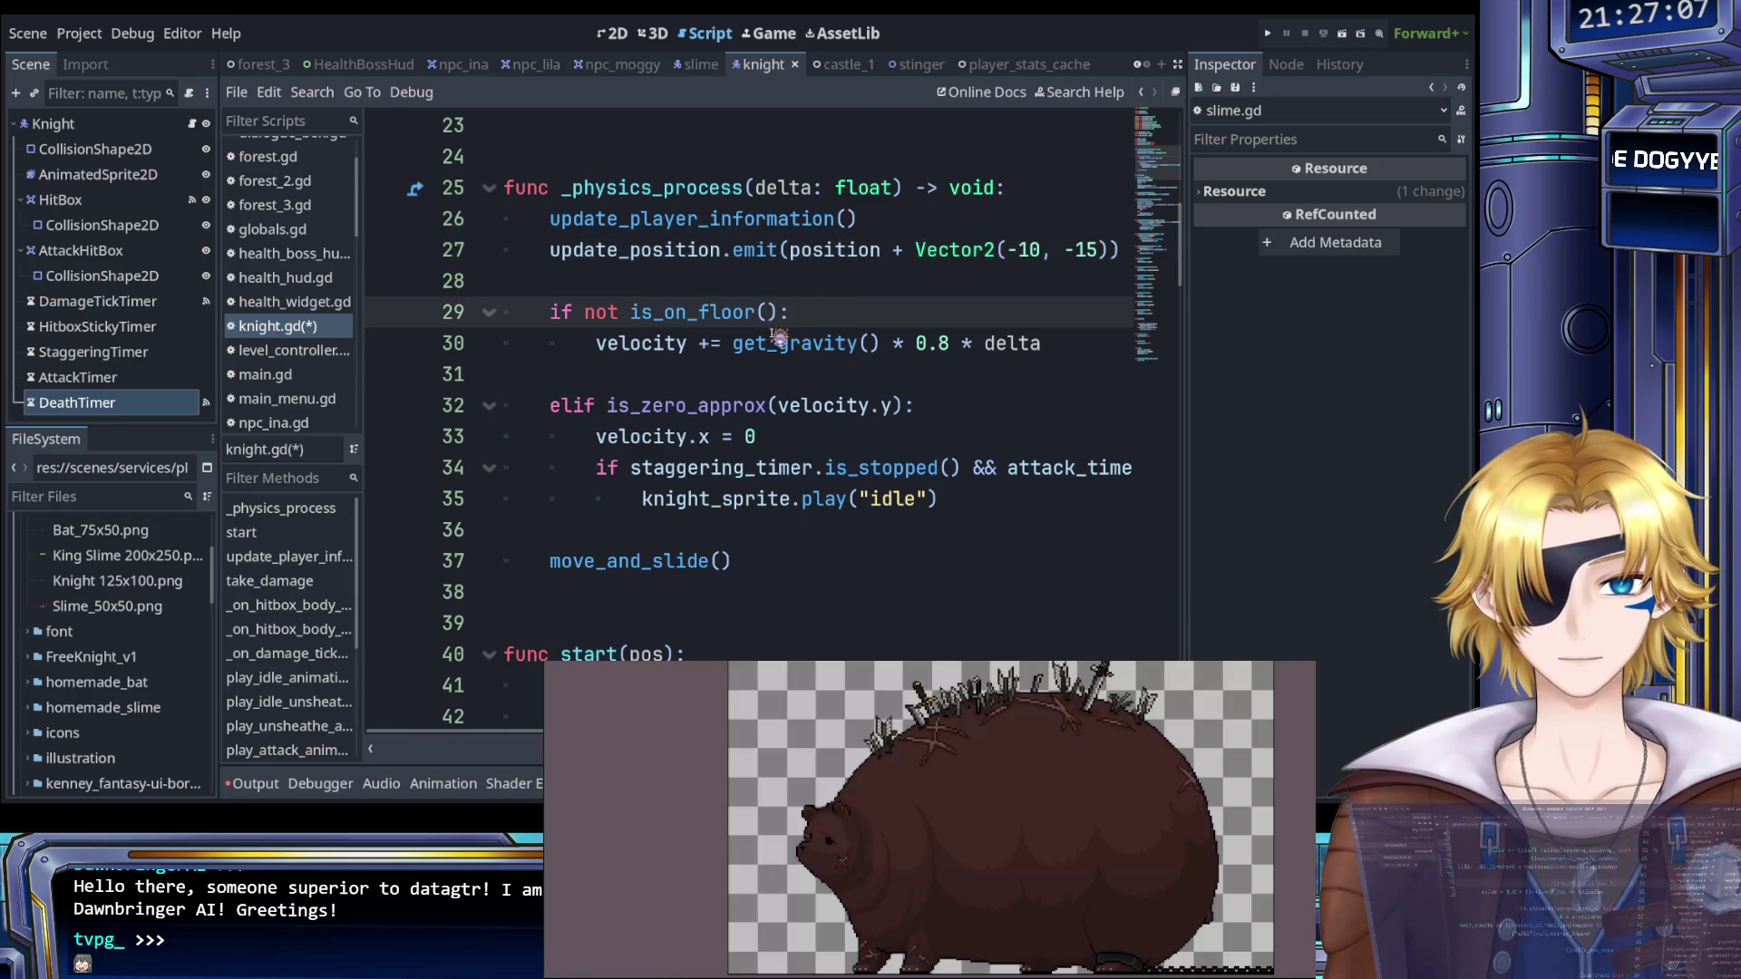
pyautogui.hscroll(3, 820, 304)
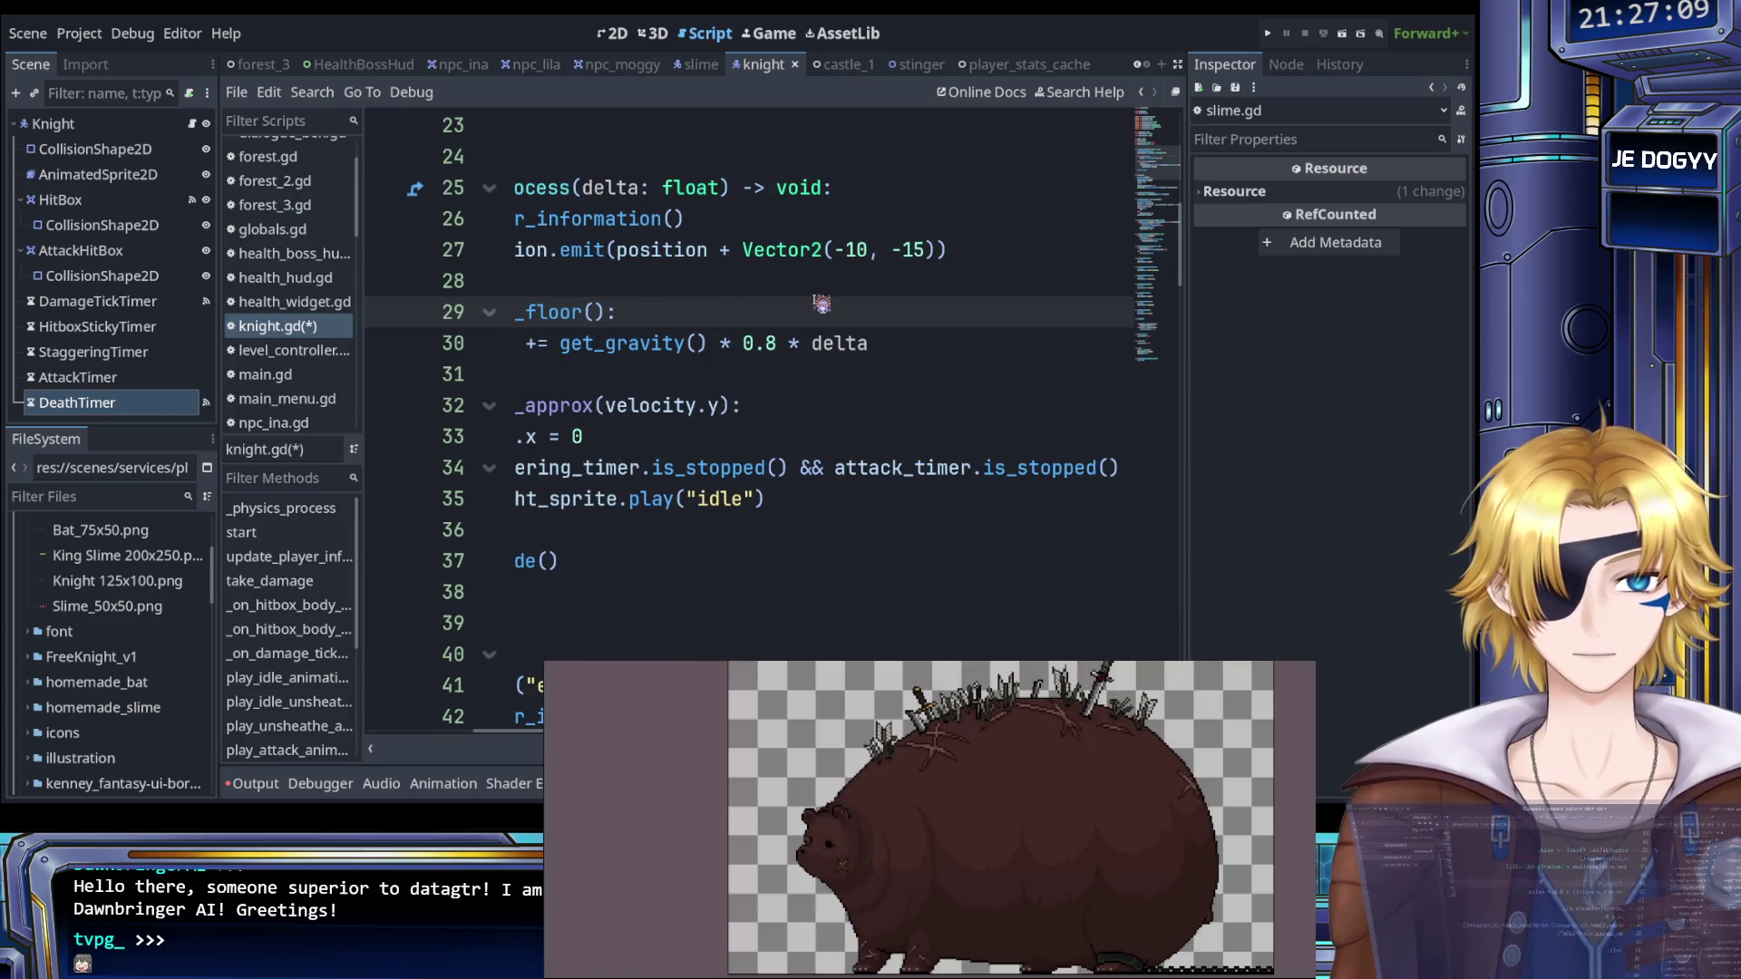
pyautogui.moveTo(835, 250); pyautogui.dragTo(928, 252)
pyautogui.click(884, 253)
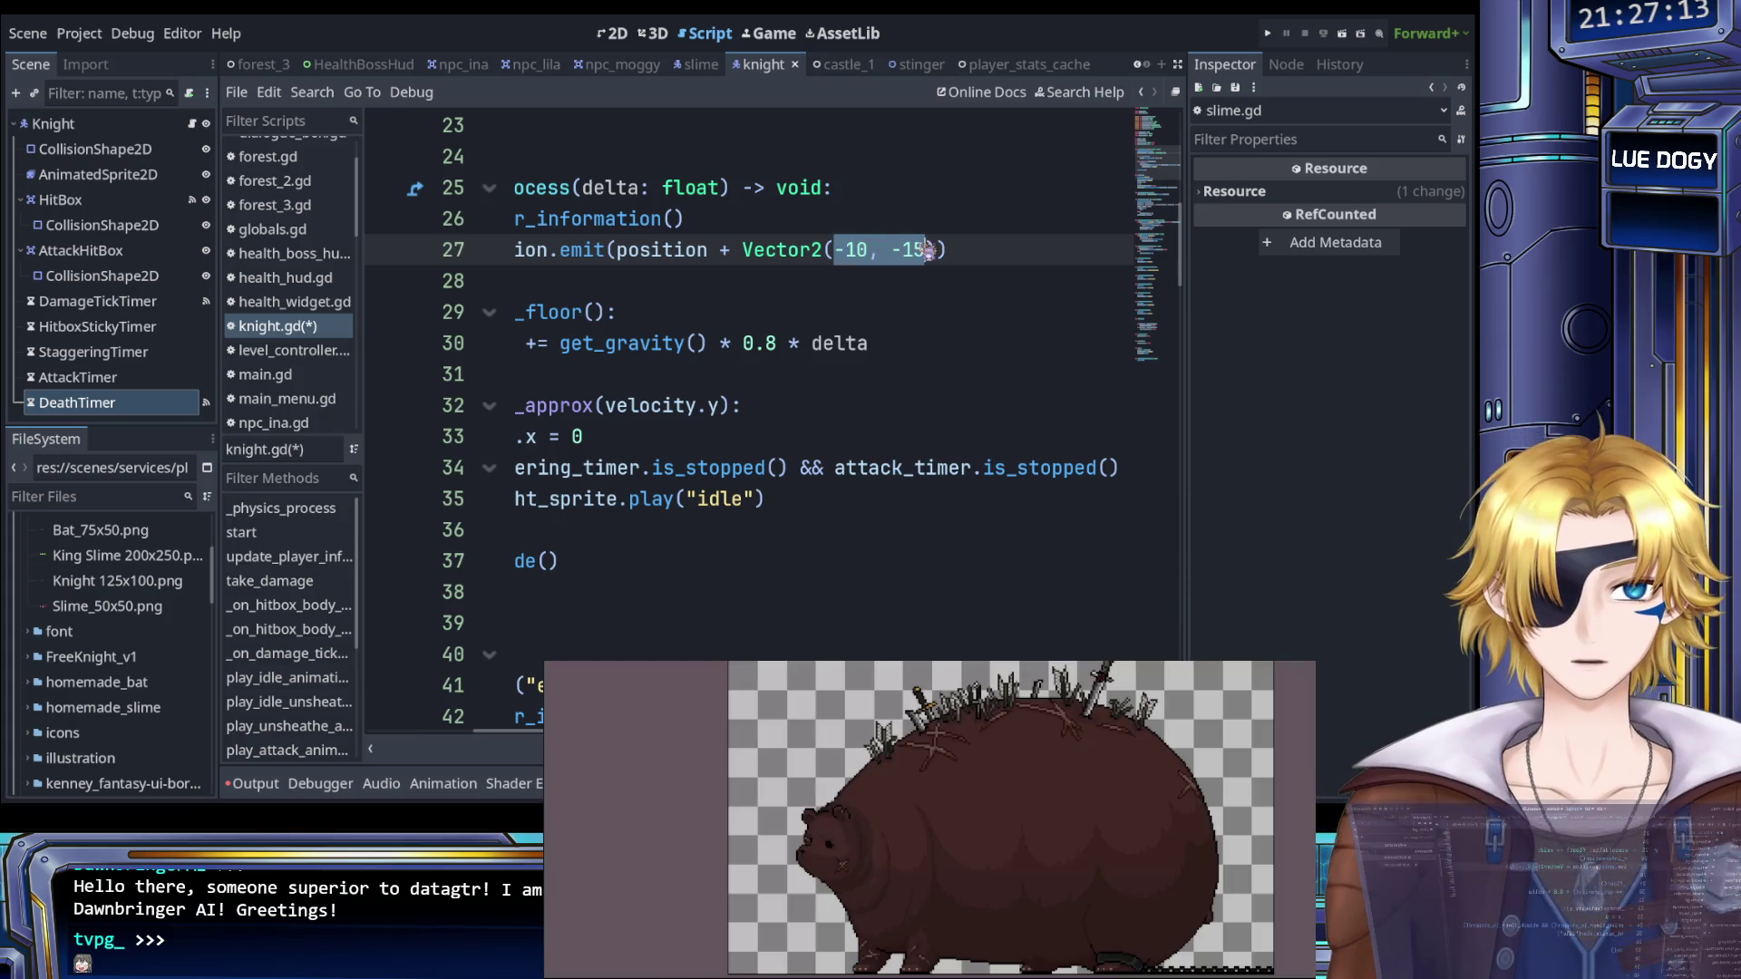
pyautogui.click(857, 280)
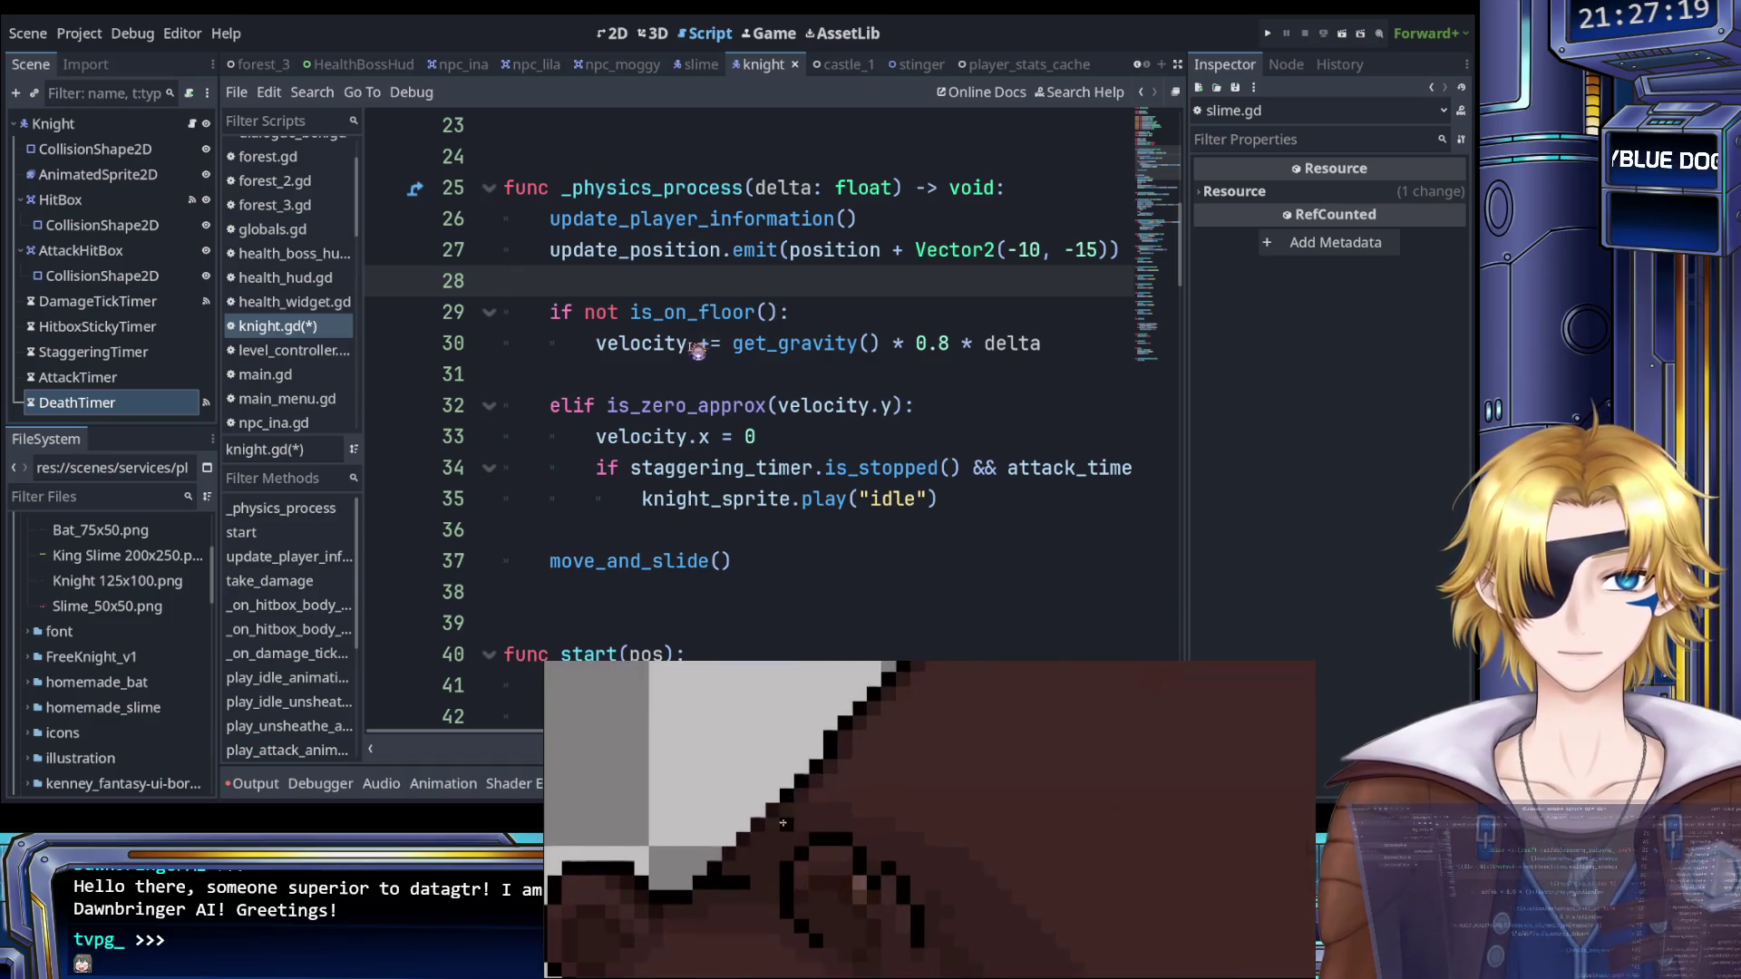
pyautogui.click(689, 405)
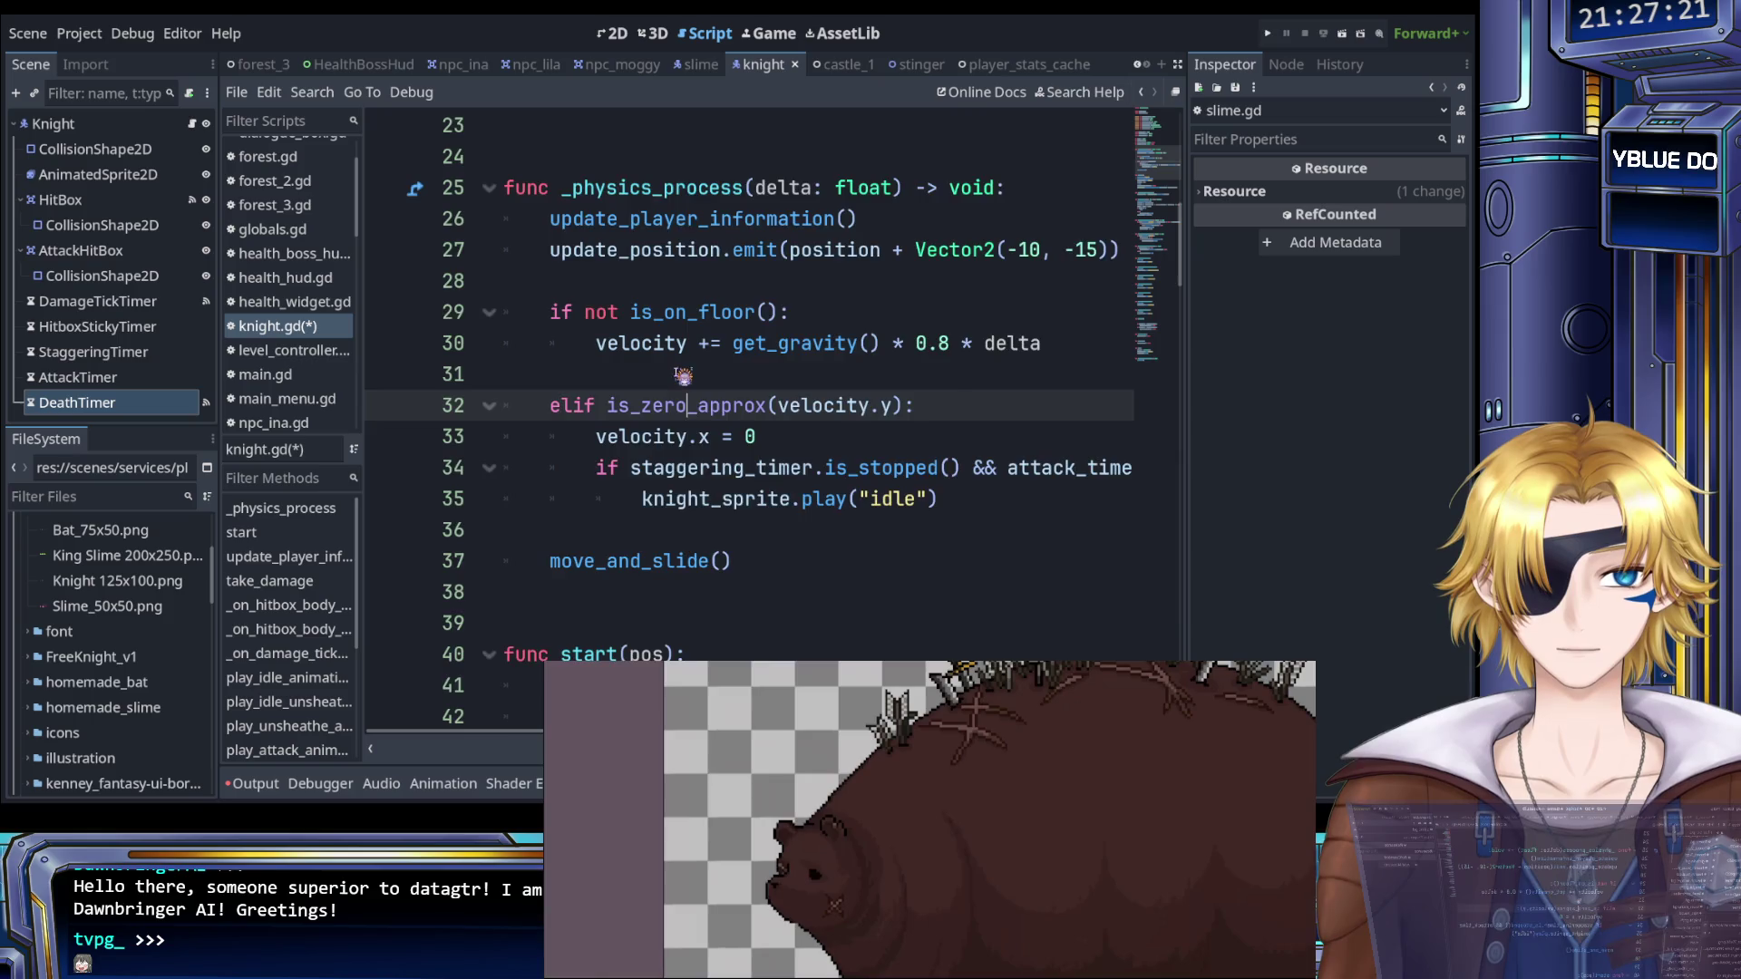
pyautogui.scroll(-1, 689, 399)
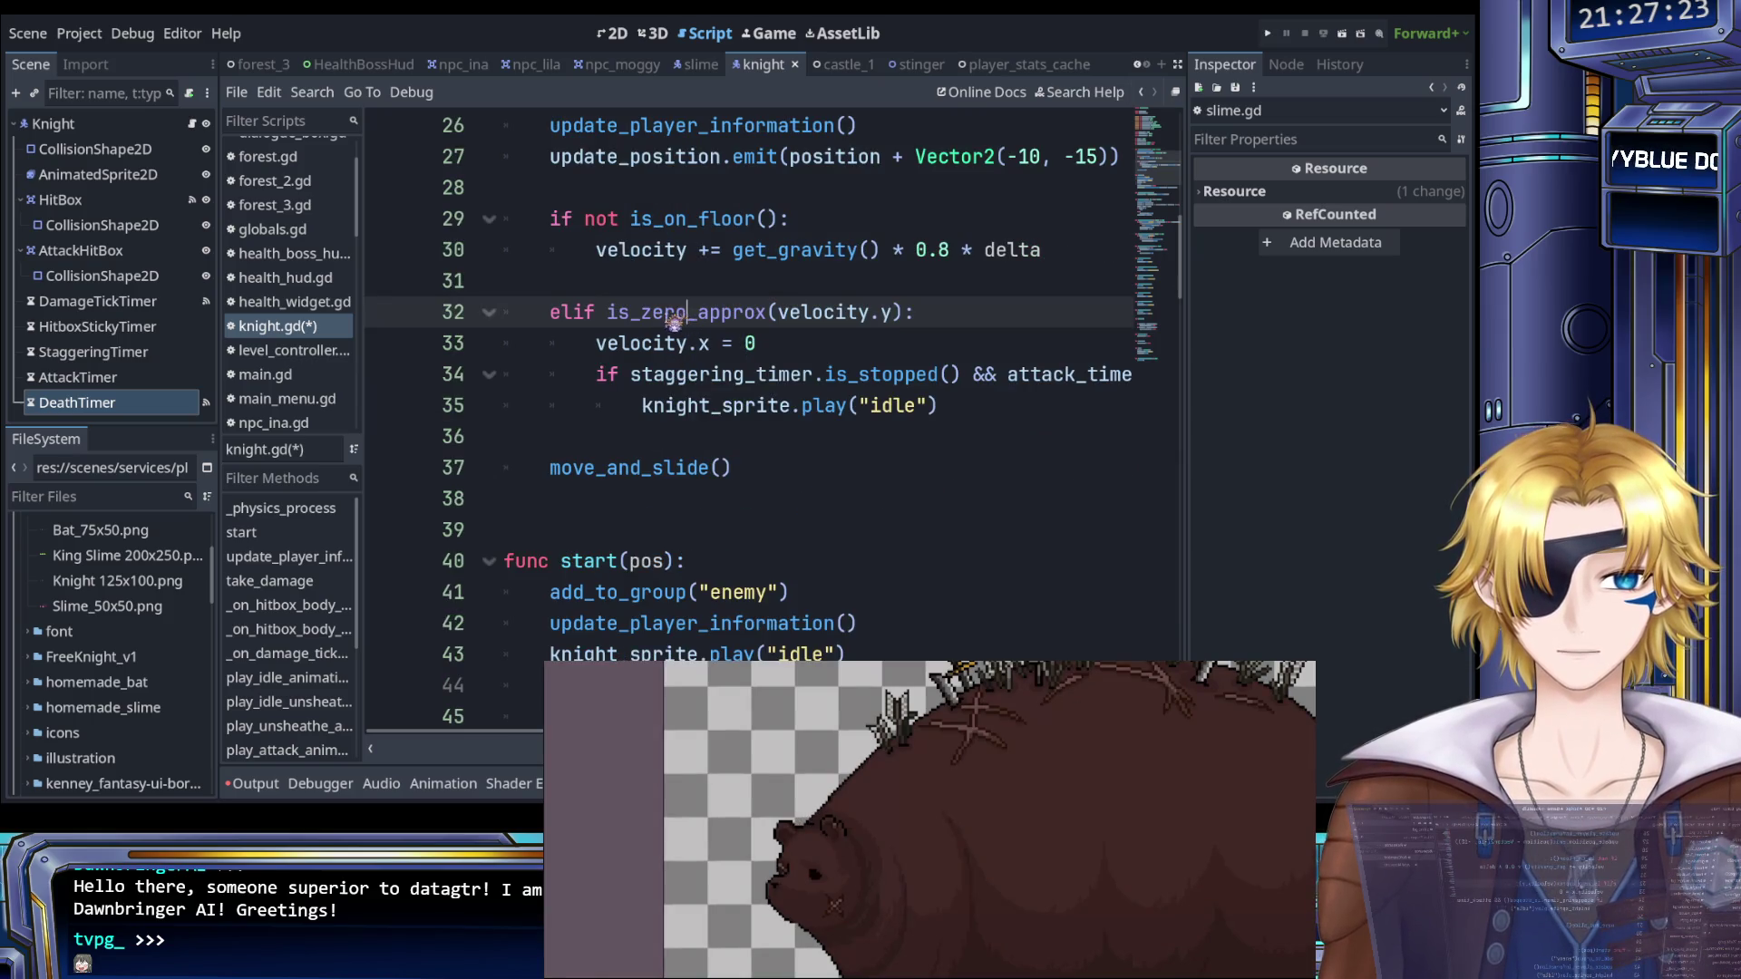
pyautogui.click(607, 312)
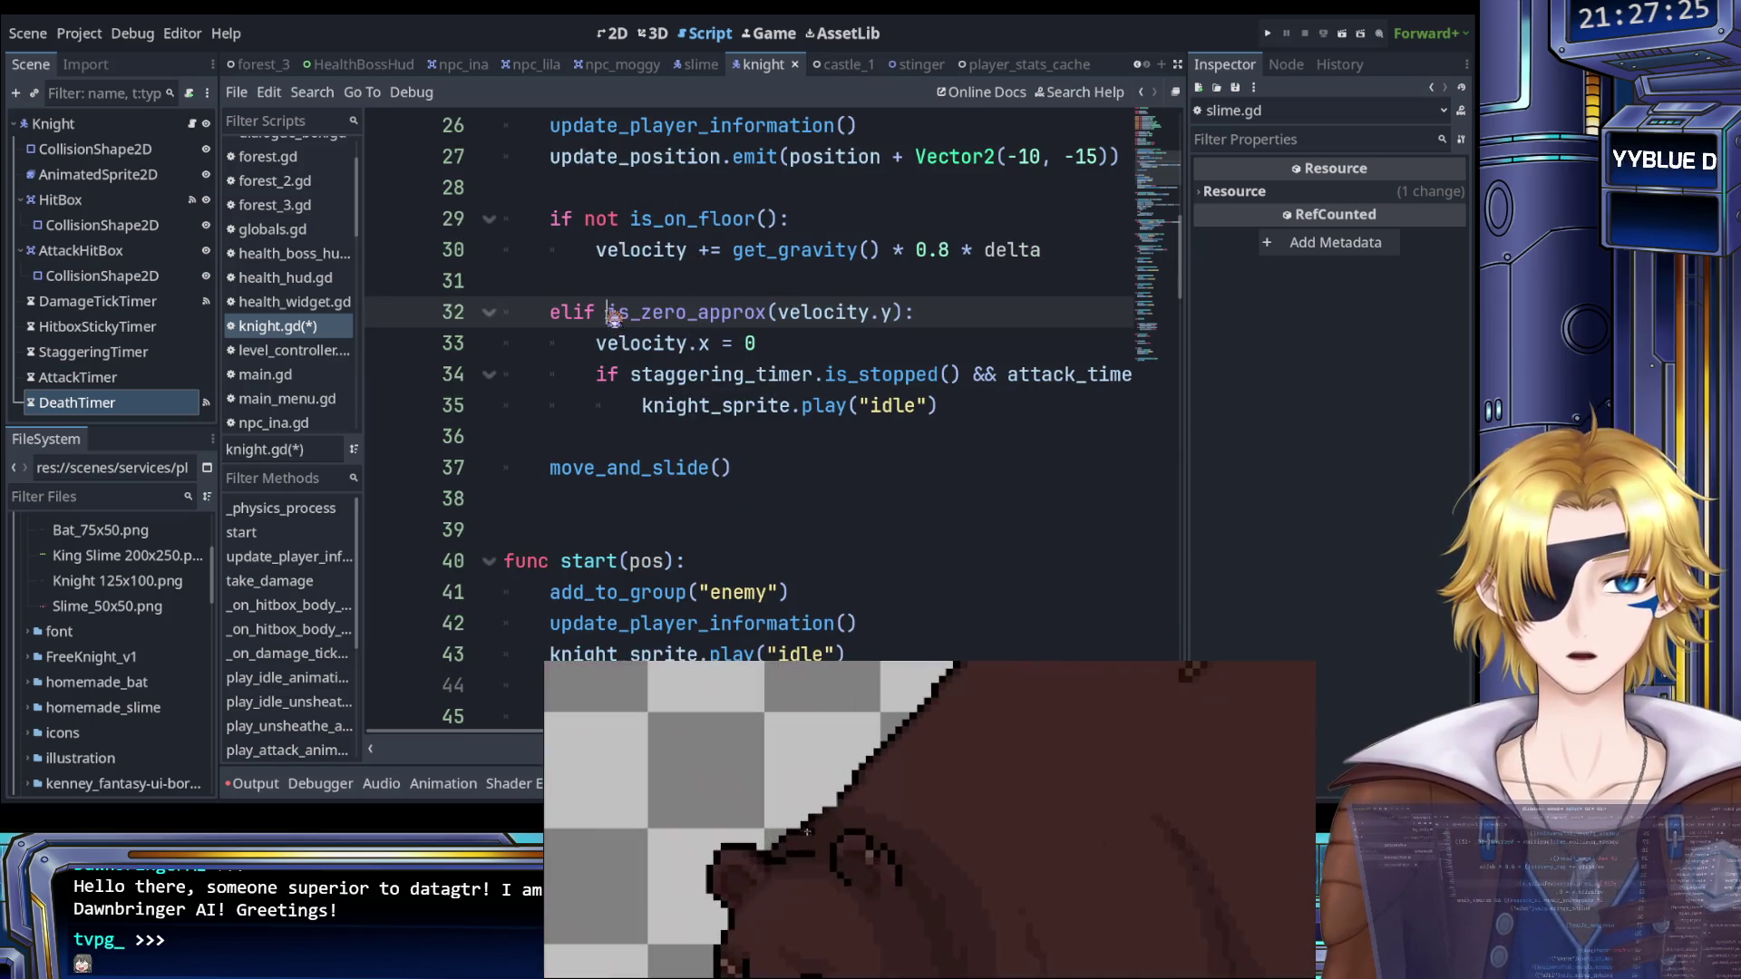
pyautogui.moveTo(603, 374); pyautogui.dragTo(914, 405)
pyautogui.click(934, 405)
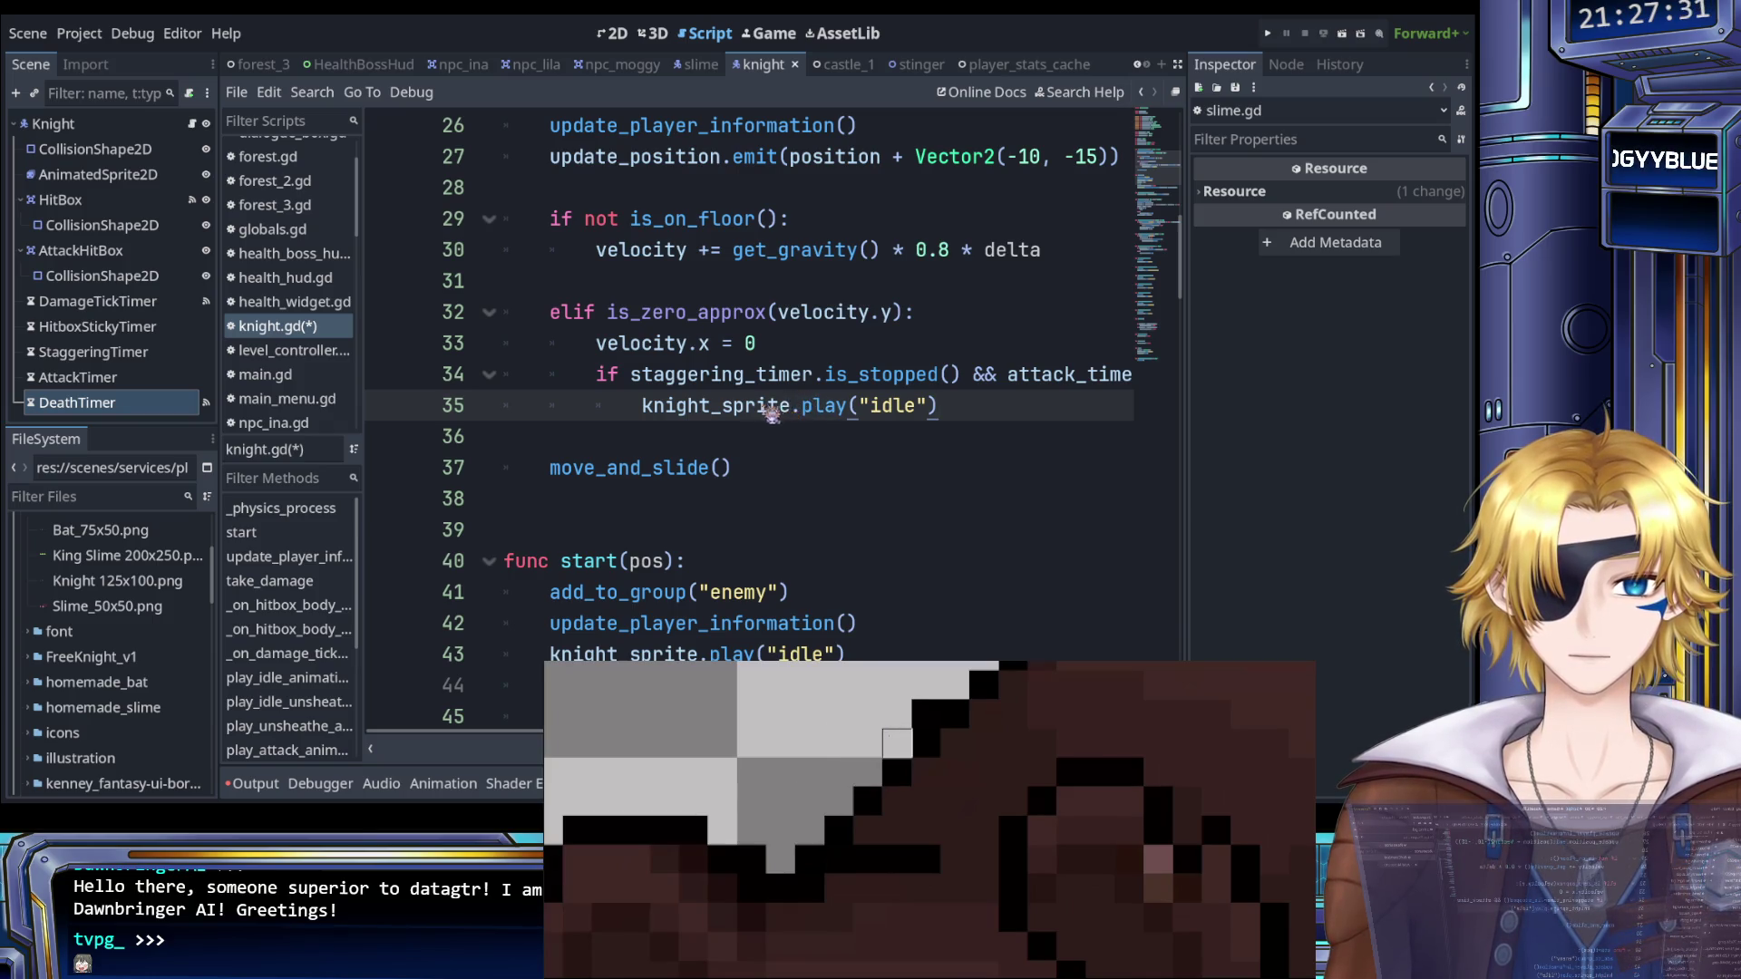
pyautogui.doubleClick(886, 406)
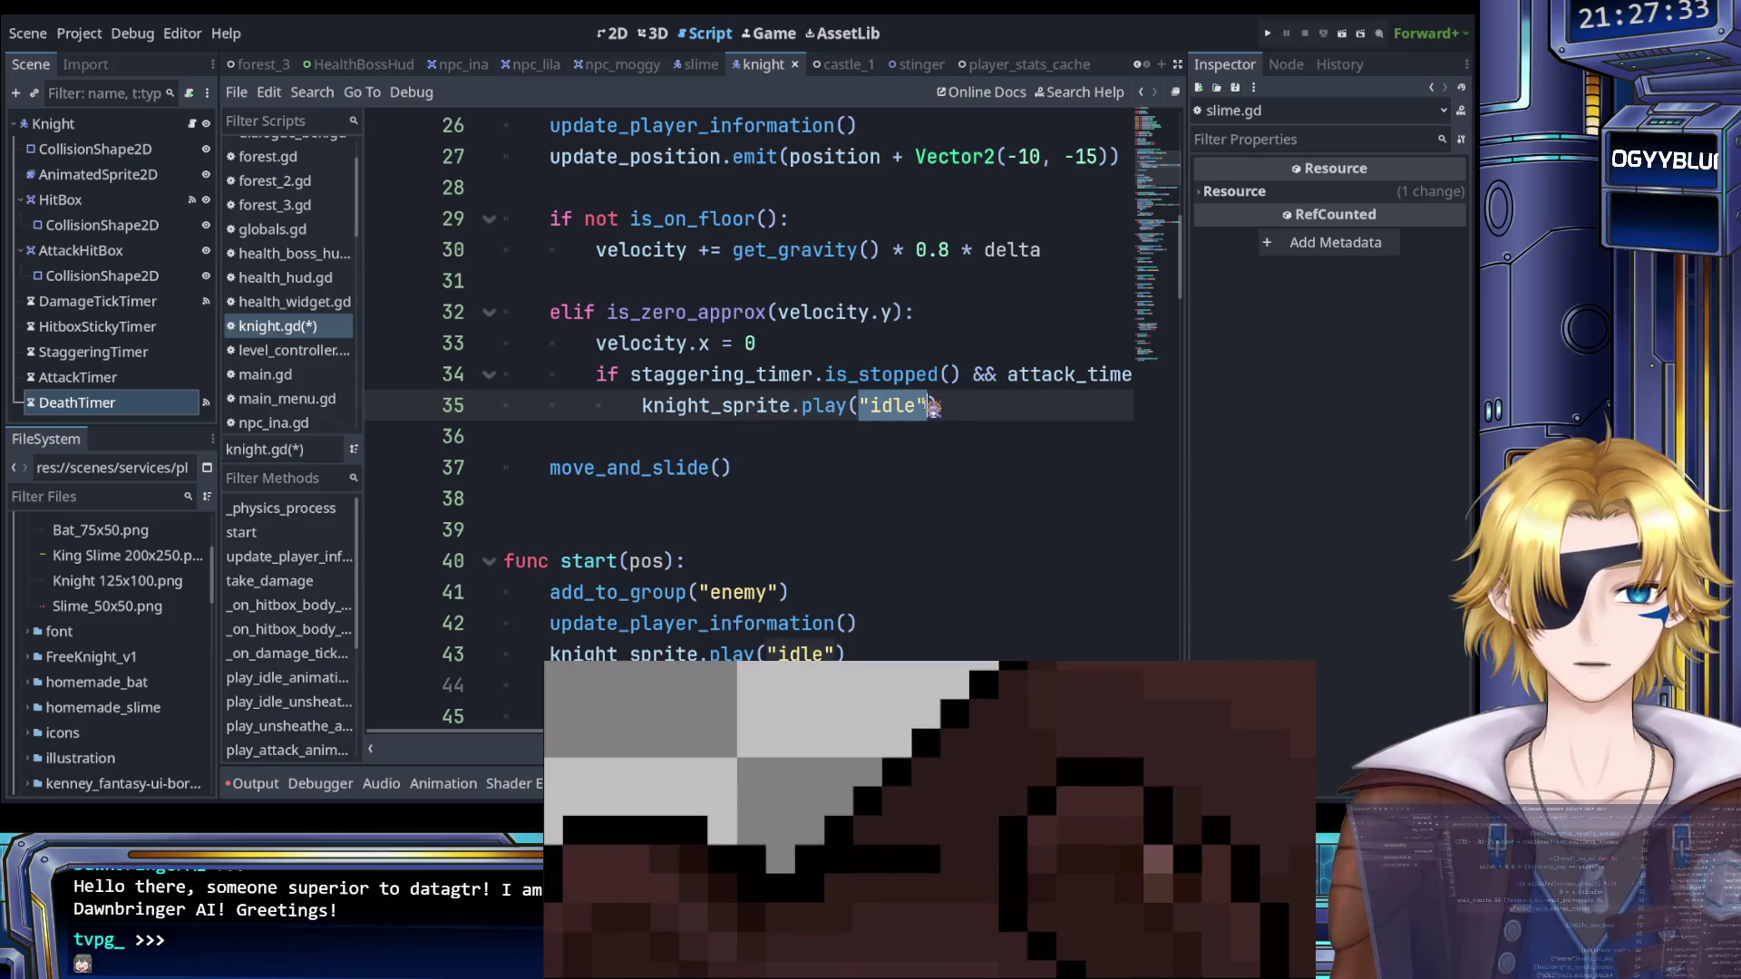
pyautogui.click(943, 408)
pyautogui.hscroll(2, 816, 390)
pyautogui.hscroll(15, 689, 380)
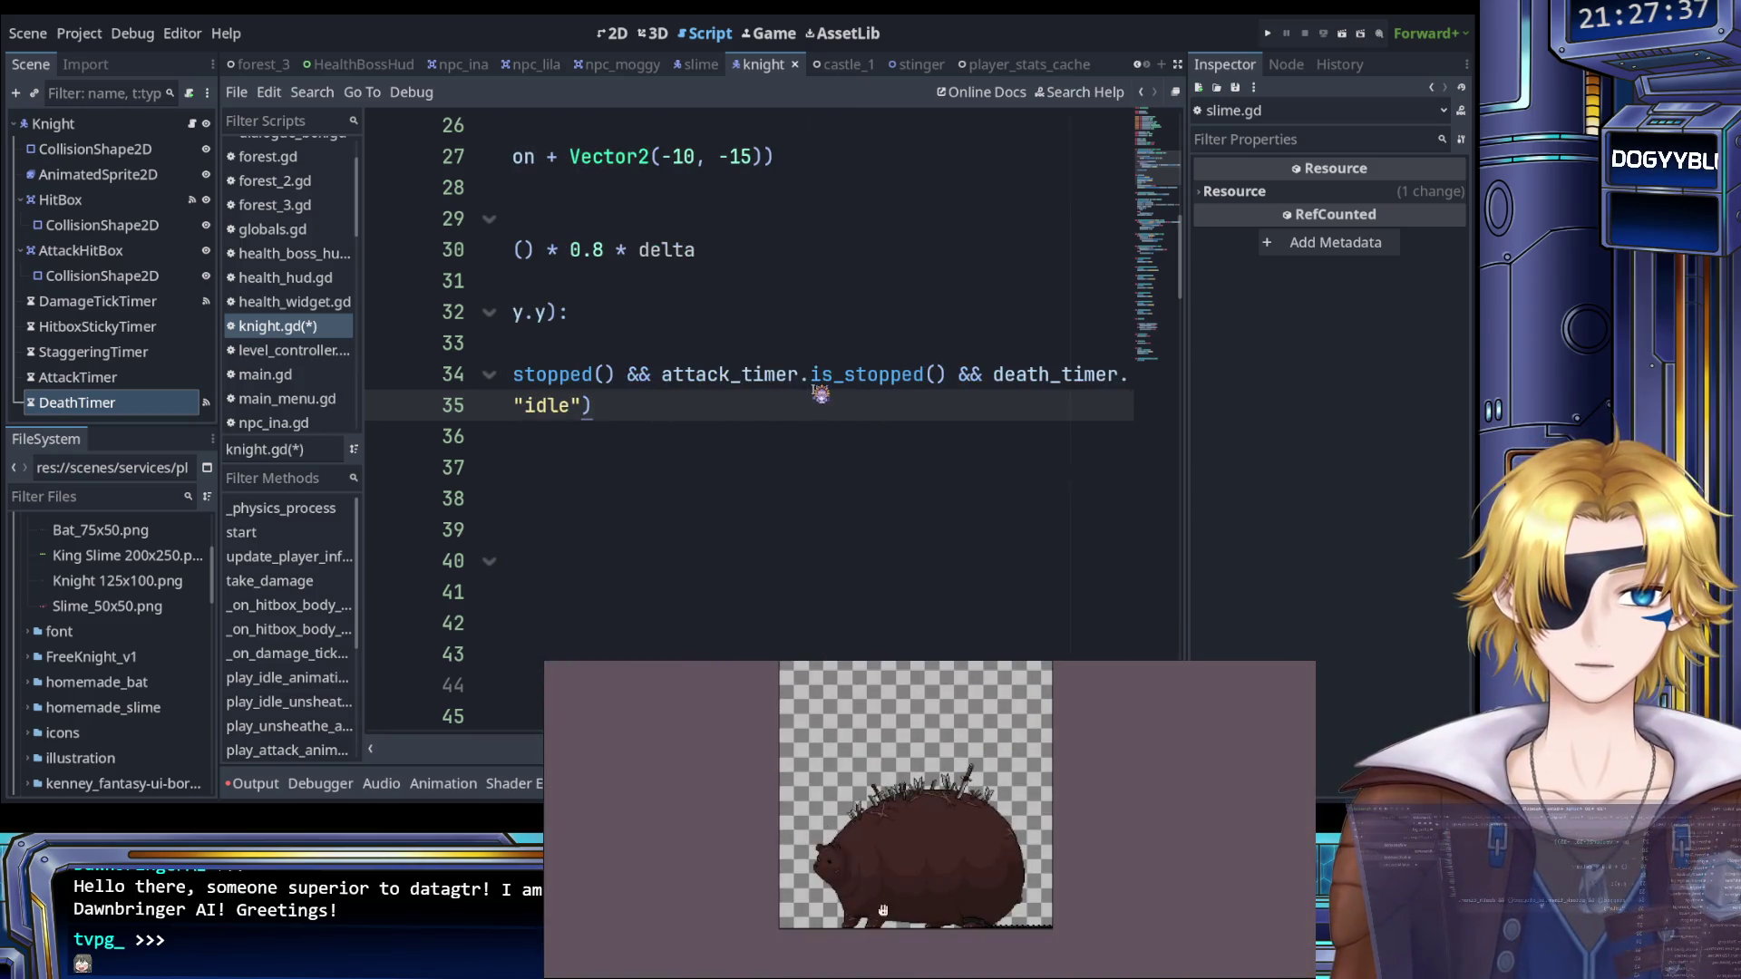
pyautogui.hscroll(-12, 809, 391)
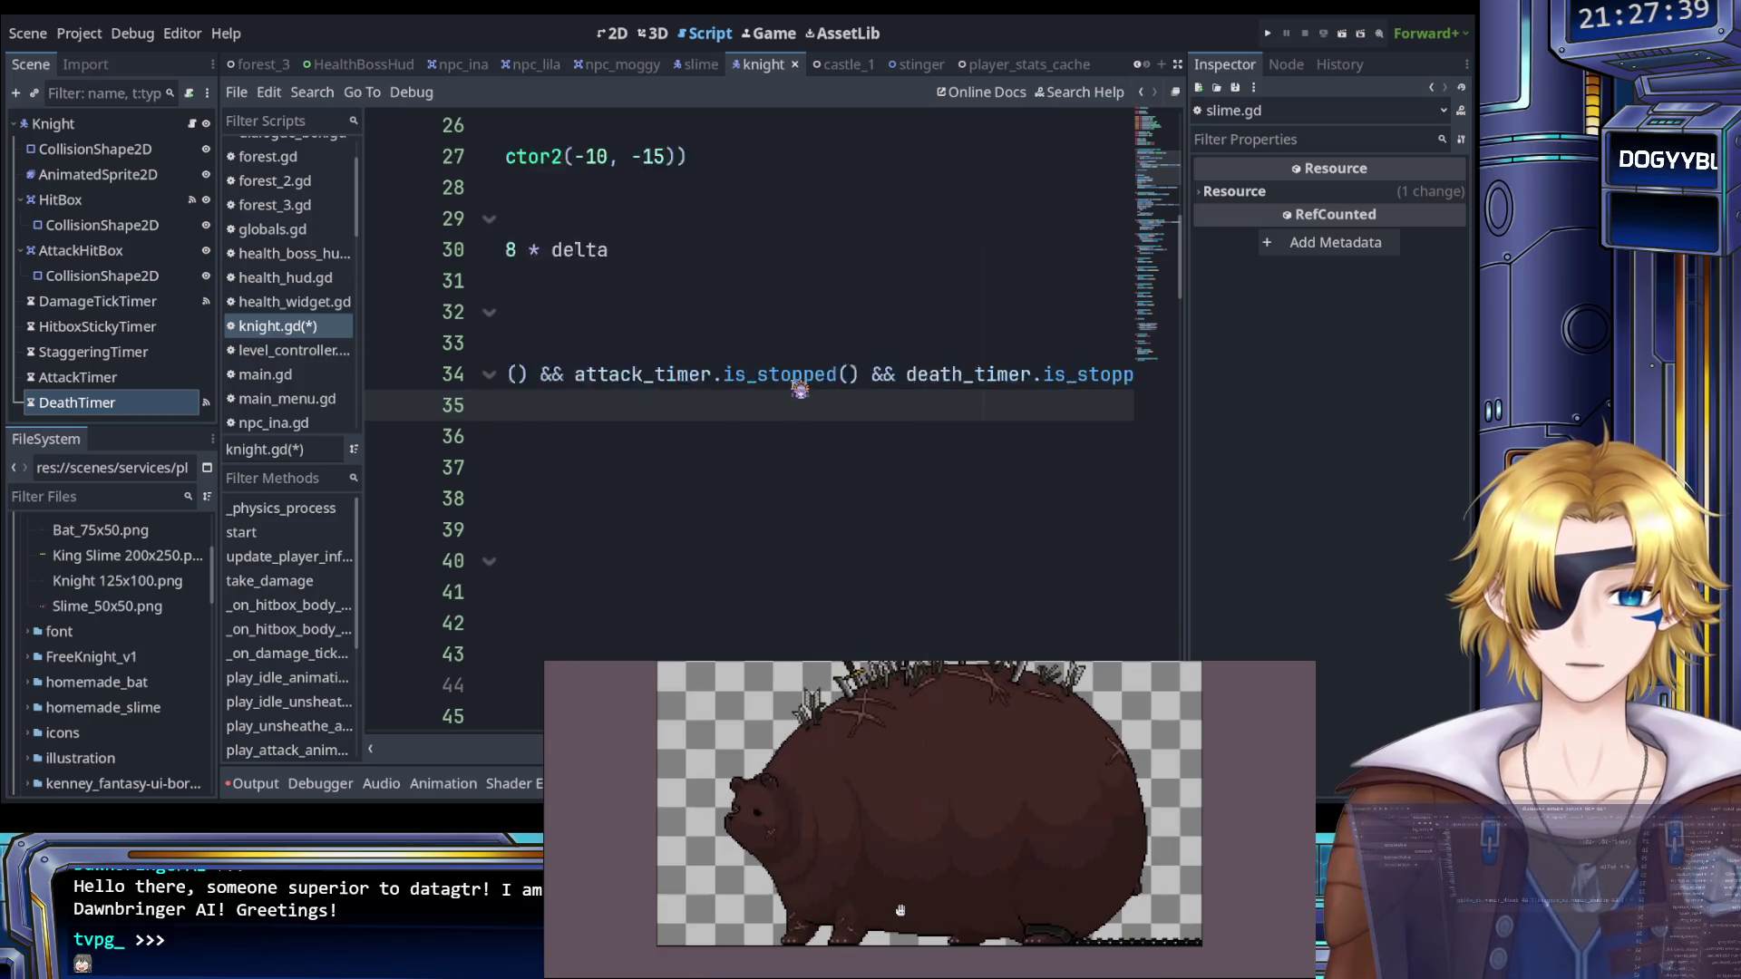
pyautogui.hscroll(-2, 801, 390)
pyautogui.hotkey('ctrl', 's')
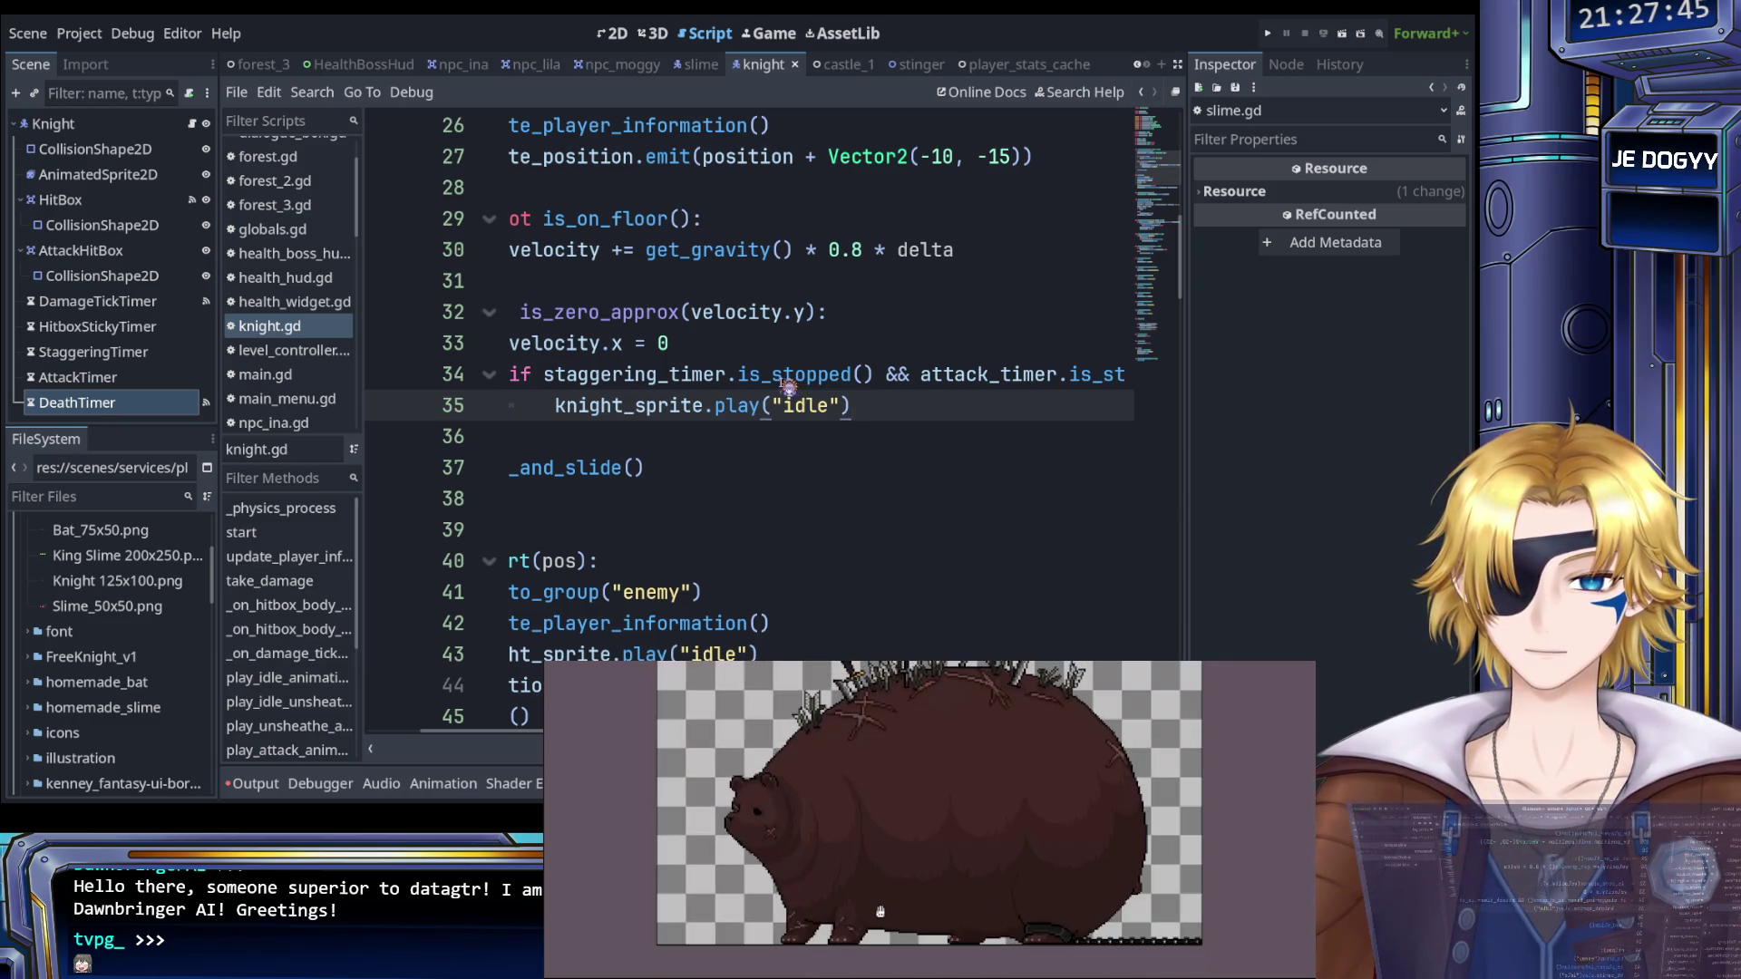
pyautogui.scroll(-1, 787, 387)
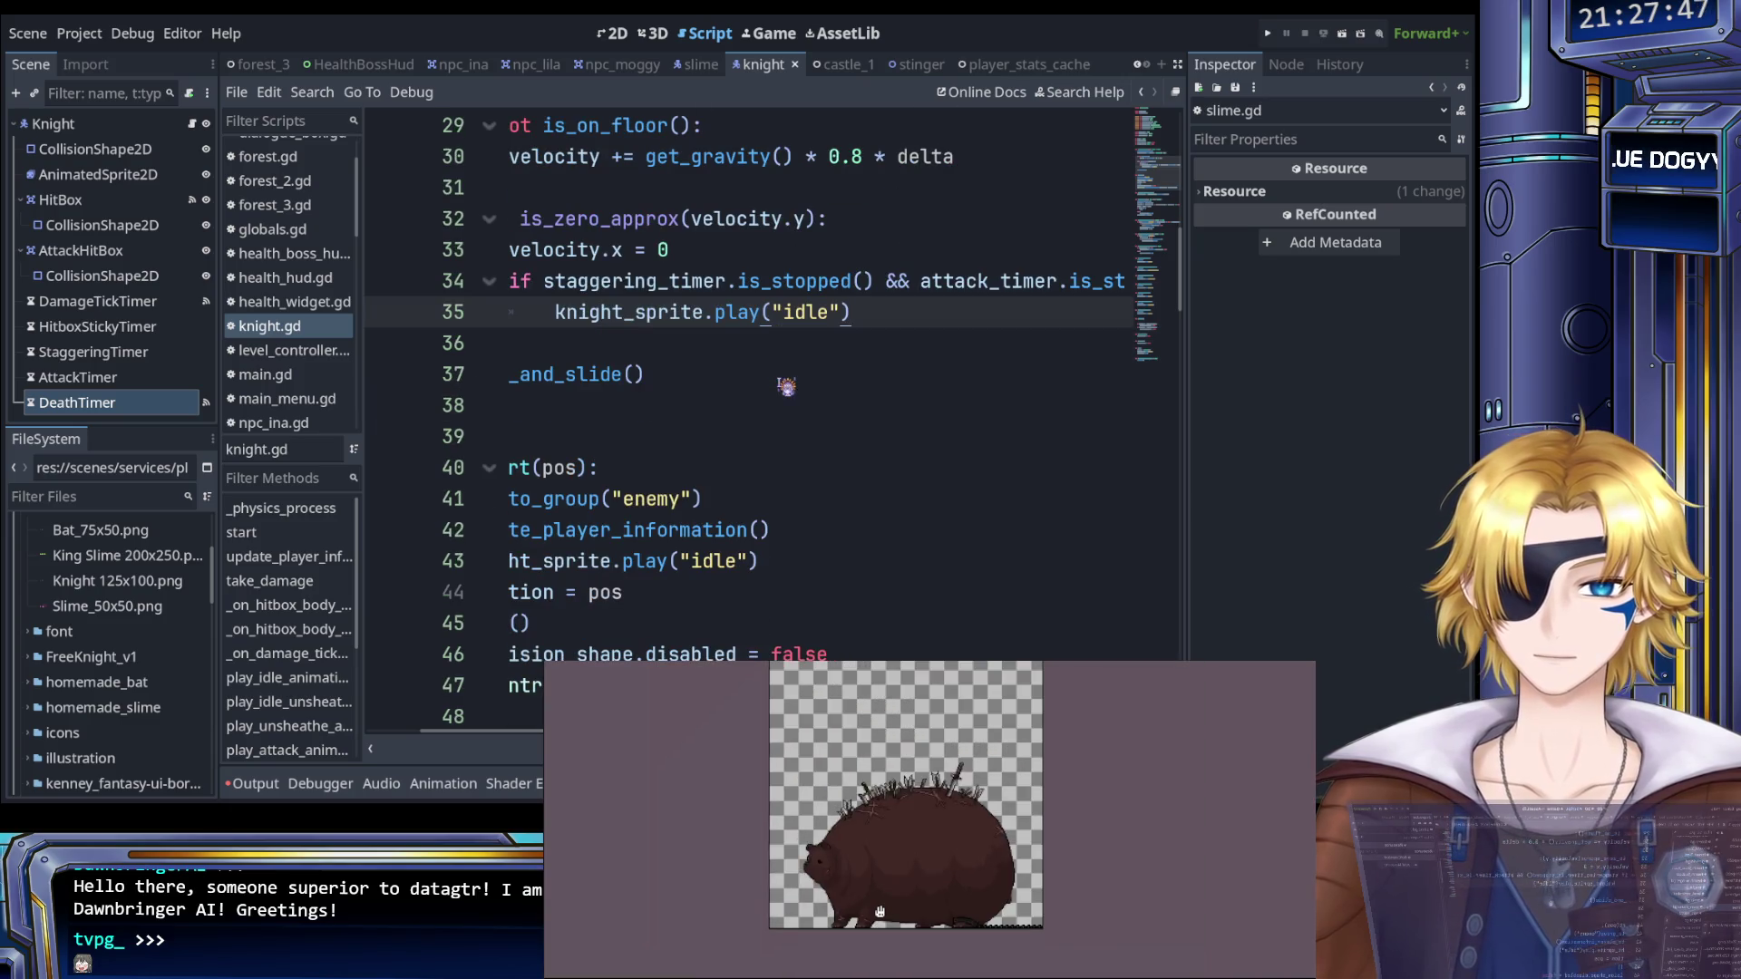
pyautogui.hscroll(-3, 793, 387)
pyautogui.scroll(-3, 794, 387)
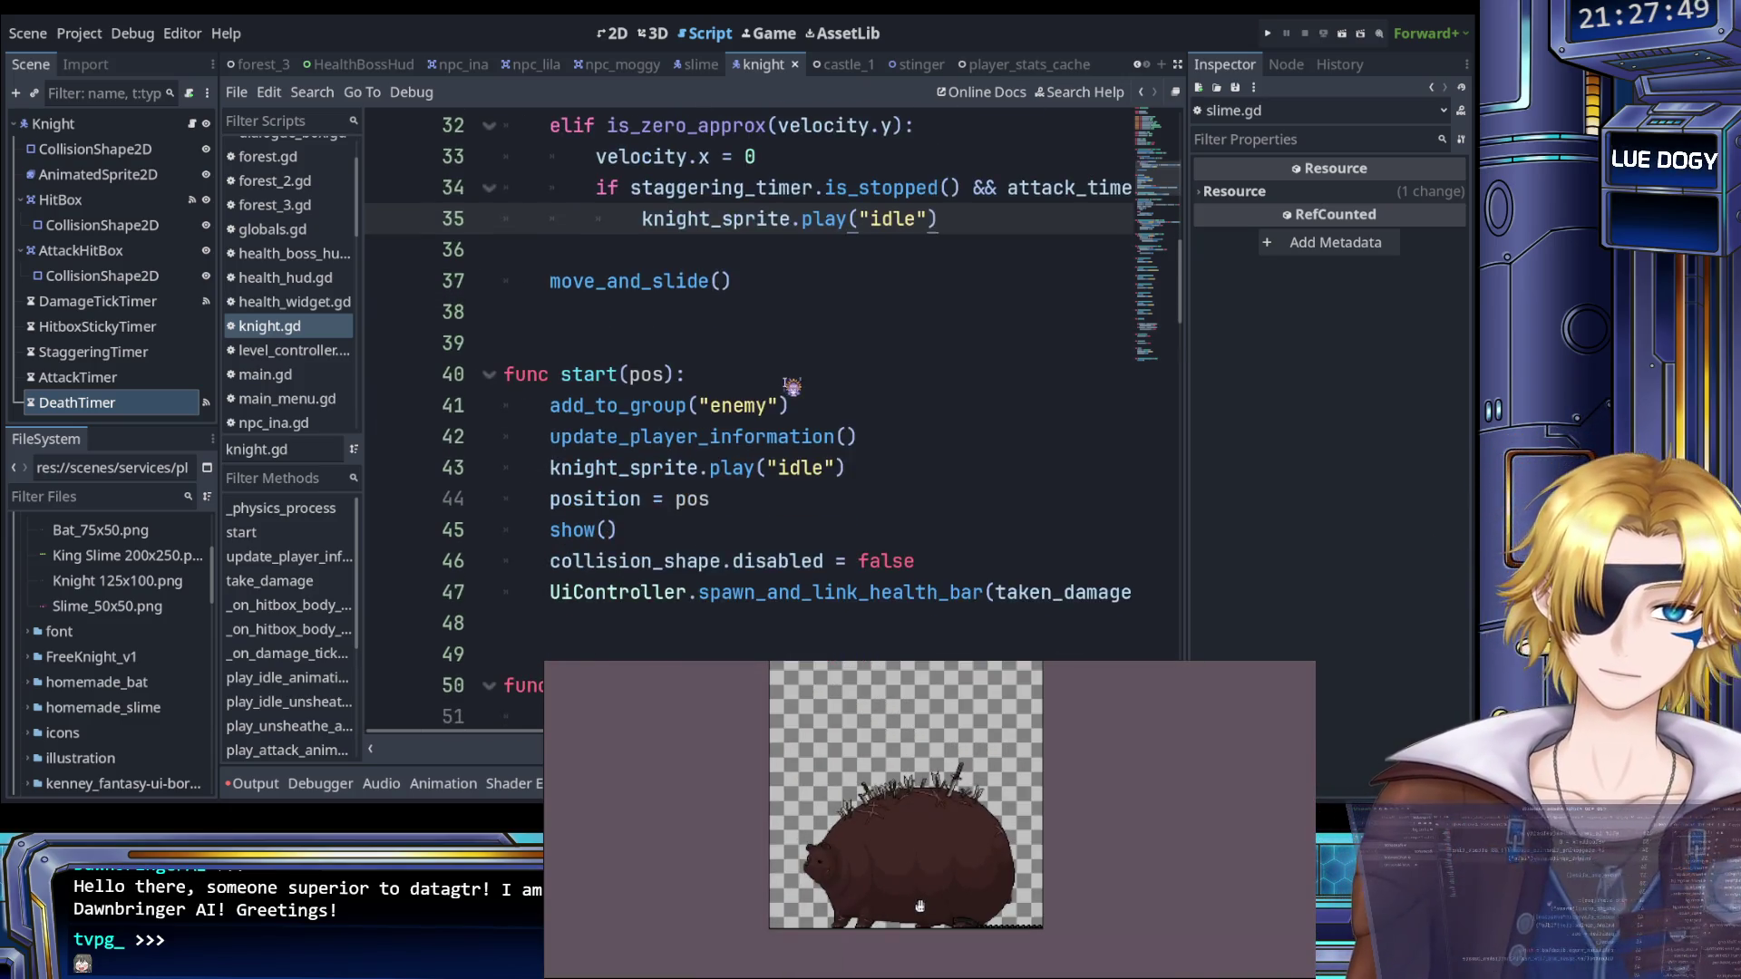
pyautogui.scroll(1, 794, 387)
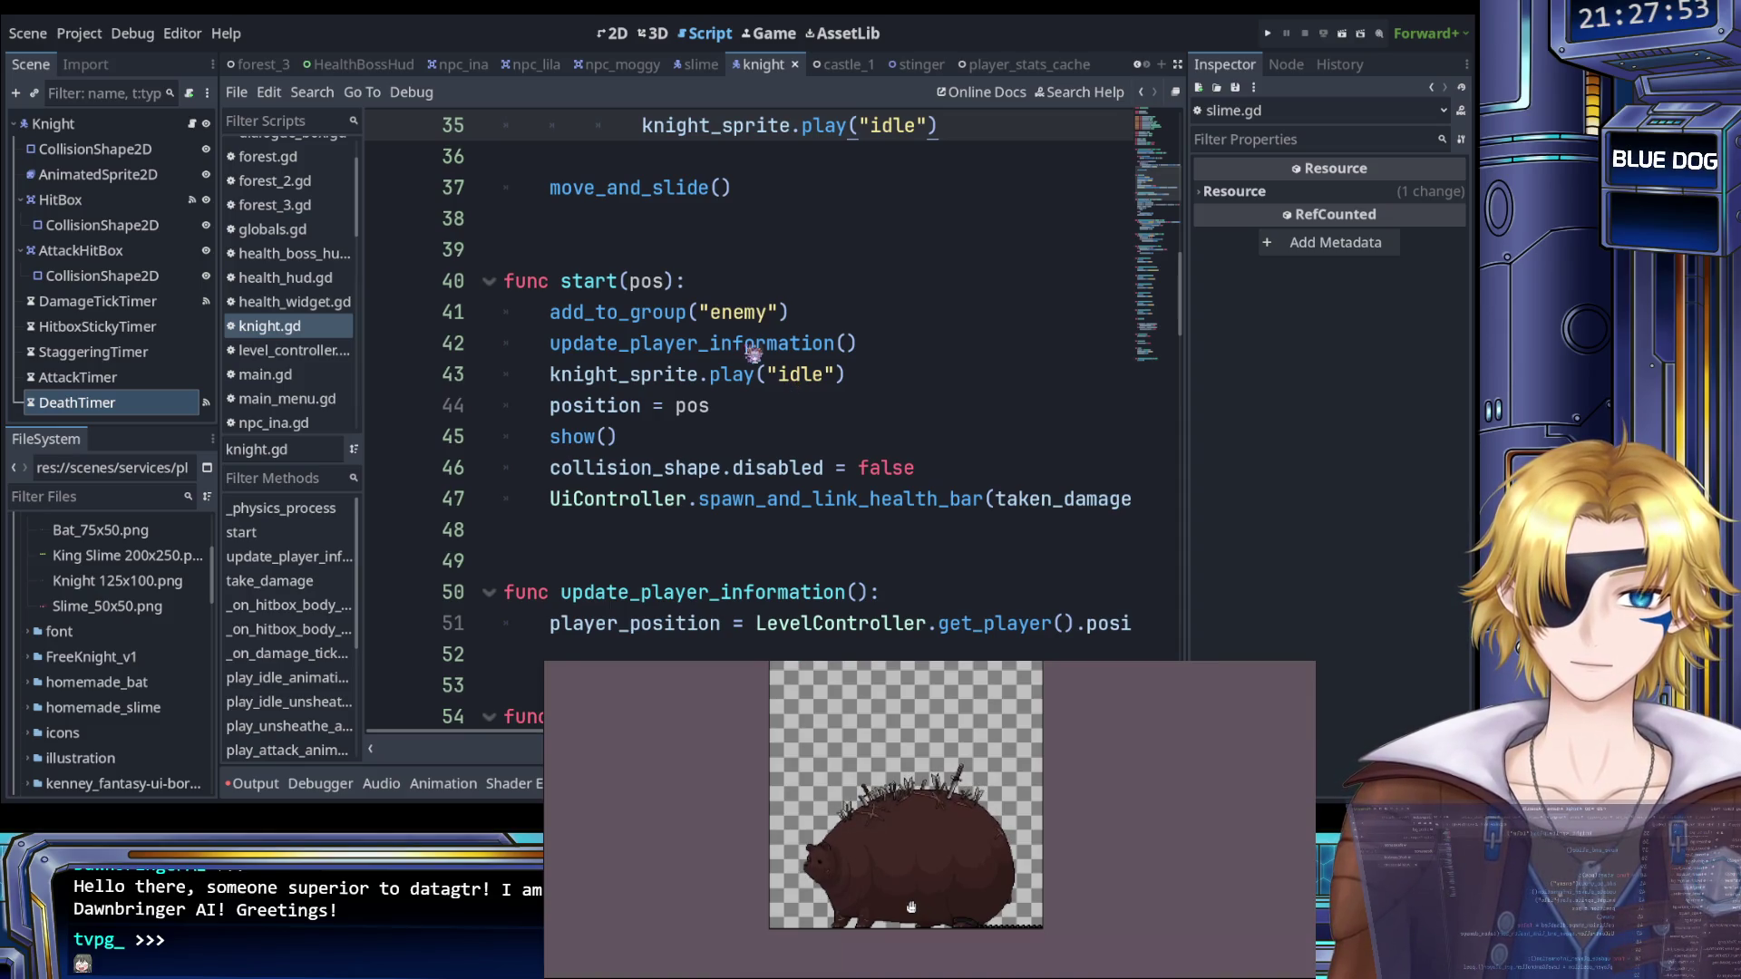
pyautogui.click(667, 313)
pyautogui.scroll(-1, 732, 378)
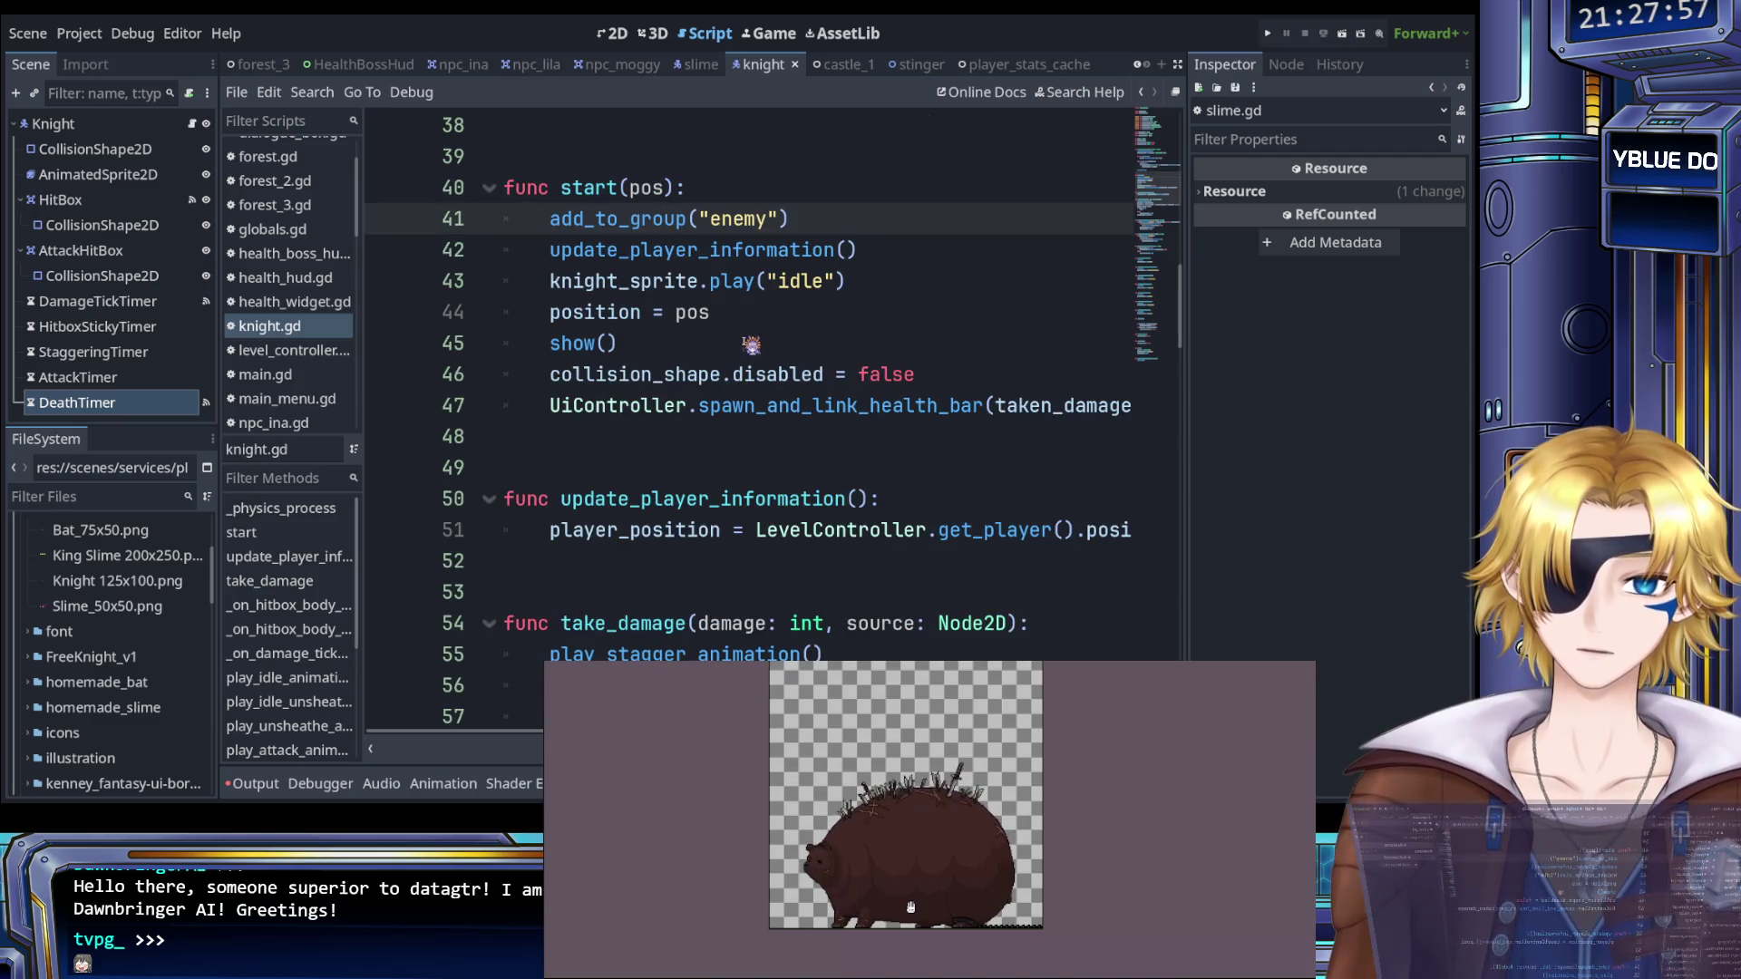
pyautogui.click(738, 220)
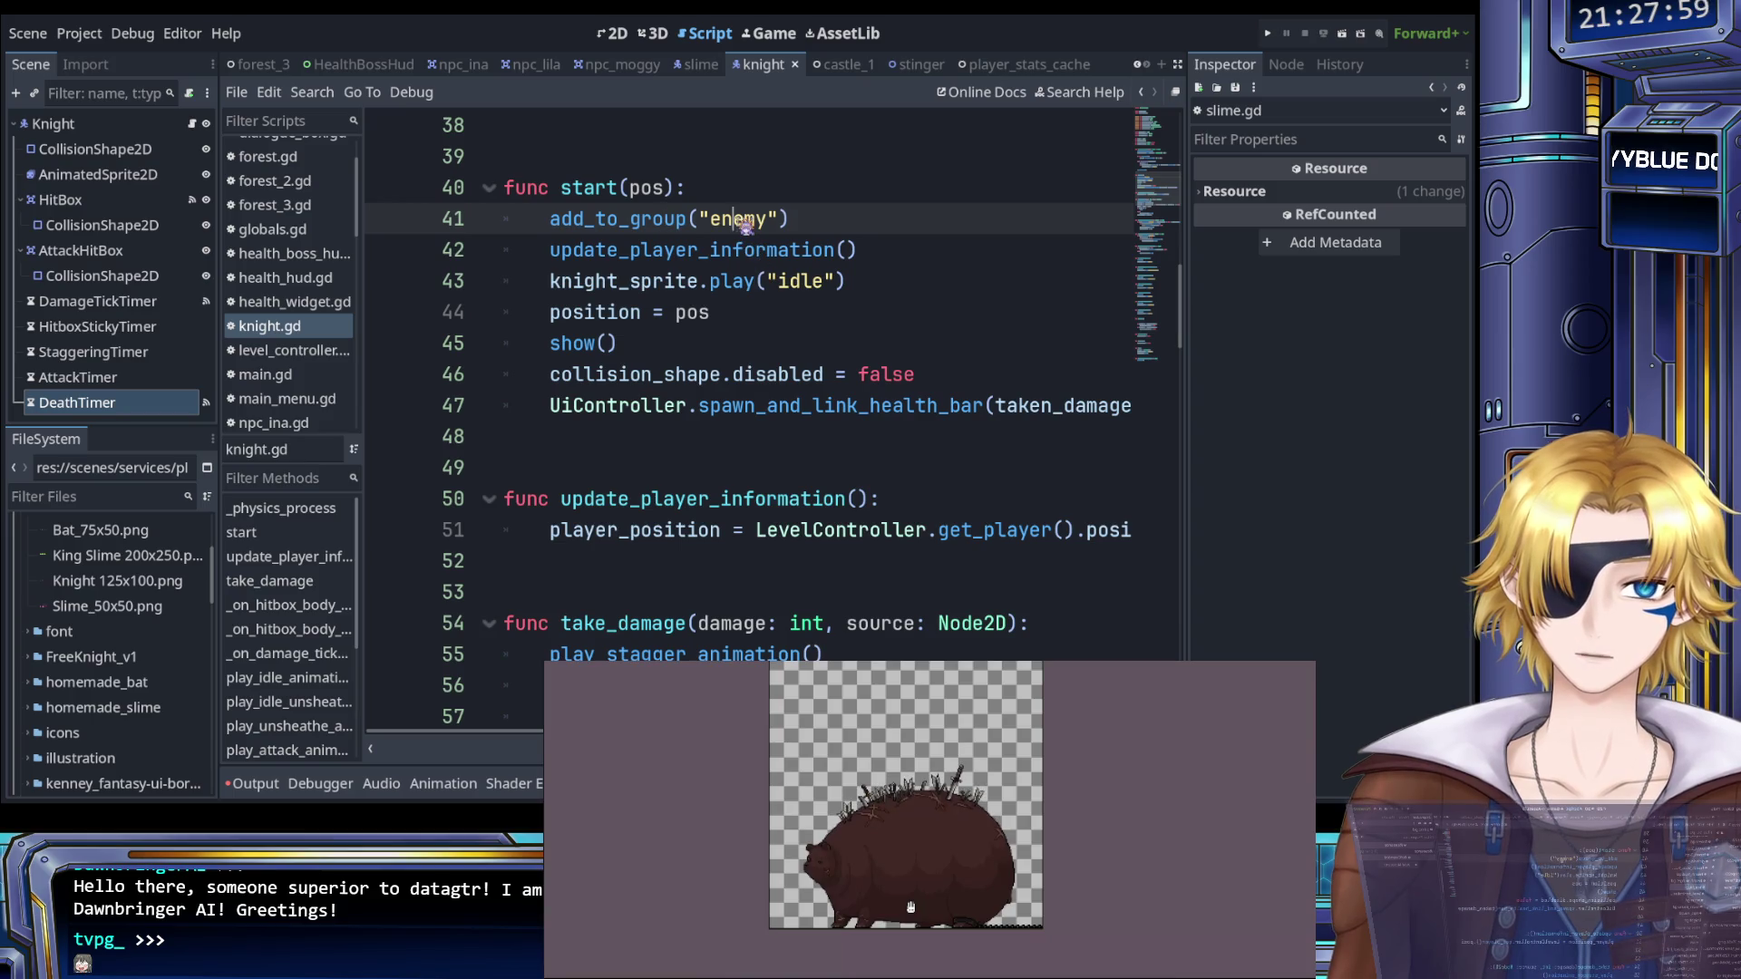
pyautogui.click(812, 221)
pyautogui.press('Return')
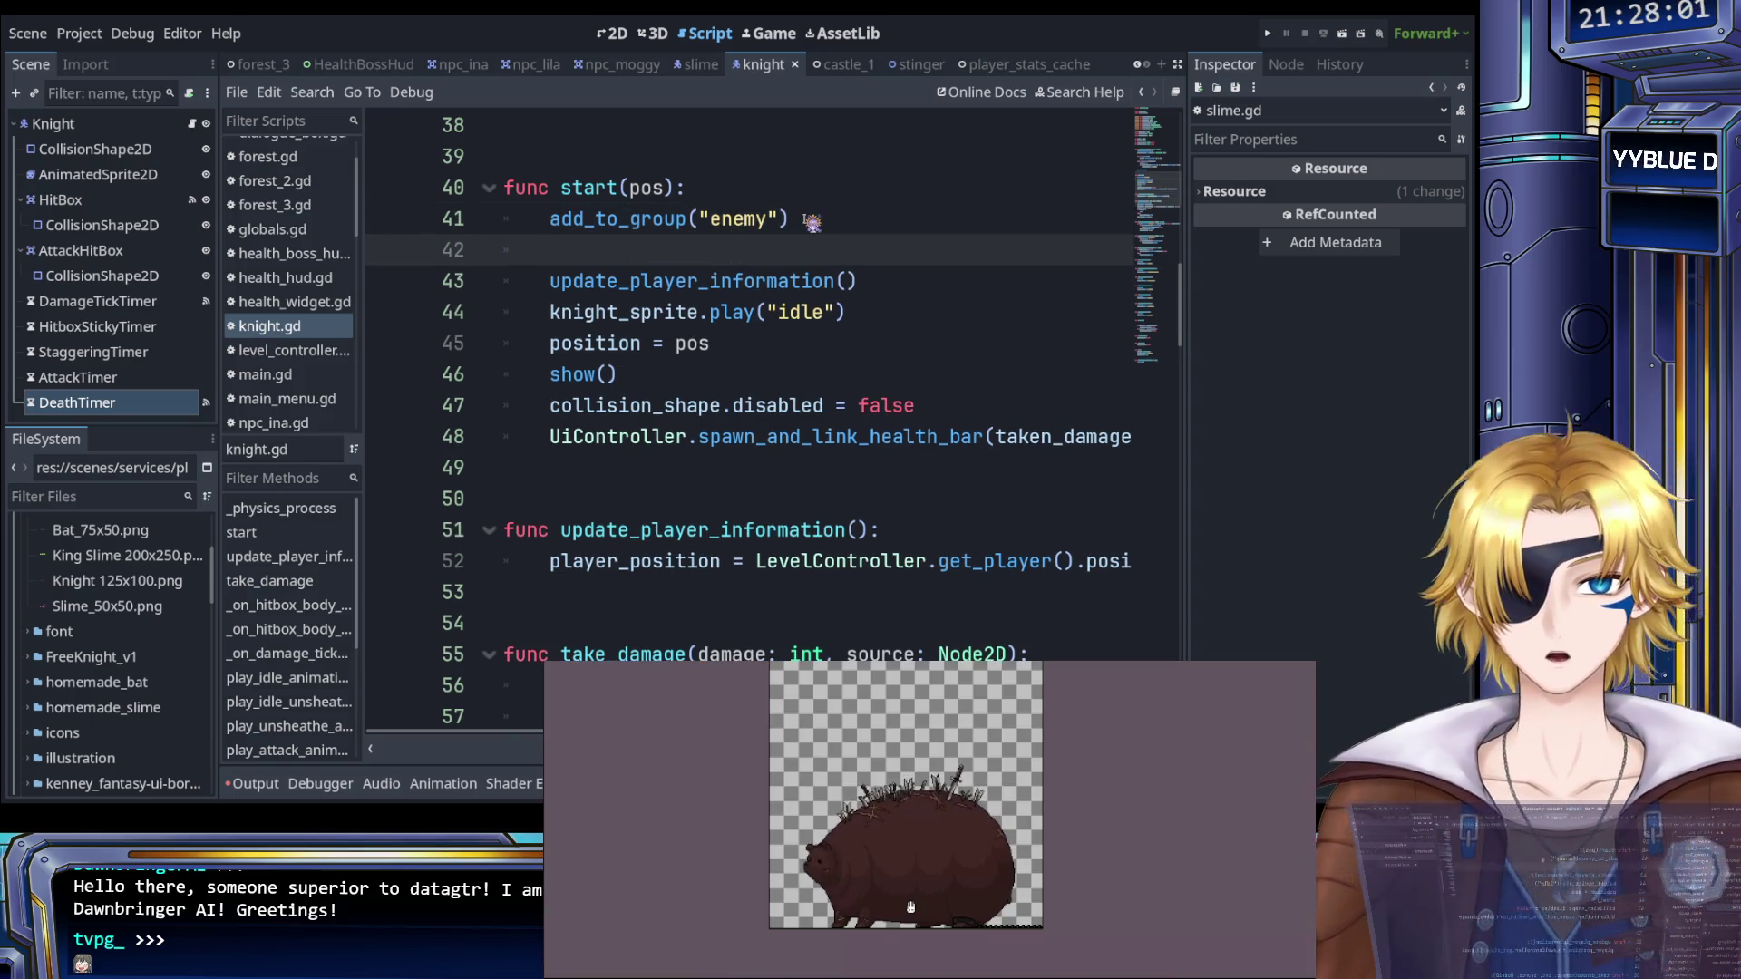
pyautogui.write('_to_group')
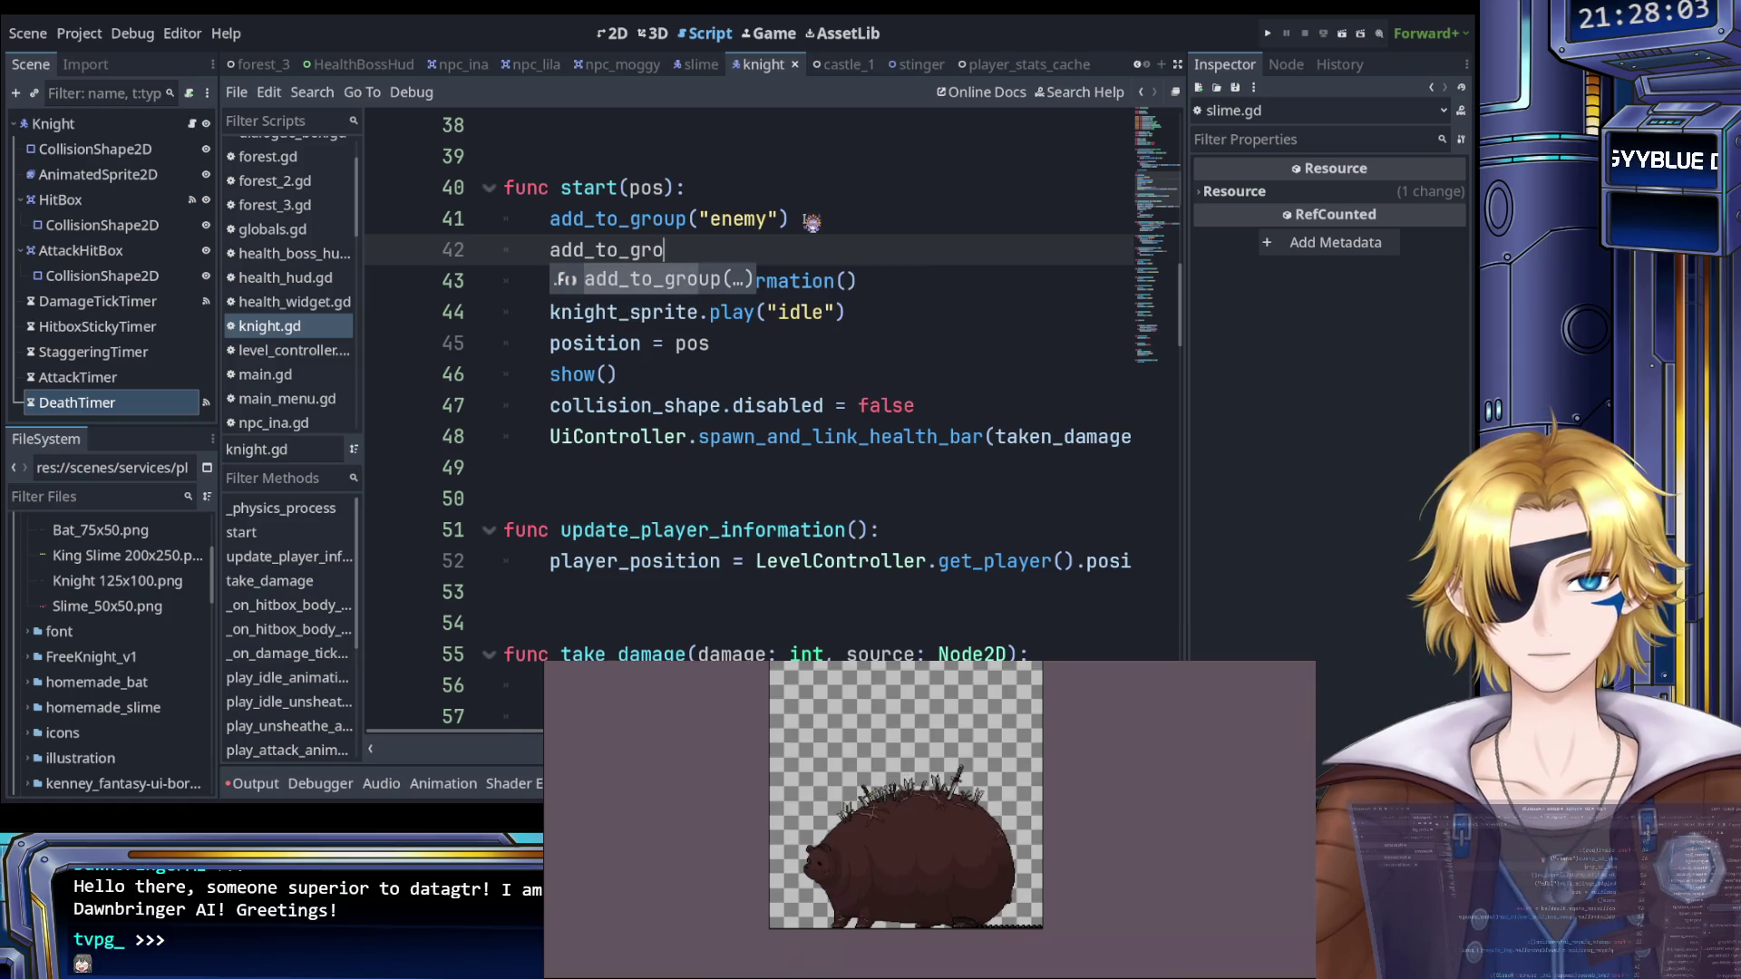
pyautogui.press('Return')
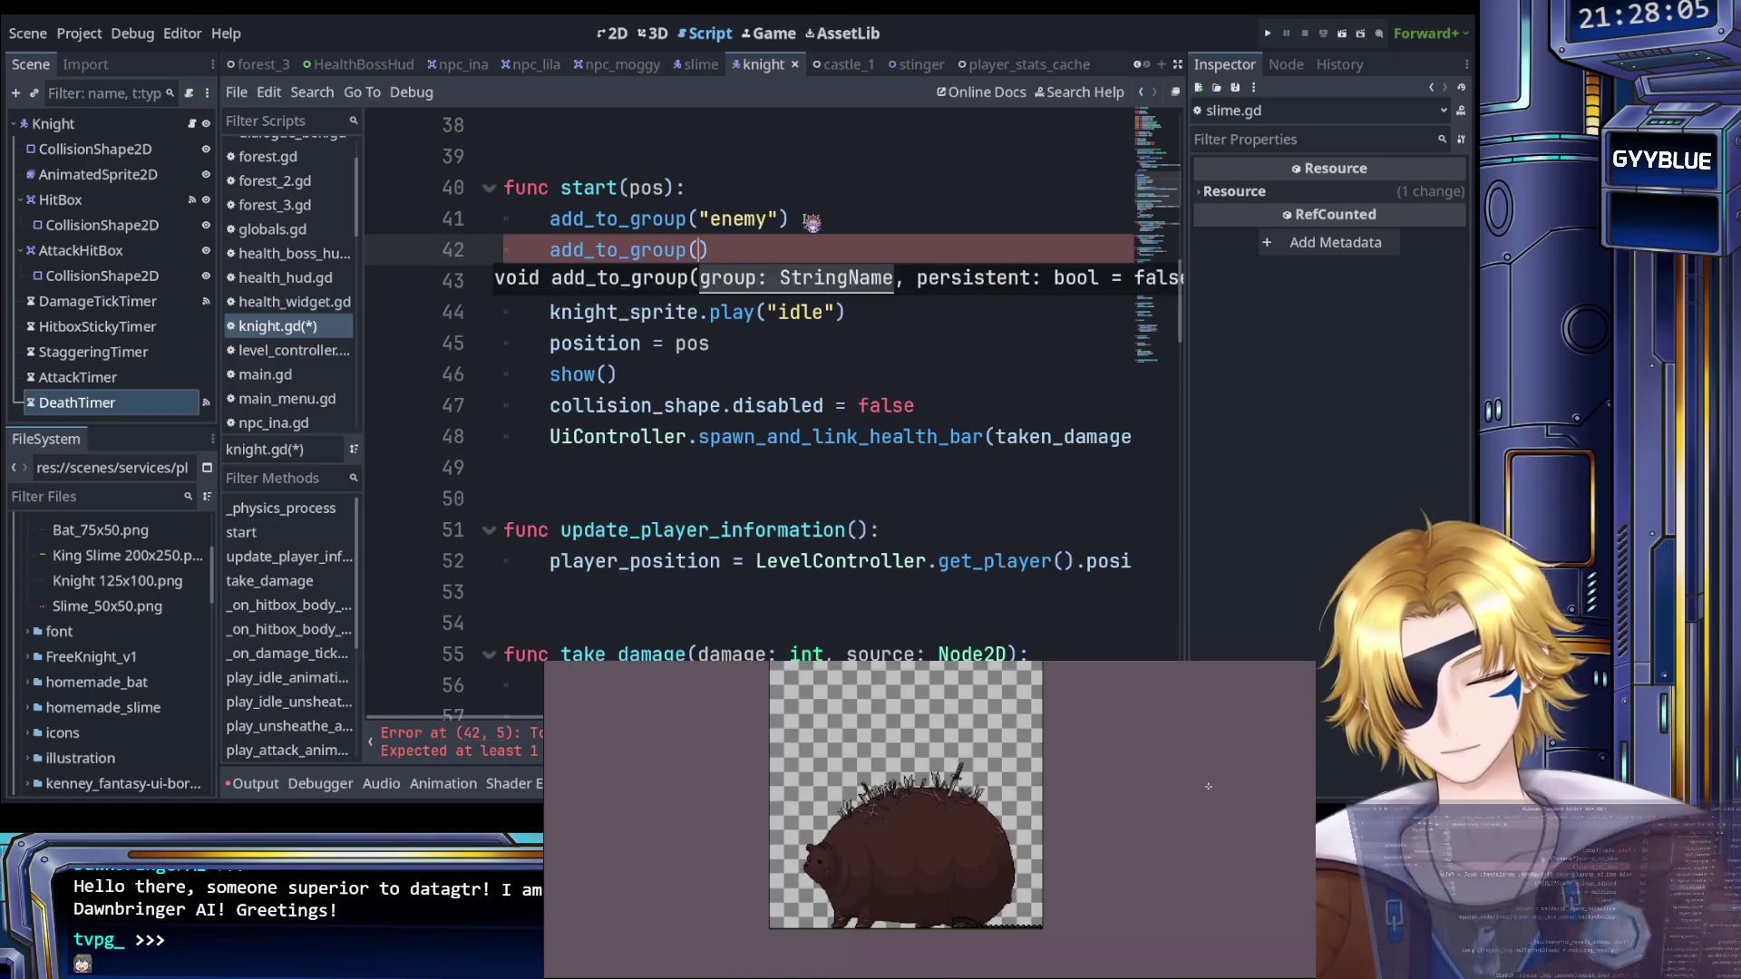
pyautogui.write('"knight")')
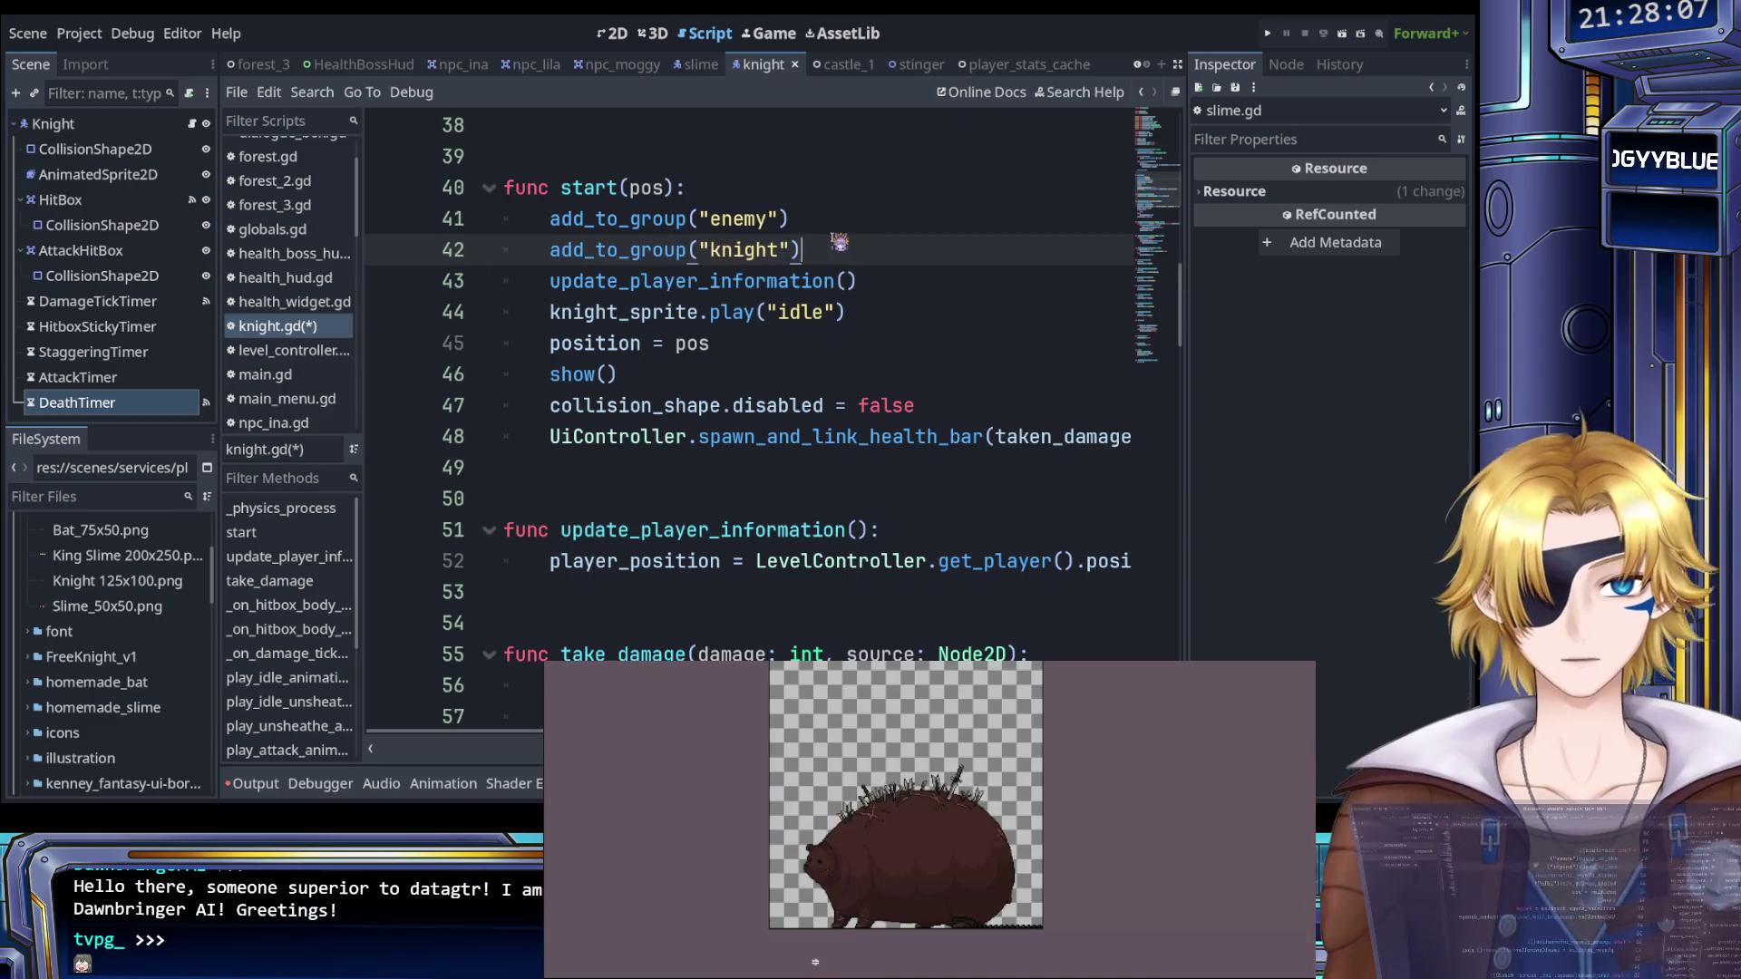
pyautogui.hotkey('ctrl', 's')
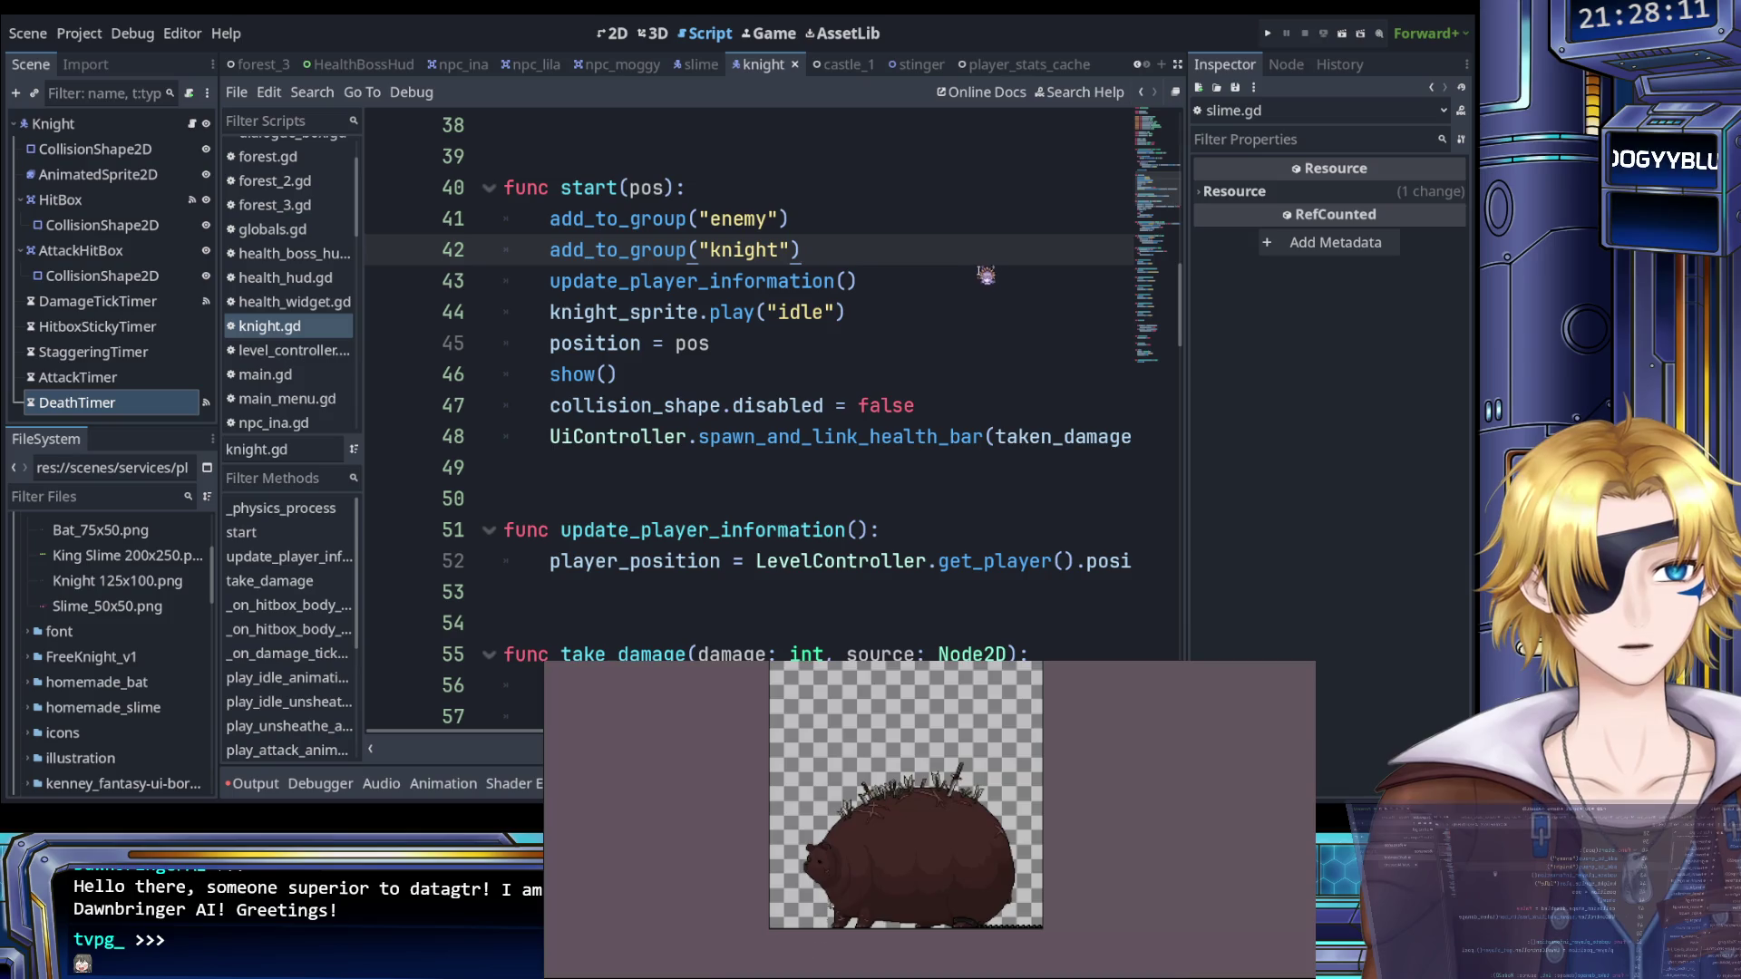
pyautogui.click(1286, 65)
pyautogui.click(1224, 66)
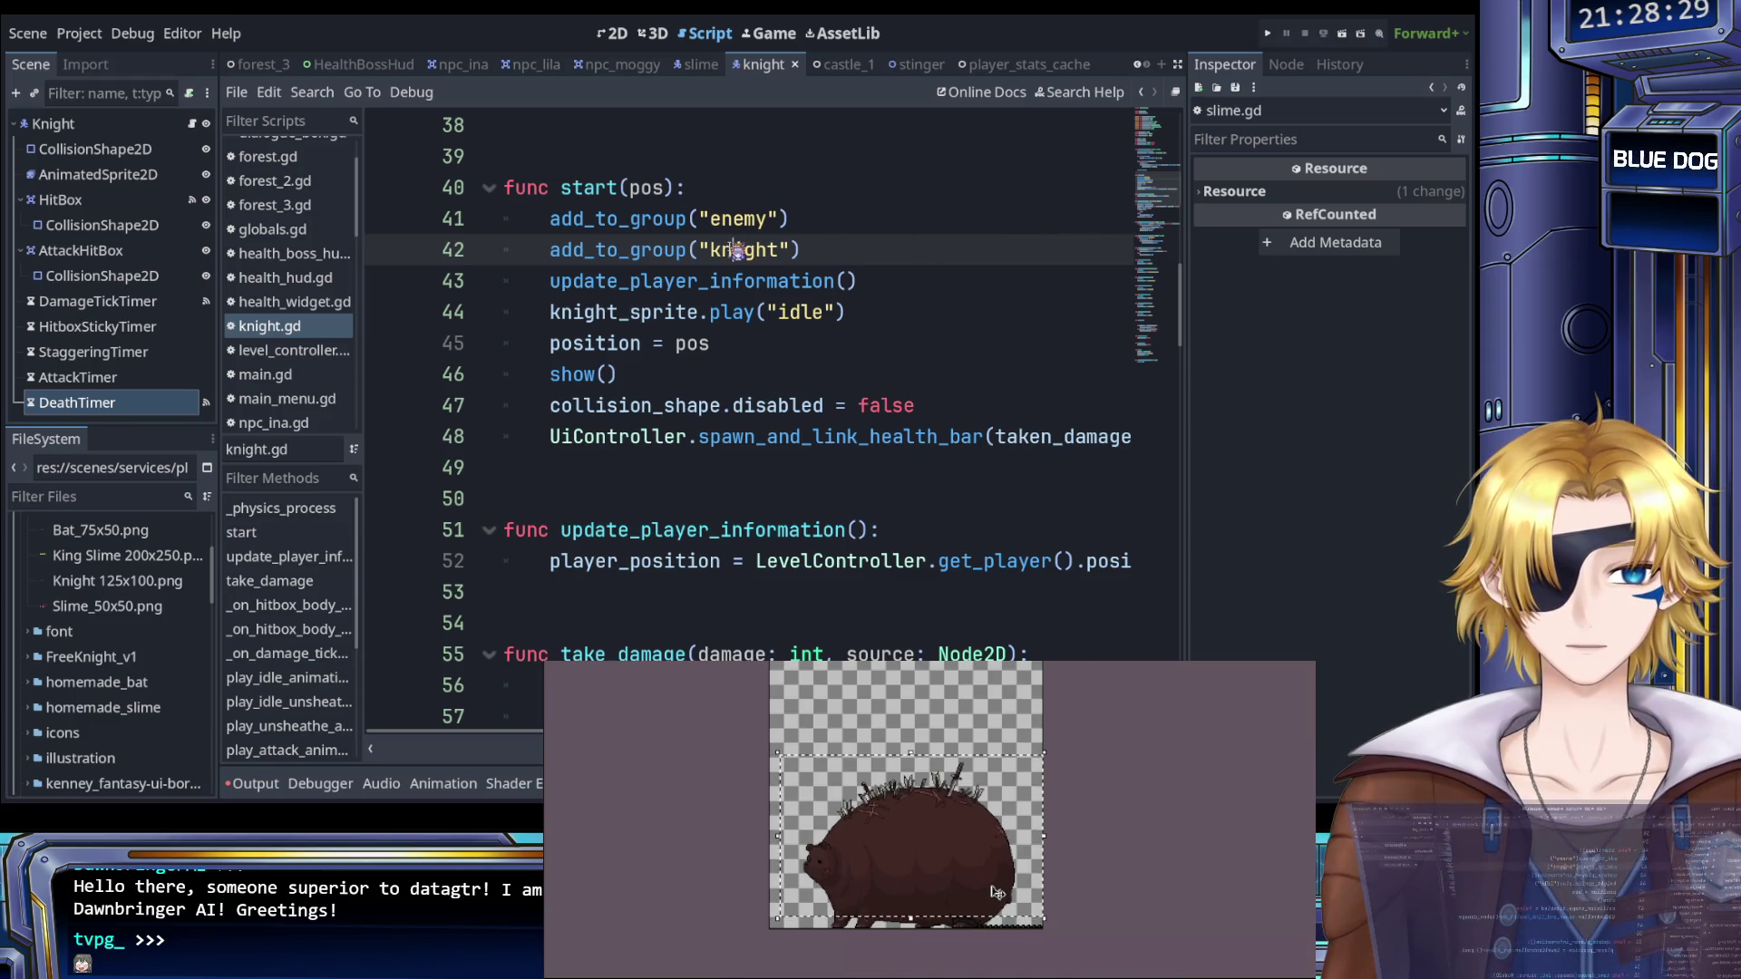
pyautogui.click(656, 282)
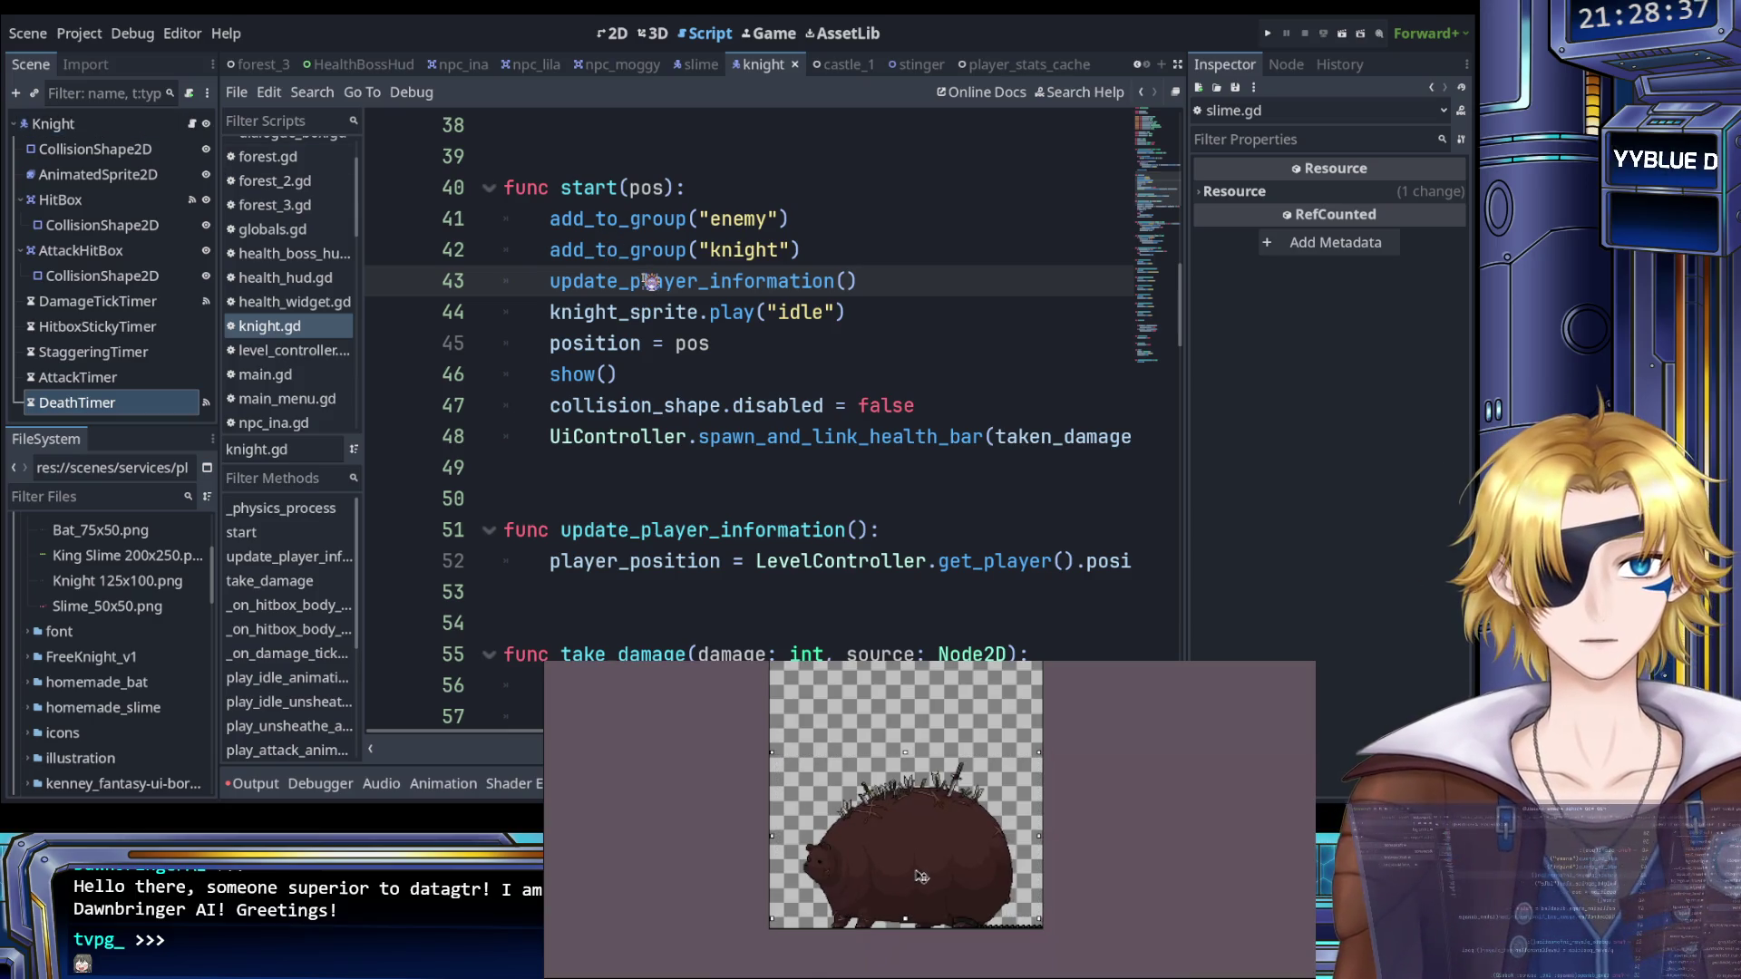
pyautogui.click(697, 312)
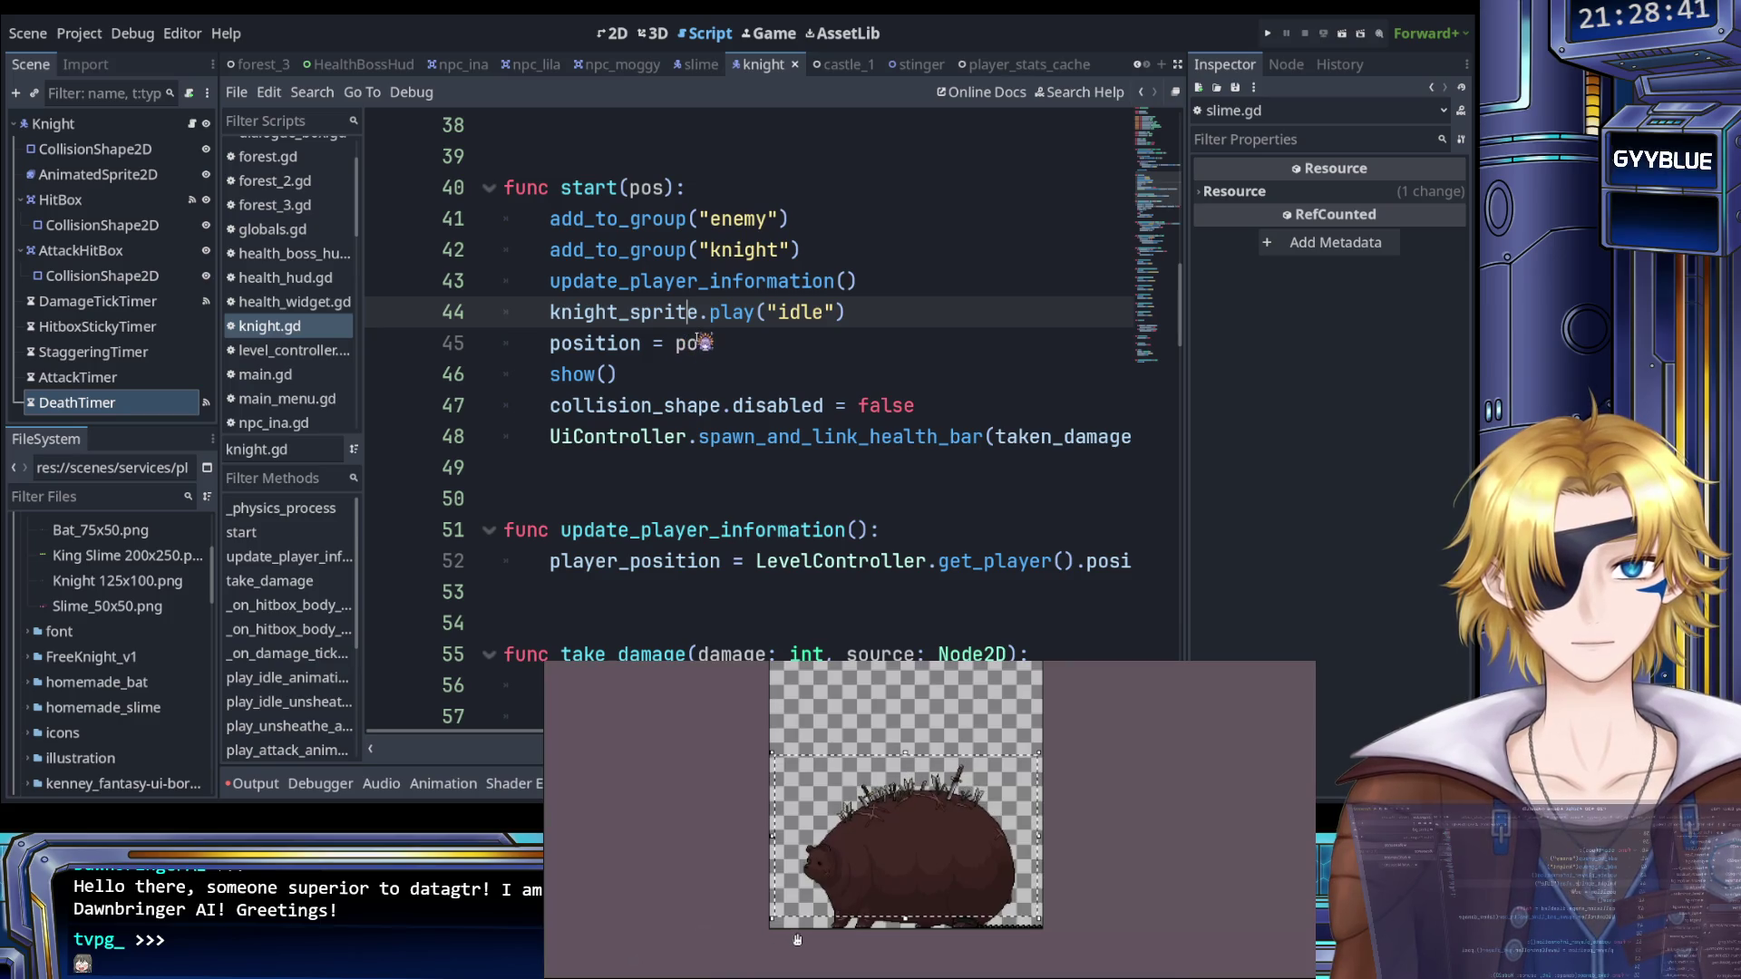
pyautogui.click(642, 287)
pyautogui.click(653, 314)
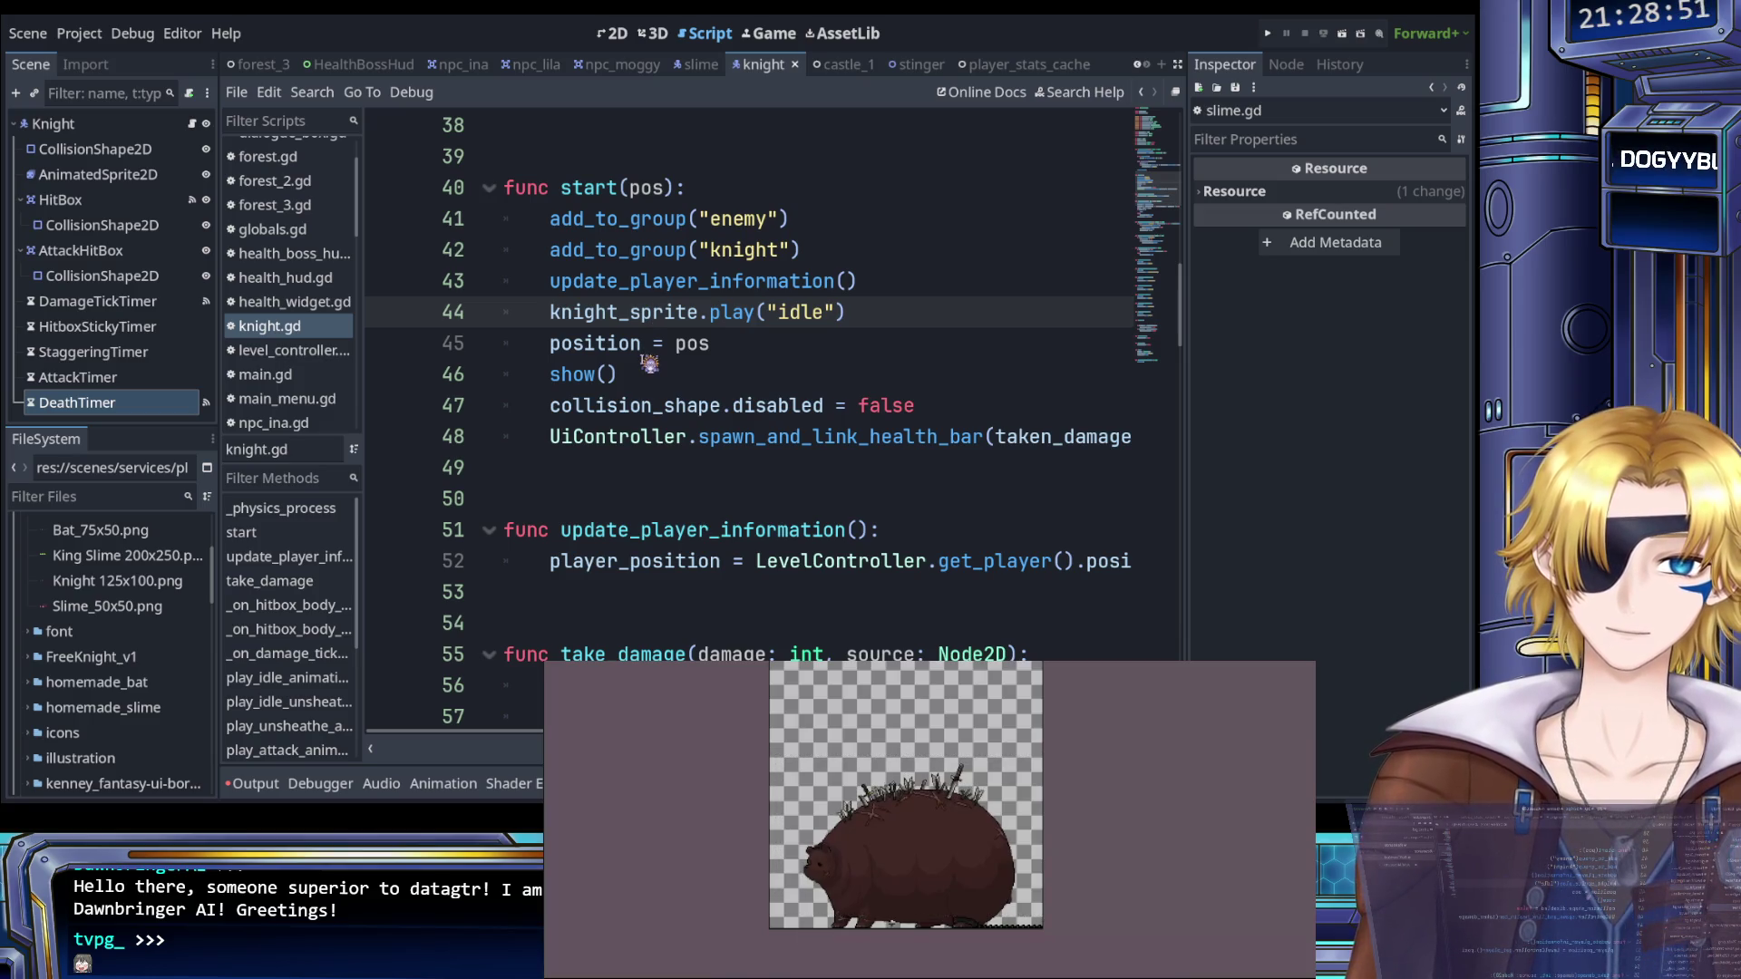
pyautogui.click(724, 343)
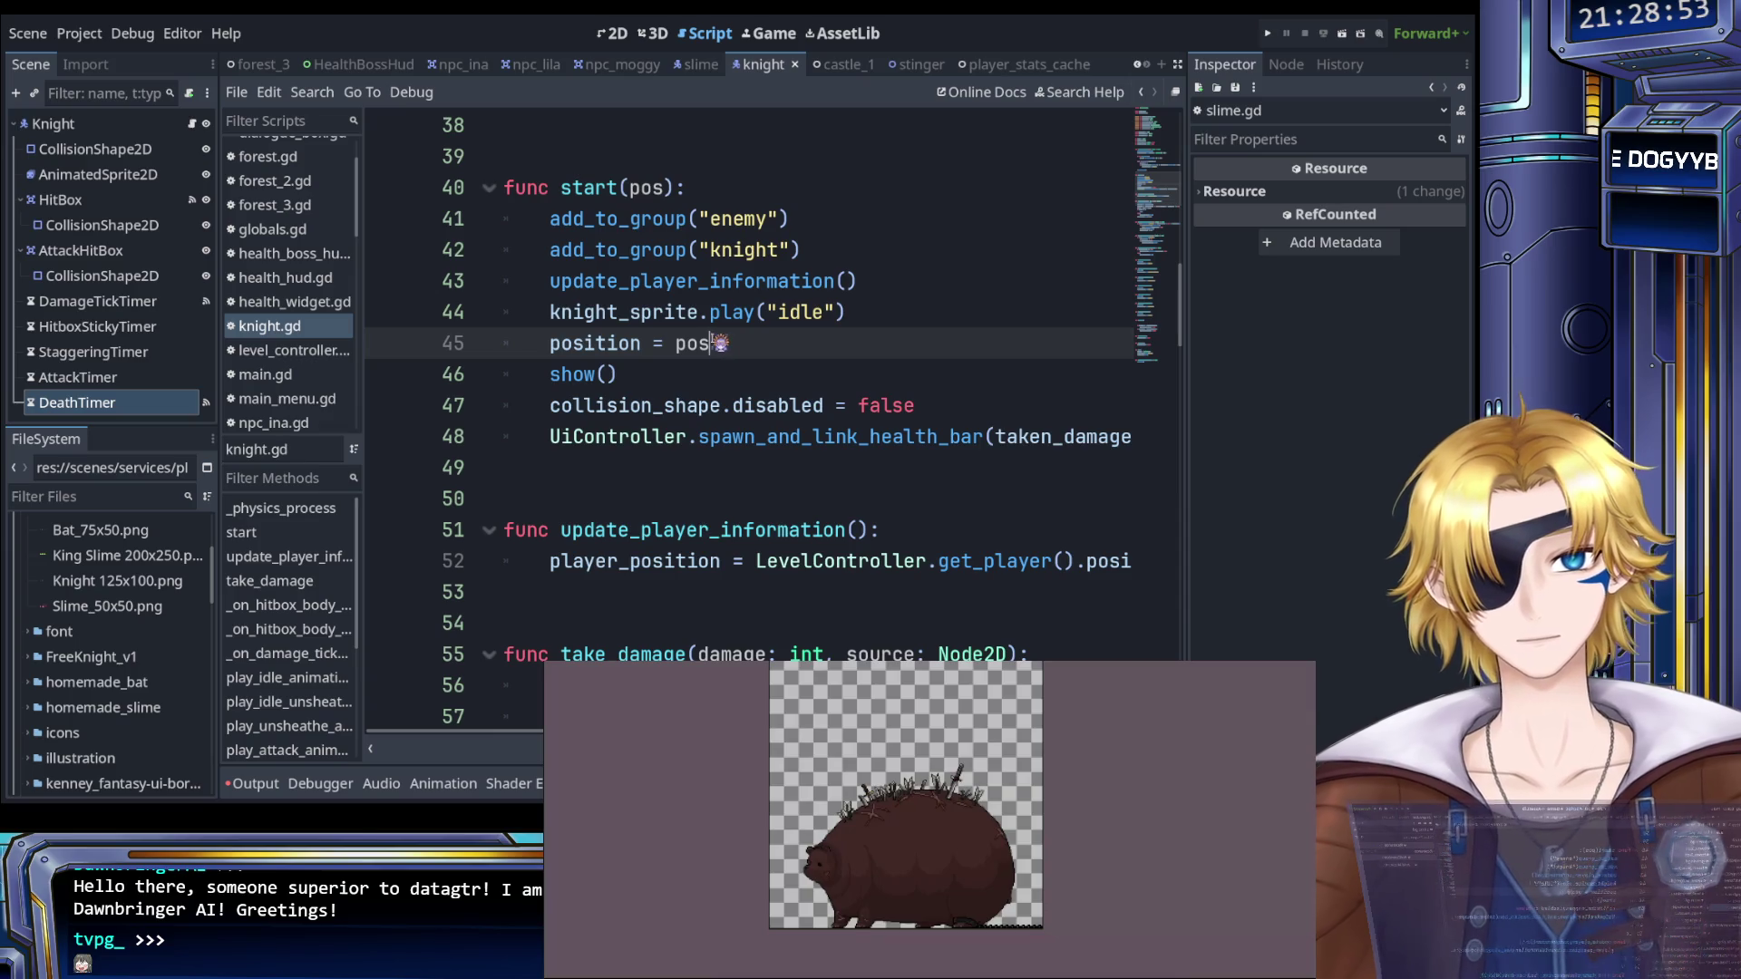
pyautogui.moveTo(846, 311); pyautogui.dragTo(547, 312)
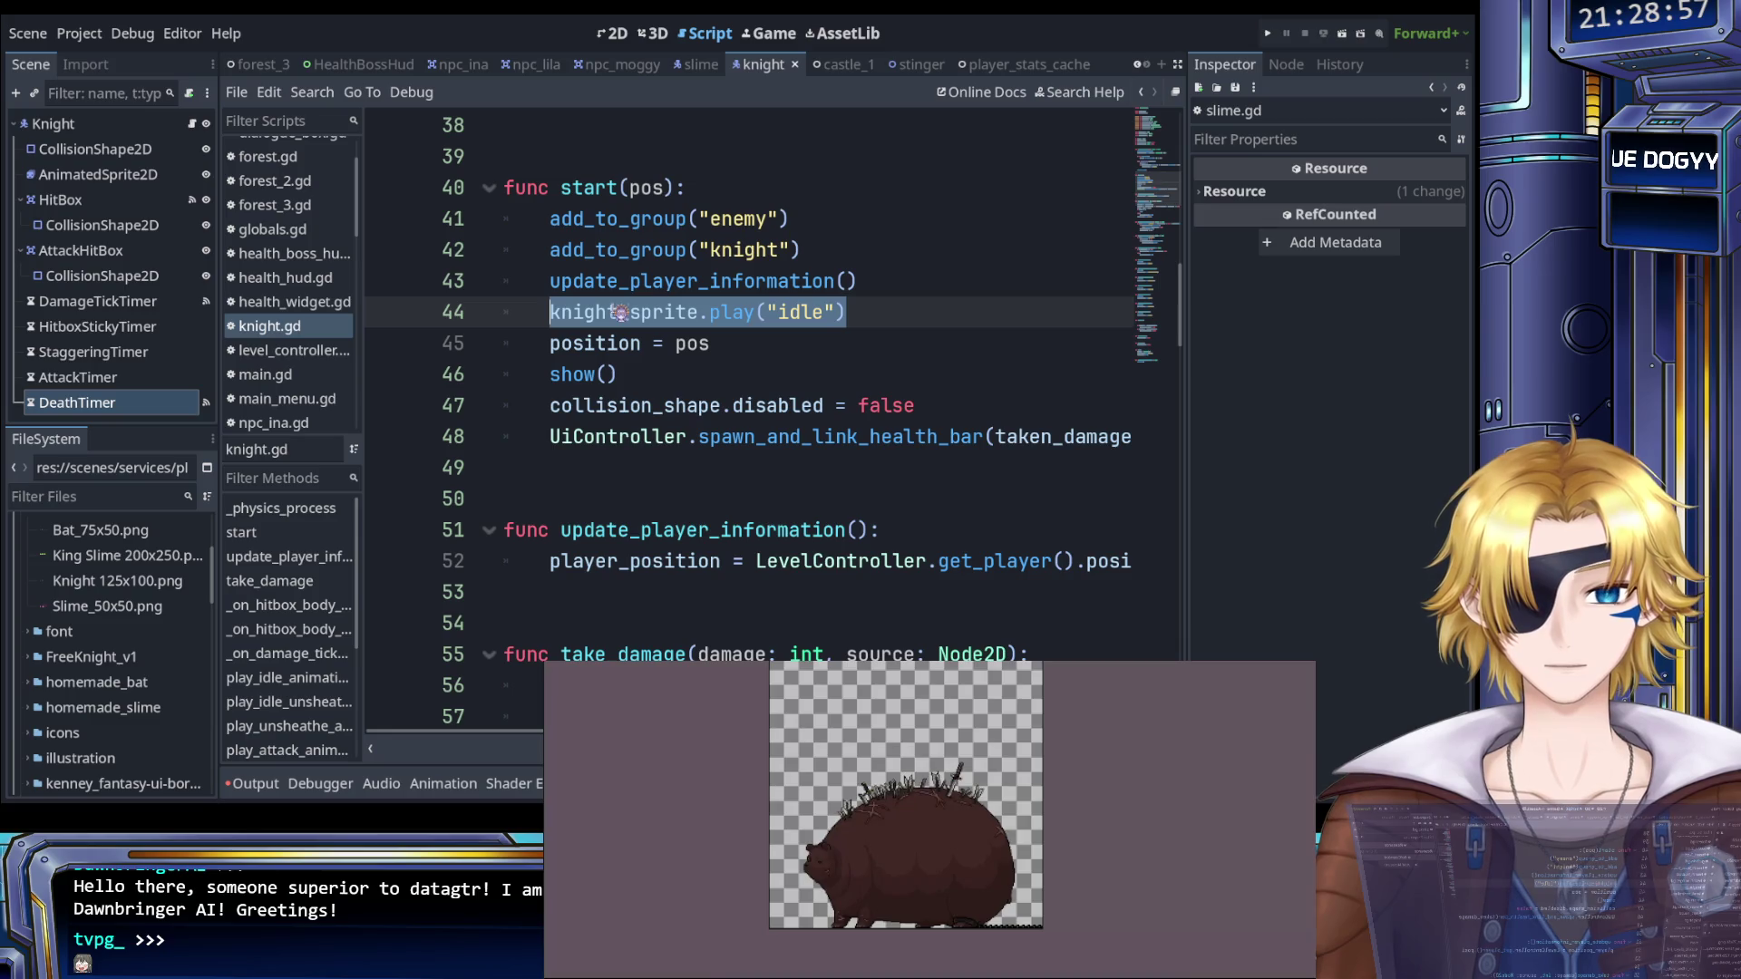
pyautogui.click(588, 343)
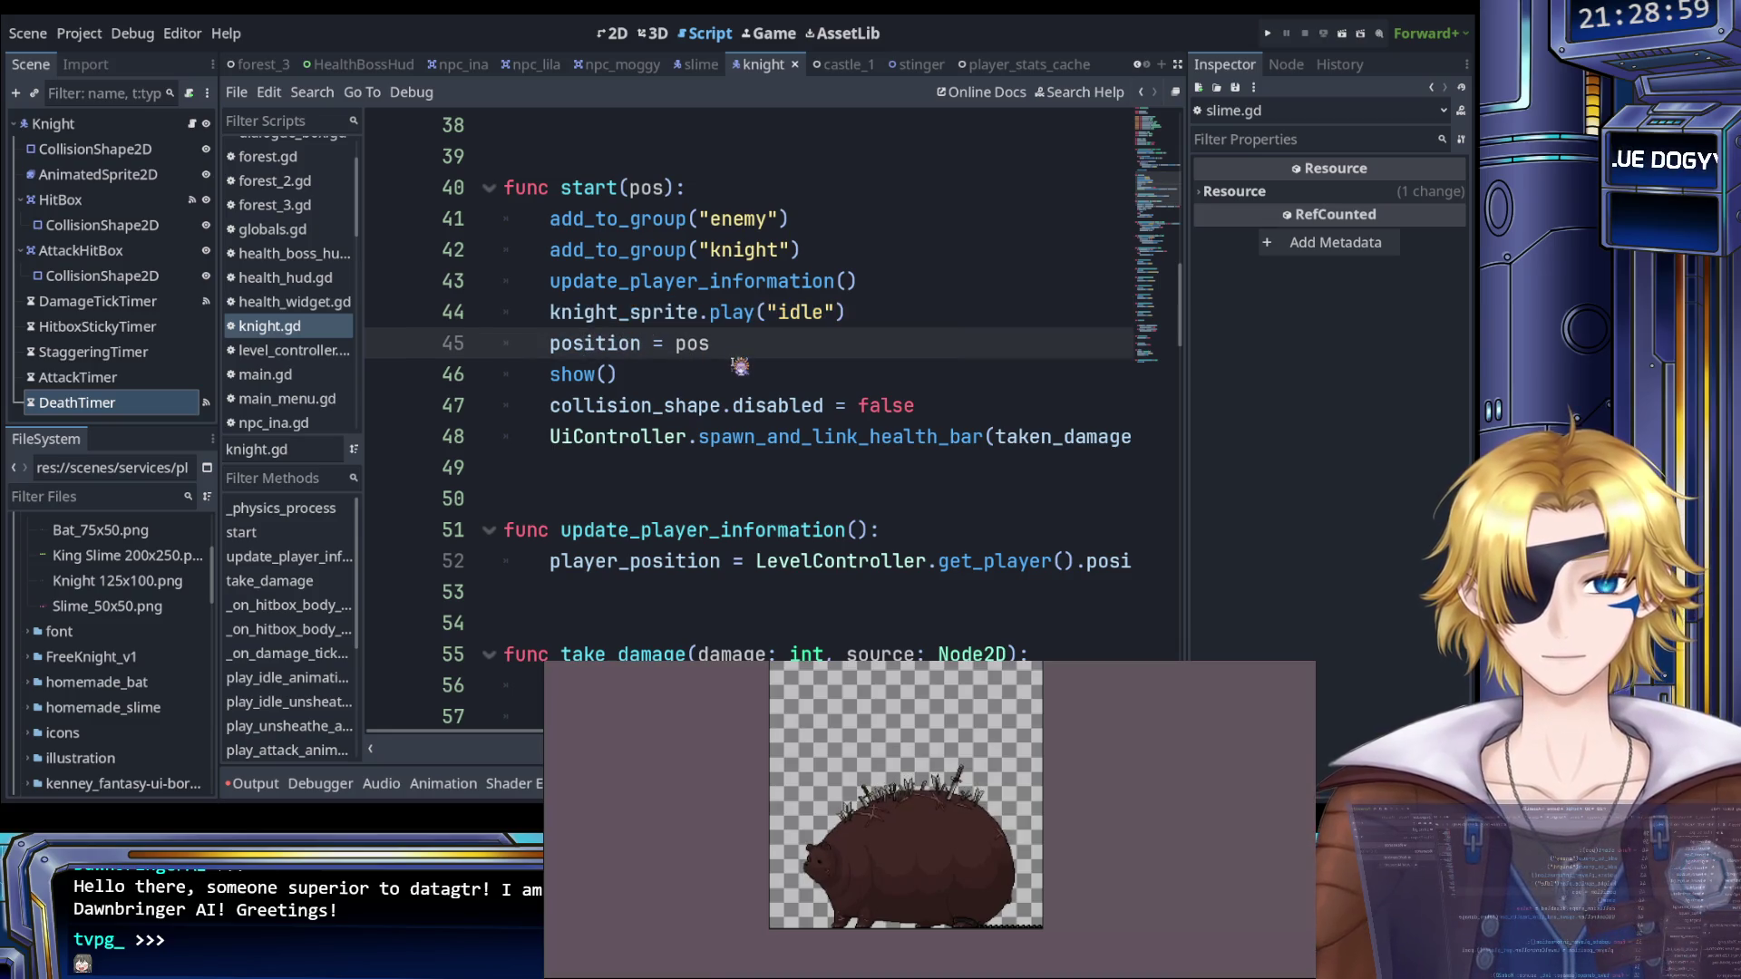
pyautogui.scroll(-1, 743, 366)
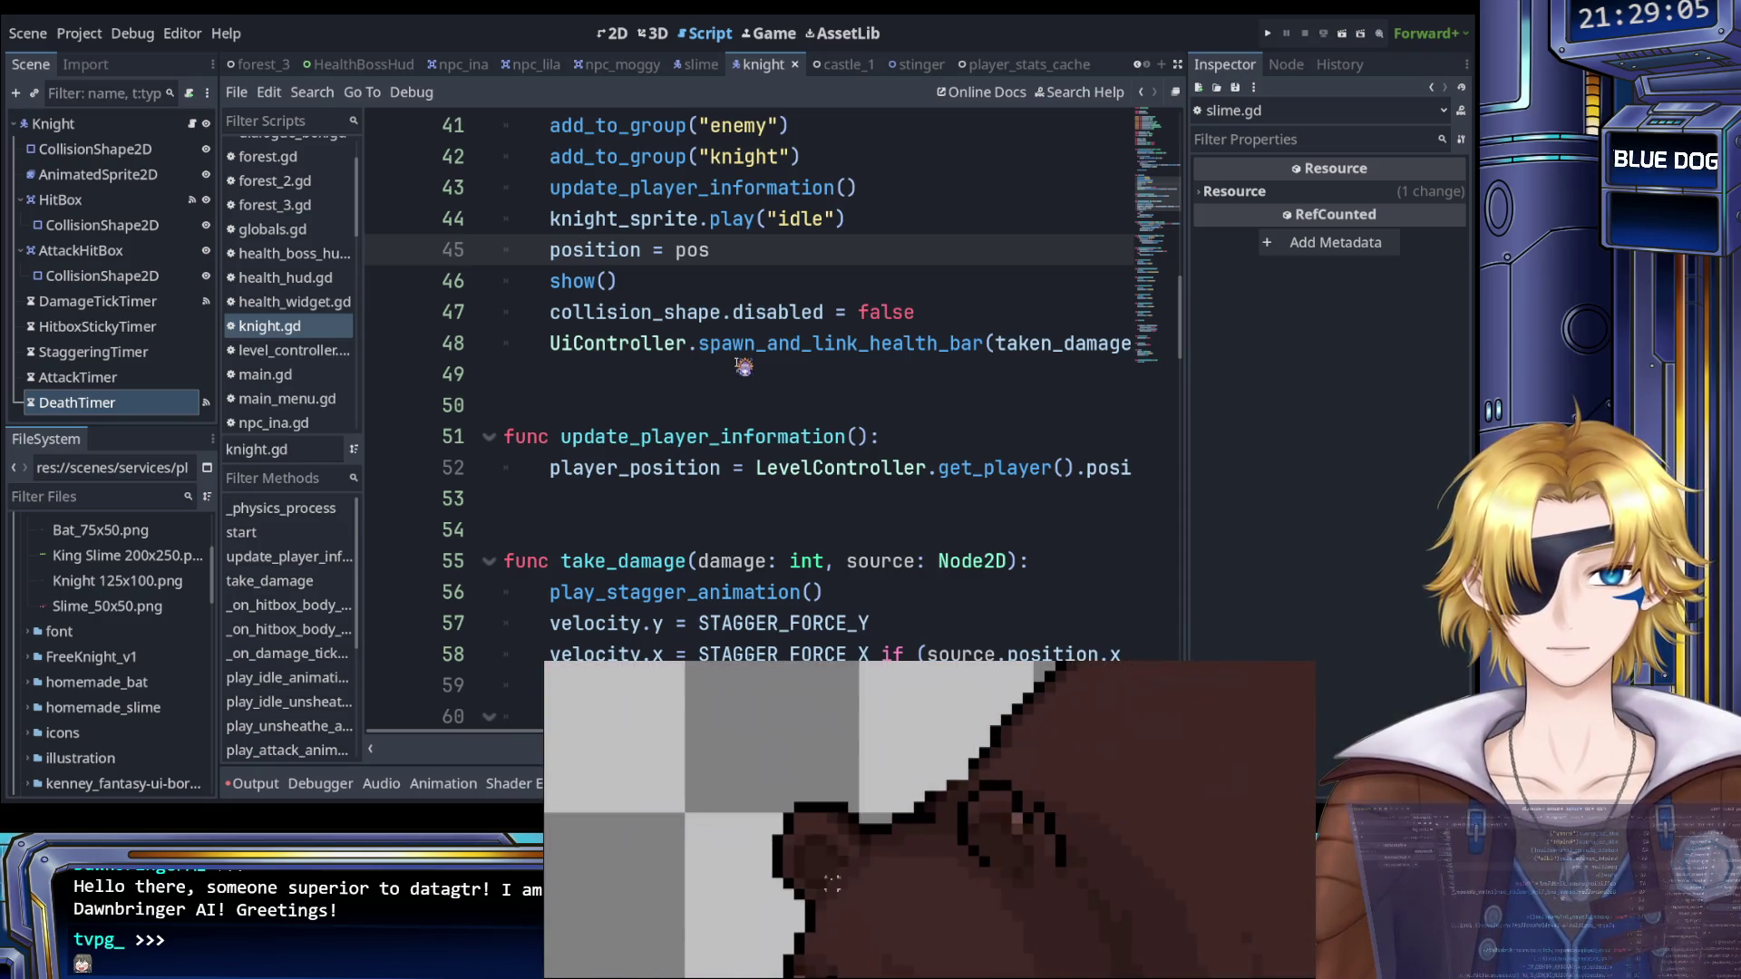
pyautogui.click(676, 282)
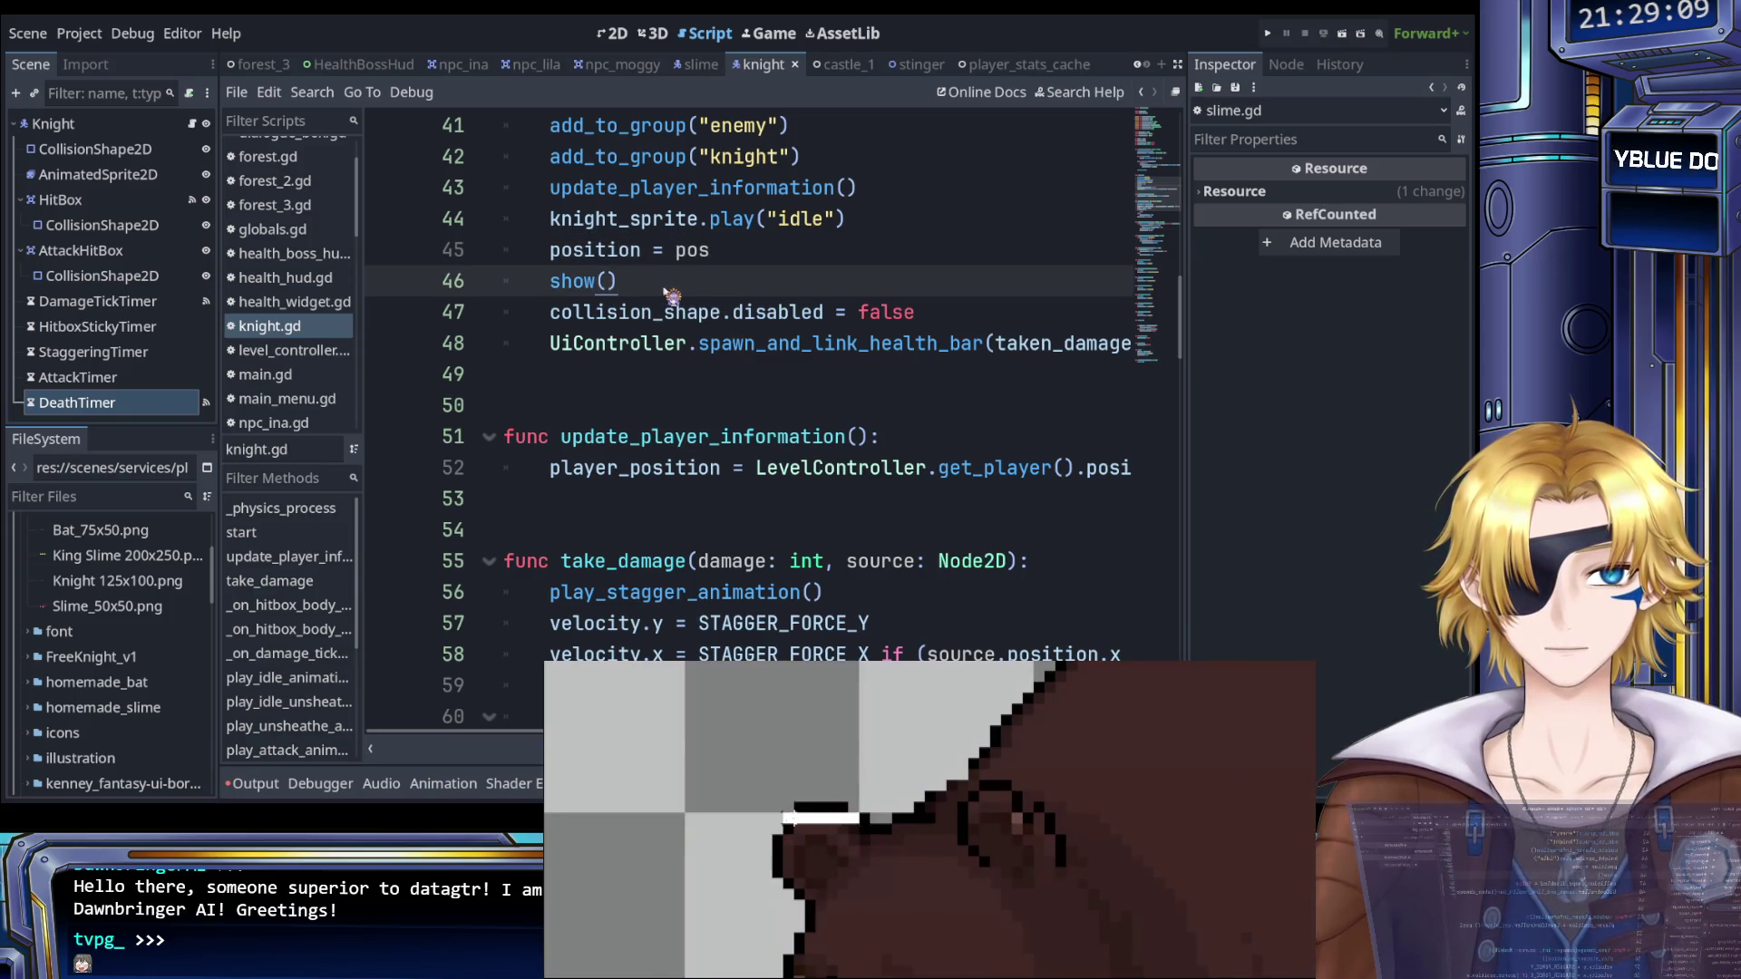
pyautogui.click(675, 313)
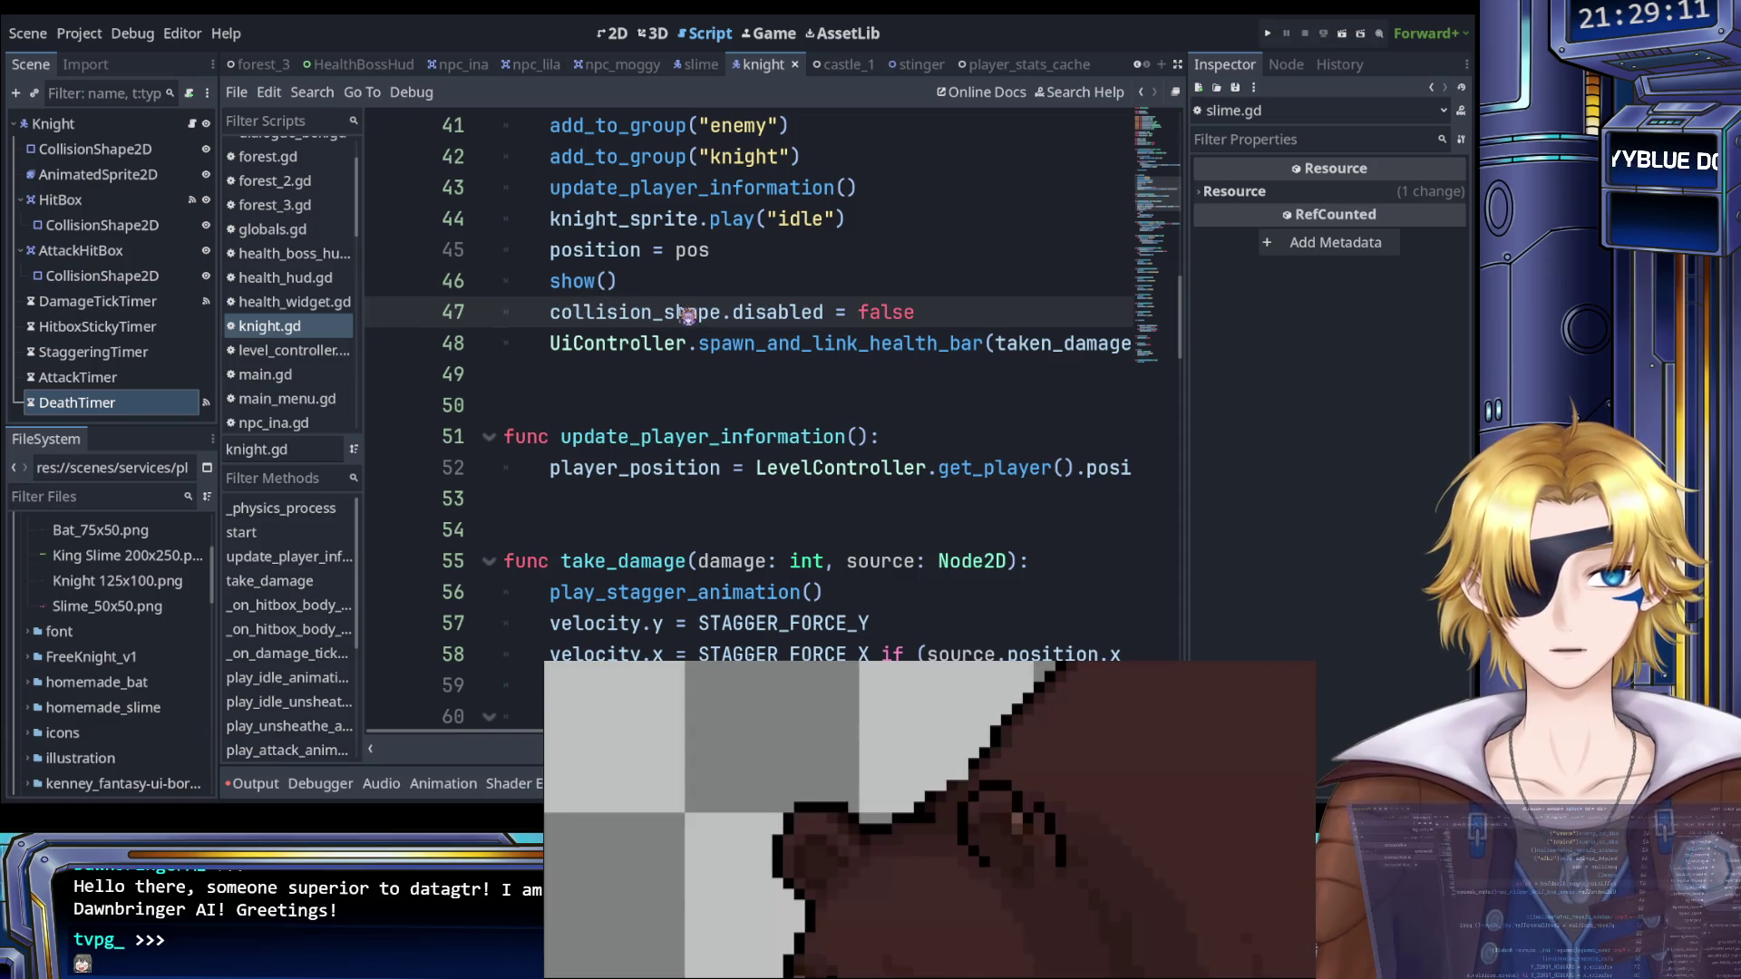
pyautogui.hscroll(4, 616, 343)
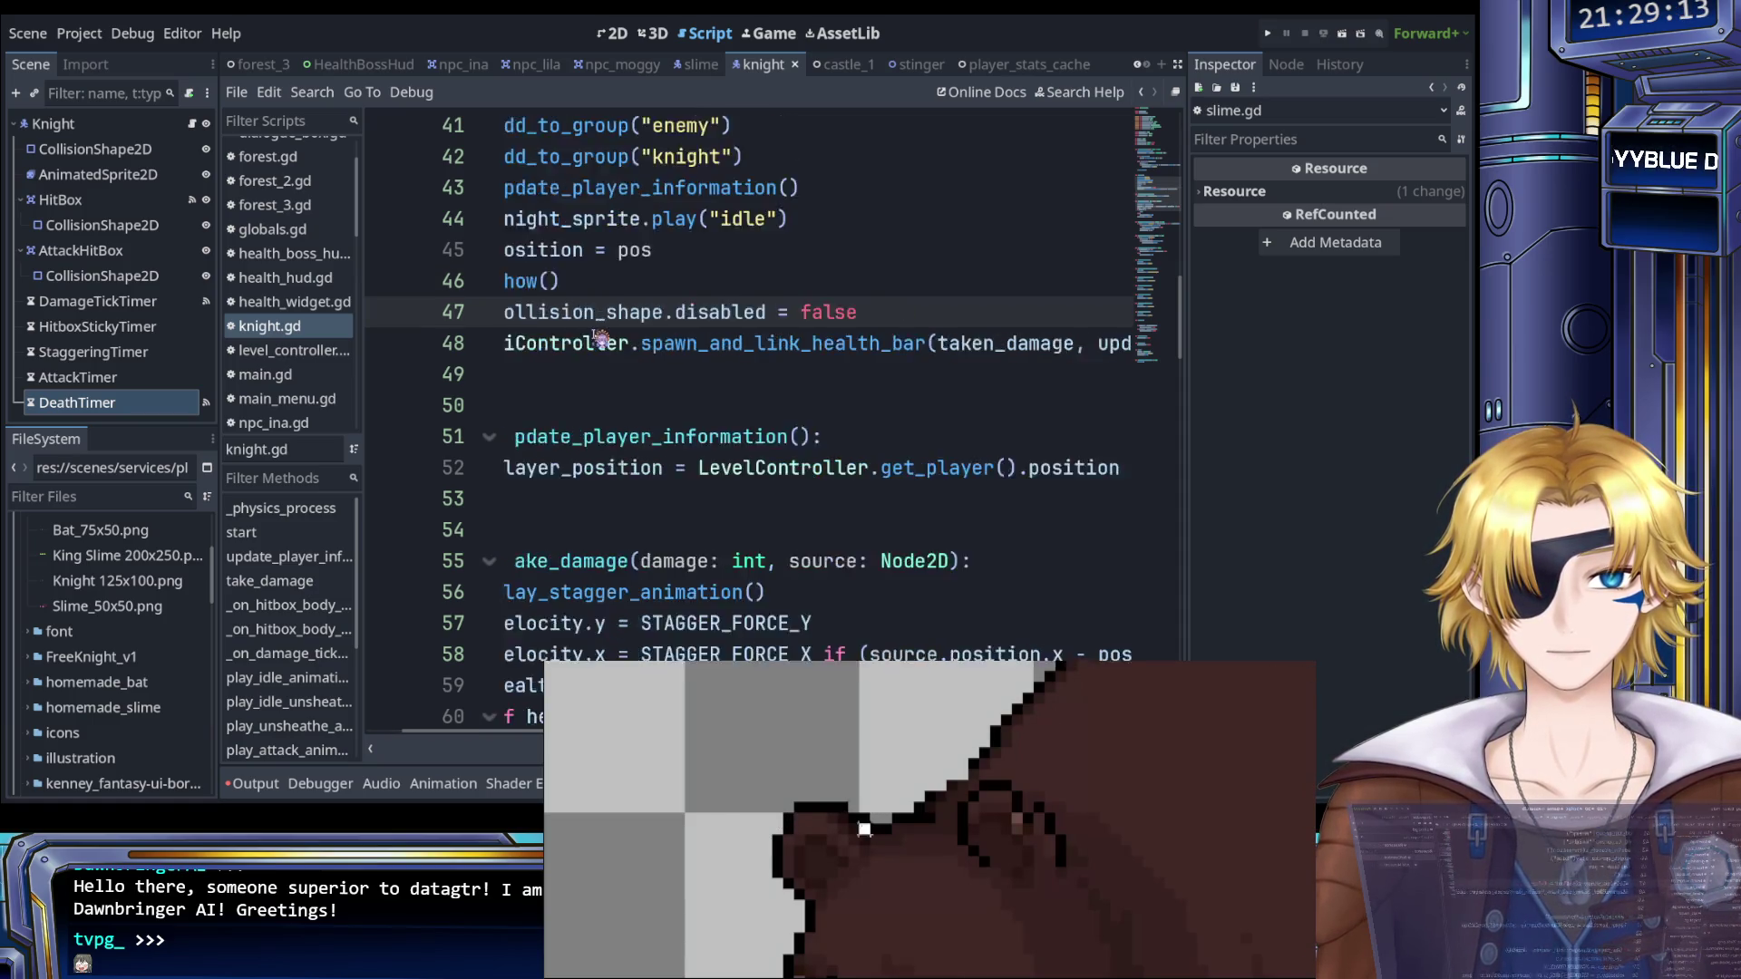
pyautogui.hscroll(3, 605, 337)
pyautogui.hscroll(-4, 608, 338)
pyautogui.hscroll(-3, 608, 337)
pyautogui.hscroll(1, 610, 341)
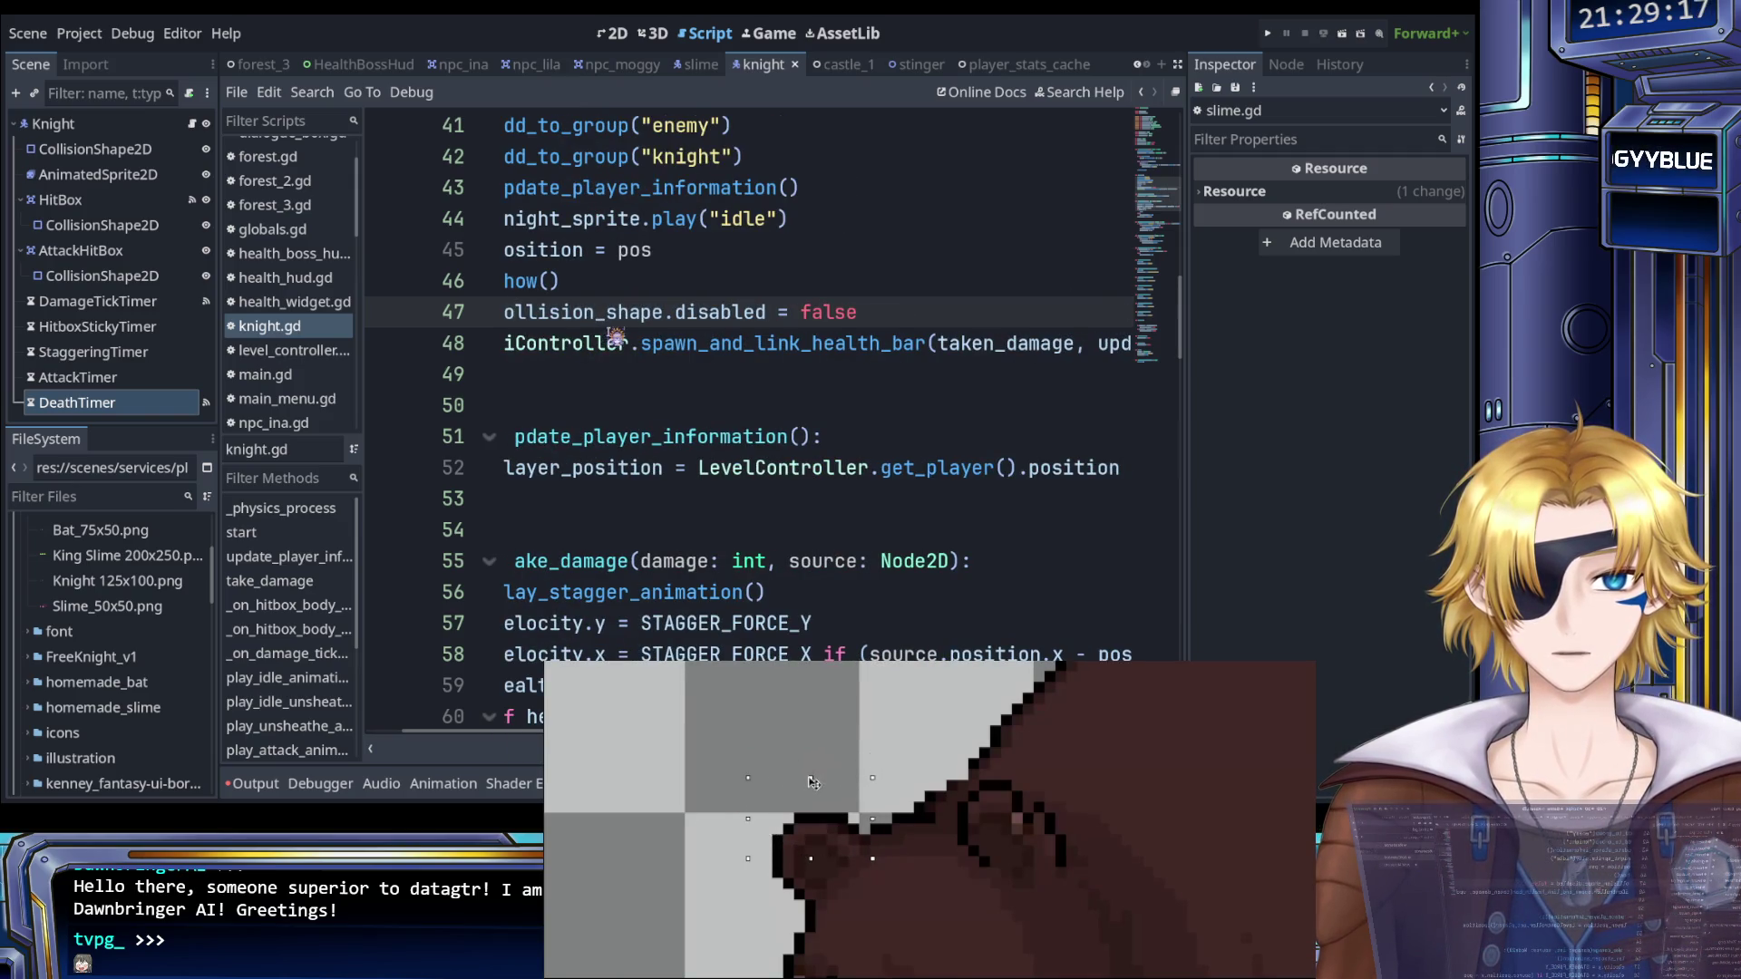
pyautogui.hscroll(4, 617, 340)
pyautogui.hscroll(-5, 725, 353)
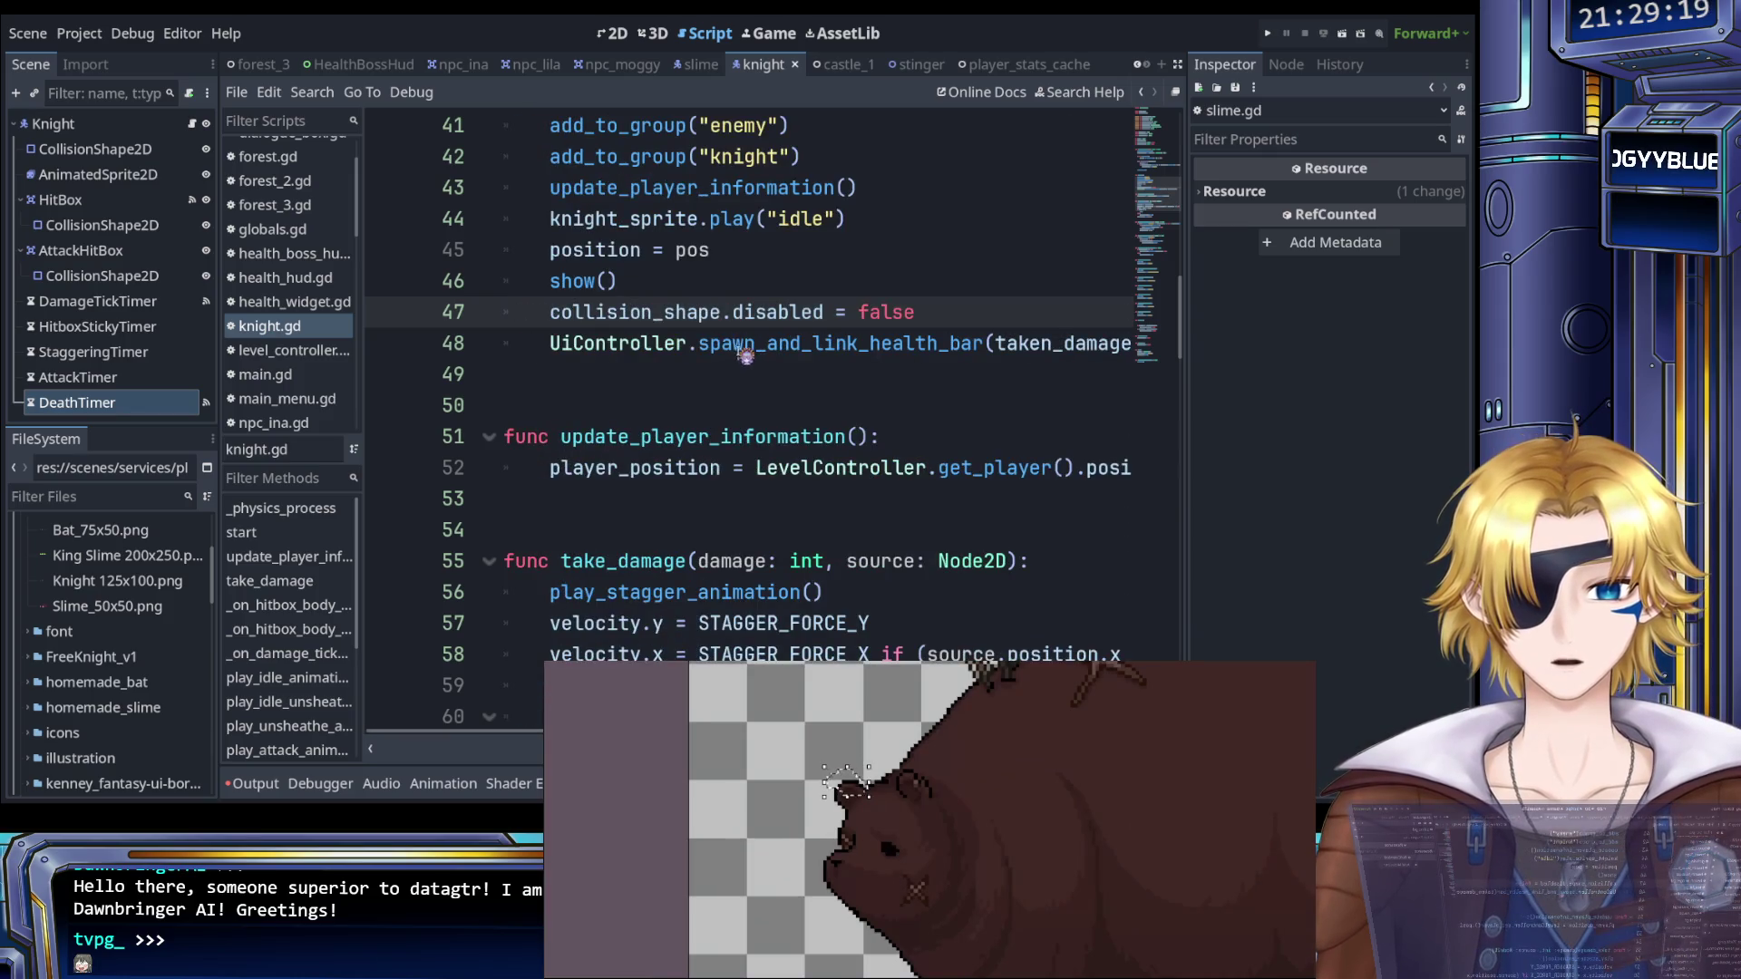
pyautogui.scroll(-1, 743, 354)
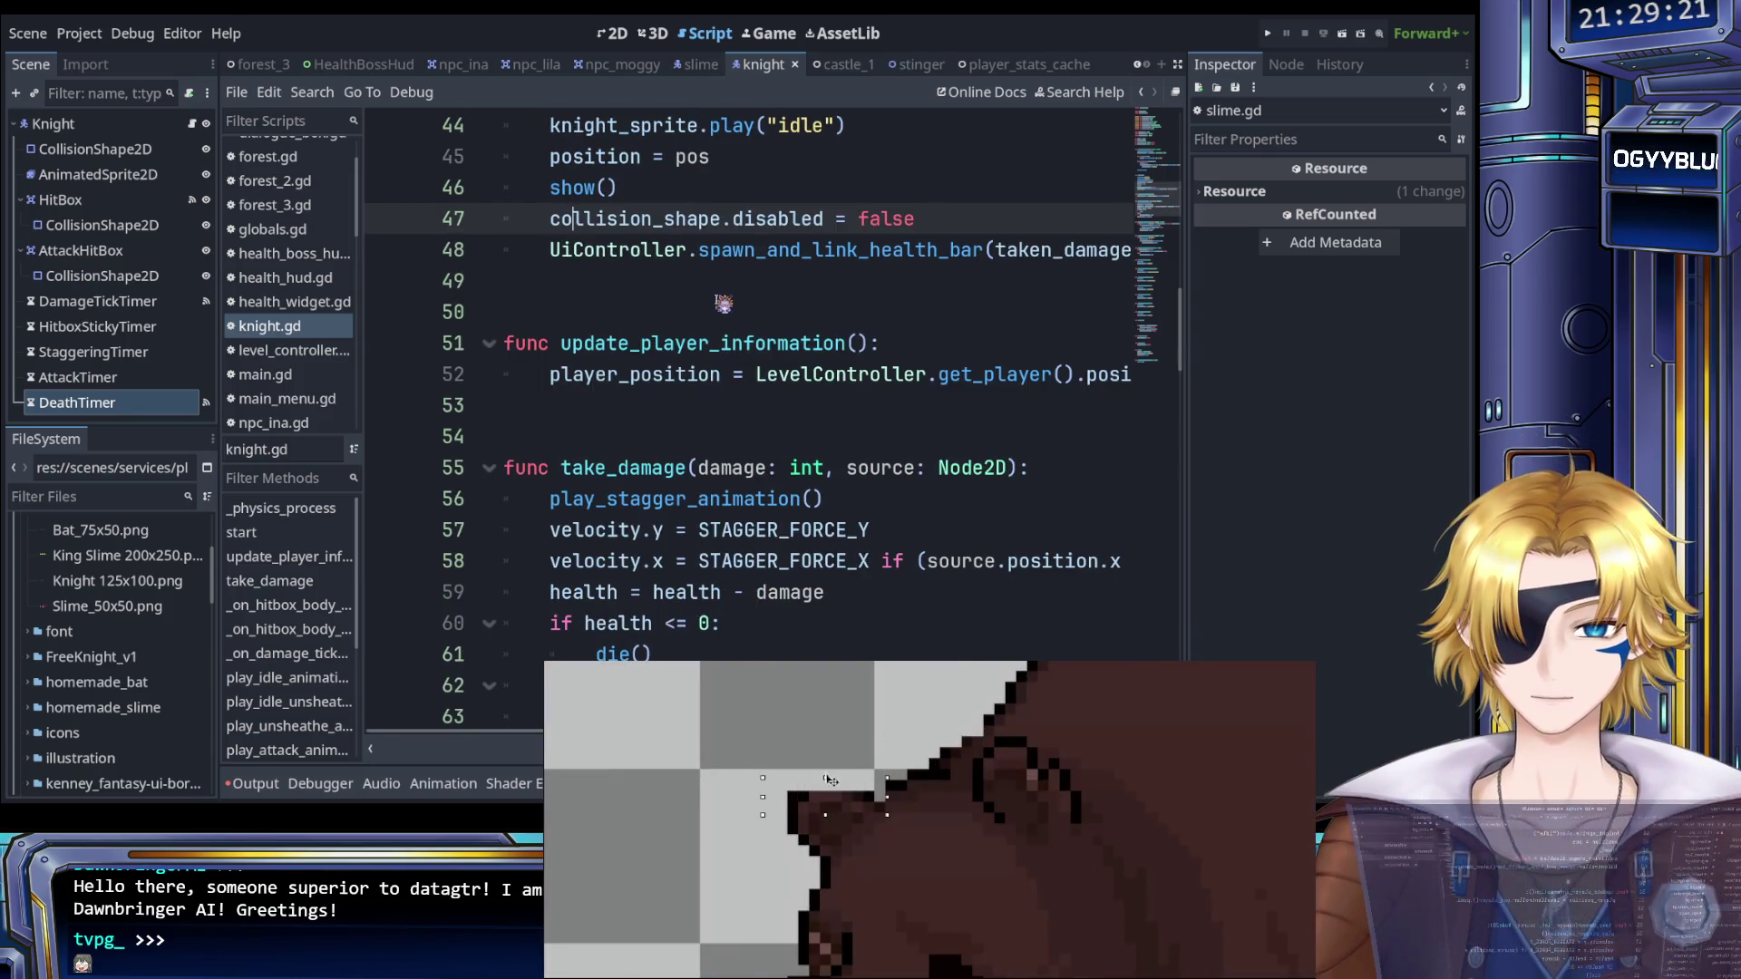
pyautogui.scroll(-1, 723, 303)
pyautogui.scroll(2, 712, 314)
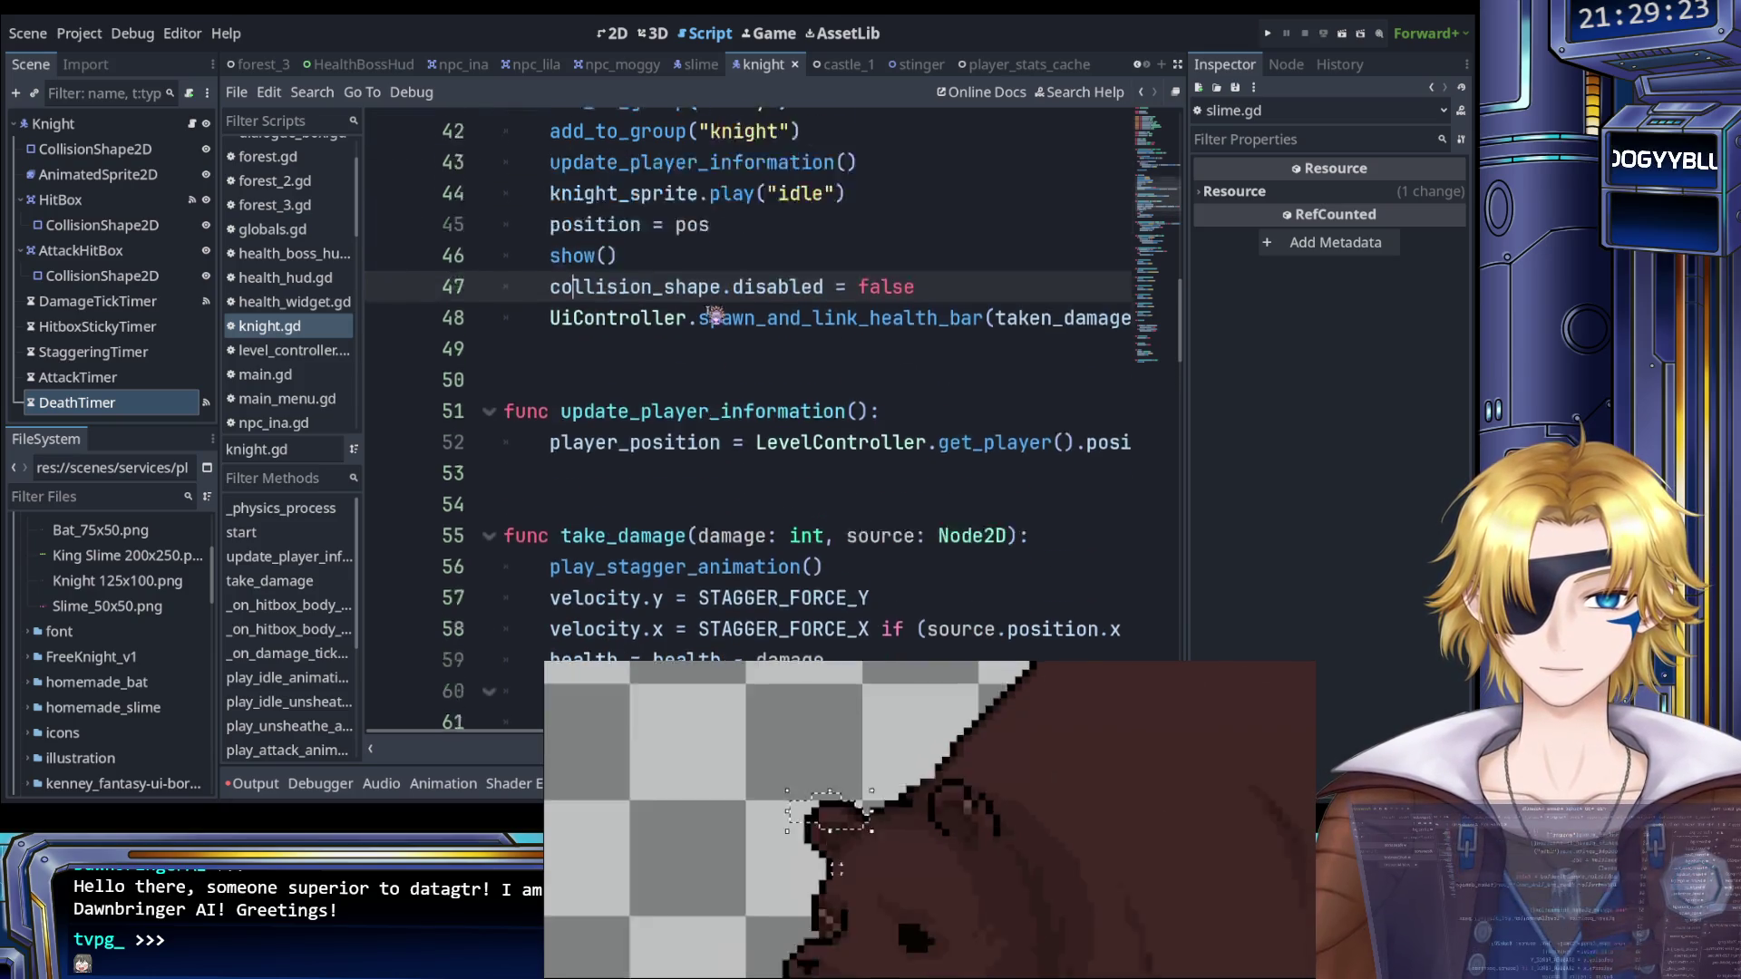
pyautogui.scroll(8, 676, 408)
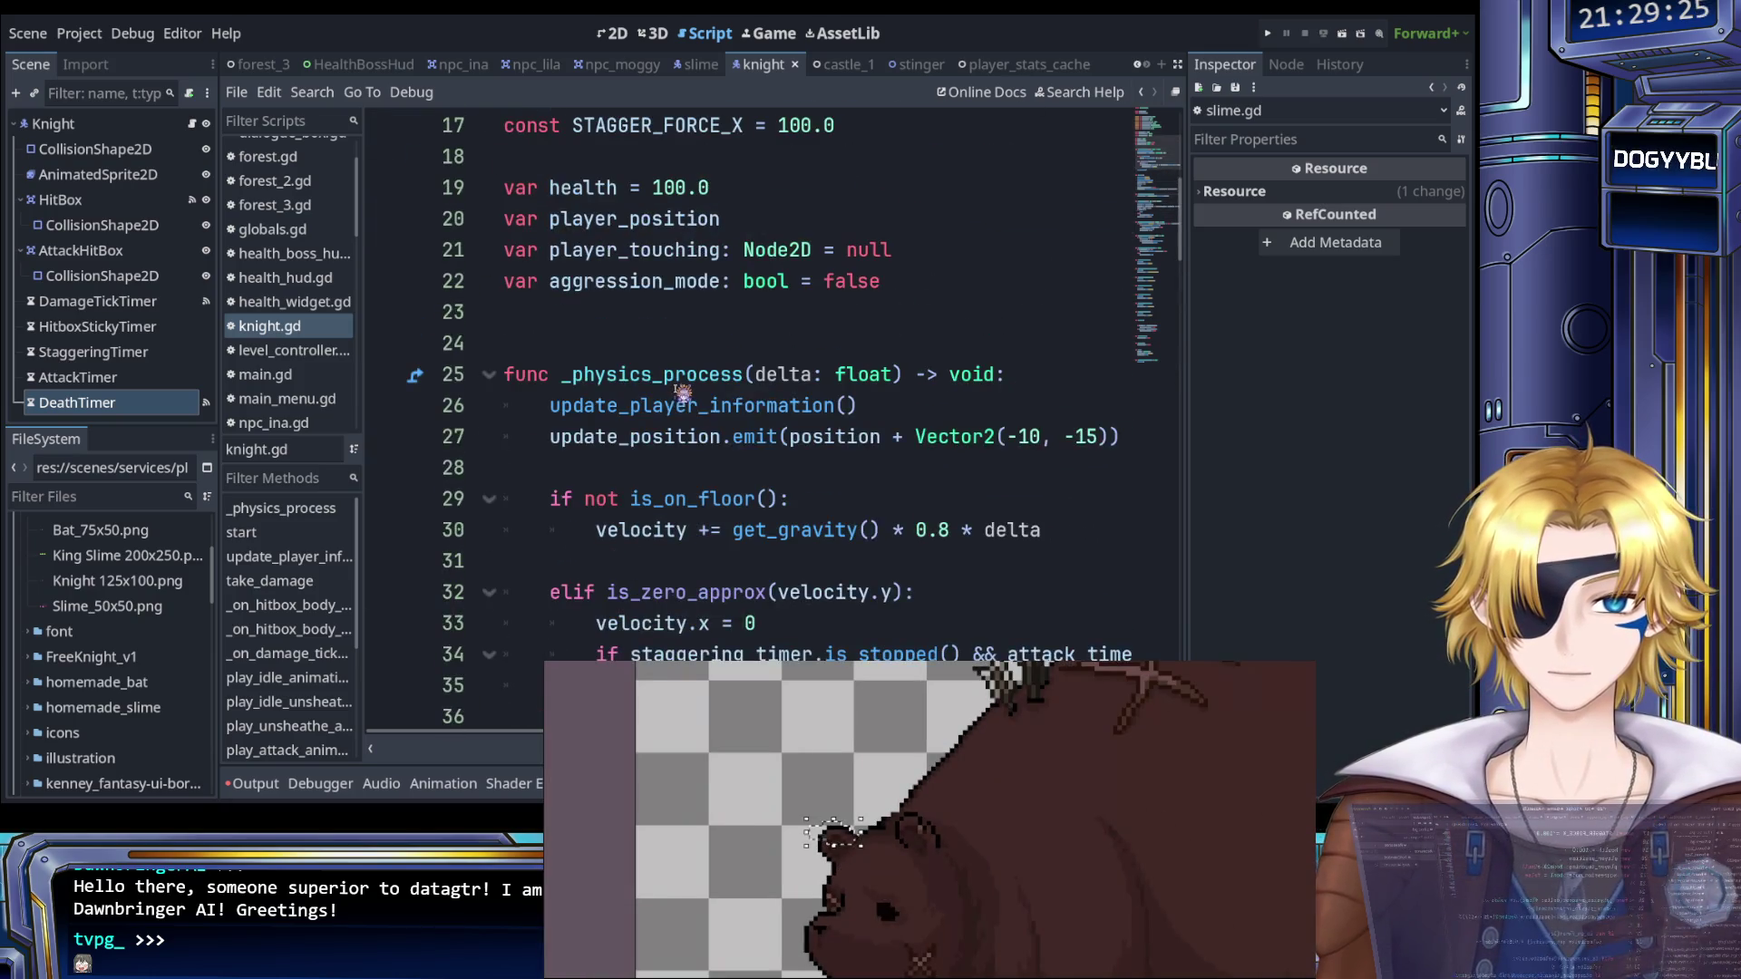
pyautogui.scroll(-2, 682, 392)
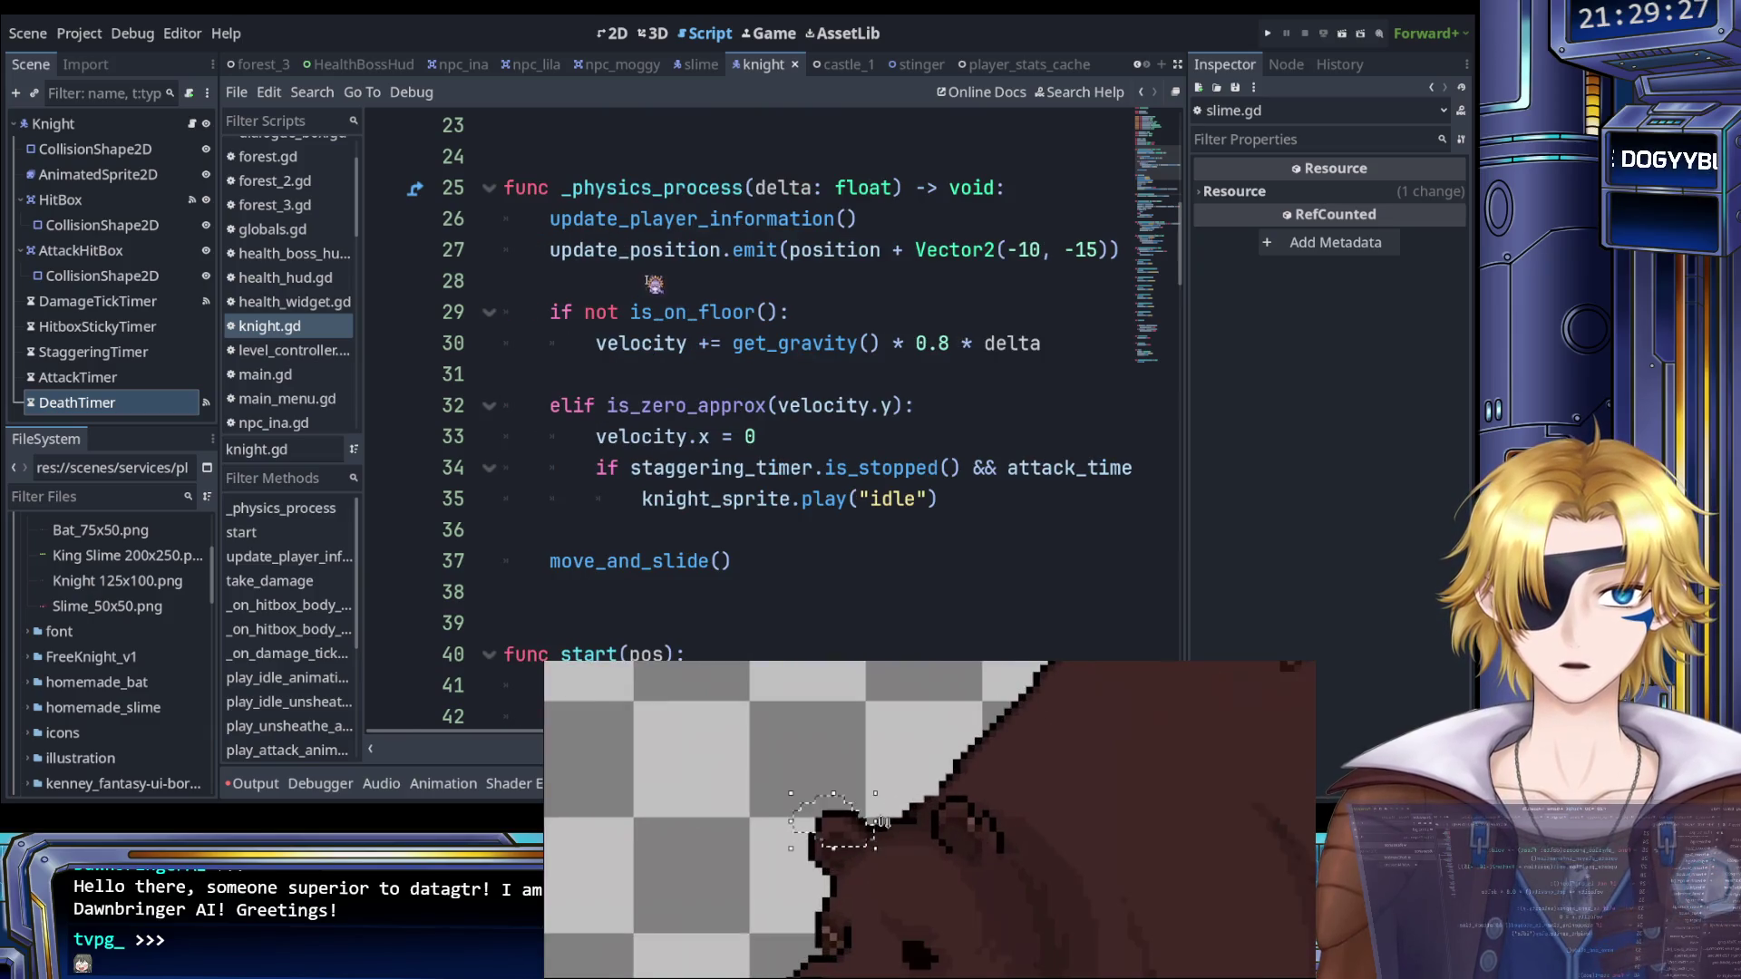
pyautogui.click(698, 250)
pyautogui.moveTo(552, 222); pyautogui.dragTo(857, 223)
pyautogui.scroll(-5, 730, 299)
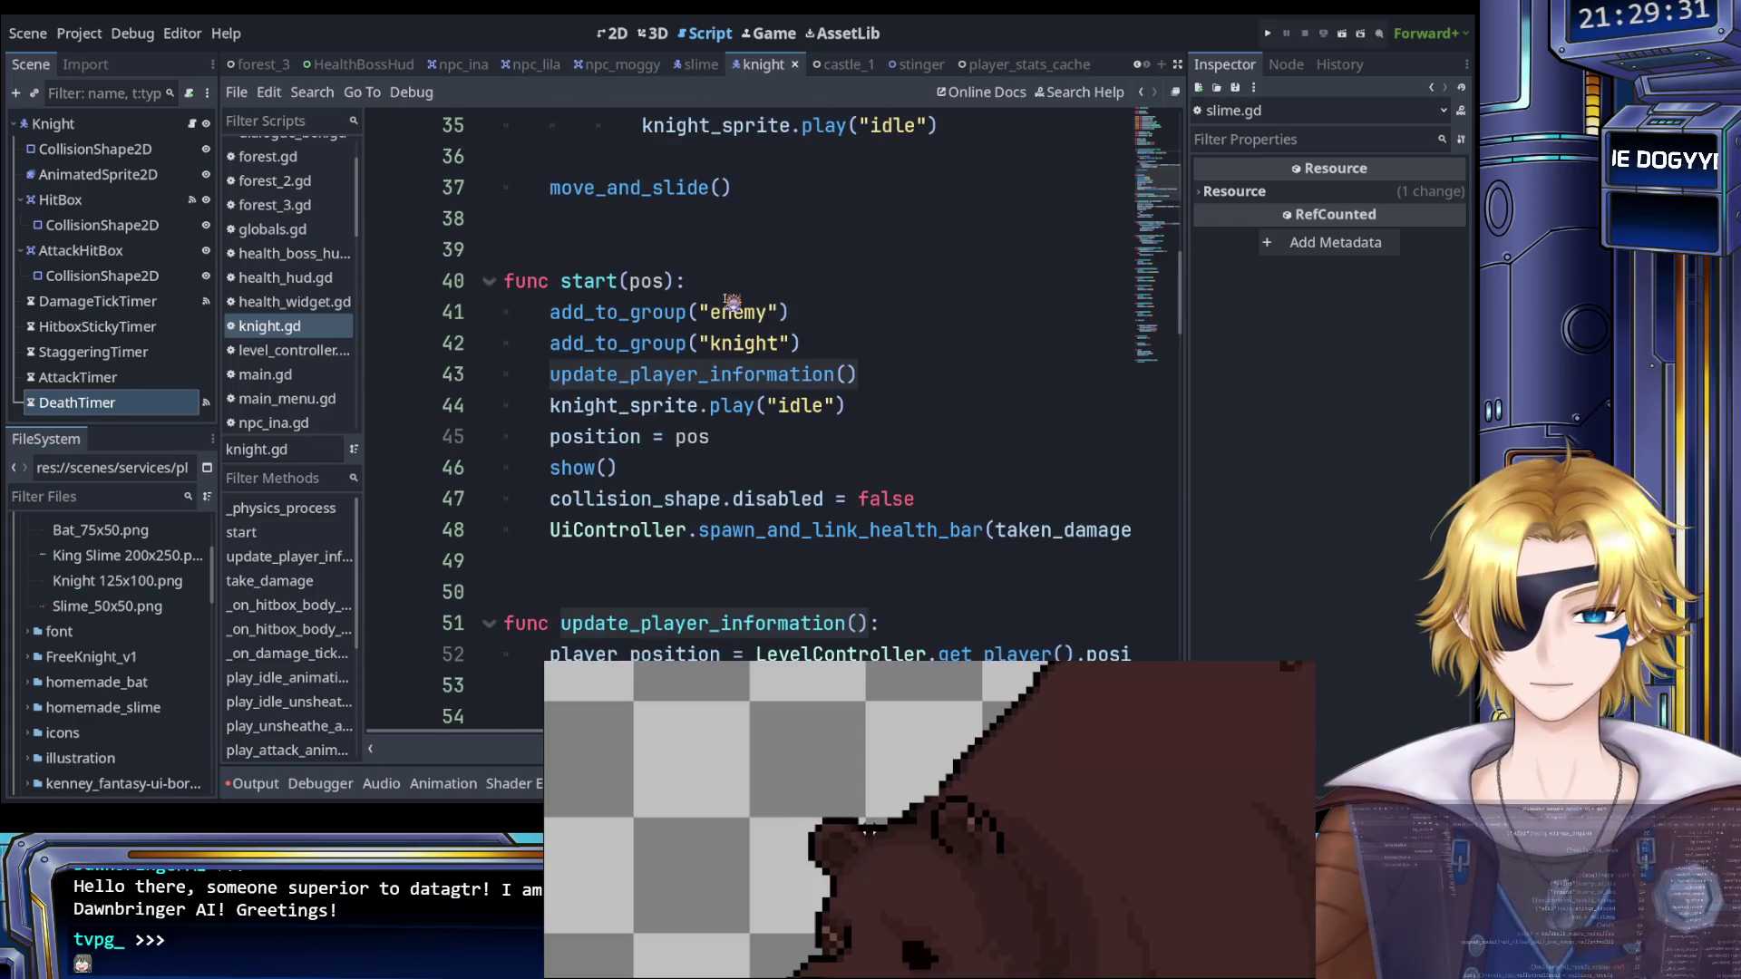
pyautogui.scroll(7, 726, 299)
pyautogui.scroll(-4, 692, 308)
pyautogui.scroll(-6, 692, 309)
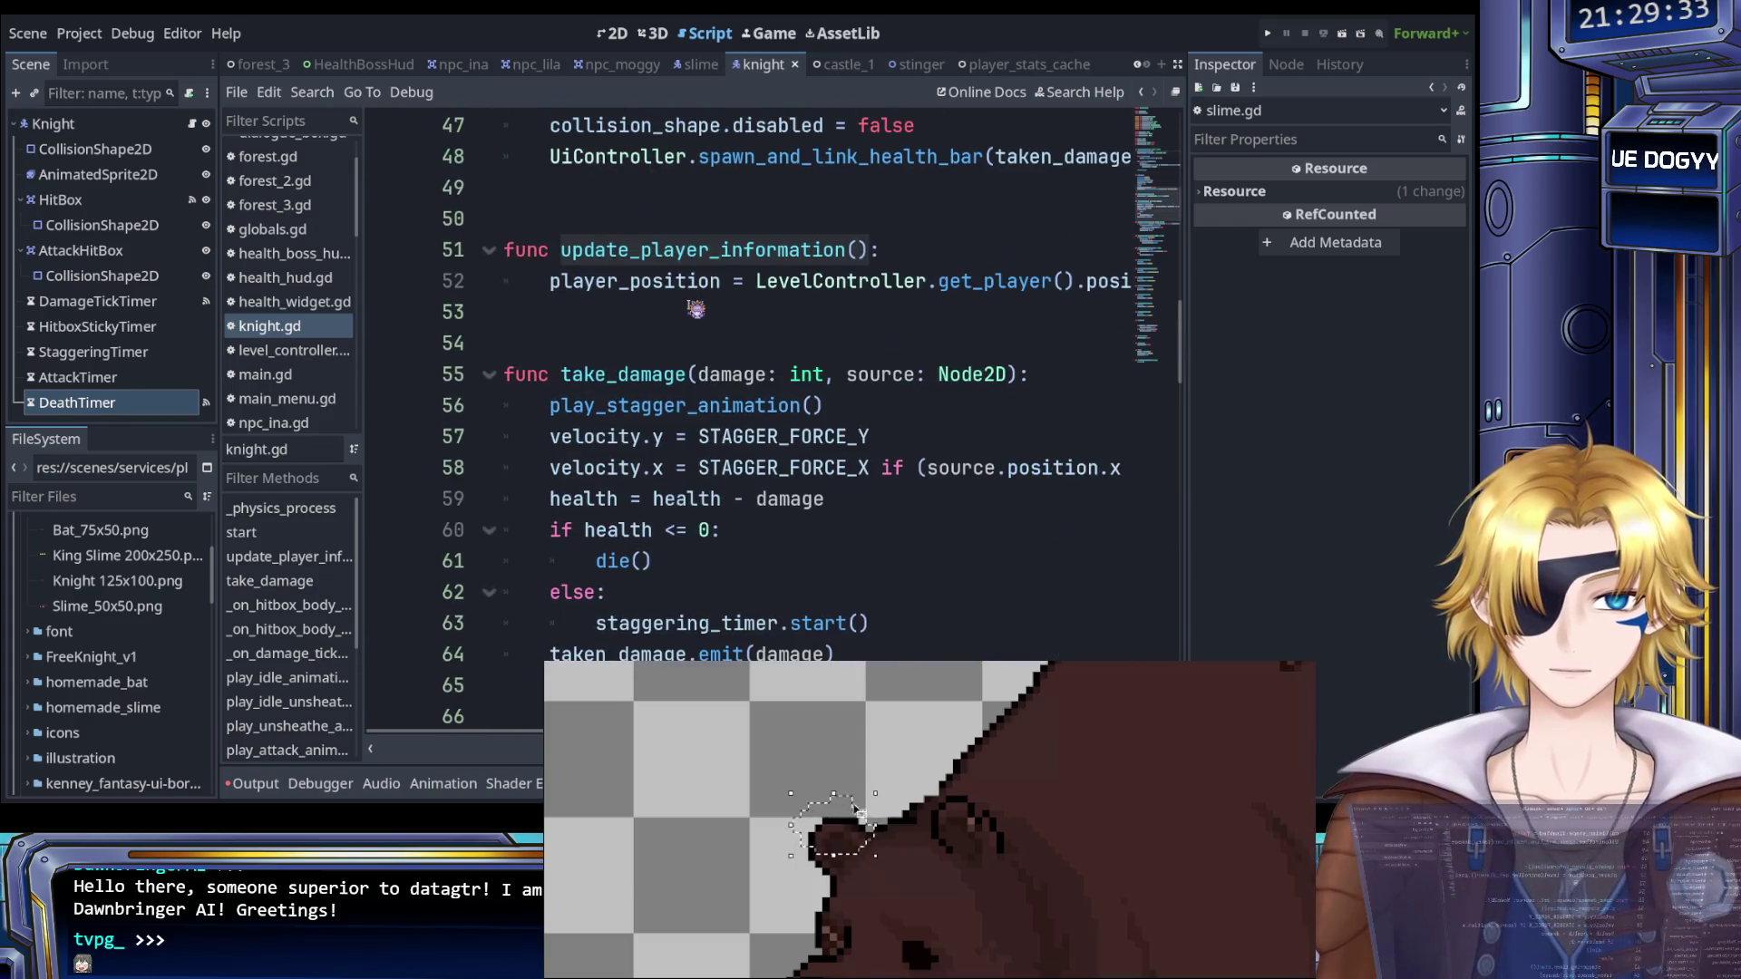
pyautogui.click(688, 284)
pyautogui.hscroll(2, 689, 284)
pyautogui.hscroll(-2, 689, 283)
pyautogui.hscroll(4, 689, 284)
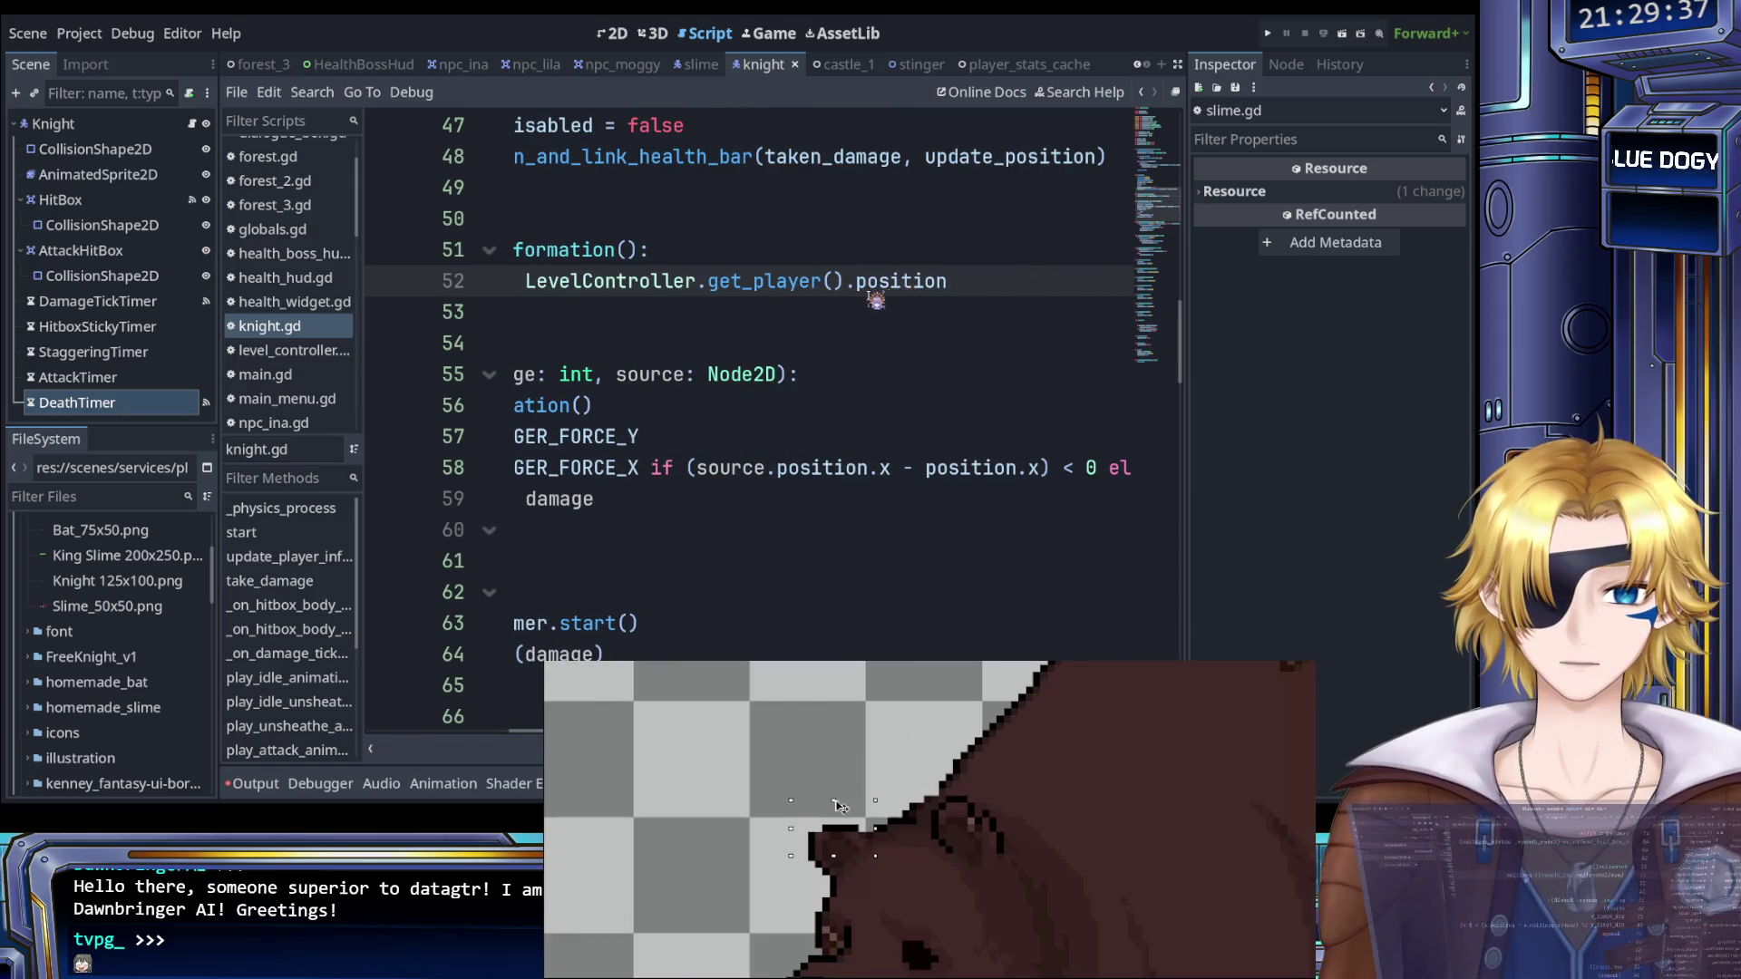
pyautogui.hscroll(-4, 893, 296)
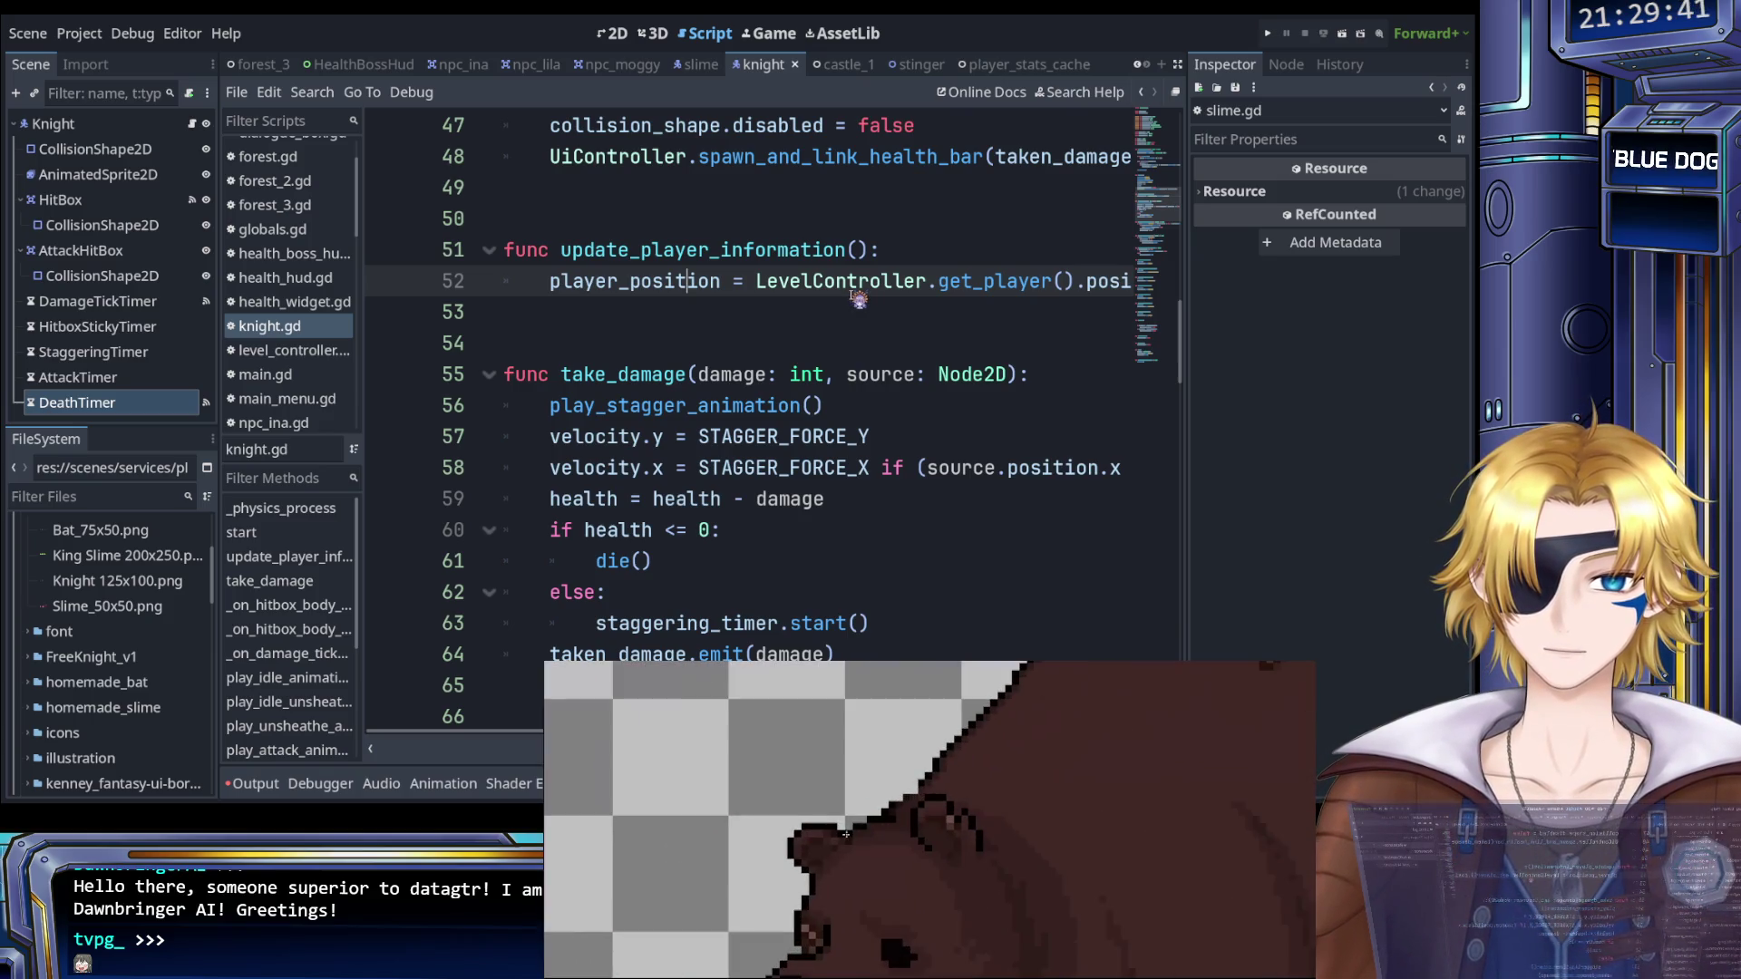
pyautogui.hscroll(2, 857, 299)
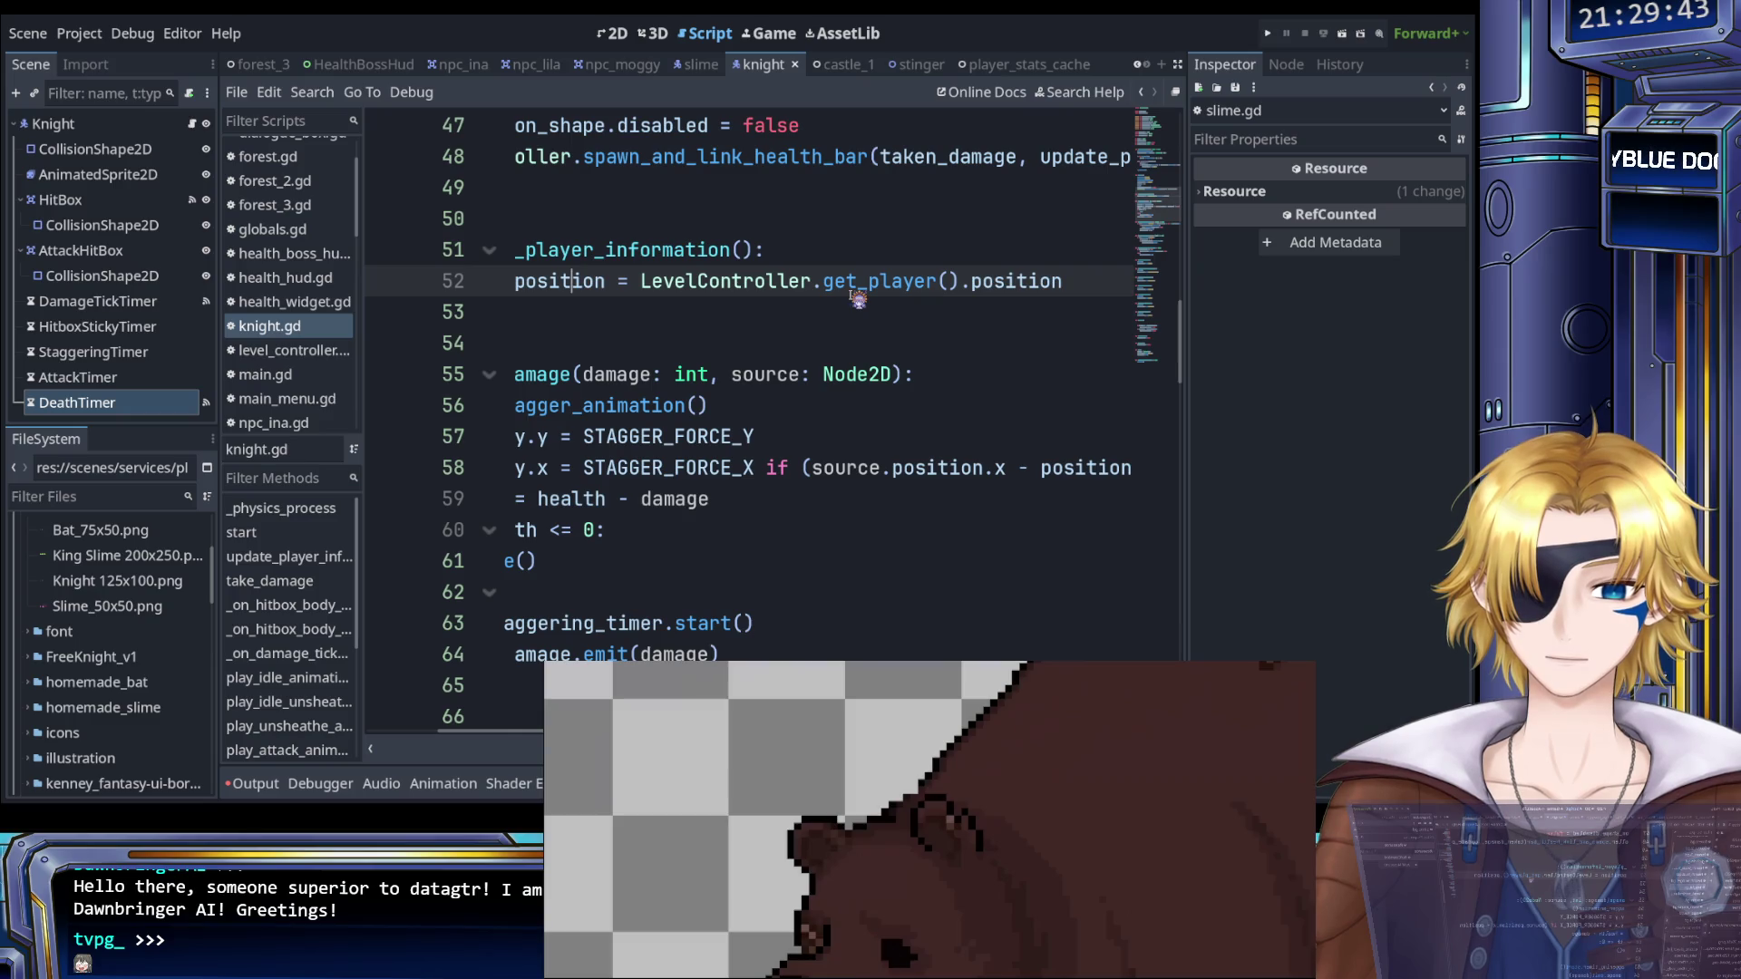
pyautogui.hscroll(-2, 857, 299)
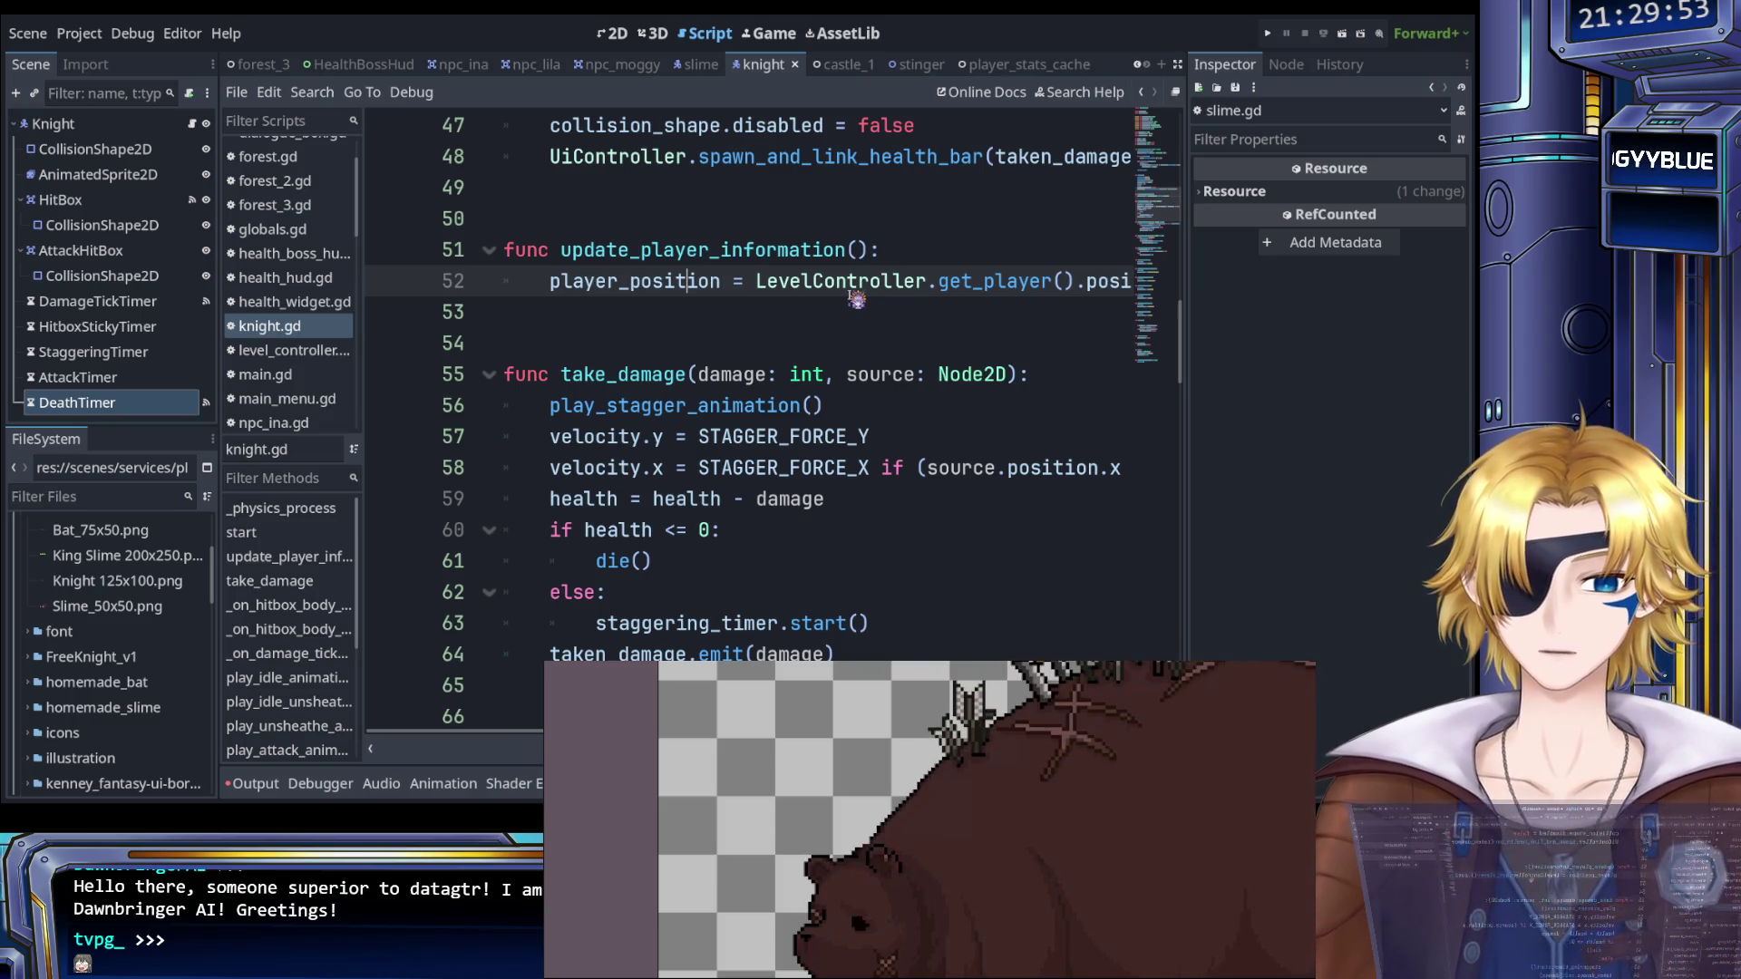
pyautogui.doubleClick(826, 288)
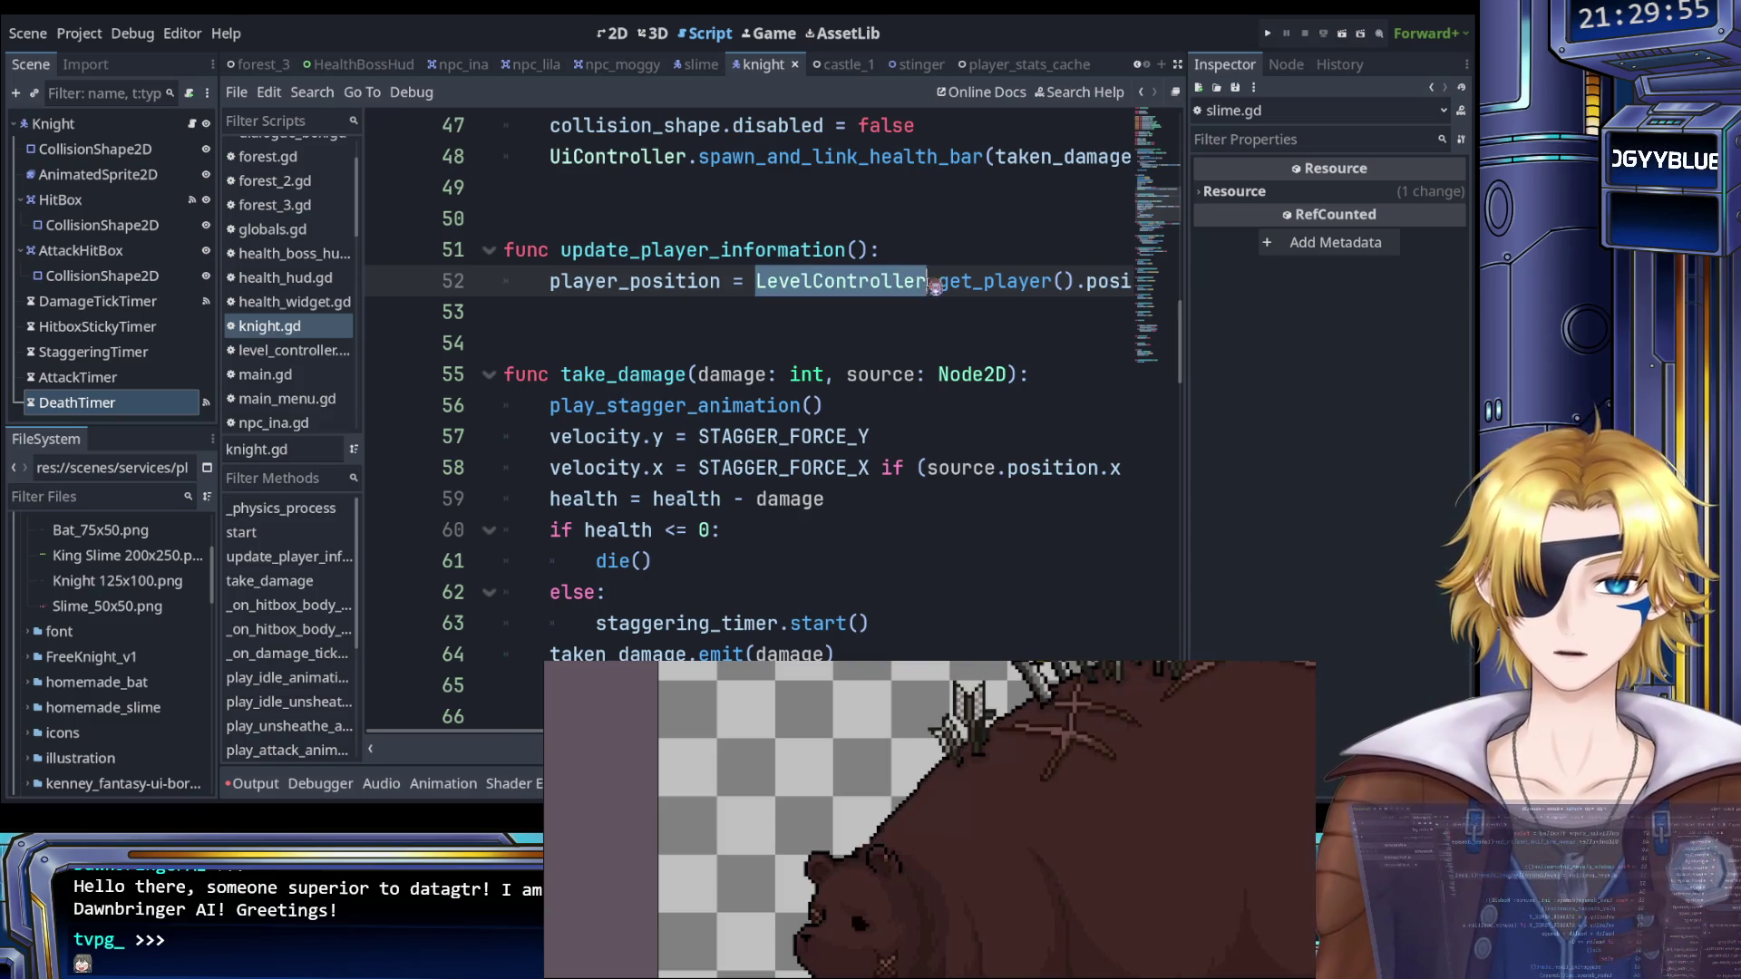
pyautogui.hscroll(2, 866, 294)
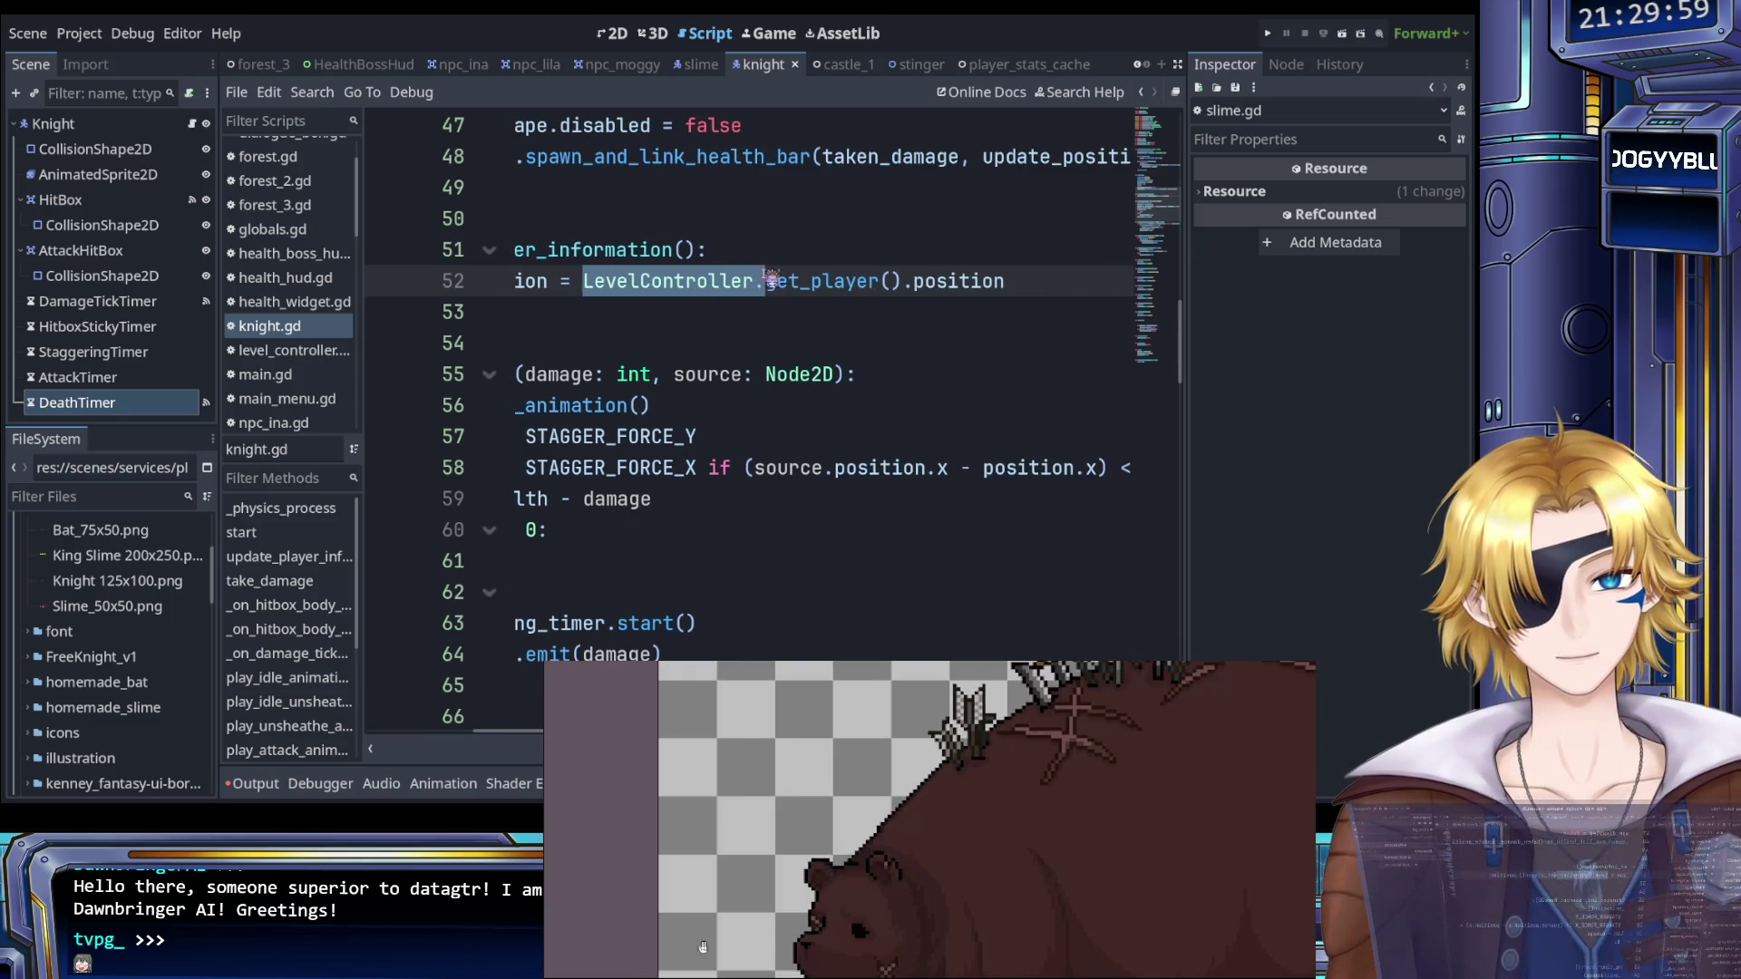
pyautogui.click(722, 282)
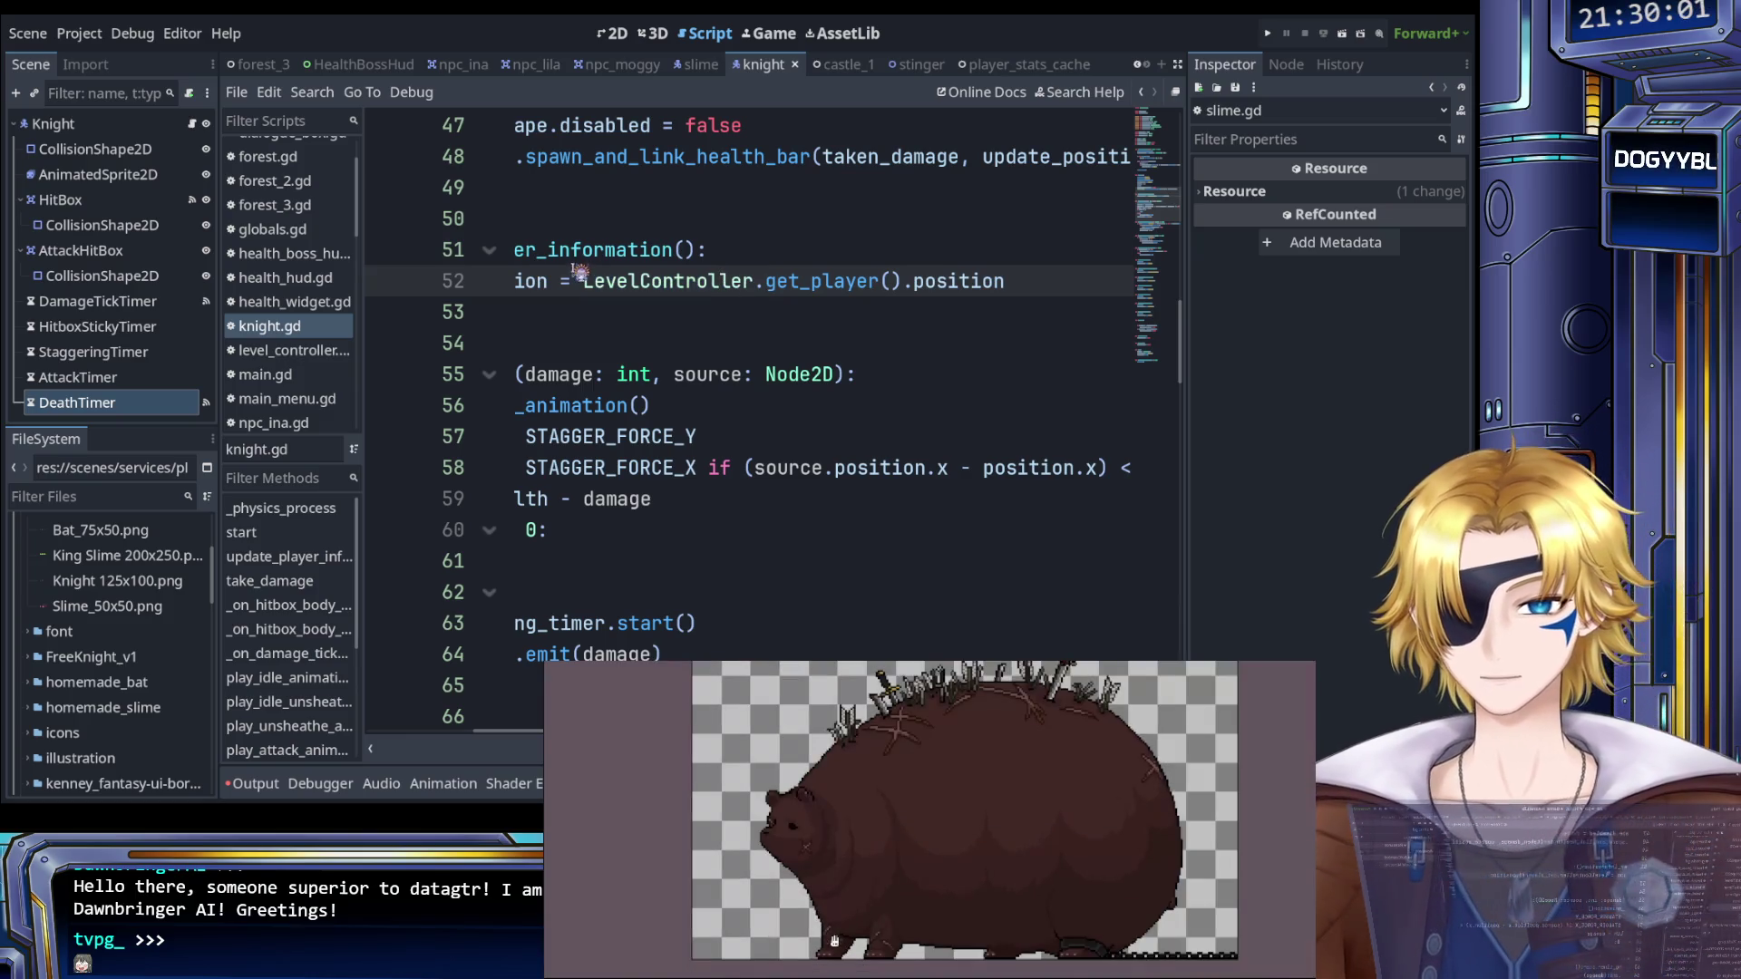
pyautogui.hscroll(-2, 642, 310)
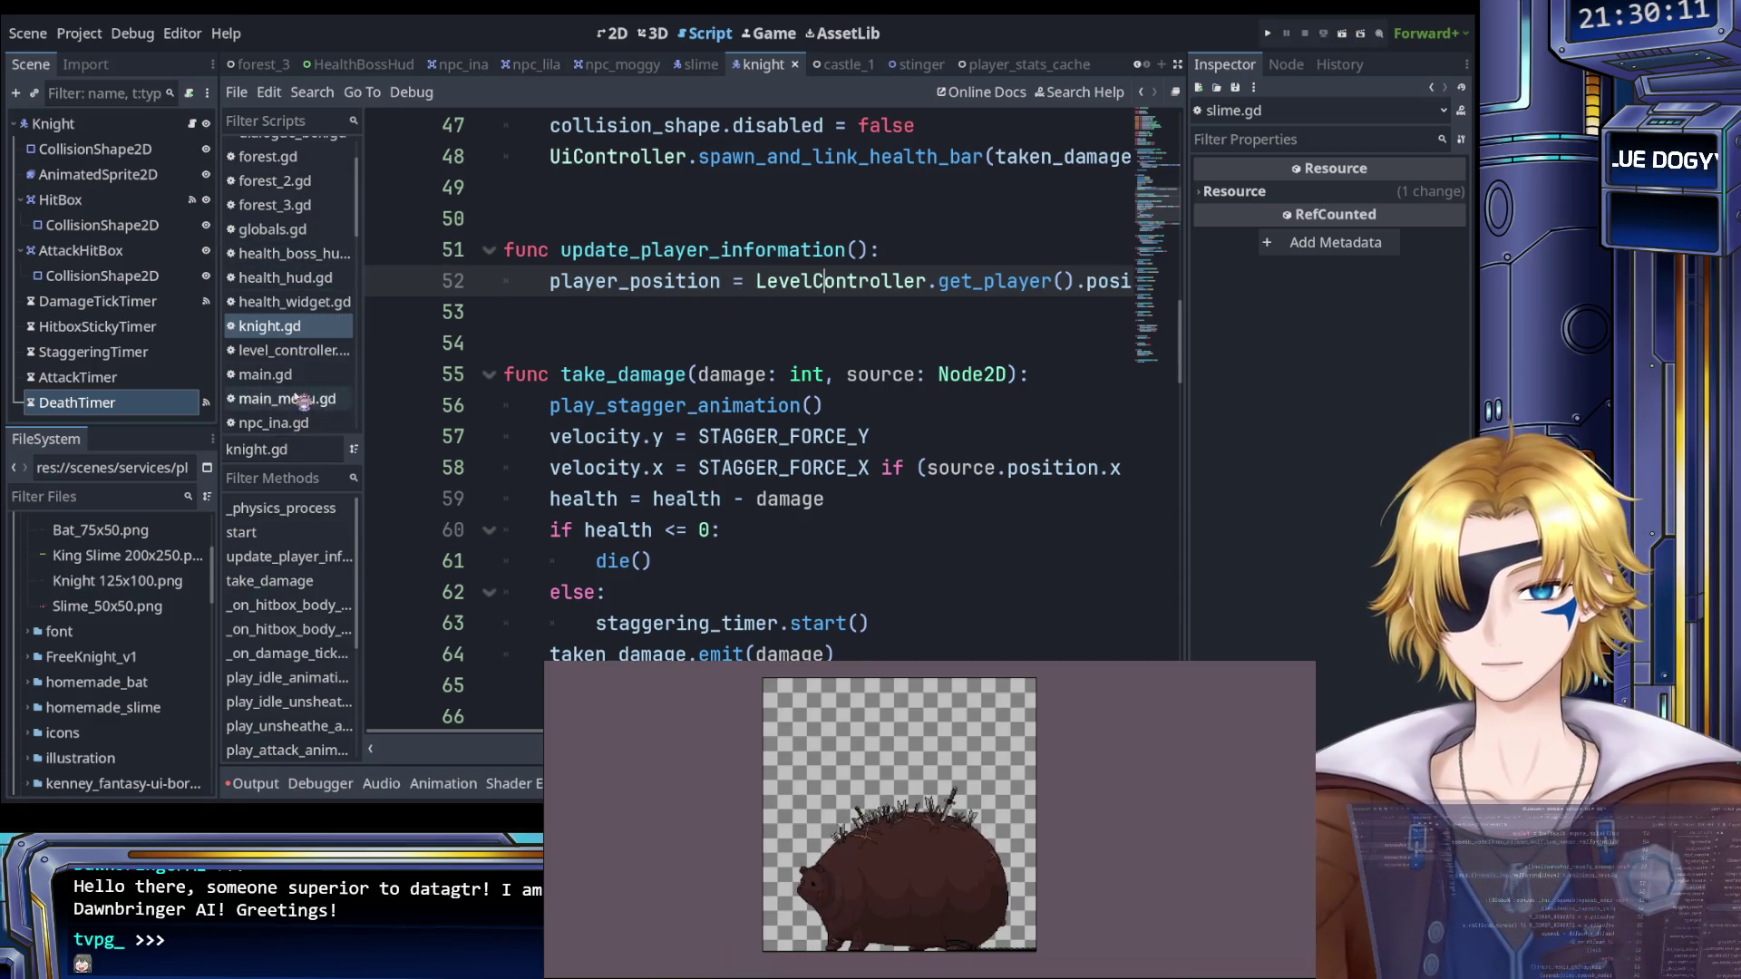
pyautogui.scroll(-5, 308, 395)
pyautogui.scroll(-2, 299, 390)
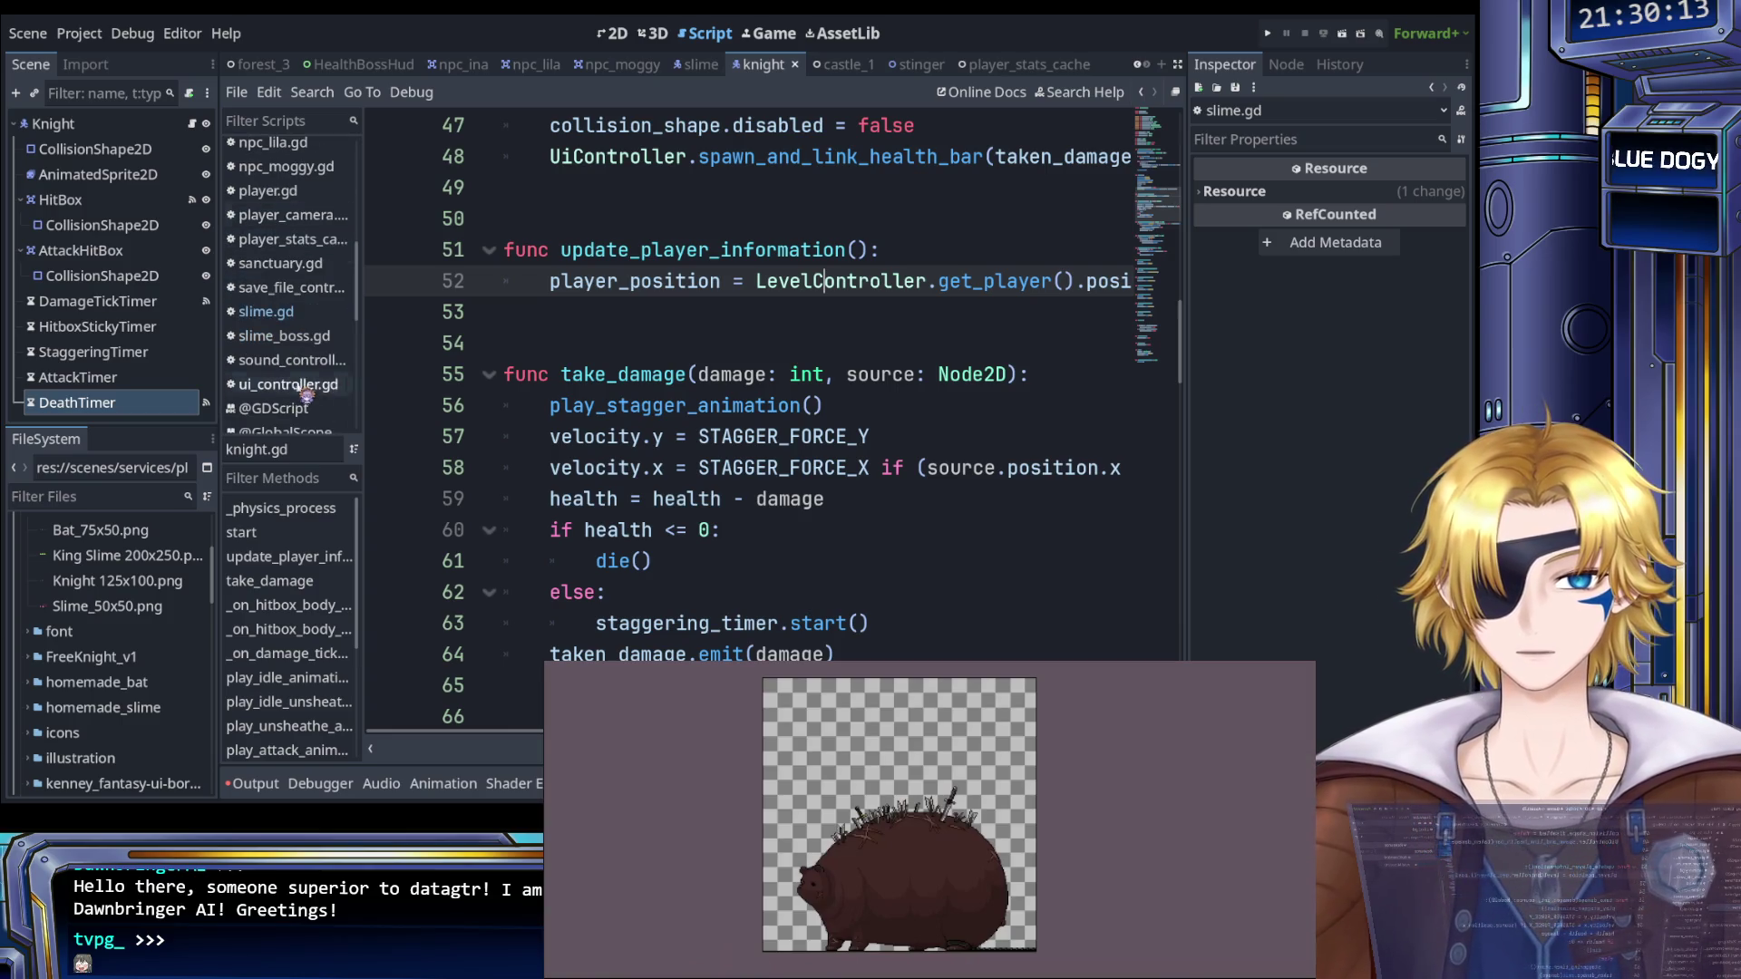
# - Leave empty line 53 and put the cursor at the end of the aggression_mode declaration on line 22
pyautogui.click(788, 318)
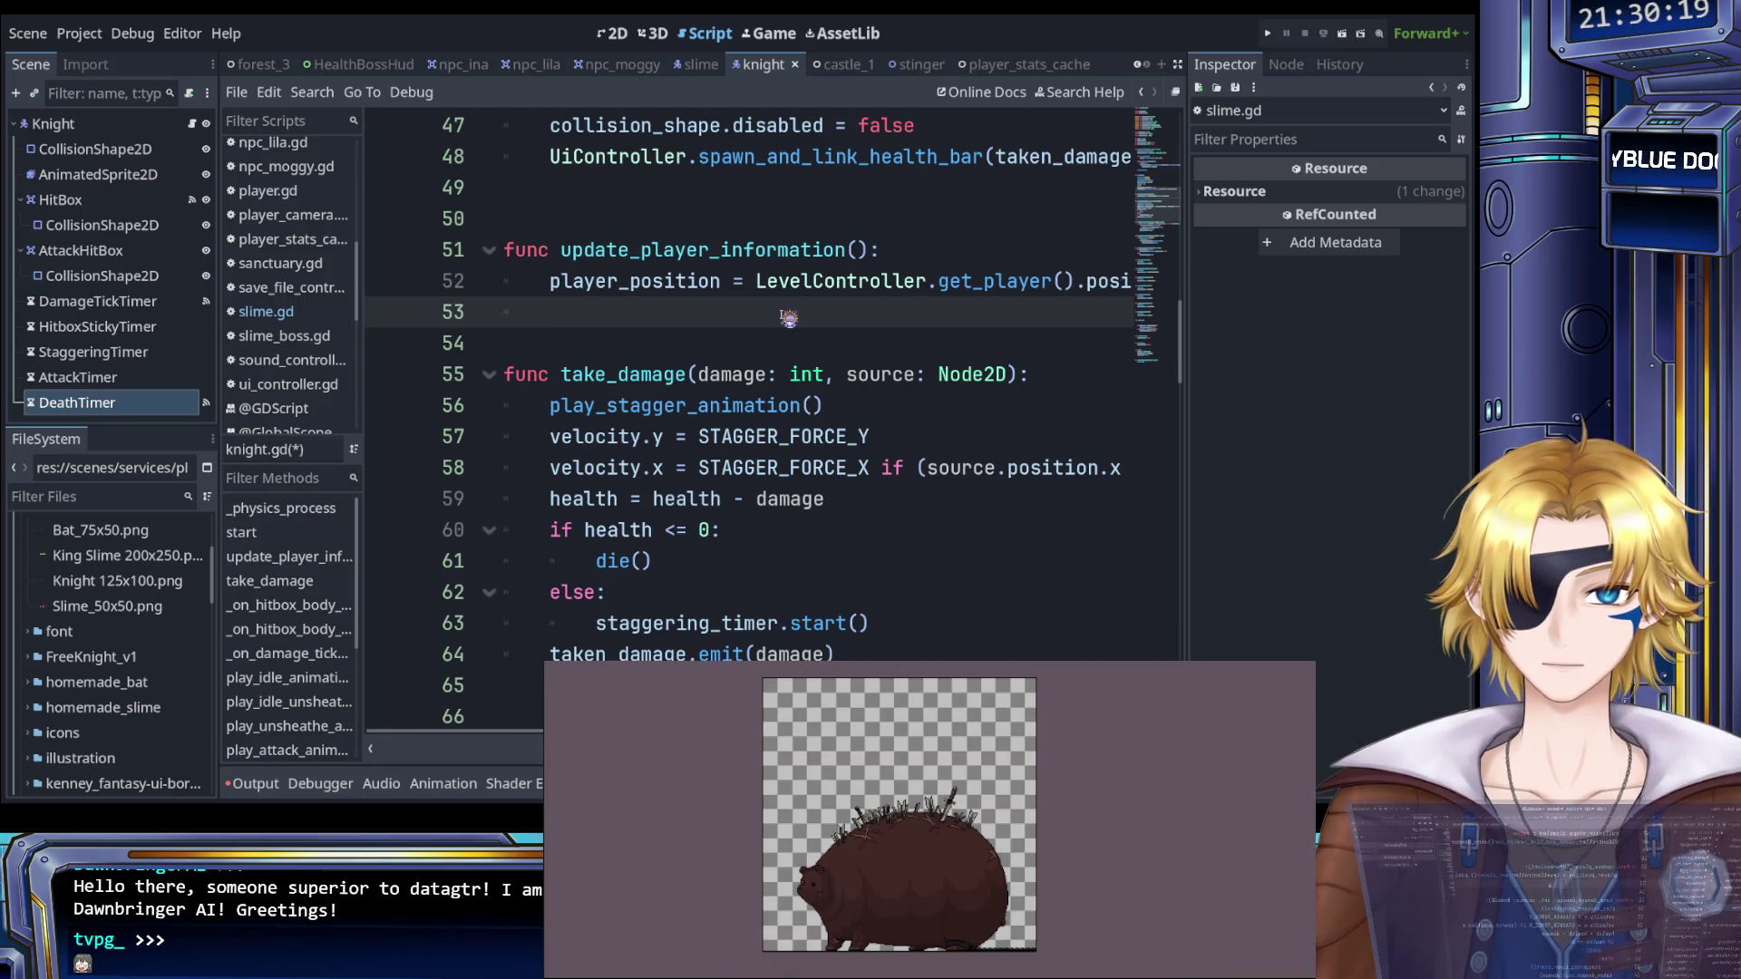
pyautogui.scroll(3, 788, 317)
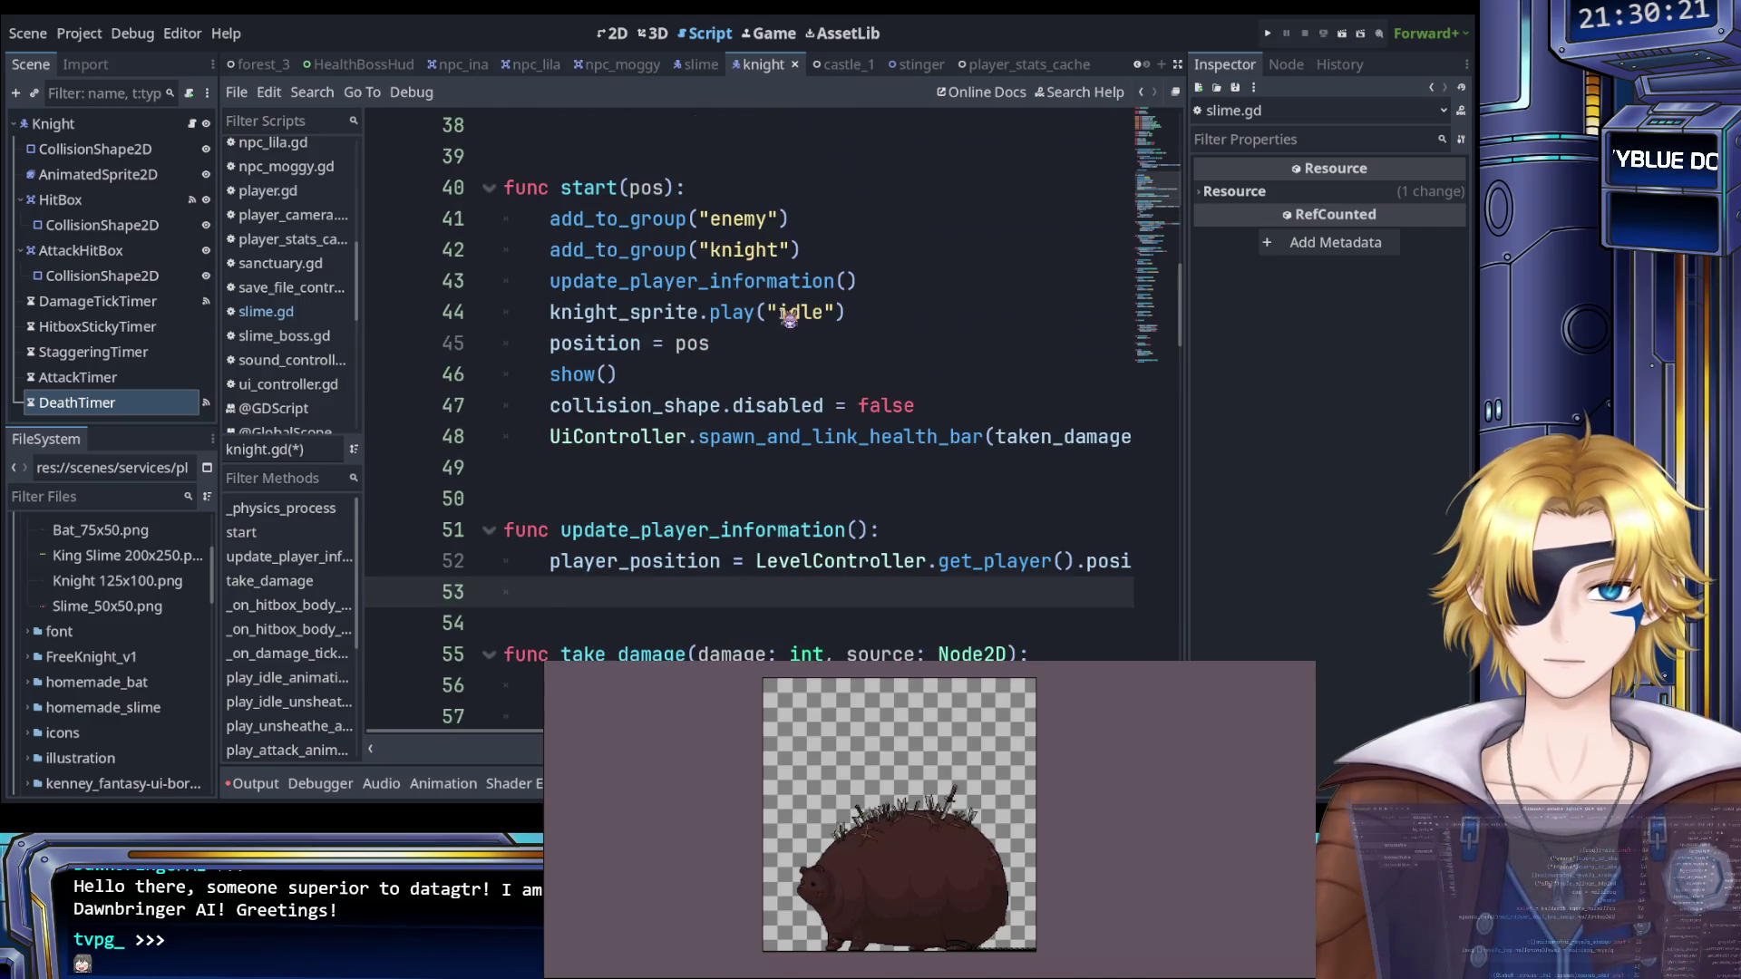
pyautogui.scroll(3, 787, 317)
pyautogui.scroll(9, 788, 317)
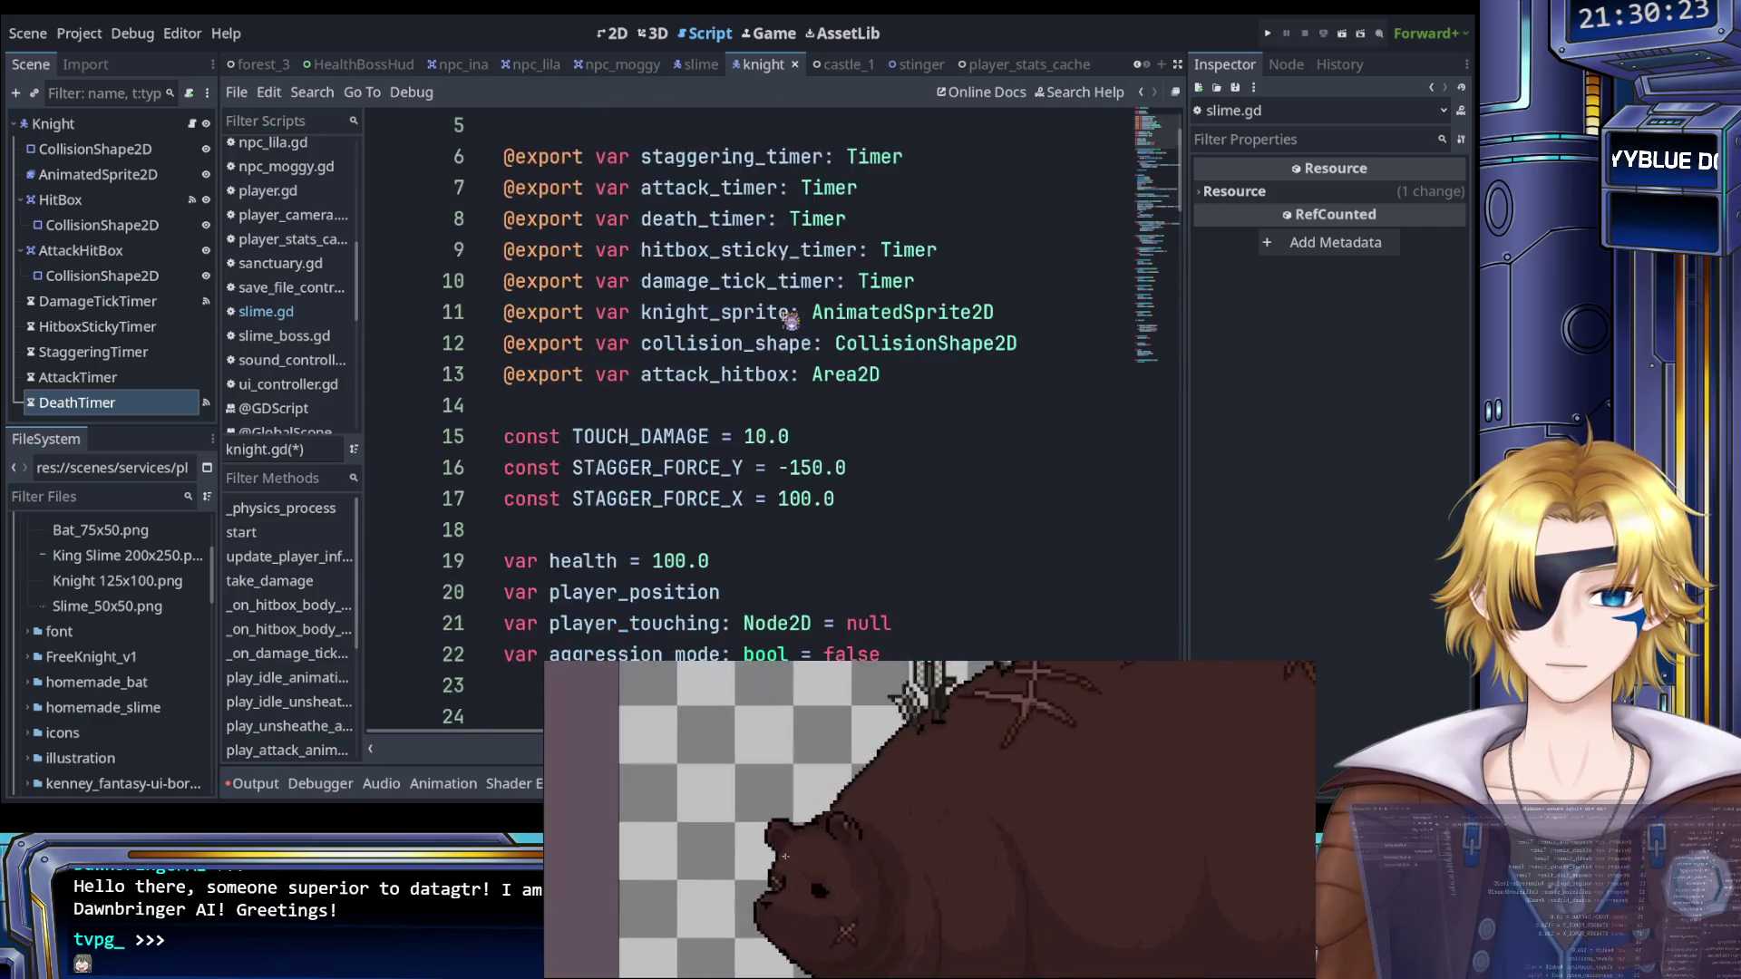
pyautogui.scroll(-4, 802, 343)
pyautogui.scroll(-2, 803, 343)
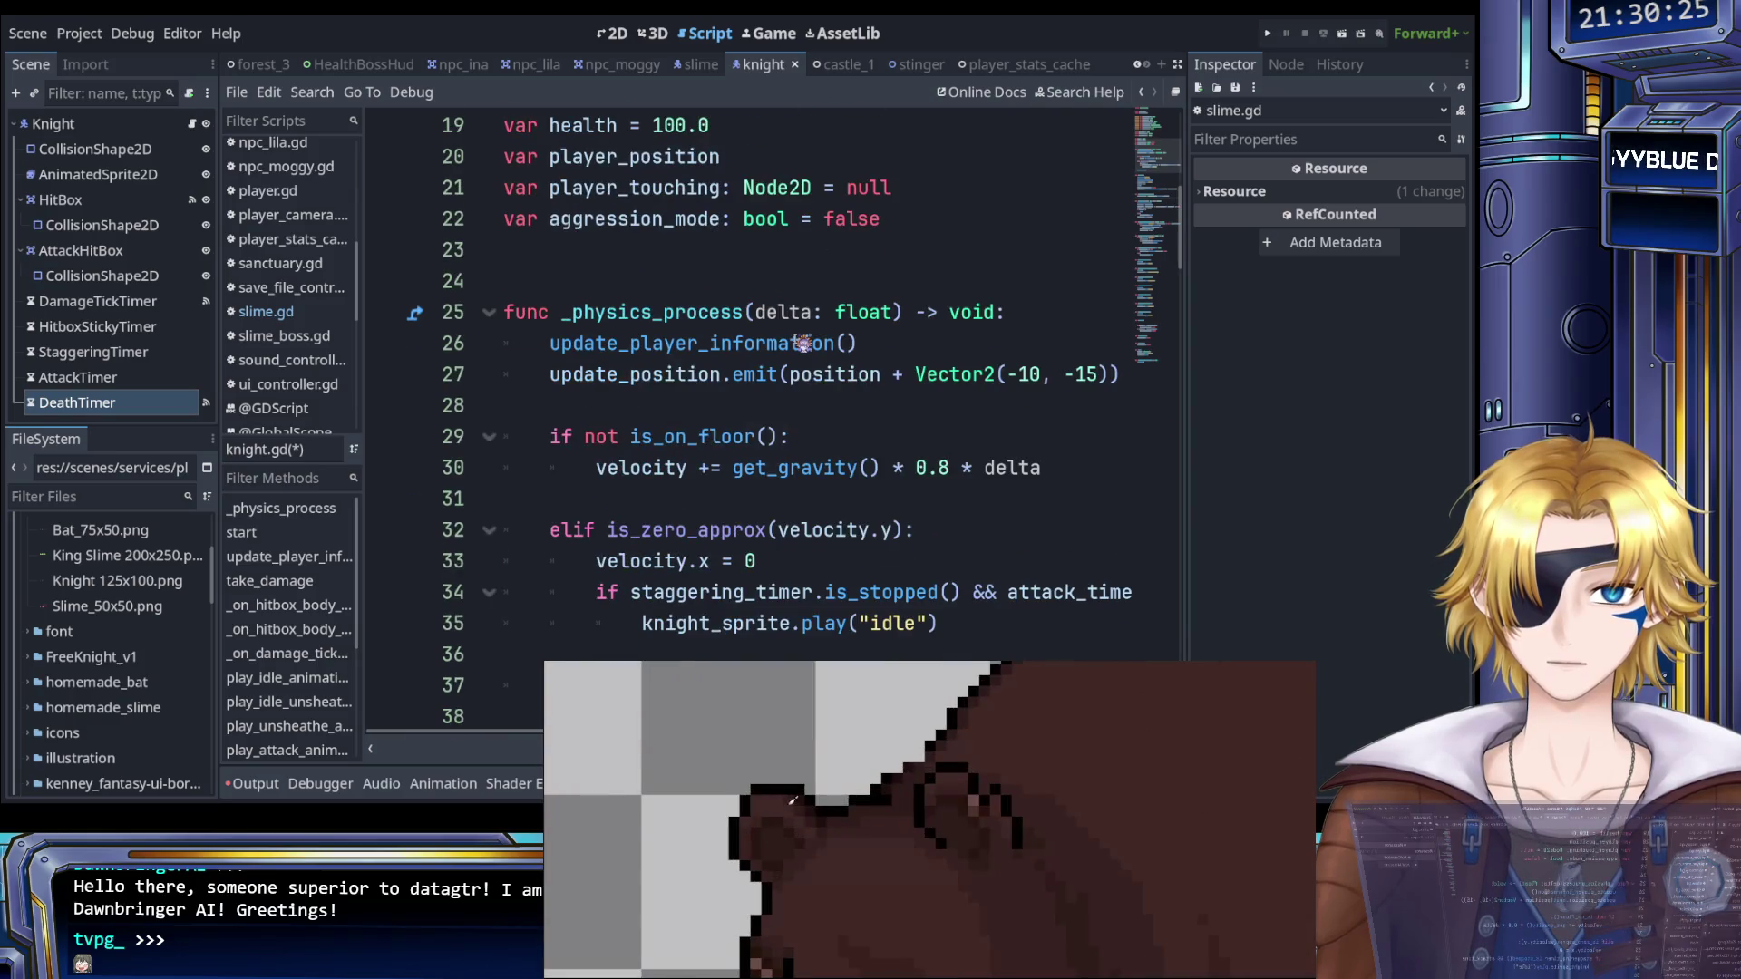
pyautogui.scroll(4, 803, 343)
pyautogui.scroll(-1, 807, 343)
pyautogui.click(929, 497)
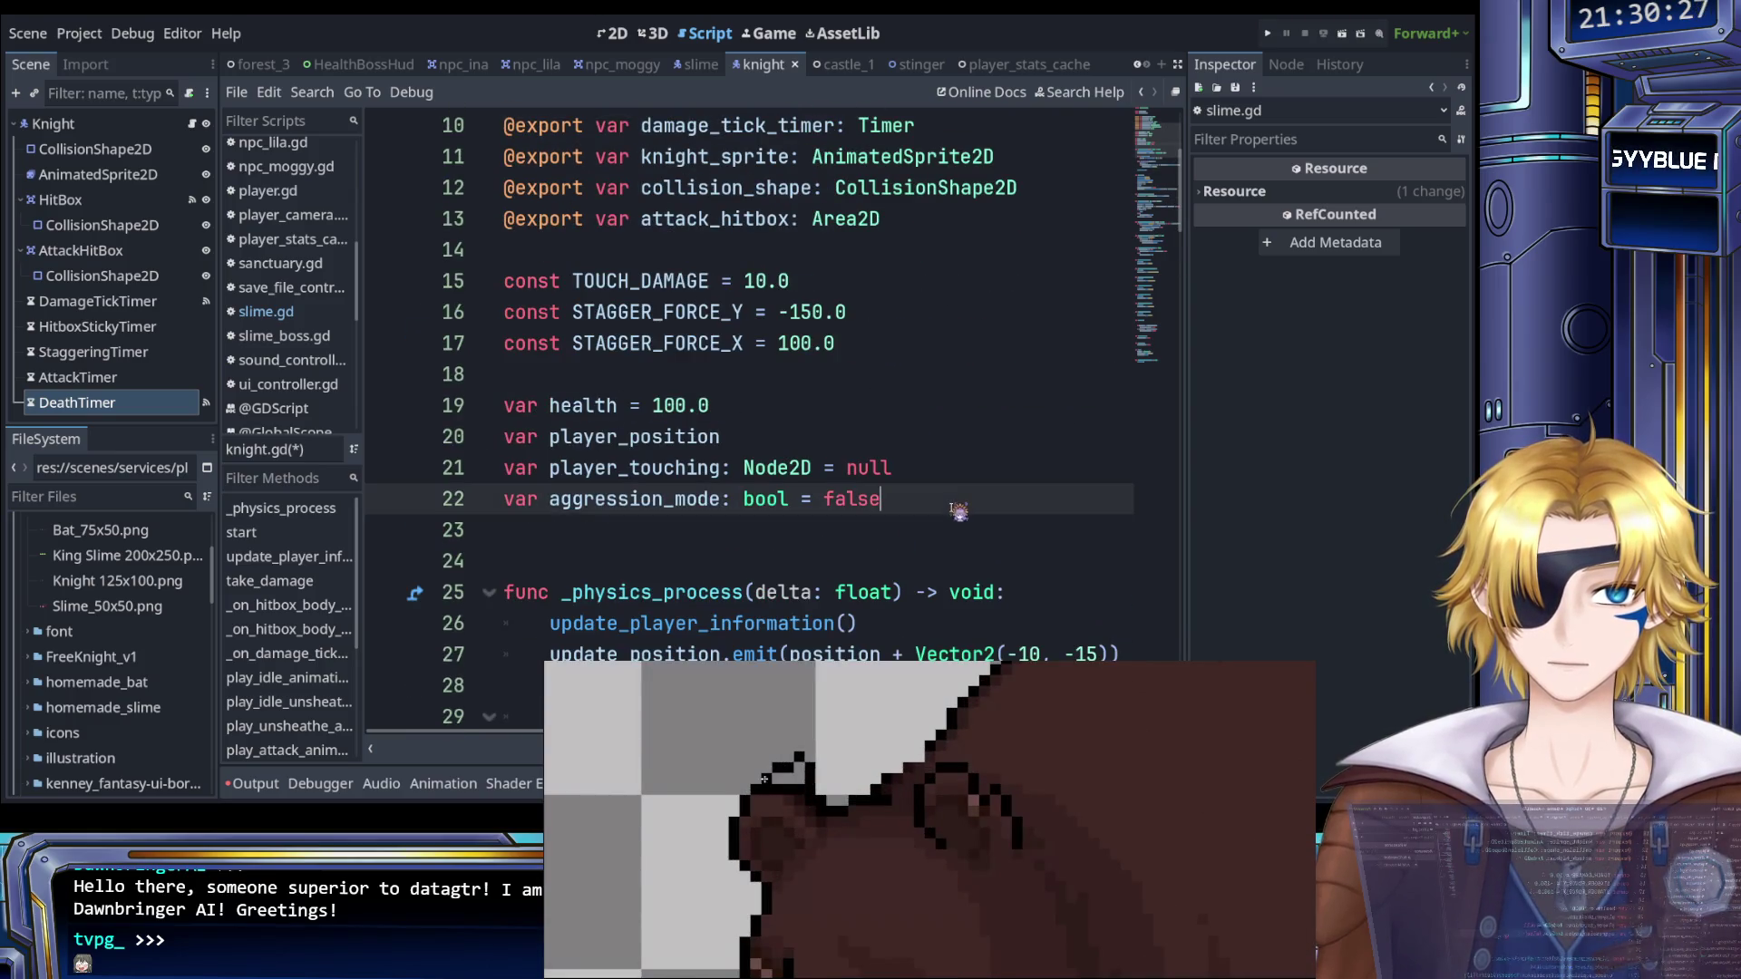
pyautogui.scroll(-2, 933, 458)
# - Add a line below aggression_mode declaring other_knight_positions with an array type [Vector2]
pyautogui.press('Return')
pyautogui.press('Return')
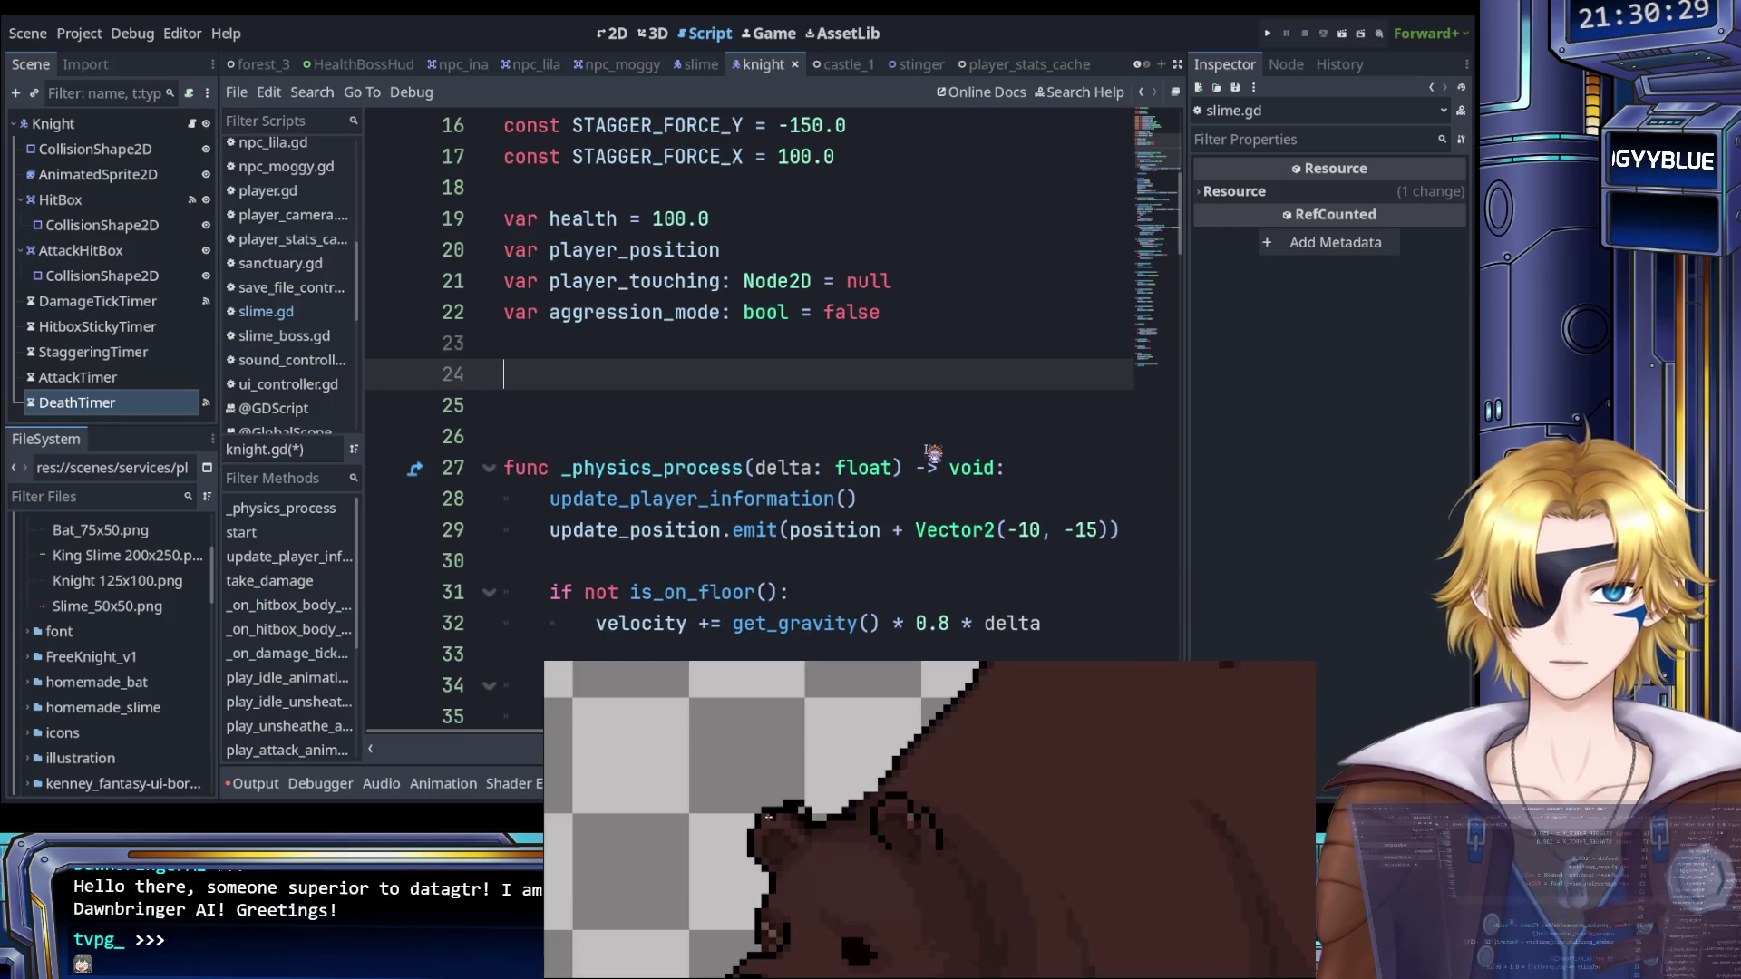
pyautogui.scroll(-2, 933, 453)
pyautogui.scroll(1, 893, 449)
pyautogui.press('BackSpace')
pyautogui.write('v')
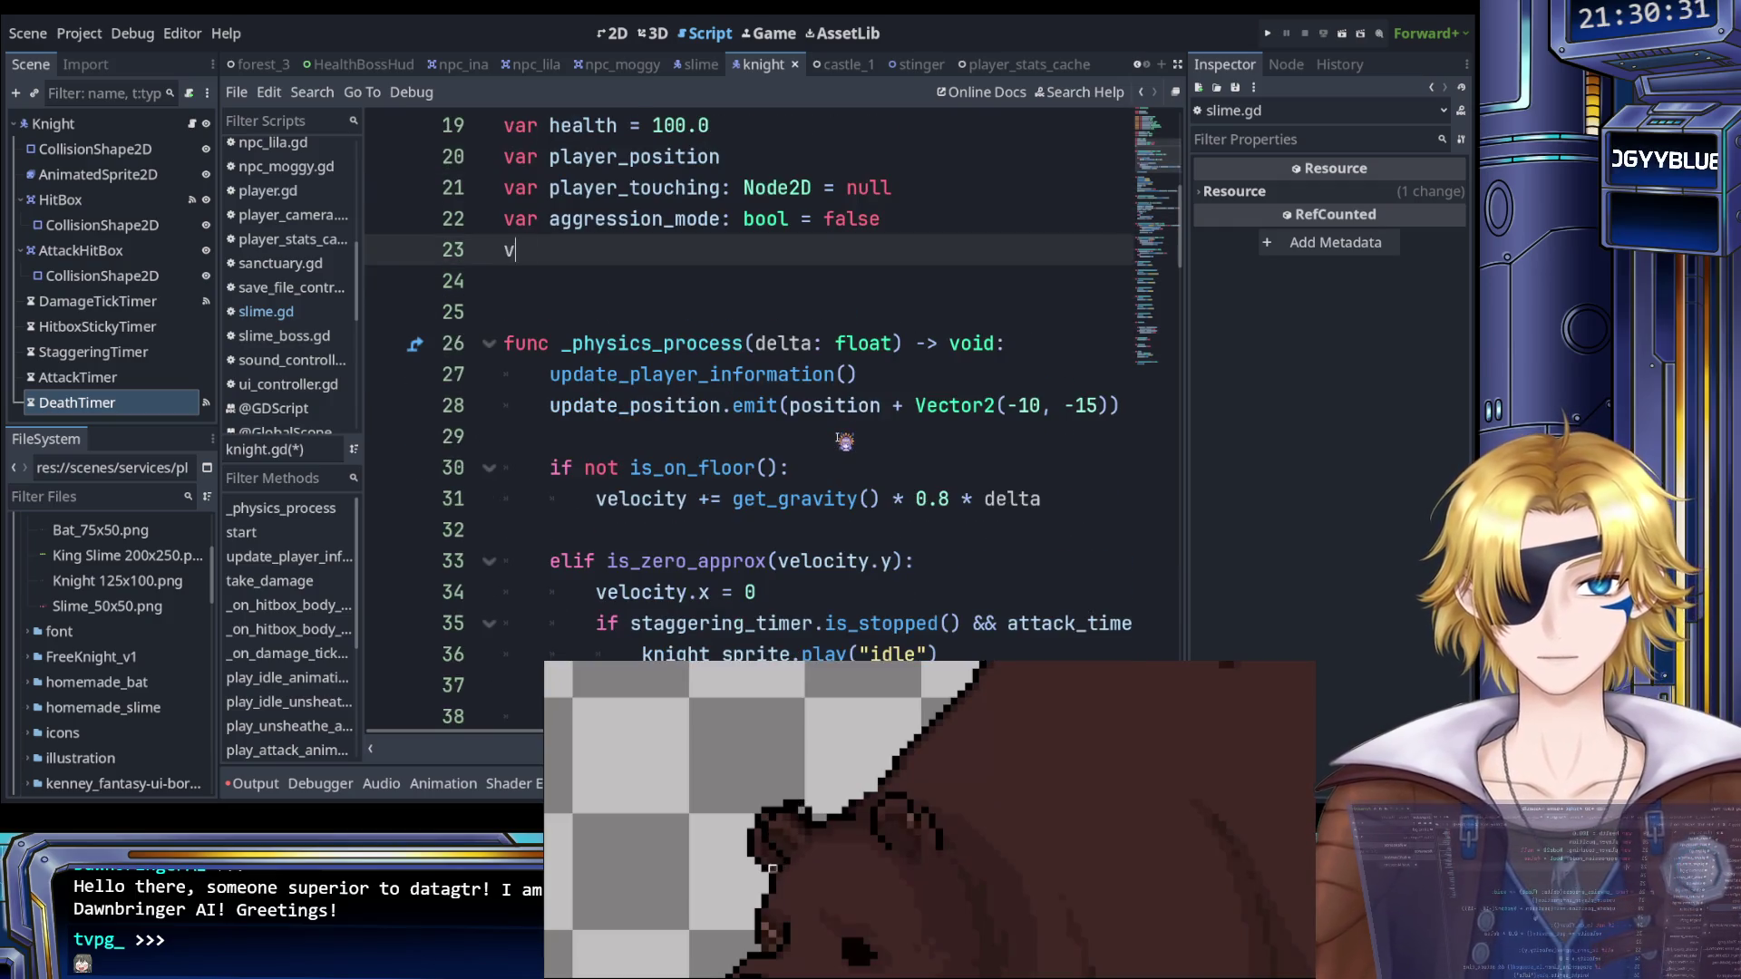
pyautogui.write('otjer')
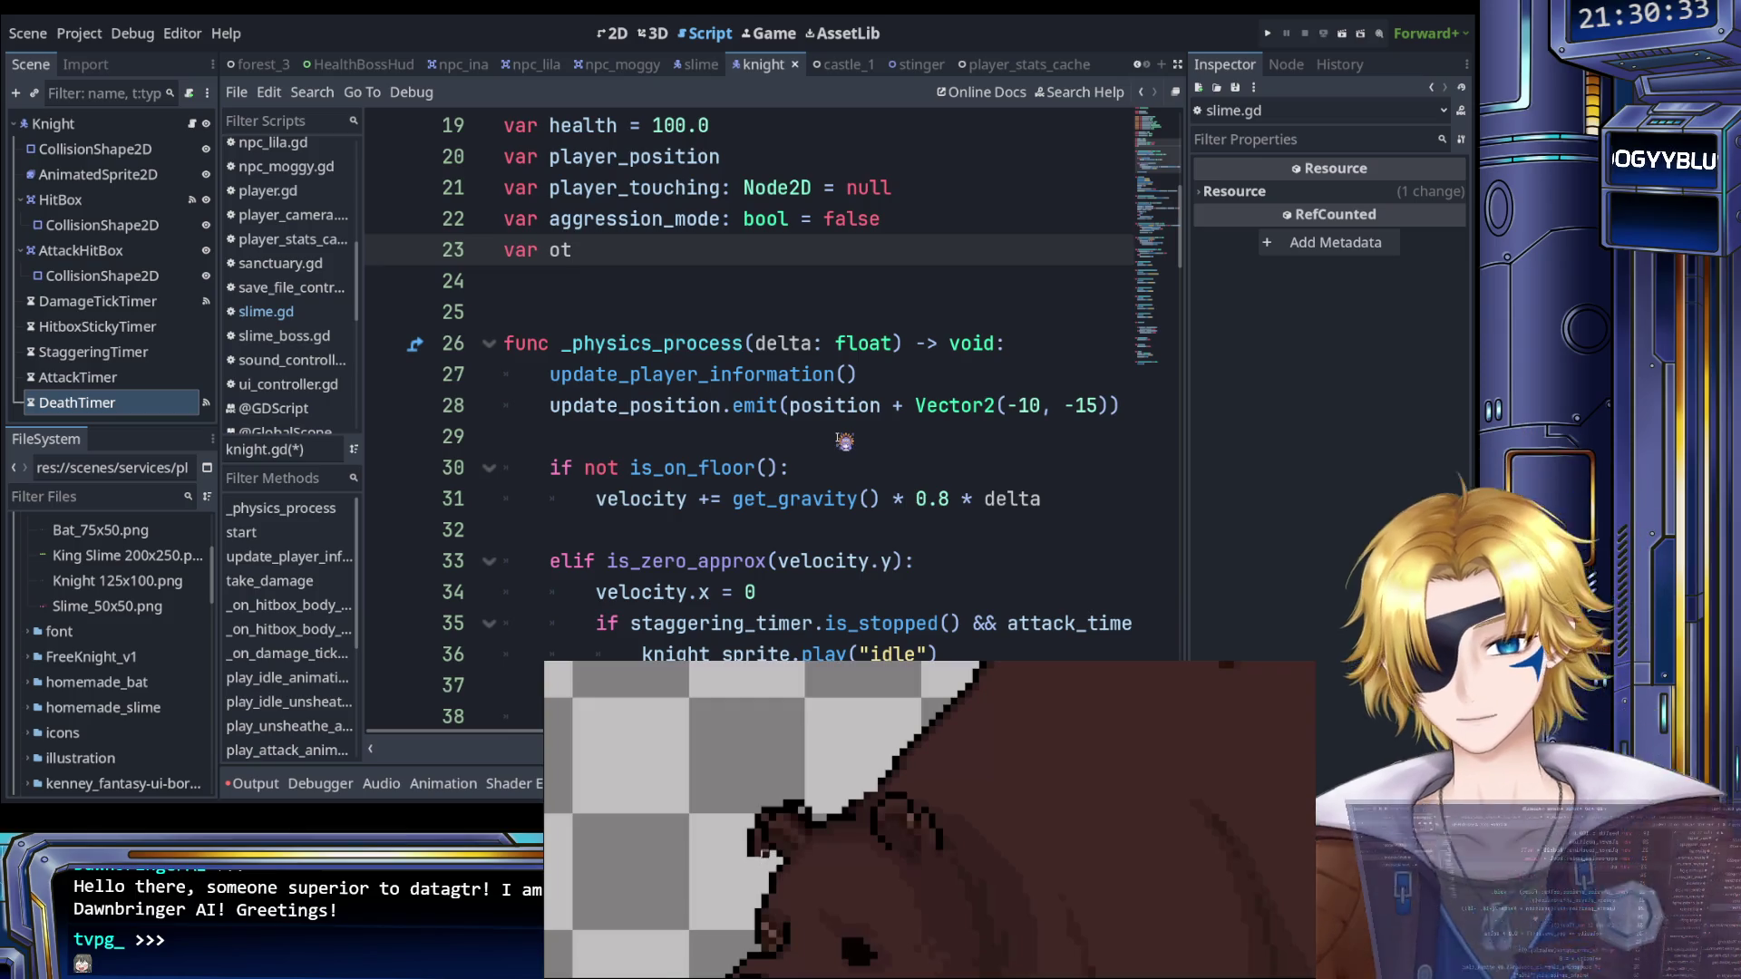
pyautogui.write('her_knightjs')
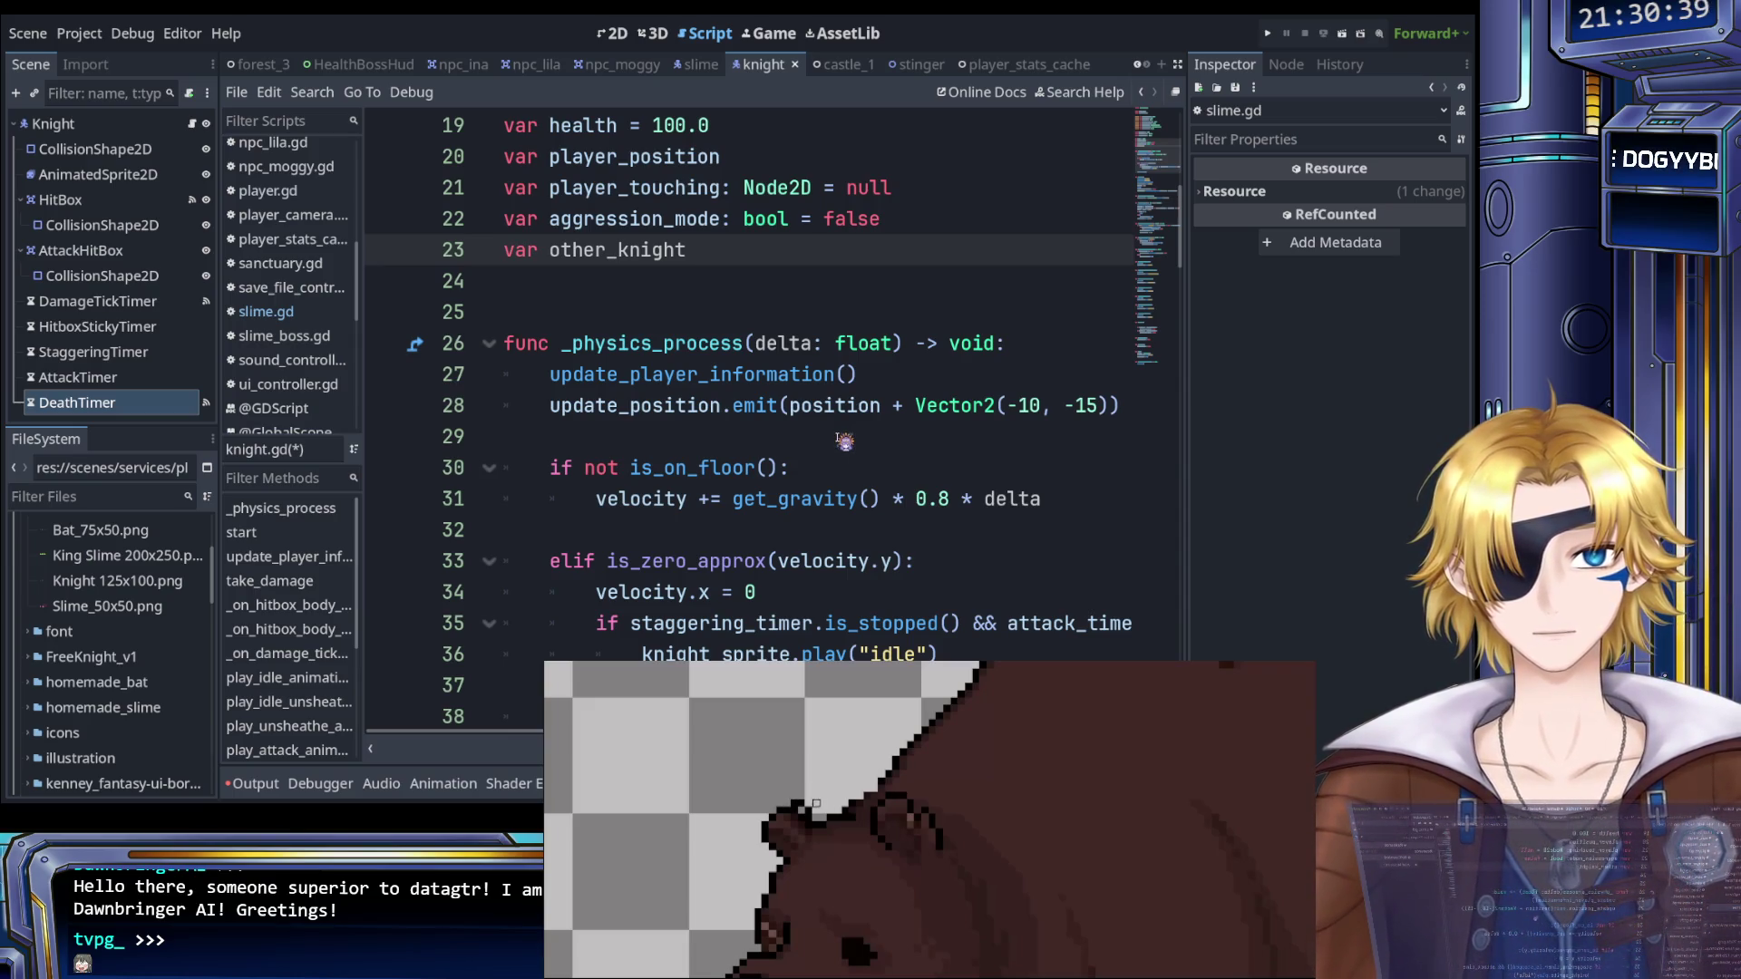
pyautogui.write('_positions')
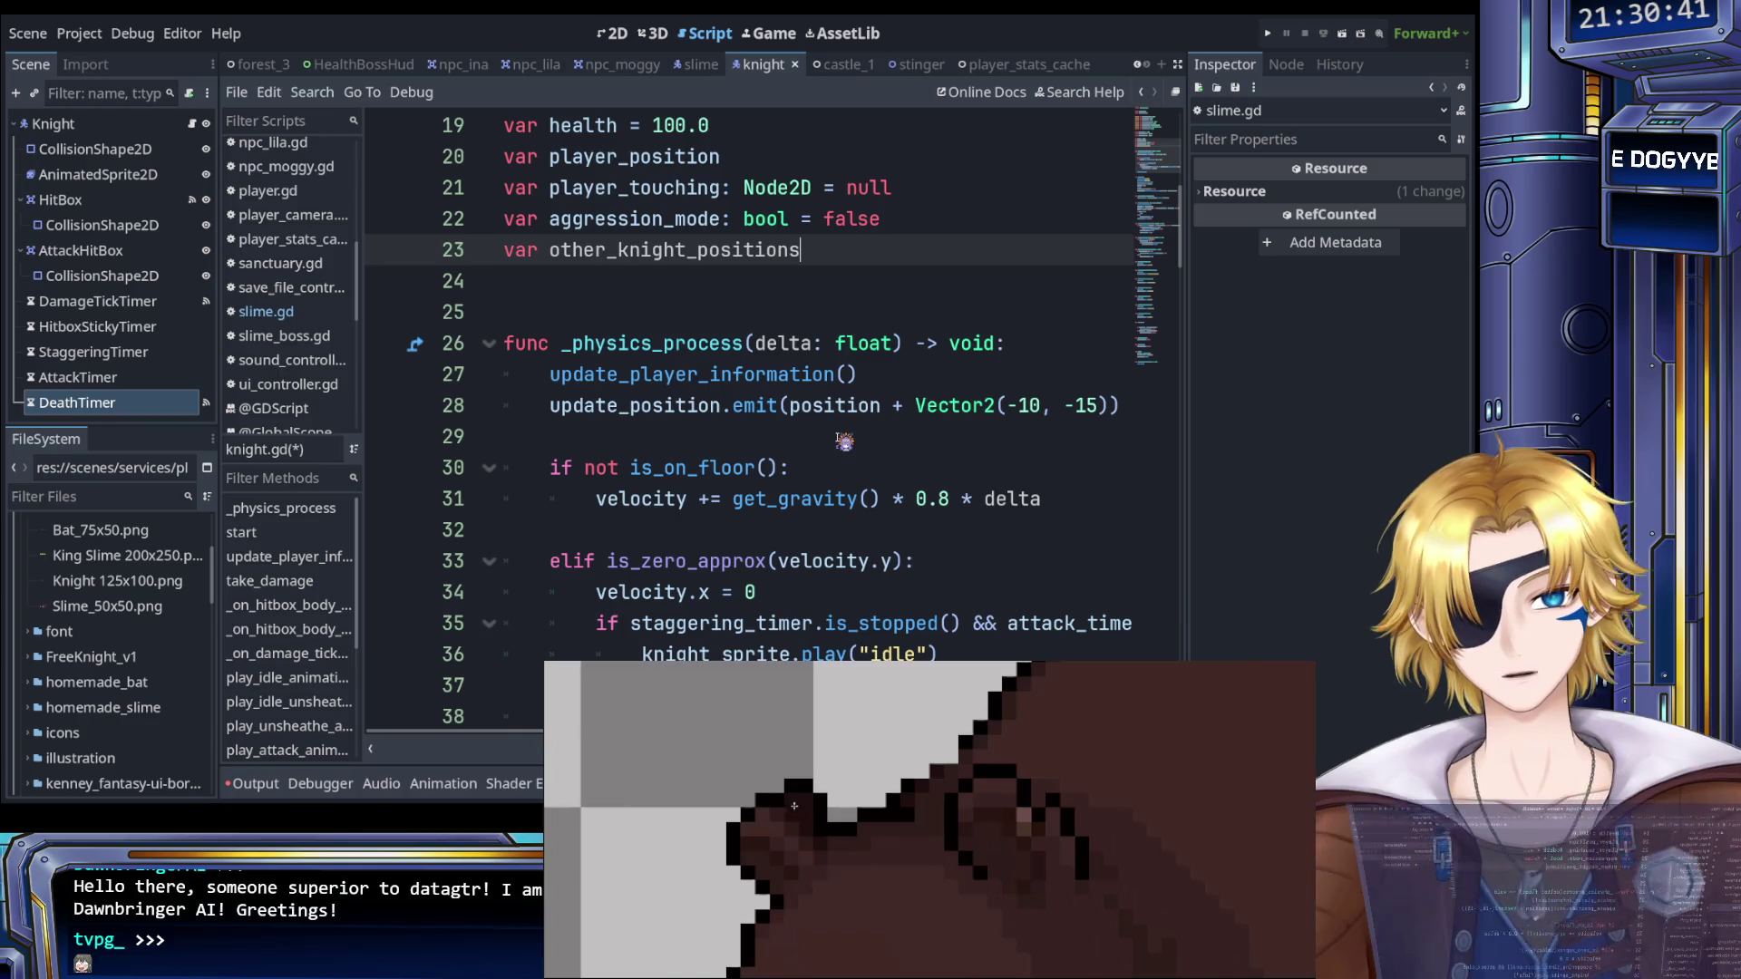
pyautogui.write(': [')
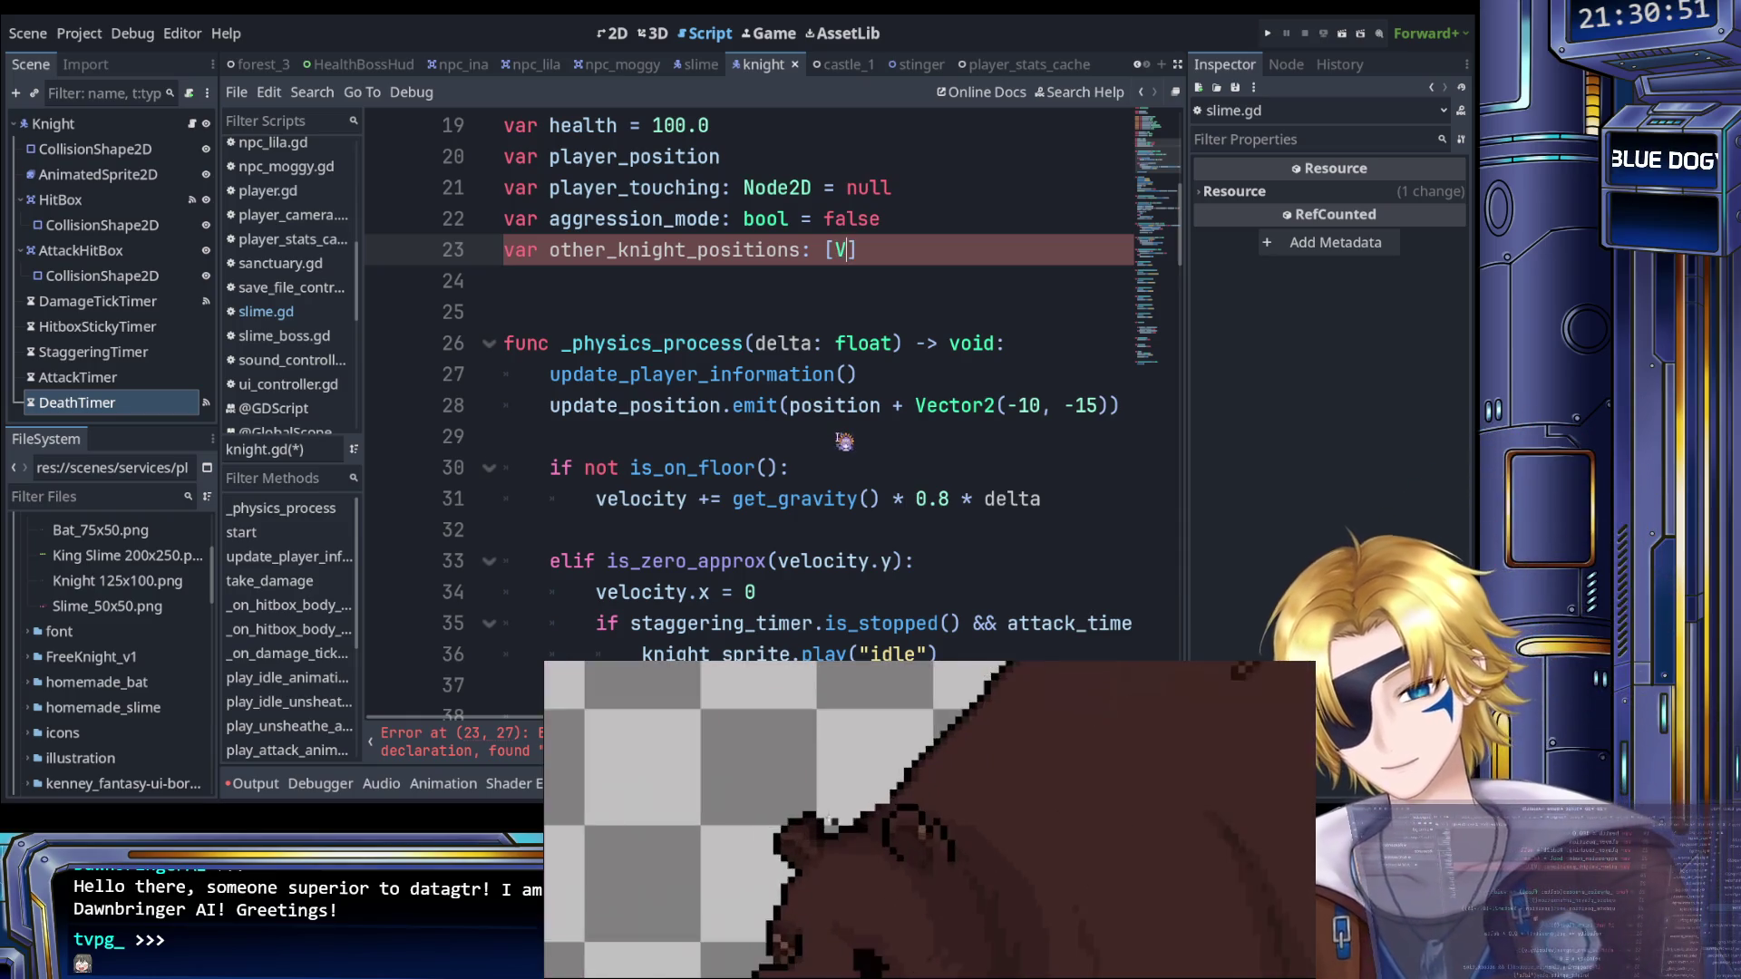
pyautogui.write('Vector2')
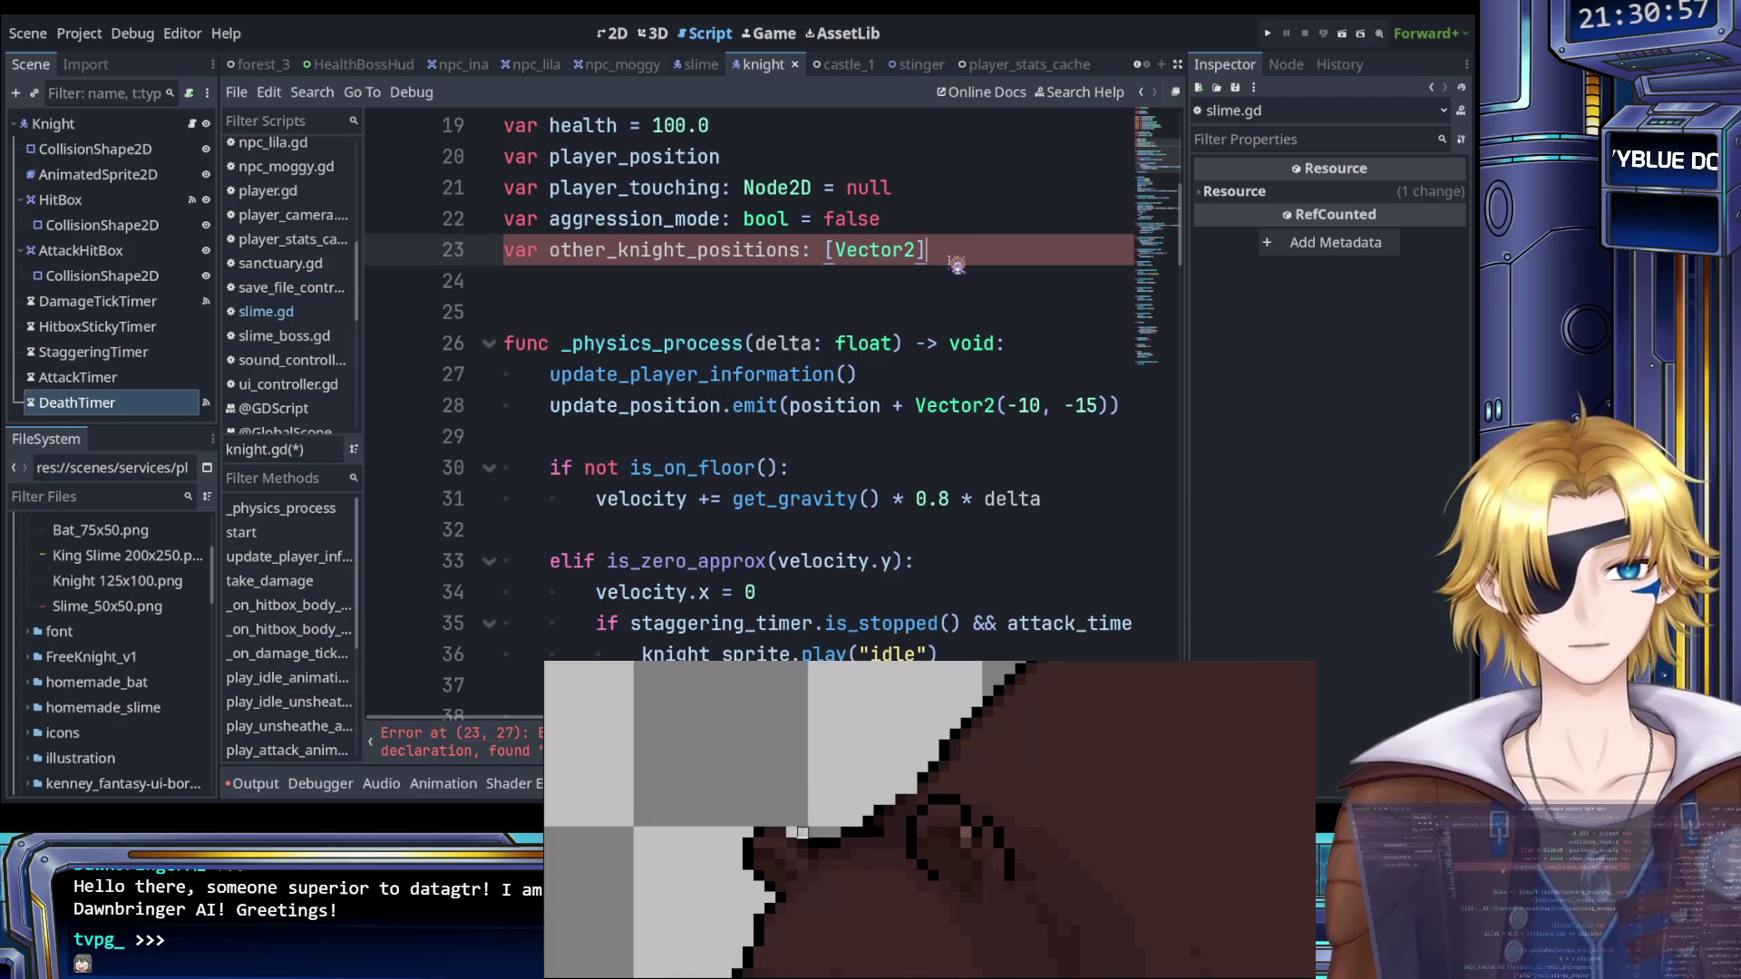
# - Try different bracket placements, then settle on plain 'var other_knight_positions: Vector2'
pyautogui.press('Delete')
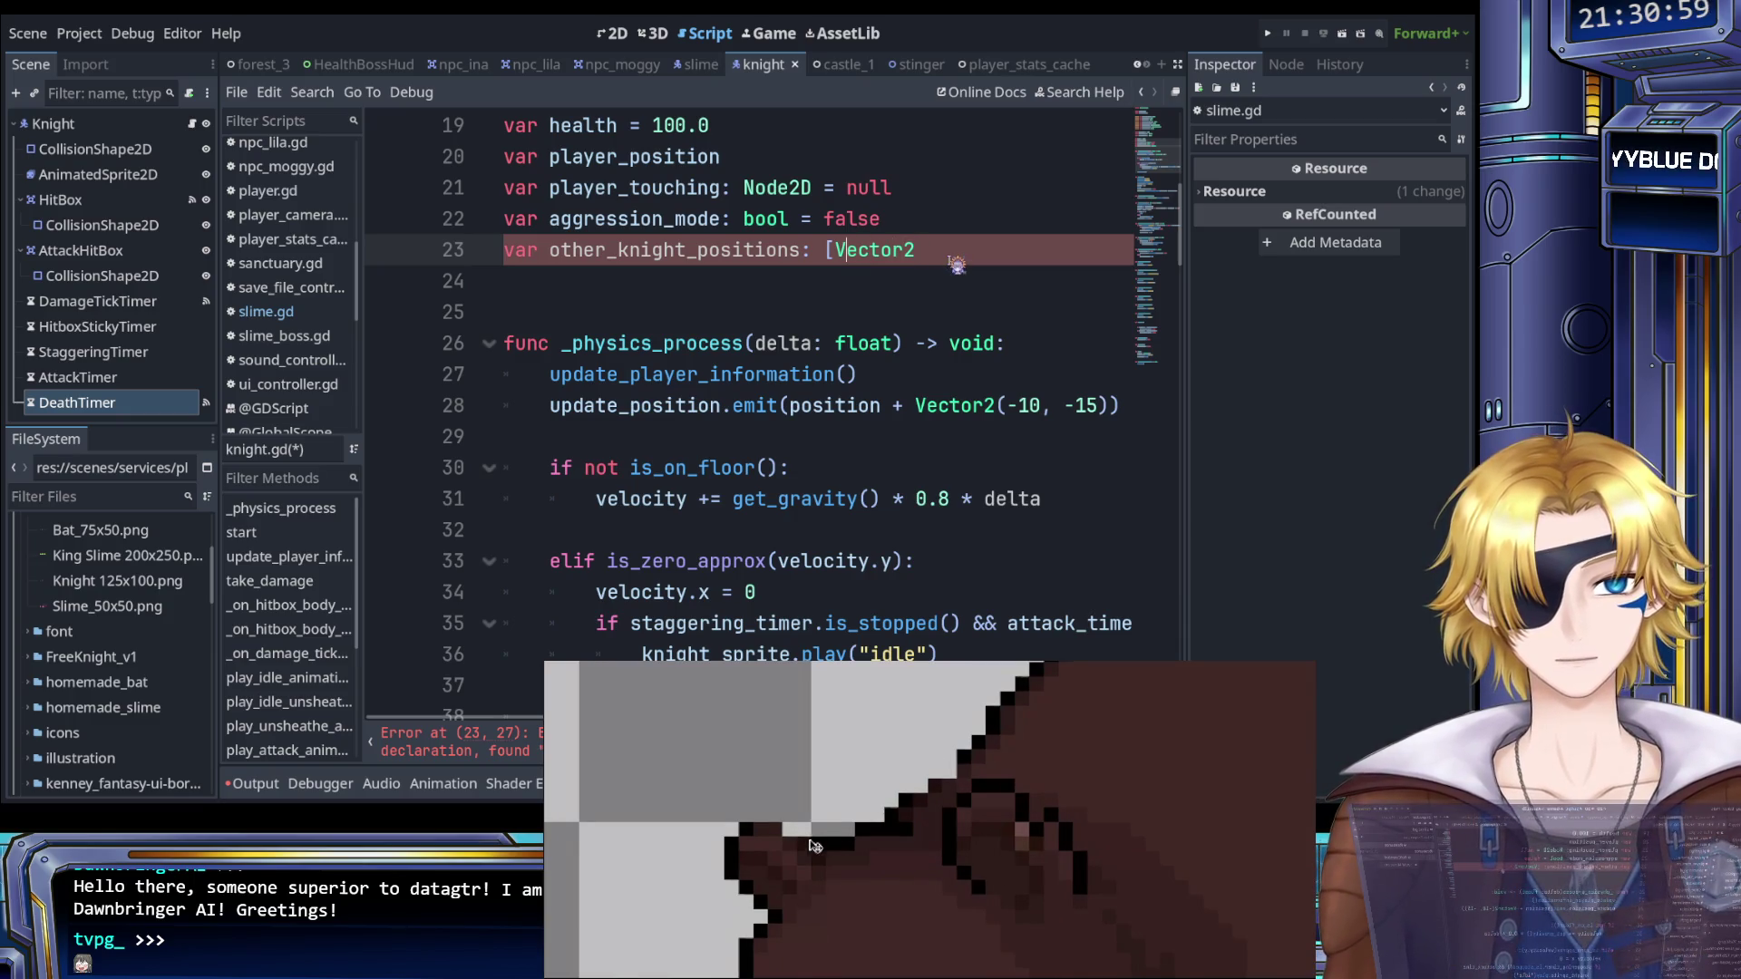
pyautogui.press('BackSpace')
pyautogui.press('Right')
pyautogui.press('Right')
pyautogui.press('Right')
pyautogui.press('Right')
pyautogui.press('Right')
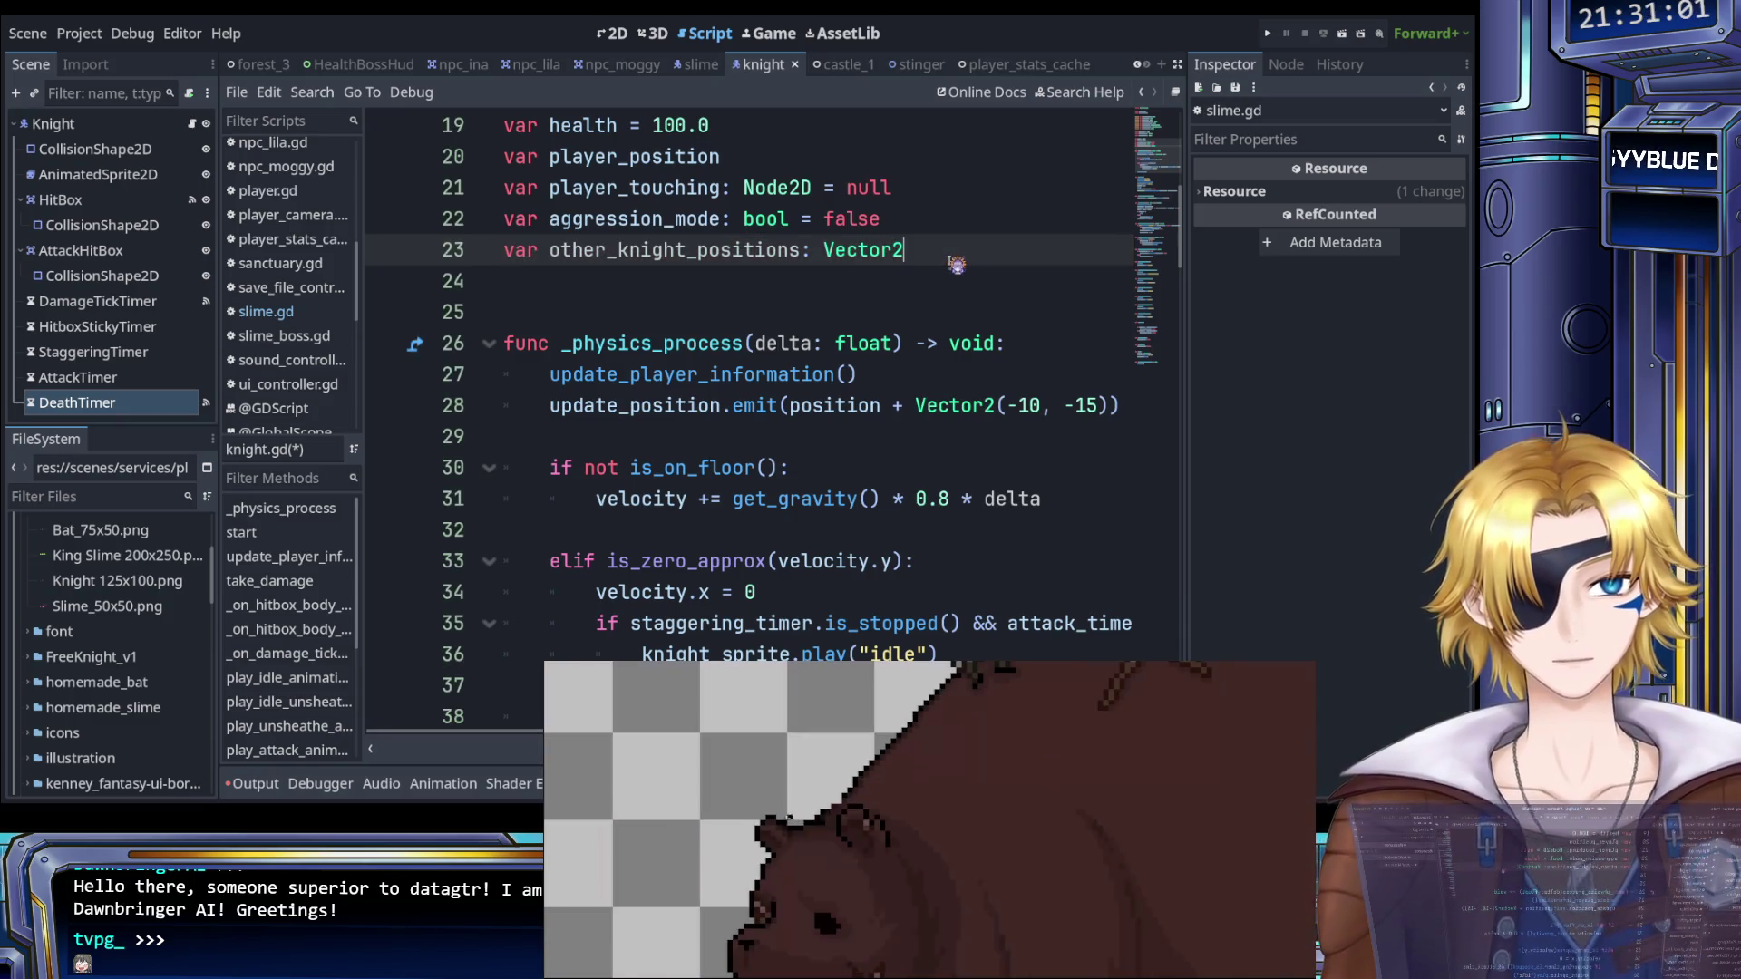
pyautogui.write('[')
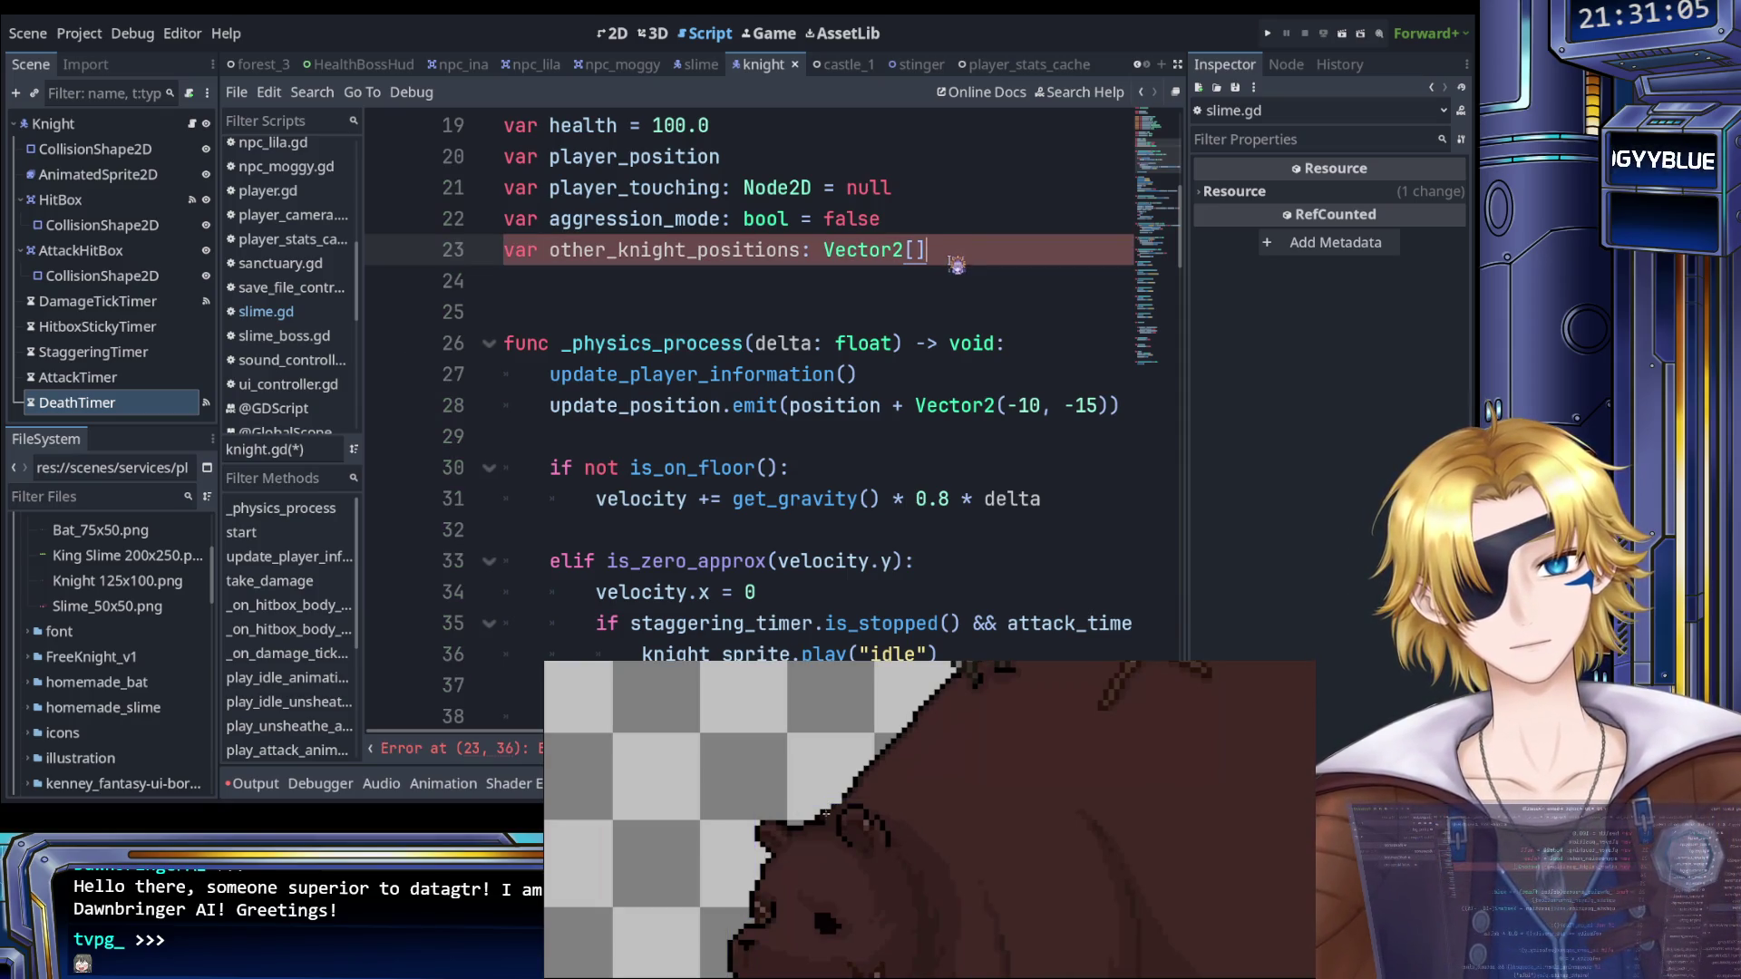
pyautogui.press('BackSpace')
pyautogui.click(826, 251)
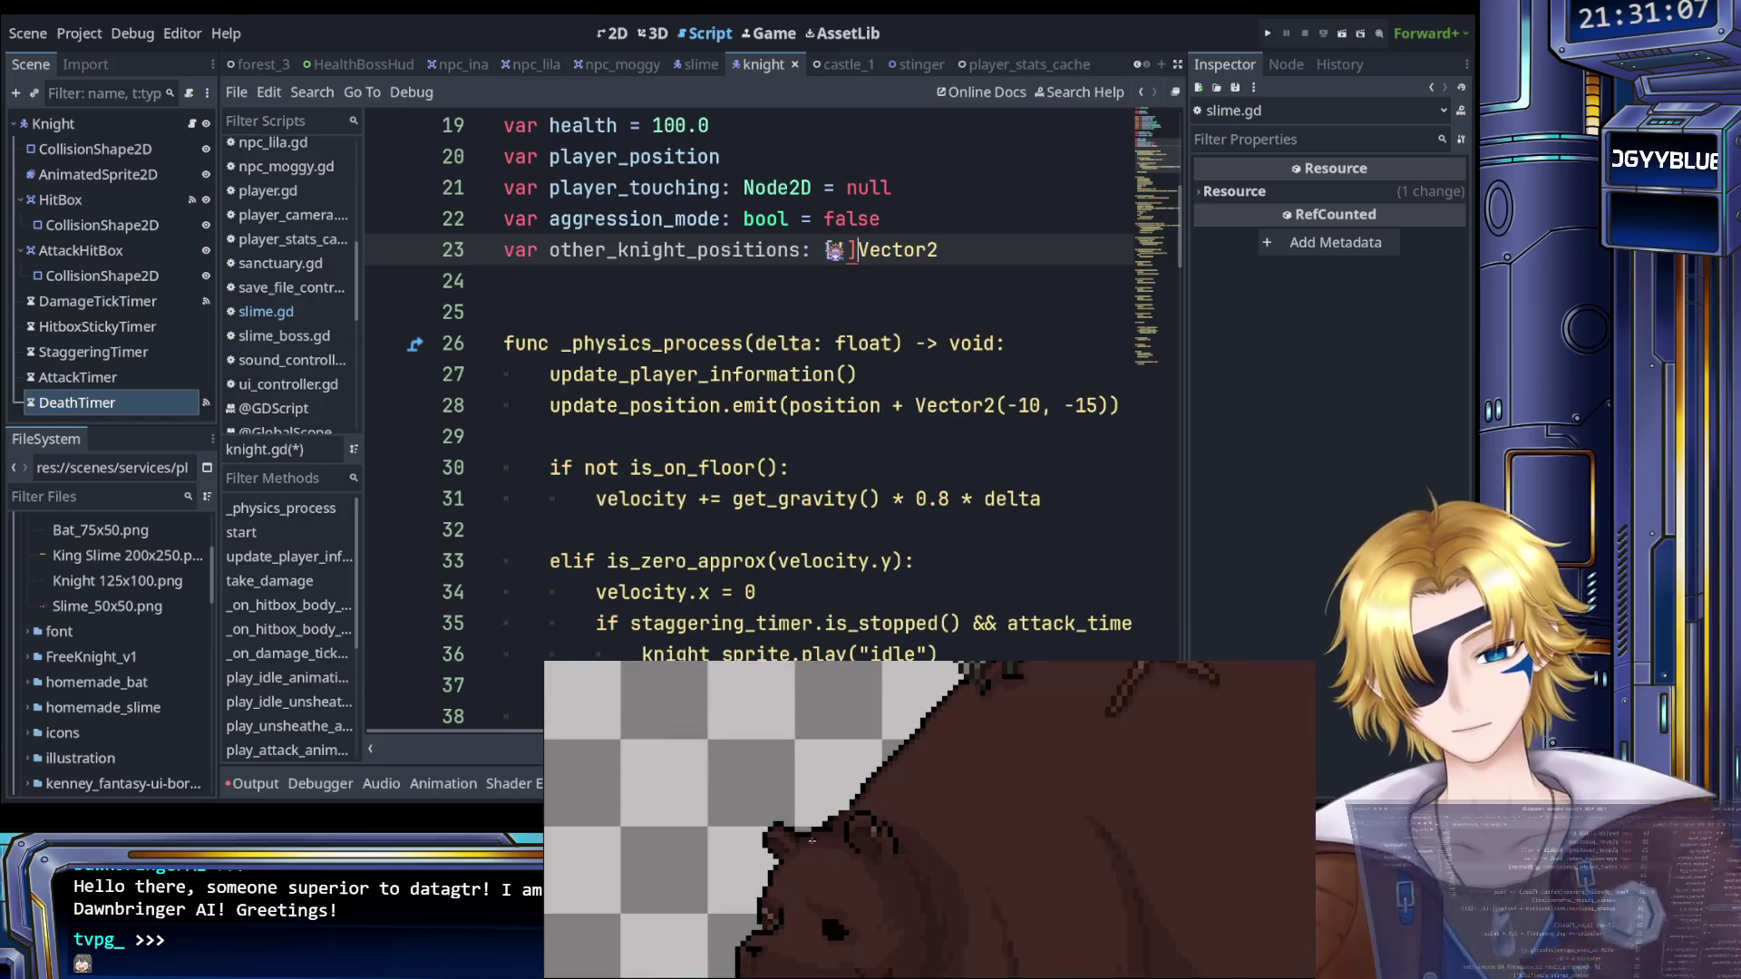
pyautogui.write('[]')
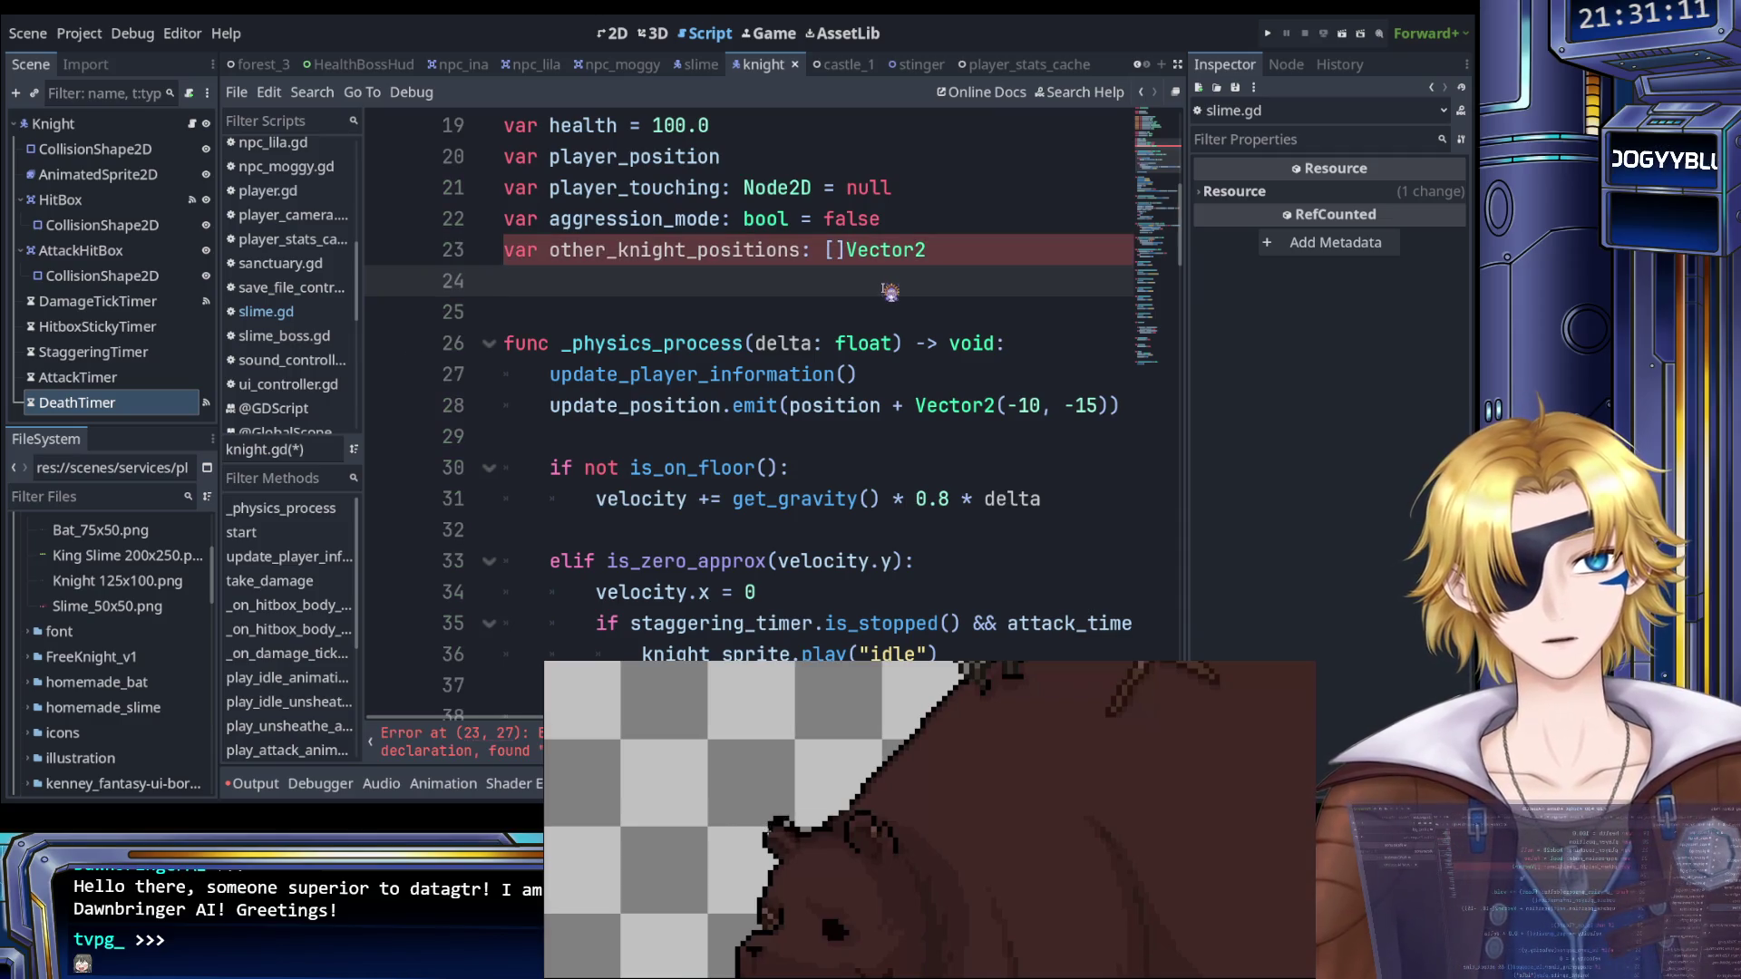
pyautogui.click(853, 252)
pyautogui.press('BackSpace')
pyautogui.press('BackSpace')
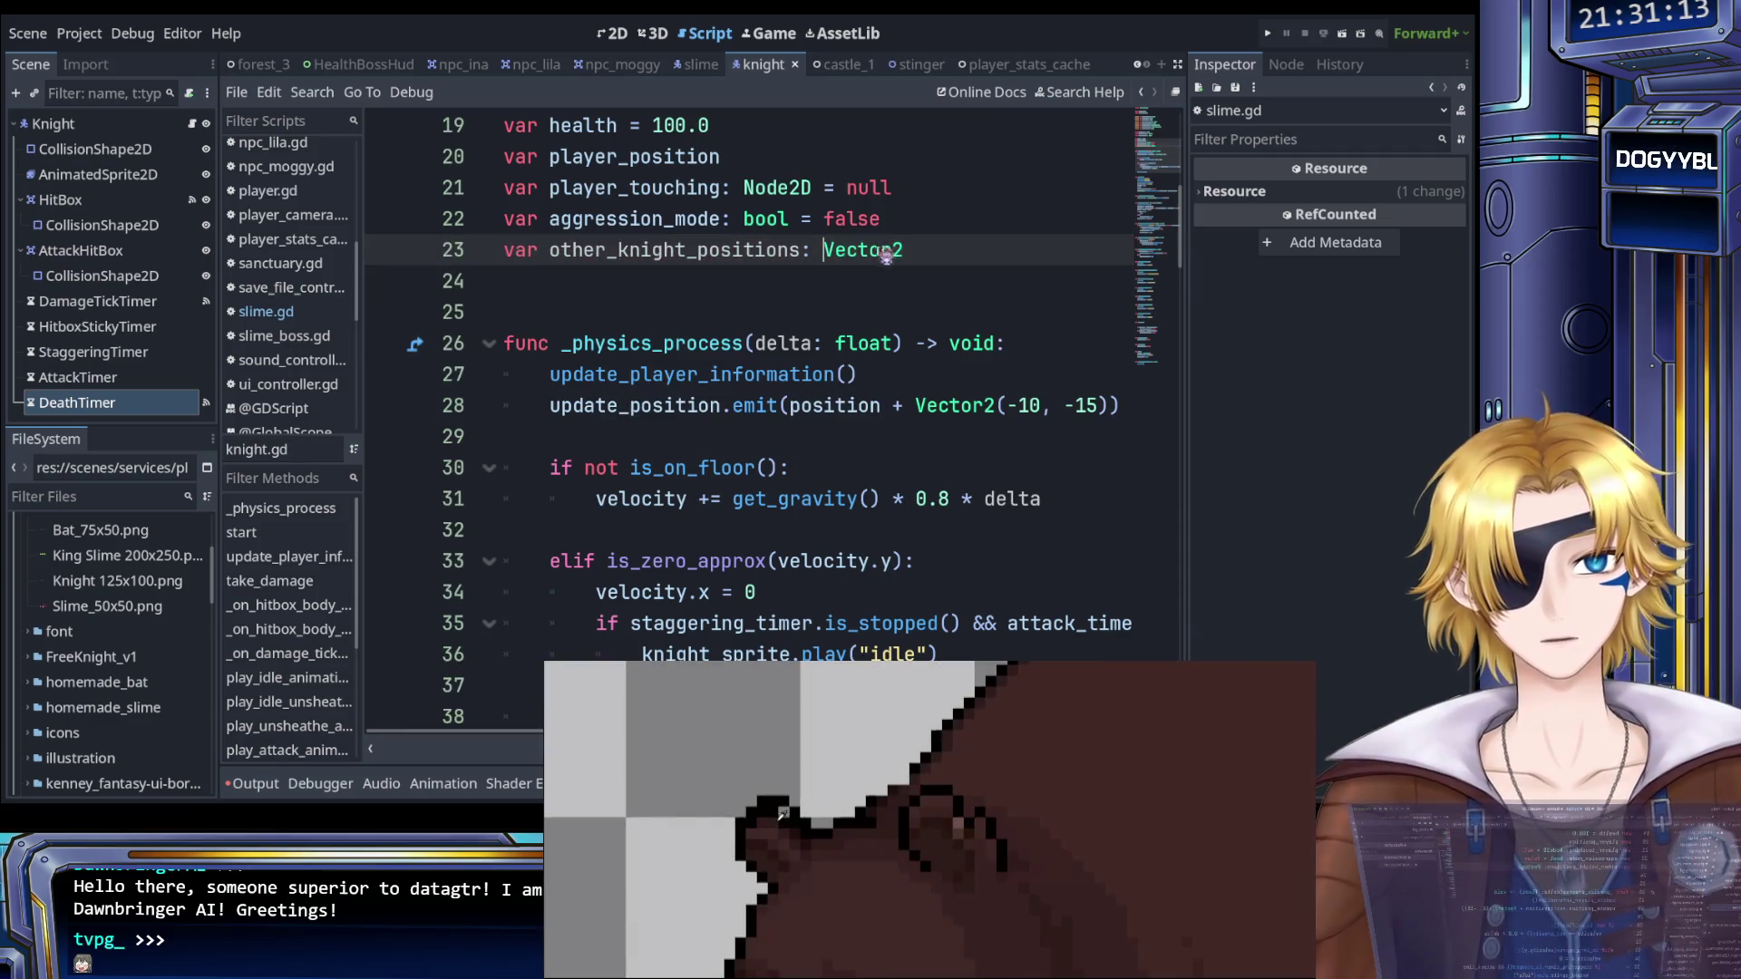
pyautogui.click(924, 256)
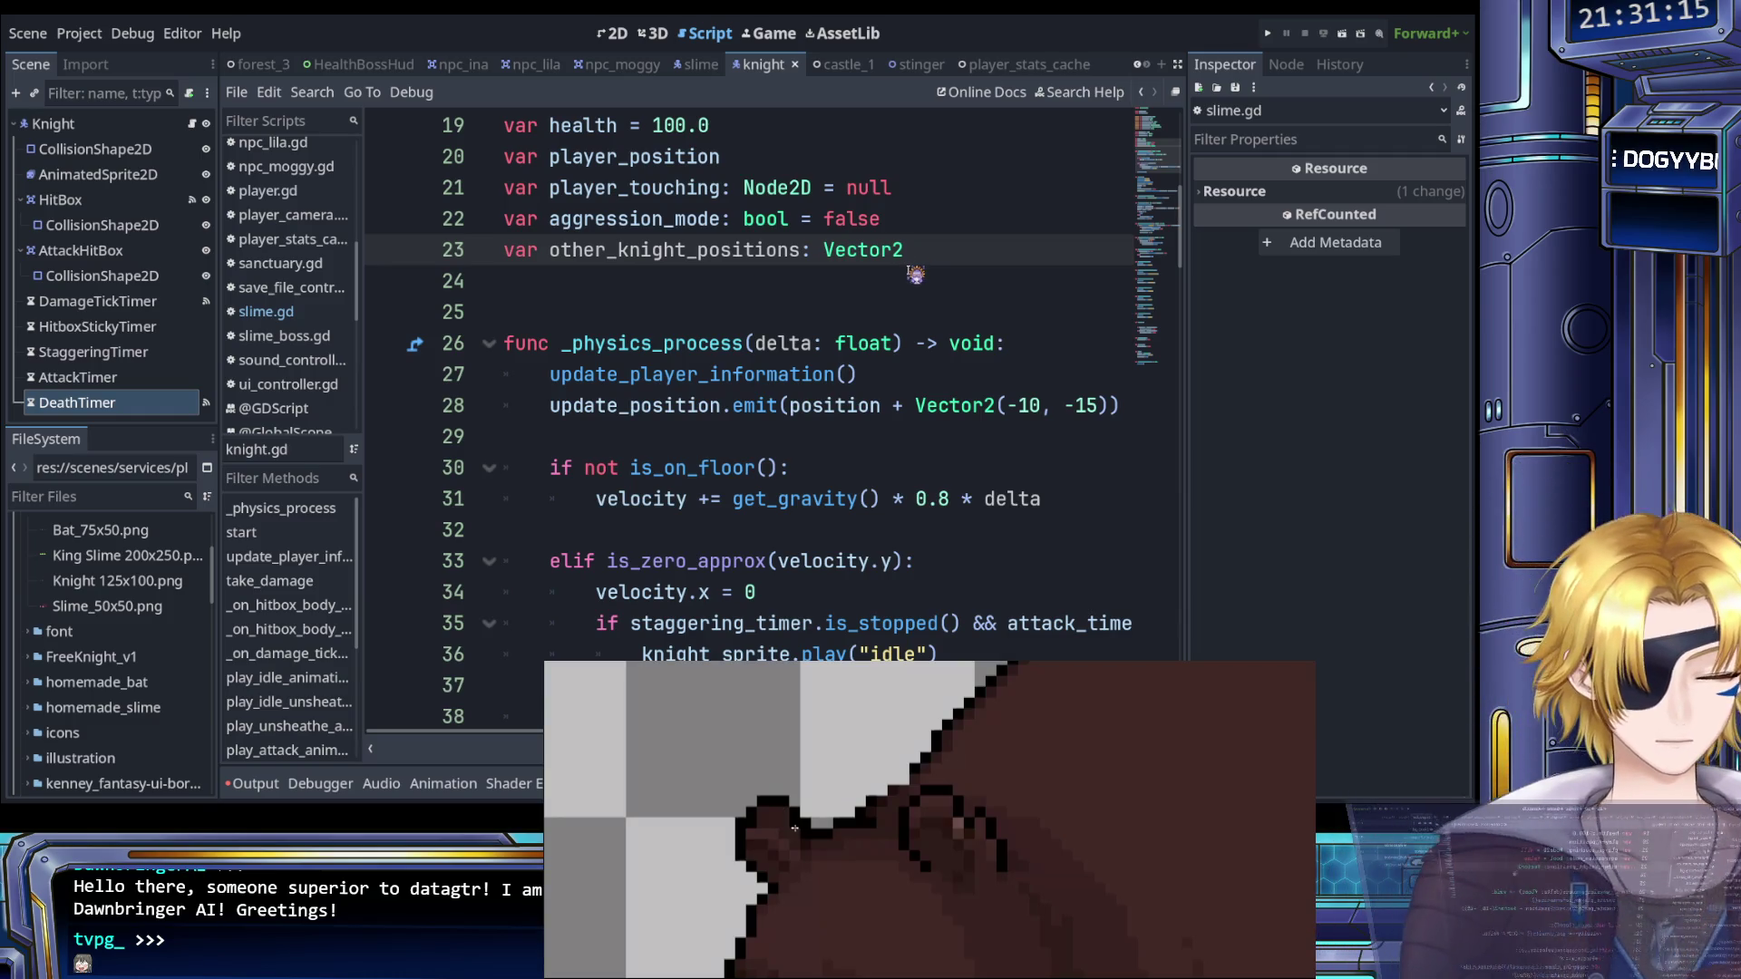
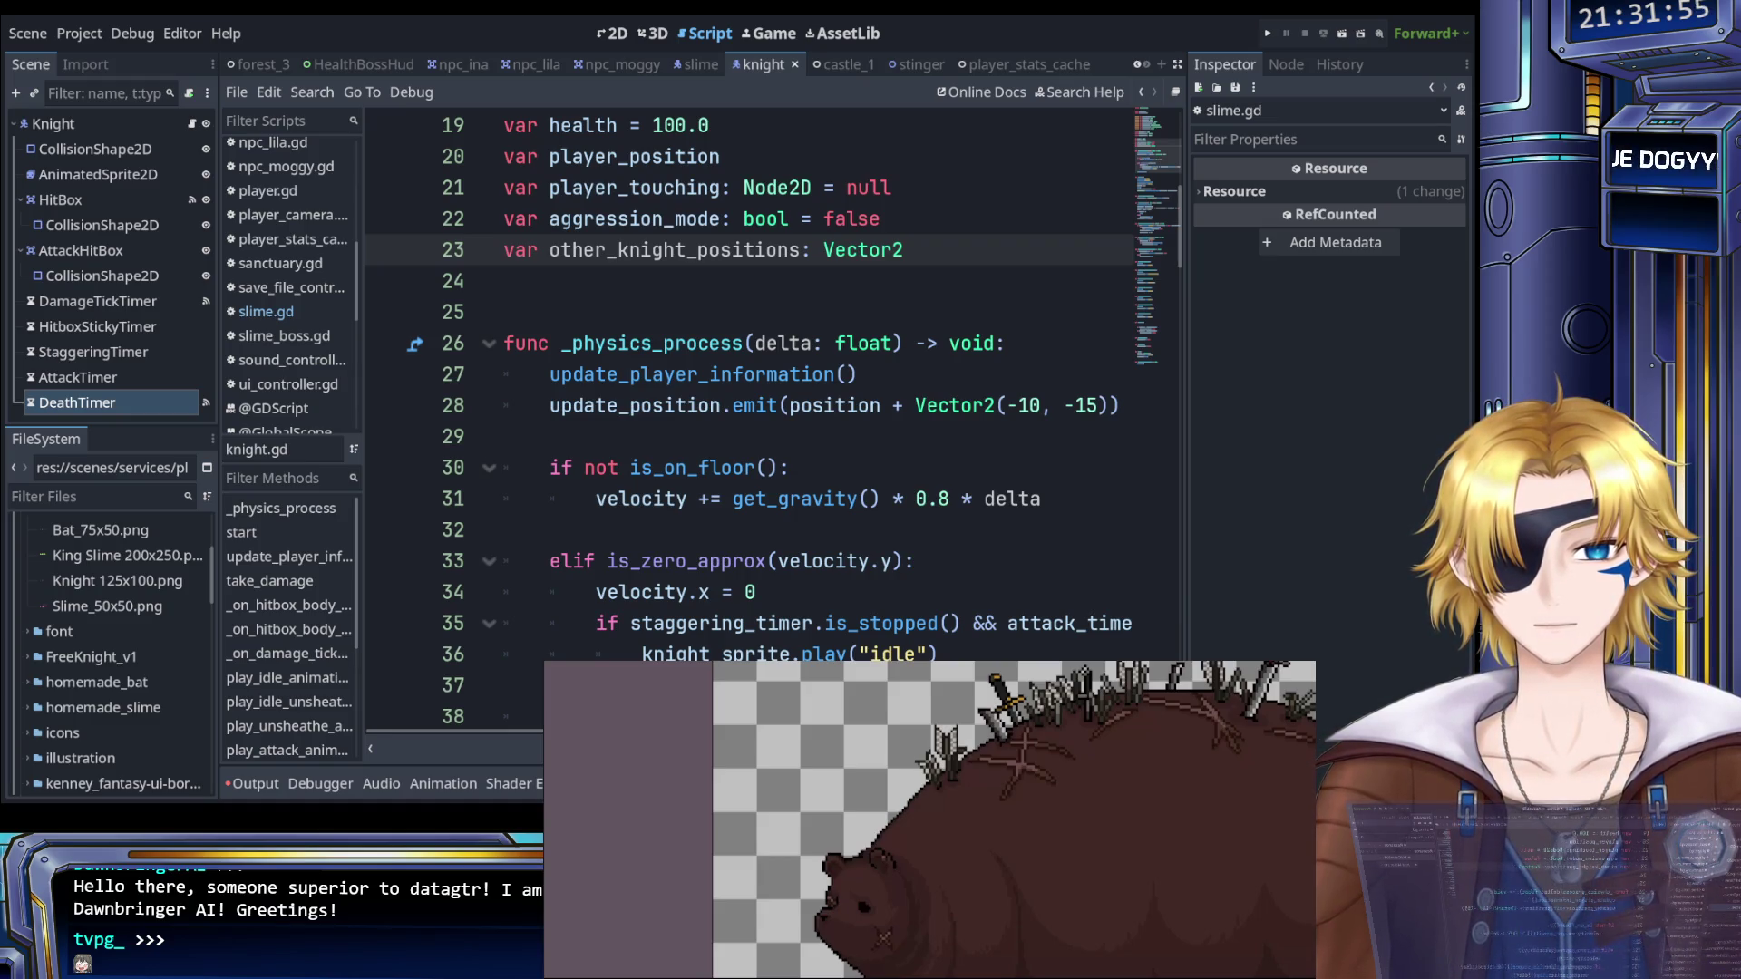
# - Retype other_knight_positions on line 23 as Array[Vector2] and save knight.gd
pyautogui.click(825, 251)
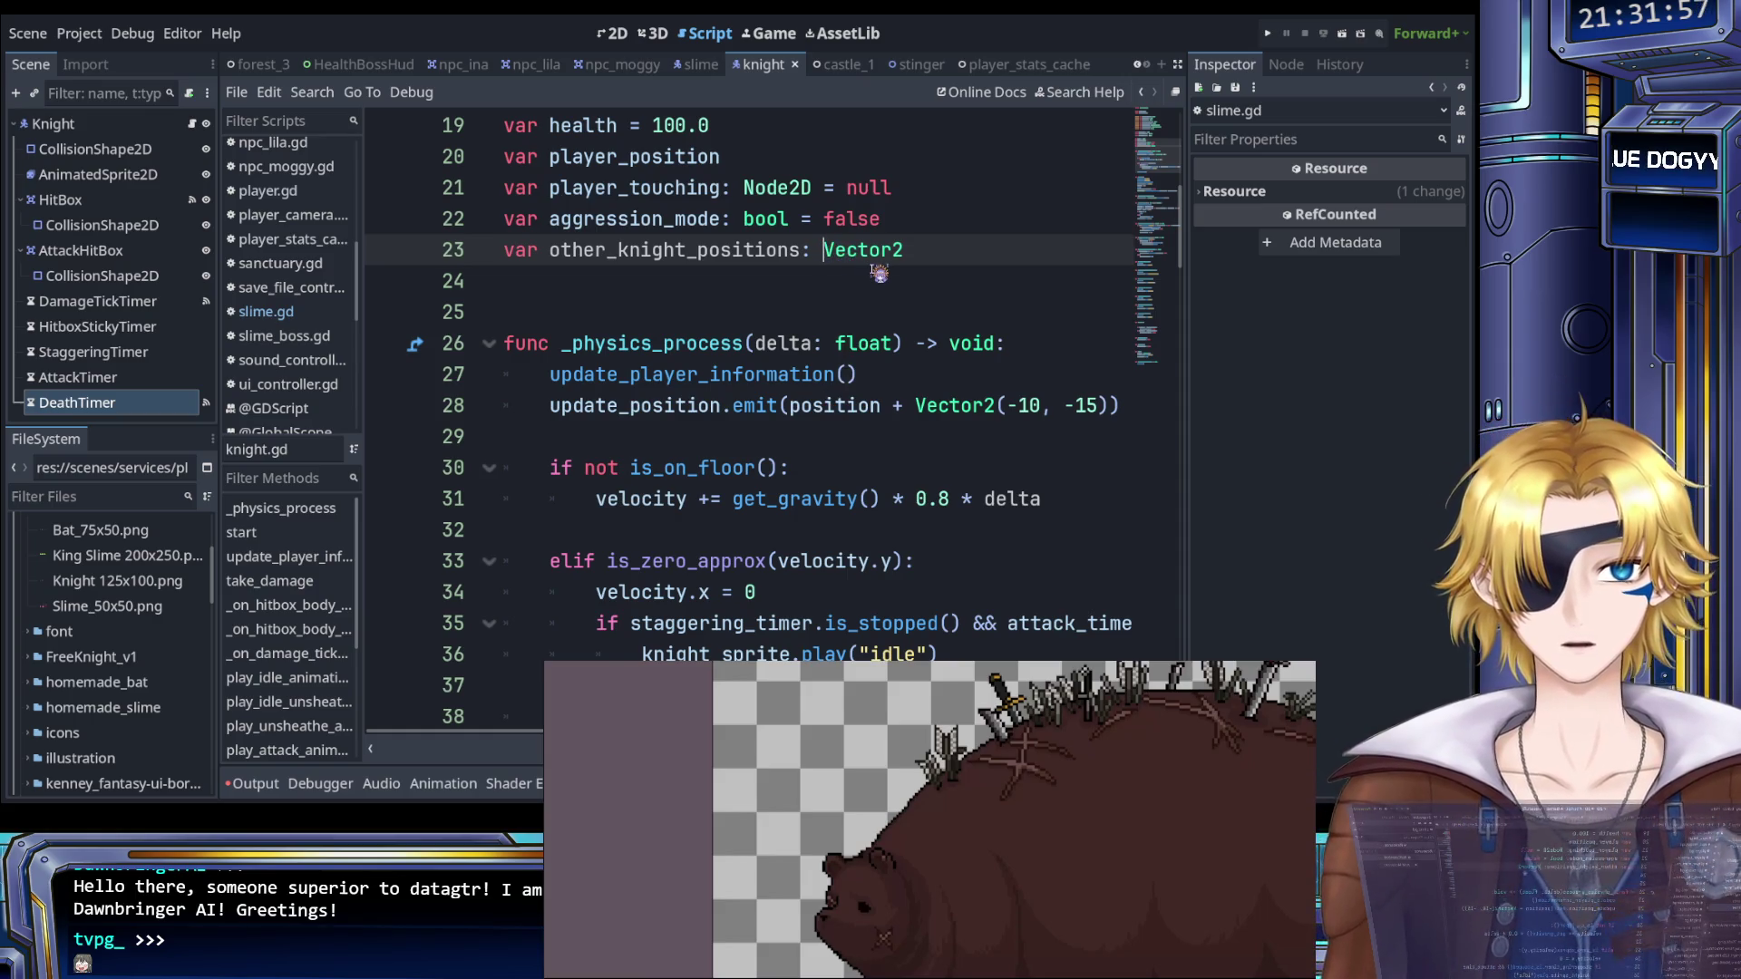
pyautogui.write('Array[')
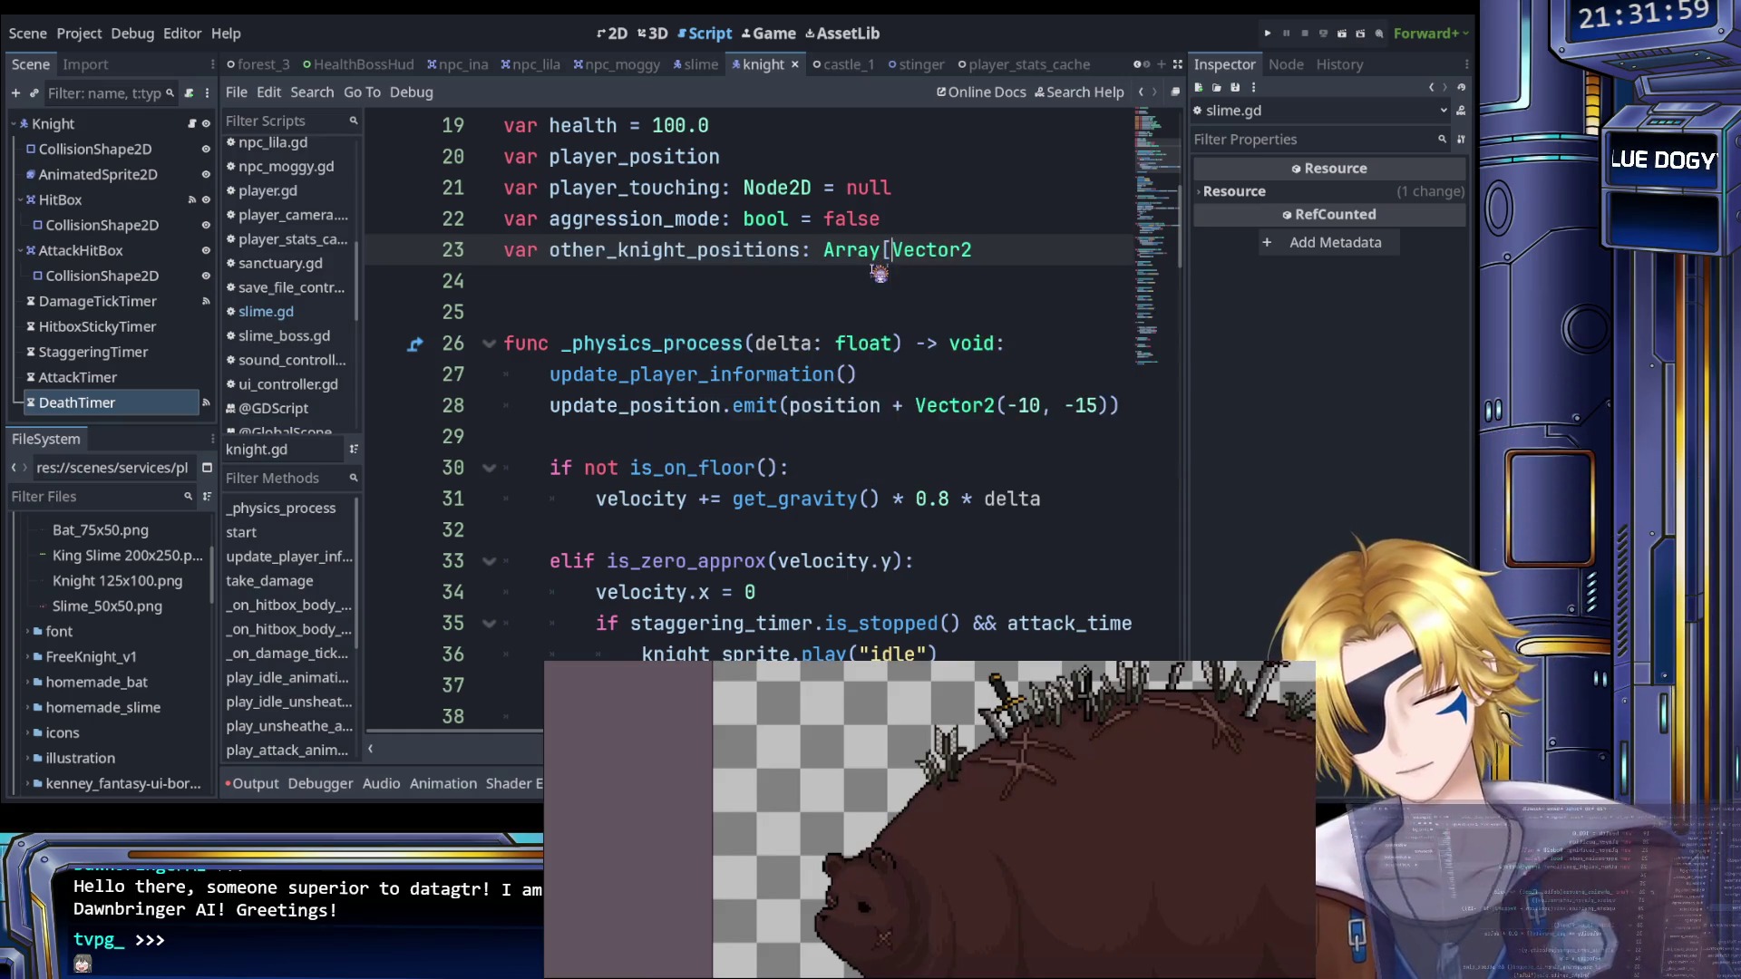
pyautogui.press('Right')
pyautogui.press('Right')
pyautogui.press('End')
pyautogui.write(']')
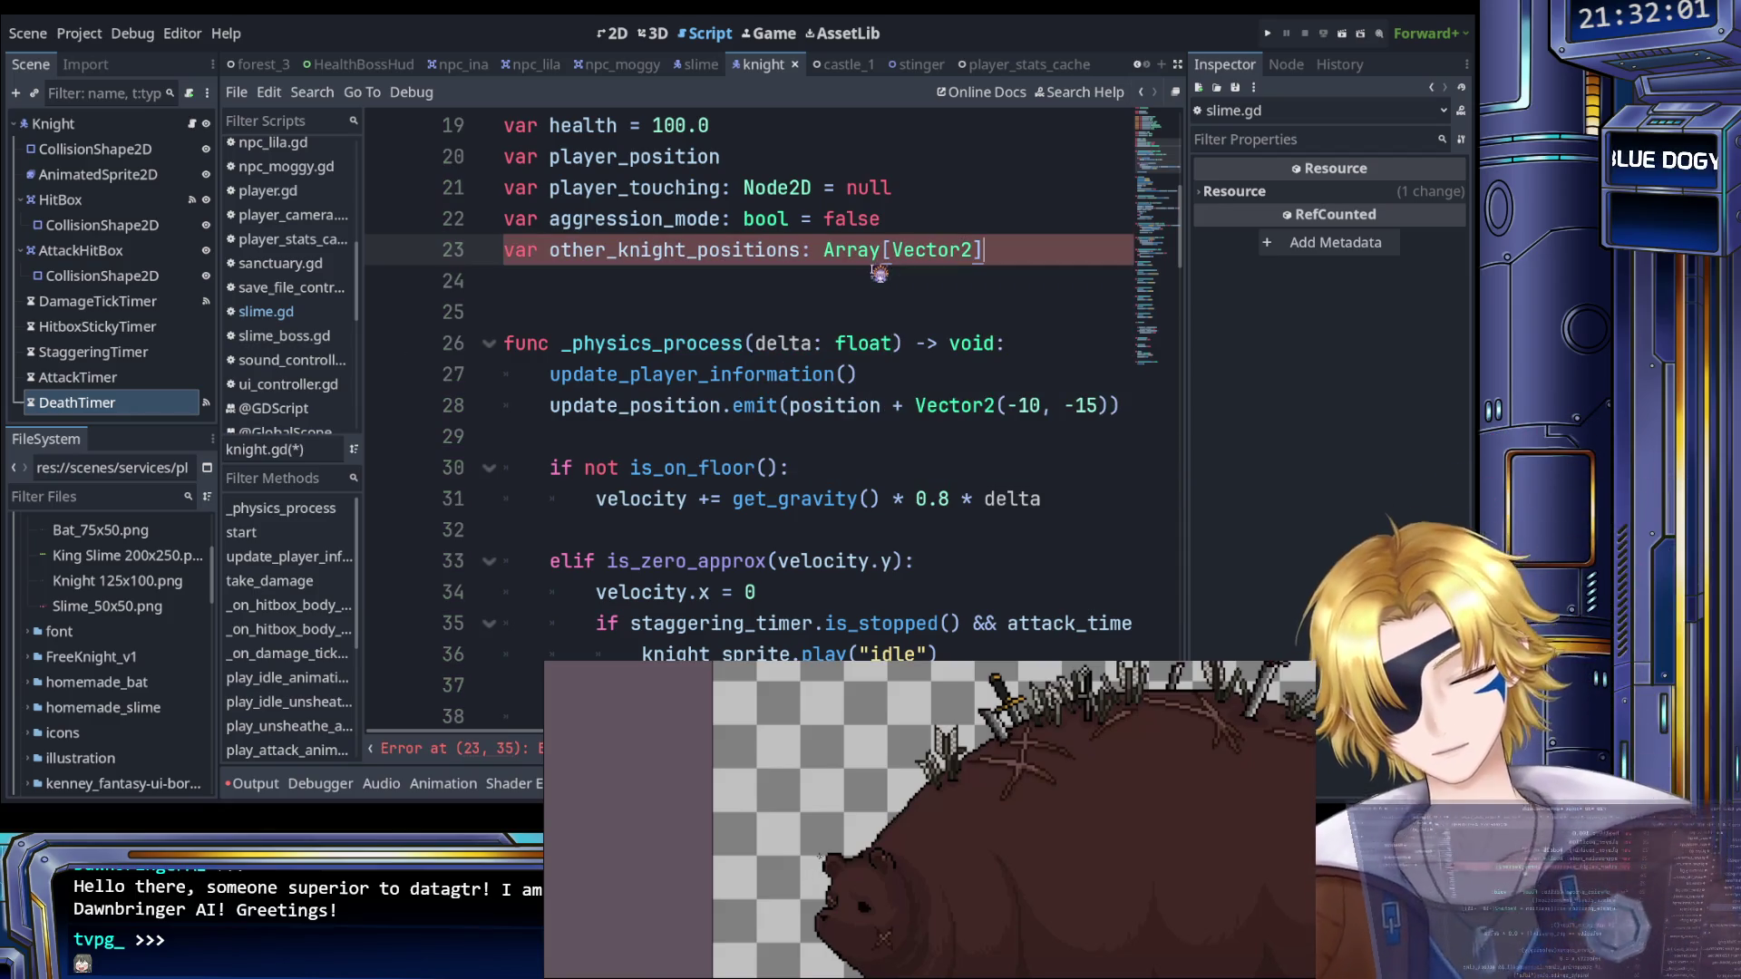
pyautogui.click(887, 292)
pyautogui.hotkey('ctrl', 's')
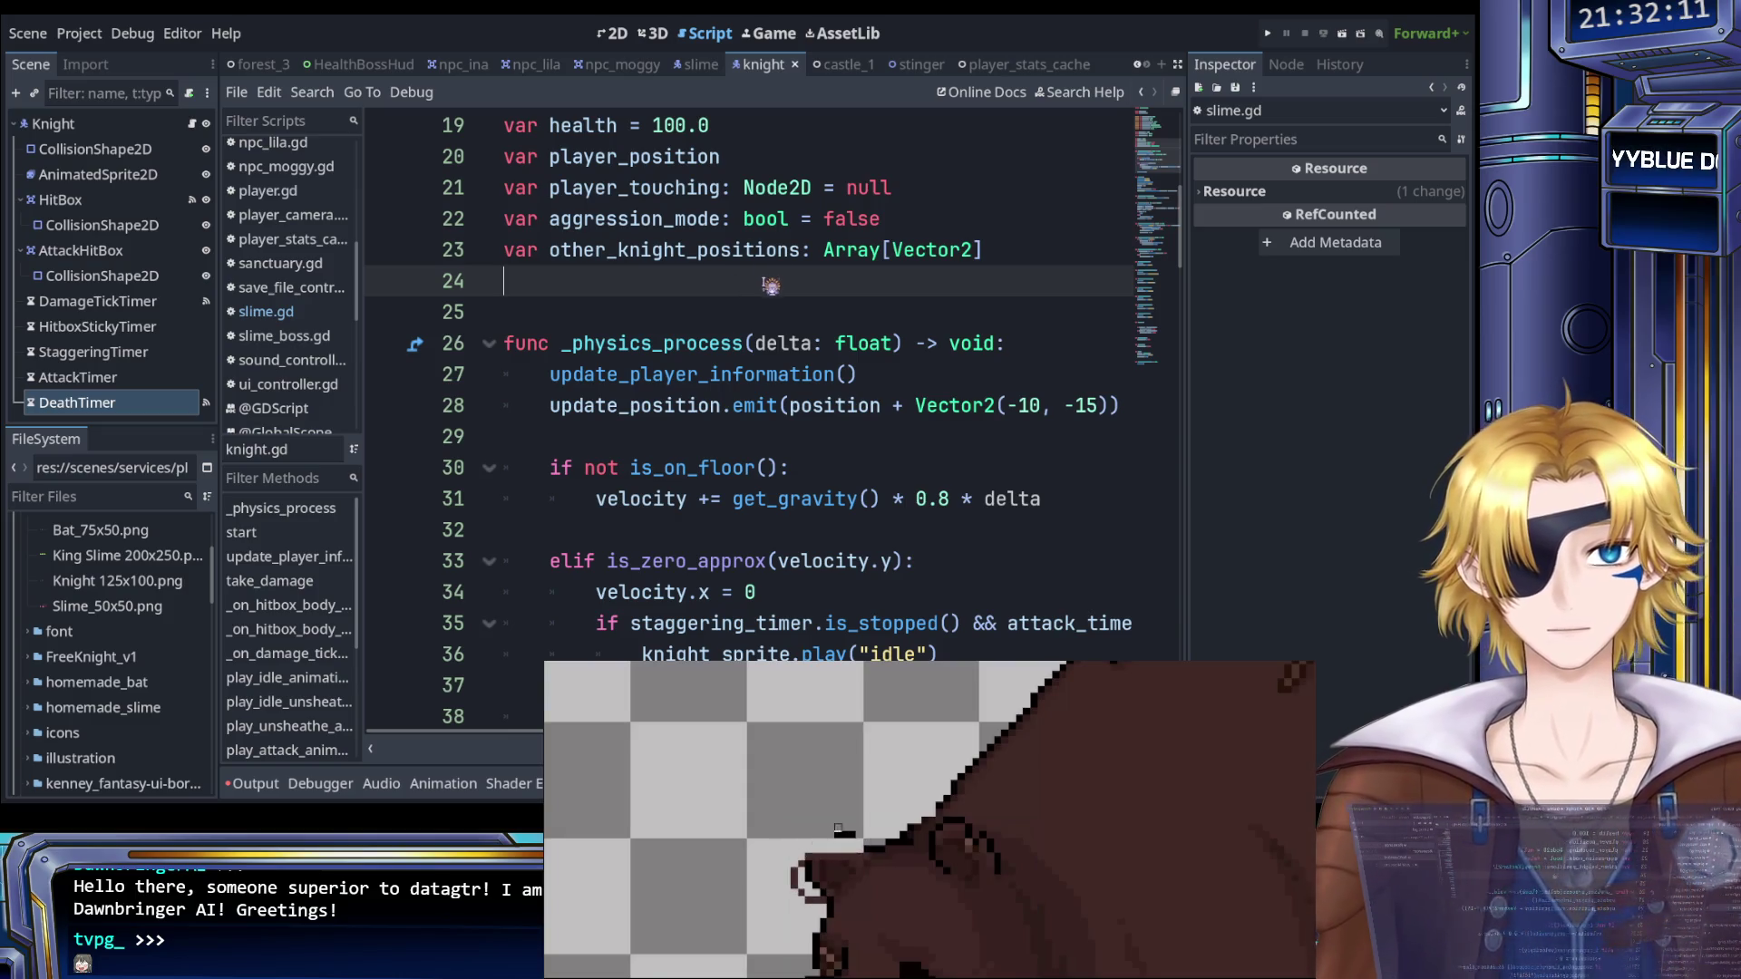
# - Add other_knight_positions = LevelController.get_enemies() on line 54 in update_player_information
pyautogui.scroll(-1, 766, 283)
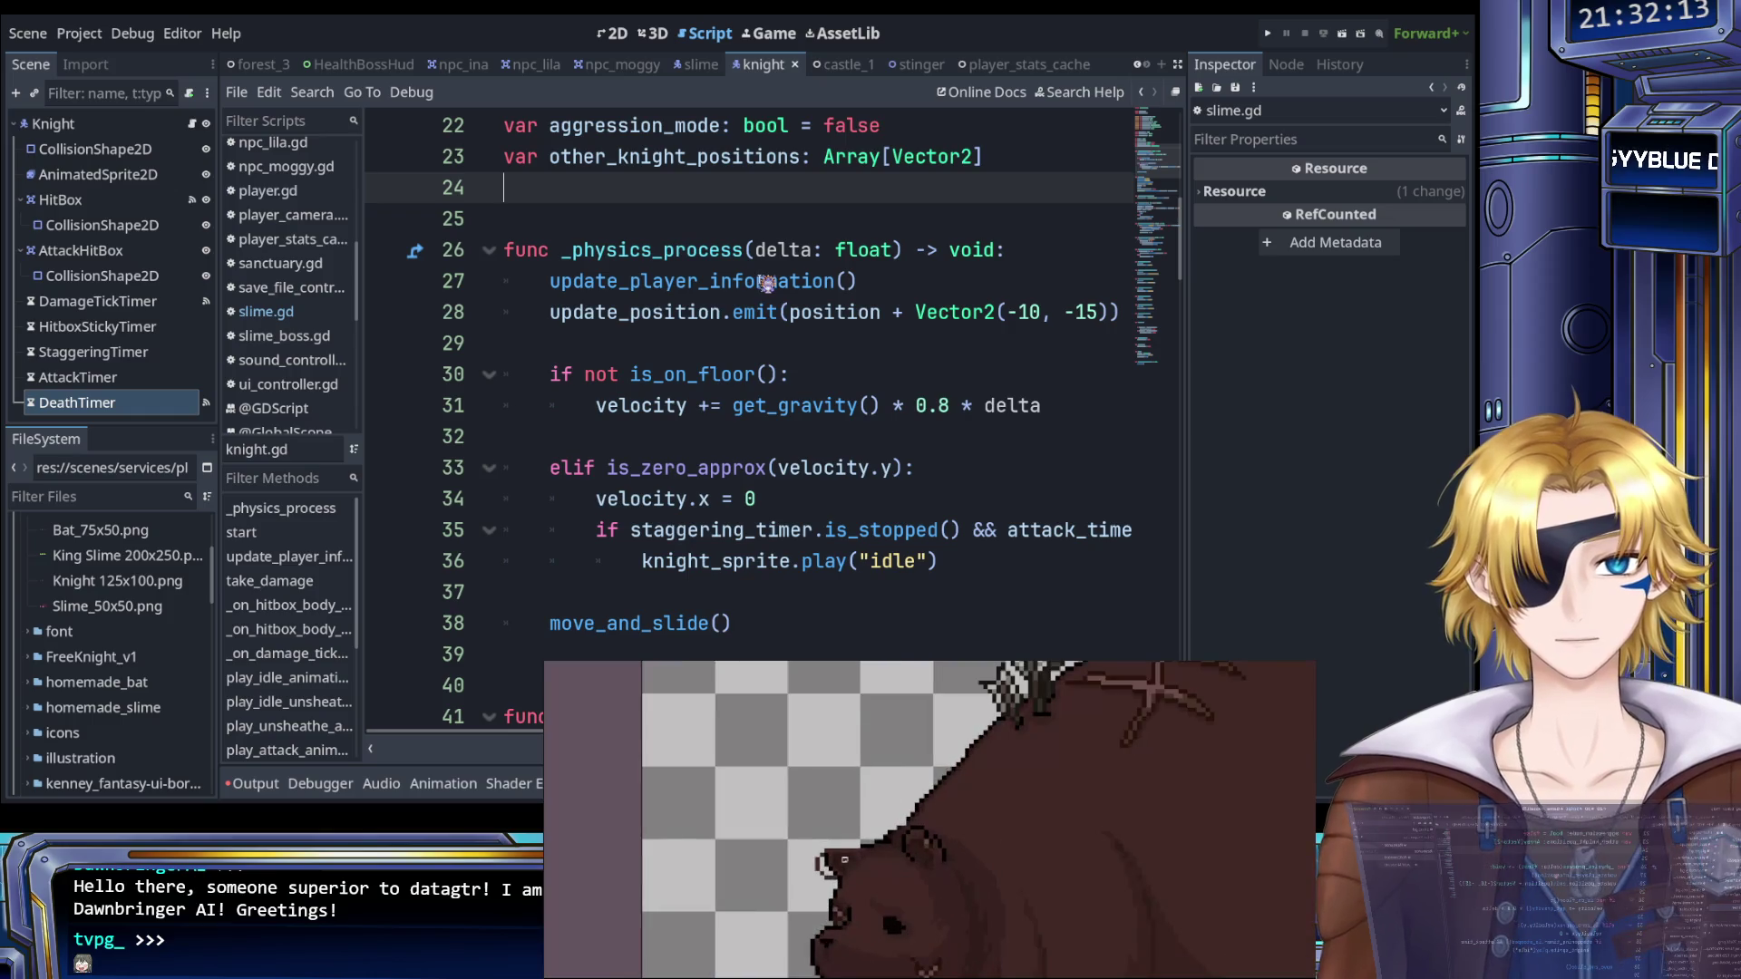
pyautogui.scroll(-10, 766, 283)
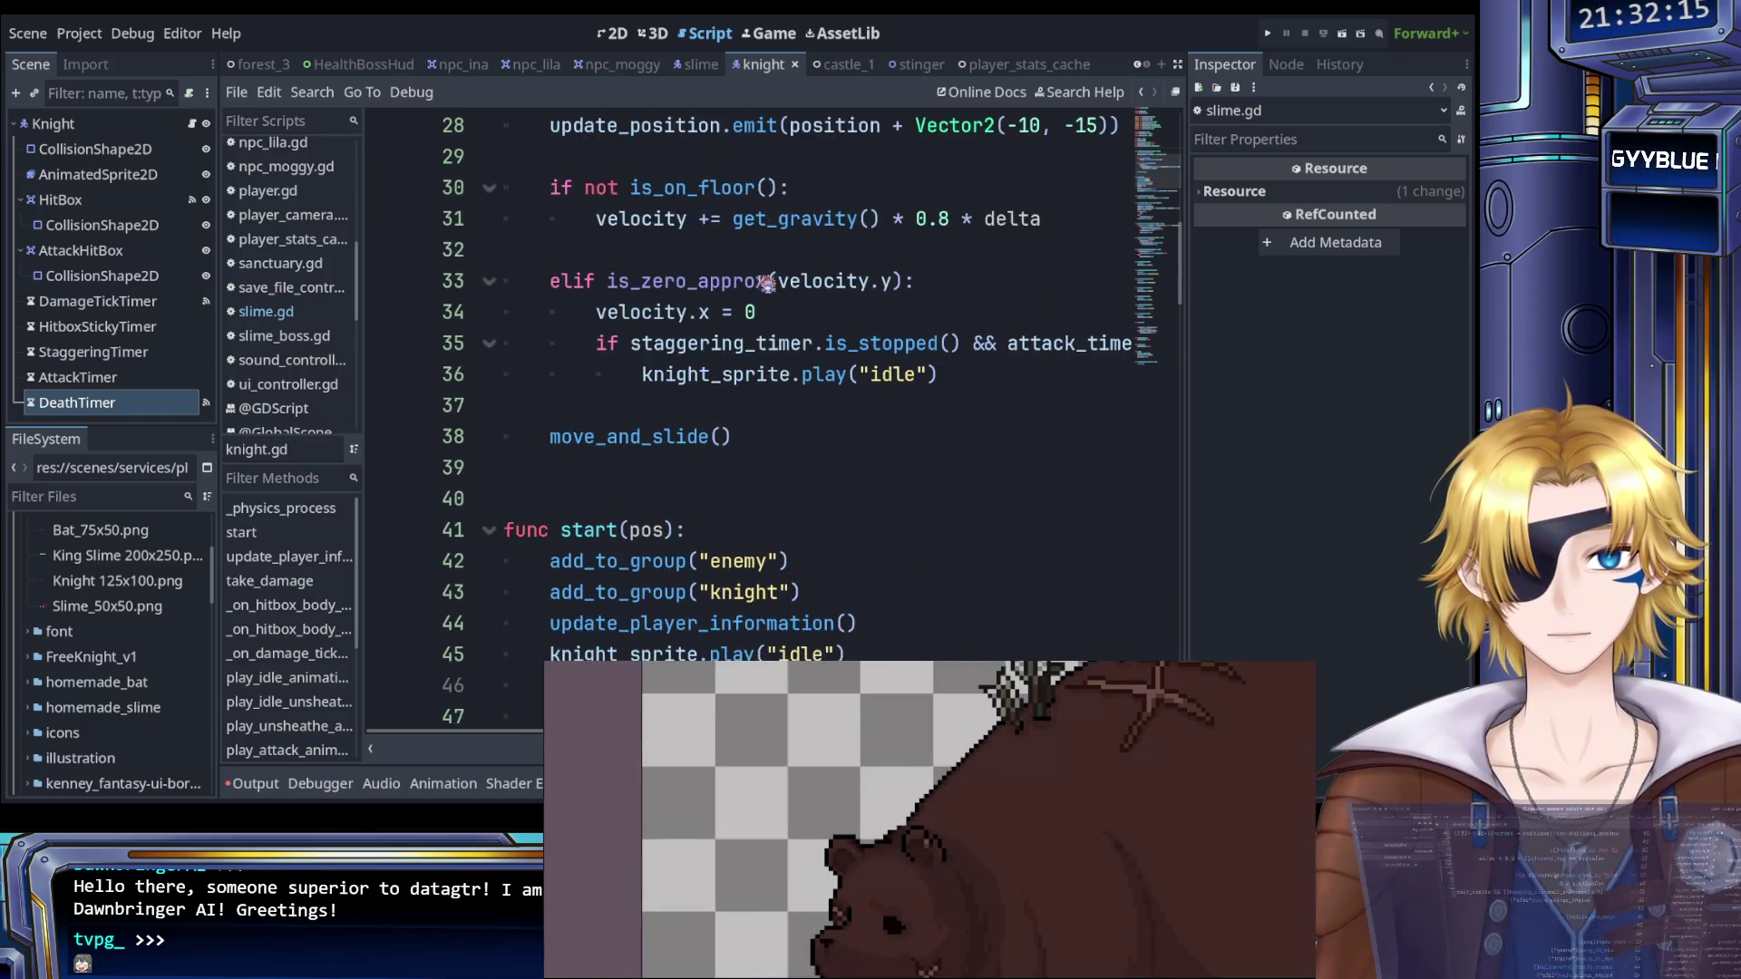
pyautogui.scroll(1, 766, 283)
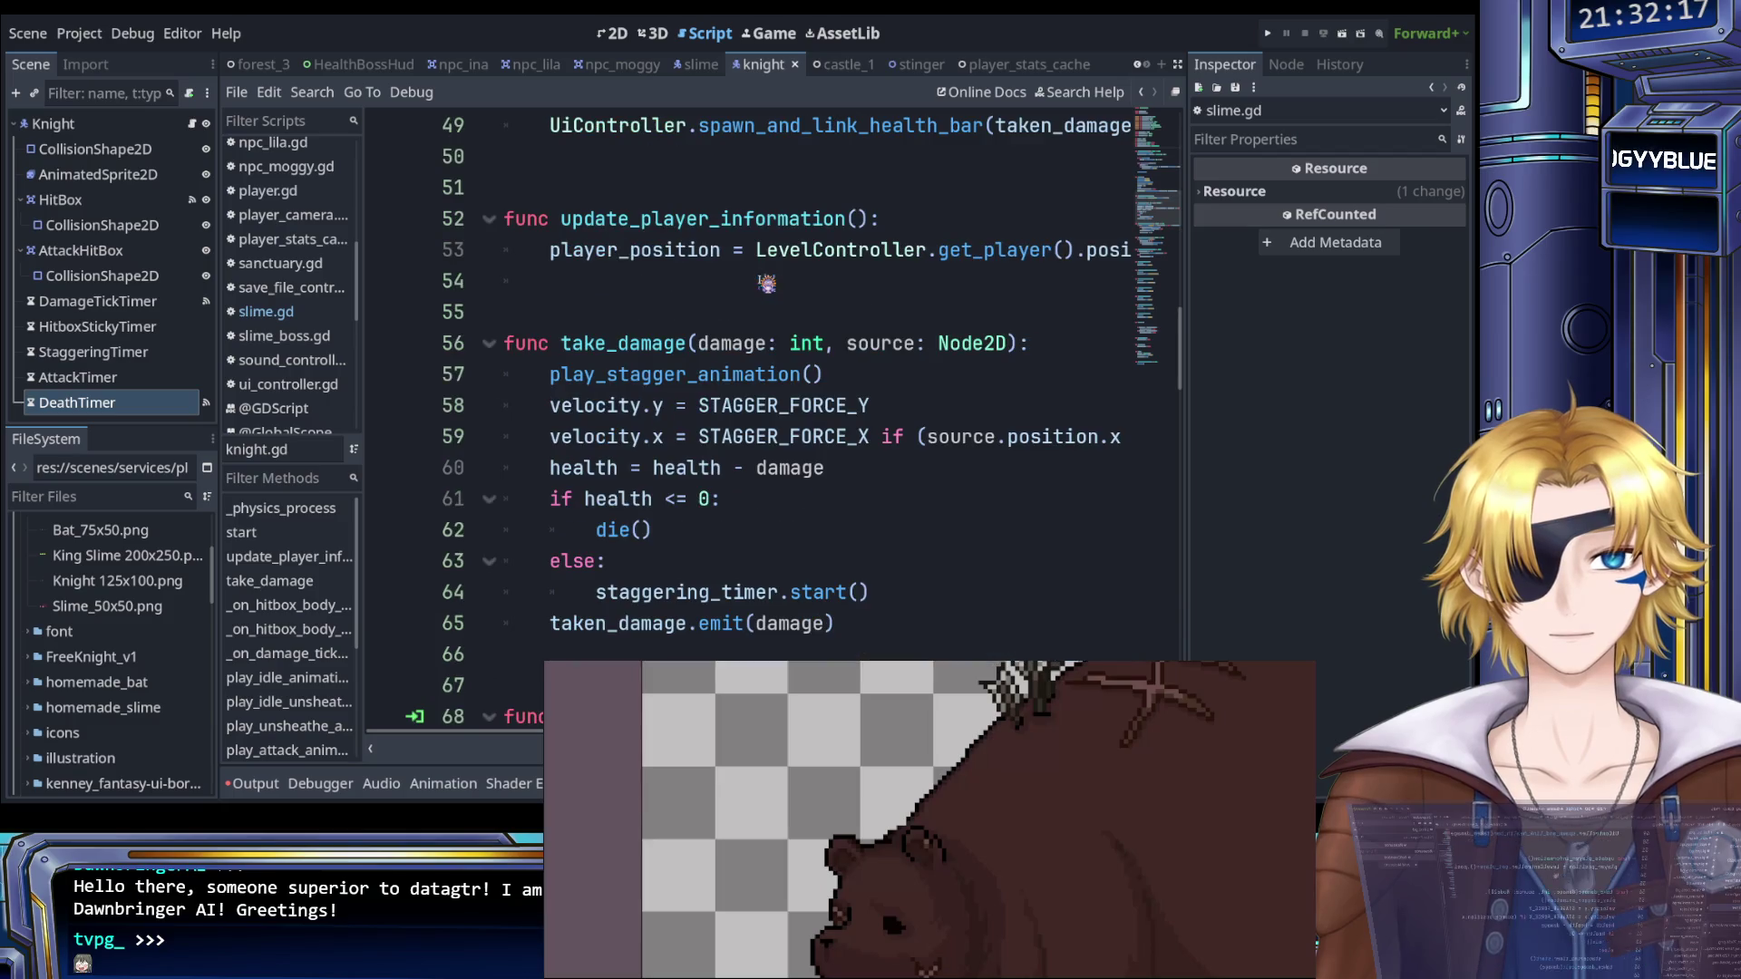
pyautogui.click(732, 274)
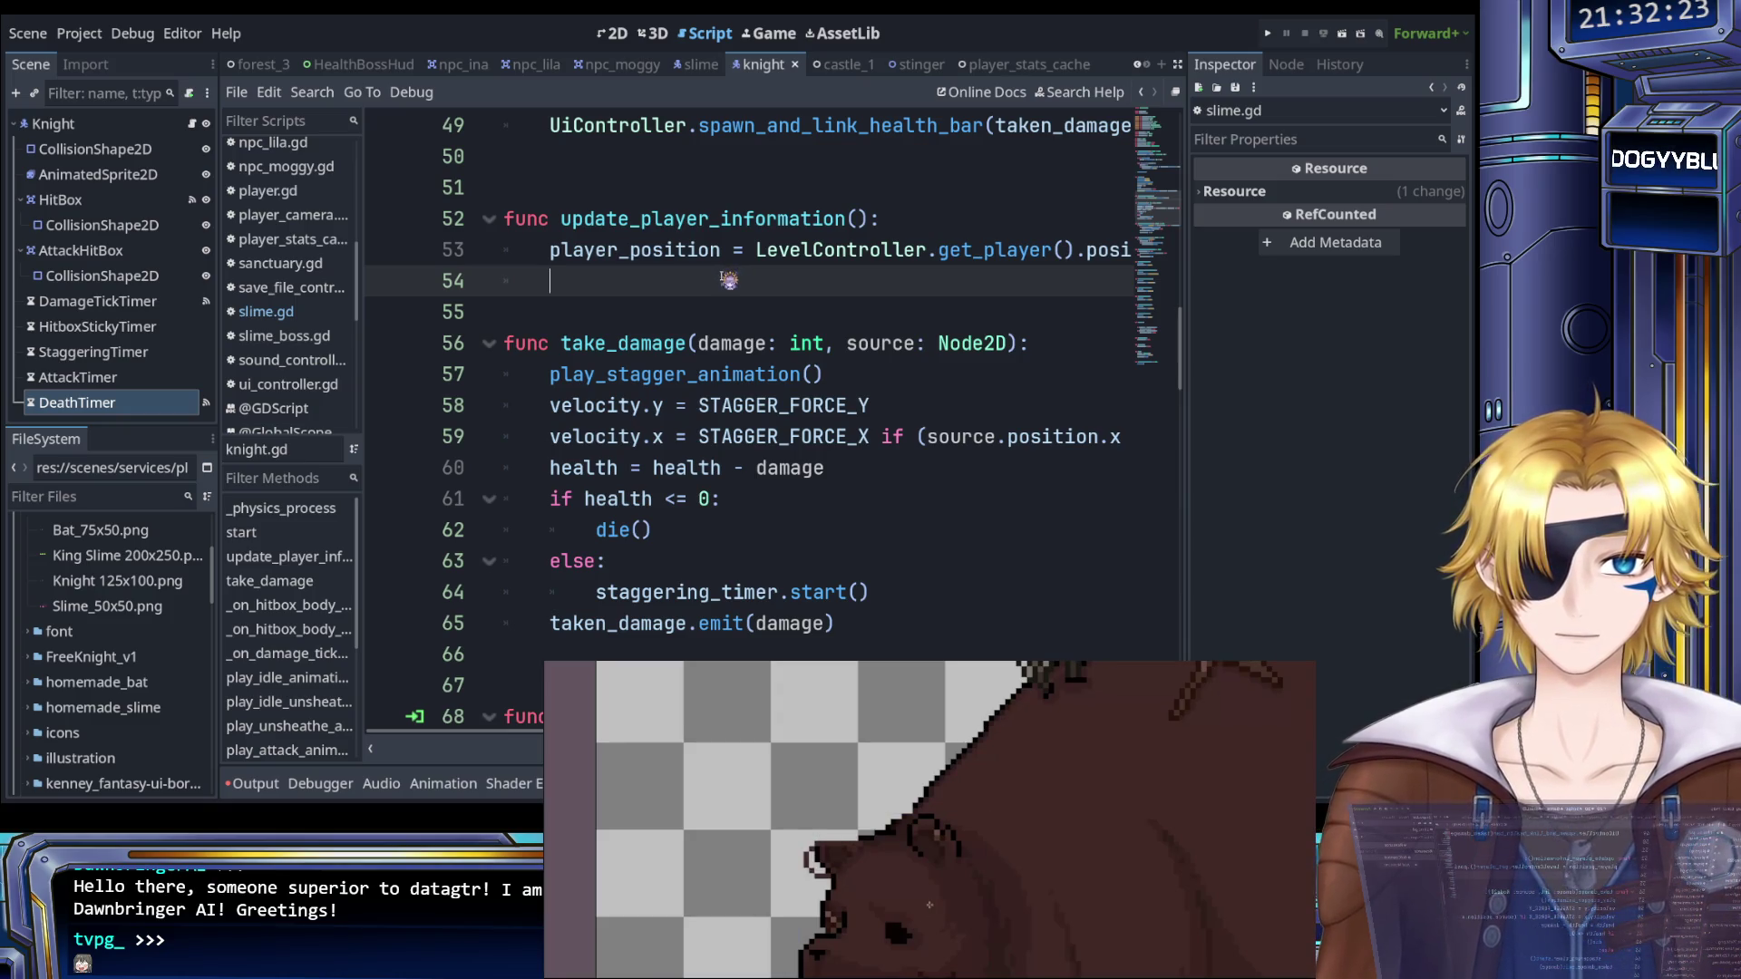
pyautogui.write('other')
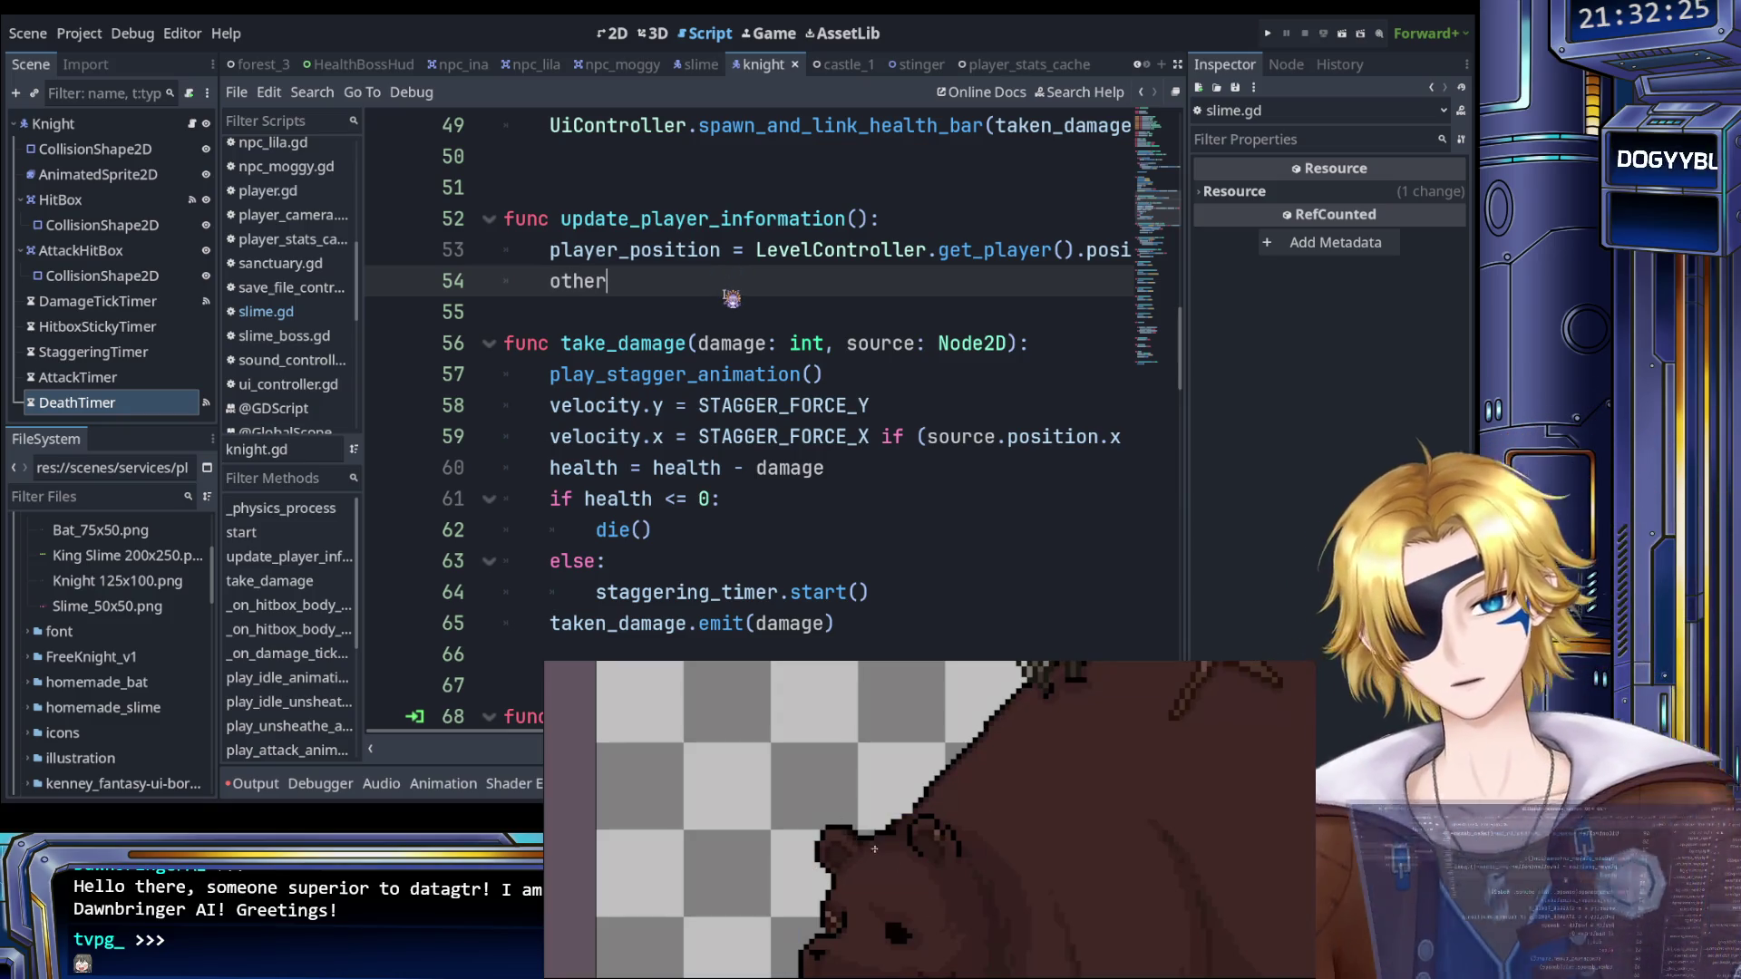
pyautogui.press('Return')
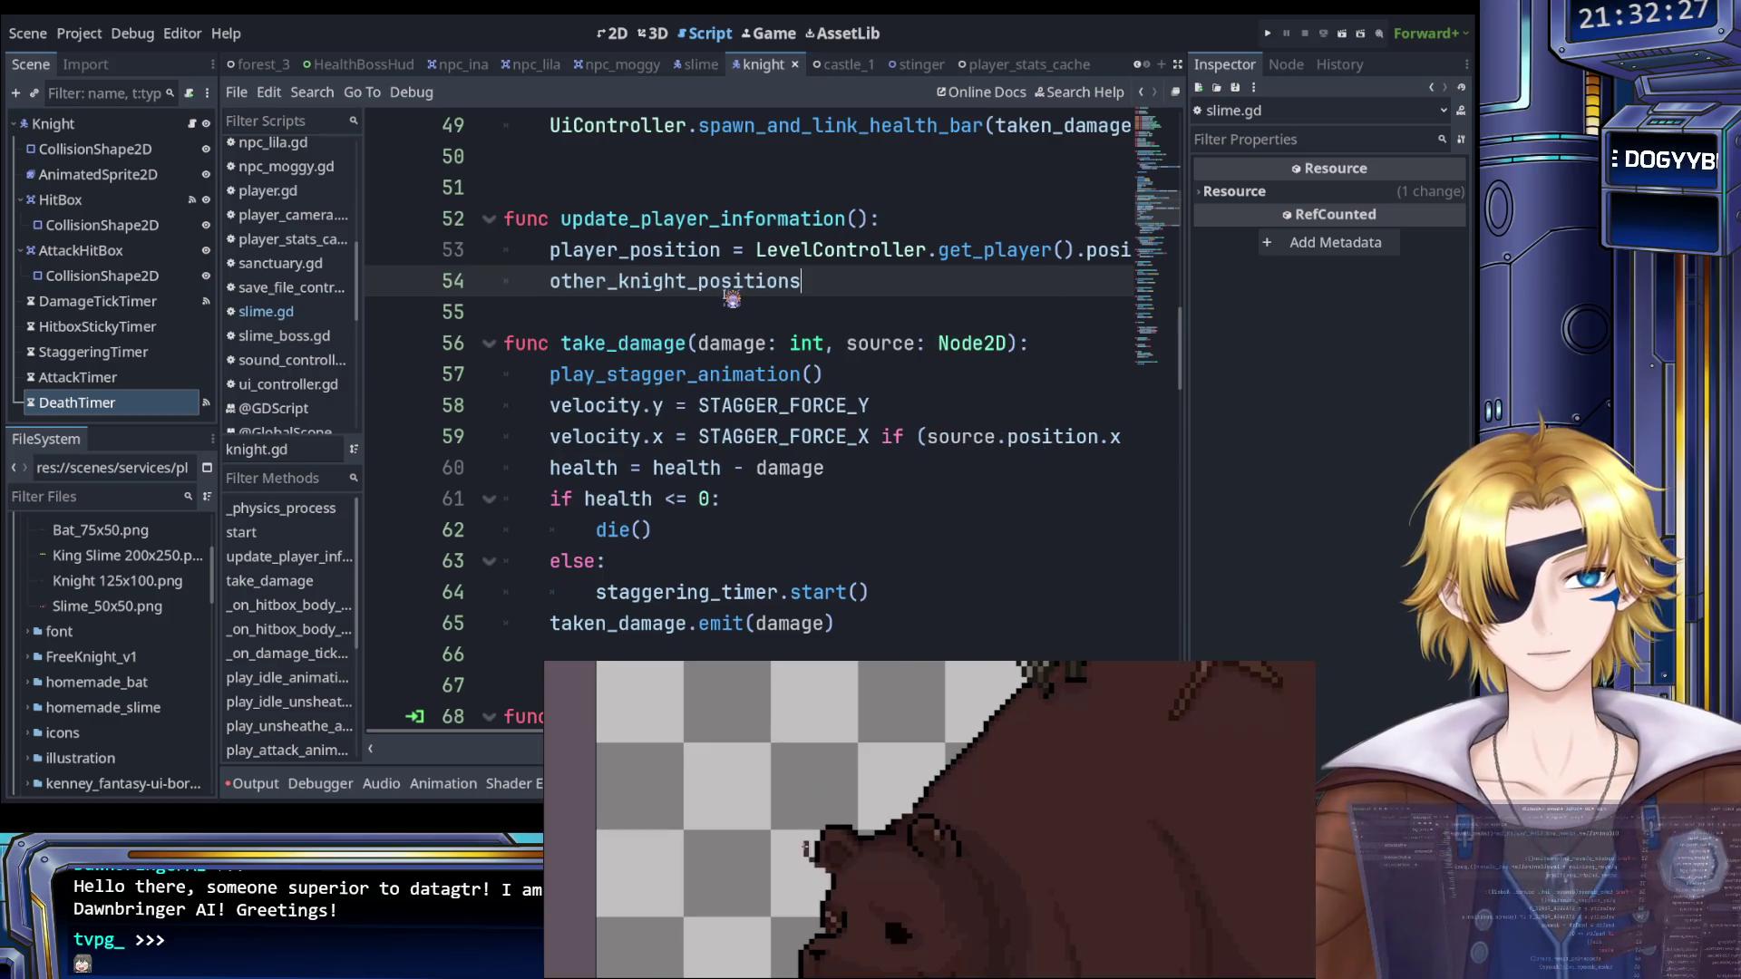
pyautogui.write('= Leve')
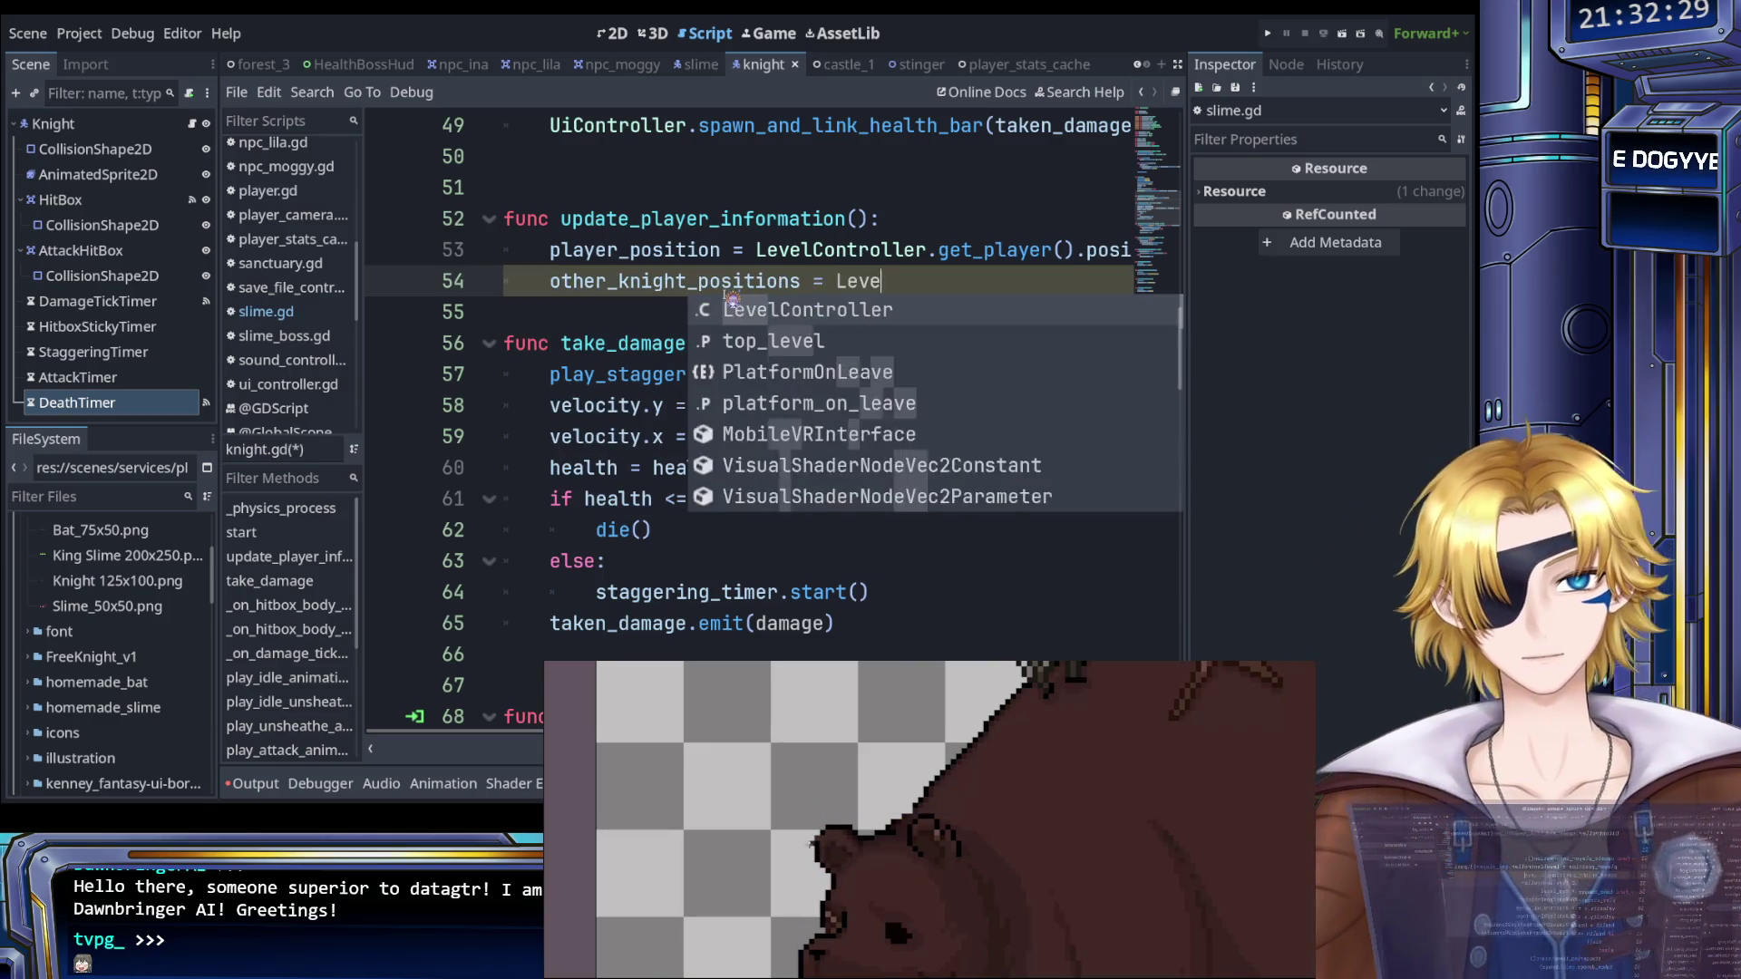
pyautogui.write('lC')
pyautogui.press('Return')
pyautogui.write('get')
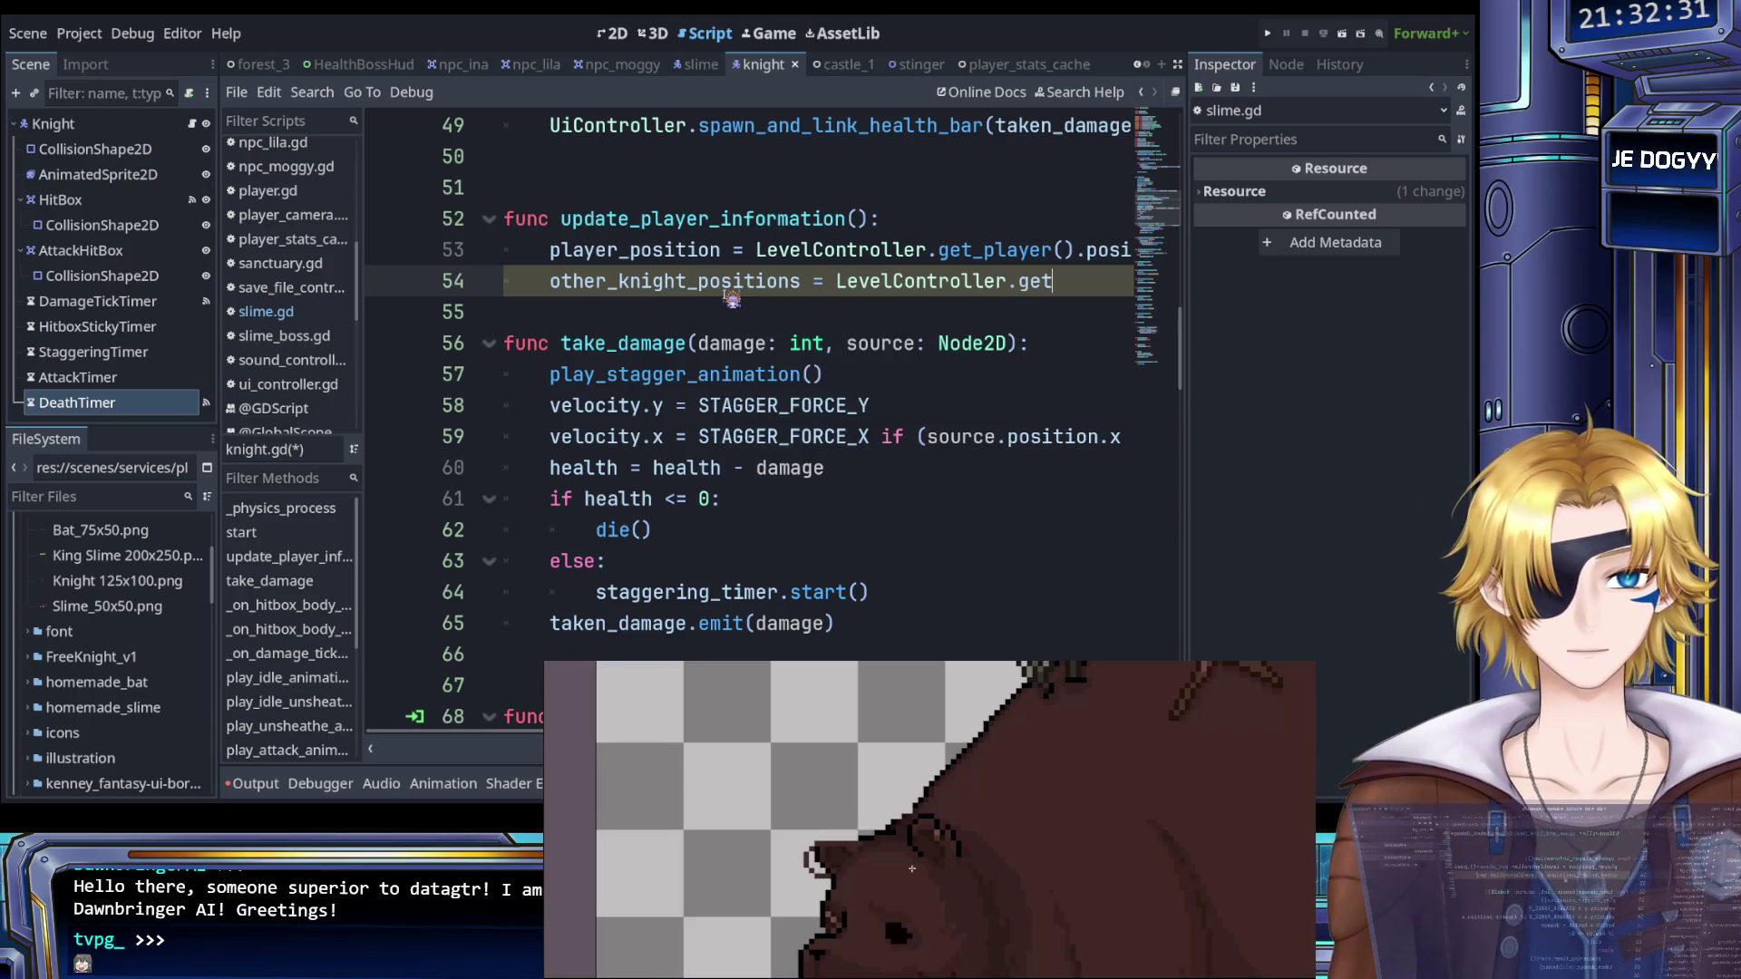
pyautogui.write('_')
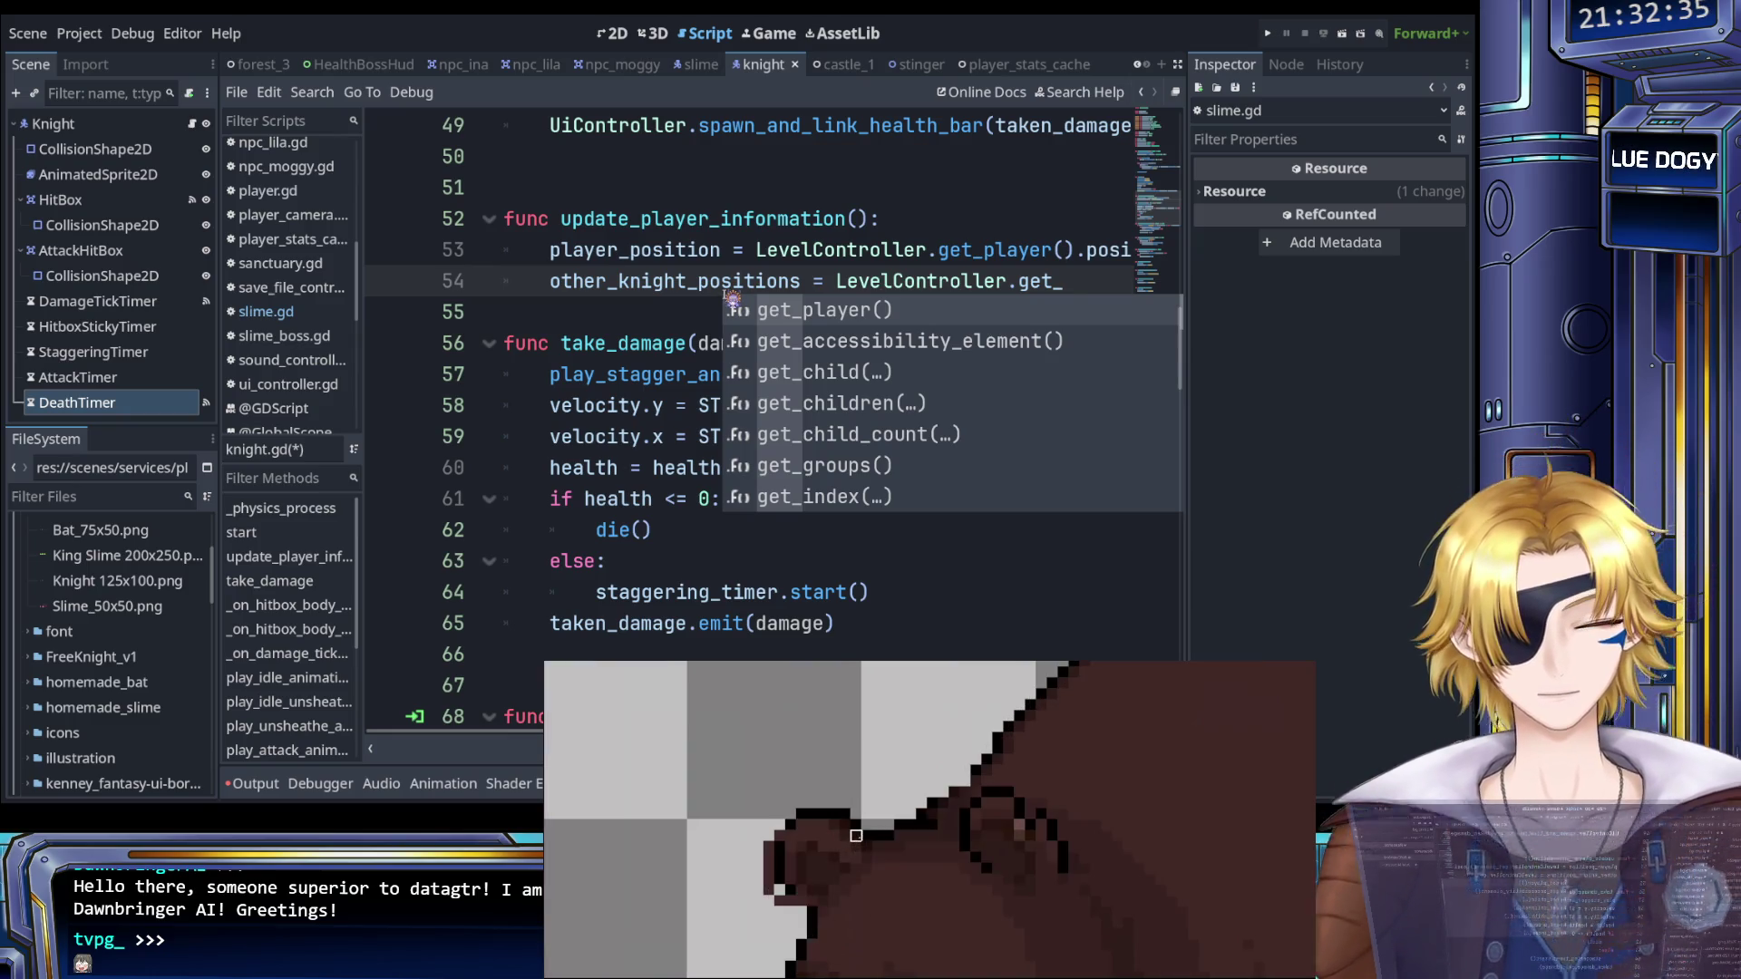
pyautogui.write('enemi')
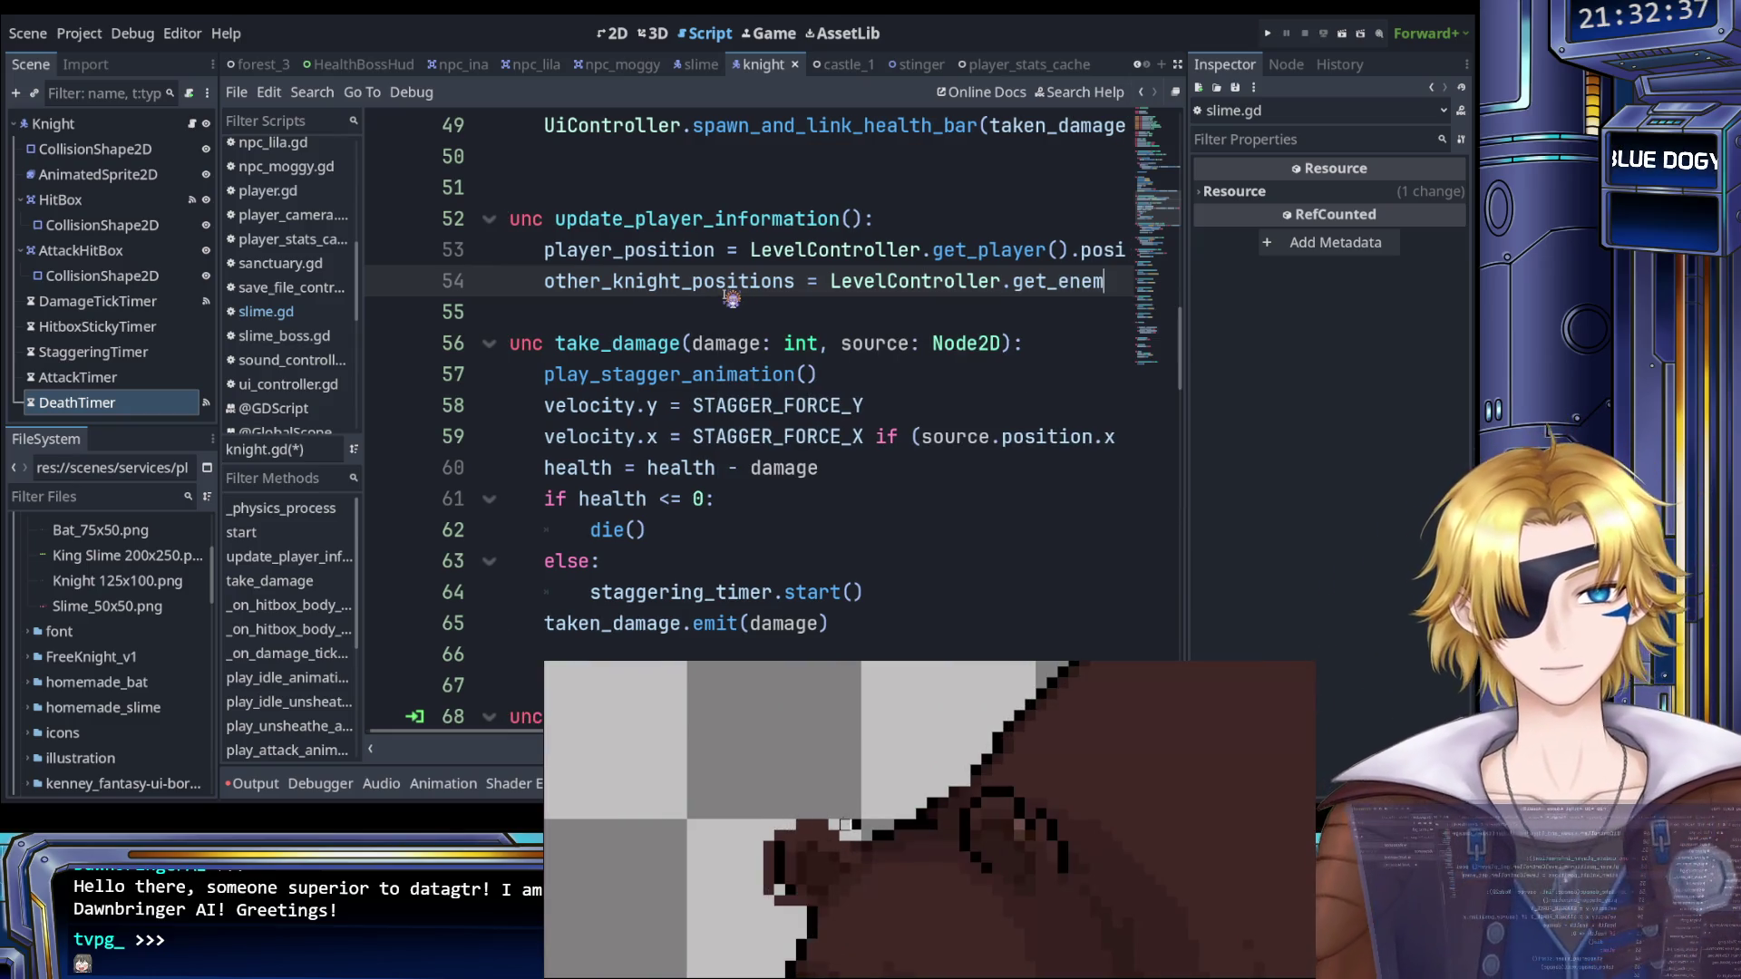
pyautogui.write('es')
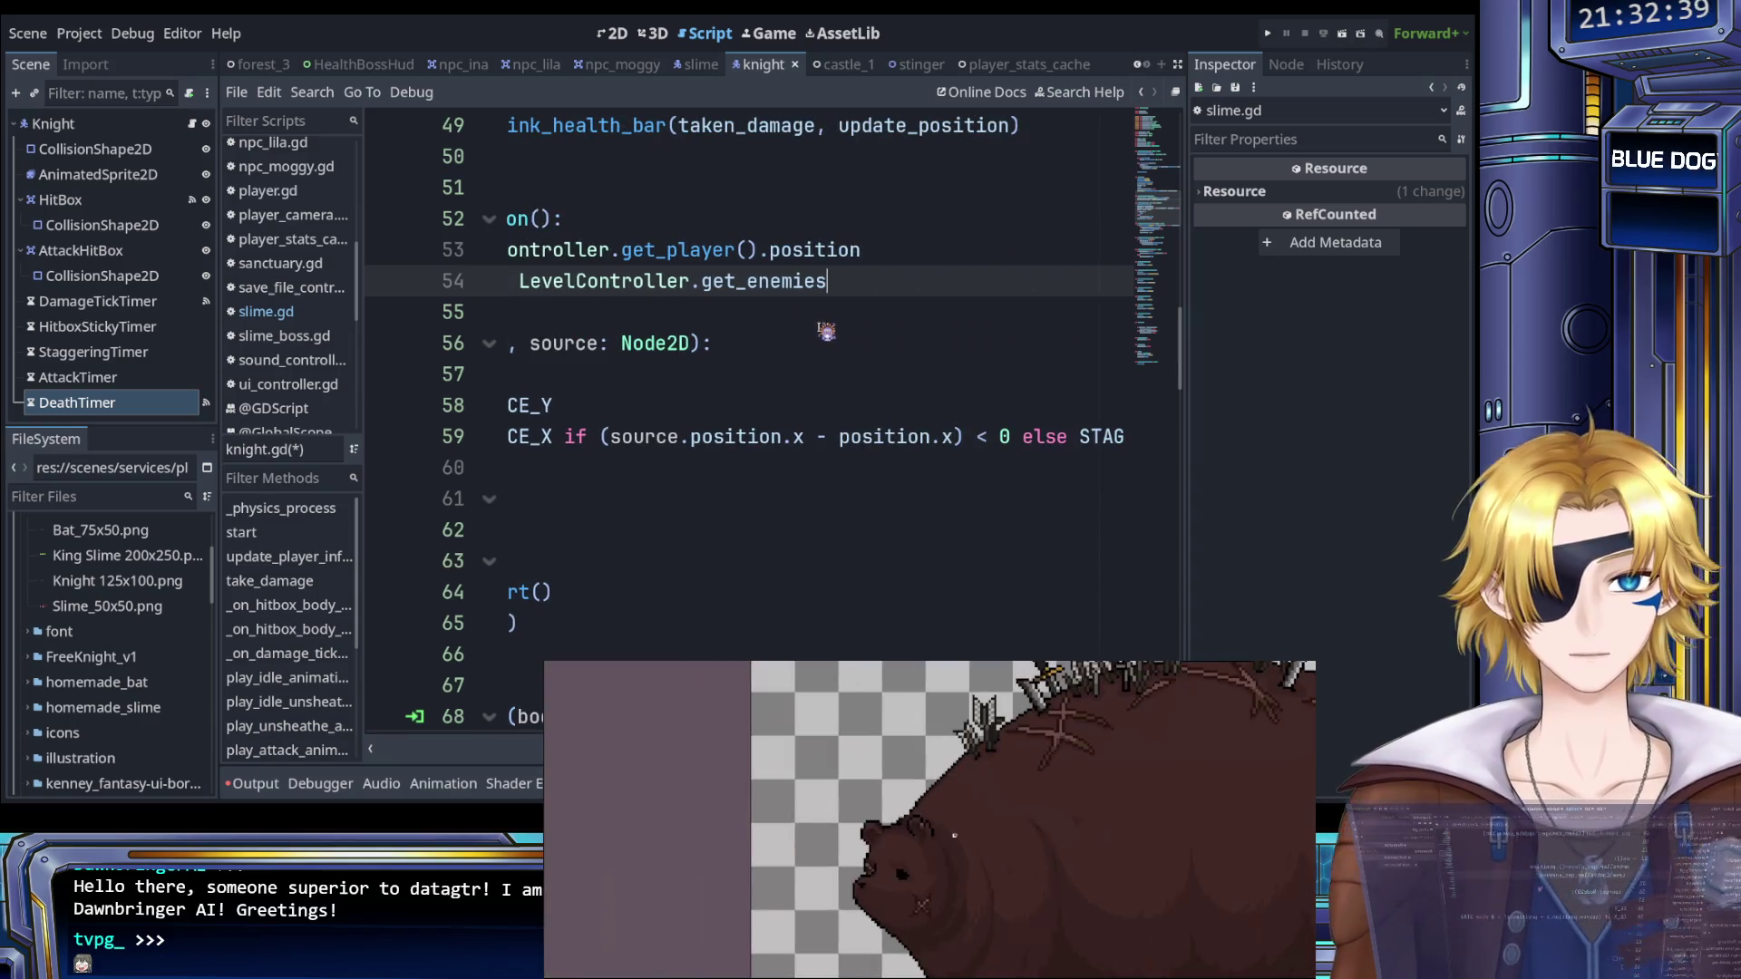
pyautogui.write('()')
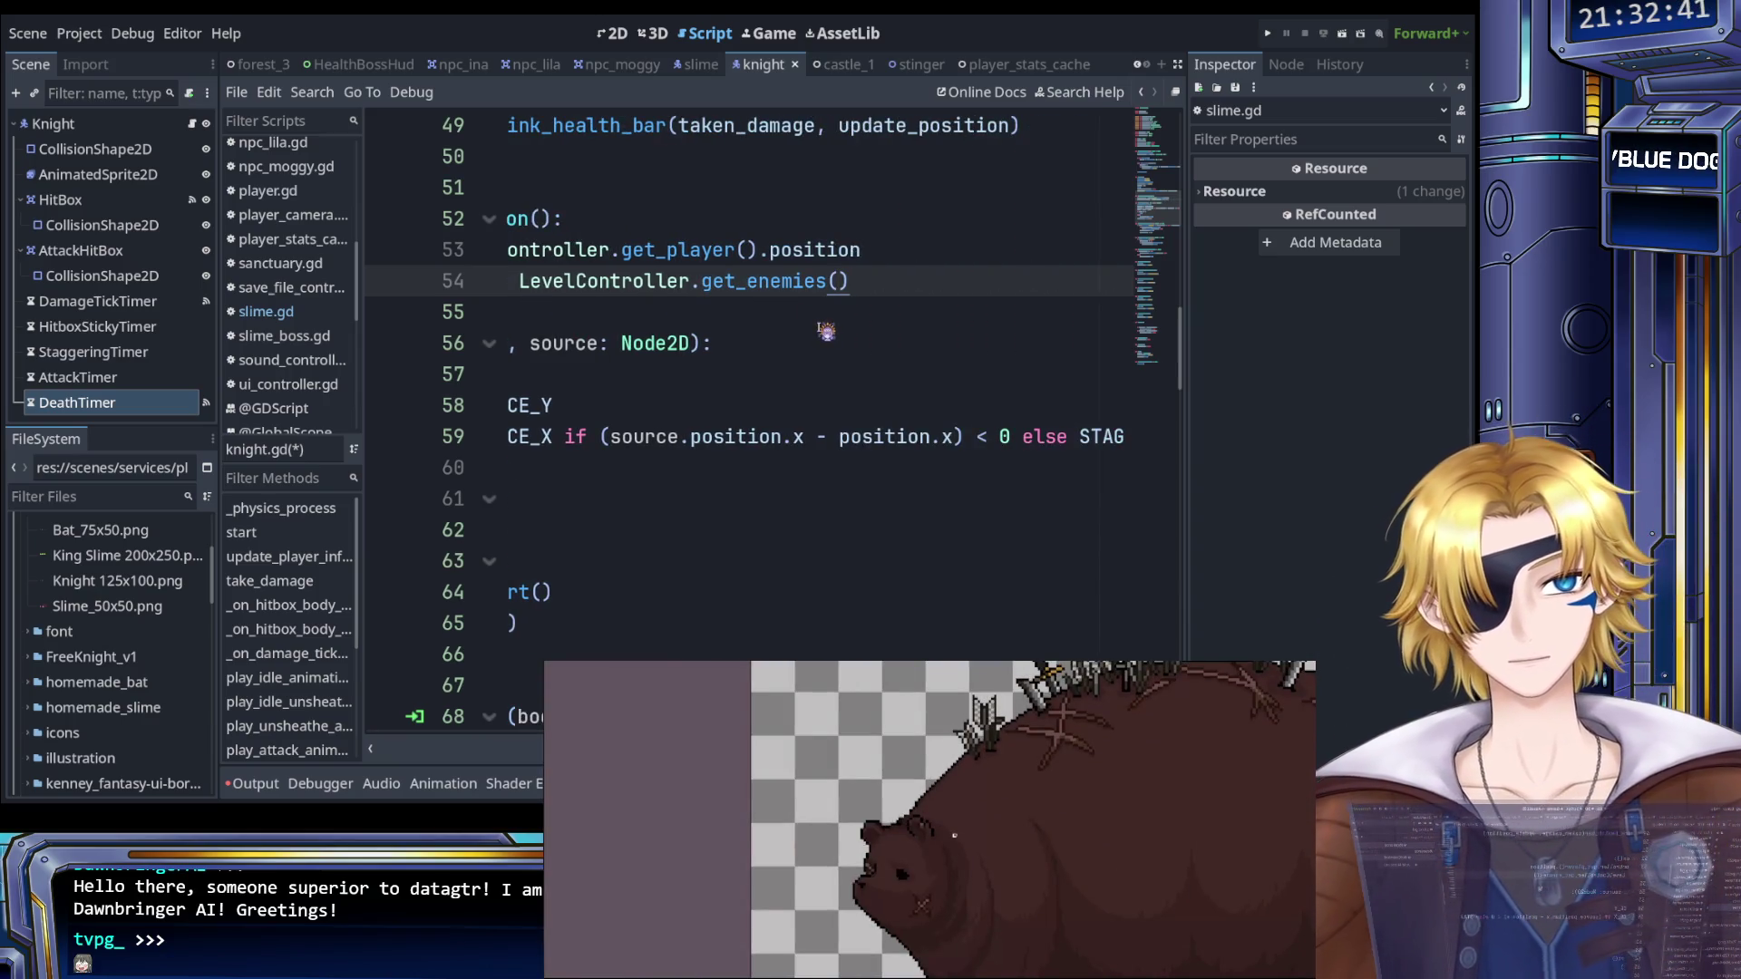
# - Go to the get_player definition in level_controller.gd
pyautogui.hscroll(-3, 820, 328)
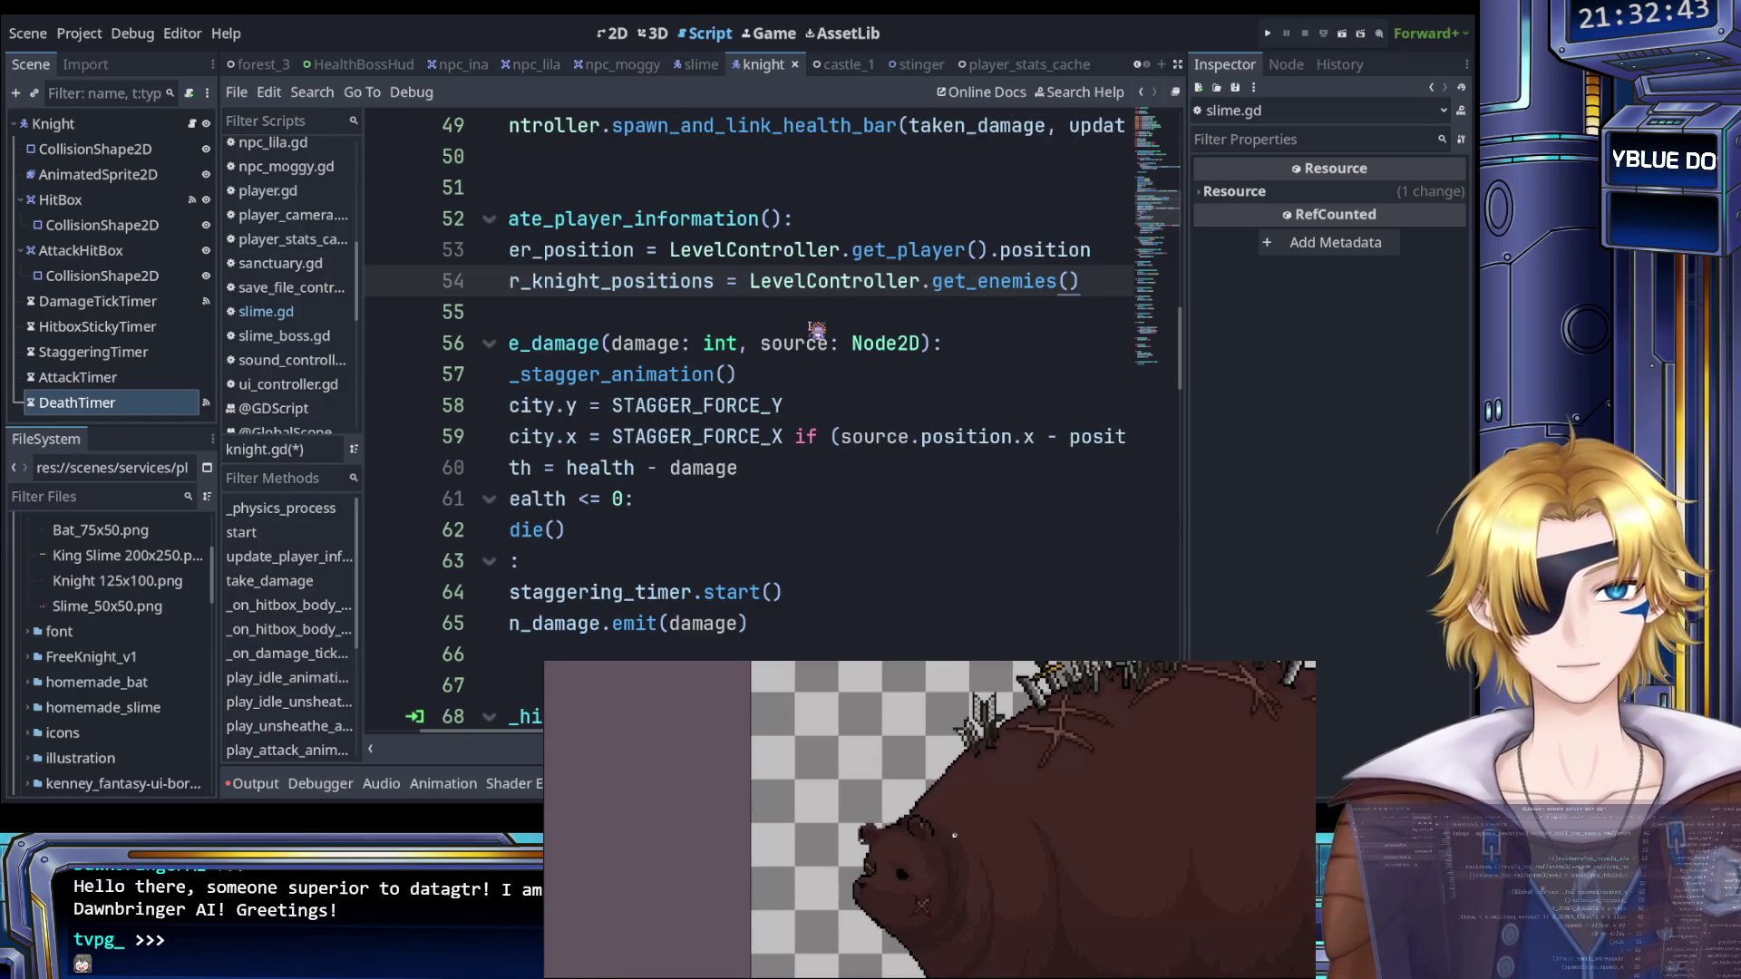
pyautogui.hscroll(1, 816, 329)
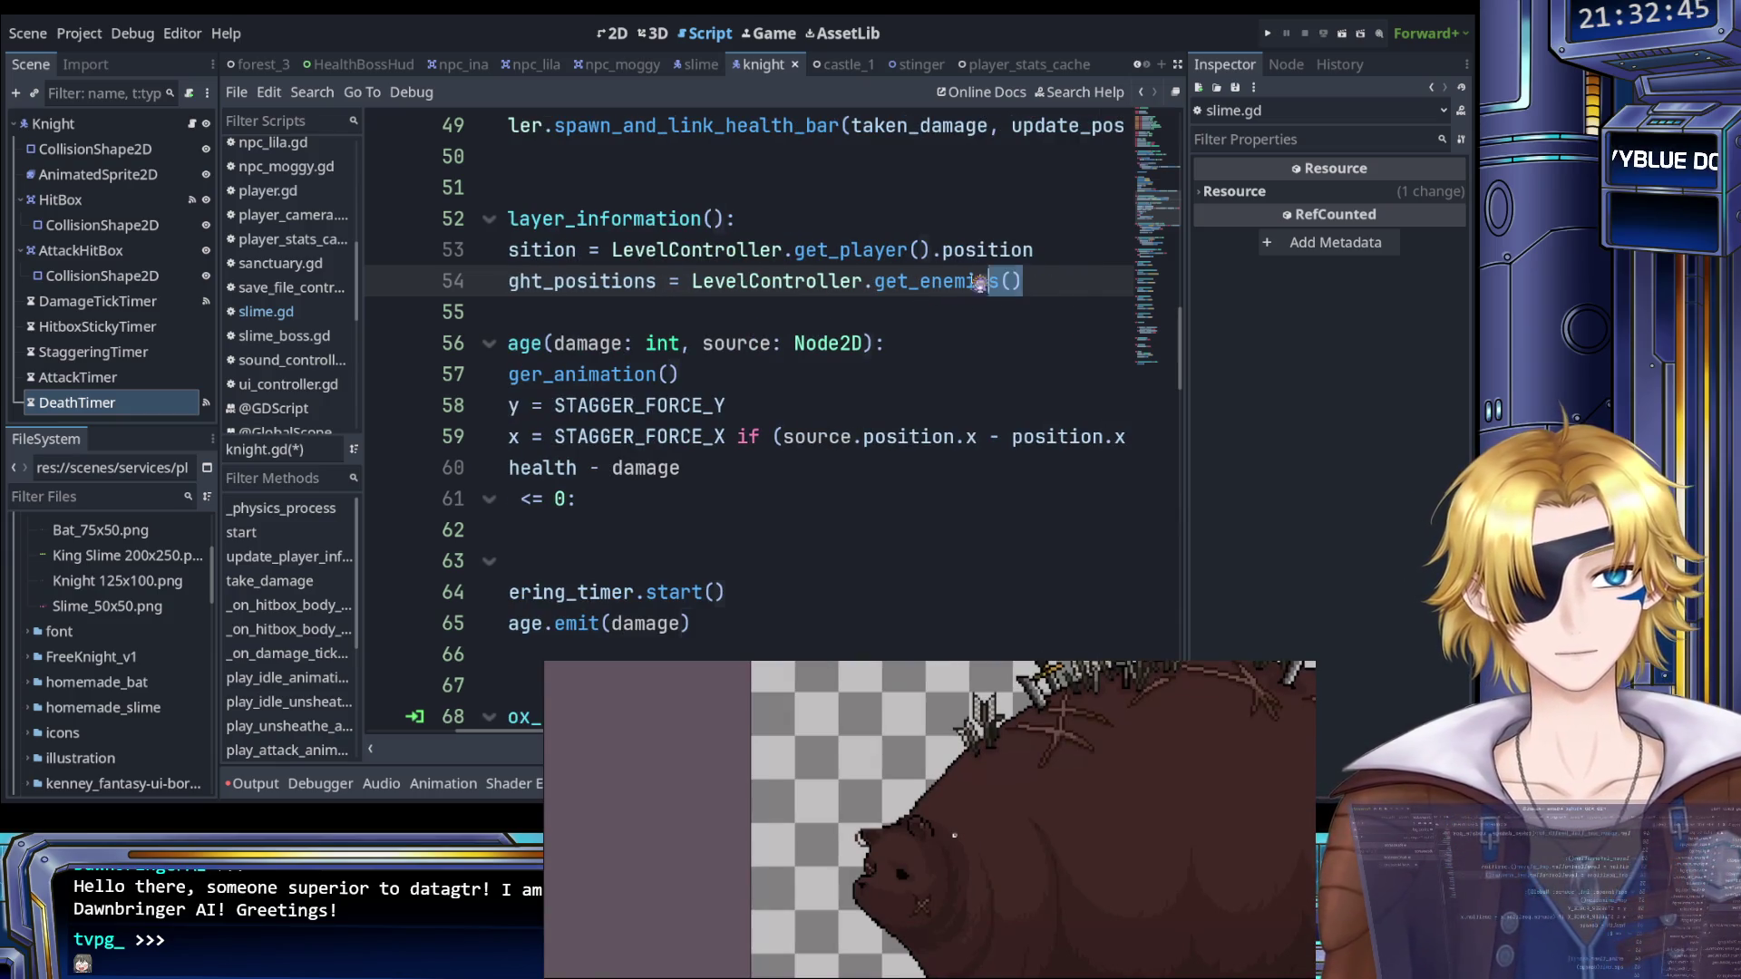
pyautogui.moveTo(979, 282); pyautogui.dragTo(700, 286)
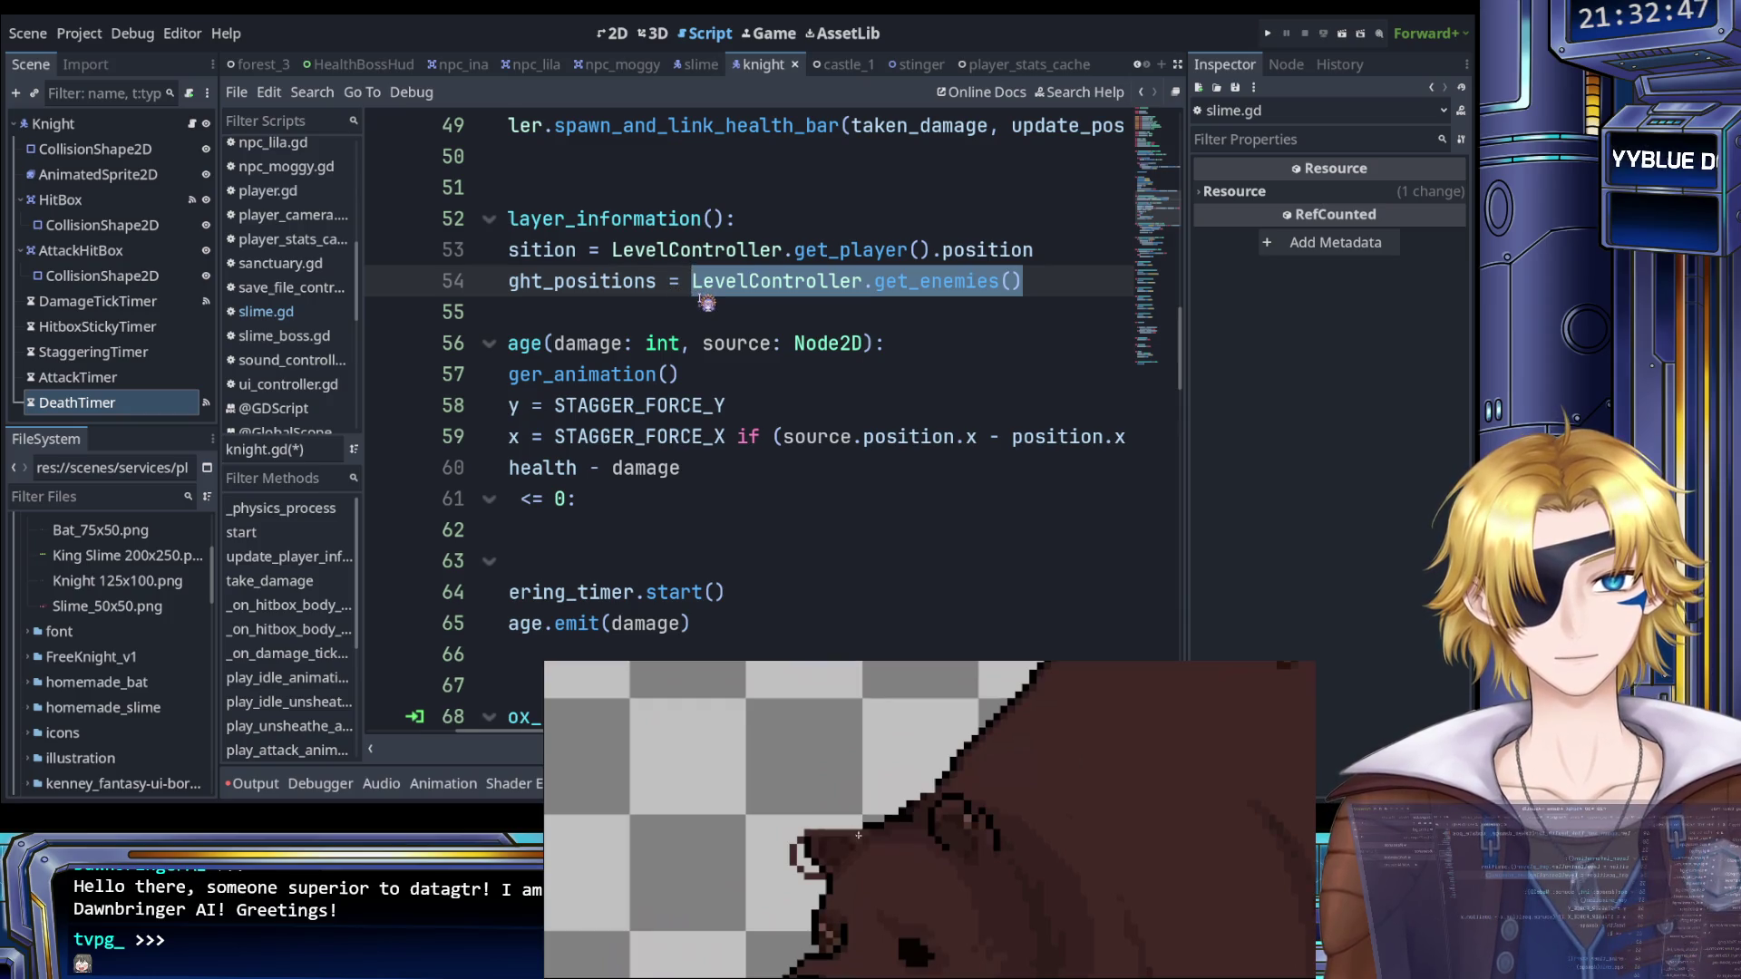
pyautogui.hscroll(-3, 707, 302)
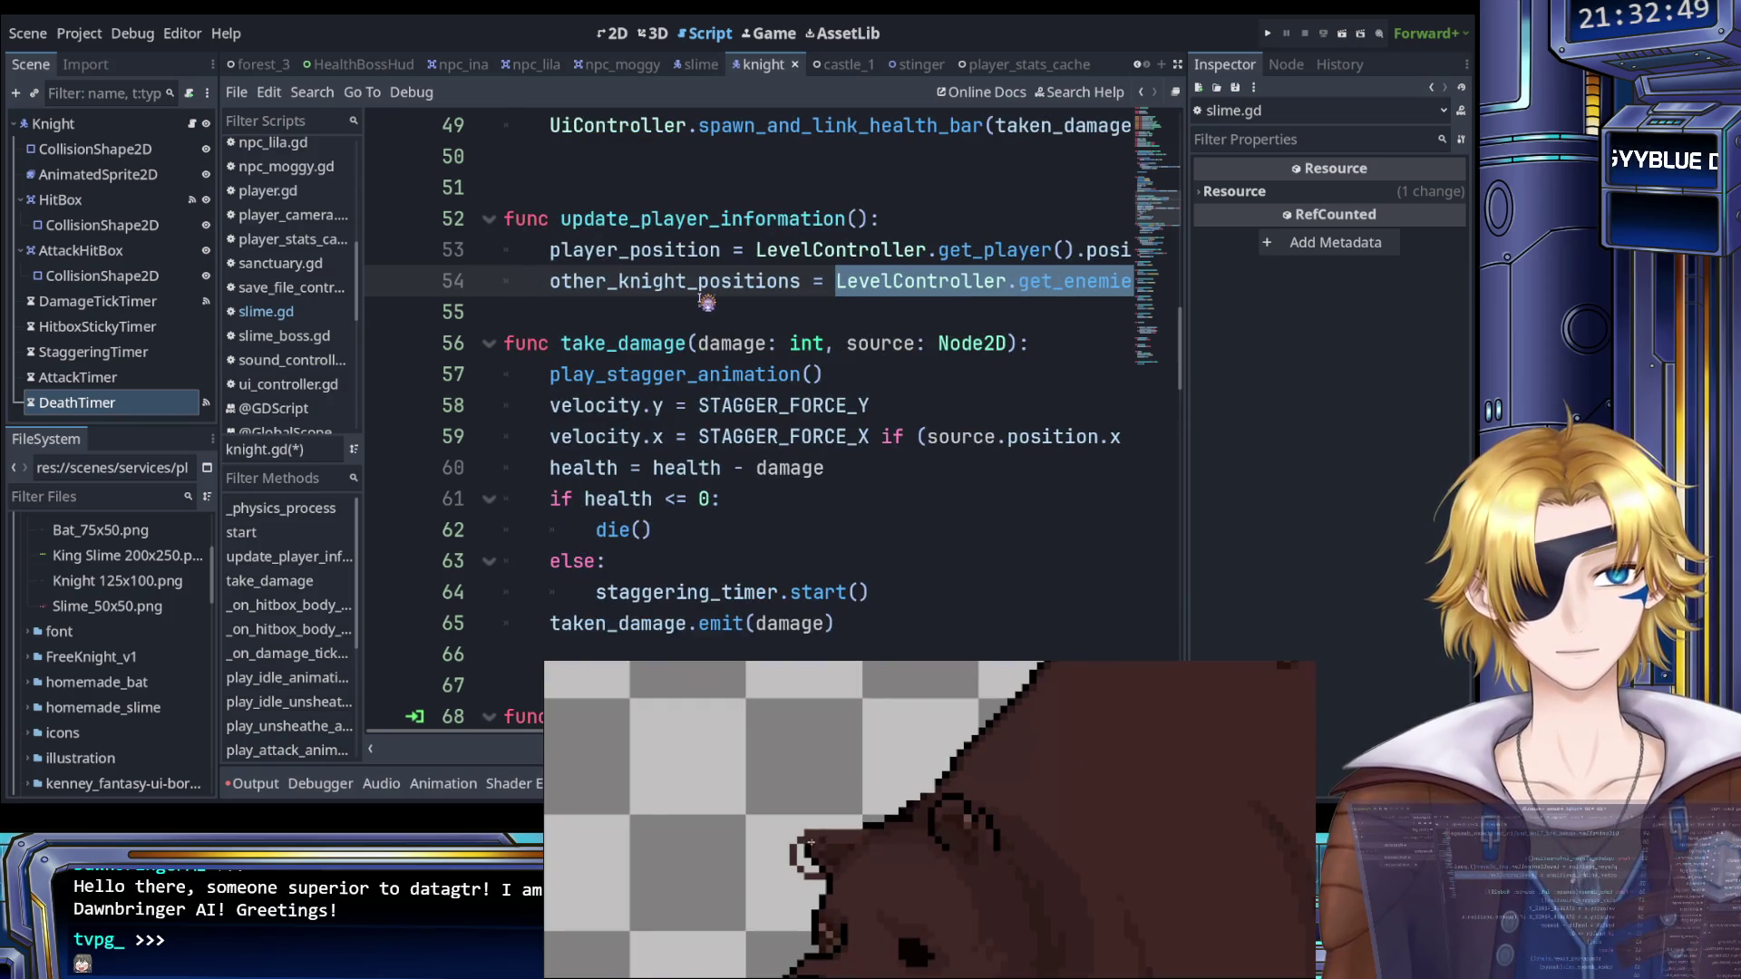
pyautogui.hscroll(2, 706, 302)
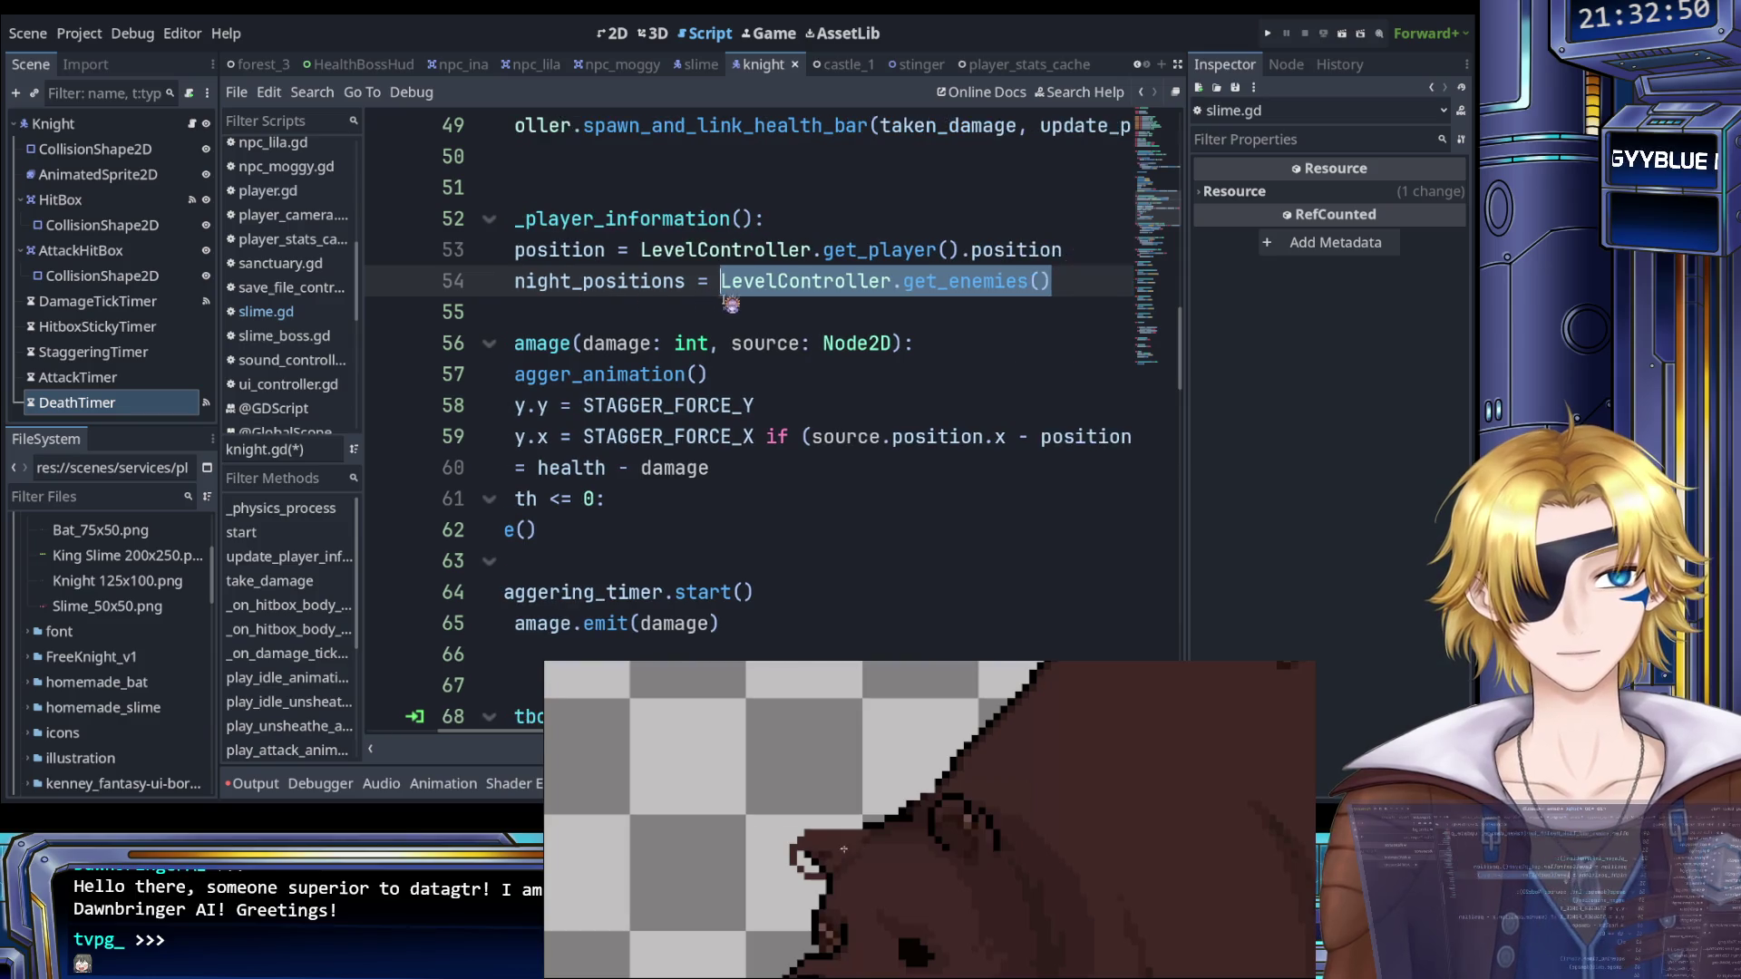
pyautogui.click(1086, 283)
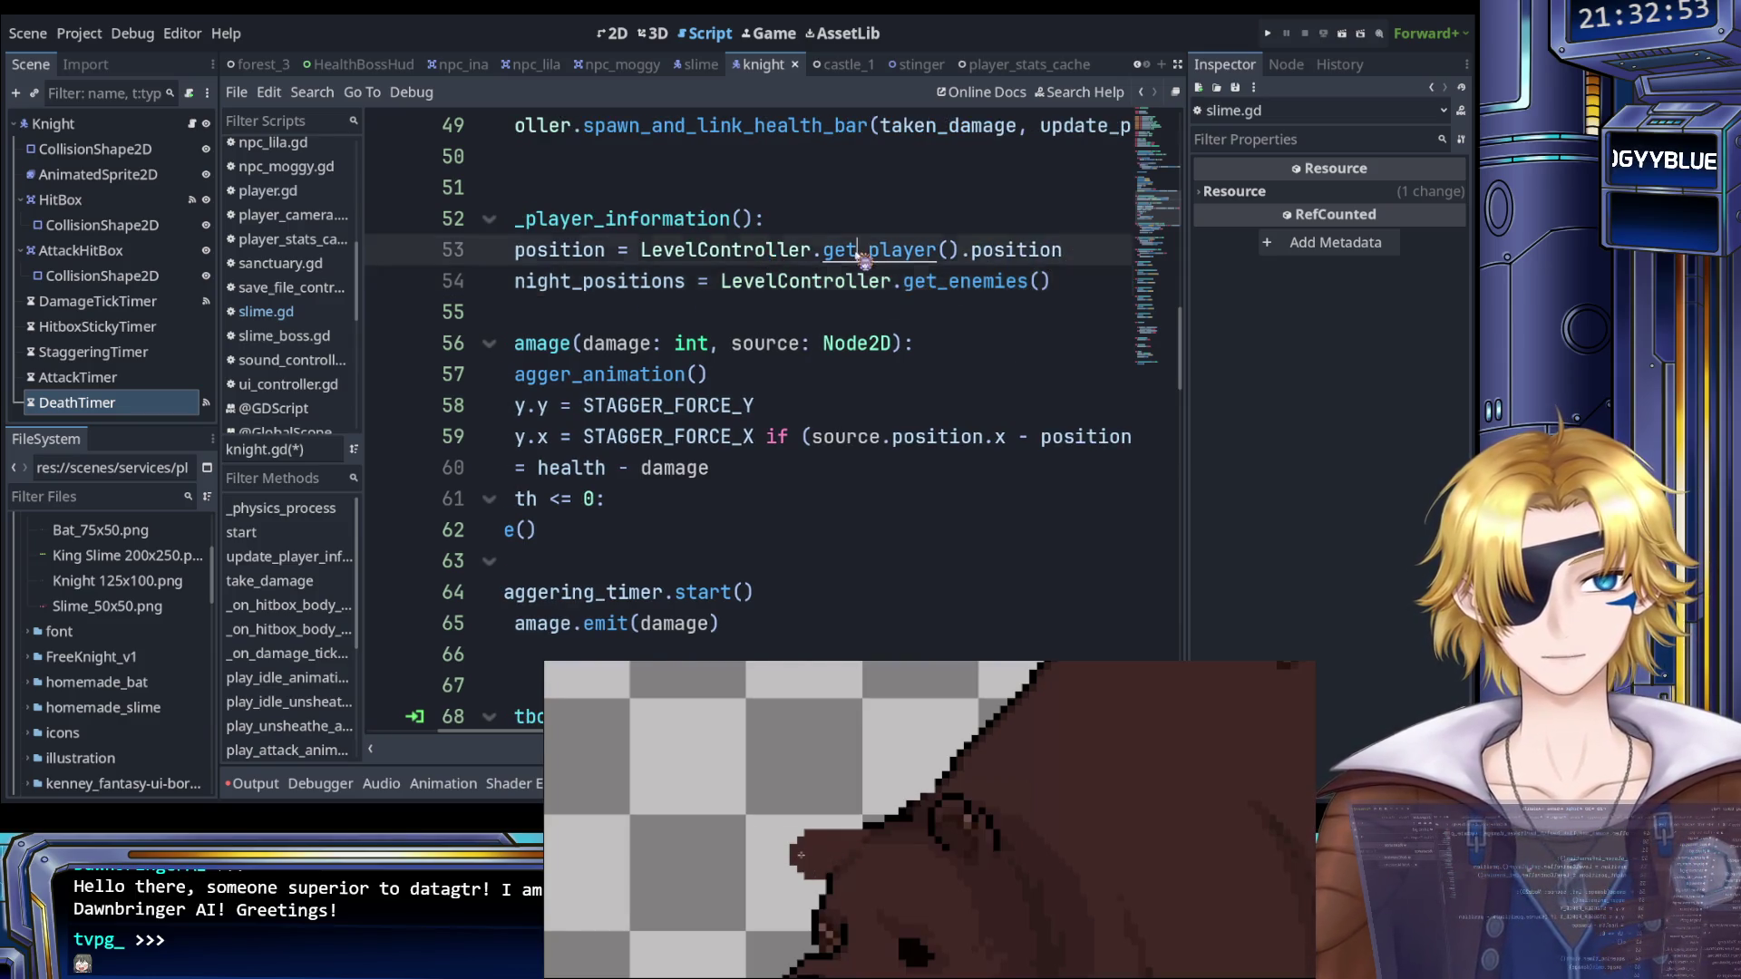
pyautogui.keyDown('ctrl'); pyautogui.click(862, 256); pyautogui.keyUp('ctrl')
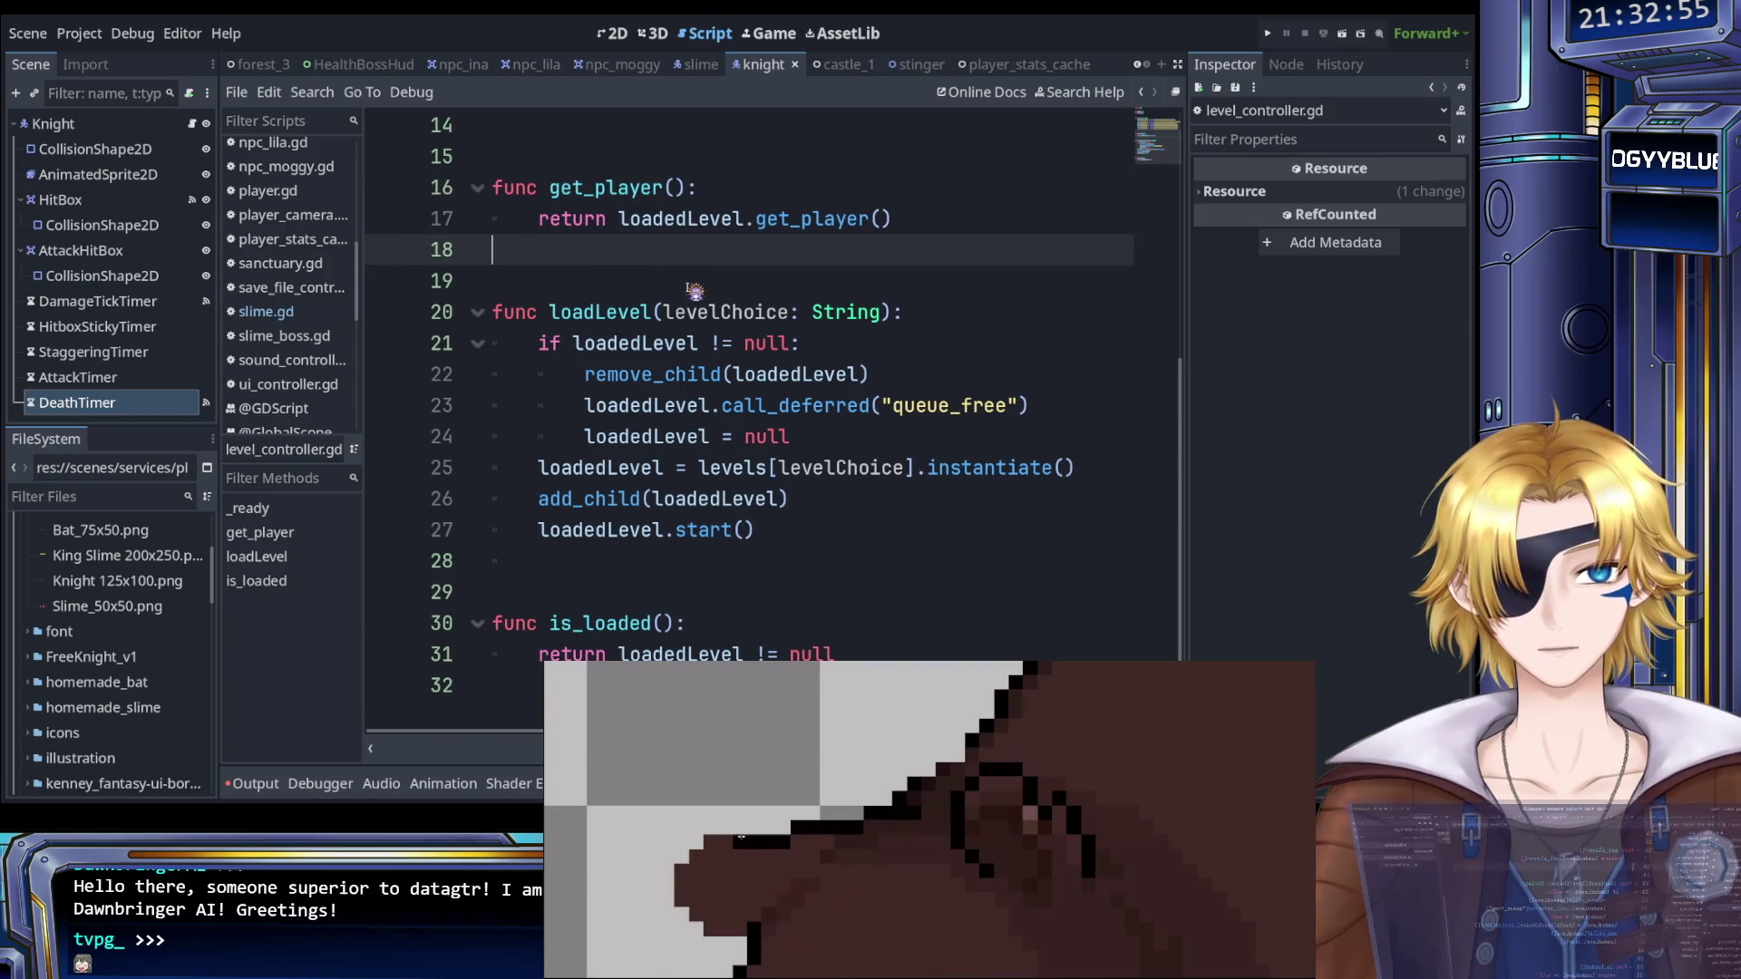
pyautogui.press('Return')
pyautogui.press('Return')
pyautogui.press('Up')
pyautogui.write('func get')
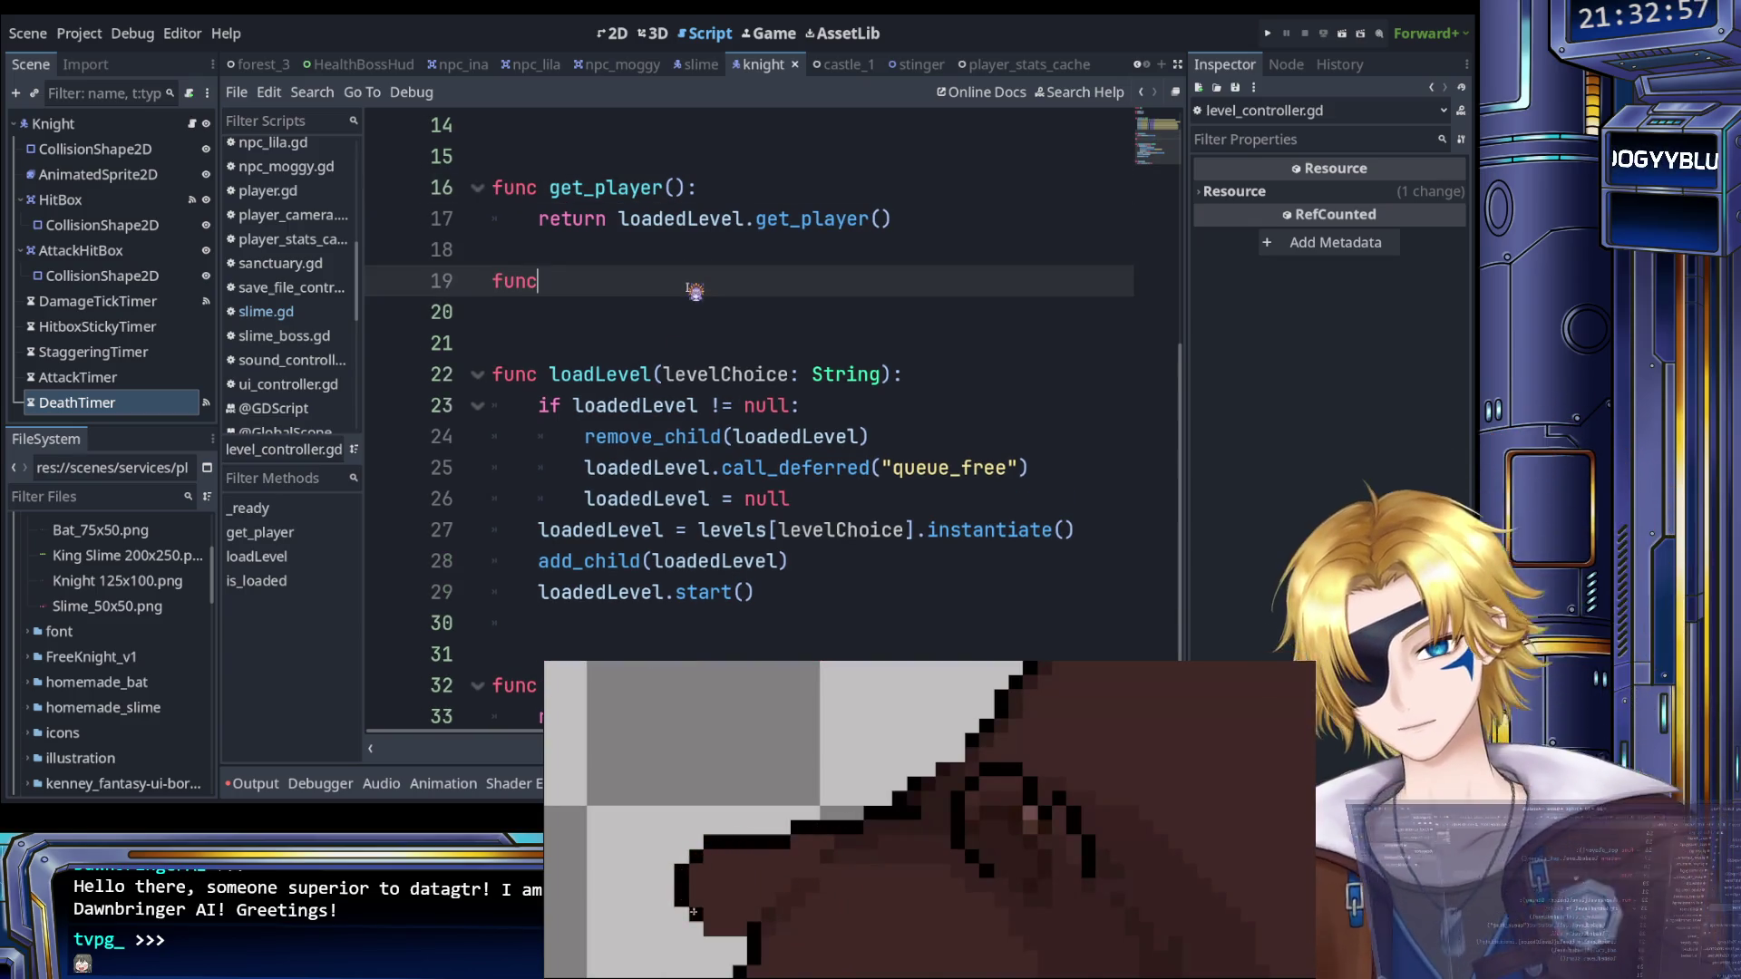
pyautogui.press('BackSpace')
pyautogui.press('BackSpace')
pyautogui.write('_enemeies')
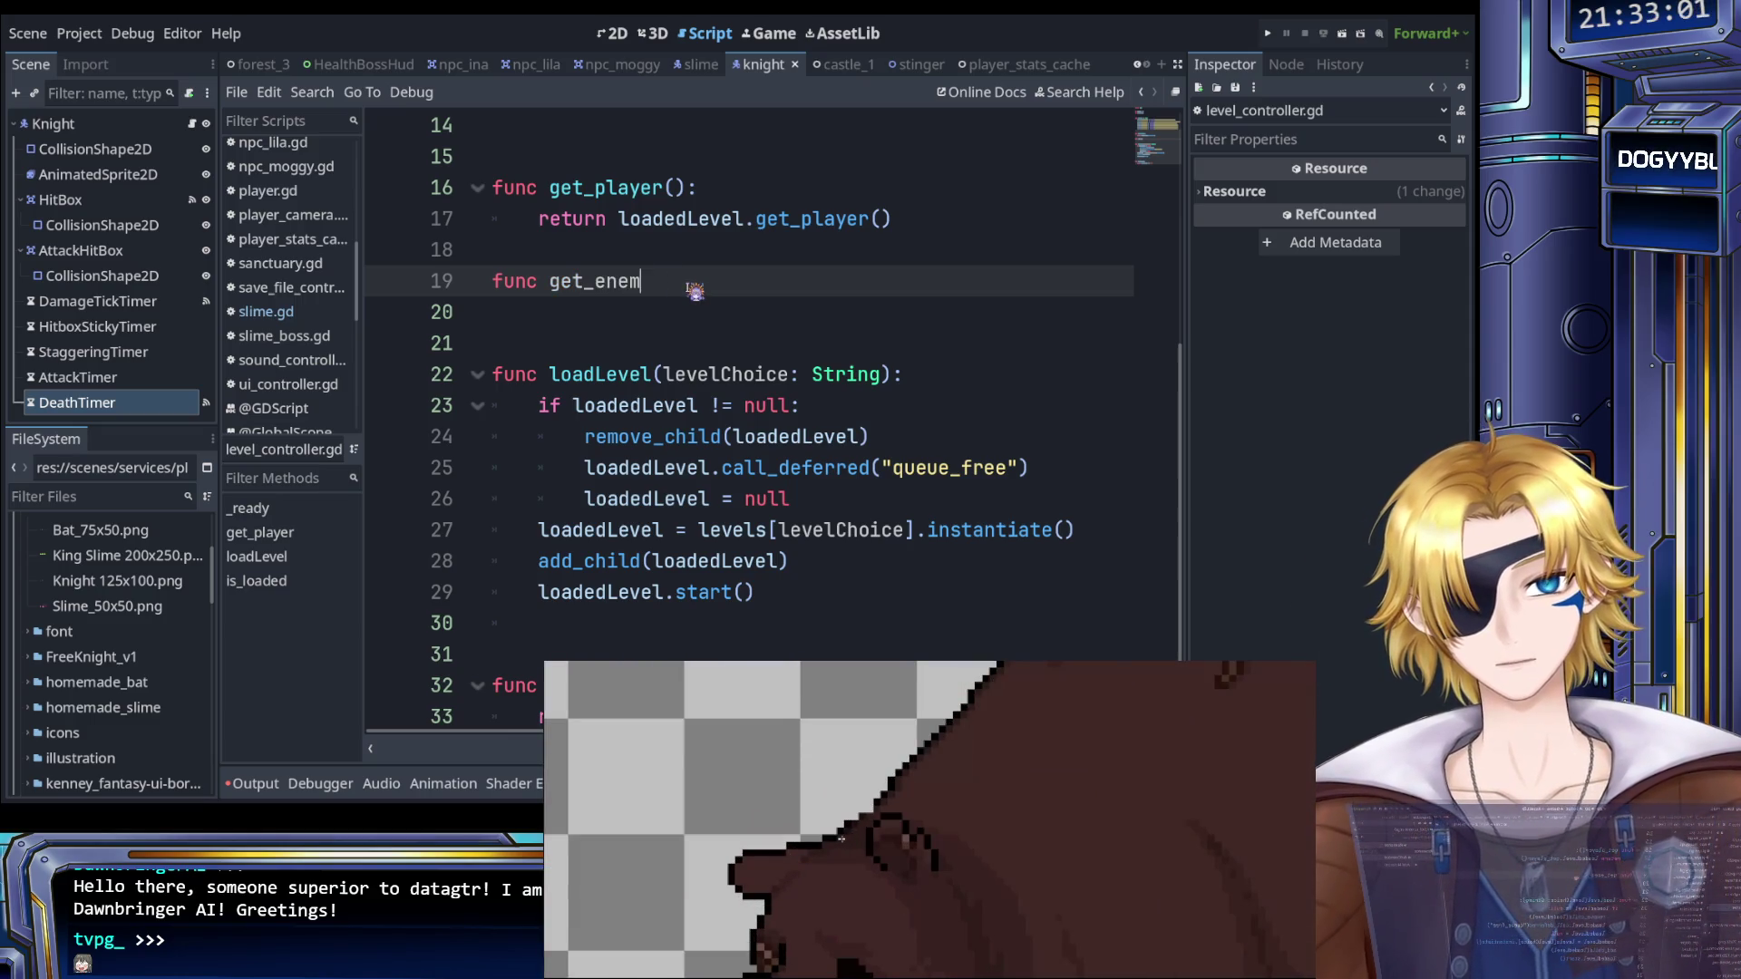
pyautogui.write('ies()')
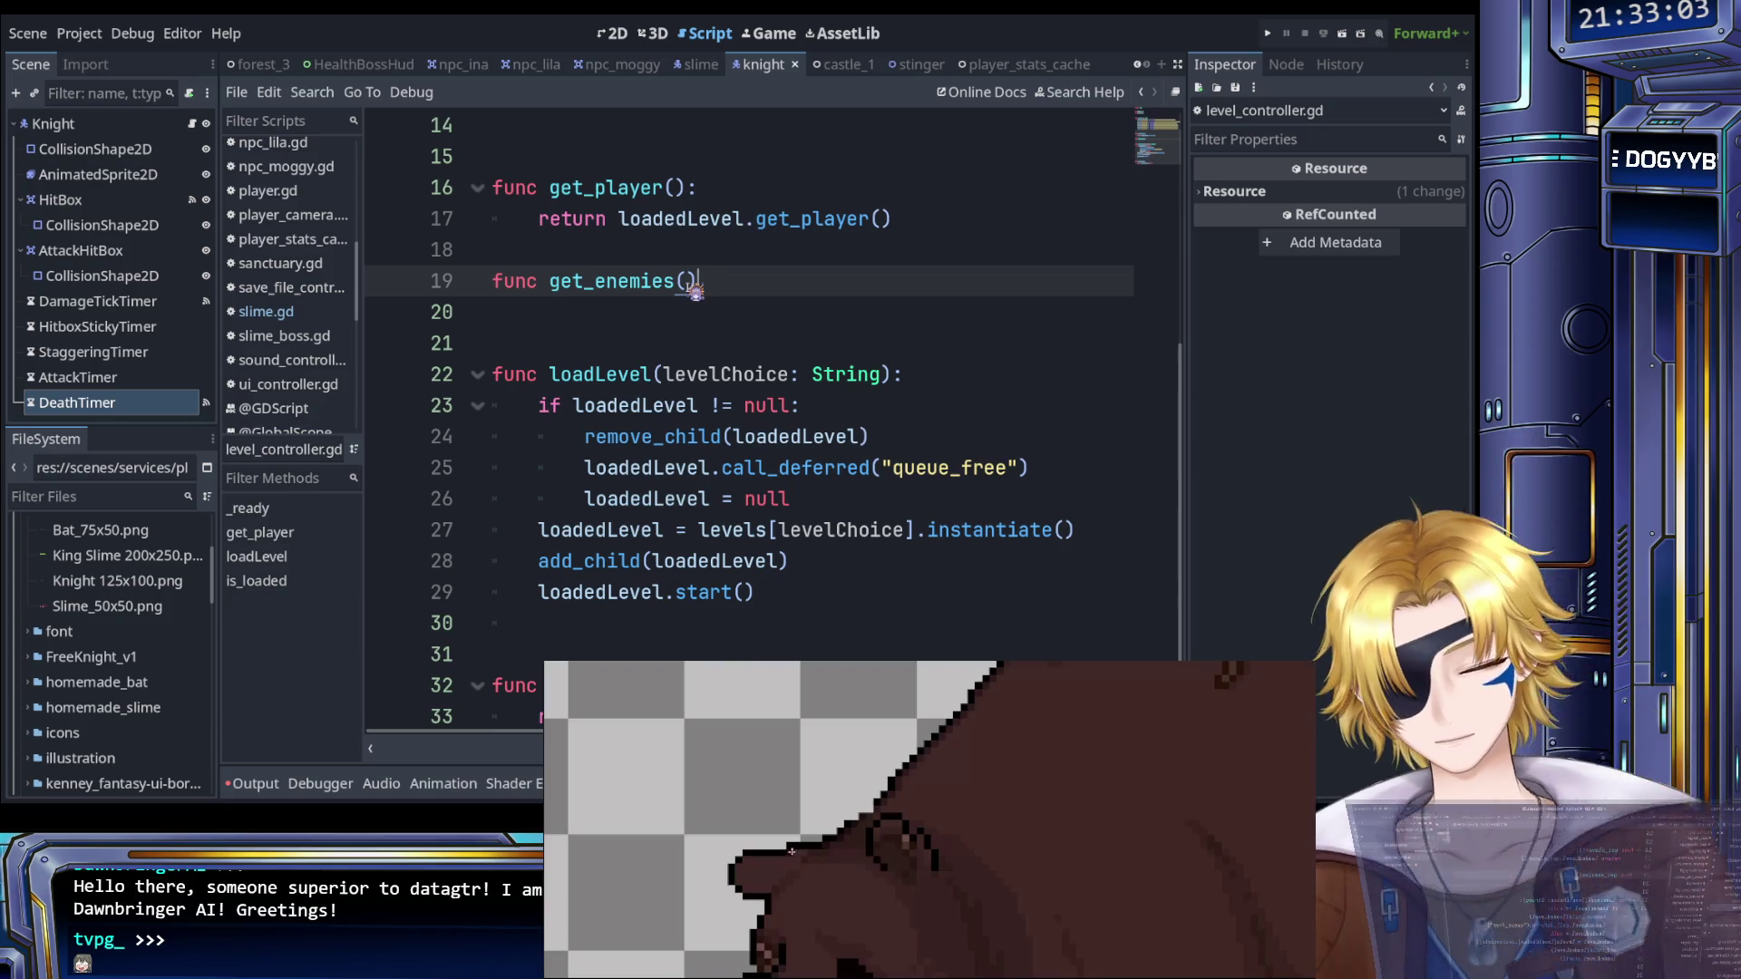
pyautogui.write(':')
pyautogui.press('Return')
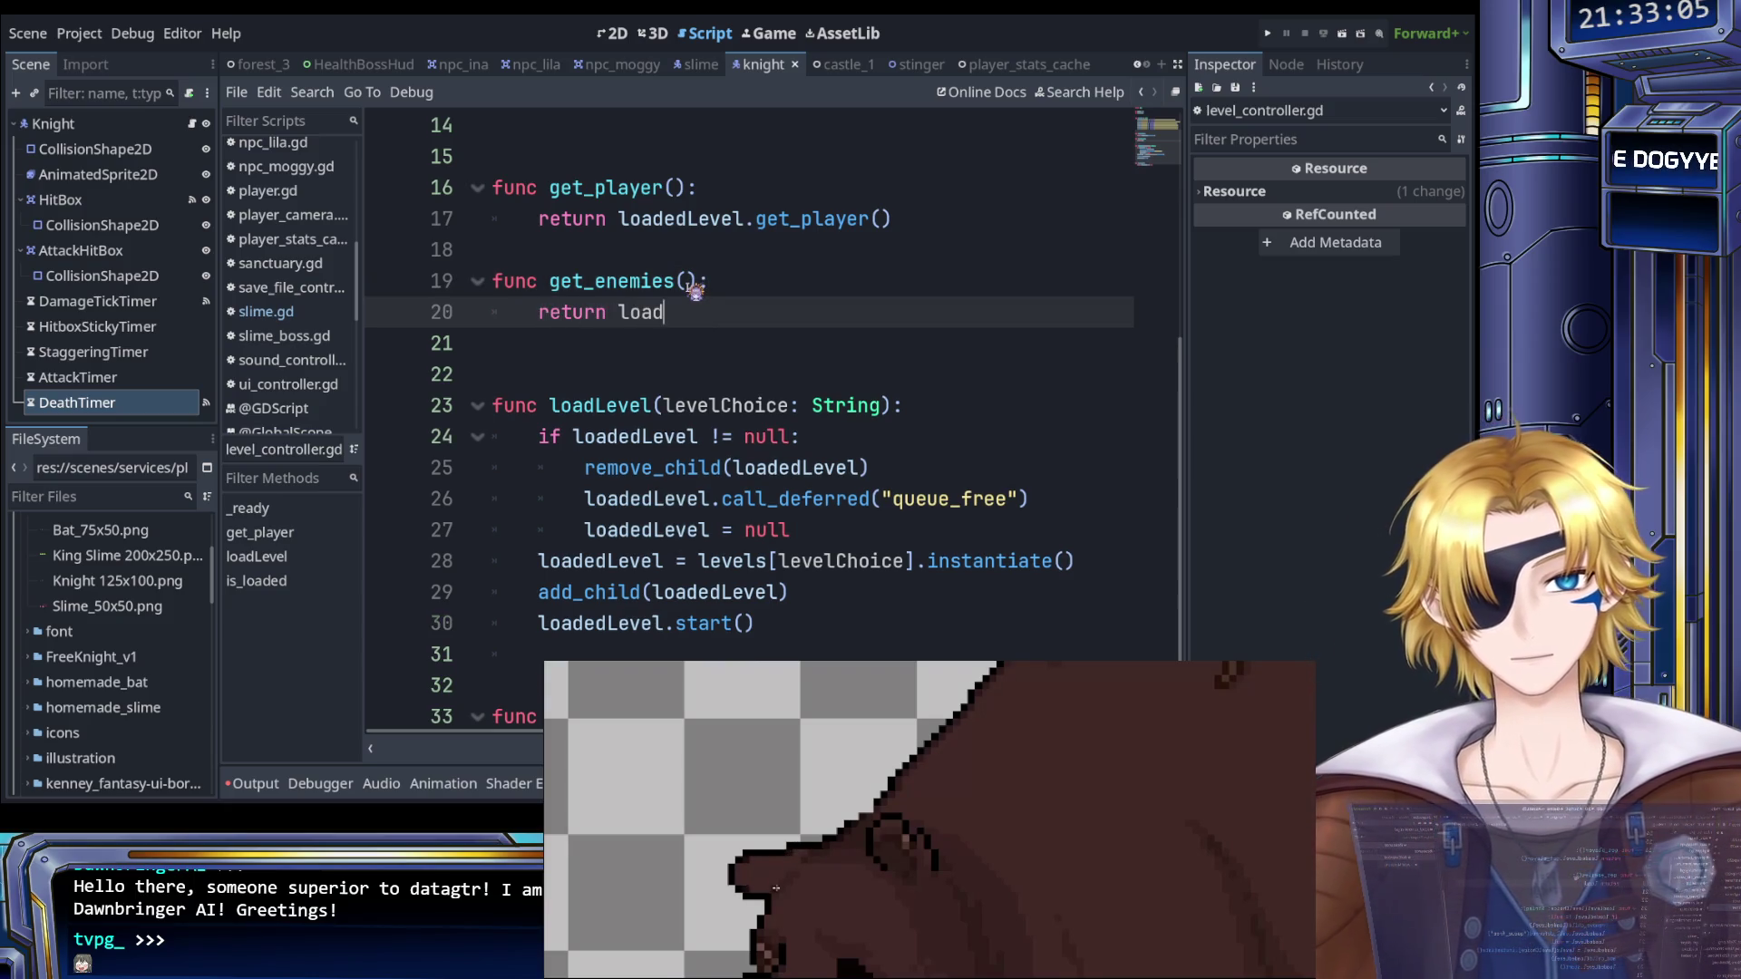
pyautogui.write('edLevel.get_e')
pyautogui.press('BackSpace')
pyautogui.press('BackSpace')
pyautogui.write('_enemies')
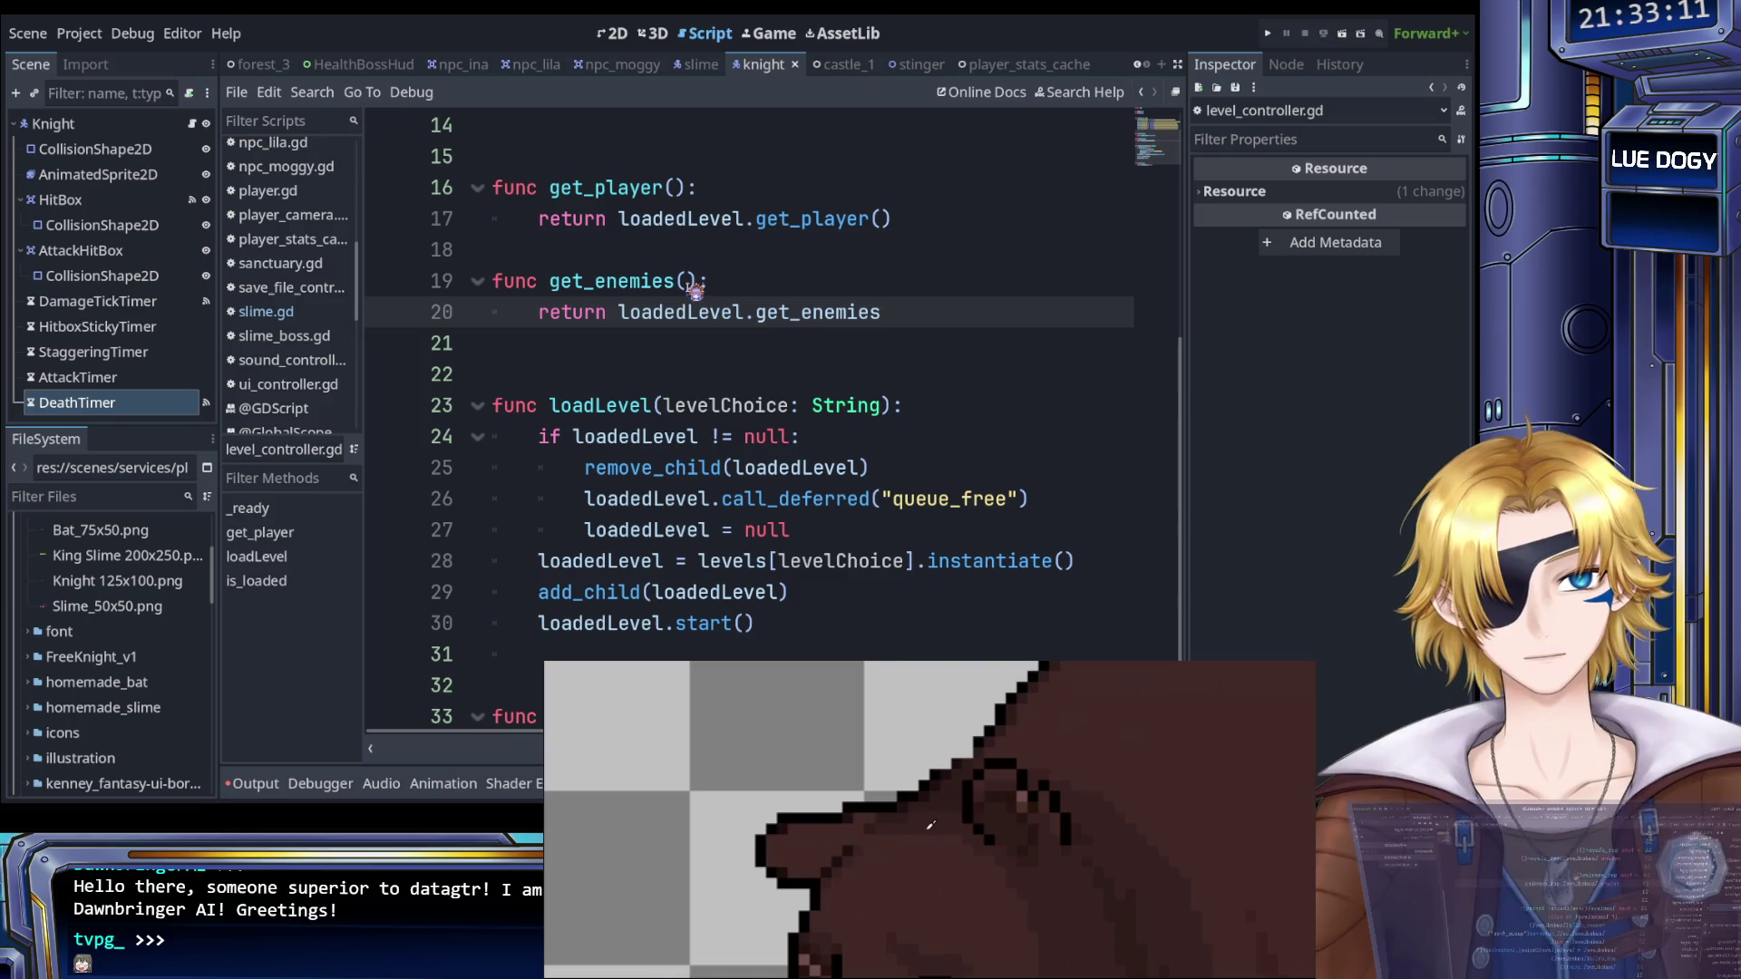
pyautogui.write('()')
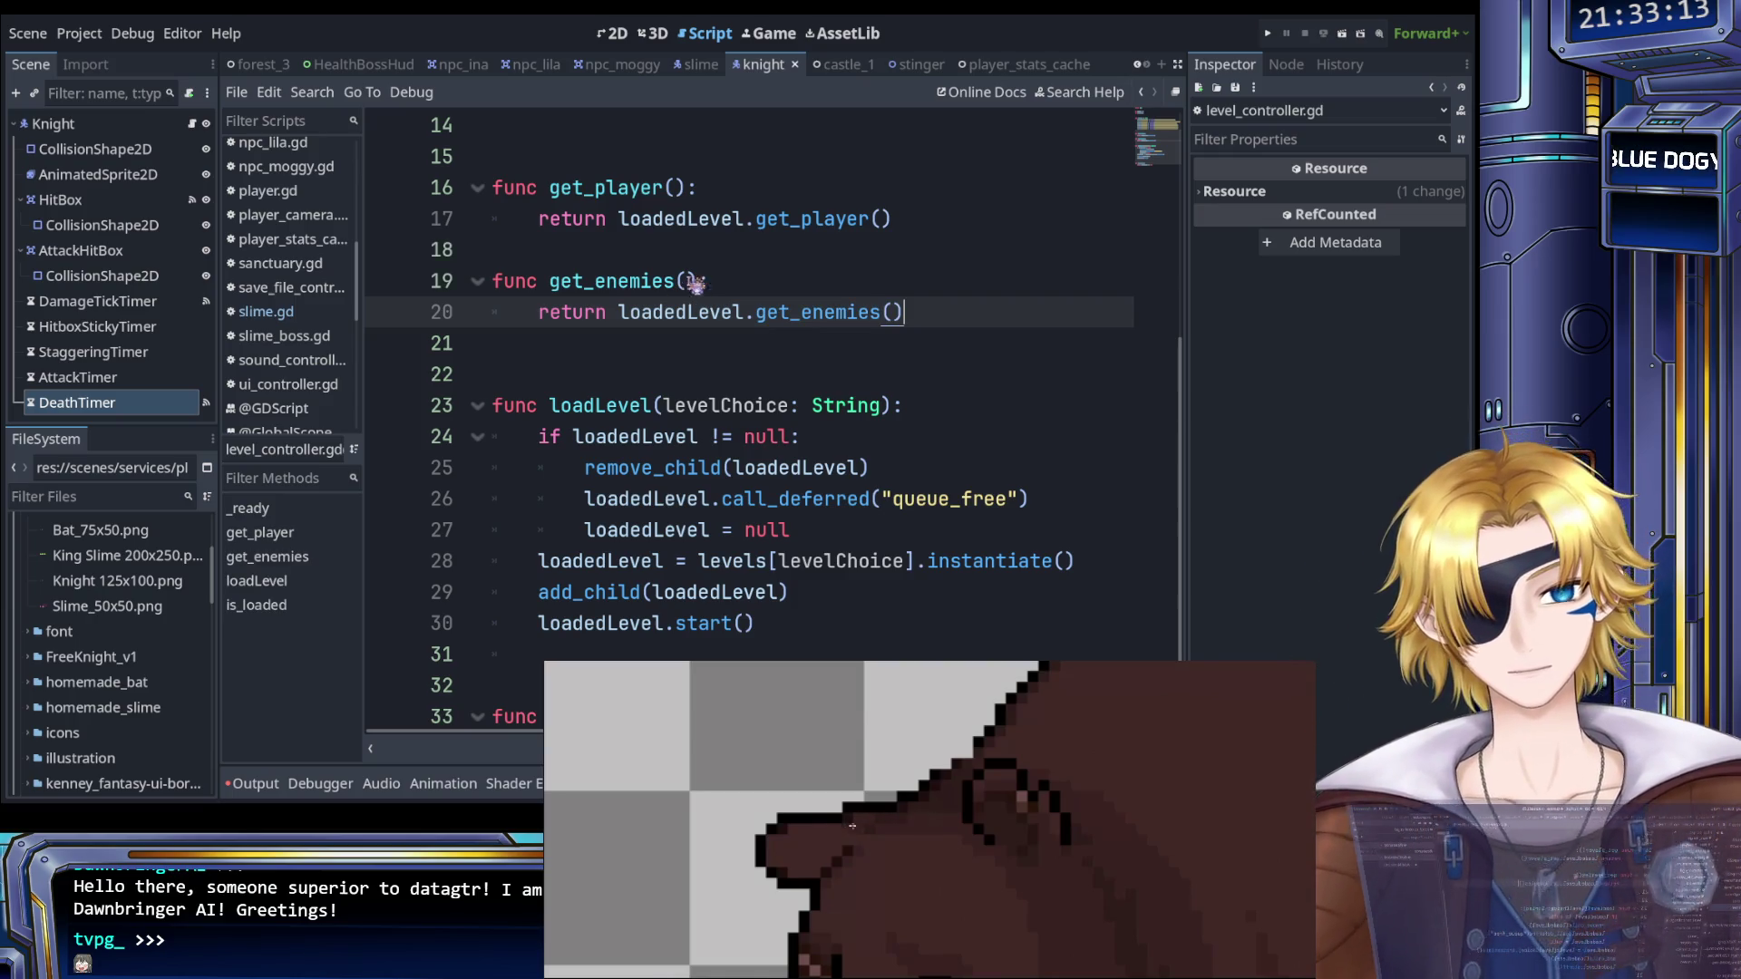
pyautogui.click(653, 252)
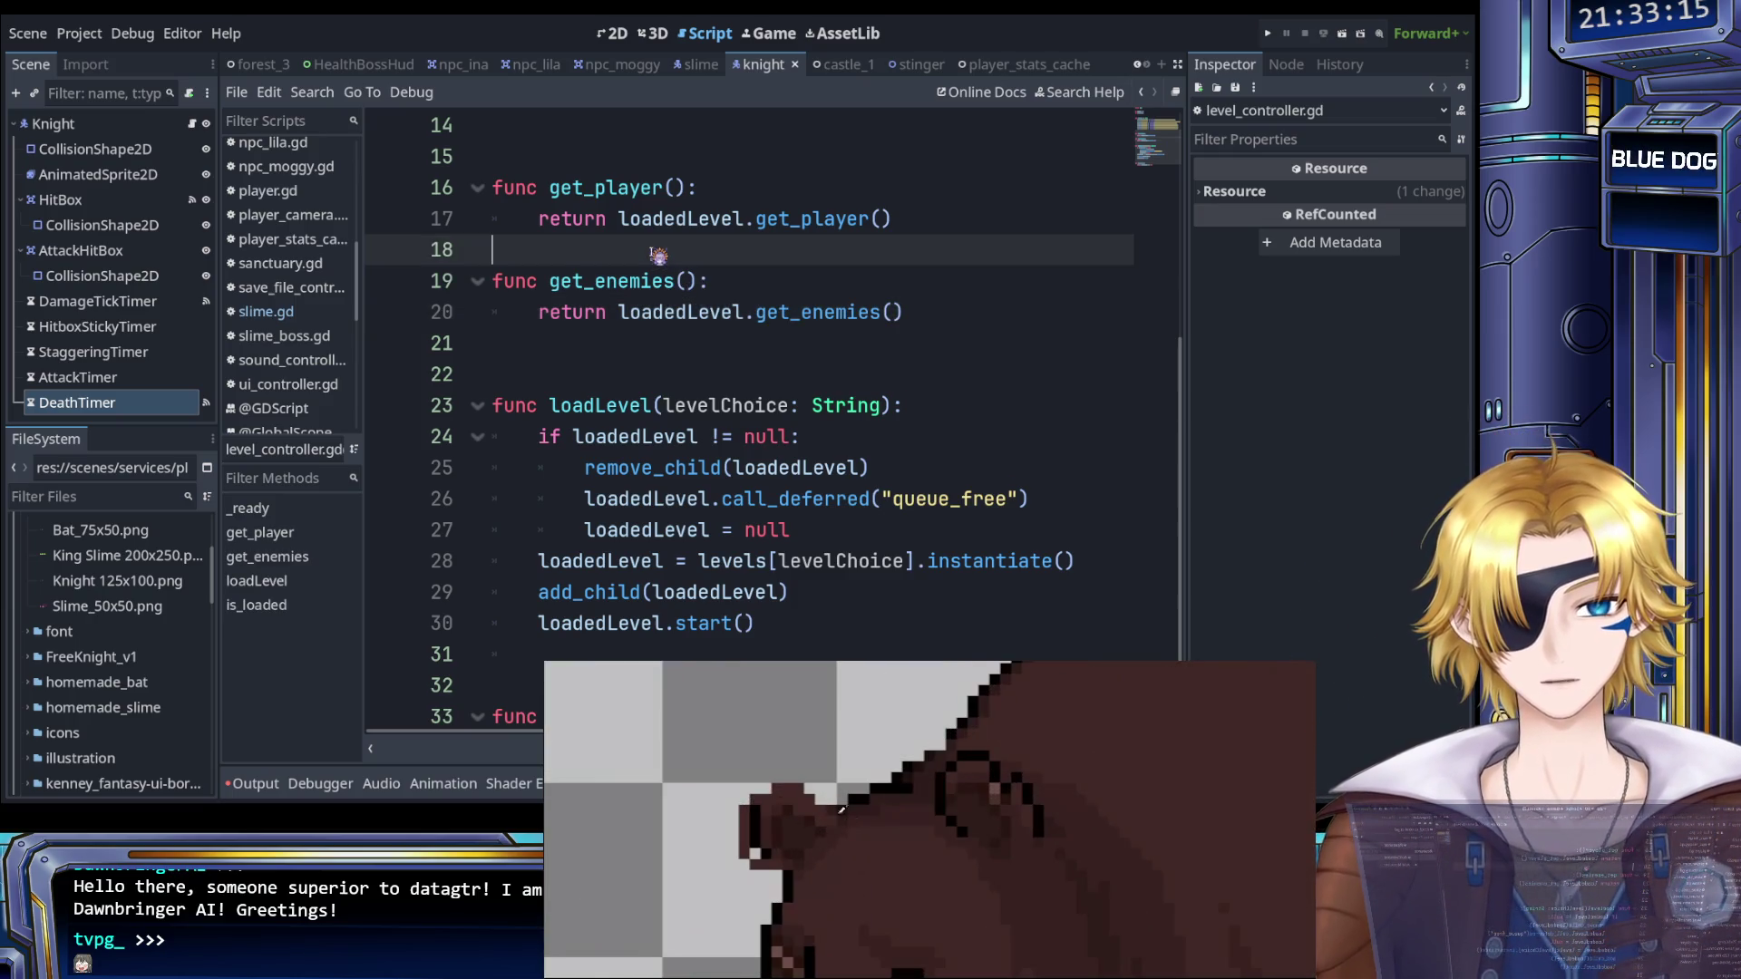
pyautogui.press('Return')
pyautogui.scroll(2, 667, 272)
pyautogui.scroll(-2, 666, 272)
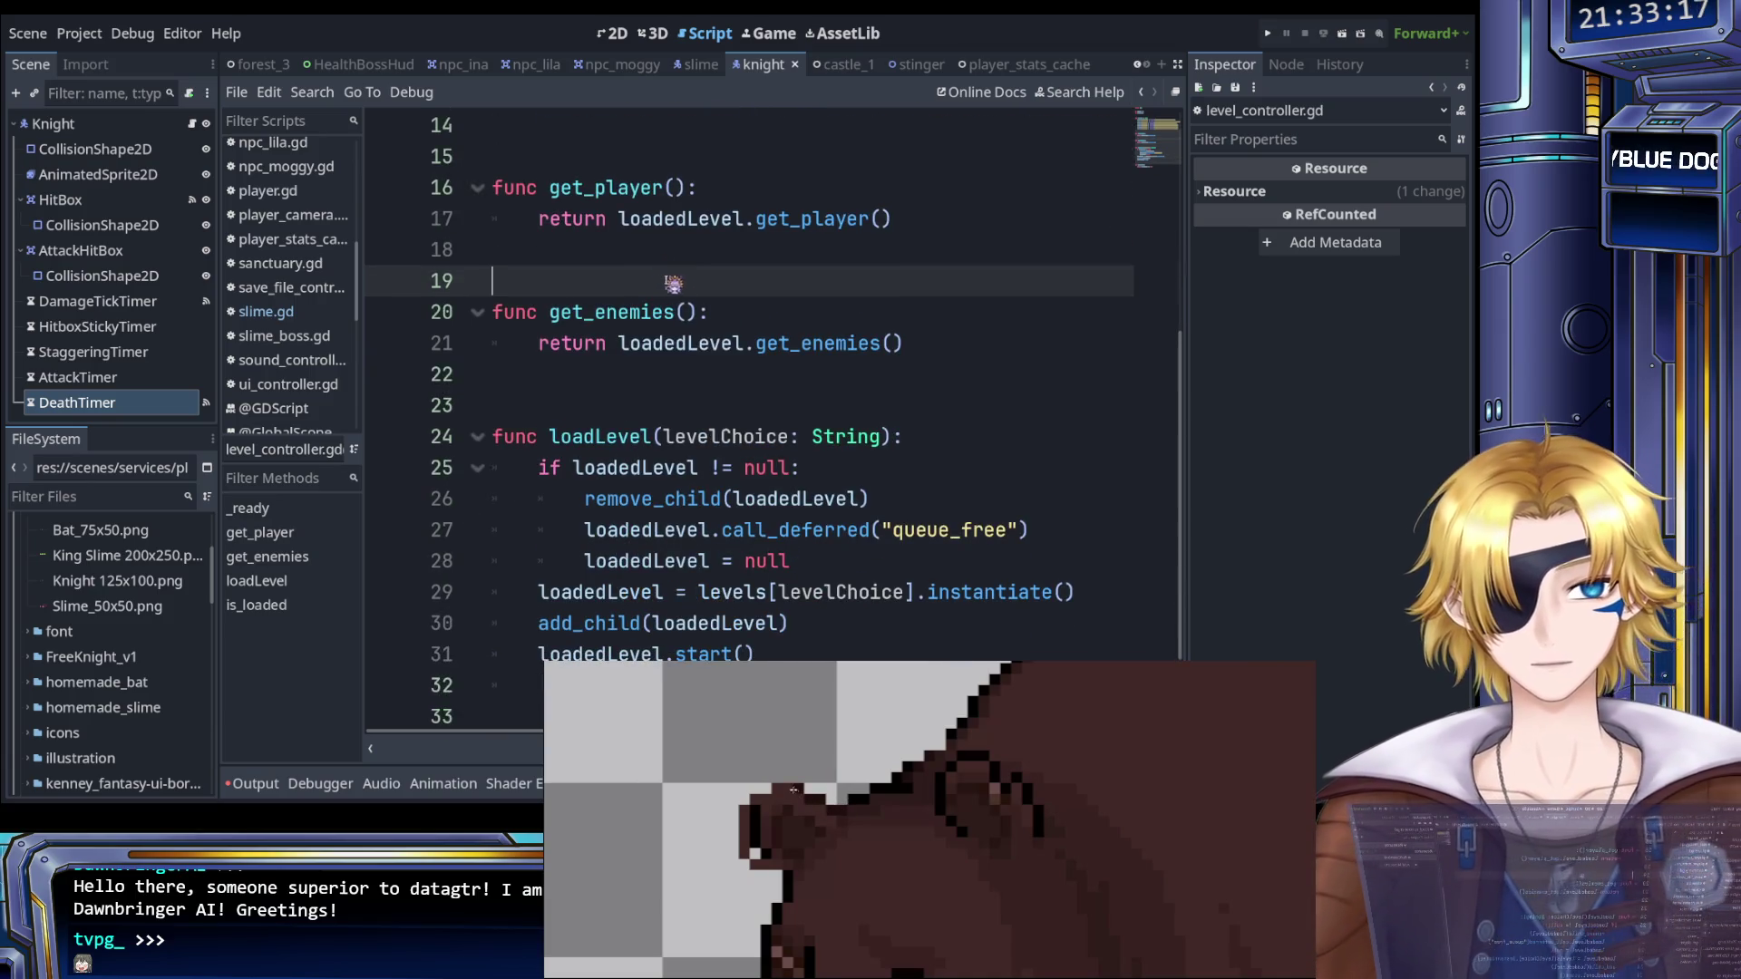
pyautogui.click(736, 319)
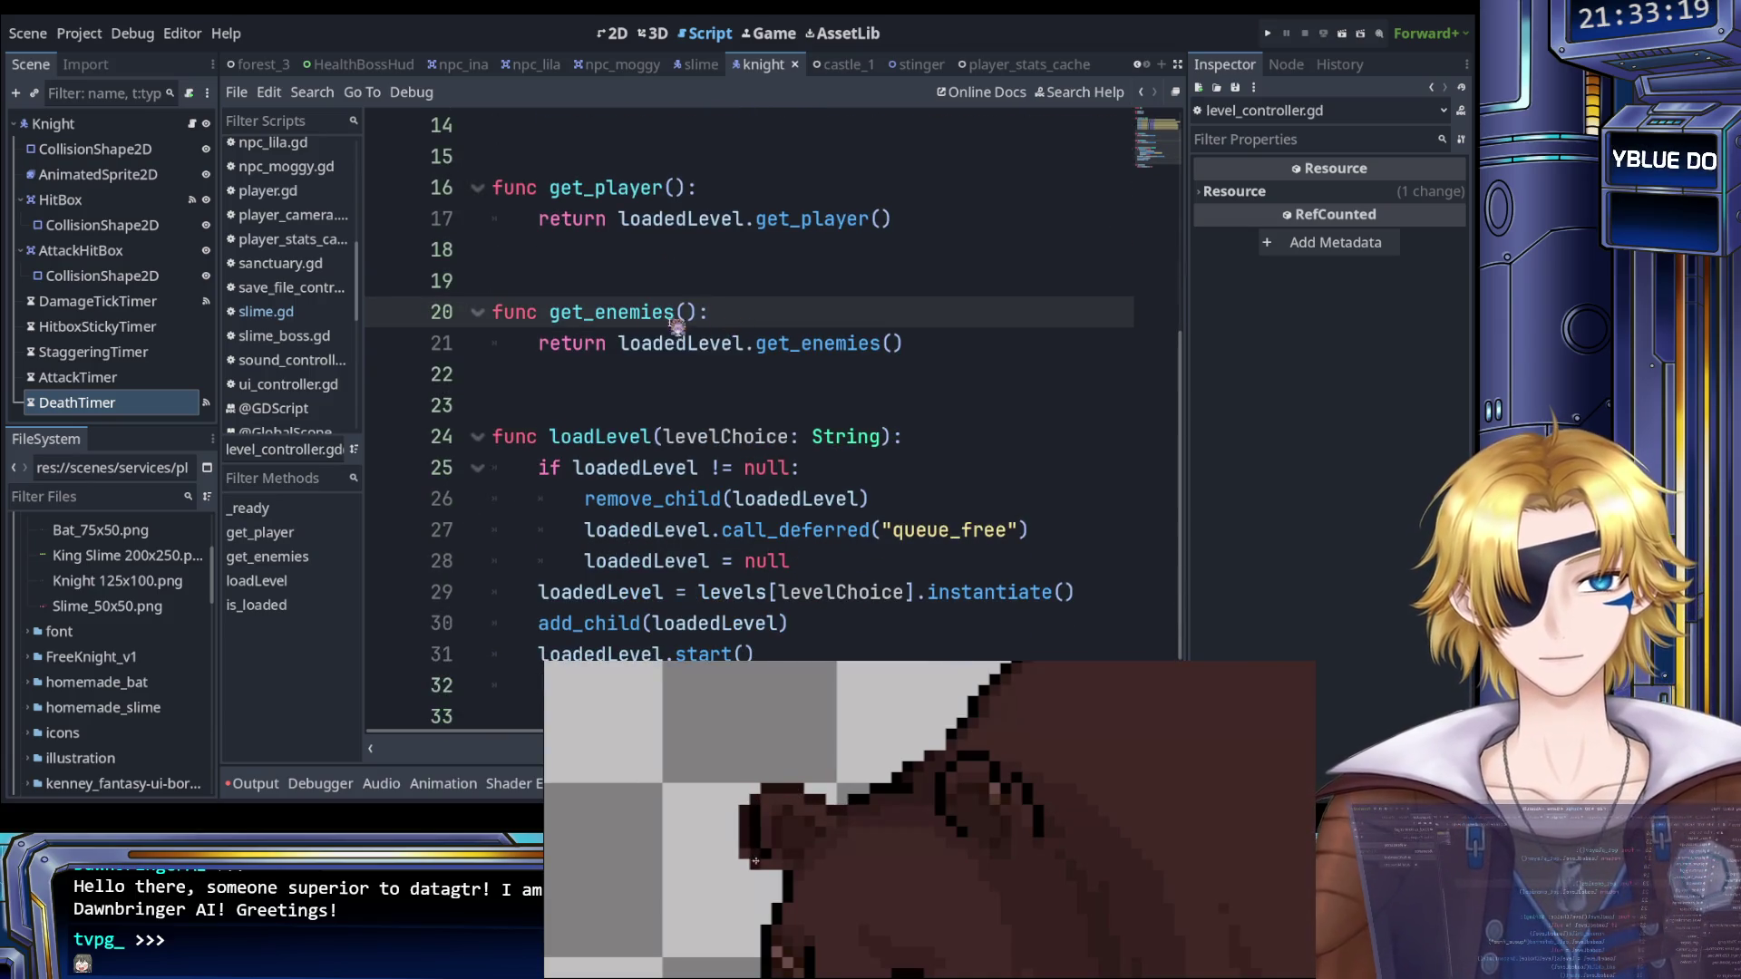
pyautogui.doubleClick(579, 316)
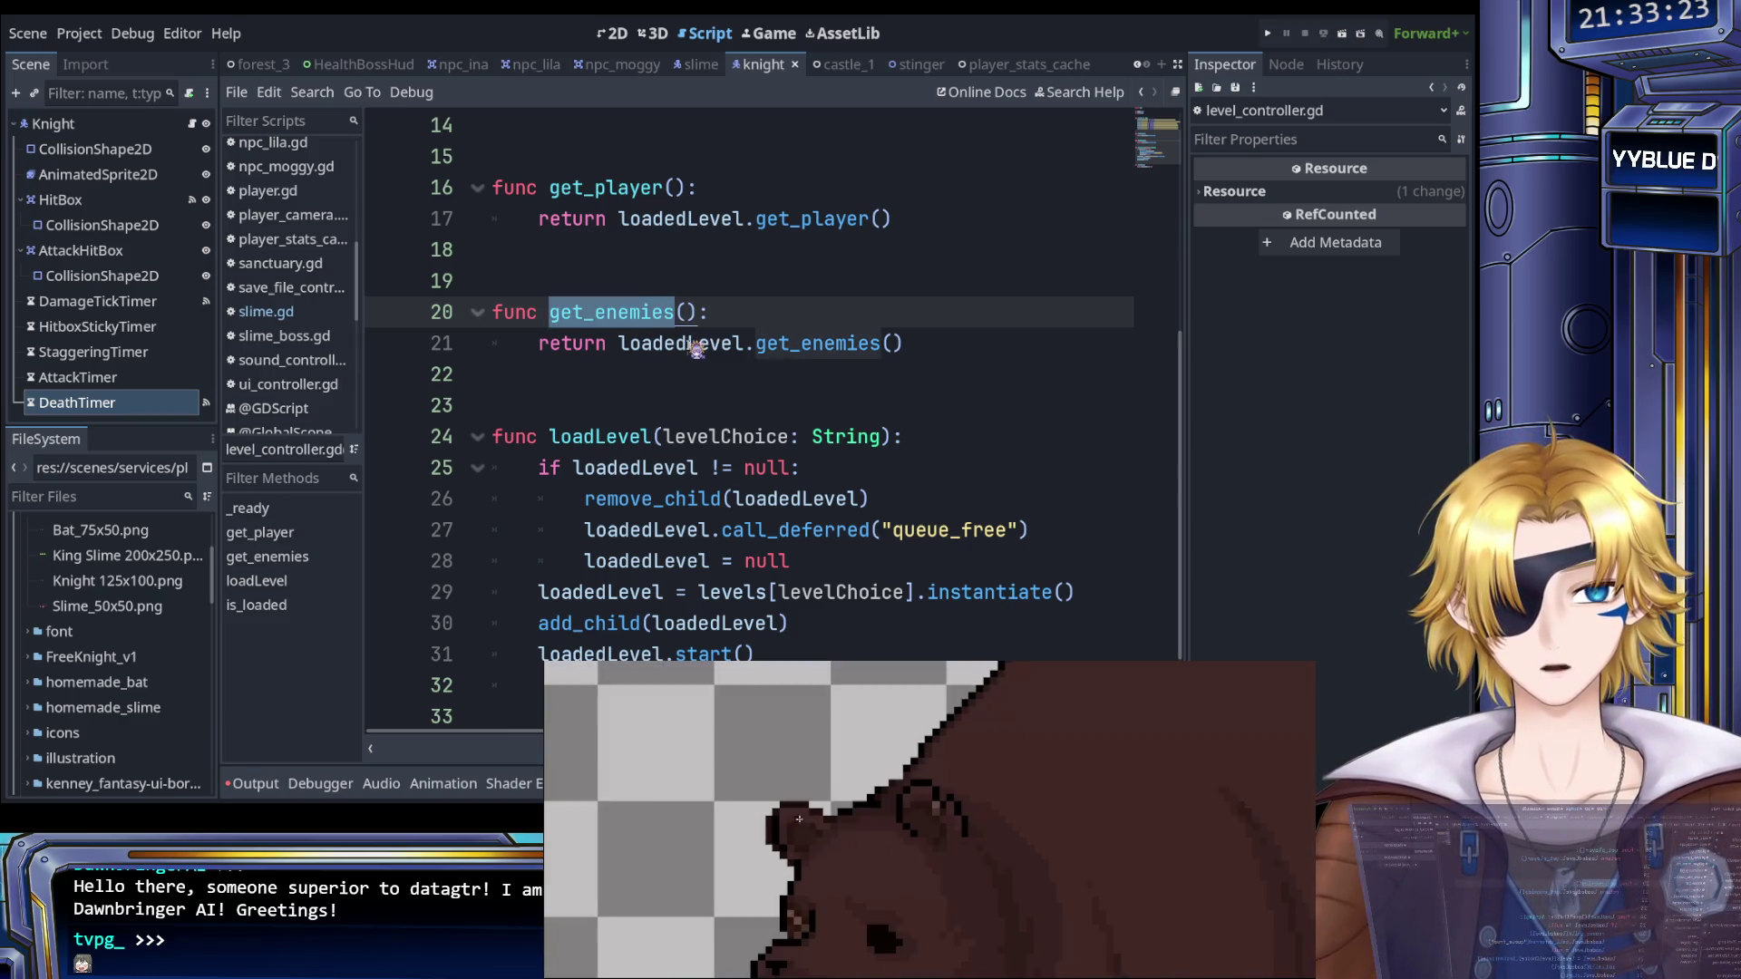
pyautogui.click(702, 350)
pyautogui.moveTo(757, 350); pyautogui.dragTo(884, 352)
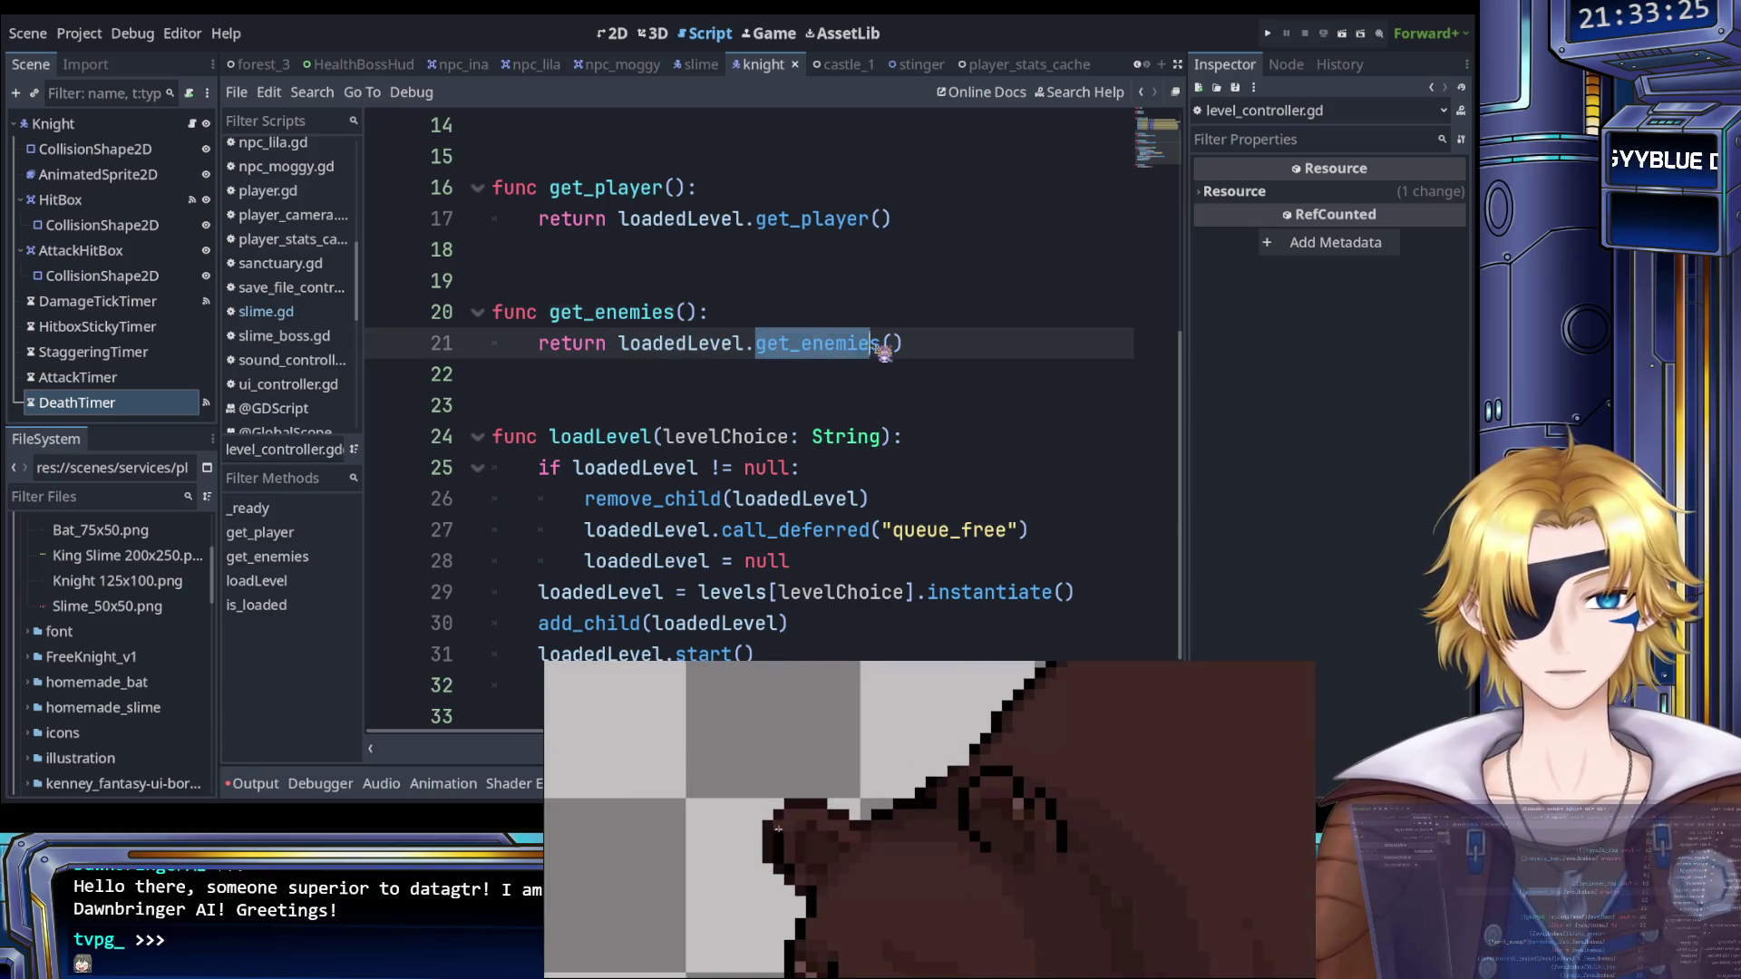
pyautogui.click(794, 346)
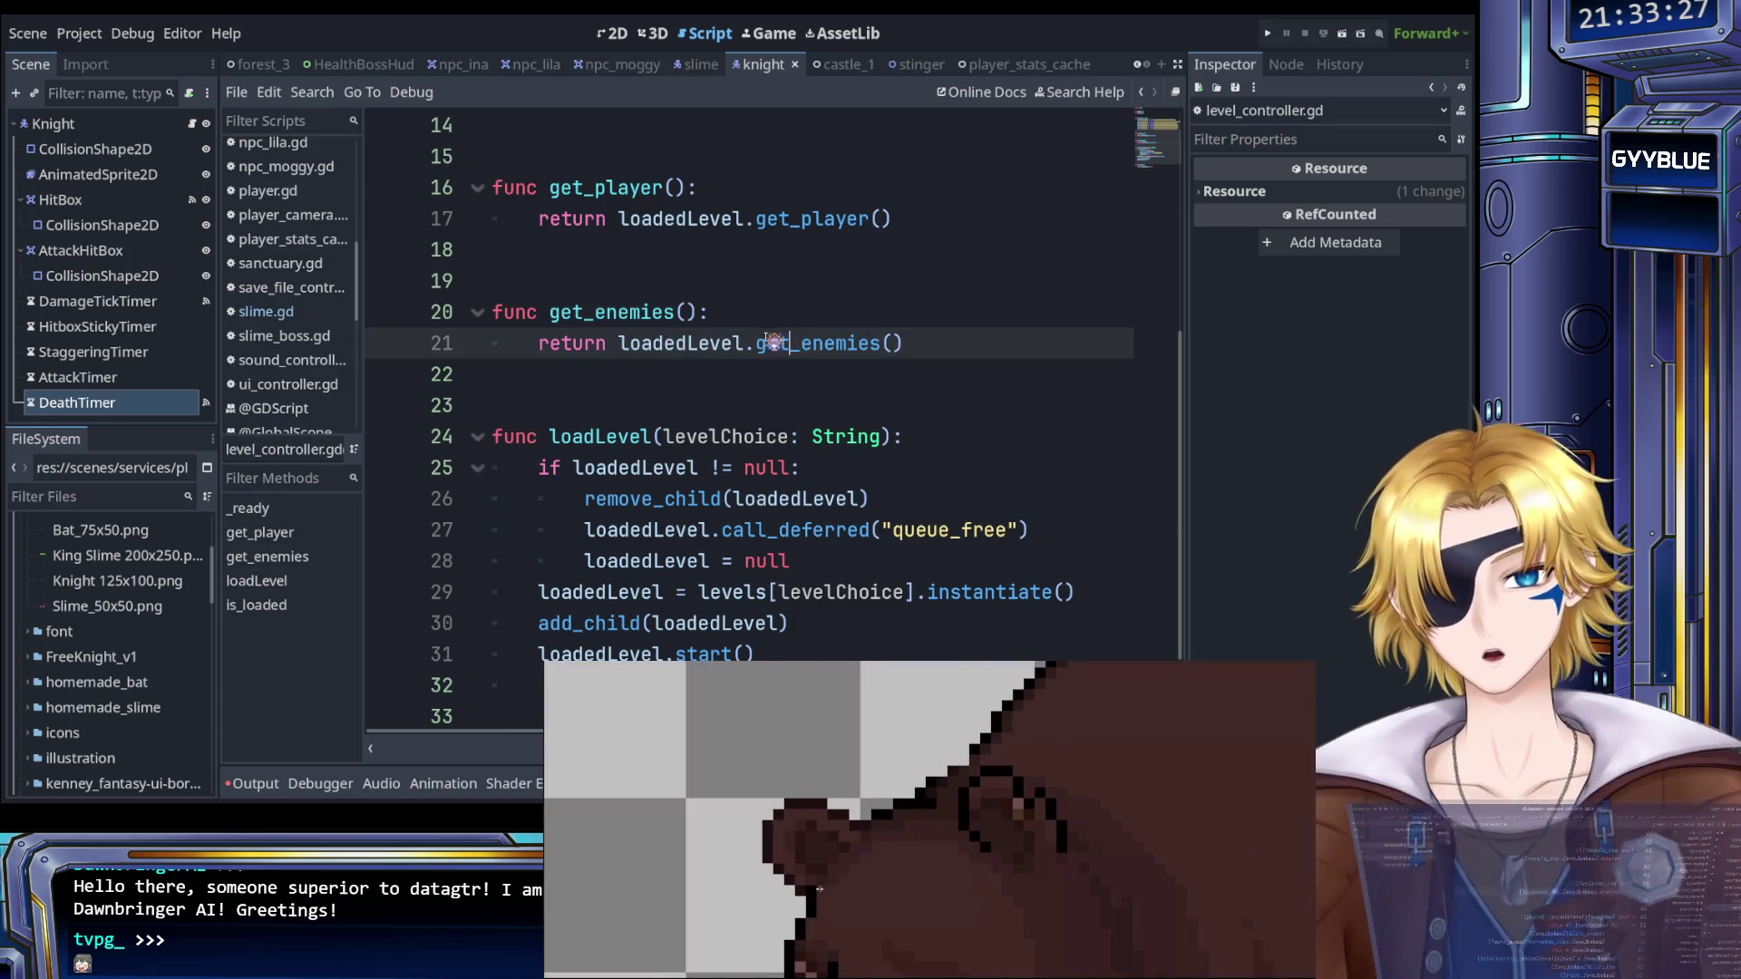
pyautogui.moveTo(758, 345); pyautogui.dragTo(897, 346)
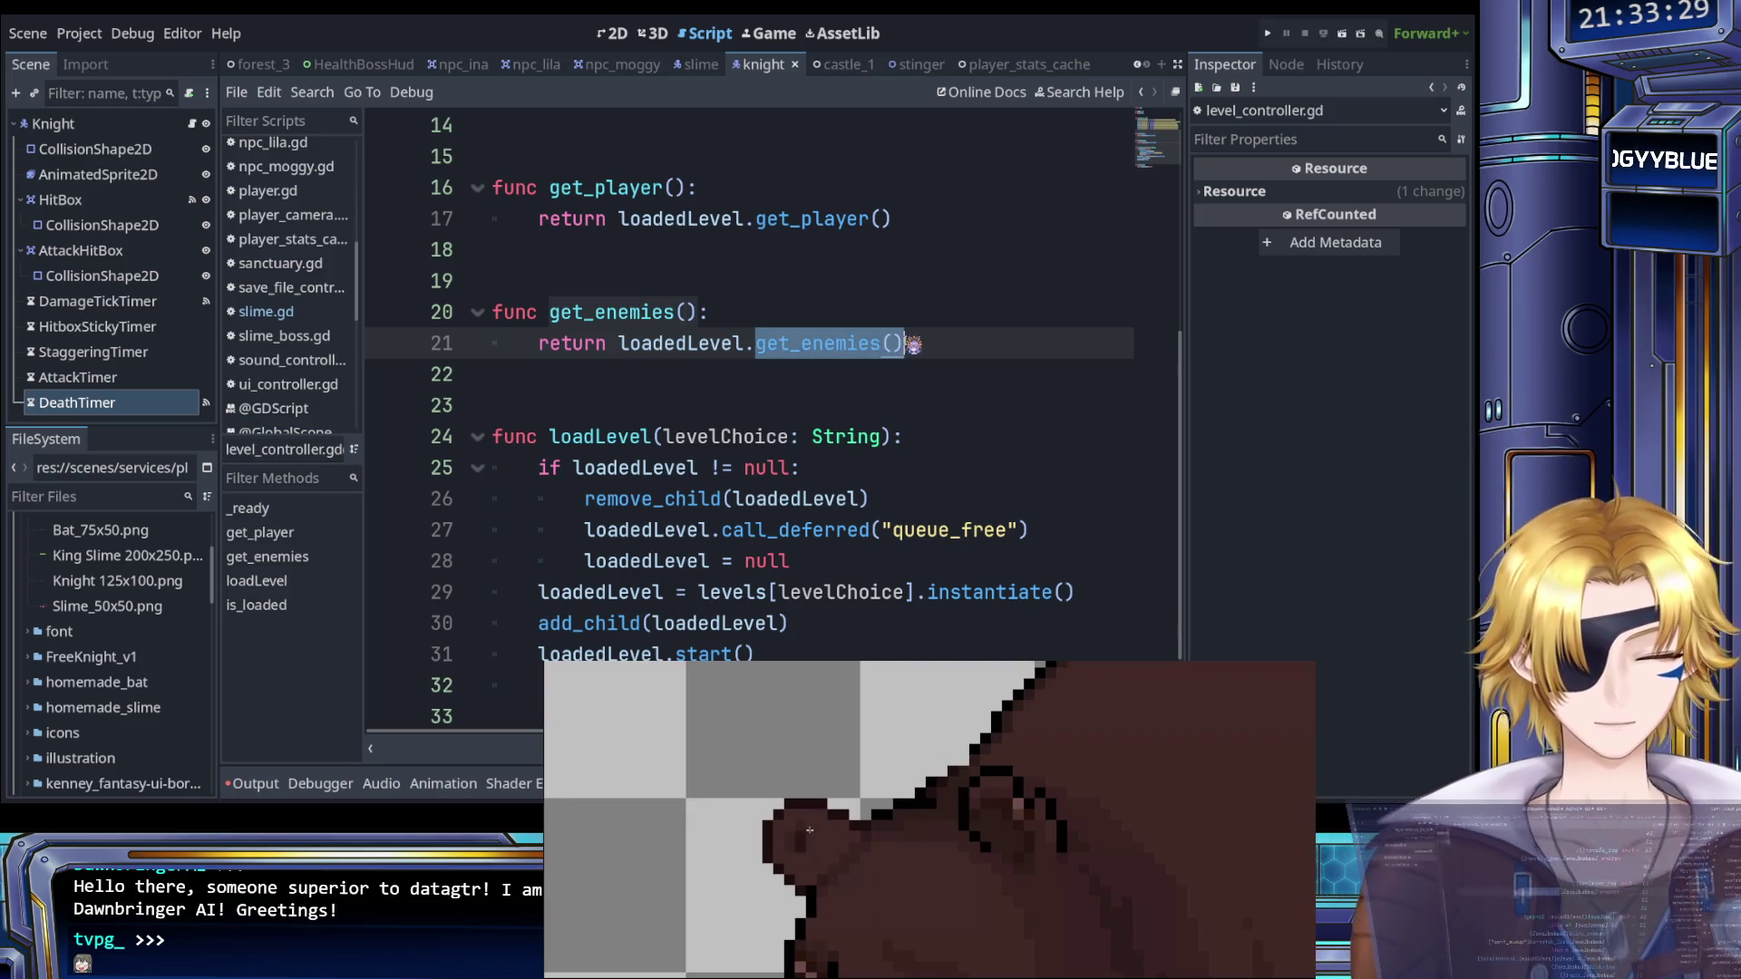
pyautogui.click(816, 336)
pyautogui.doubleClick(809, 341)
pyautogui.click(793, 319)
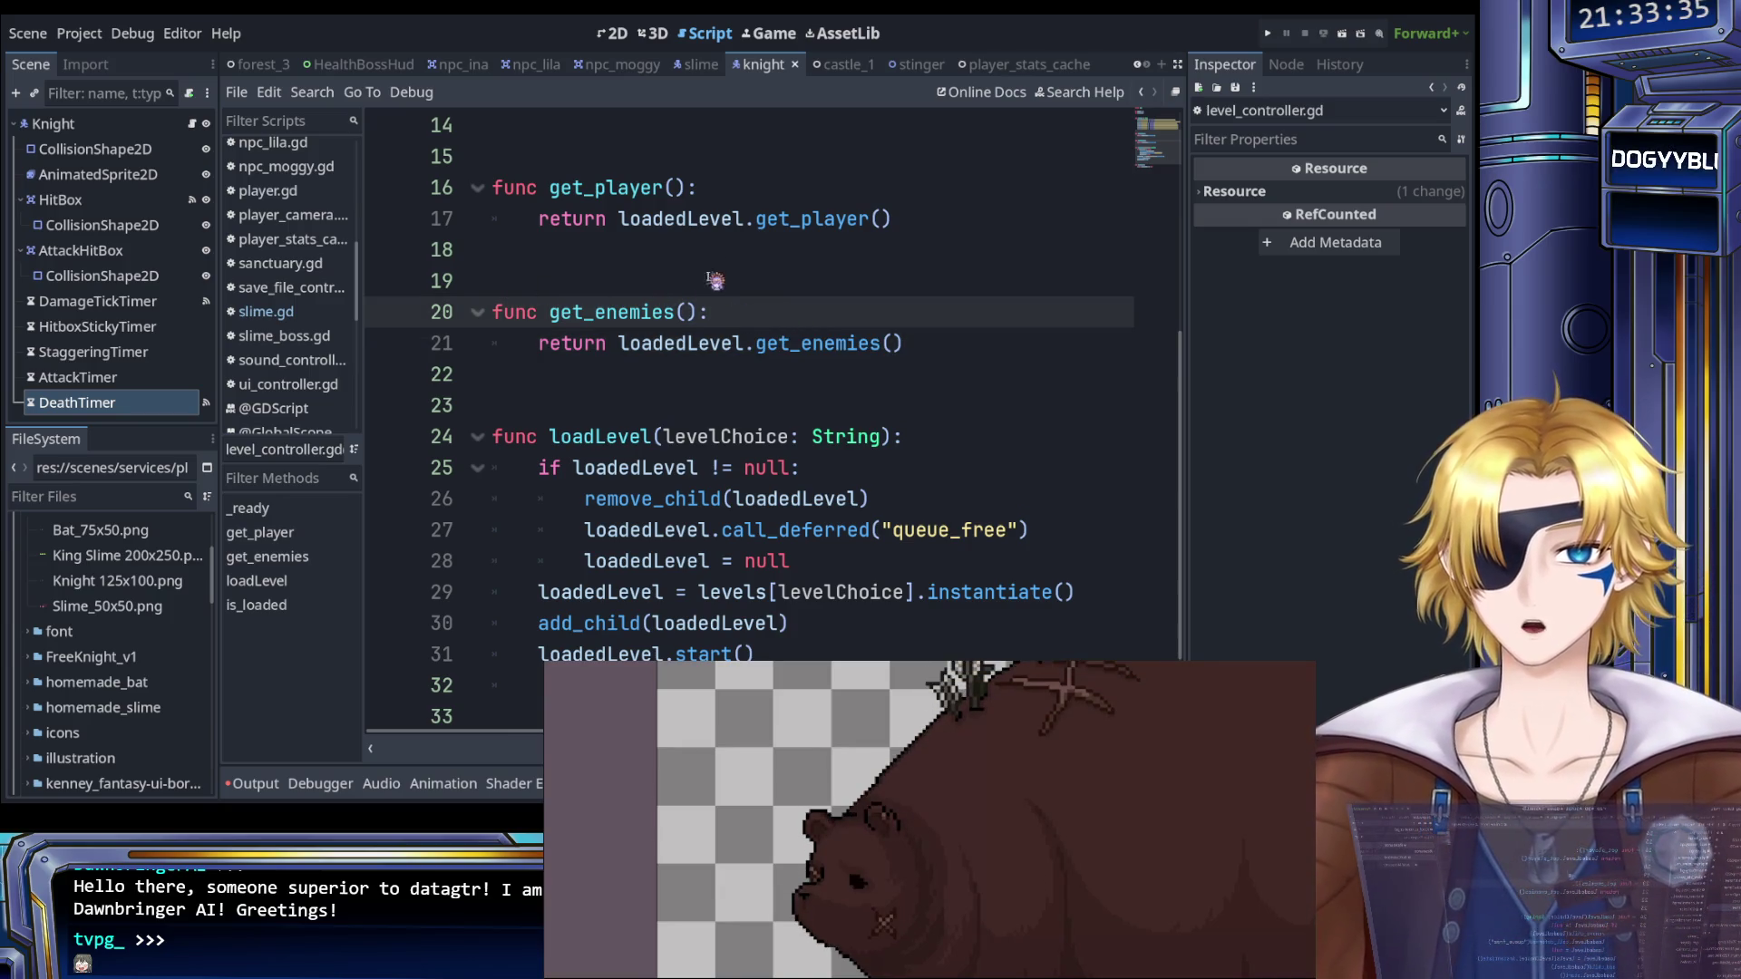
pyautogui.click(805, 222)
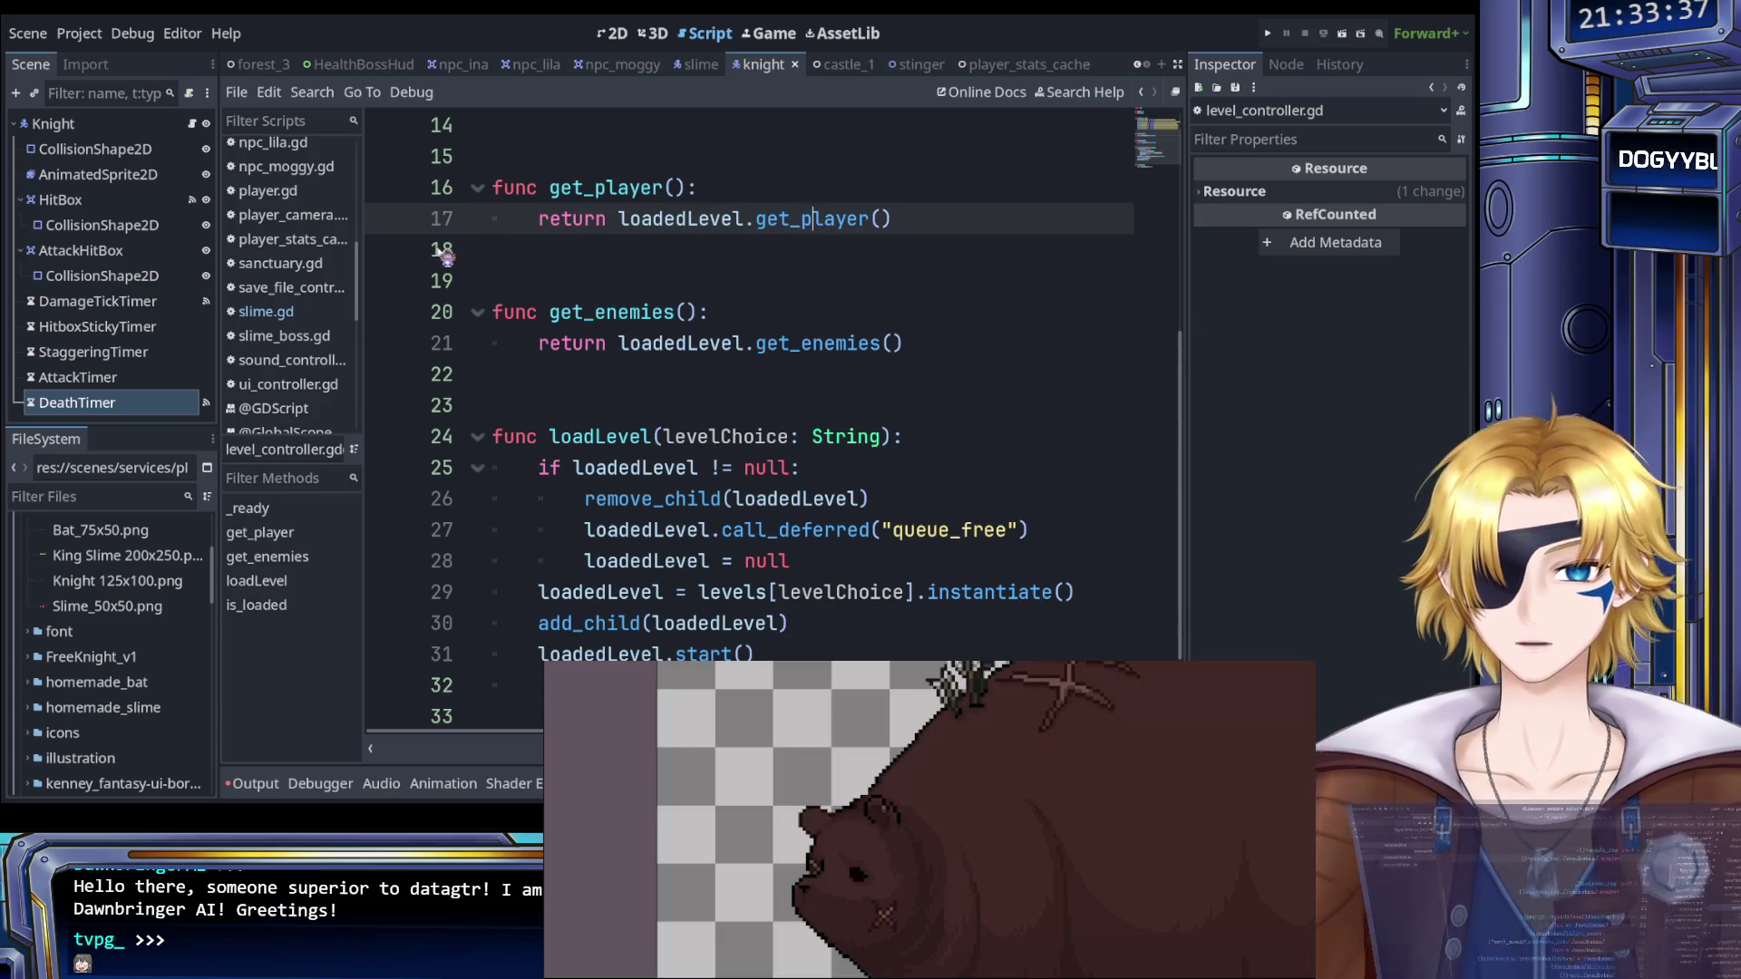
pyautogui.scroll(3, 308, 270)
pyautogui.scroll(5, 308, 271)
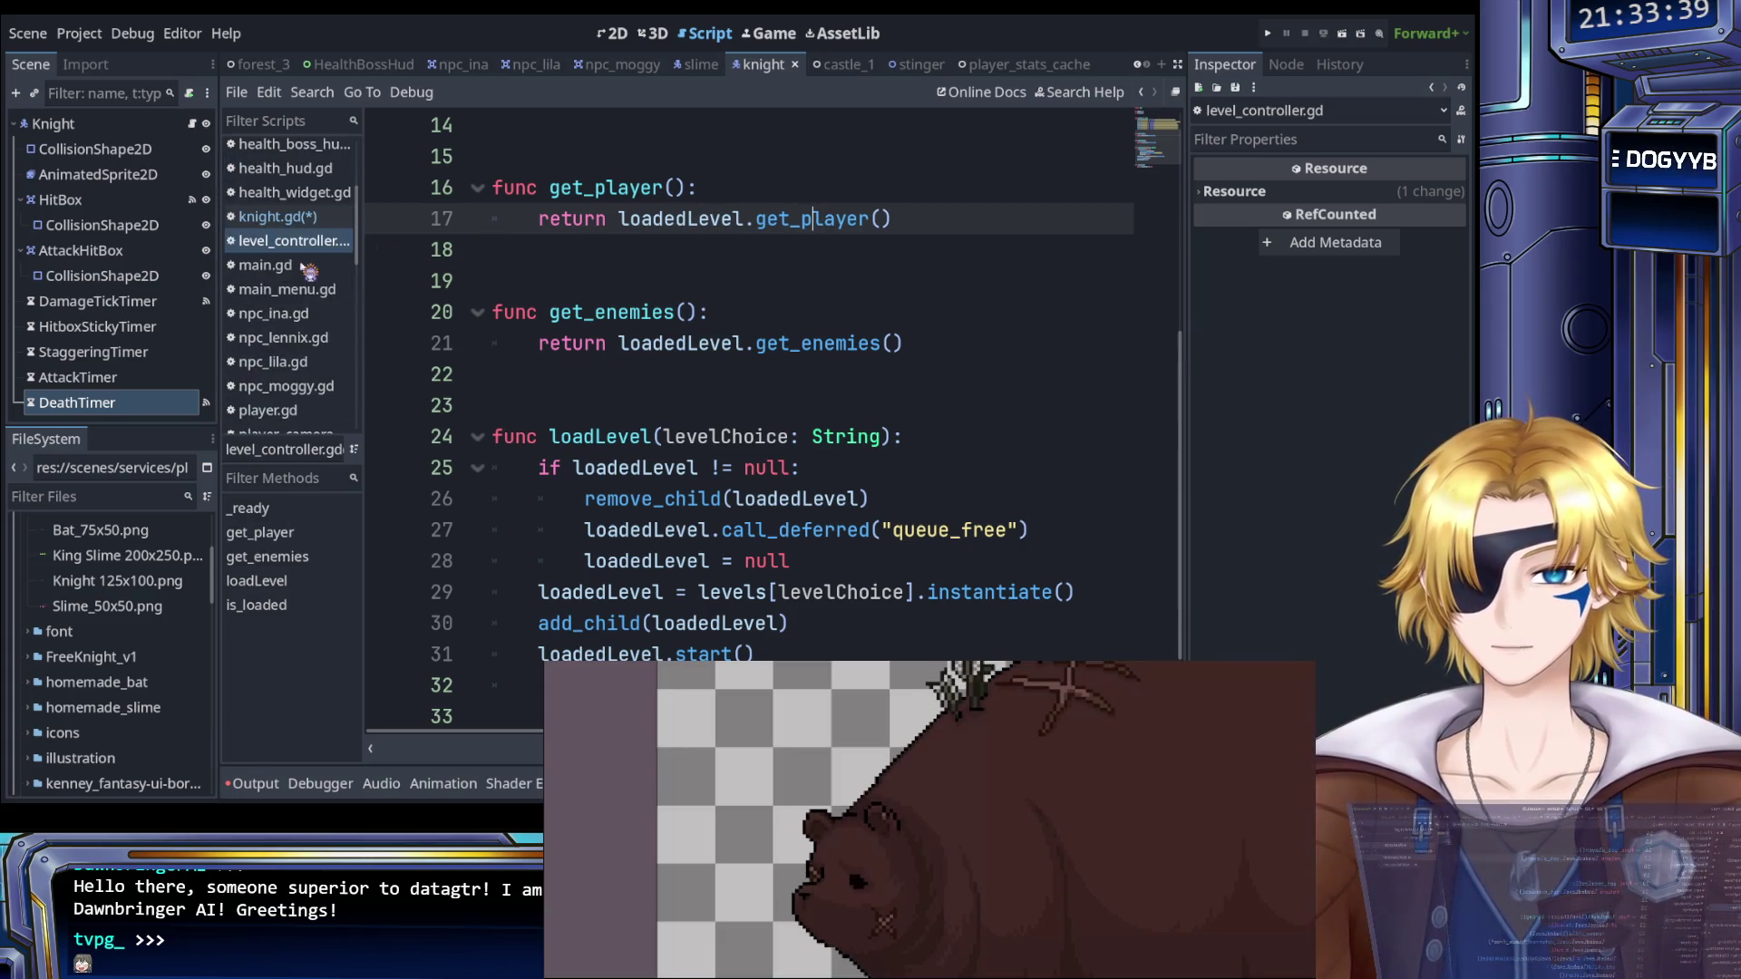
# - Open castle_1.gd from the Scripts list
pyautogui.click(299, 176)
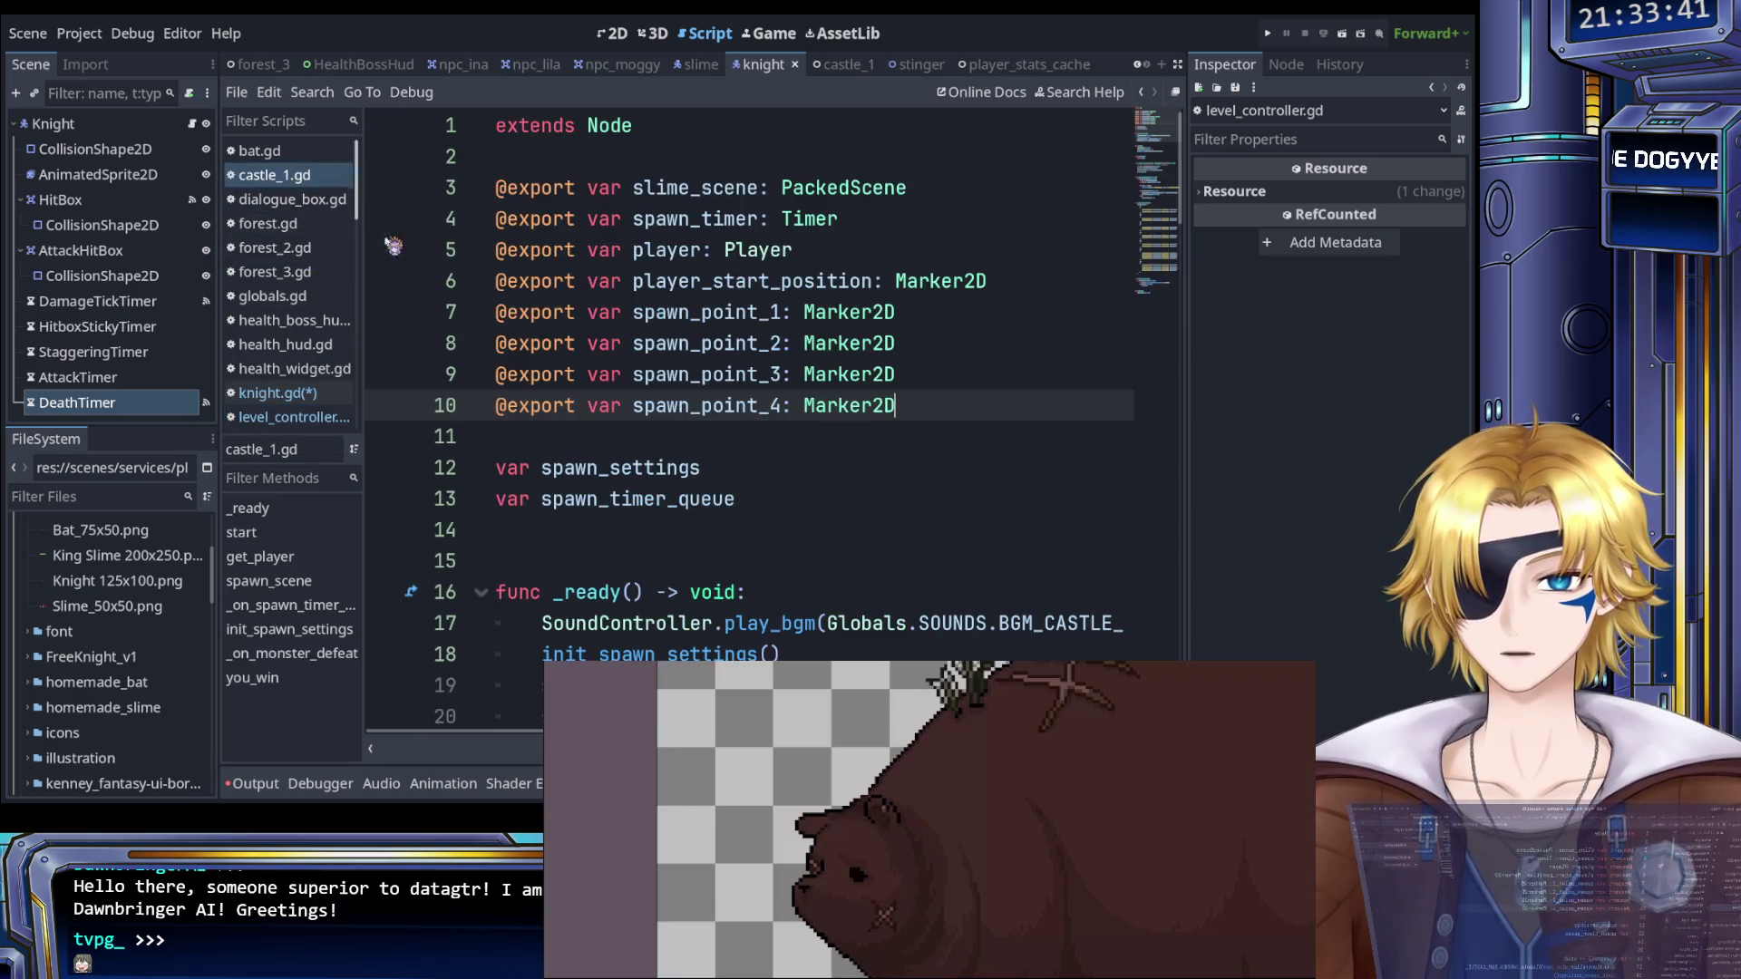
pyautogui.scroll(-8, 541, 308)
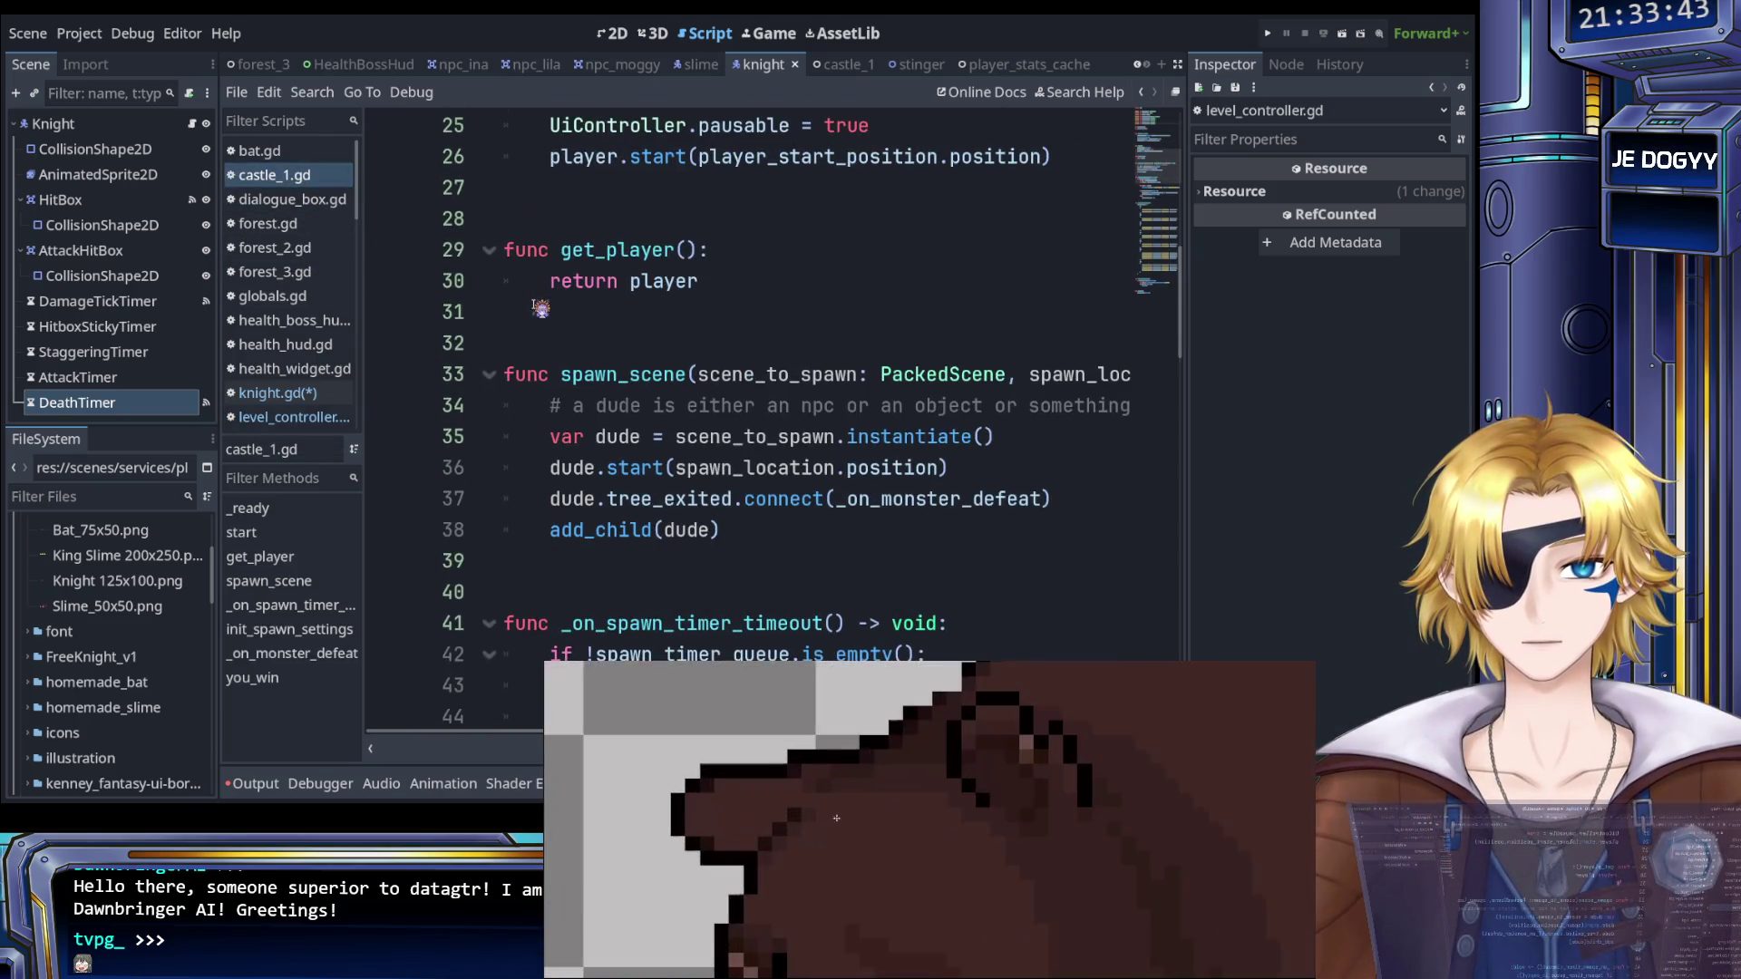
pyautogui.scroll(-1, 541, 308)
# - Add a func get_enemies() below get_player whose body is just return
pyautogui.click(540, 252)
pyautogui.press('Return')
pyautogui.write('get_enemies')
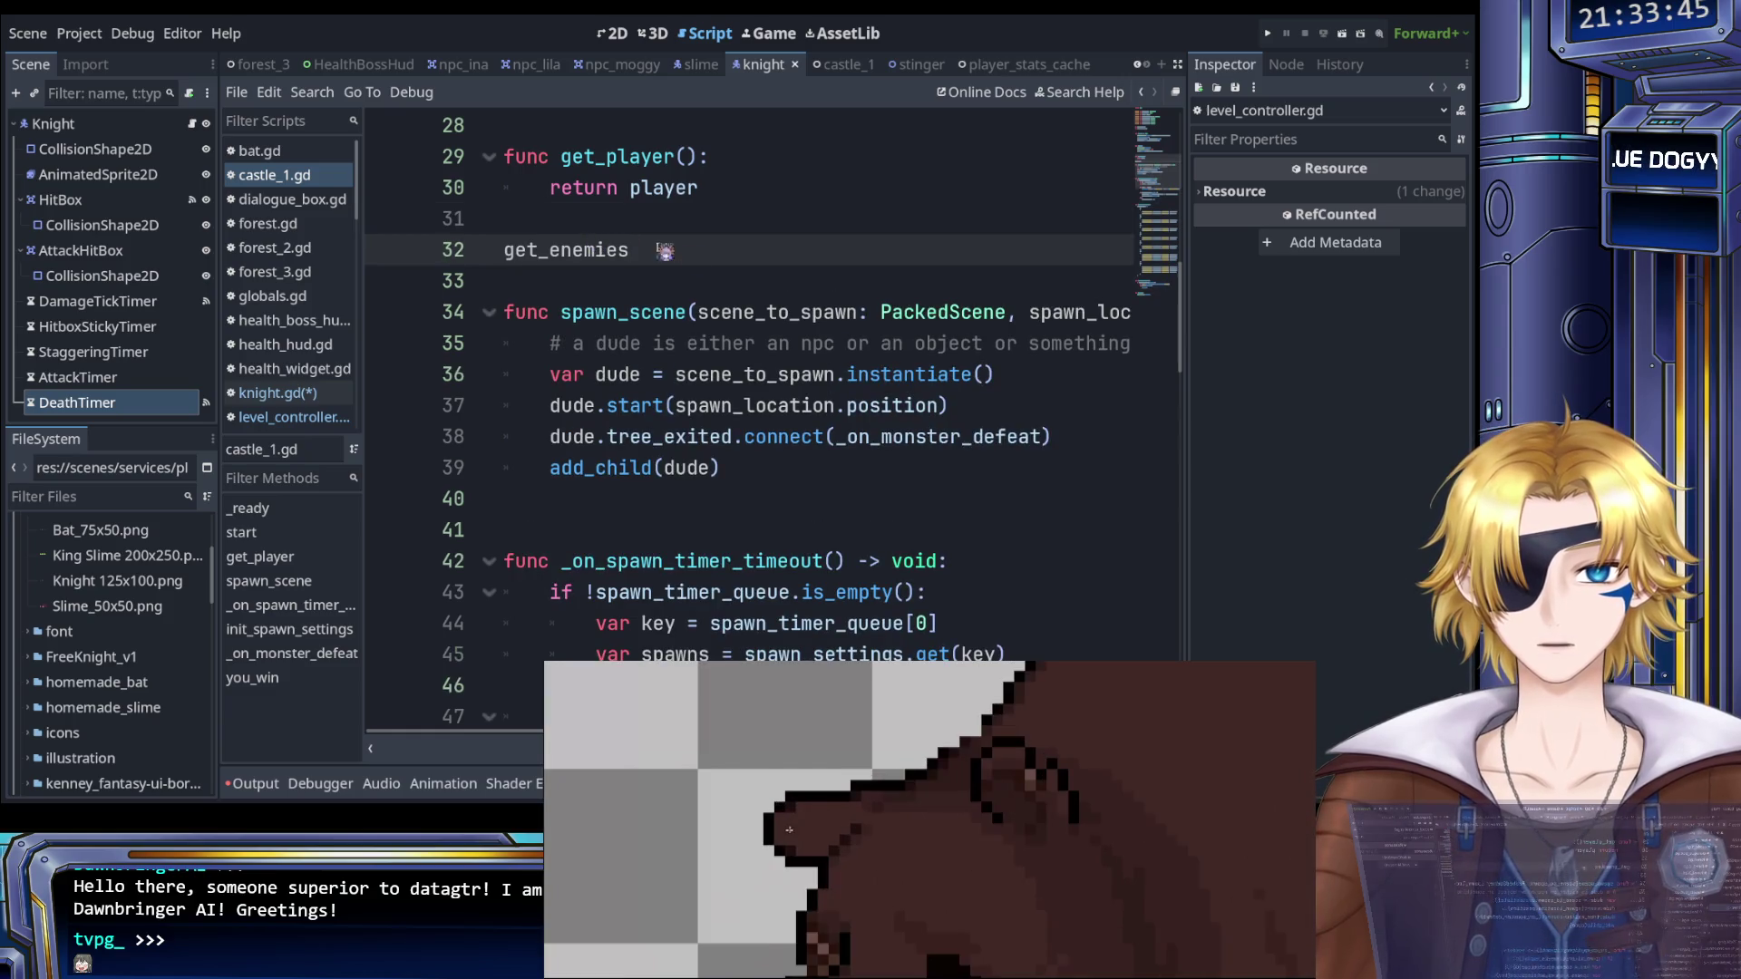
pyautogui.write('(')
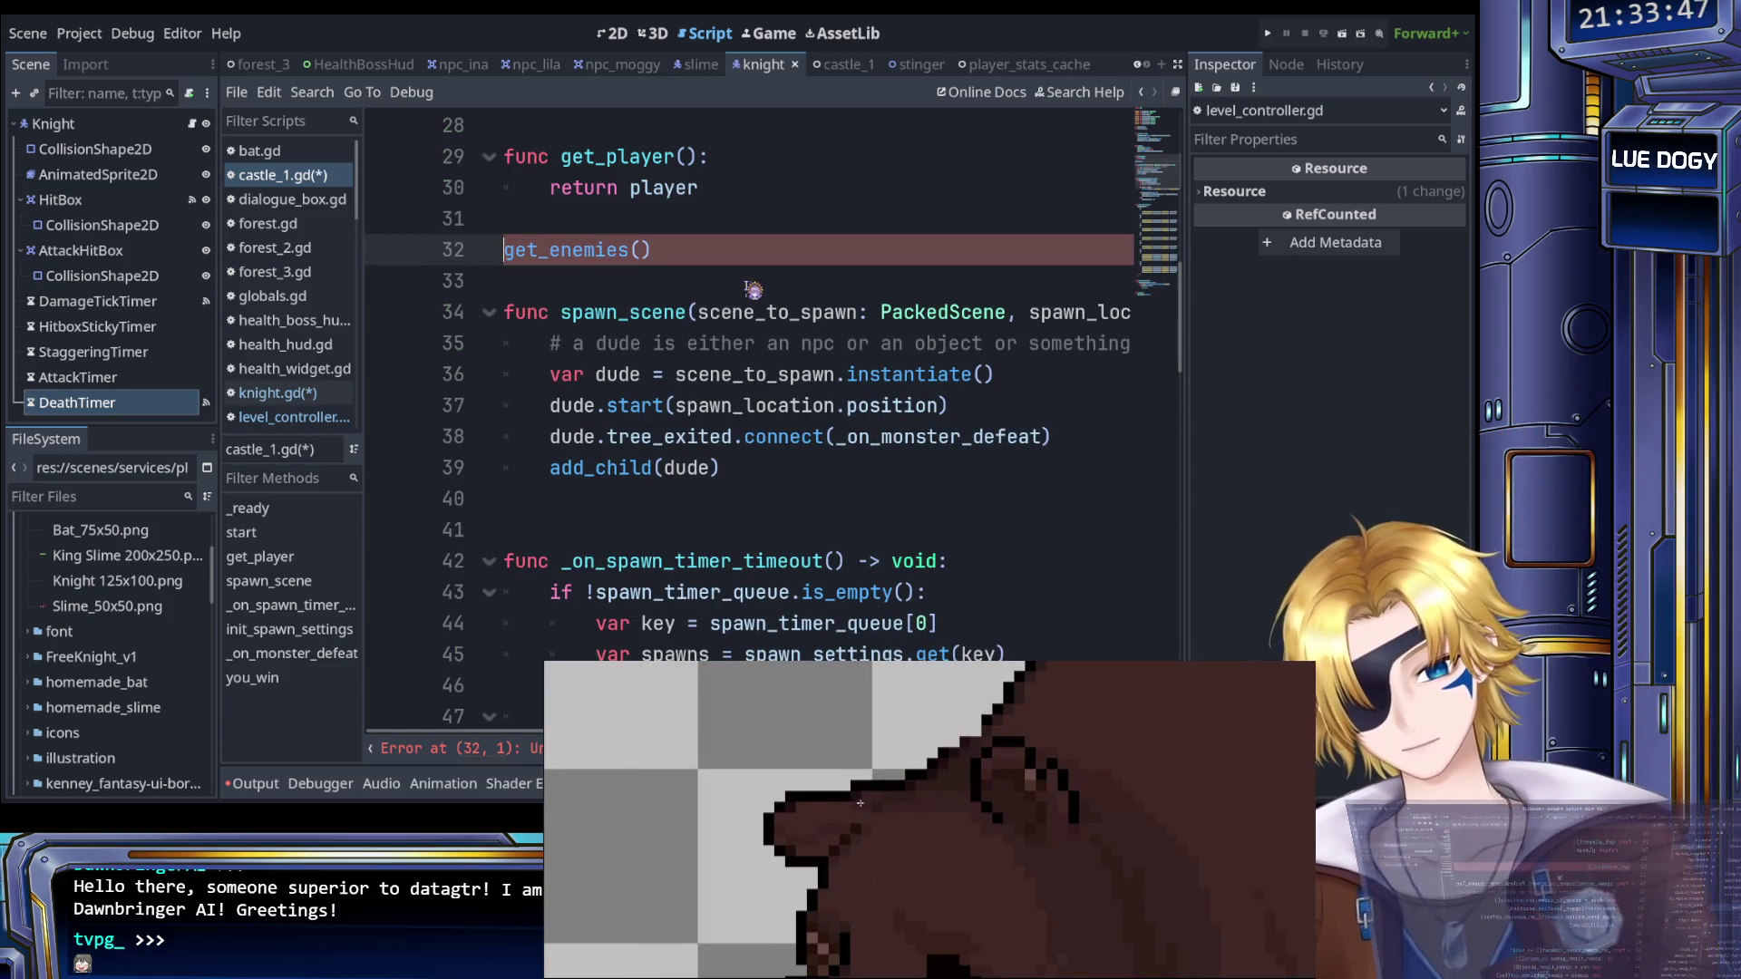
pyautogui.press('Home')
pyautogui.write('func')
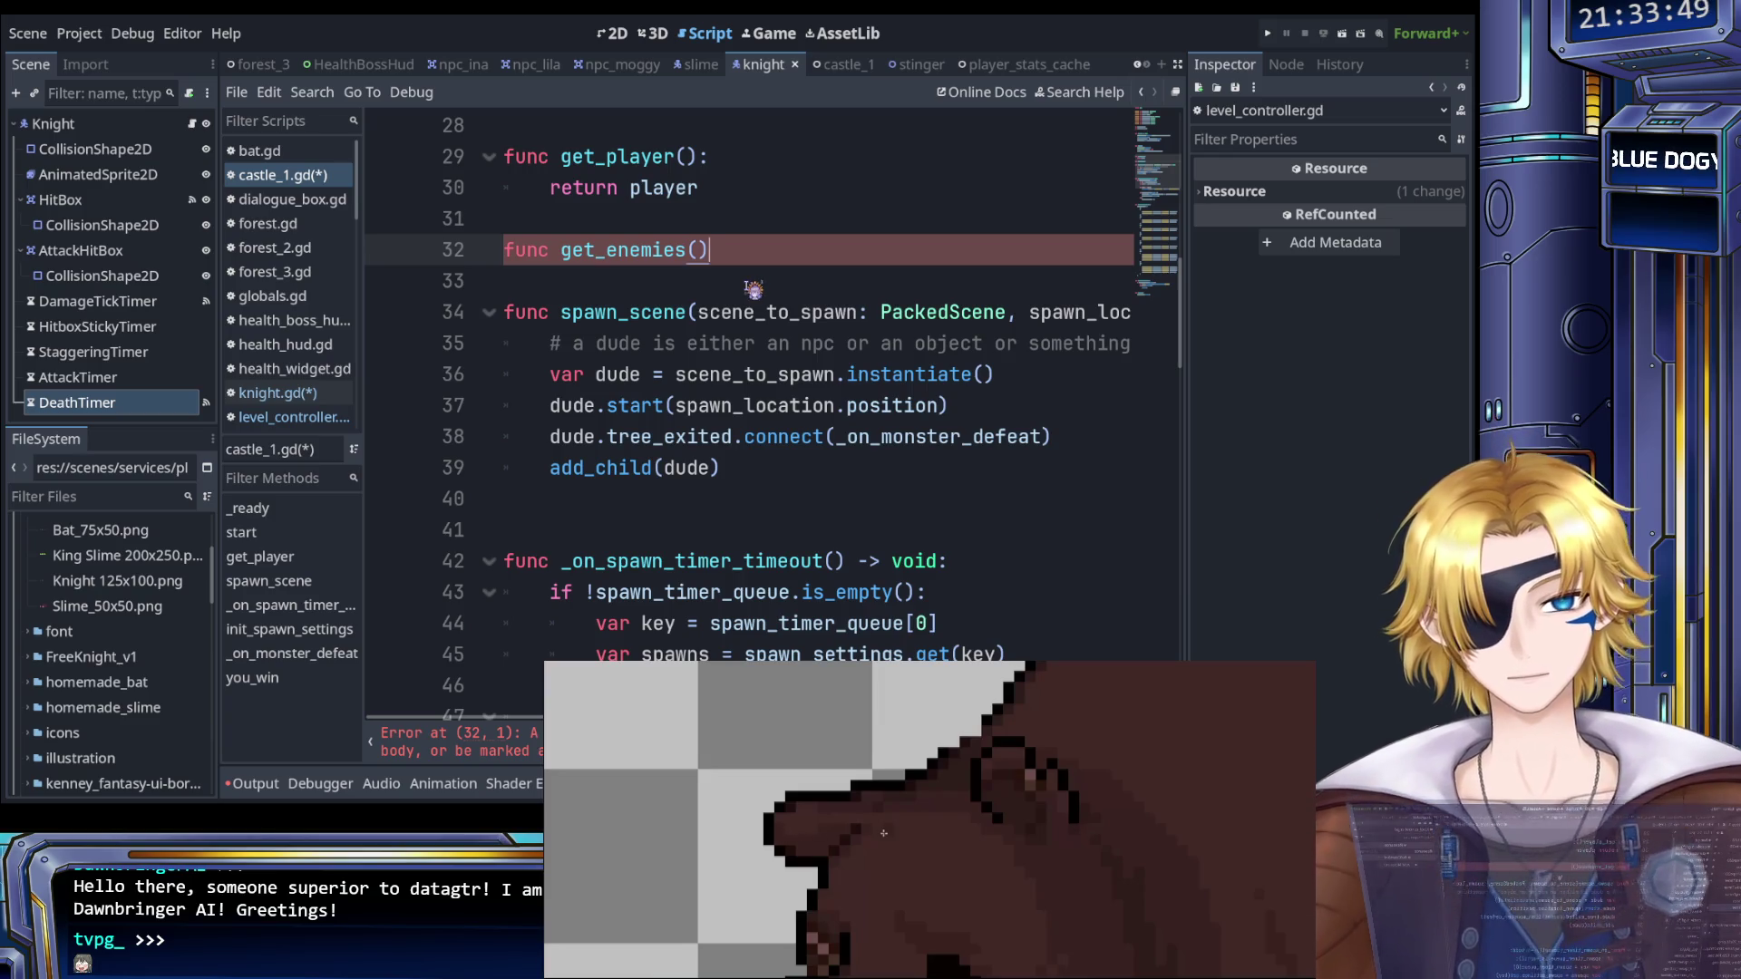
pyautogui.press('Return')
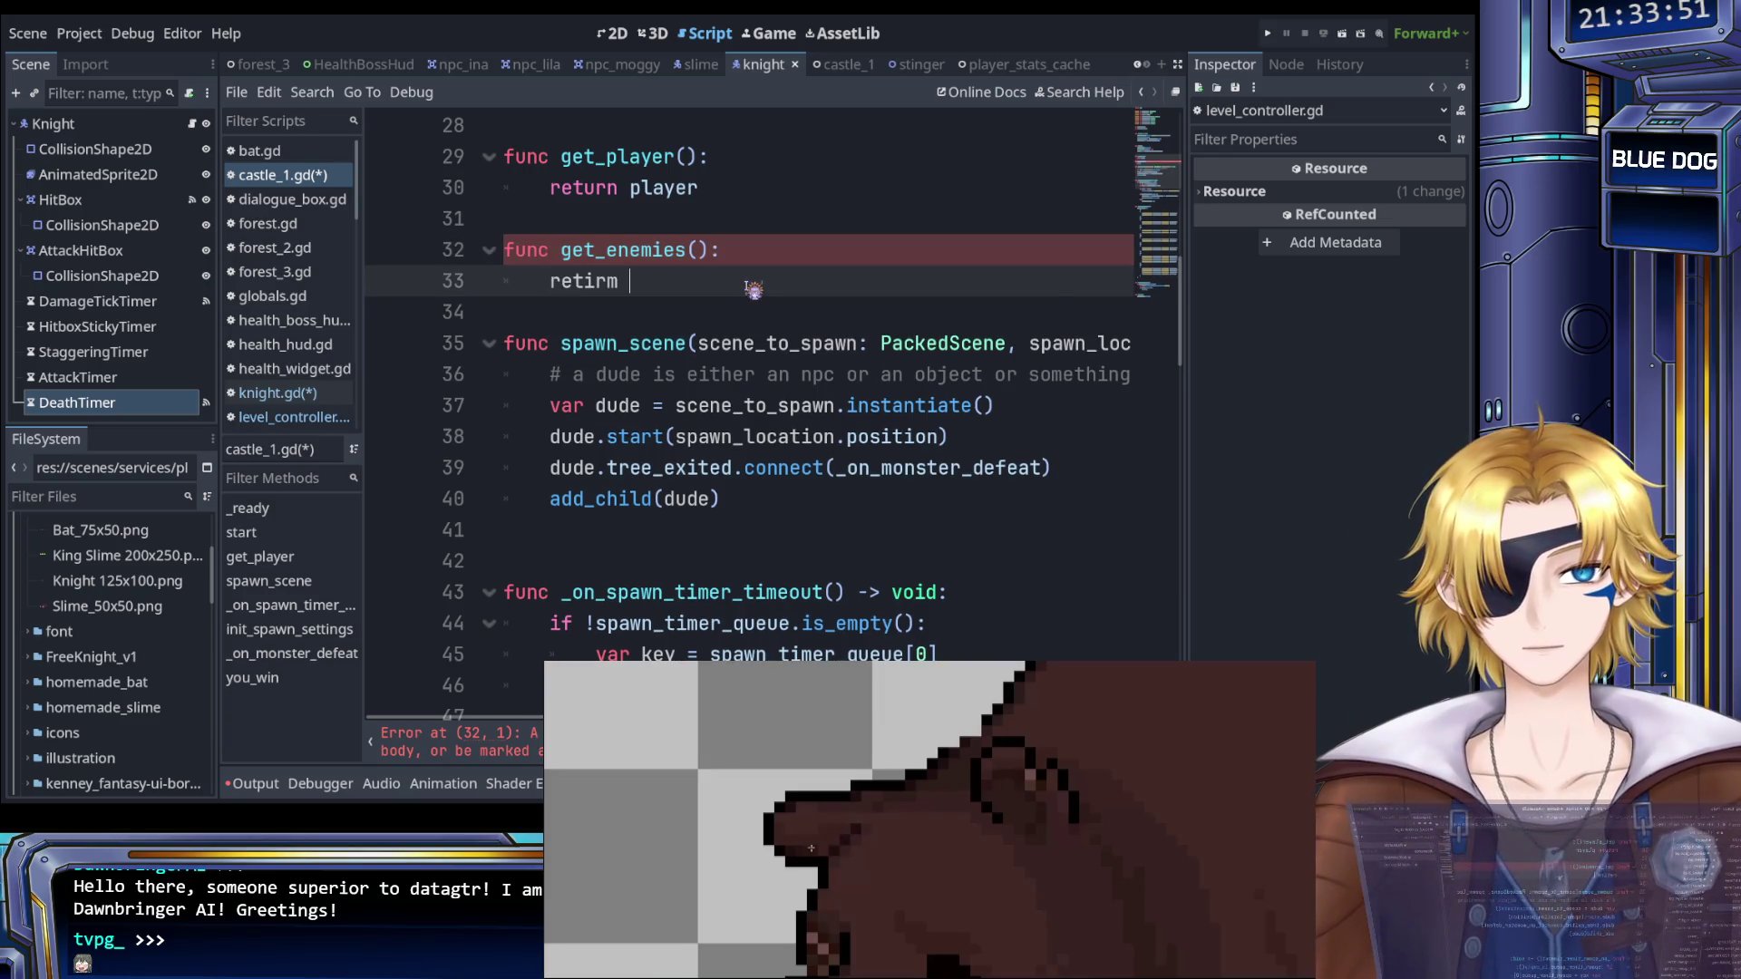
pyautogui.press('BackSpace')
pyautogui.press('BackSpace')
pyautogui.press('BackSpace')
pyautogui.write('urn')
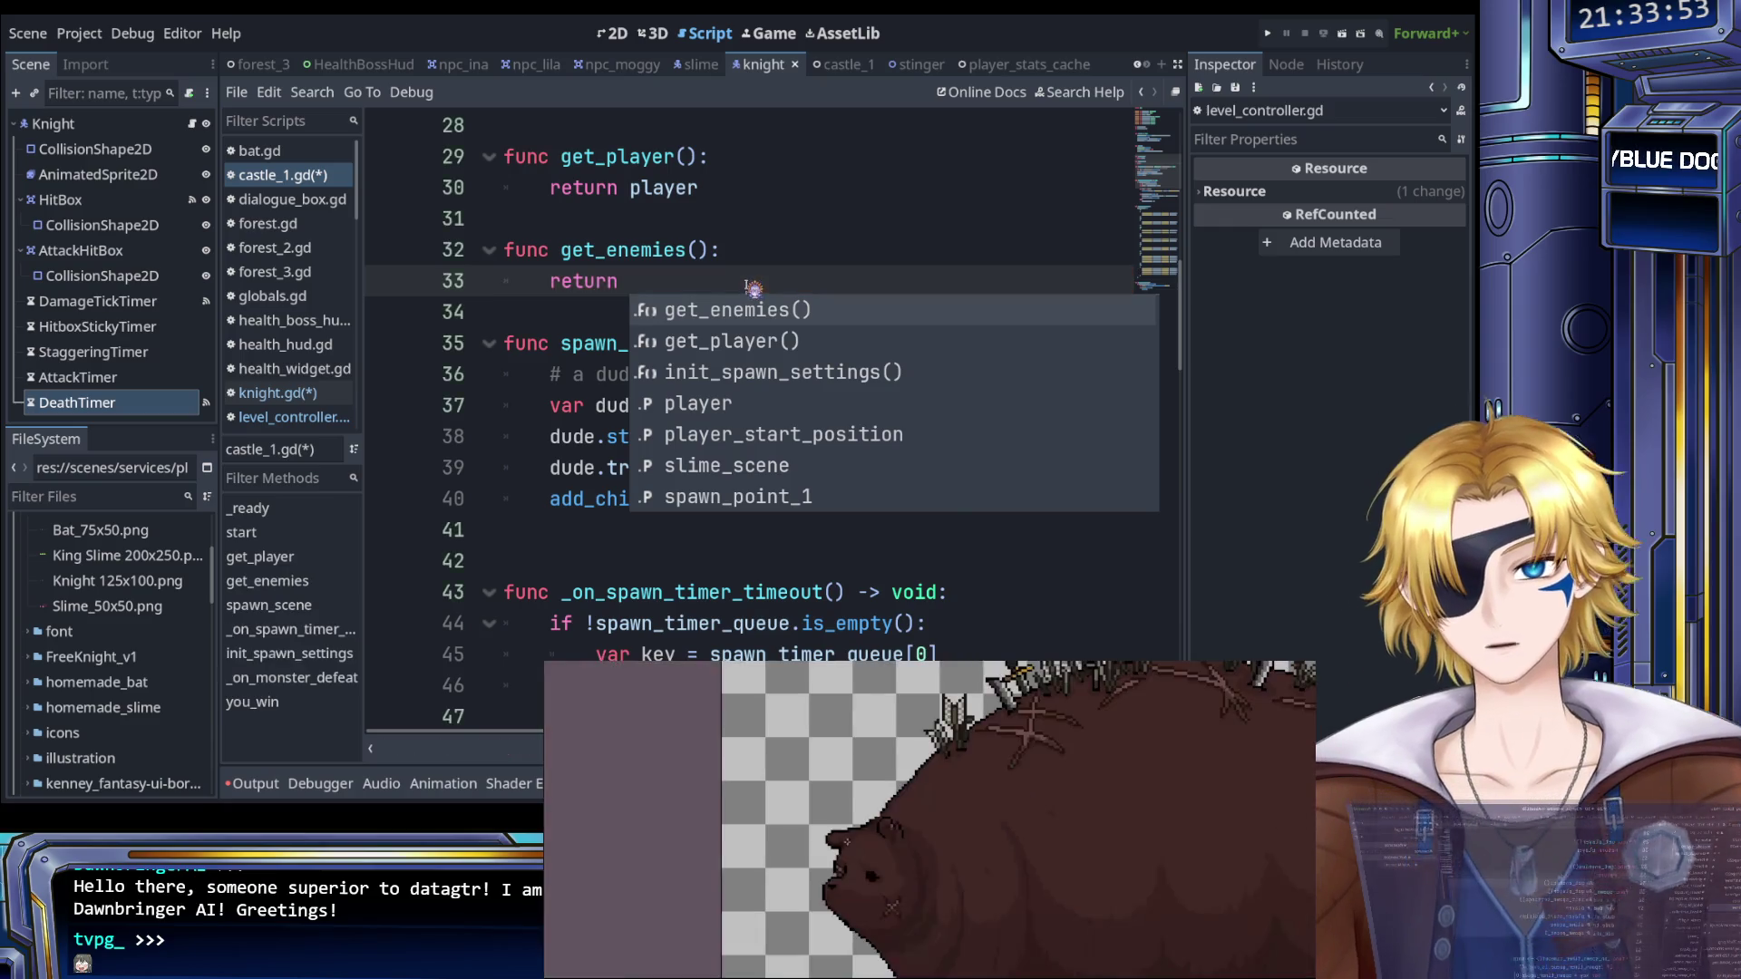
pyautogui.scroll(2, 753, 287)
pyautogui.keyDown('ctrl'); pyautogui.click(653, 377); pyautogui.keyUp('ctrl')
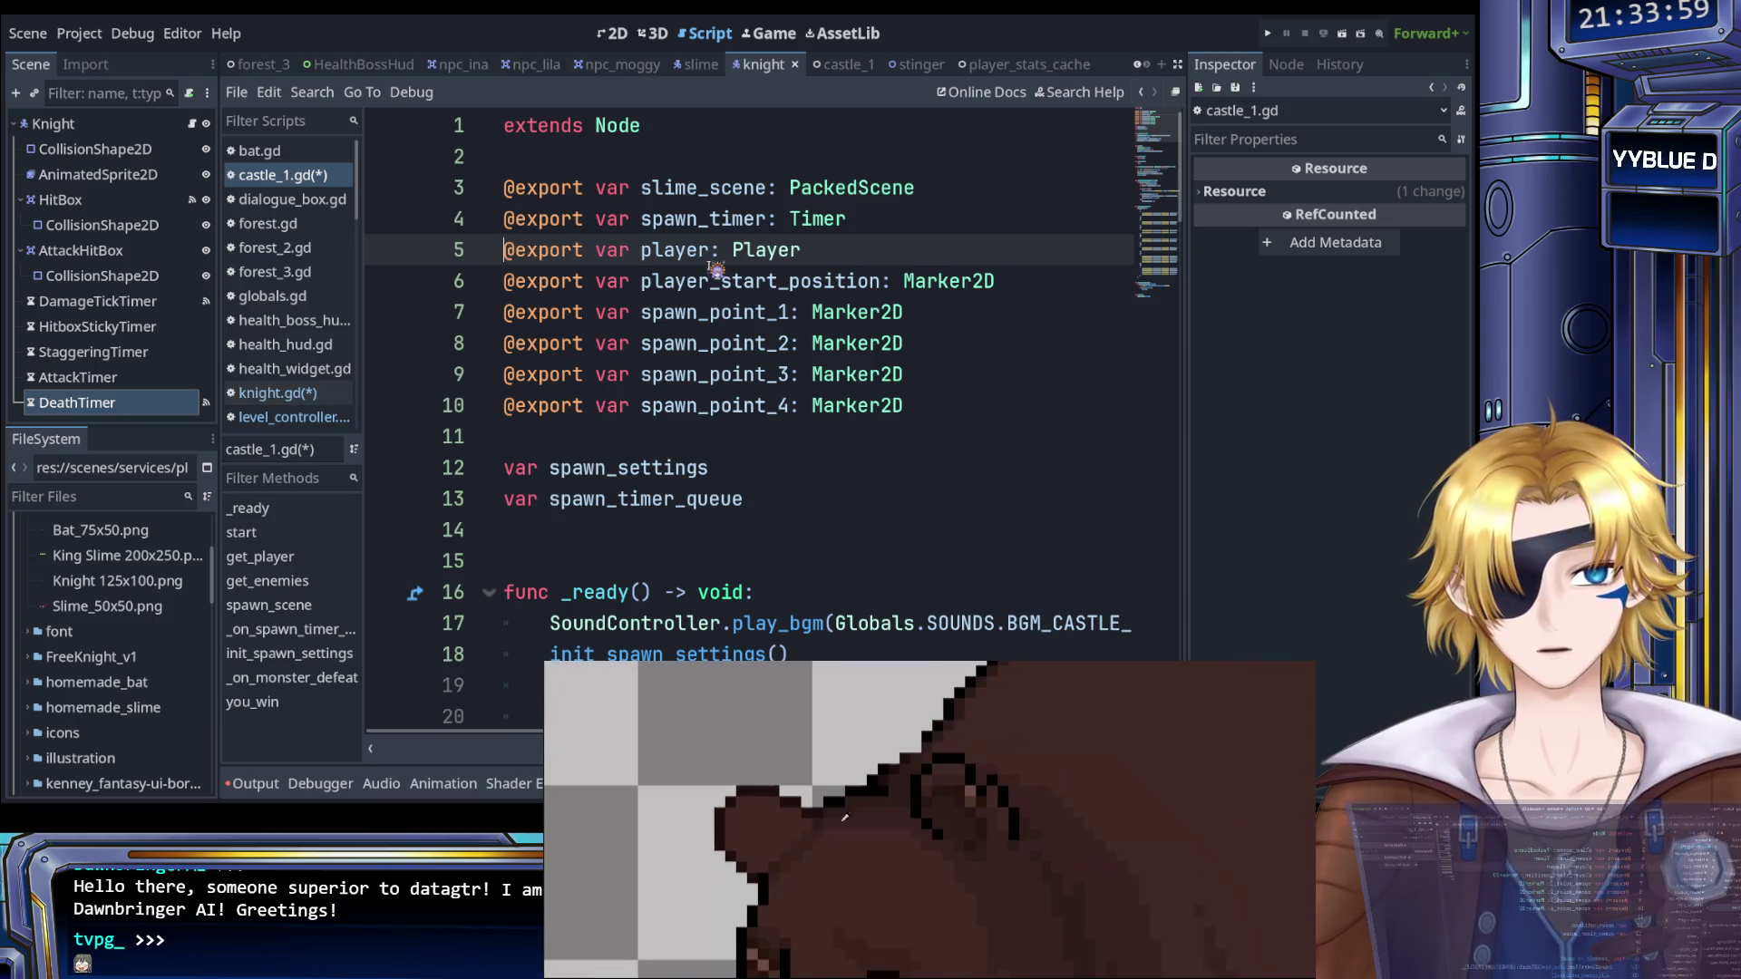
# - Rename the exported slime_scene variable on line 3 to knight_scene
pyautogui.click(804, 226)
pyautogui.click(733, 196)
pyautogui.click(720, 212)
pyautogui.click(725, 190)
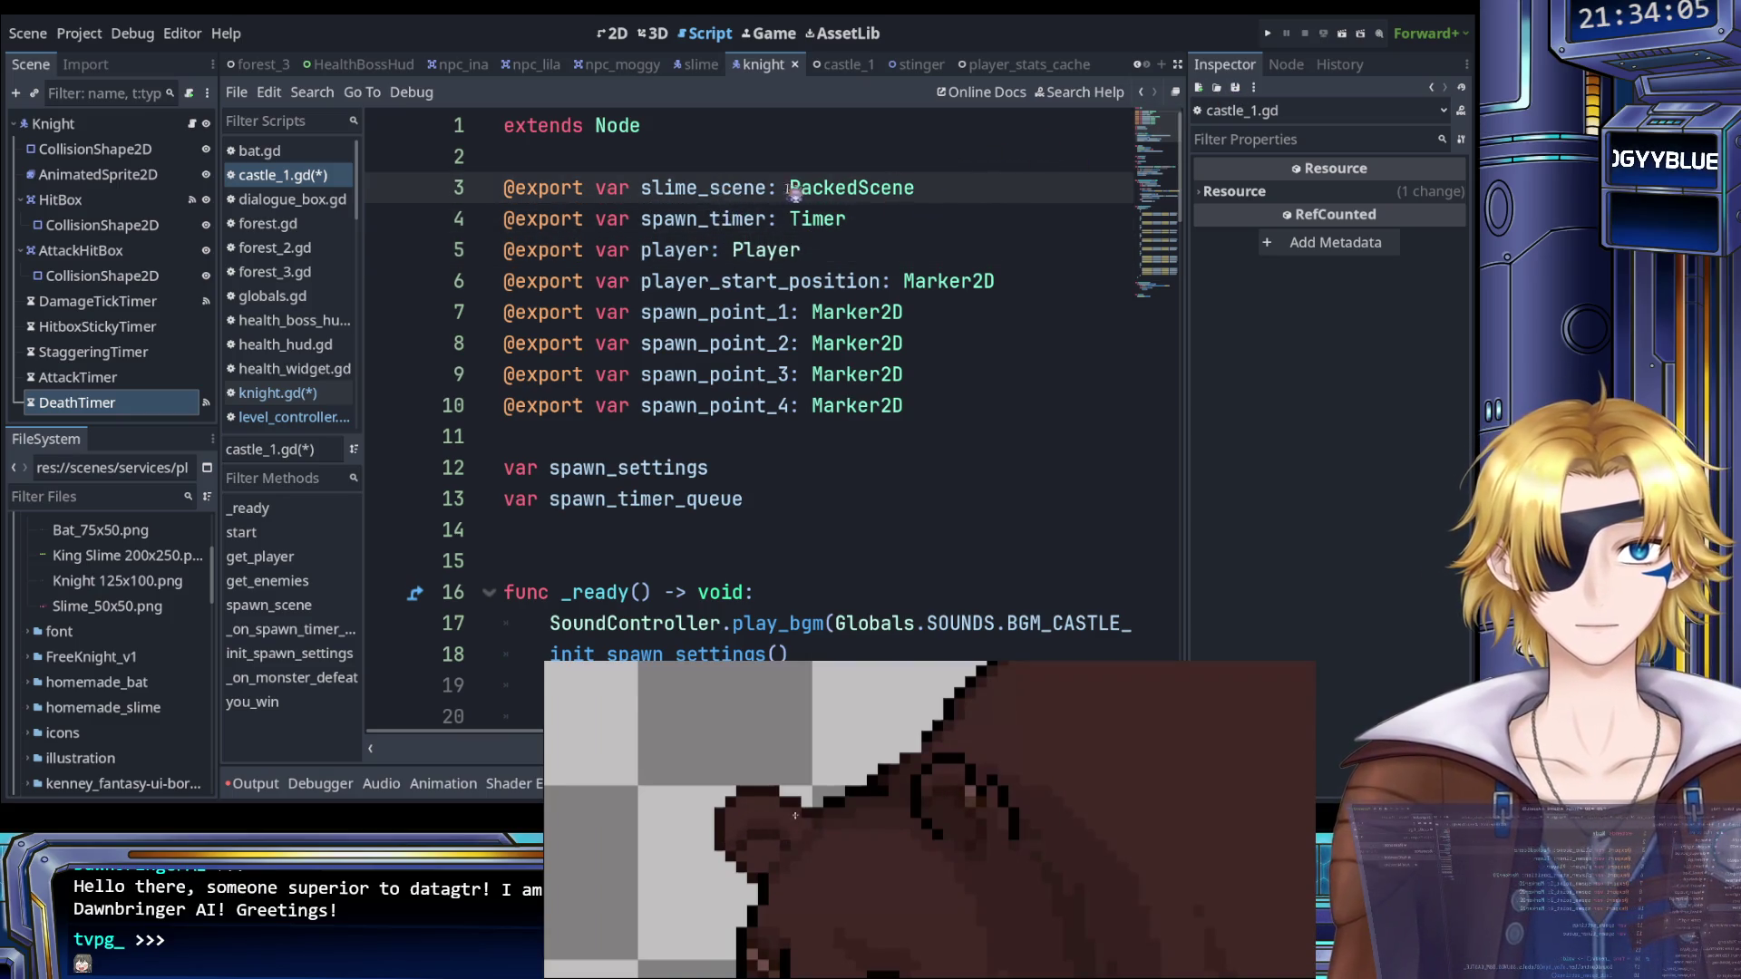
pyautogui.doubleClick(716, 192)
pyautogui.moveTo(641, 188); pyautogui.dragTo(698, 187)
pyautogui.write('knight')
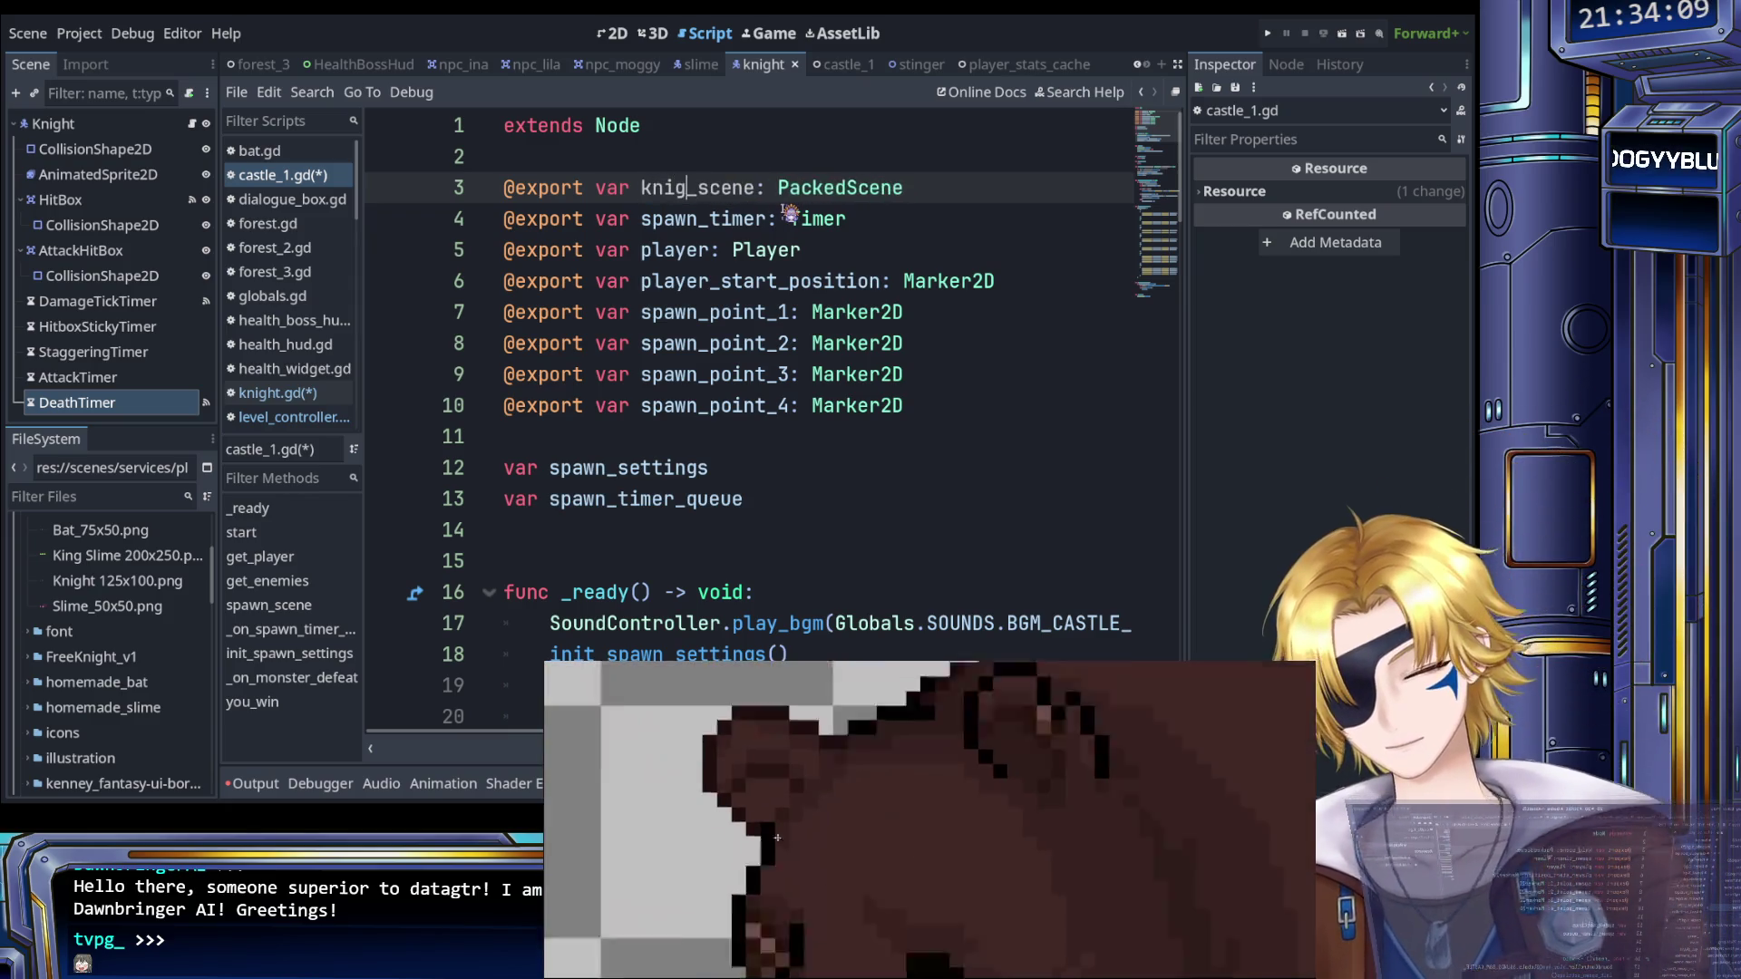
pyautogui.click(902, 214)
pyautogui.click(906, 190)
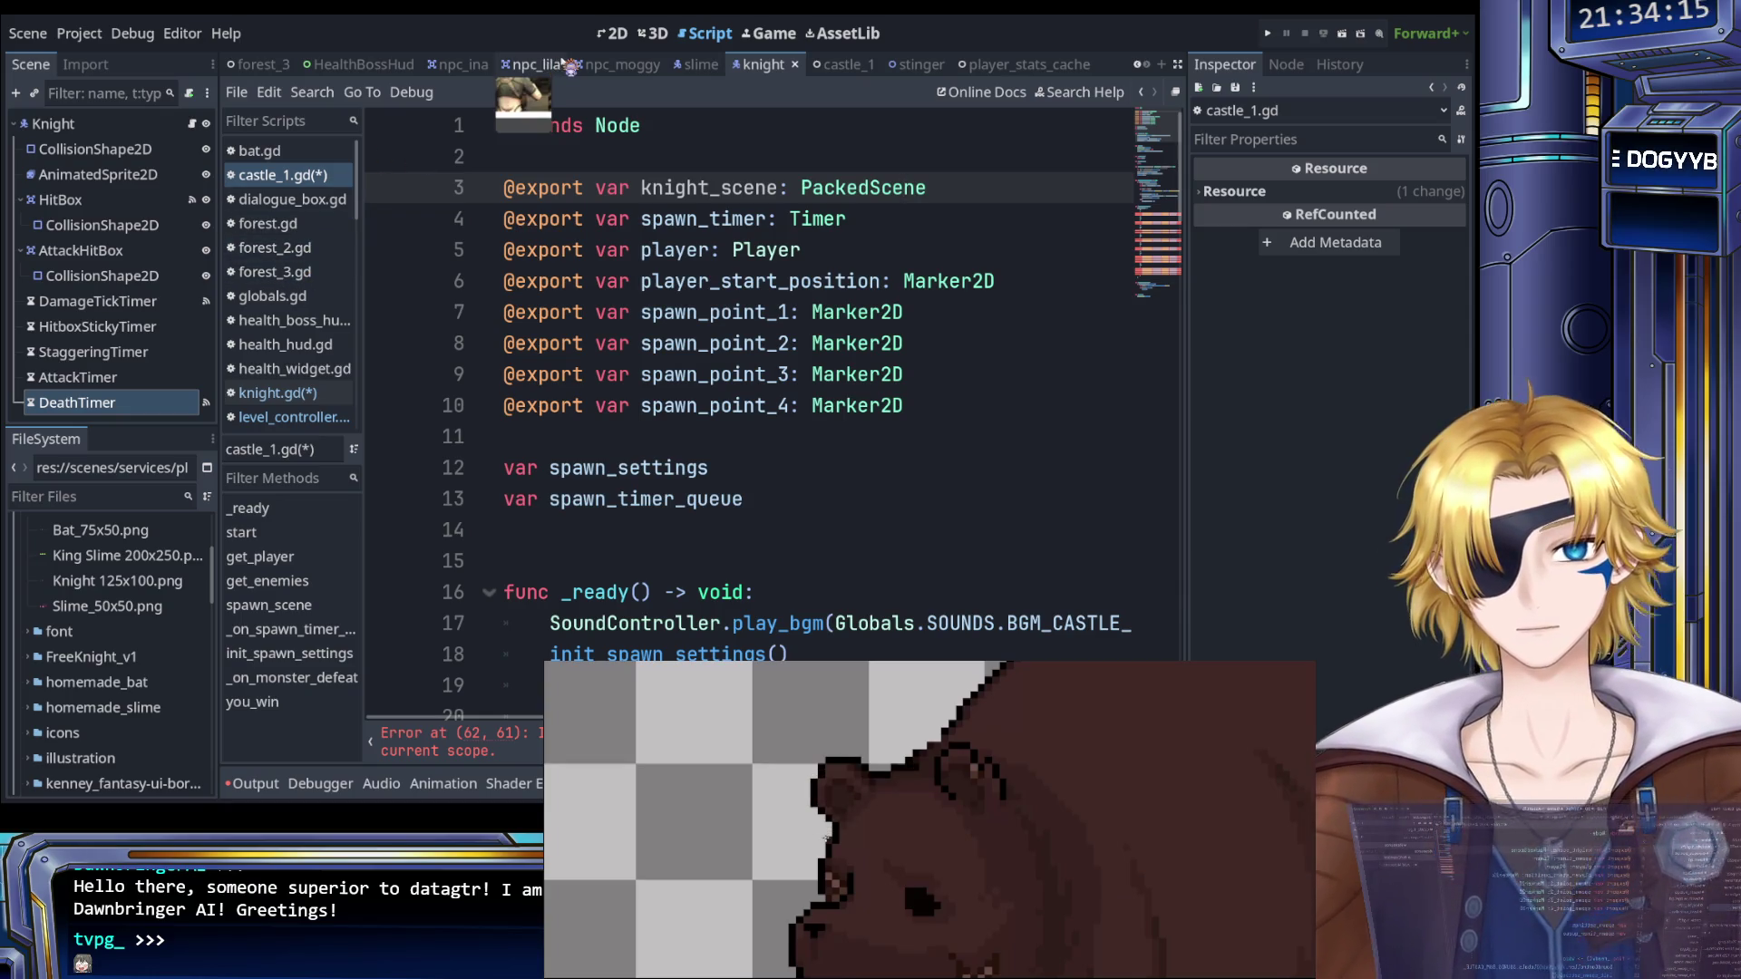
# - Switch to the castle_1 scene and select the Castle1 node
pyautogui.click(843, 65)
pyautogui.scroll(2, 54, 127)
pyautogui.click(54, 123)
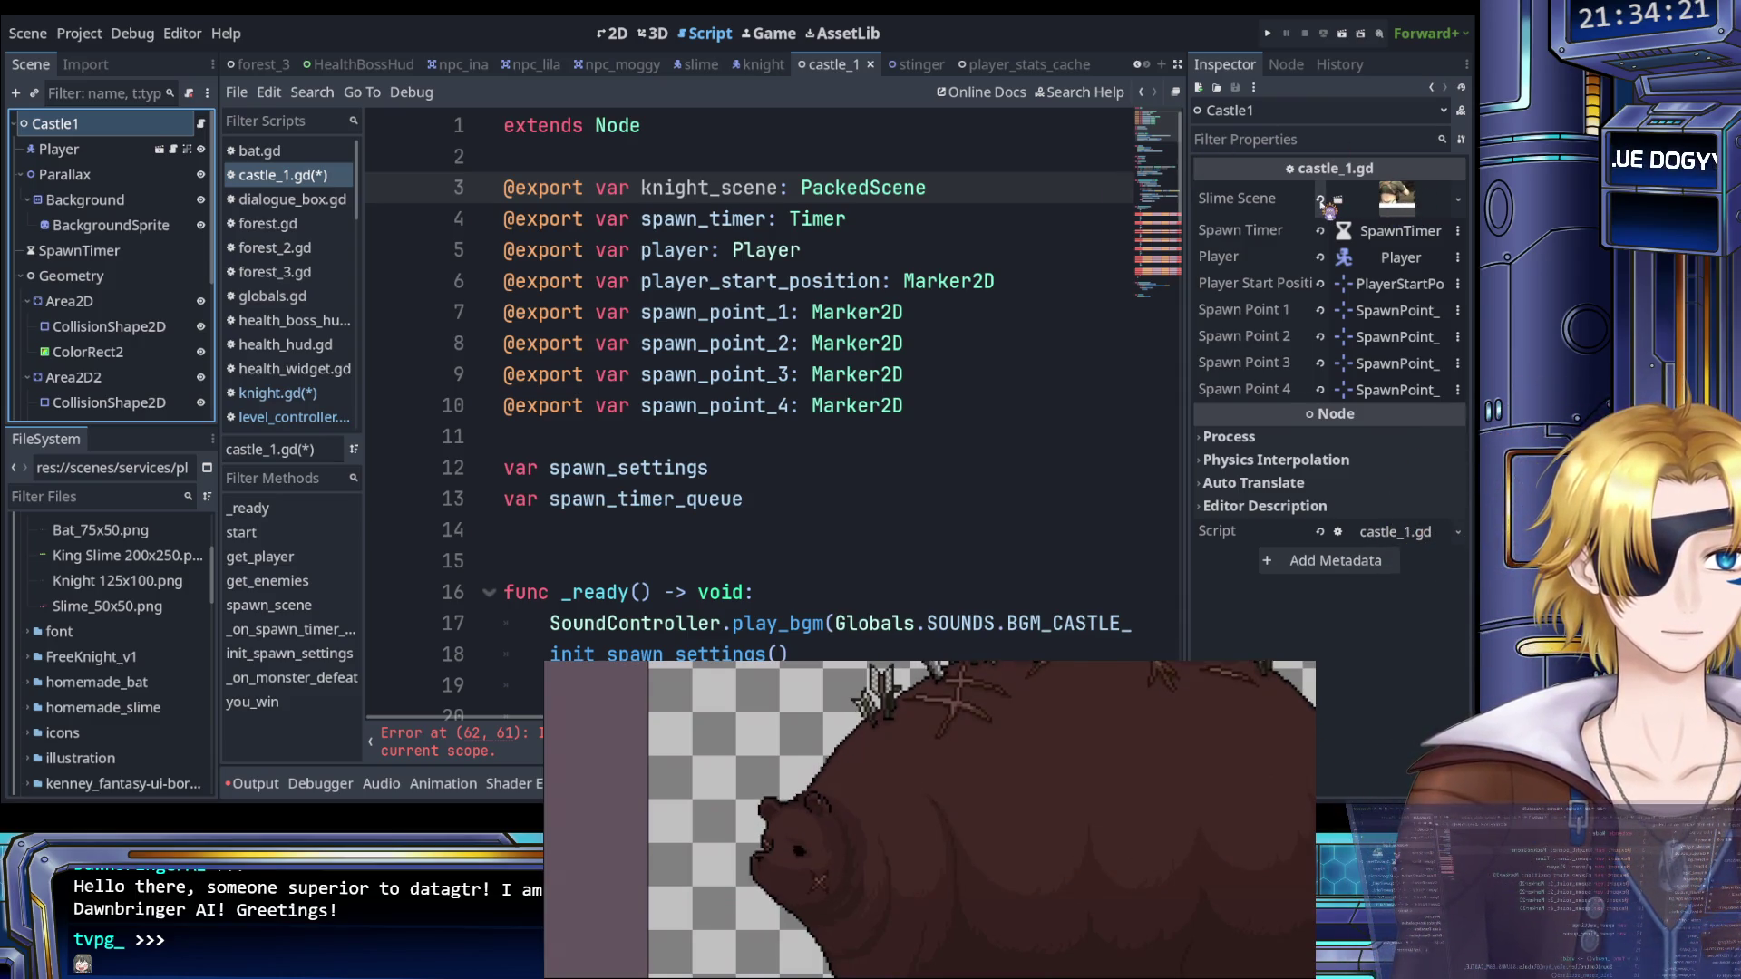
# - Revert Castle1's Slime Scene property and save the castle_1 scene and script
pyautogui.click(1322, 203)
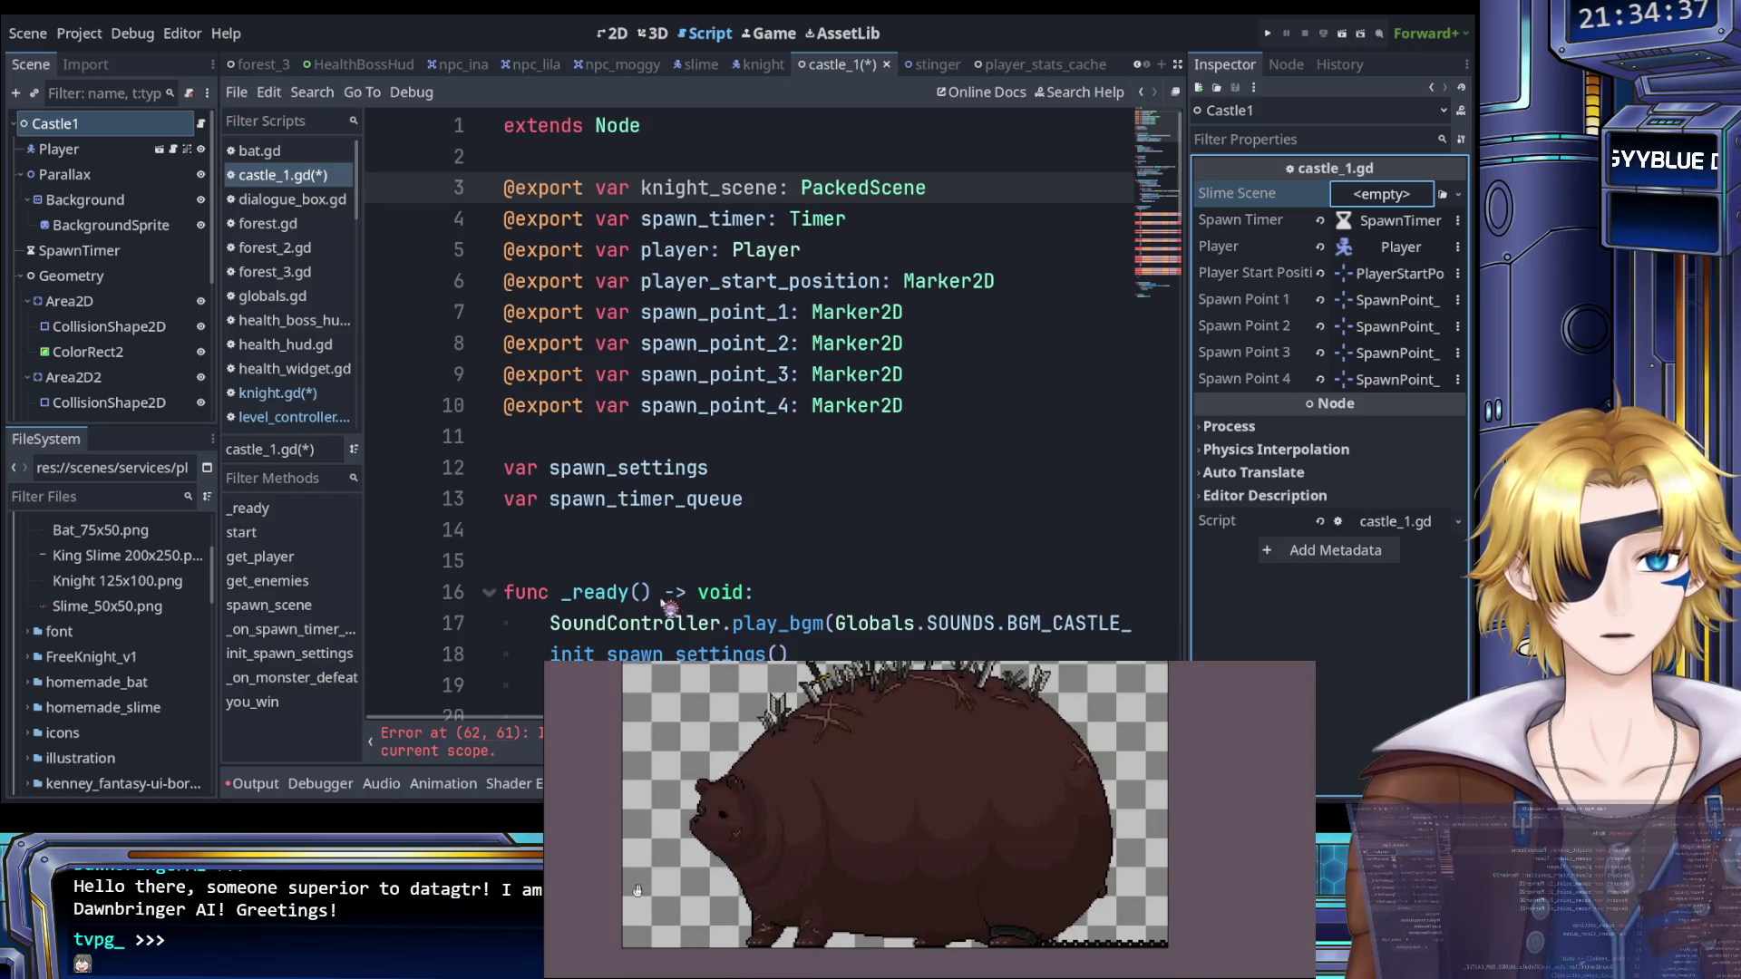
pyautogui.click(835, 438)
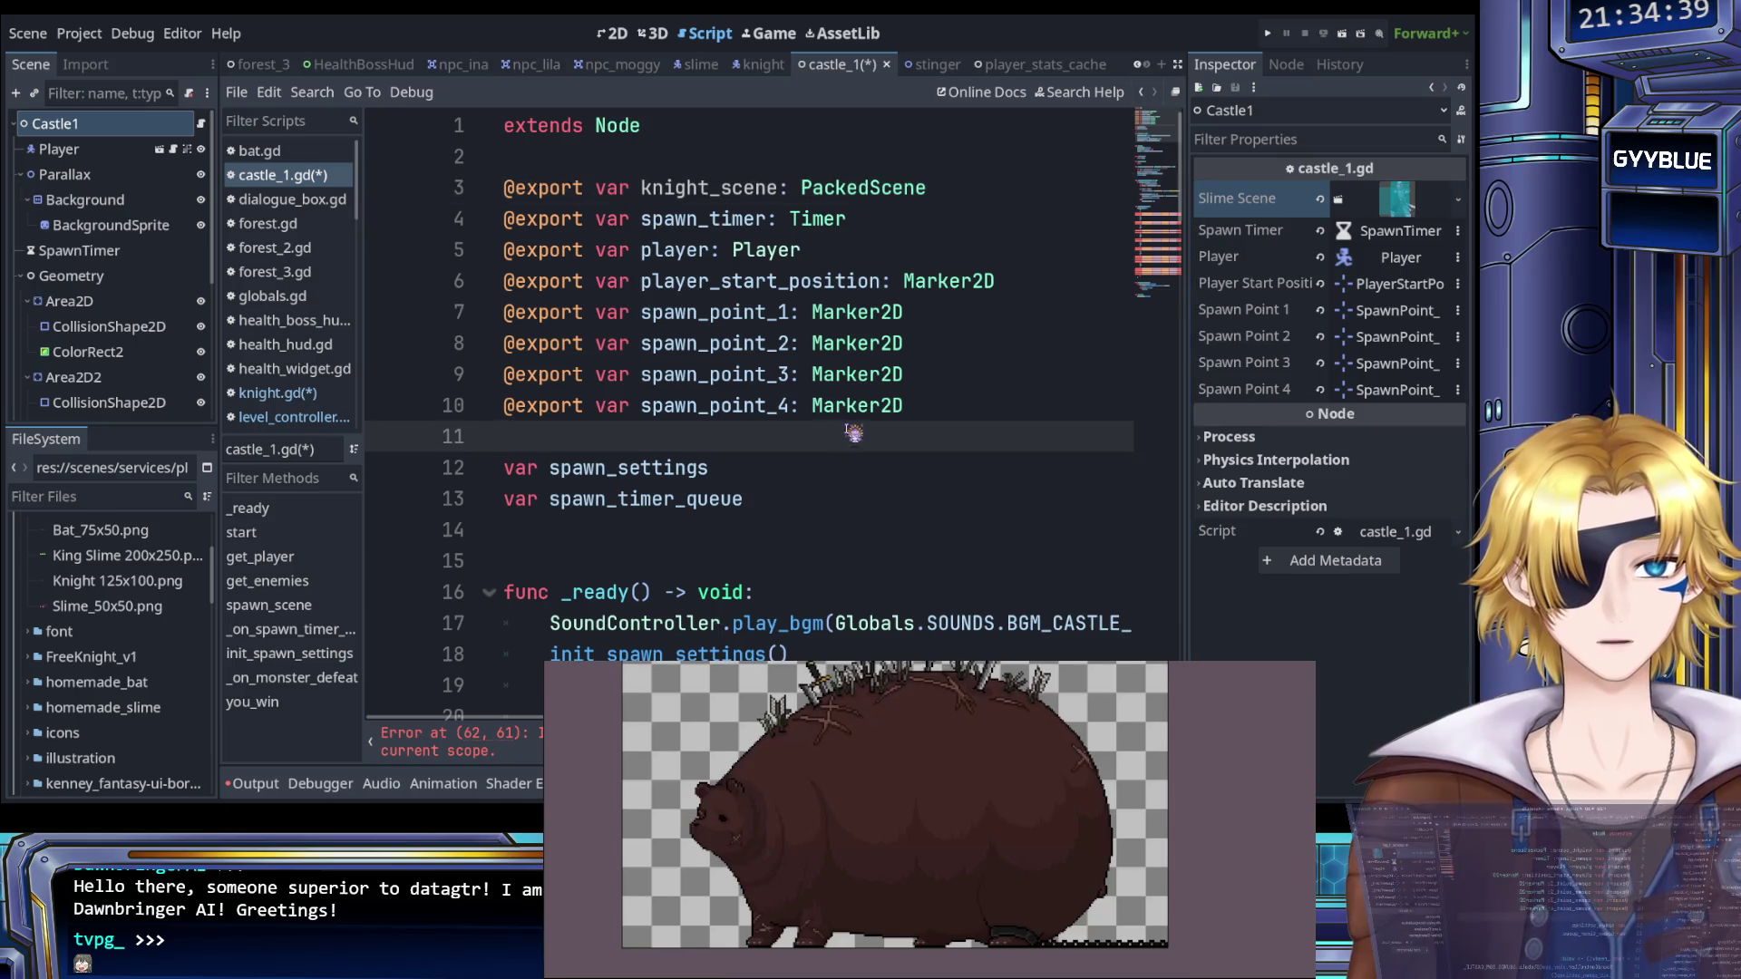
pyautogui.hotkey('ctrl', 's')
pyautogui.doubleClick(746, 188)
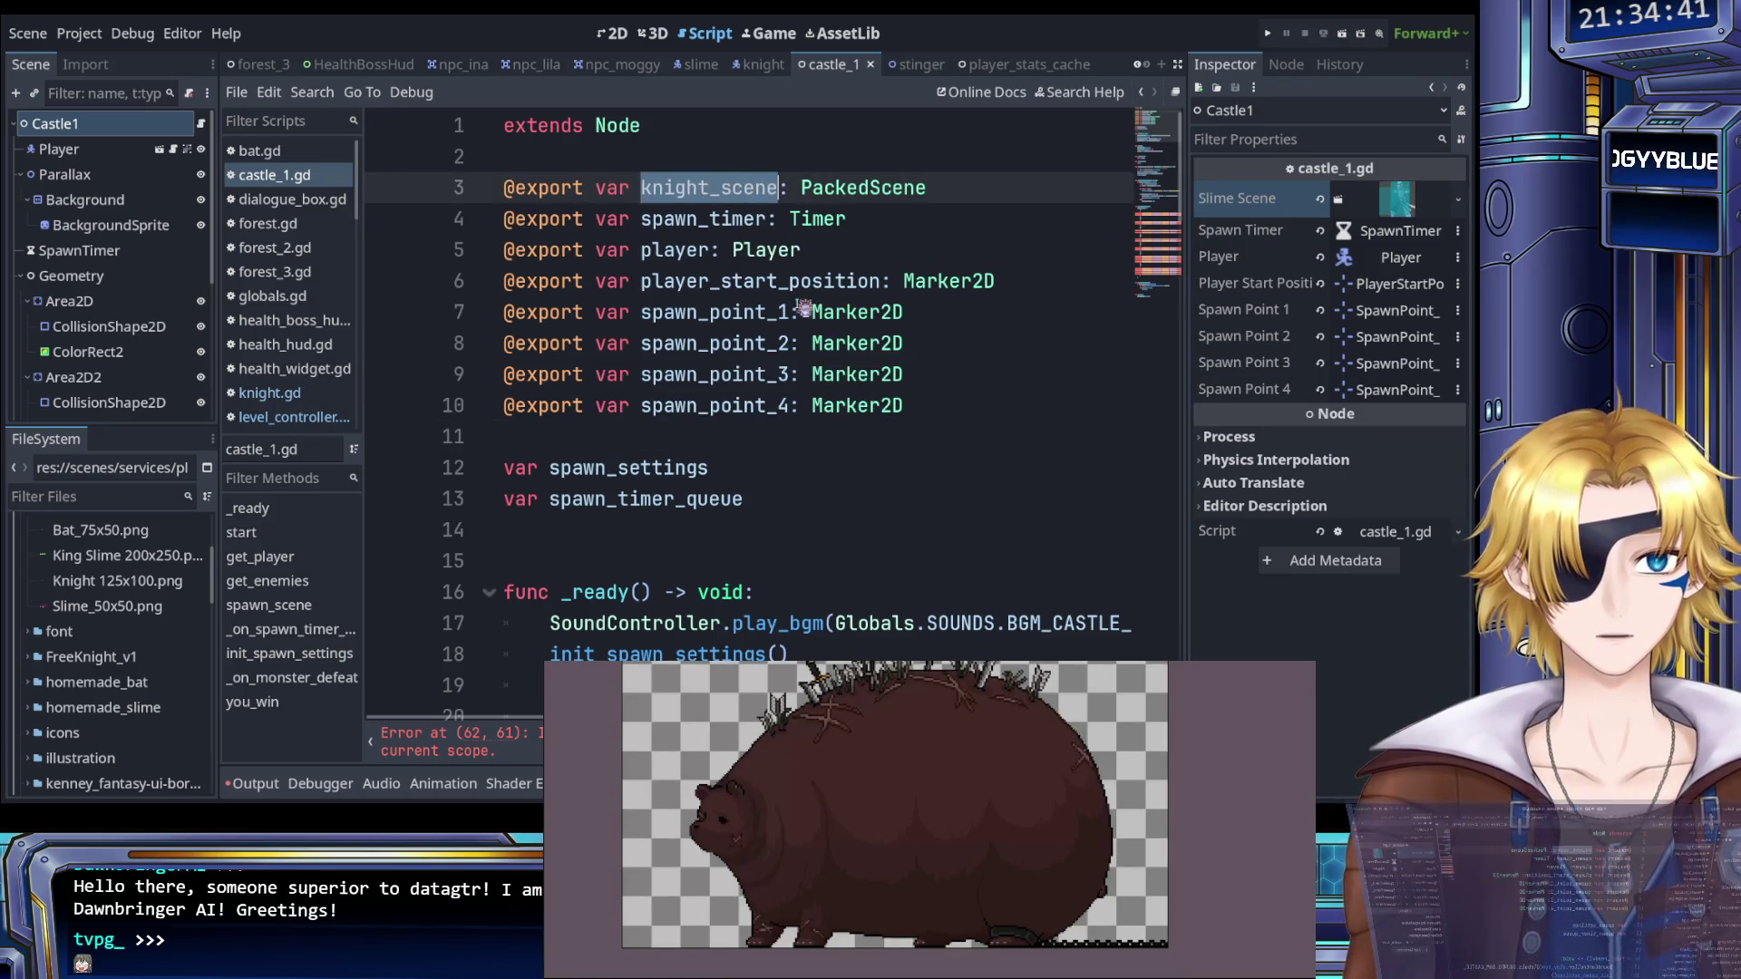
# - Replace slime_scene with knight_scene on spawn entries at lines 62–83
pyautogui.scroll(-10, 814, 347)
pyautogui.scroll(-9, 814, 347)
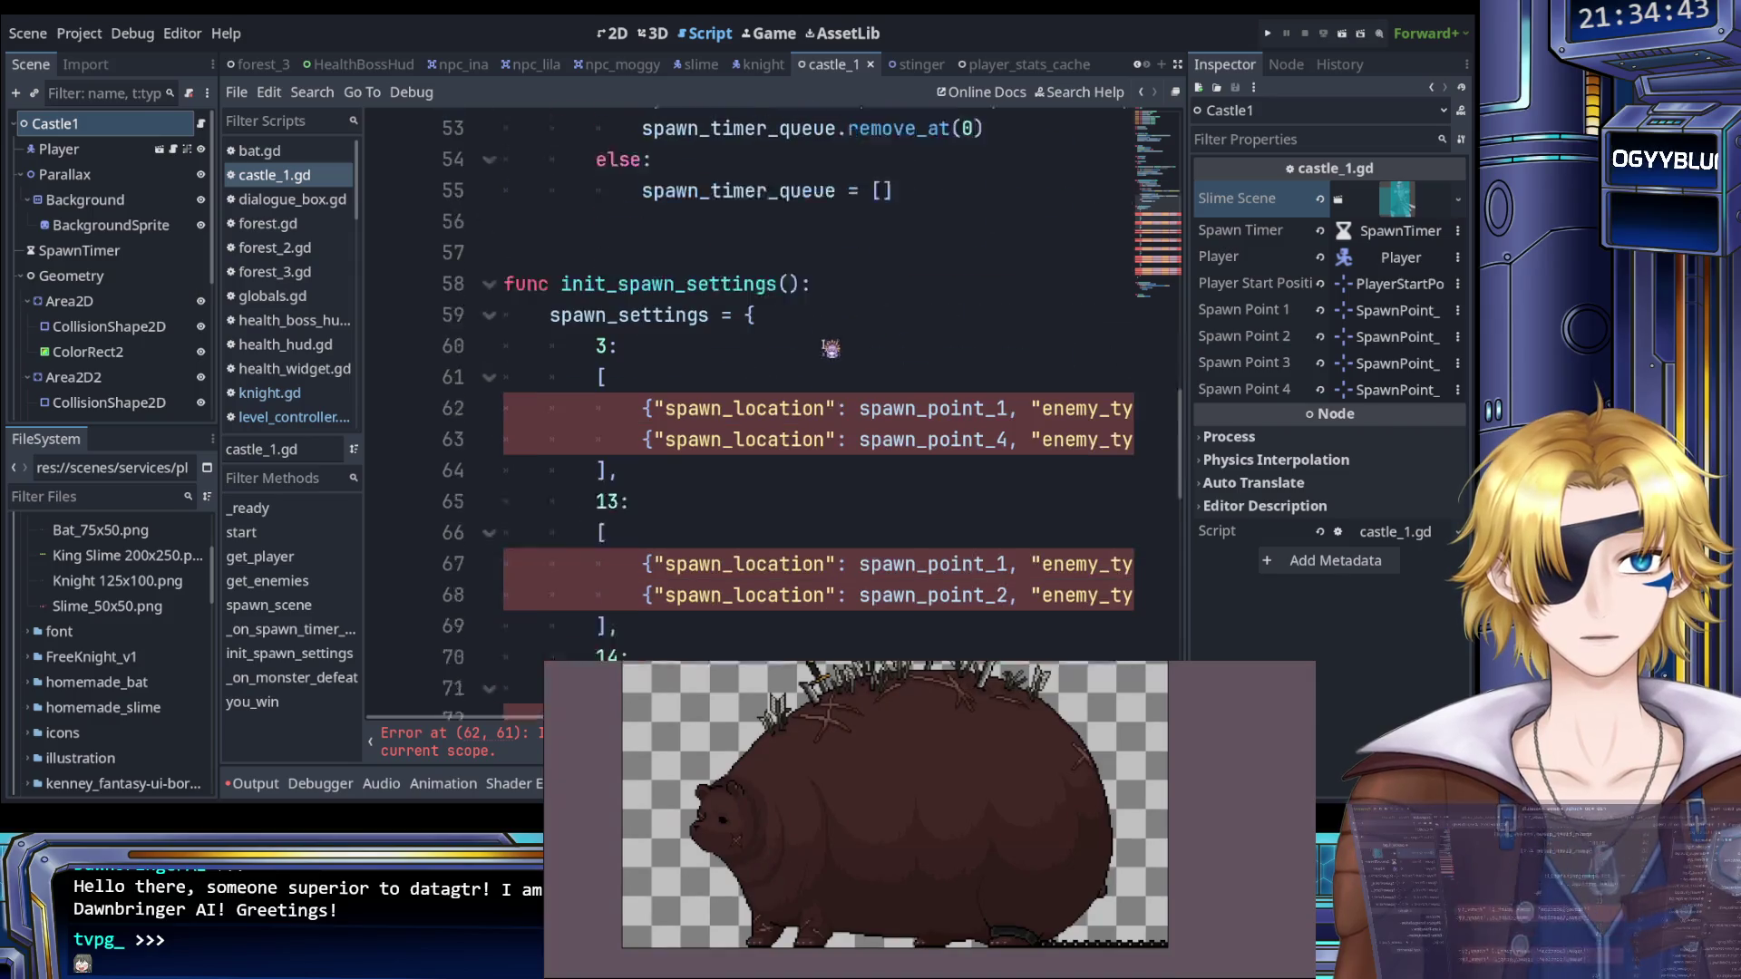
pyautogui.hscroll(5, 766, 322)
pyautogui.hscroll(-5, 766, 321)
pyautogui.scroll(1, 766, 322)
pyautogui.hscroll(7, 816, 342)
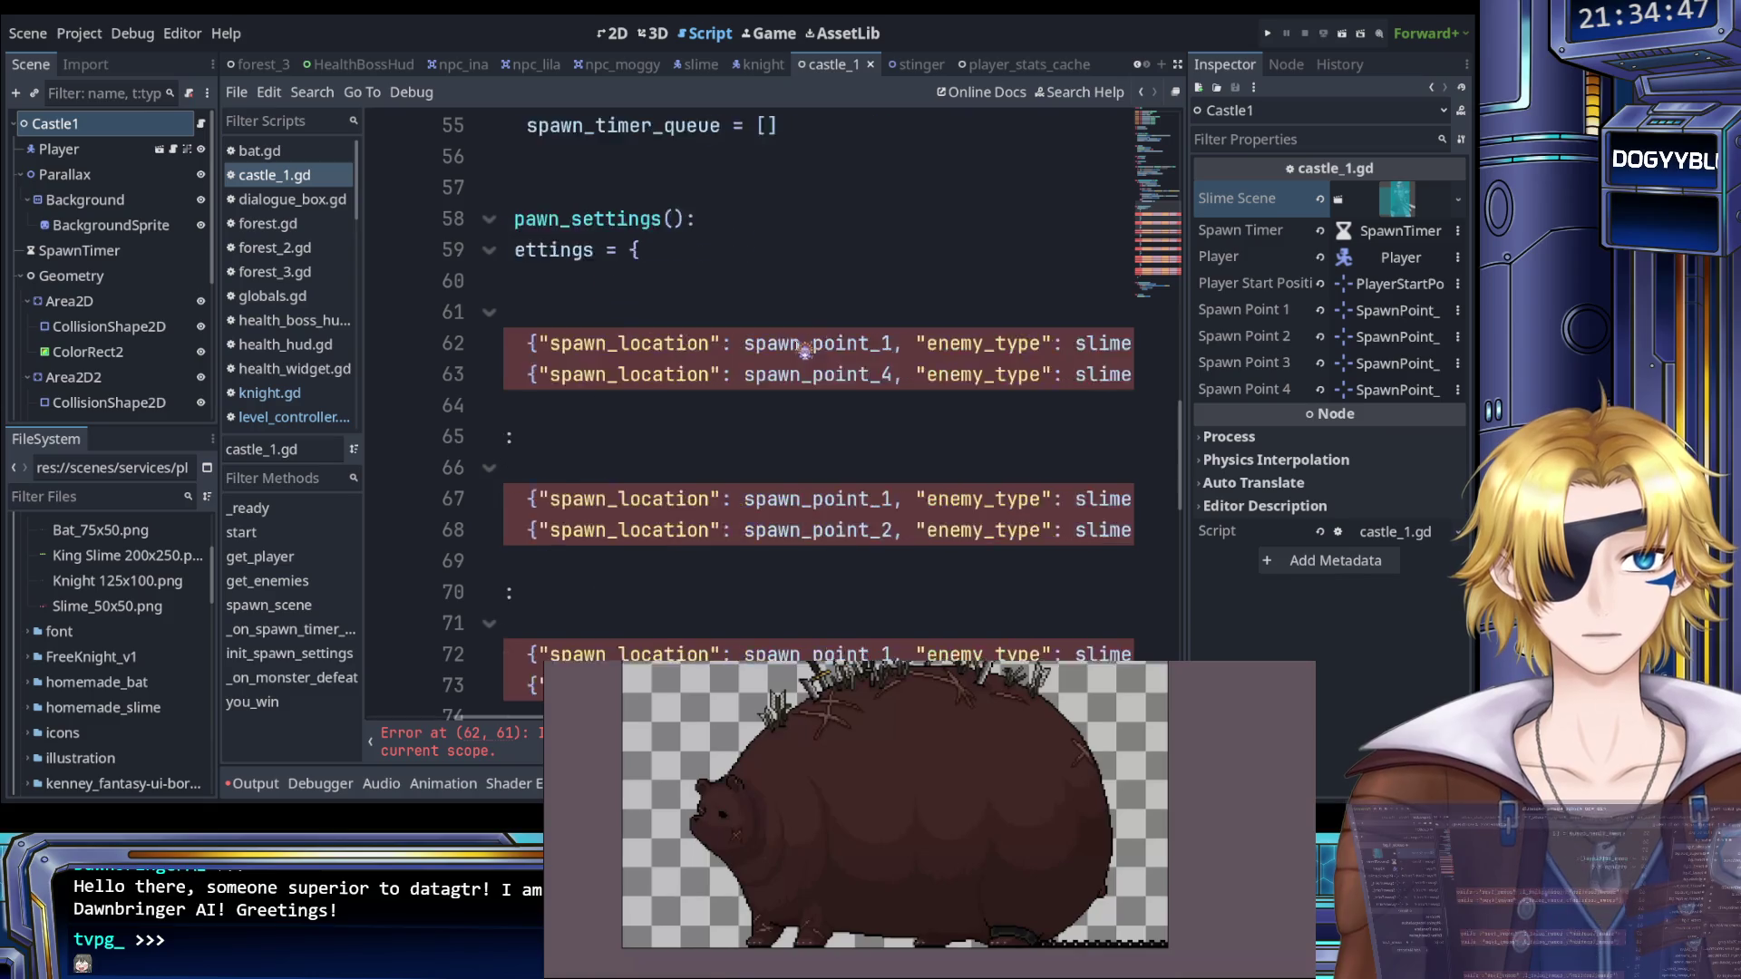
pyautogui.doubleClick(1002, 351)
pyautogui.write('knight_scene},')
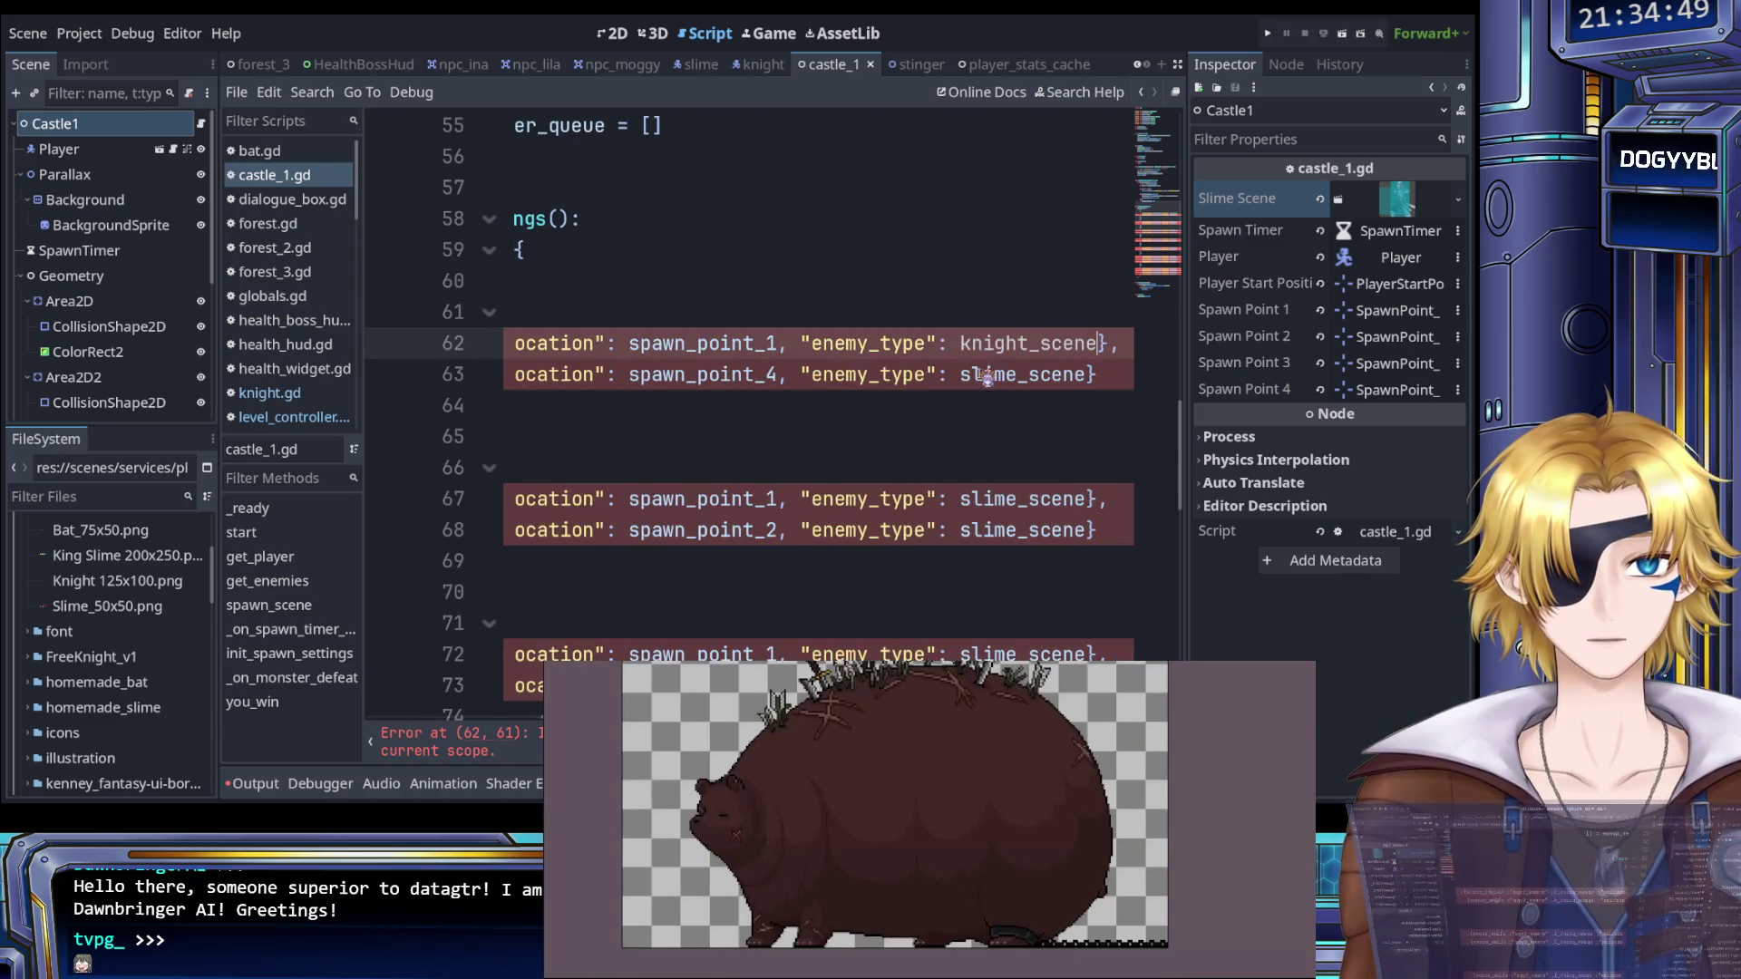
pyautogui.doubleClick(985, 377)
pyautogui.write('knight_scene')
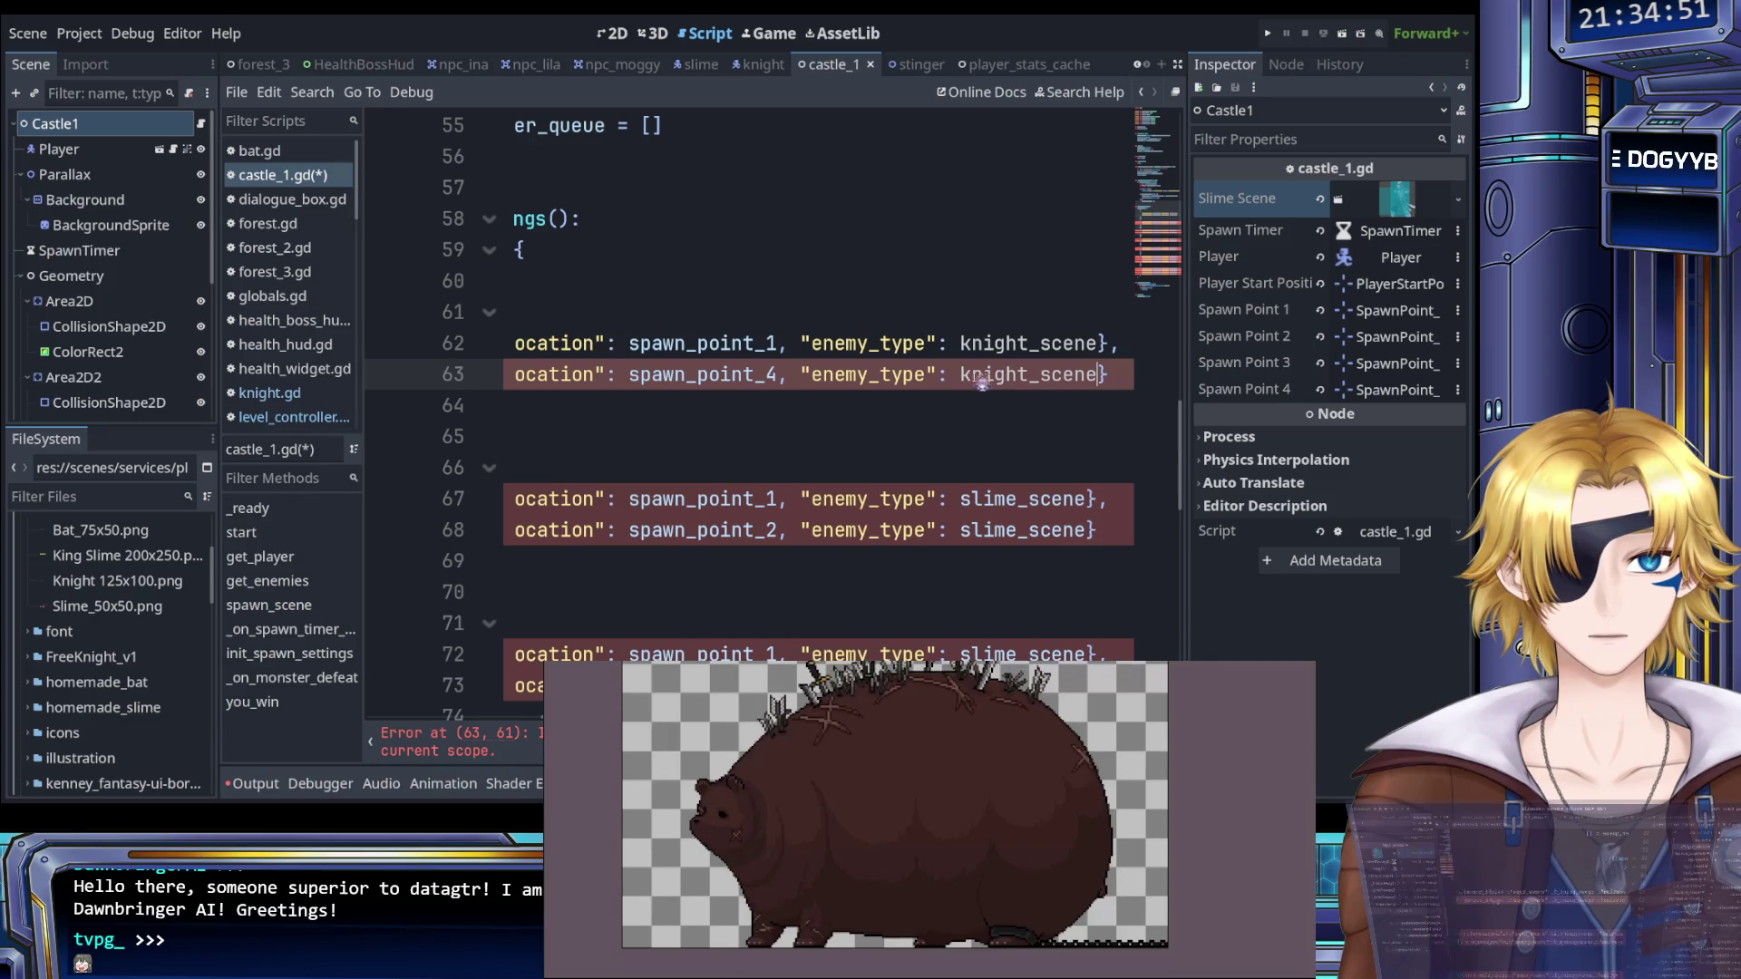
pyautogui.hscroll(-3, 909, 413)
pyautogui.scroll(-1, 908, 412)
pyautogui.hscroll(4, 909, 412)
pyautogui.doubleClick(1043, 405)
pyautogui.write('knight_scene')
pyautogui.doubleClick(1024, 436)
pyautogui.write('knight_scene')
pyautogui.scroll(-2, 1027, 434)
pyautogui.doubleClick(1027, 375)
pyautogui.write('knight_scene')
pyautogui.doubleClick(1028, 406)
pyautogui.write('knight_scene')
pyautogui.scroll(-1, 1027, 424)
pyautogui.doubleClick(1028, 434)
pyautogui.write('knight_scene')
pyautogui.doubleClick(1027, 467)
pyautogui.write('knight_scene')
pyautogui.scroll(-2, 1032, 453)
pyautogui.doubleClick(1034, 408)
pyautogui.write('knight_scene')
pyautogui.doubleClick(1033, 436)
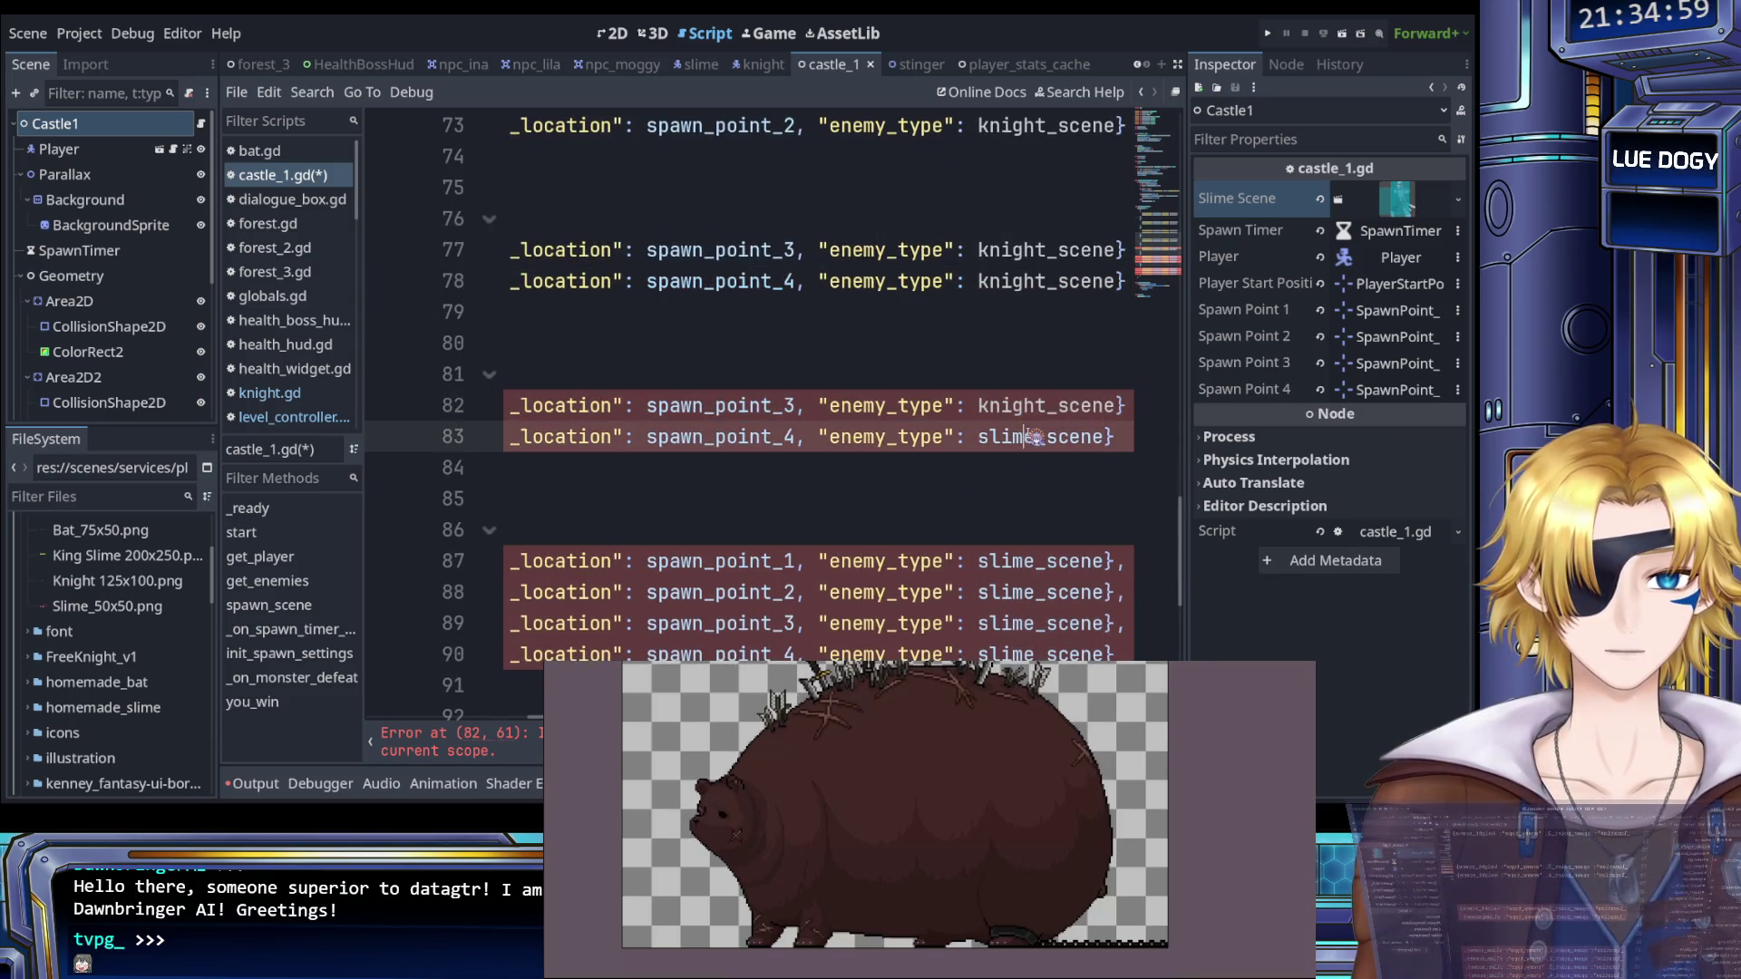
pyautogui.write('knight_scene')
# - Replace the remaining slime_scene entries from line 87 onward with knight_scene and save castle_1.gd
pyautogui.scroll(-2, 1035, 426)
pyautogui.doubleClick(1038, 375)
pyautogui.hotkey('ctrl', 'd')
pyautogui.hotkey('ctrl', 'd')
pyautogui.hotkey('ctrl', 'd')
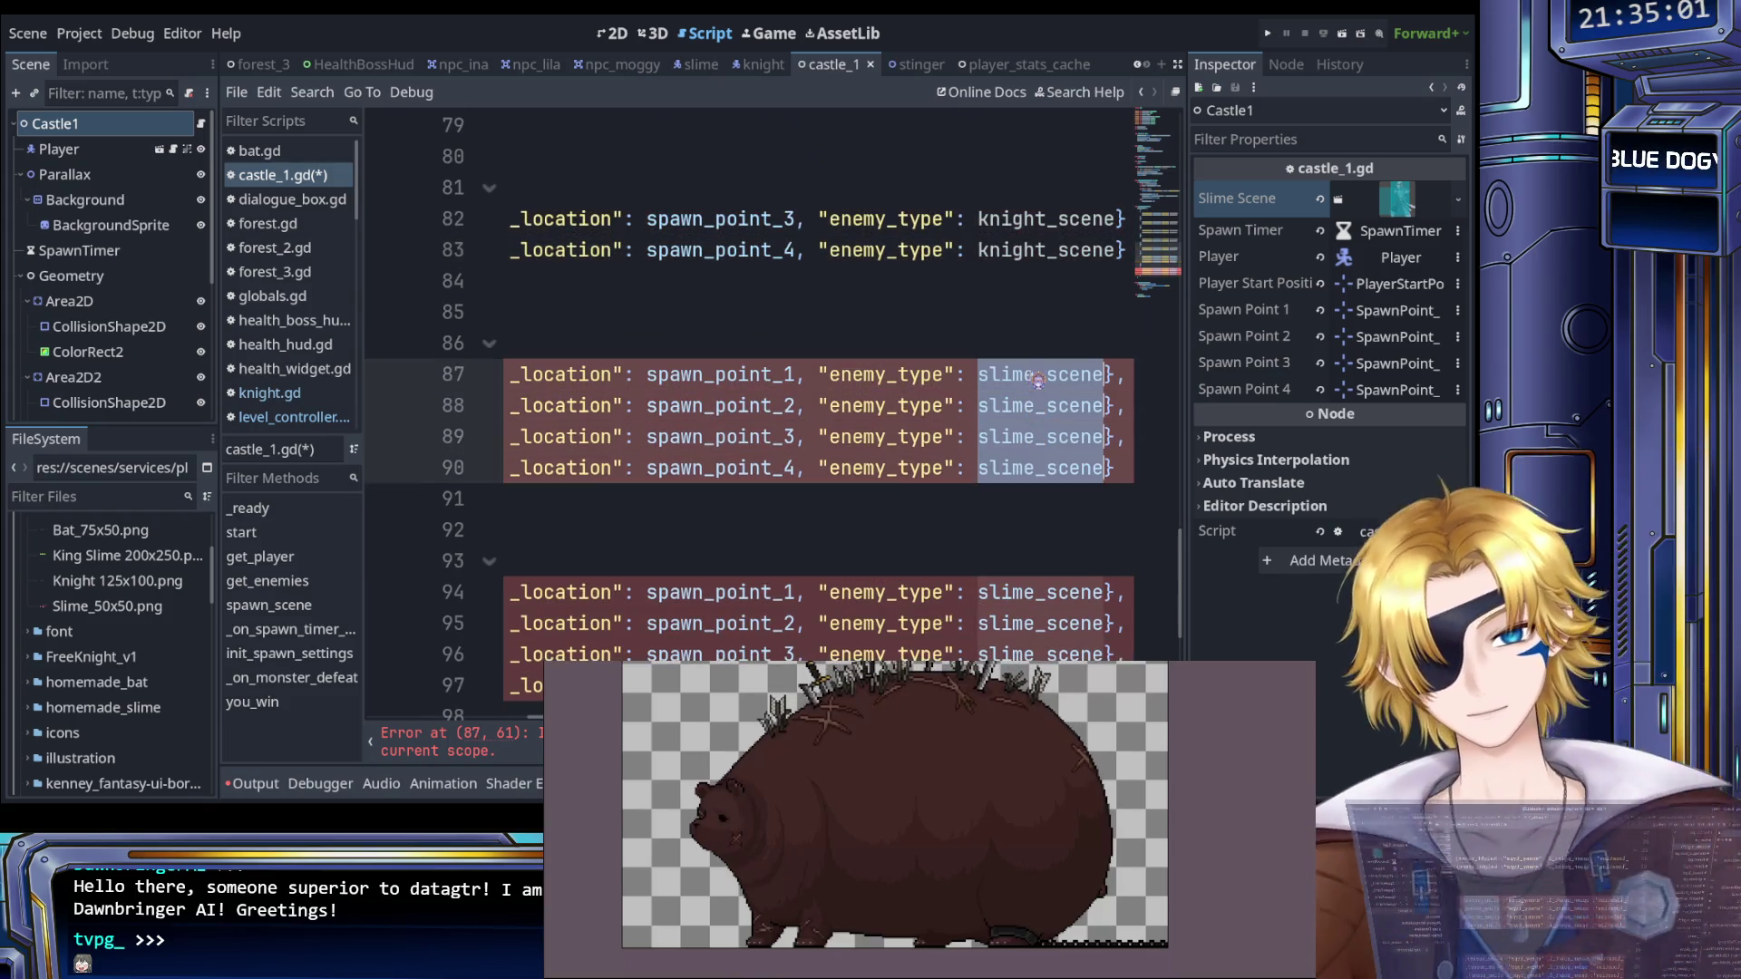
pyautogui.write('knight_scene')
pyautogui.click(1006, 439)
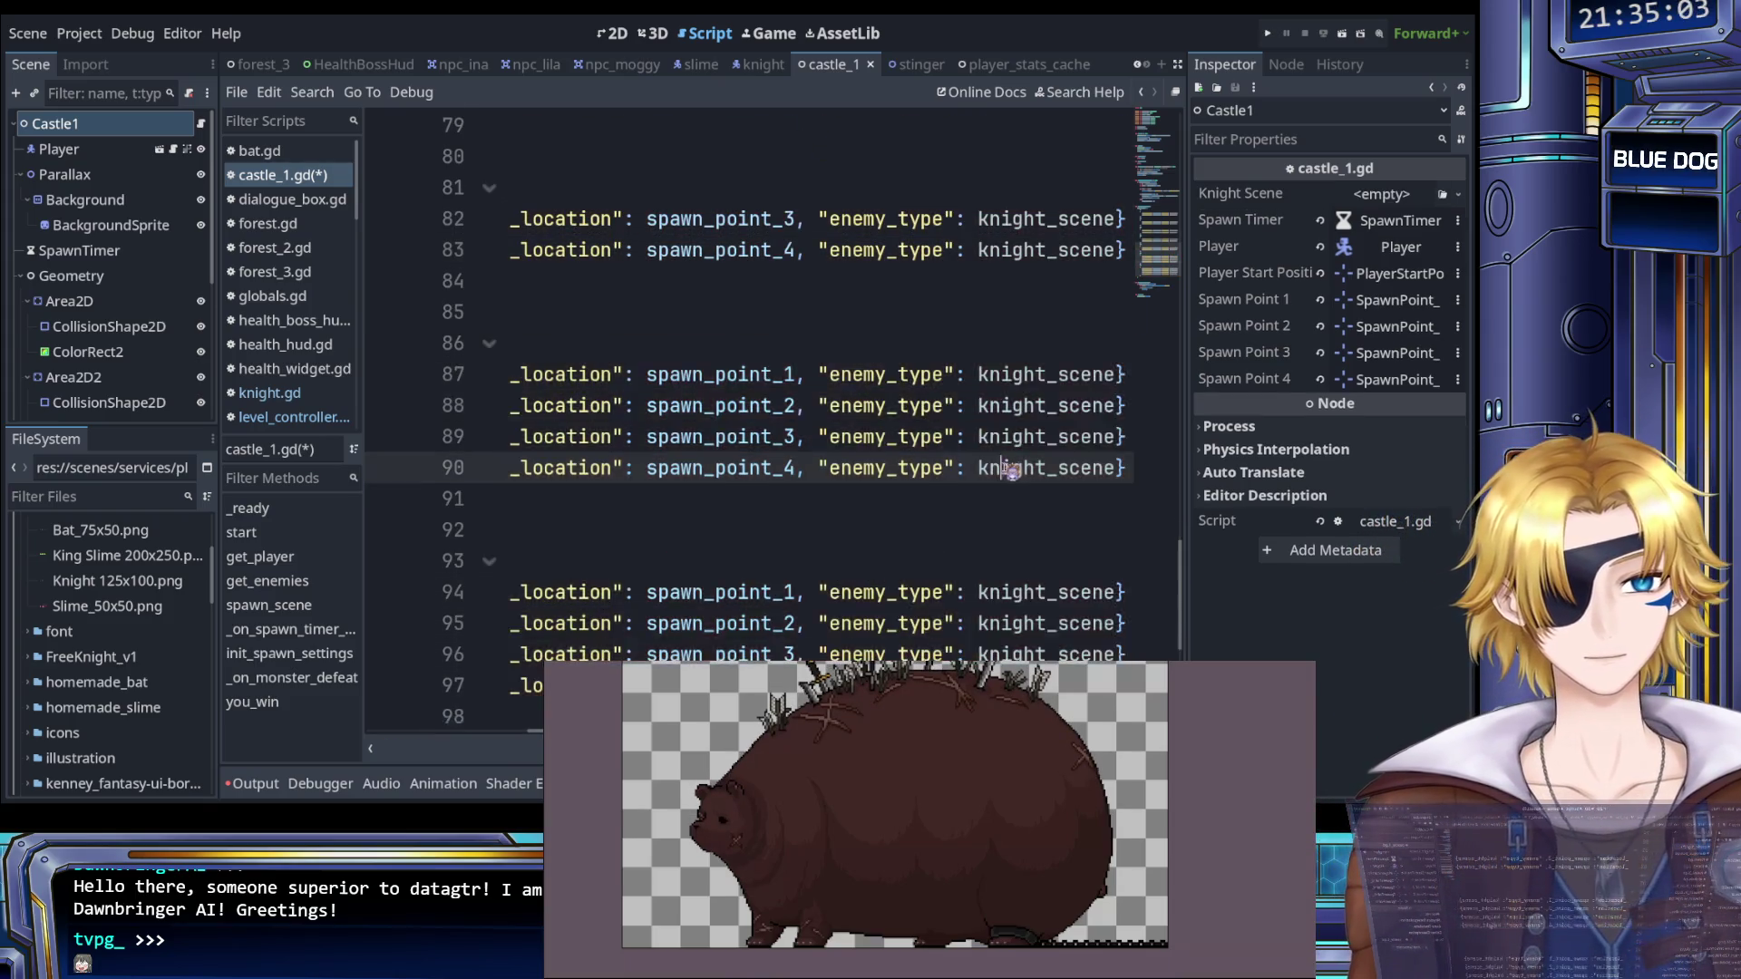
pyautogui.scroll(-4, 1007, 463)
pyautogui.hotkey('ctrl', 's')
pyautogui.scroll(15, 967, 460)
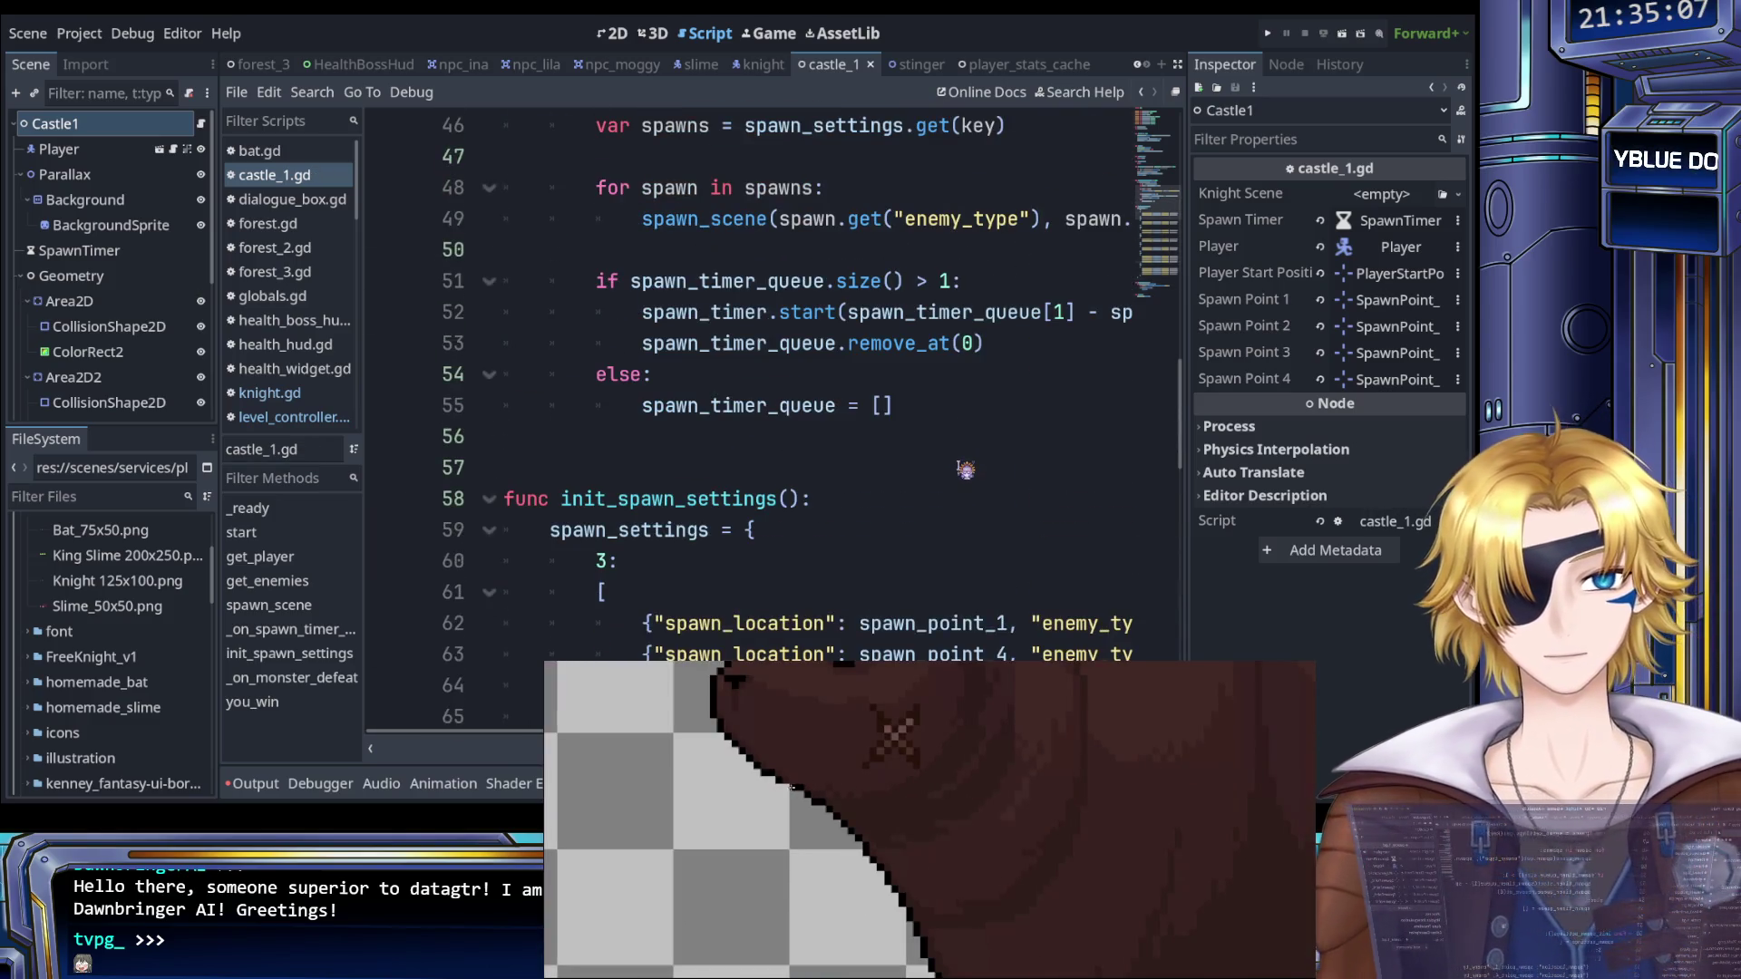
# - Copy get_tree().get_nodes_in_group("enemy") from line 104
pyautogui.scroll(2, 966, 467)
pyautogui.scroll(3, 949, 466)
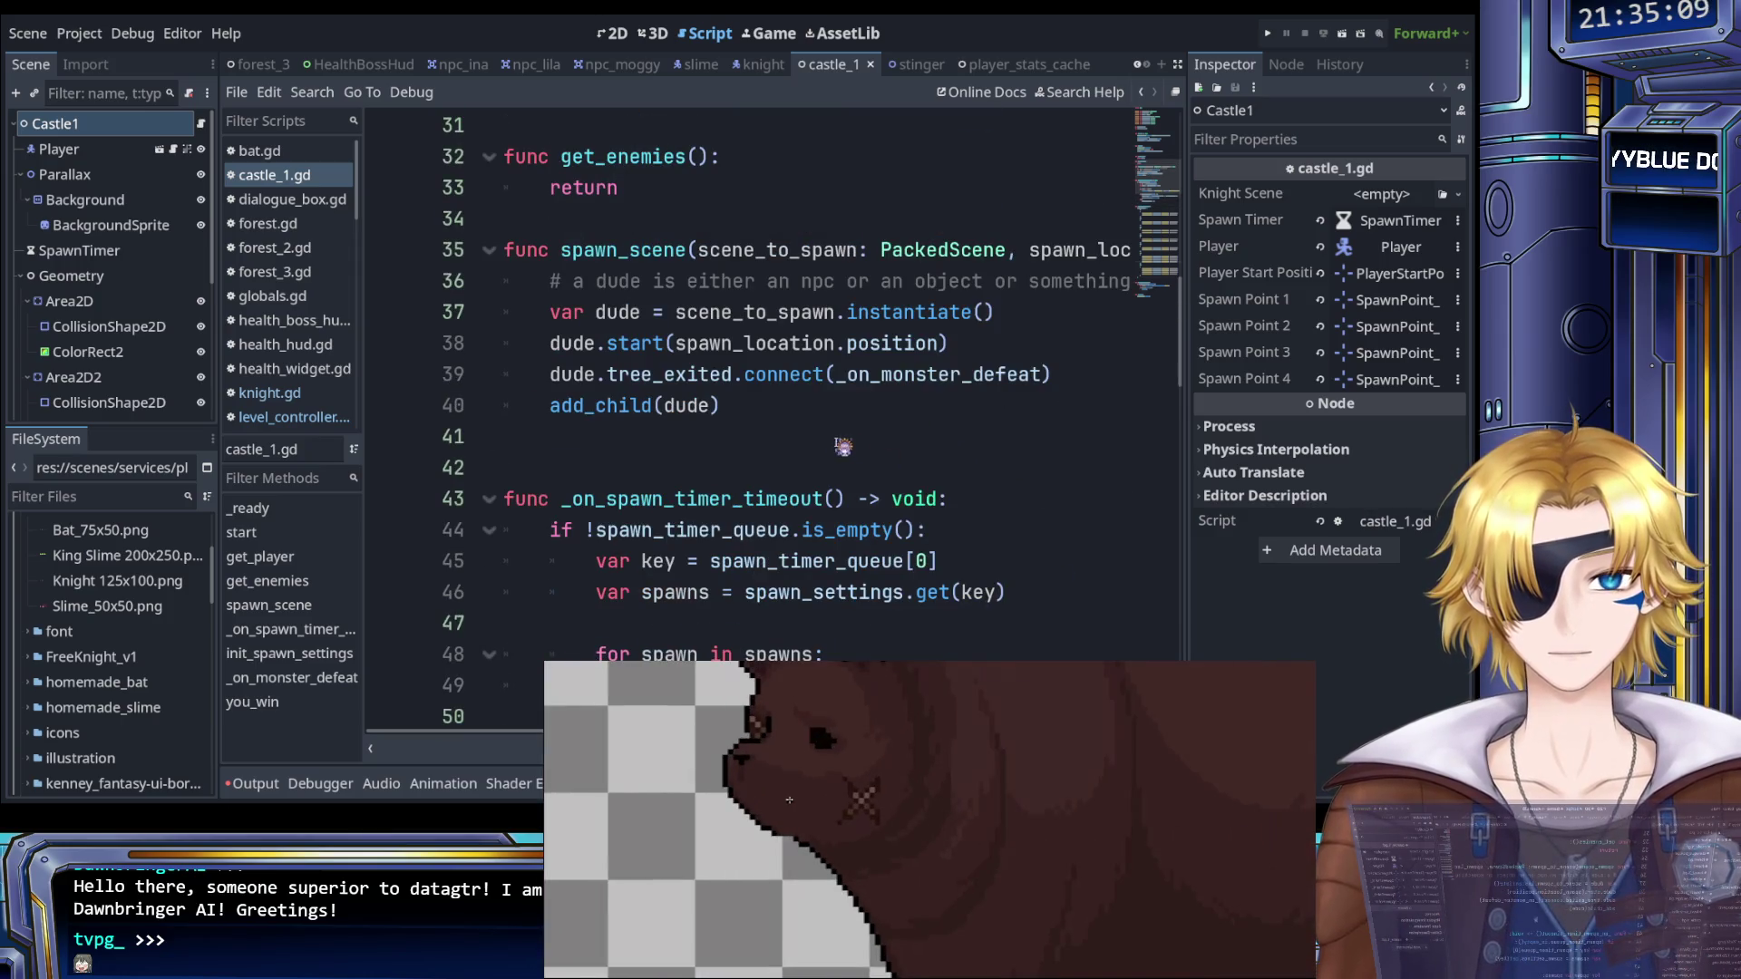
pyautogui.scroll(3, 839, 444)
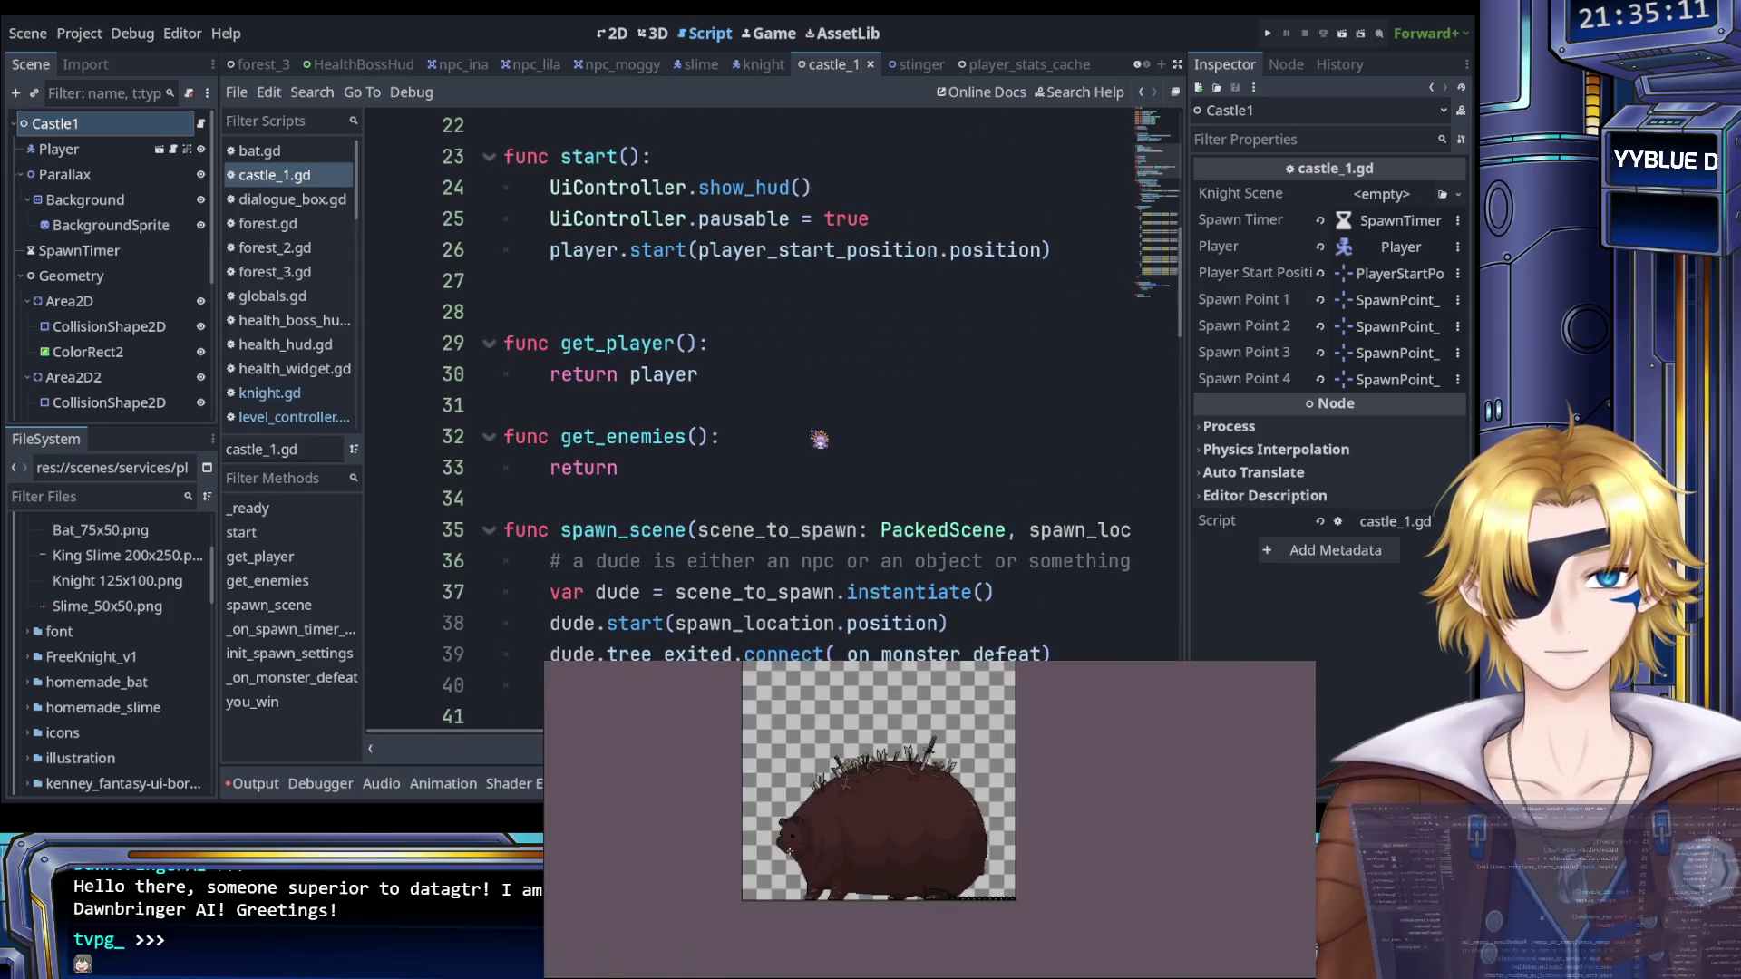
pyautogui.scroll(2, 820, 440)
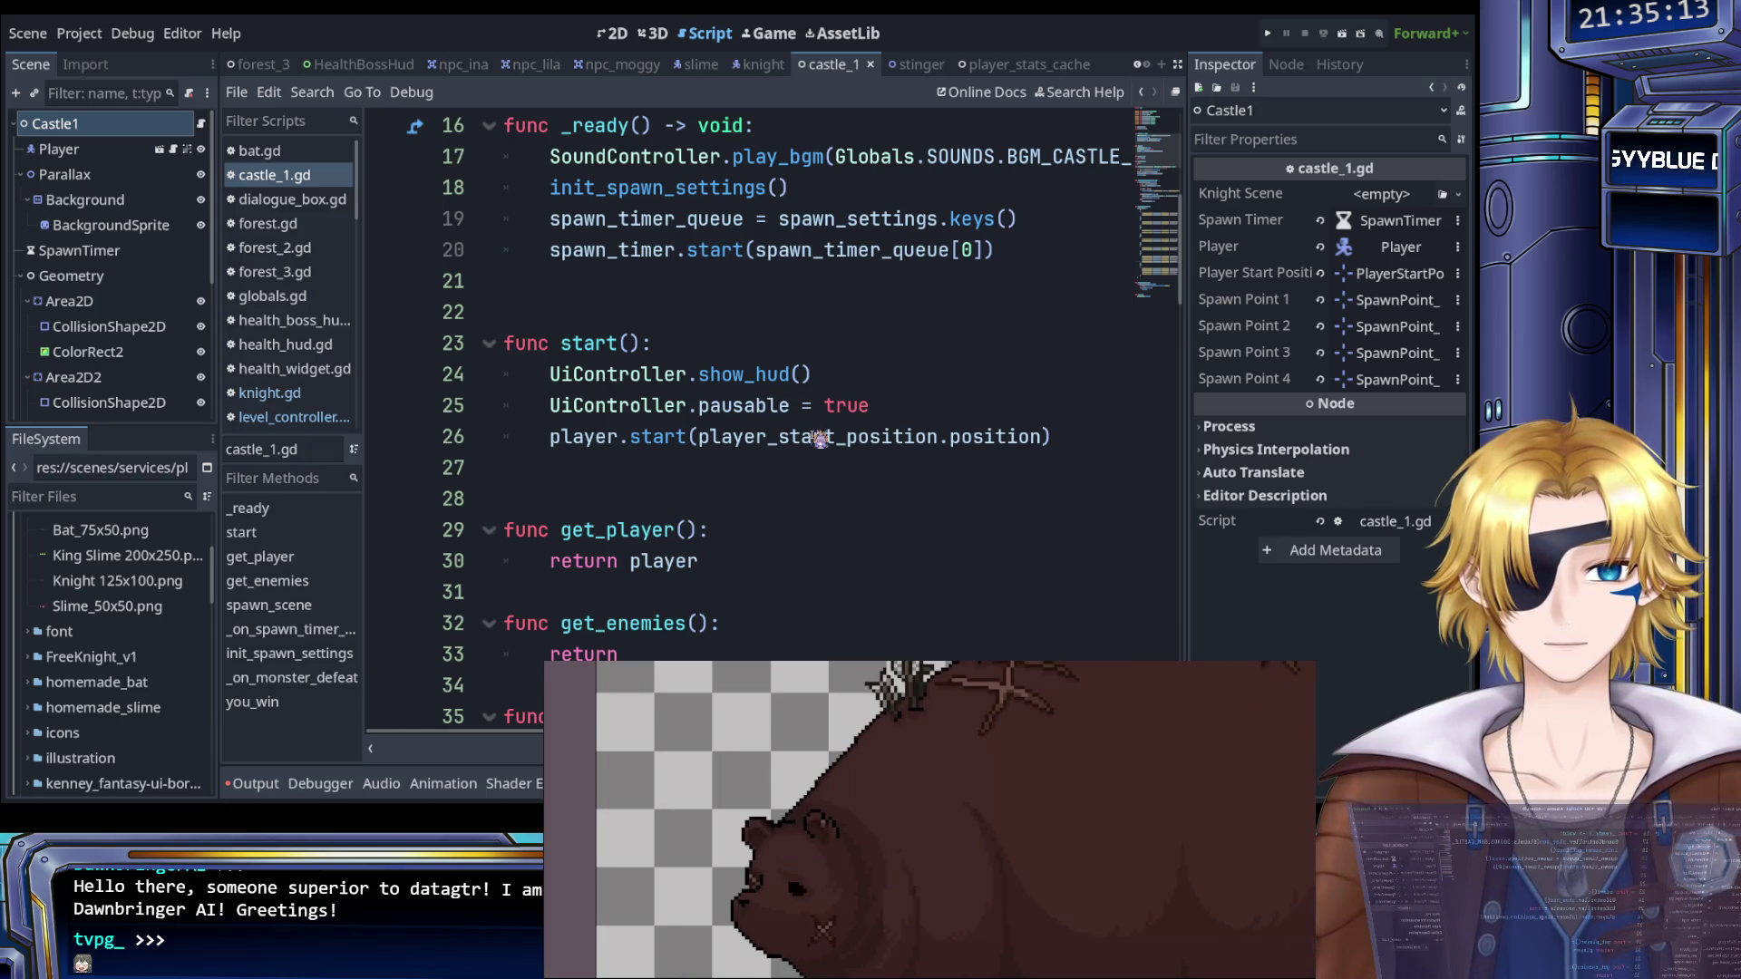
pyautogui.scroll(5, 820, 440)
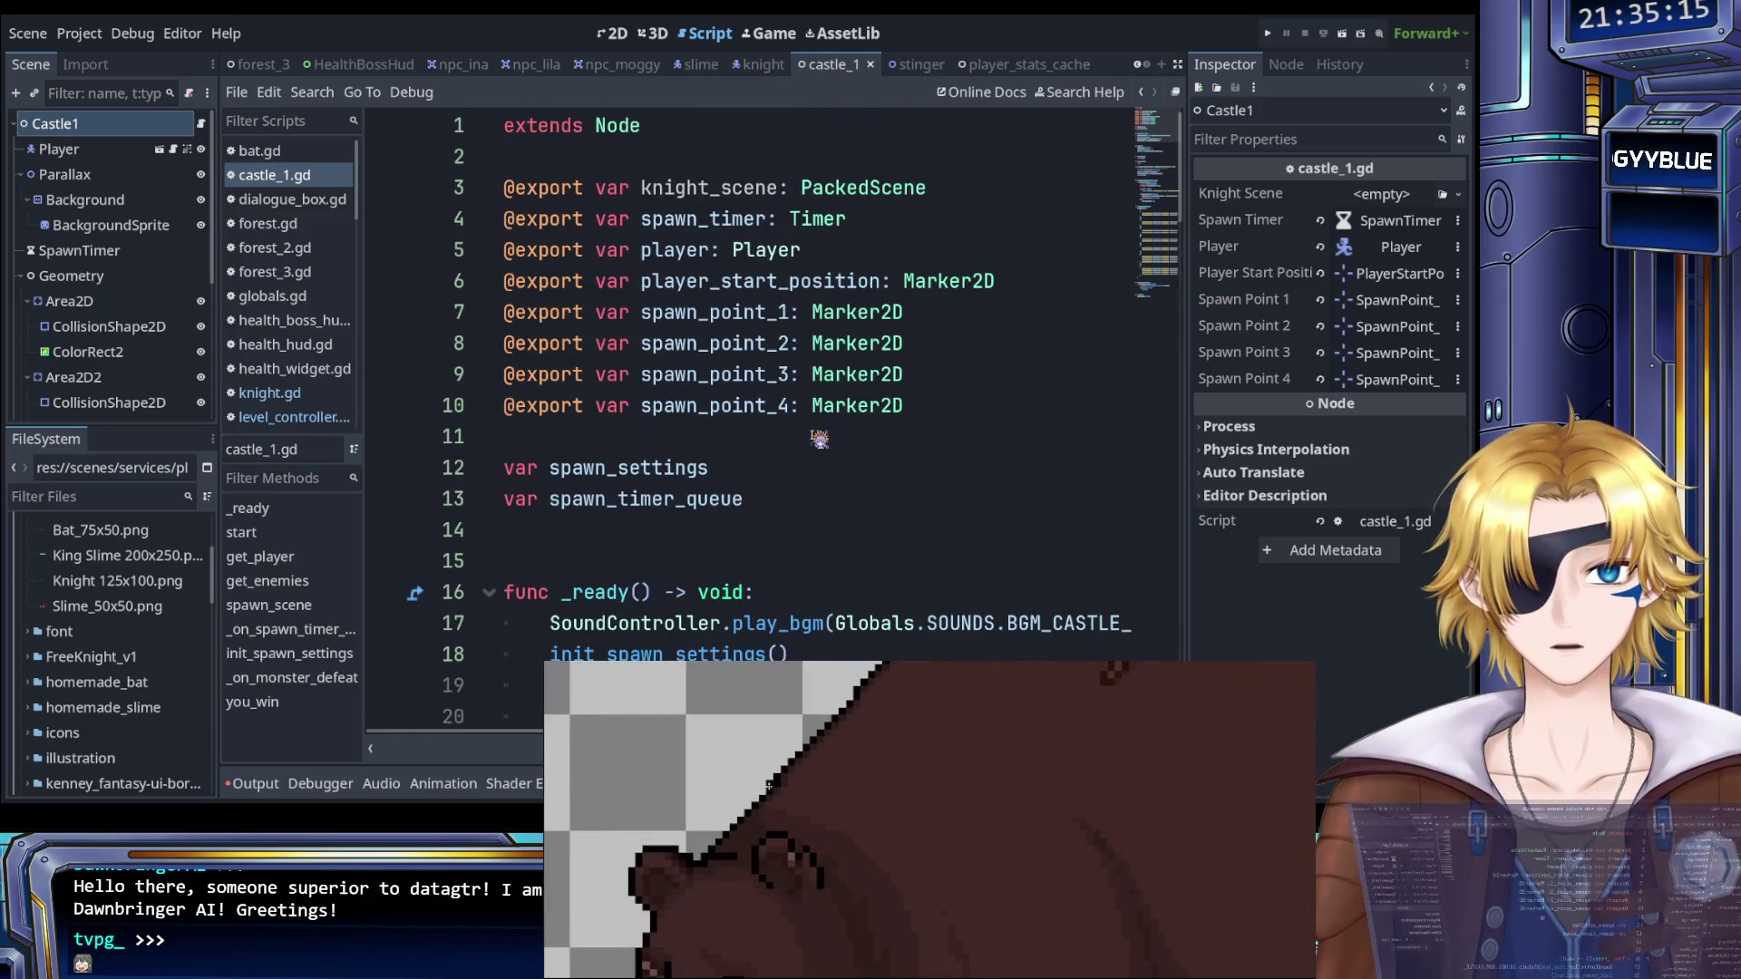
pyautogui.scroll(-20, 816, 440)
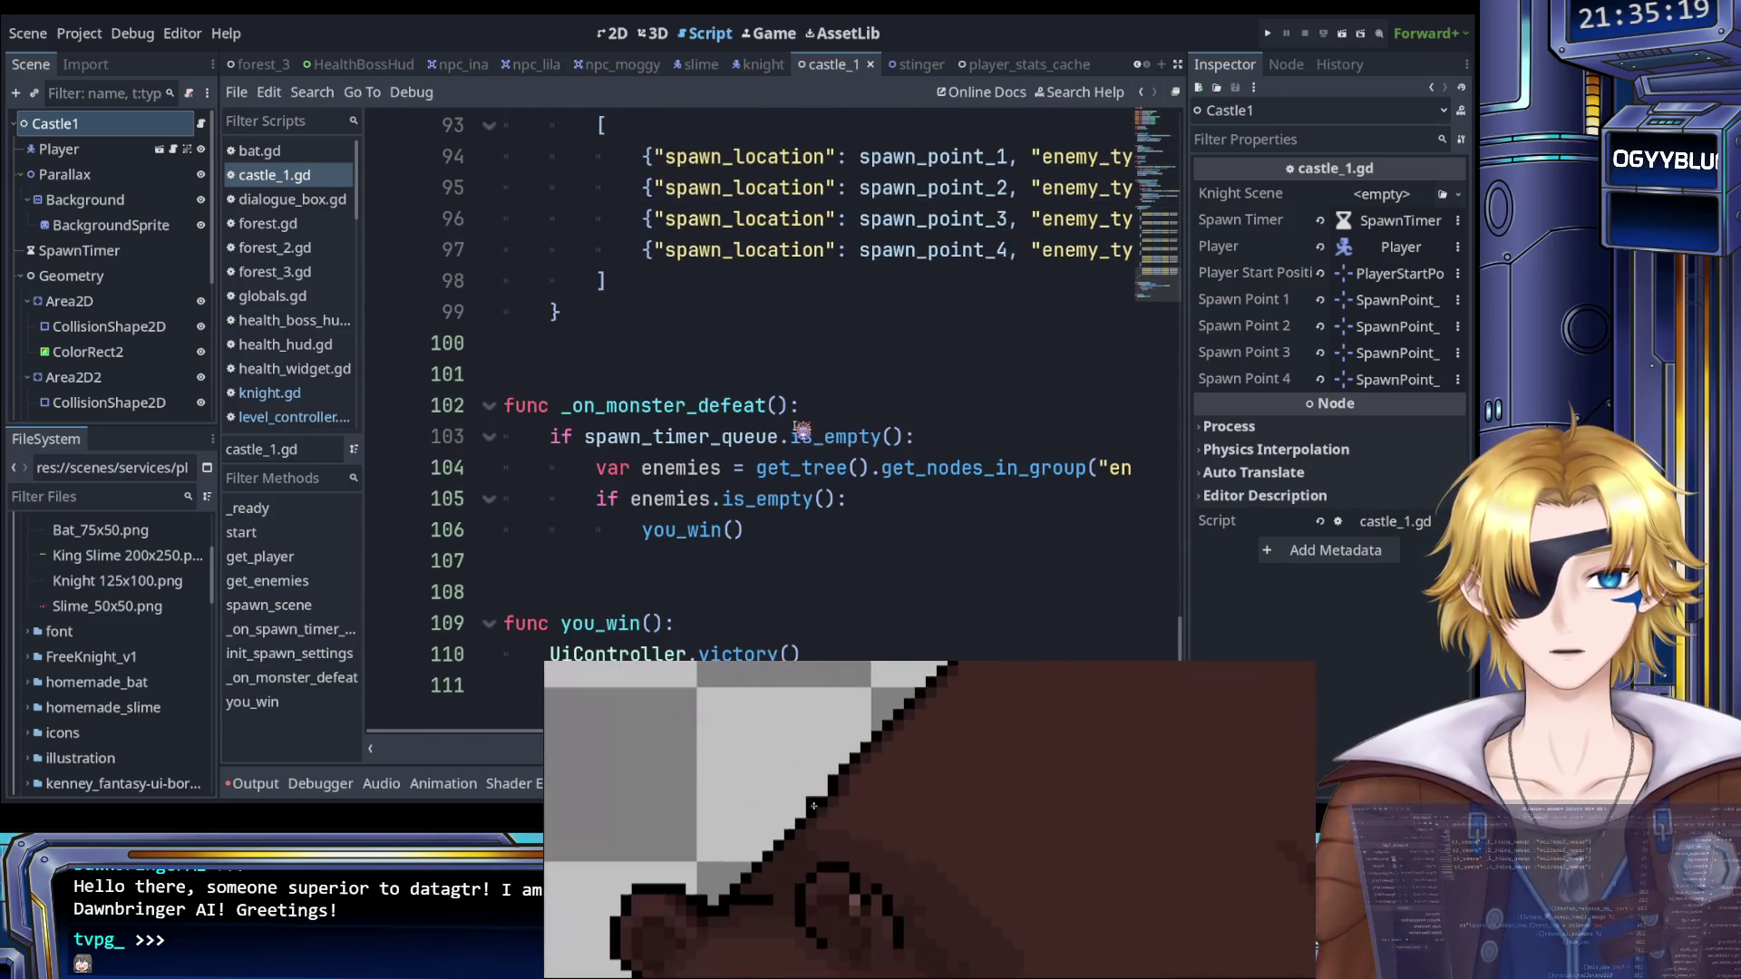
pyautogui.click(713, 468)
pyautogui.hscroll(2, 768, 468)
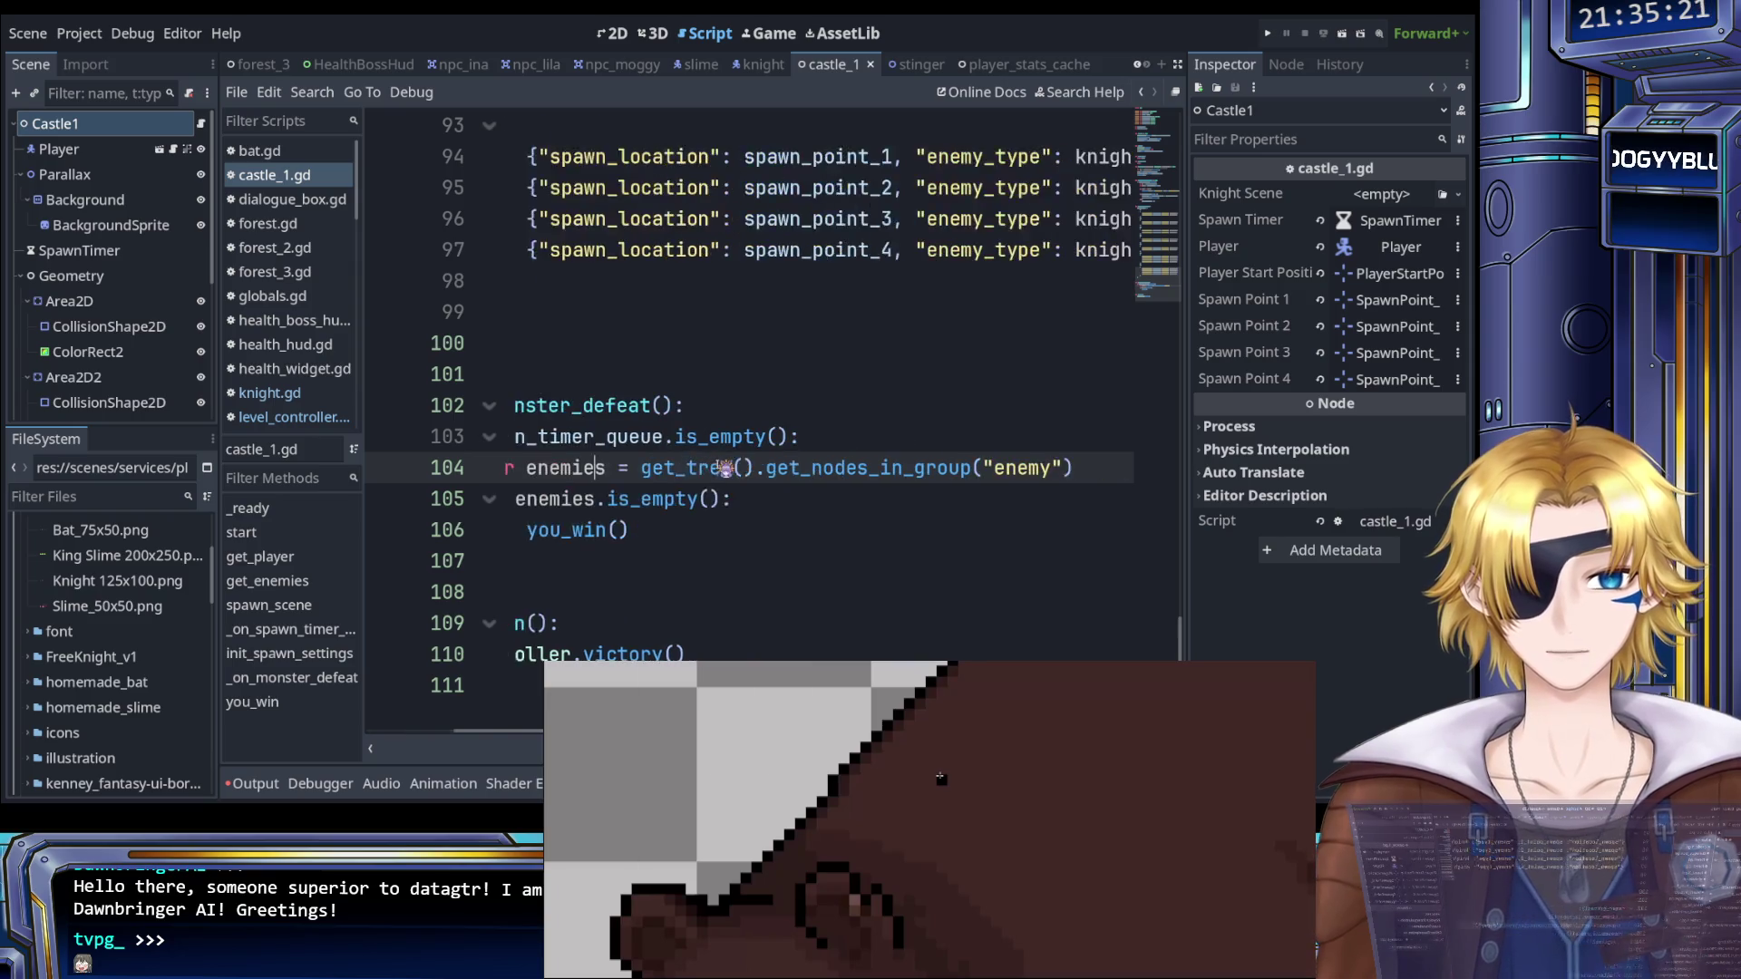
pyautogui.hscroll(2, 834, 480)
pyautogui.hscroll(-4, 775, 466)
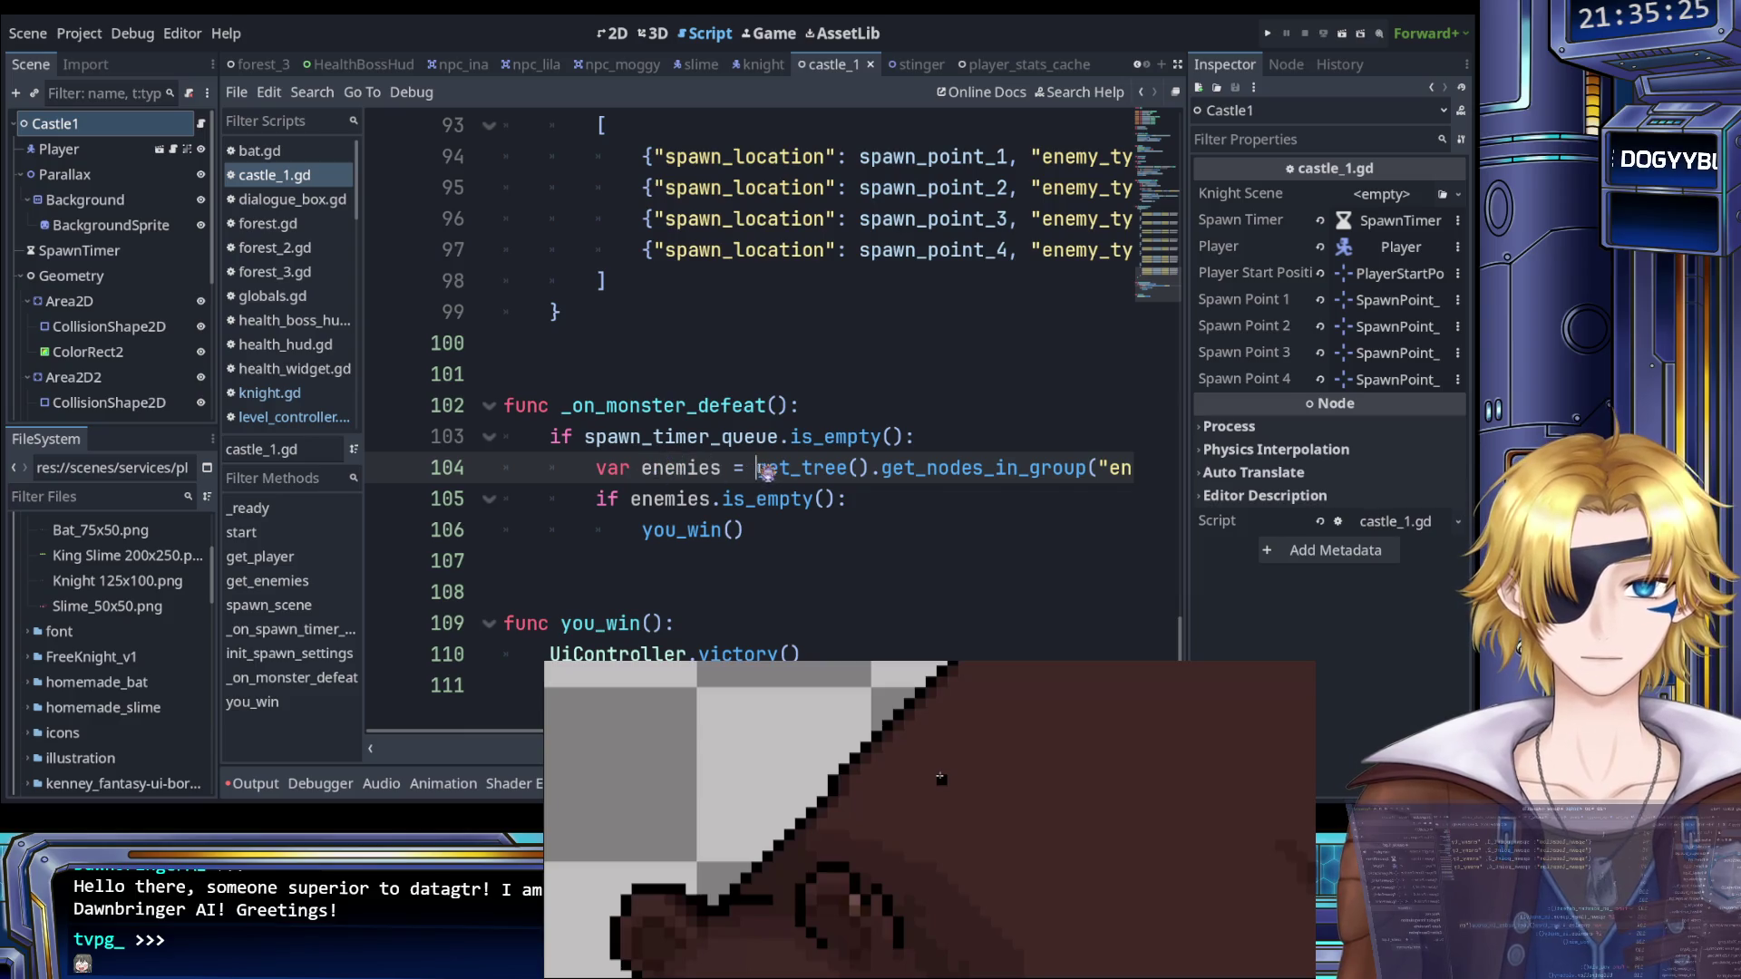
pyautogui.moveTo(858, 467); pyautogui.dragTo(1034, 476)
# - Make line 33 of get_enemies() return the pasted enemy-group lookup
pyautogui.hscroll(-3, 1034, 476)
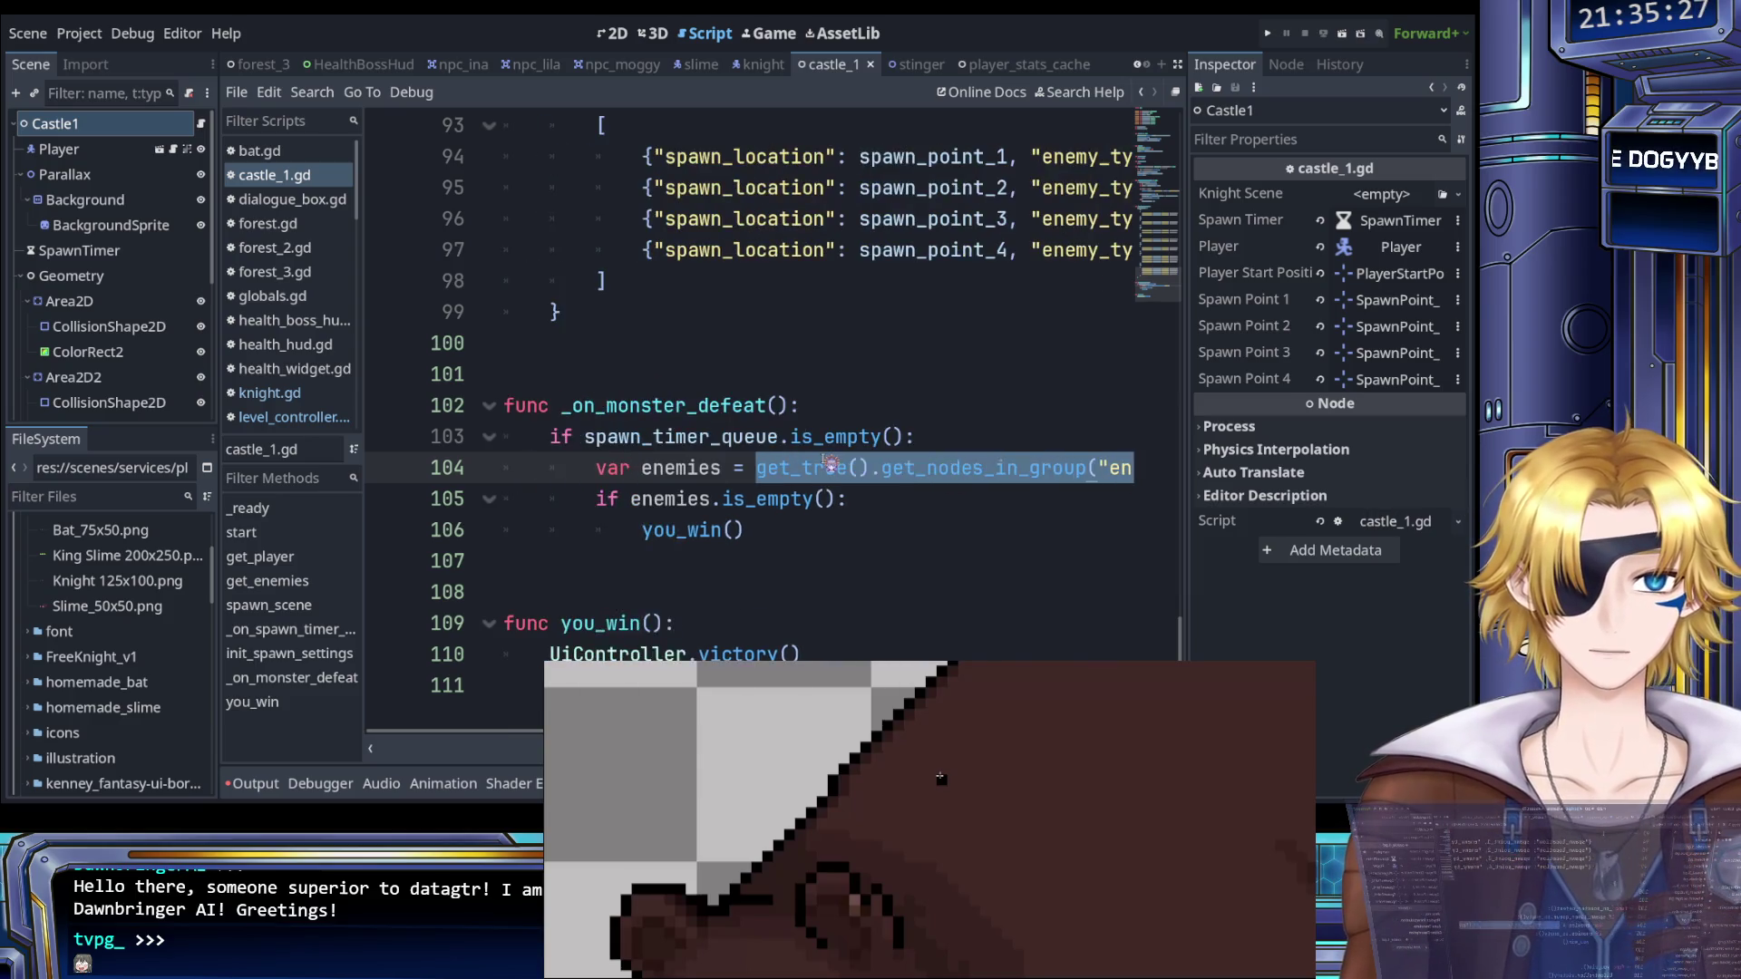
pyautogui.scroll(4, 831, 462)
pyautogui.scroll(19, 830, 463)
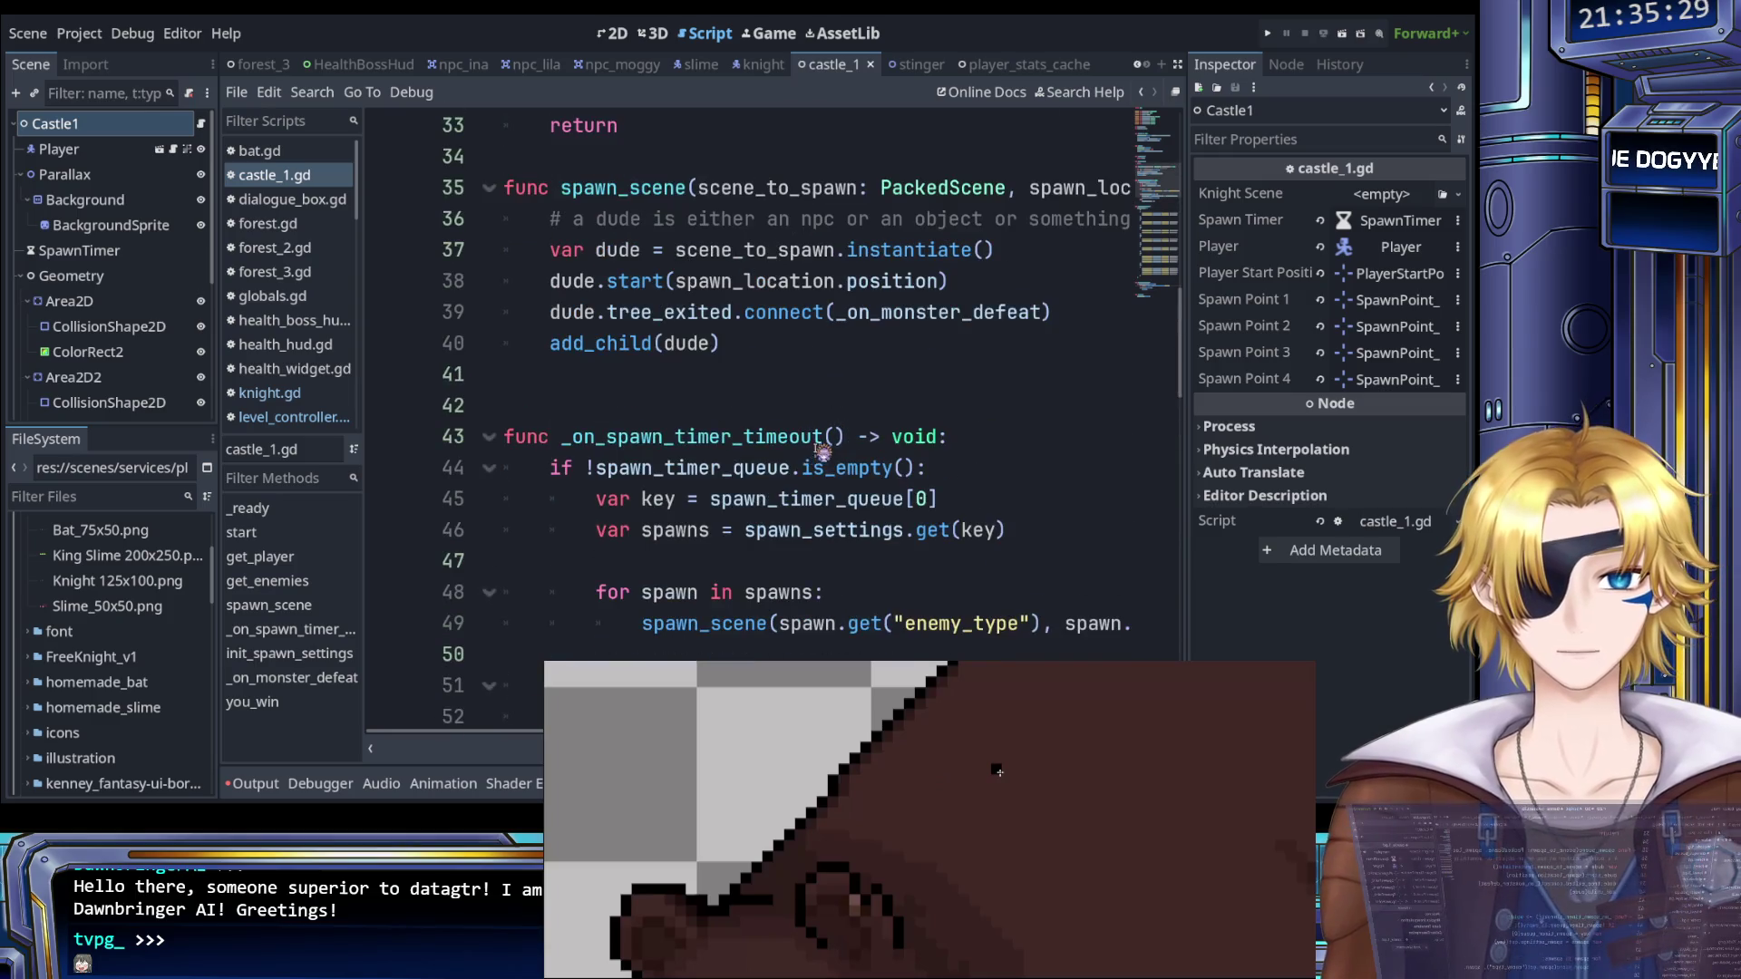
pyautogui.scroll(1, 803, 450)
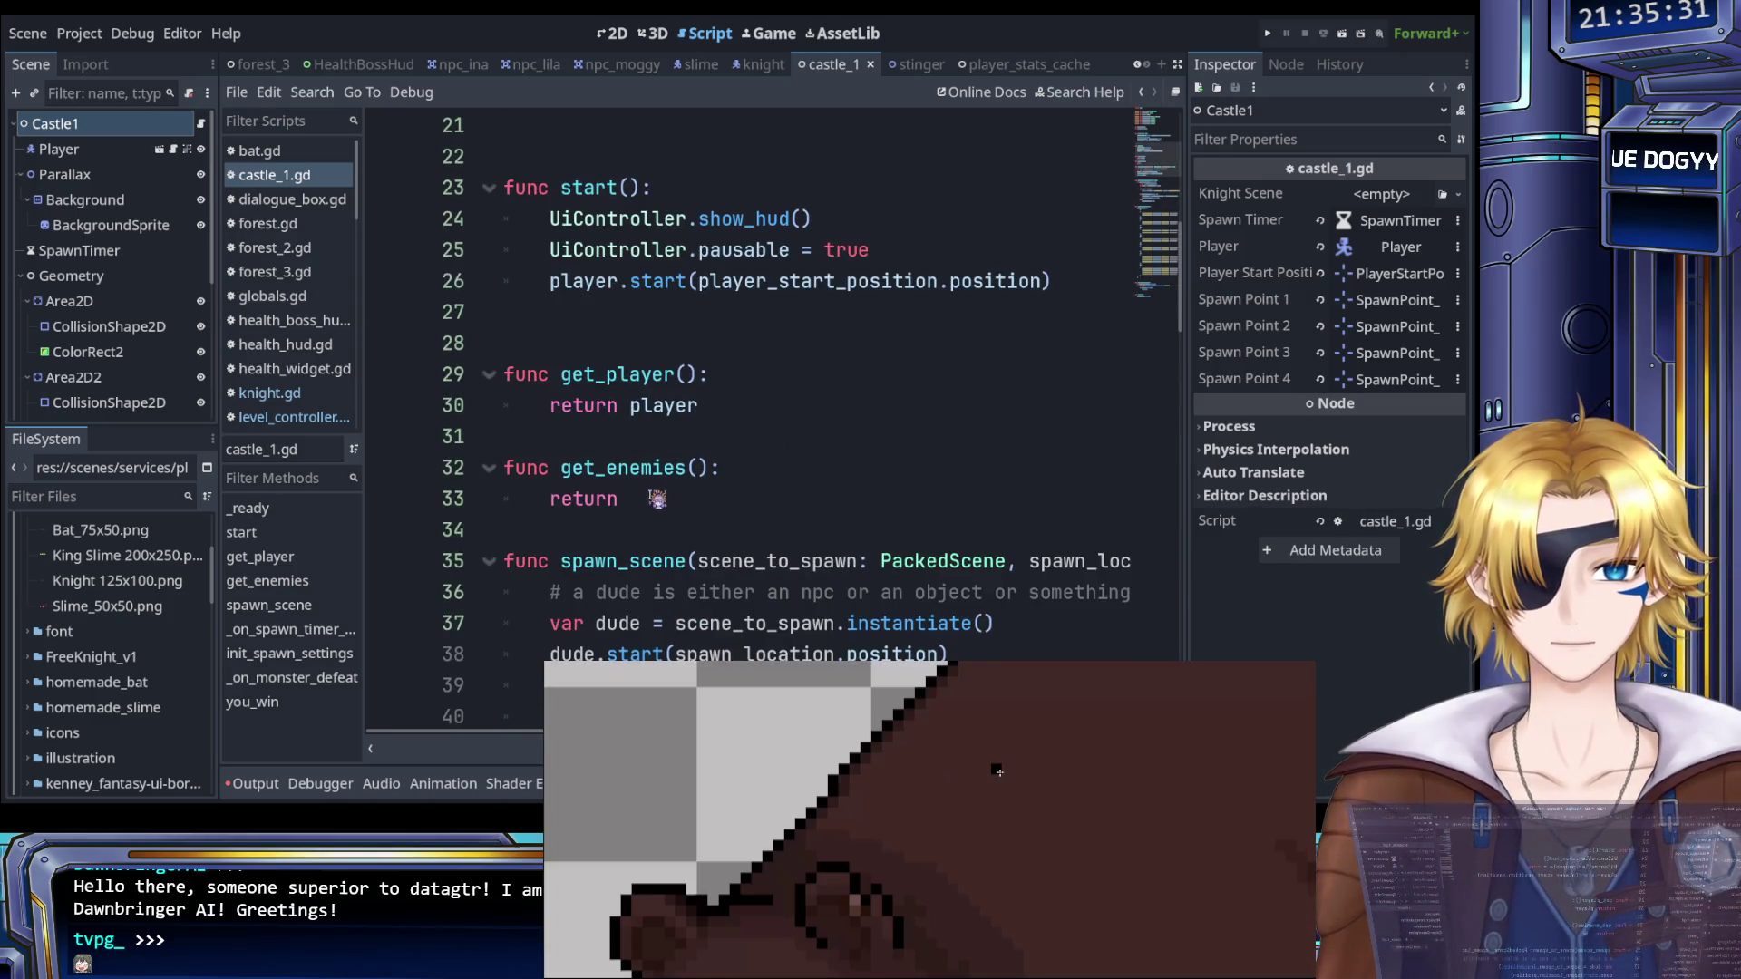
pyautogui.doubleClick(582, 499)
pyautogui.write('get_tree().get_nodes_in_group("enemy")')
pyautogui.write('return')
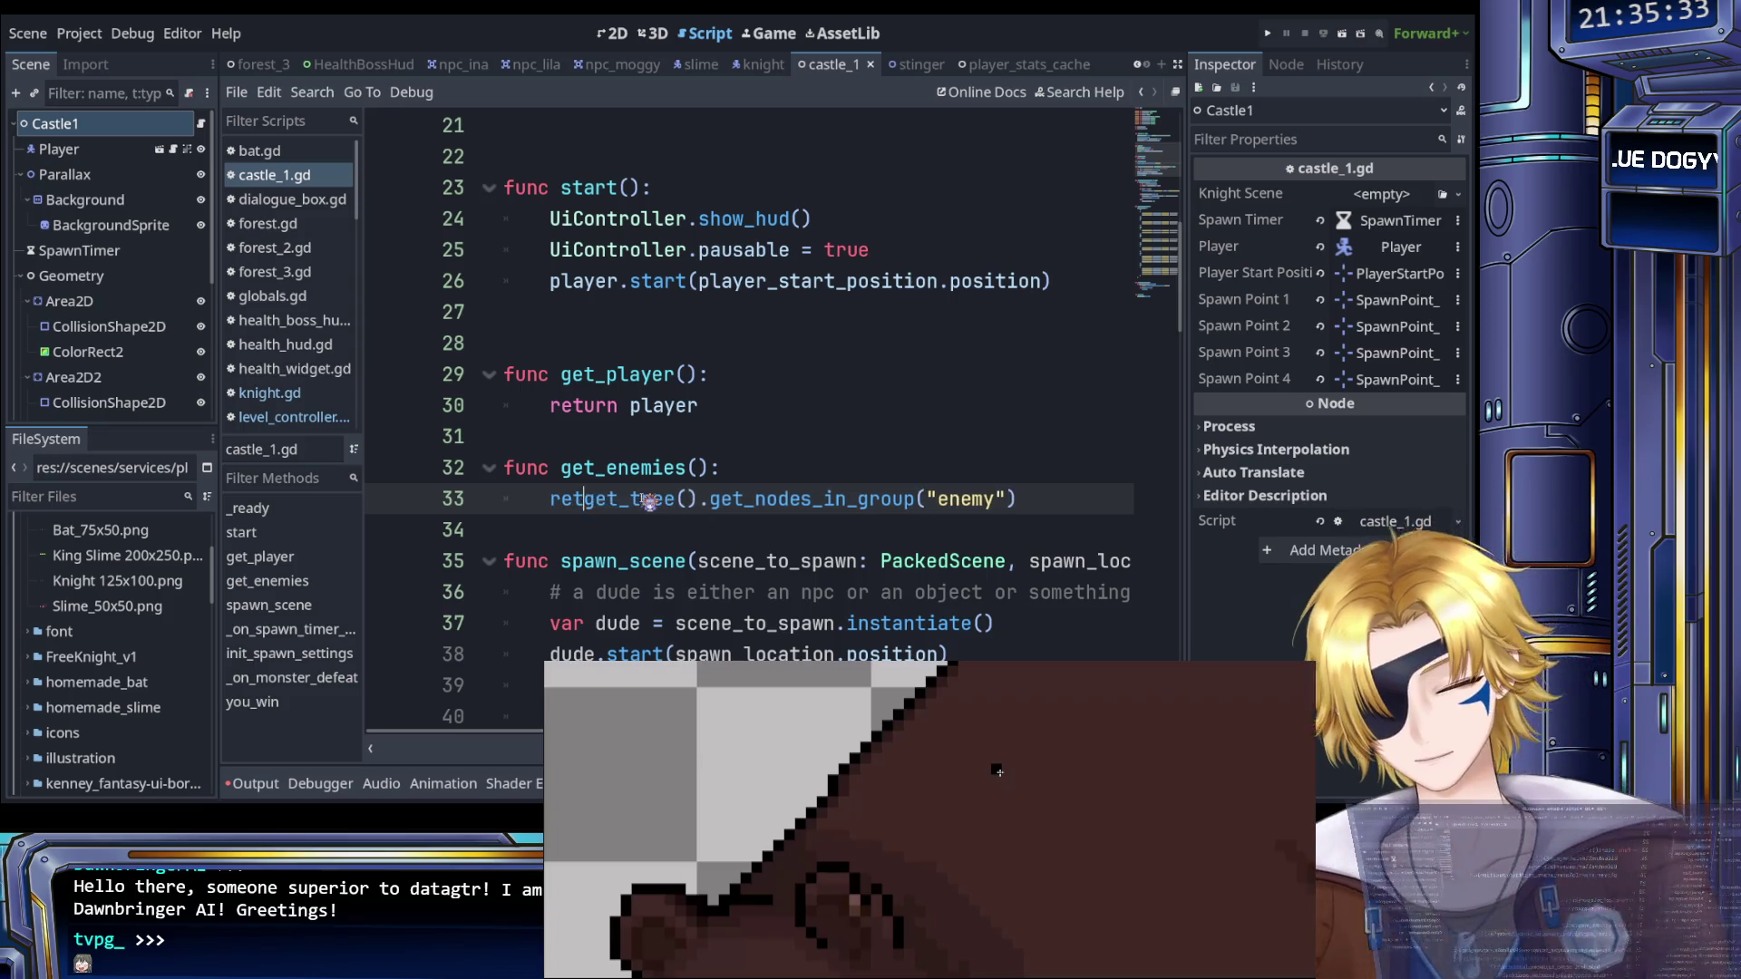
pyautogui.click(833, 473)
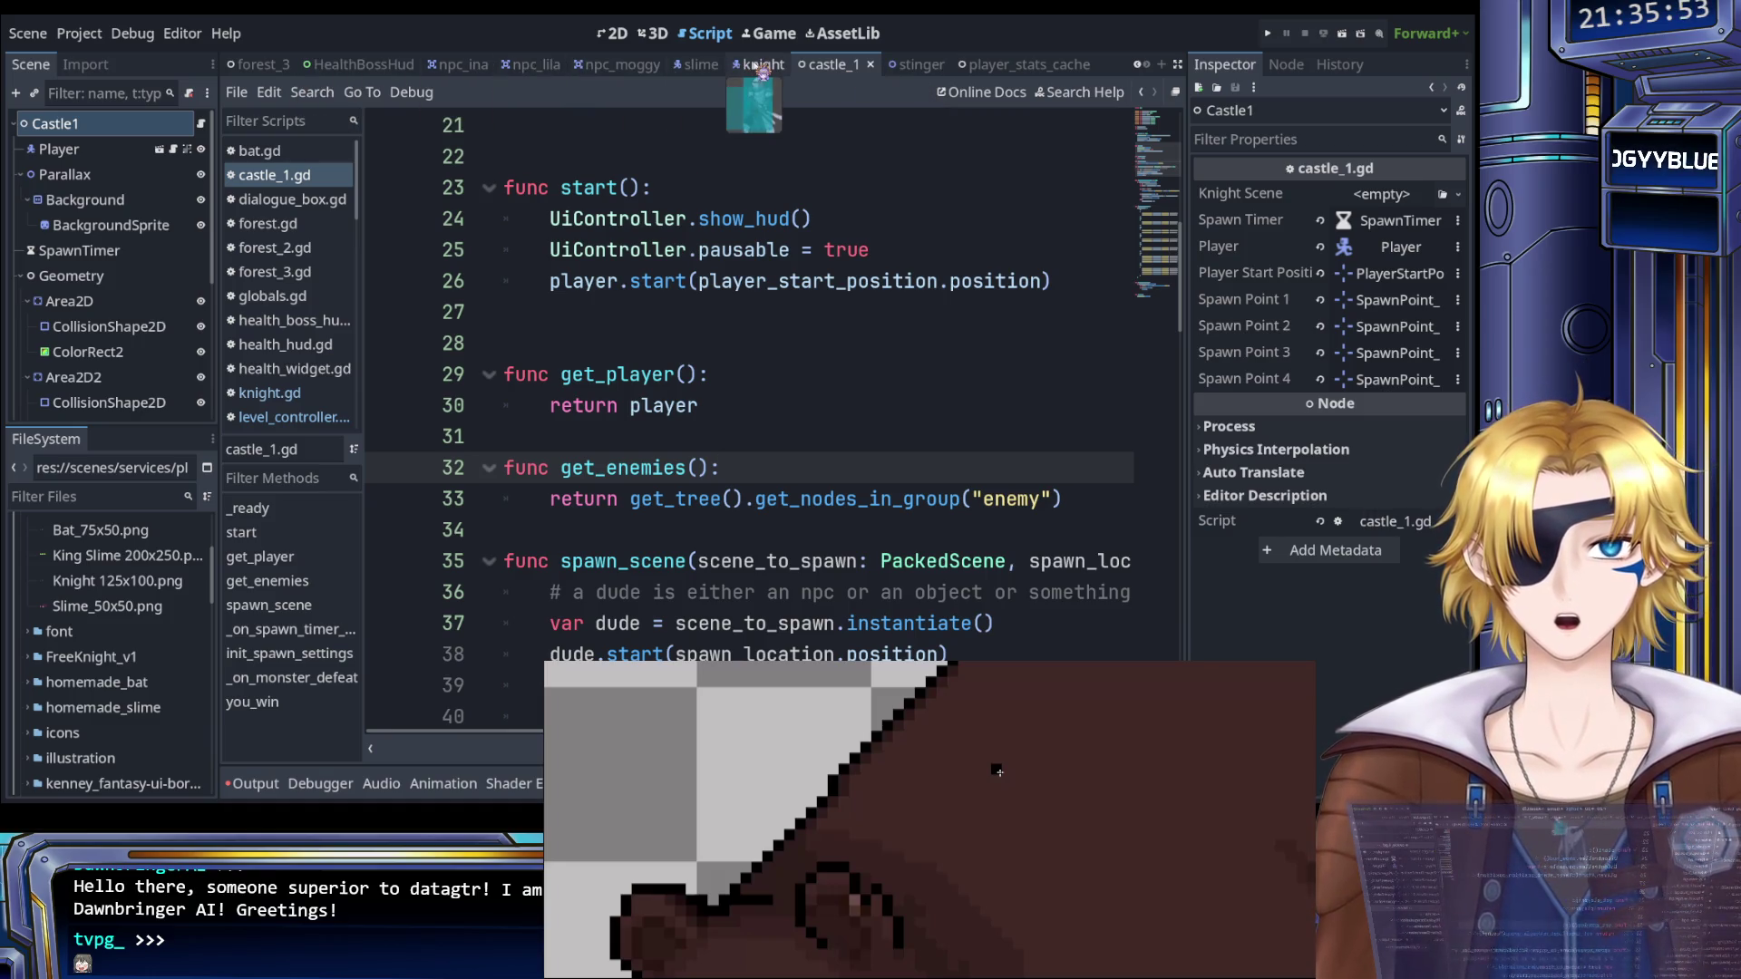
# - Review get_enemies() in level_controller.gd, then return to the knight scene and knight.gd
pyautogui.scroll(-2, 313, 322)
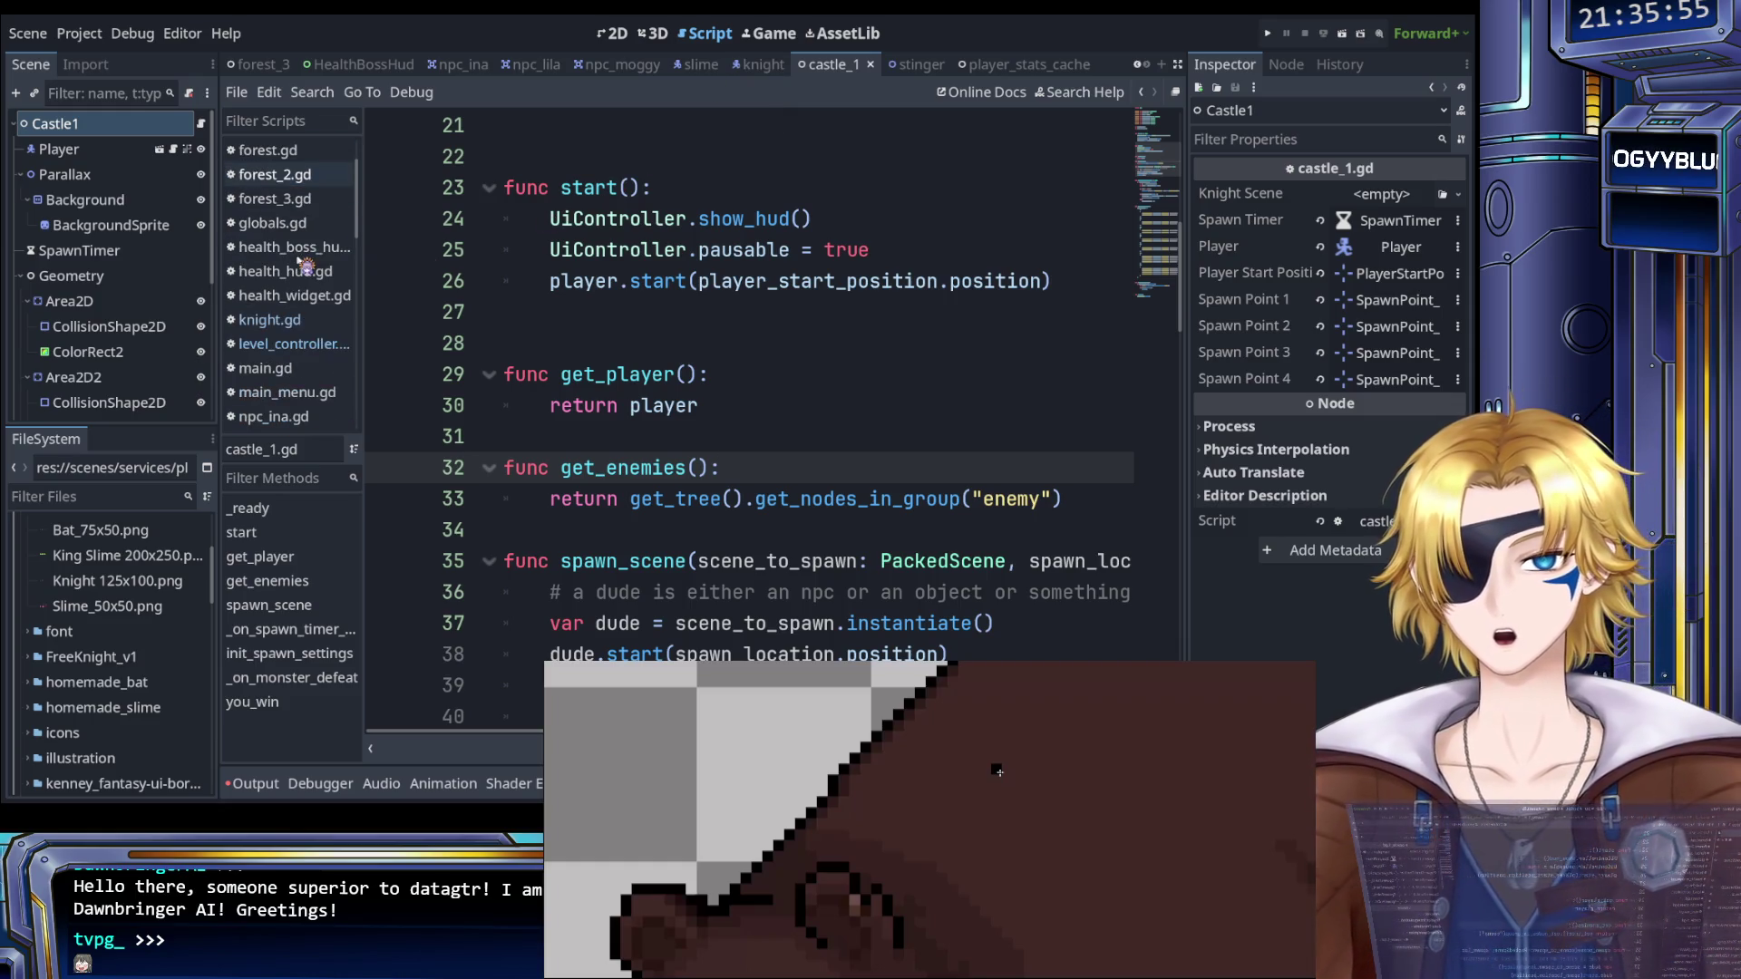
pyautogui.click(308, 343)
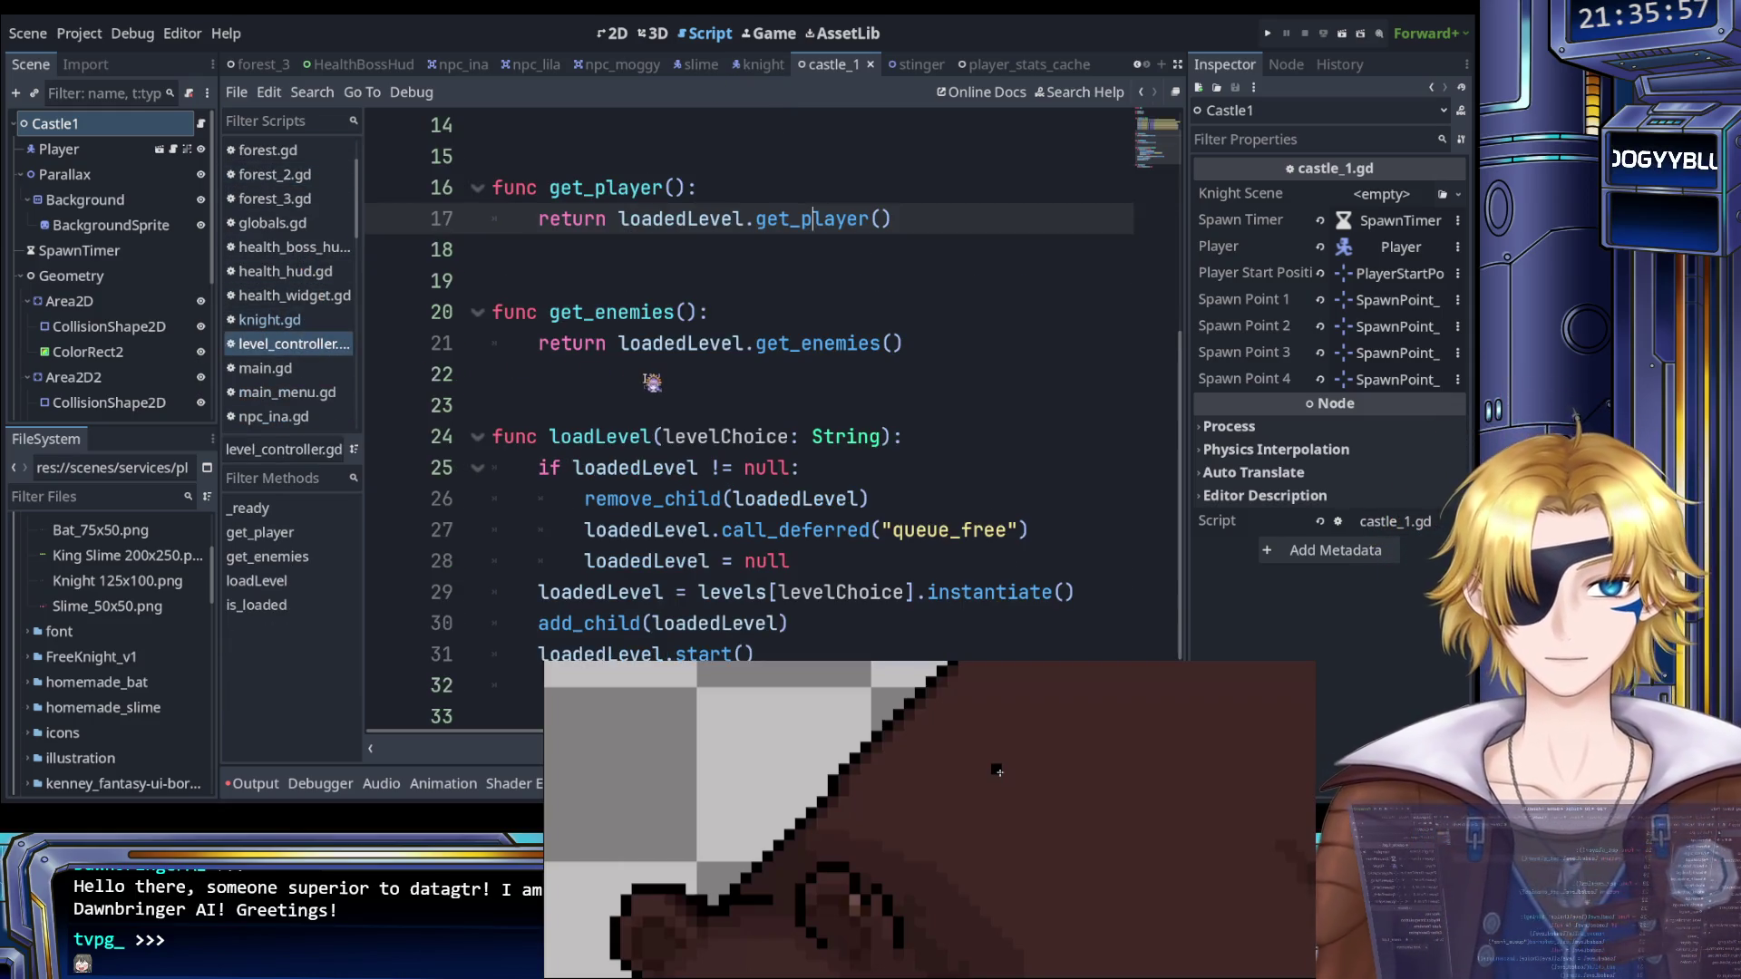
pyautogui.click(906, 437)
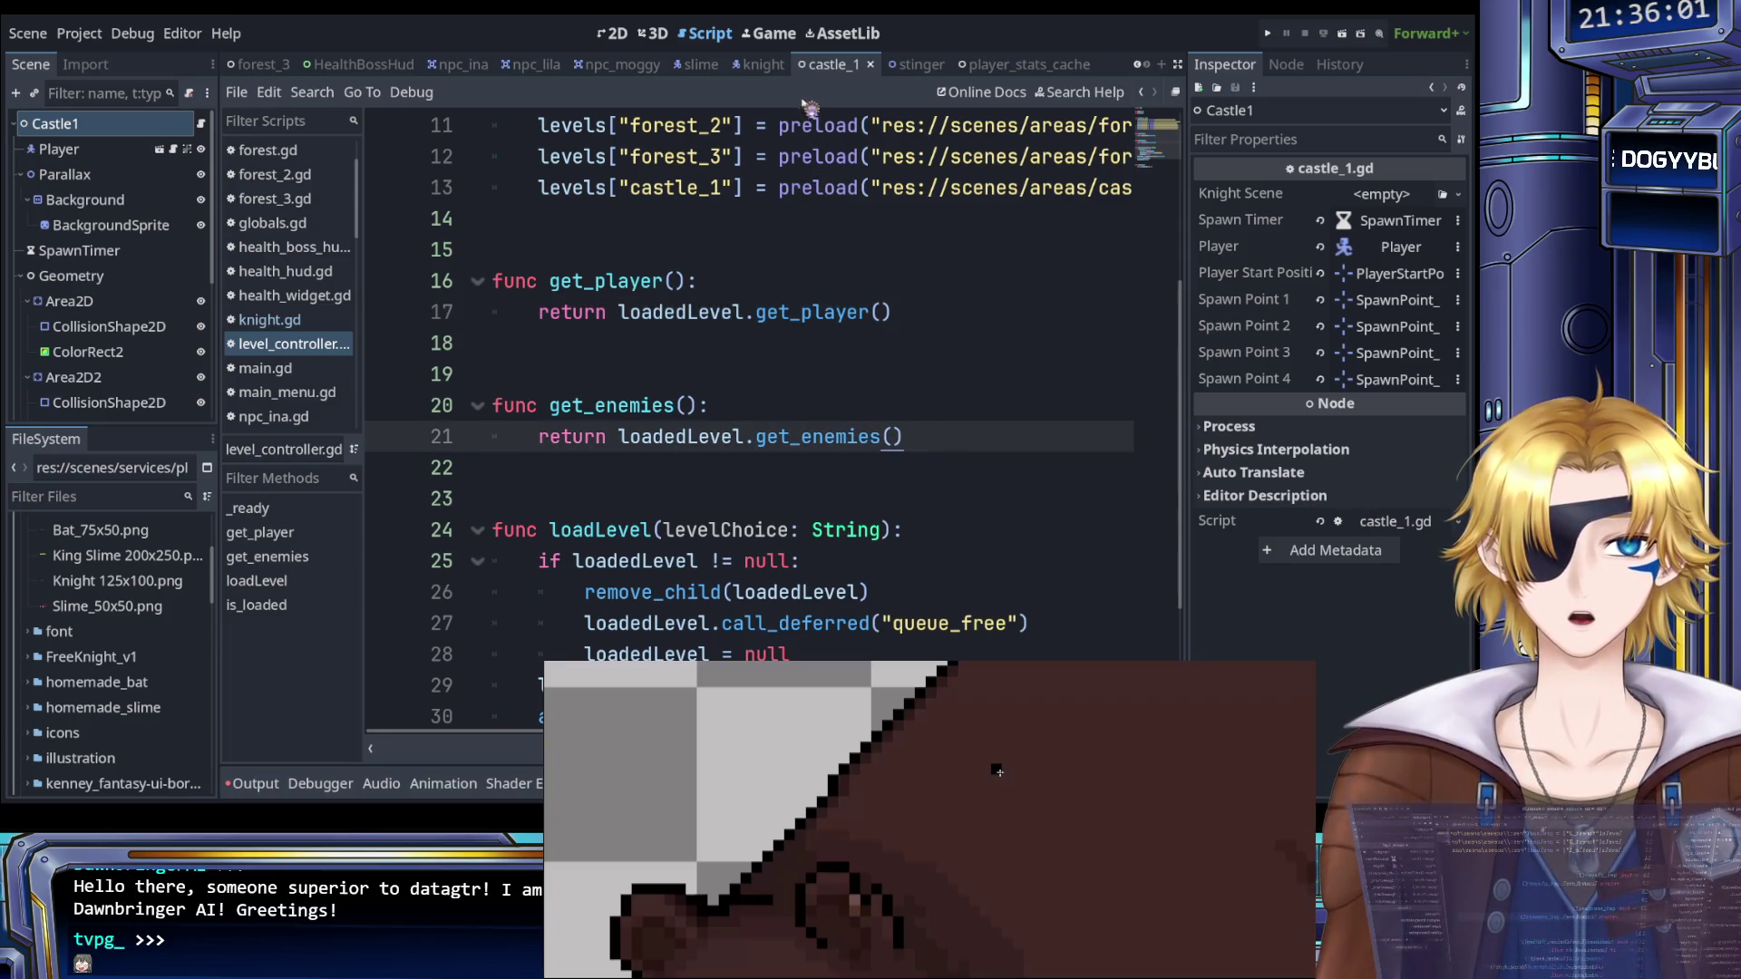
pyautogui.click(760, 69)
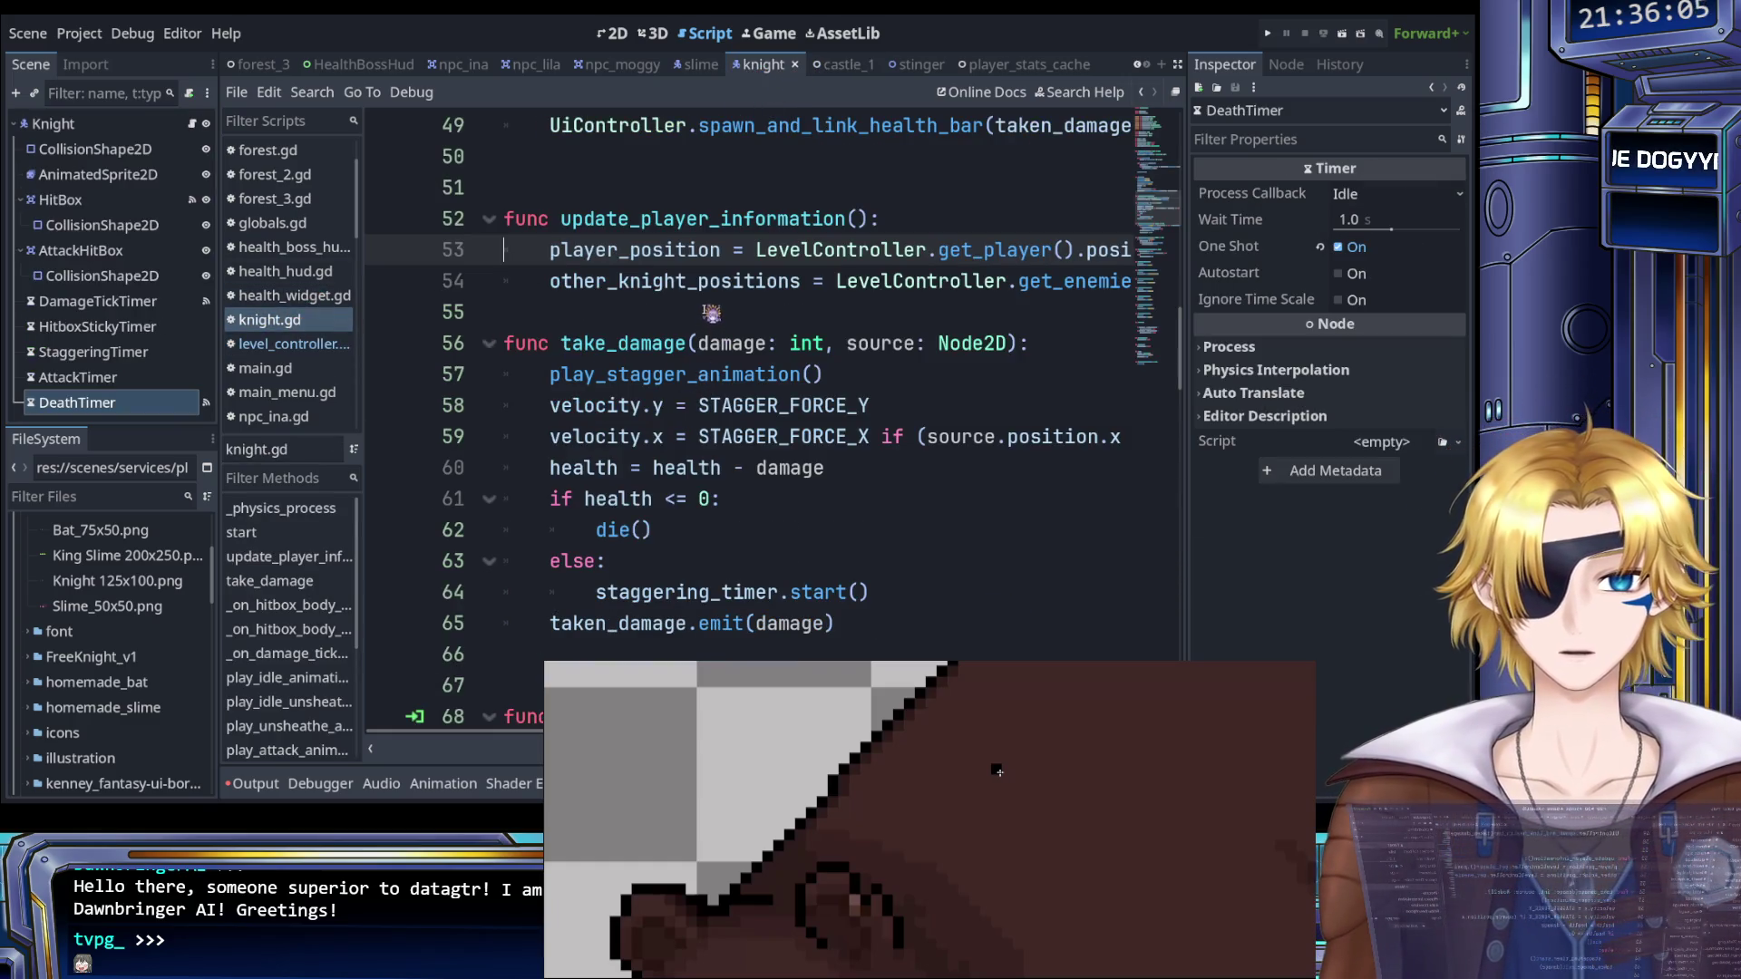
pyautogui.hscroll(3, 689, 304)
pyautogui.hscroll(4, 909, 291)
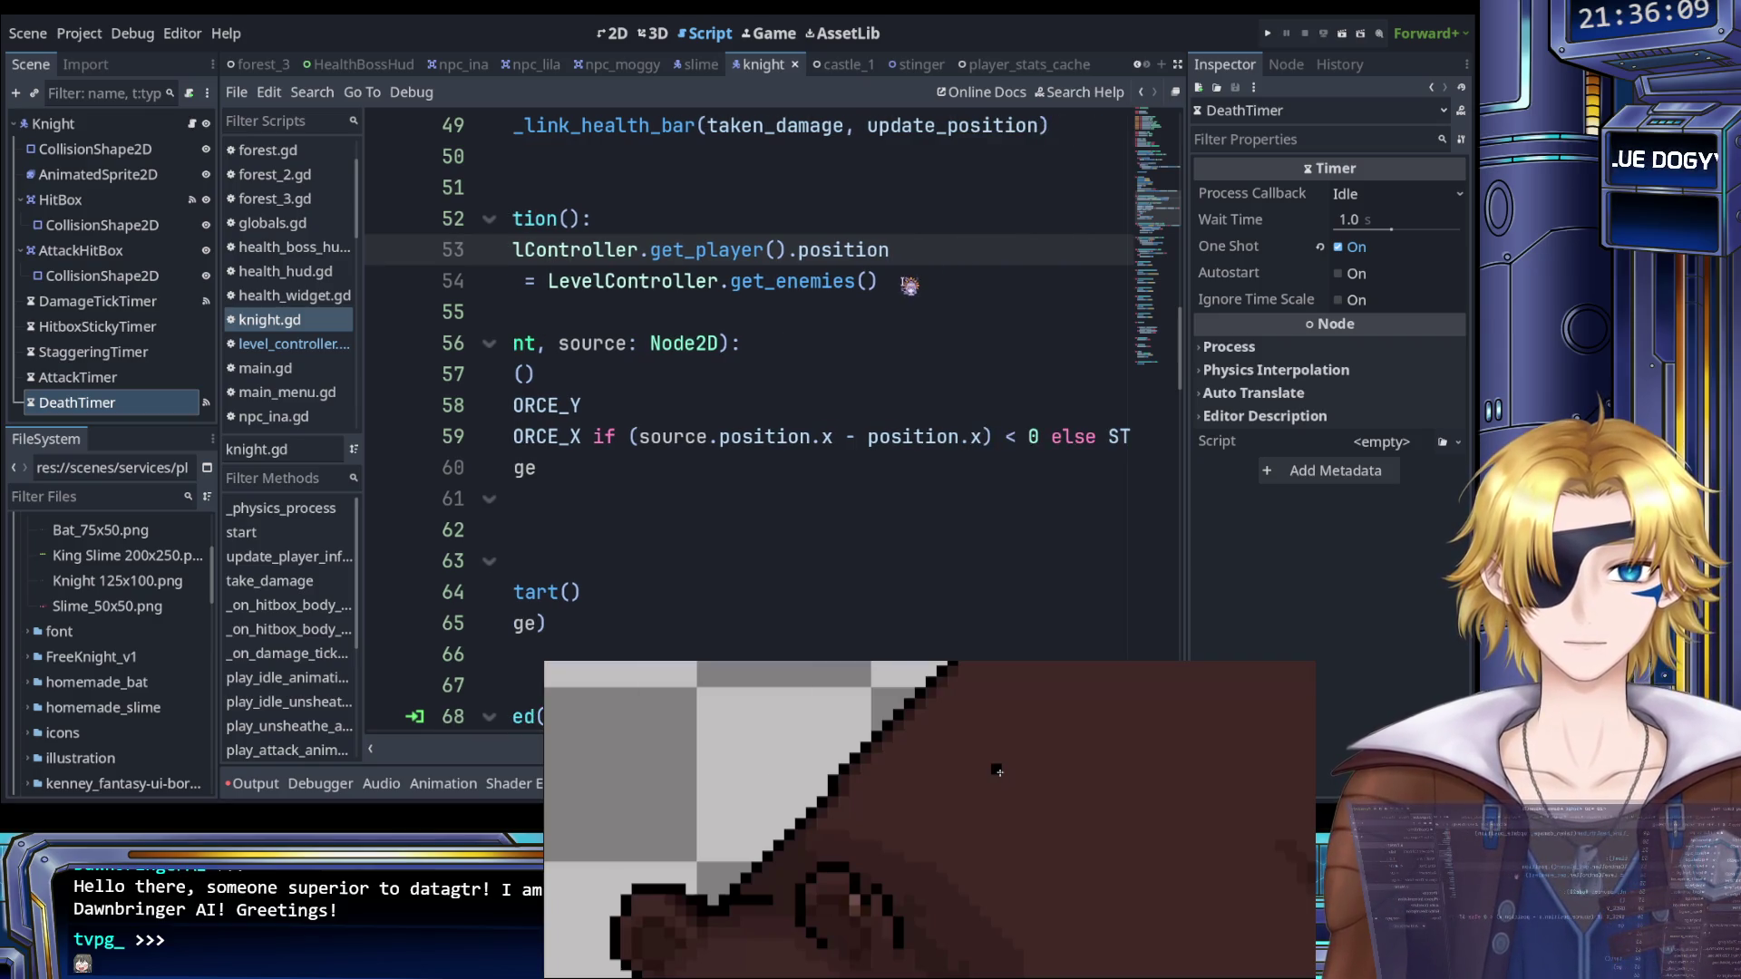
pyautogui.hscroll(-7, 909, 287)
pyautogui.scroll(1, 901, 350)
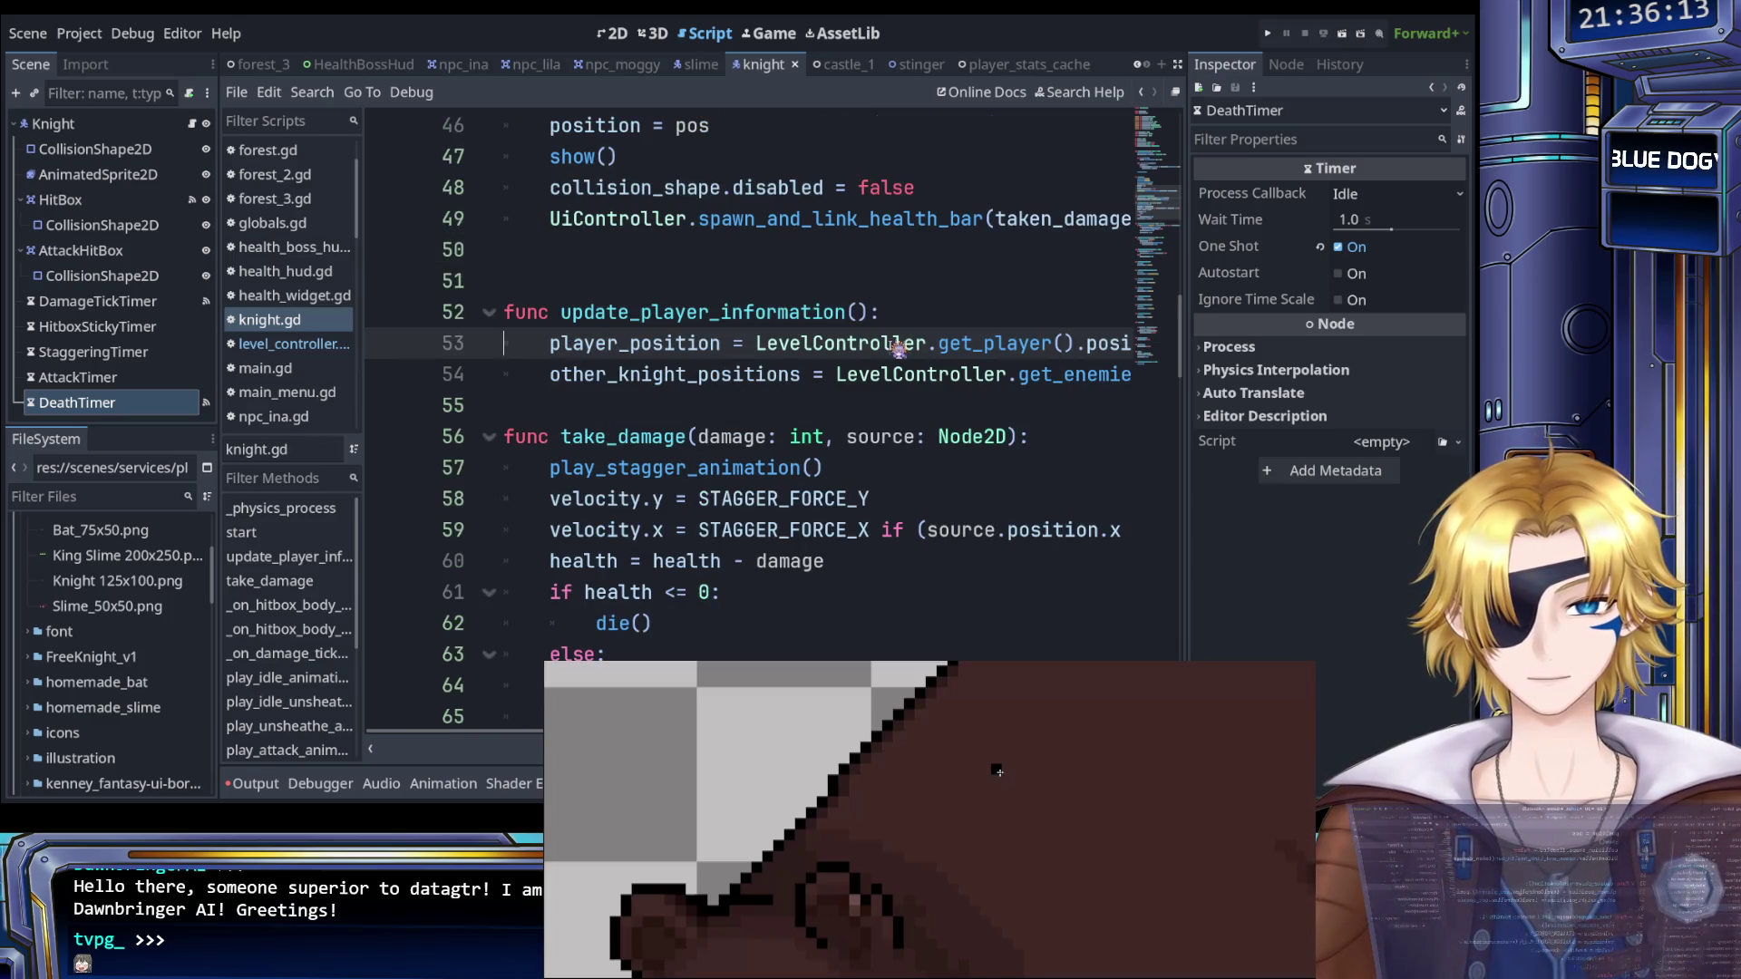
pyautogui.hscroll(3, 812, 358)
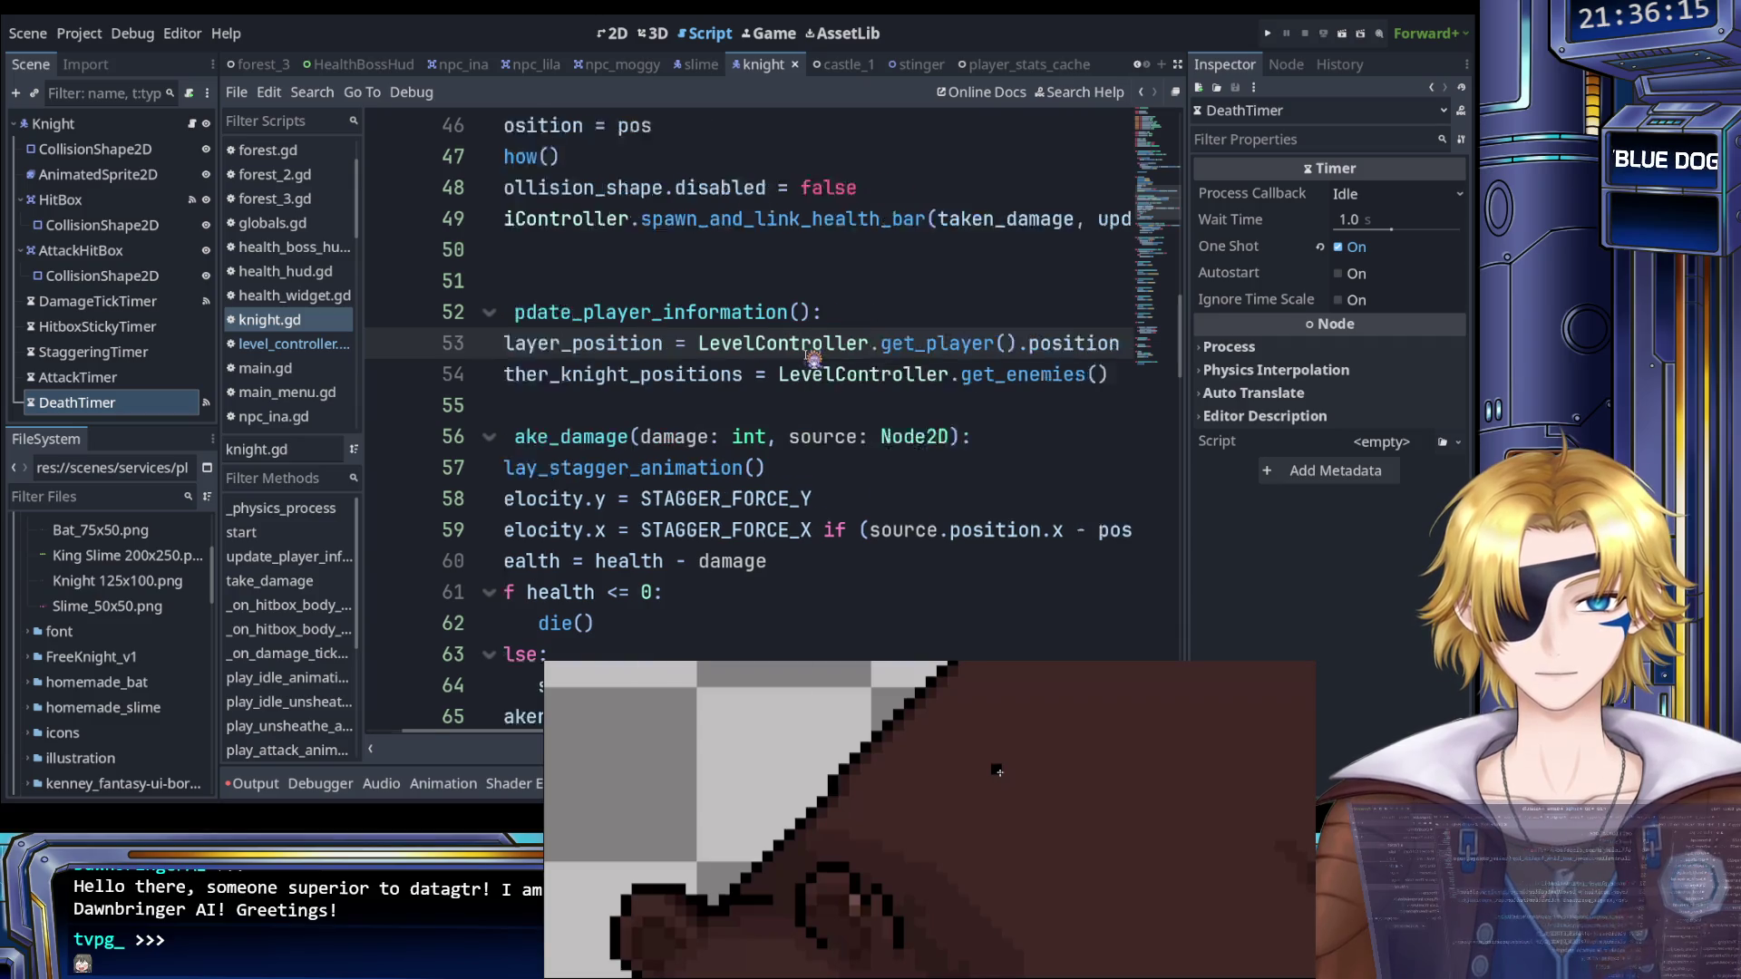
pyautogui.hscroll(1, 813, 358)
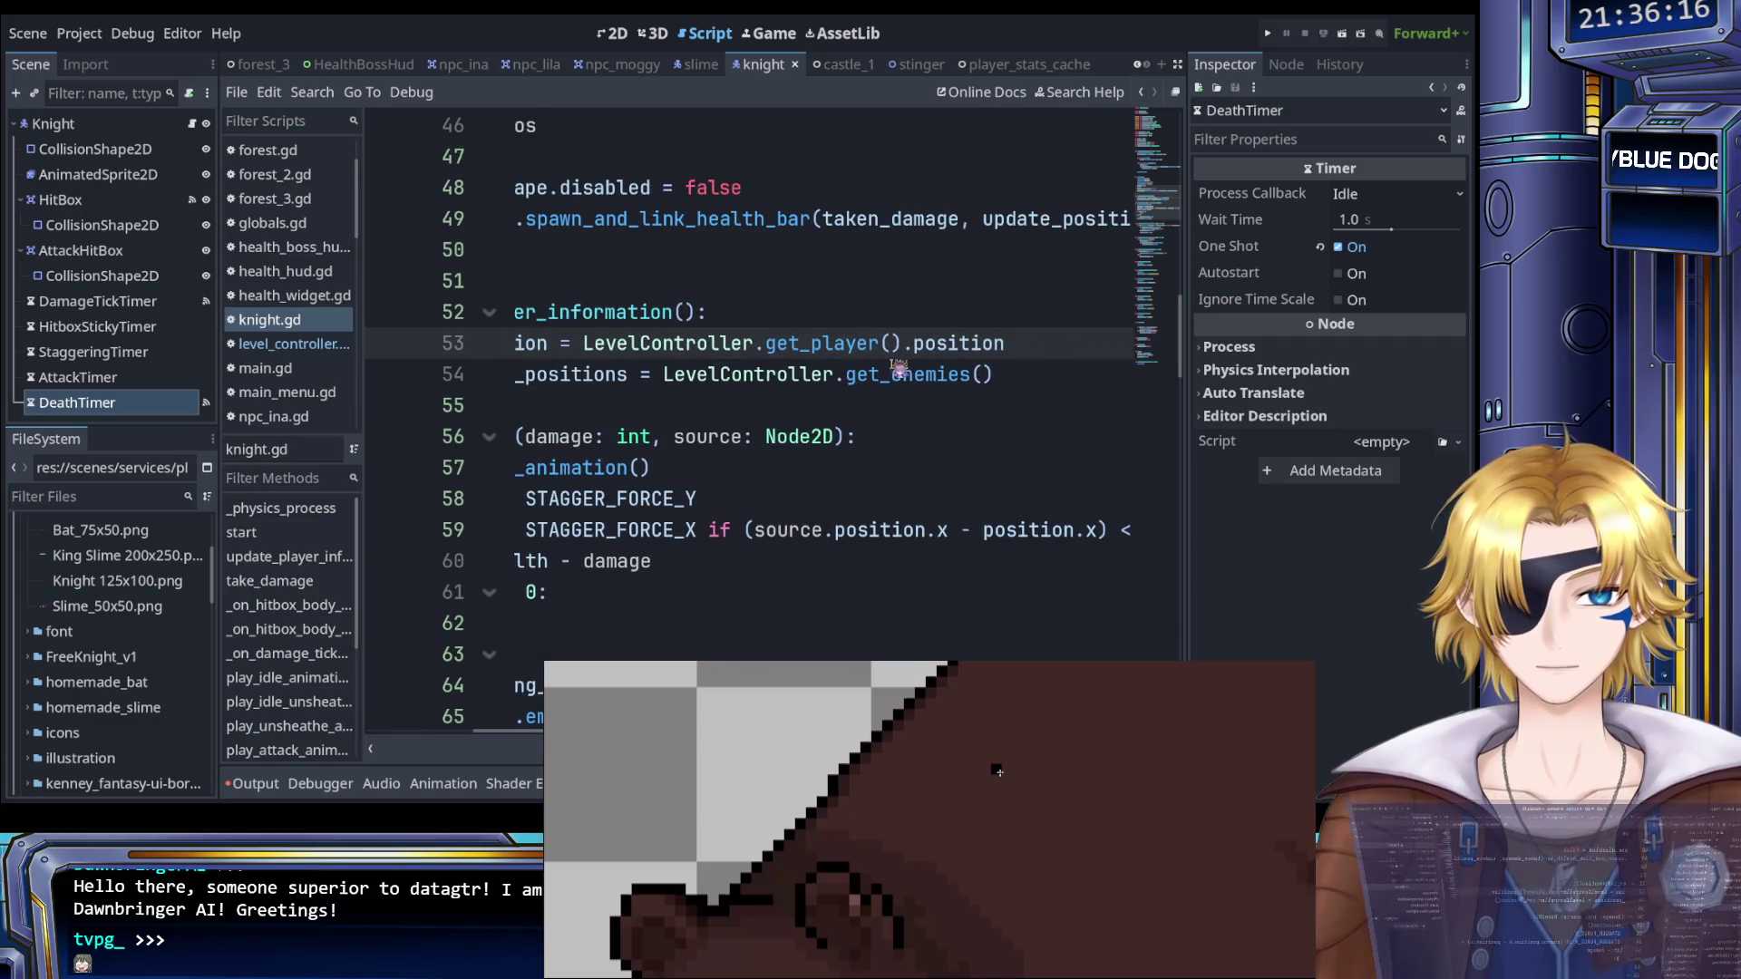
pyautogui.click(1008, 376)
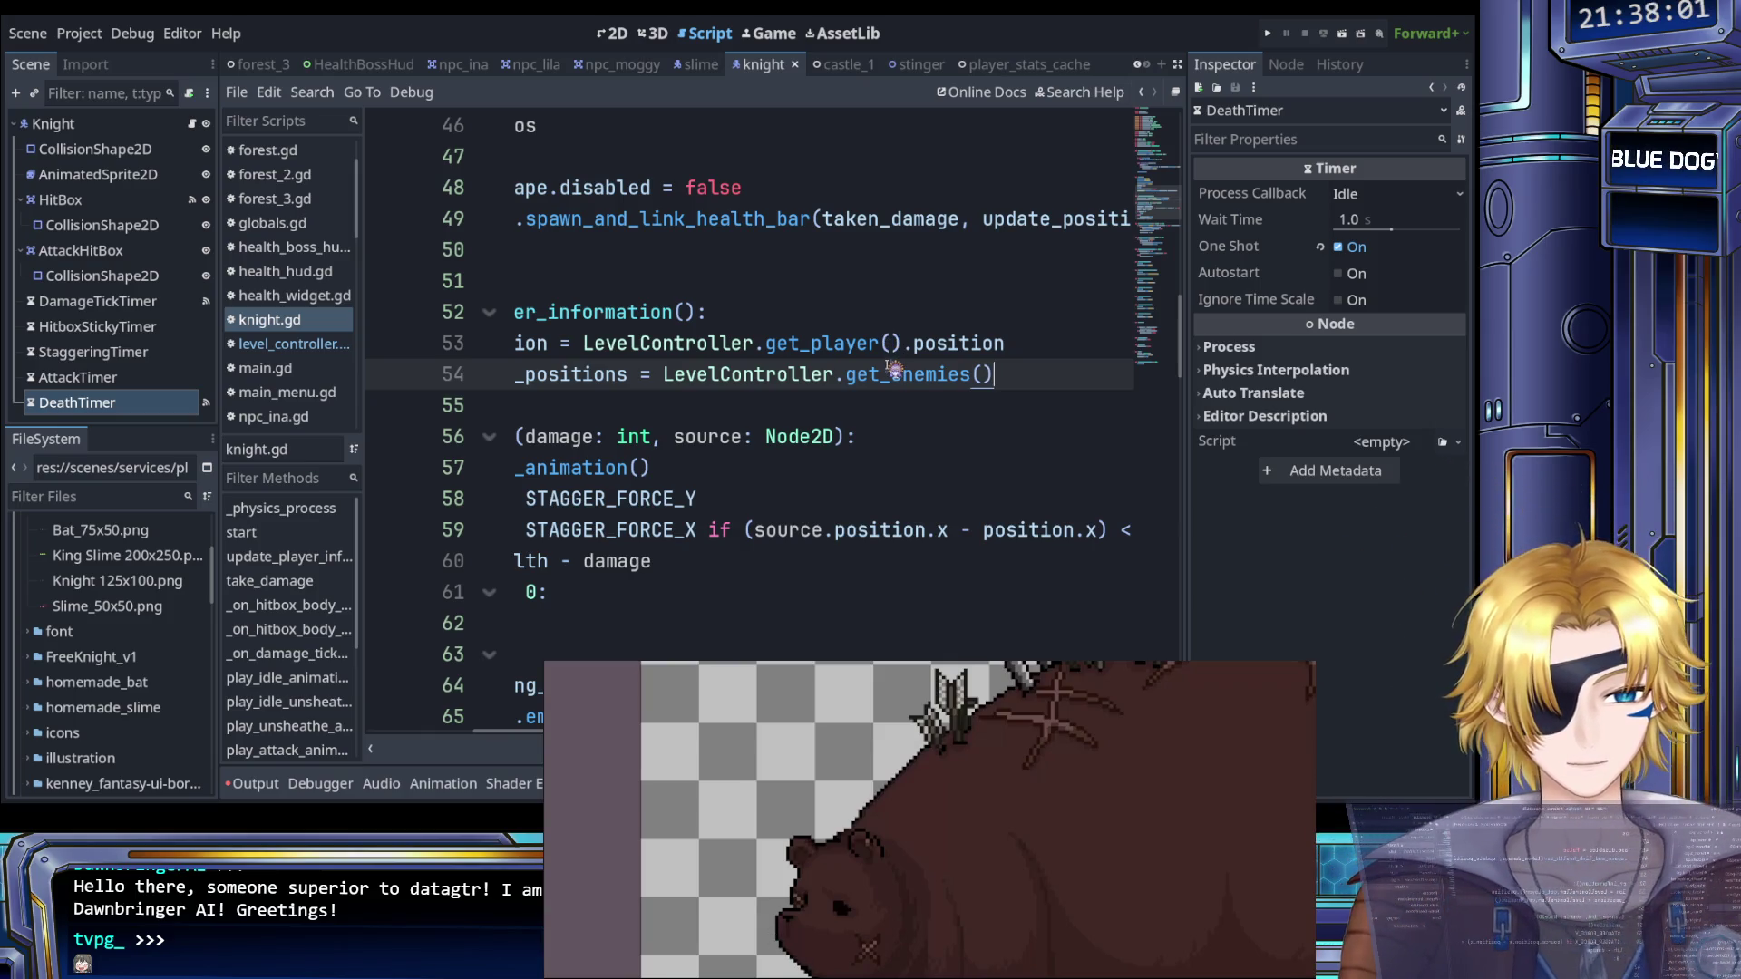
pyautogui.hscroll(-3, 913, 433)
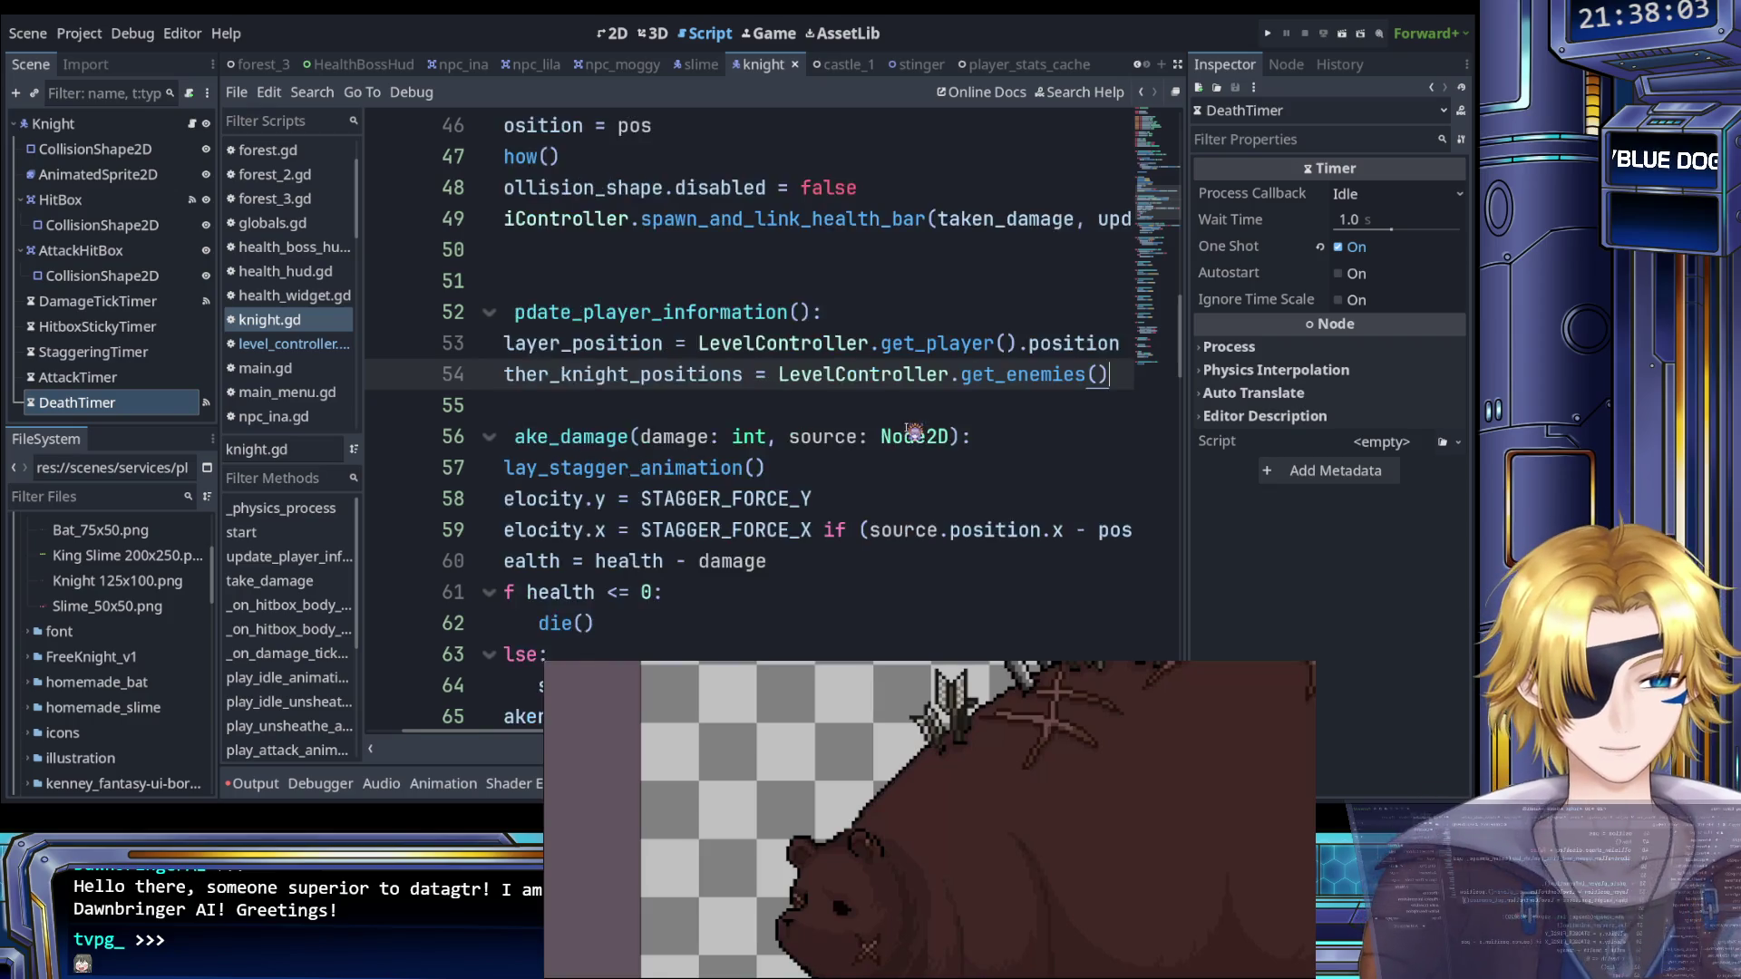
# - Chain .map( onto LevelController.get_enemies() on line 54 and jump to get_enemies' definition
pyautogui.hscroll(-2, 913, 430)
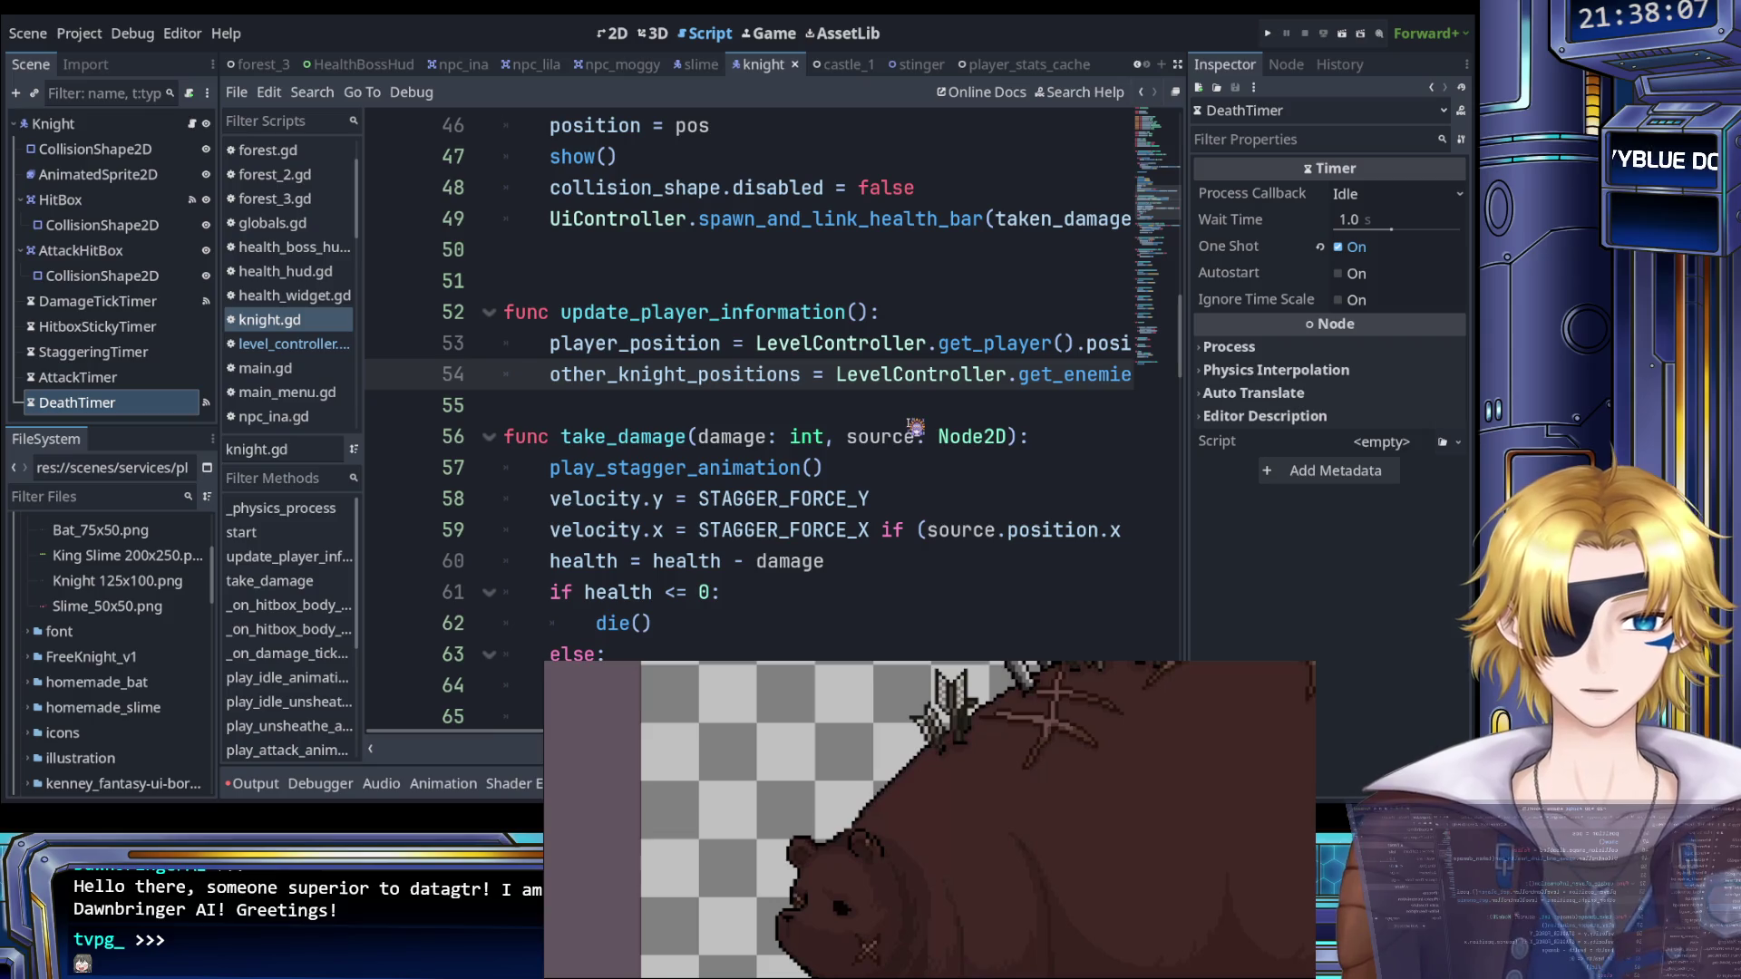
pyautogui.hscroll(4, 915, 426)
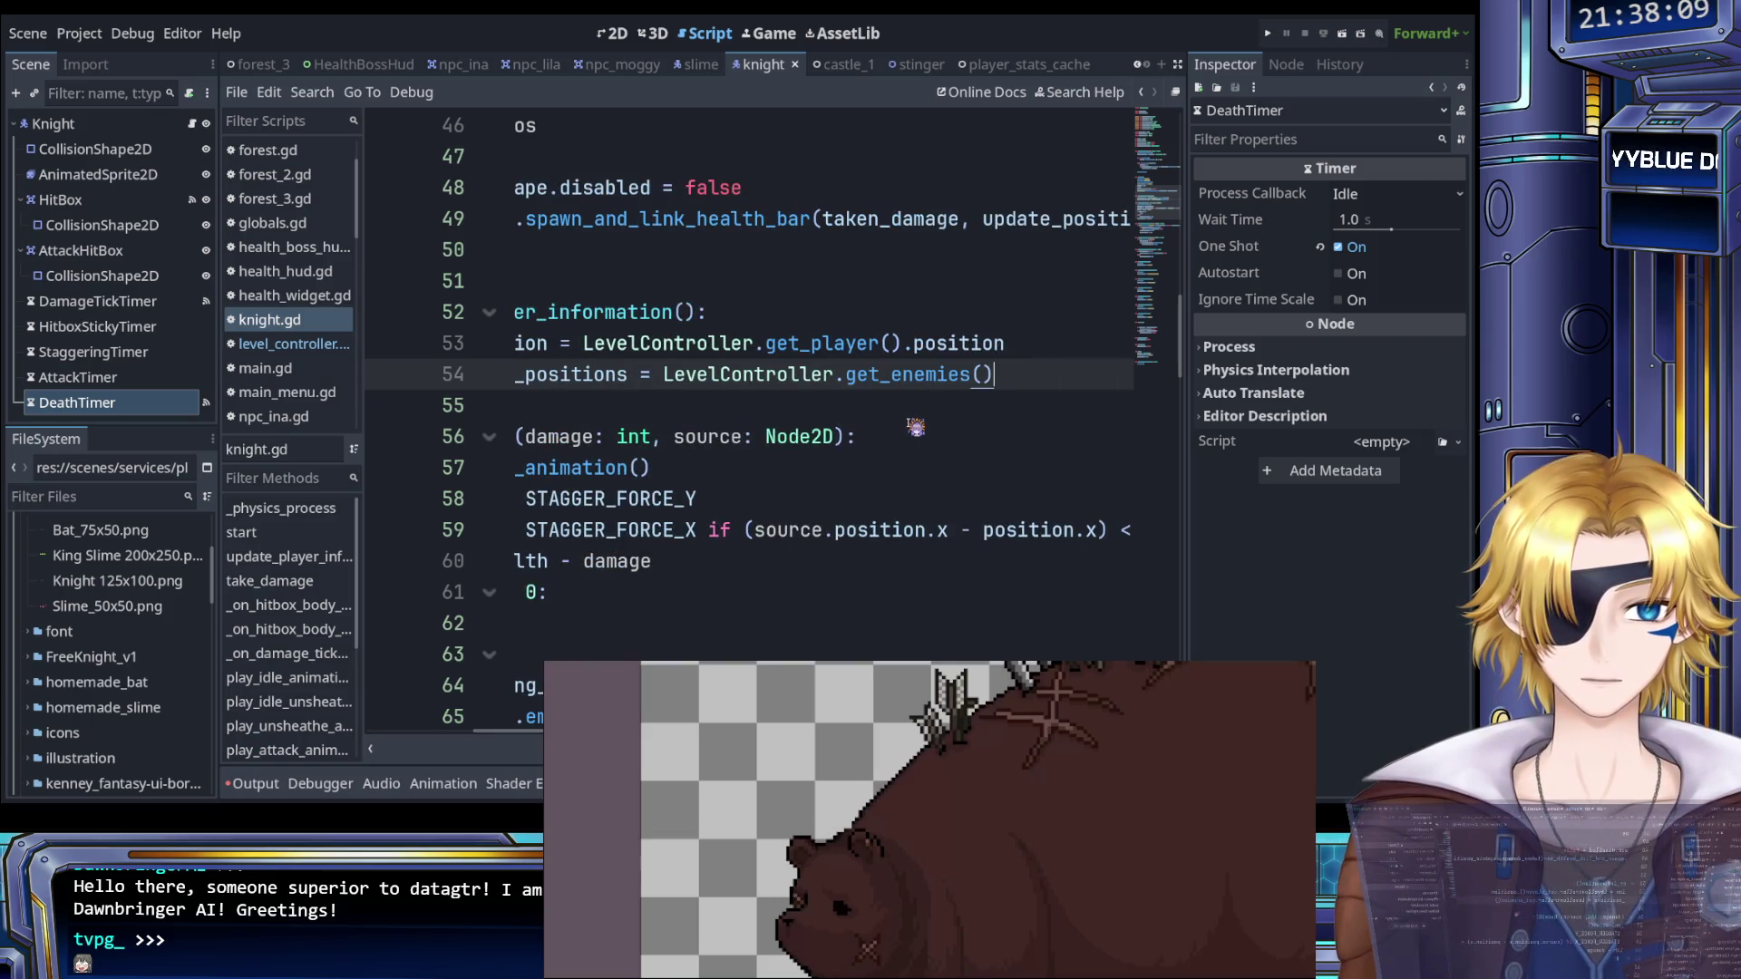
pyautogui.hscroll(-4, 916, 426)
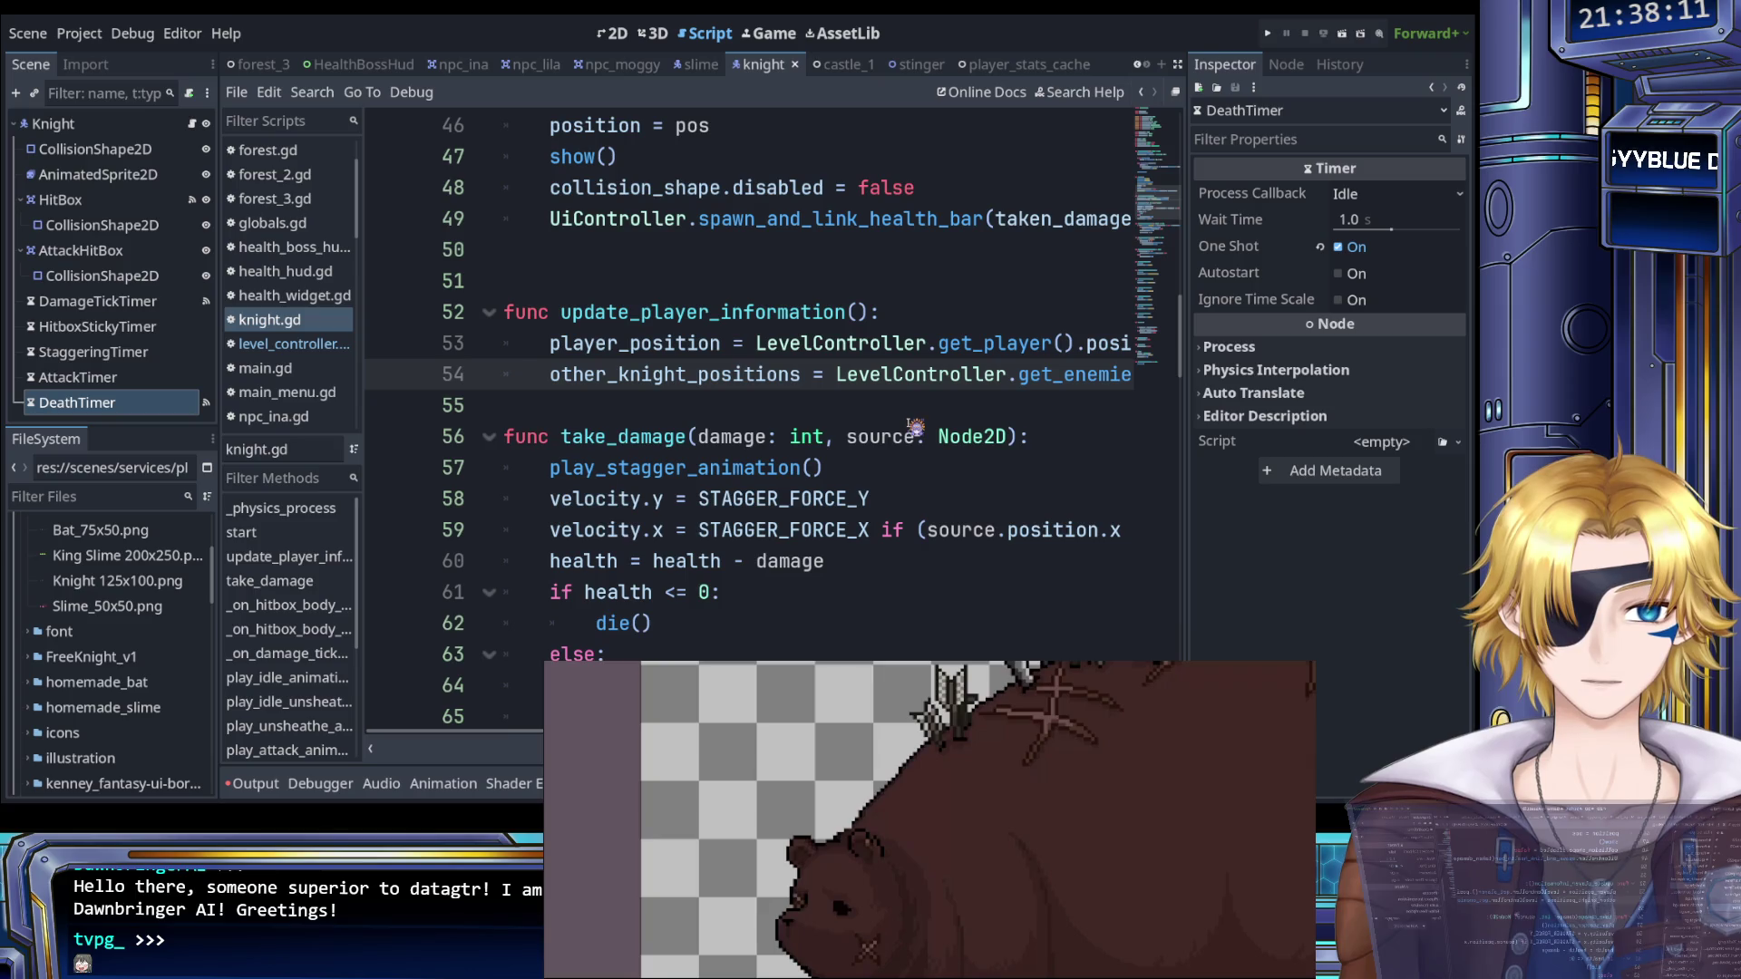
pyautogui.hscroll(4, 769, 376)
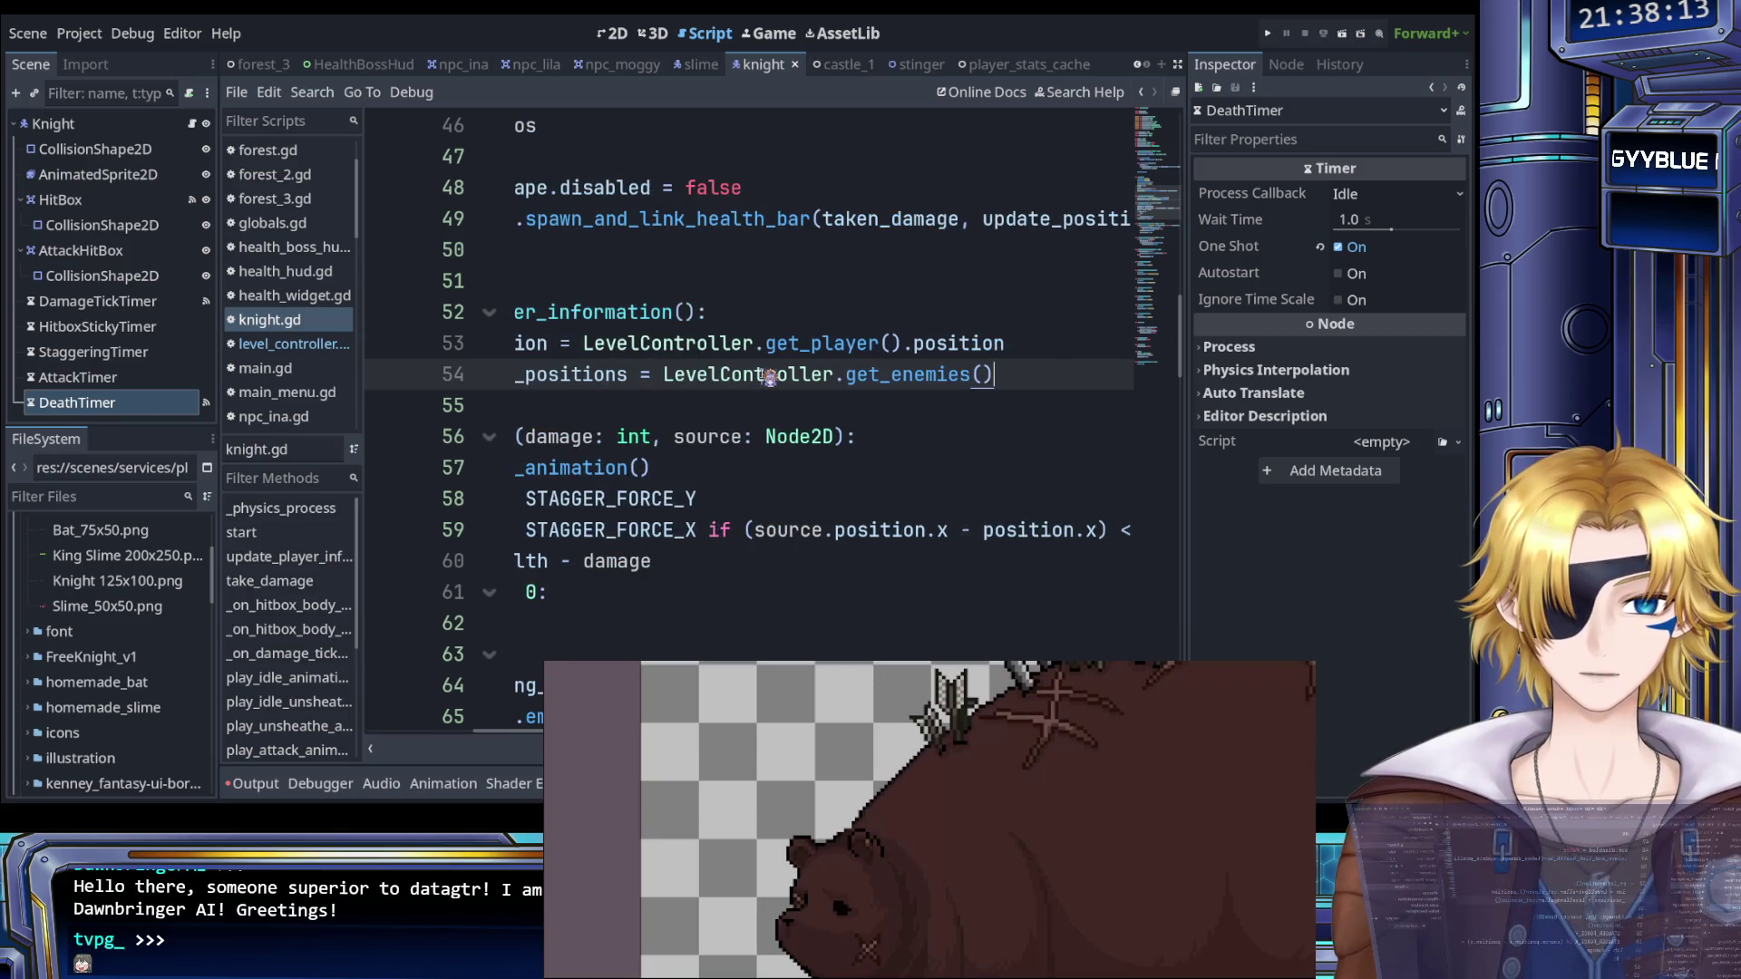
pyautogui.write('.map')
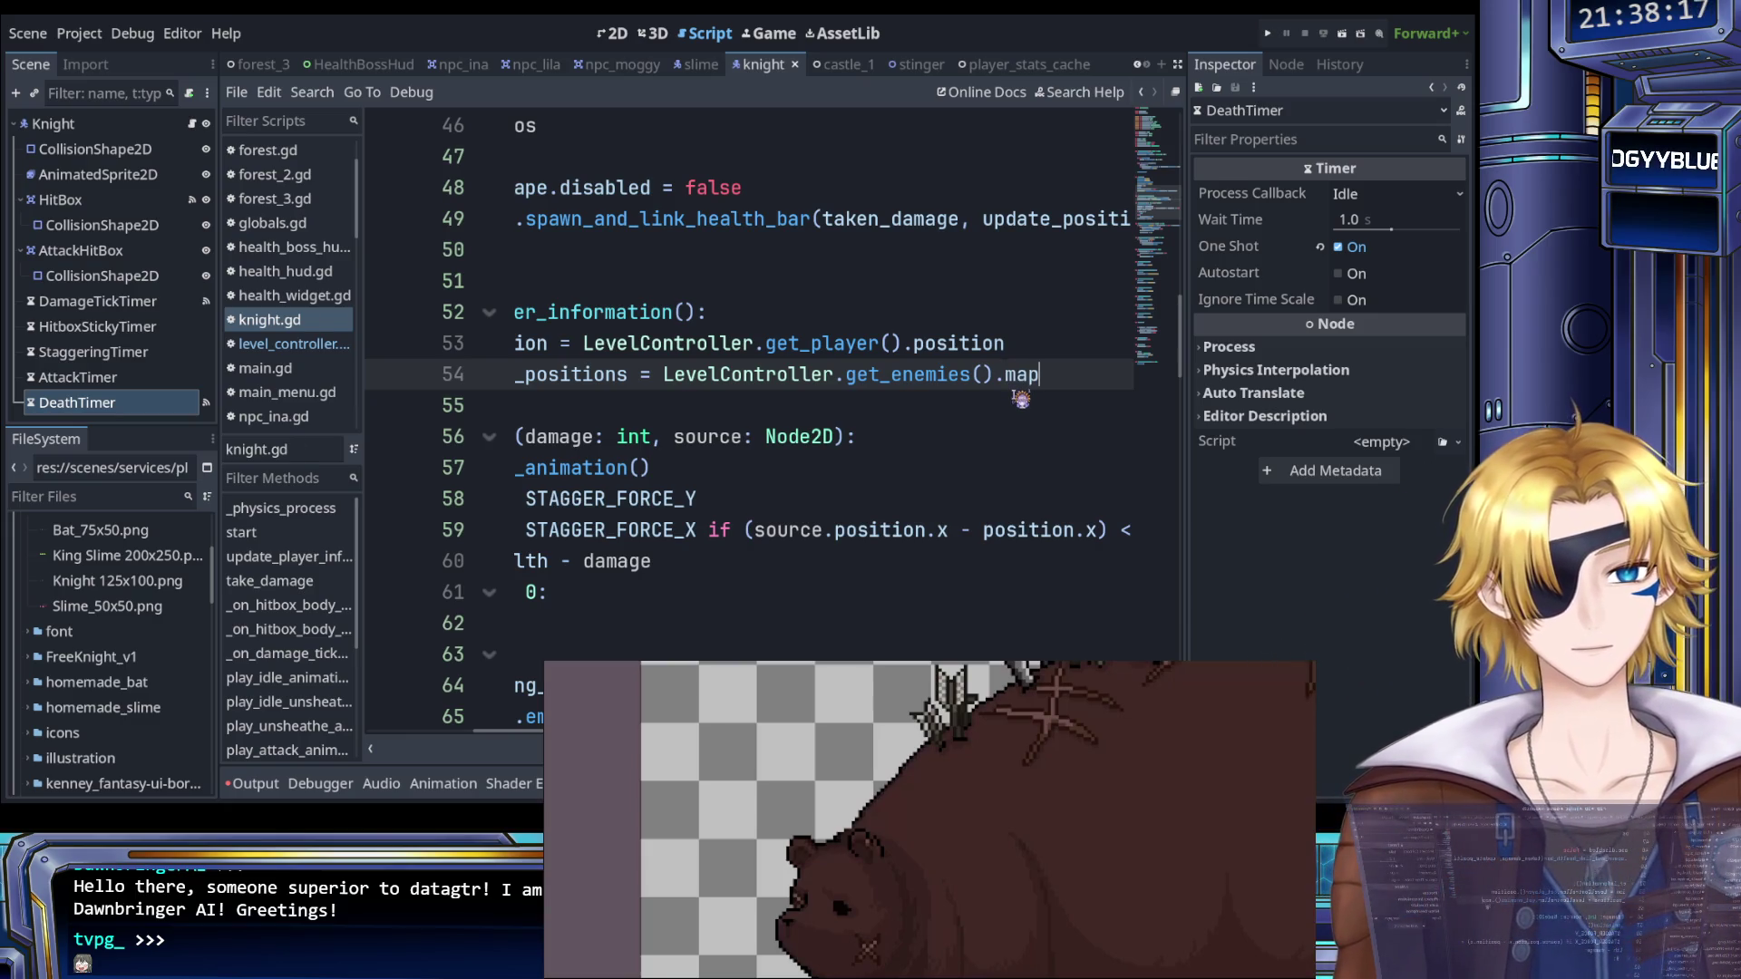
pyautogui.write('(')
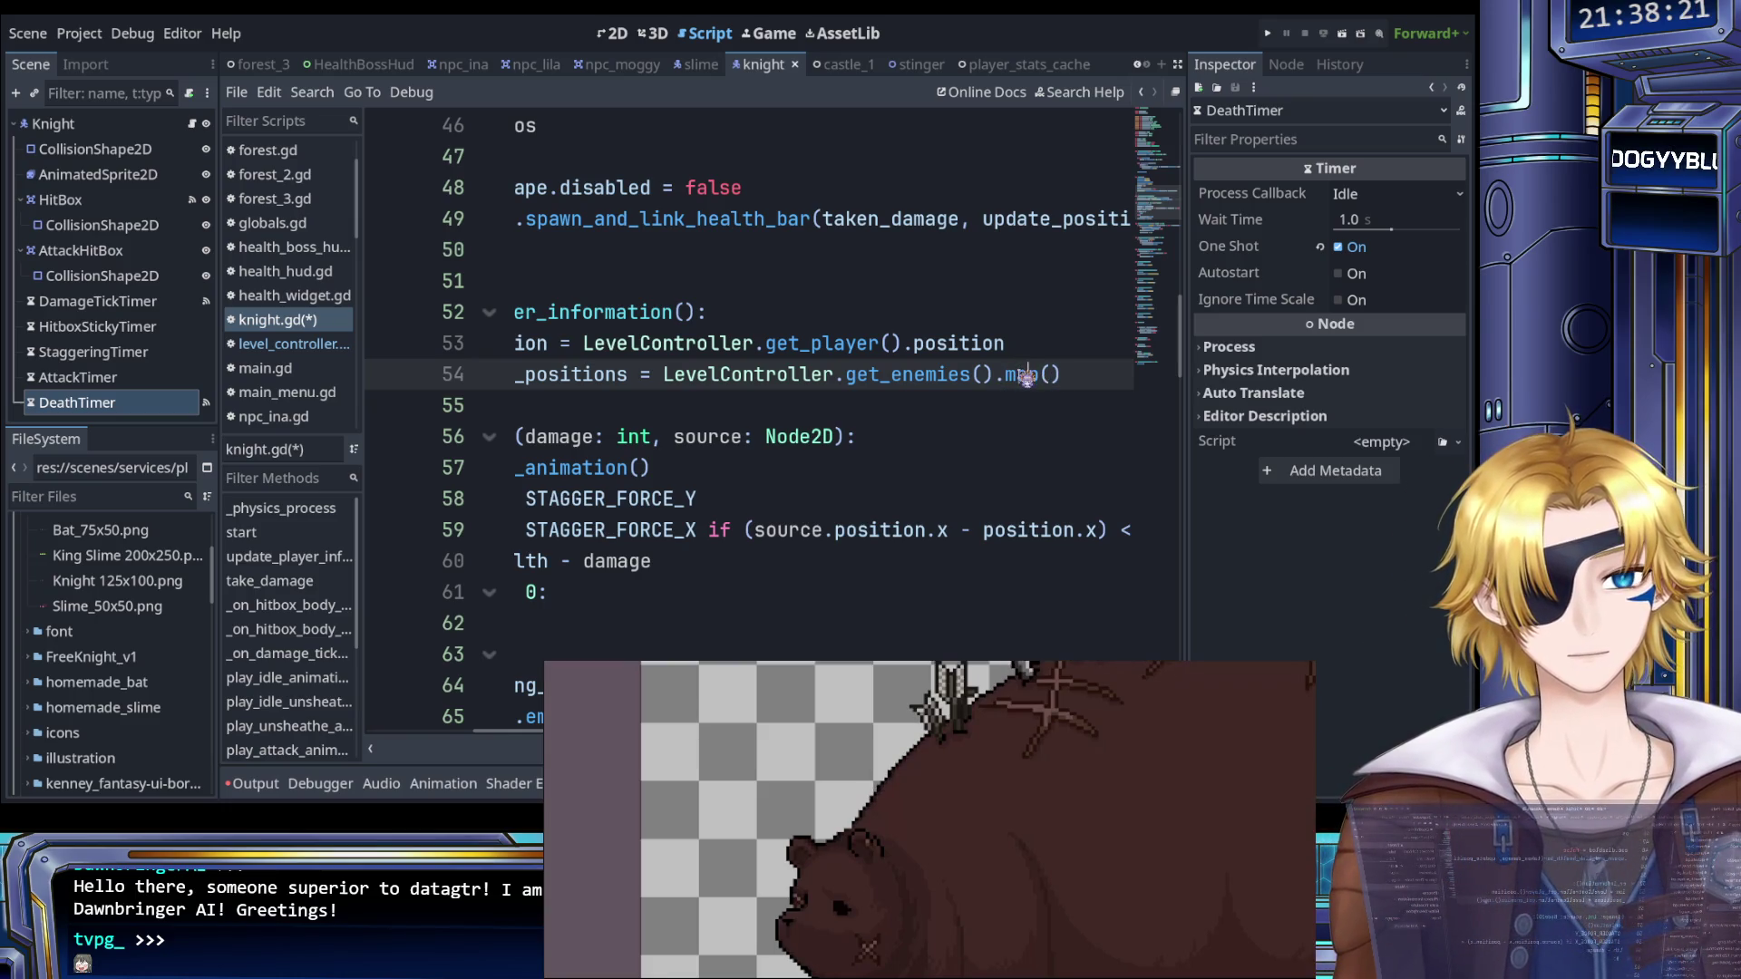
pyautogui.keyDown('ctrl'); pyautogui.click(898, 383); pyautogui.keyUp('ctrl')
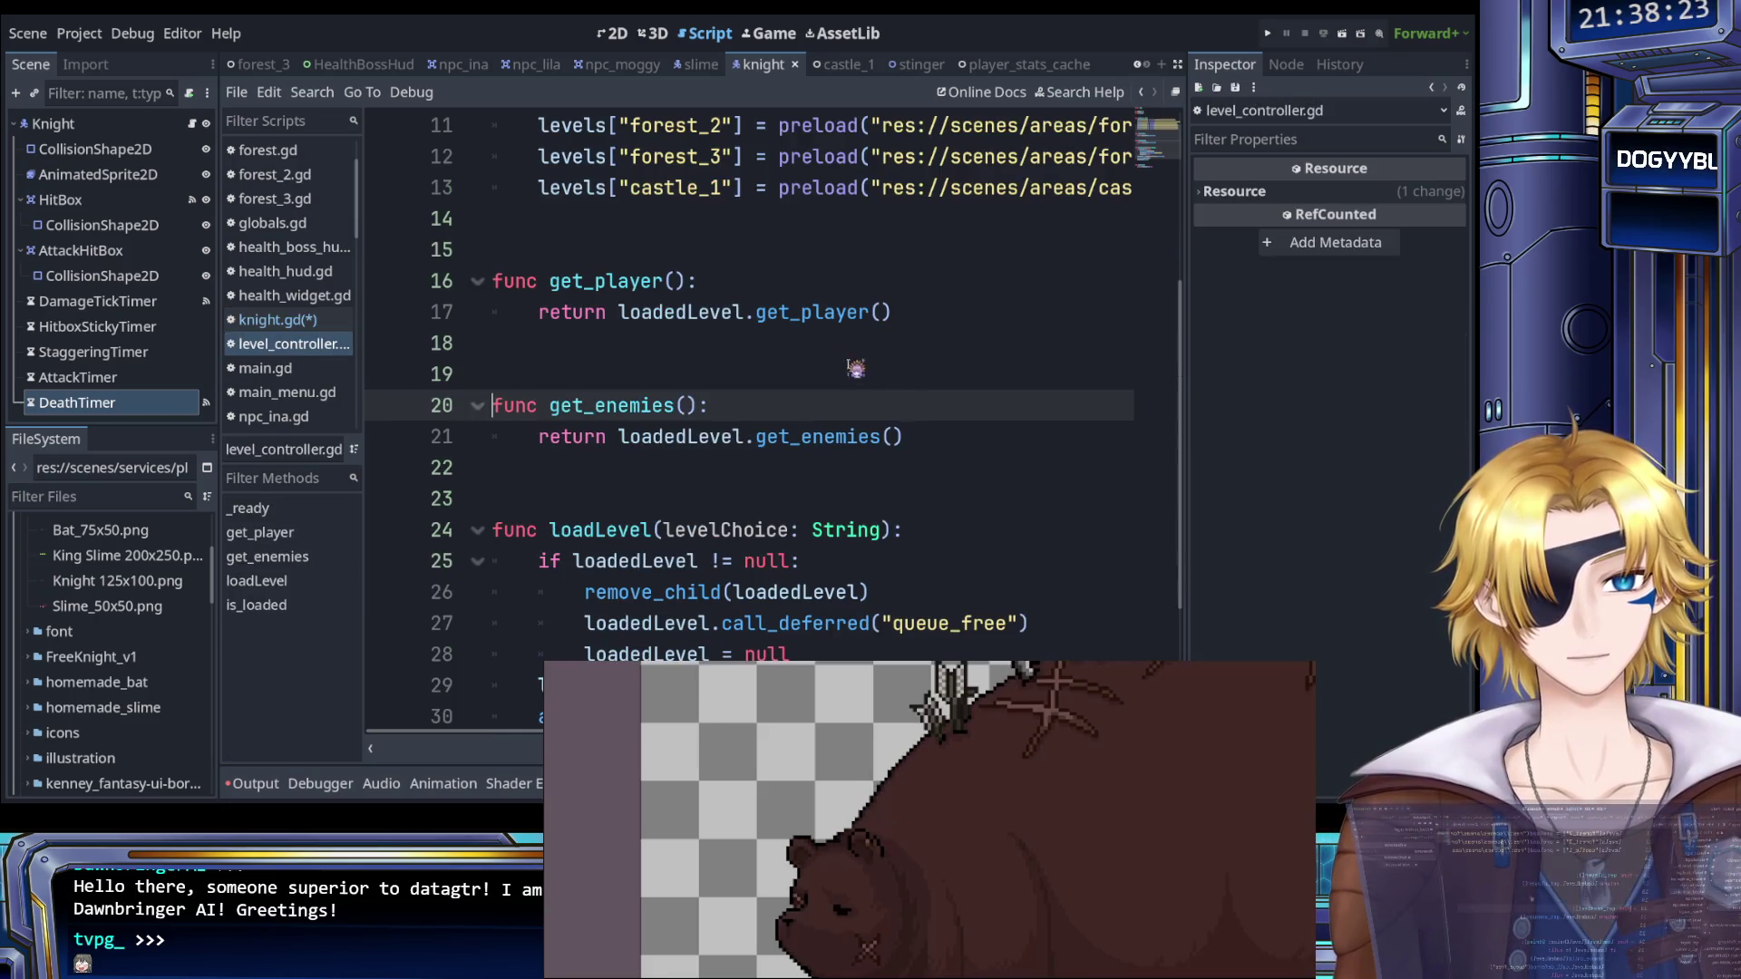
# - Give get_enemies() in level_controller.gd an -> Array return type
pyautogui.write(':')
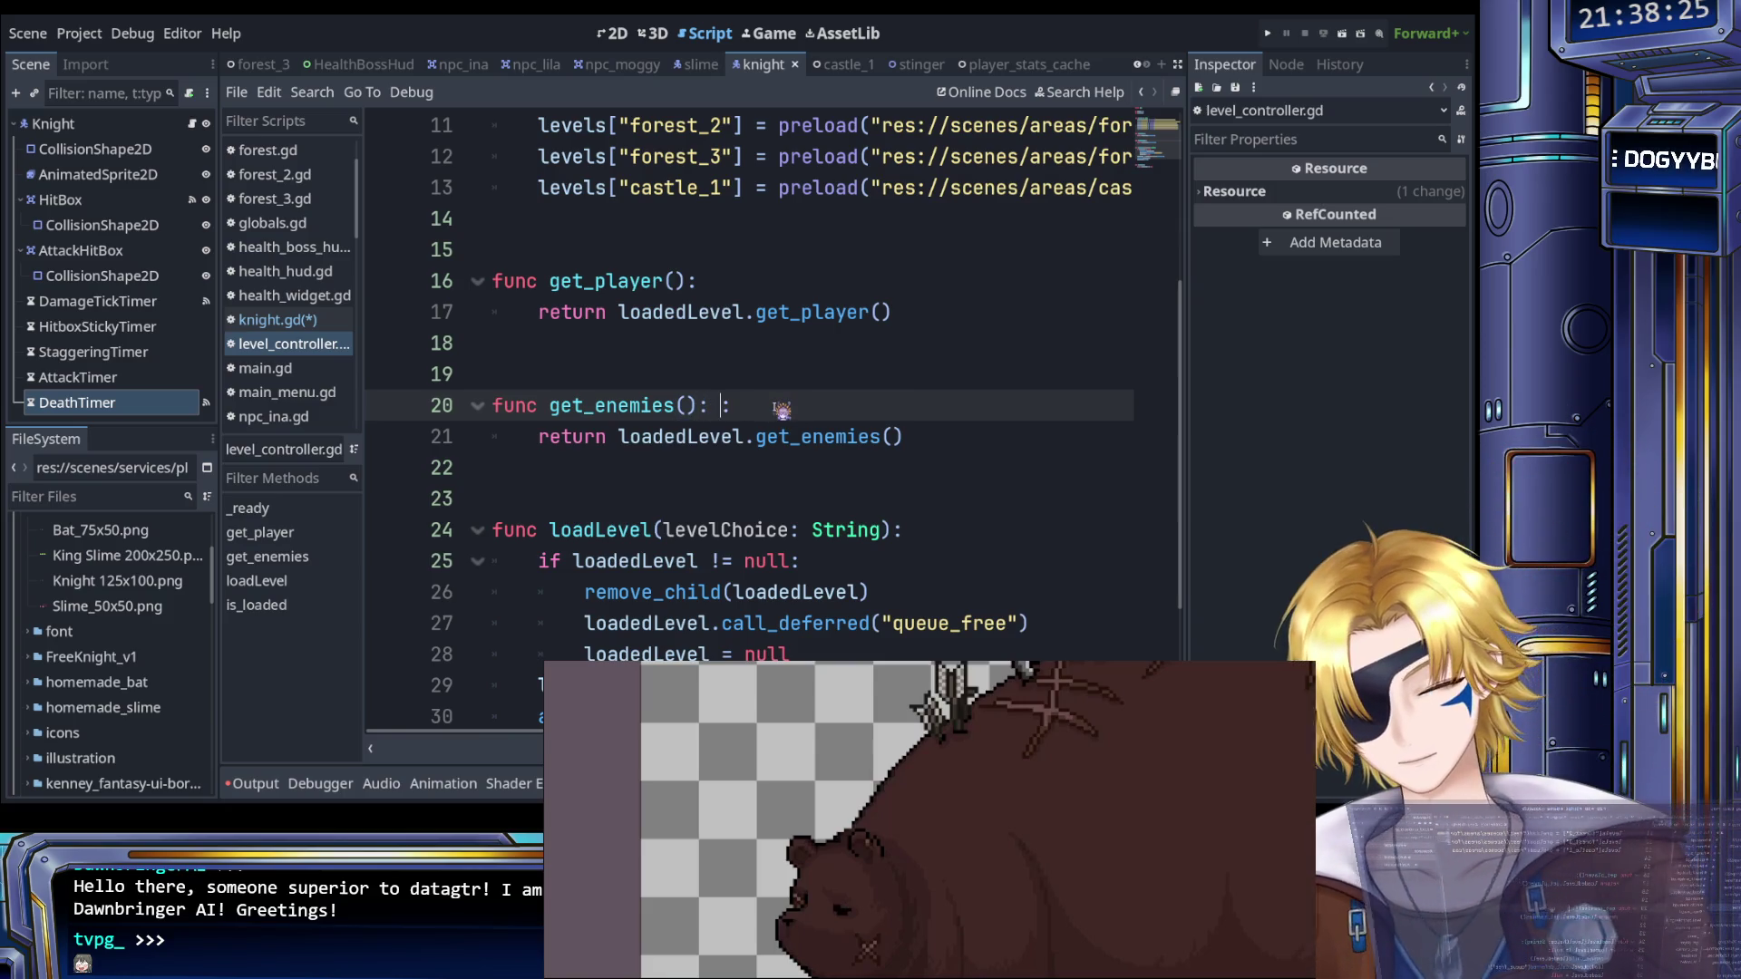
pyautogui.write('[]')
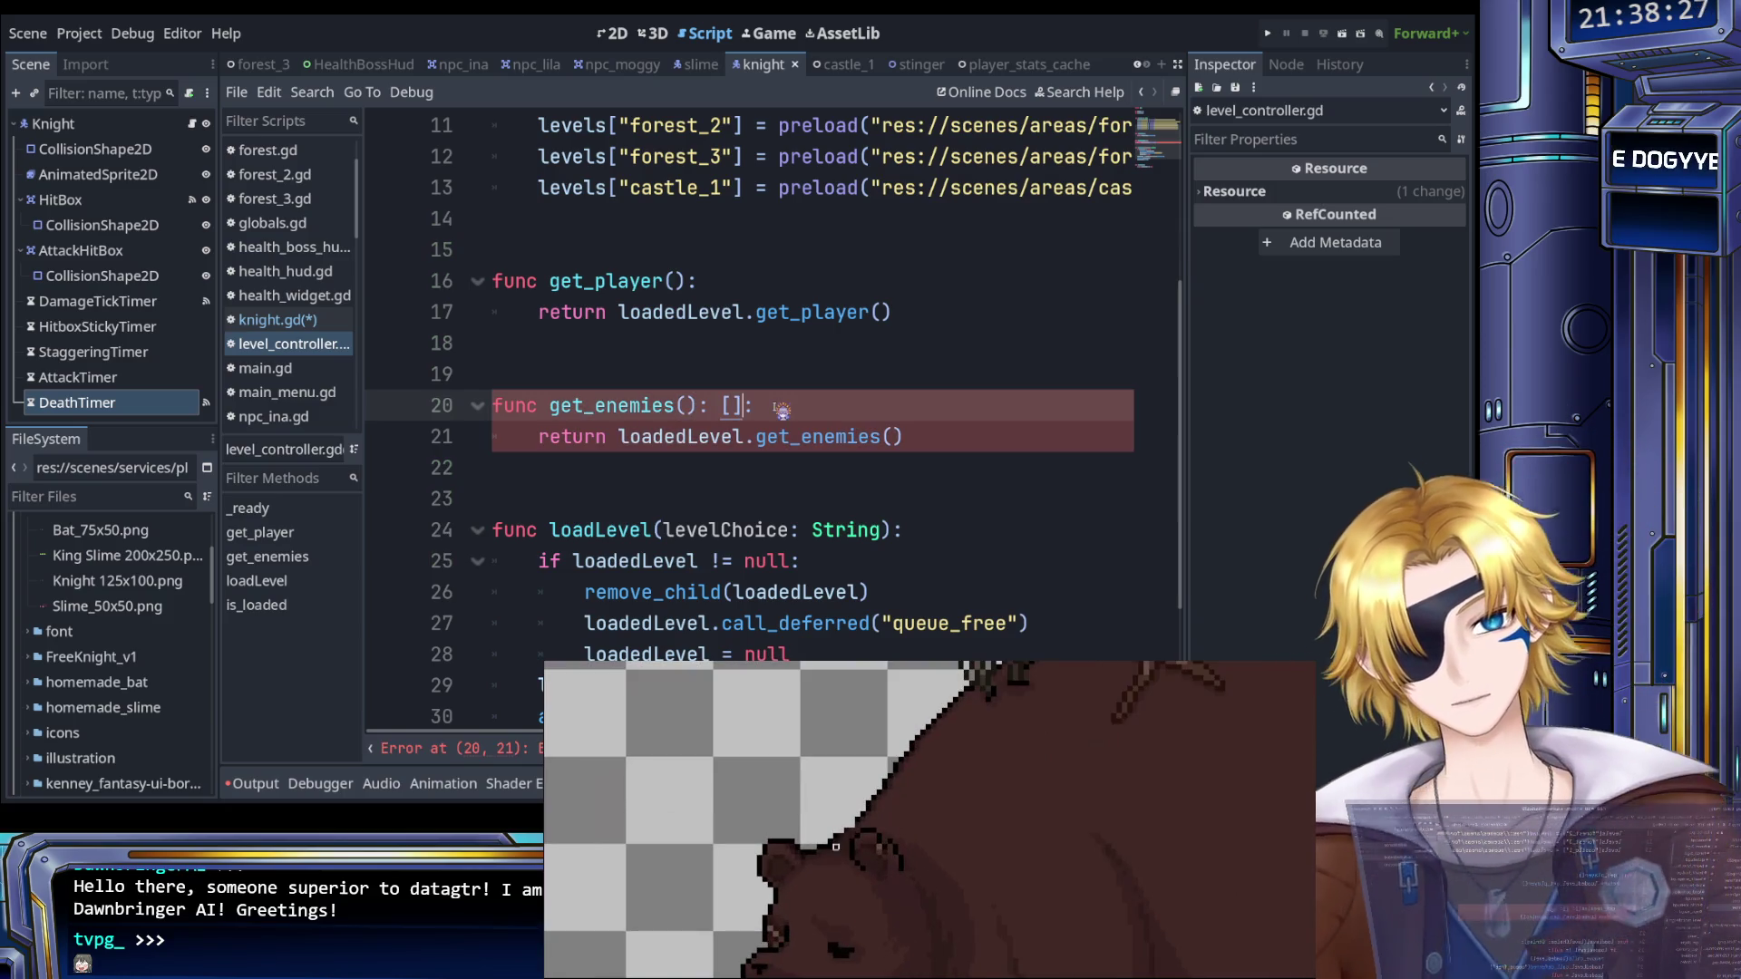
pyautogui.press('BackSpace')
pyautogui.write('Array')
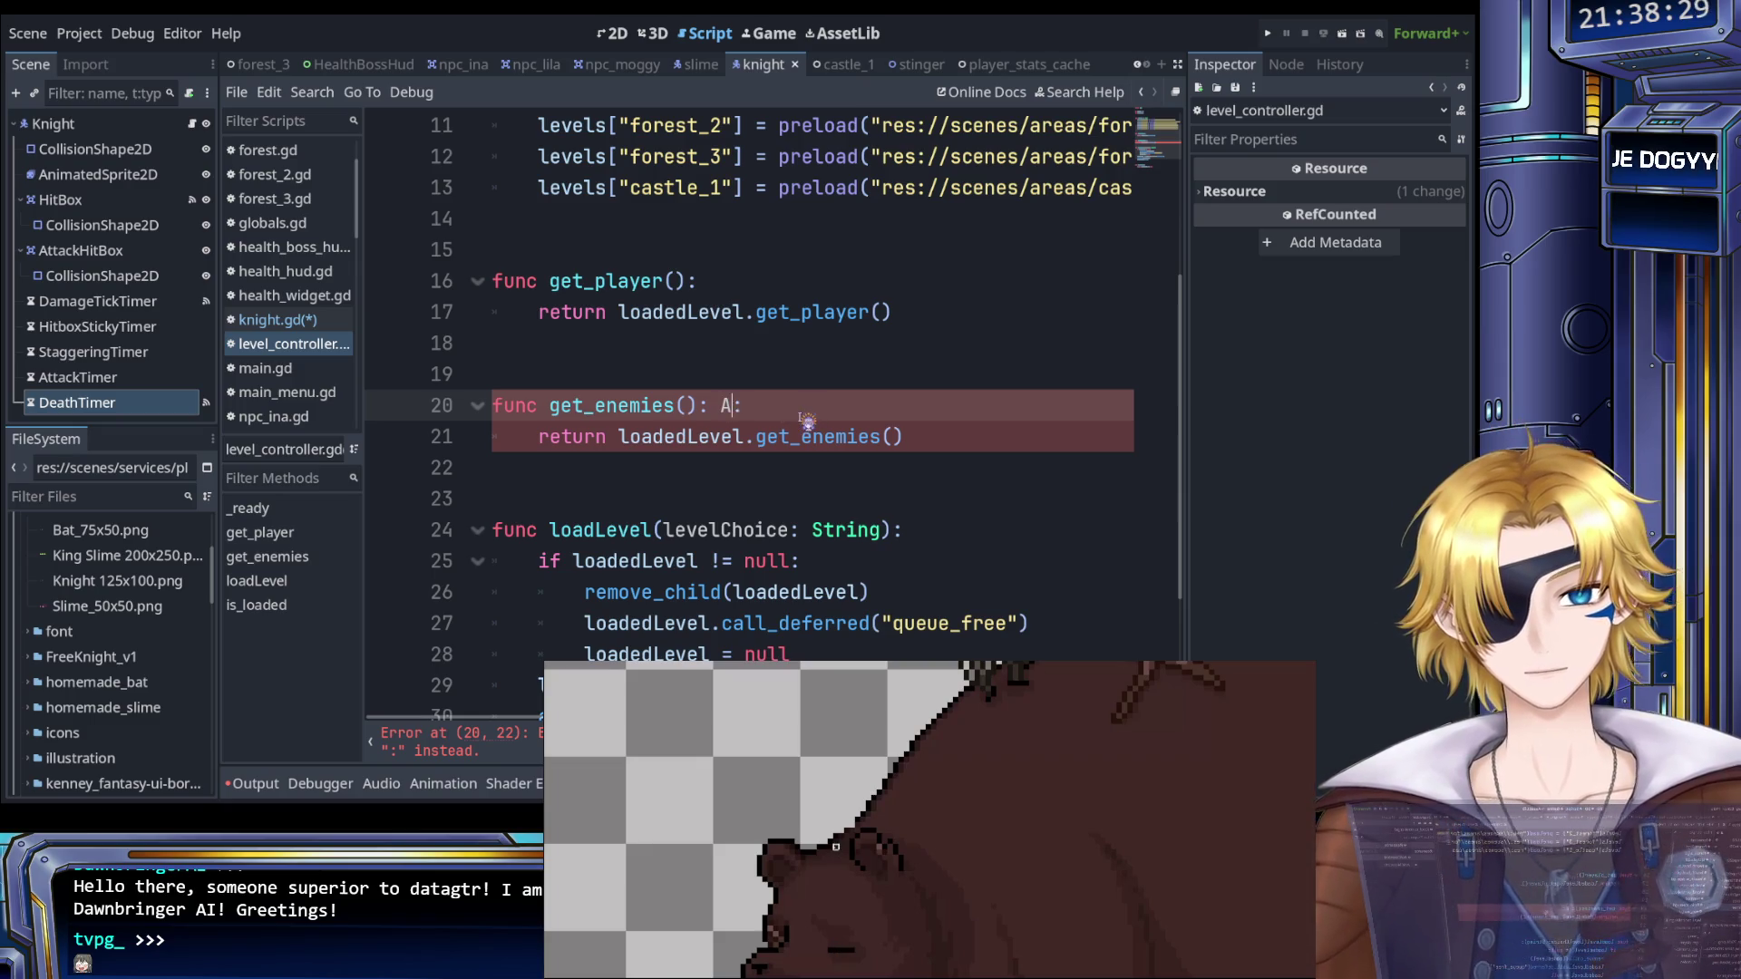
pyautogui.click(820, 405)
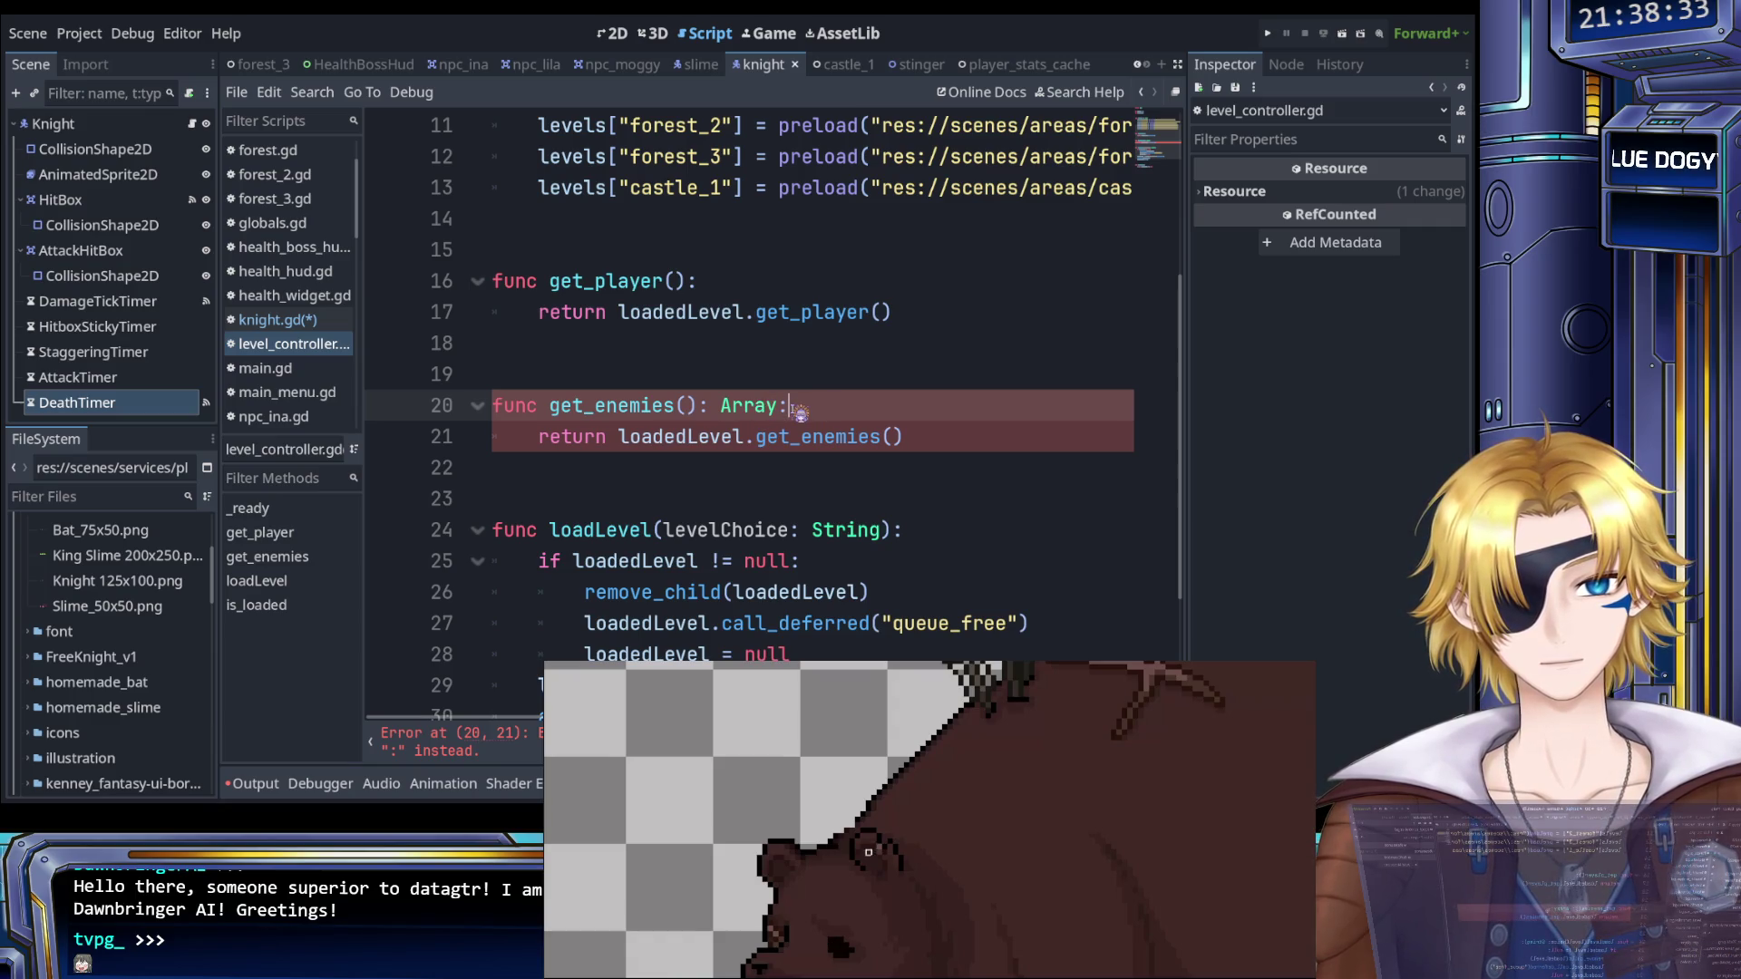
pyautogui.press('Left')
pyautogui.press('Left')
pyautogui.press('Left')
pyautogui.press('BackSpace')
pyautogui.write('->')
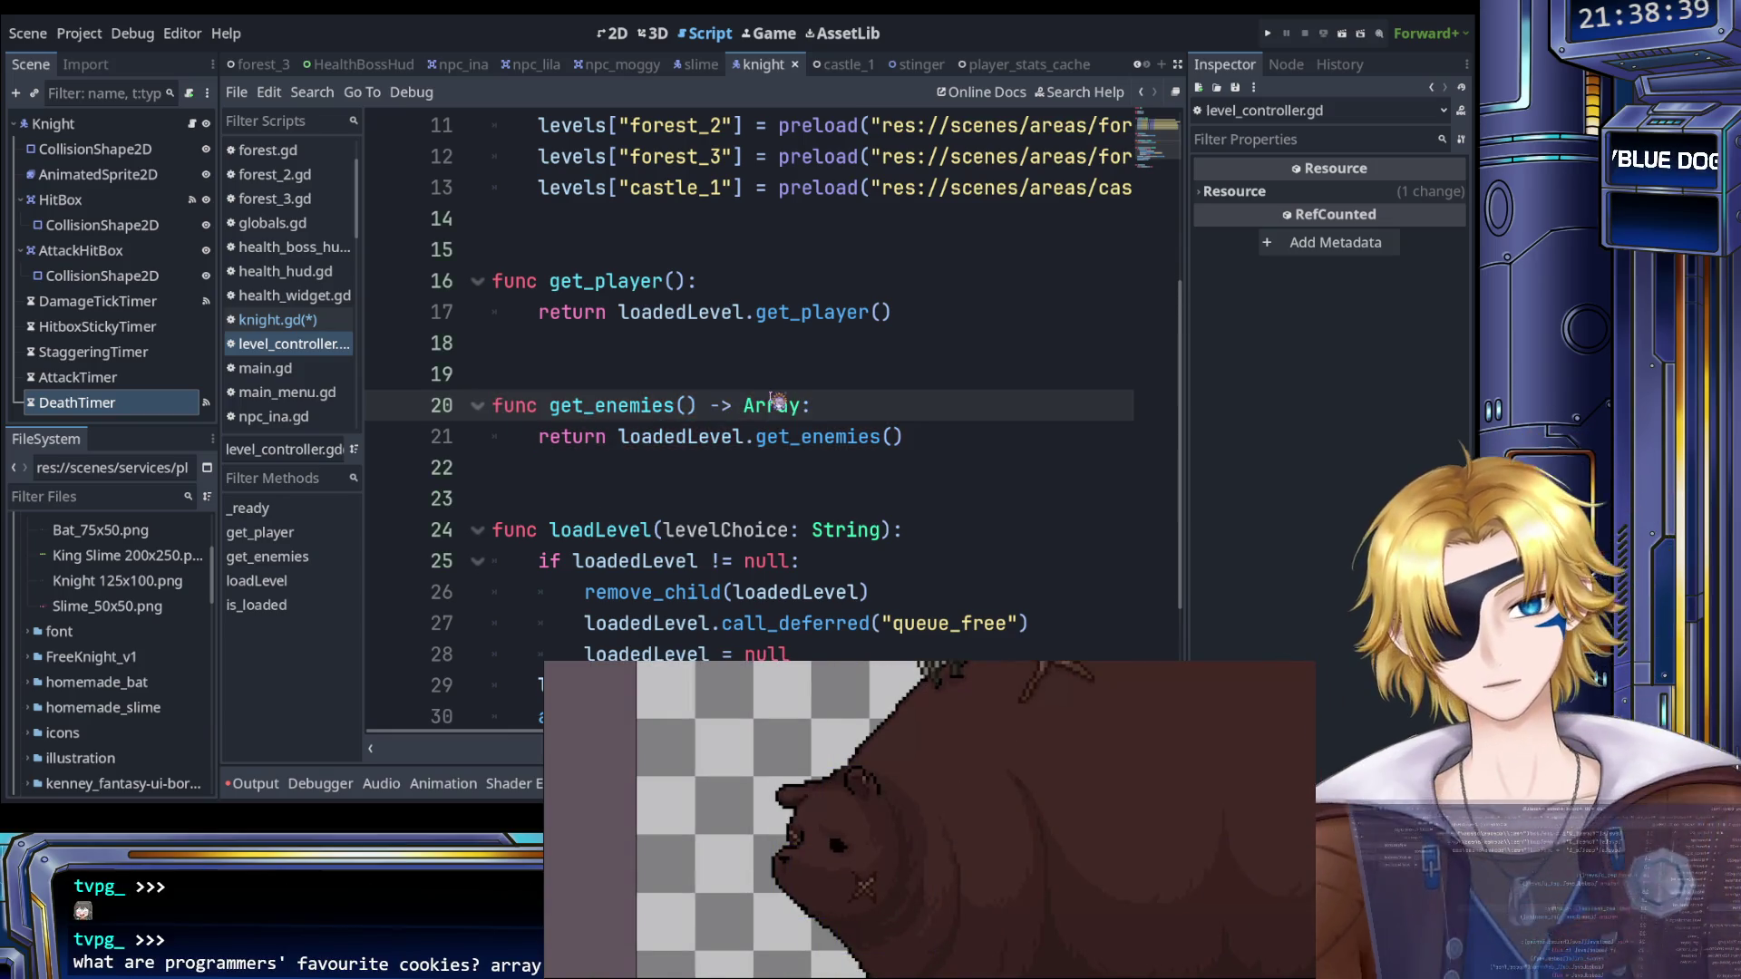
pyautogui.press('Up')
# - Save the script and switch to the castle_1 scene
pyautogui.hotkey('ctrl', 's')
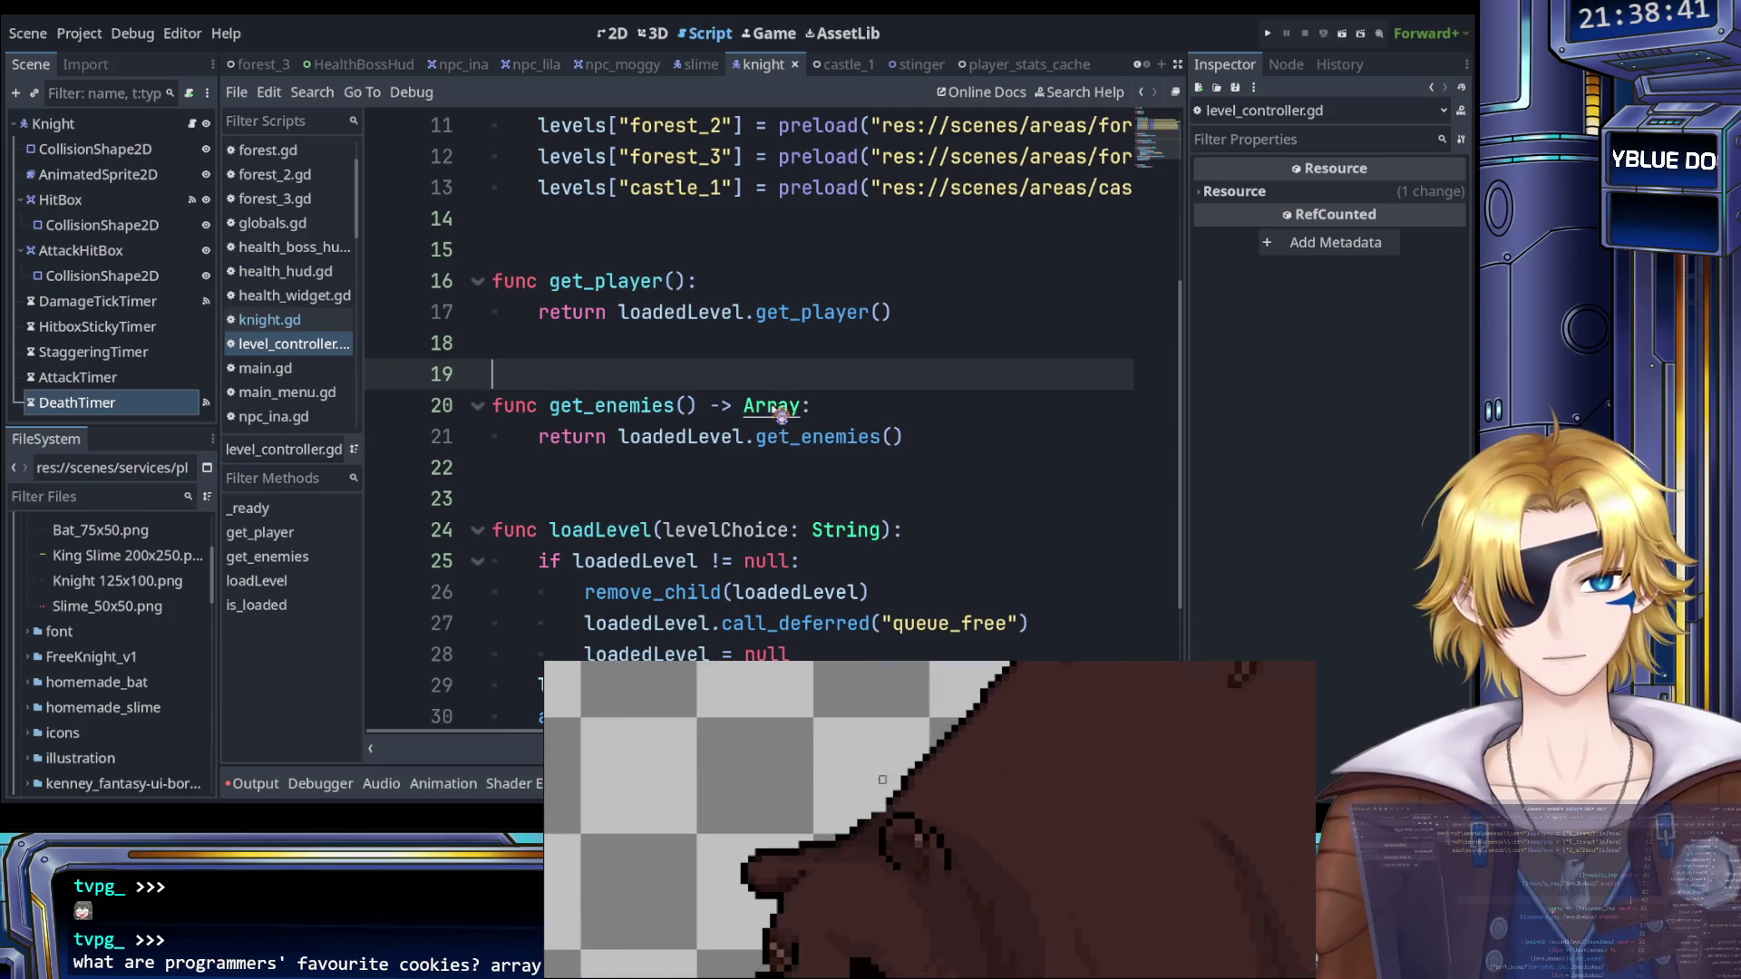
pyautogui.hotkey('ctrl', 'Tab')
pyautogui.click(834, 410)
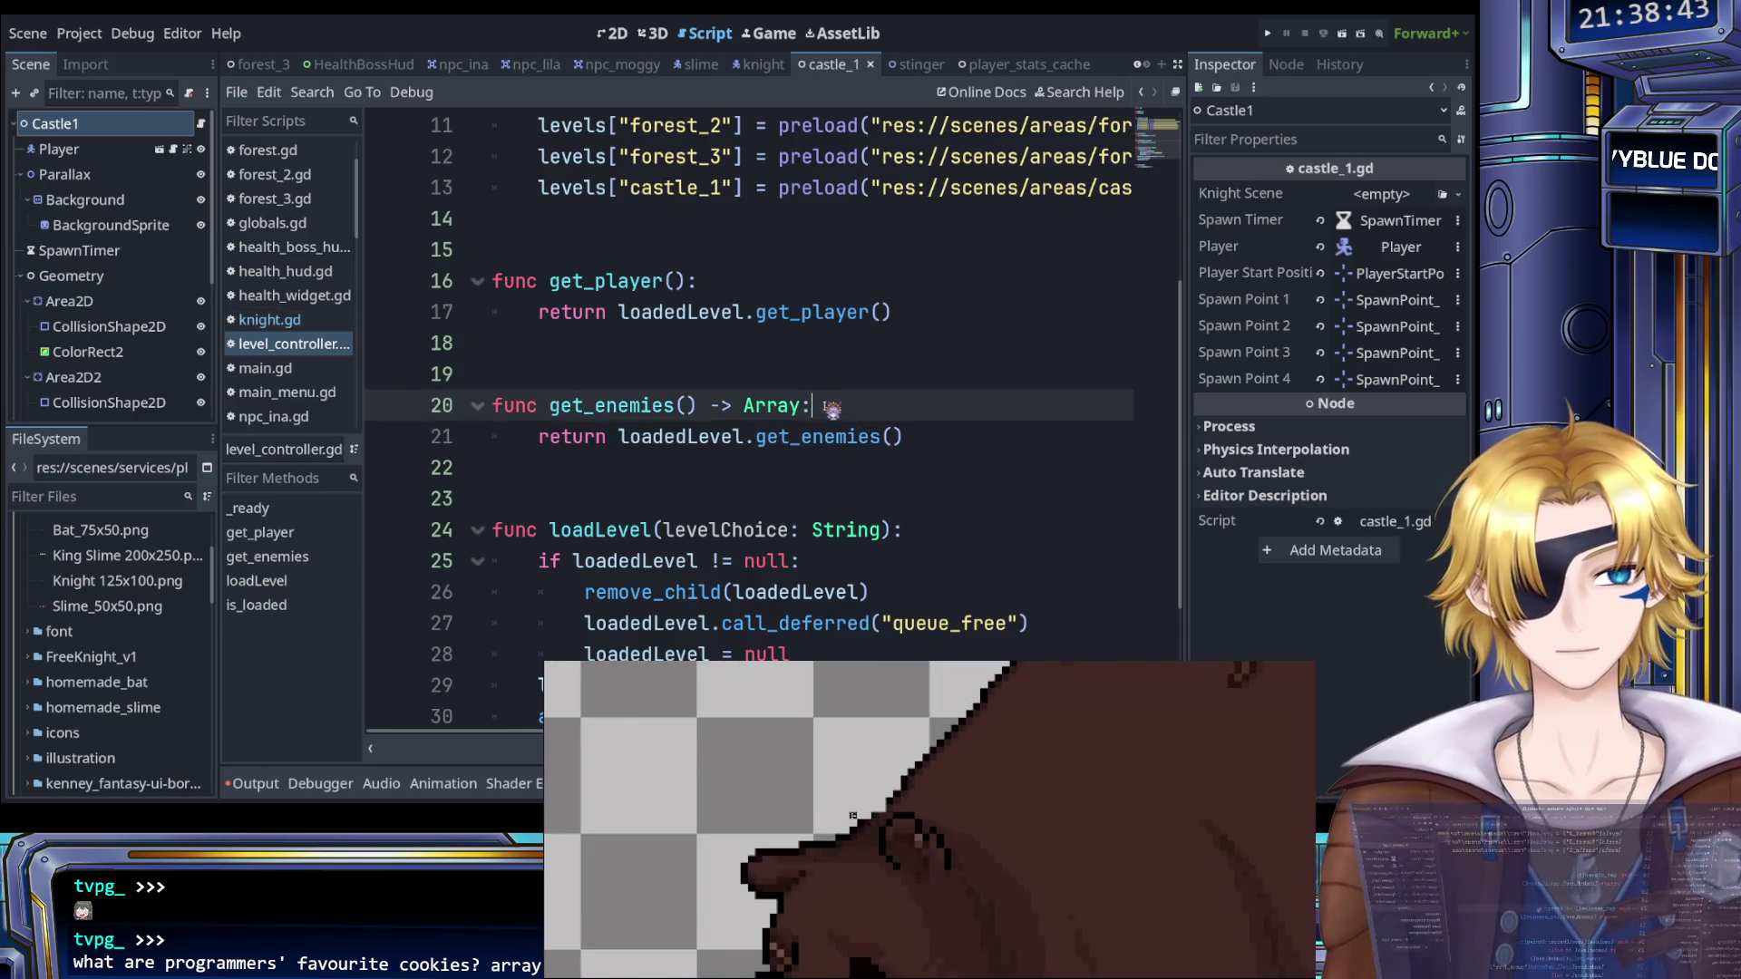
# - Assign the knight scene to castle_1's Knight Scene, save, and append .map() after get_enemies() in knight.gd
pyautogui.scroll(3, 1025, 286)
pyautogui.scroll(-4, 1025, 286)
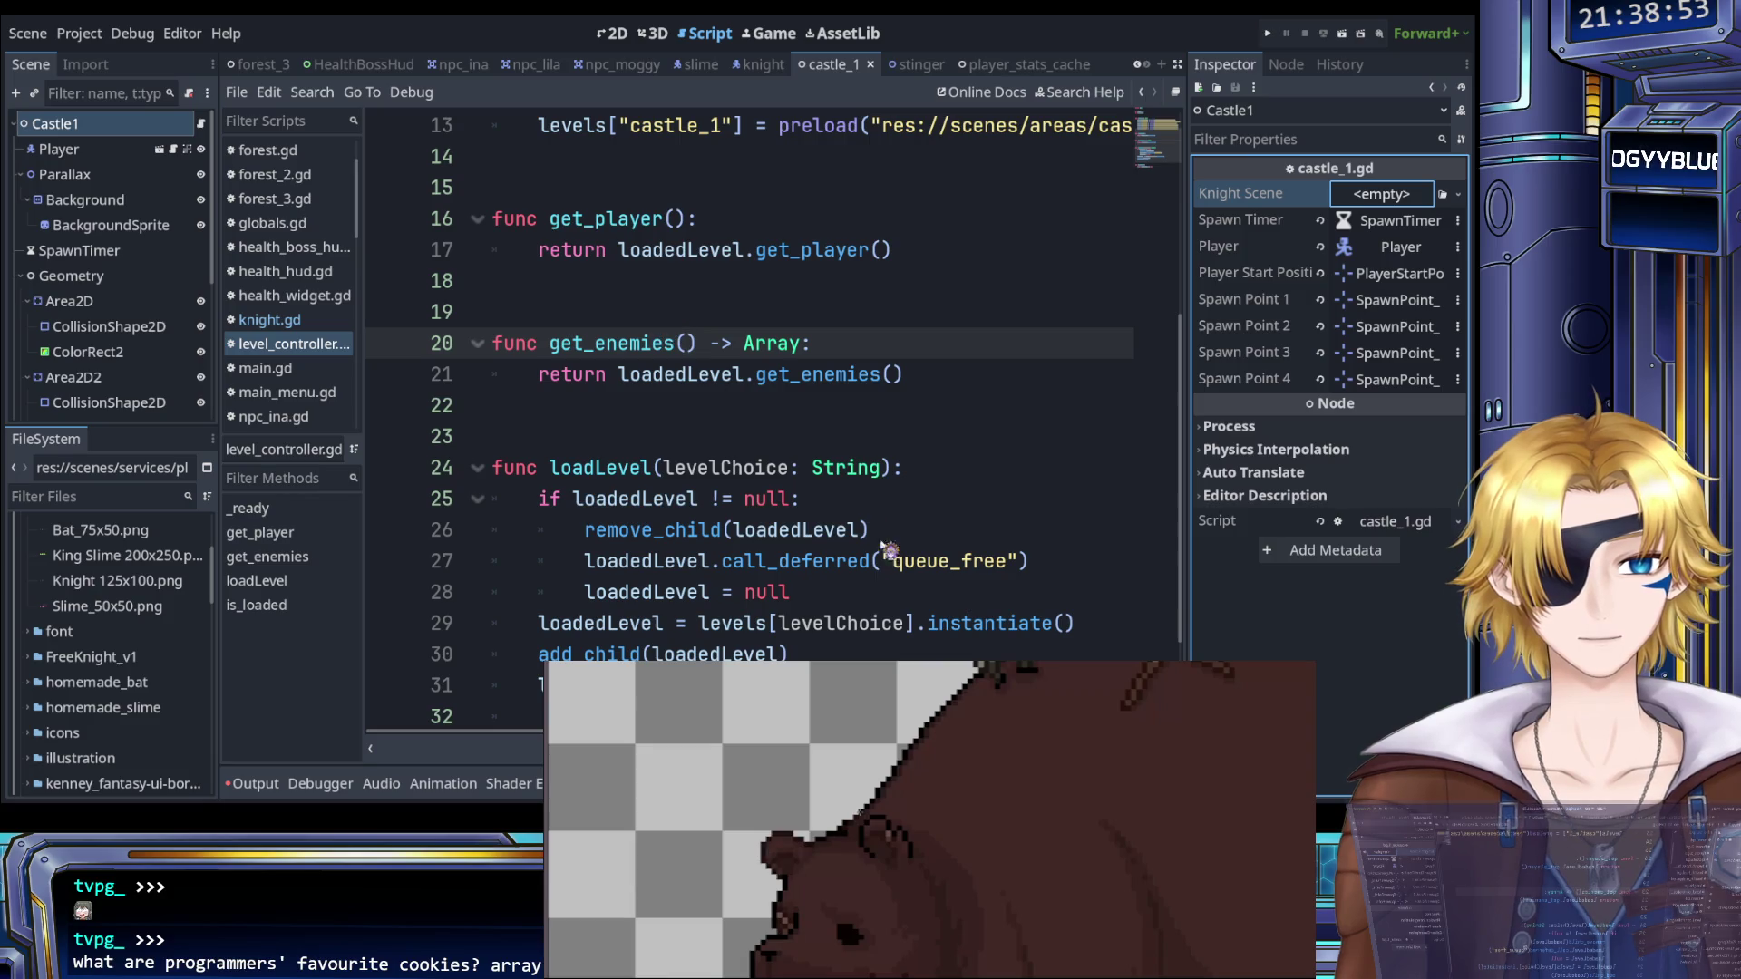
pyautogui.click(676, 377)
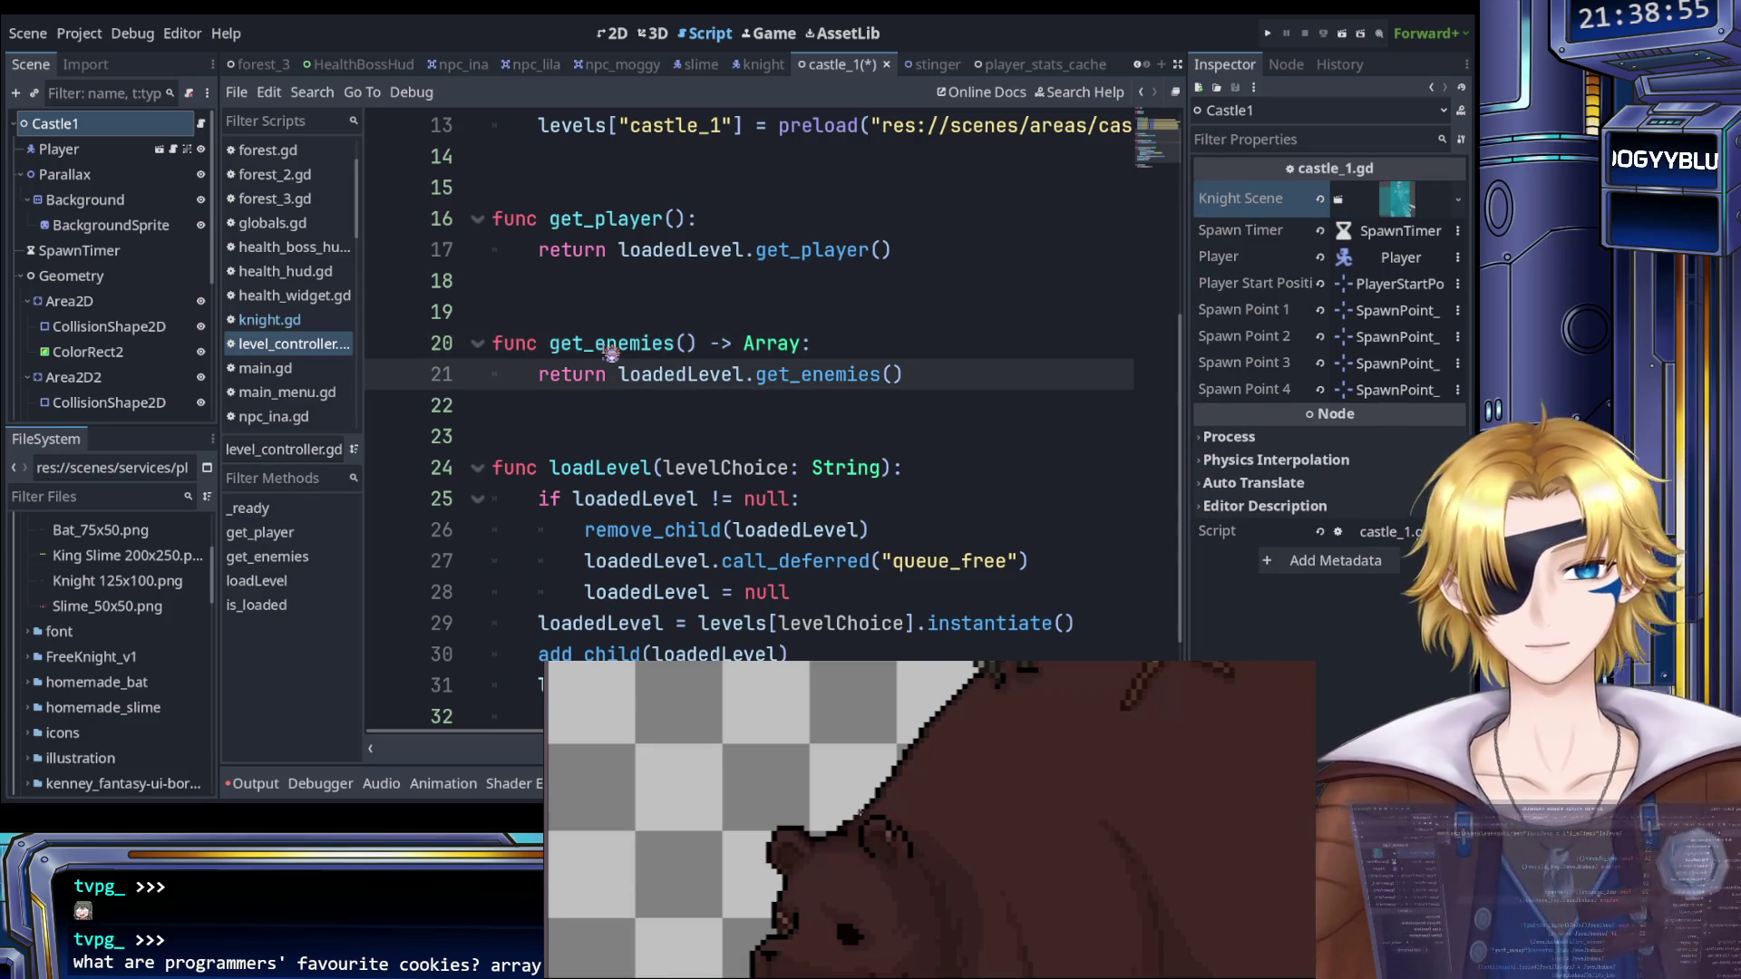
pyautogui.hotkey('ctrl', 's')
pyautogui.click(304, 325)
pyautogui.write('.map()')
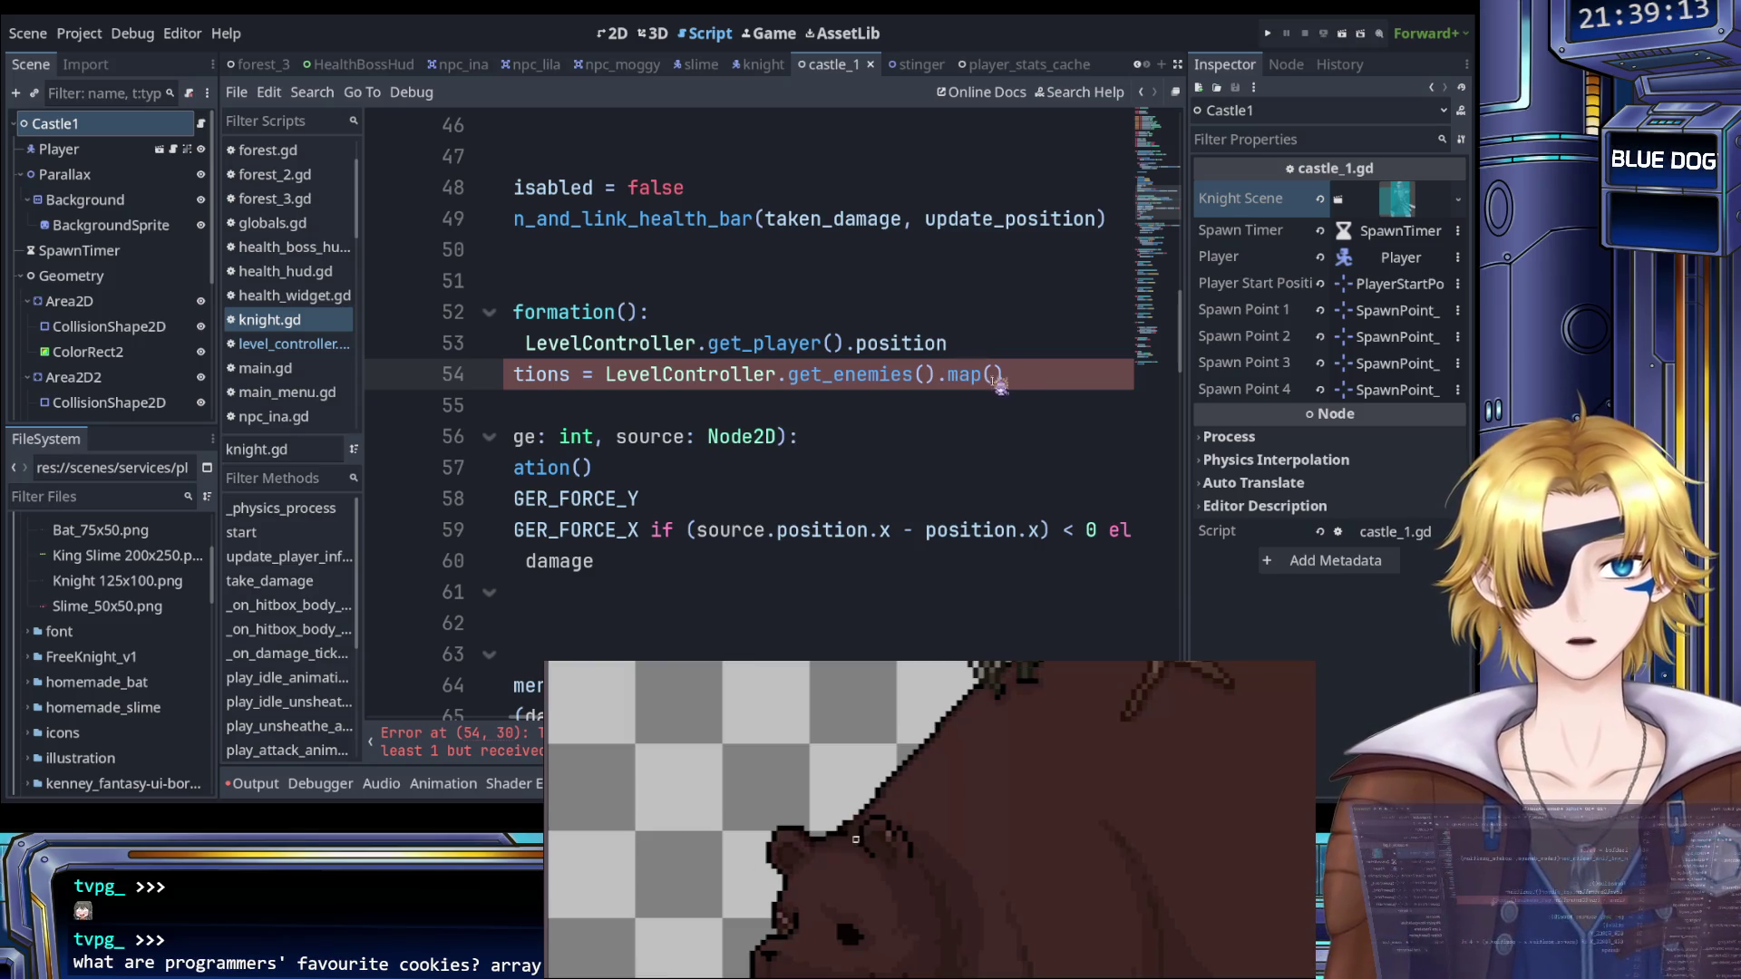
# - Fill map() with func(enemy): return enemy.position on line 54 and save knight.gd
pyautogui.write('func')
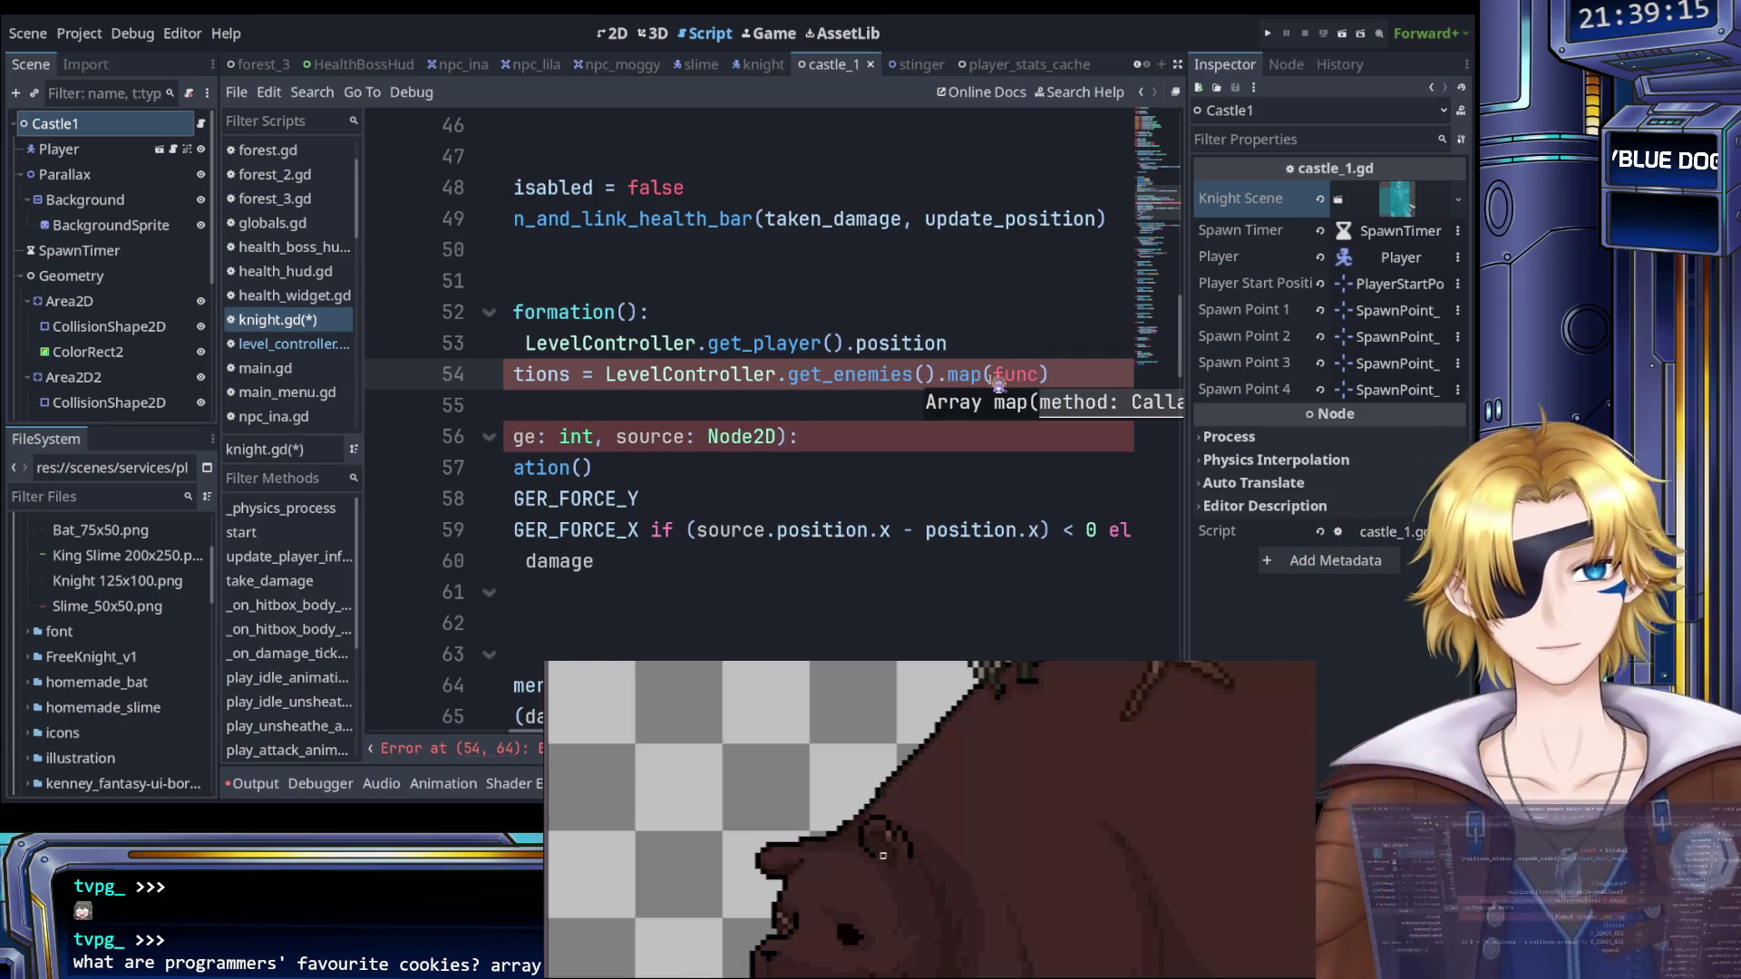
pyautogui.write('()')
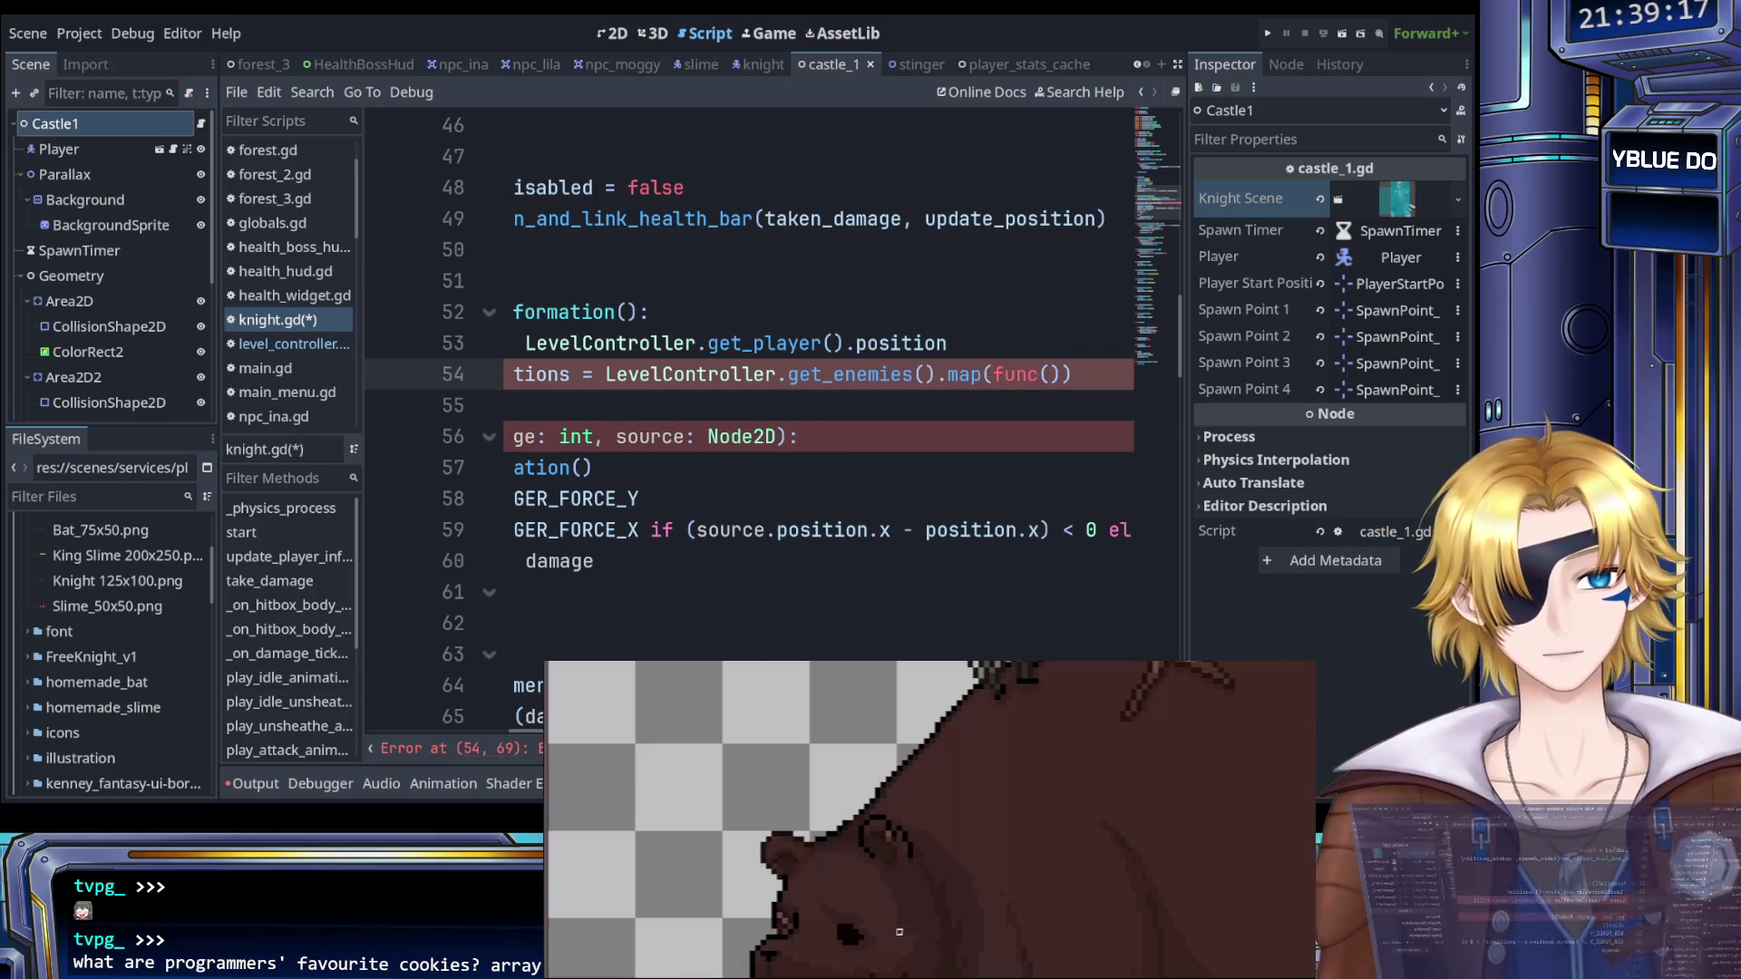
pyautogui.write('enemy')
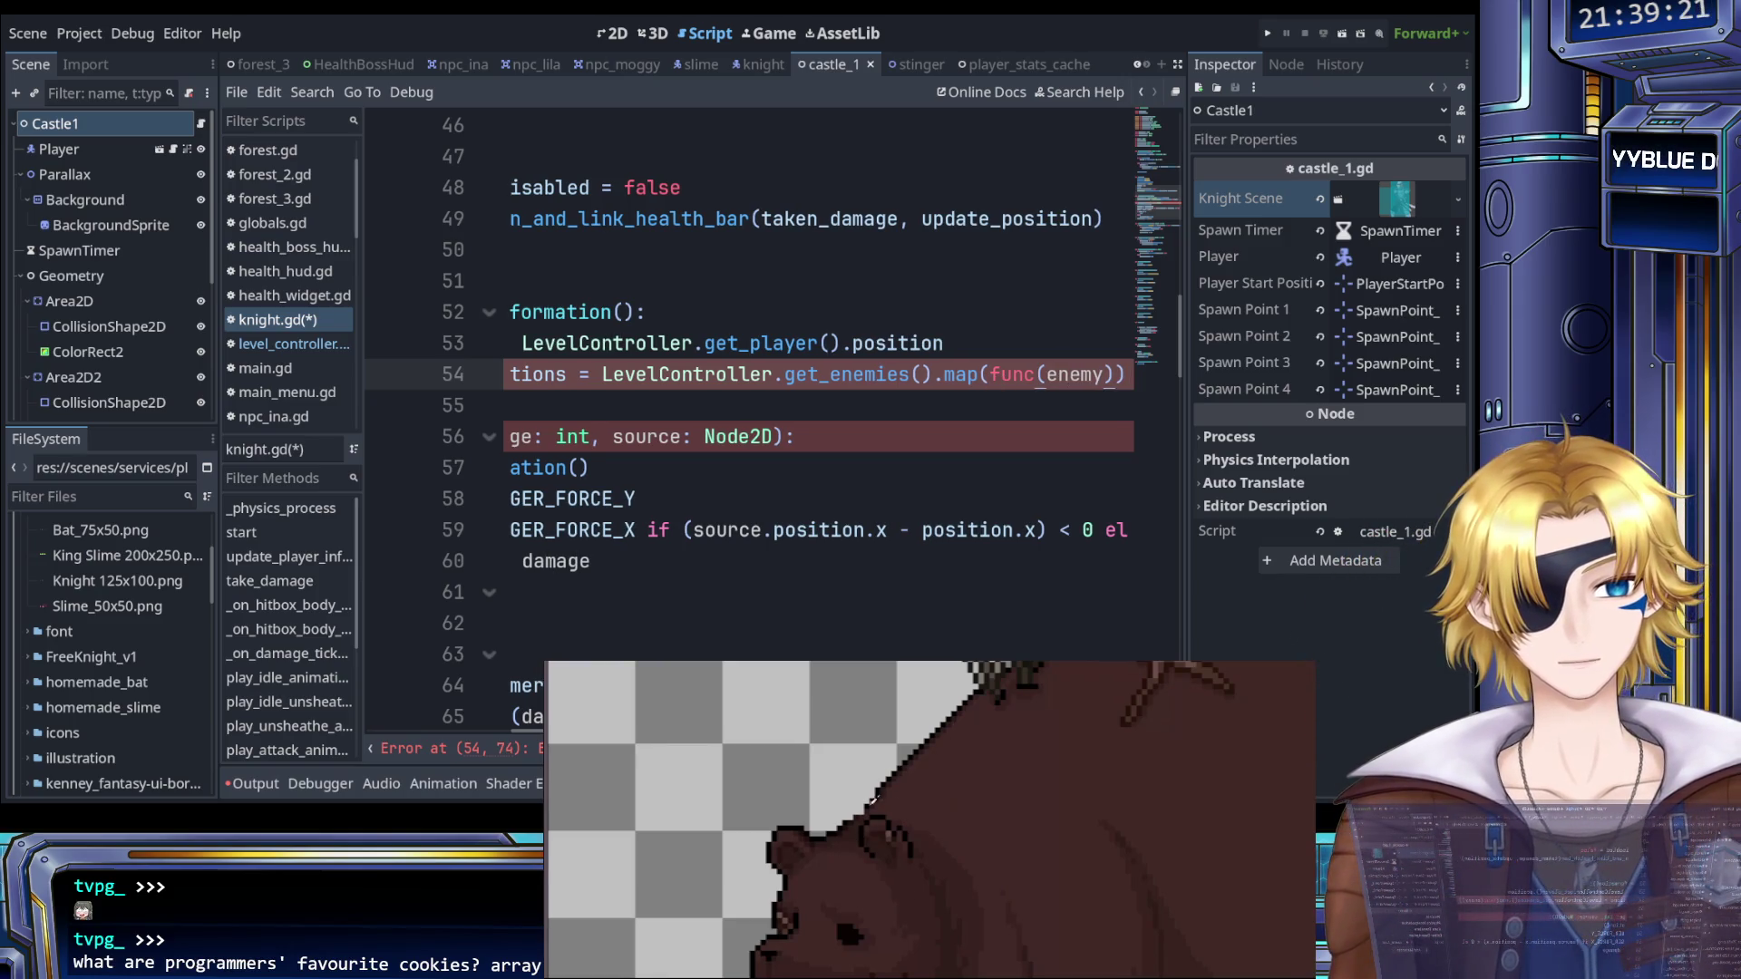
pyautogui.write(': return e')
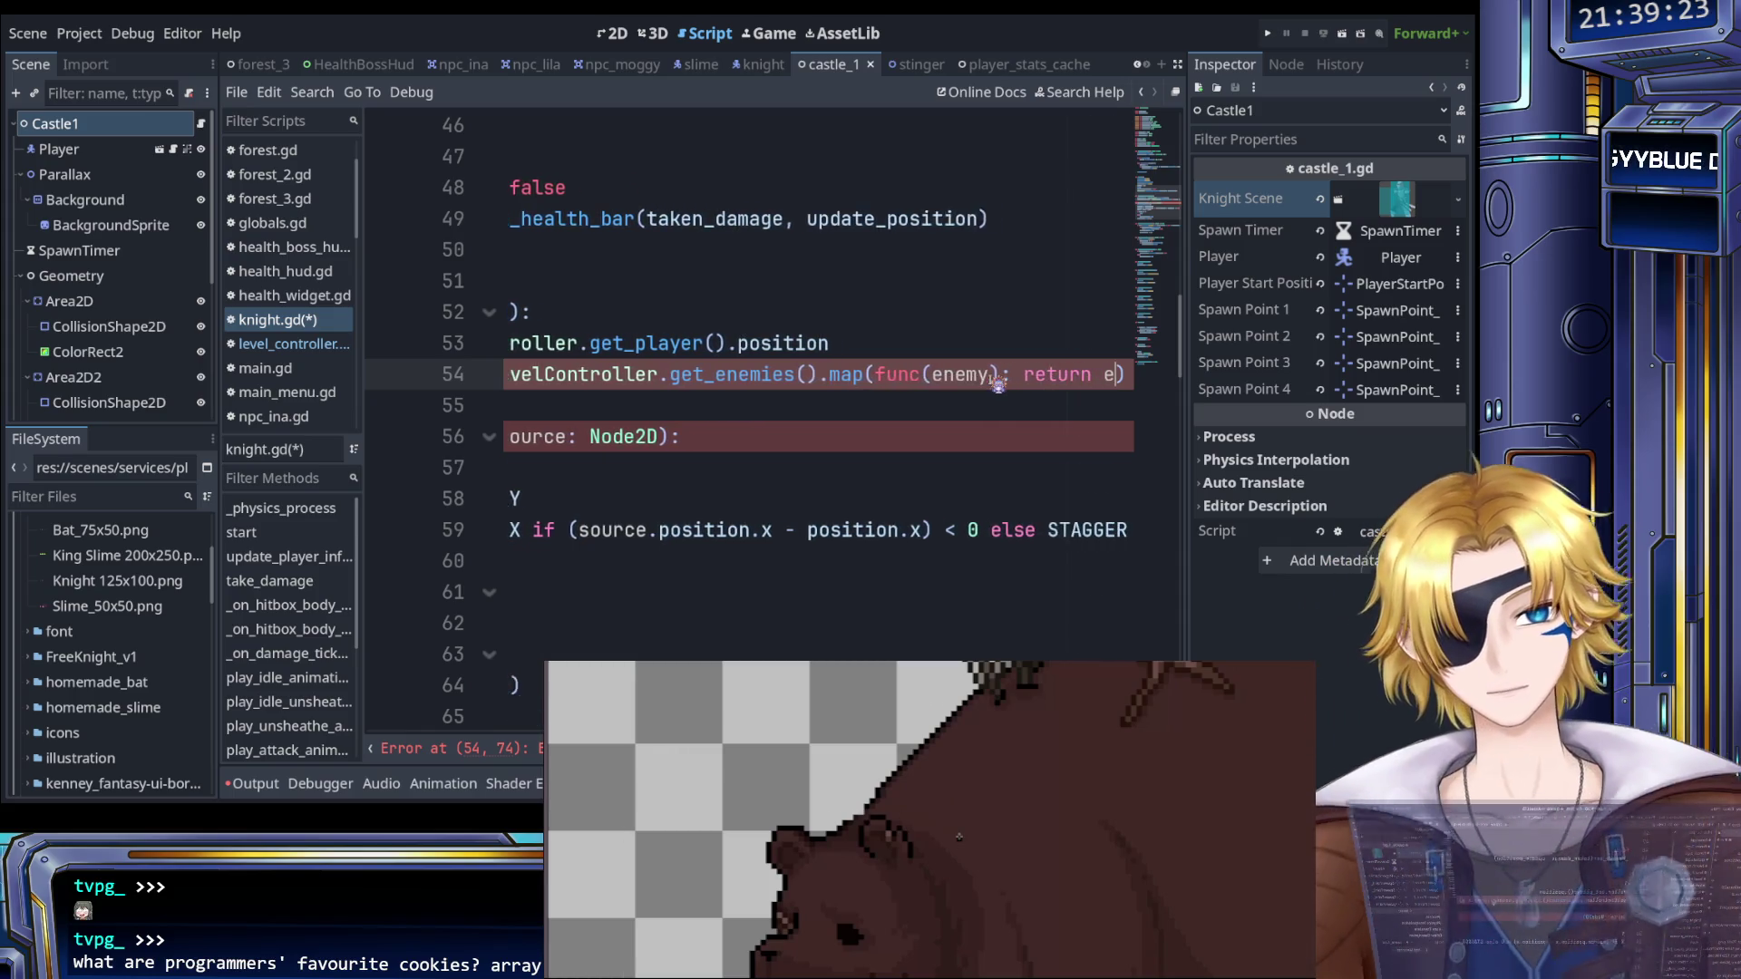
pyautogui.write('nemy.position')
pyautogui.hotkey('ctrl', 's')
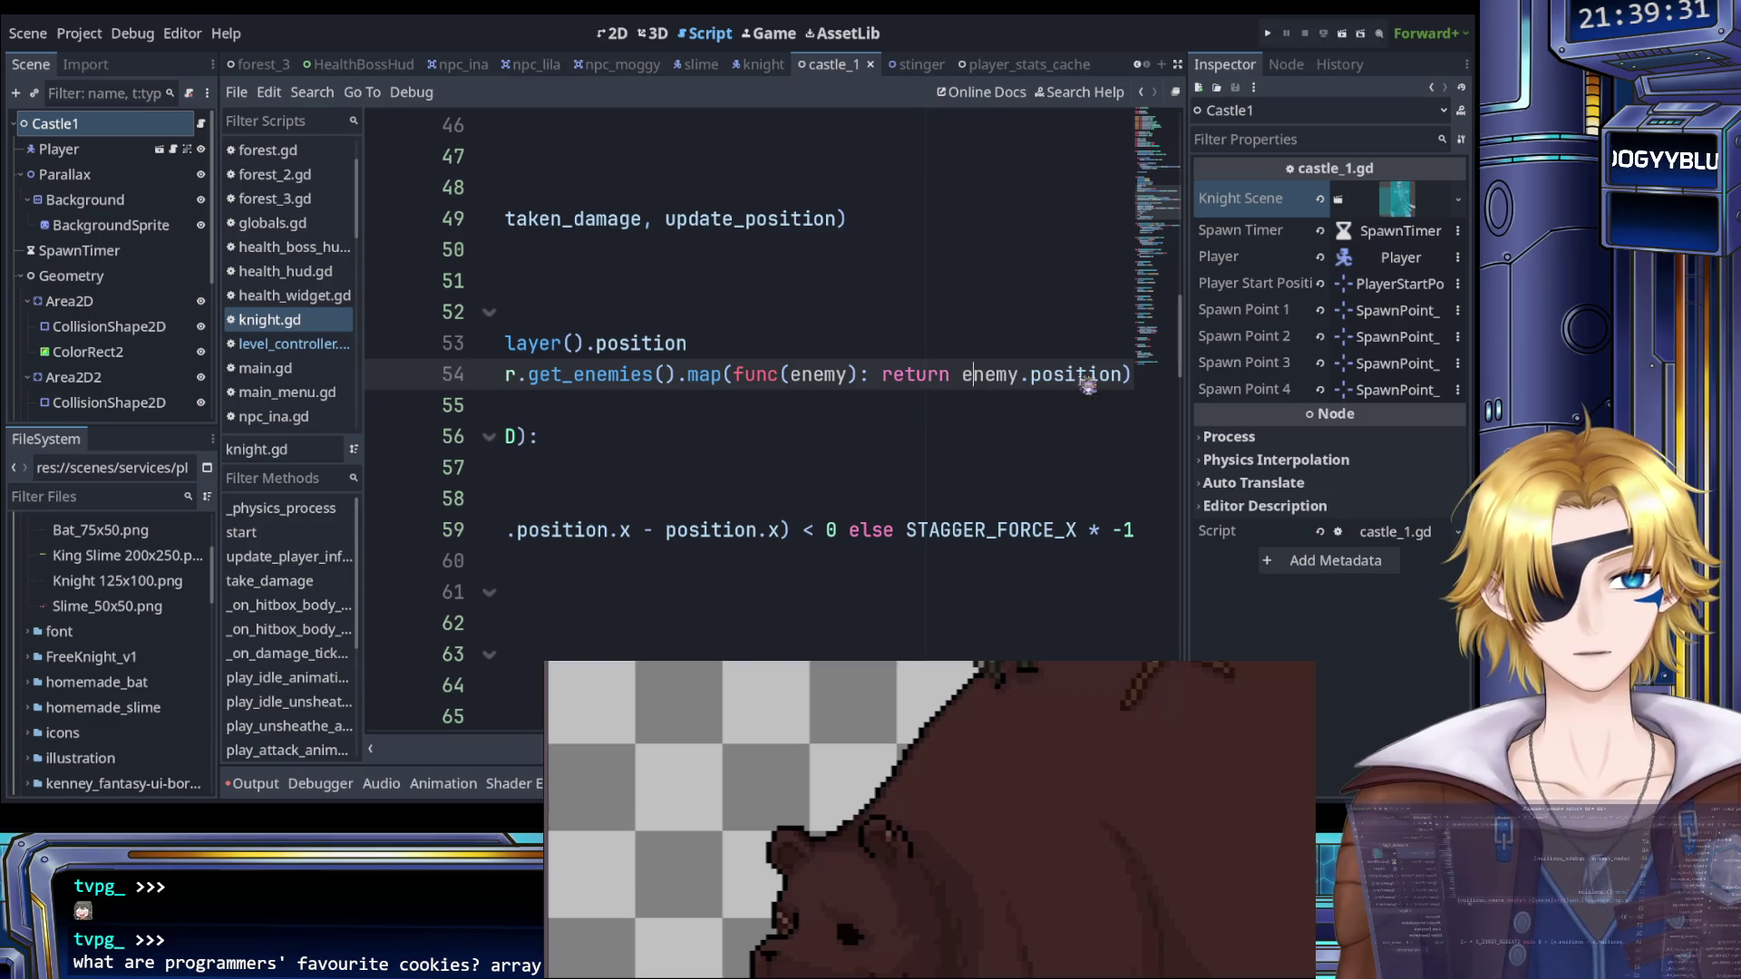
pyautogui.hscroll(-3, 835, 363)
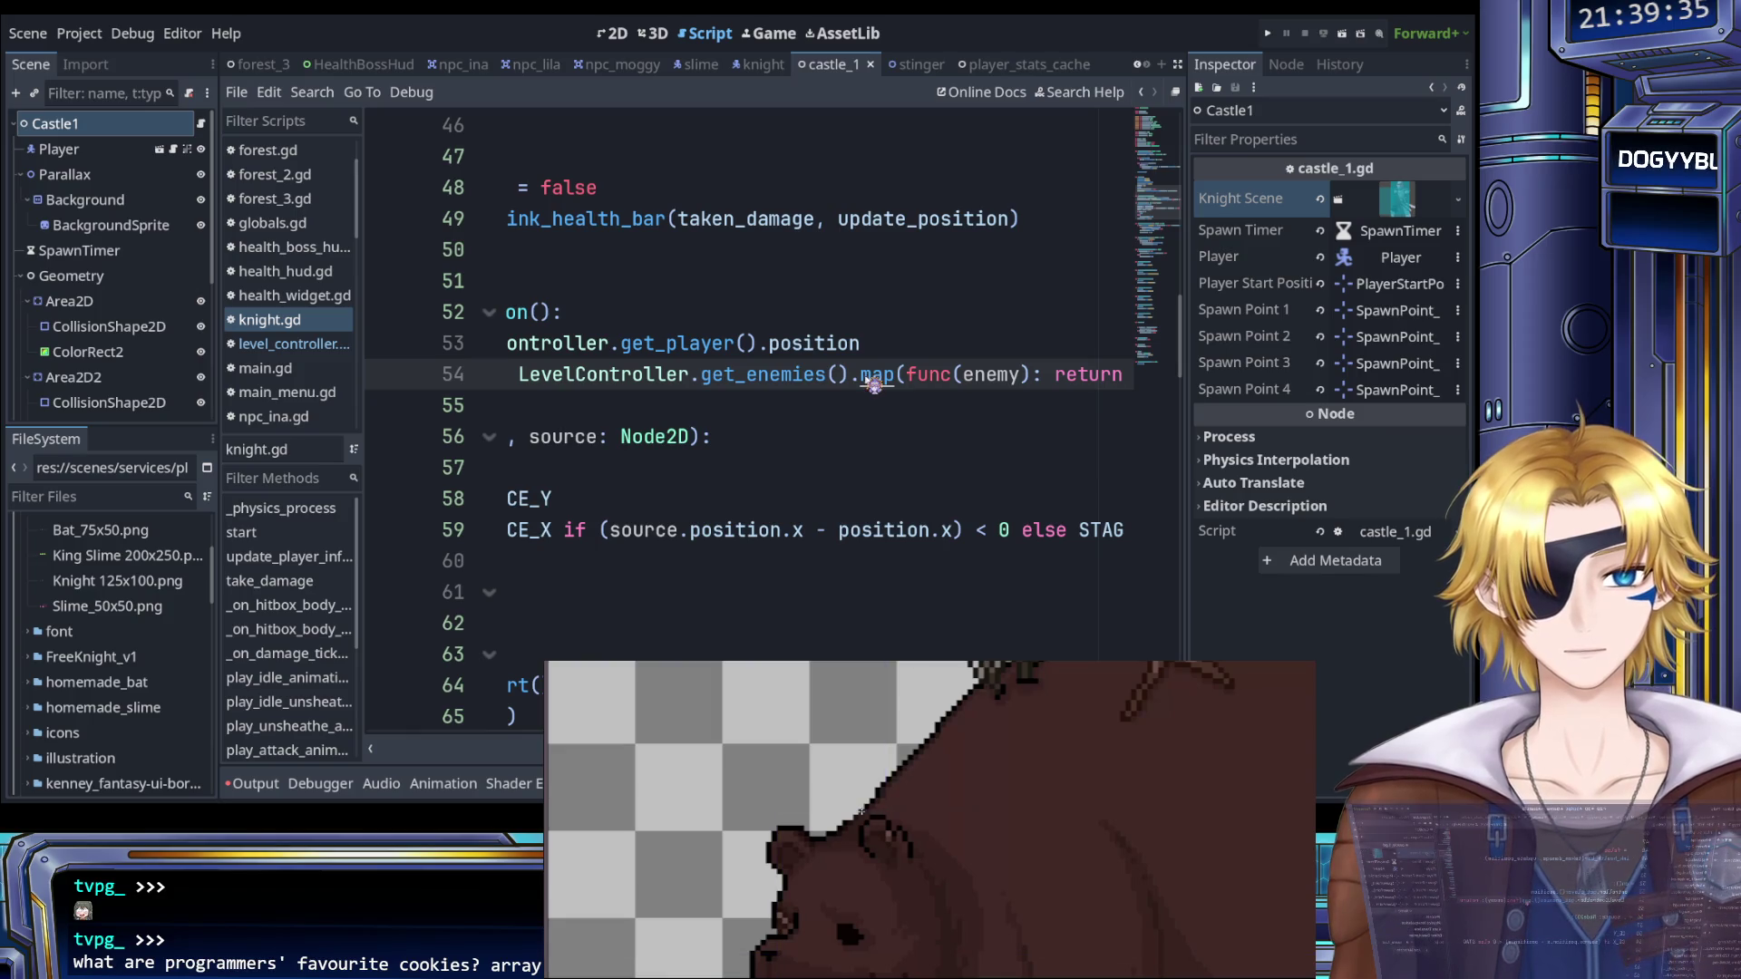
pyautogui.hscroll(-3, 816, 372)
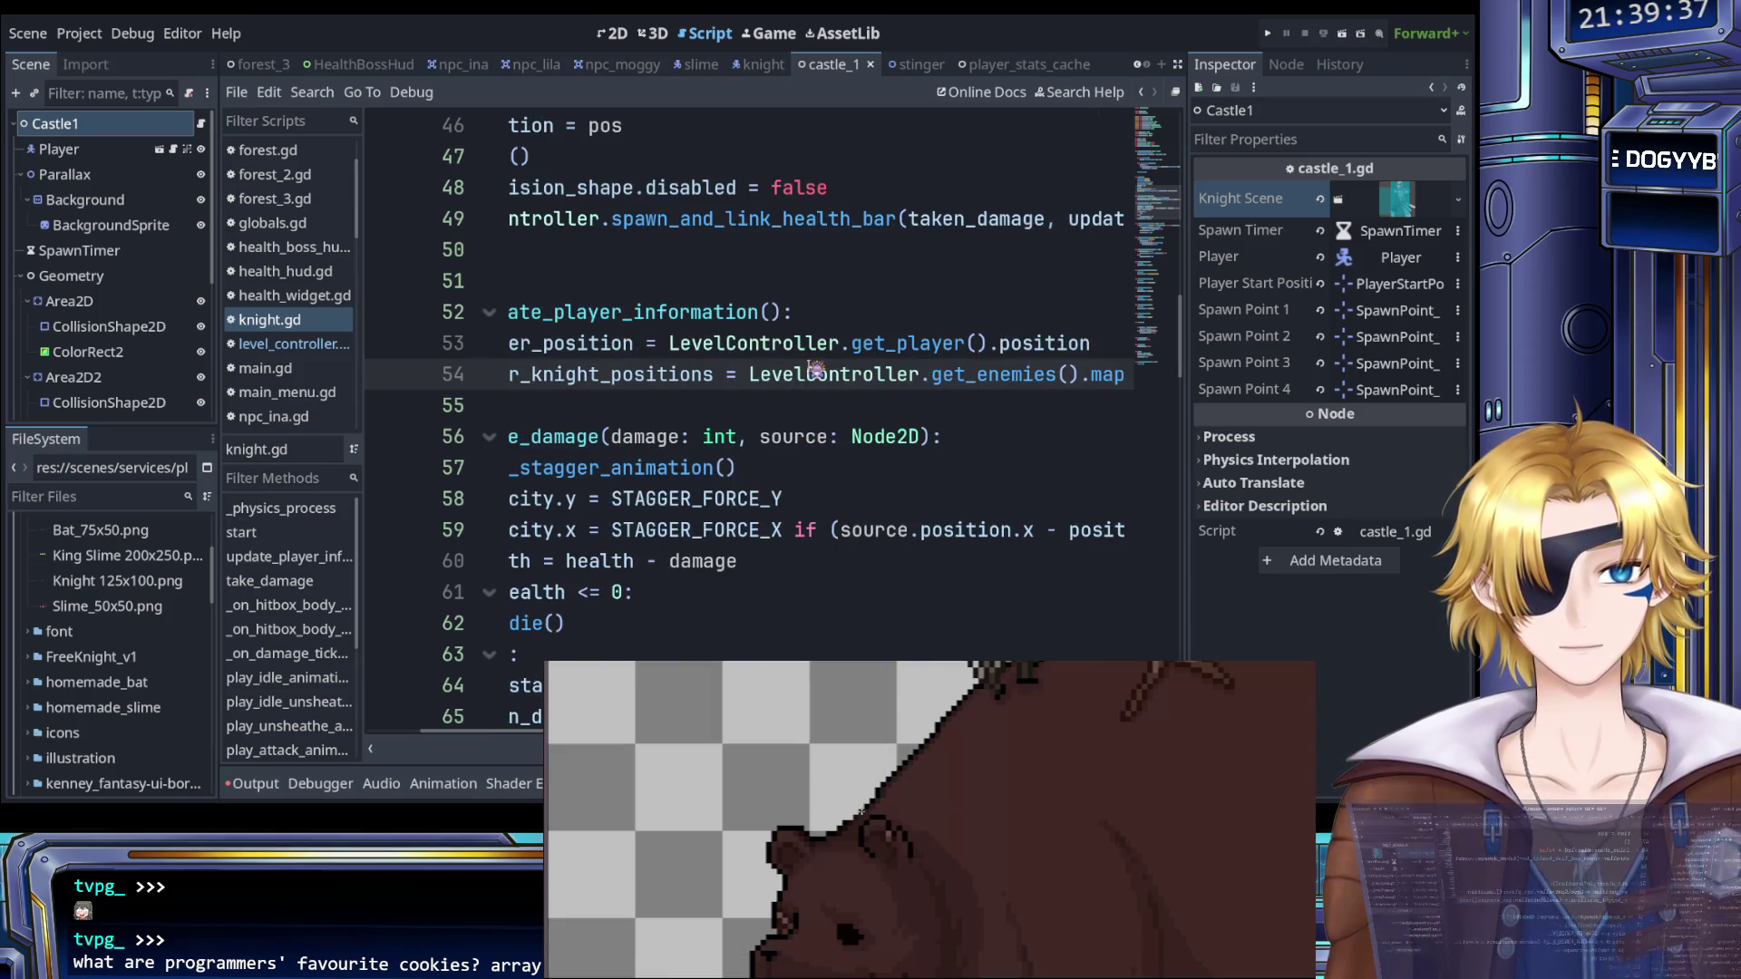
pyautogui.hscroll(3, 817, 366)
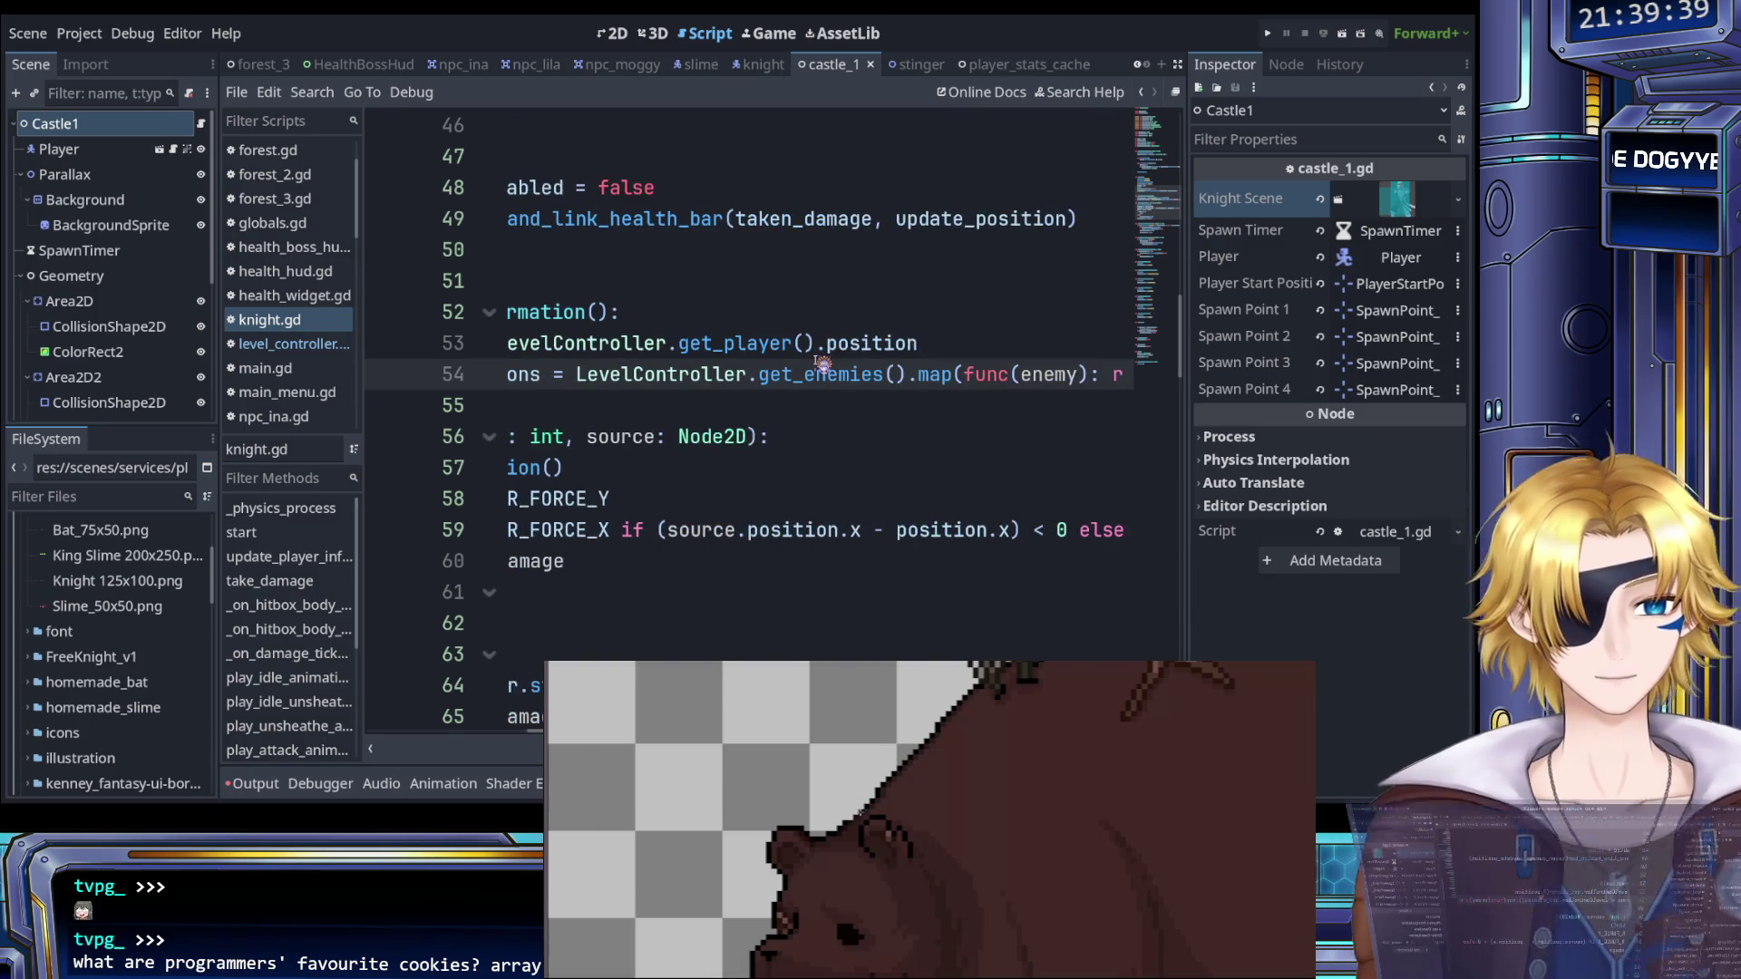
pyautogui.hscroll(-5, 821, 363)
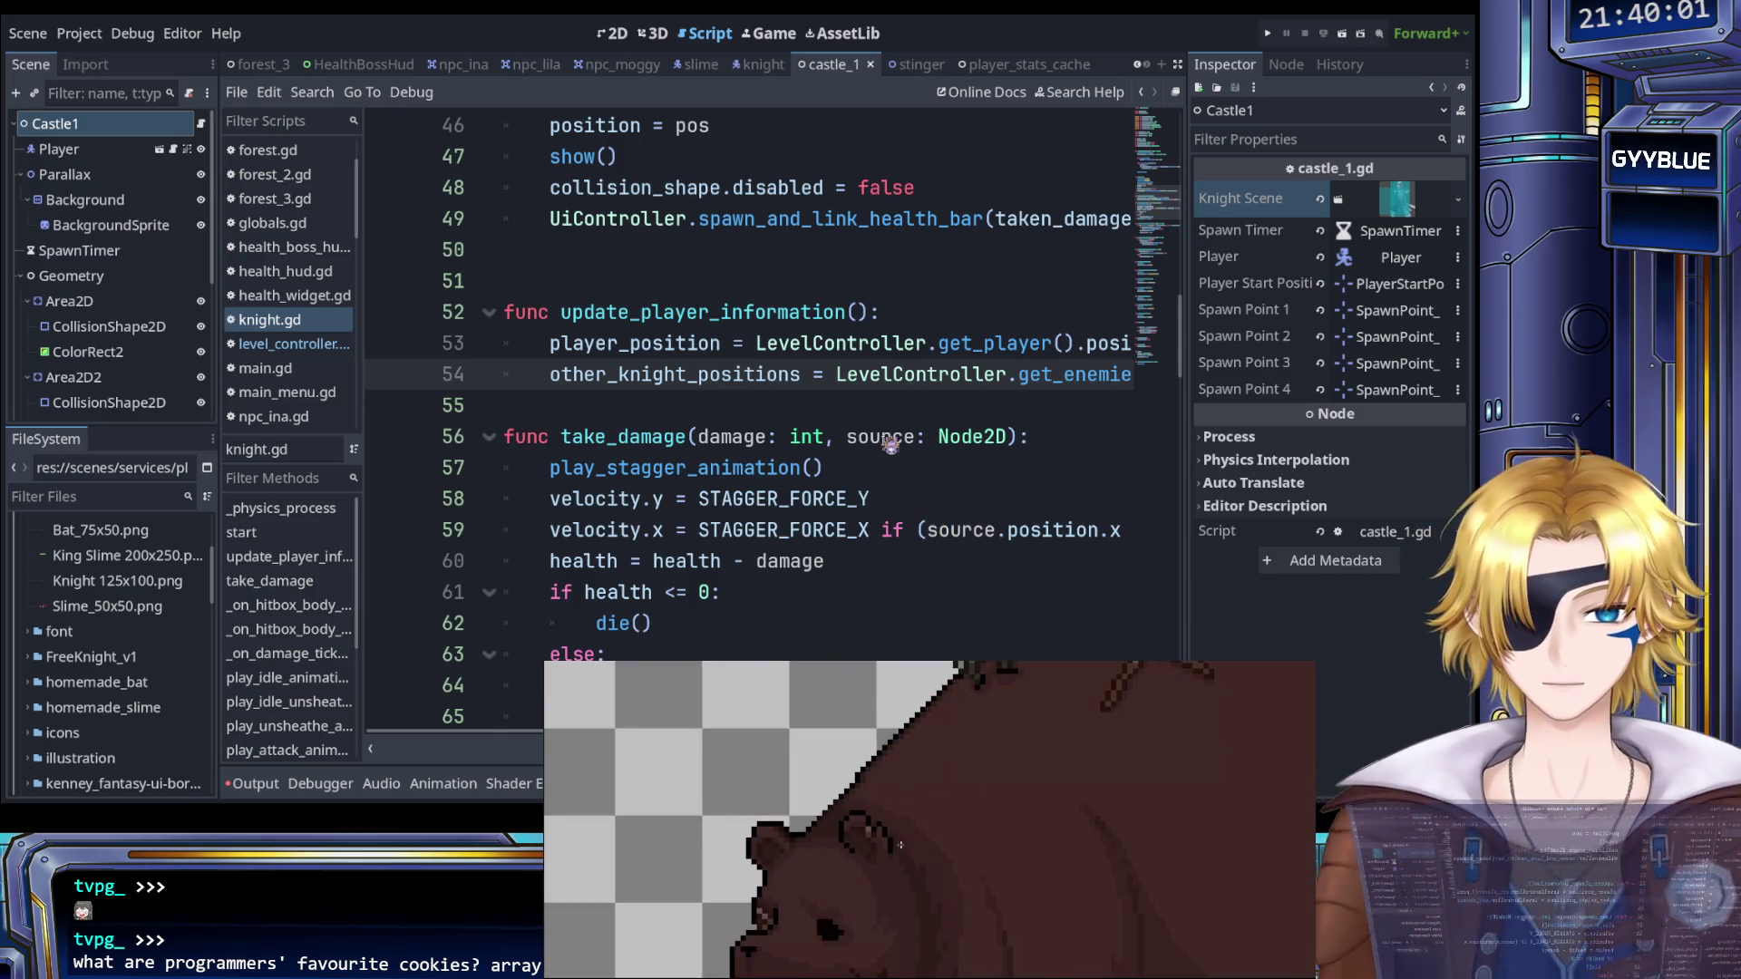
pyautogui.click(857, 416)
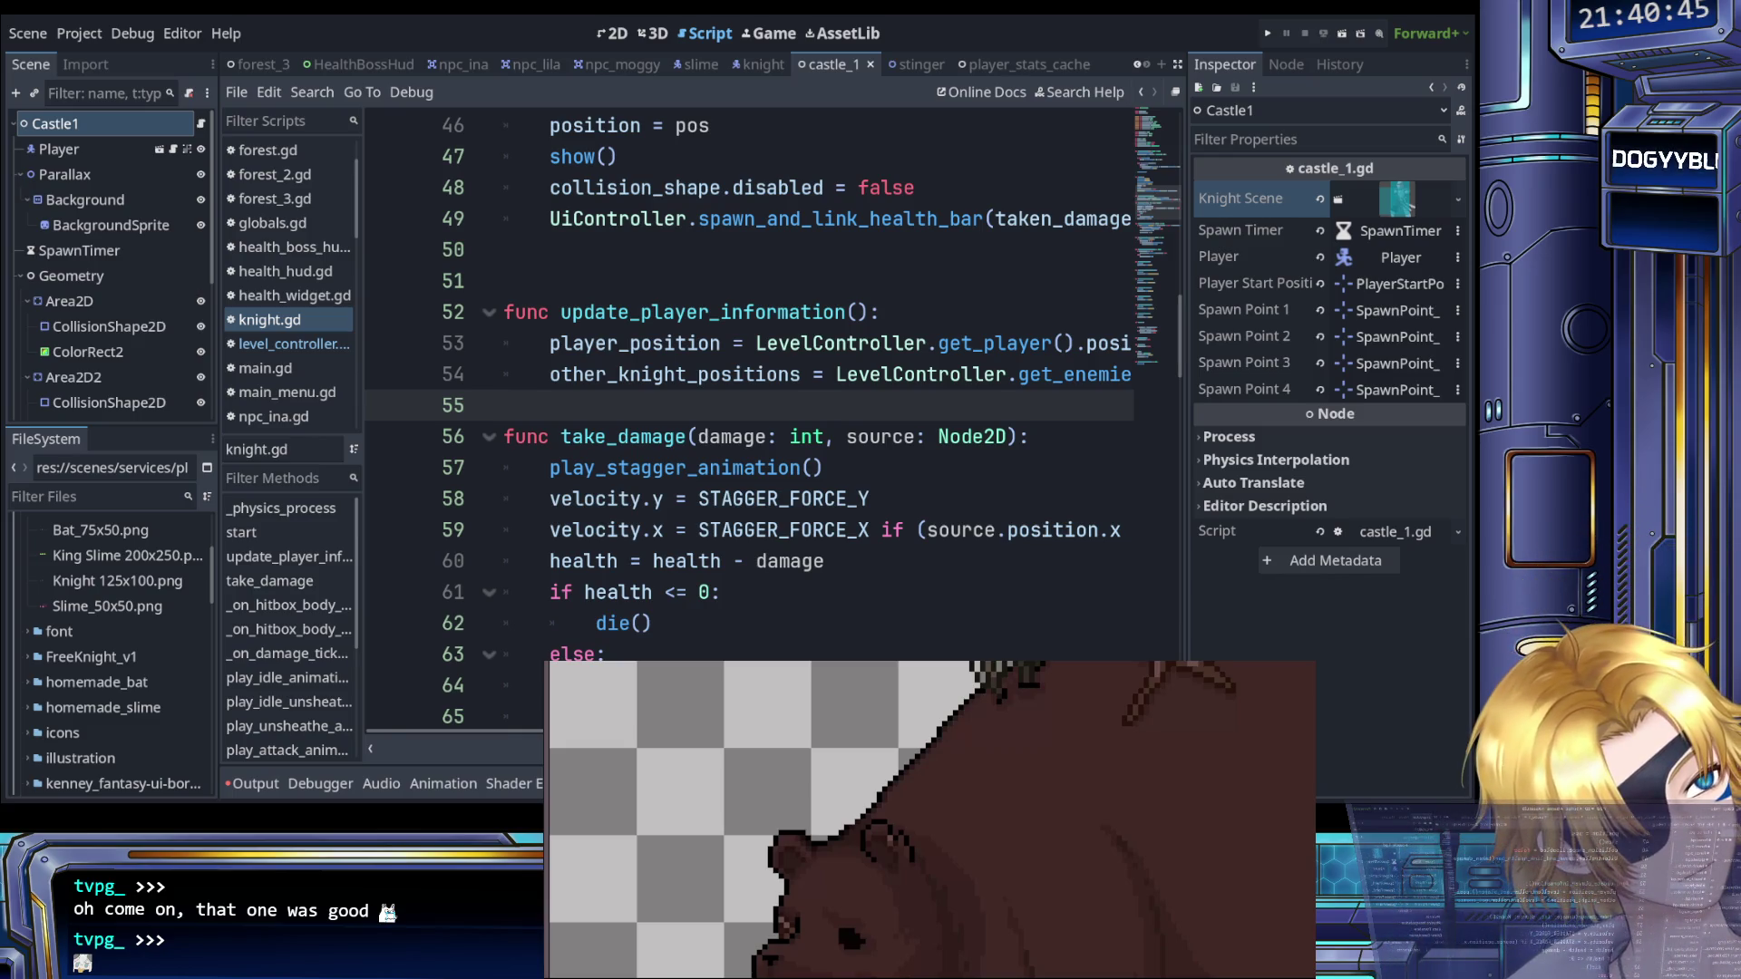
pyautogui.click(713, 567)
pyautogui.scroll(-2, 720, 576)
pyautogui.scroll(1, 726, 583)
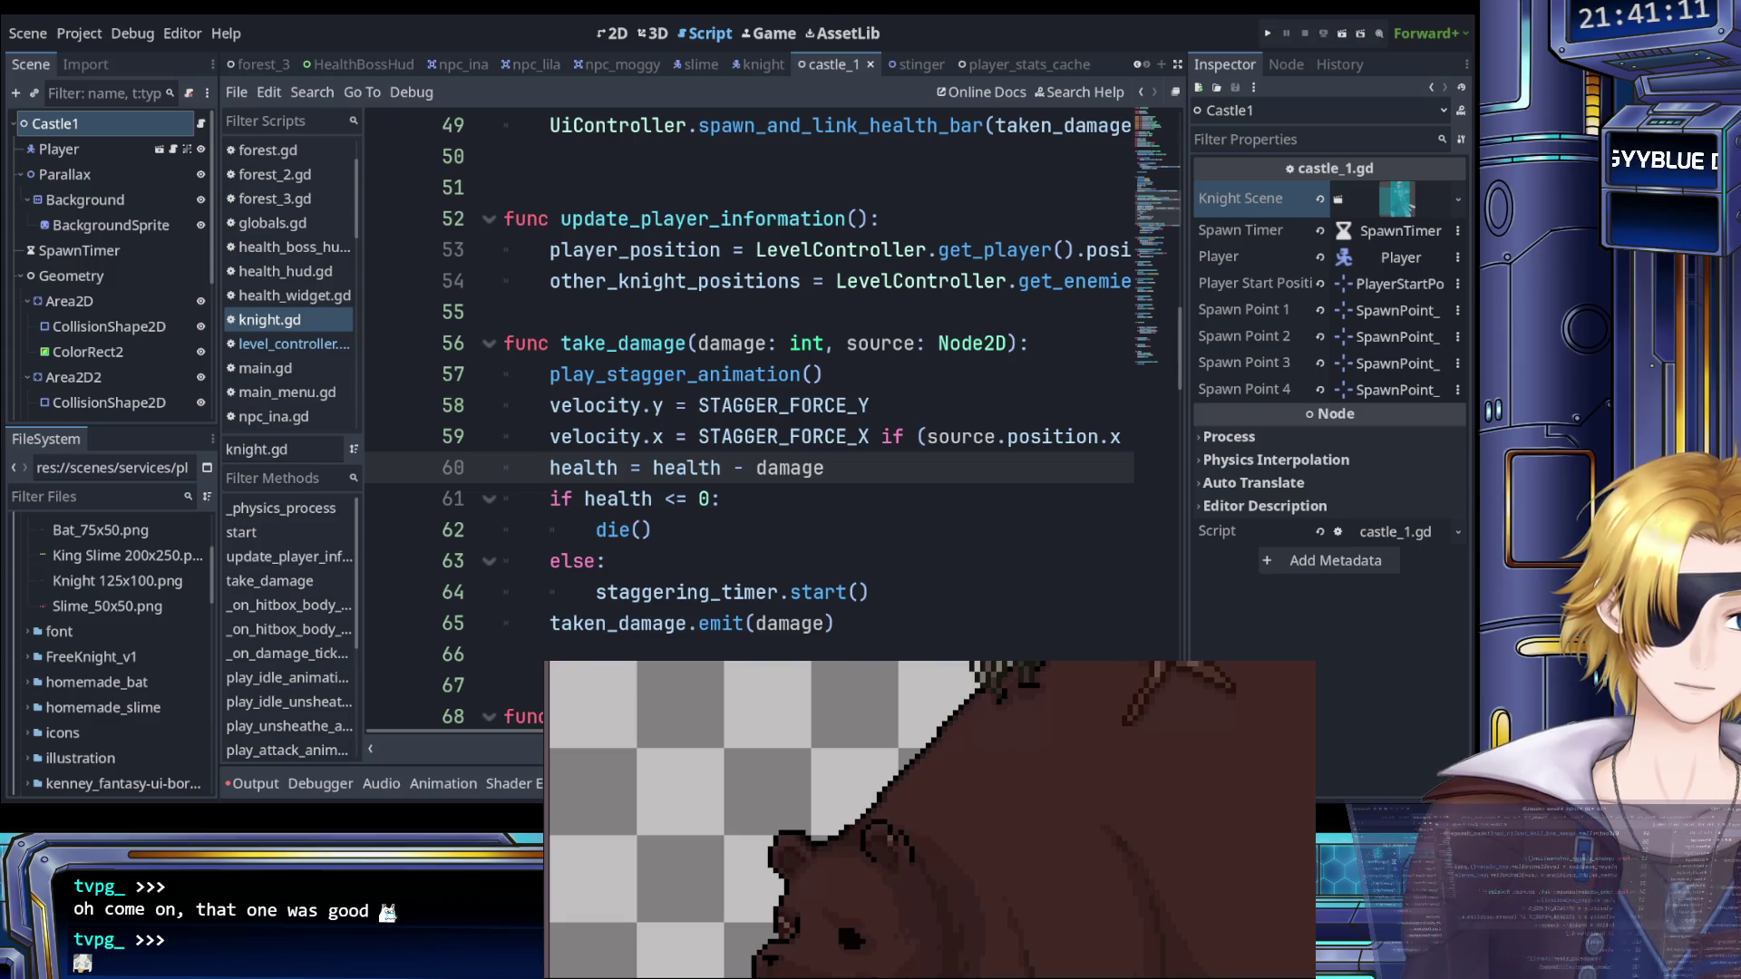
pyautogui.click(848, 526)
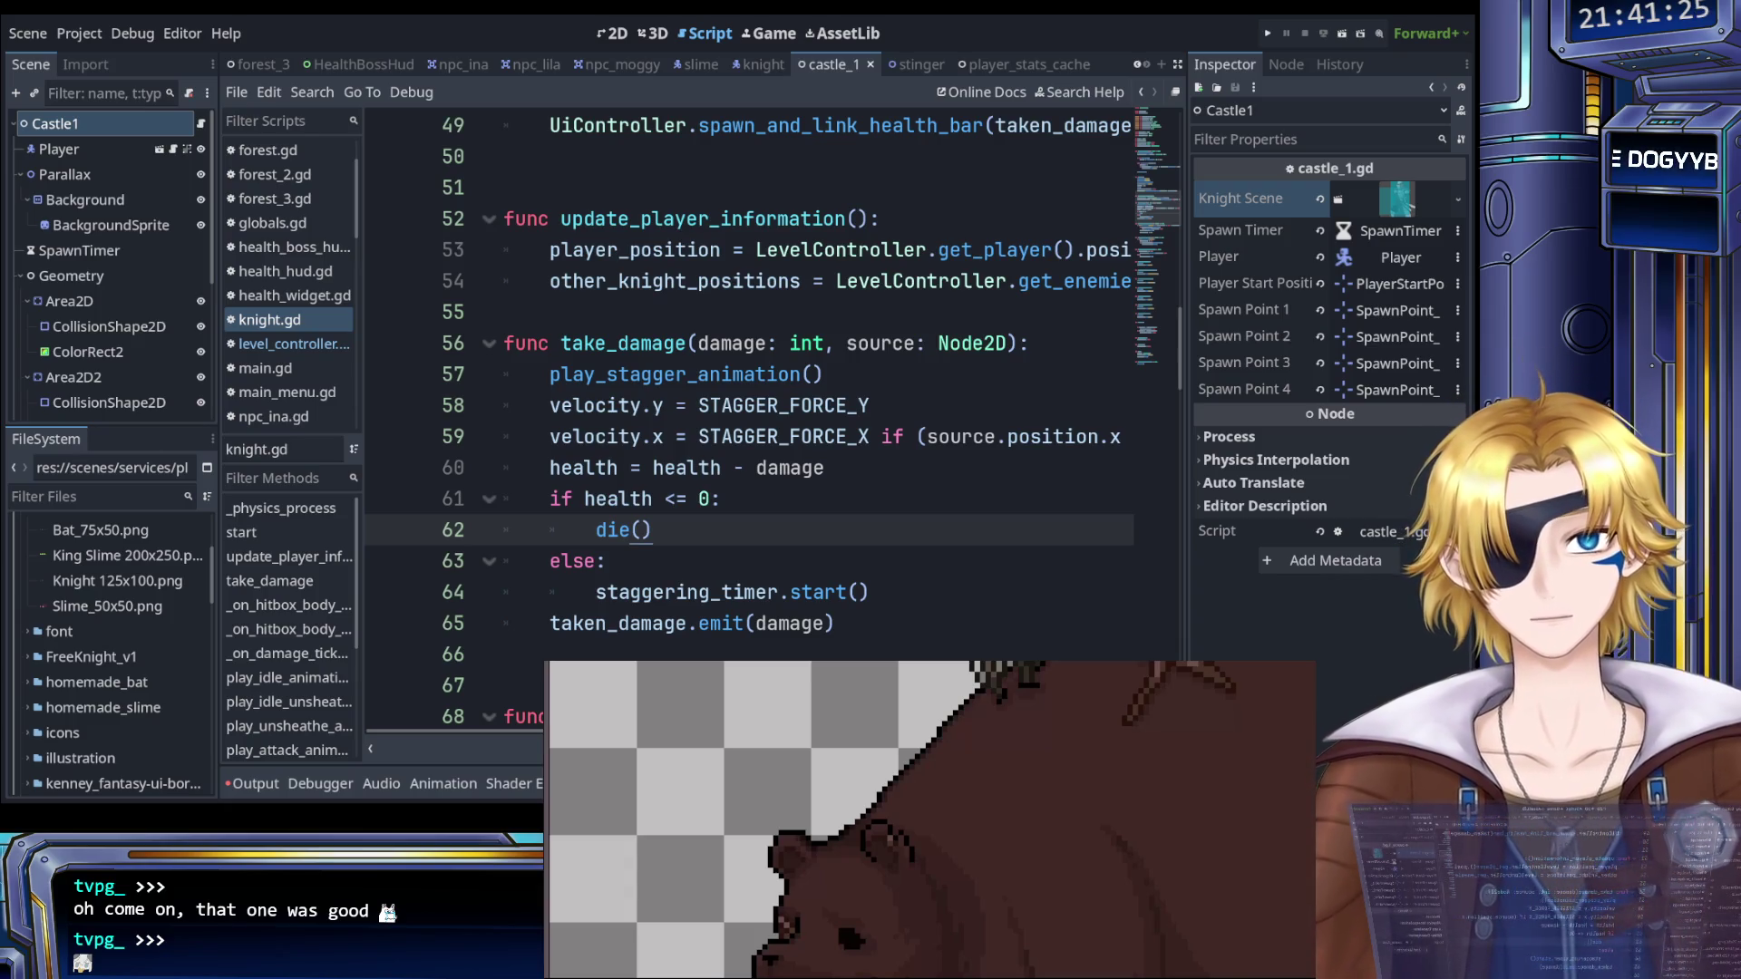
pyautogui.click(732, 436)
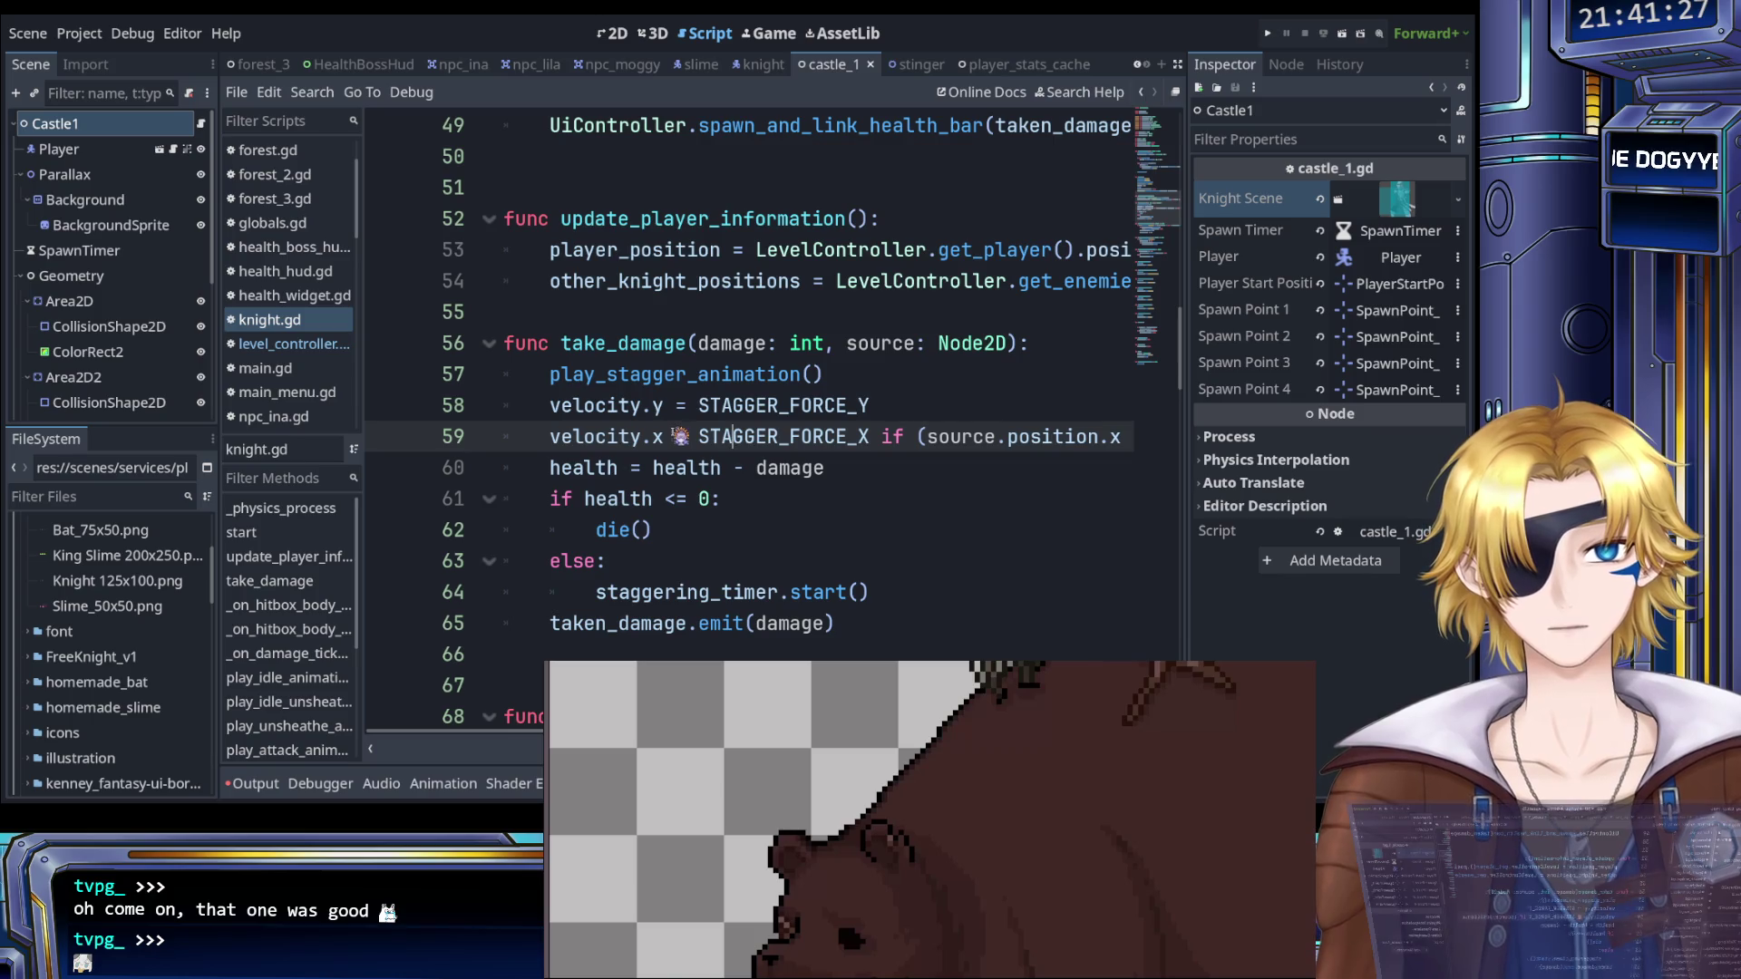
pyautogui.scroll(1, 671, 428)
pyautogui.hscroll(3, 639, 415)
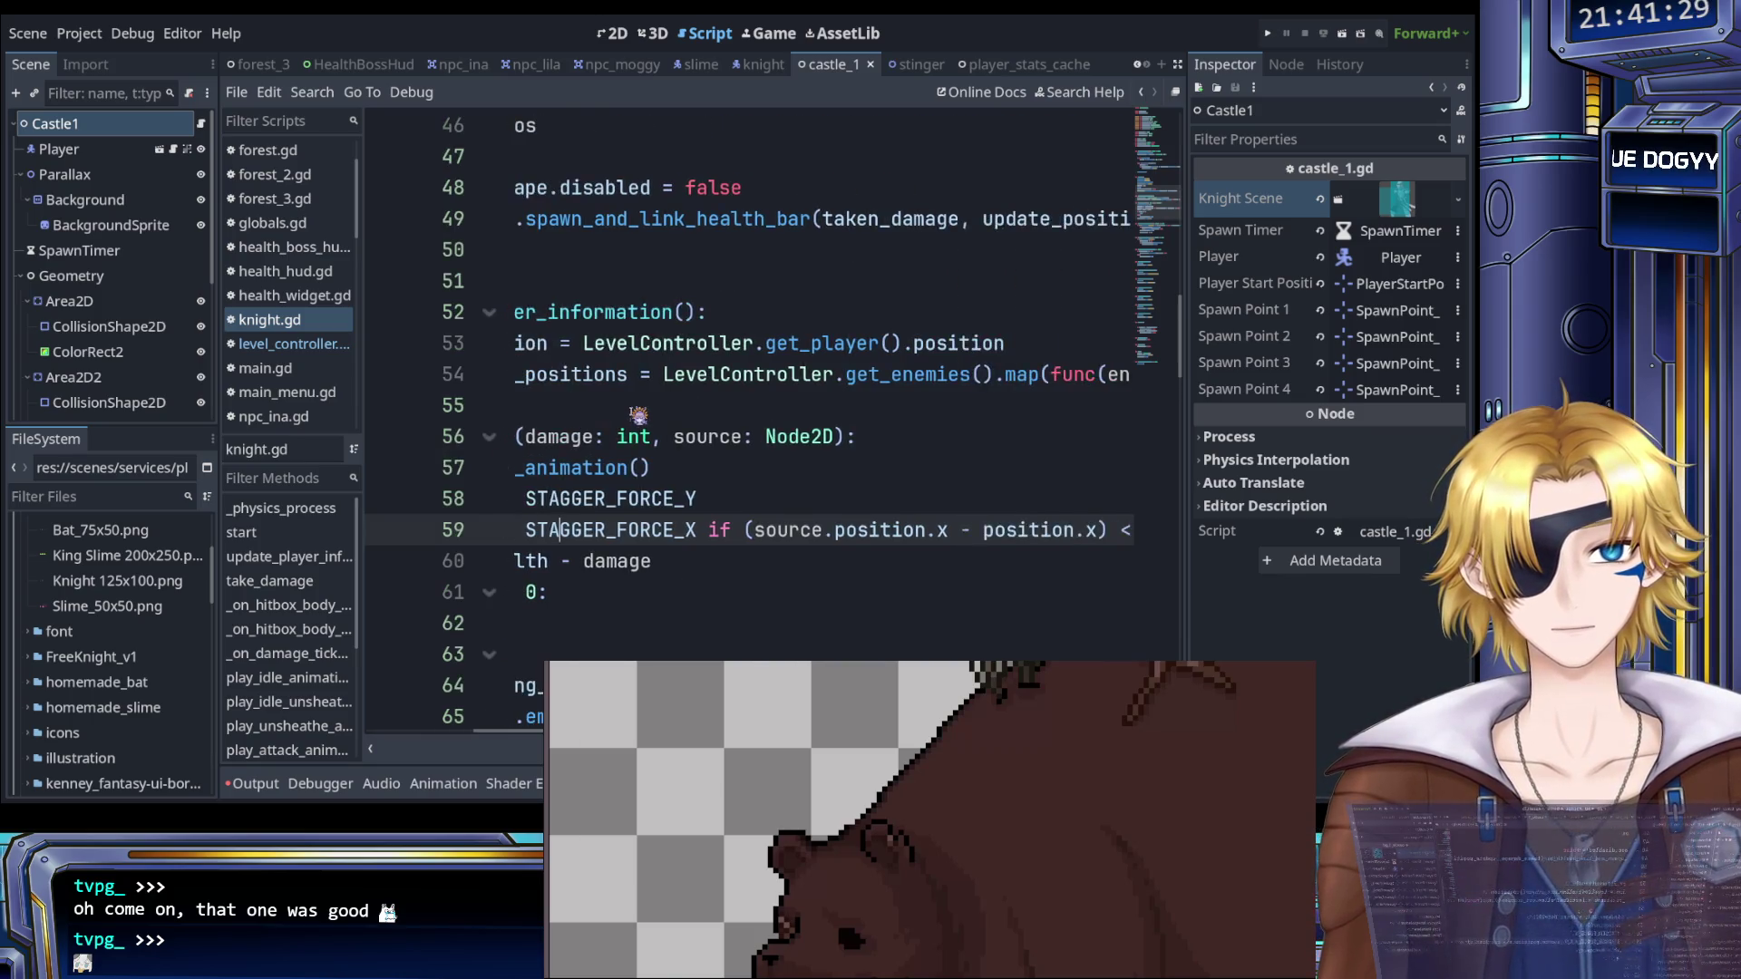
pyautogui.hscroll(-3, 638, 415)
pyautogui.click(712, 375)
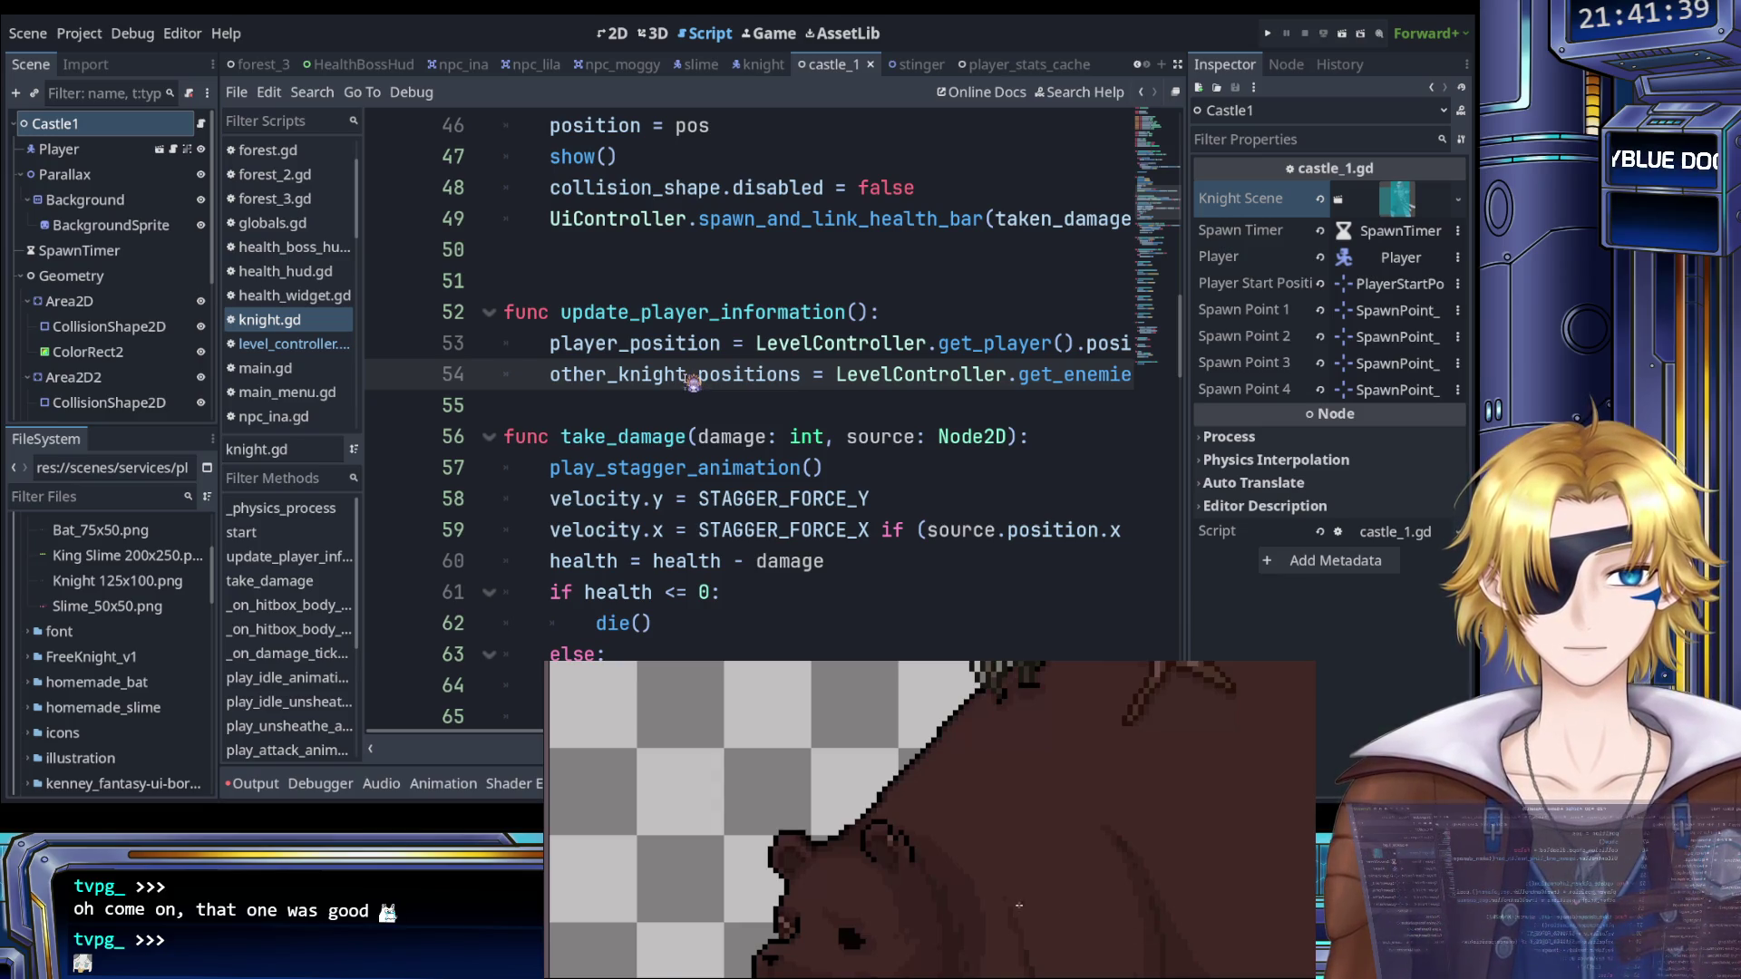
pyautogui.hscroll(5, 692, 382)
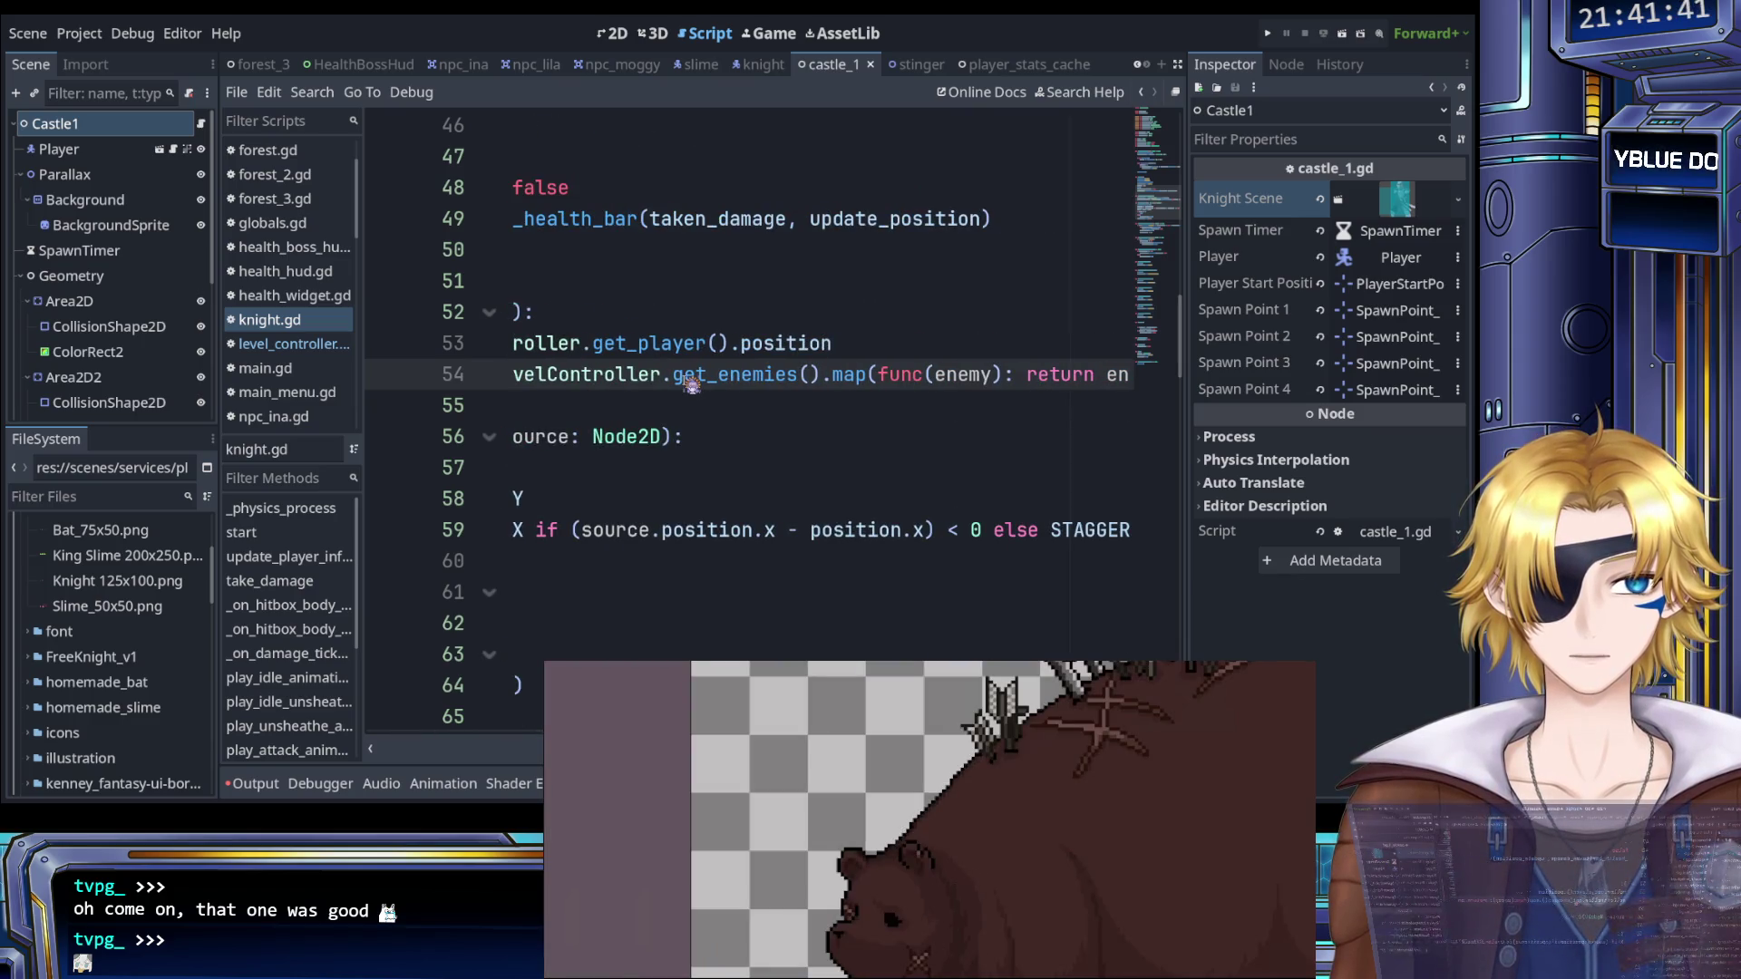
pyautogui.hscroll(3, 691, 383)
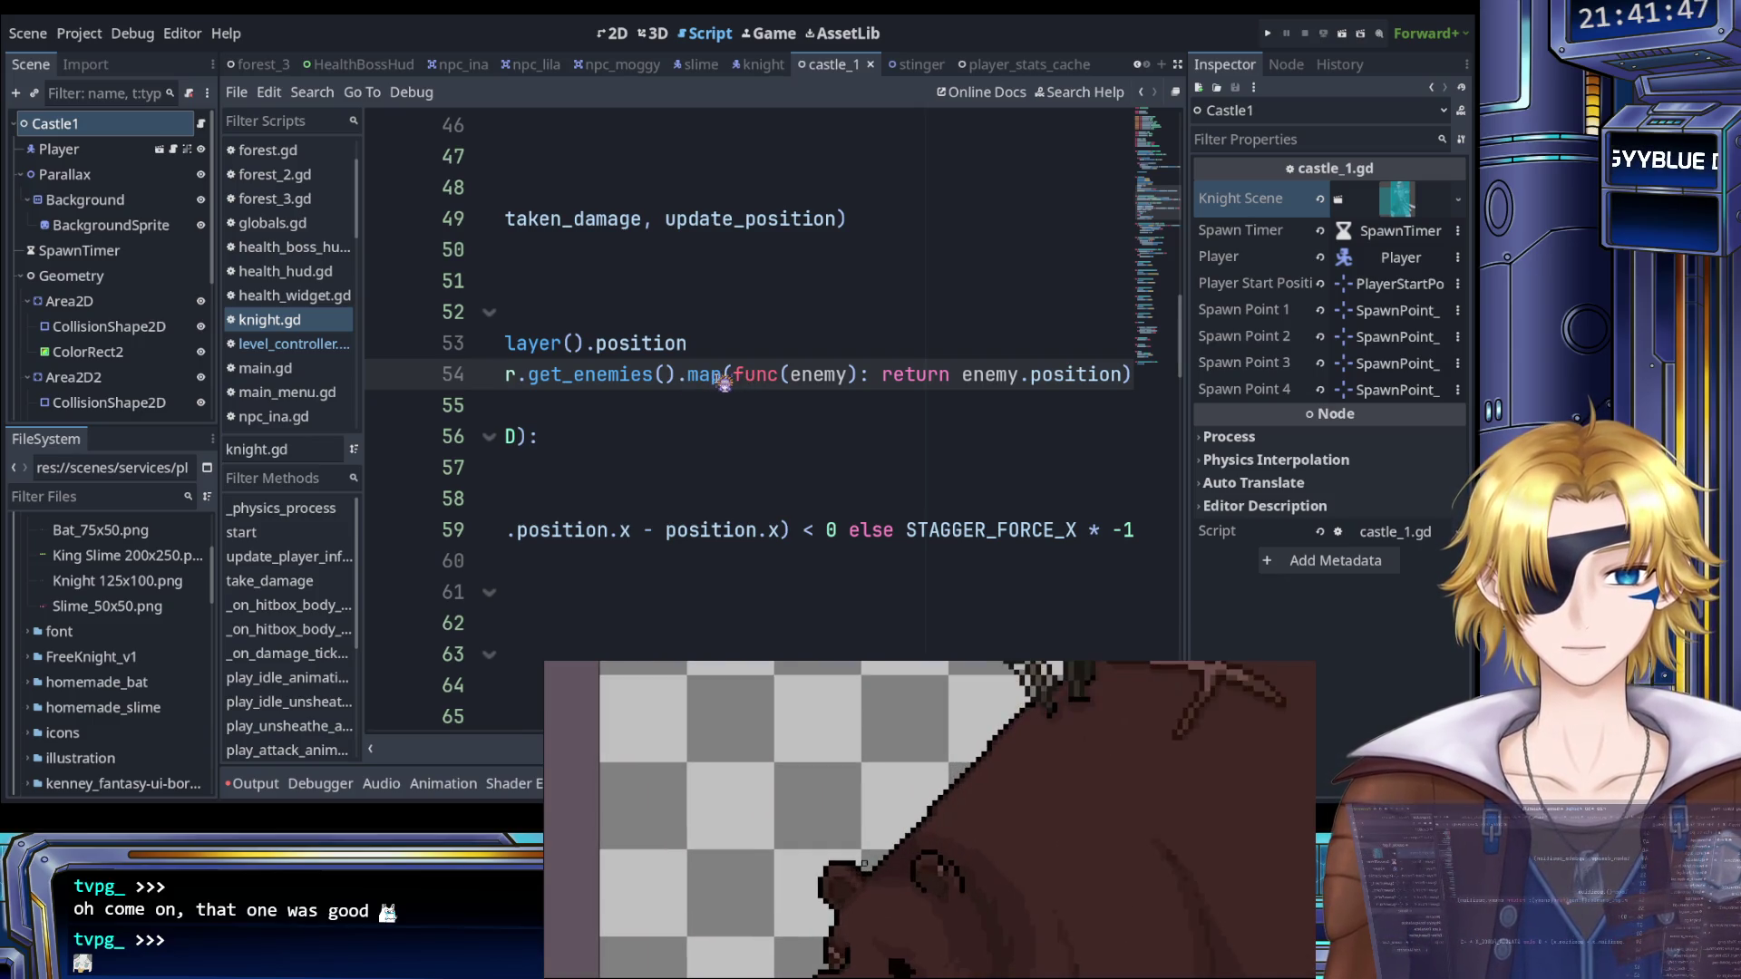
# - Break .map onto its own indented line, then join it back onto line 54
pyautogui.click(682, 380)
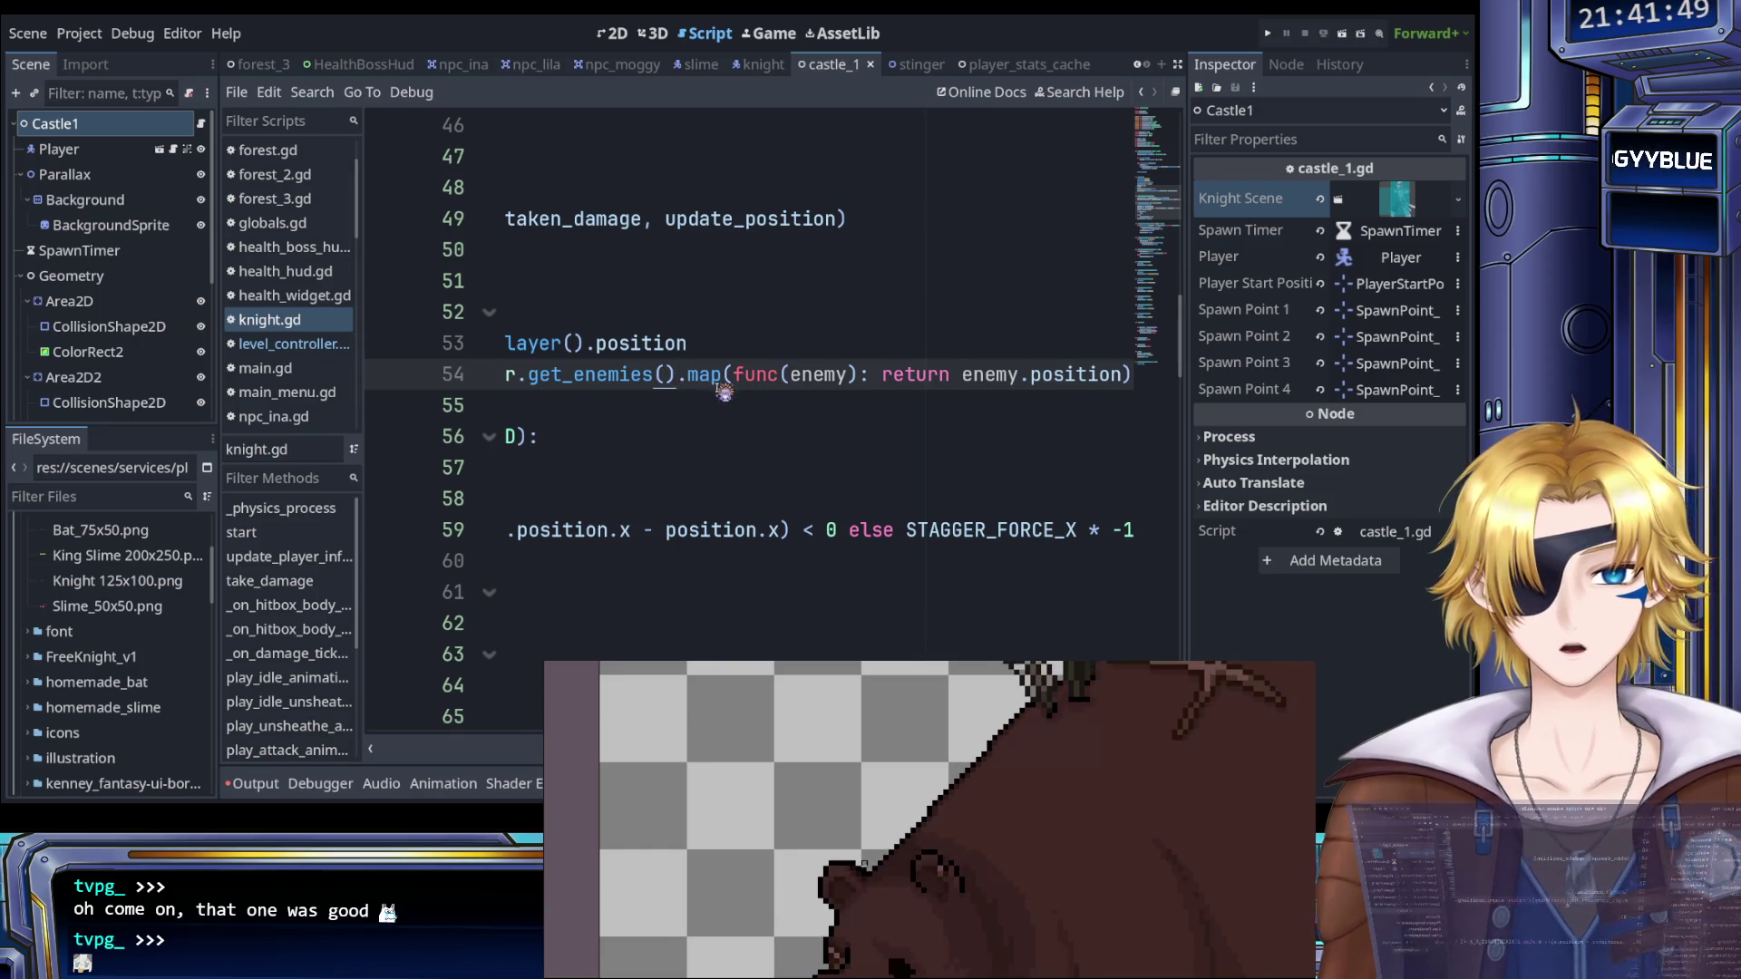
pyautogui.press('Return')
pyautogui.press('Tab')
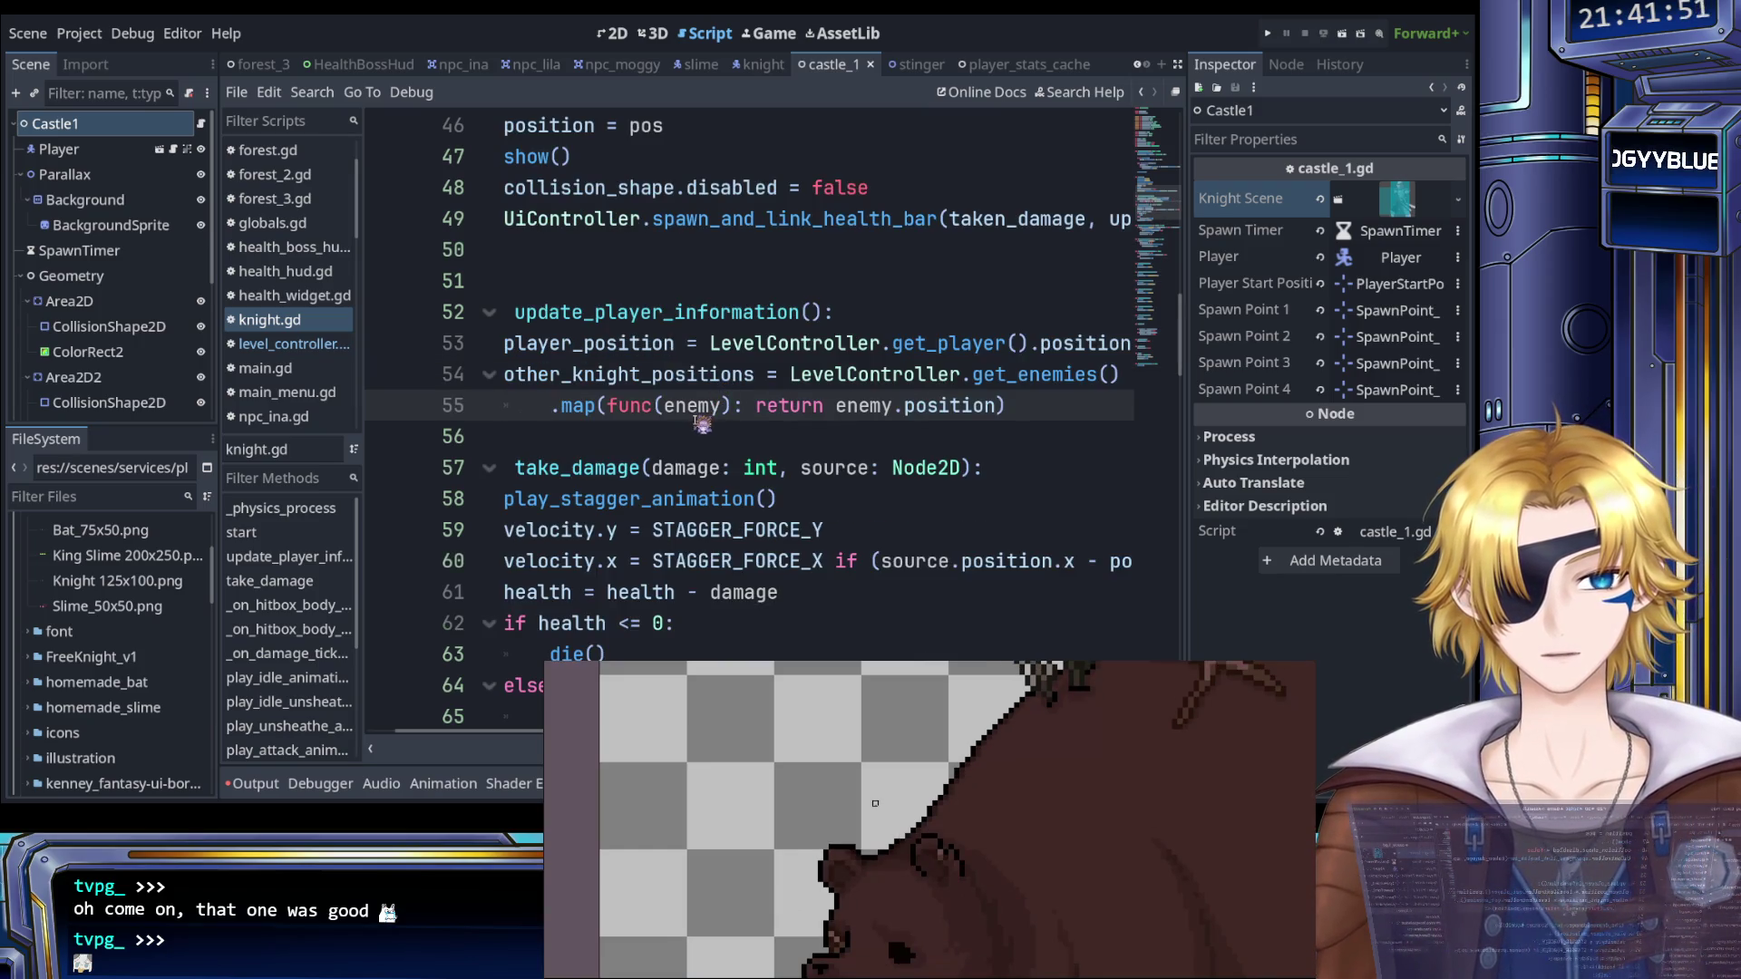
pyautogui.scroll(1, 698, 417)
pyautogui.hscroll(2, 694, 423)
pyautogui.press('BackSpace')
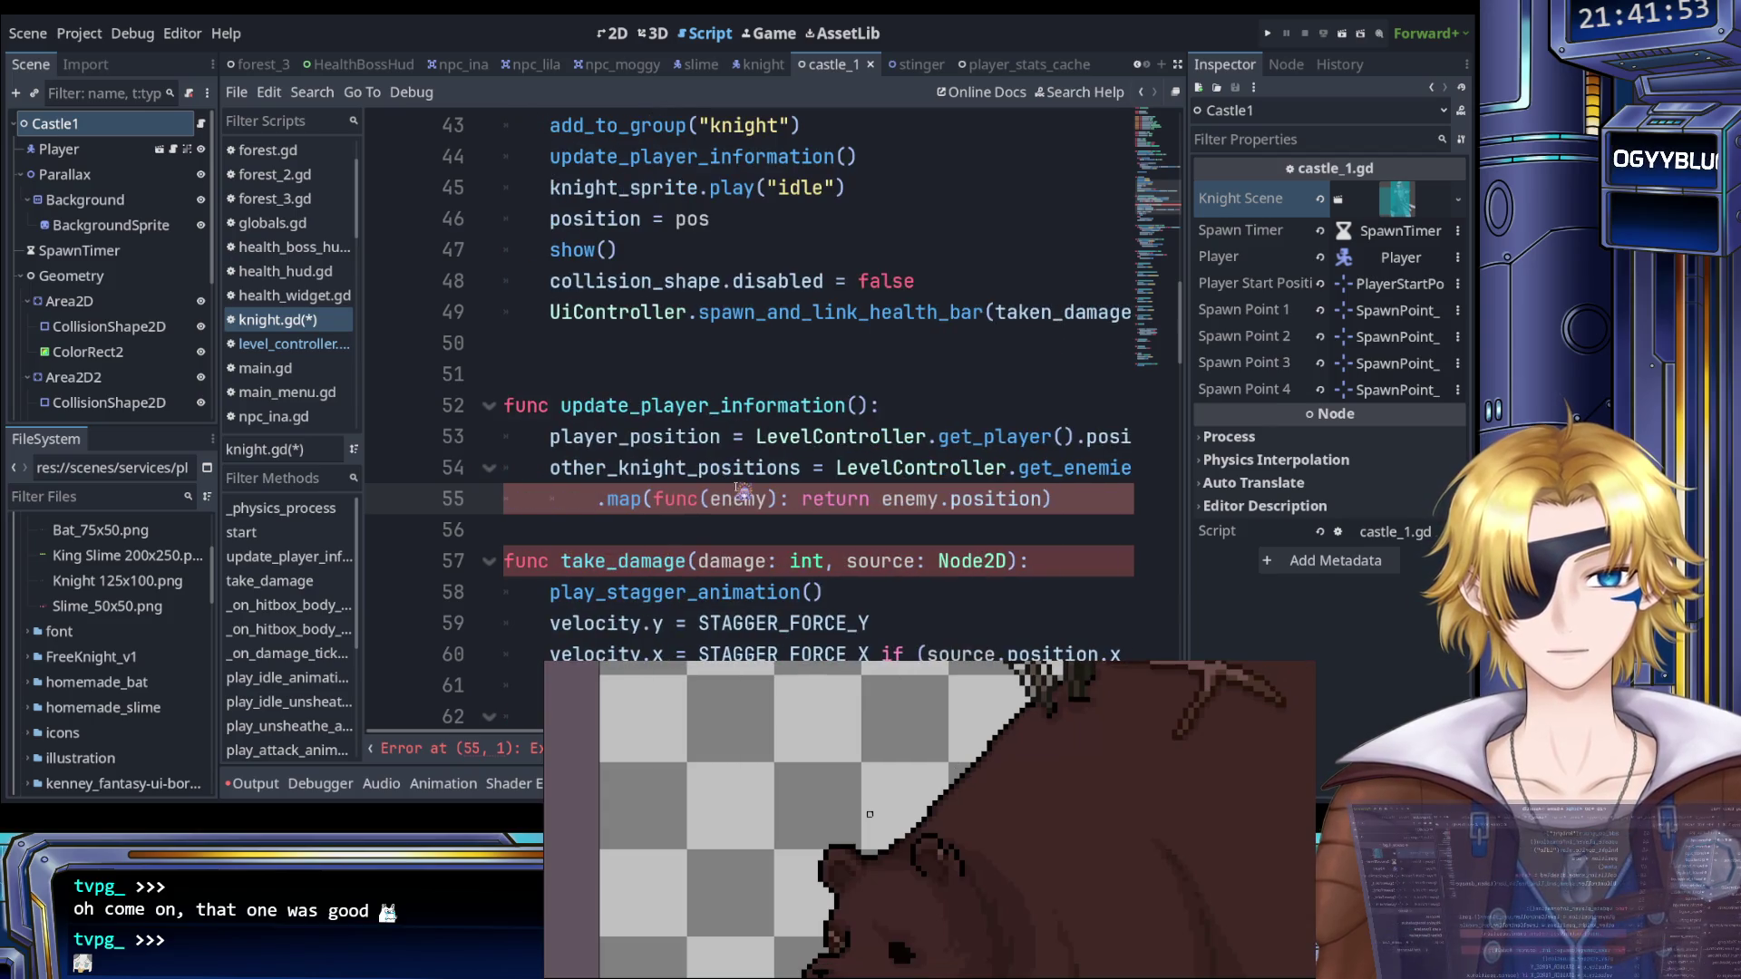
pyautogui.press('BackSpace')
pyautogui.press('BackSpace')
pyautogui.hscroll(3, 829, 500)
pyautogui.hscroll(2, 832, 505)
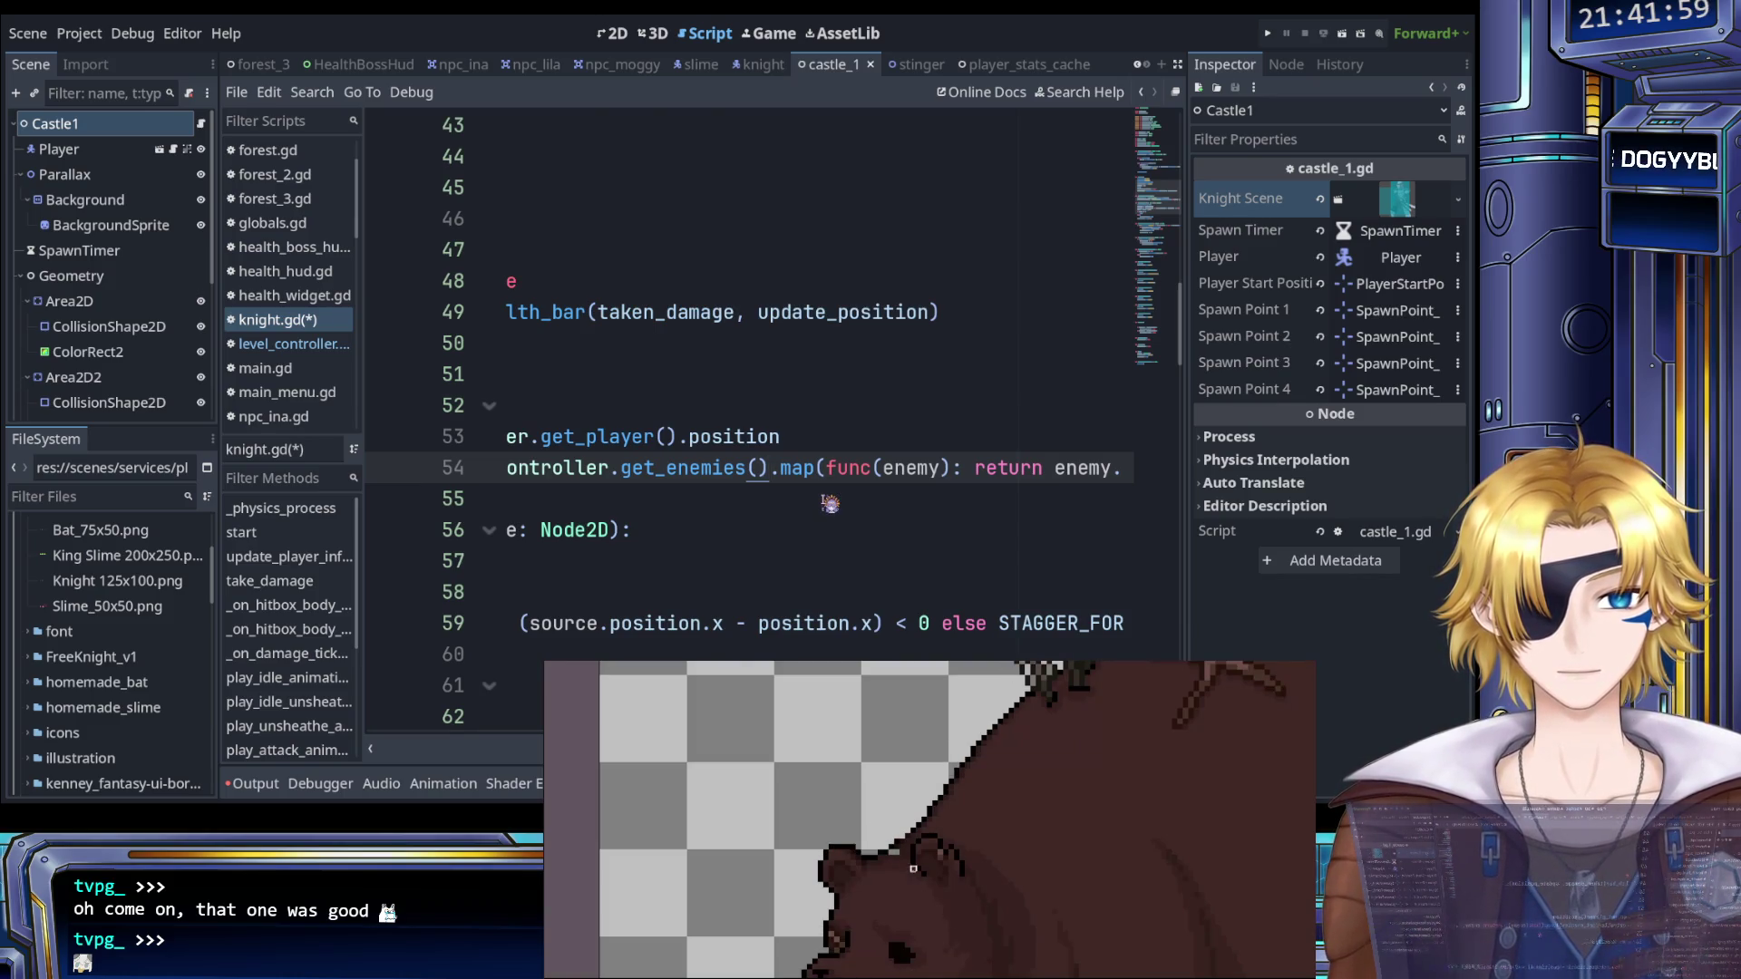
# - Split line 54 after get_enemies(, then merge the .map call back into line 54
pyautogui.press('Return')
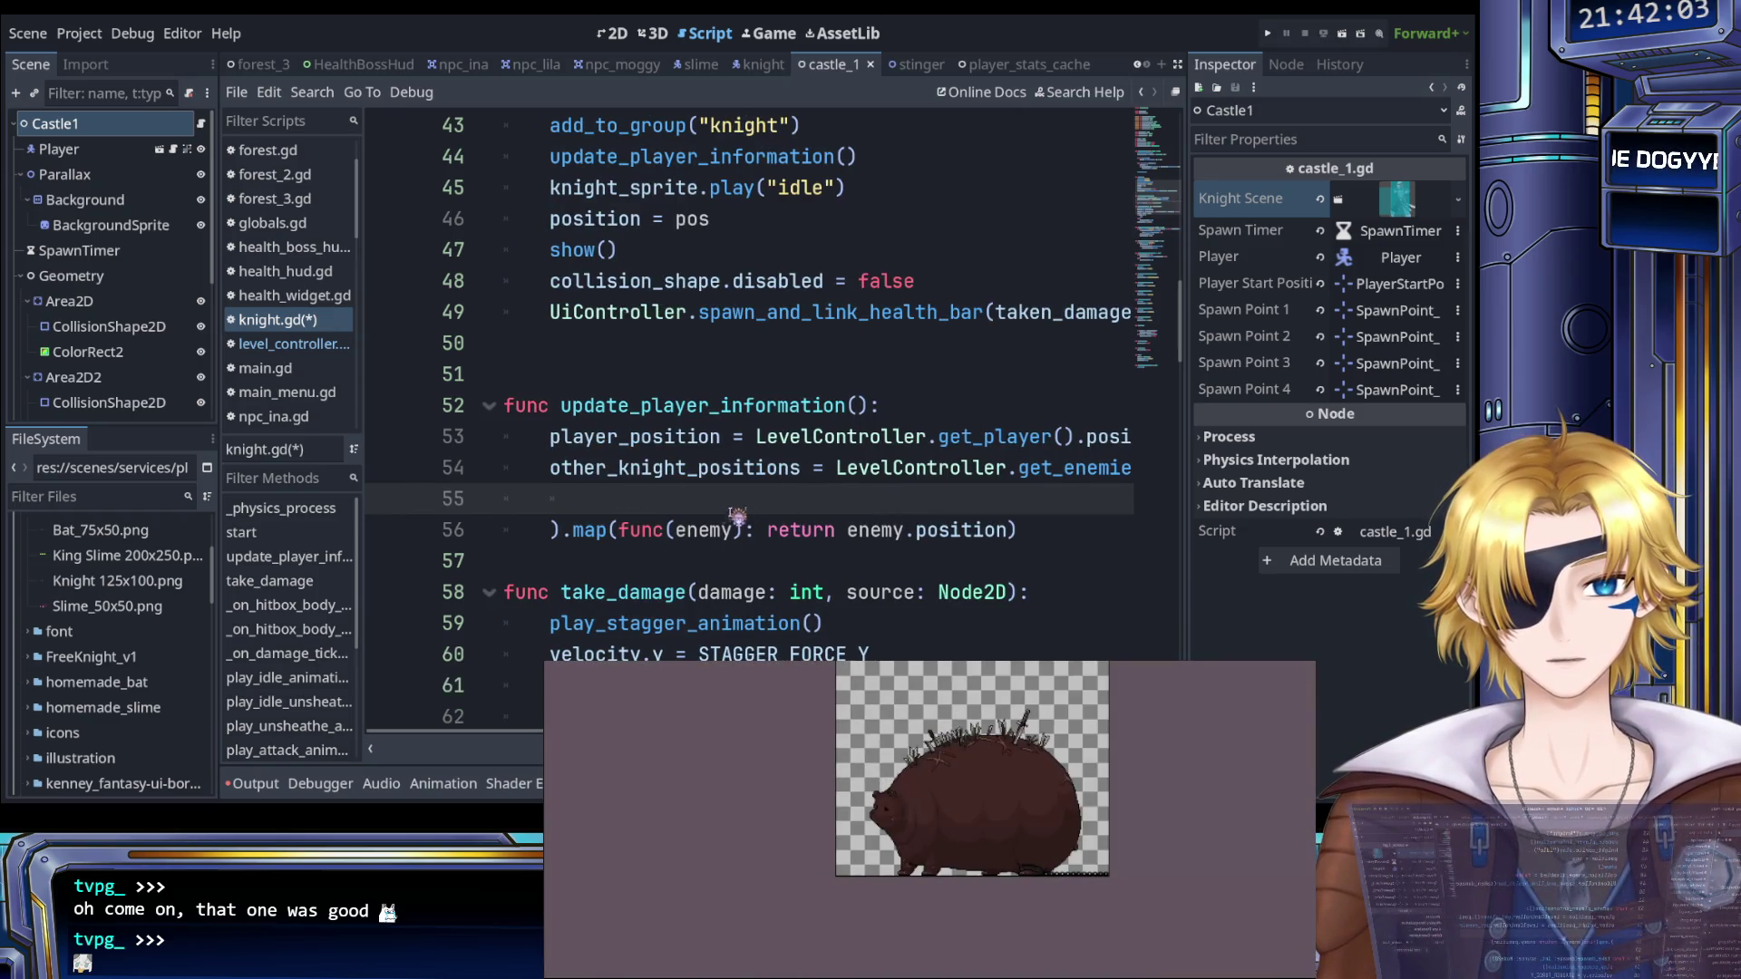
pyautogui.press('Down')
pyautogui.press('Home')
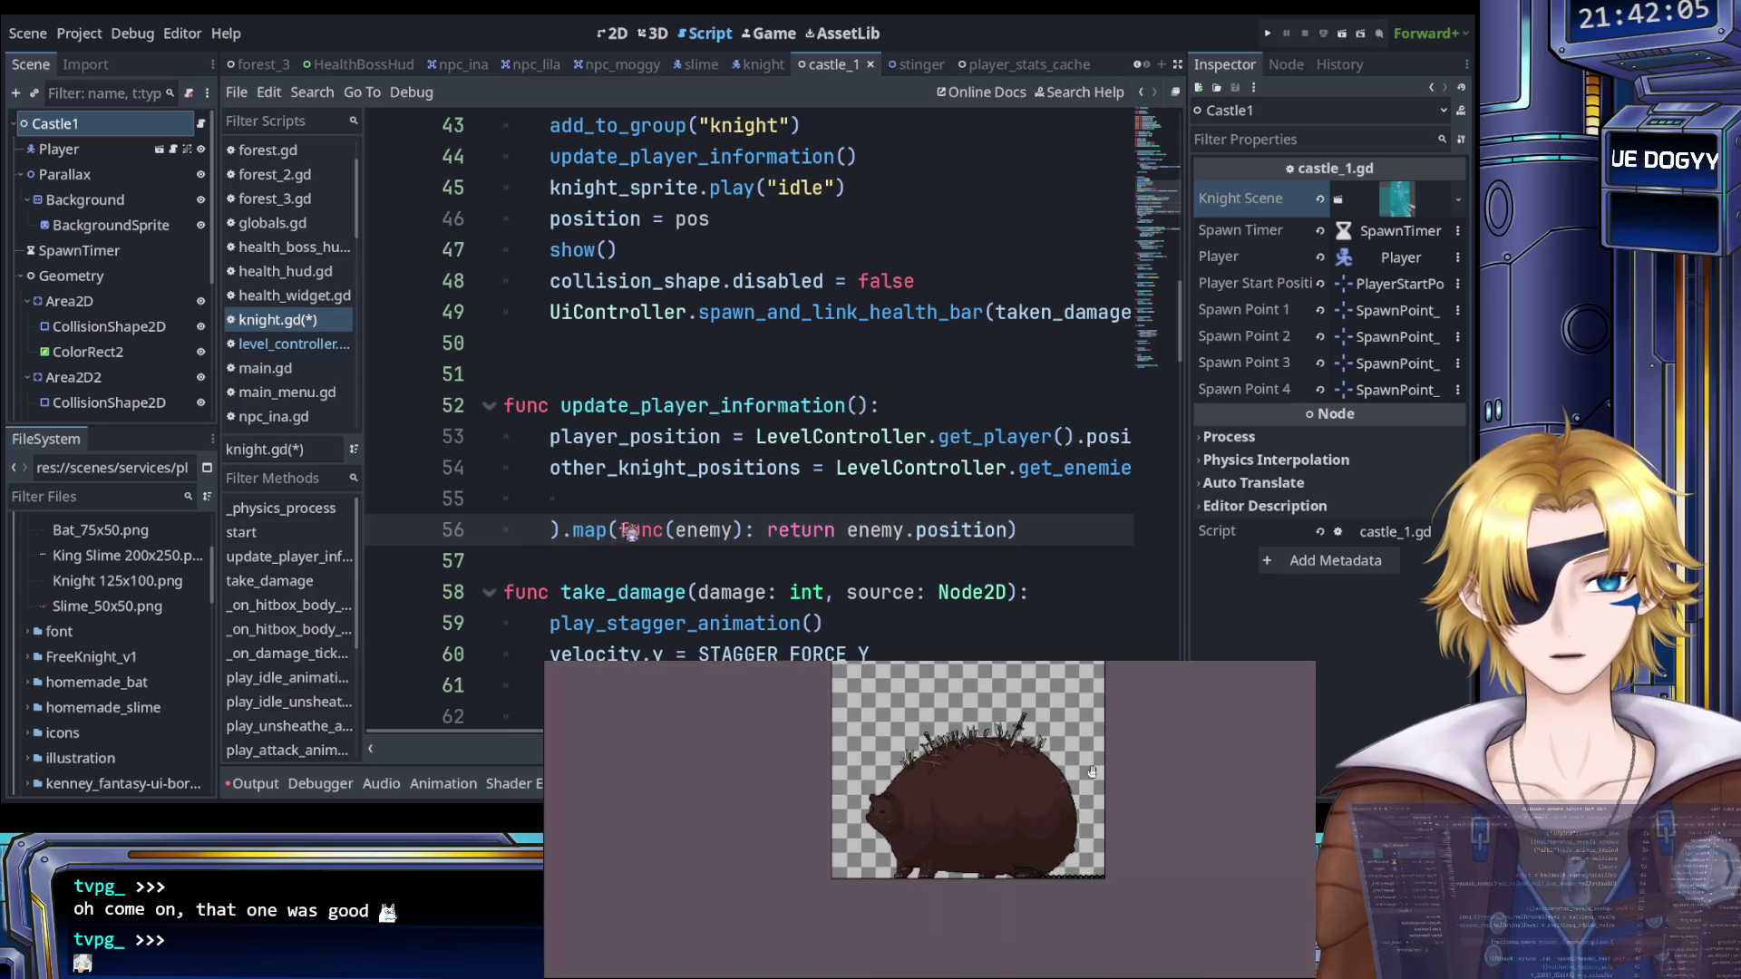
pyautogui.press('BackSpace')
pyautogui.press('BackSpace')
pyautogui.press('BackSpace')
pyautogui.press('BackSpace')
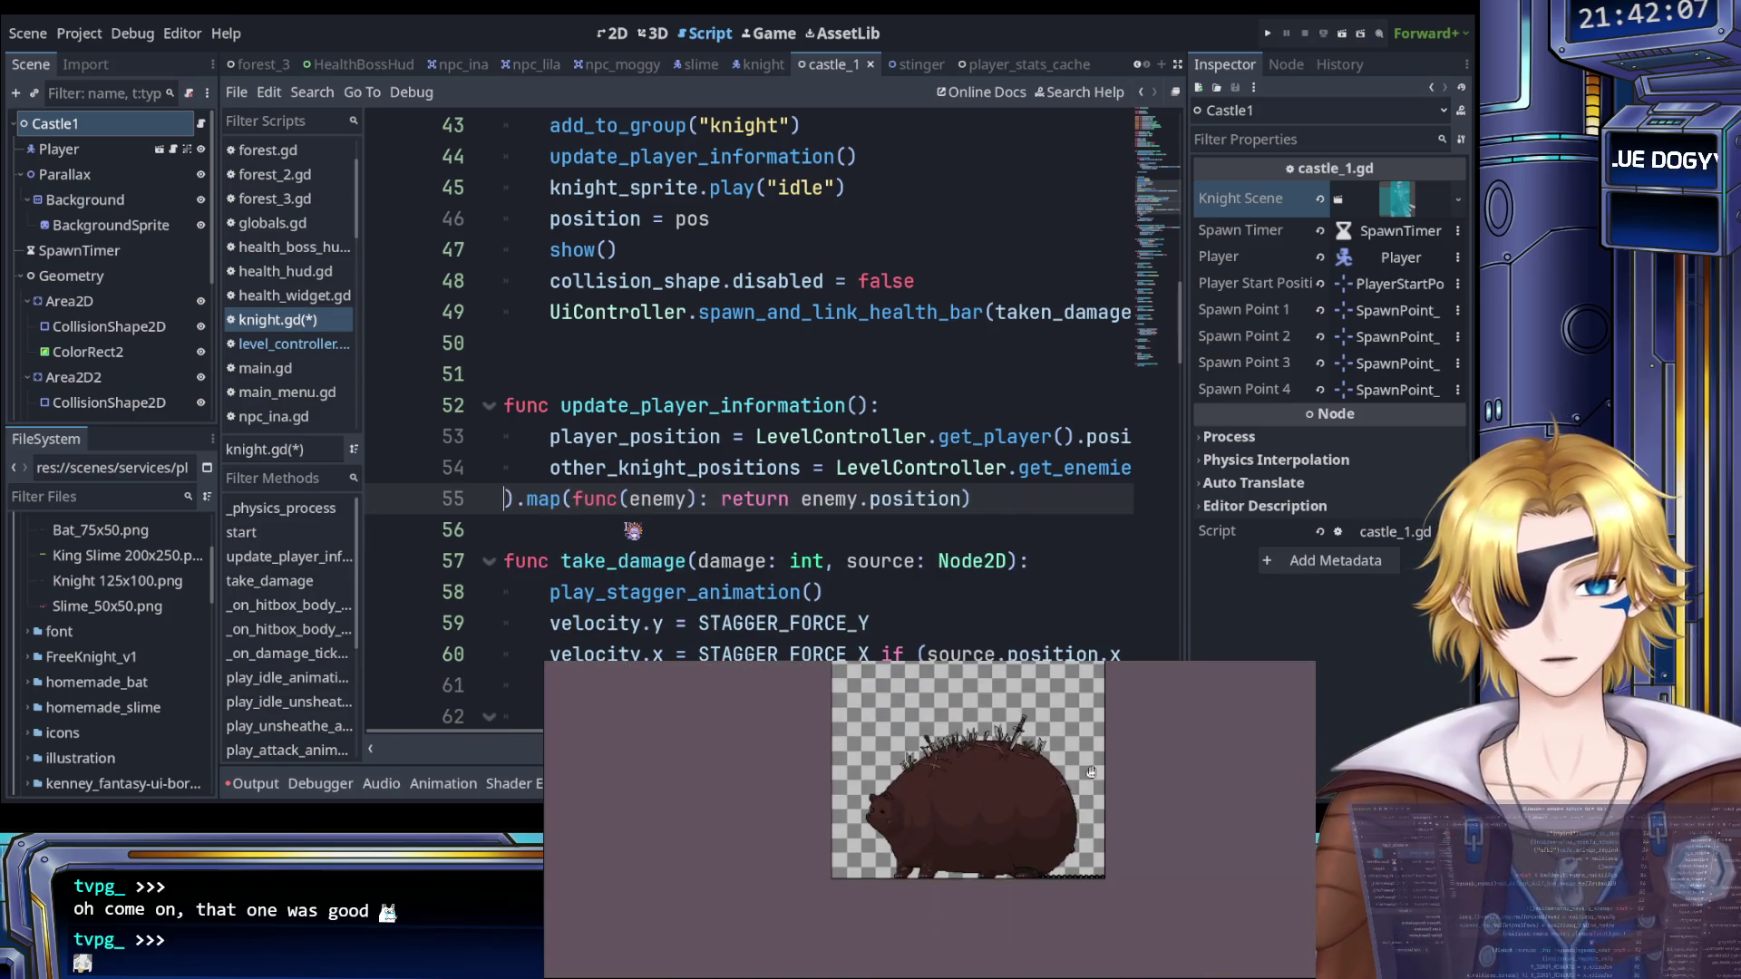
pyautogui.press('Return')
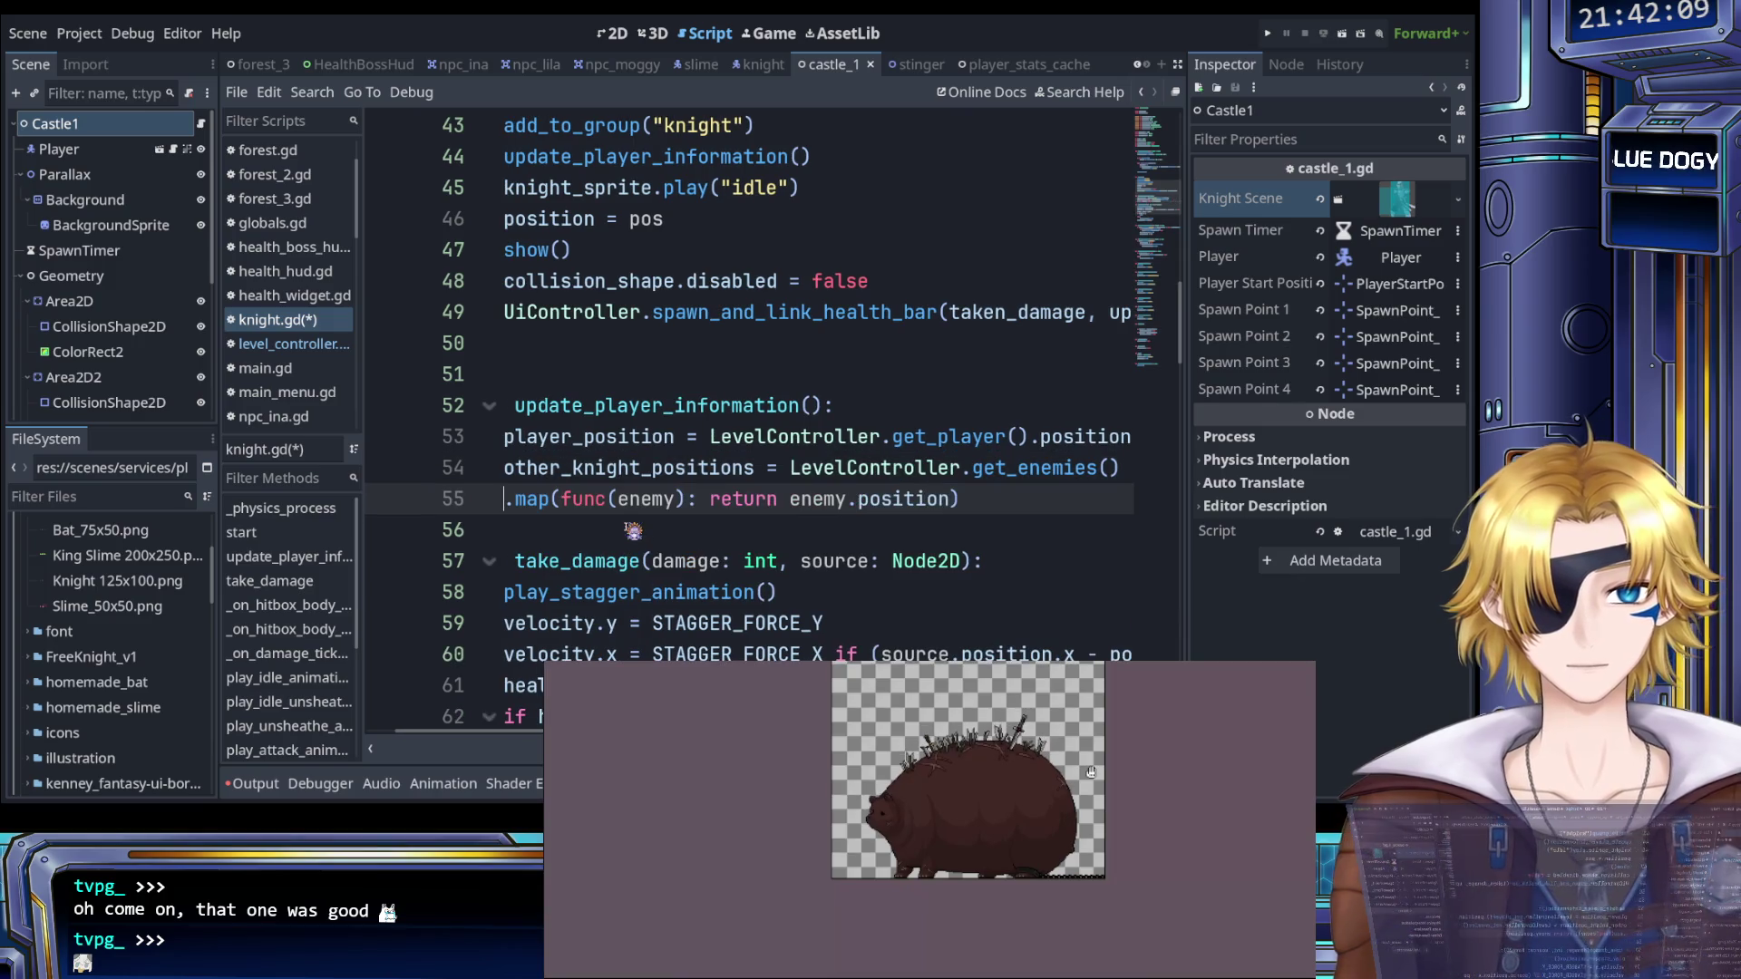
pyautogui.press('Down')
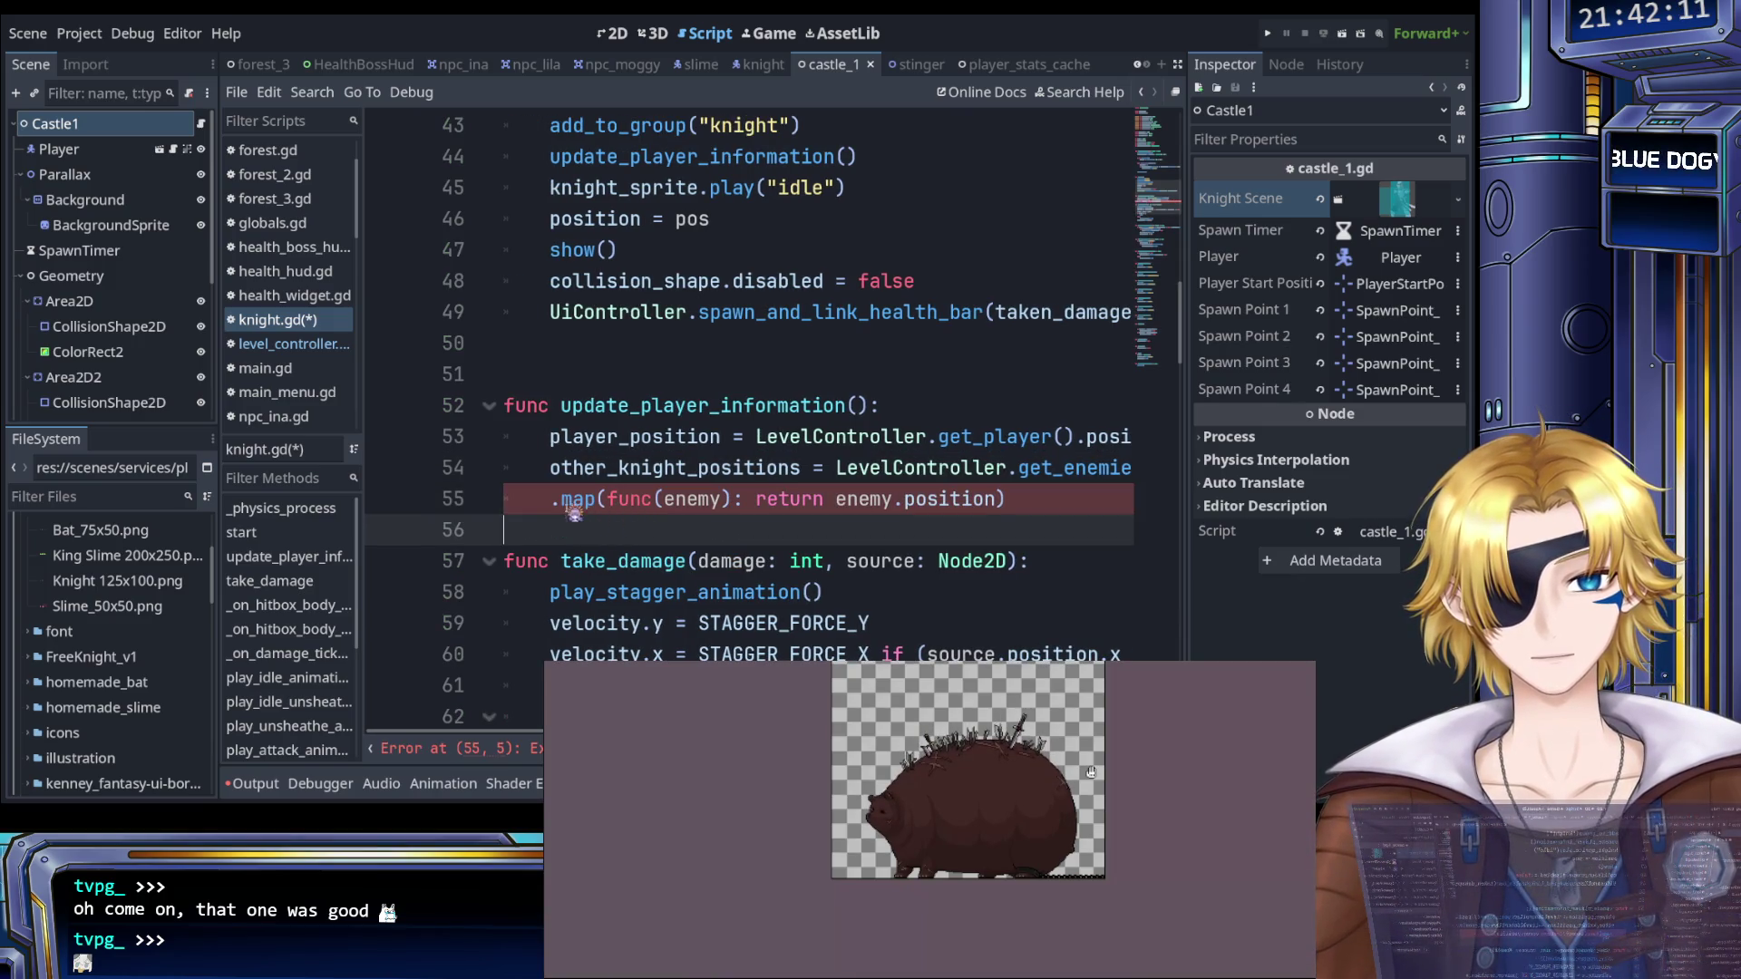
pyautogui.click(551, 499)
pyautogui.press('Tab')
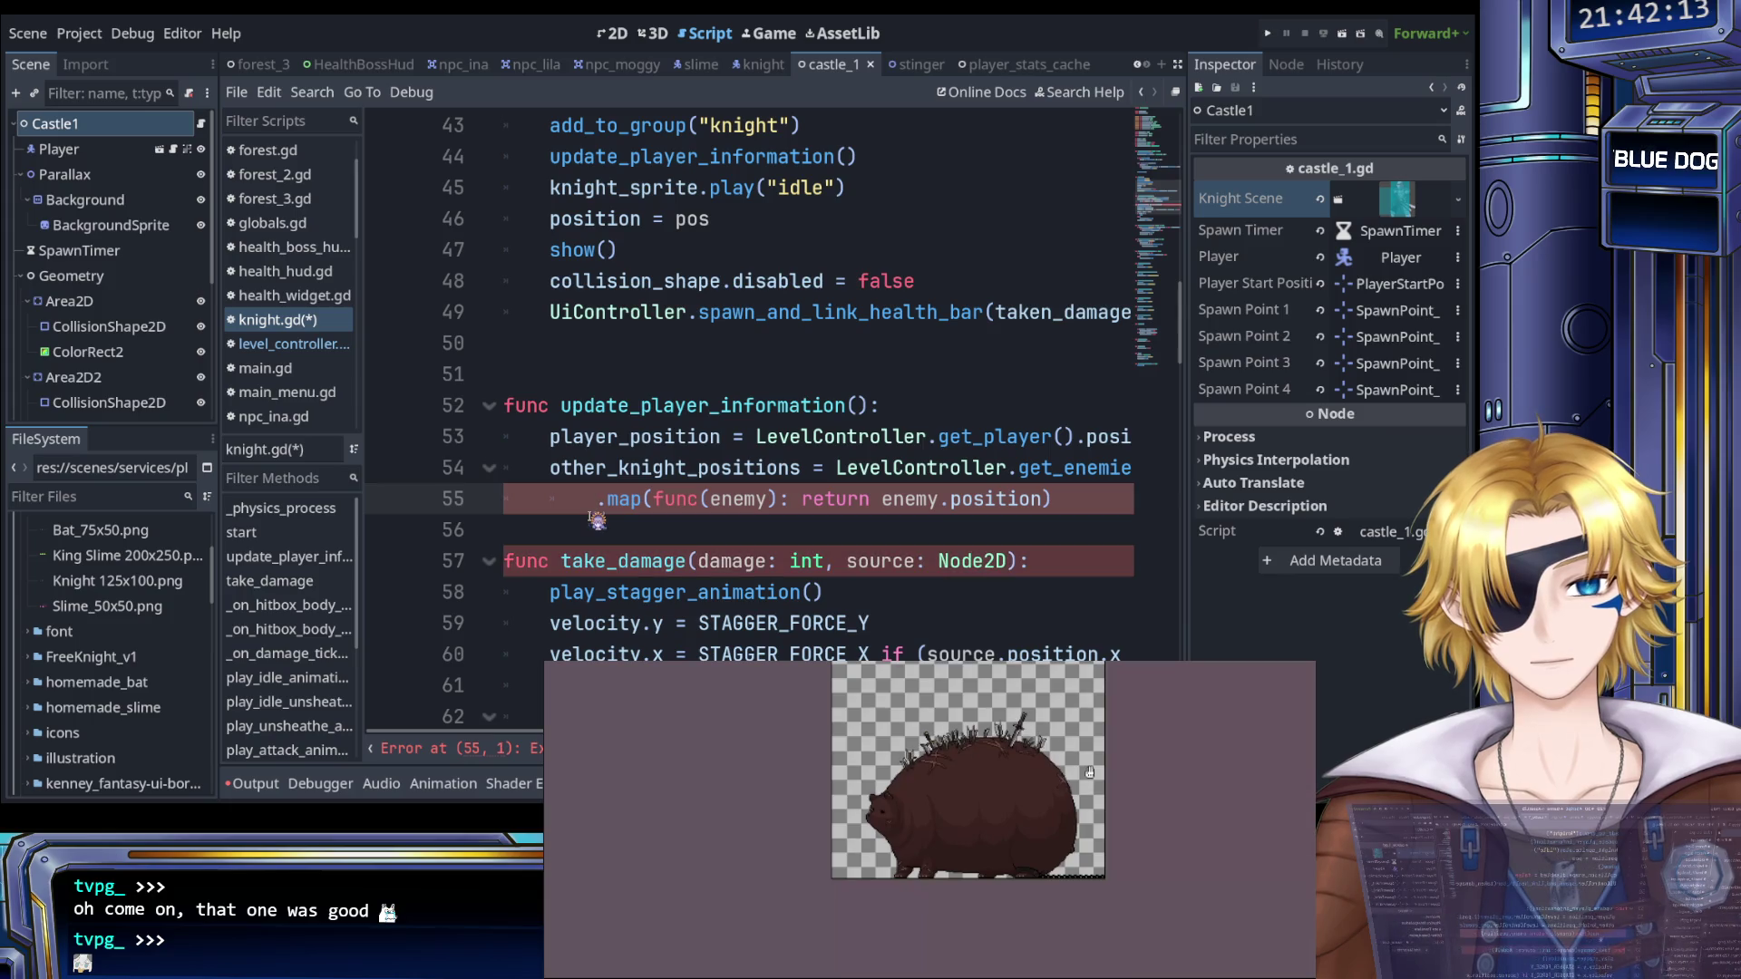
pyautogui.press('BackSpace')
pyautogui.press('BackSpace')
pyautogui.press('BackSpace')
# - Insert .filter(func(enemy): return enemy.) before .map on line 54, fixing the typos
pyautogui.write('.filt.map(func(enemy): return e')
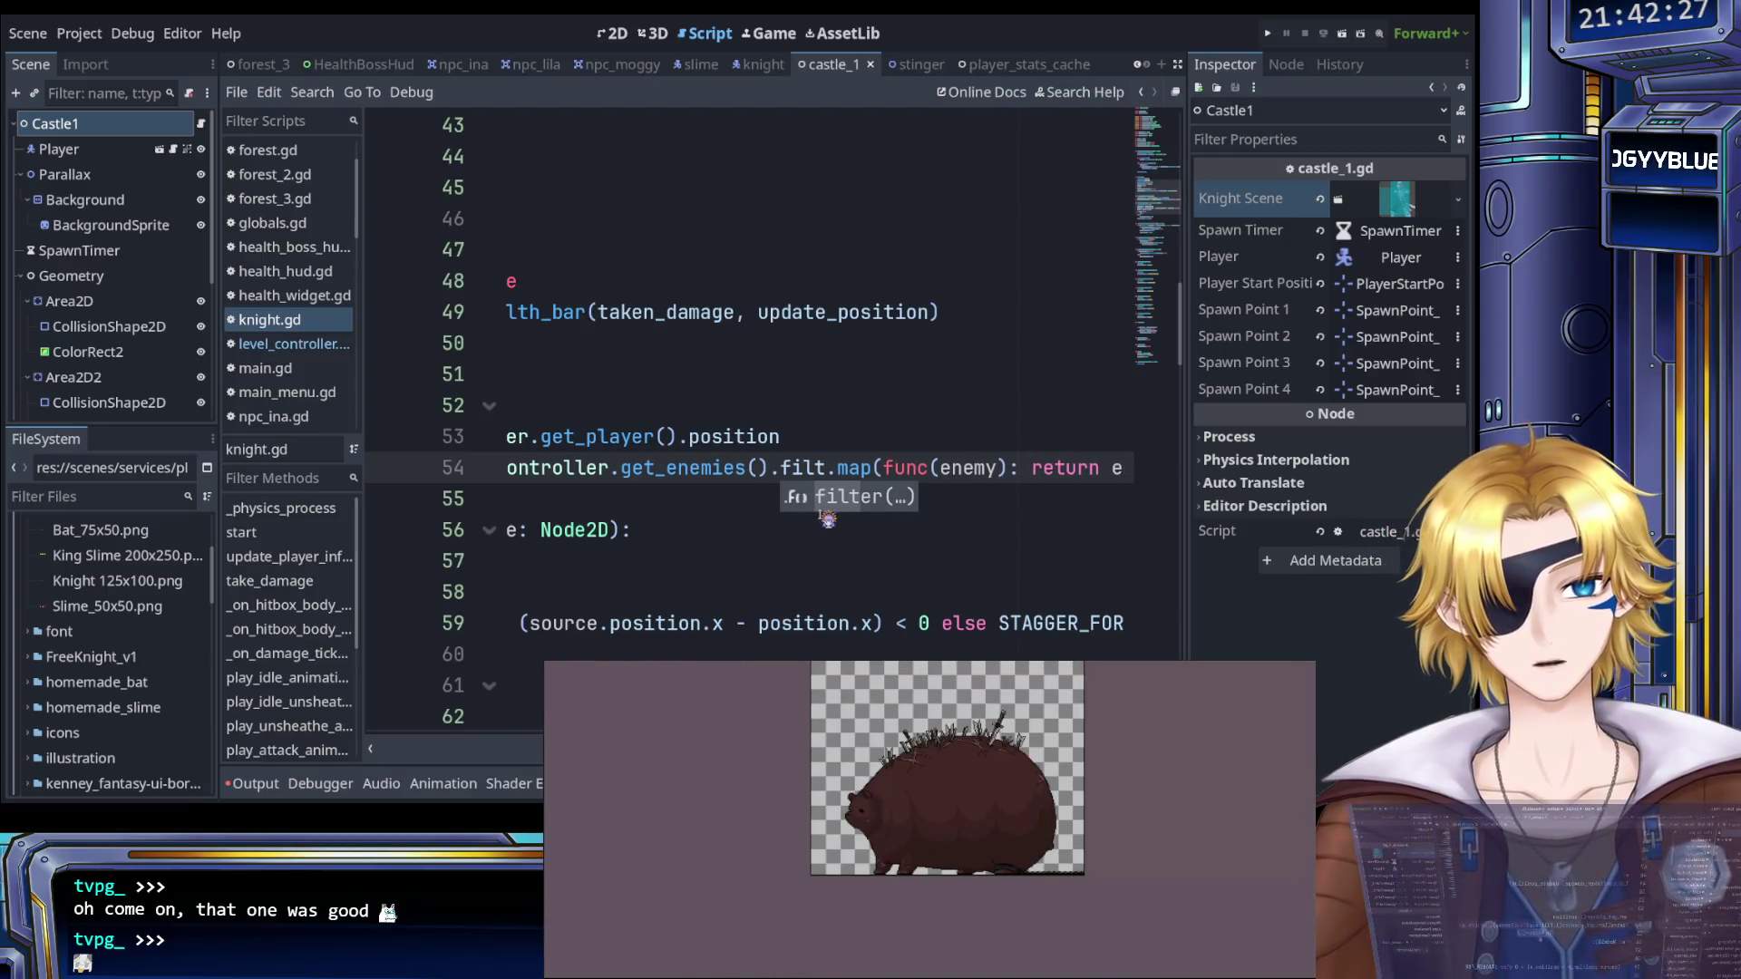
pyautogui.press('Return')
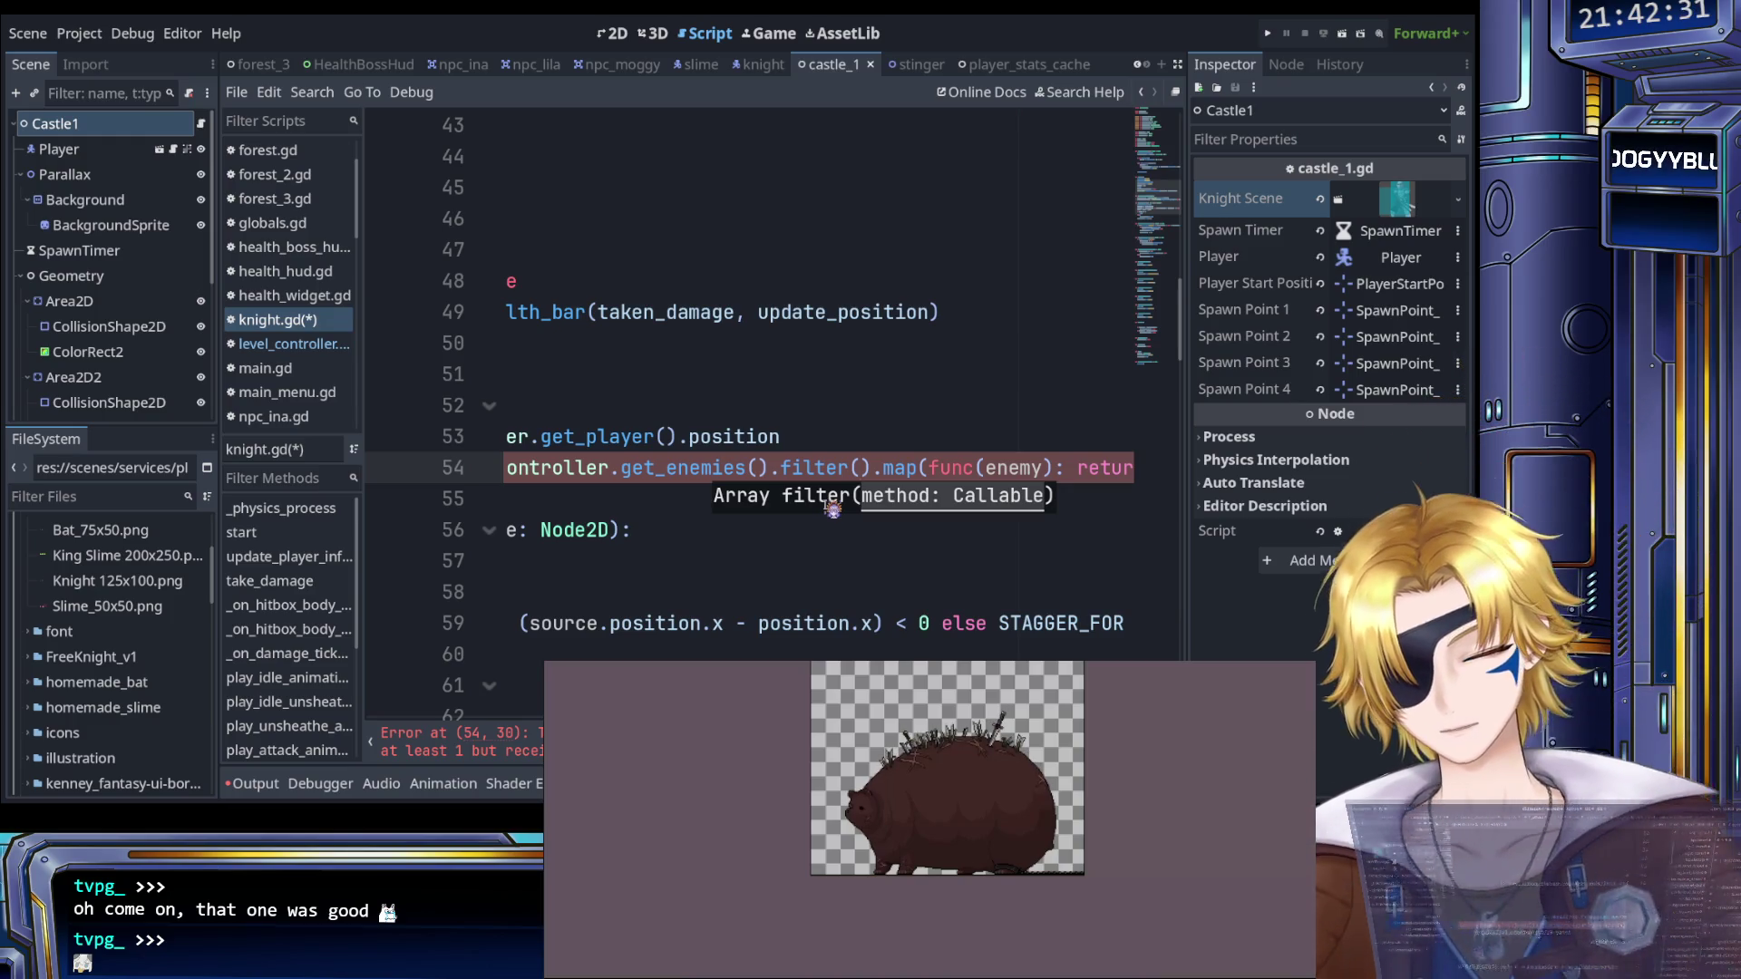
pyautogui.write('fync')
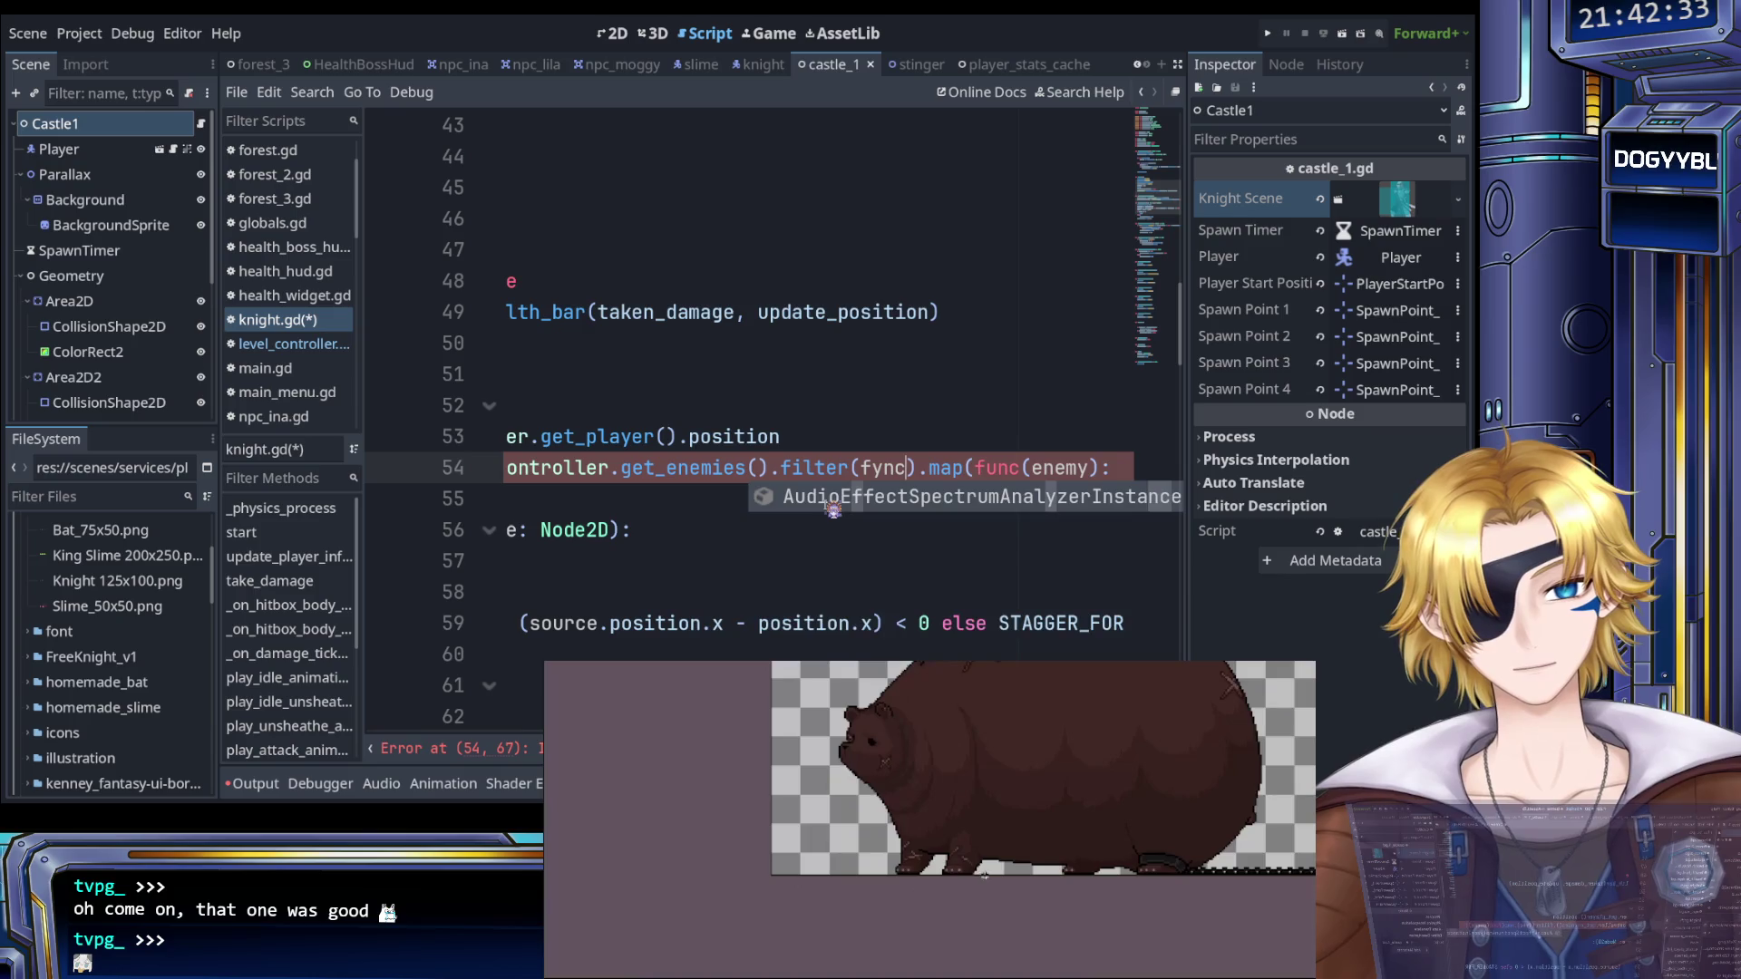
pyautogui.press('BackSpace')
pyautogui.press('BackSpace')
pyautogui.press('BackSpace')
pyautogui.write('unc(')
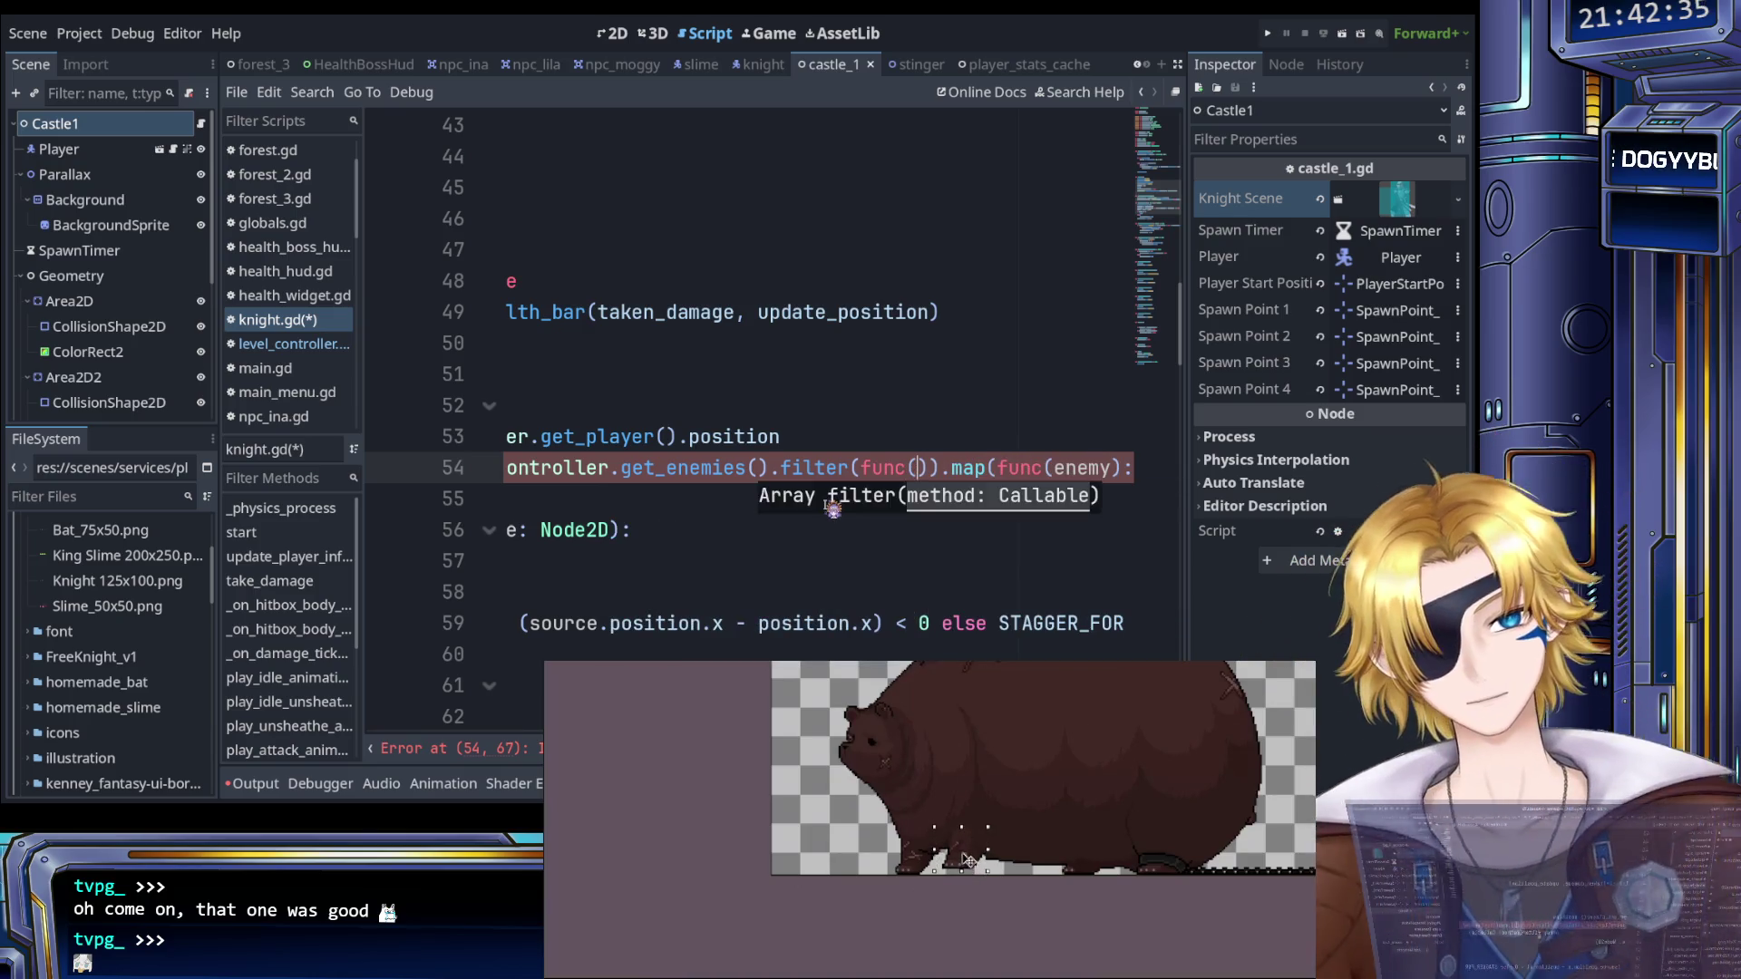
pyautogui.write('enemy')
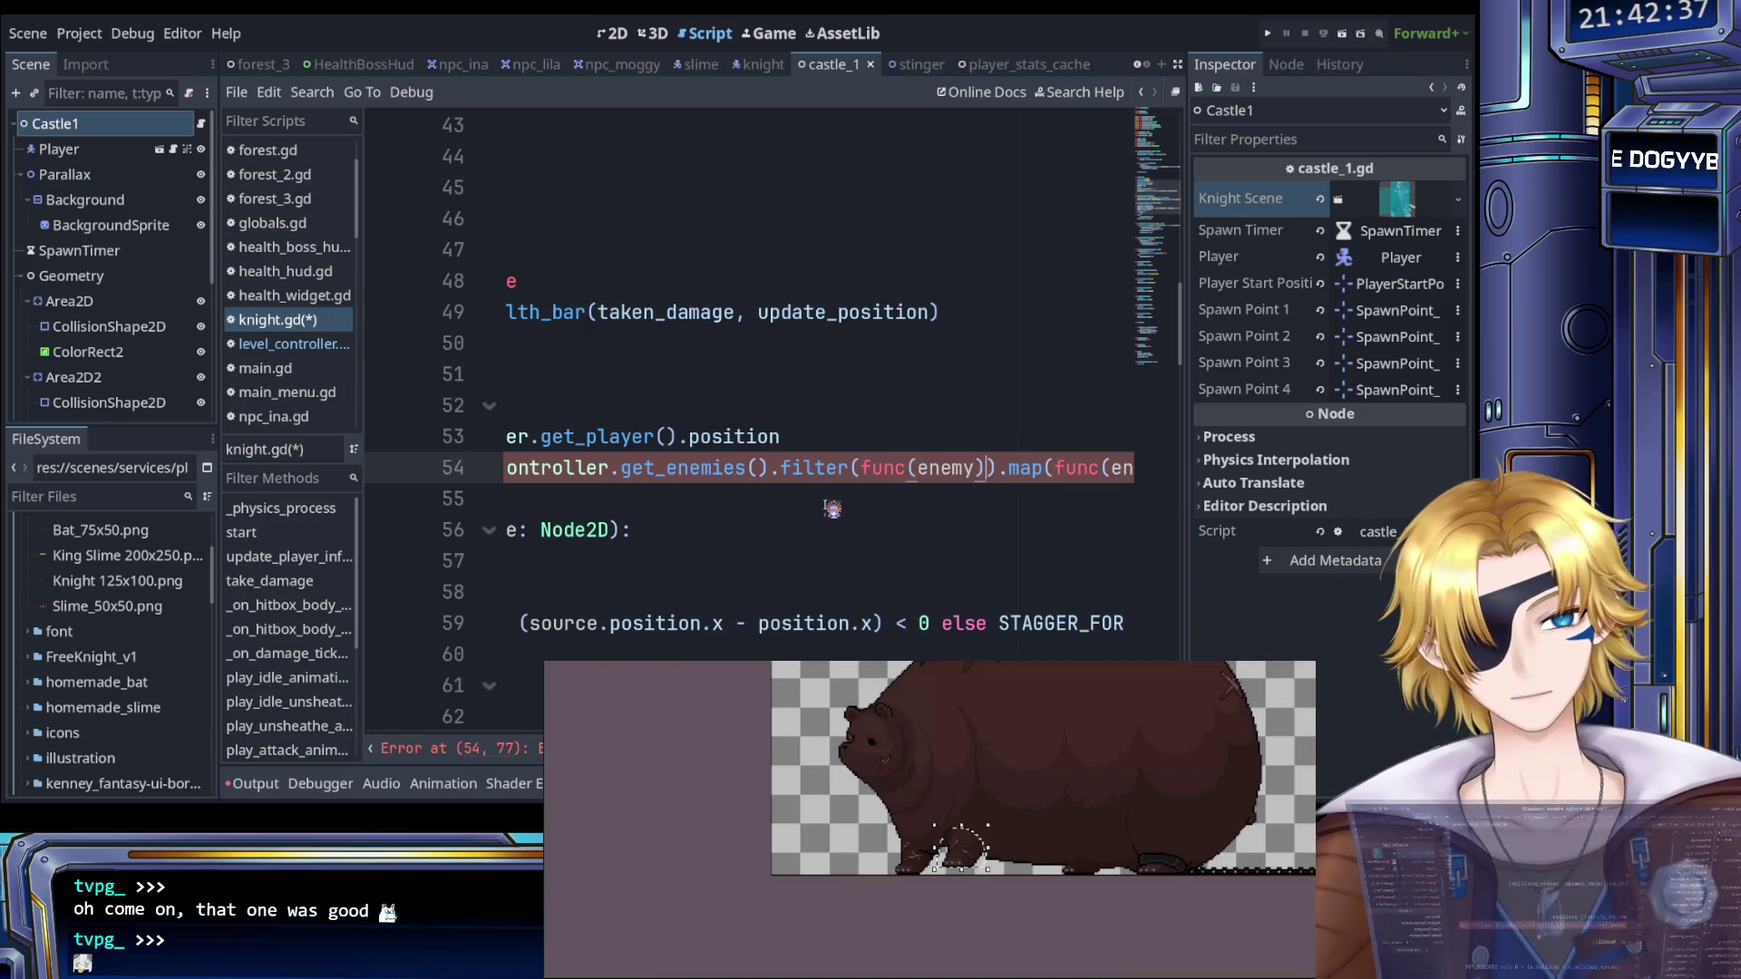
pyautogui.hscroll(3, 832, 509)
pyautogui.write('): reutrn')
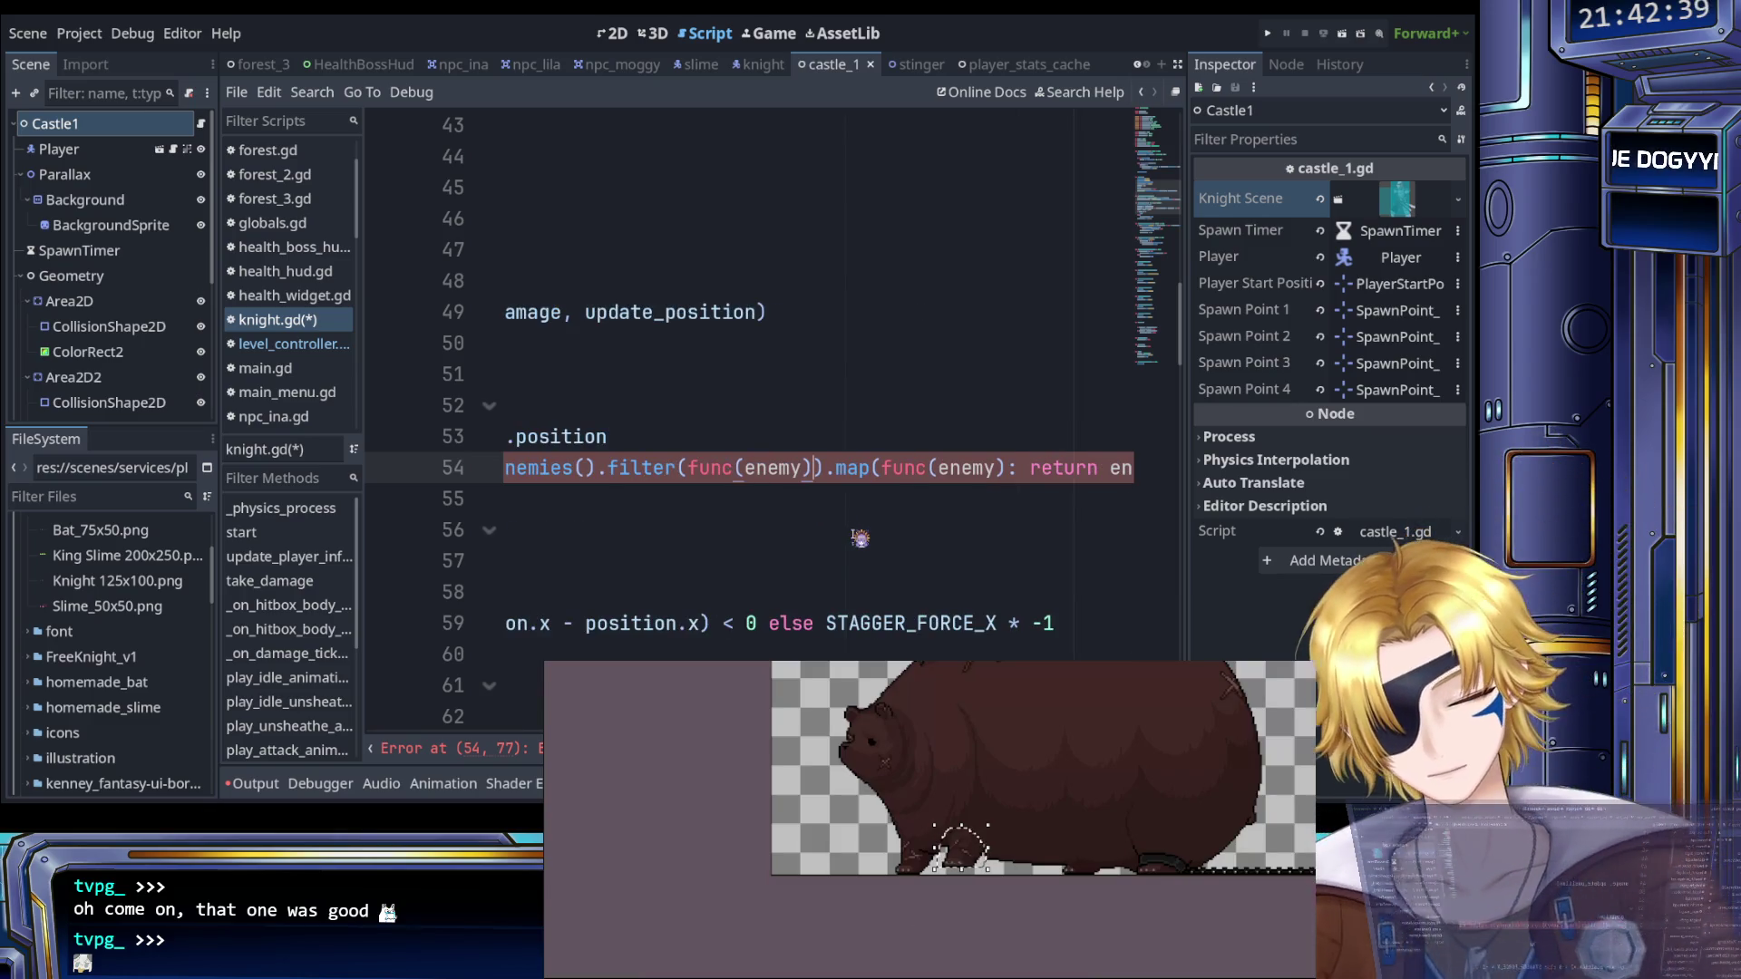
pyautogui.press('BackSpace')
pyautogui.press('BackSpace')
pyautogui.press('BackSpace')
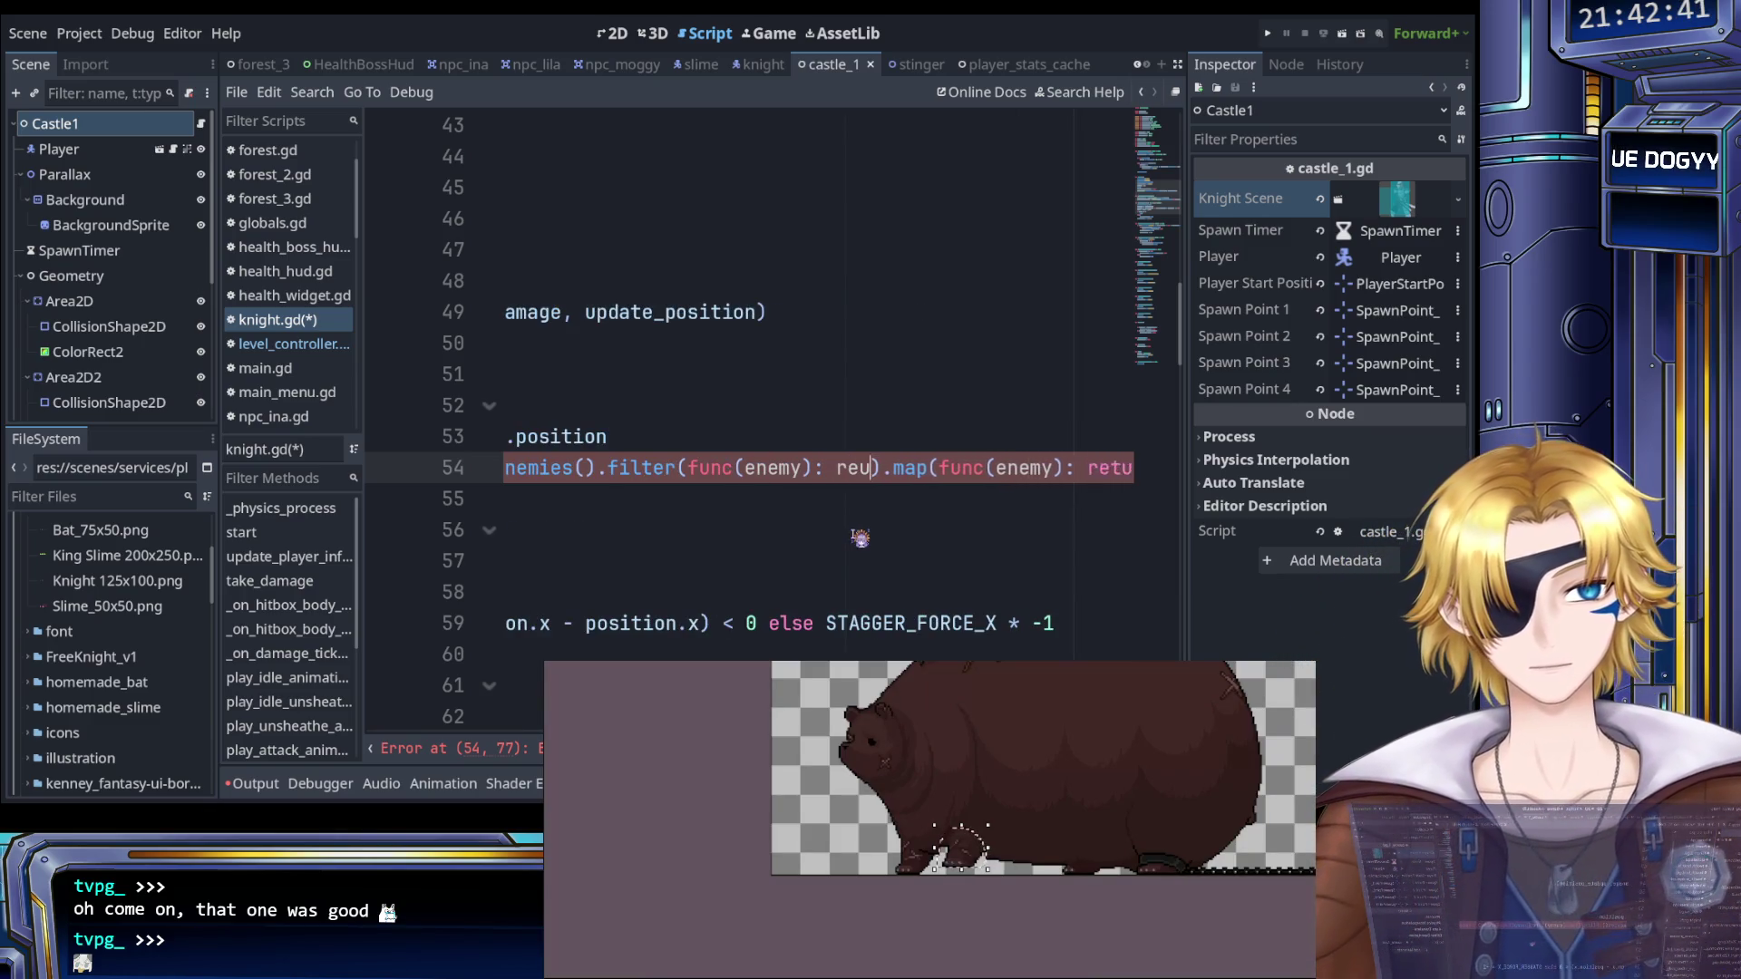
pyautogui.write('turn ')
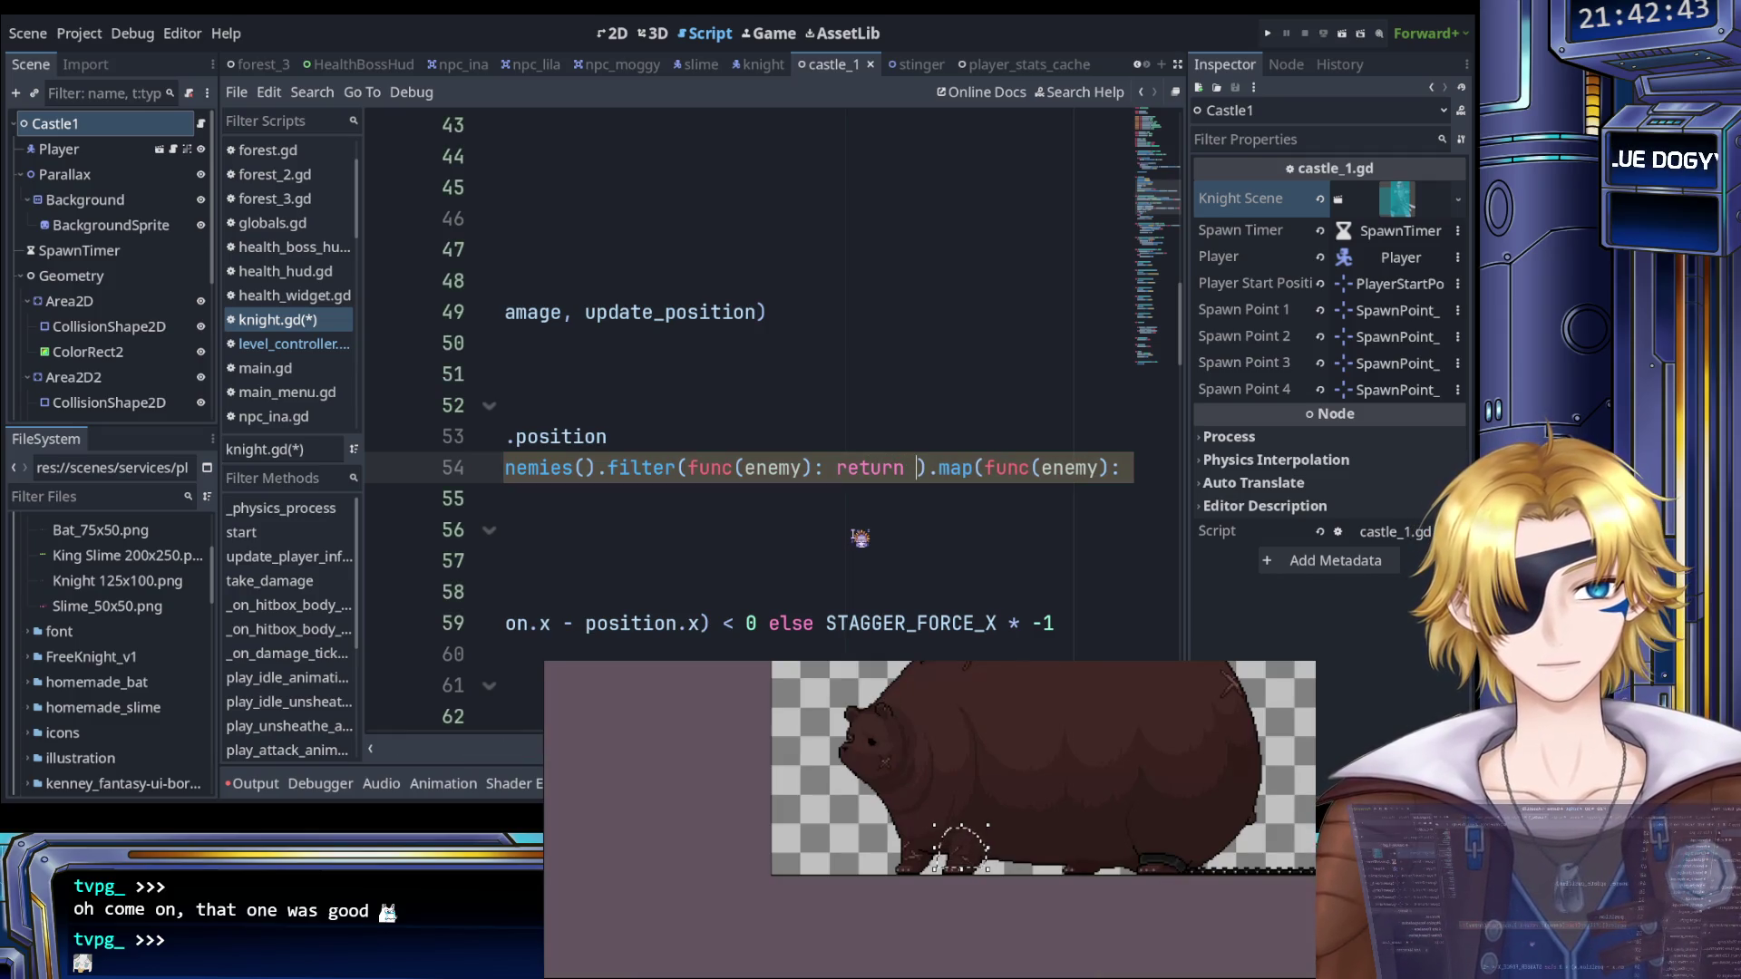
pyautogui.write('enemy.')
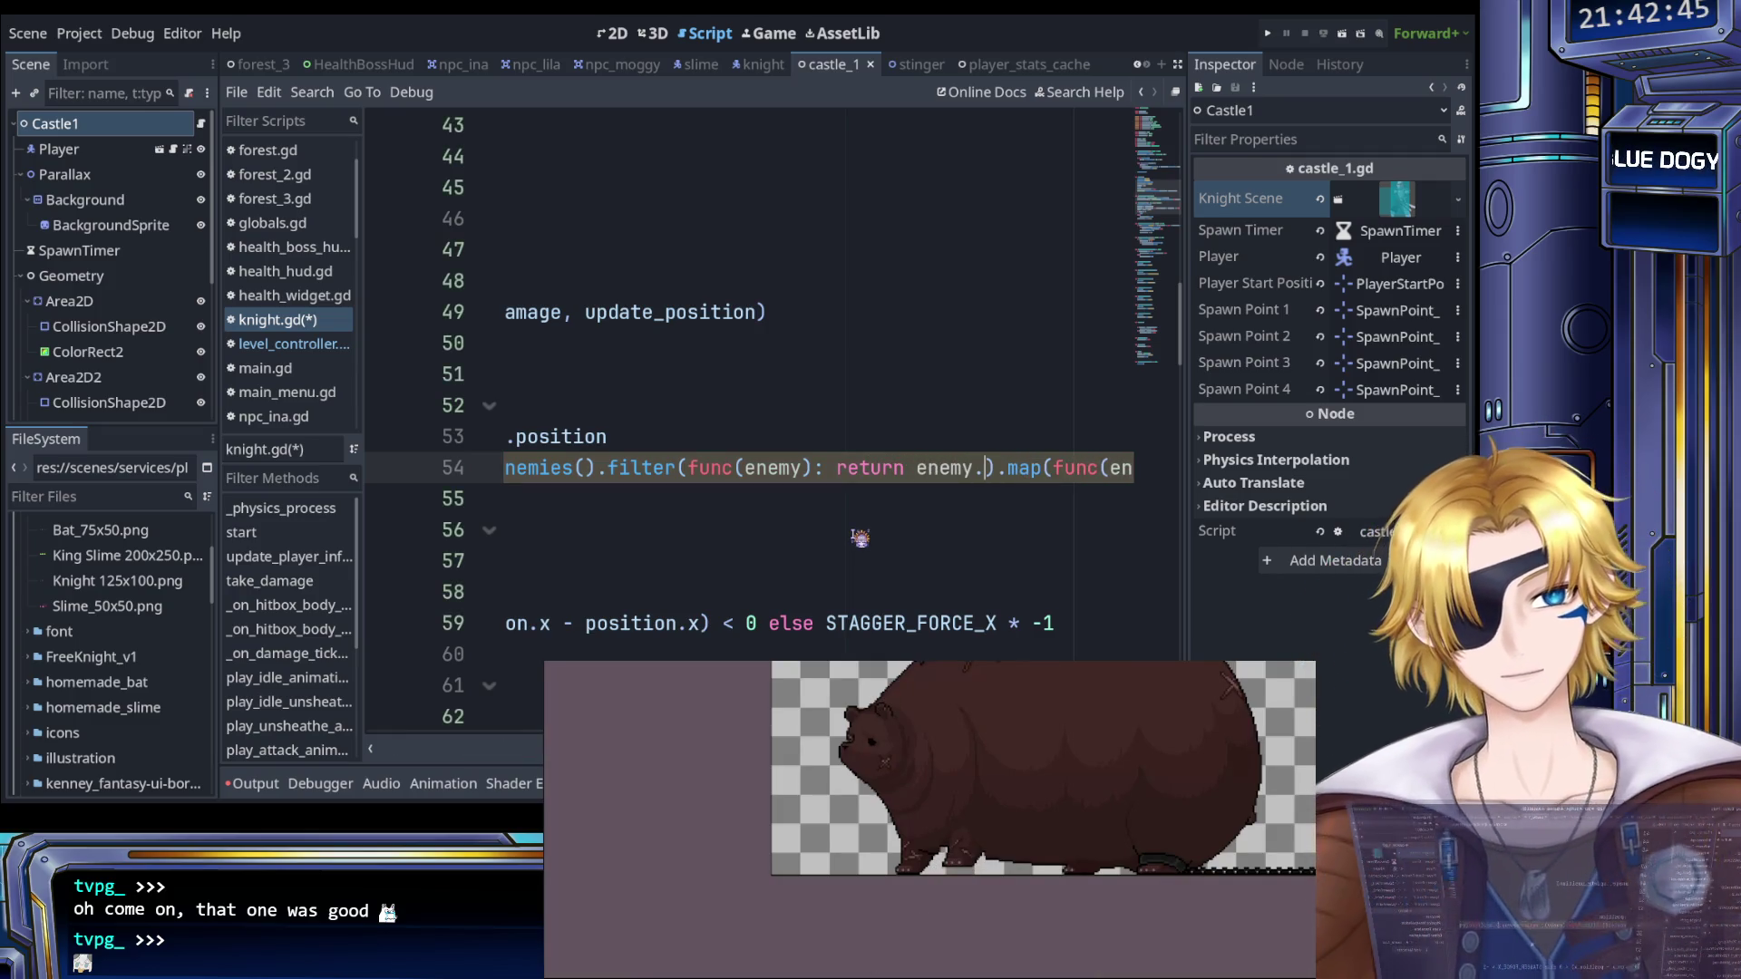
pyautogui.scroll(-1, 852, 530)
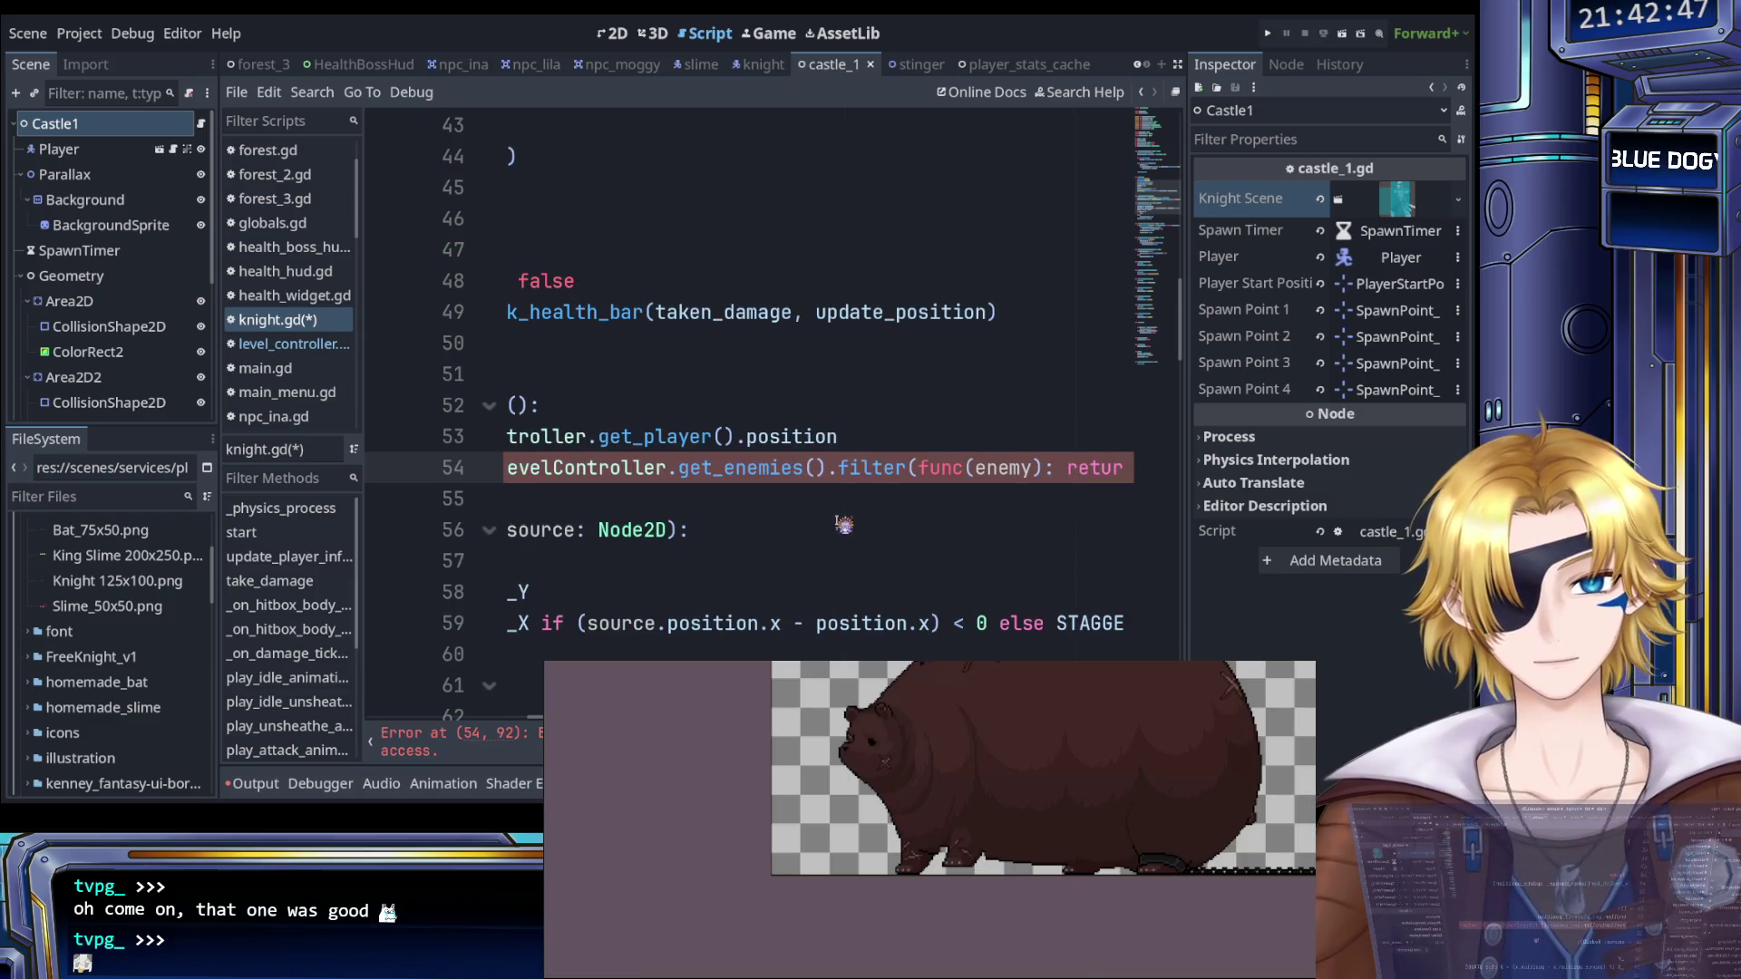
pyautogui.hscroll(-2, 843, 524)
pyautogui.scroll(3, 843, 524)
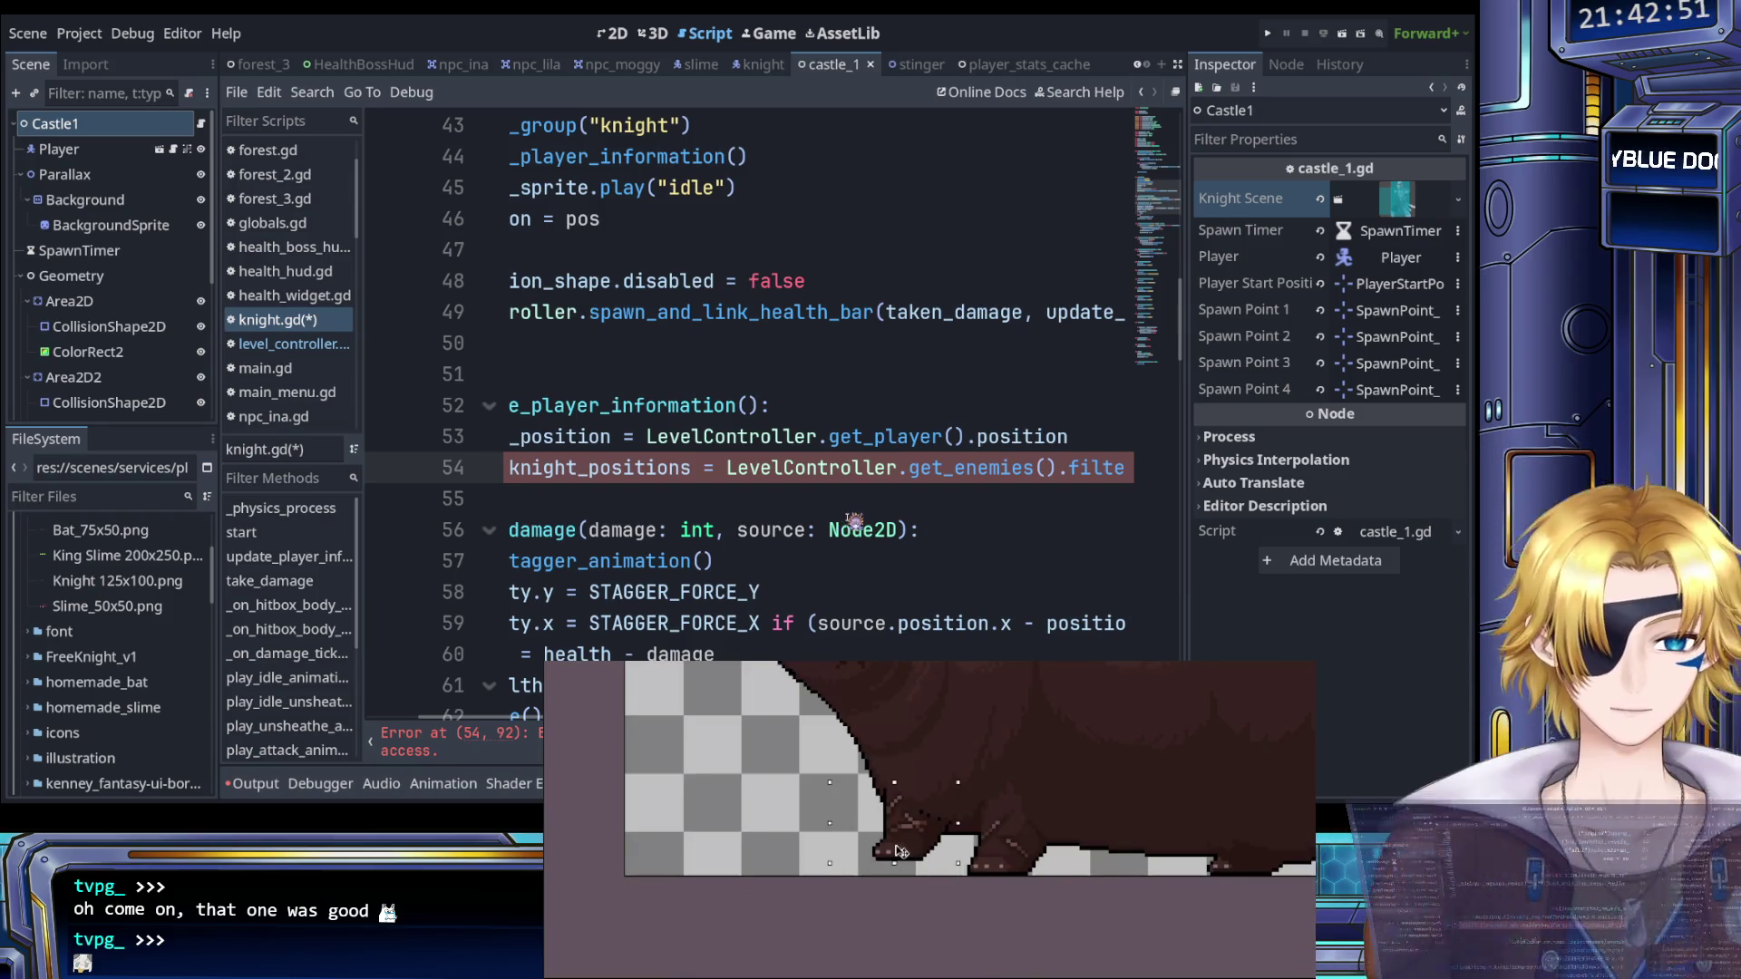
pyautogui.hscroll(3, 844, 507)
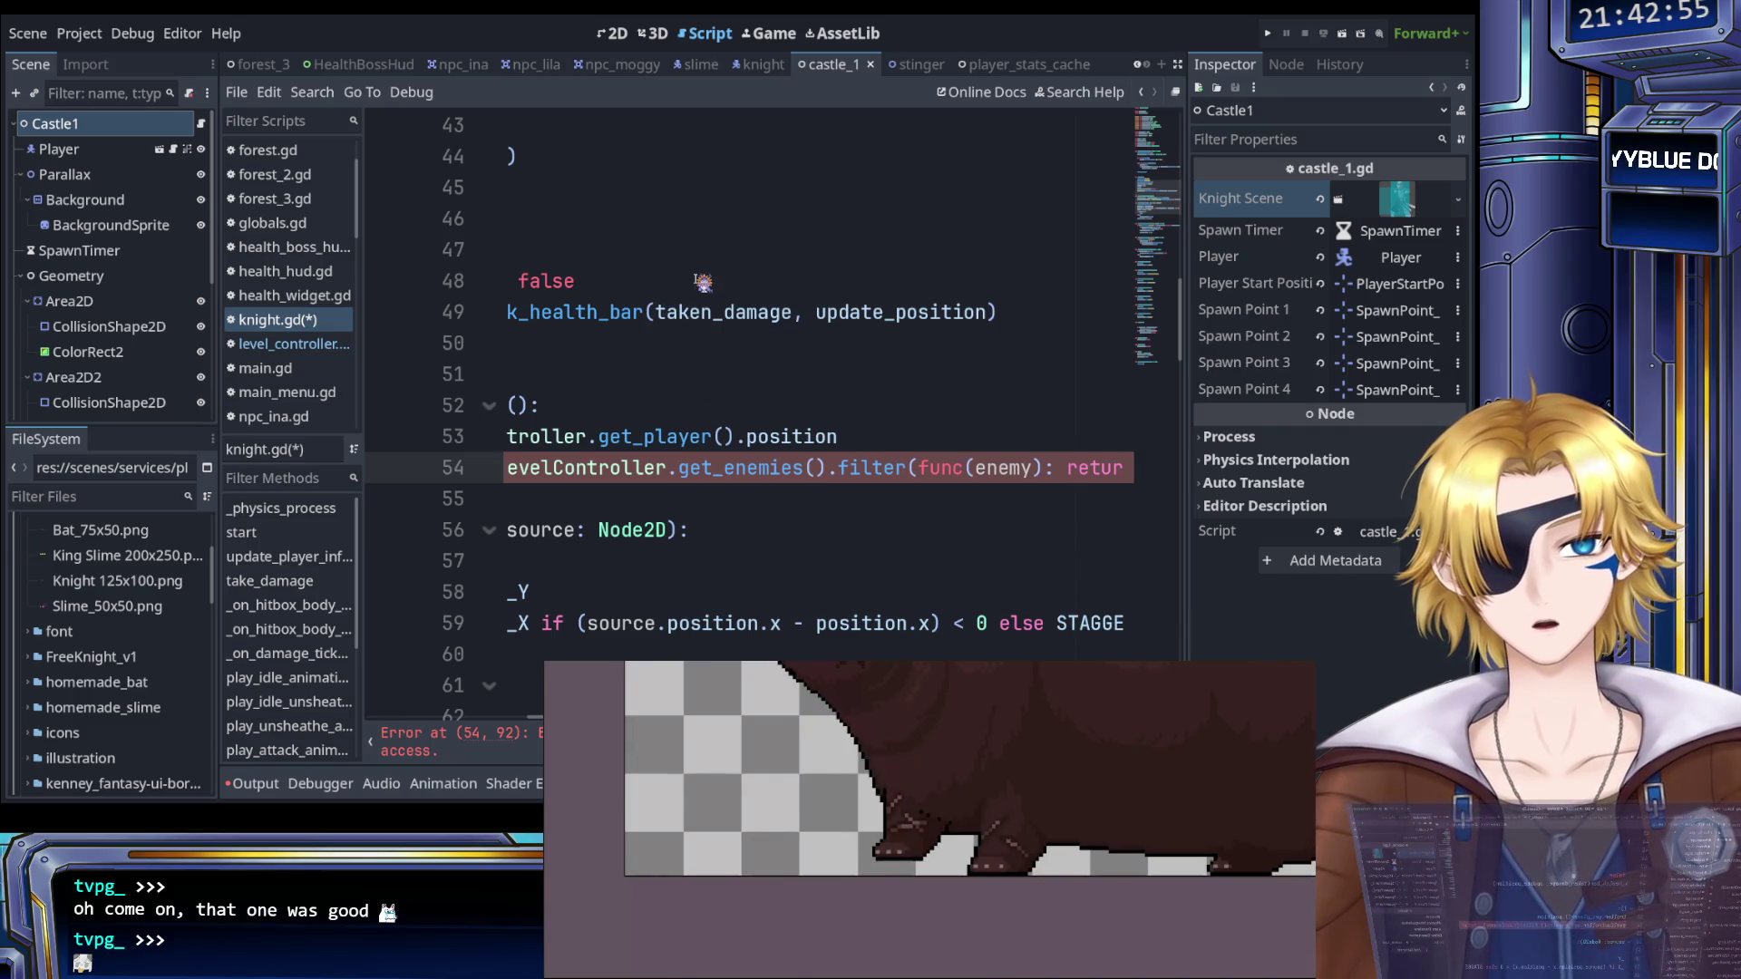
# - Open level_controller.gd and scroll through it
pyautogui.click(290, 352)
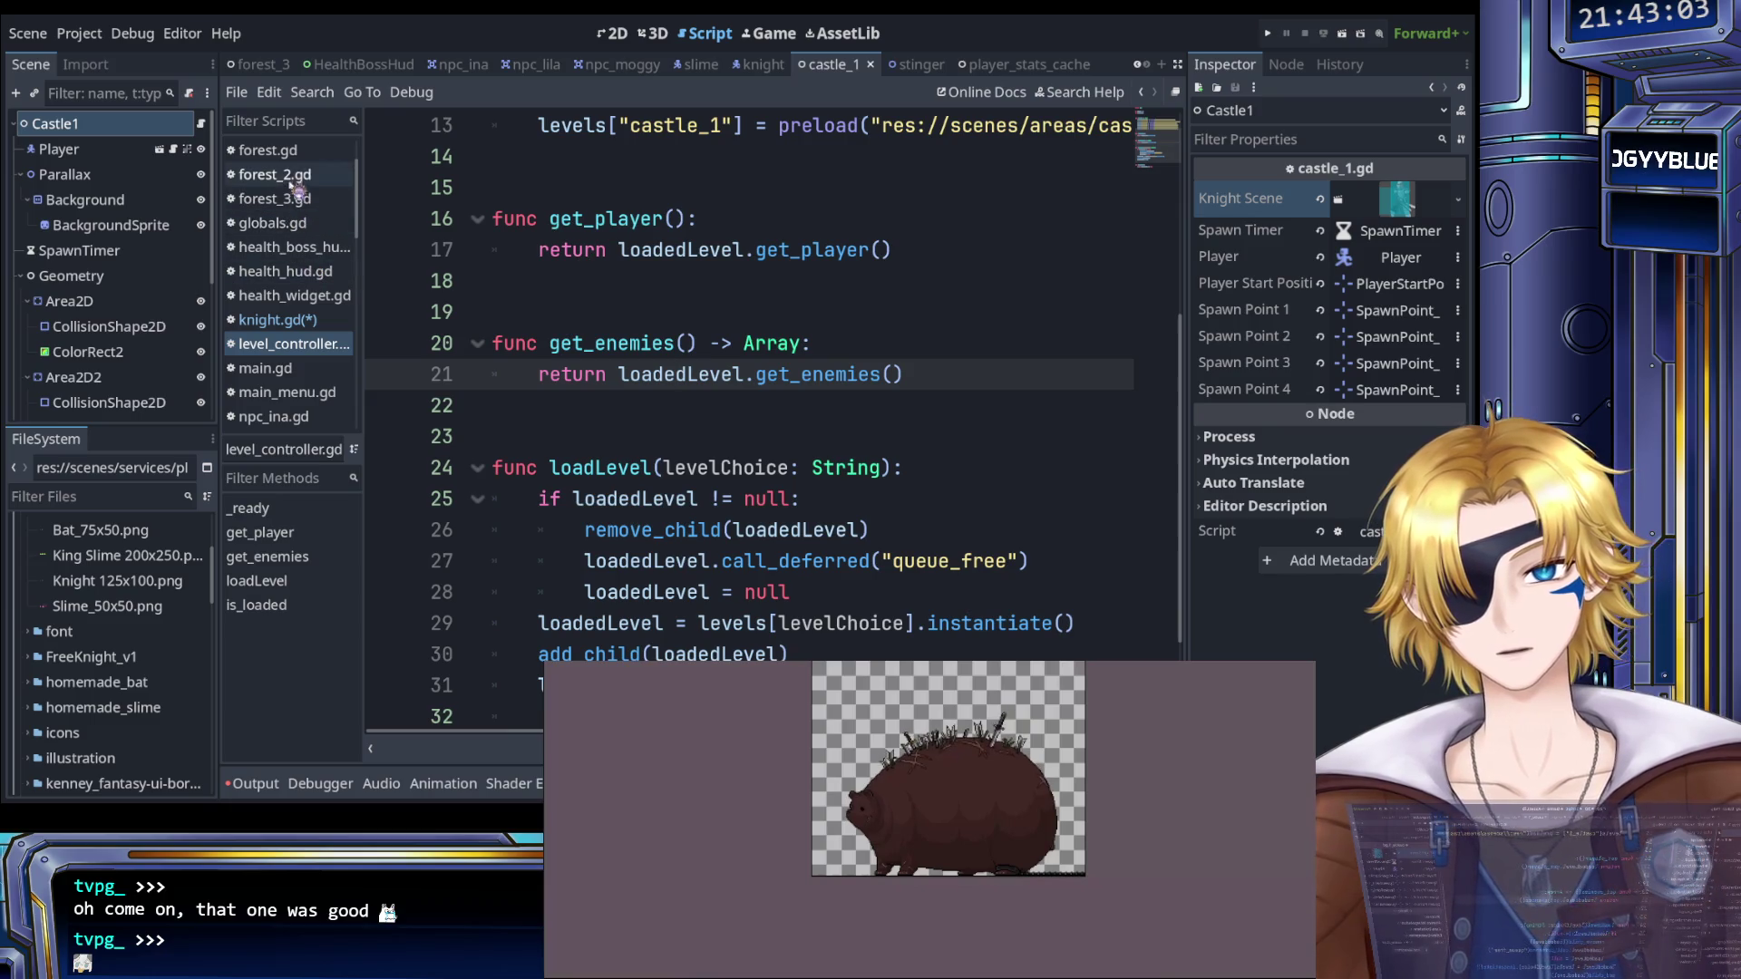
pyautogui.scroll(-3, 304, 318)
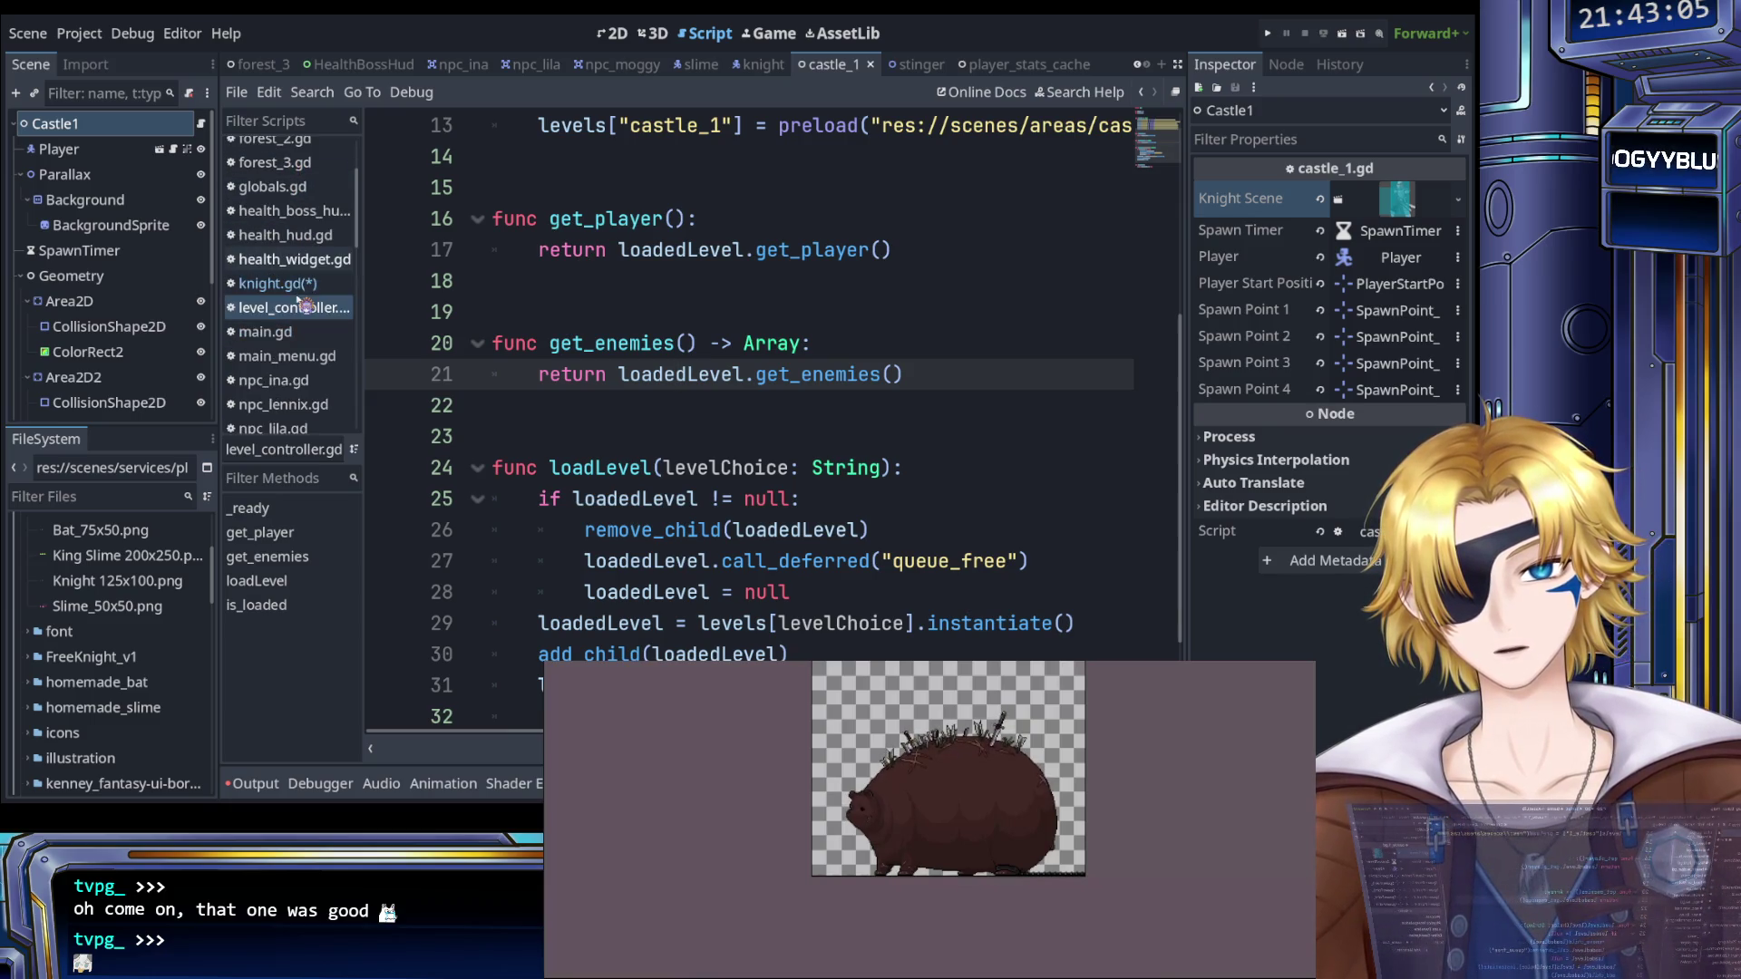
pyautogui.scroll(3, 304, 317)
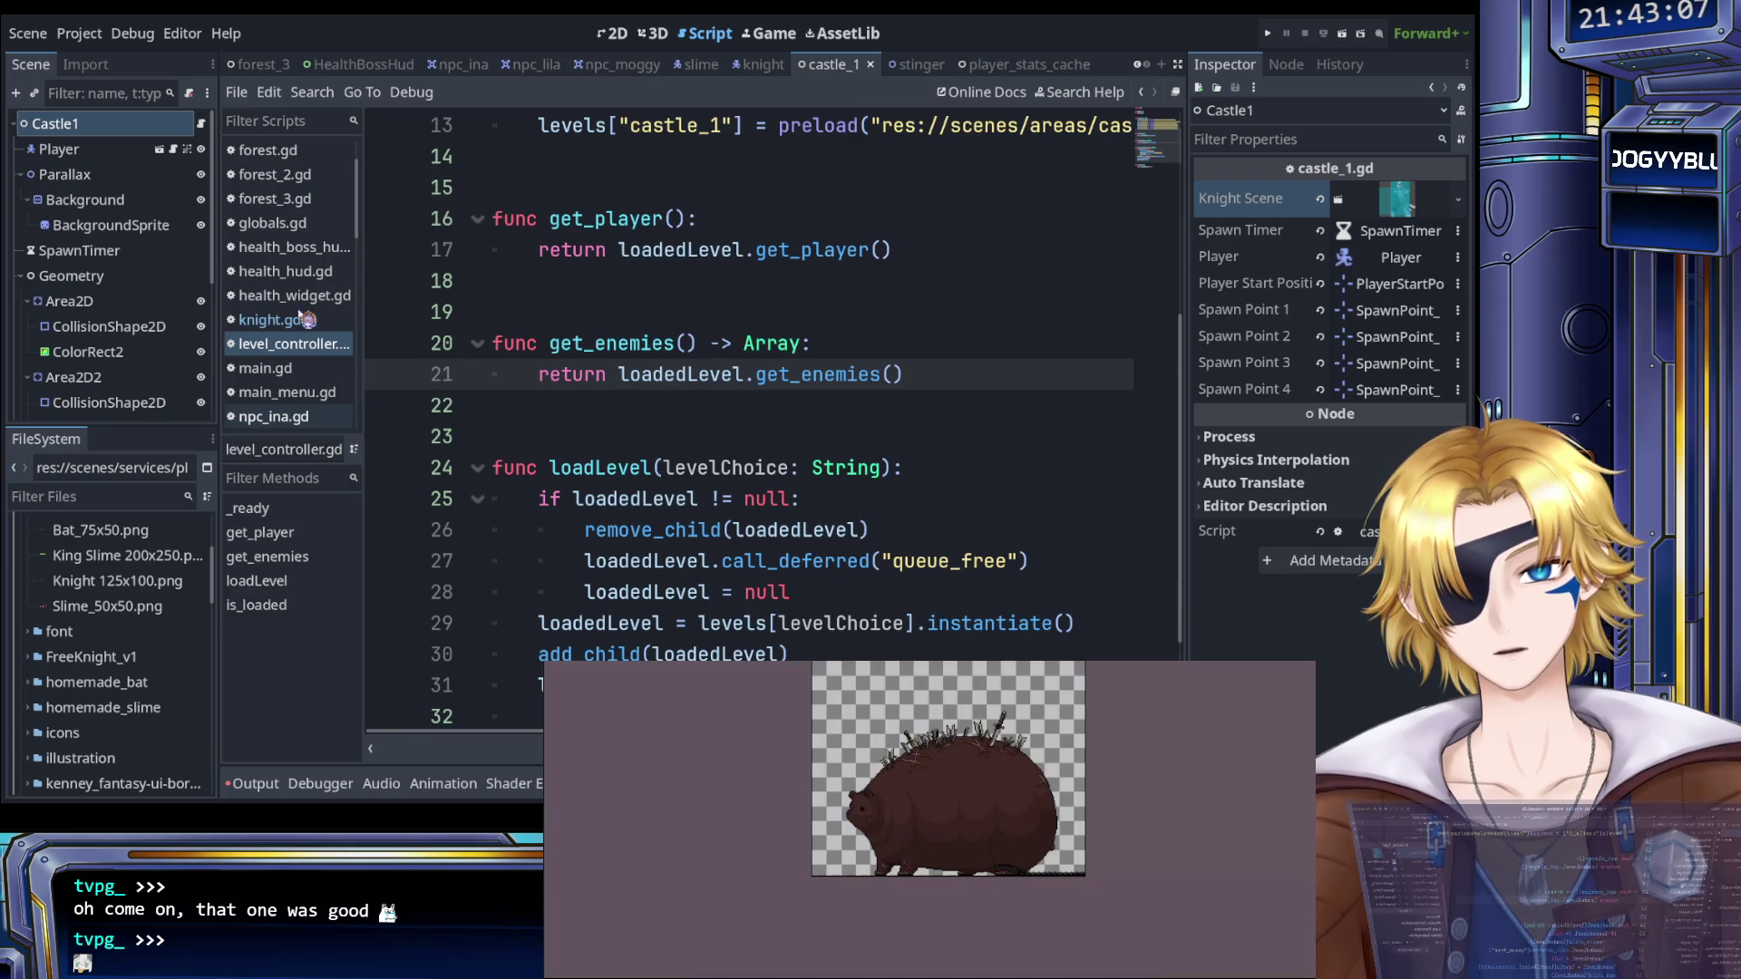
pyautogui.scroll(3, 303, 318)
# - Open castle_1.gd and inspect get_enemies' get_nodes_in_group("enemy") call on lines 32–33
pyautogui.click(275, 175)
pyautogui.scroll(-1, 678, 369)
pyautogui.click(758, 406)
pyautogui.moveTo(765, 408); pyautogui.dragTo(1070, 417)
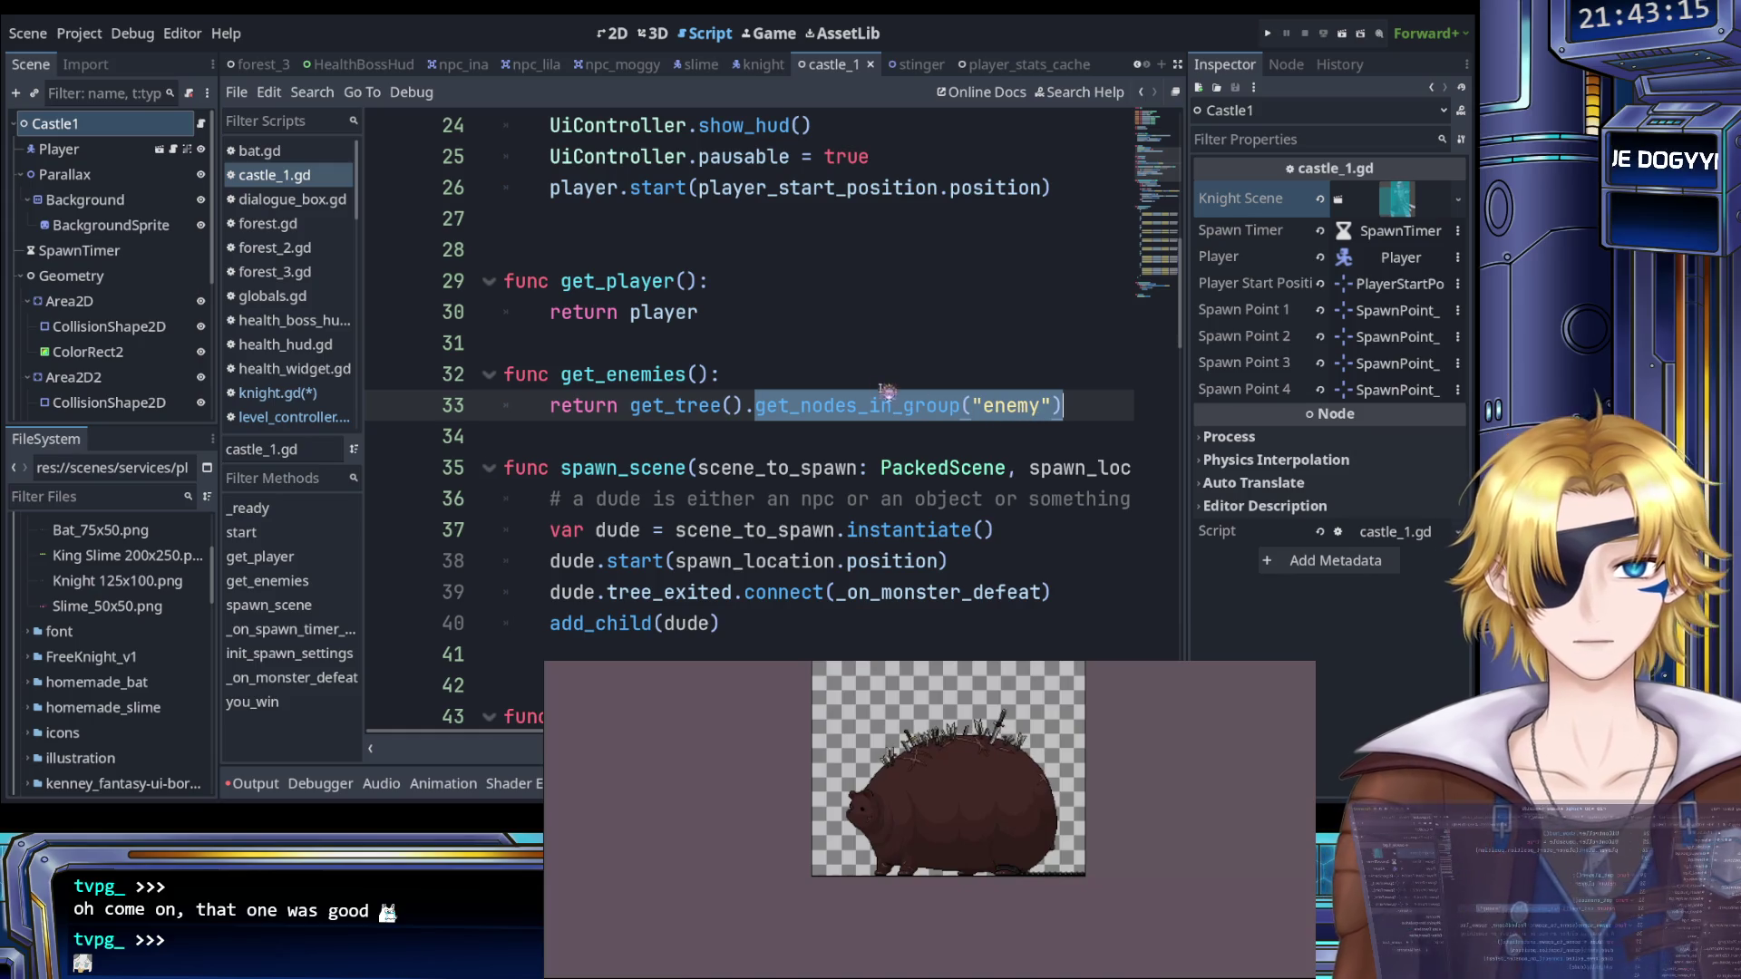
pyautogui.click(852, 386)
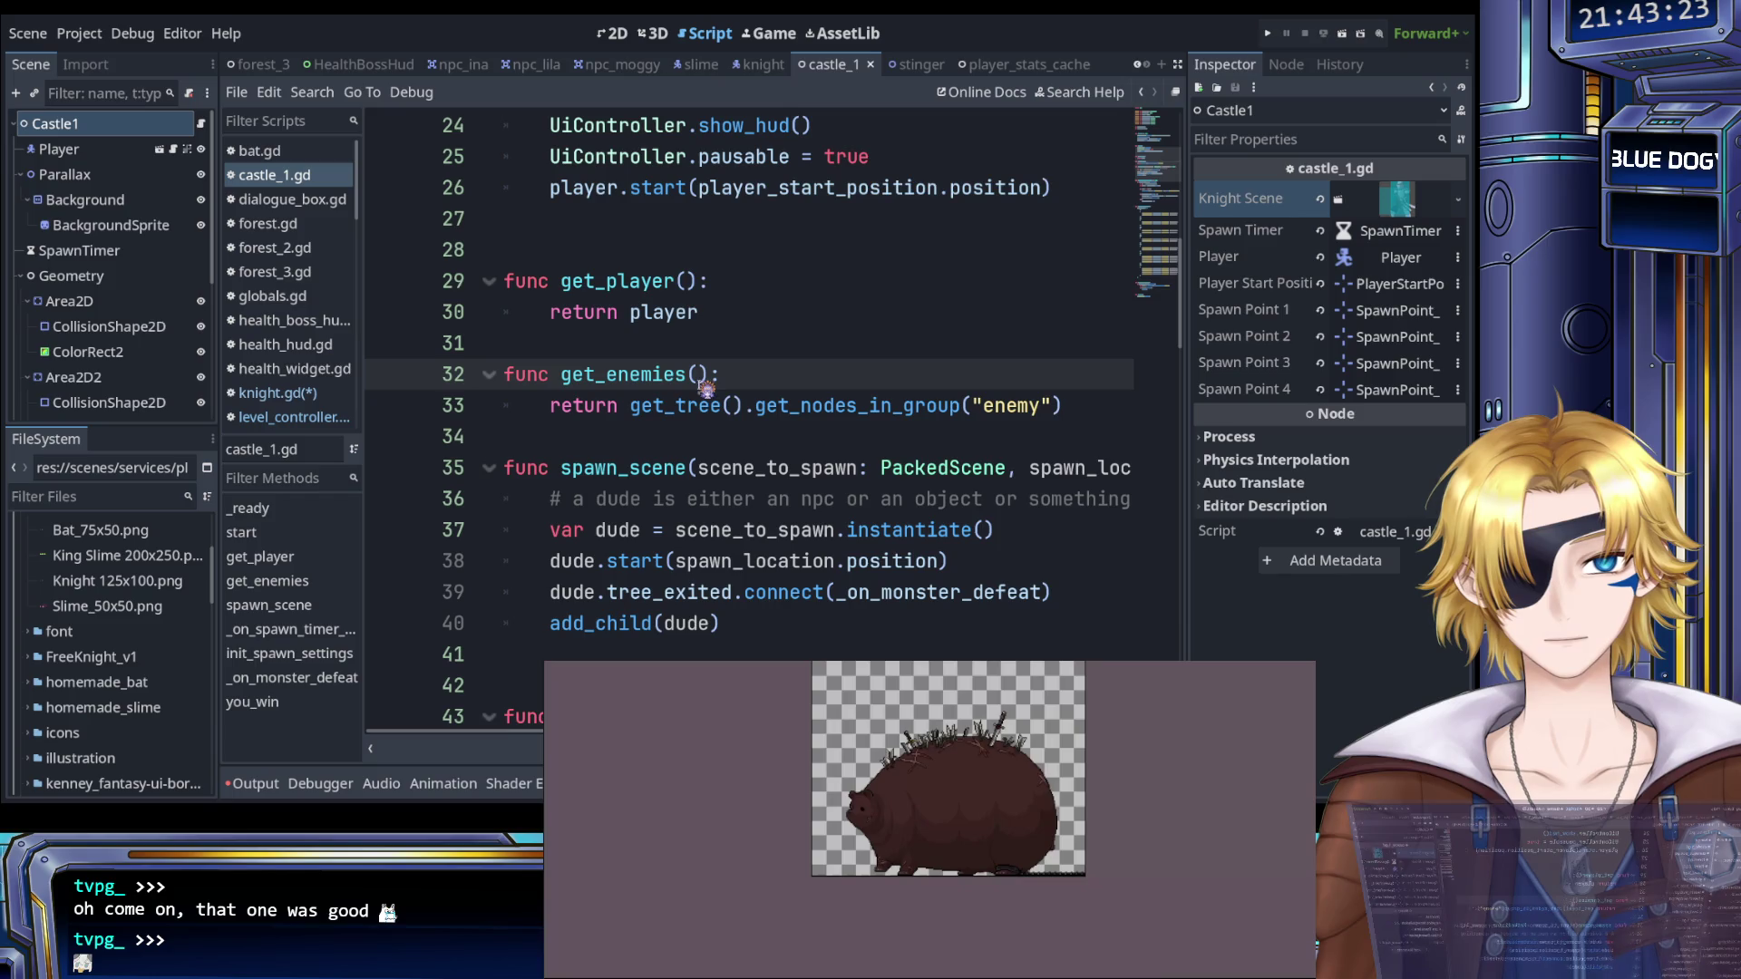
pyautogui.doubleClick(616, 376)
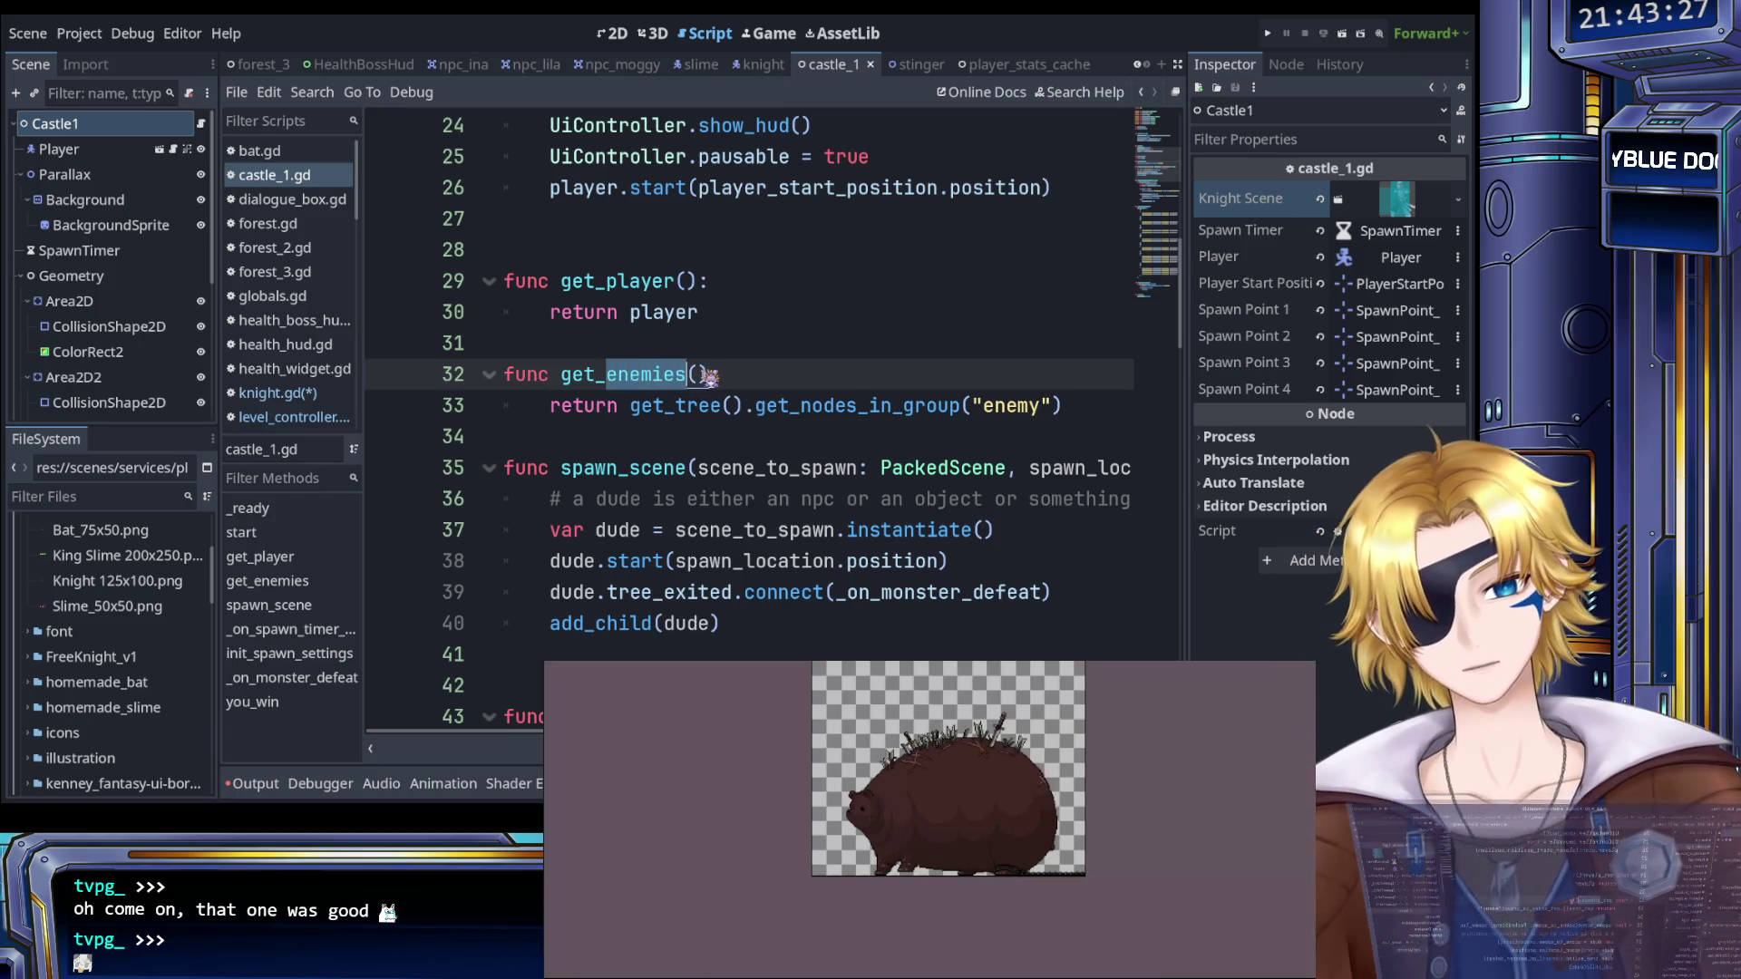
pyautogui.click(787, 415)
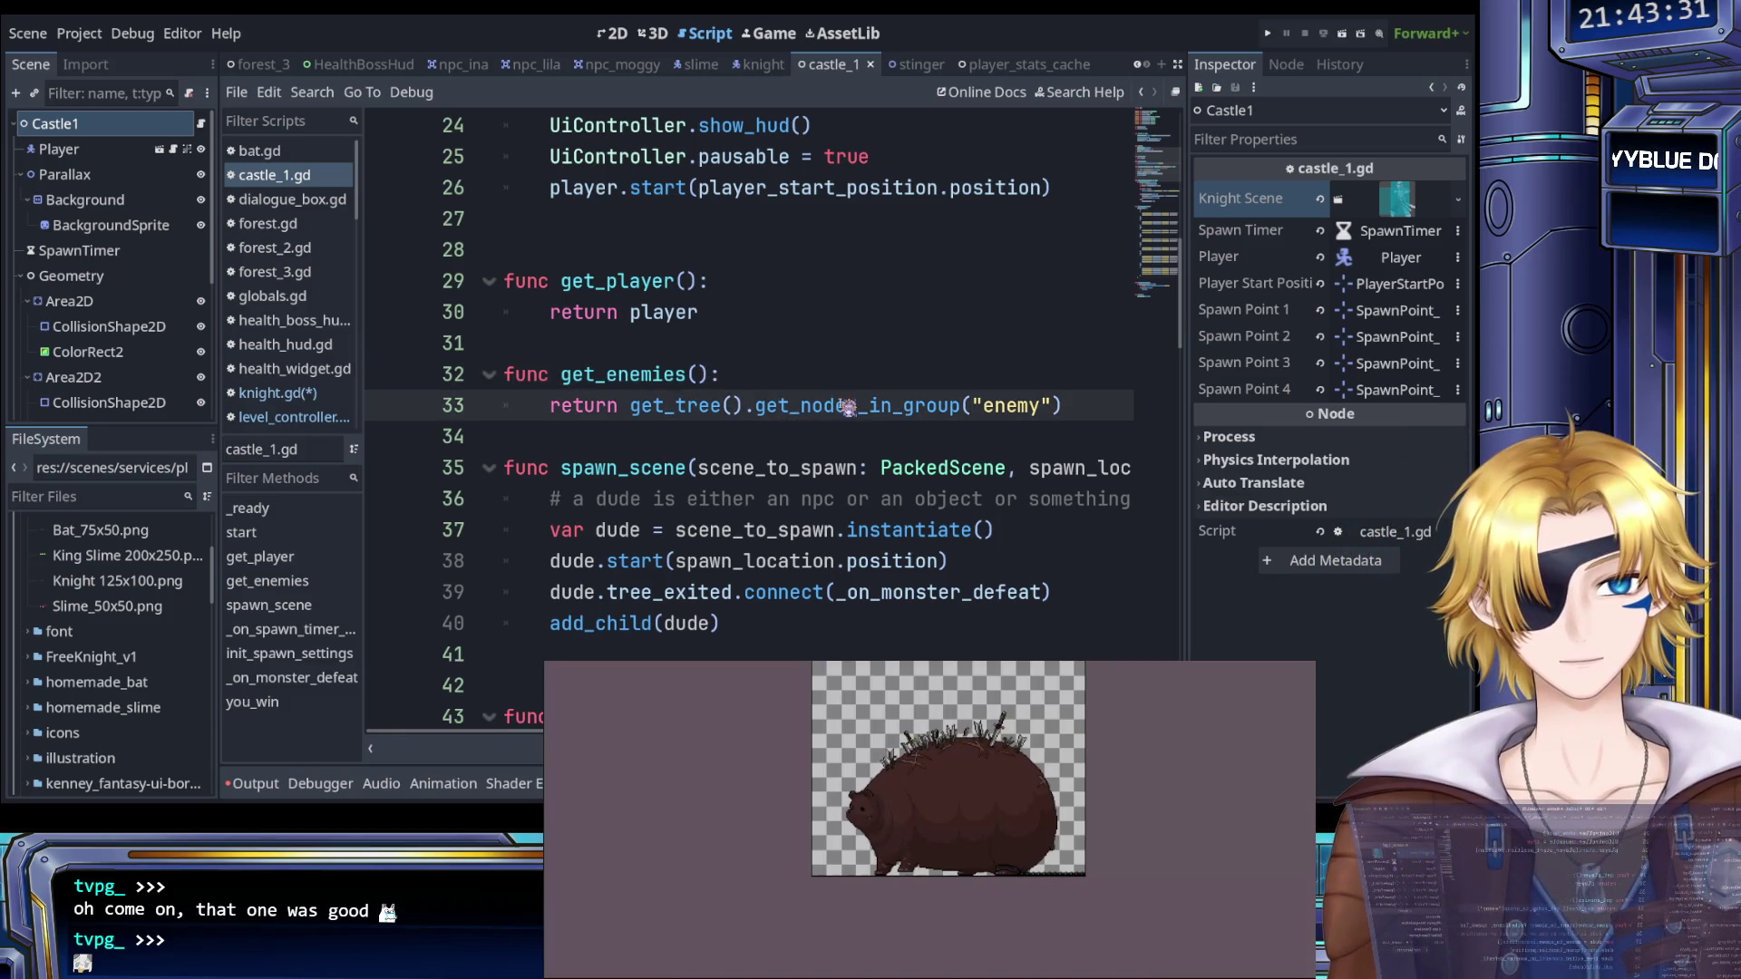
pyautogui.click(806, 384)
# - Add a func get_knights(): declaration below get_enemies in castle_1.gd
pyautogui.click(1056, 408)
pyautogui.press('Return')
pyautogui.press('Return')
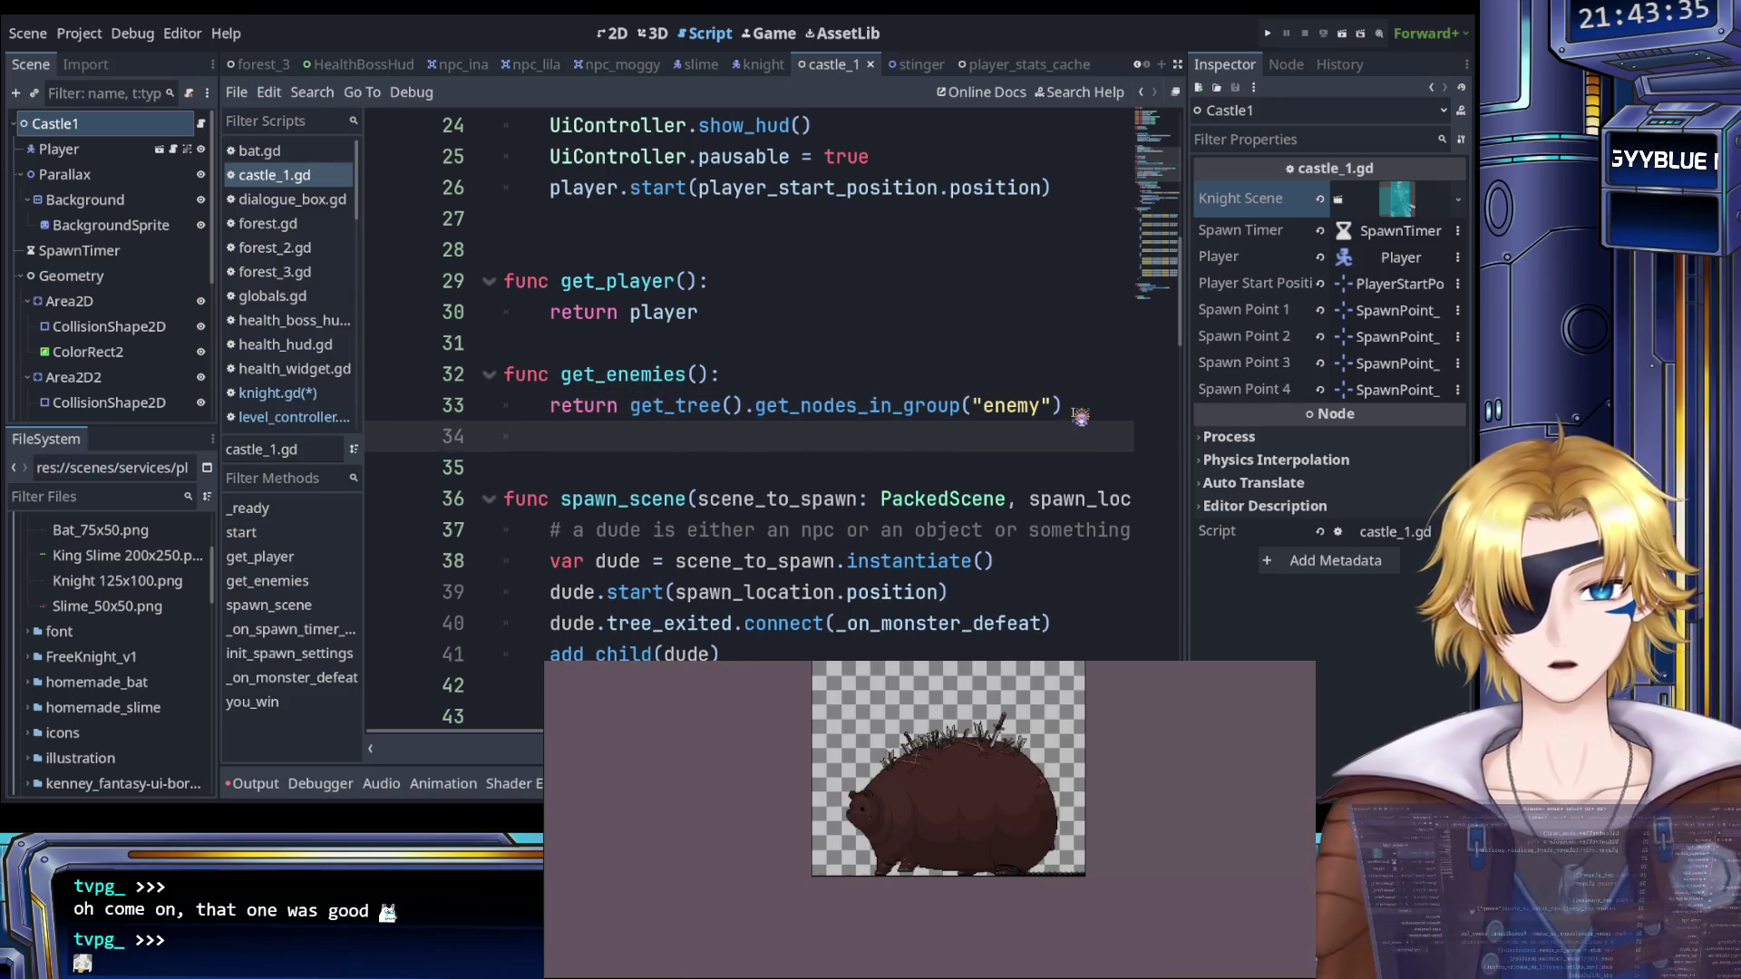
pyautogui.write('func get')
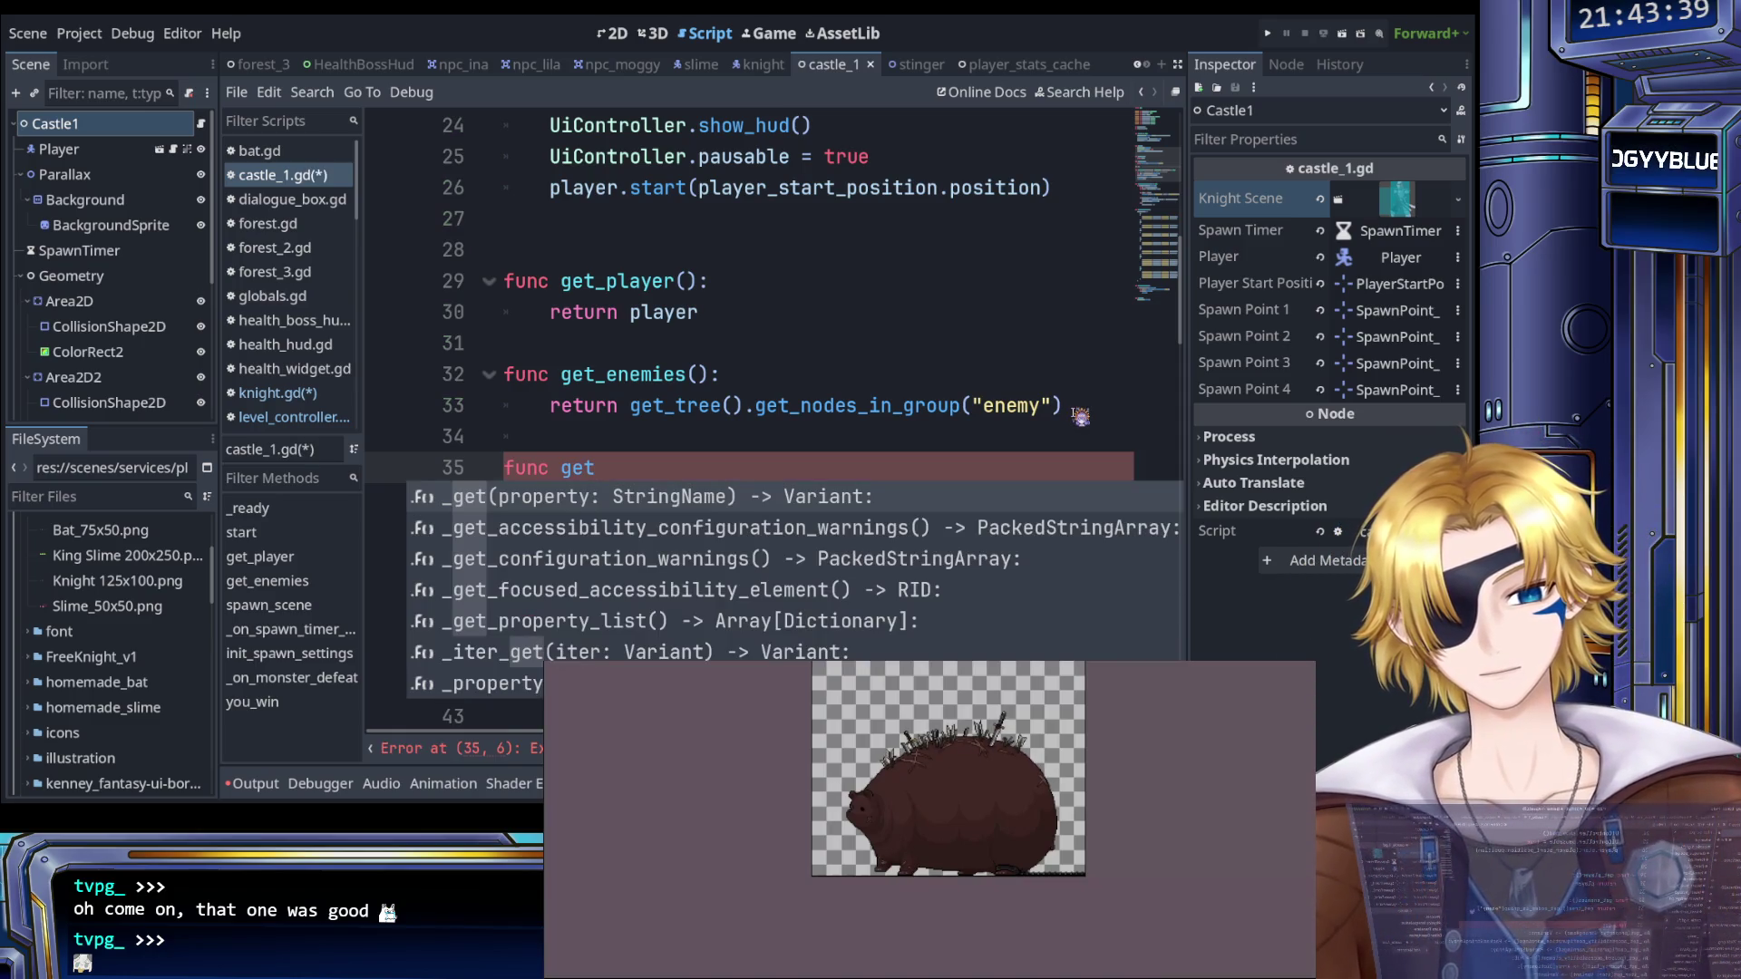
pyautogui.write('_knighjt')
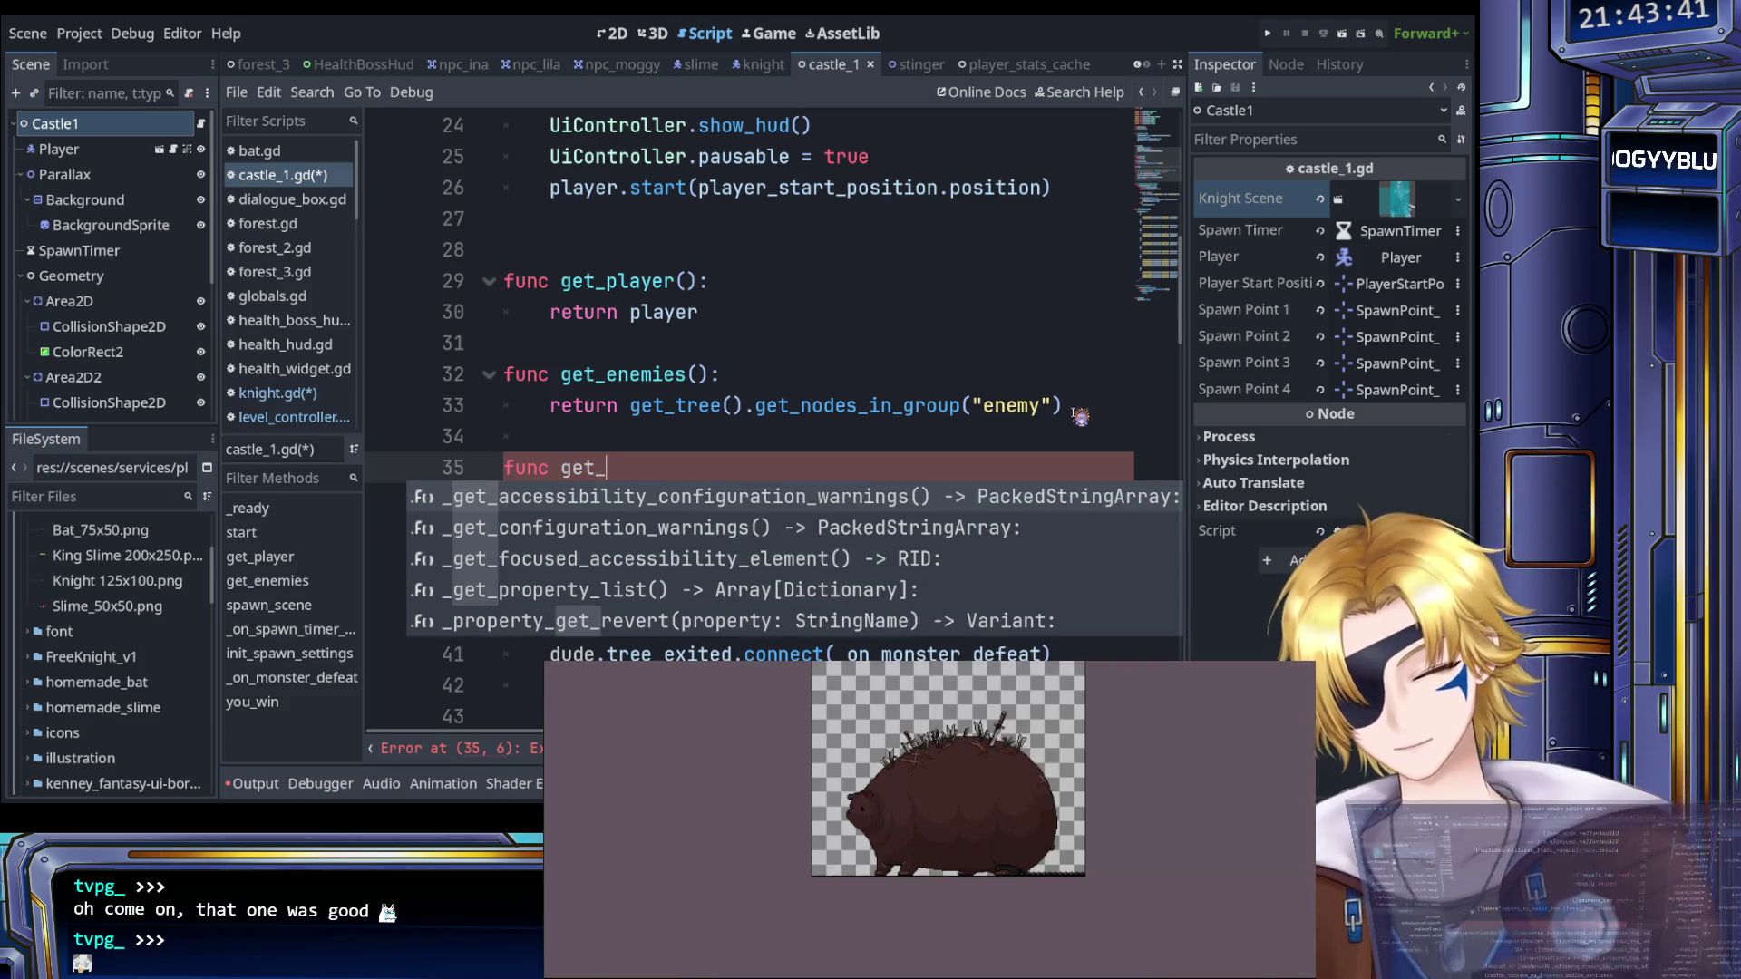
pyautogui.press('BackSpace')
pyautogui.press('BackSpace')
pyautogui.write('ts()')
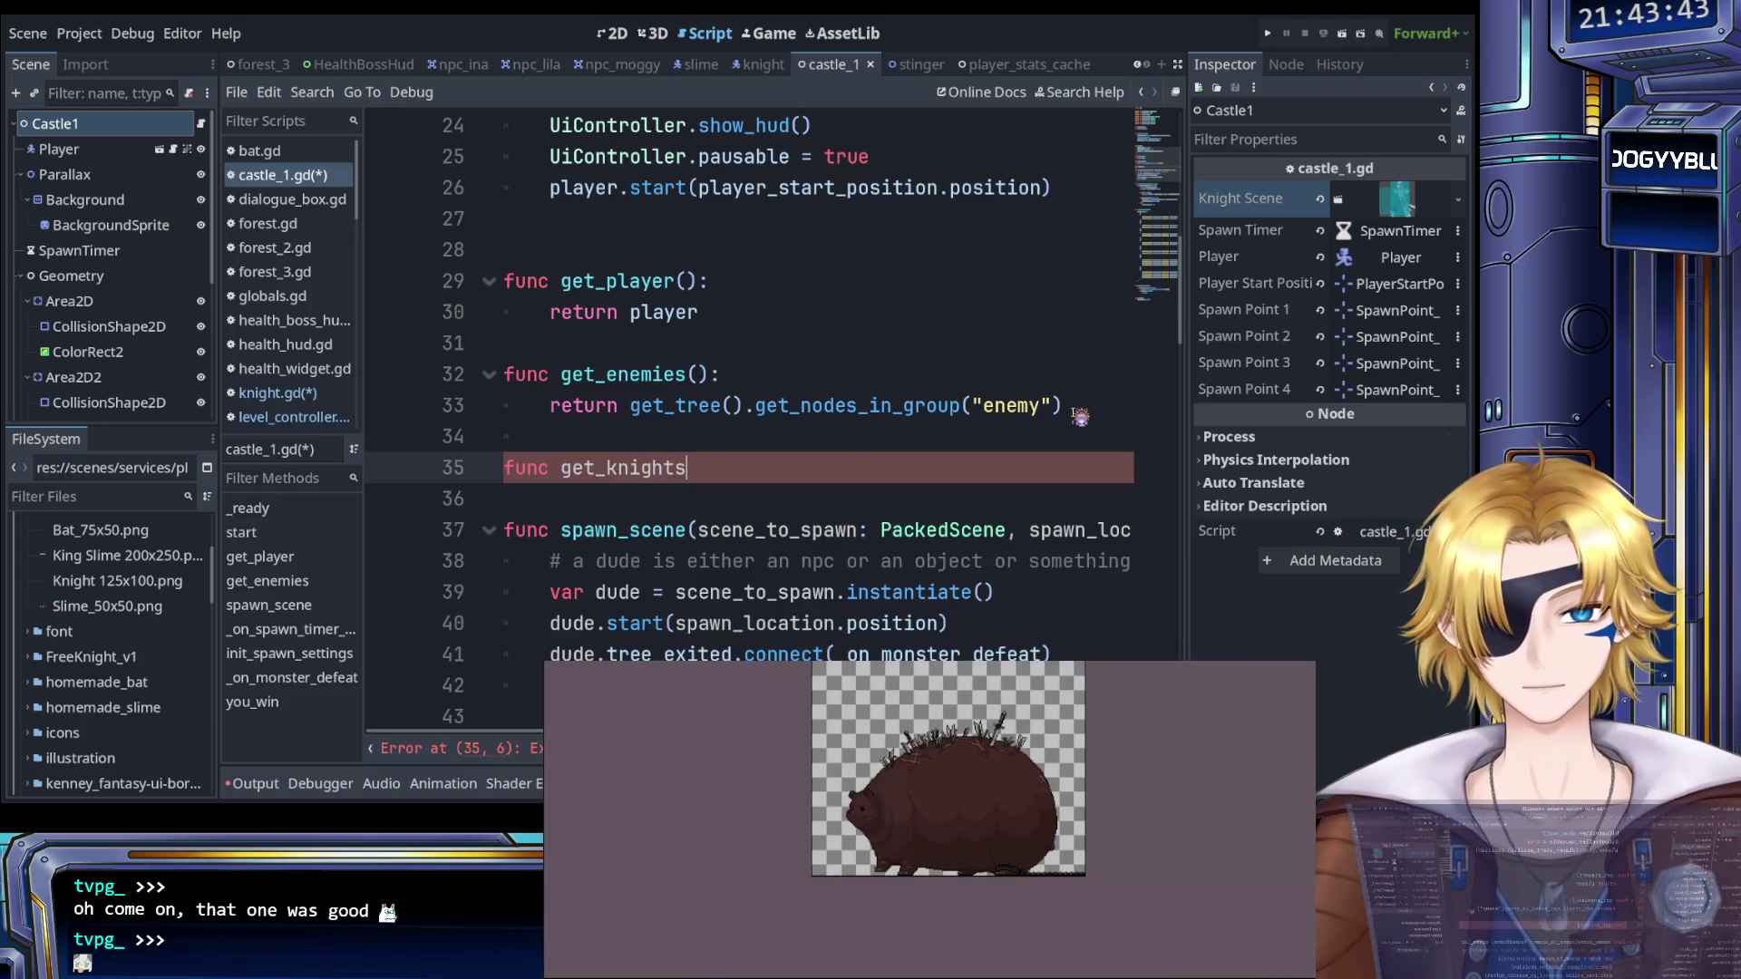
pyautogui.write(':')
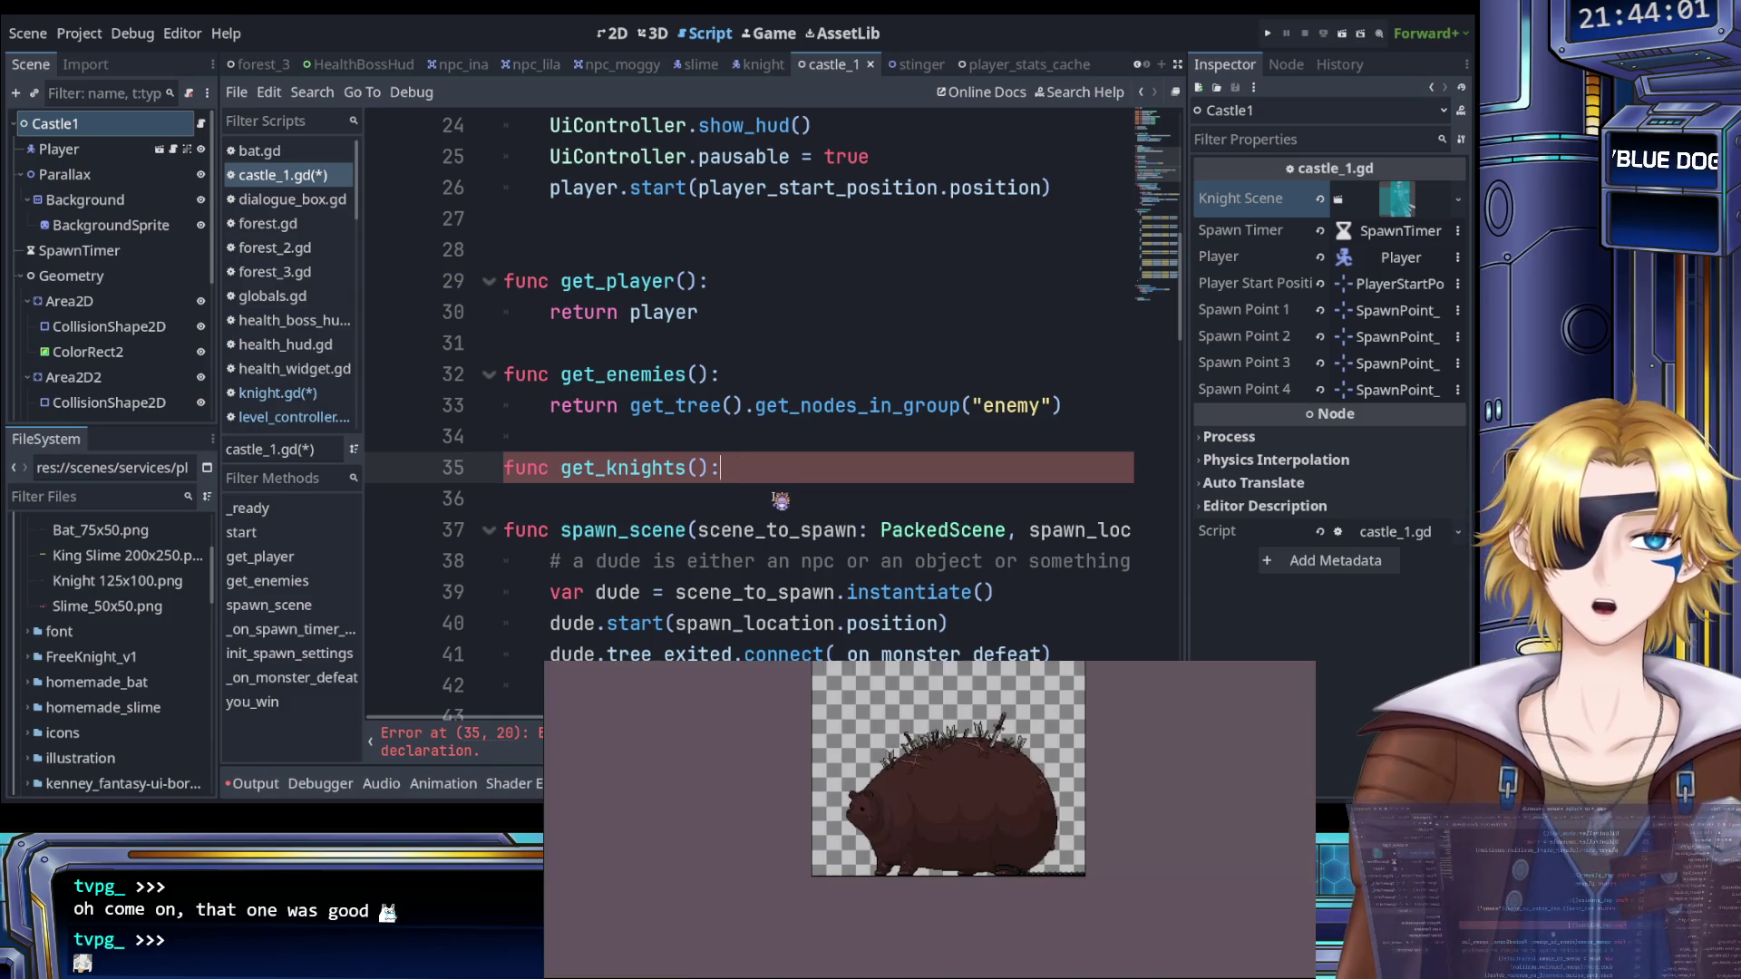
pyautogui.press('Return')
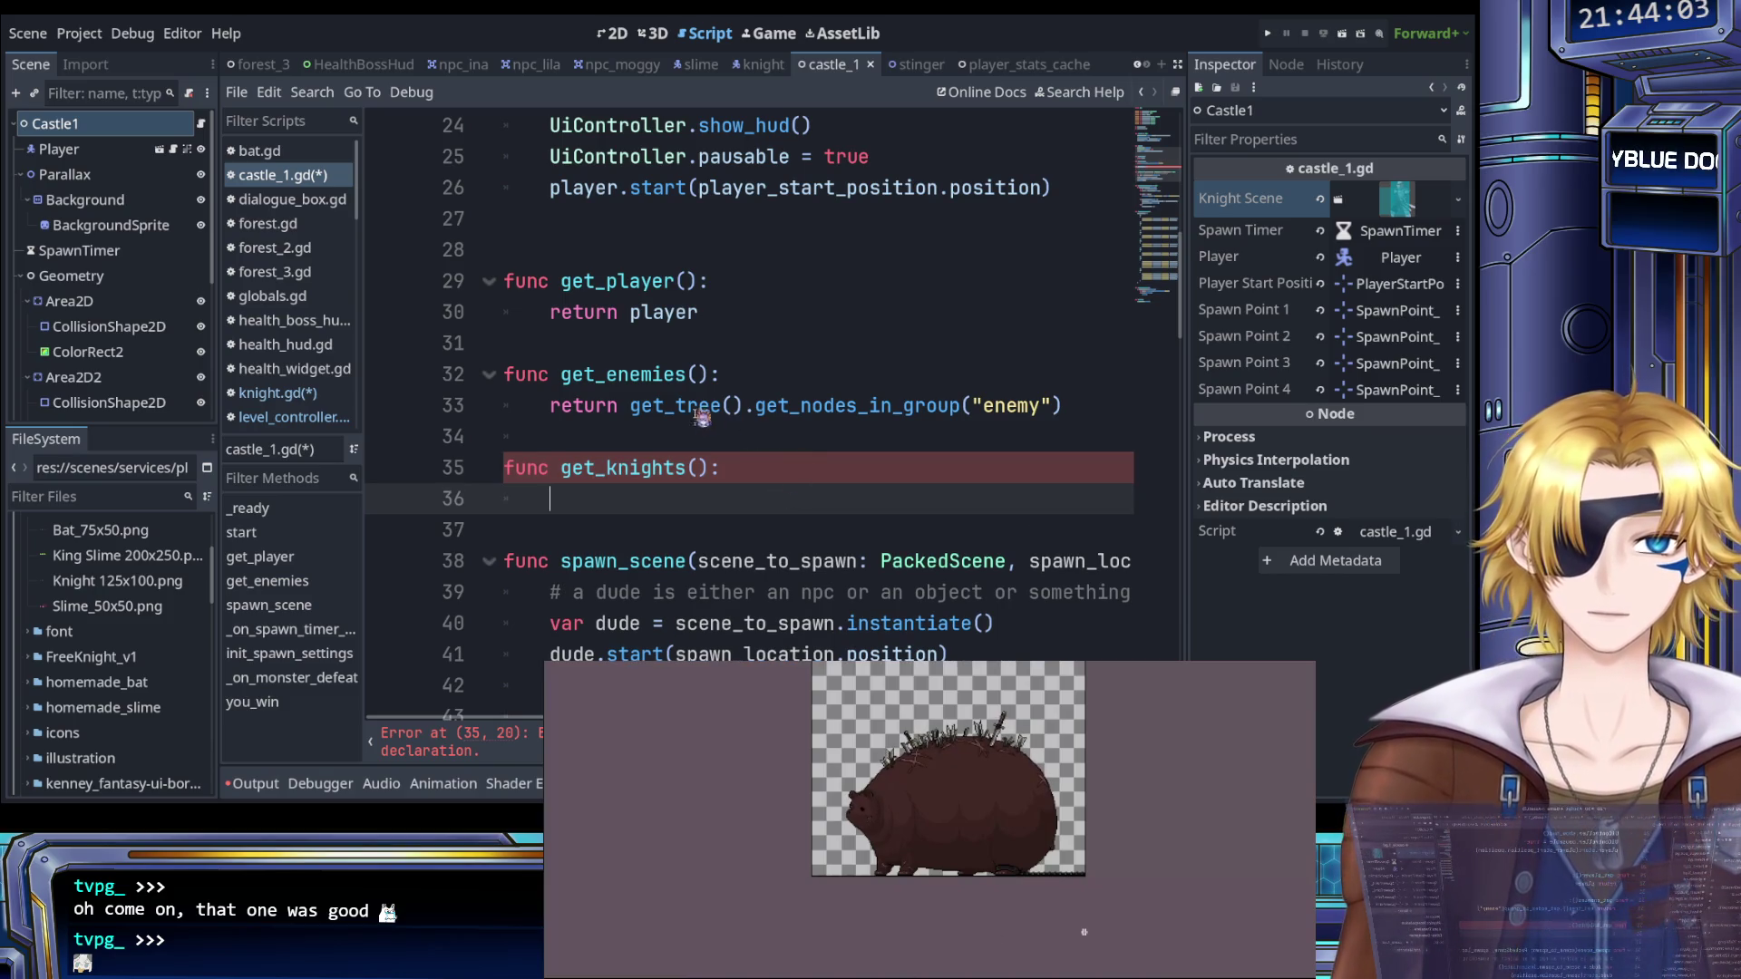
# - Make get_knights return get_tree().get_nodes_in_group("knight"), save, and return to knight.gd
pyautogui.moveTo(557, 406); pyautogui.dragTo(1100, 424)
pyautogui.hotkey('ctrl', 'c')
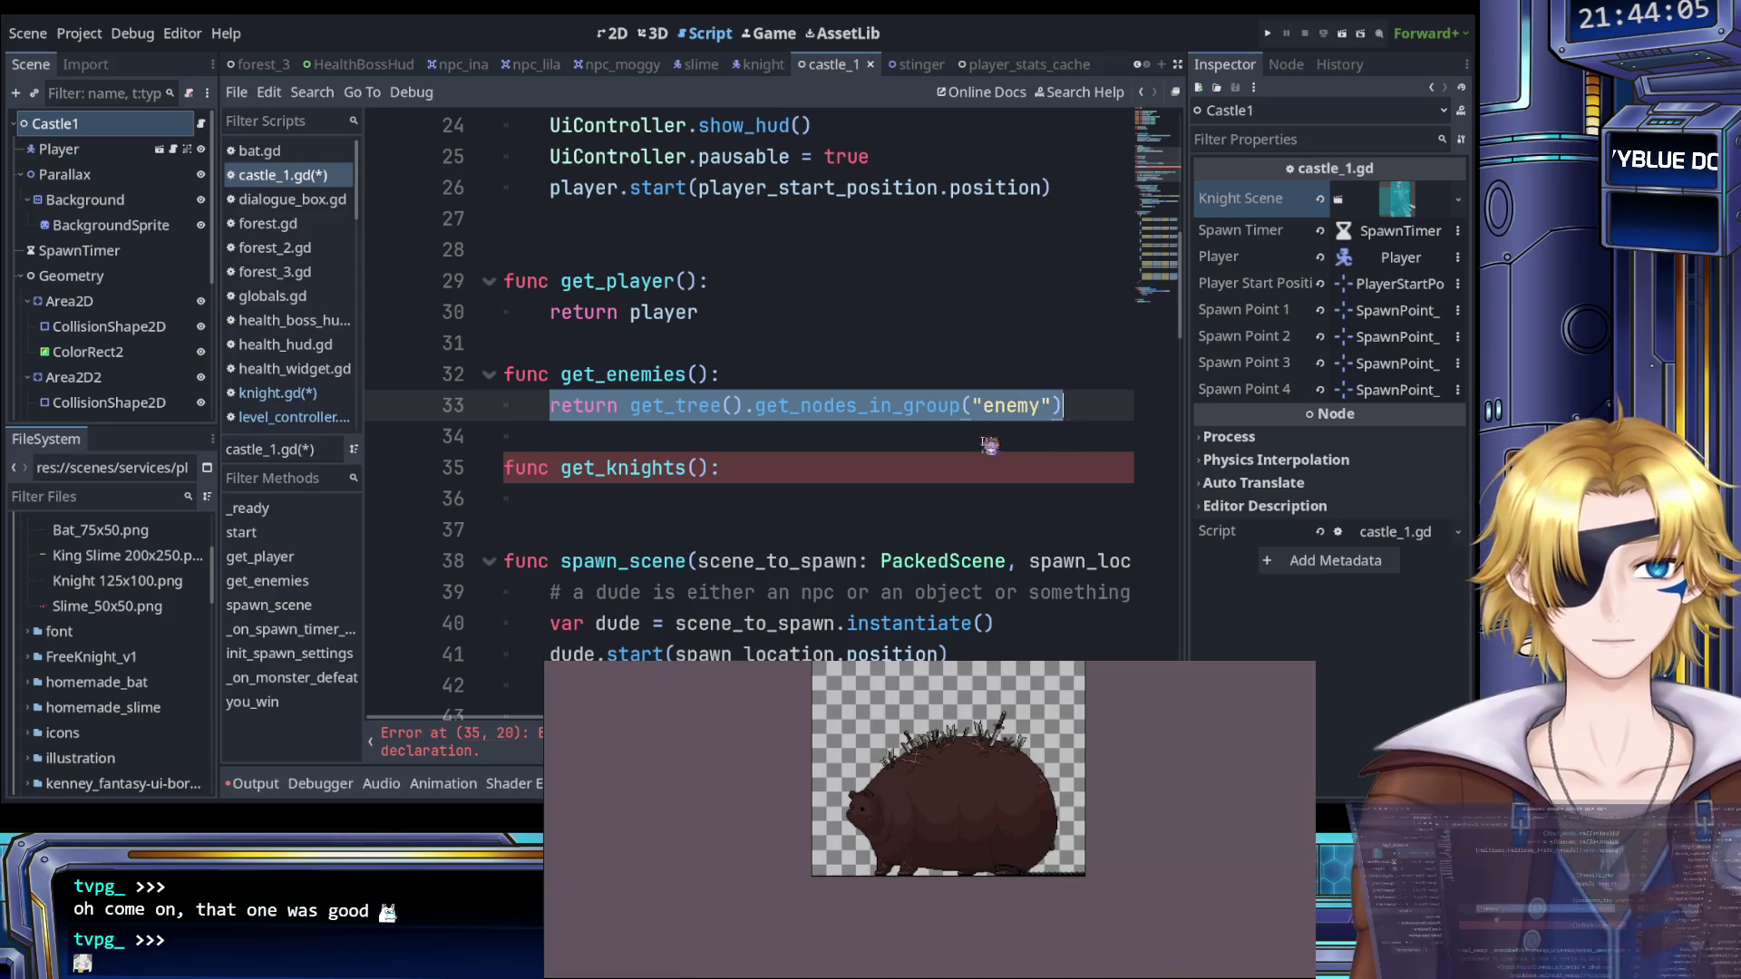
pyautogui.click(722, 501)
pyautogui.hotkey('ctrl', 'v')
pyautogui.doubleClick(1006, 500)
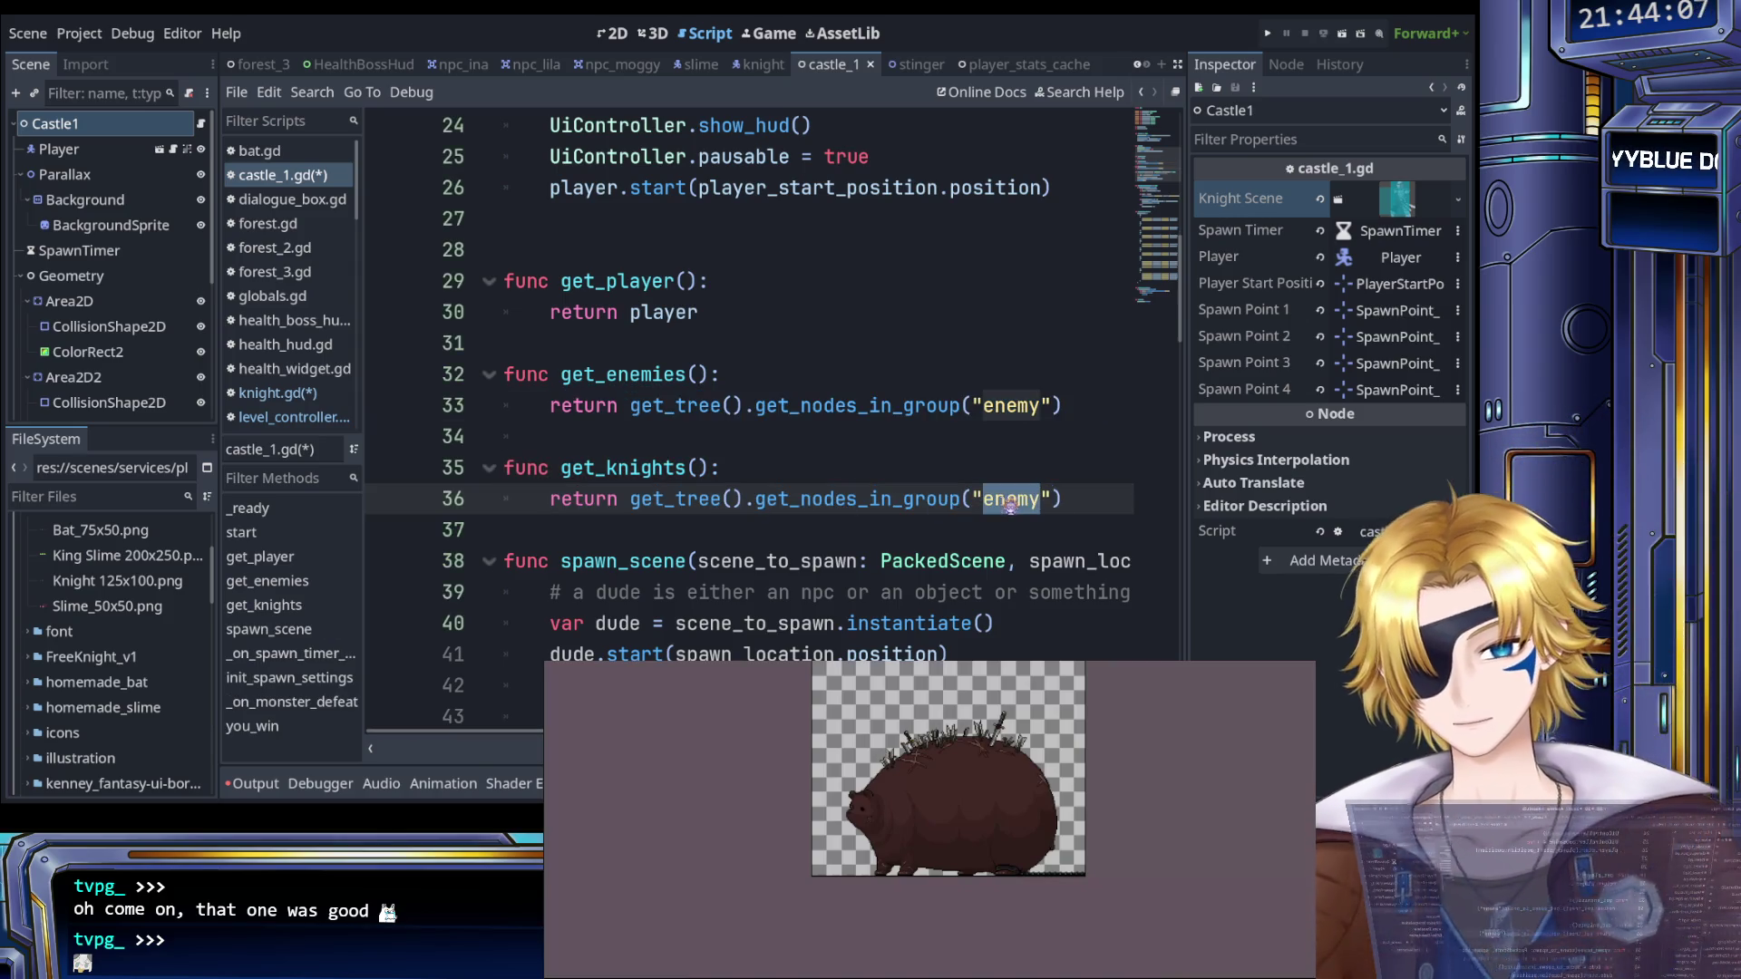
pyautogui.write('knight')
pyautogui.hotkey('ctrl', 's')
pyautogui.click(962, 474)
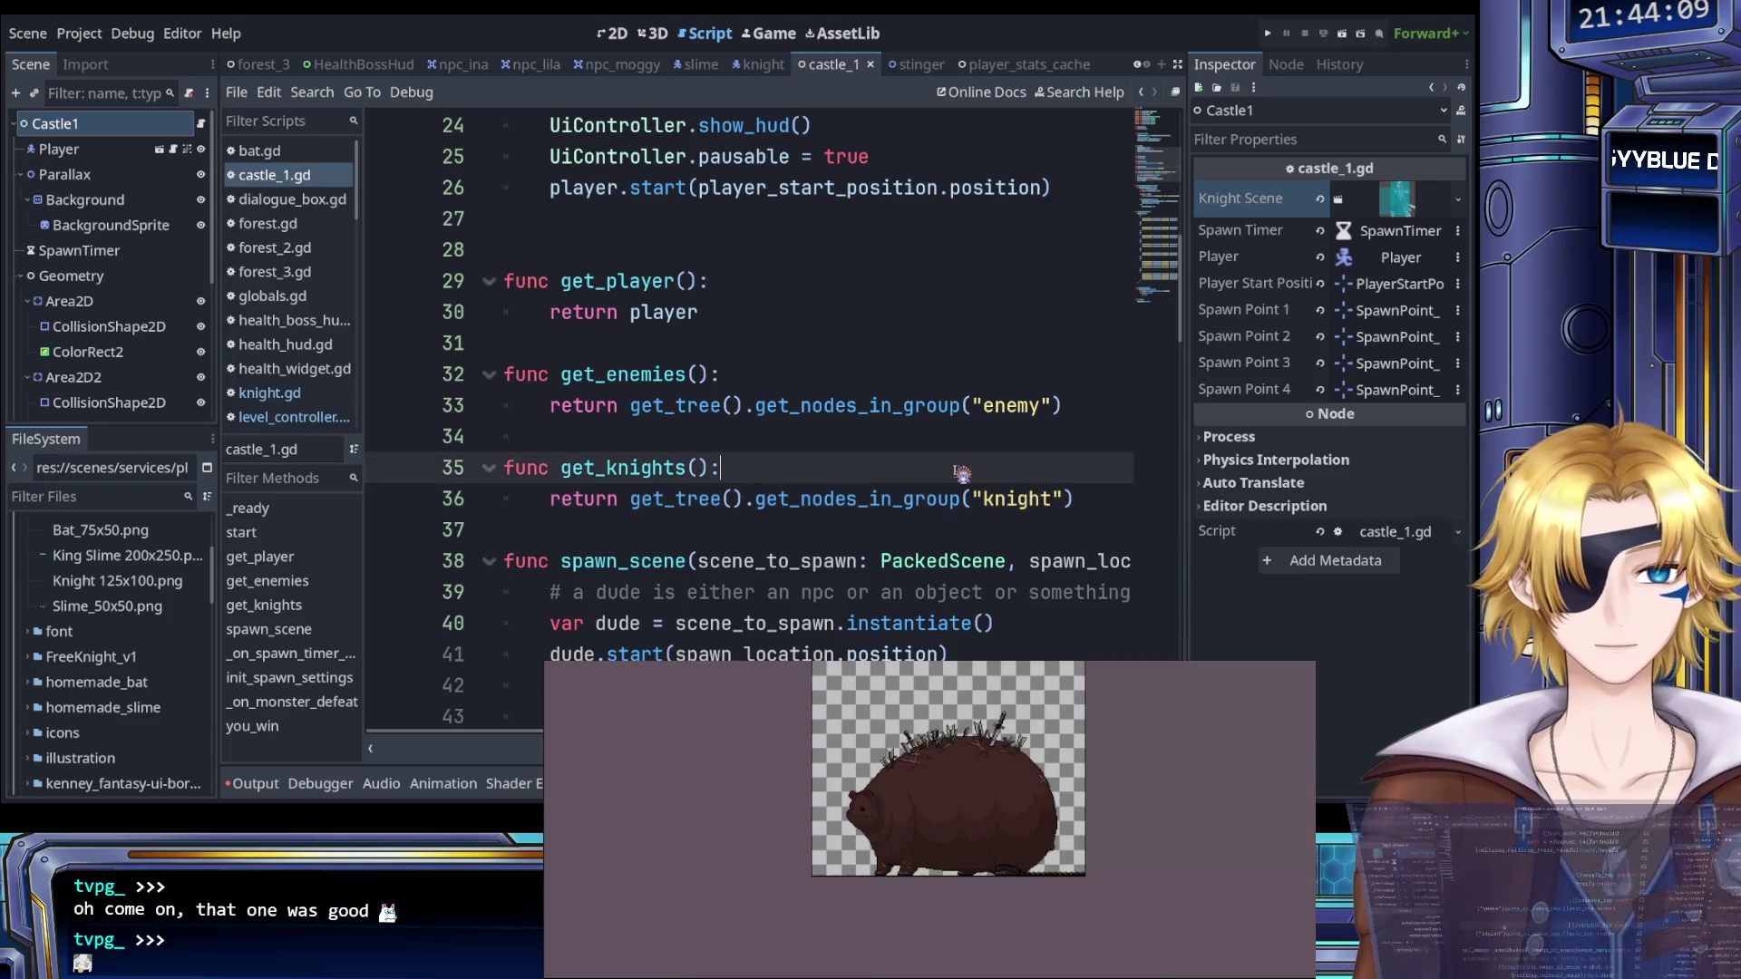
pyautogui.press('F5')
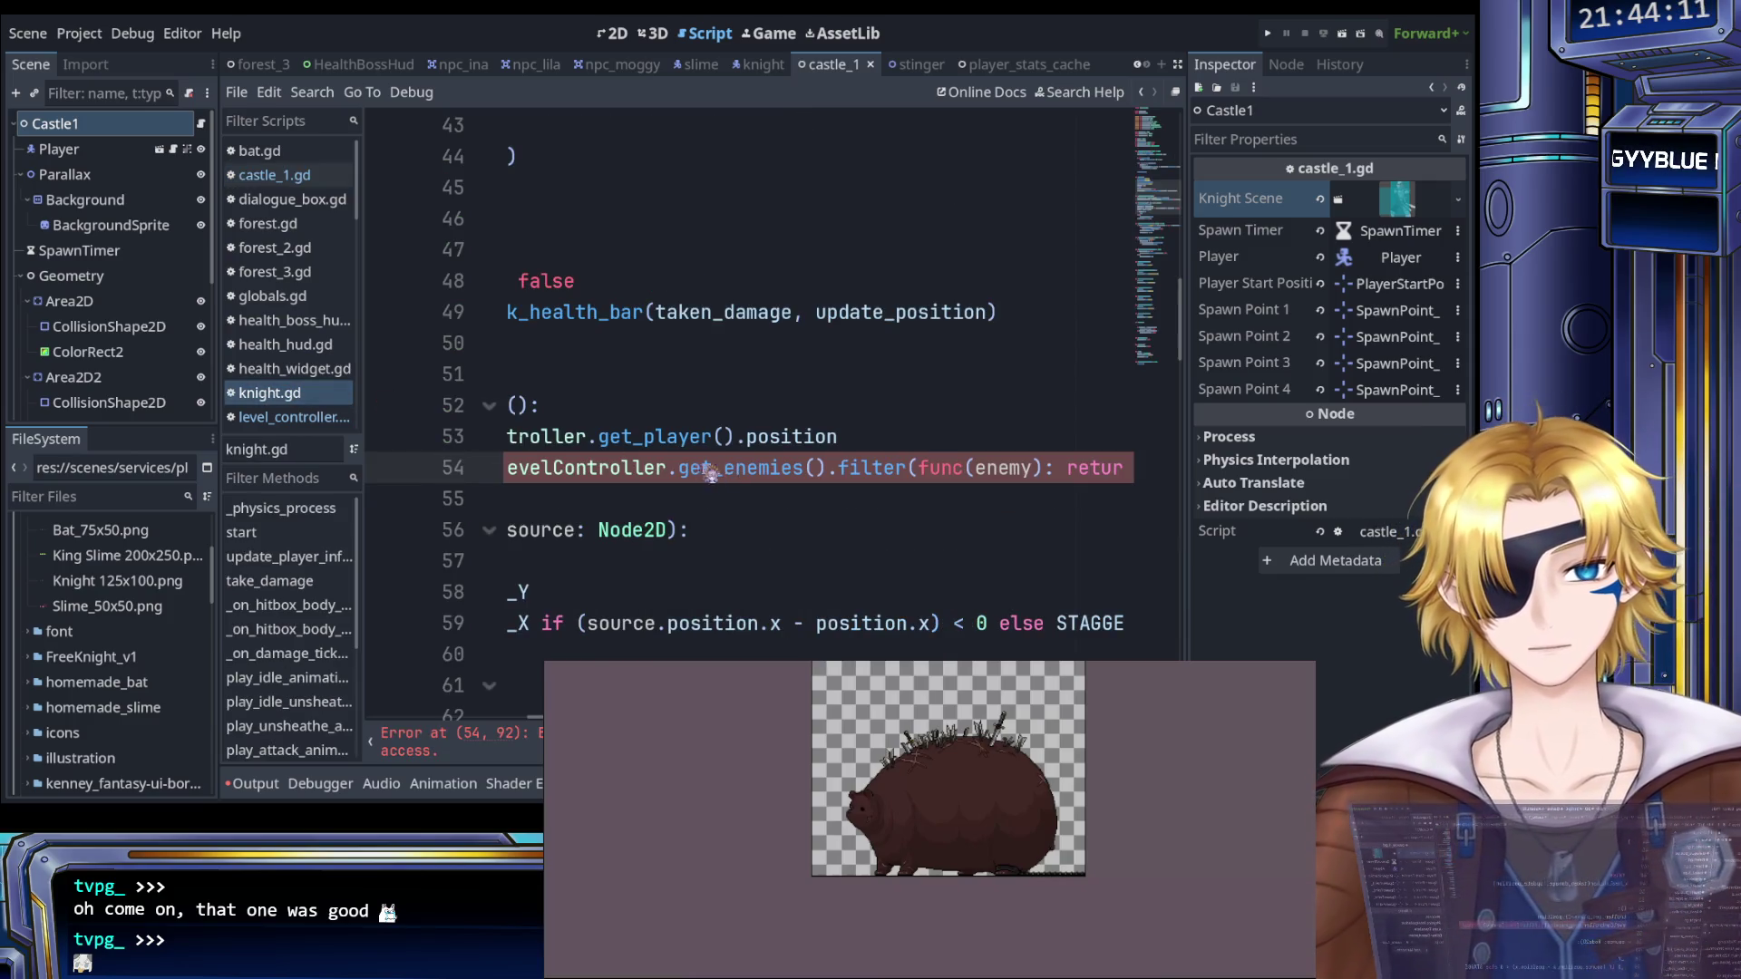
# - Change line 54 to map LevelController.get_knights() with the filter call removed, and save
pyautogui.hscroll(-3, 703, 476)
pyautogui.scroll(2, 711, 478)
pyautogui.scroll(-2, 719, 480)
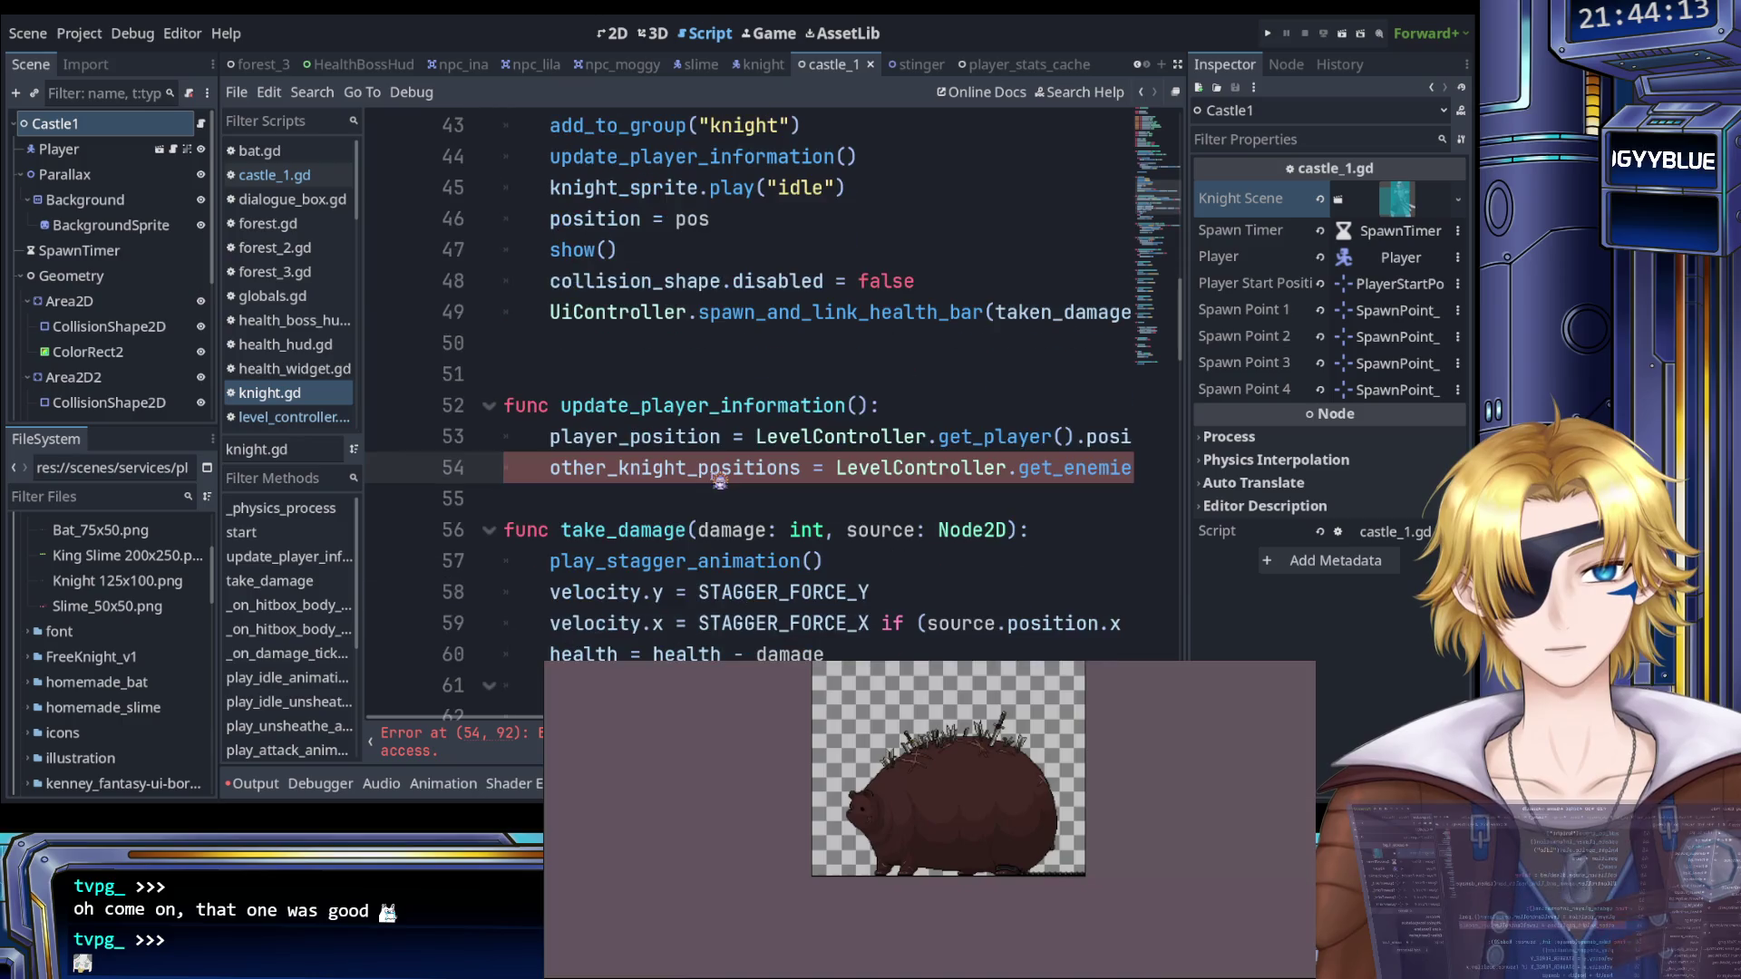
pyautogui.hscroll(5, 710, 479)
pyautogui.hscroll(-3, 712, 476)
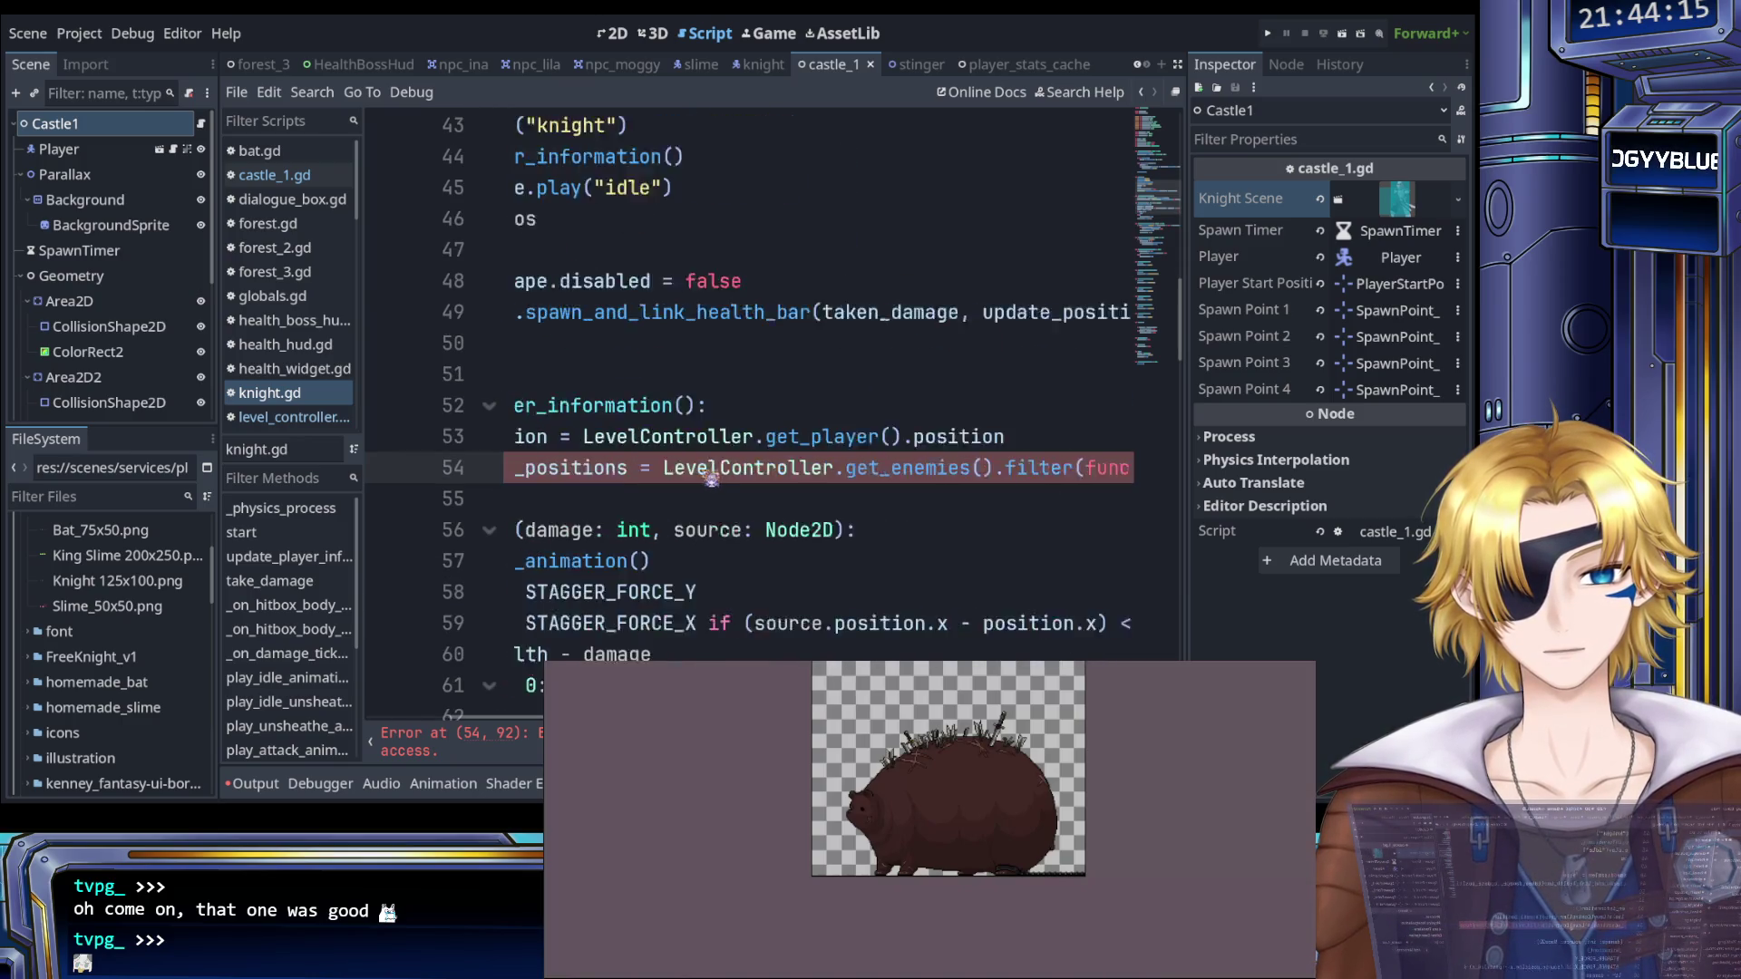
pyautogui.moveTo(956, 473); pyautogui.dragTo(1025, 478)
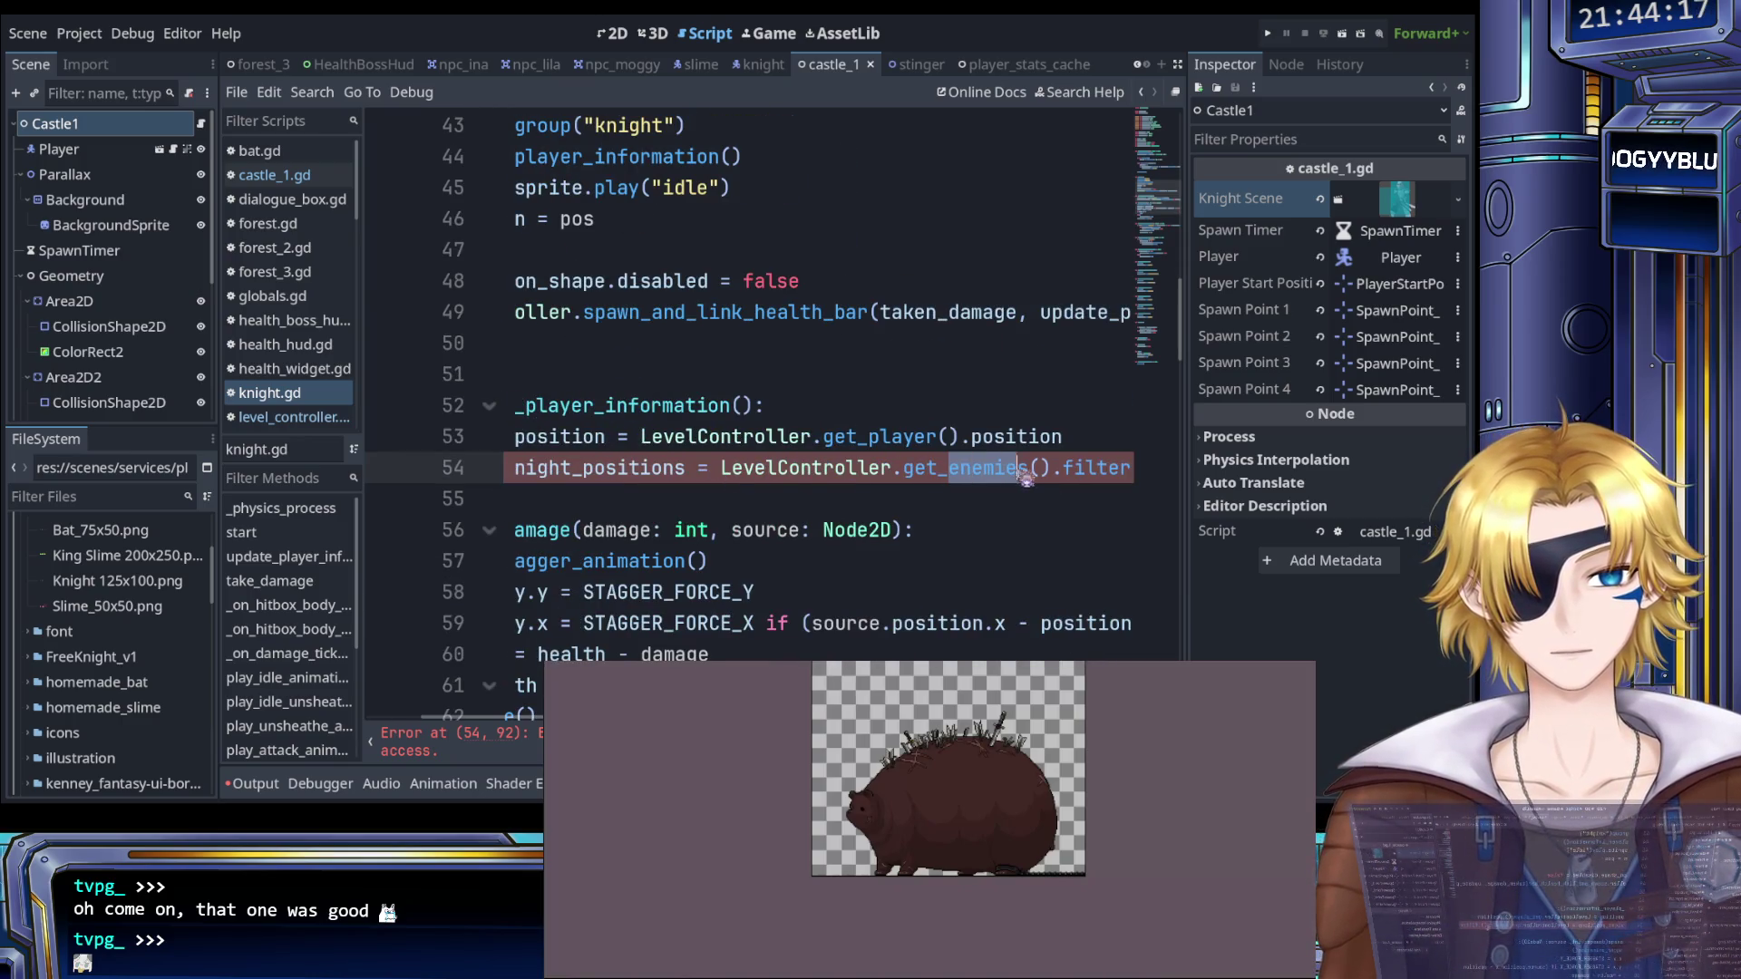
pyautogui.write('knight')
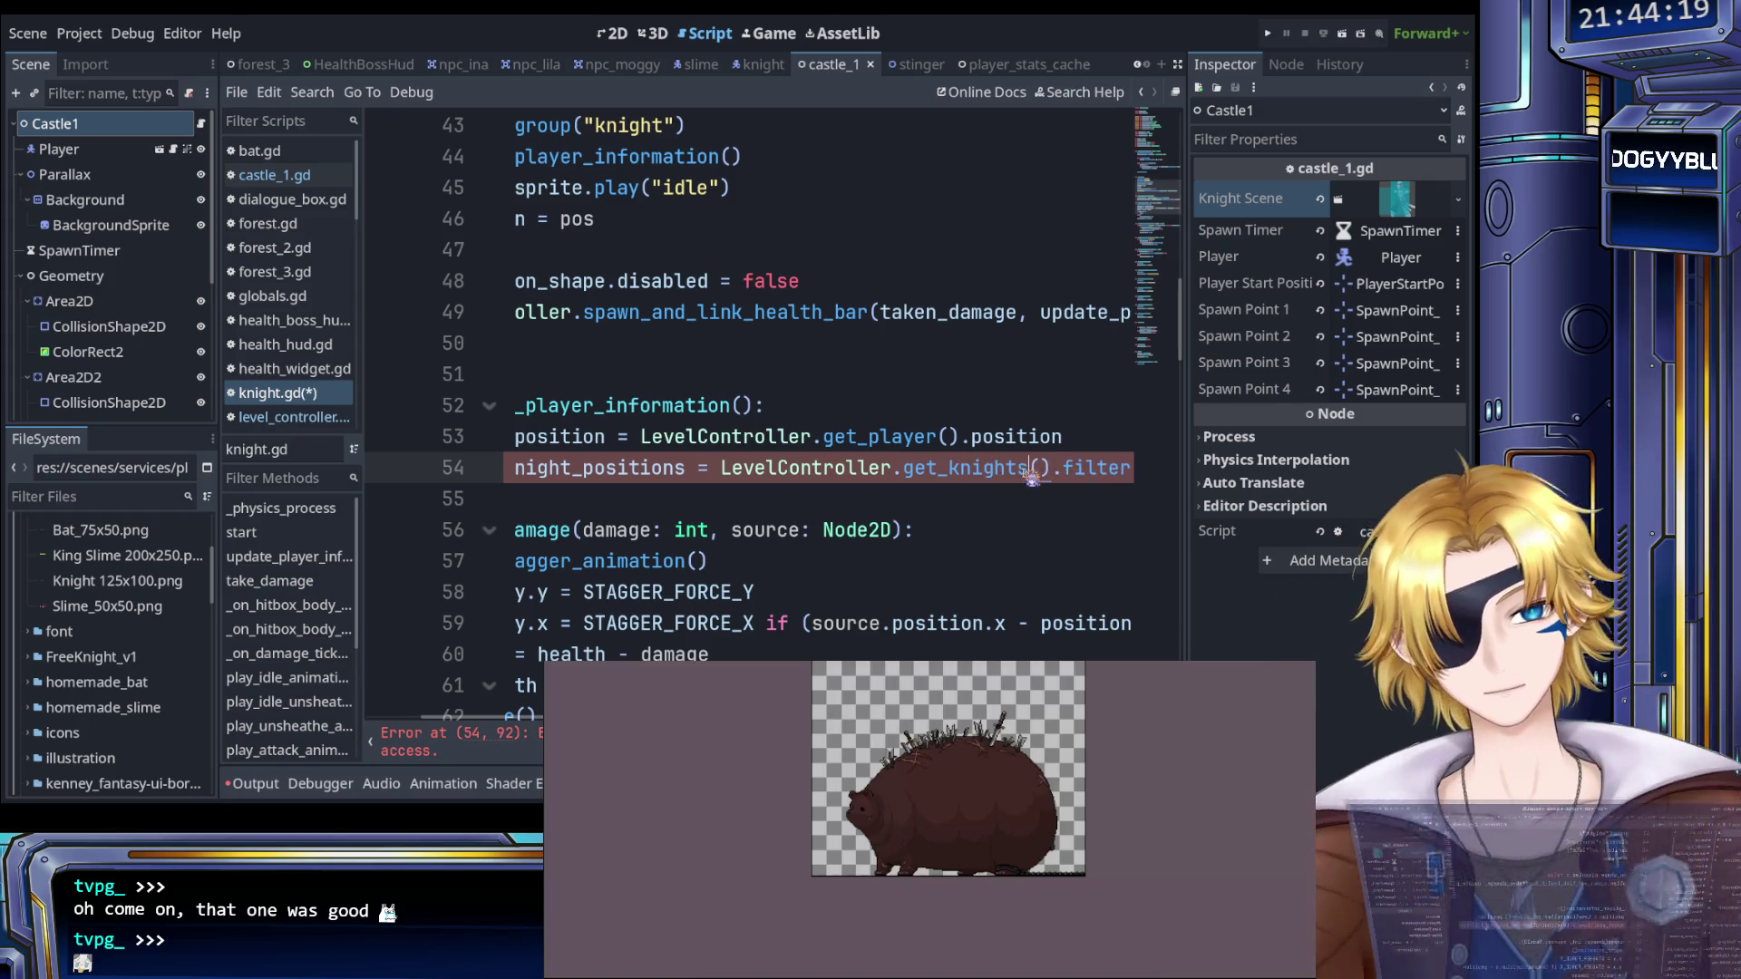
pyautogui.hscroll(3, 920, 467)
pyautogui.moveTo(835, 468); pyautogui.dragTo(1045, 471)
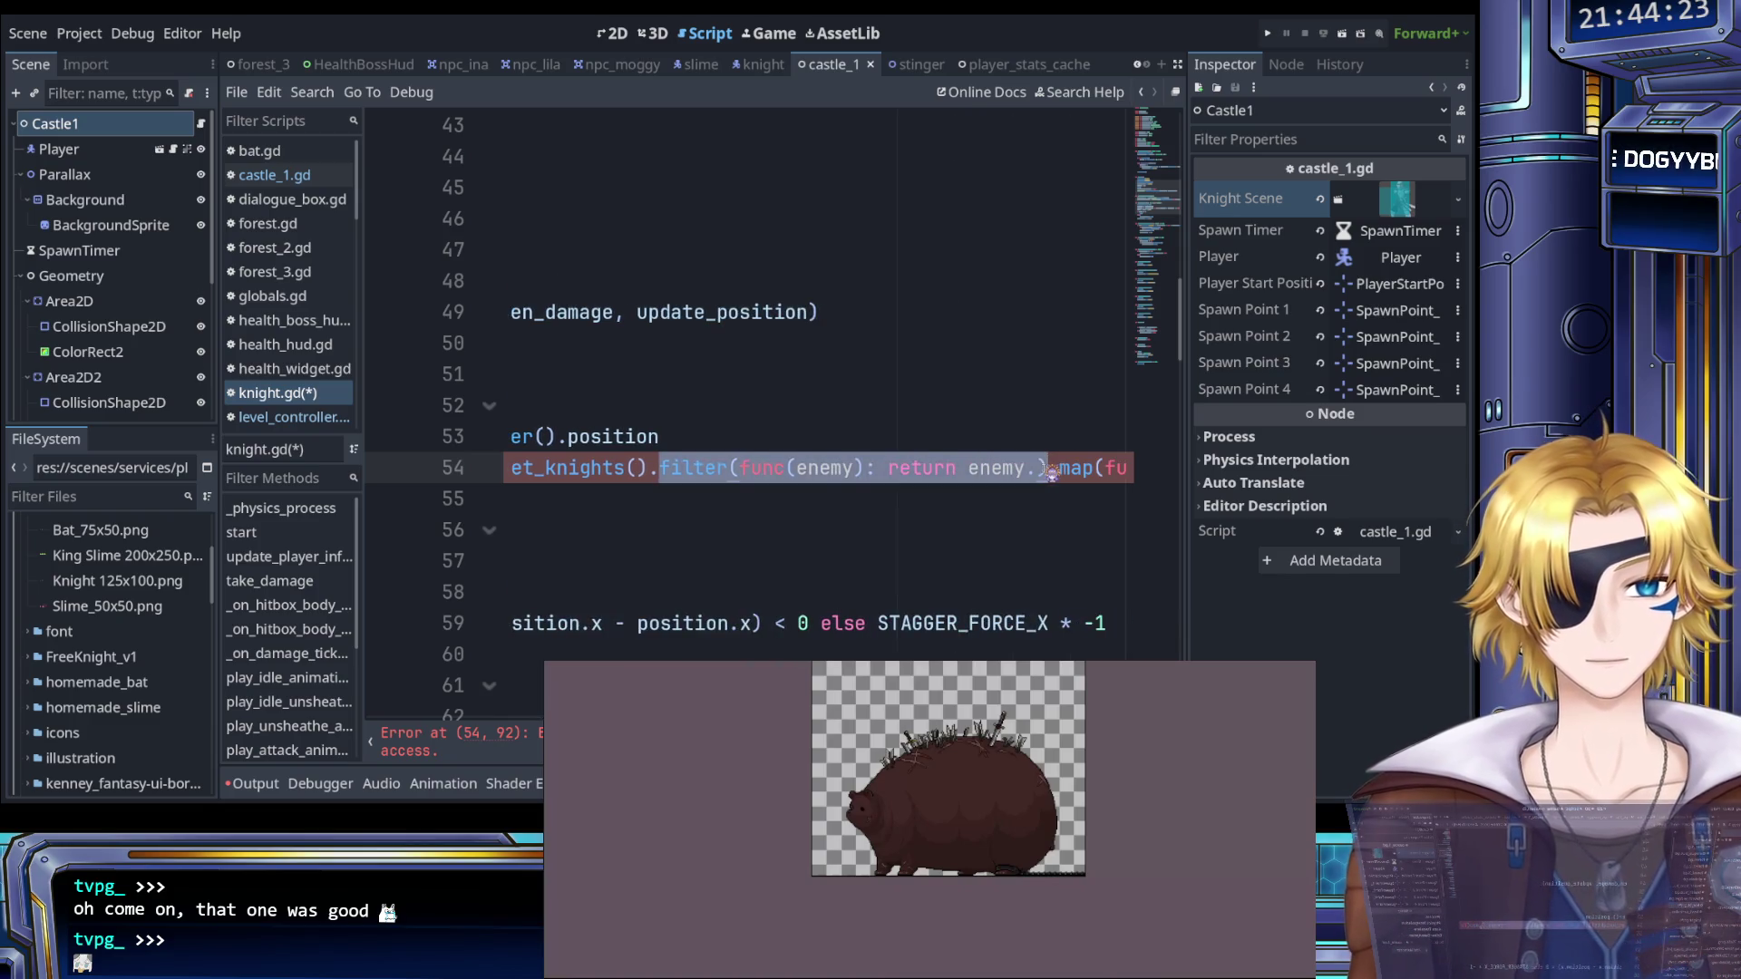
pyautogui.press('BackSpace')
pyautogui.hotkey('ctrl', 's')
# - Insert a blank line after line 55 of knight.gd
pyautogui.hscroll(-3, 830, 487)
pyautogui.hscroll(3, 831, 487)
pyautogui.hscroll(-5, 831, 487)
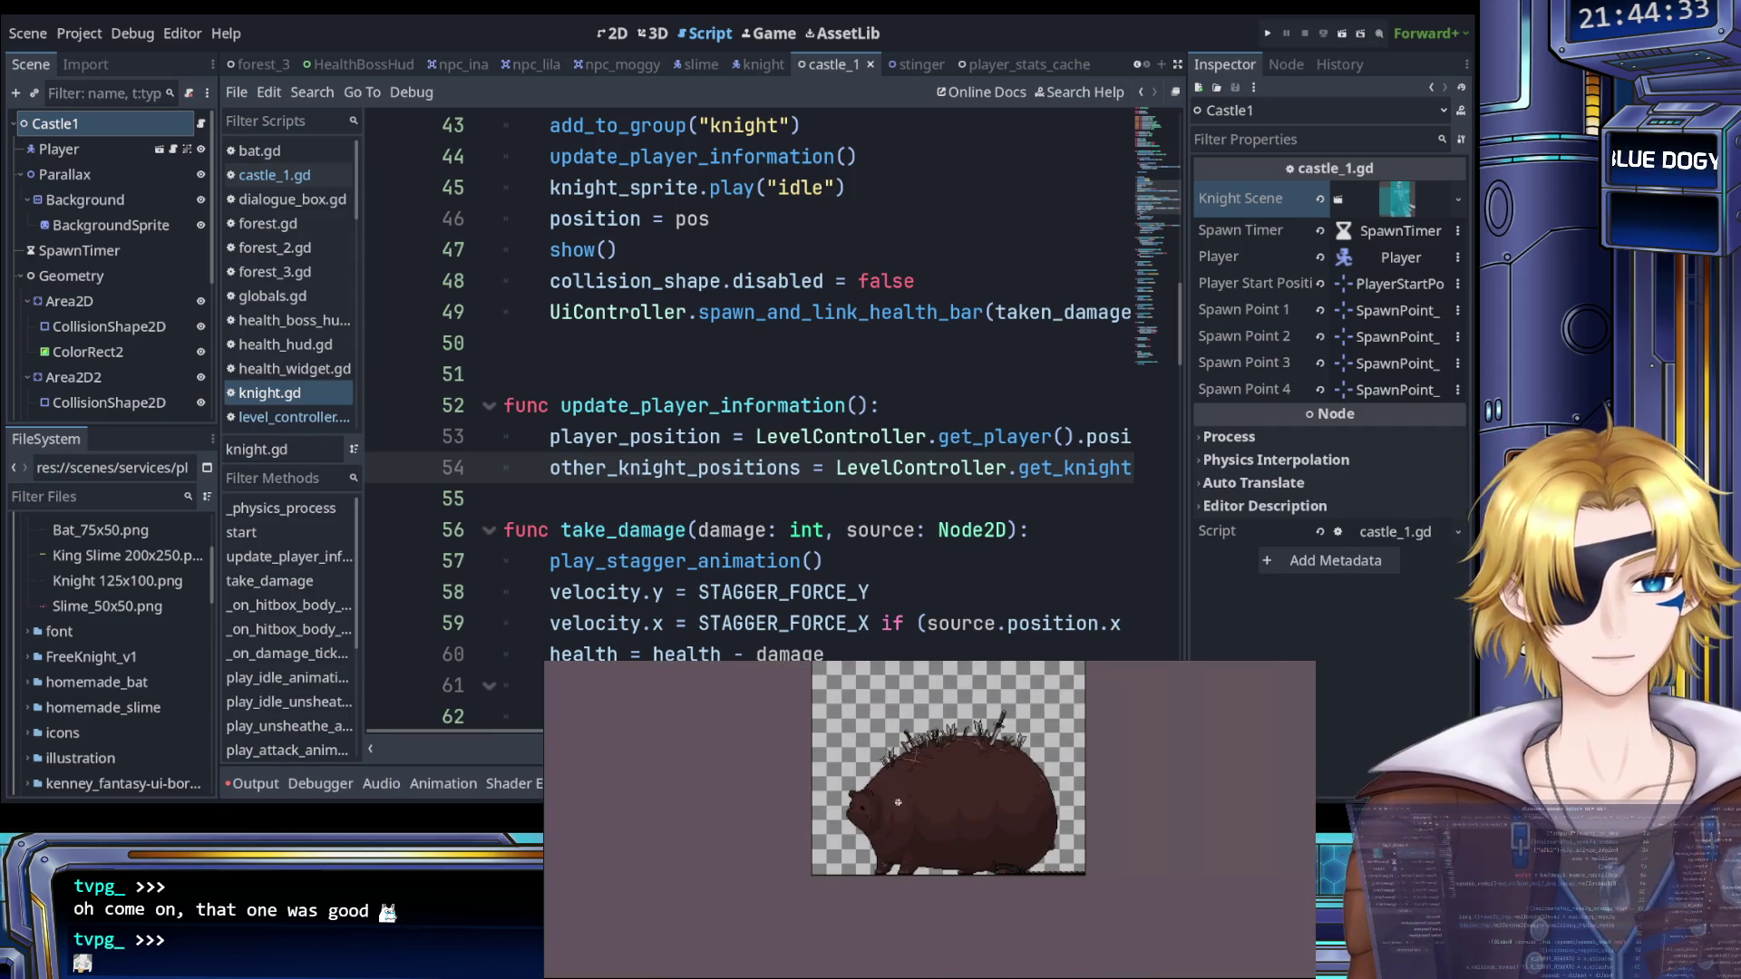
pyautogui.scroll(2, 958, 776)
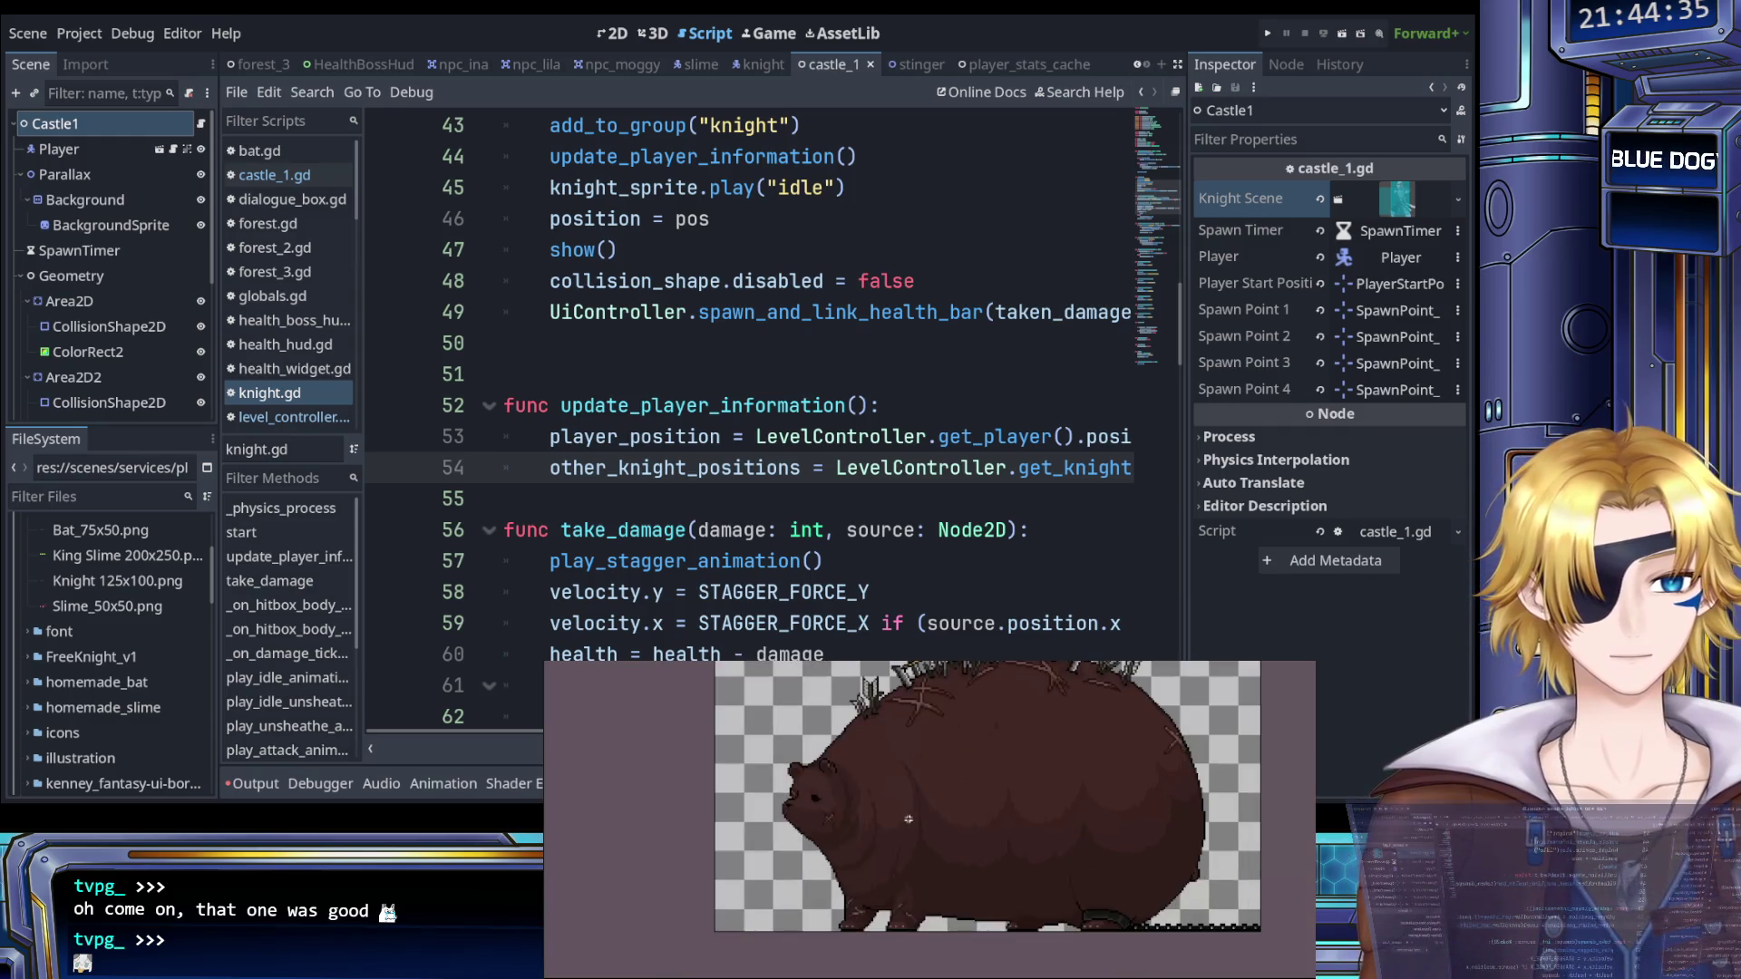
pyautogui.scroll(-2, 908, 819)
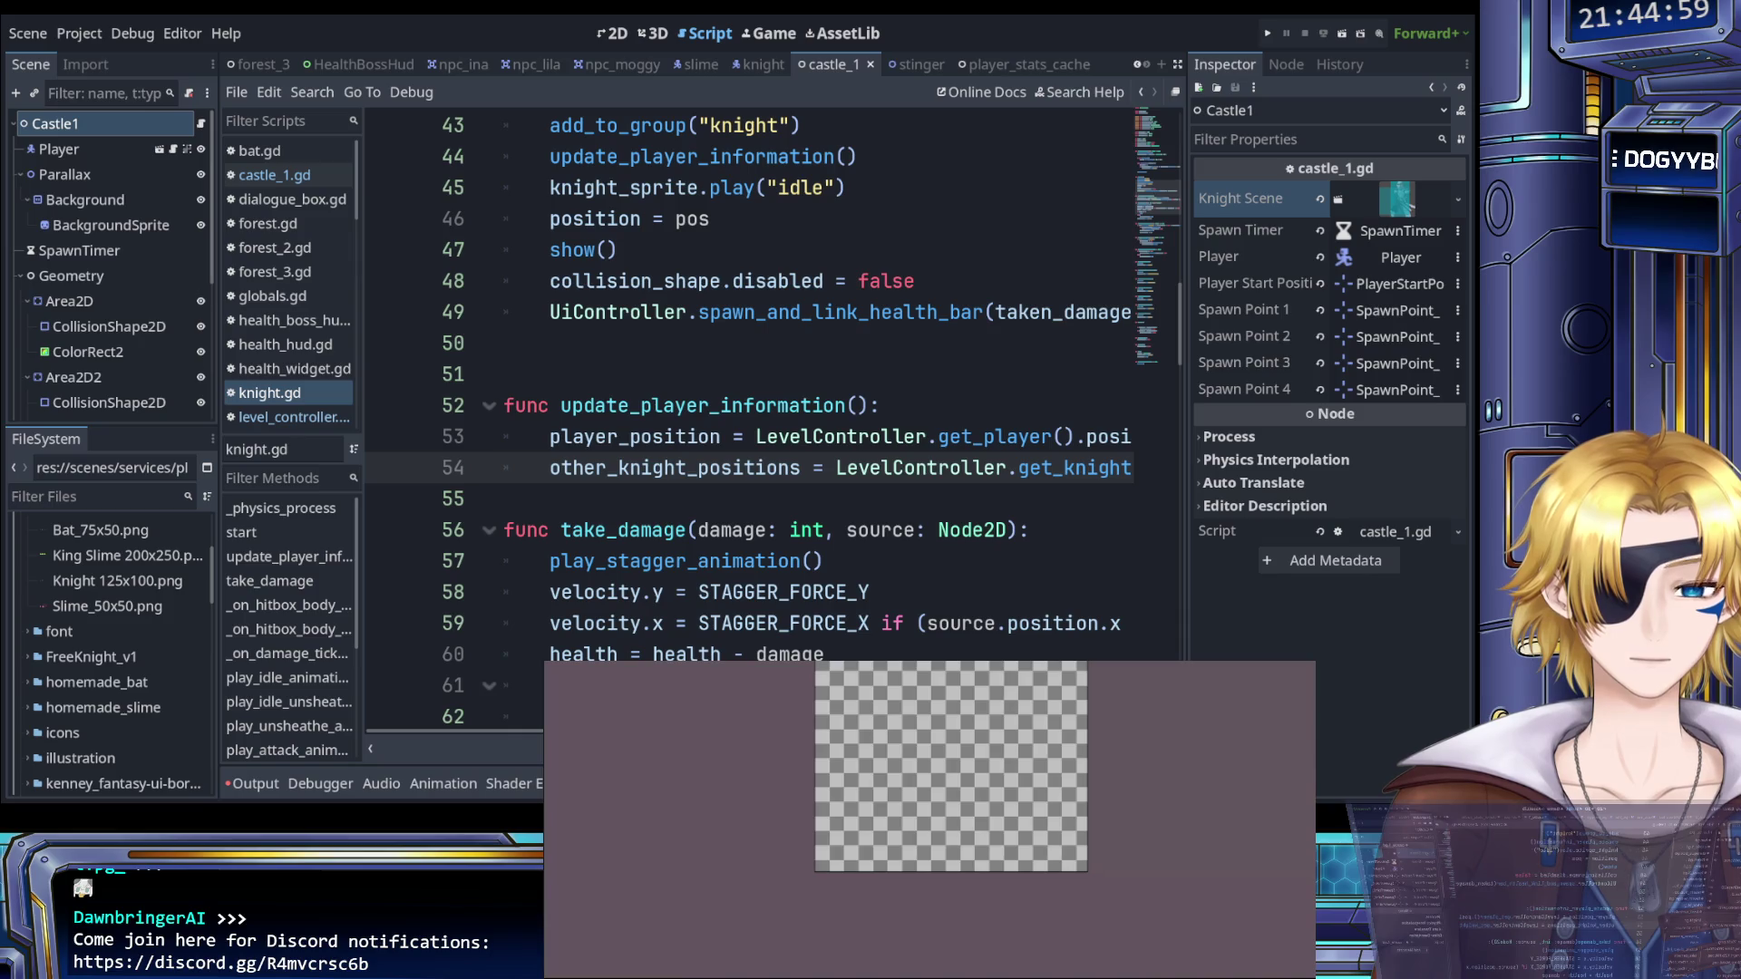
pyautogui.click(831, 343)
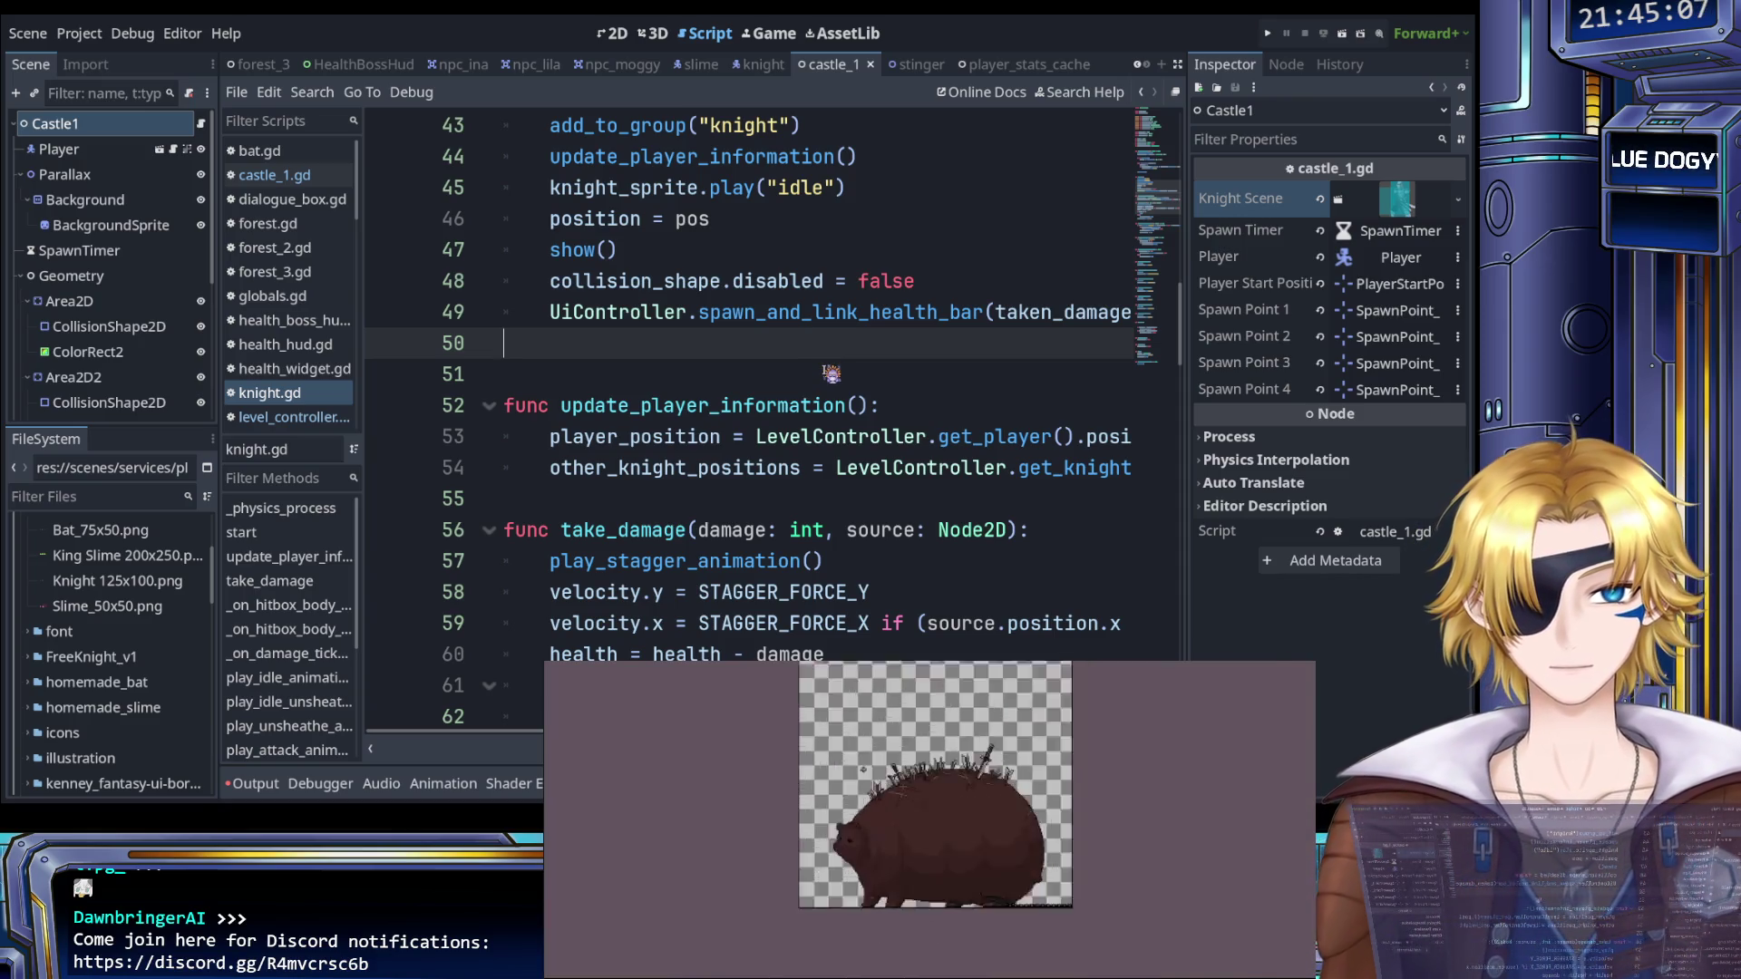
pyautogui.click(698, 496)
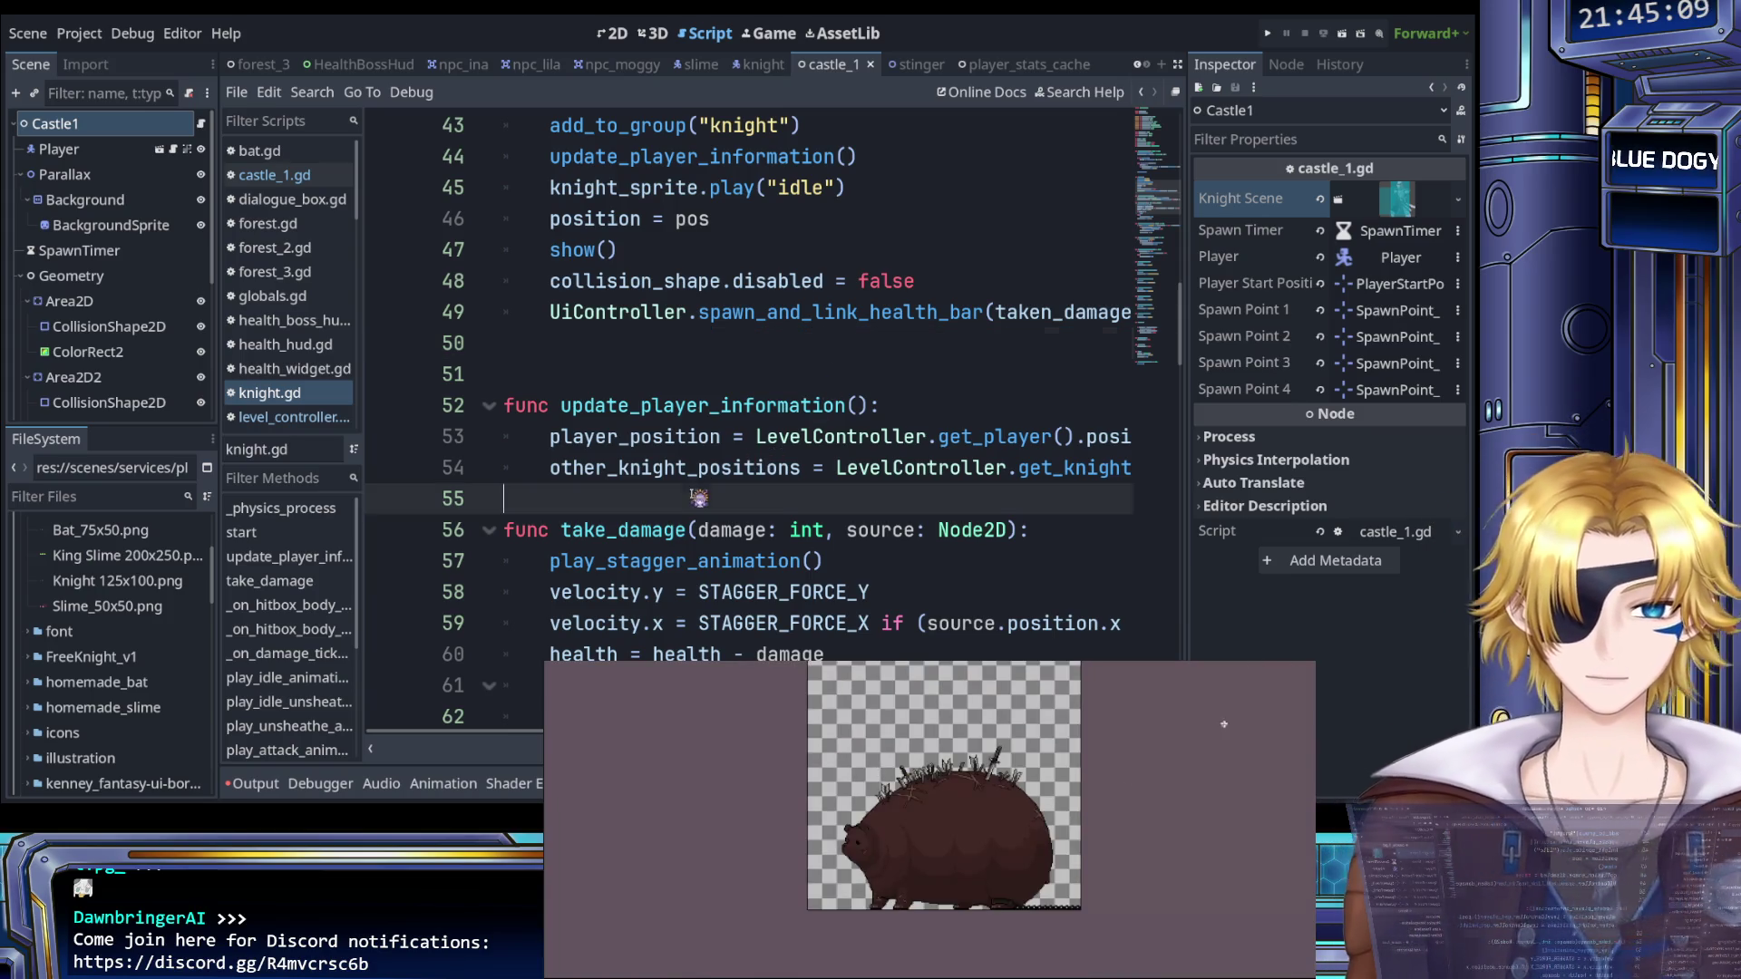
pyautogui.press('Return')
pyautogui.scroll(-2, 707, 485)
pyautogui.hscroll(2, 717, 472)
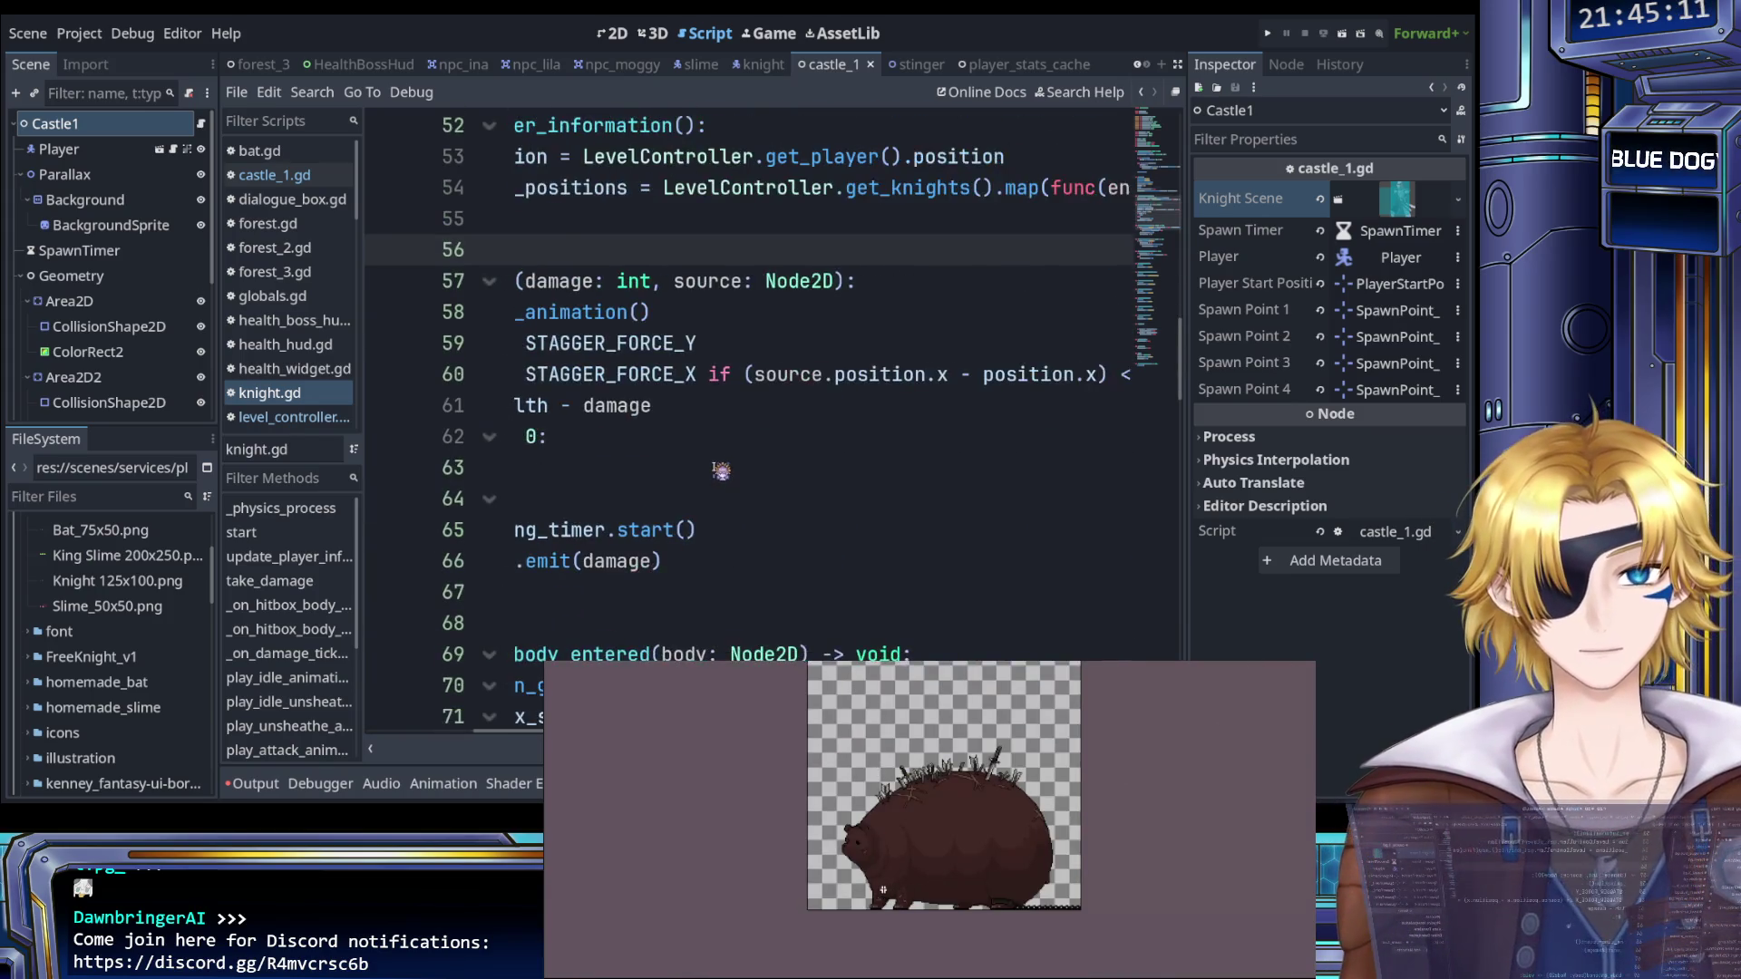
# - Review line 54's other_knight_positions assignment in knight.gd
pyautogui.hscroll(2, 719, 468)
pyautogui.hscroll(-4, 726, 467)
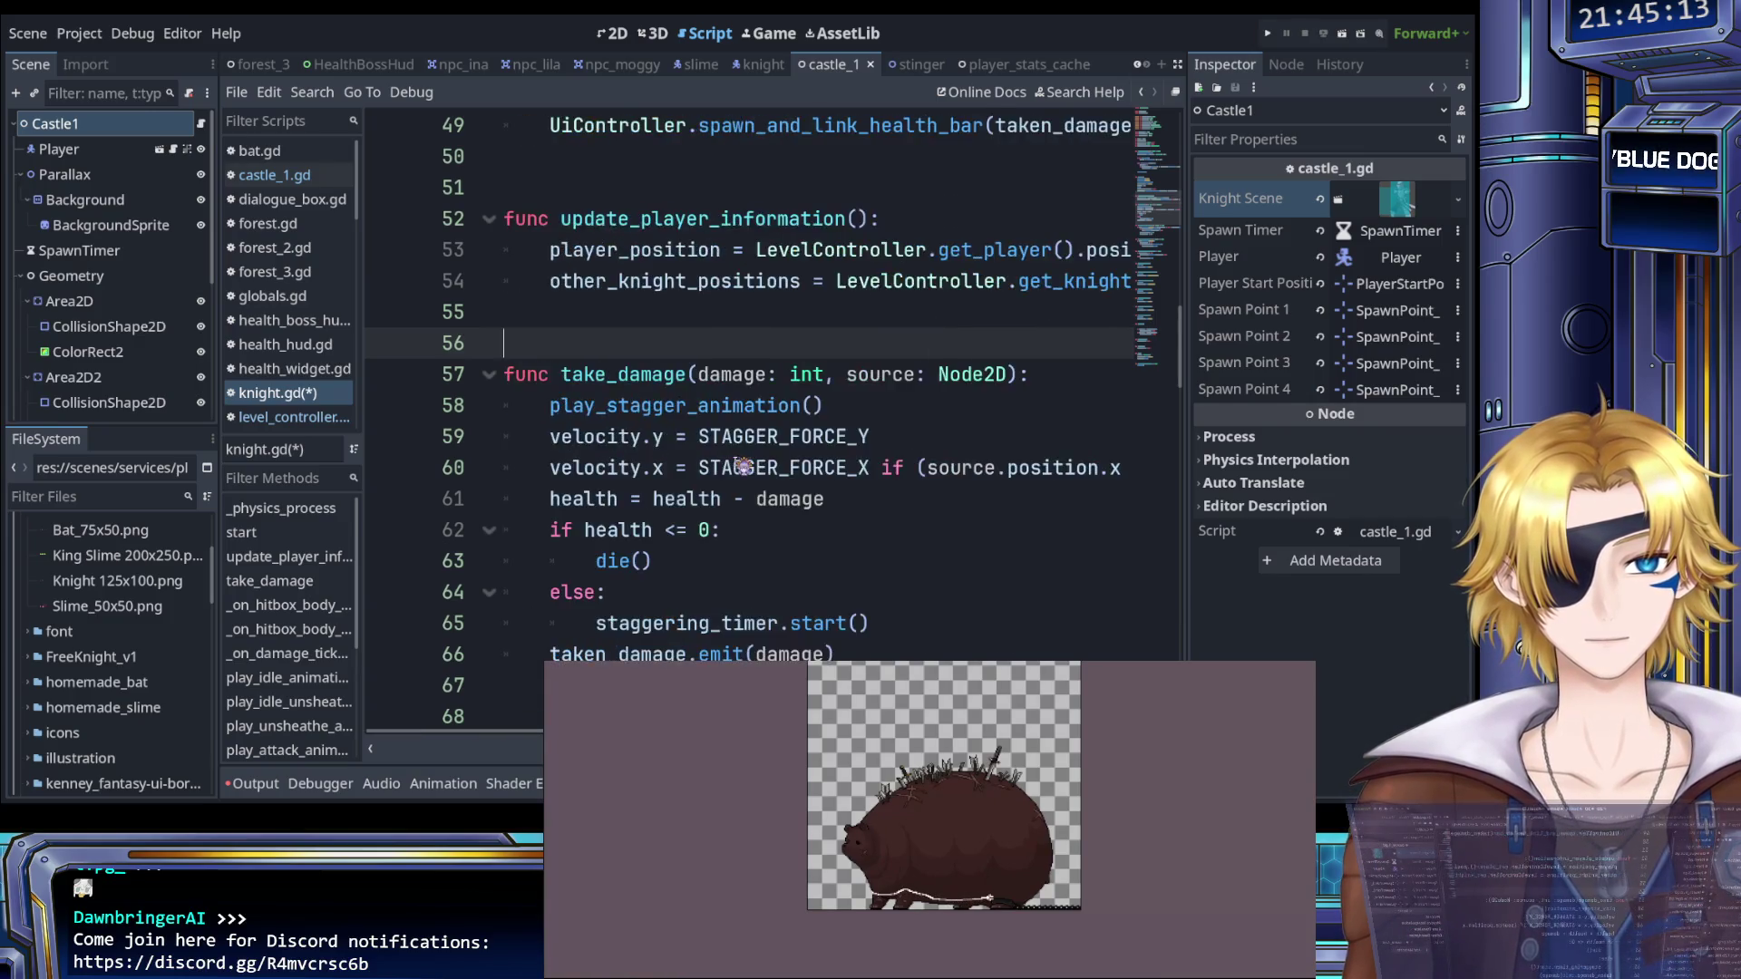
pyautogui.scroll(2, 753, 467)
pyautogui.hscroll(2, 753, 467)
pyautogui.hscroll(3, 753, 467)
pyautogui.hscroll(-5, 757, 471)
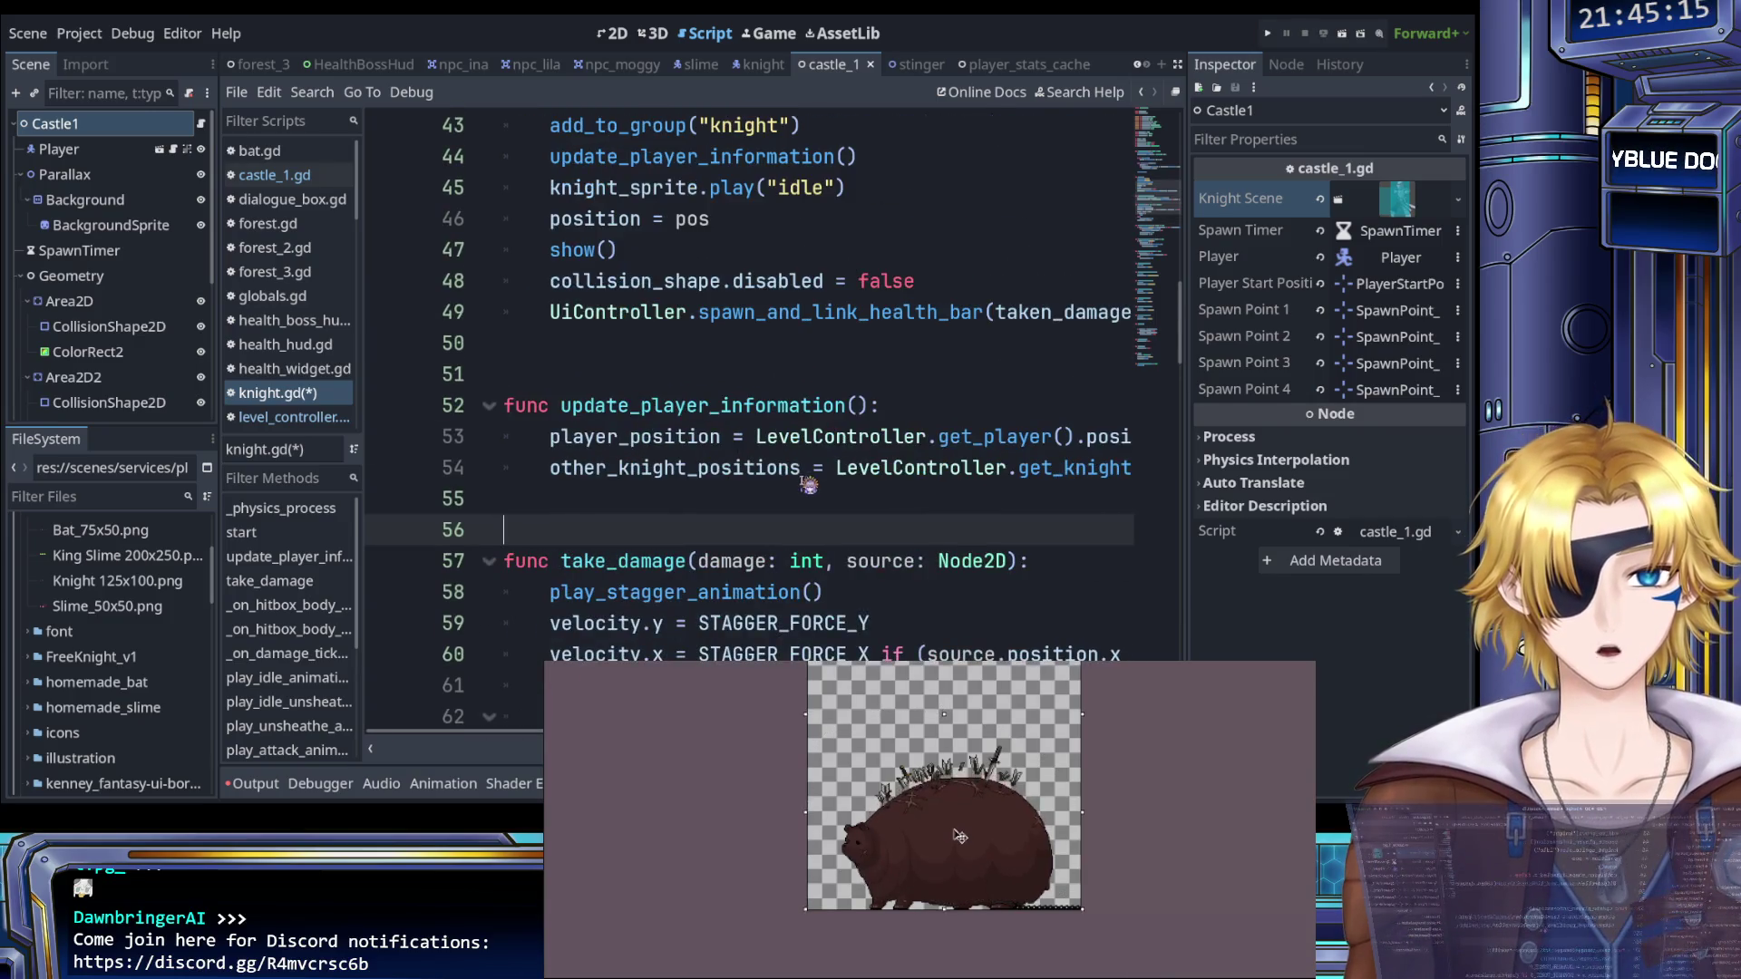
pyautogui.click(755, 469)
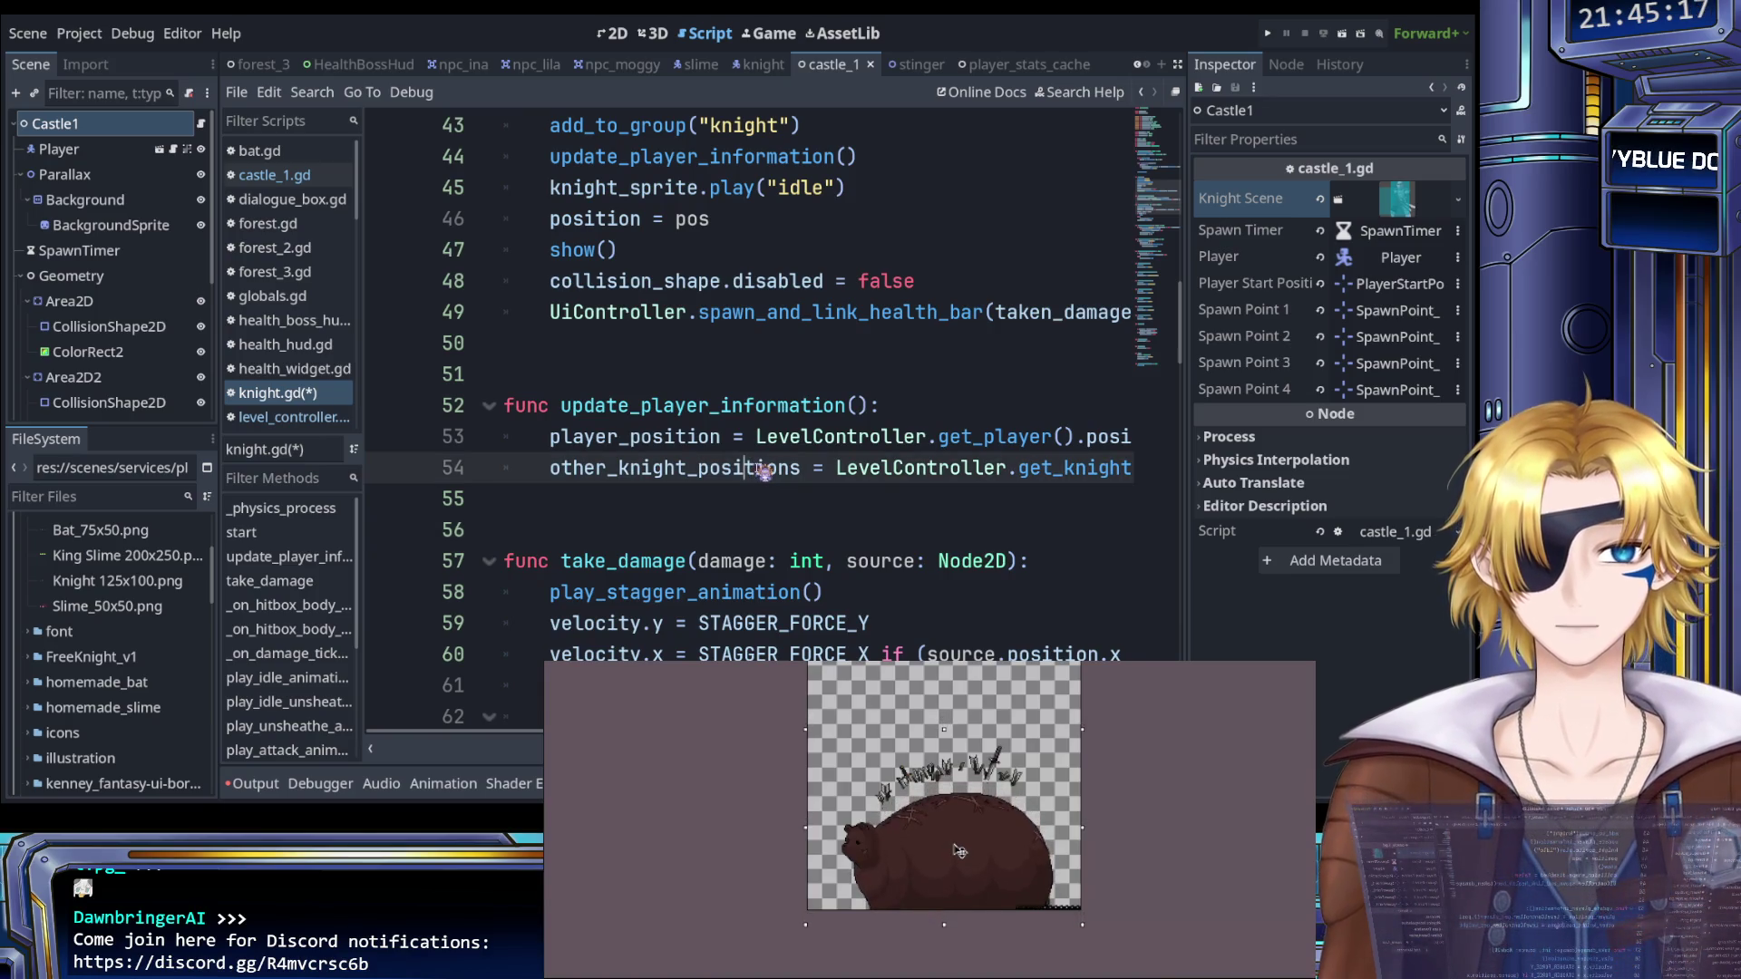
# - Scroll down to reorient() and place the caret on empty line 127
pyautogui.scroll(-7, 675, 466)
pyautogui.scroll(8, 681, 451)
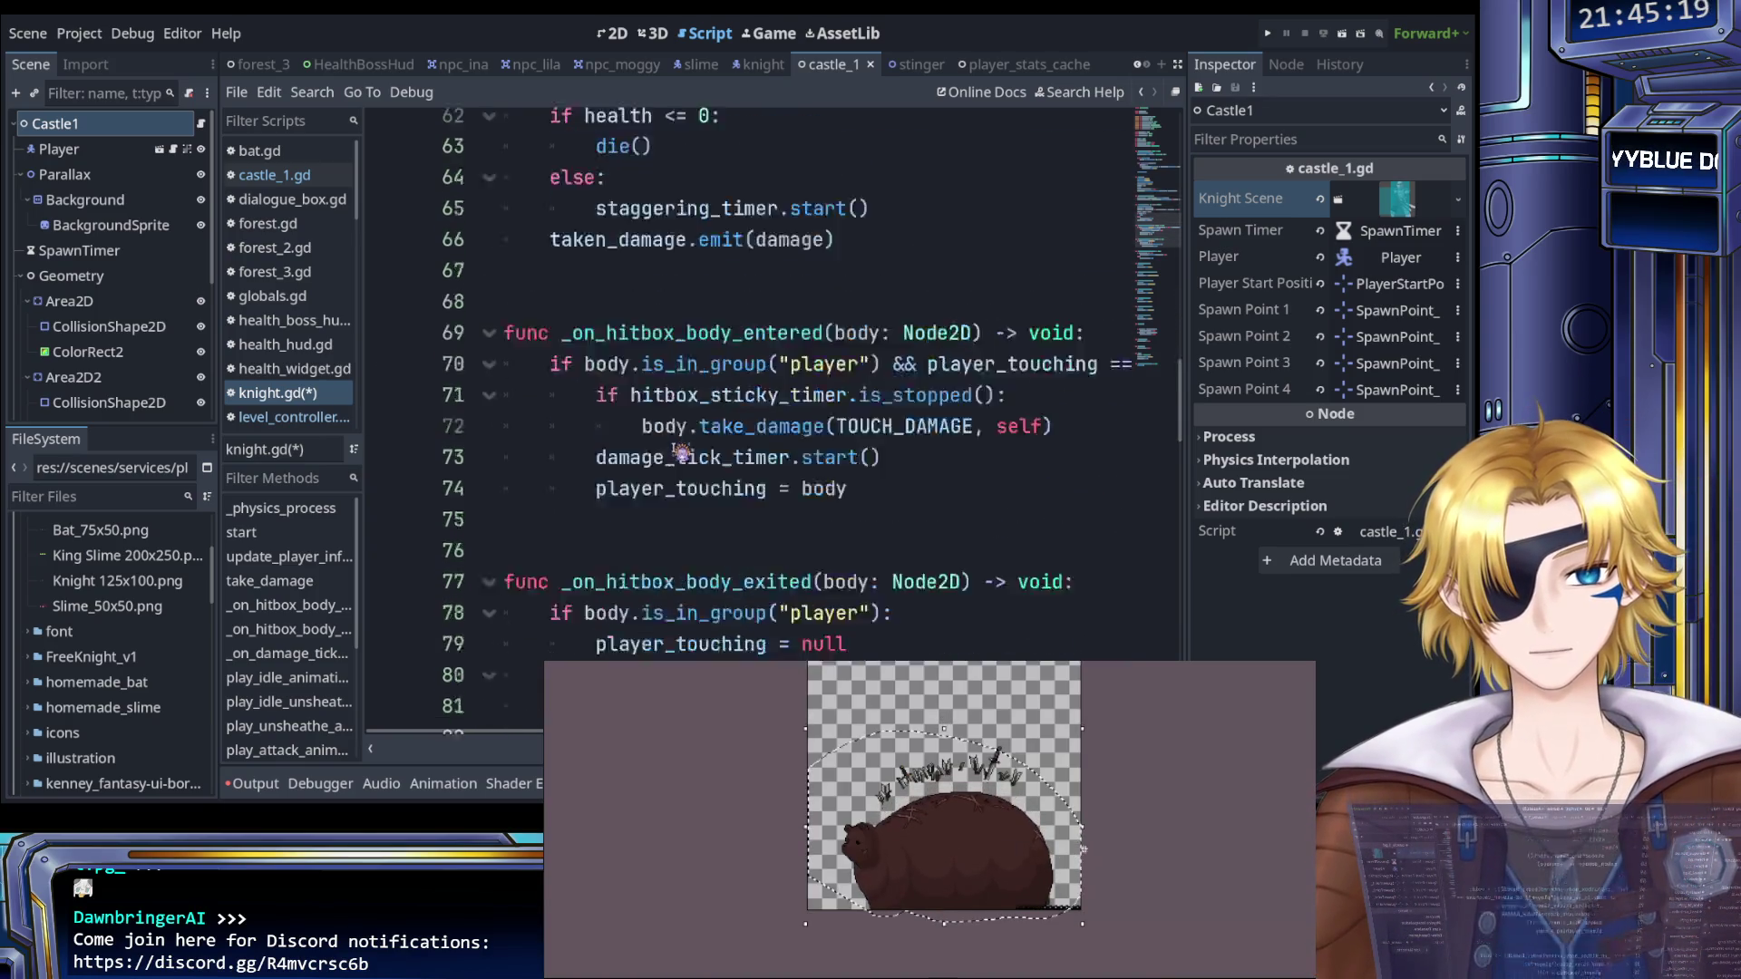
pyautogui.scroll(10, 681, 452)
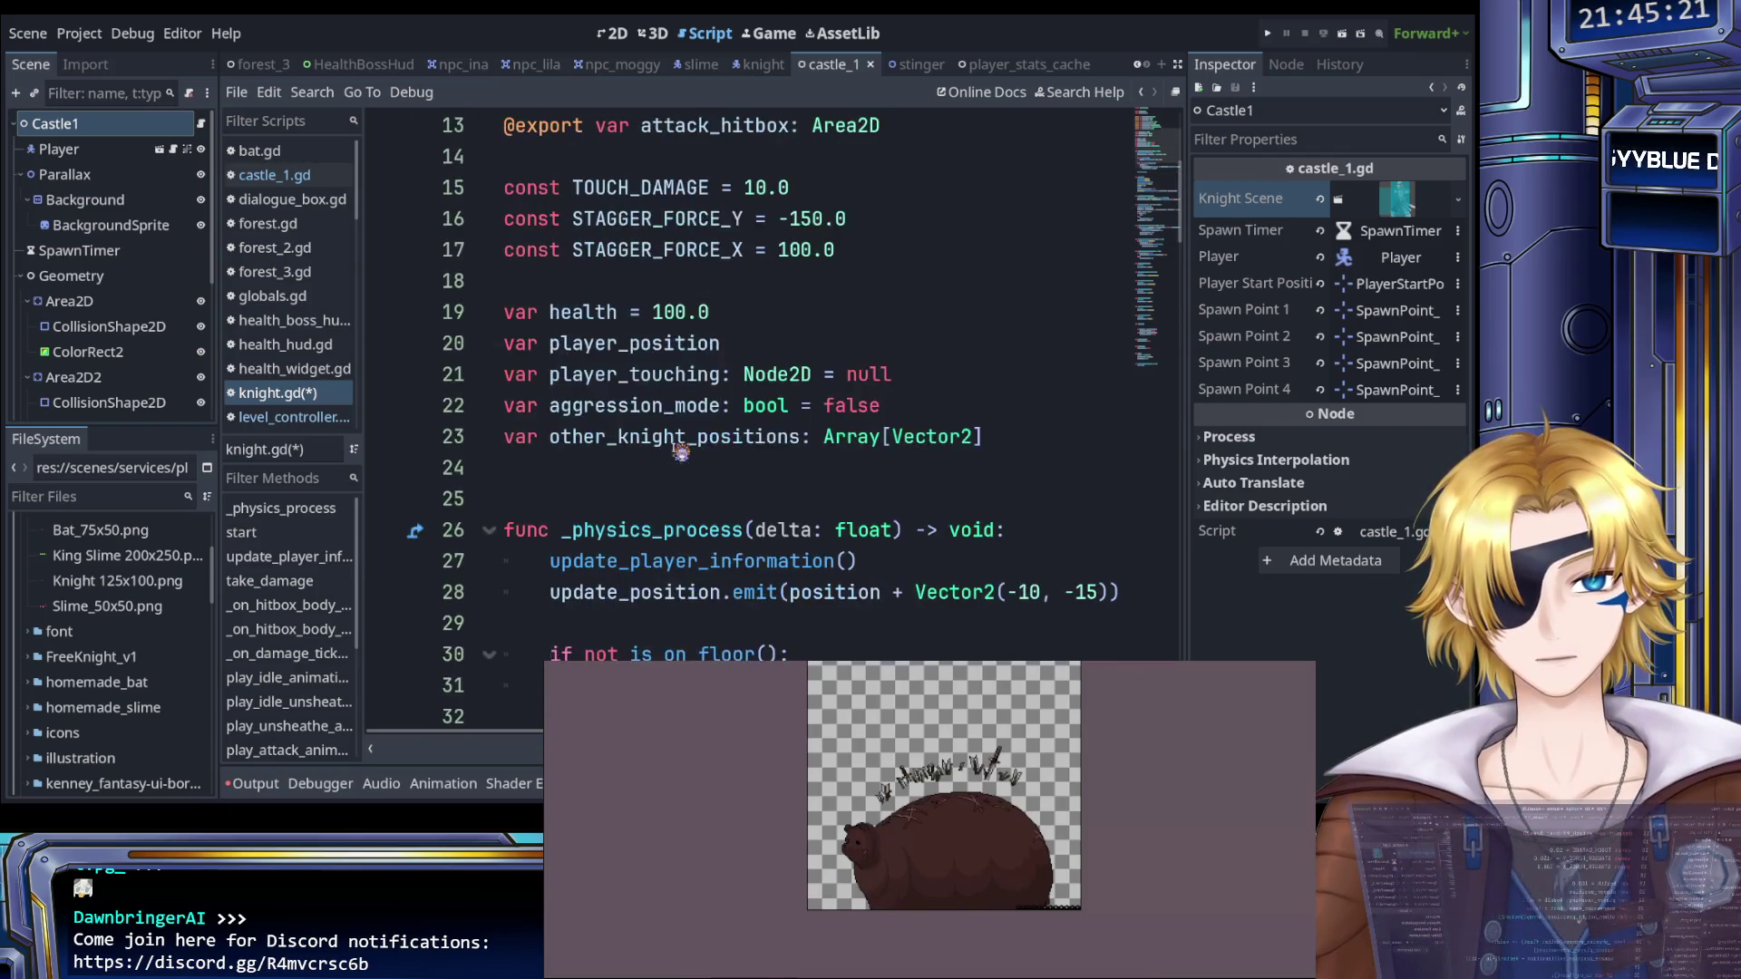
pyautogui.scroll(-20, 680, 451)
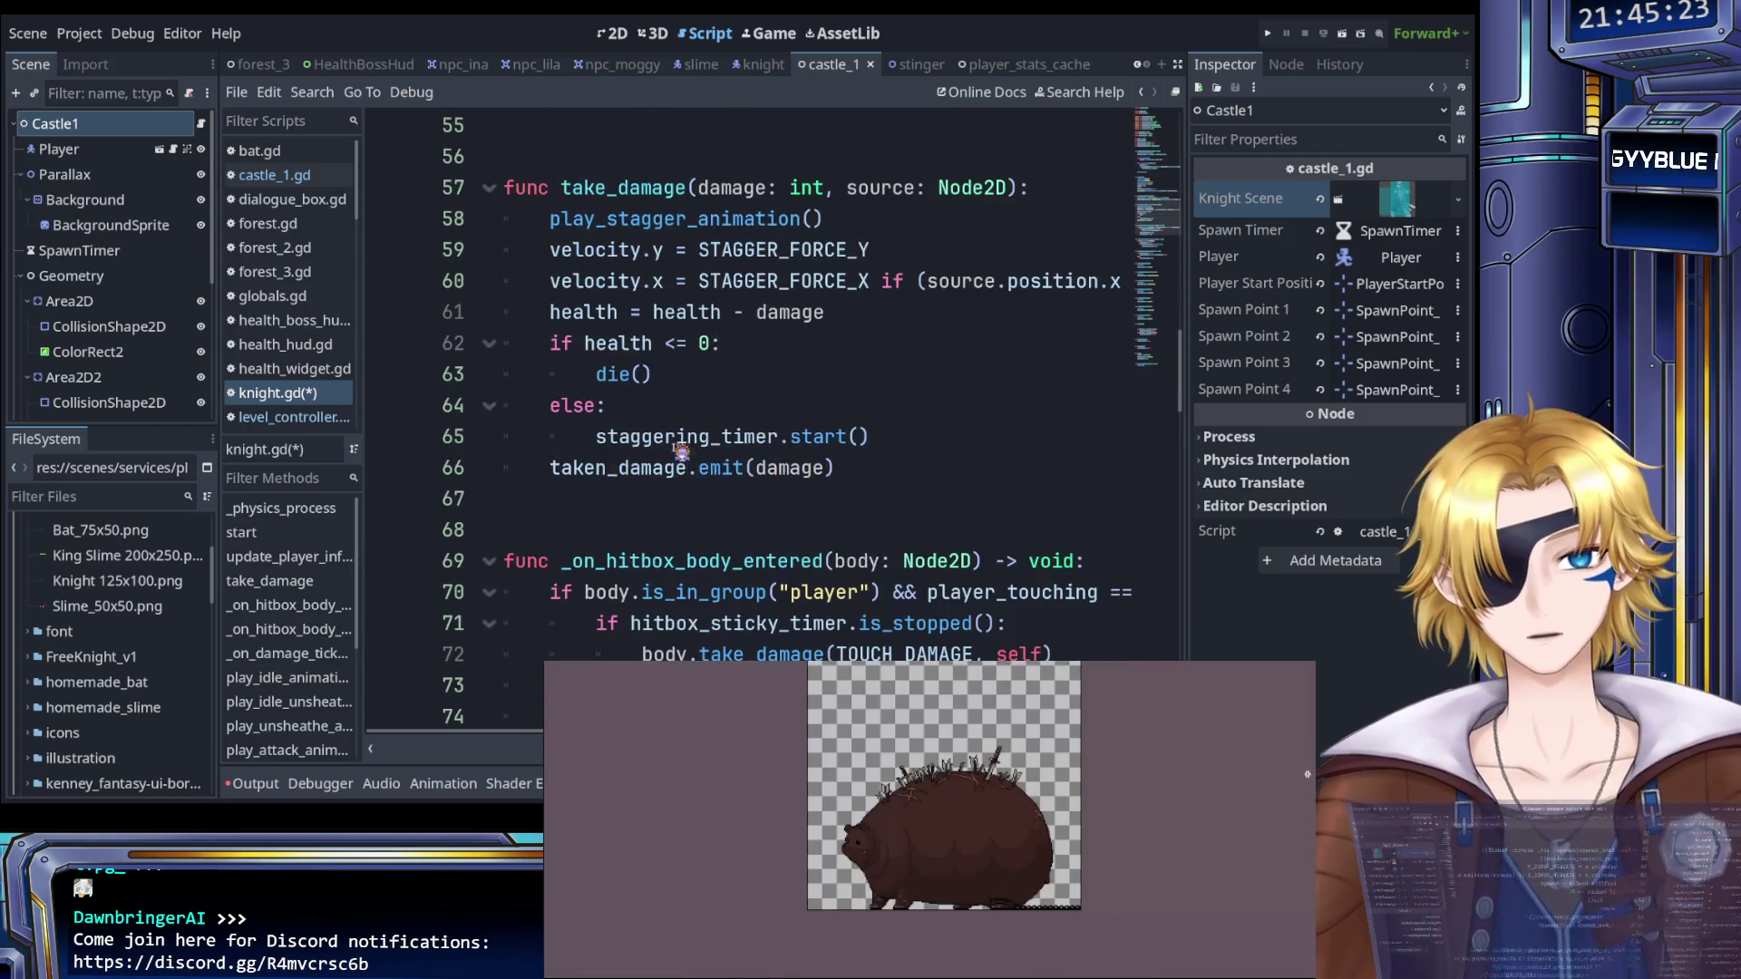
pyautogui.scroll(-14, 681, 452)
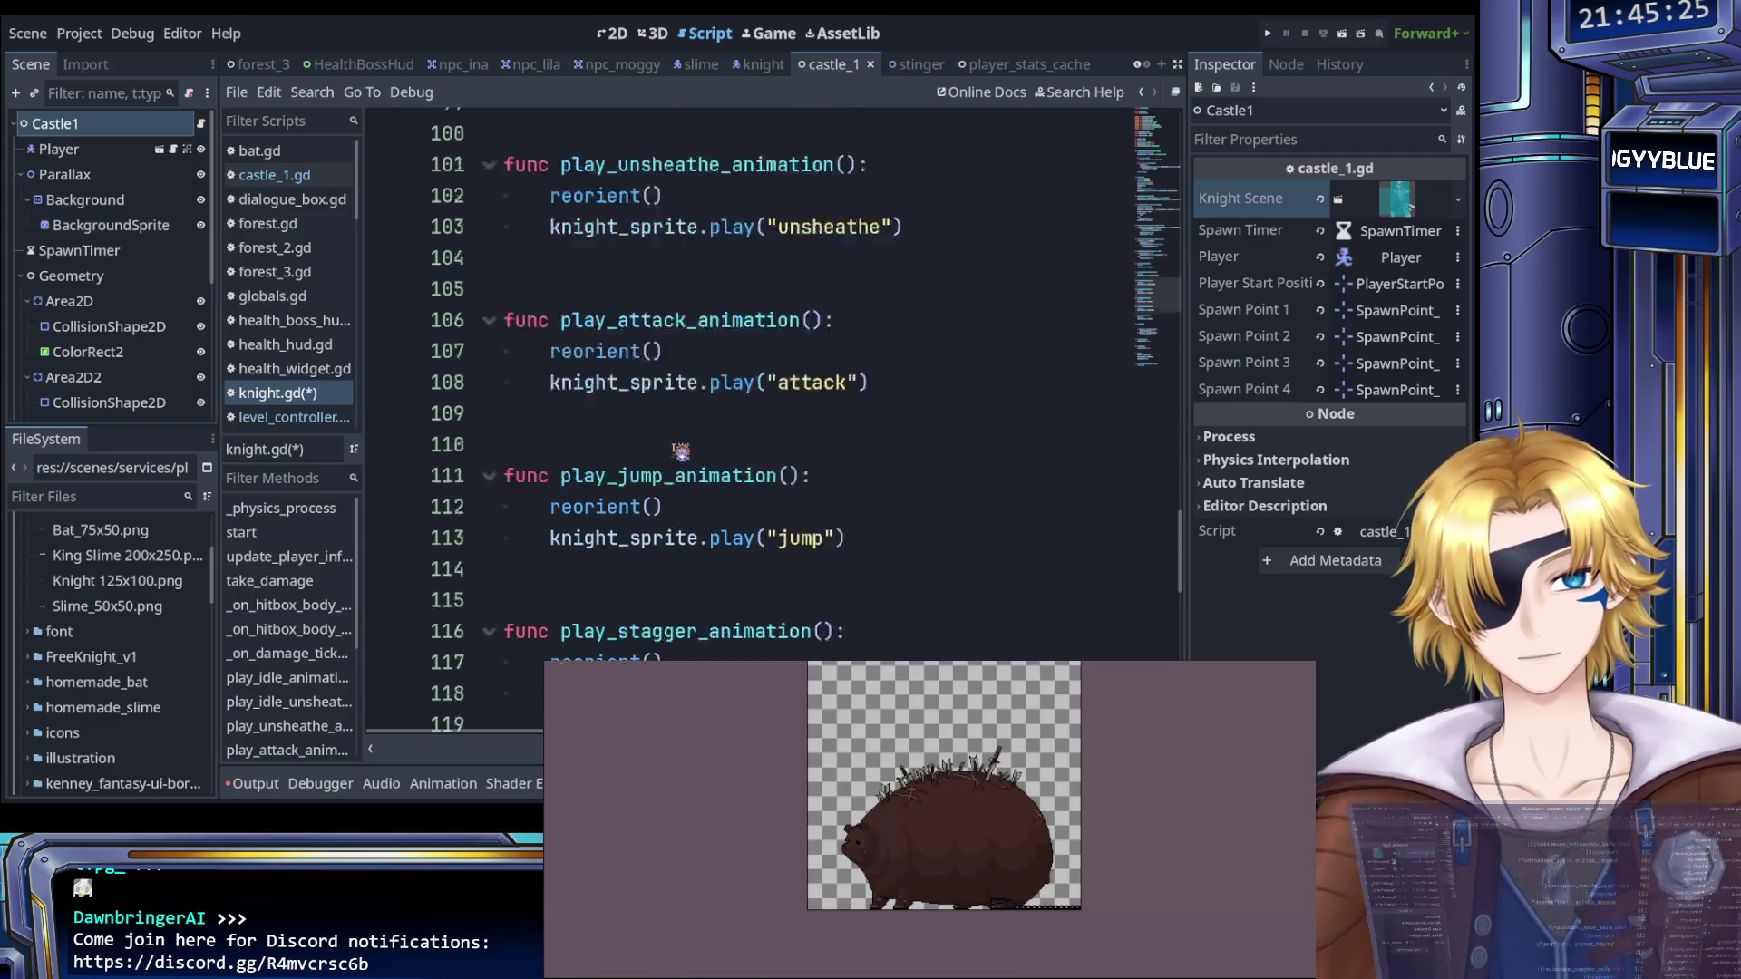
pyautogui.scroll(-4, 681, 451)
pyautogui.click(656, 220)
pyautogui.scroll(1, 687, 317)
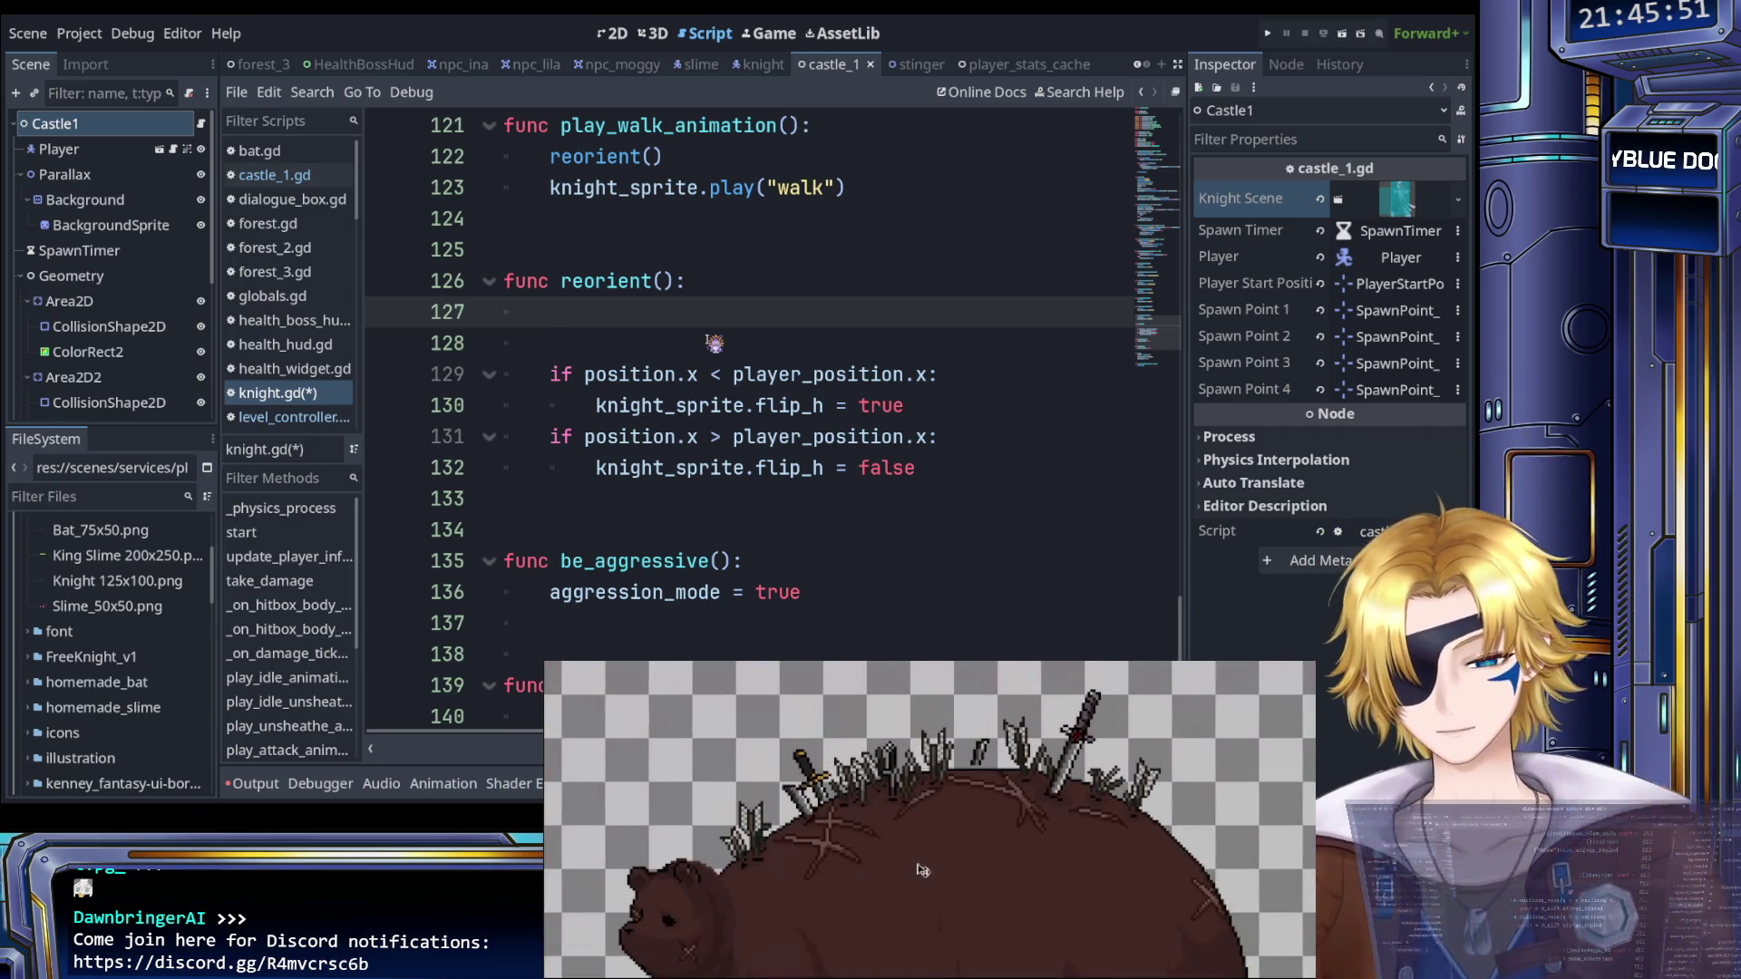
# - Start reorient() with aggression_mode = false
pyautogui.scroll(-3, 934, 862)
pyautogui.write('agg')
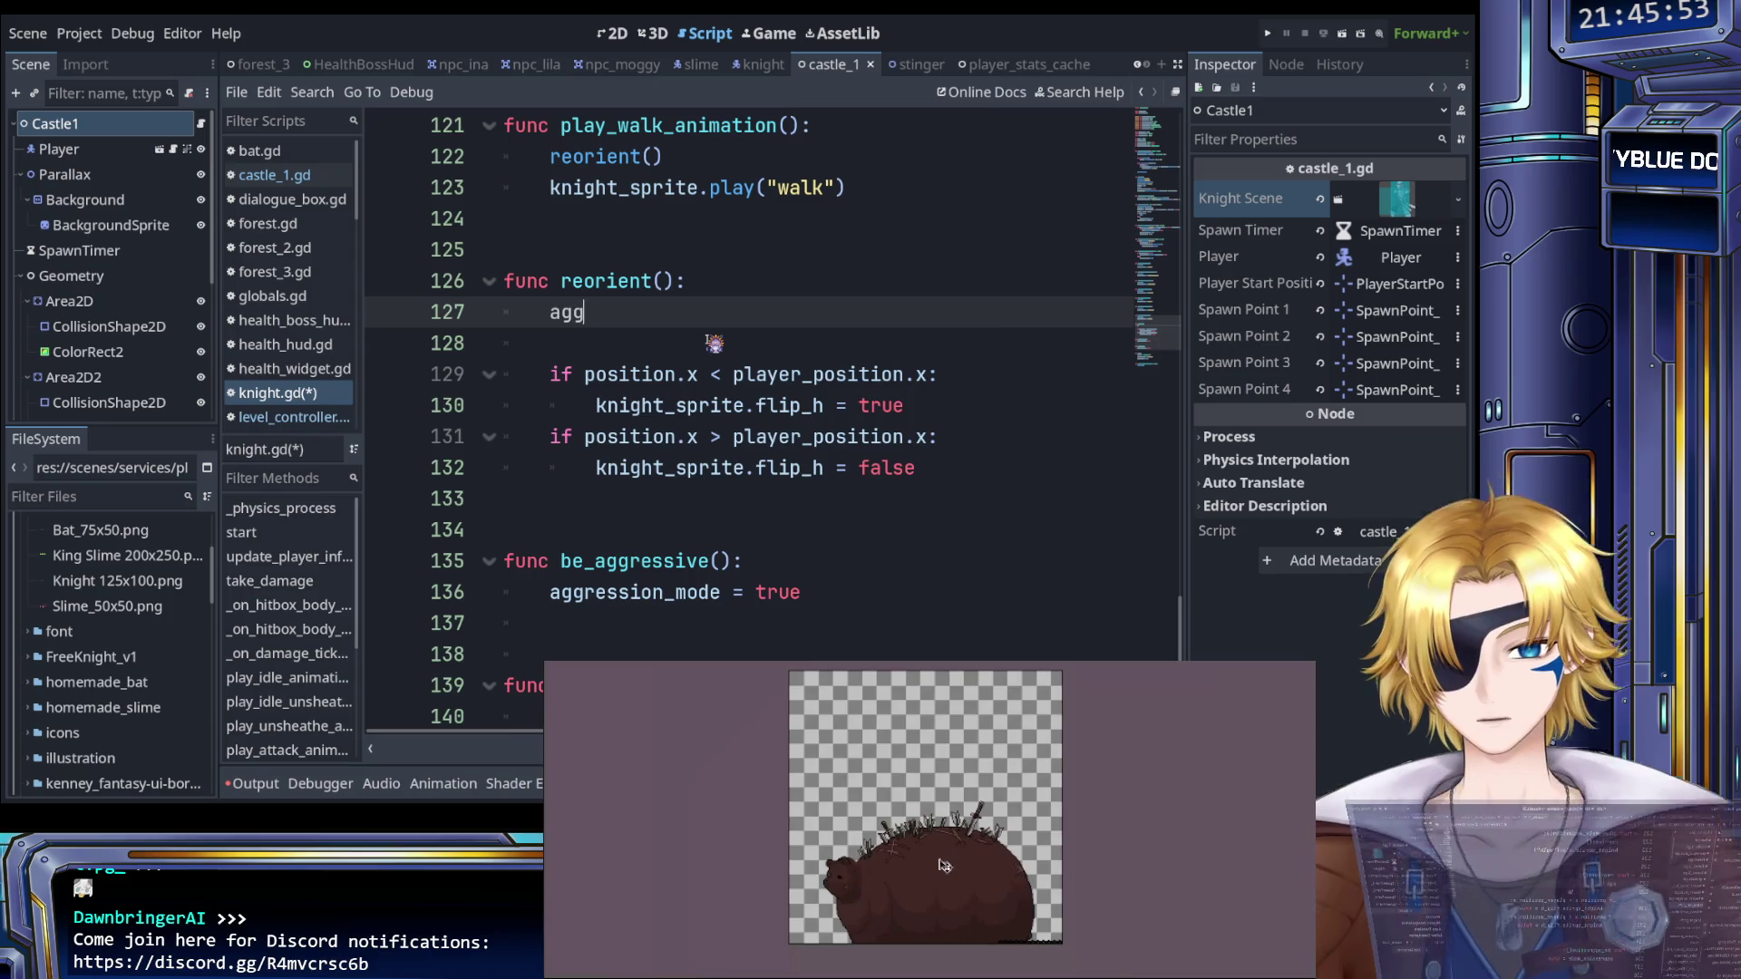
pyautogui.press('Return')
pyautogui.write('= false')
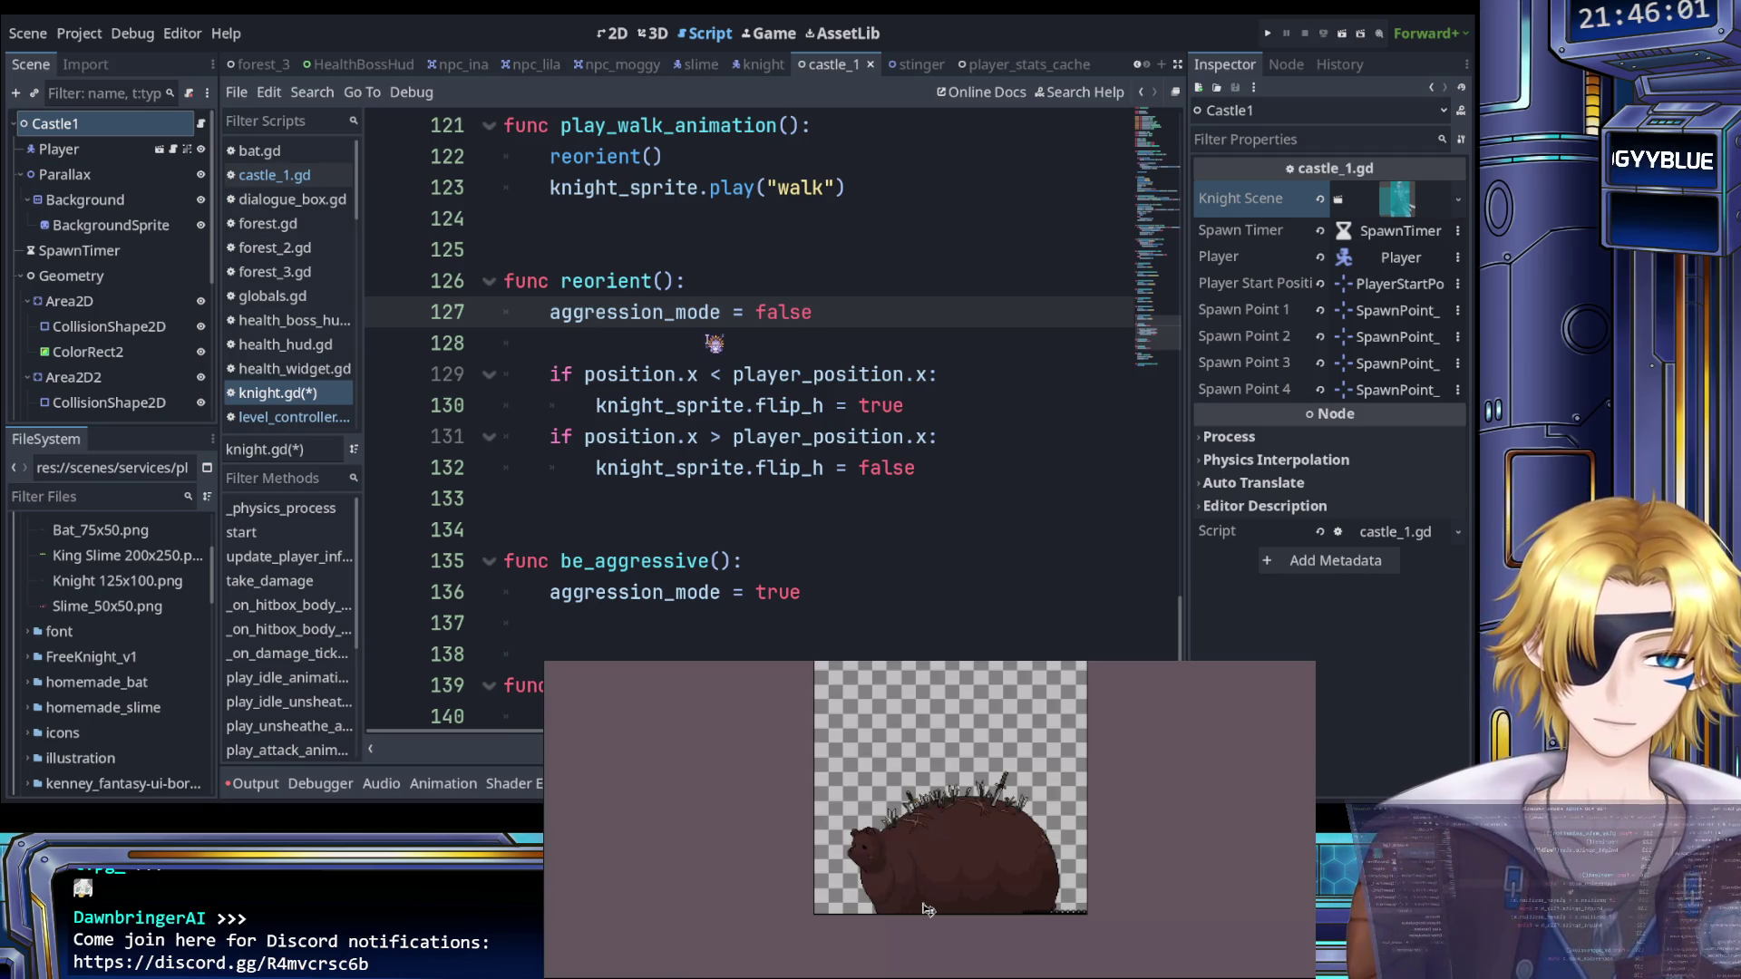
pyautogui.press('Return')
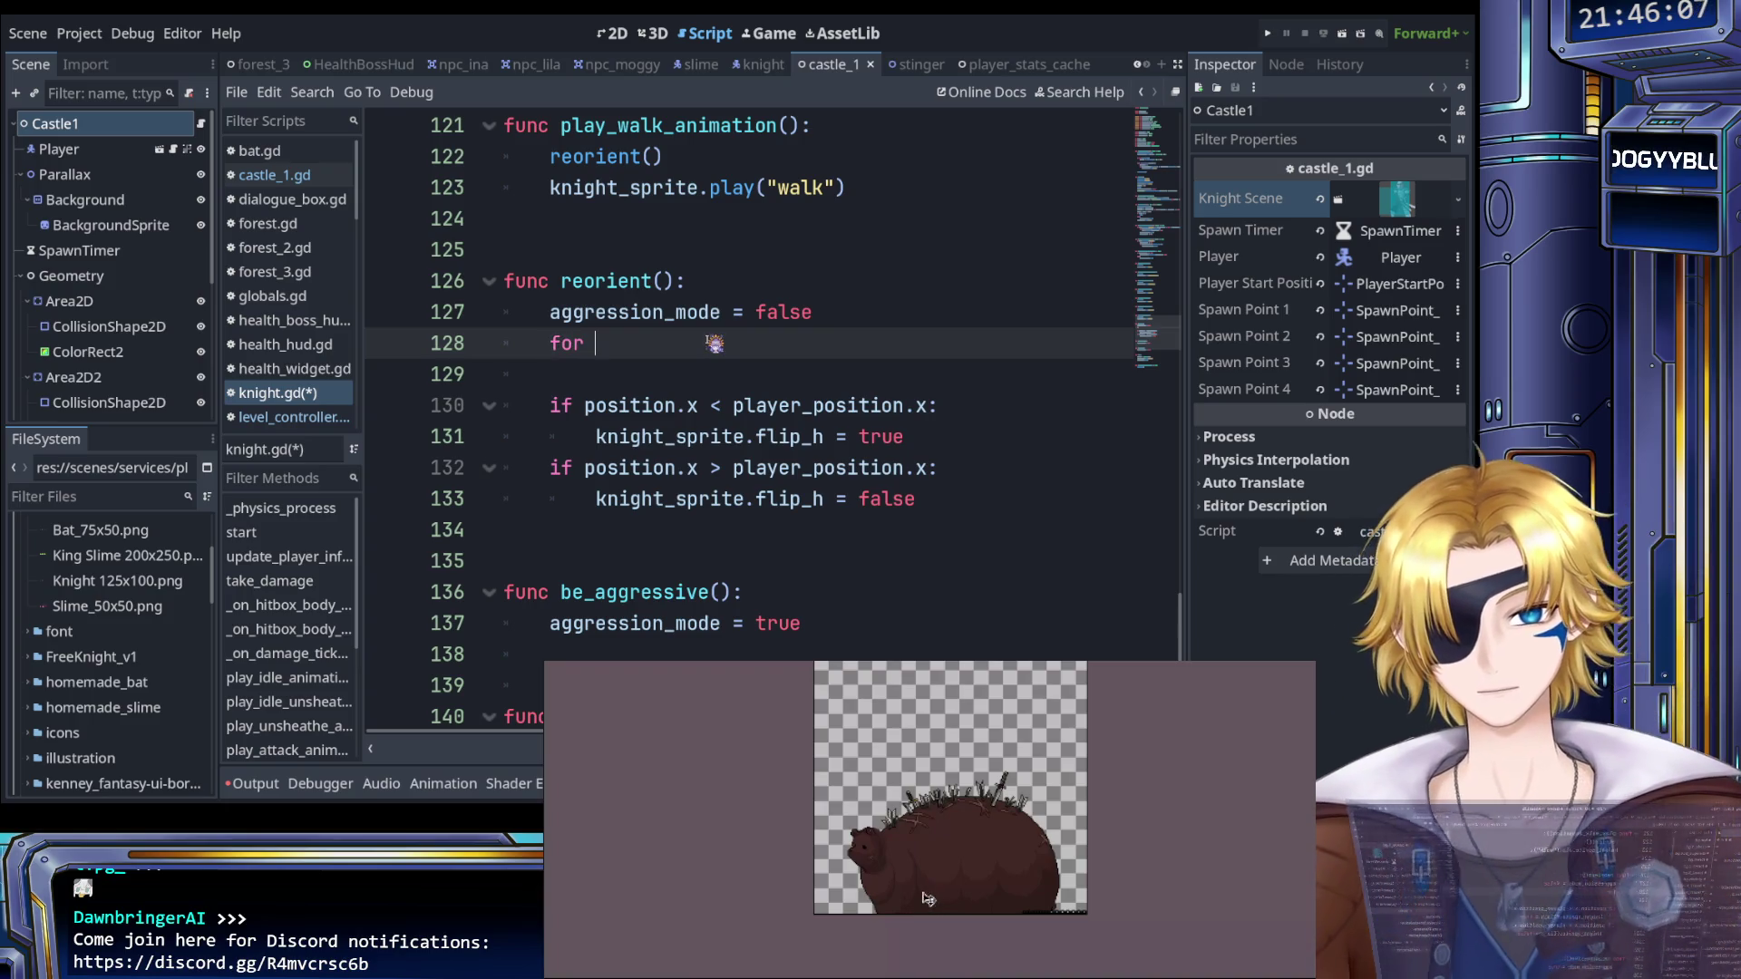
# - Add a for loop over other_knight_positions with a pass; body
pyautogui.write('knight in ')
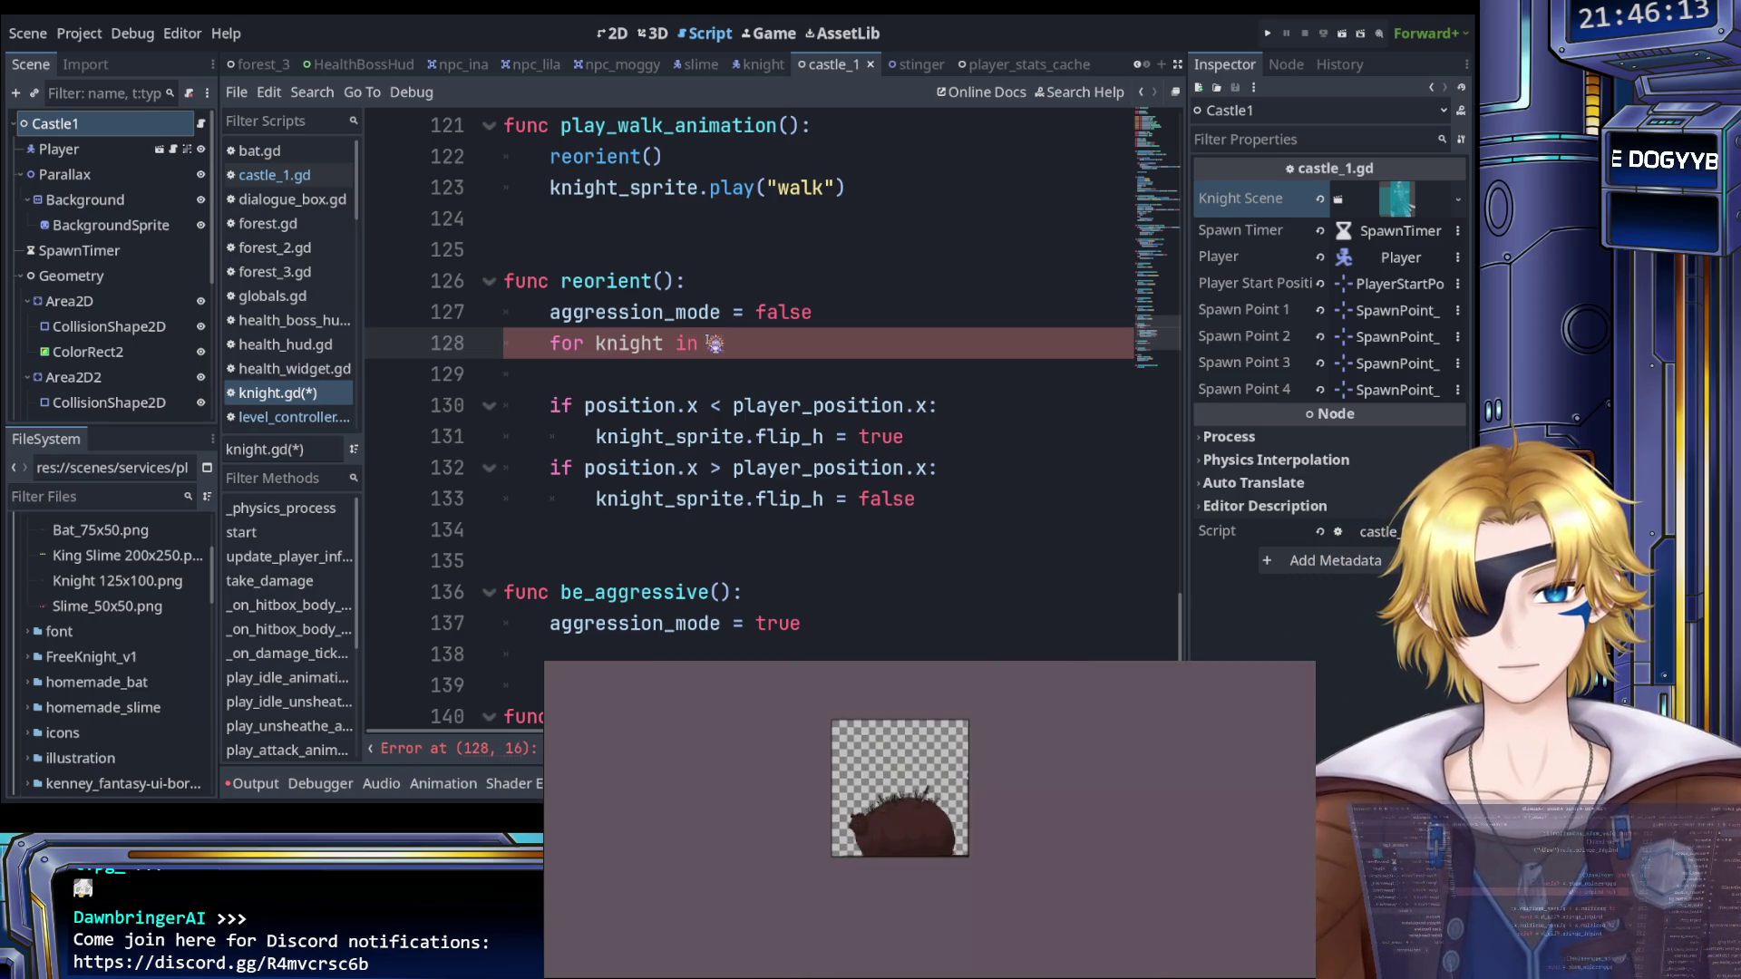
pyautogui.write('kni')
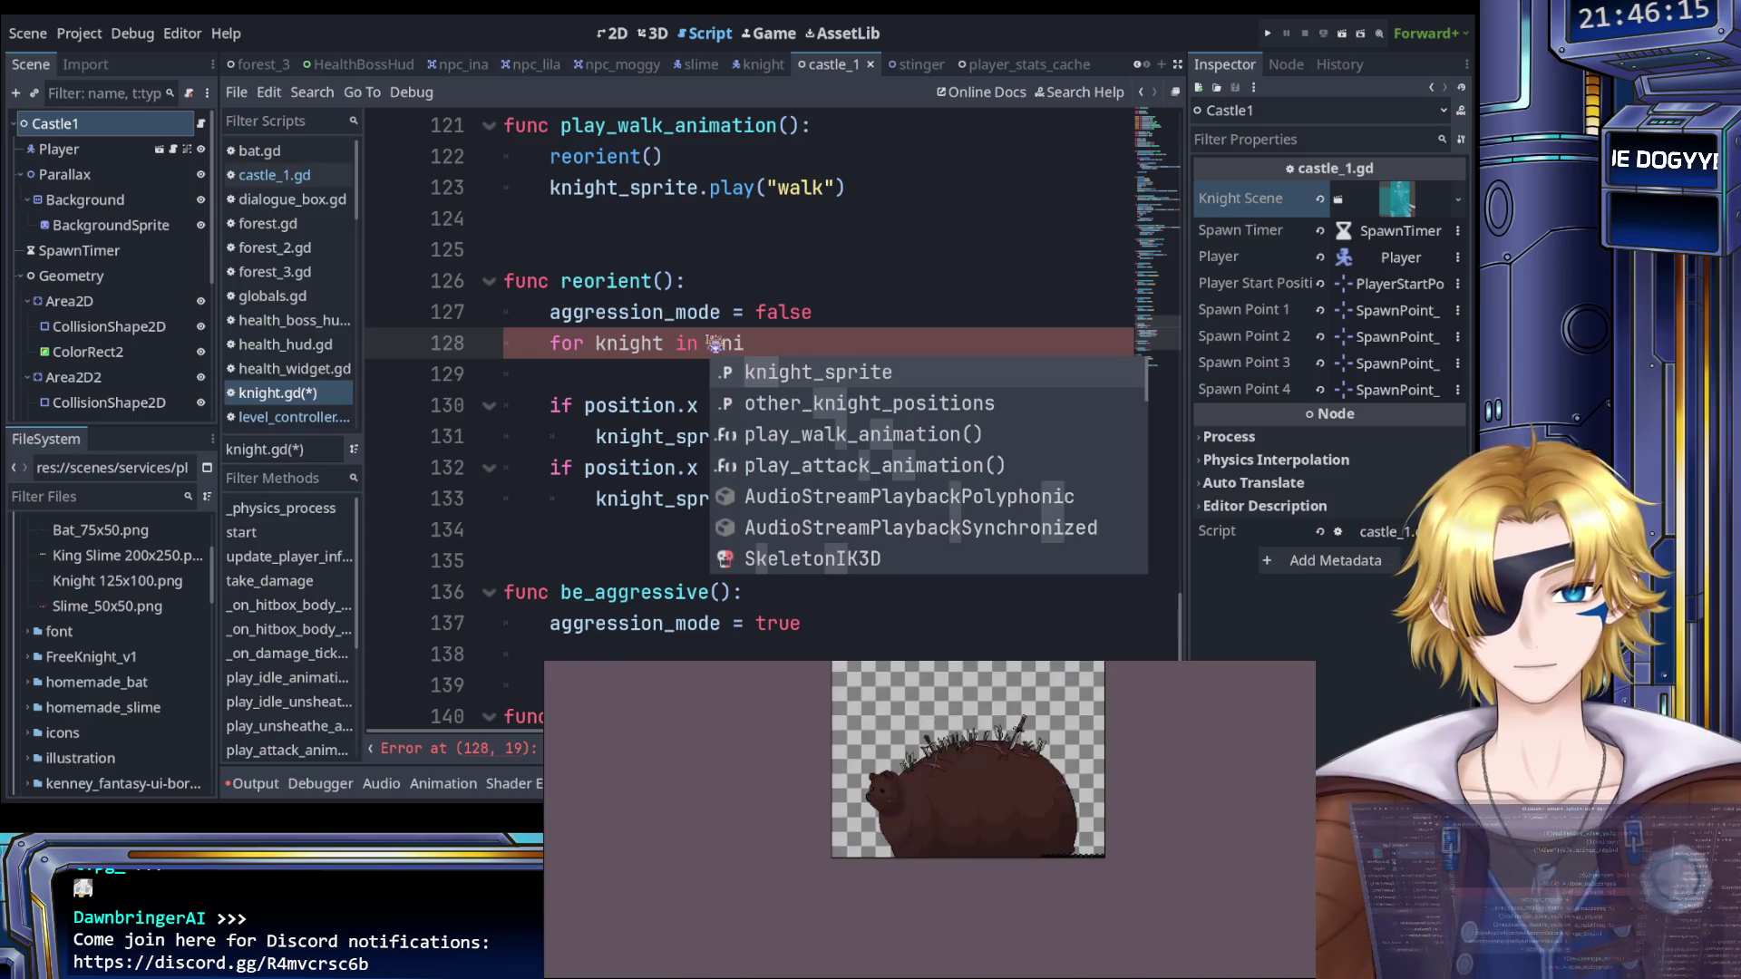
pyautogui.press('Down')
pyautogui.press('Return')
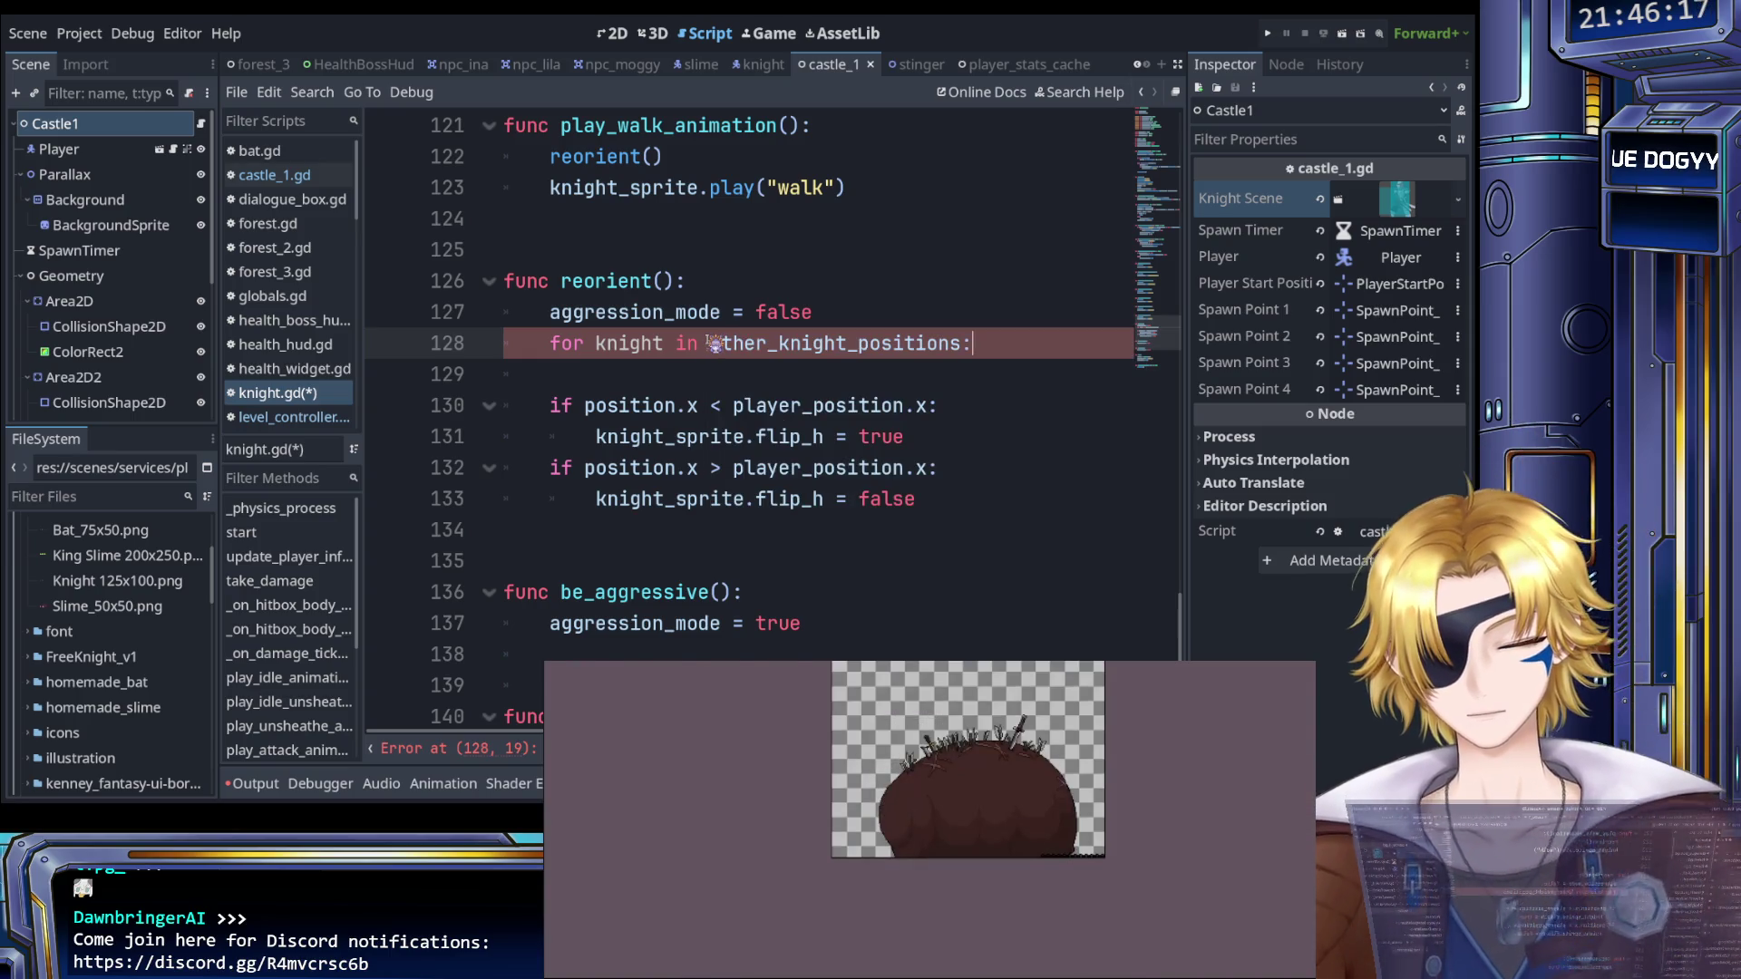
pyautogui.press('Return')
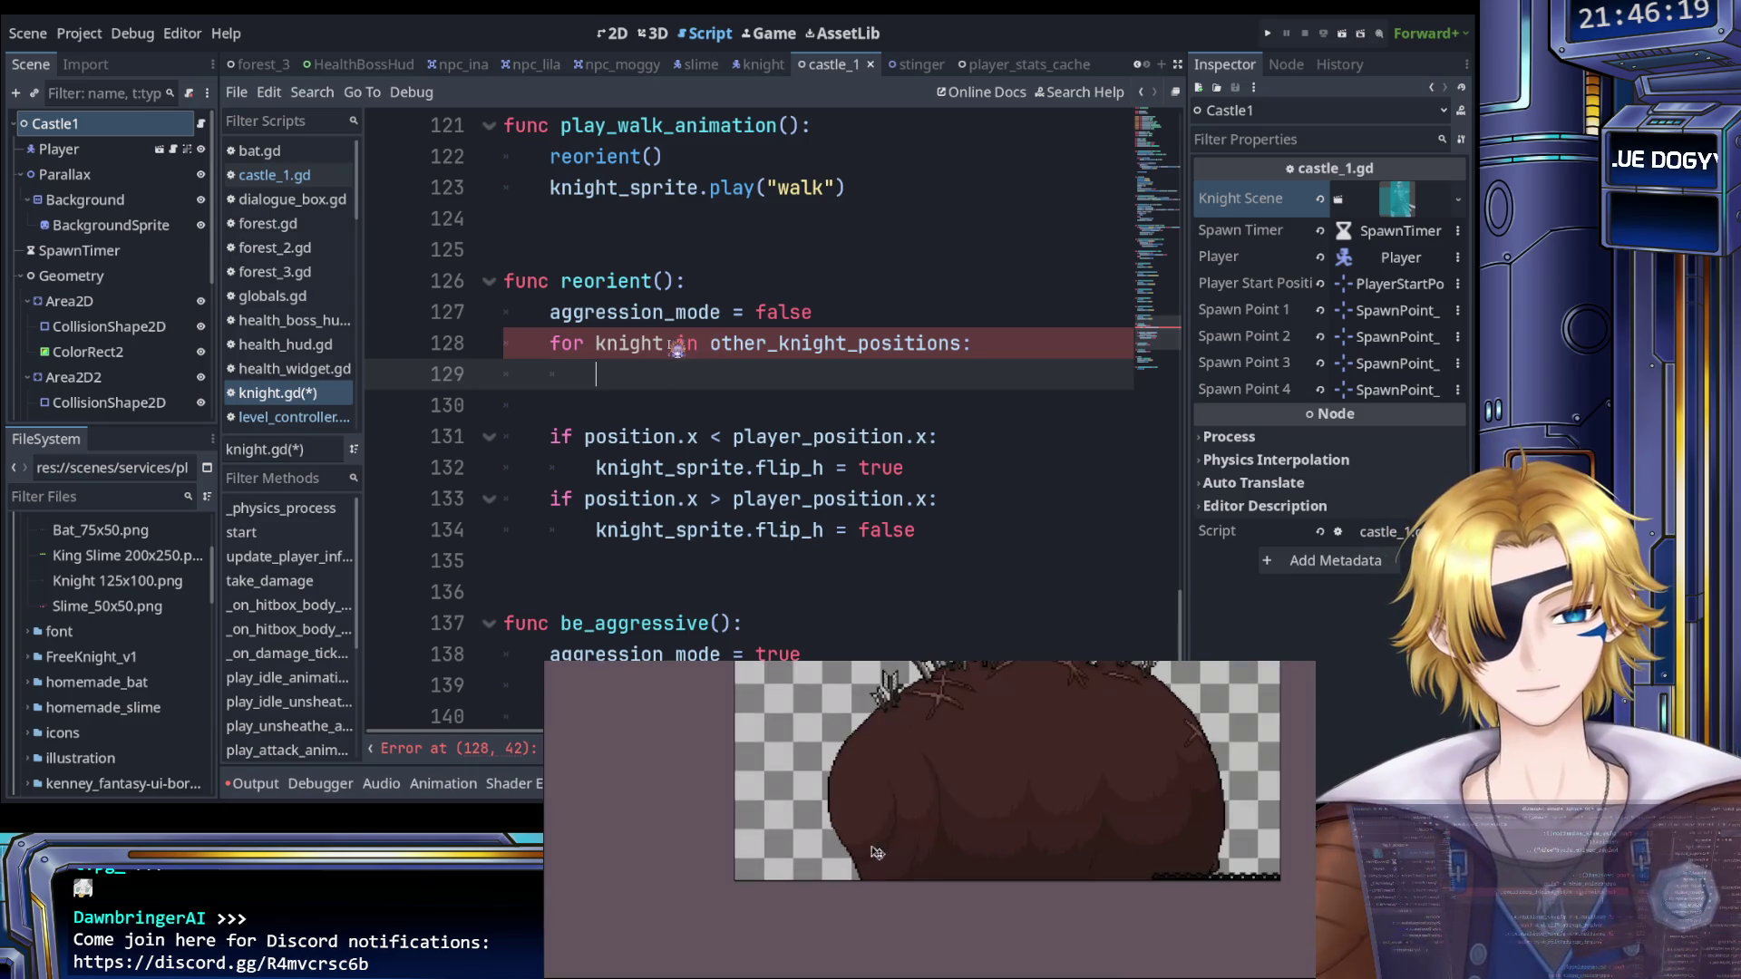
pyautogui.write('ss')
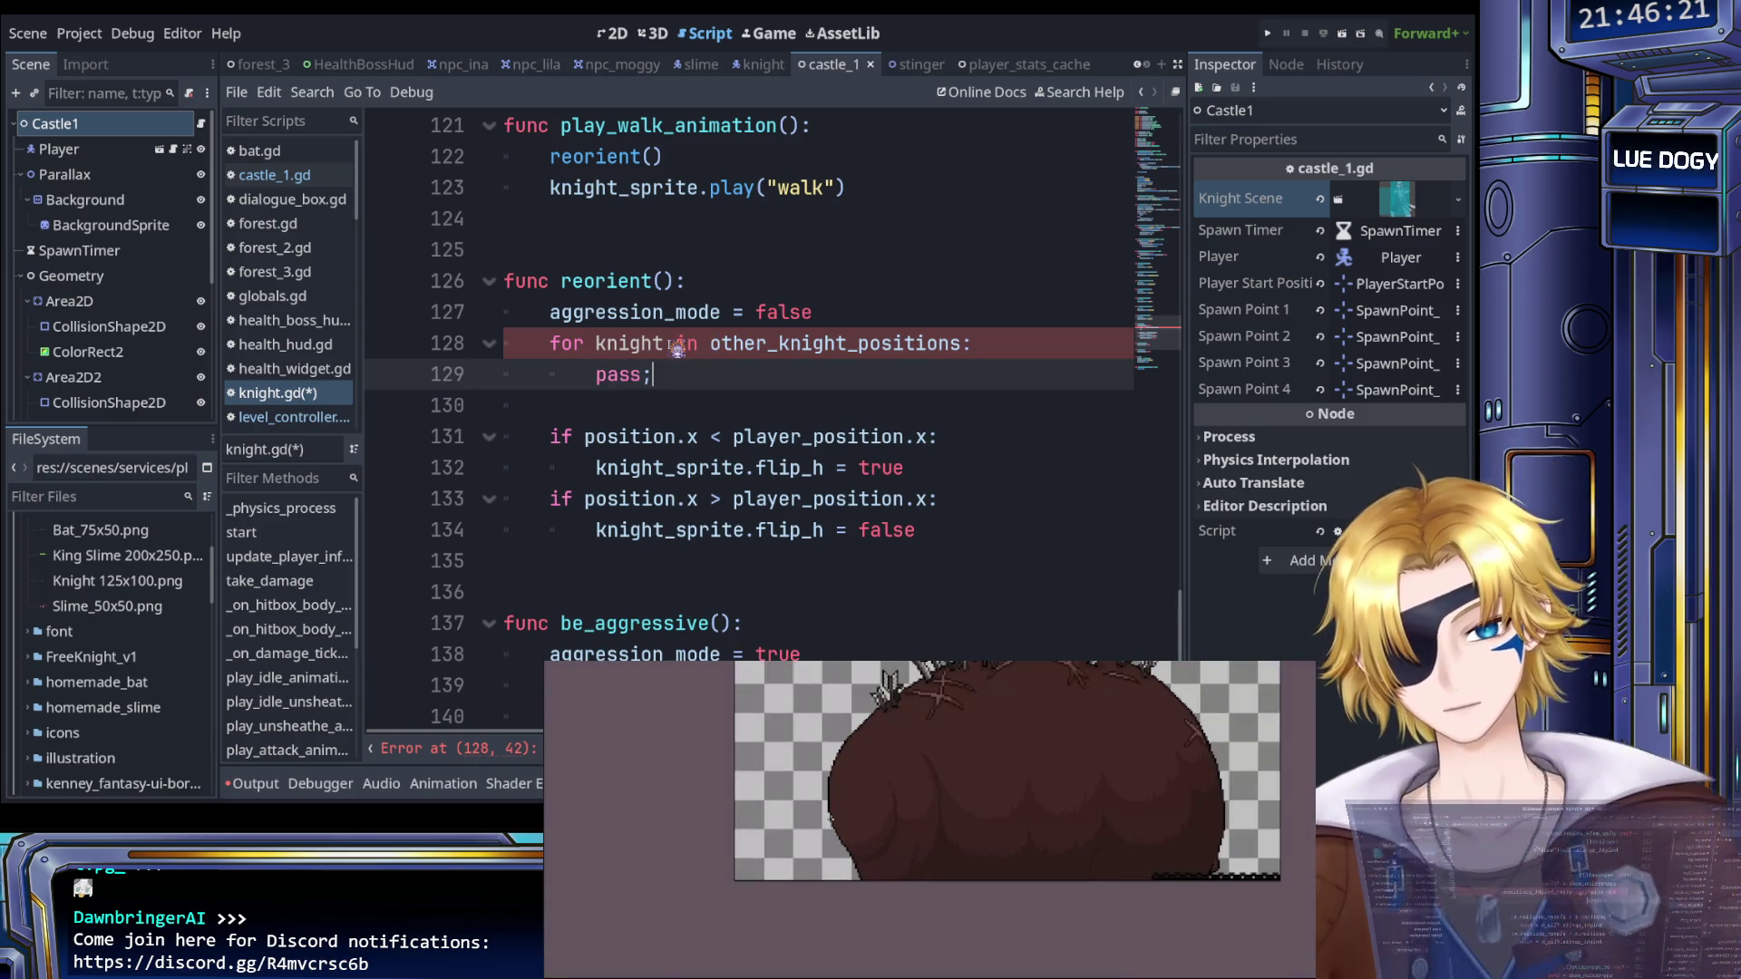
pyautogui.write(';')
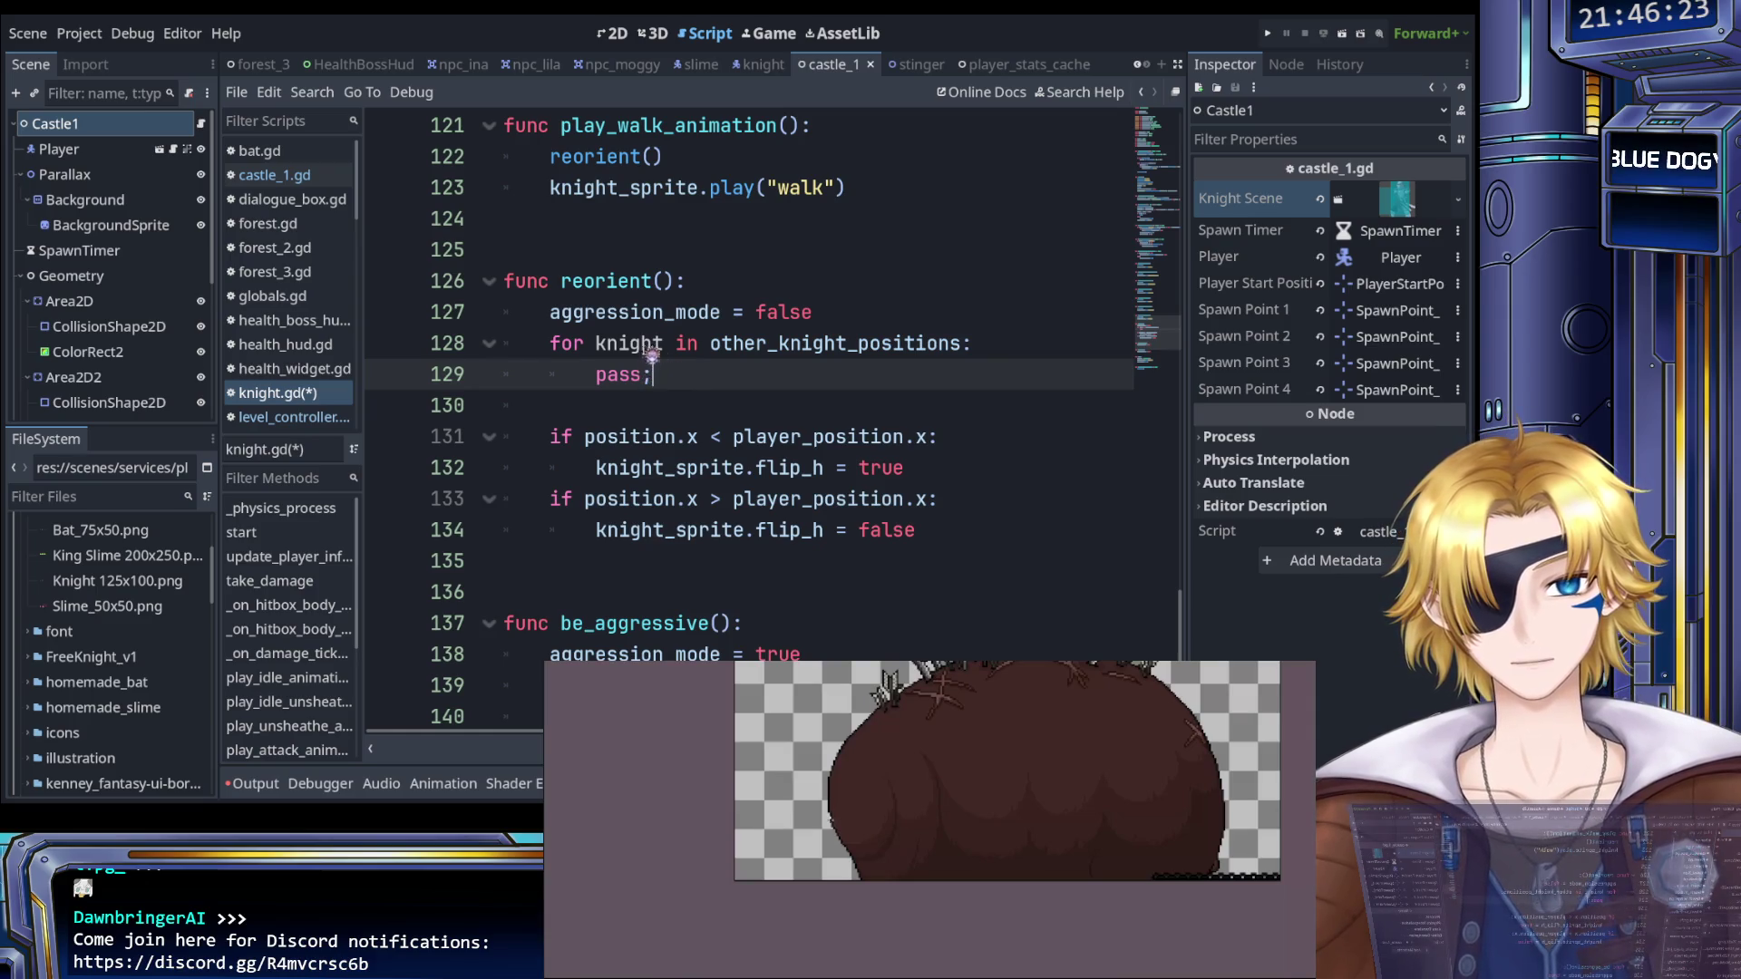
# - Rename the loop variable to other_knight_position and select the pass placeholder
pyautogui.click(675, 347)
pyautogui.write('_posi')
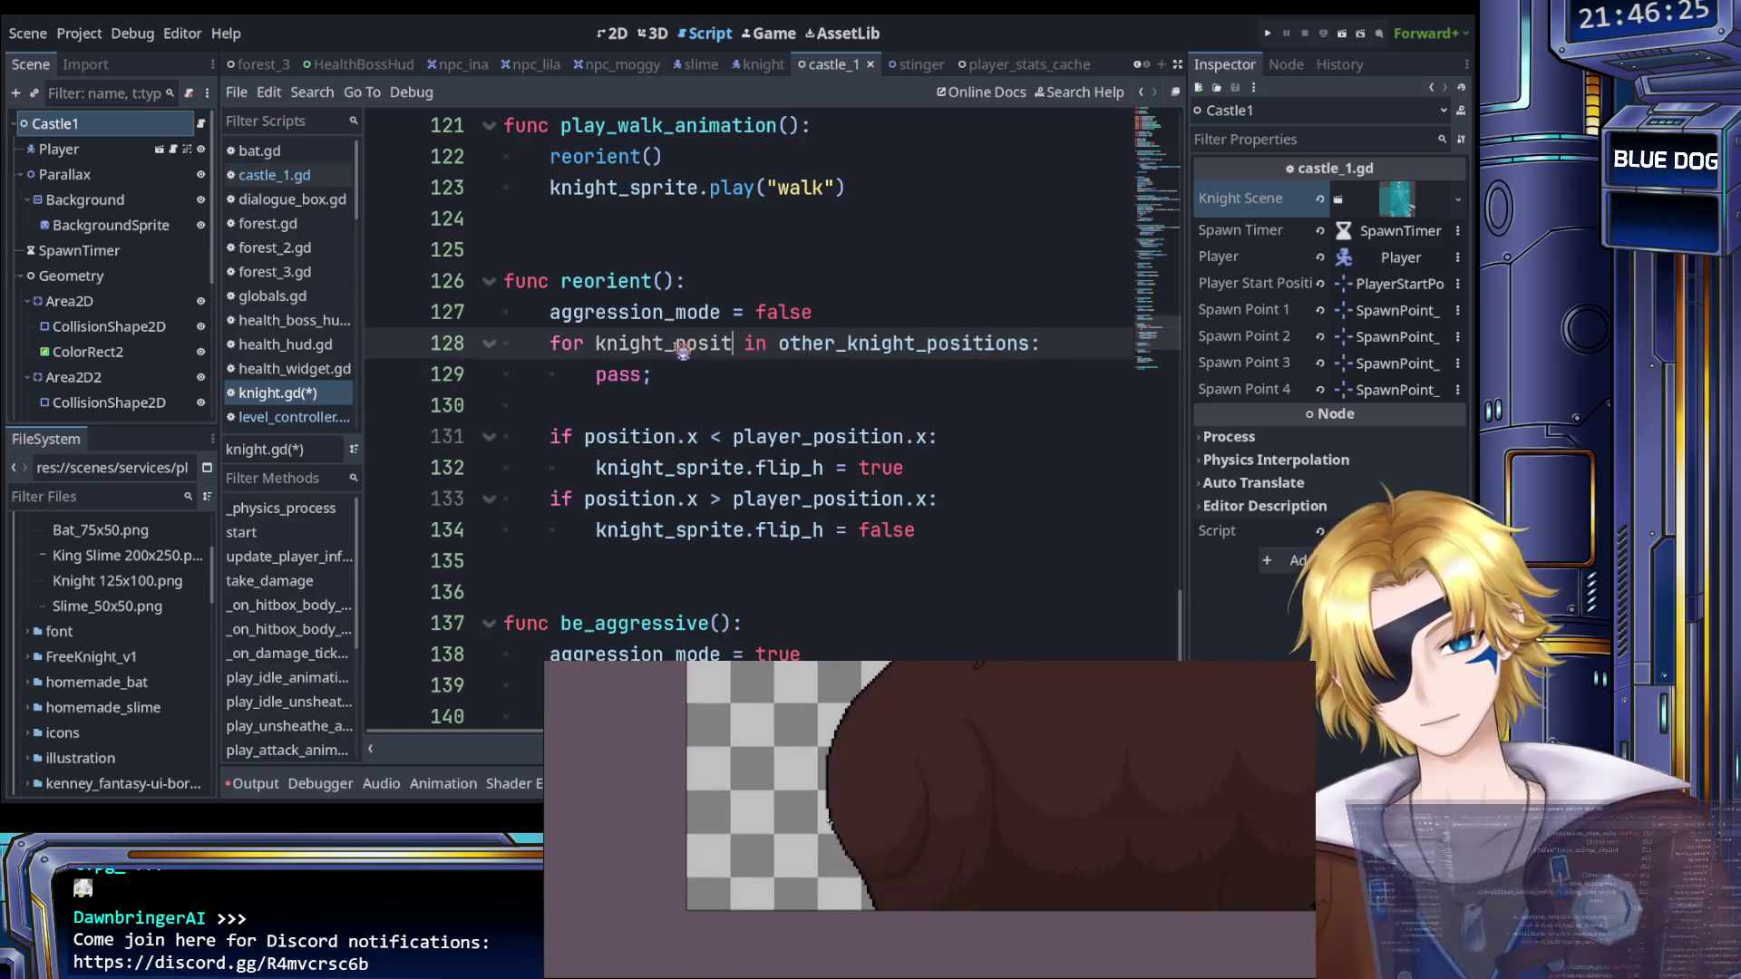
pyautogui.write('tion')
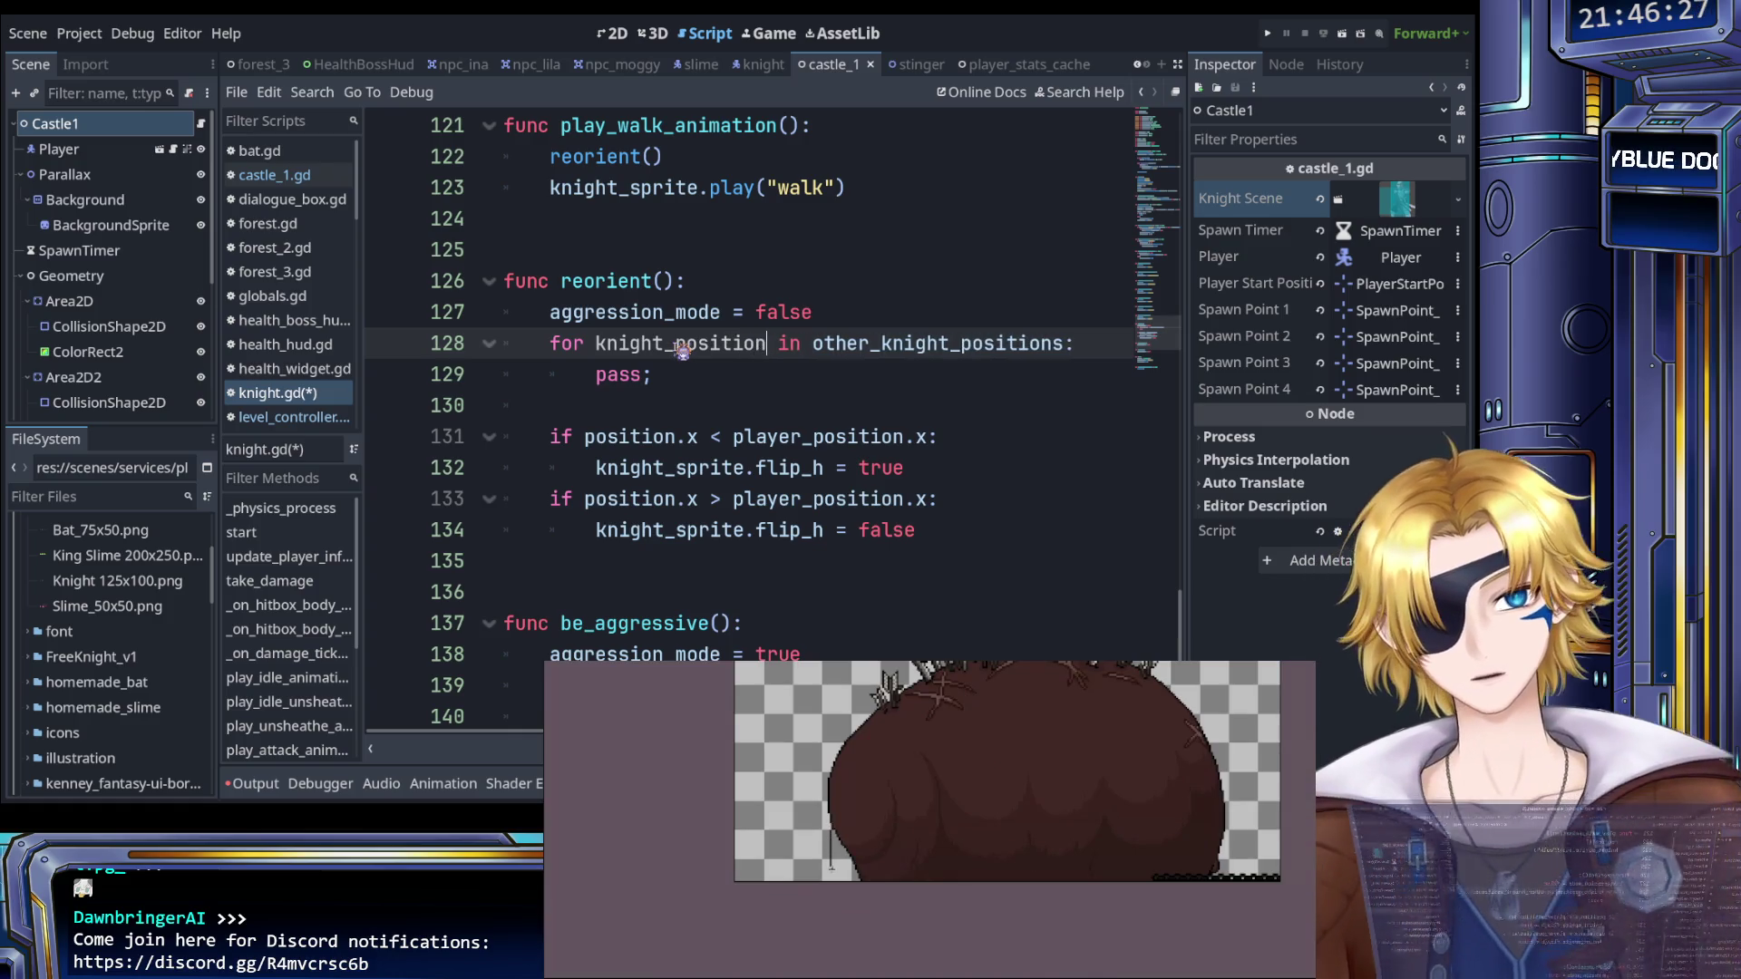
pyautogui.hotkey('ctrl', 'Left')
pyautogui.write('other_')
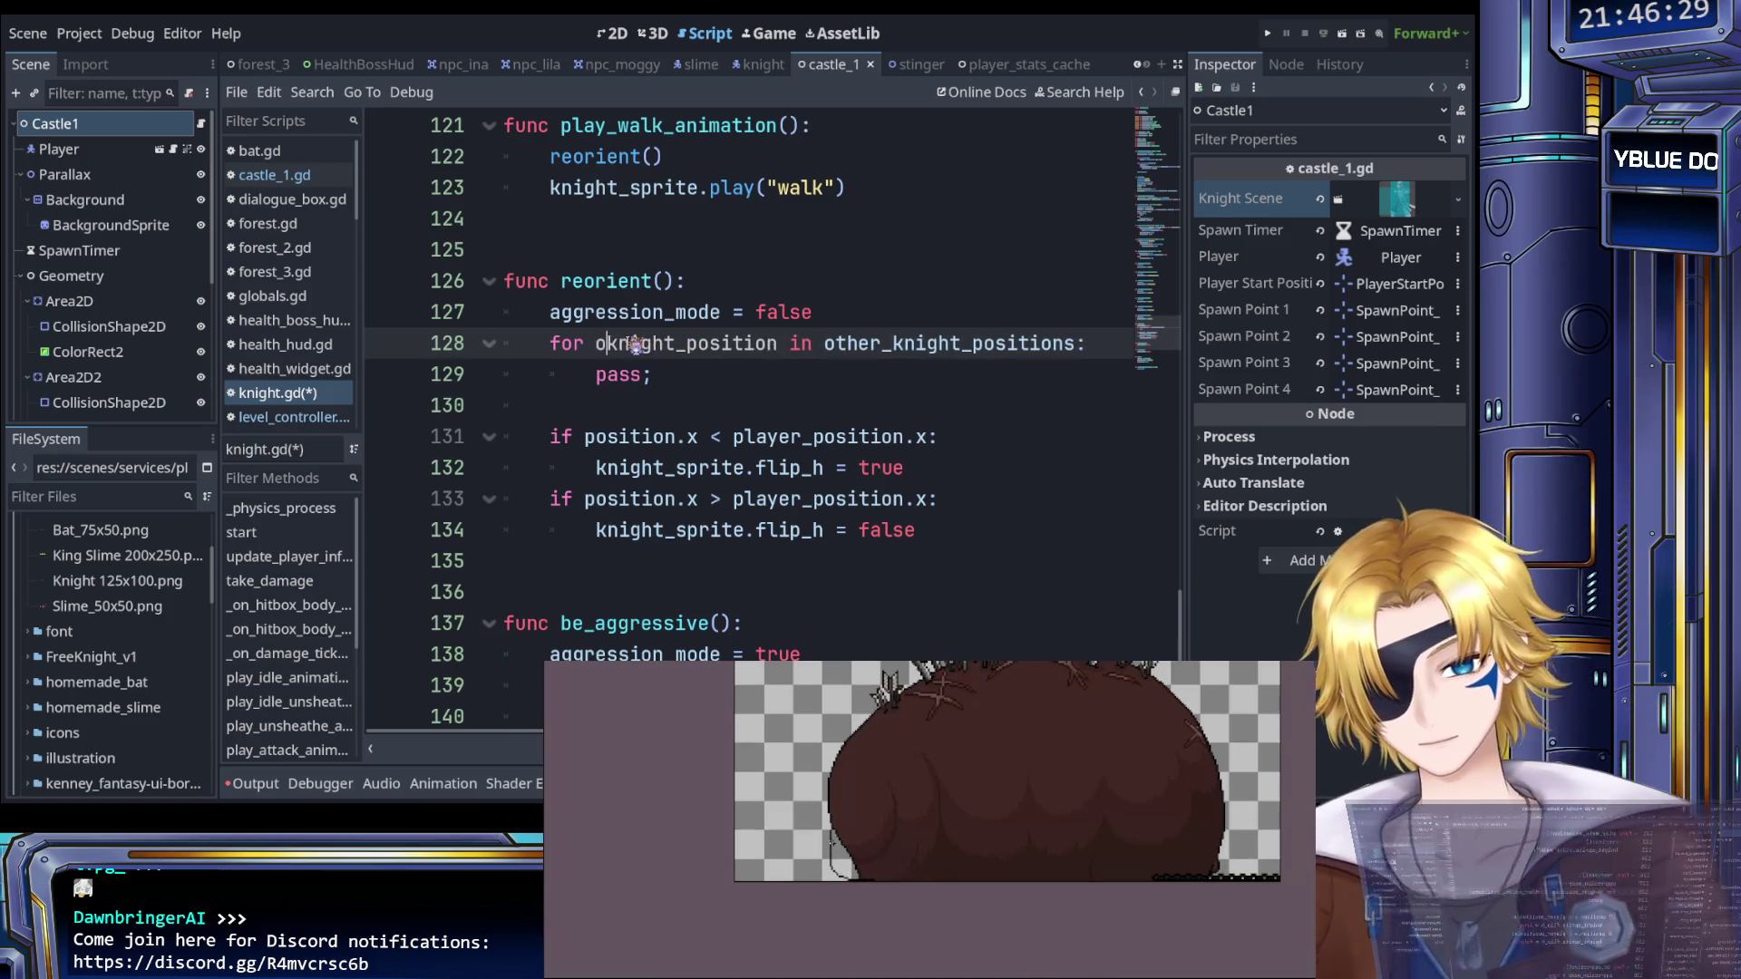
pyautogui.click(665, 377)
pyautogui.doubleClick(621, 375)
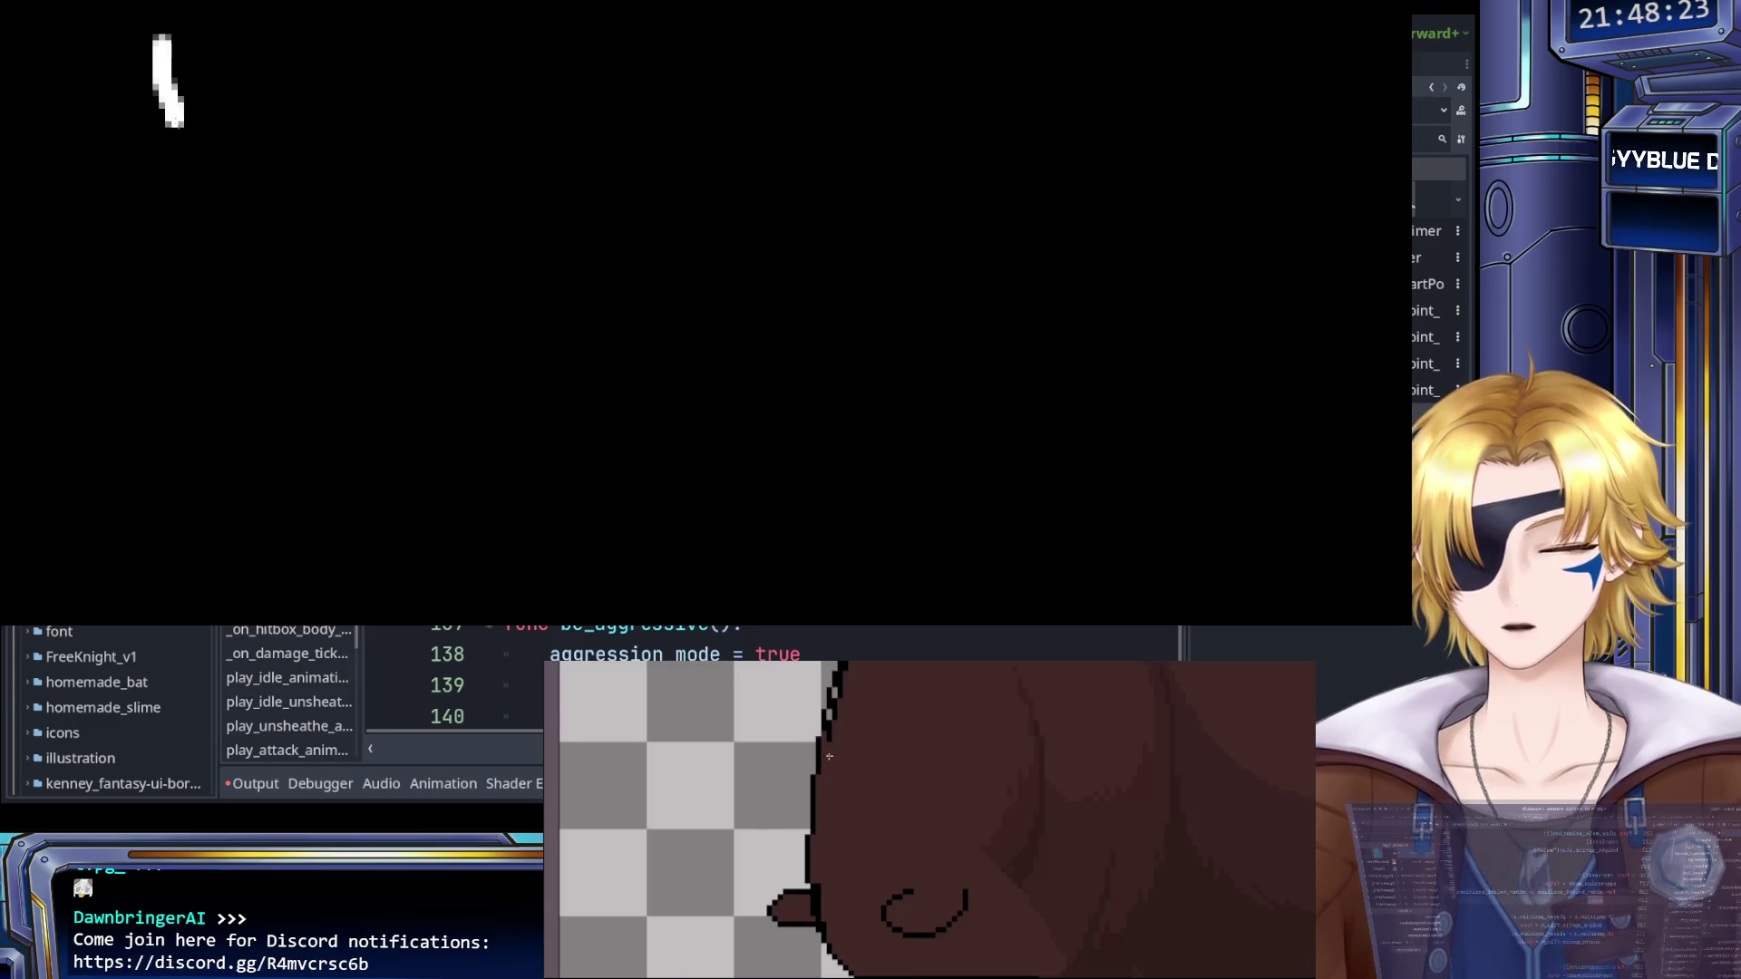
# - Paint a red vertical paddle on the left and a blue one farther right
pyautogui.scroll(-1, 826, 778)
pyautogui.scroll(1, 828, 781)
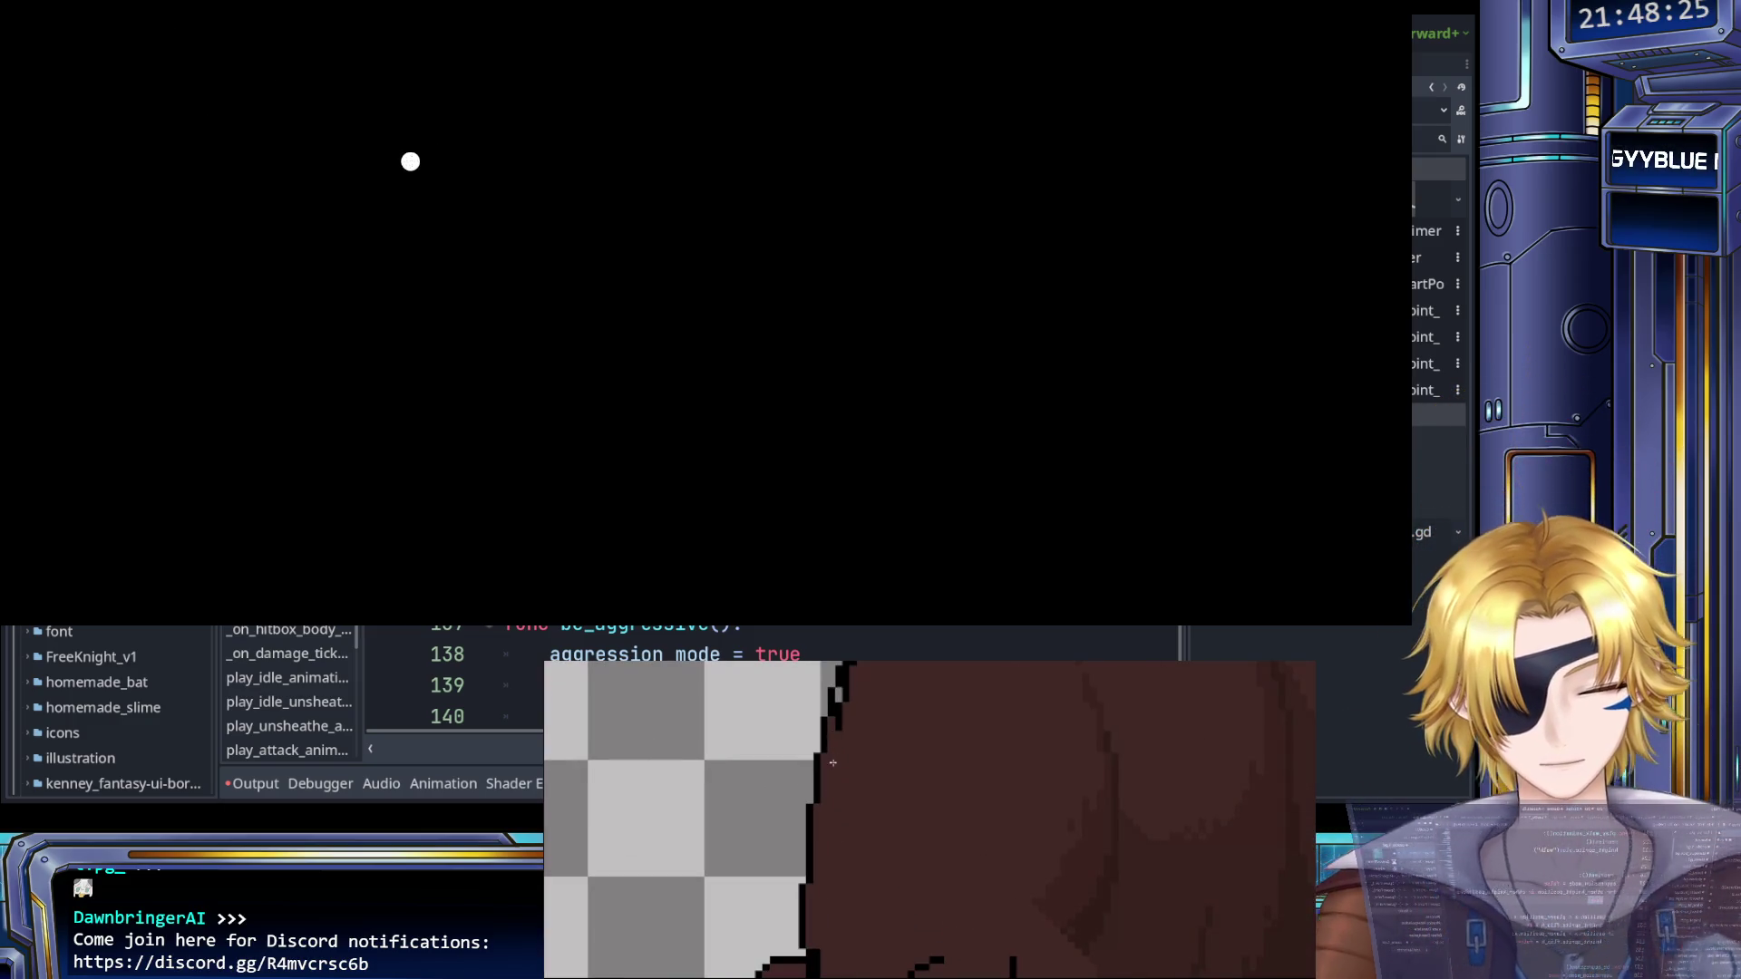
pyautogui.scroll(-2, 825, 915)
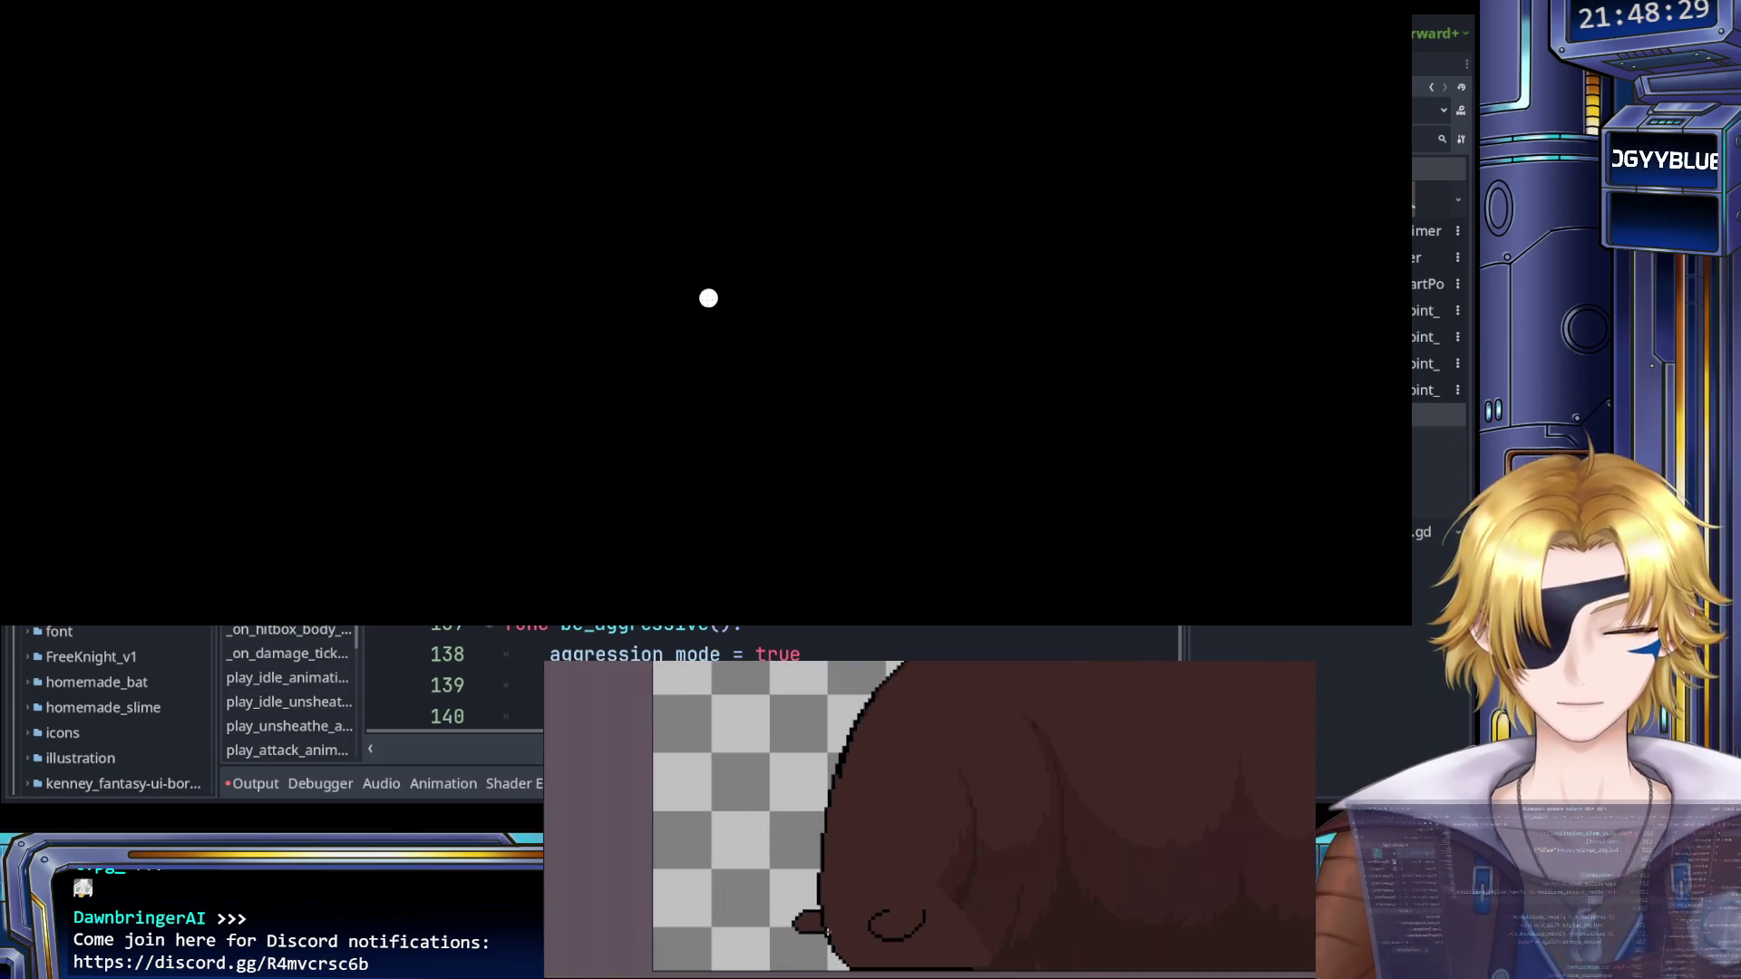
pyautogui.scroll(-2, 866, 919)
pyautogui.scroll(3, 866, 919)
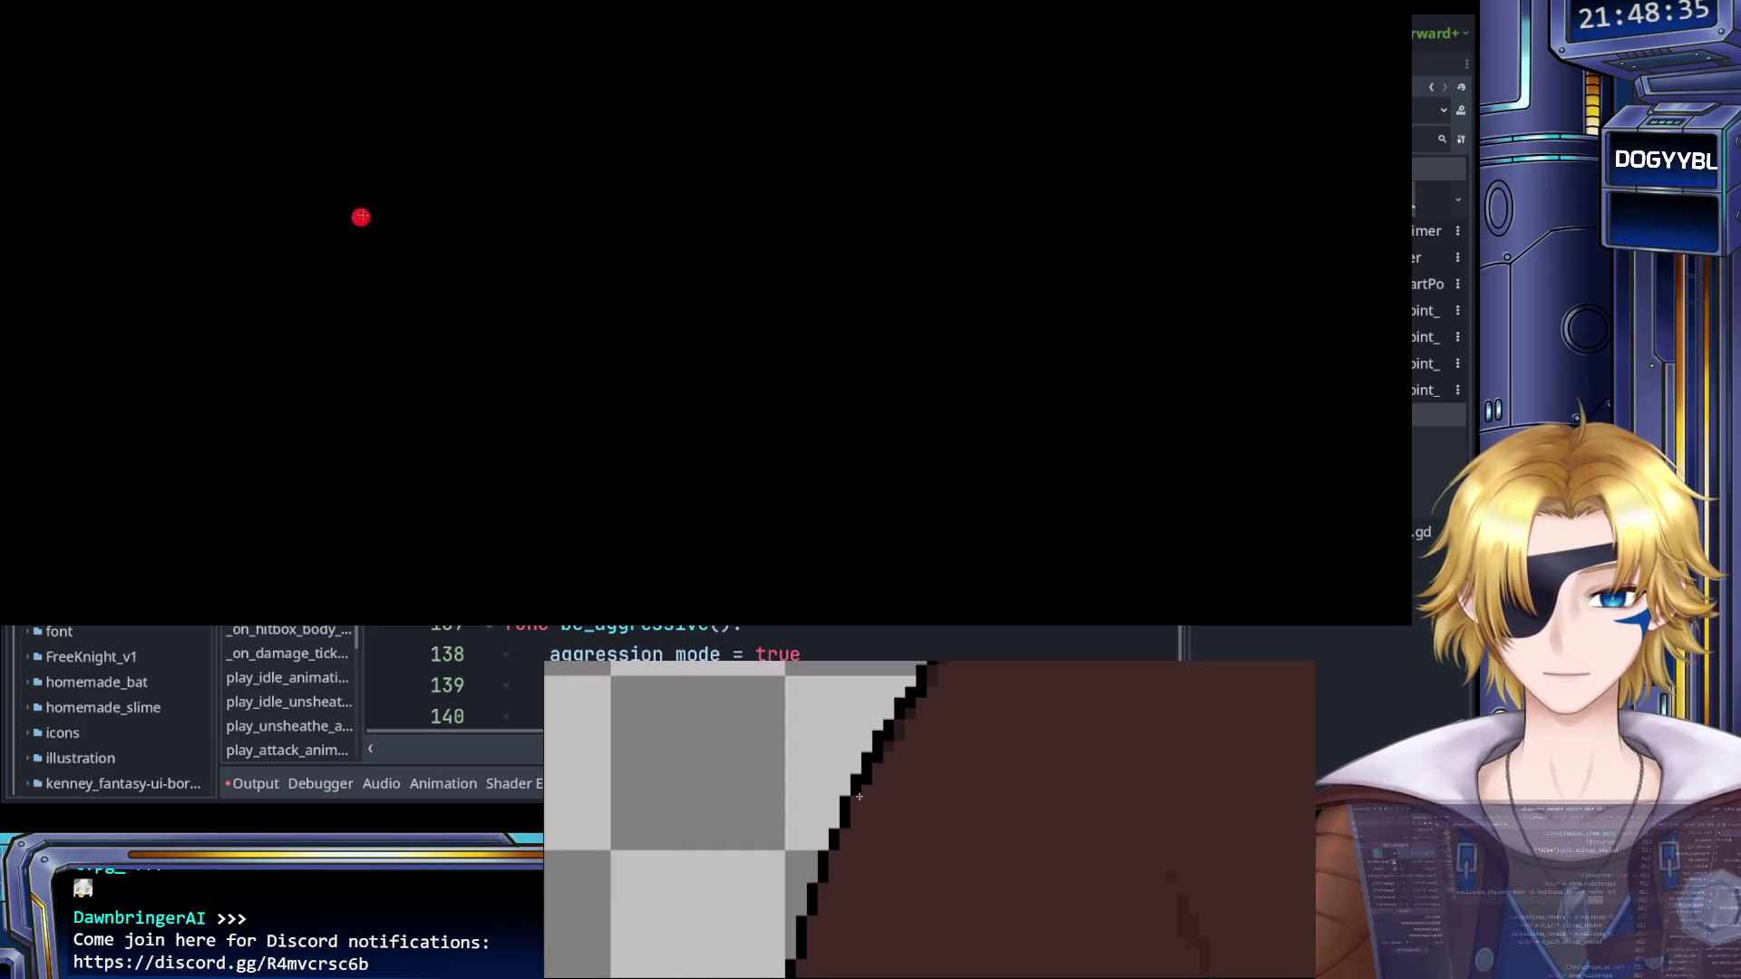
pyautogui.moveTo(359, 188); pyautogui.dragTo(349, 369)
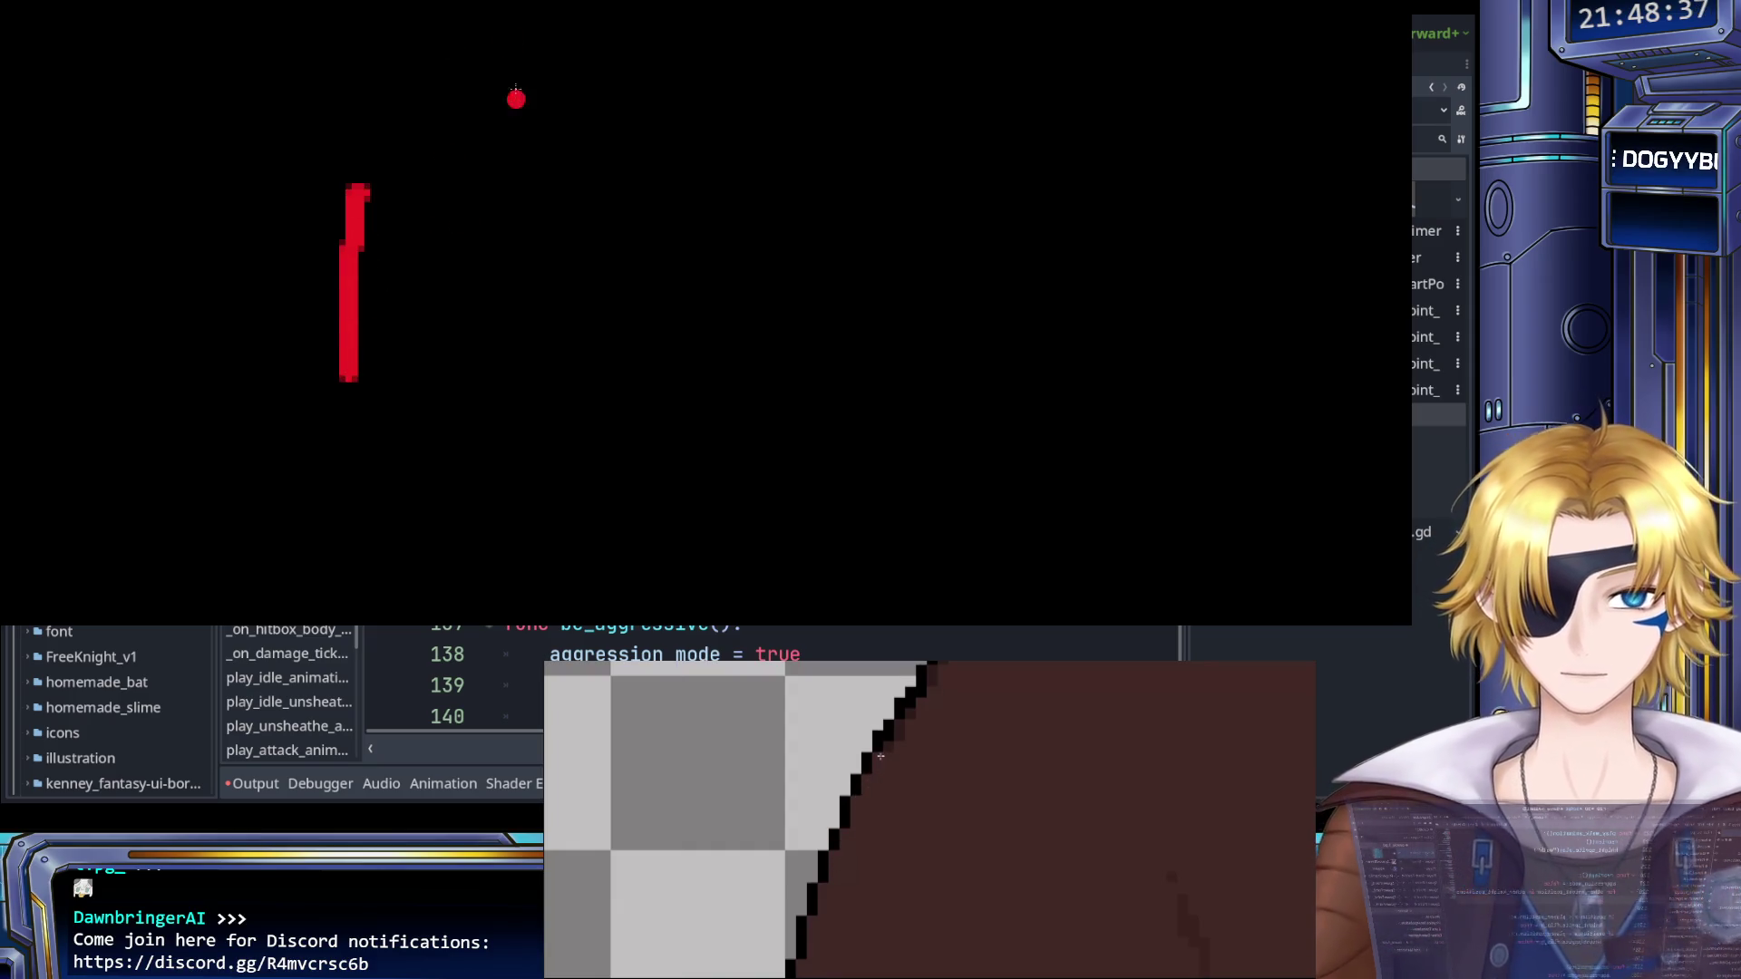
pyautogui.scroll(-2, 890, 739)
pyautogui.scroll(3, 925, 742)
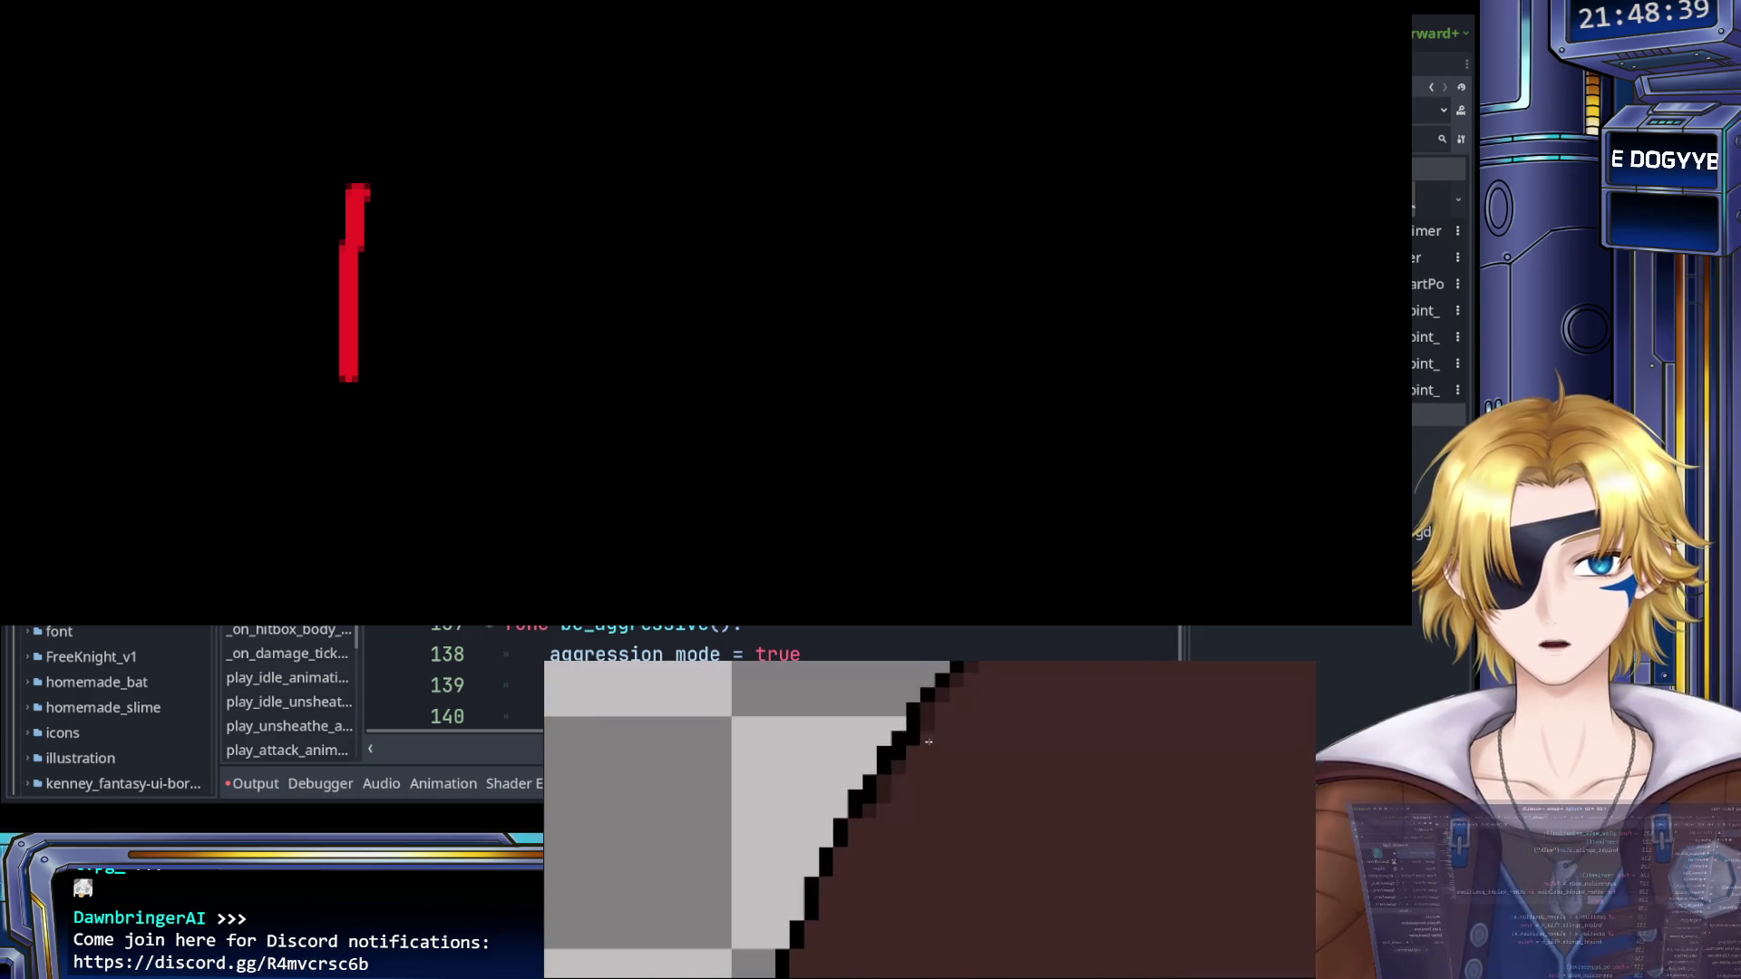
pyautogui.moveTo(846, 178); pyautogui.dragTo(851, 308)
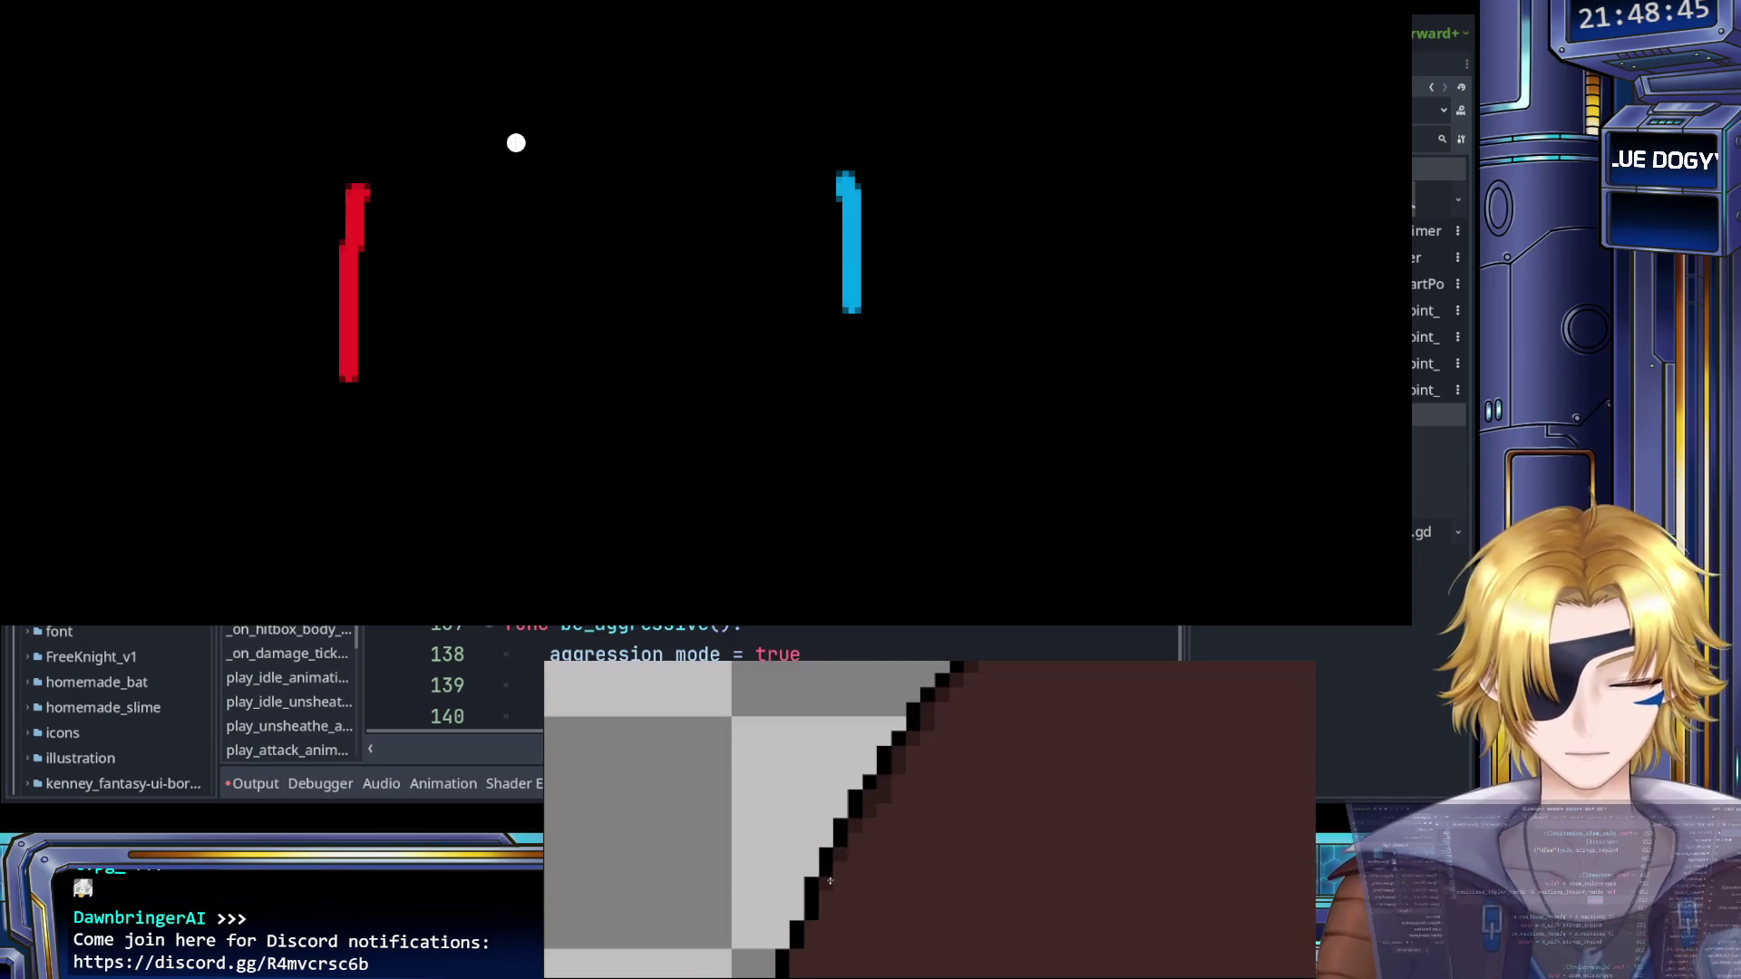
# - Scroll over the running Pong game as the white middle bar and a triangle appear below the paddles
pyautogui.scroll(-2, 814, 916)
pyautogui.scroll(2, 821, 894)
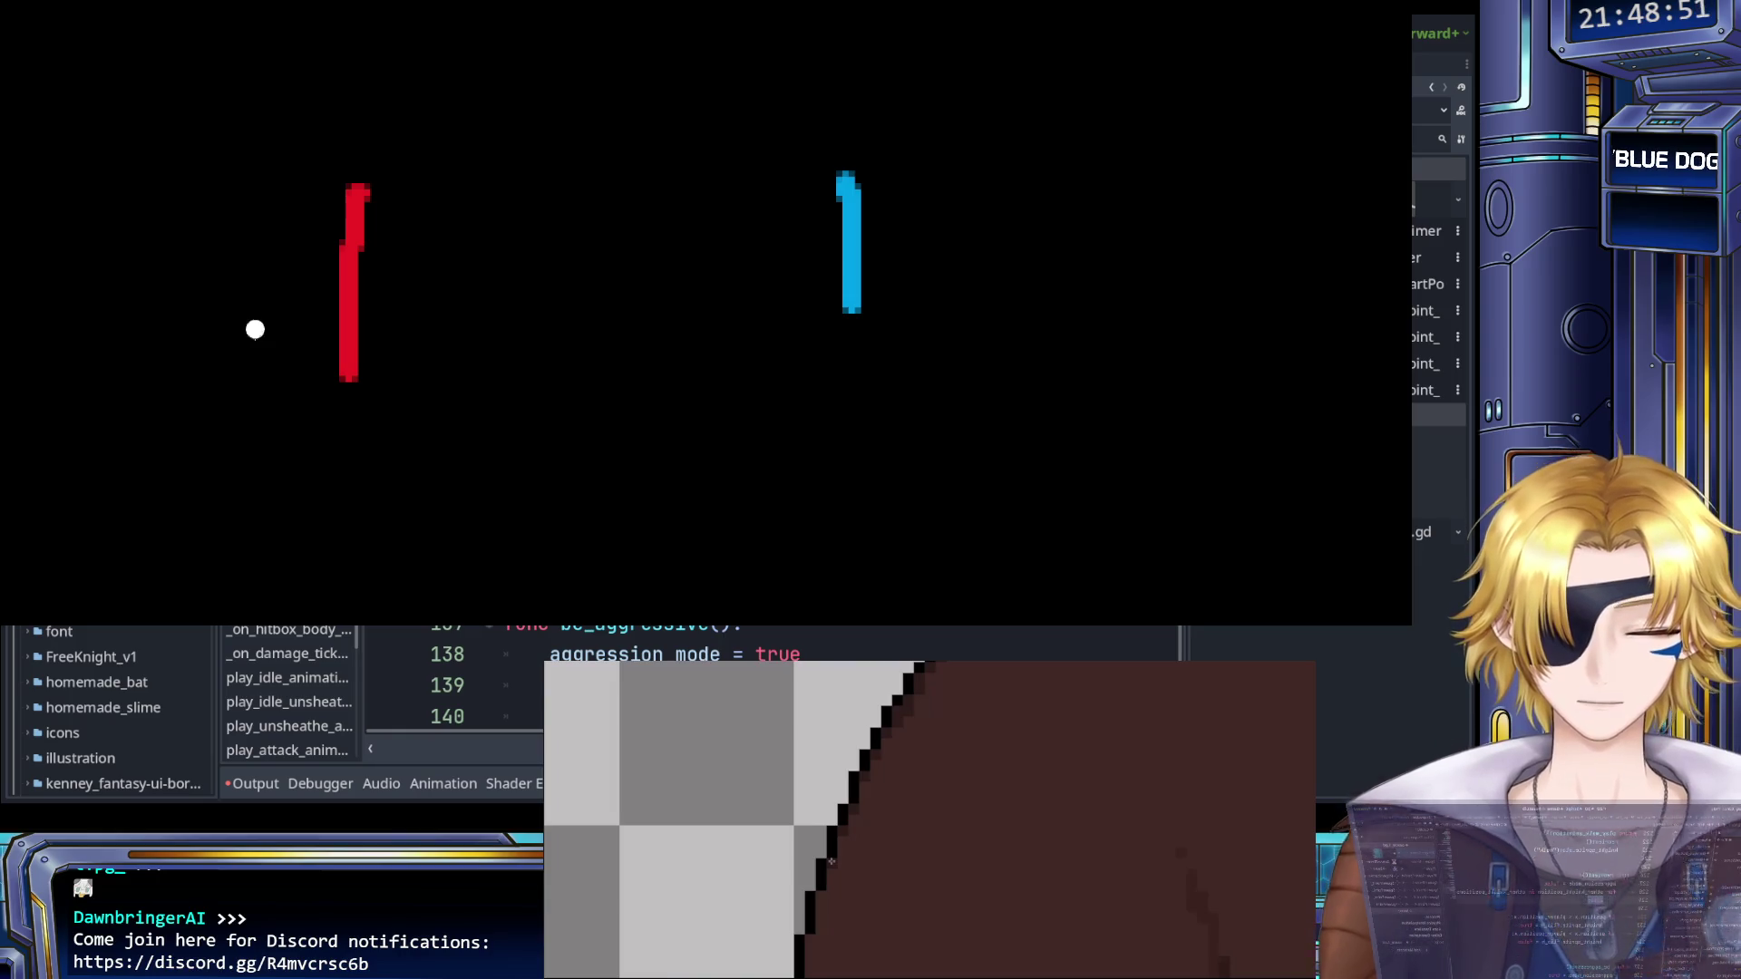
pyautogui.scroll(-2, 886, 797)
pyautogui.scroll(-1, 886, 798)
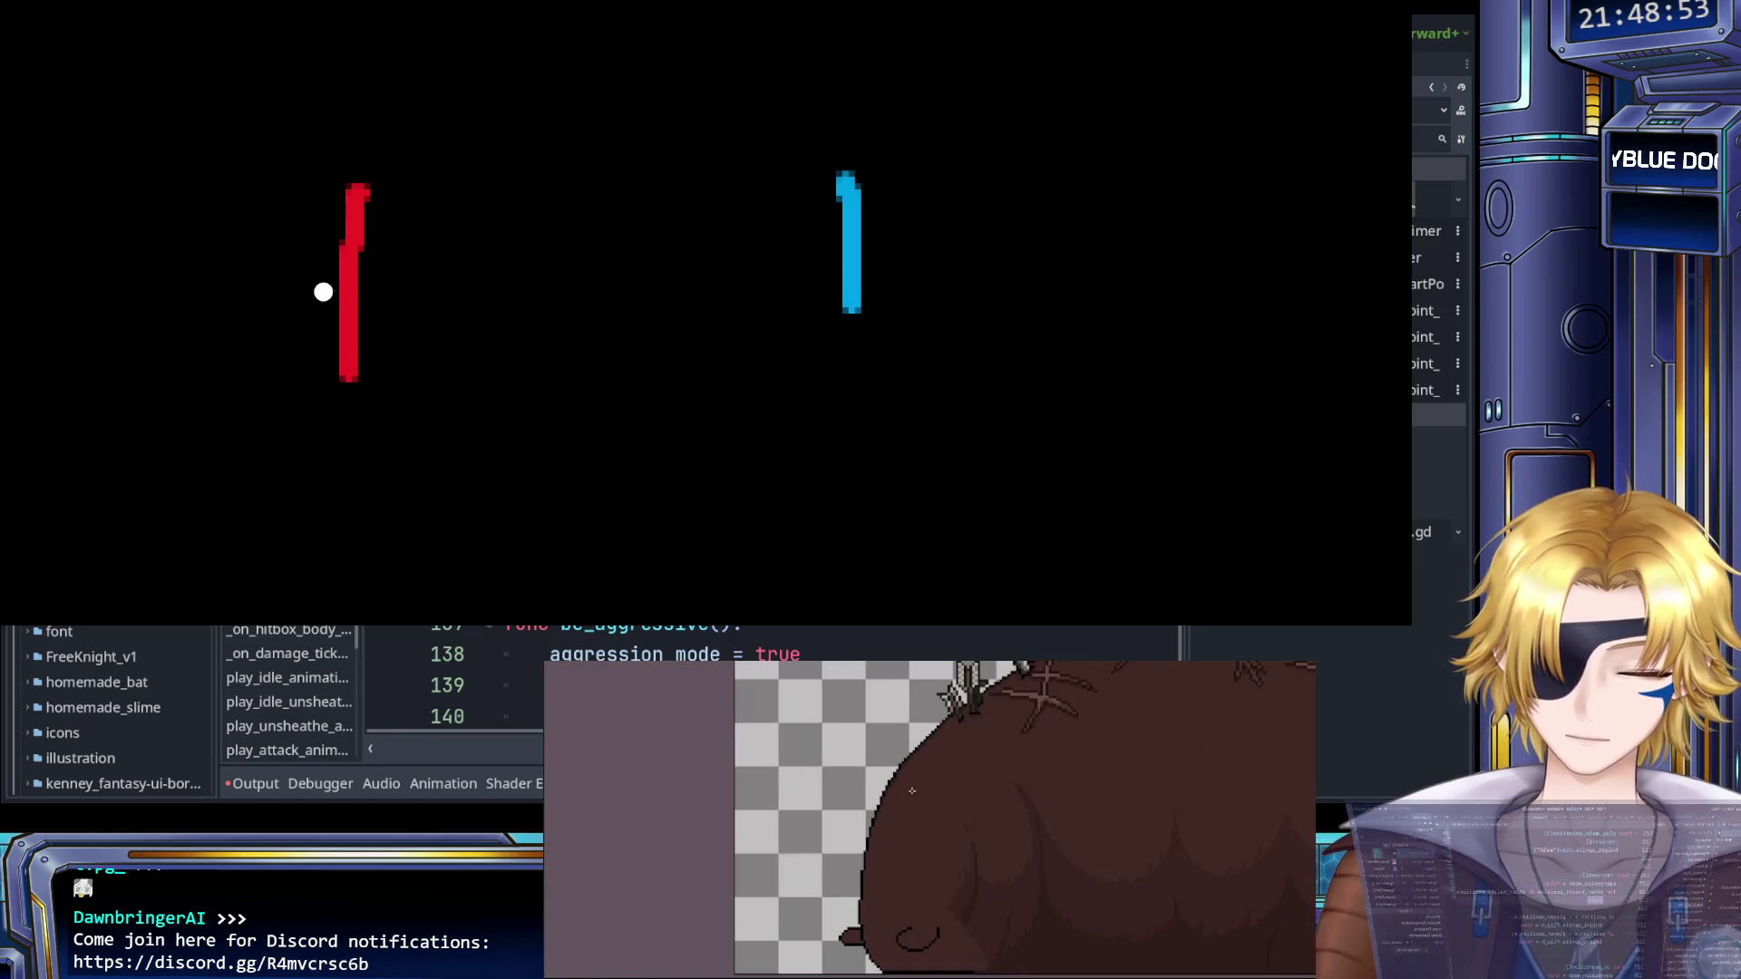
pyautogui.scroll(-1, 950, 939)
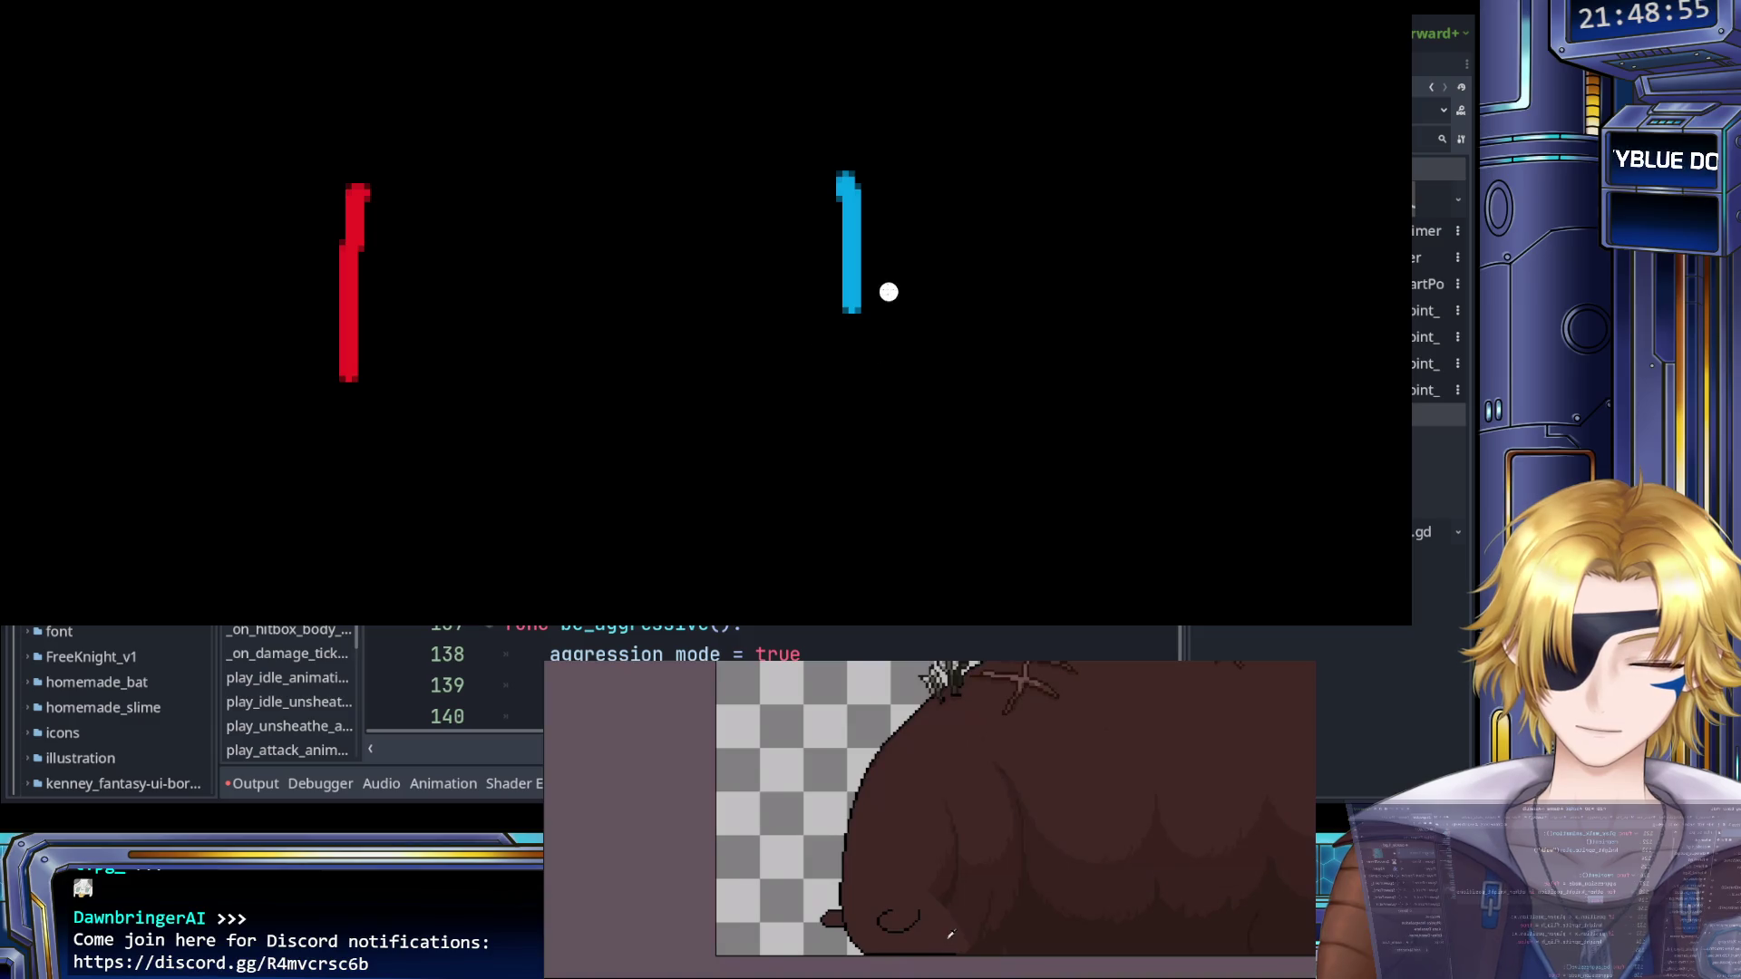
pyautogui.scroll(2, 952, 938)
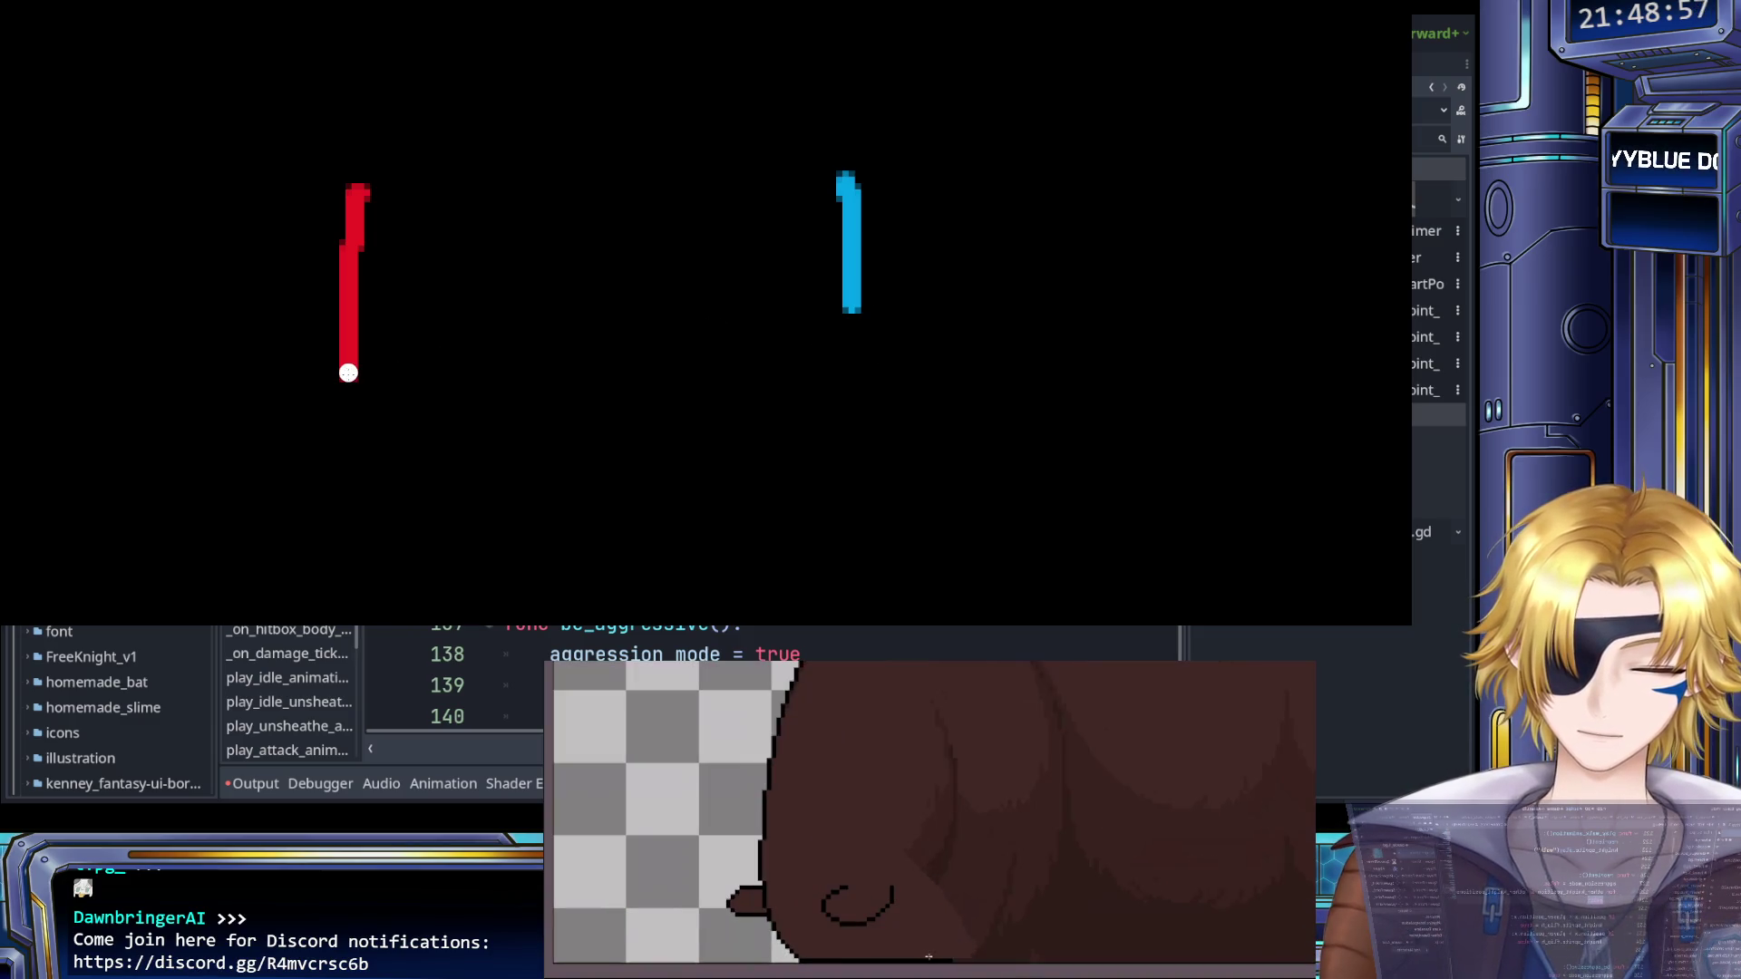
pyautogui.scroll(-2, 950, 882)
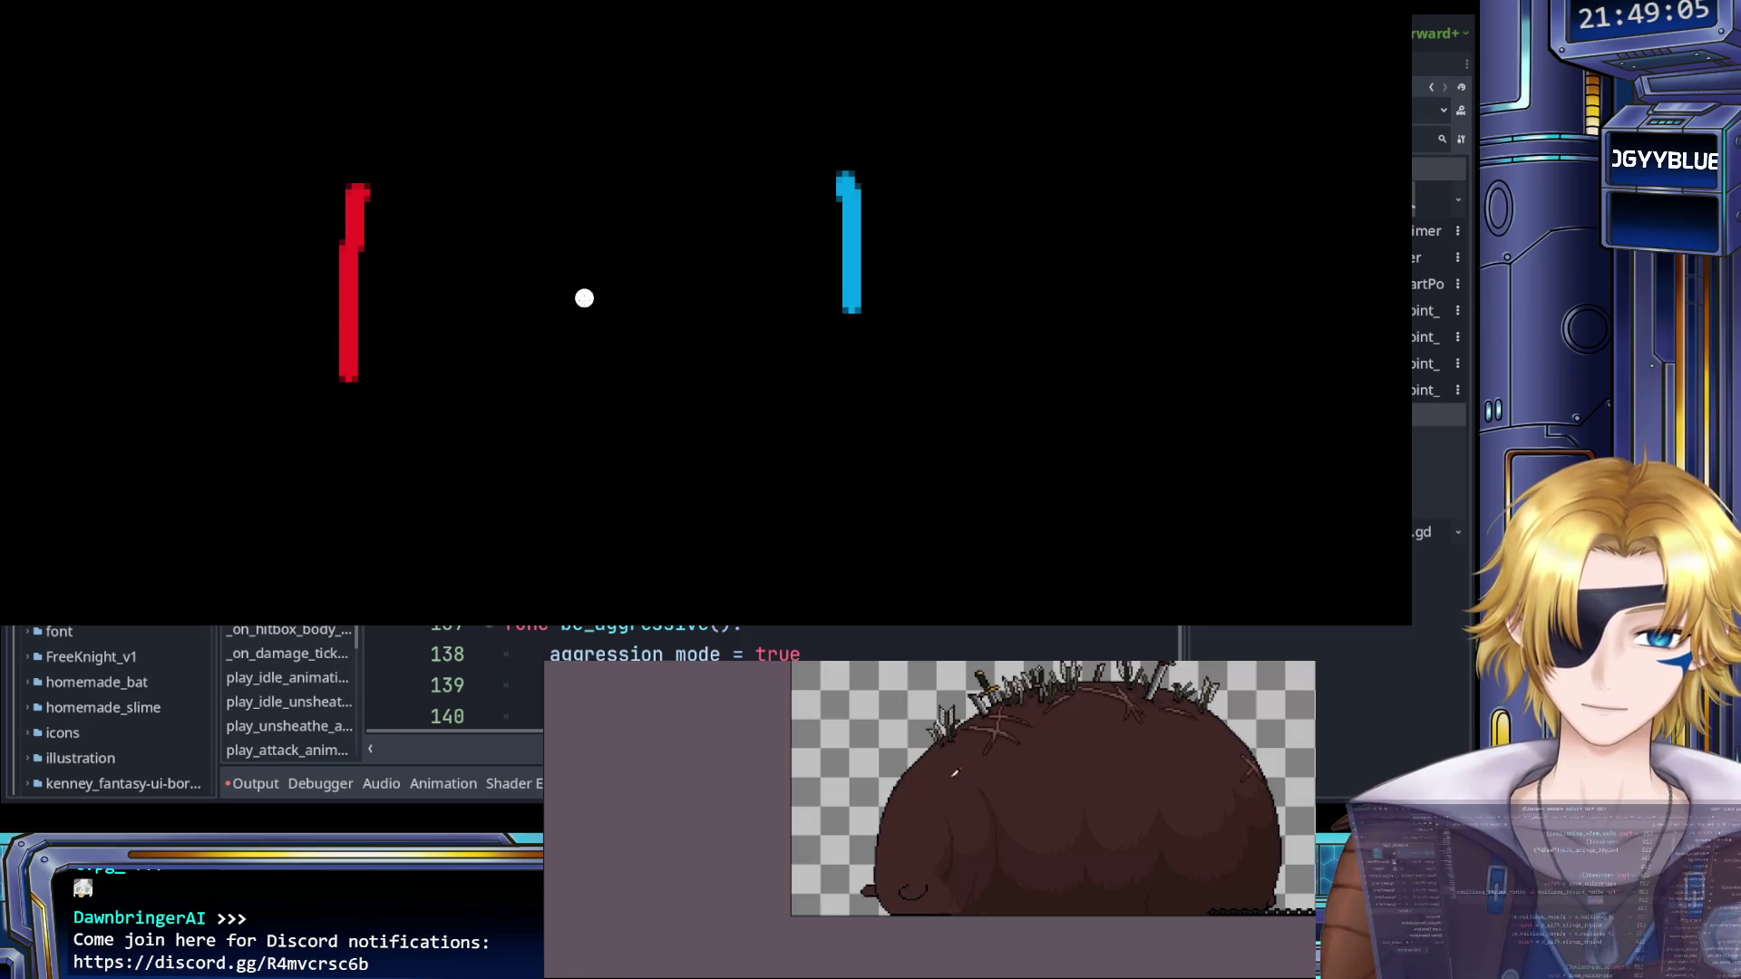
pyautogui.scroll(2, 939, 748)
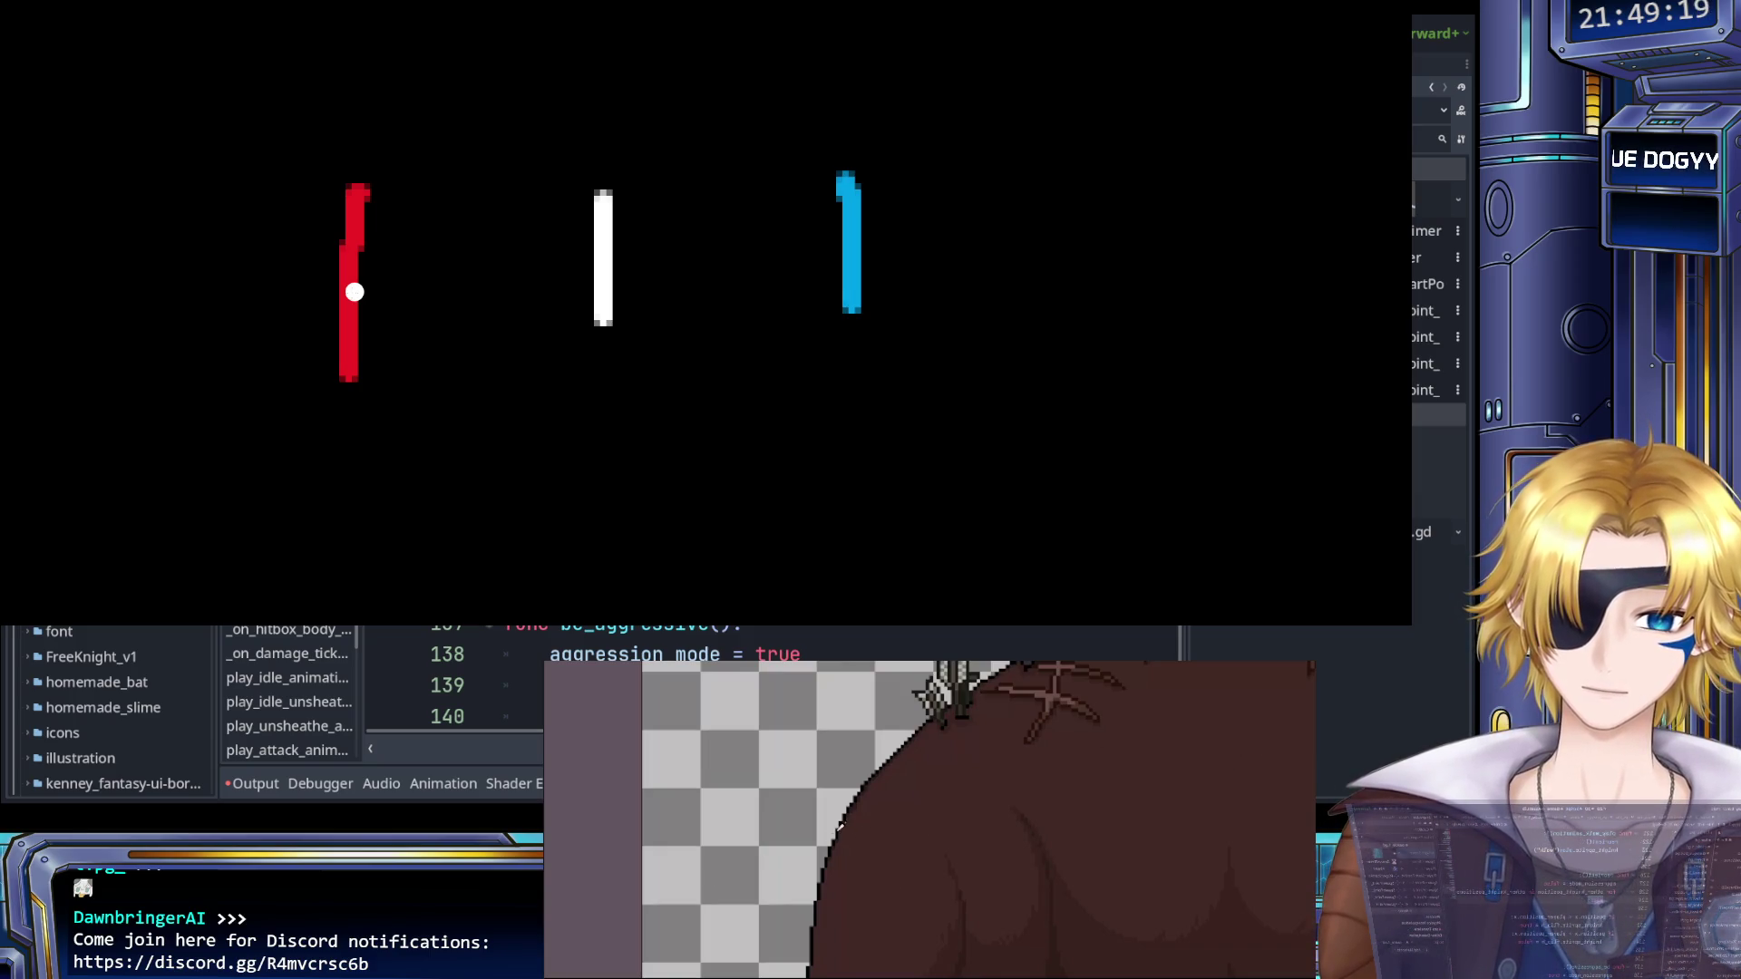
pyautogui.scroll(1, 886, 774)
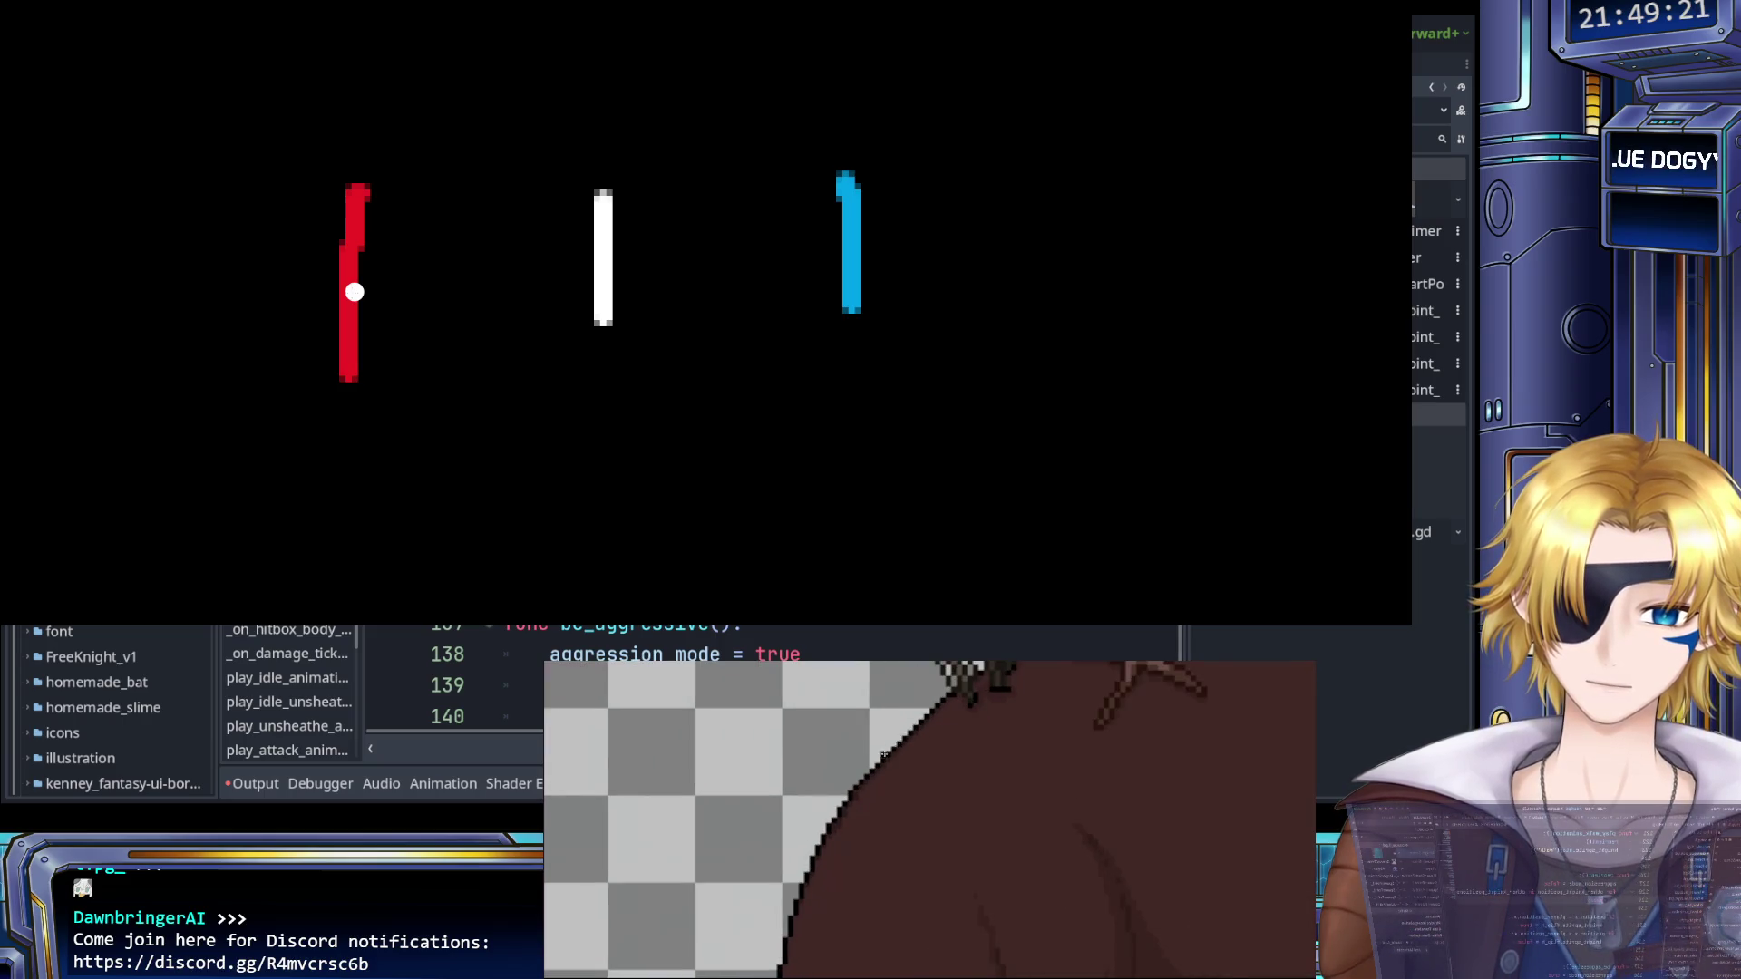
pyautogui.scroll(-3, 884, 756)
pyautogui.scroll(2, 884, 750)
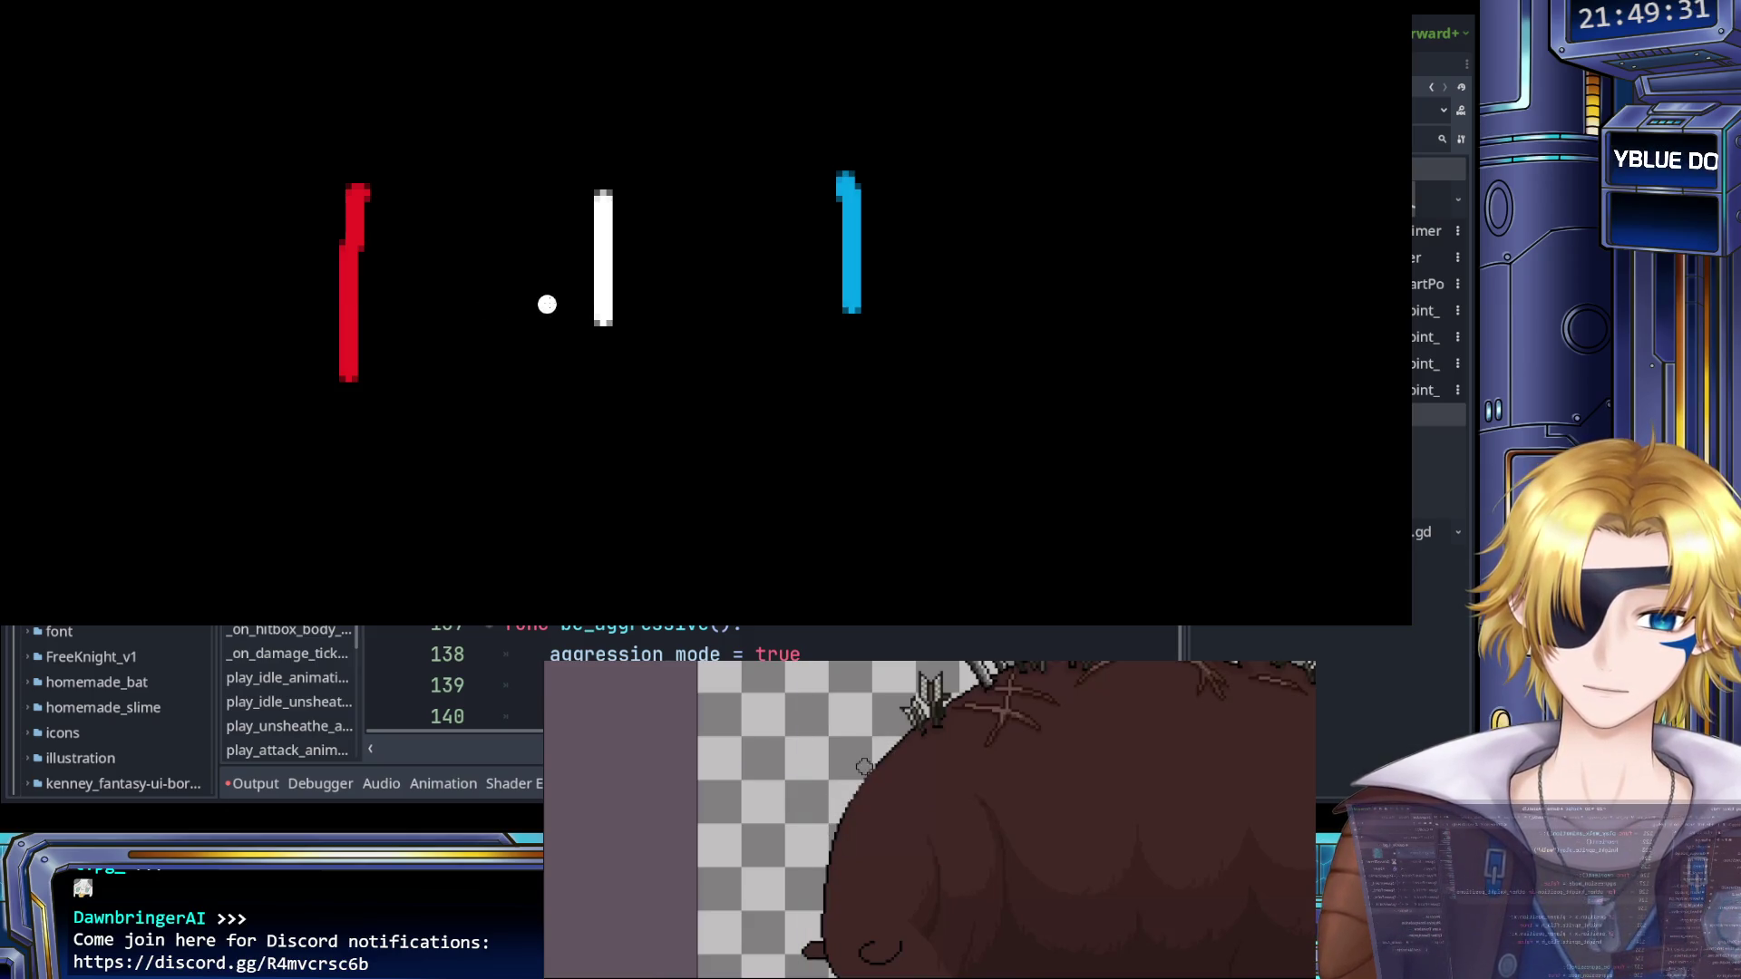
pyautogui.scroll(4, 850, 758)
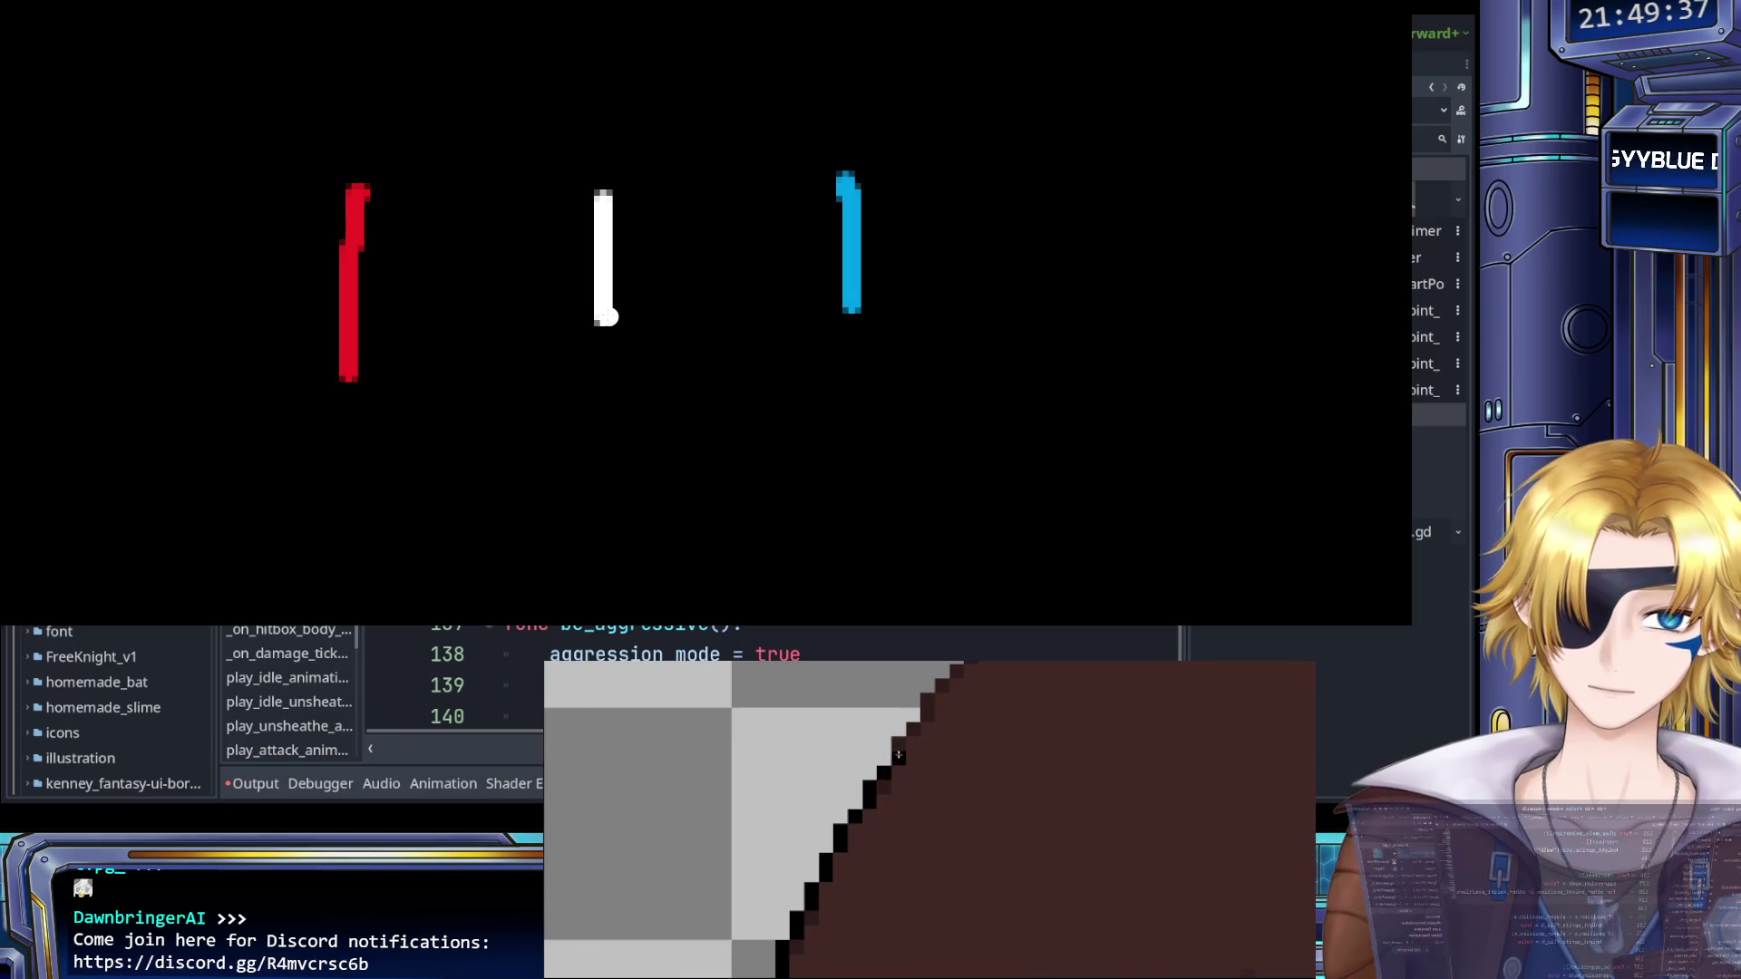
pyautogui.scroll(-3, 929, 712)
pyautogui.scroll(4, 911, 770)
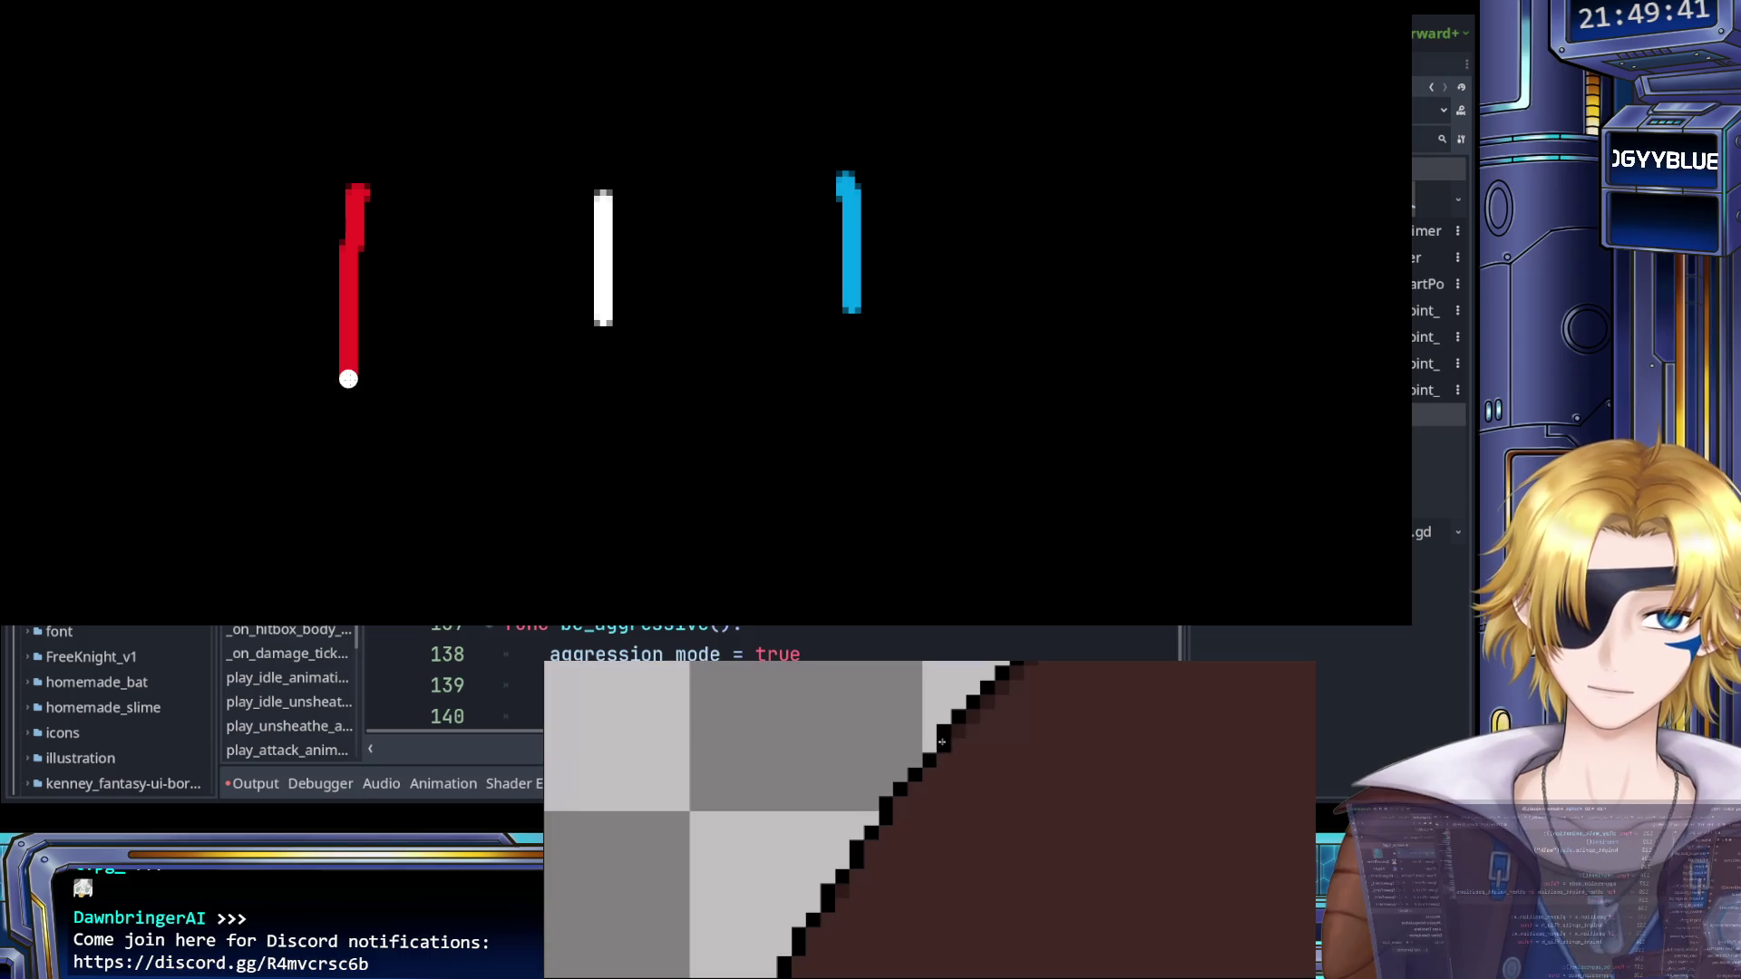
pyautogui.scroll(-3, 911, 775)
pyautogui.scroll(2, 944, 750)
pyautogui.scroll(2, 944, 750)
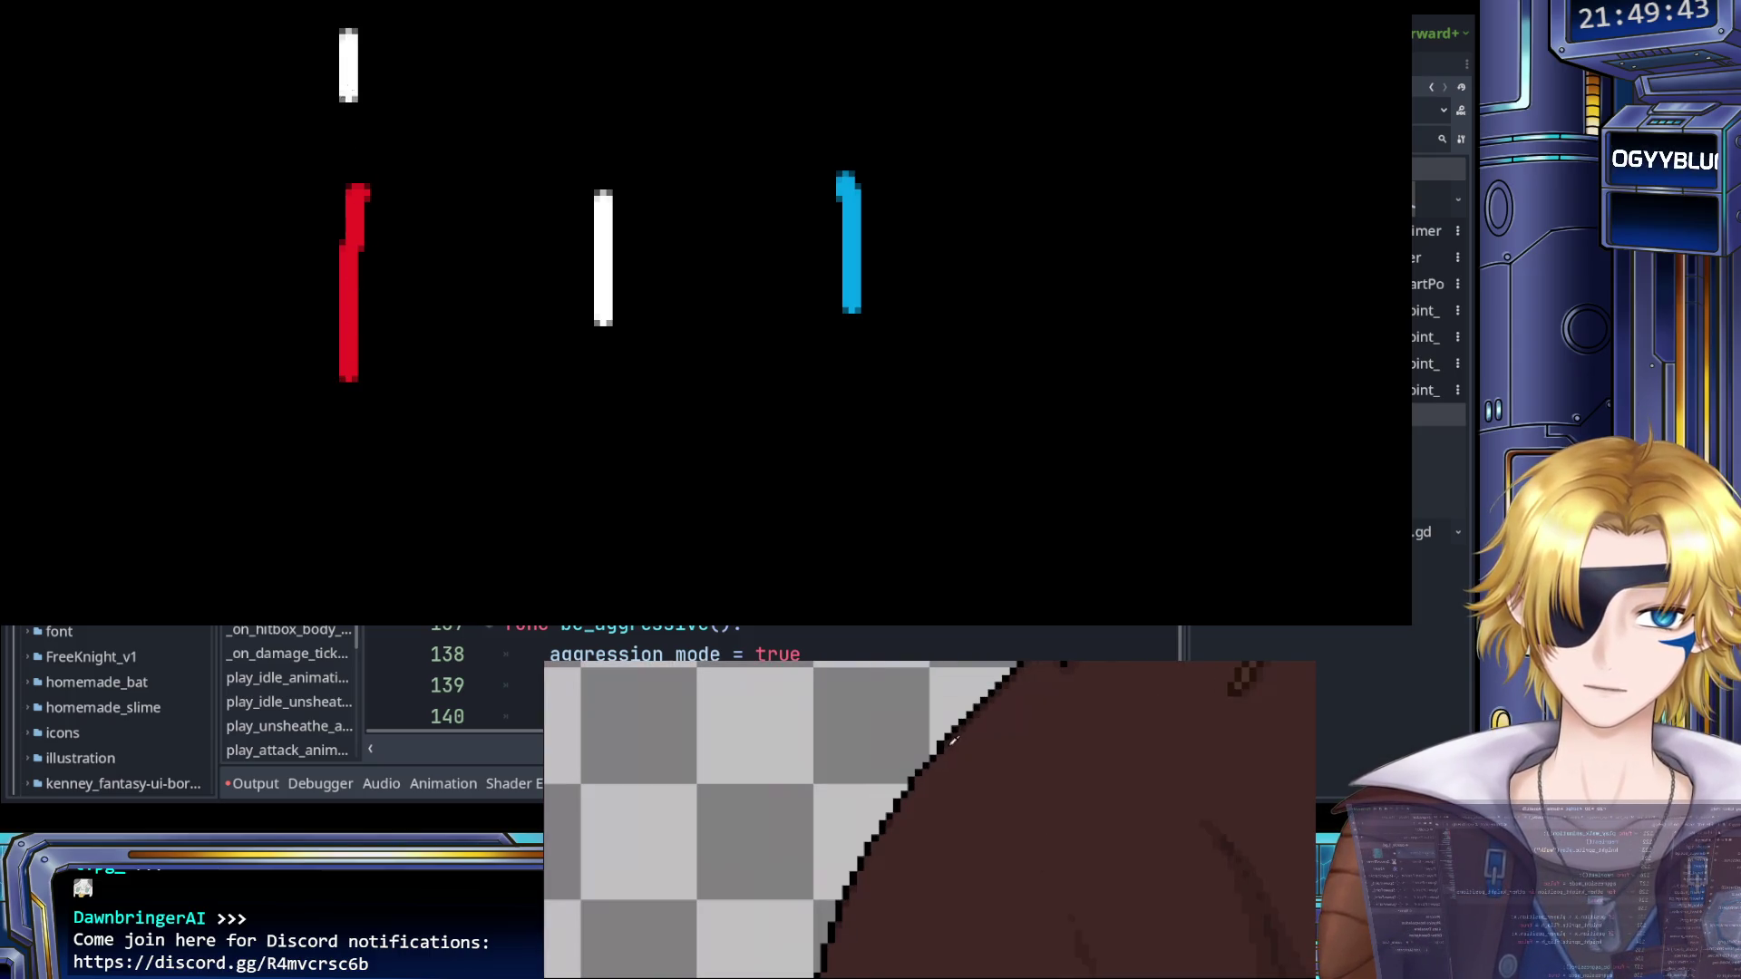
pyautogui.scroll(2, 937, 757)
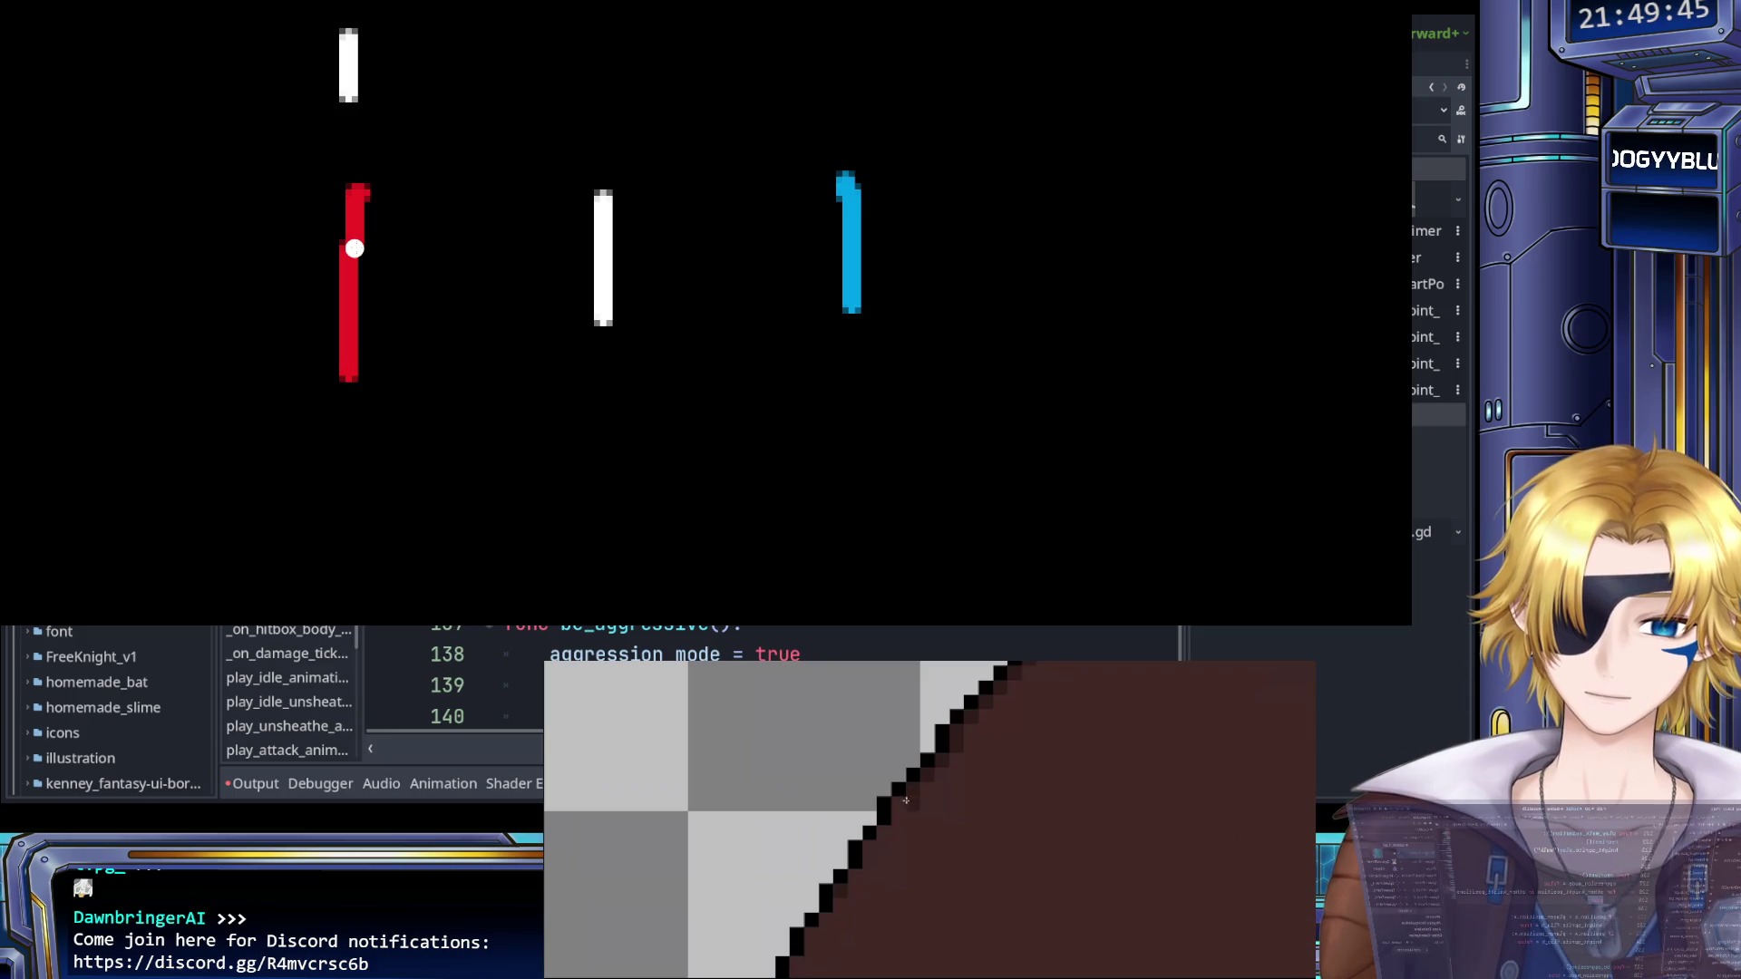
pyautogui.scroll(-1, 885, 810)
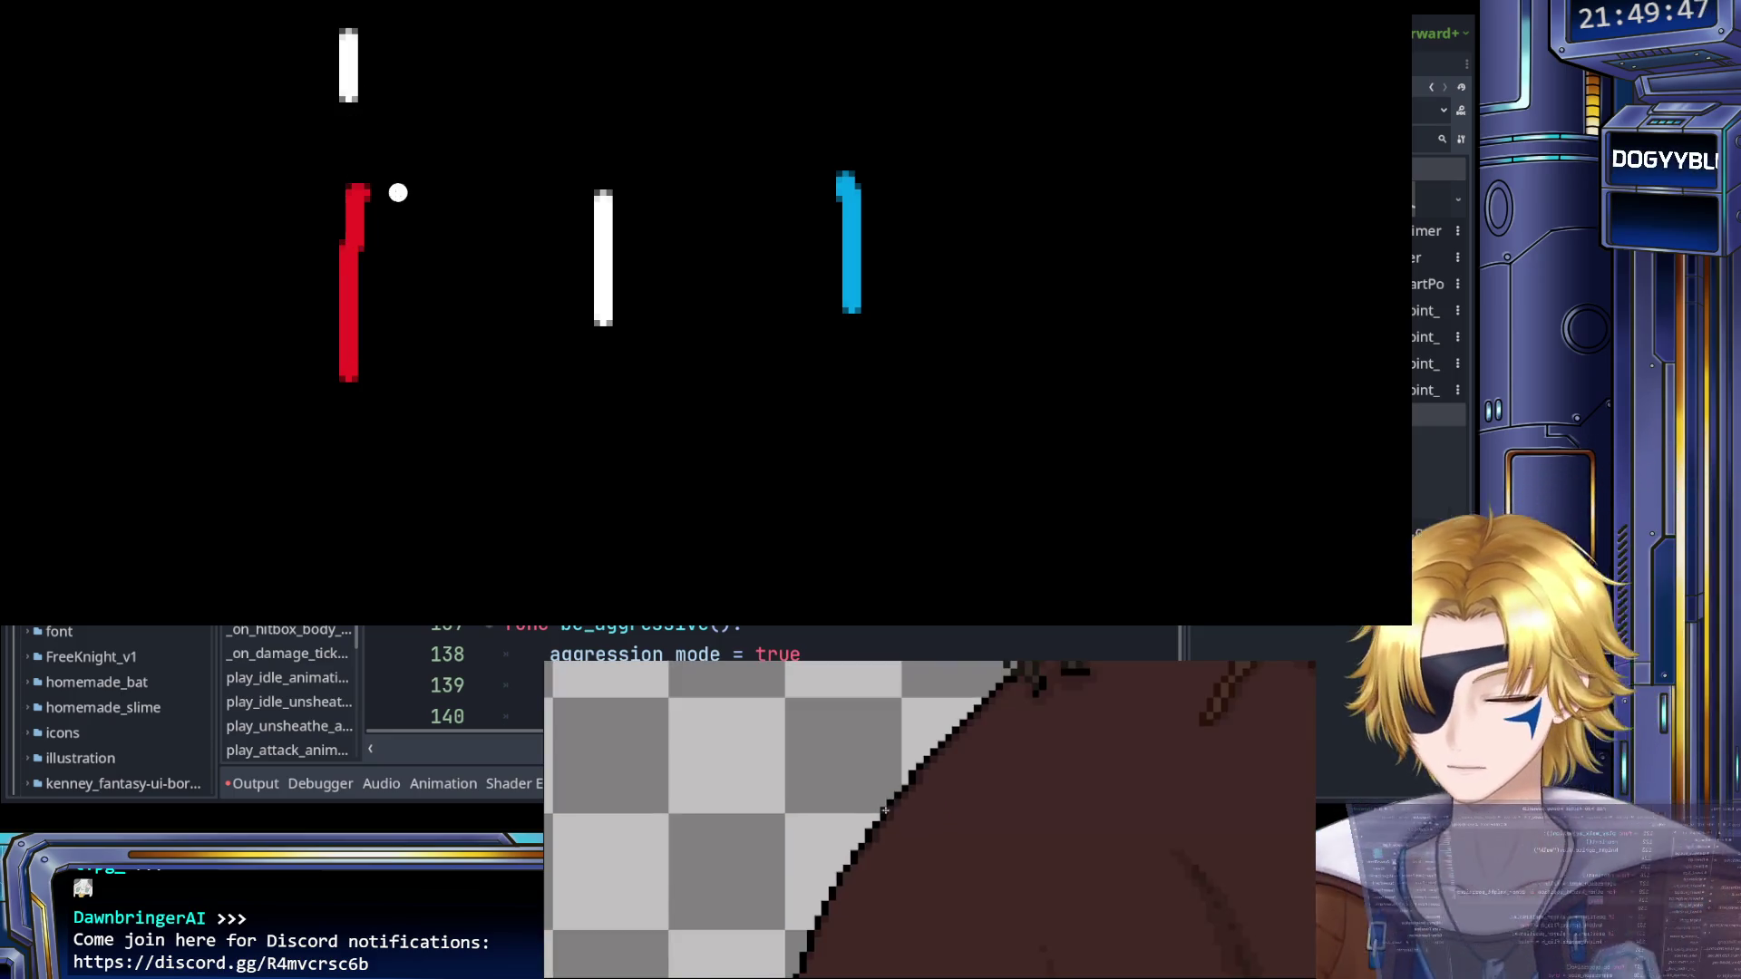
pyautogui.scroll(1, 885, 810)
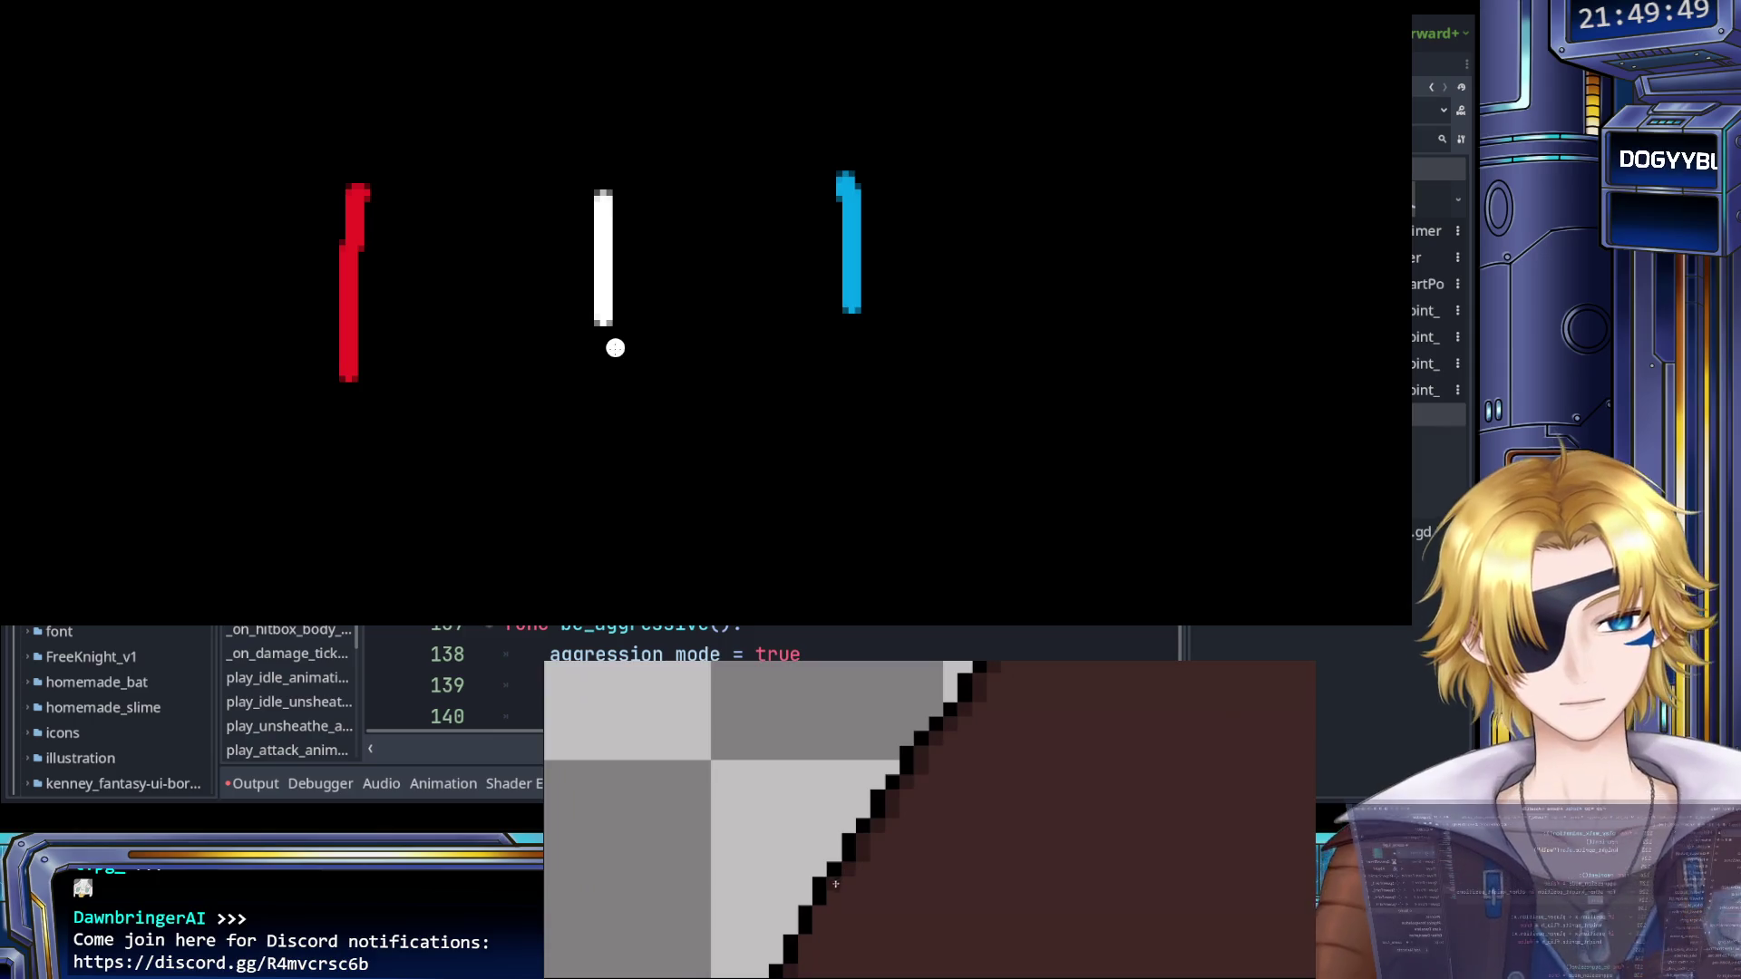
pyautogui.scroll(1, 835, 884)
pyautogui.scroll(-2, 826, 909)
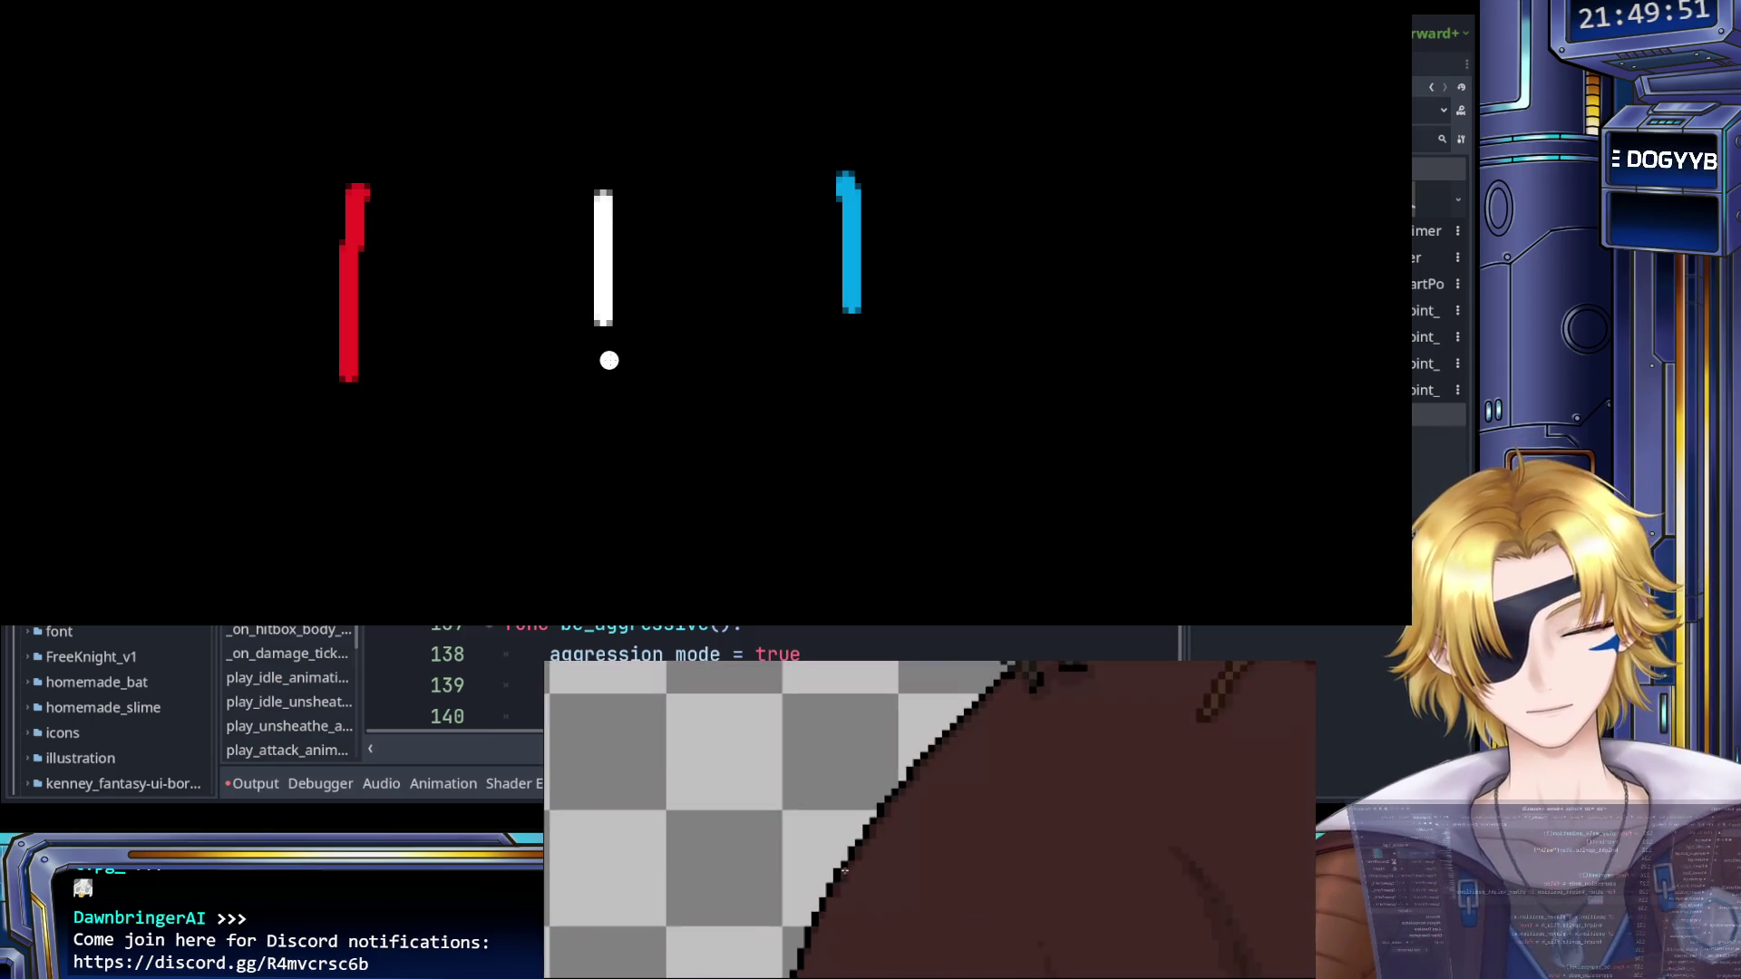
pyautogui.scroll(1, 829, 905)
pyautogui.scroll(-1, 833, 891)
pyautogui.scroll(1, 833, 893)
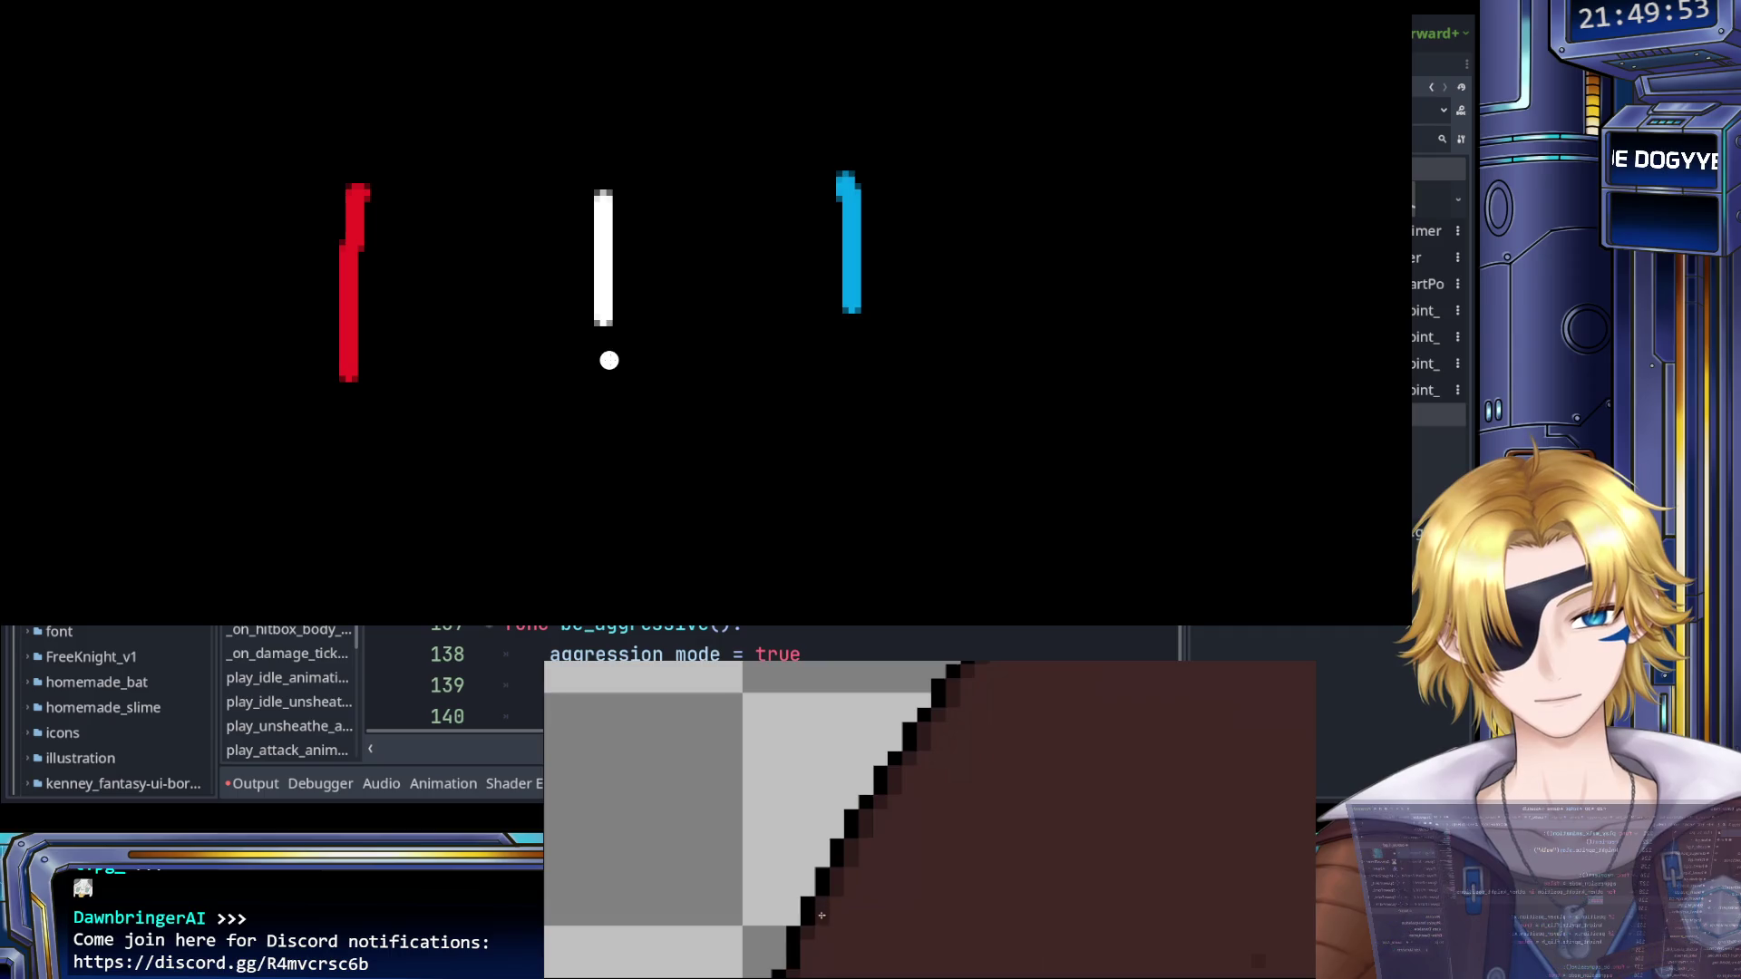
pyautogui.scroll(-1, 834, 853)
pyautogui.scroll(1, 818, 916)
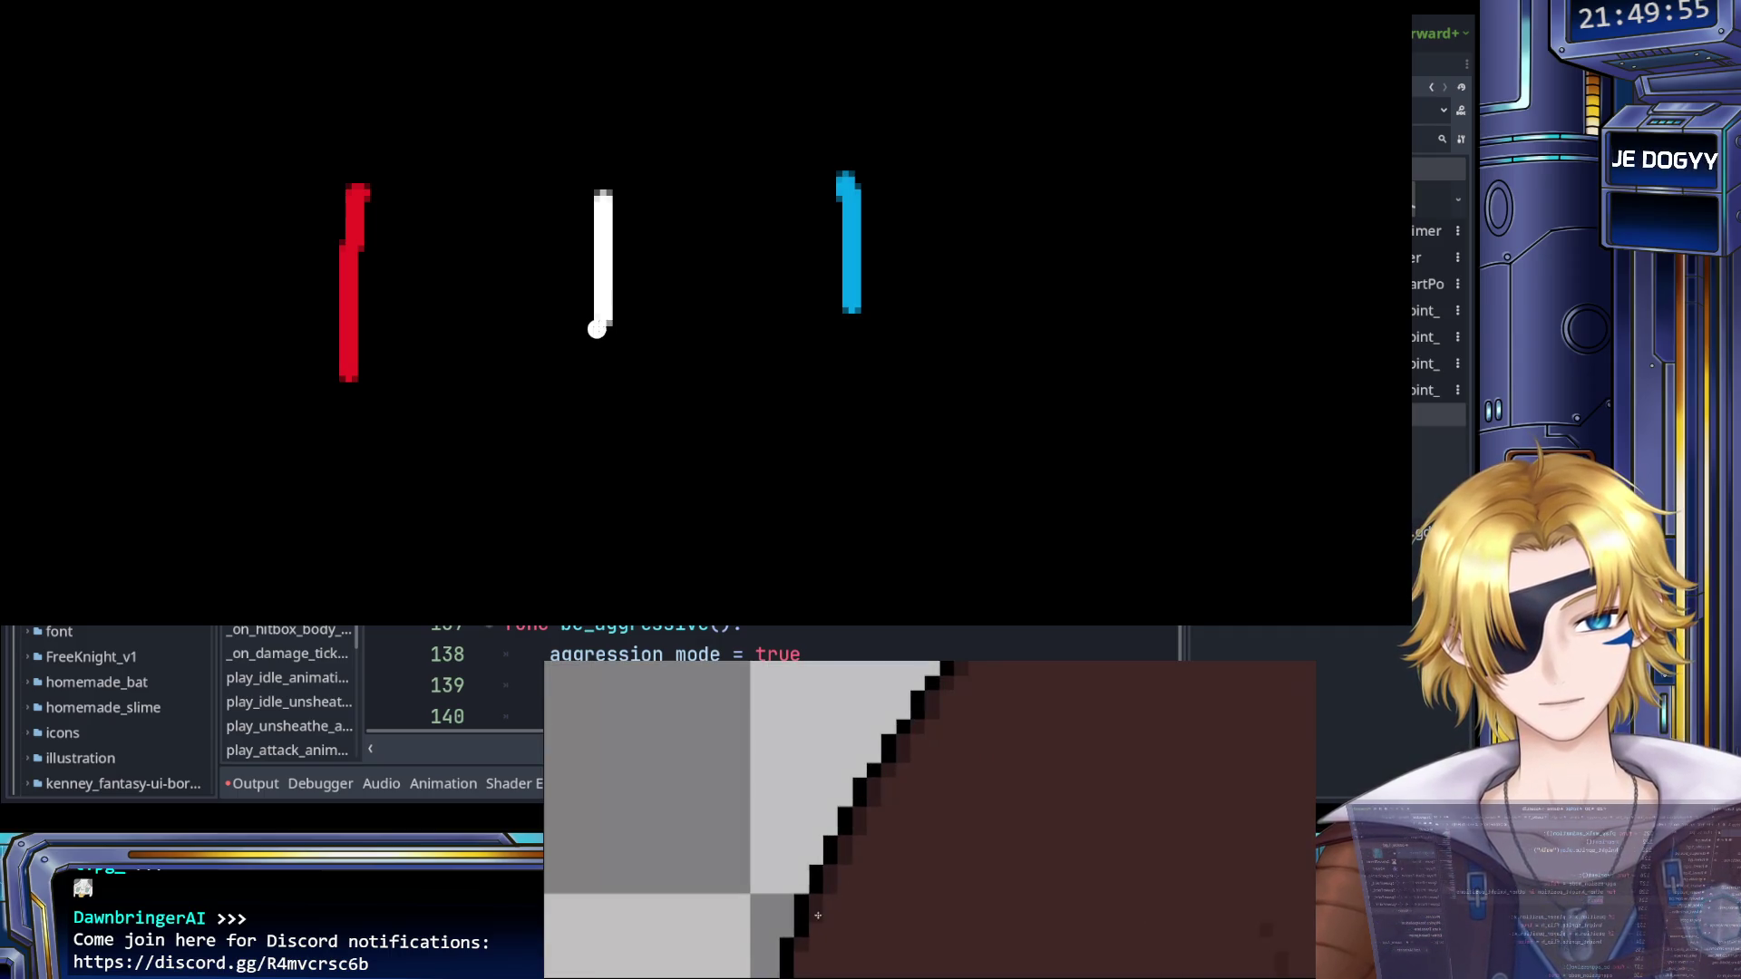
pyautogui.scroll(-2, 816, 913)
pyautogui.scroll(1, 820, 924)
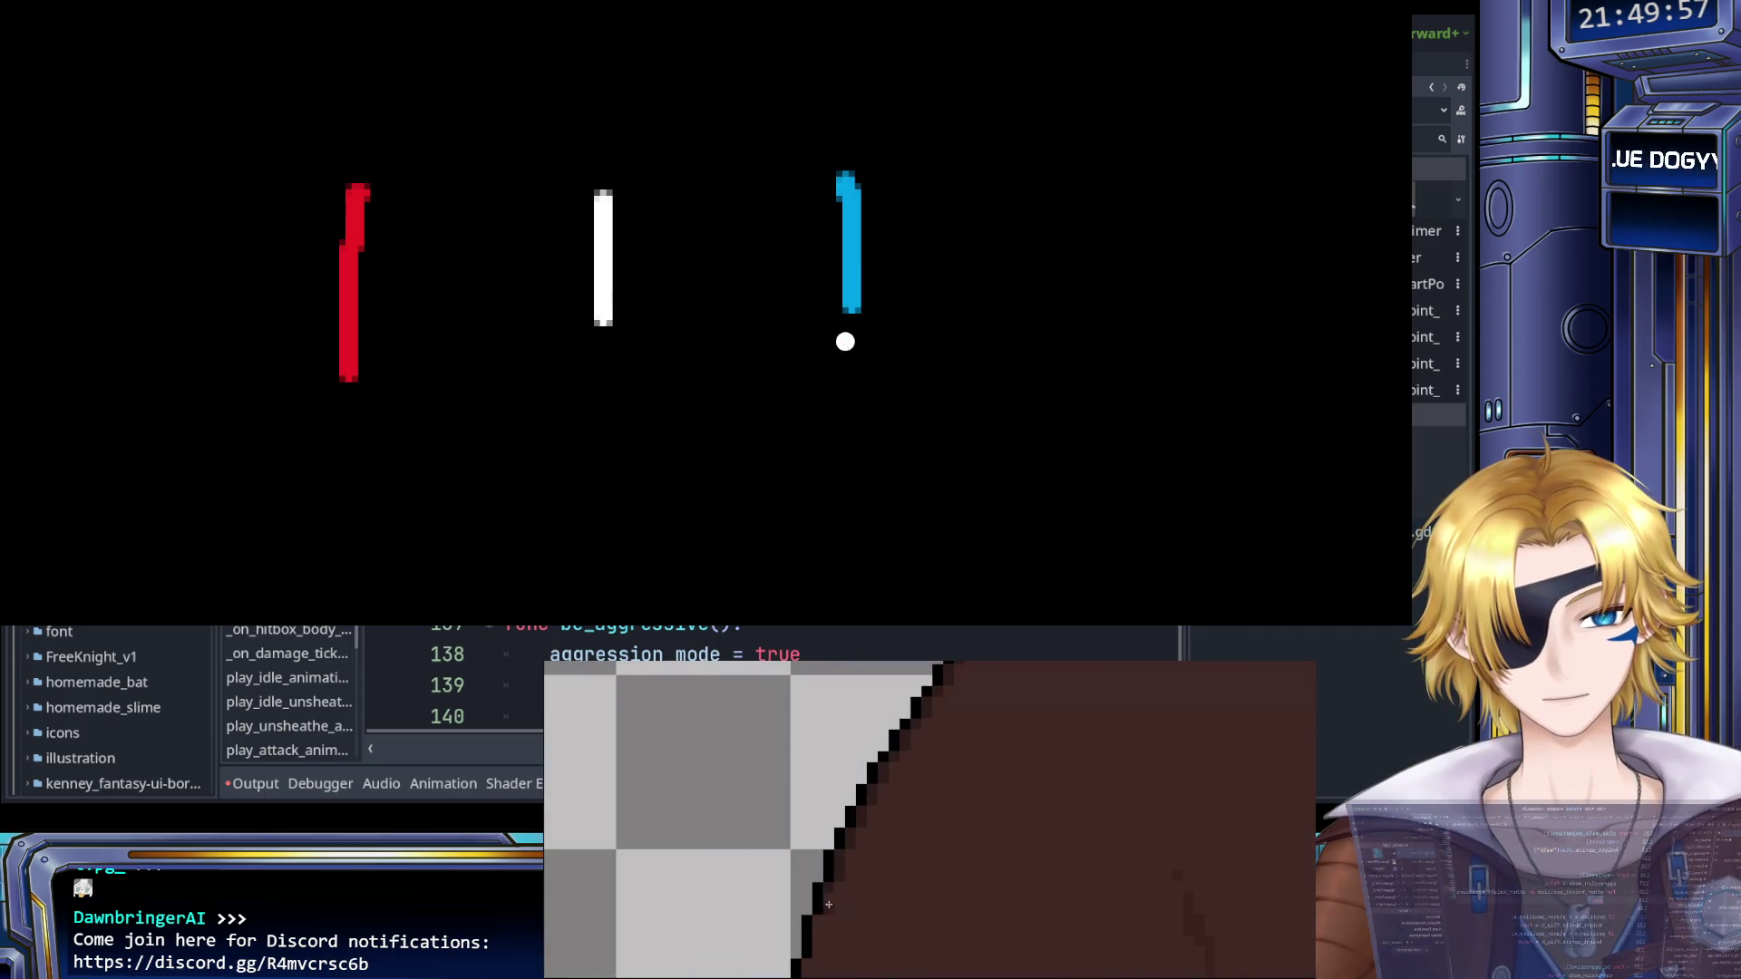
pyautogui.scroll(-2, 819, 924)
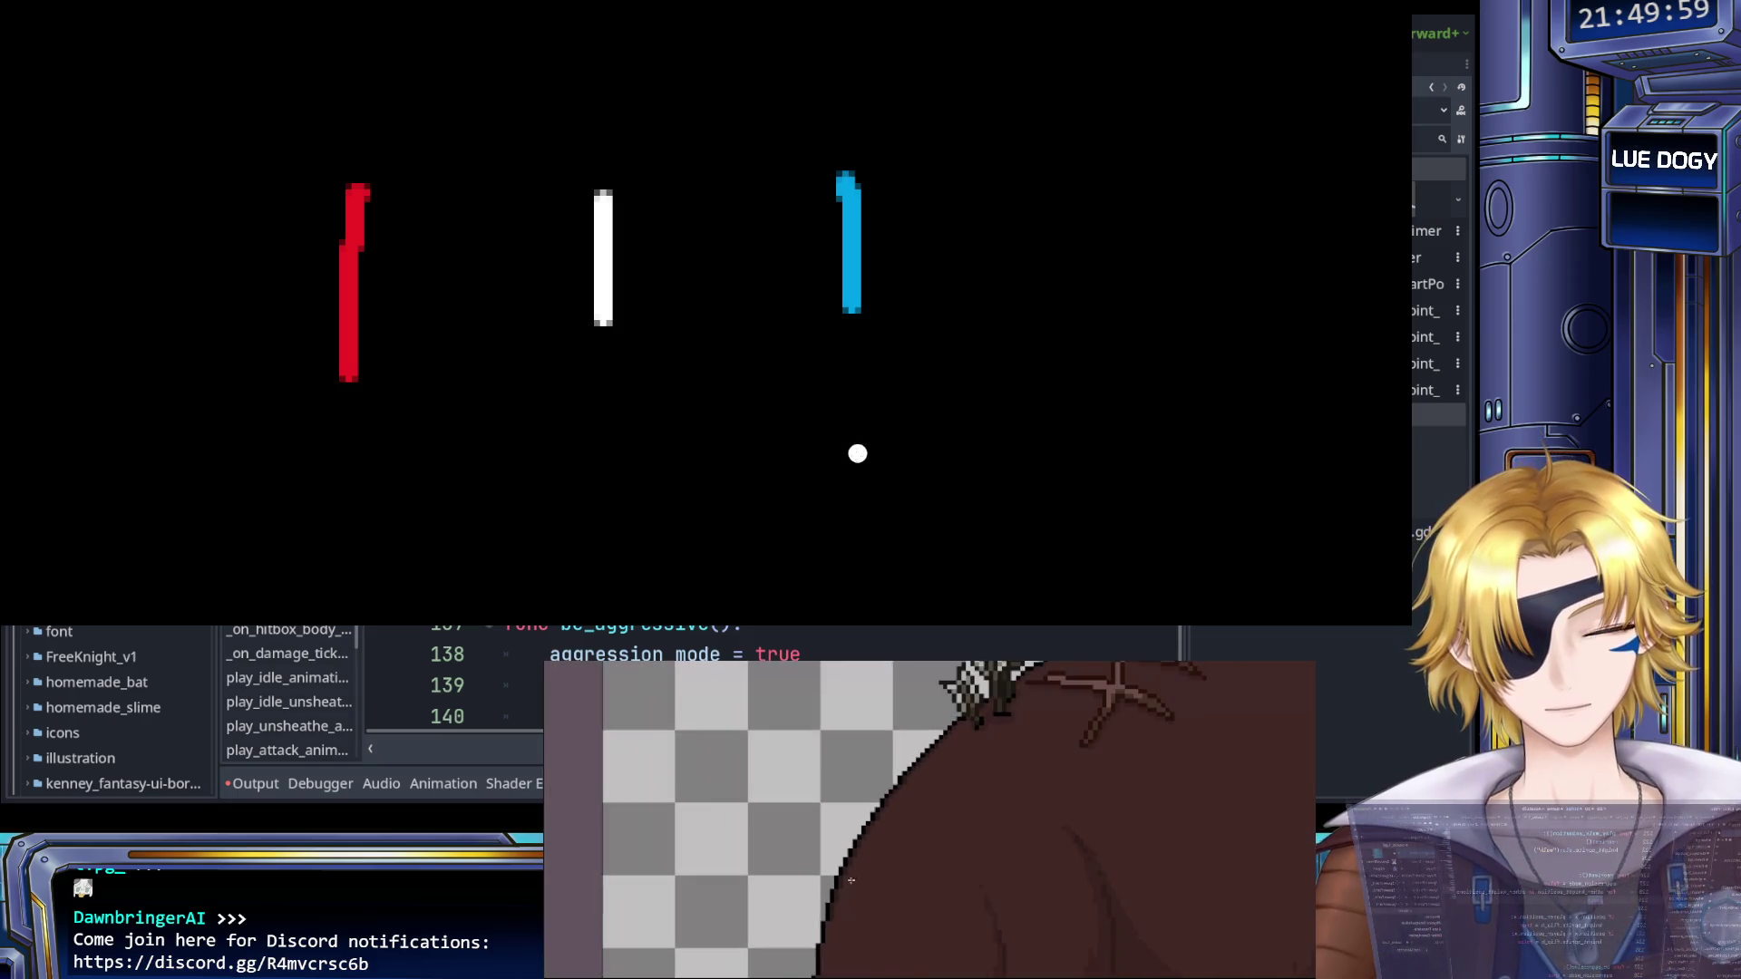
pyautogui.scroll(2, 823, 923)
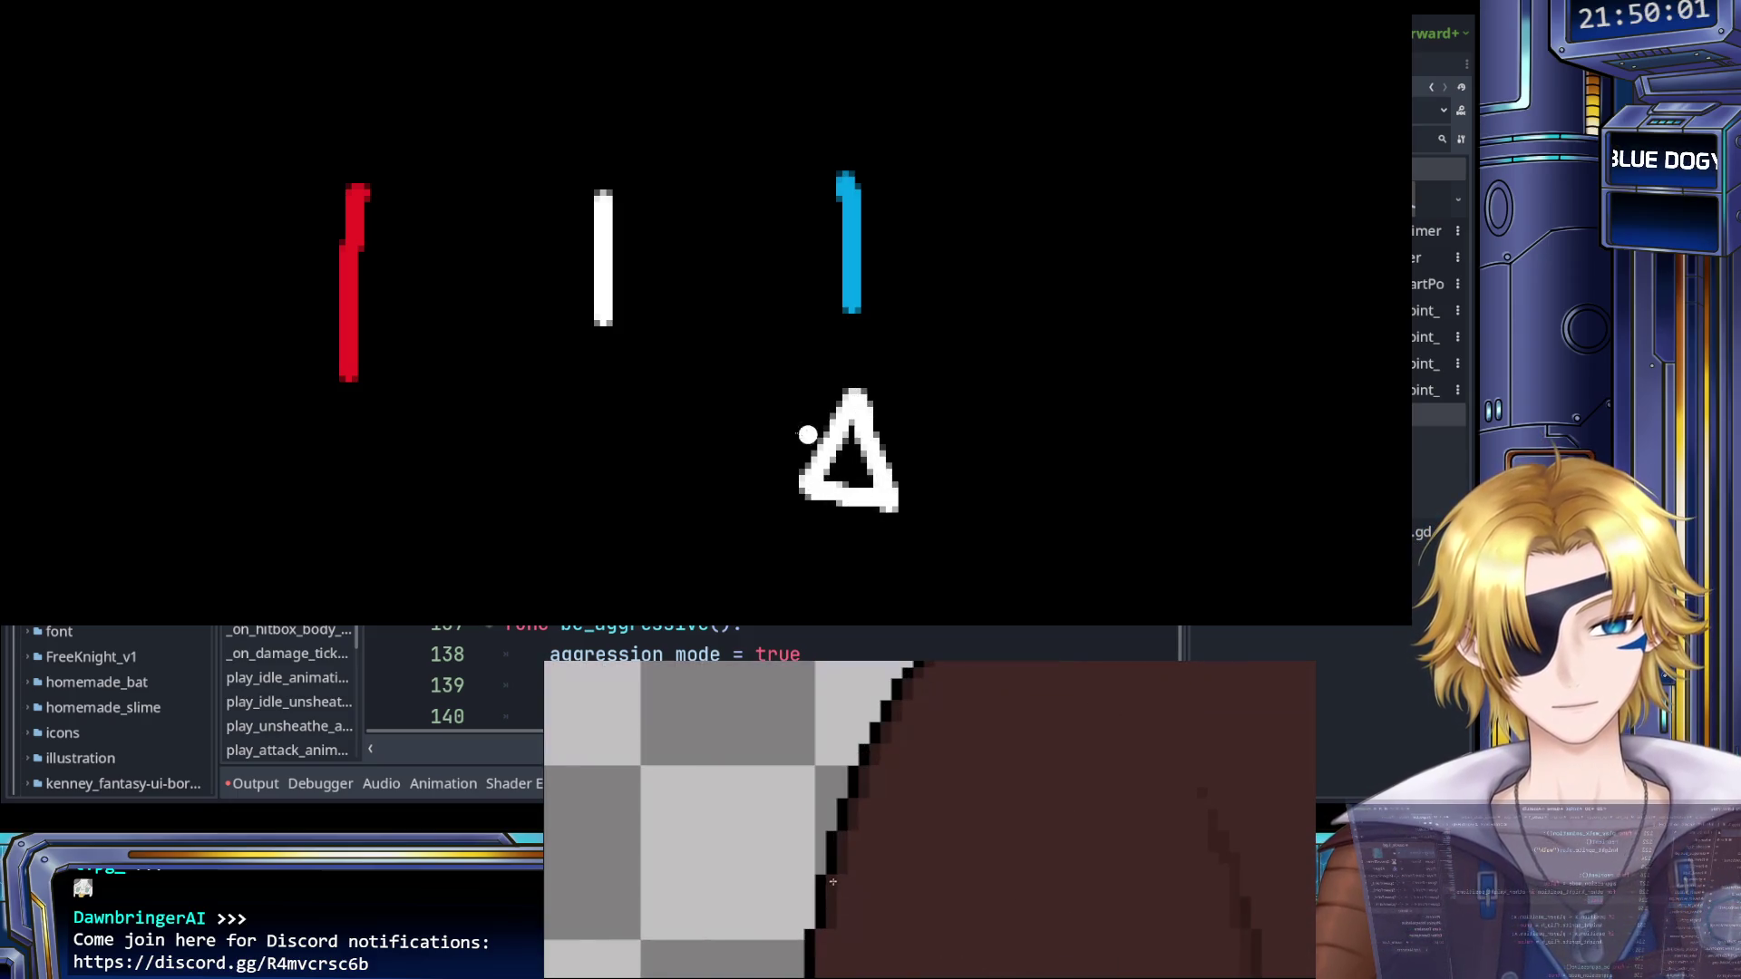
# - Drag a horizontal white stroke below the paddles, leaving two triangles joined by a plus sign
pyautogui.scroll(-2, 825, 922)
pyautogui.scroll(2, 824, 867)
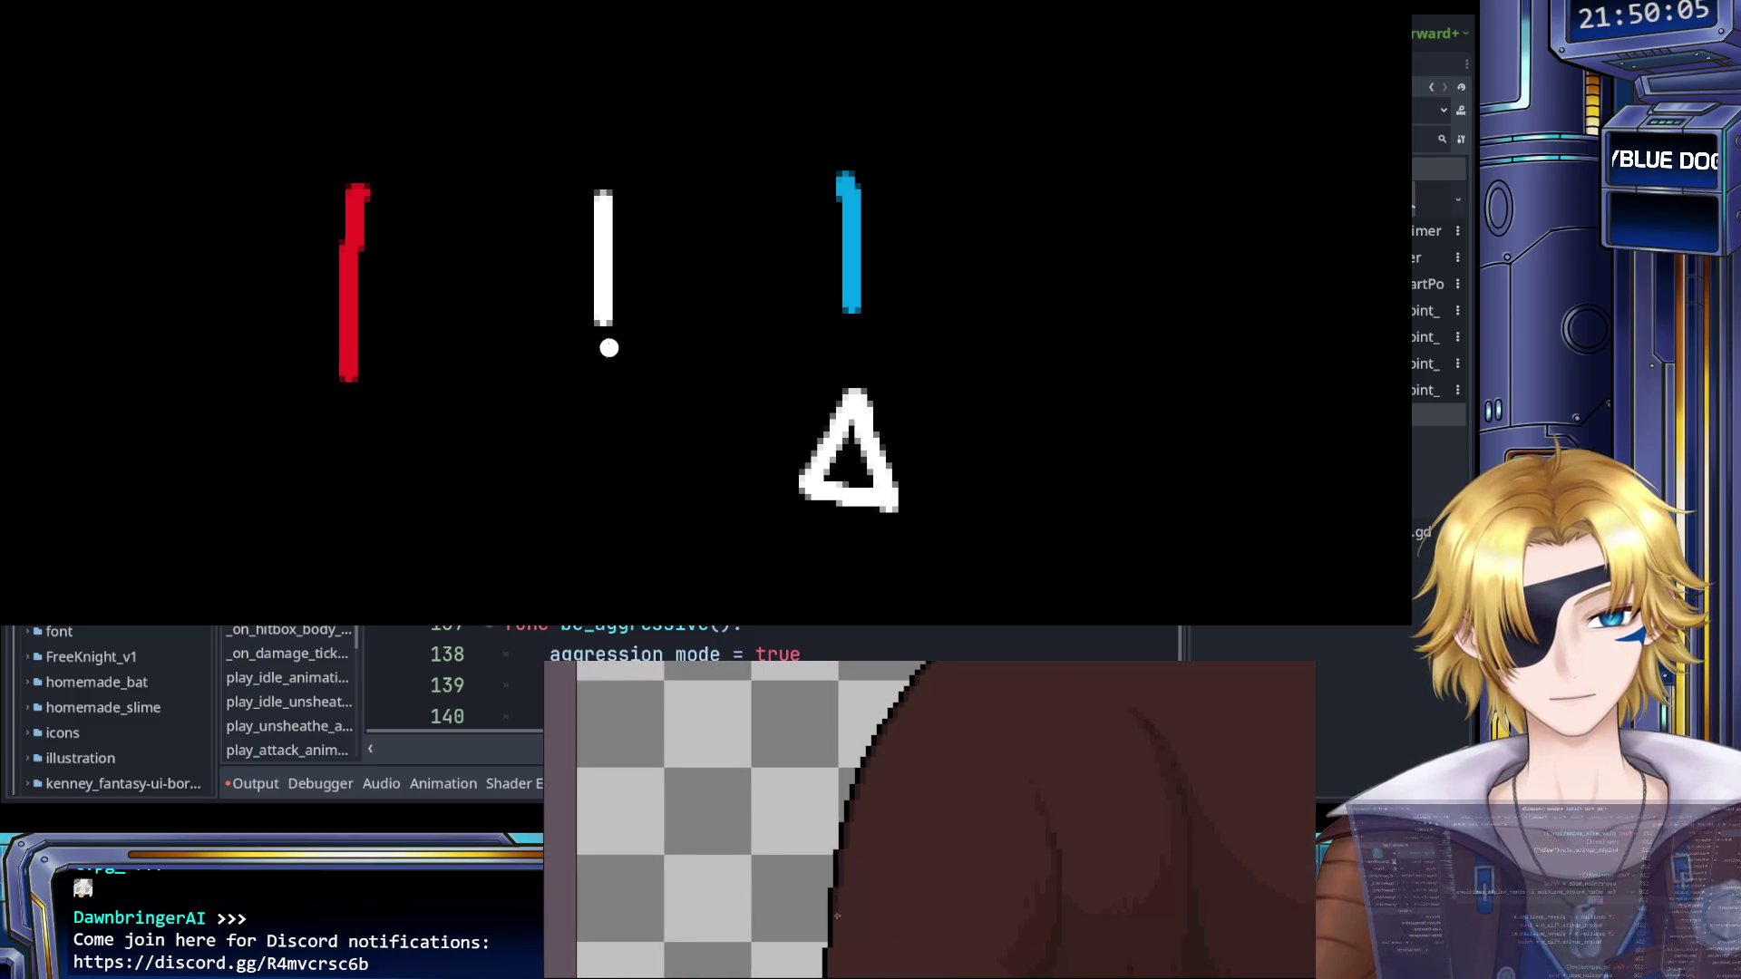
pyautogui.scroll(-2, 839, 893)
pyautogui.scroll(3, 852, 906)
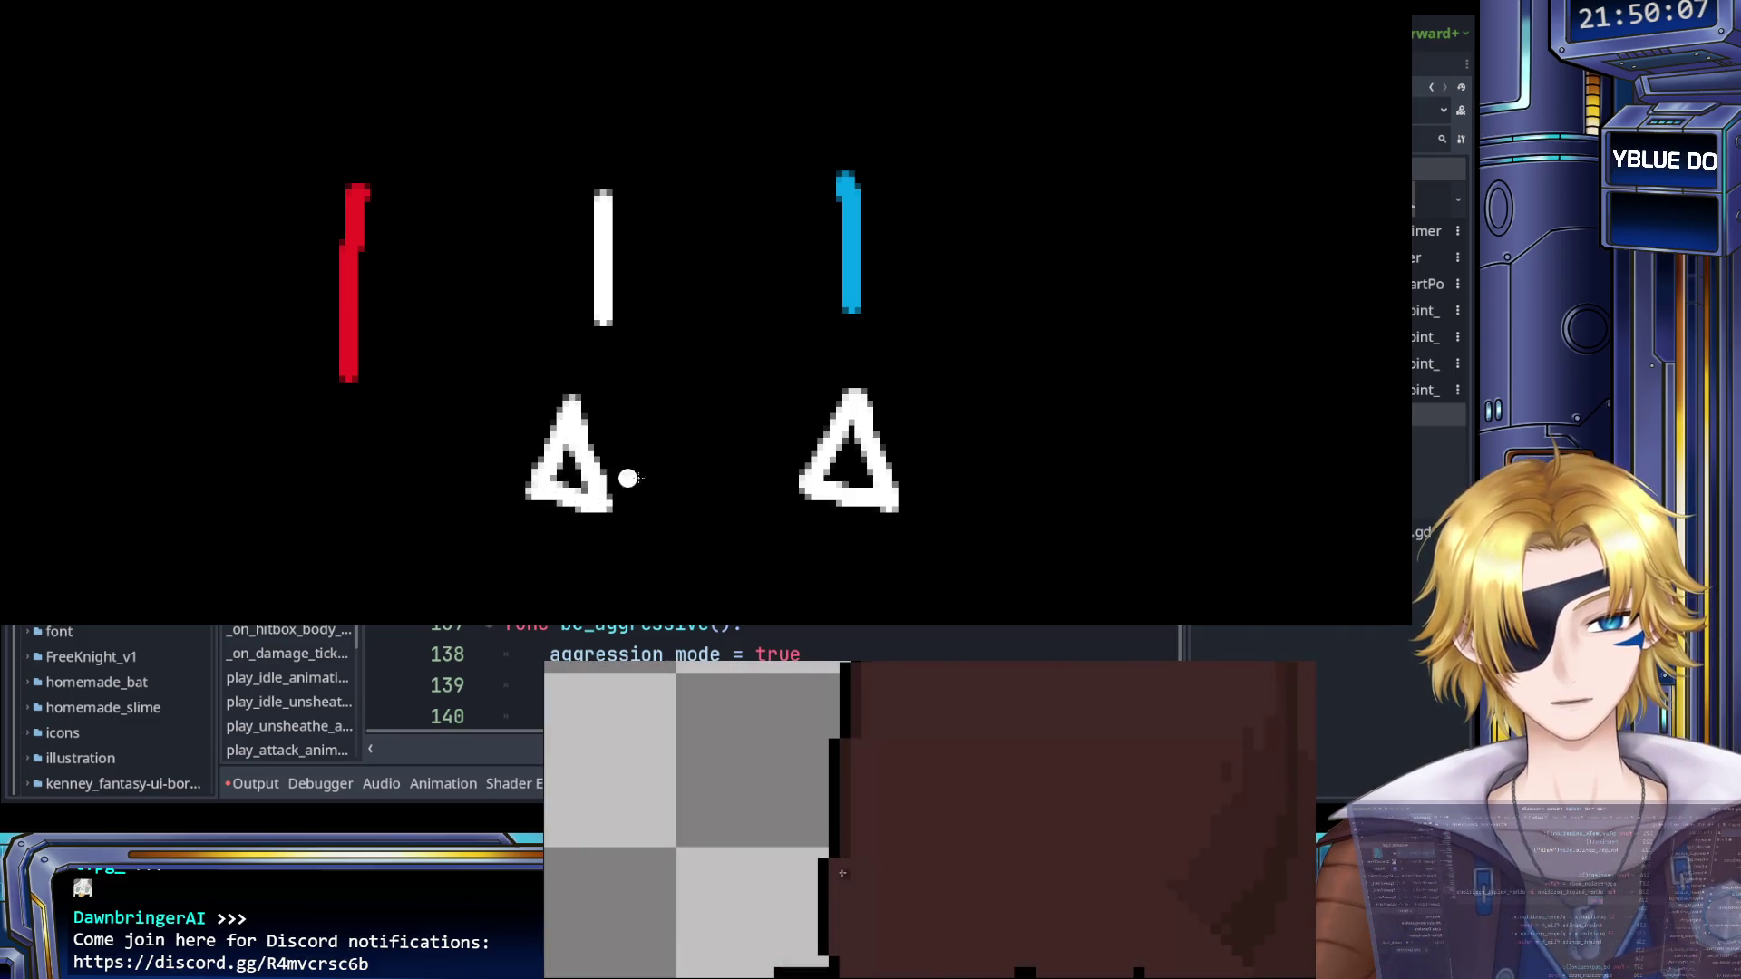
pyautogui.scroll(1, 847, 924)
pyautogui.scroll(-1, 837, 947)
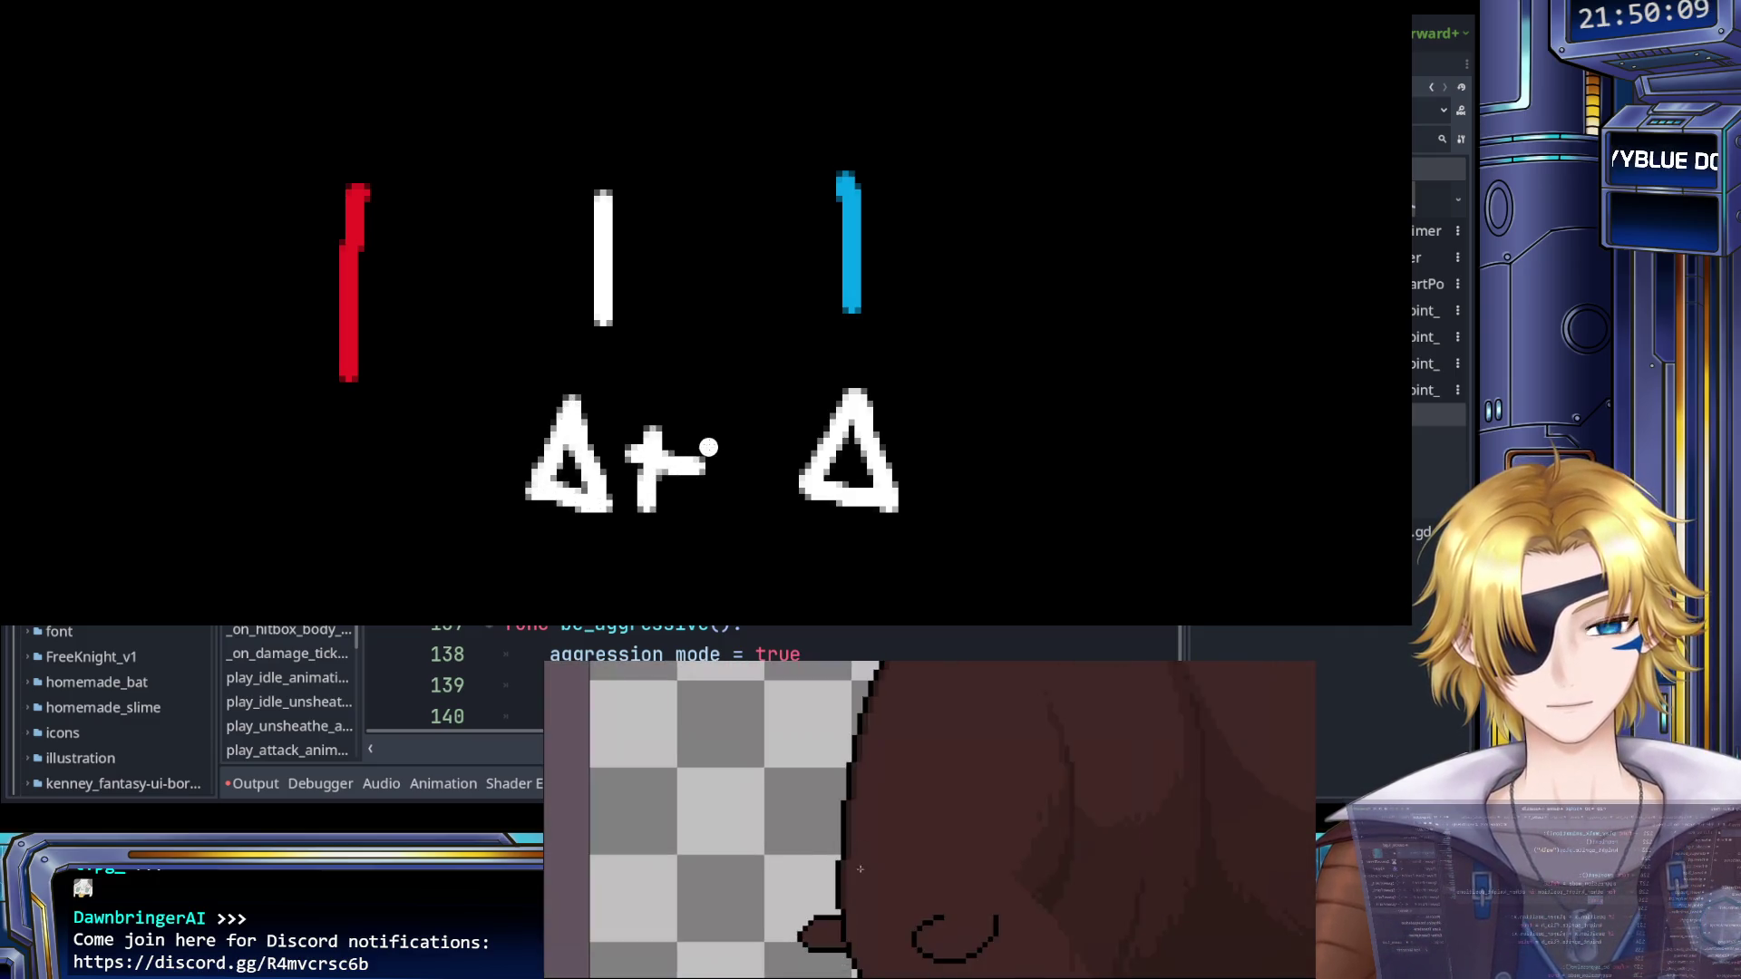
pyautogui.scroll(-1, 840, 902)
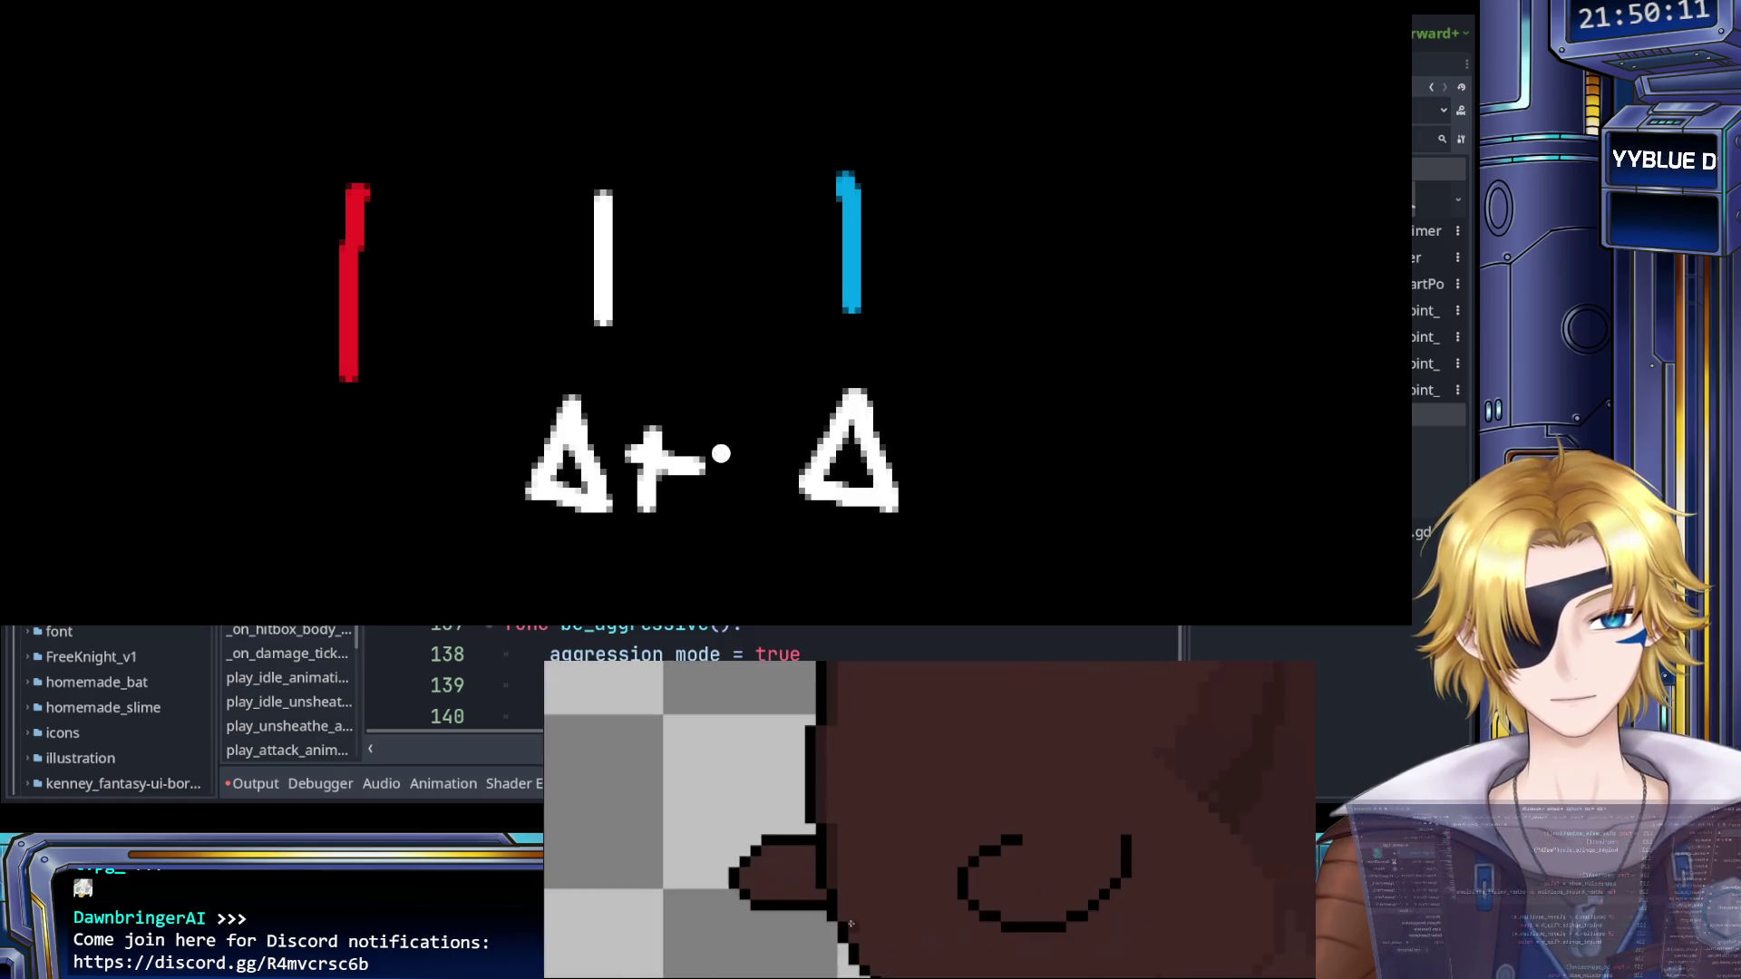
pyautogui.scroll(-1, 852, 884)
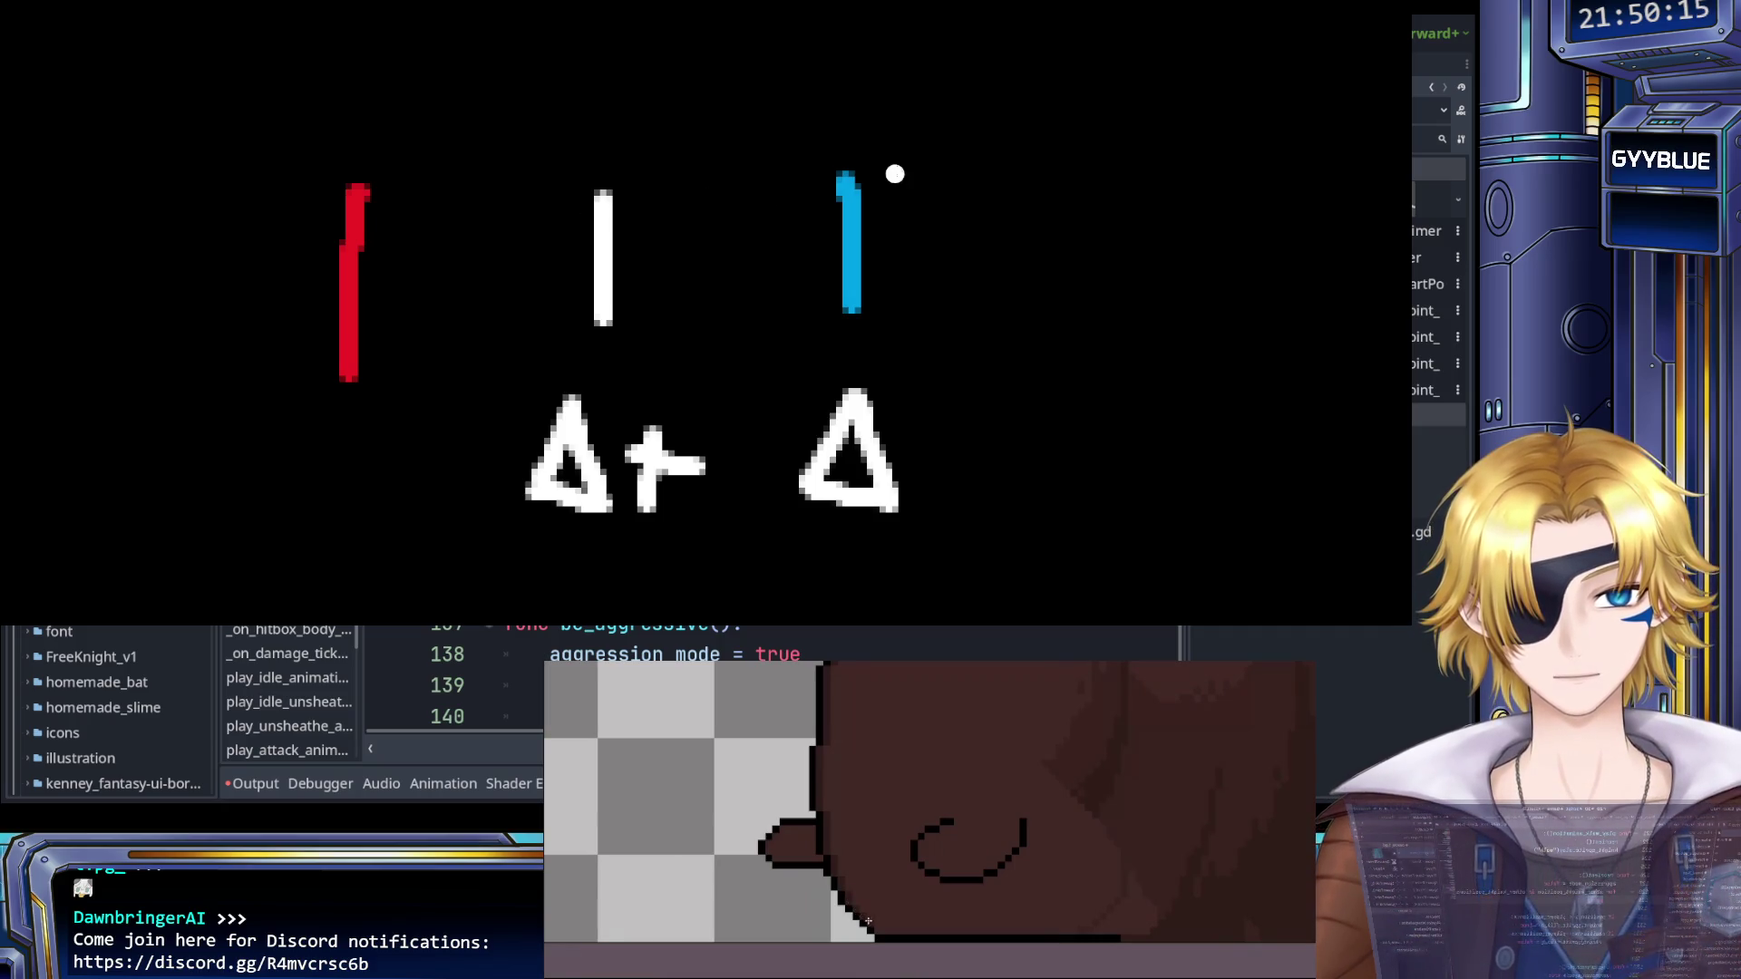
pyautogui.moveTo(884, 934); pyautogui.dragTo(1085, 939)
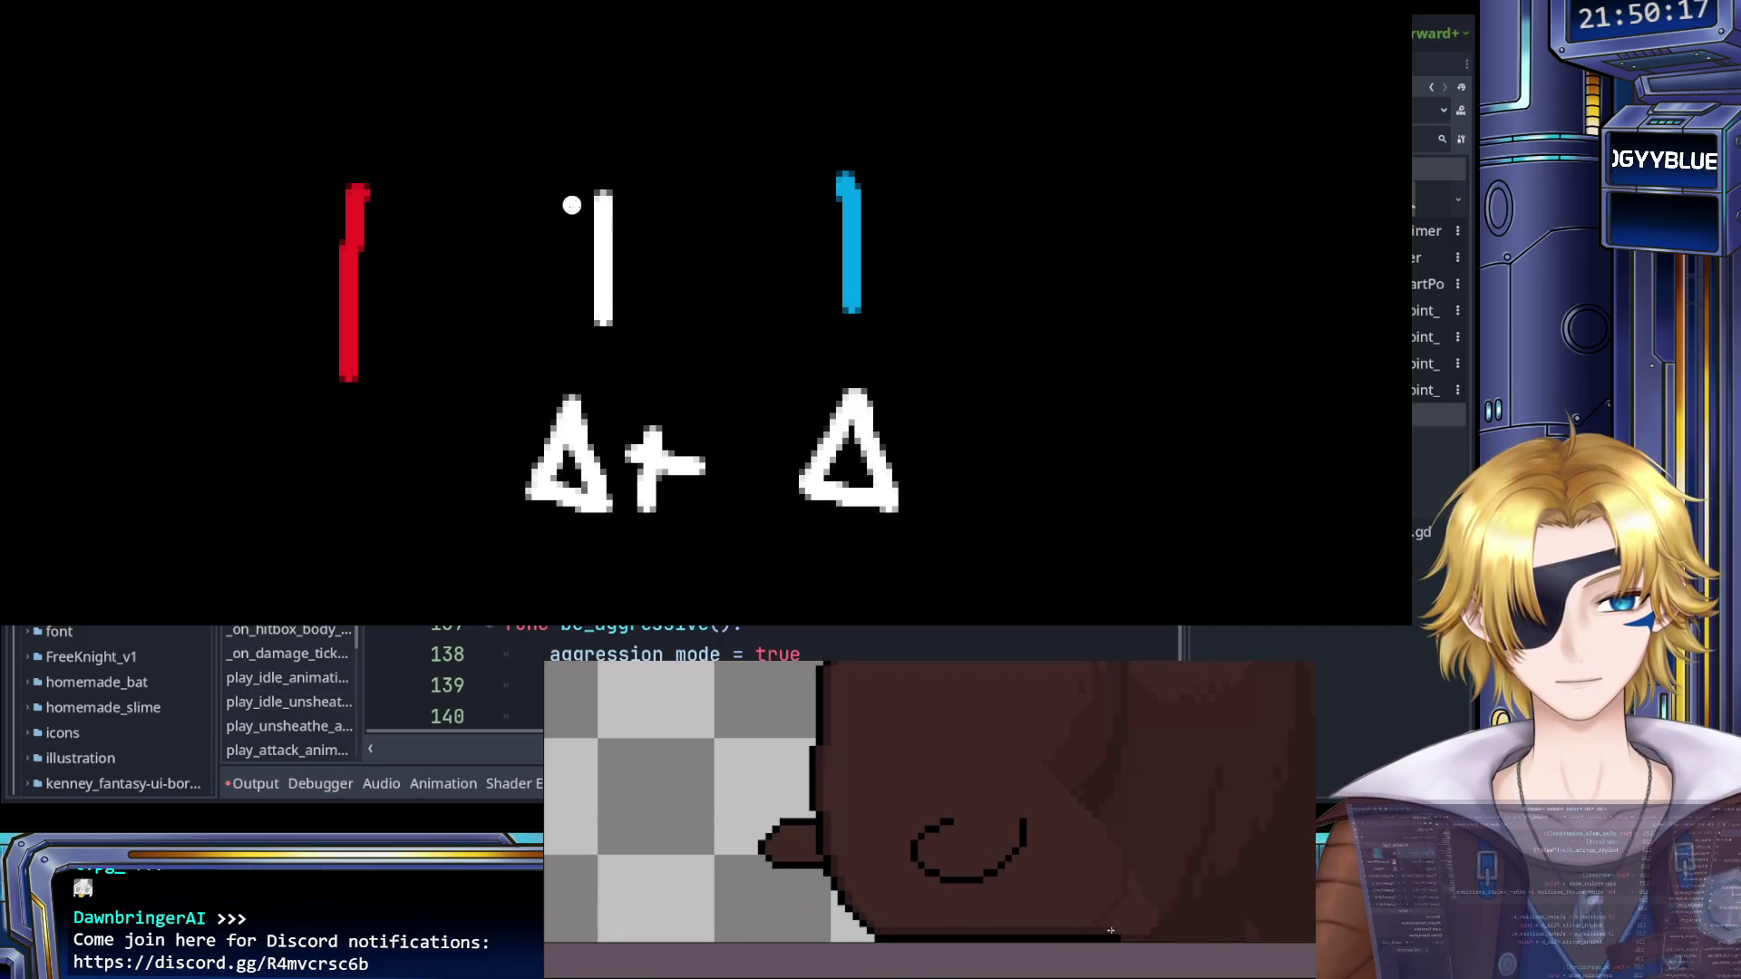
pyautogui.scroll(-1, 1061, 889)
pyautogui.scroll(1, 1061, 889)
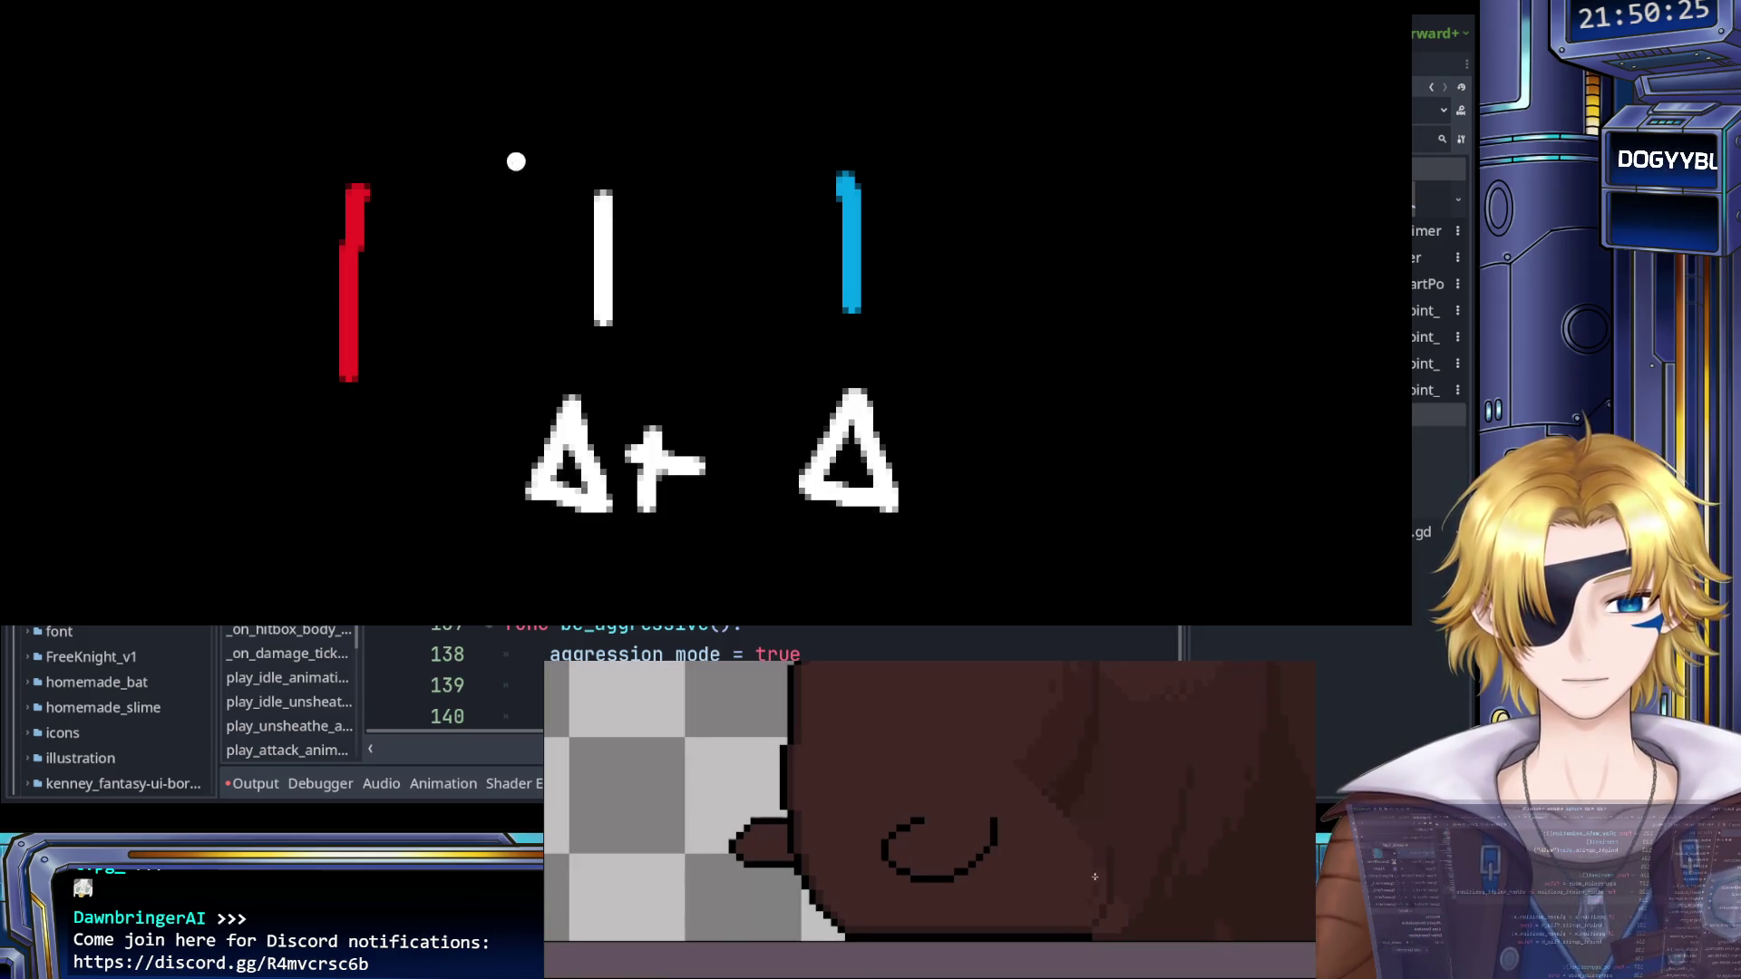
pyautogui.scroll(-3, 1094, 859)
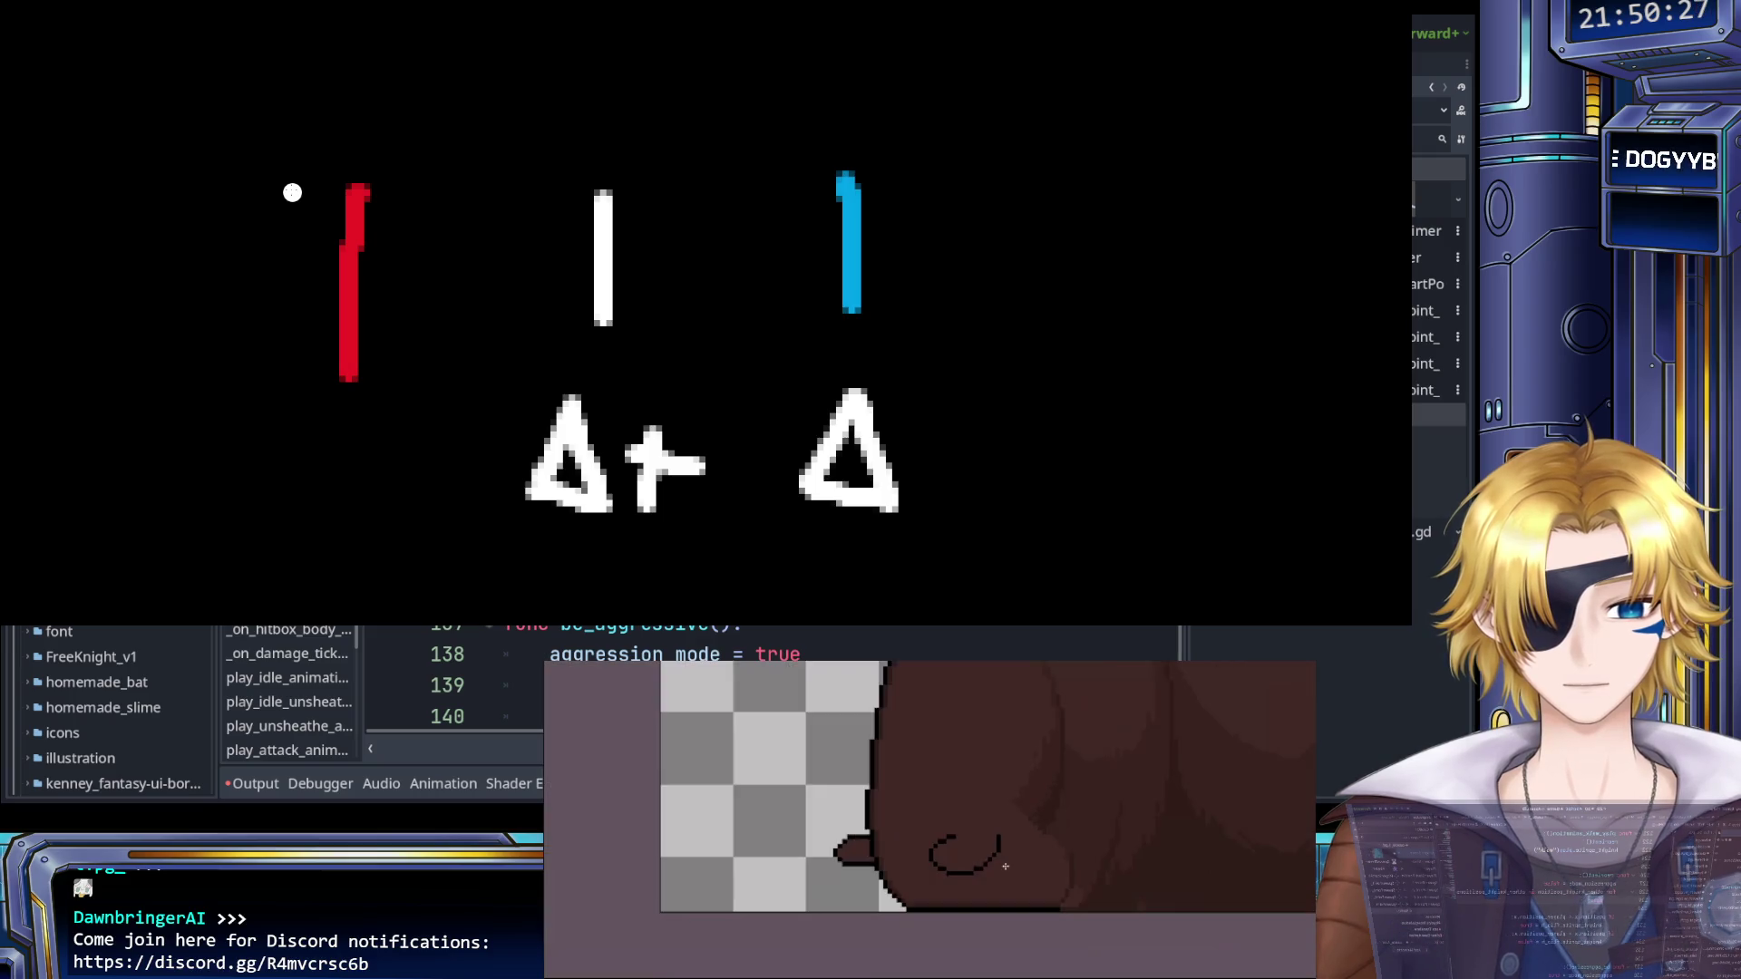
pyautogui.scroll(2, 1039, 851)
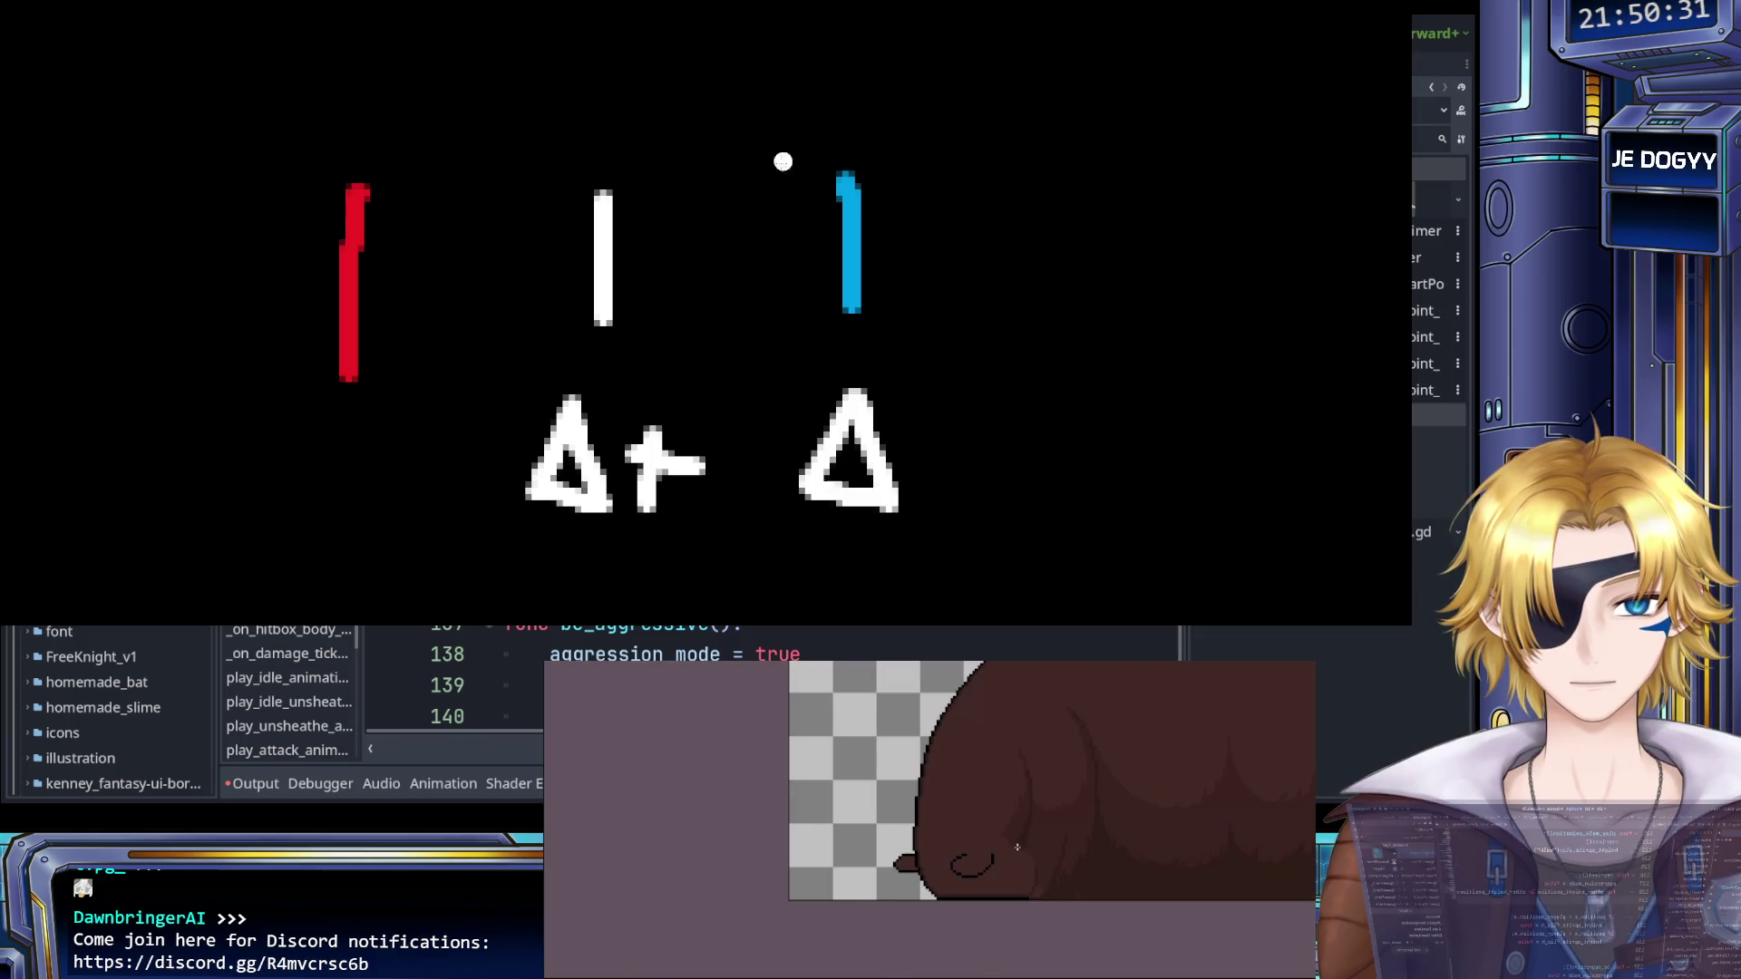
# - Draw a white double-headed arrow across the top and begin an X beneath it
pyautogui.moveTo(814, 68)
pyautogui.mouseDown()
pyautogui.moveTo(607, 68)
pyautogui.moveTo(648, 96)
pyautogui.mouseUp()
pyautogui.moveTo(816, 38)
pyautogui.mouseDown()
pyautogui.moveTo(857, 64)
pyautogui.moveTo(829, 87)
pyautogui.mouseUp()
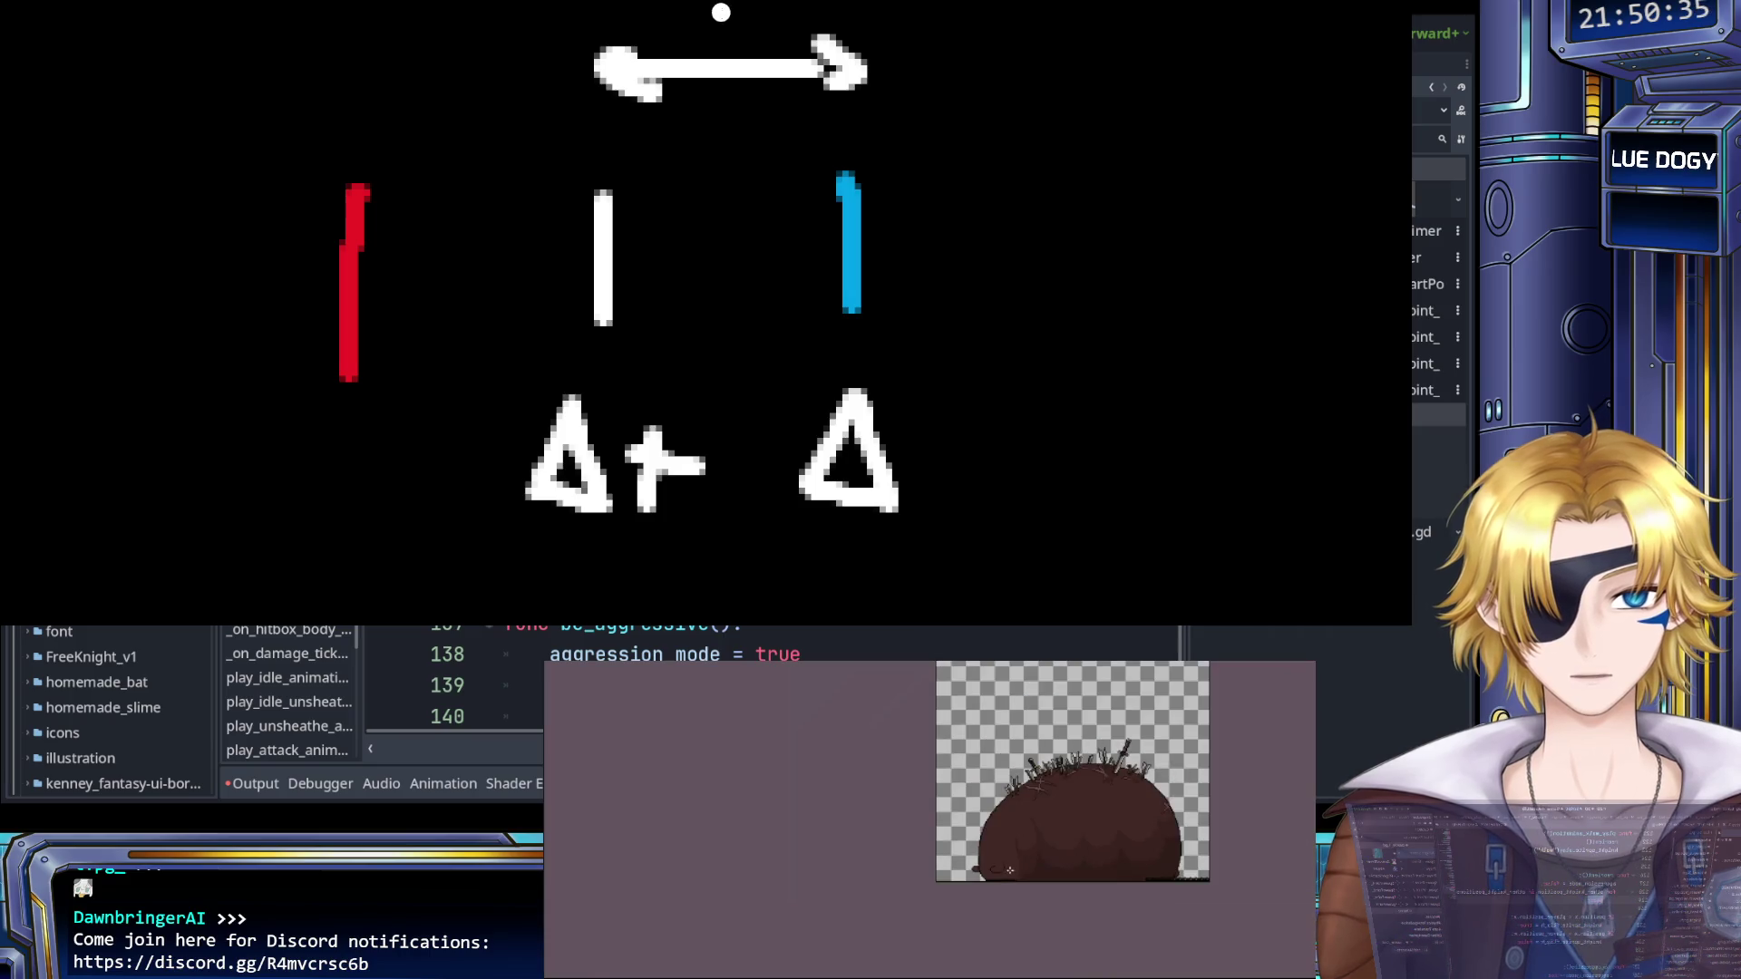
pyautogui.moveTo(726, 116)
pyautogui.mouseDown()
pyautogui.moveTo(768, 164)
pyautogui.moveTo(713, 166)
pyautogui.mouseUp()
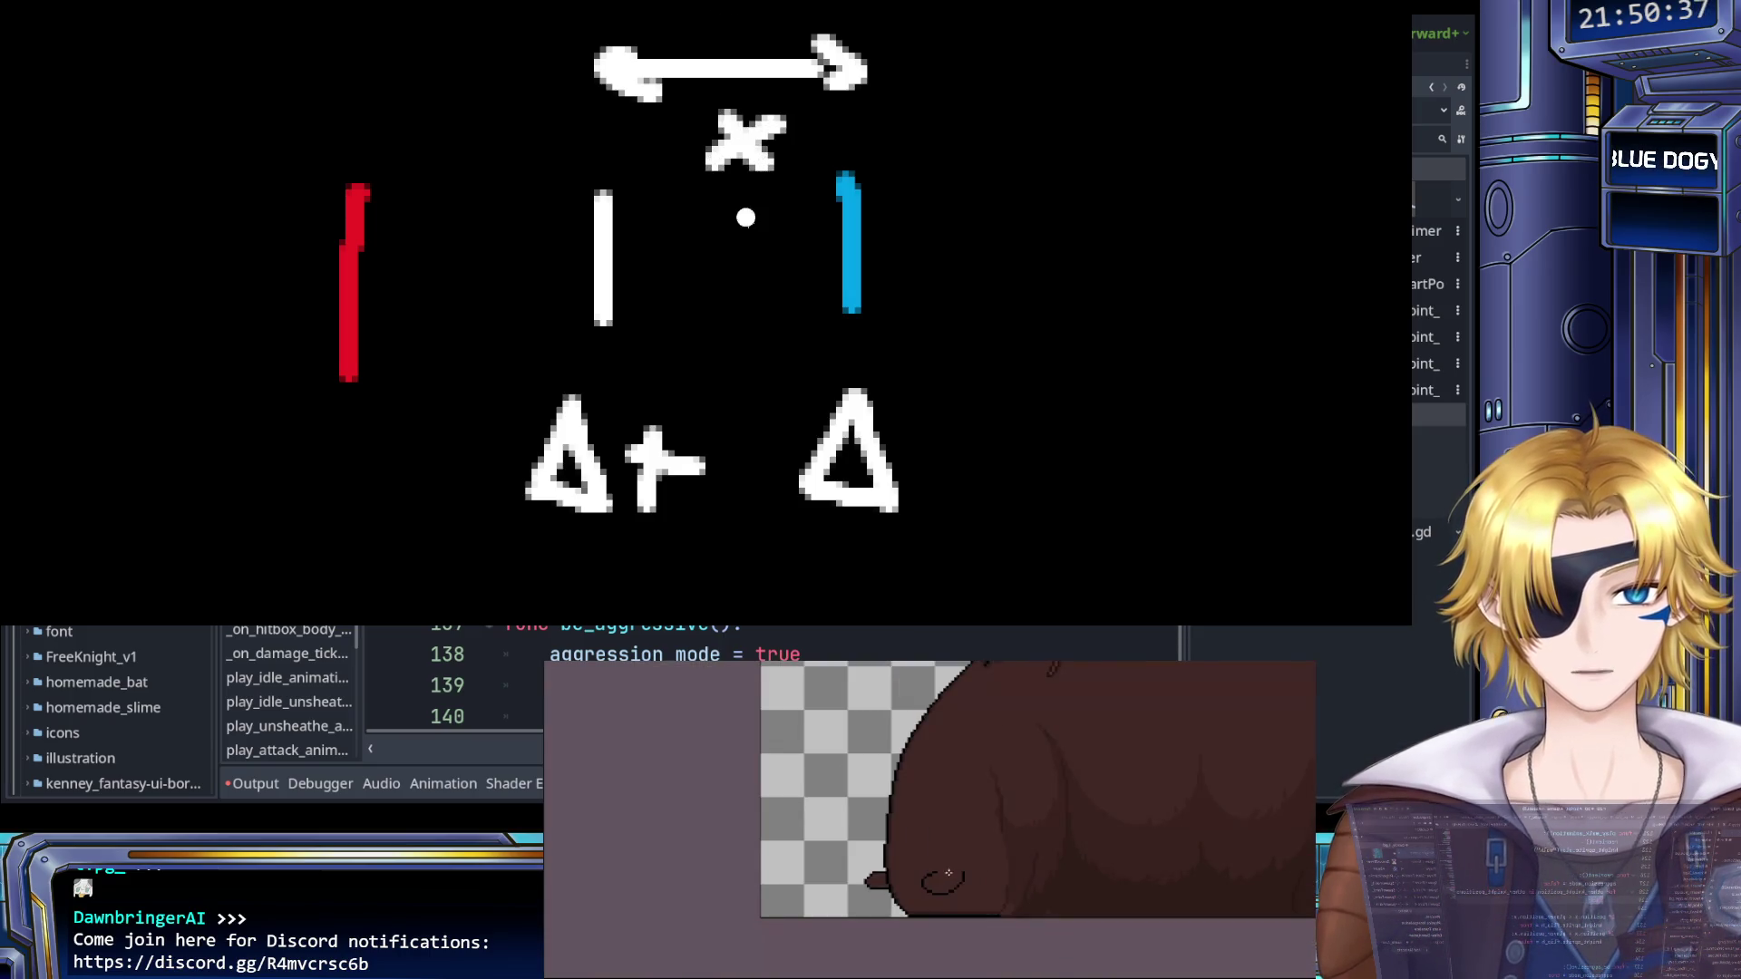
# - Draw a white x between the plus sign and the right triangle
pyautogui.moveTo(728, 437); pyautogui.dragTo(751, 513)
pyautogui.moveTo(773, 440); pyautogui.dragTo(707, 516)
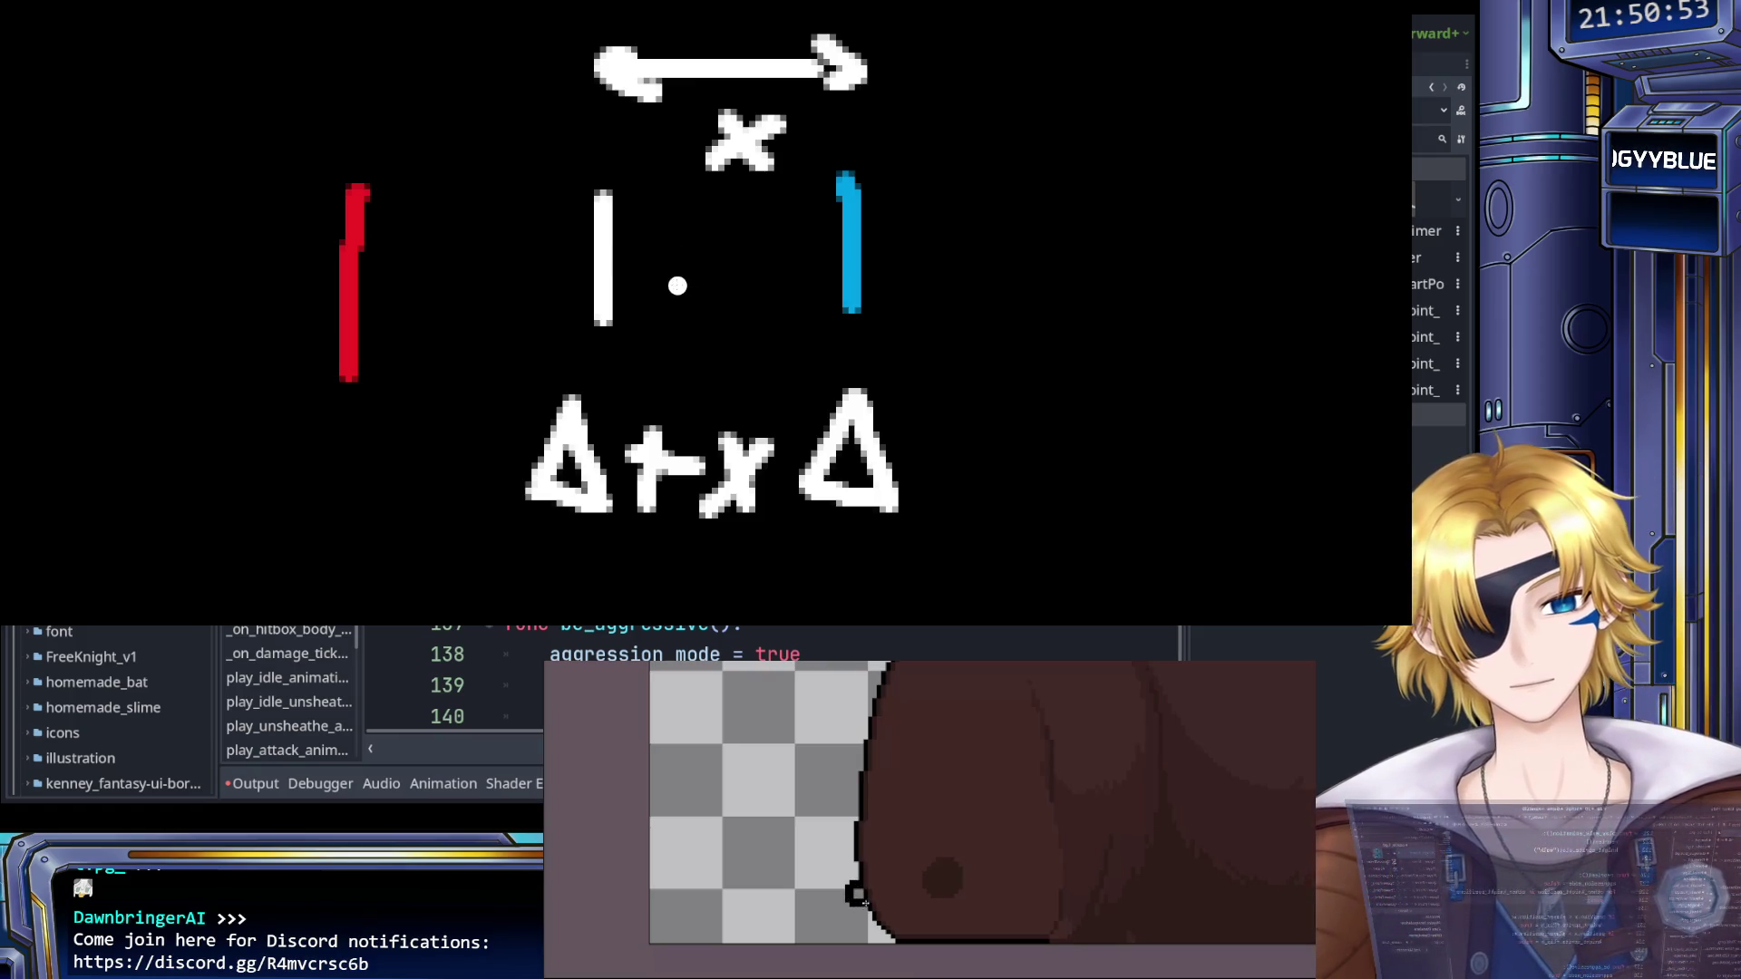
pyautogui.scroll(-3, 858, 895)
pyautogui.scroll(5, 891, 892)
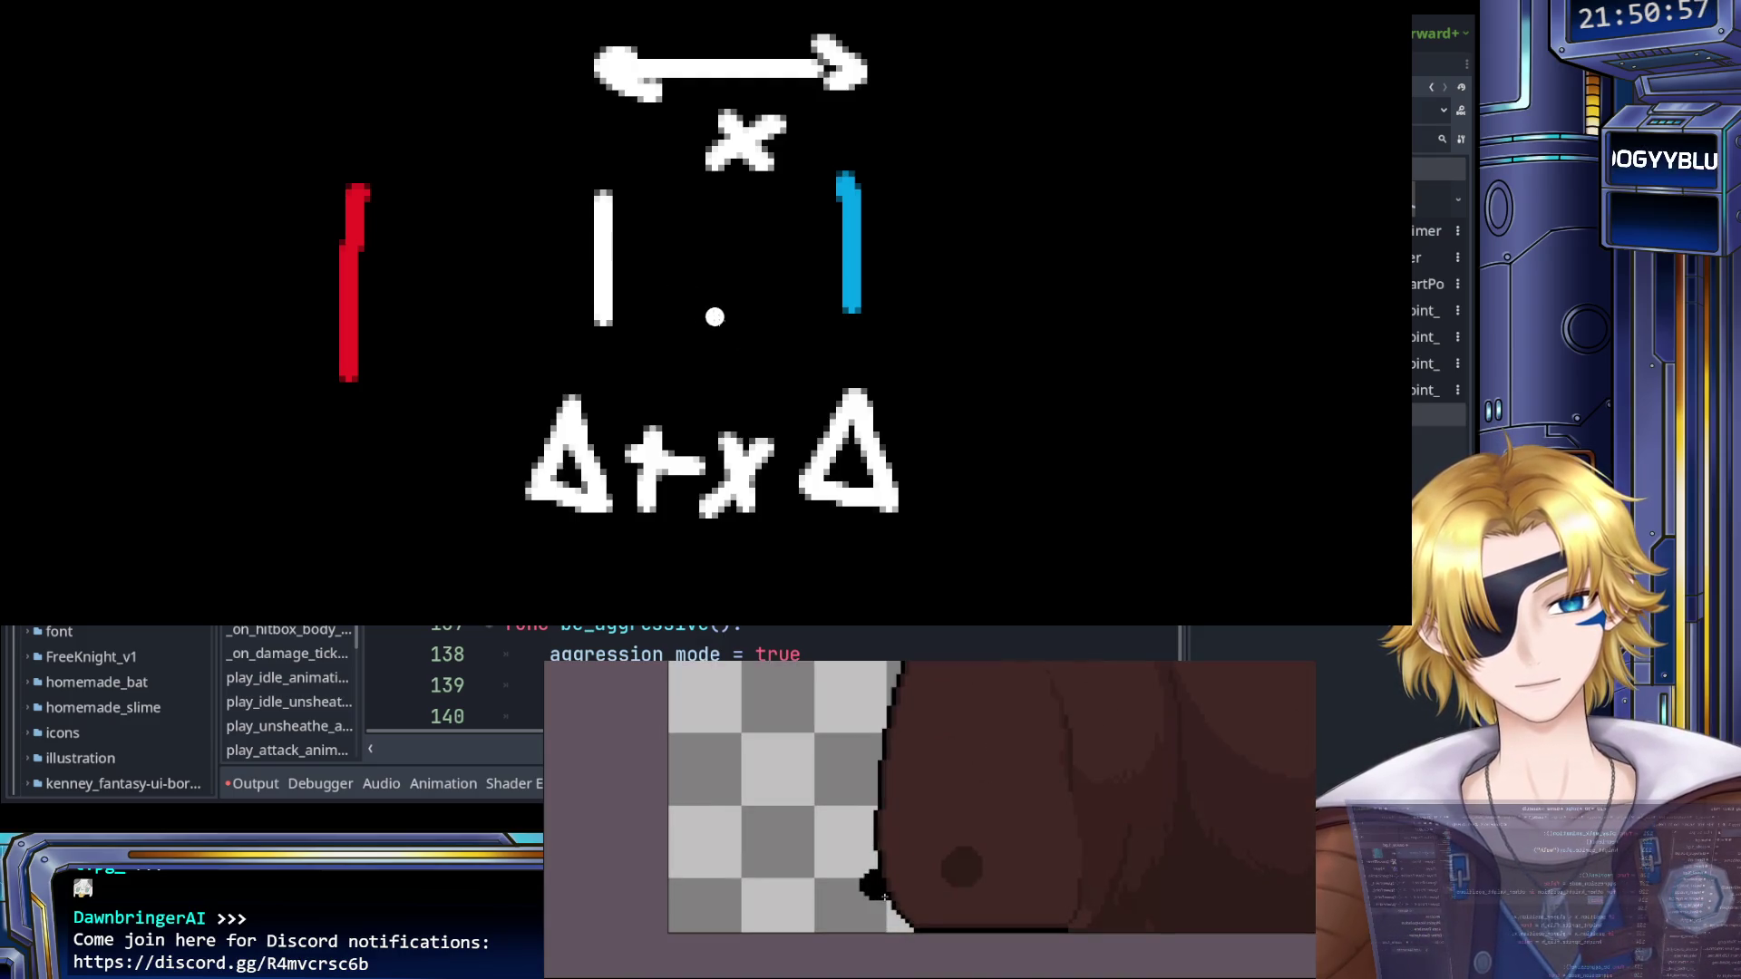
pyautogui.scroll(2, 882, 875)
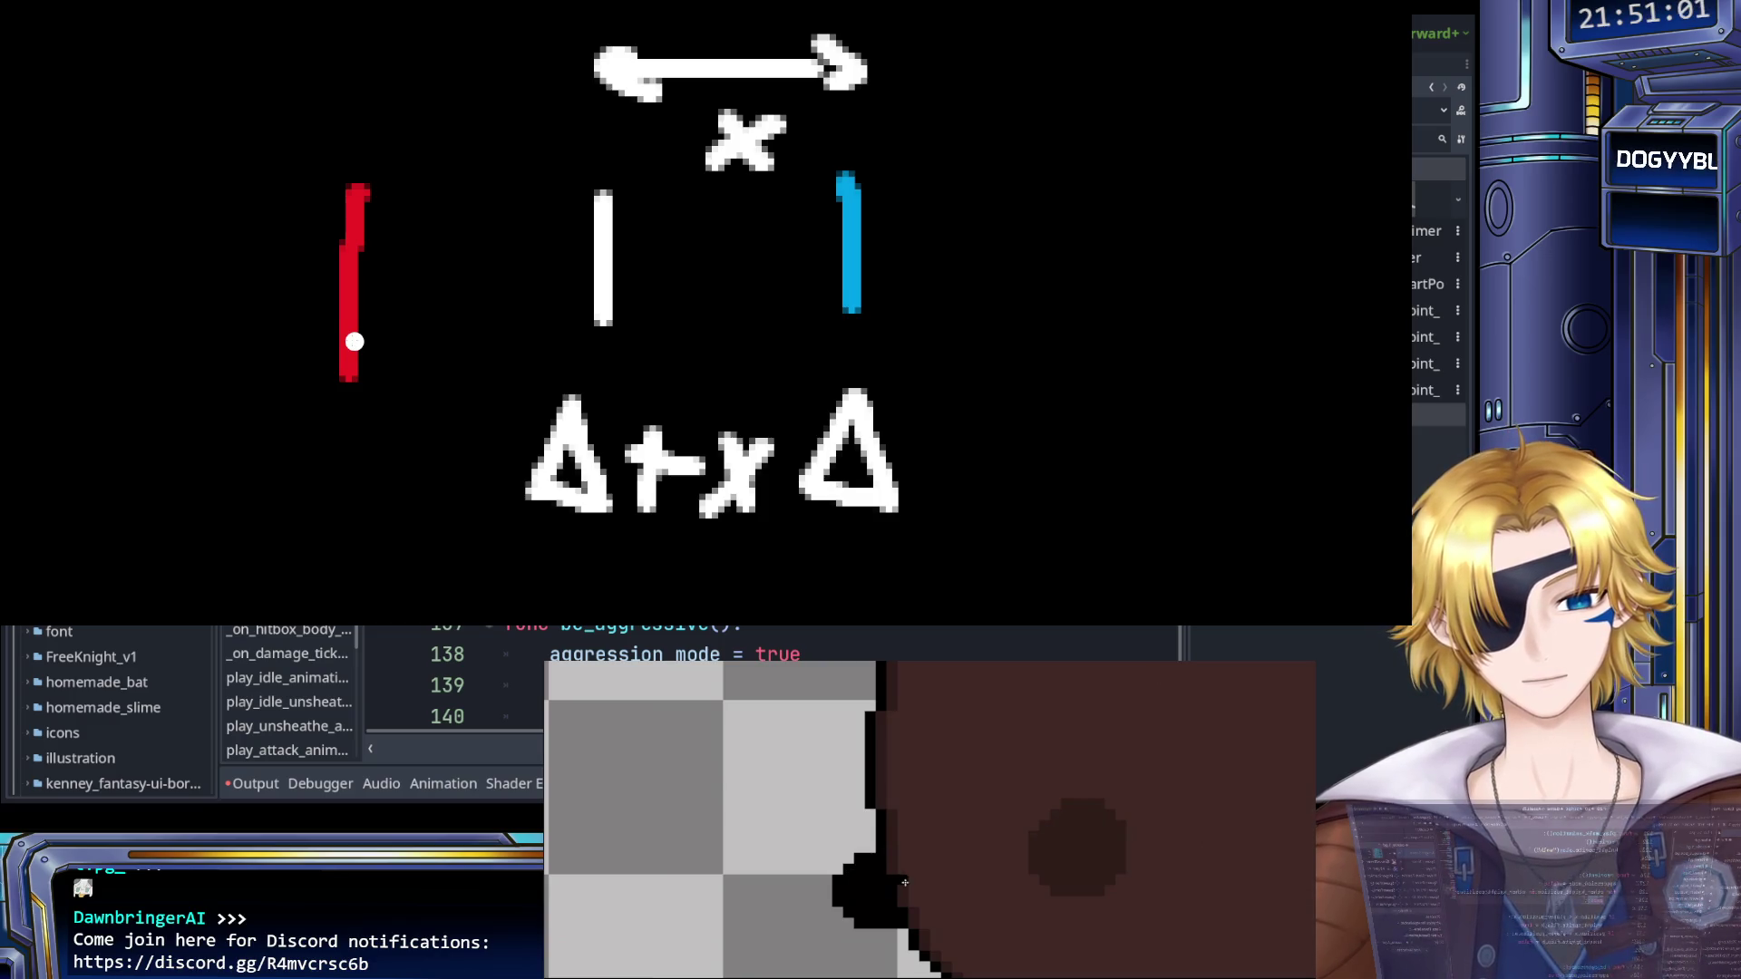
pyautogui.scroll(-1, 941, 885)
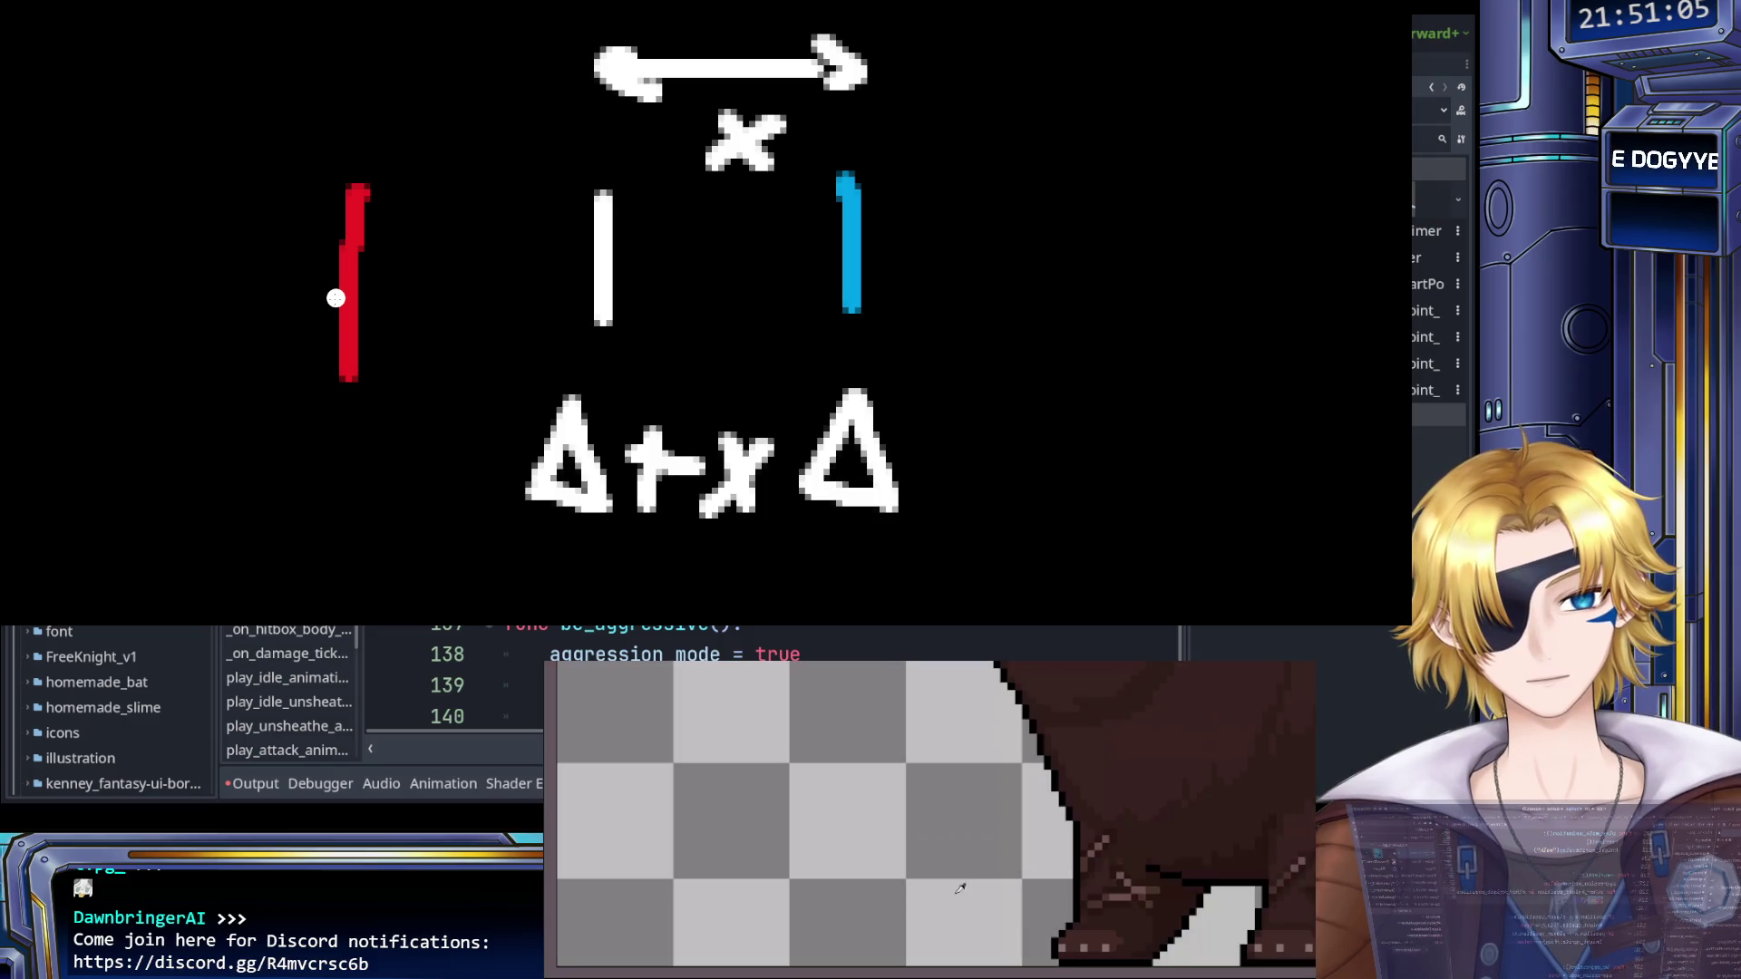
pyautogui.scroll(-3, 960, 889)
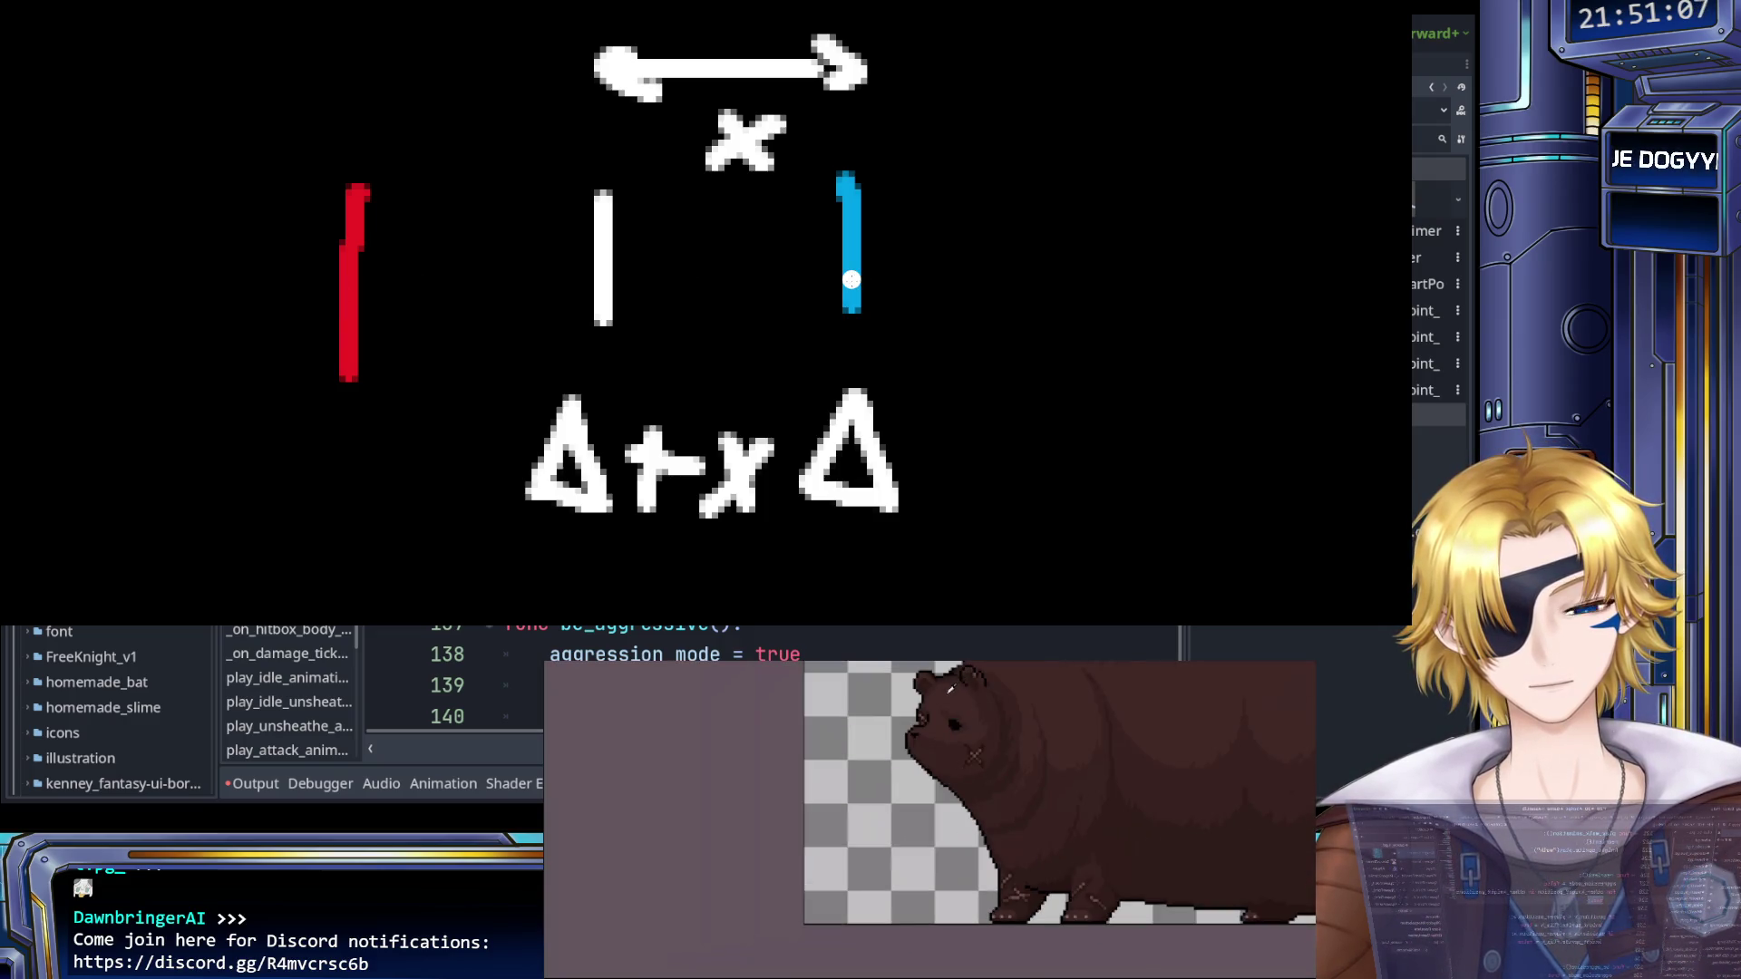
pyautogui.scroll(3, 951, 689)
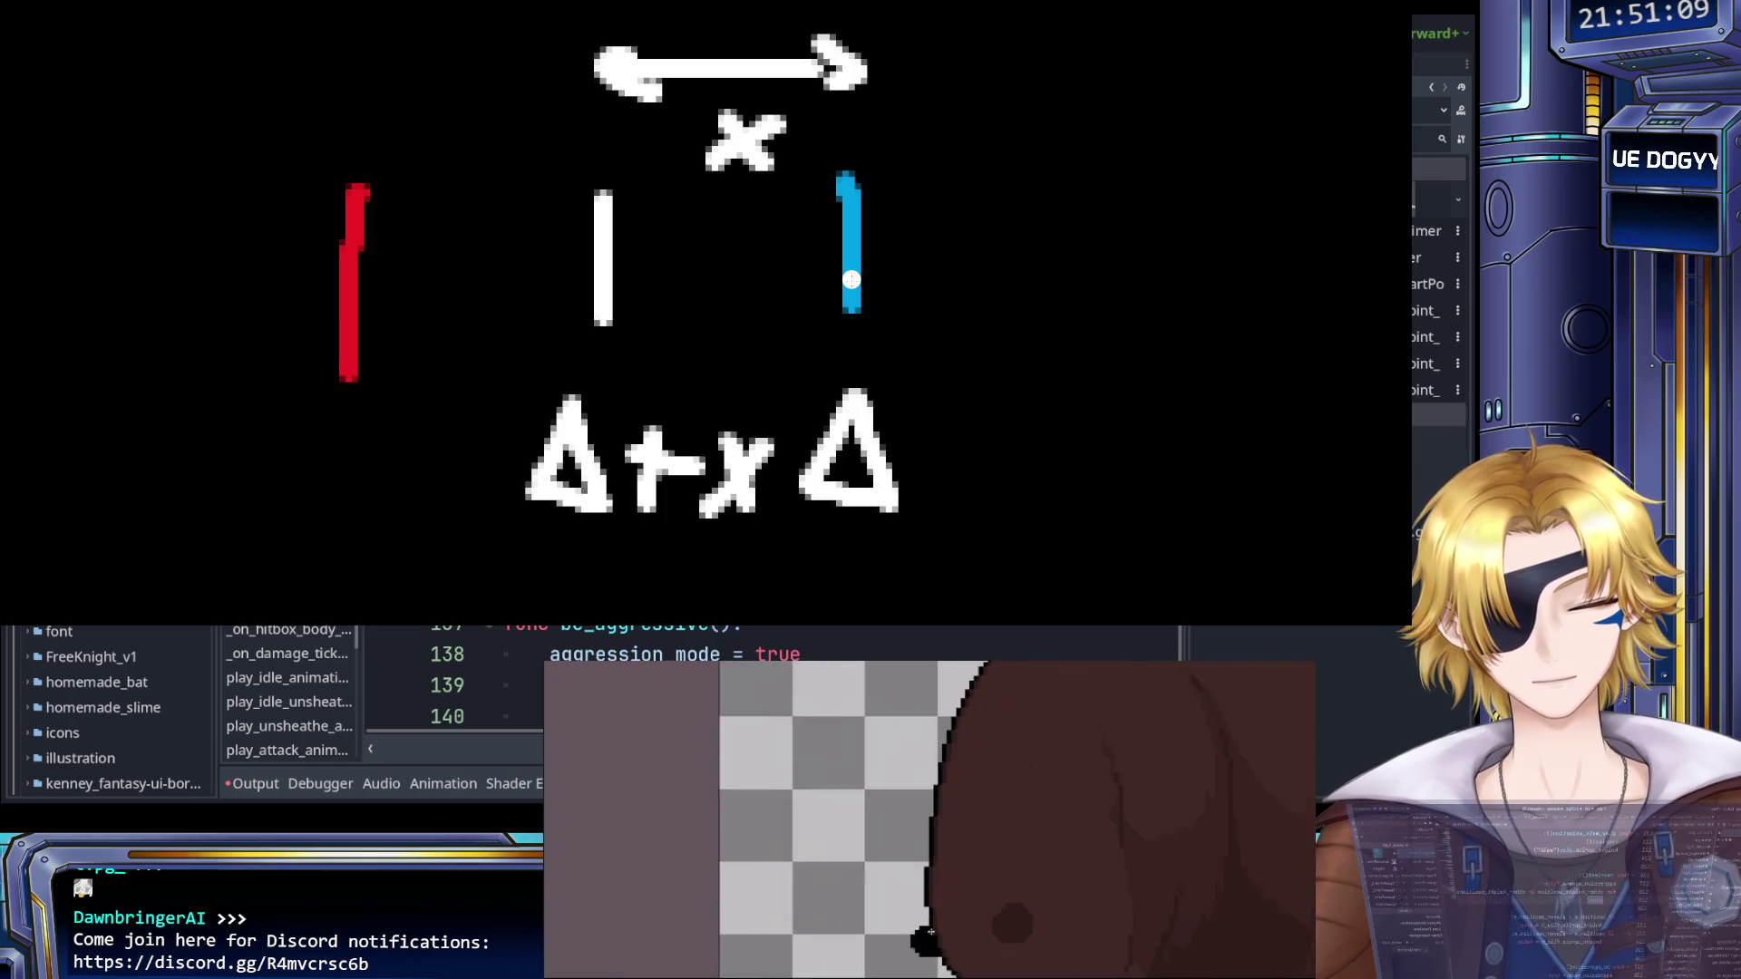
pyautogui.scroll(3, 930, 931)
pyautogui.scroll(-2, 909, 923)
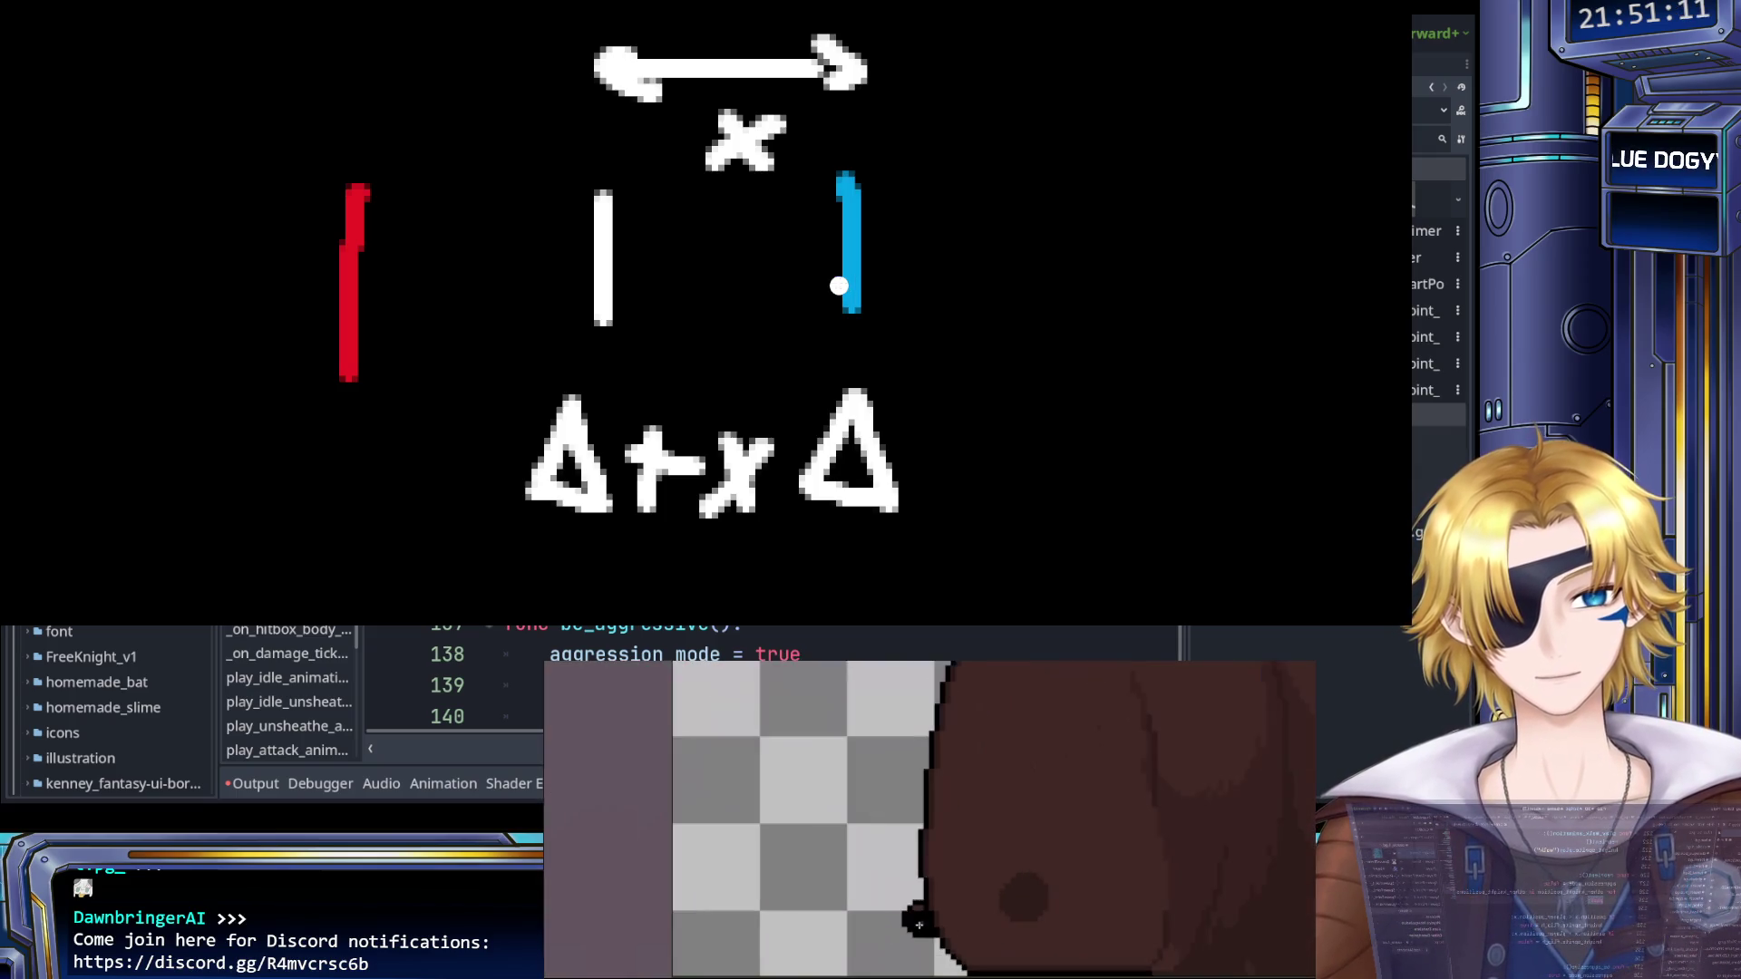
pyautogui.scroll(2, 905, 917)
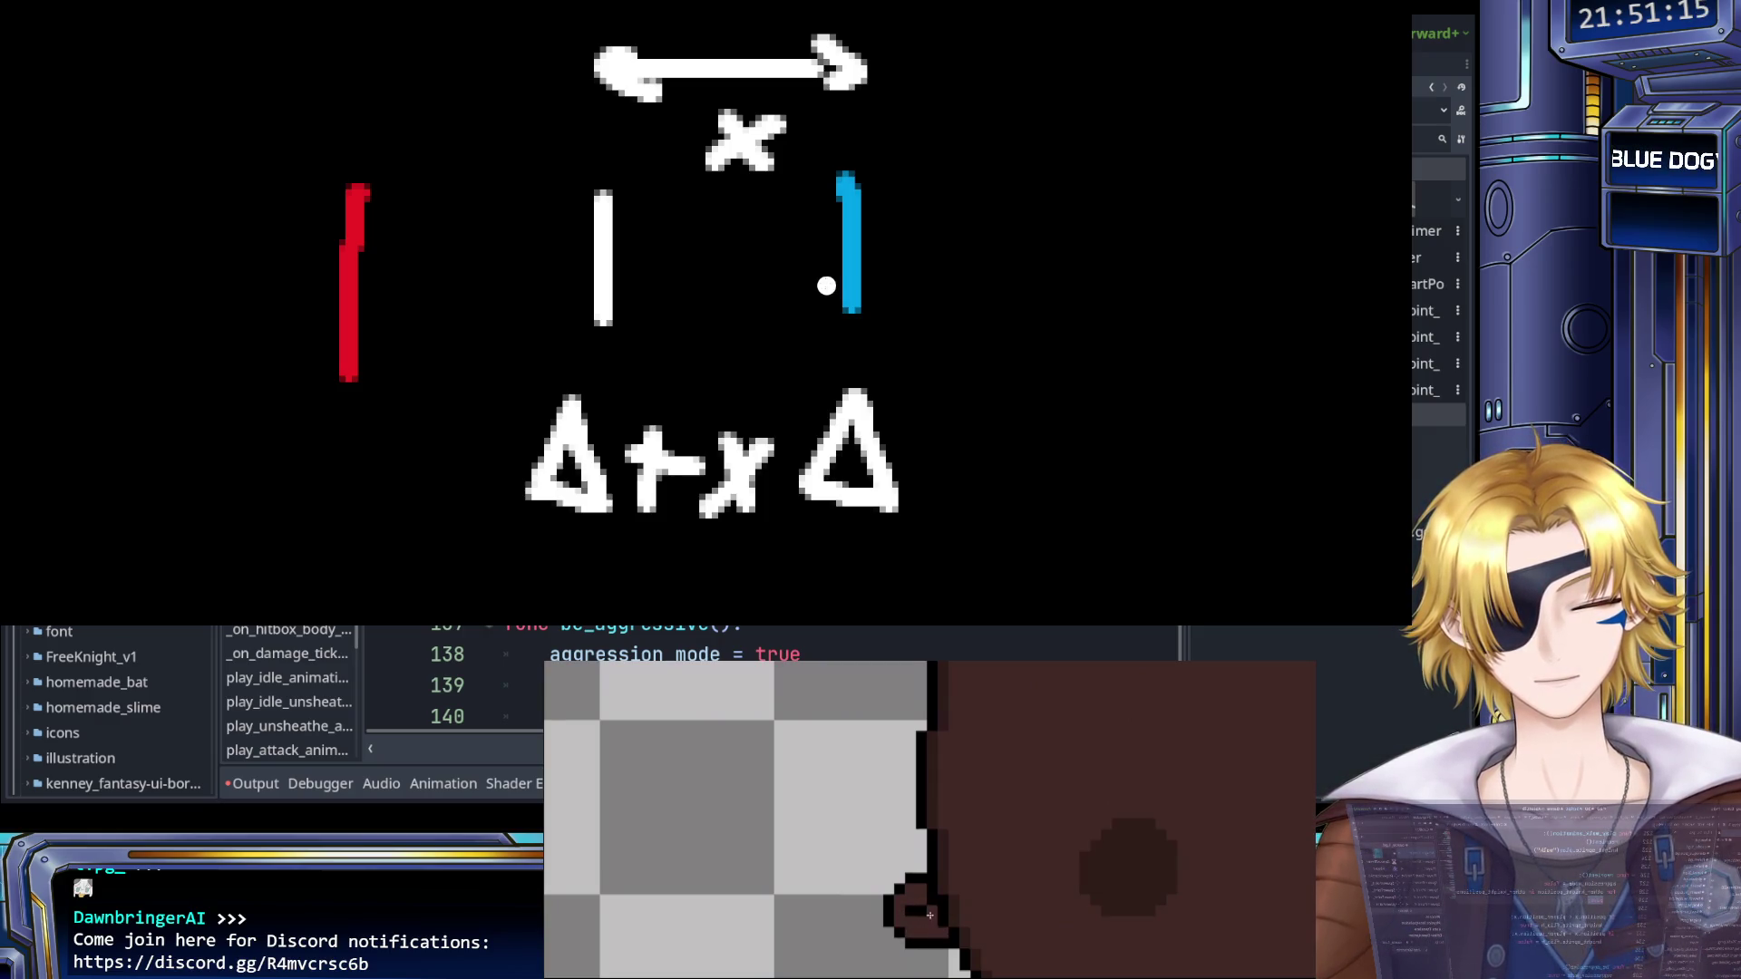
pyautogui.scroll(-3, 943, 902)
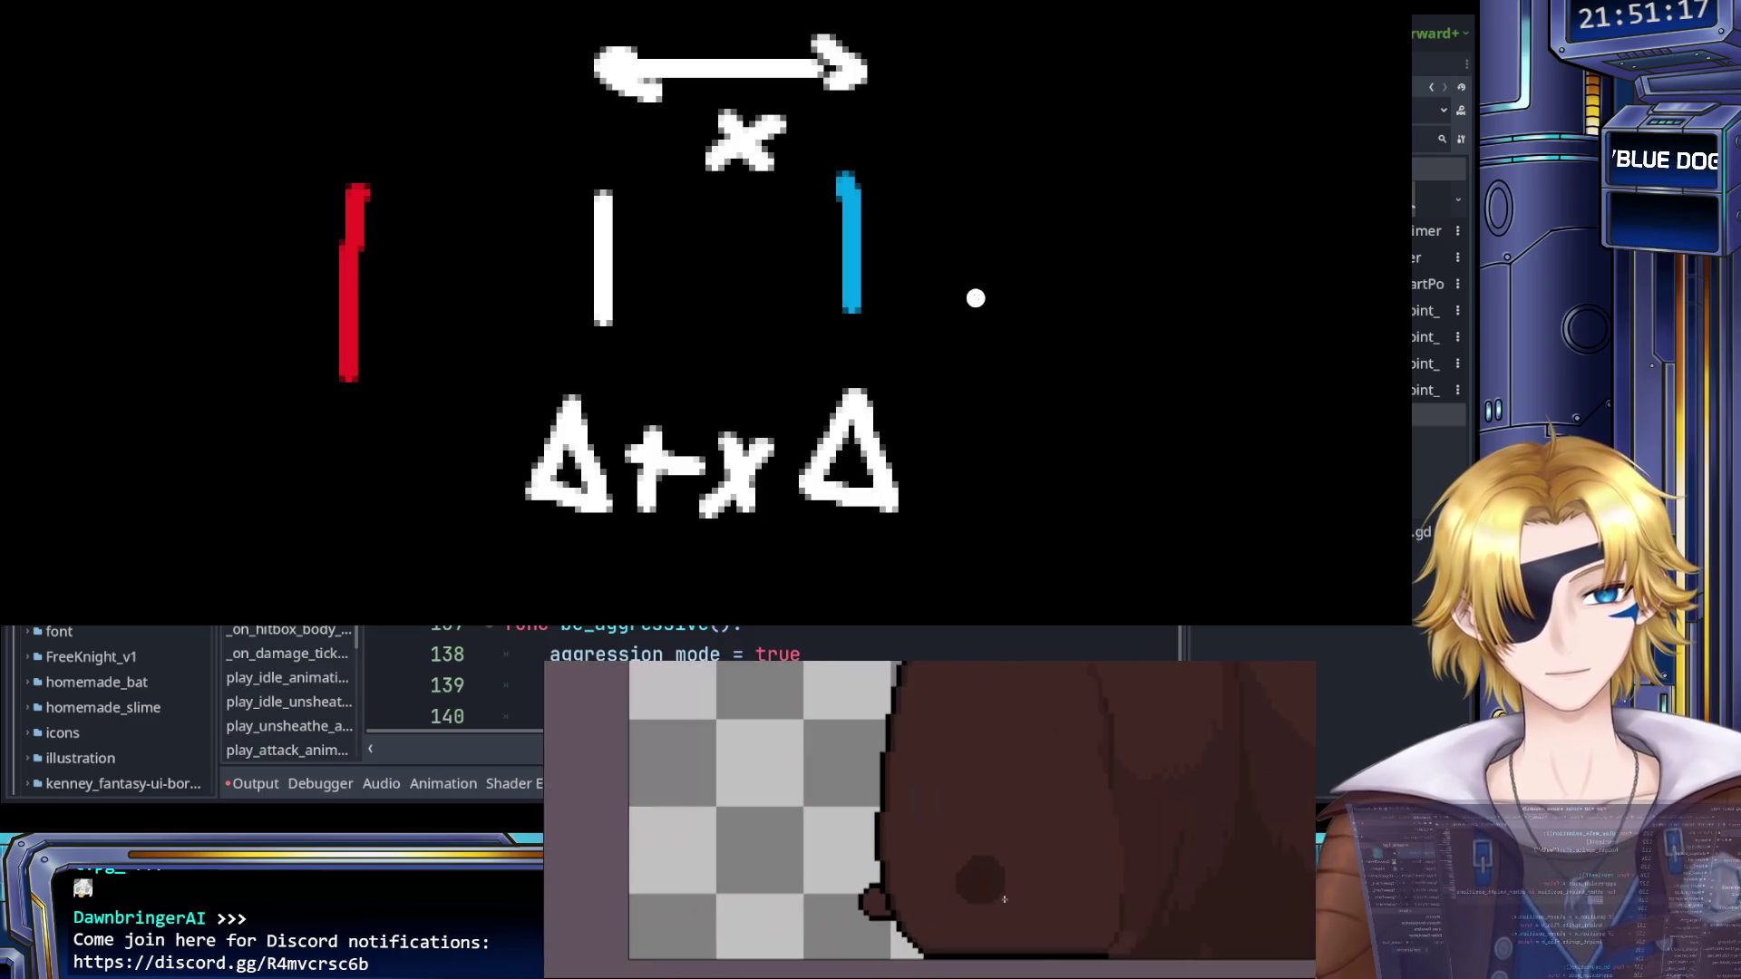
pyautogui.scroll(2, 970, 891)
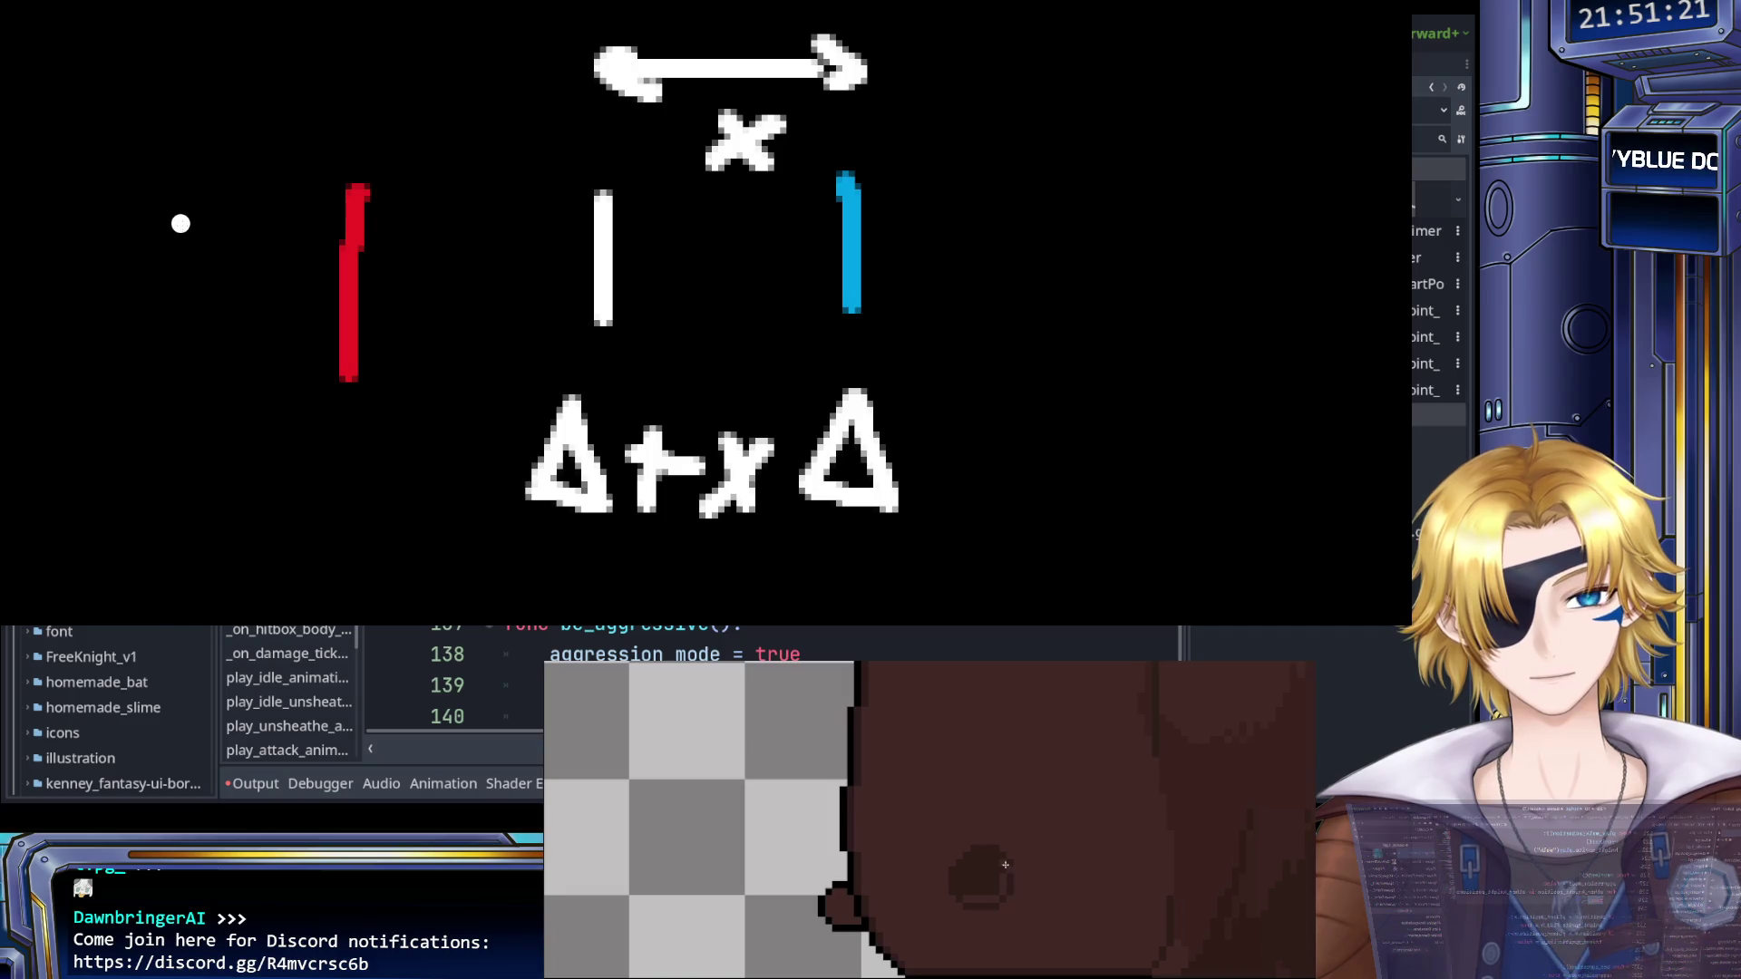
pyautogui.scroll(-5, 1004, 865)
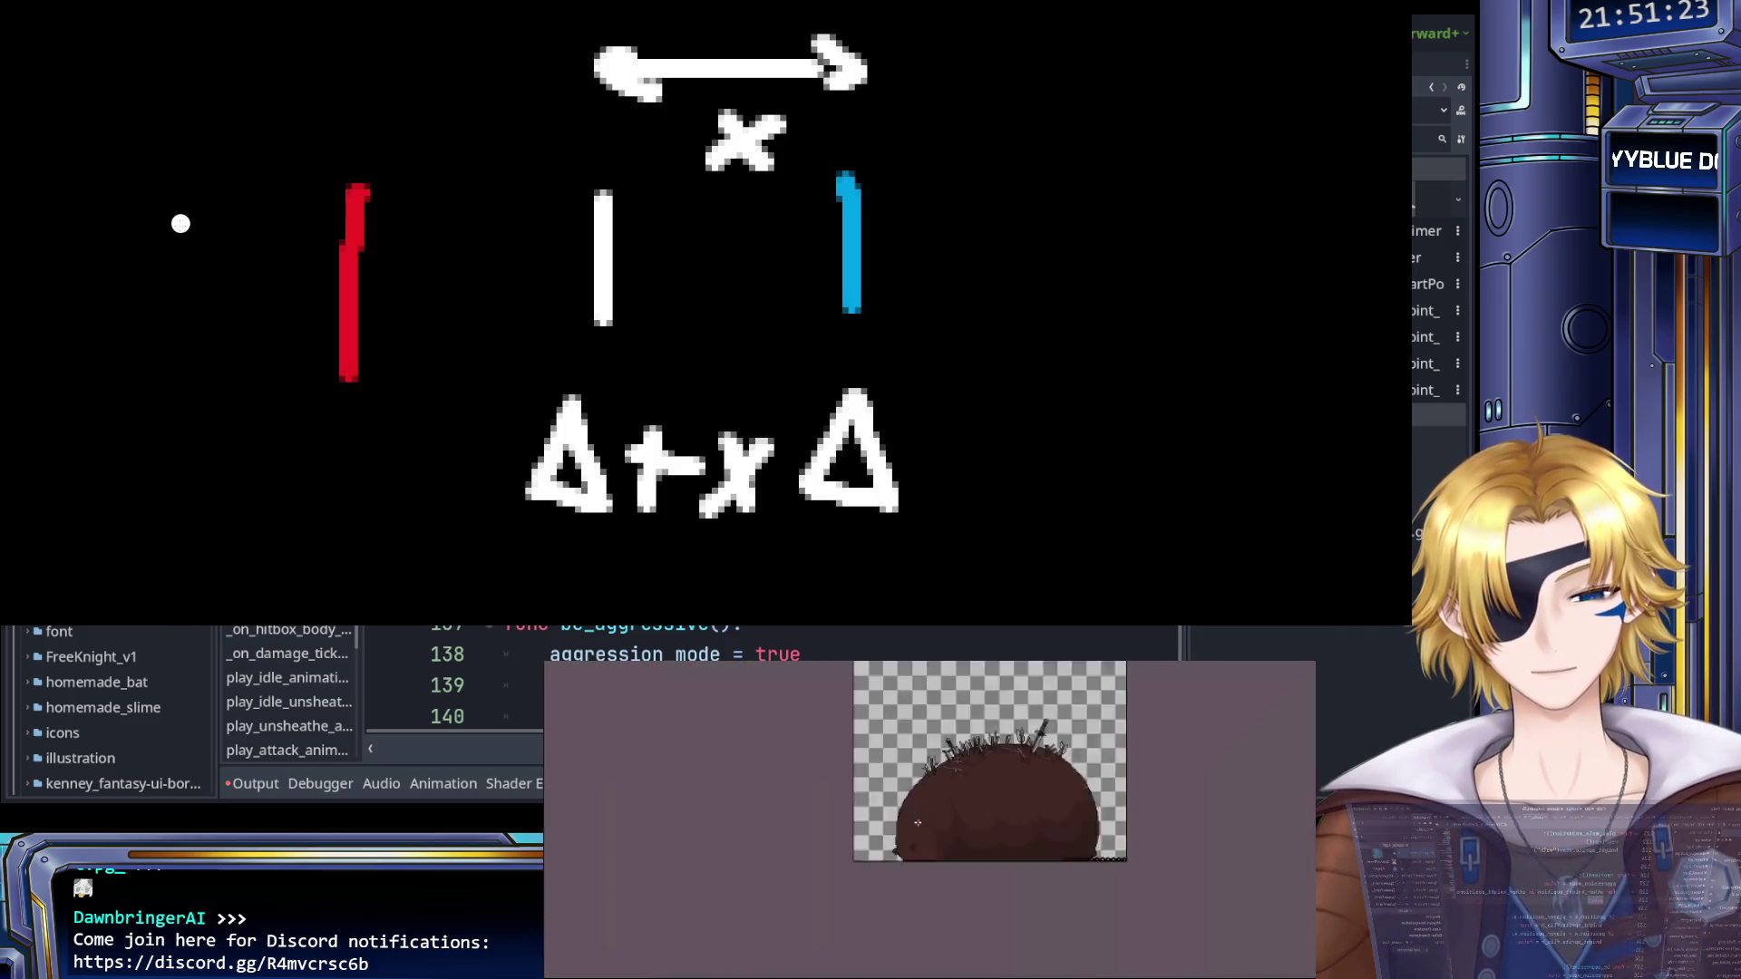
pyautogui.scroll(2, 900, 896)
pyautogui.scroll(3, 901, 895)
pyautogui.scroll(2, 933, 842)
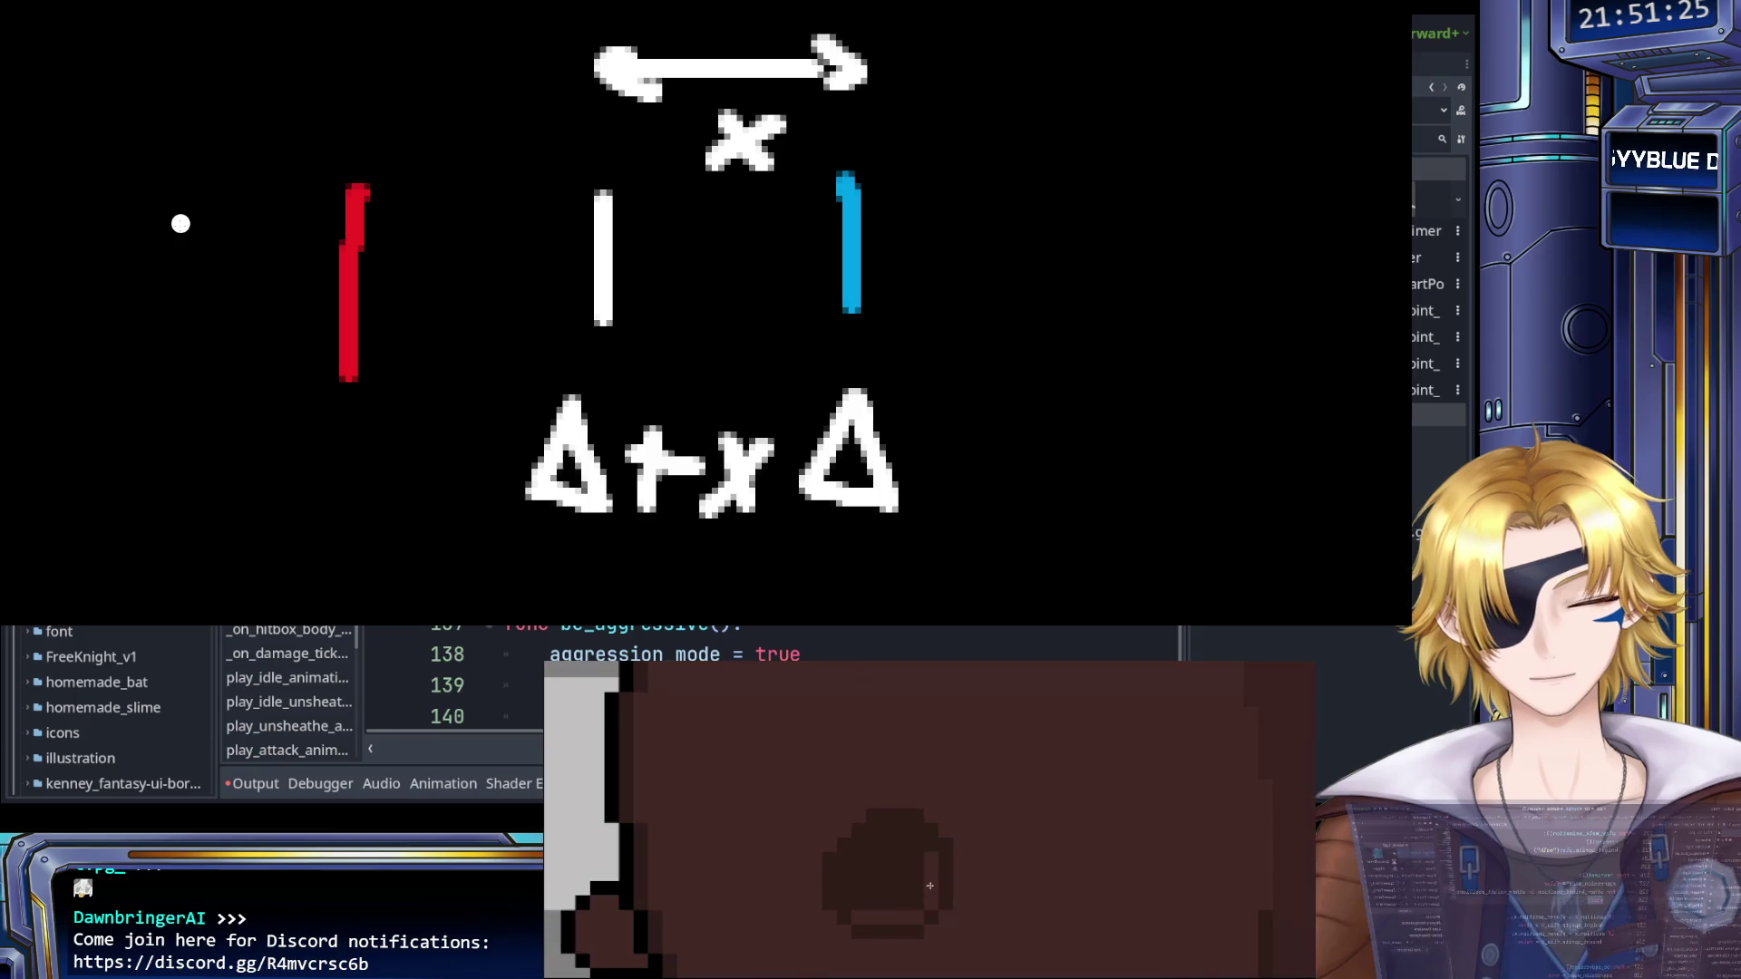
# - Draw a tall white vertical bar just left of the red paddle as a third paddle
pyautogui.moveTo(149, 173); pyautogui.dragTo(156, 355)
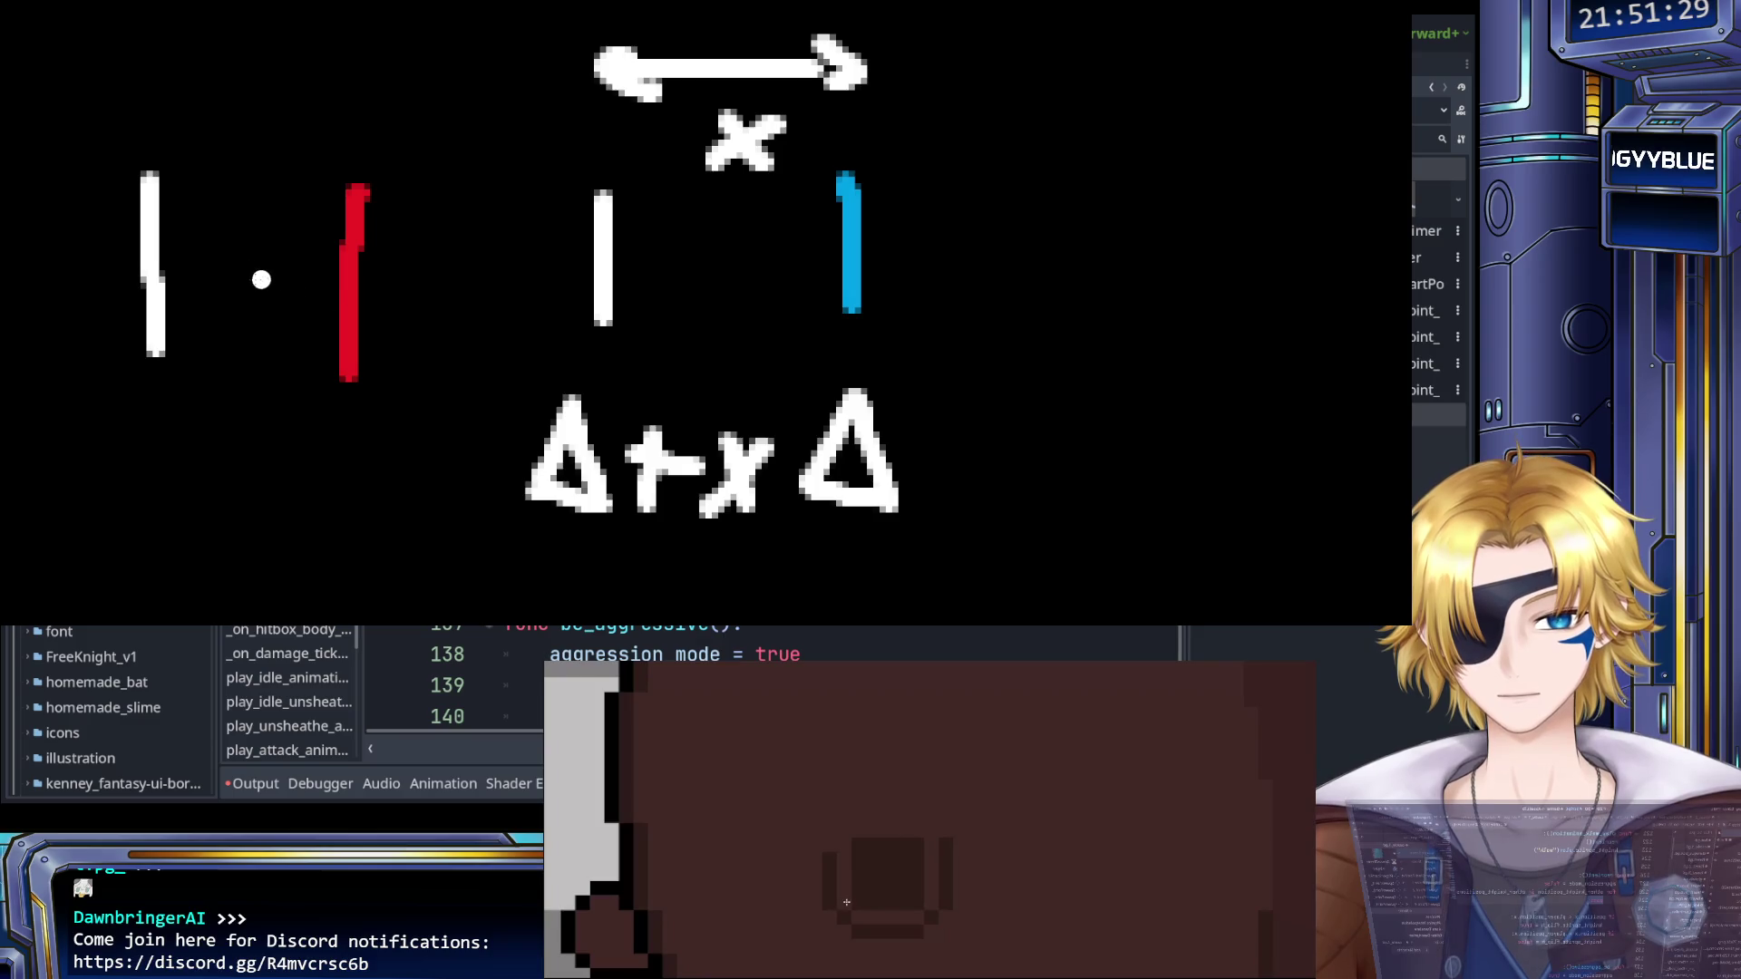
pyautogui.scroll(-2, 913, 855)
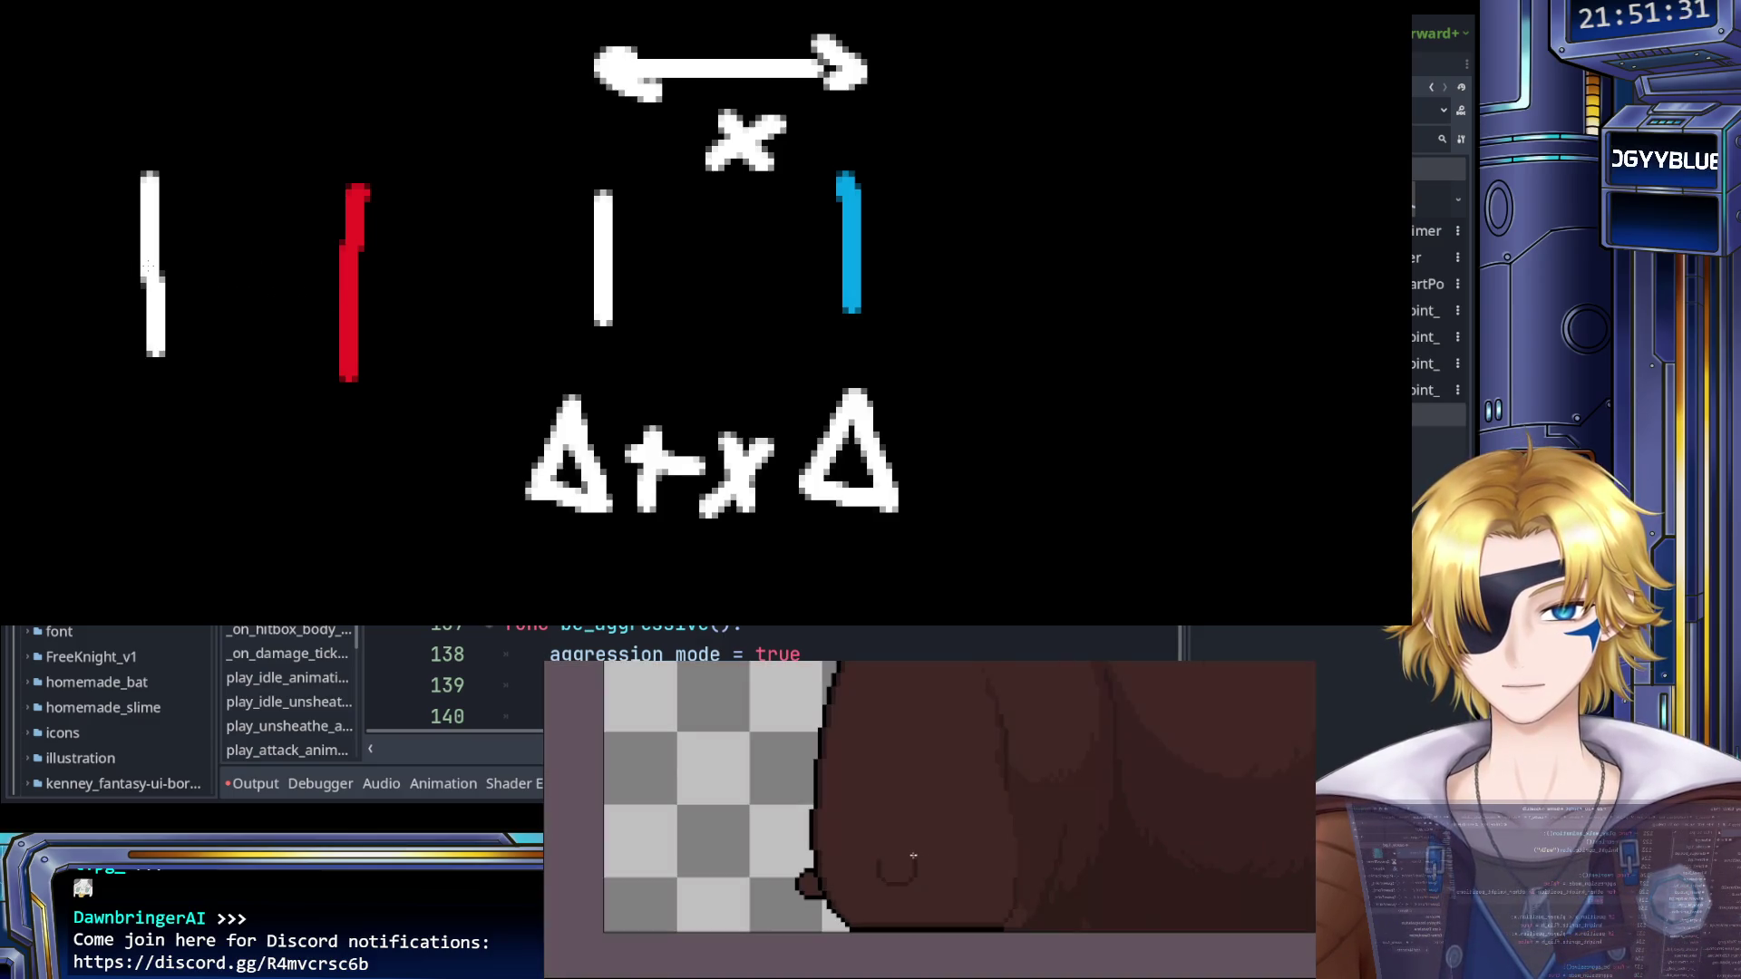
pyautogui.scroll(-3, 900, 852)
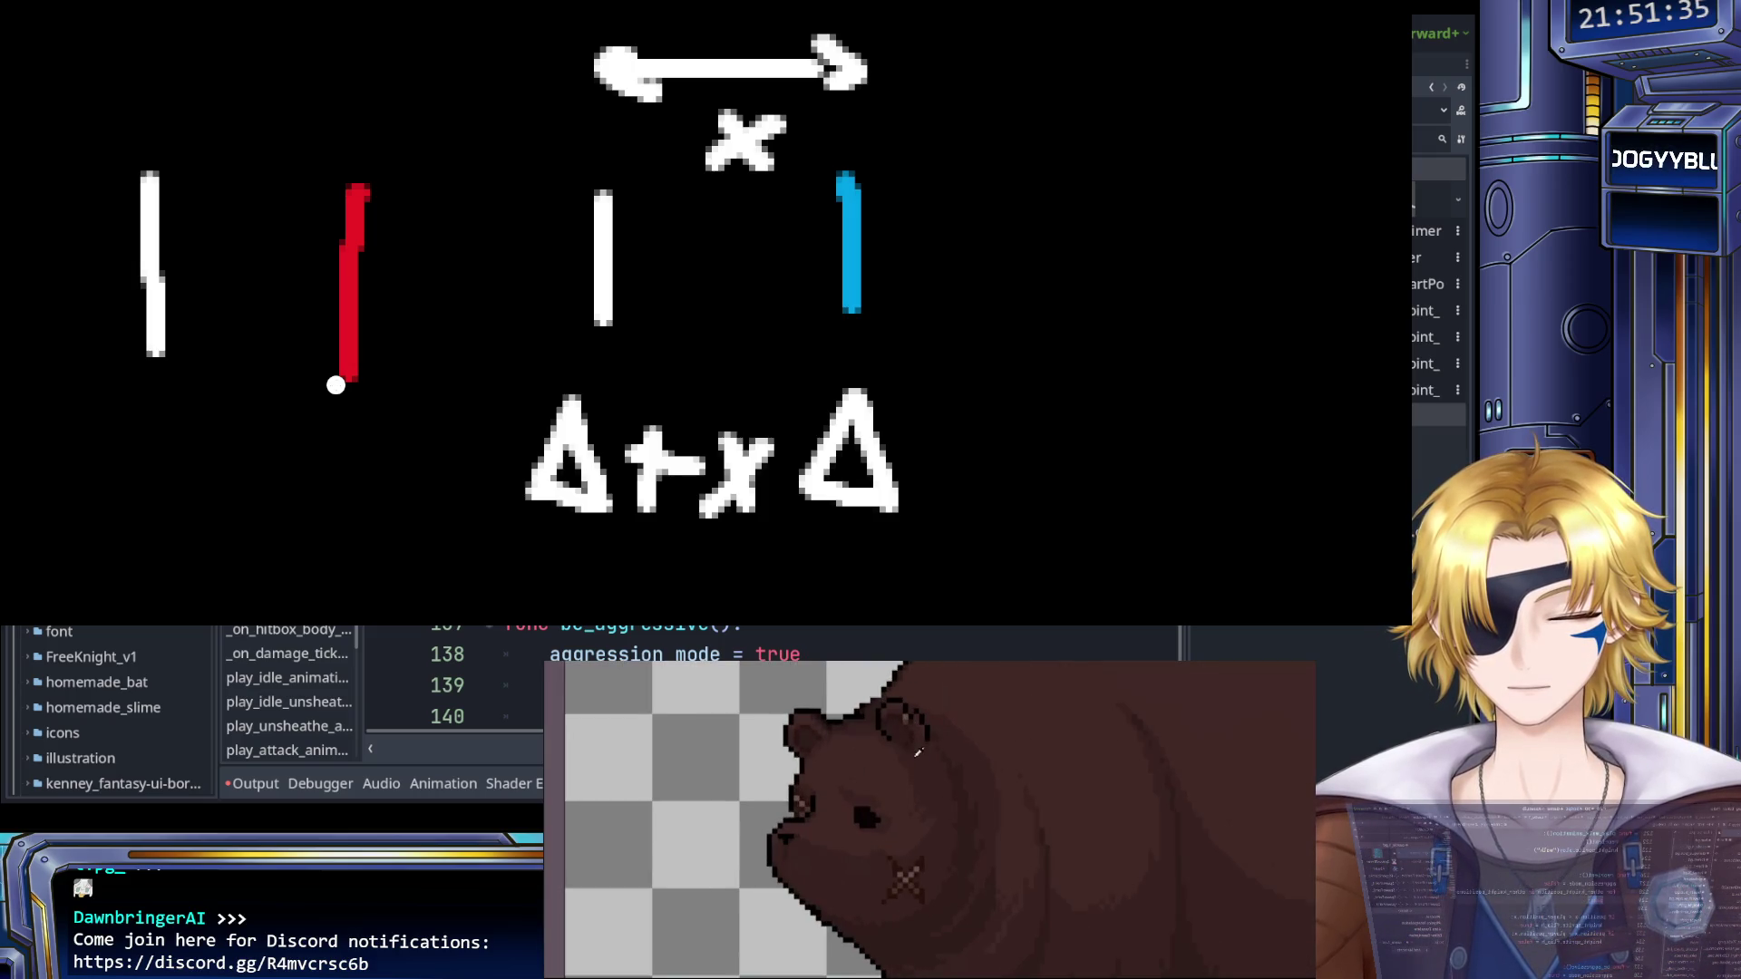
pyautogui.scroll(3, 914, 911)
pyautogui.scroll(-1, 913, 911)
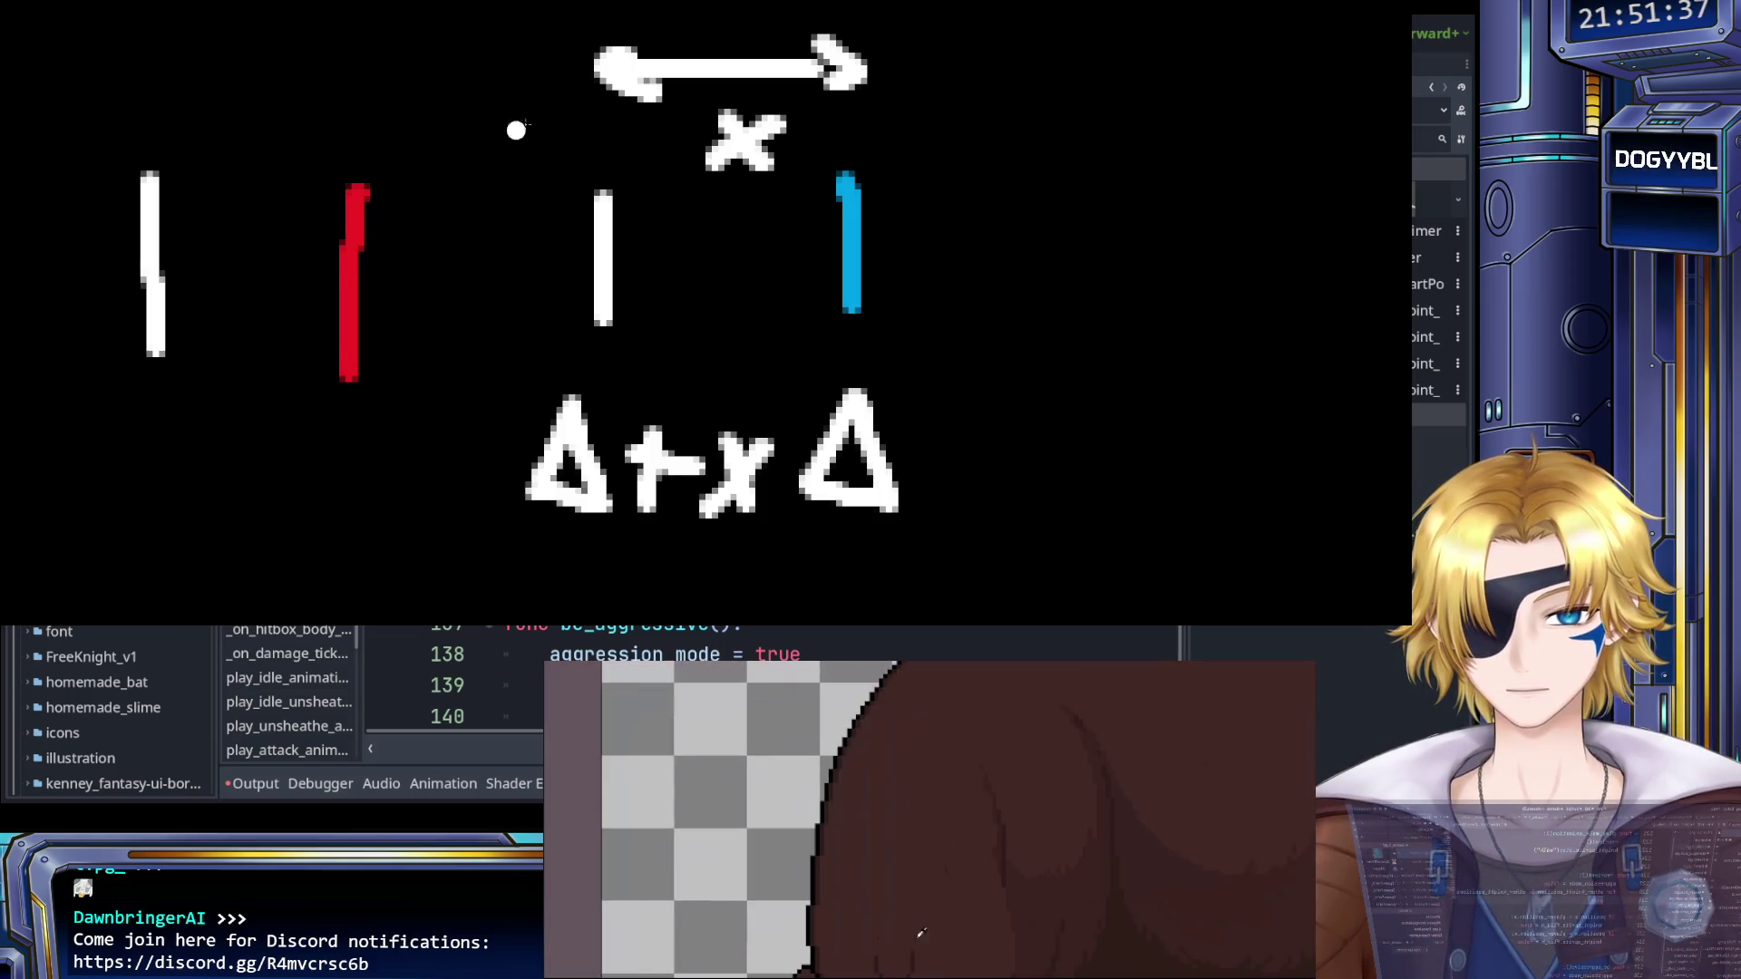
pyautogui.scroll(1, 891, 952)
pyautogui.scroll(2, 891, 952)
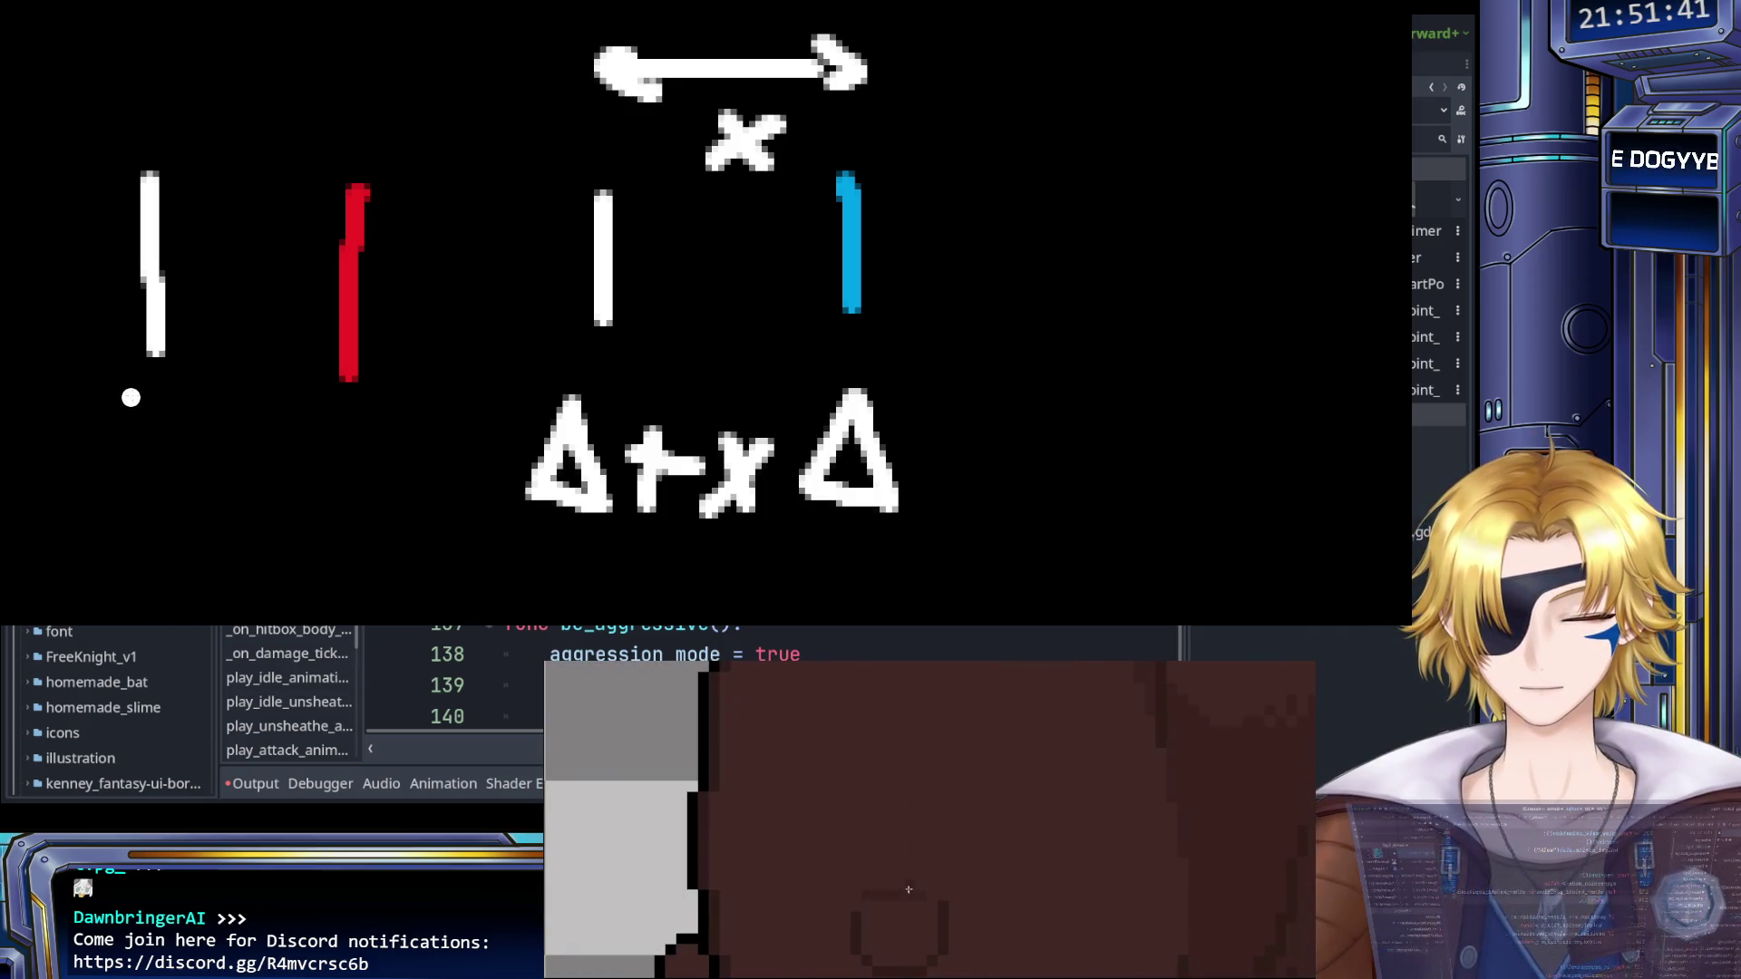
pyautogui.scroll(-1, 913, 893)
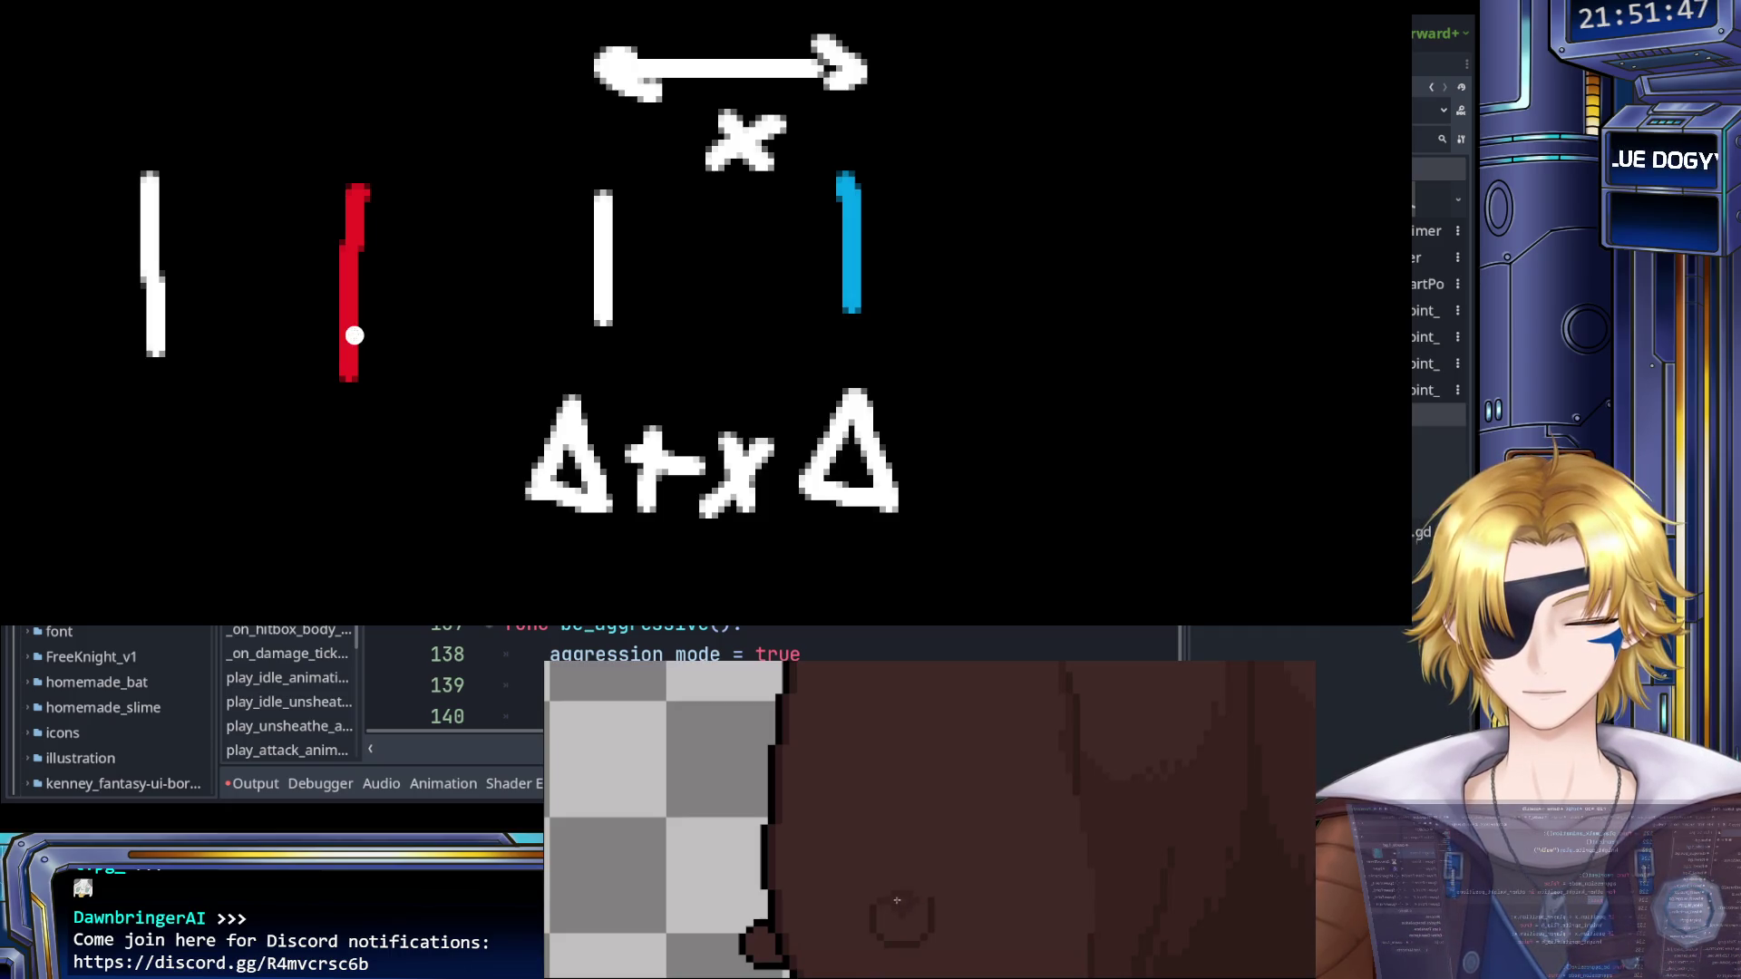
pyautogui.scroll(-1, 892, 912)
pyautogui.scroll(-1, 893, 912)
pyautogui.scroll(1, 969, 906)
pyautogui.scroll(-1, 970, 905)
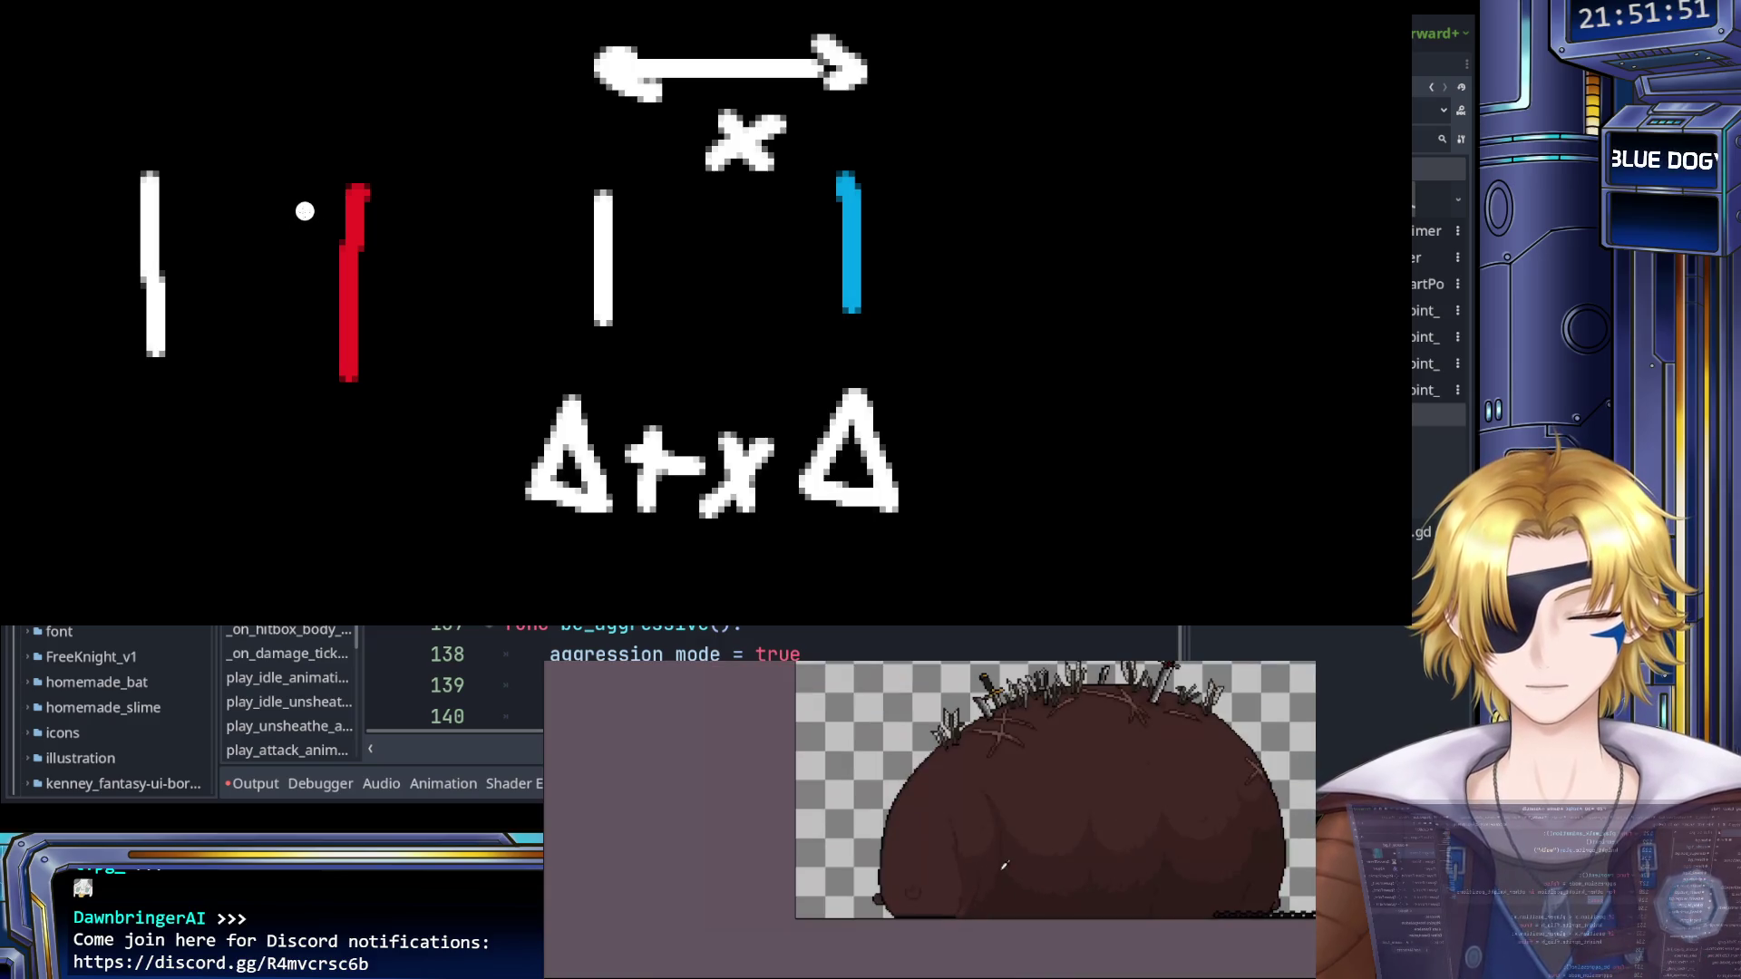
pyautogui.scroll(2, 993, 867)
pyautogui.scroll(-2, 989, 866)
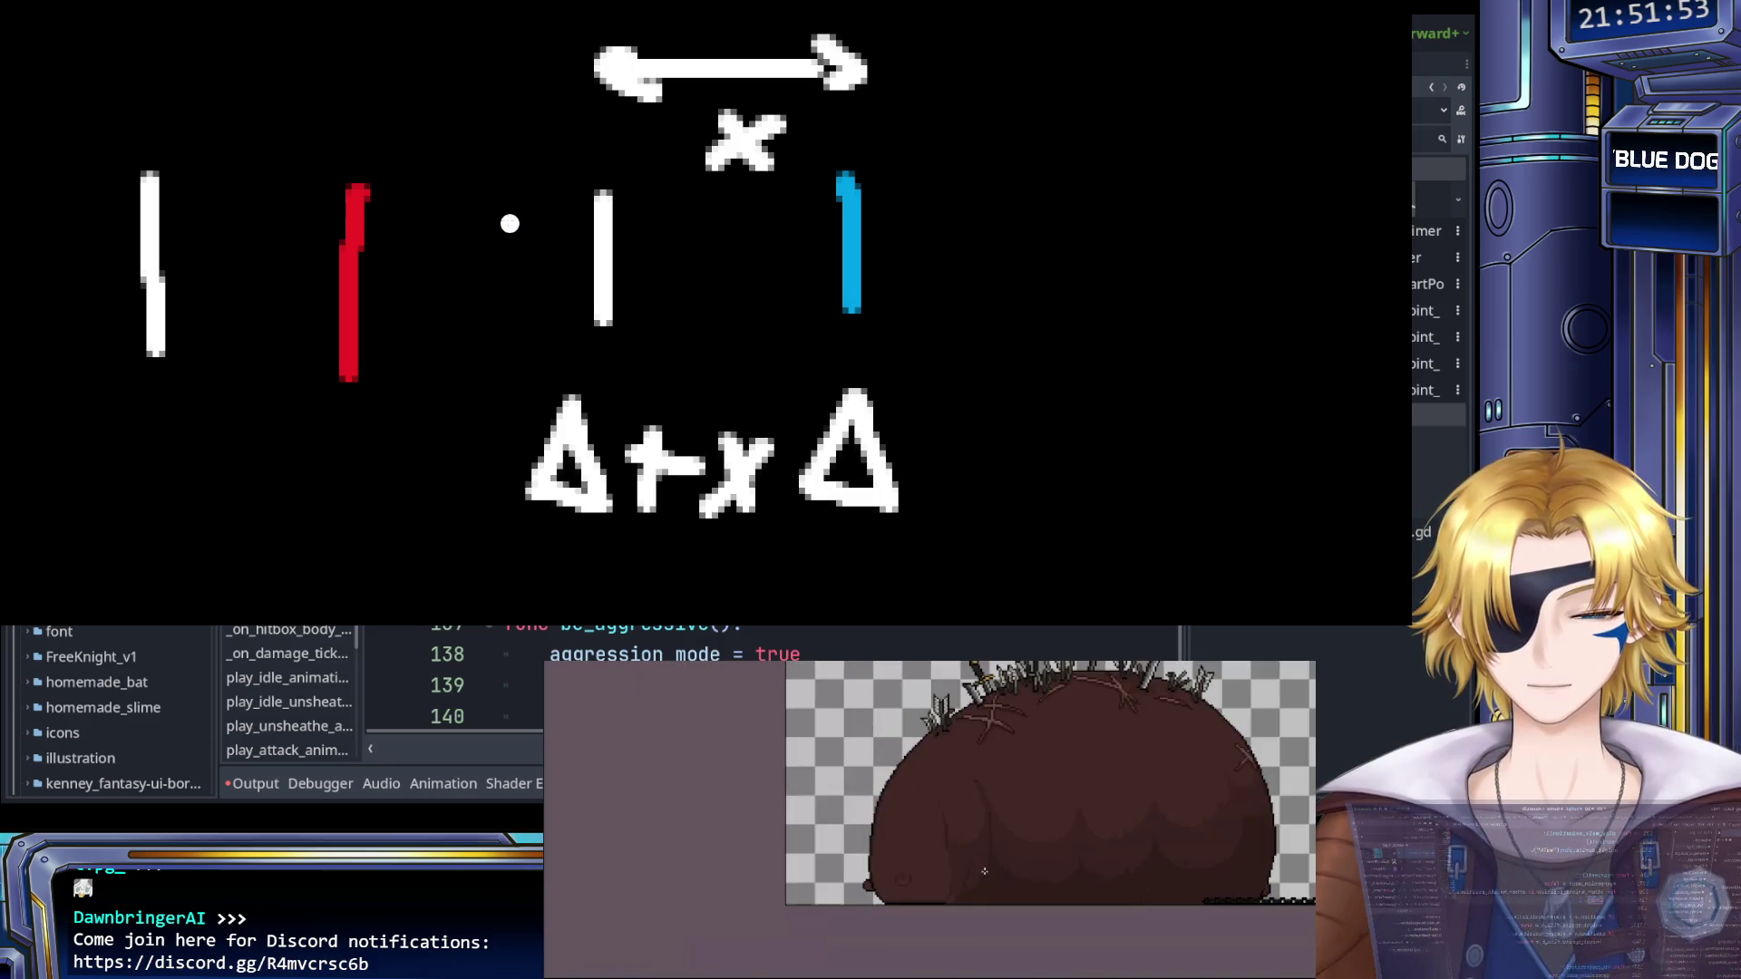
pyautogui.scroll(2, 979, 857)
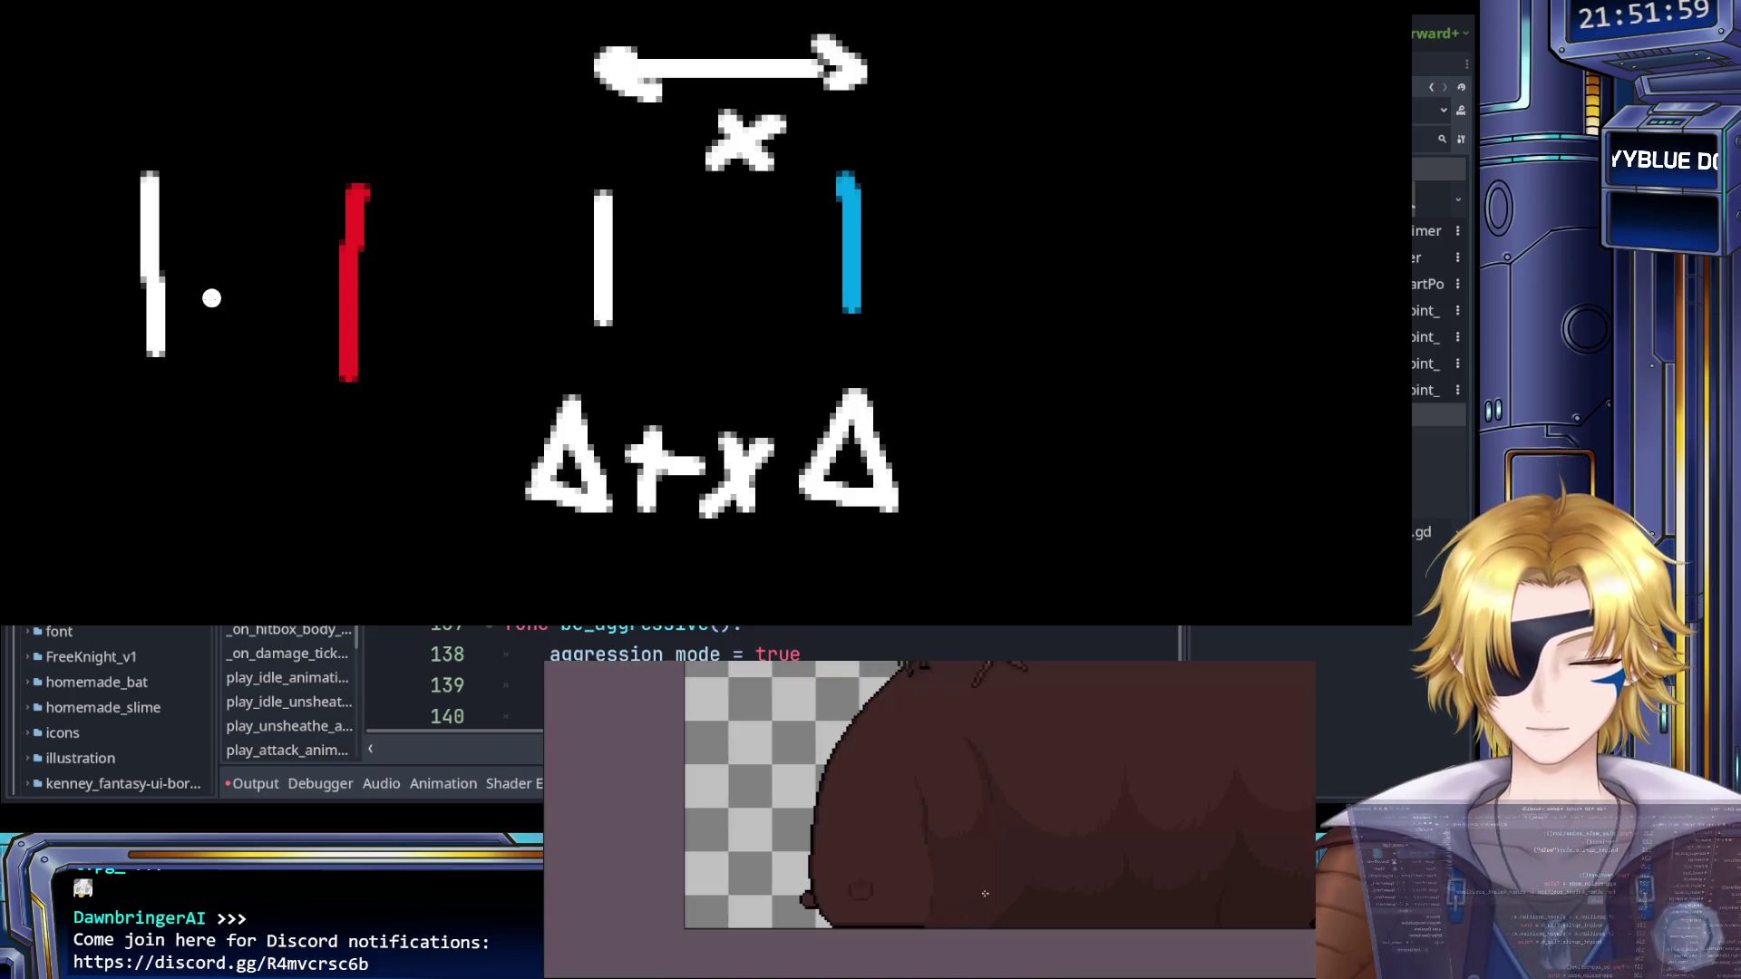
pyautogui.scroll(-2, 986, 867)
pyautogui.scroll(2, 986, 867)
pyautogui.scroll(-2, 995, 867)
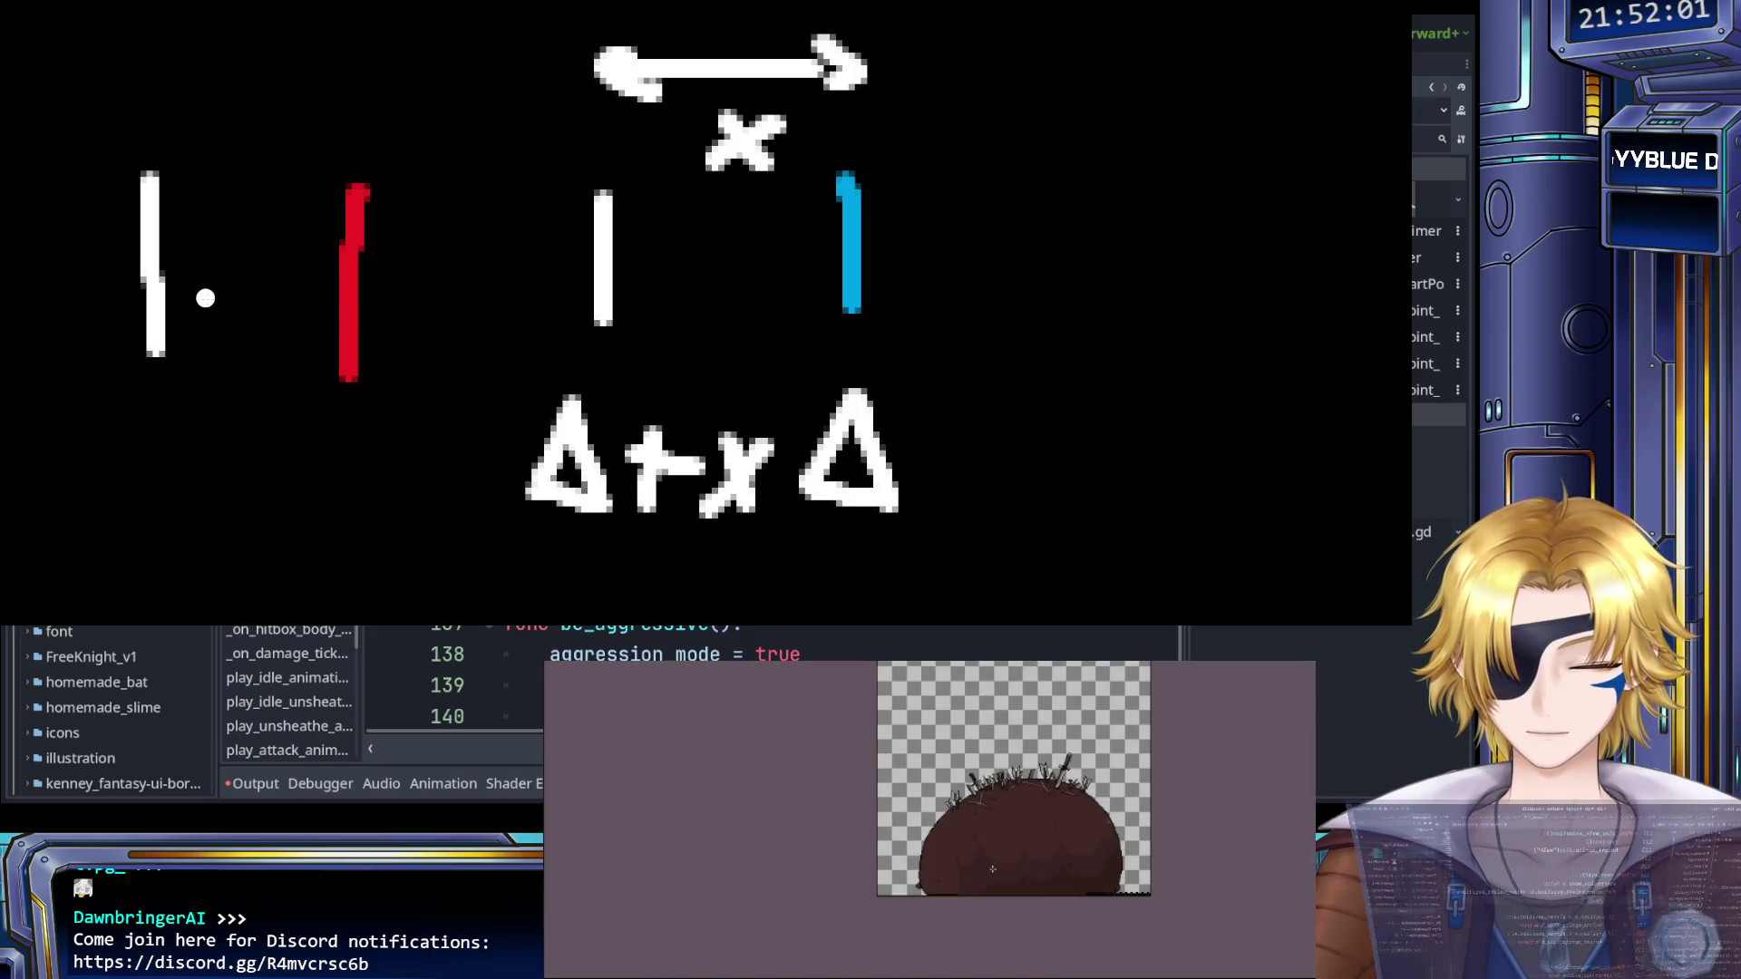
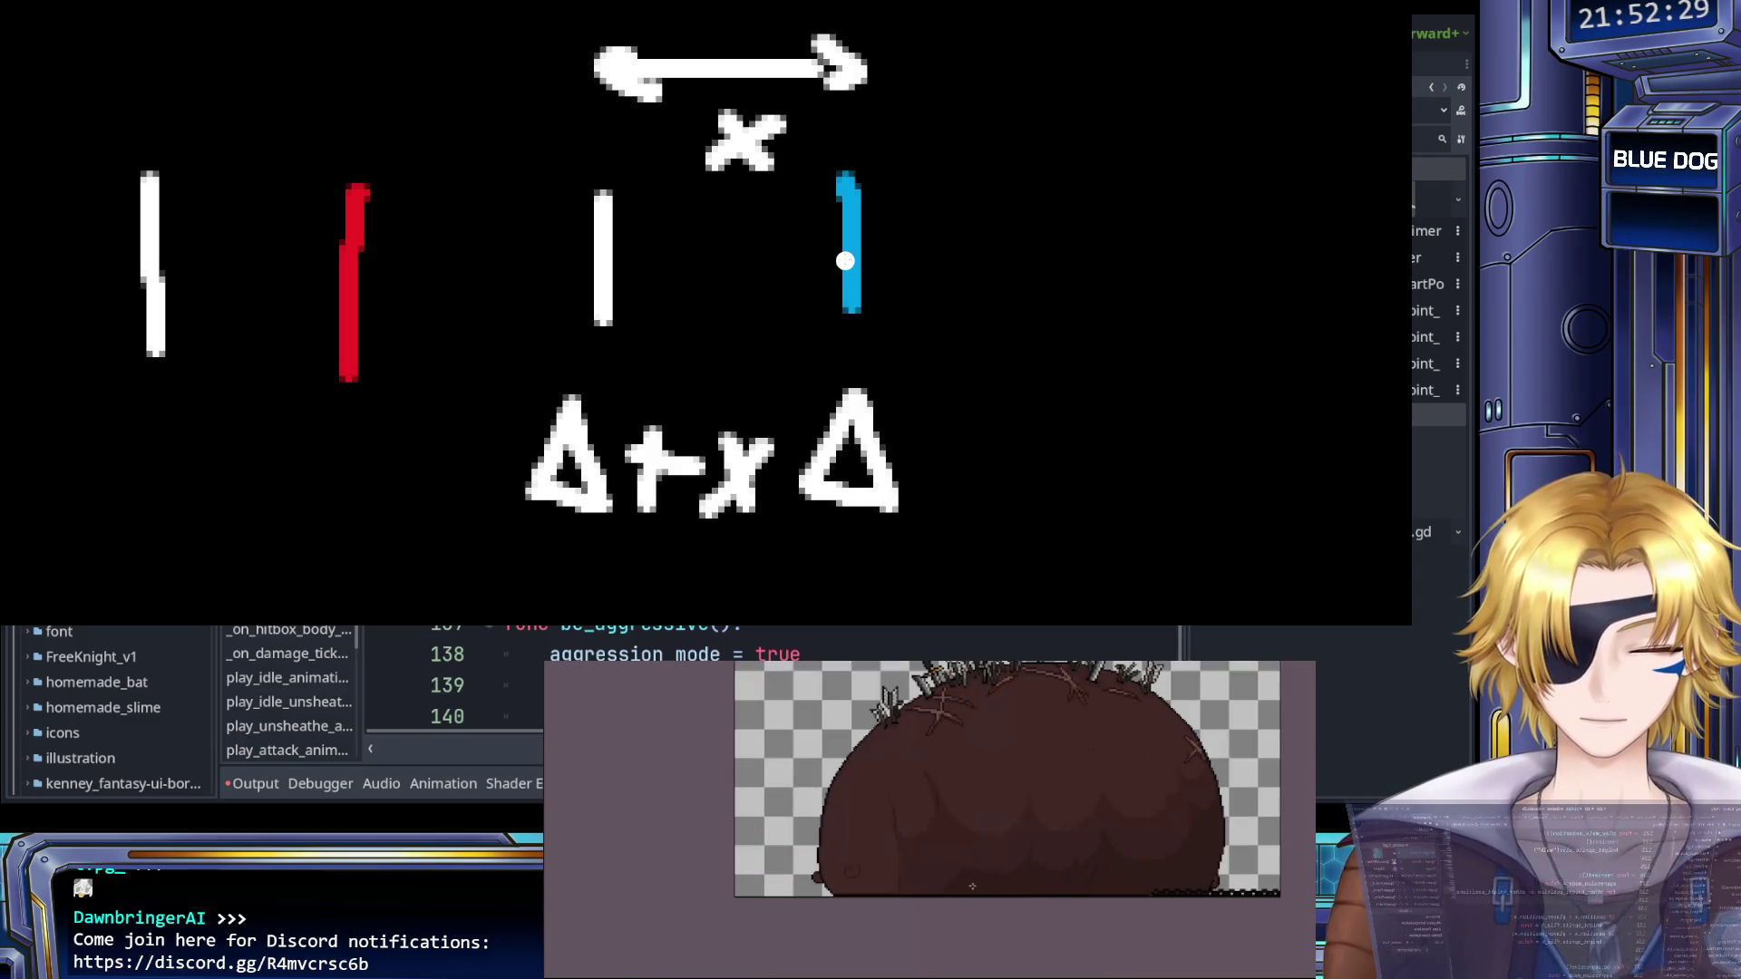
# - Add a third white vertical line to the delta sketch, then hide the whiteboard overlay to show knight.gd
pyautogui.scroll(3, 980, 885)
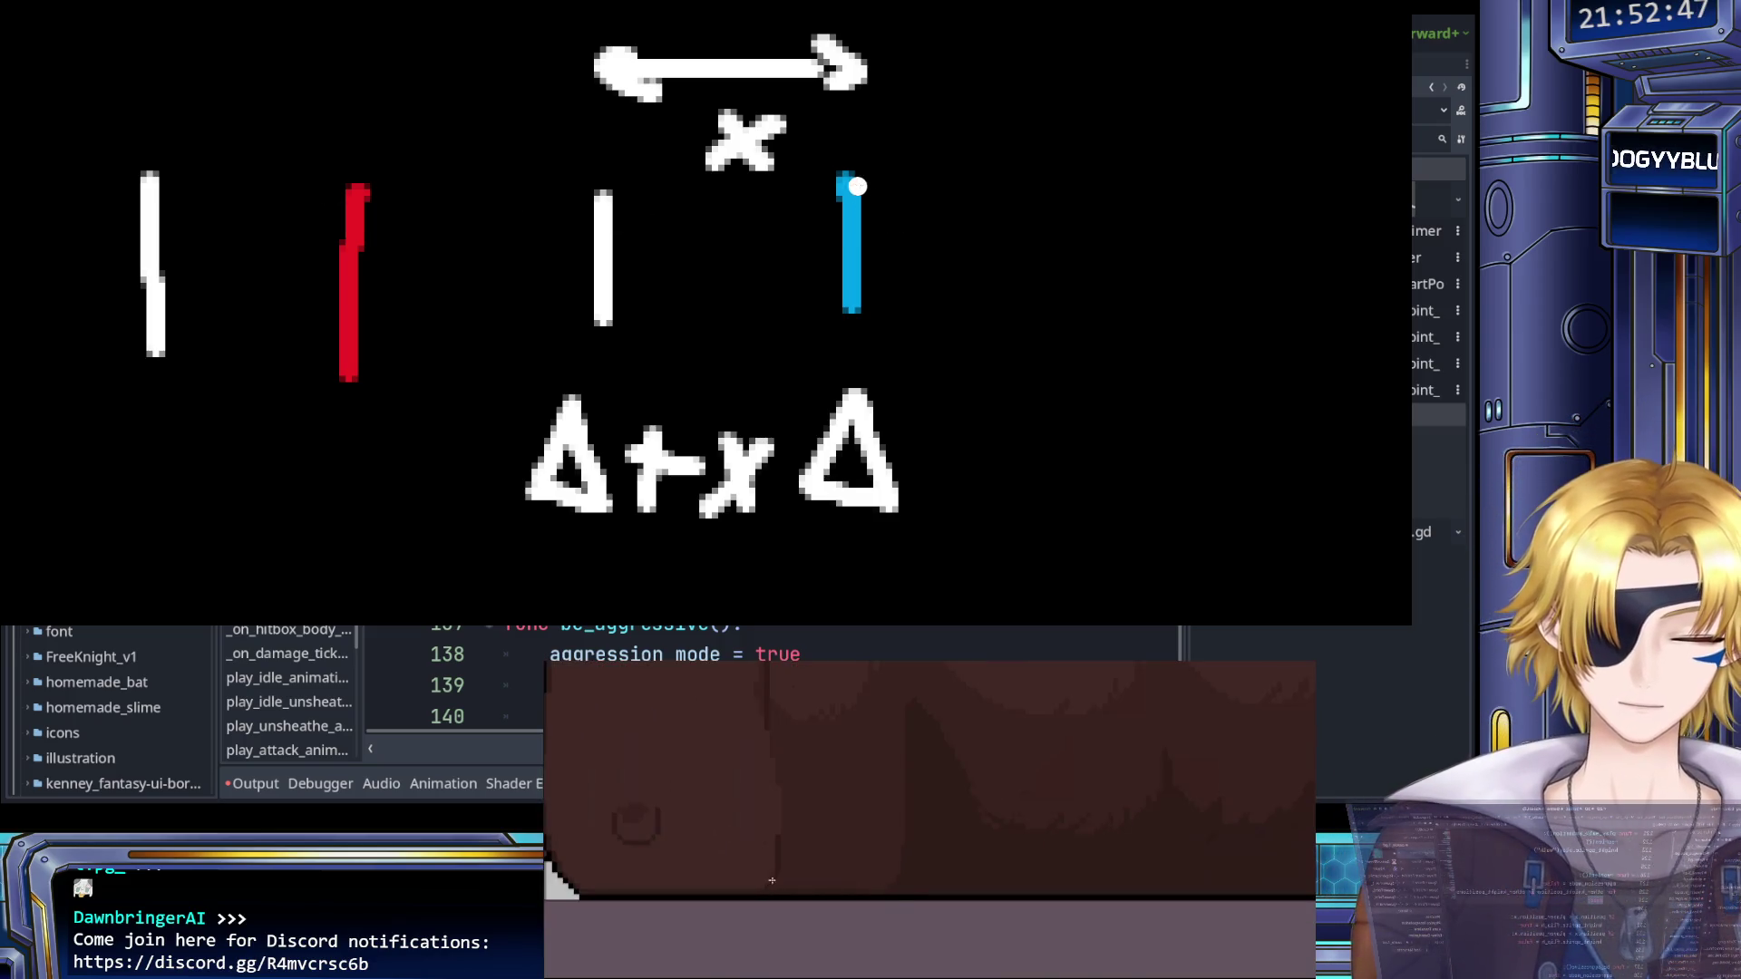
pyautogui.scroll(-3, 816, 834)
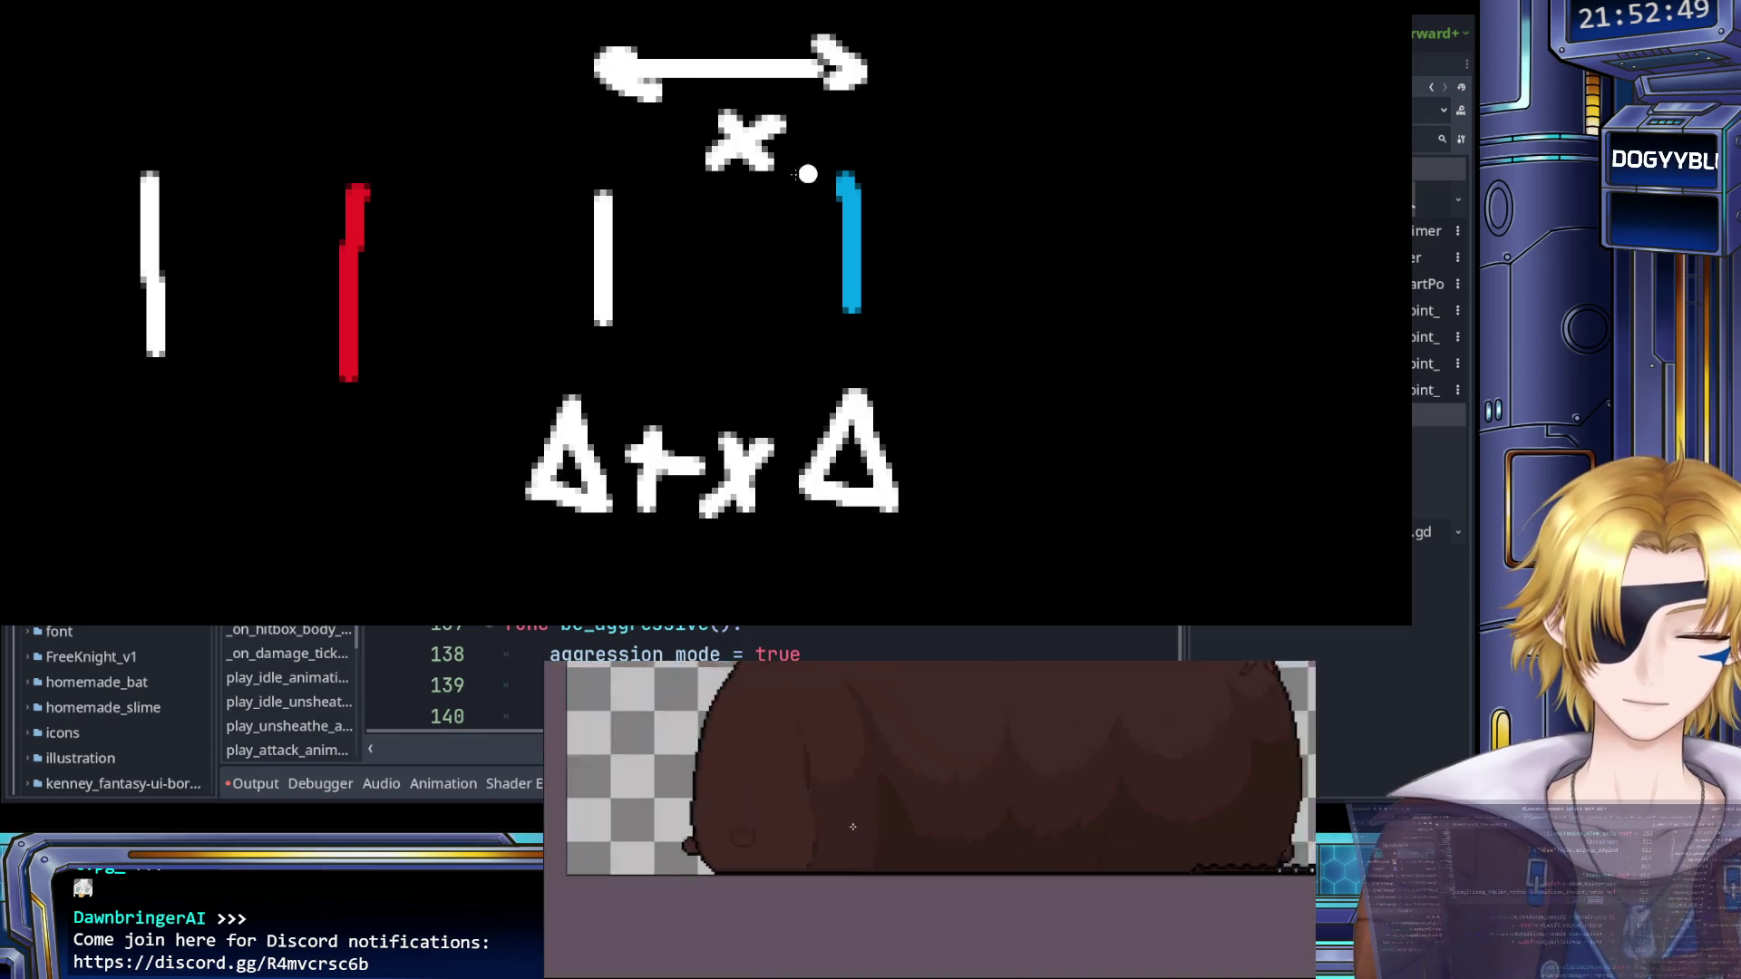
pyautogui.scroll(-3, 1035, 820)
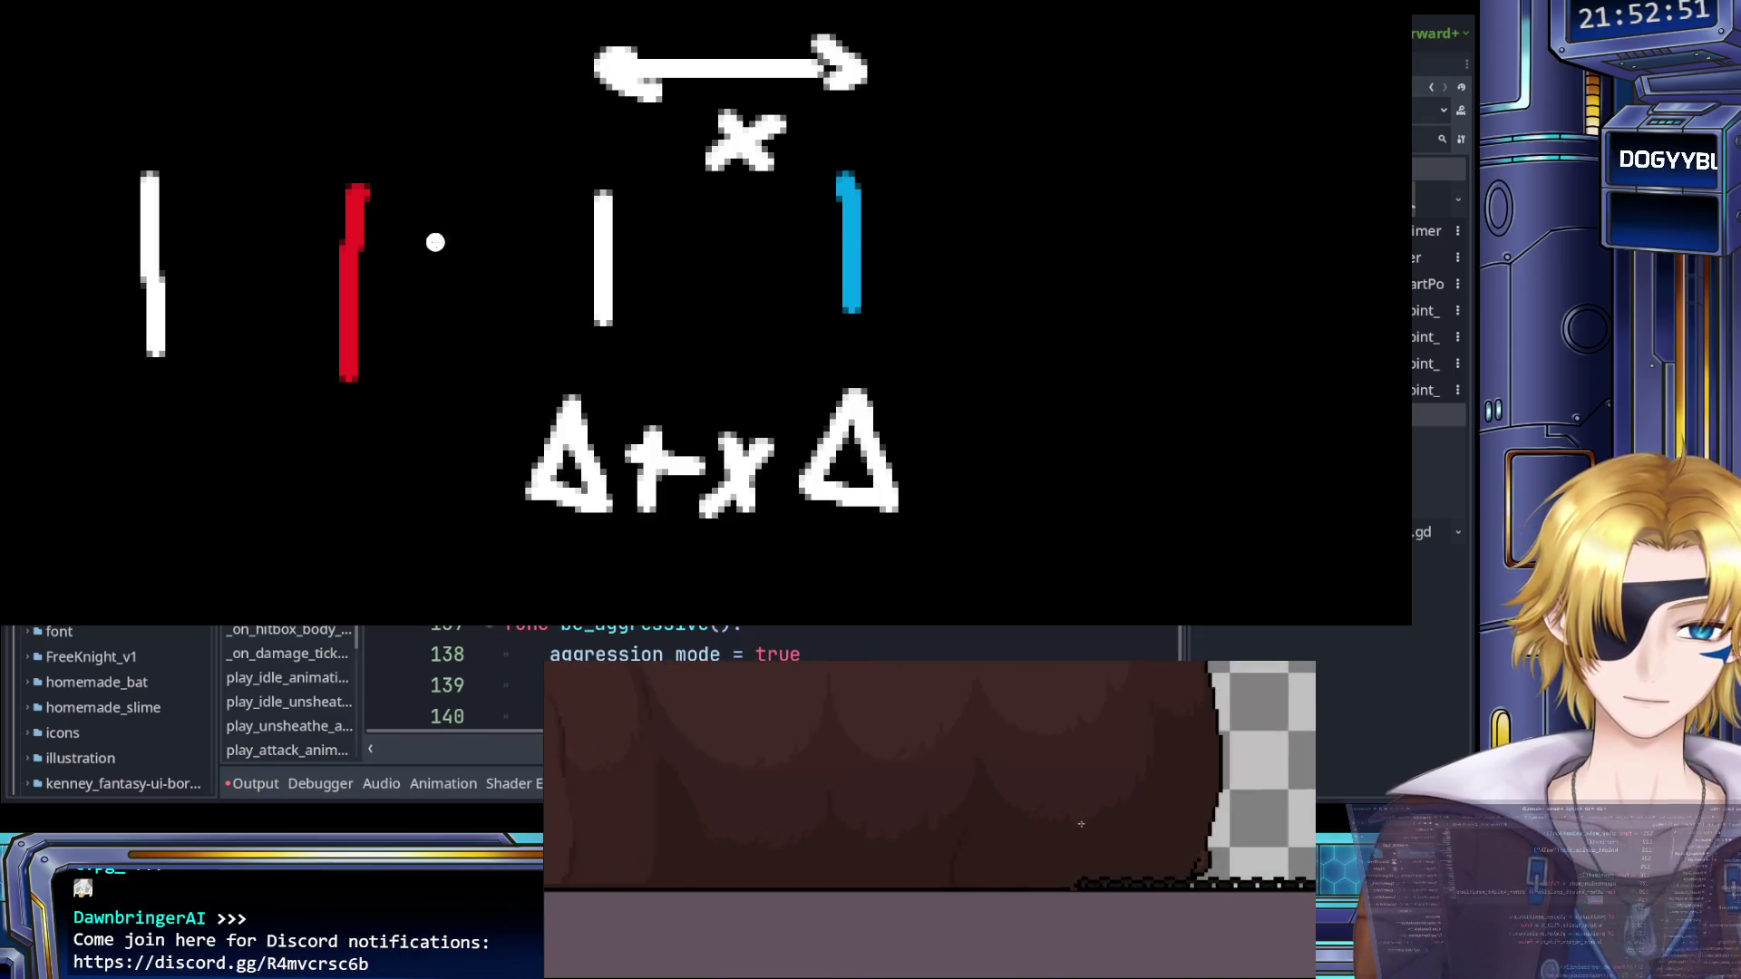
pyautogui.scroll(2, 1038, 812)
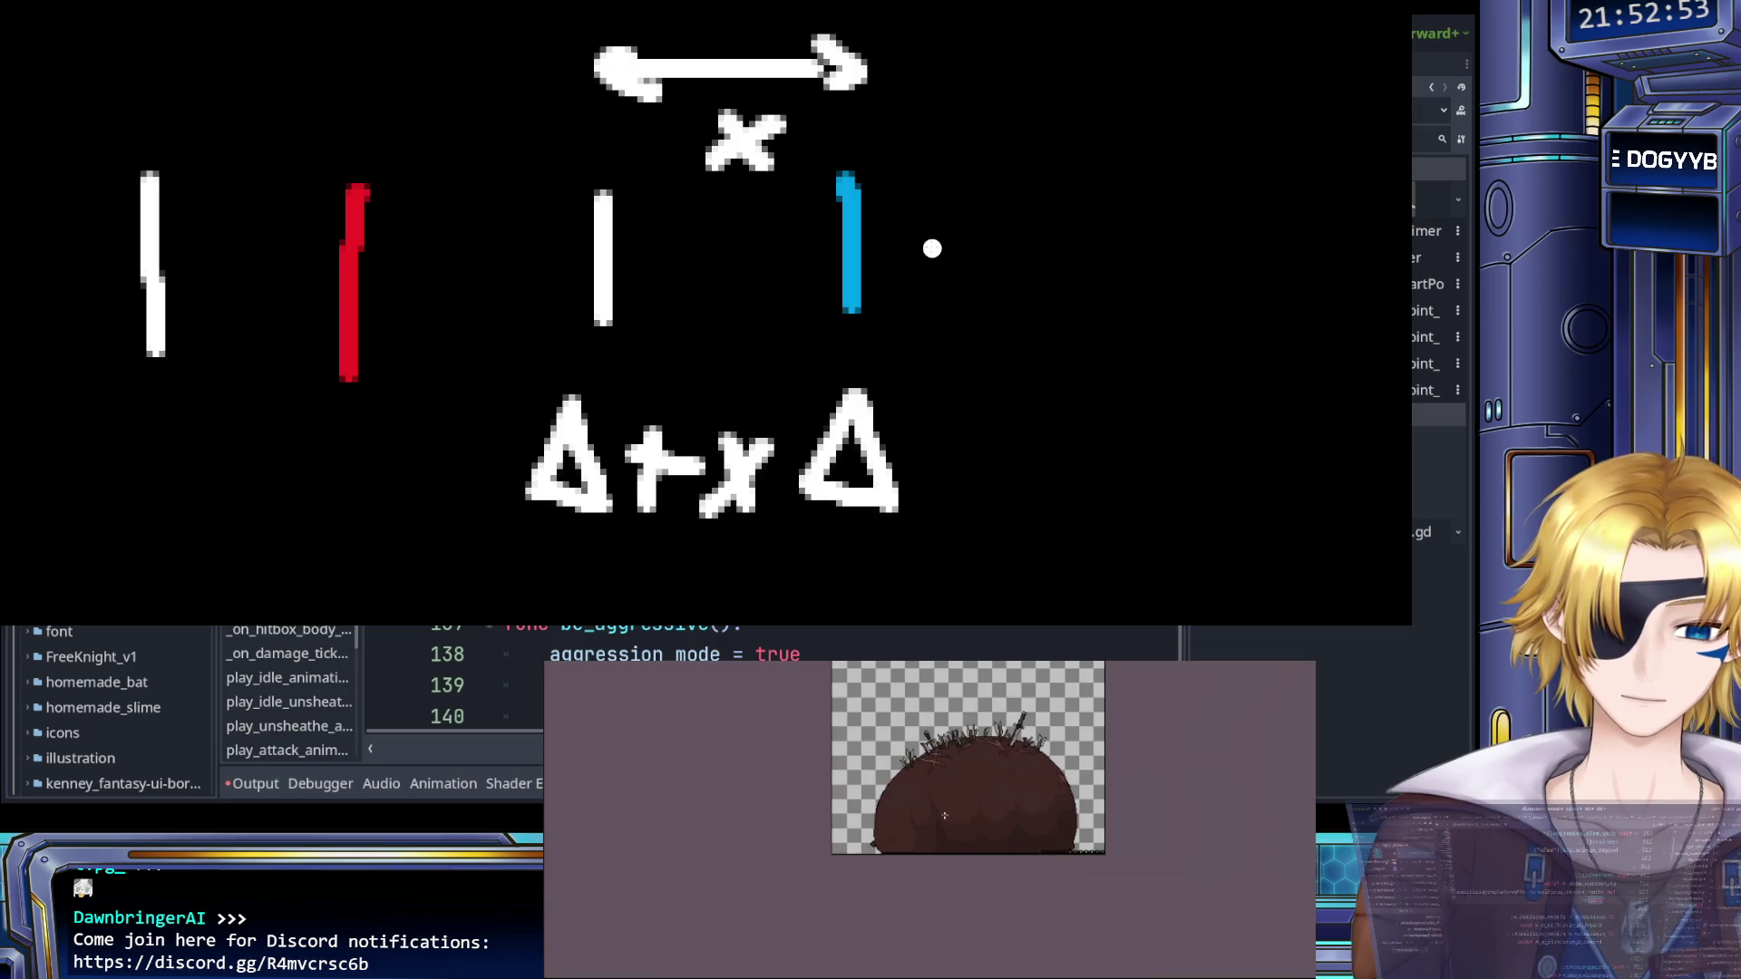
pyautogui.scroll(4, 943, 816)
pyautogui.scroll(-2, 846, 828)
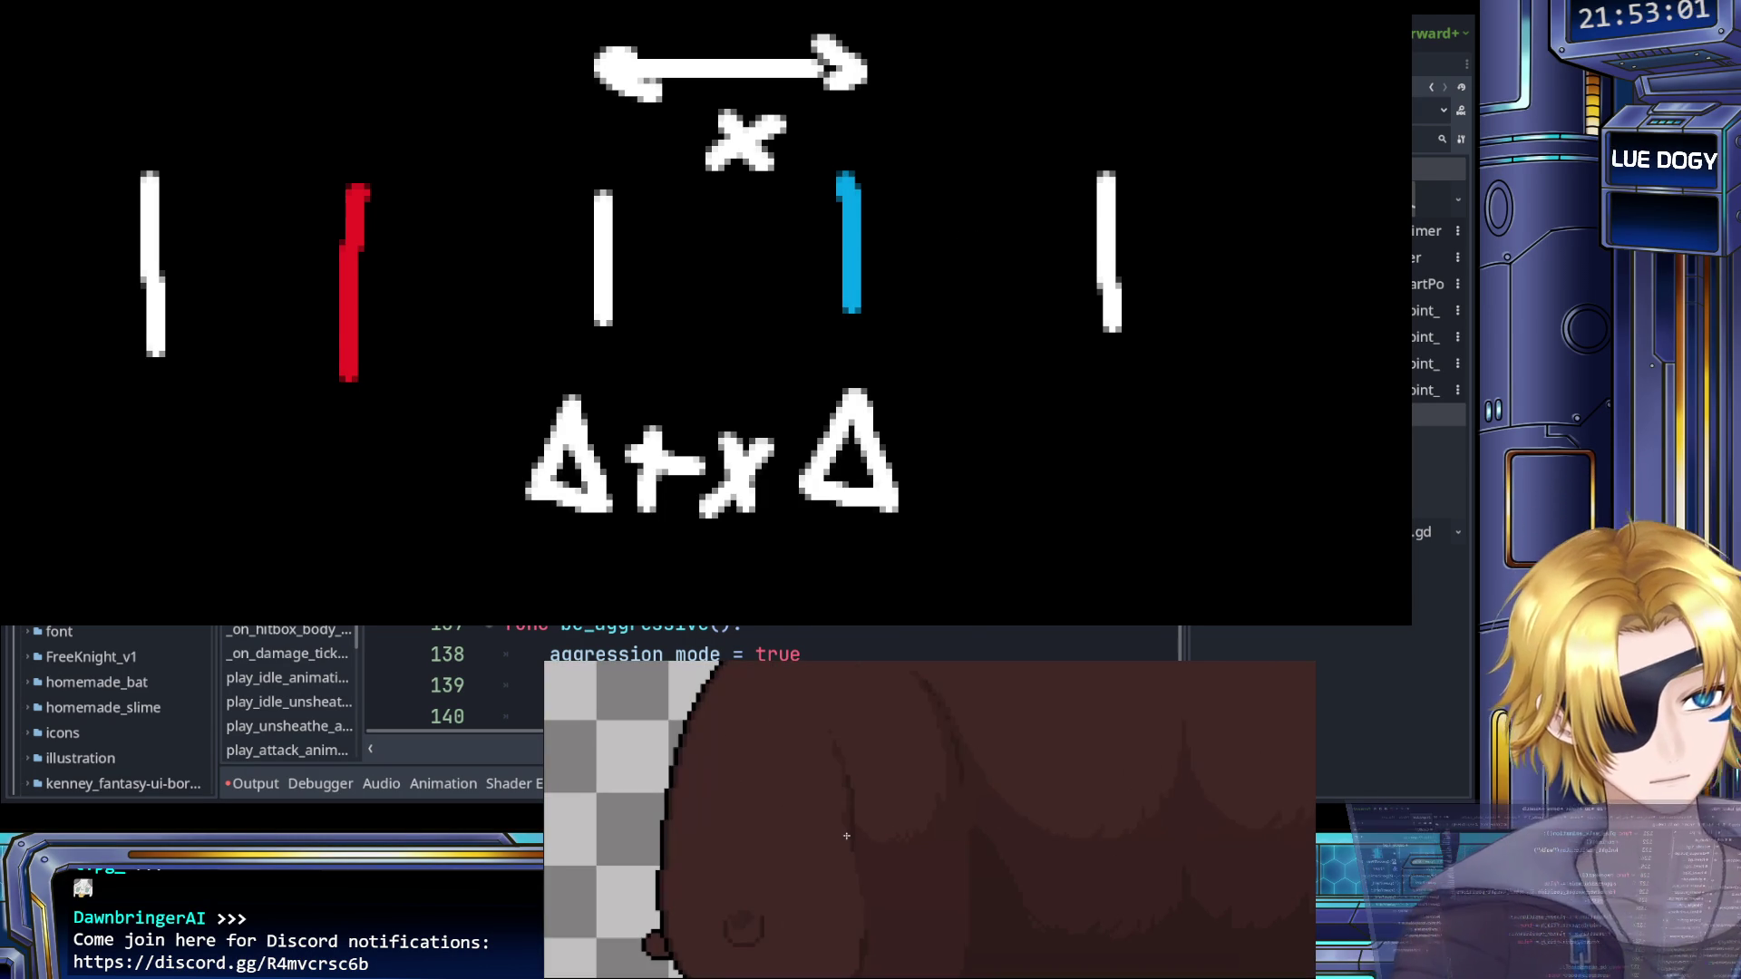
pyautogui.scroll(-3, 849, 827)
pyautogui.scroll(1, 844, 792)
pyautogui.scroll(3, 844, 792)
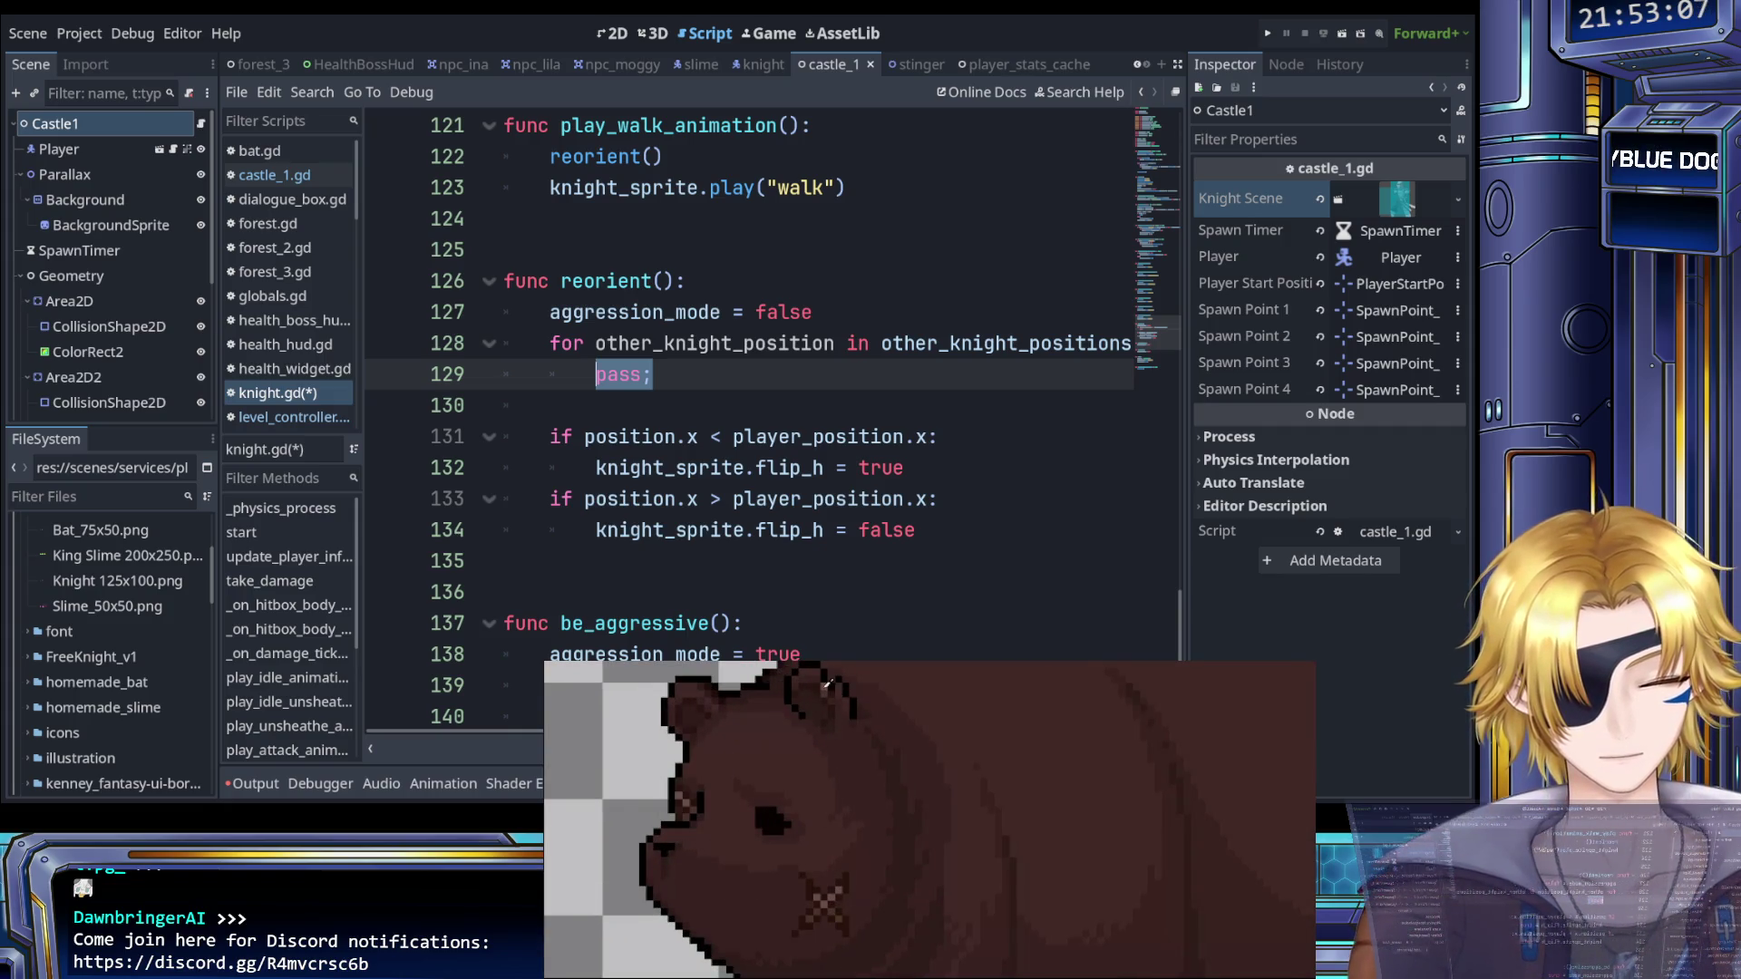
# - Select 'pass;' on line 129 and check the loop variable other_knight_position
pyautogui.click(712, 375)
pyautogui.hscroll(3, 720, 425)
pyautogui.hscroll(-3, 720, 424)
pyautogui.moveTo(653, 376); pyautogui.dragTo(595, 375)
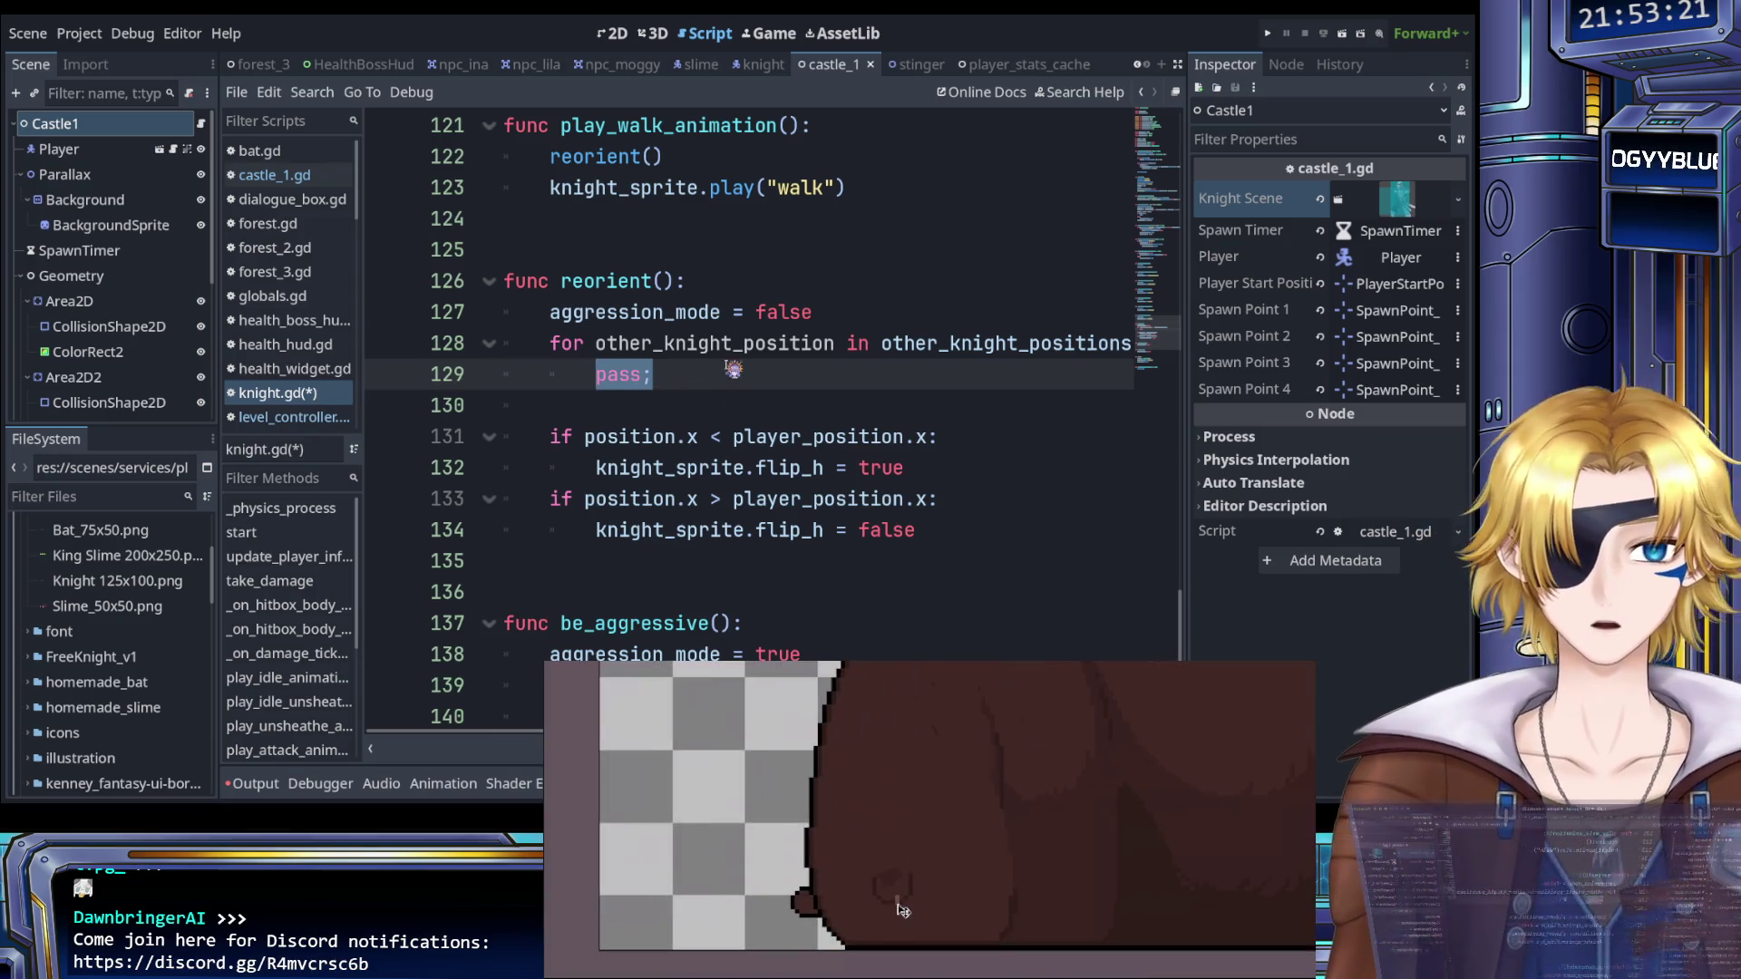
pyautogui.doubleClick(732, 345)
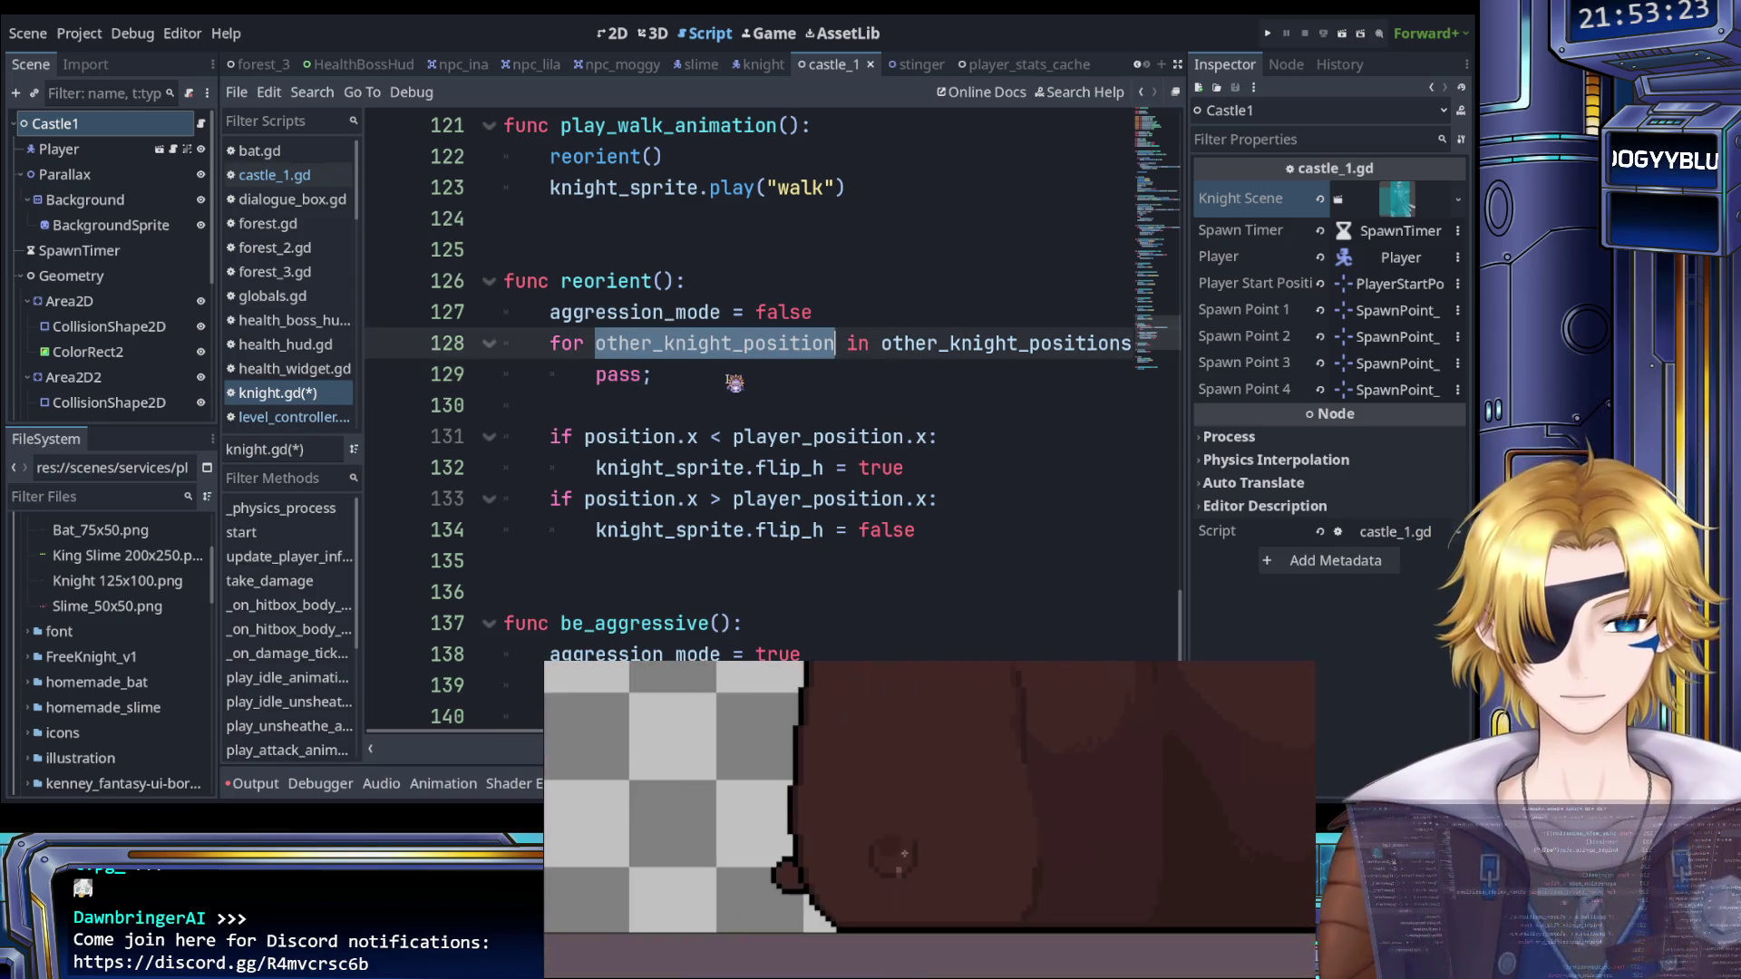
pyautogui.click(718, 375)
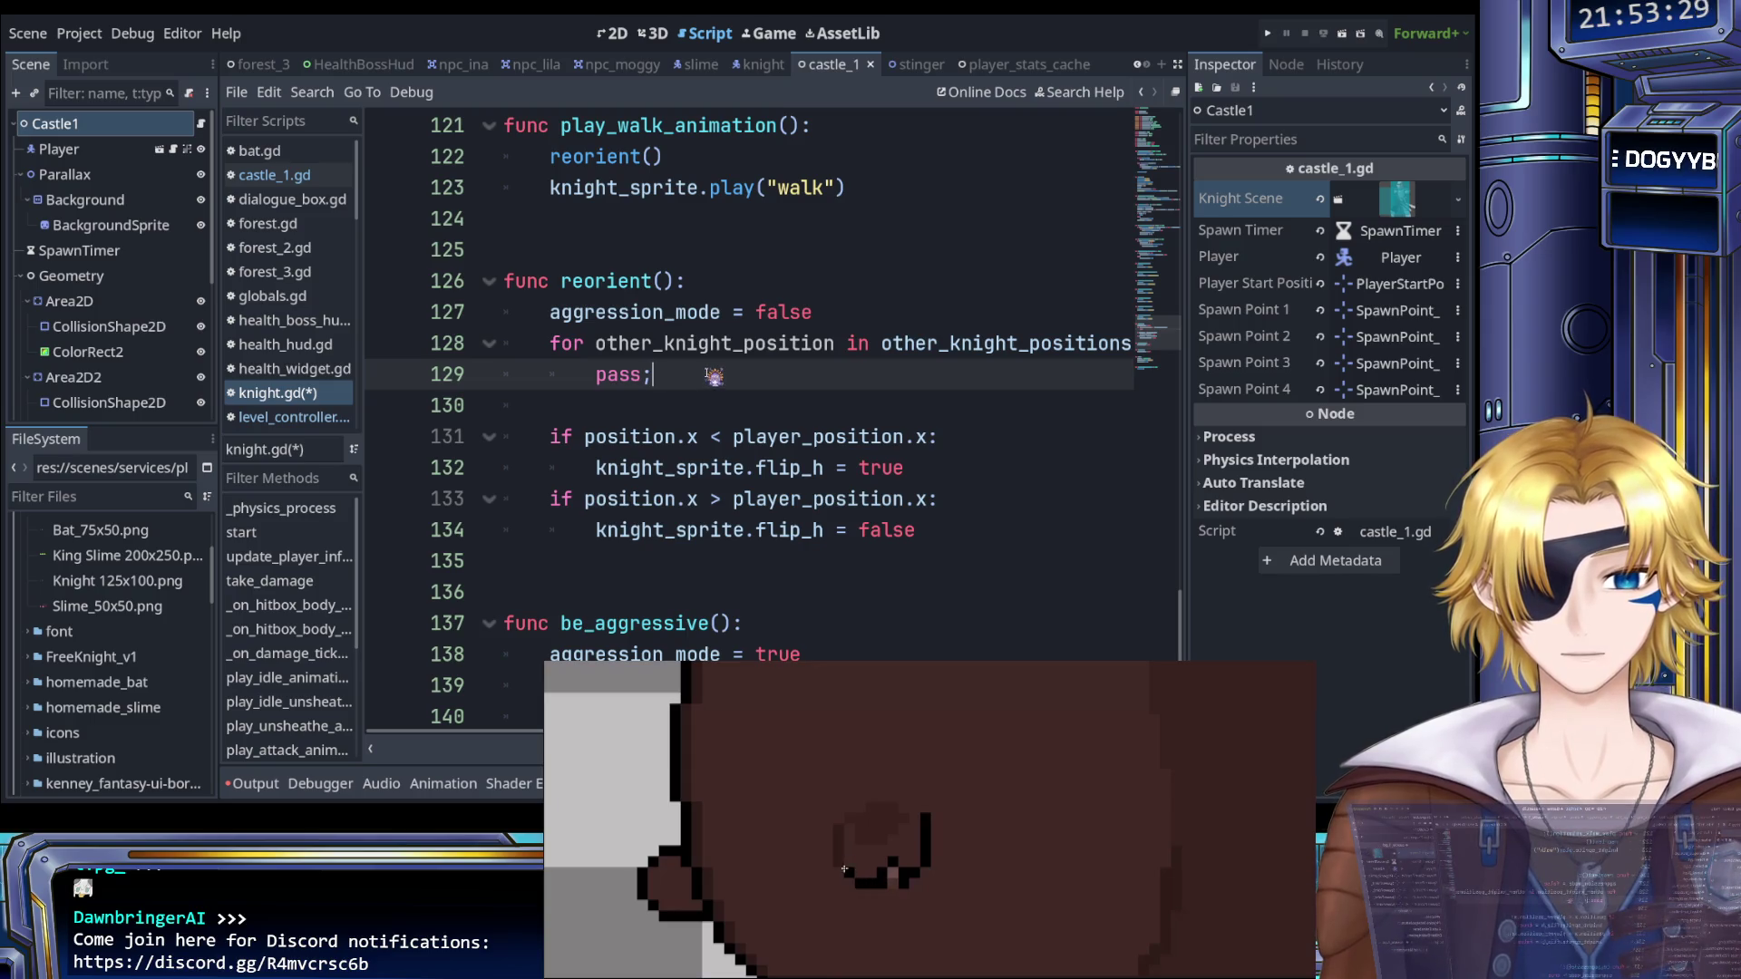
# - Change aggression_mode on line 127 from false to true, then reselect 'pass;' on line 129
pyautogui.doubleClick(780, 313)
pyautogui.click(778, 313)
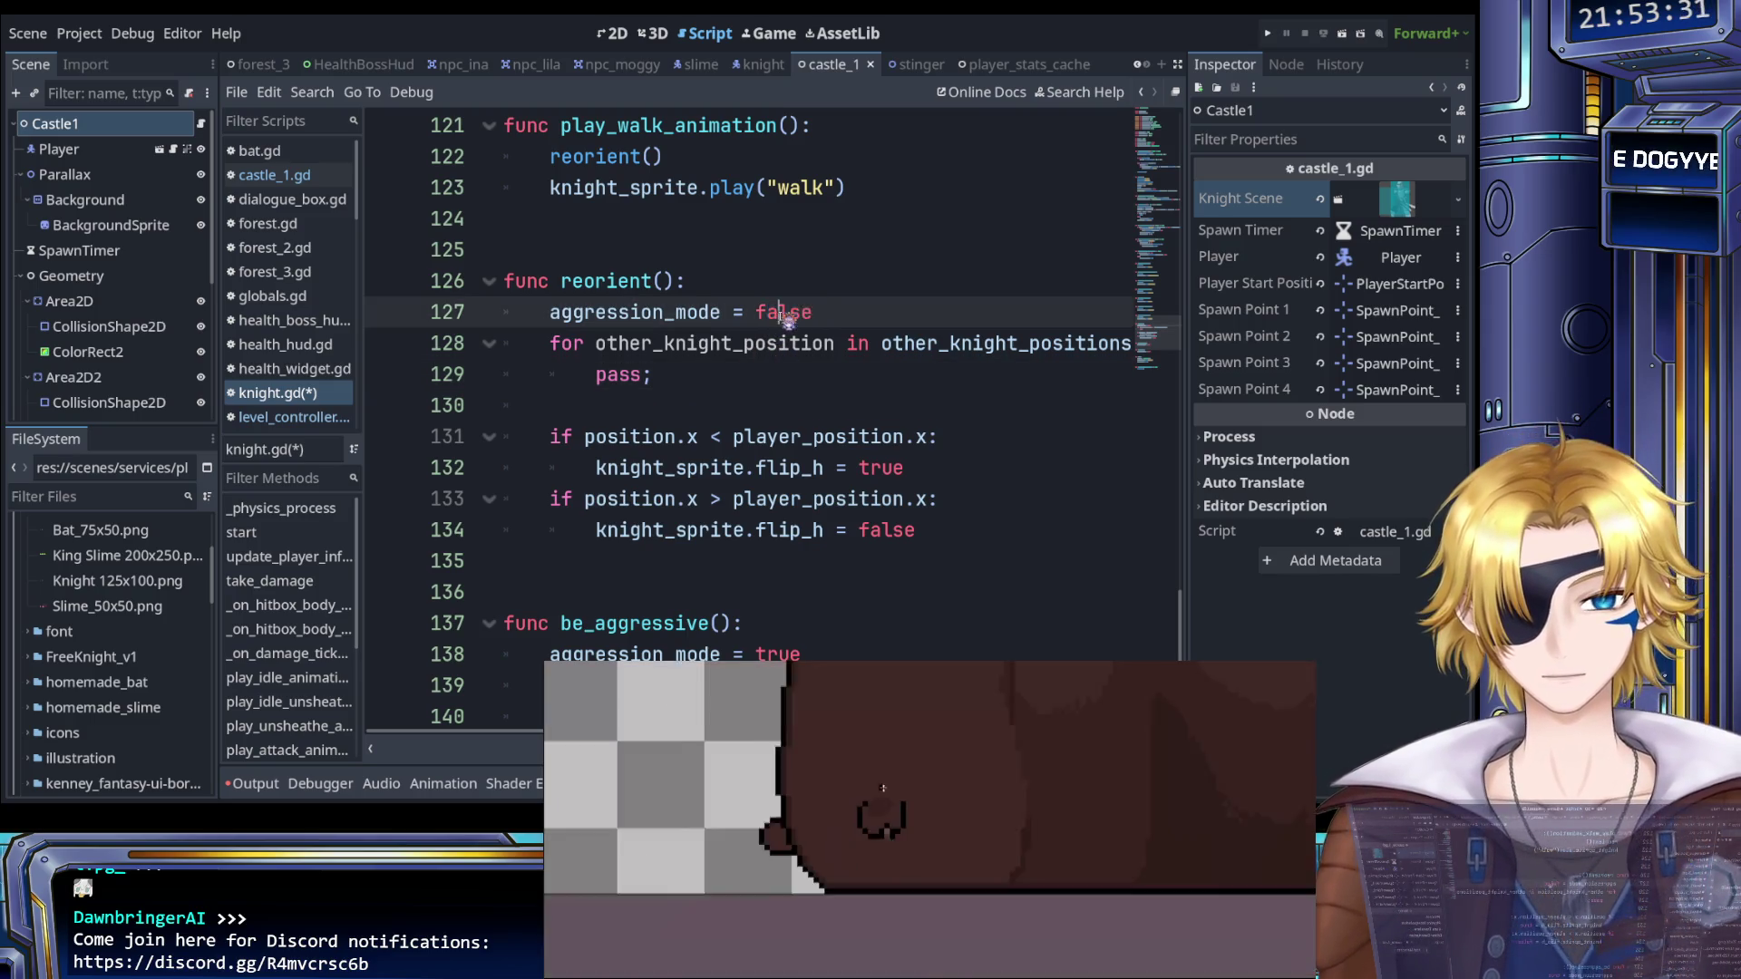
pyautogui.tripleClick(786, 312)
pyautogui.click(785, 313)
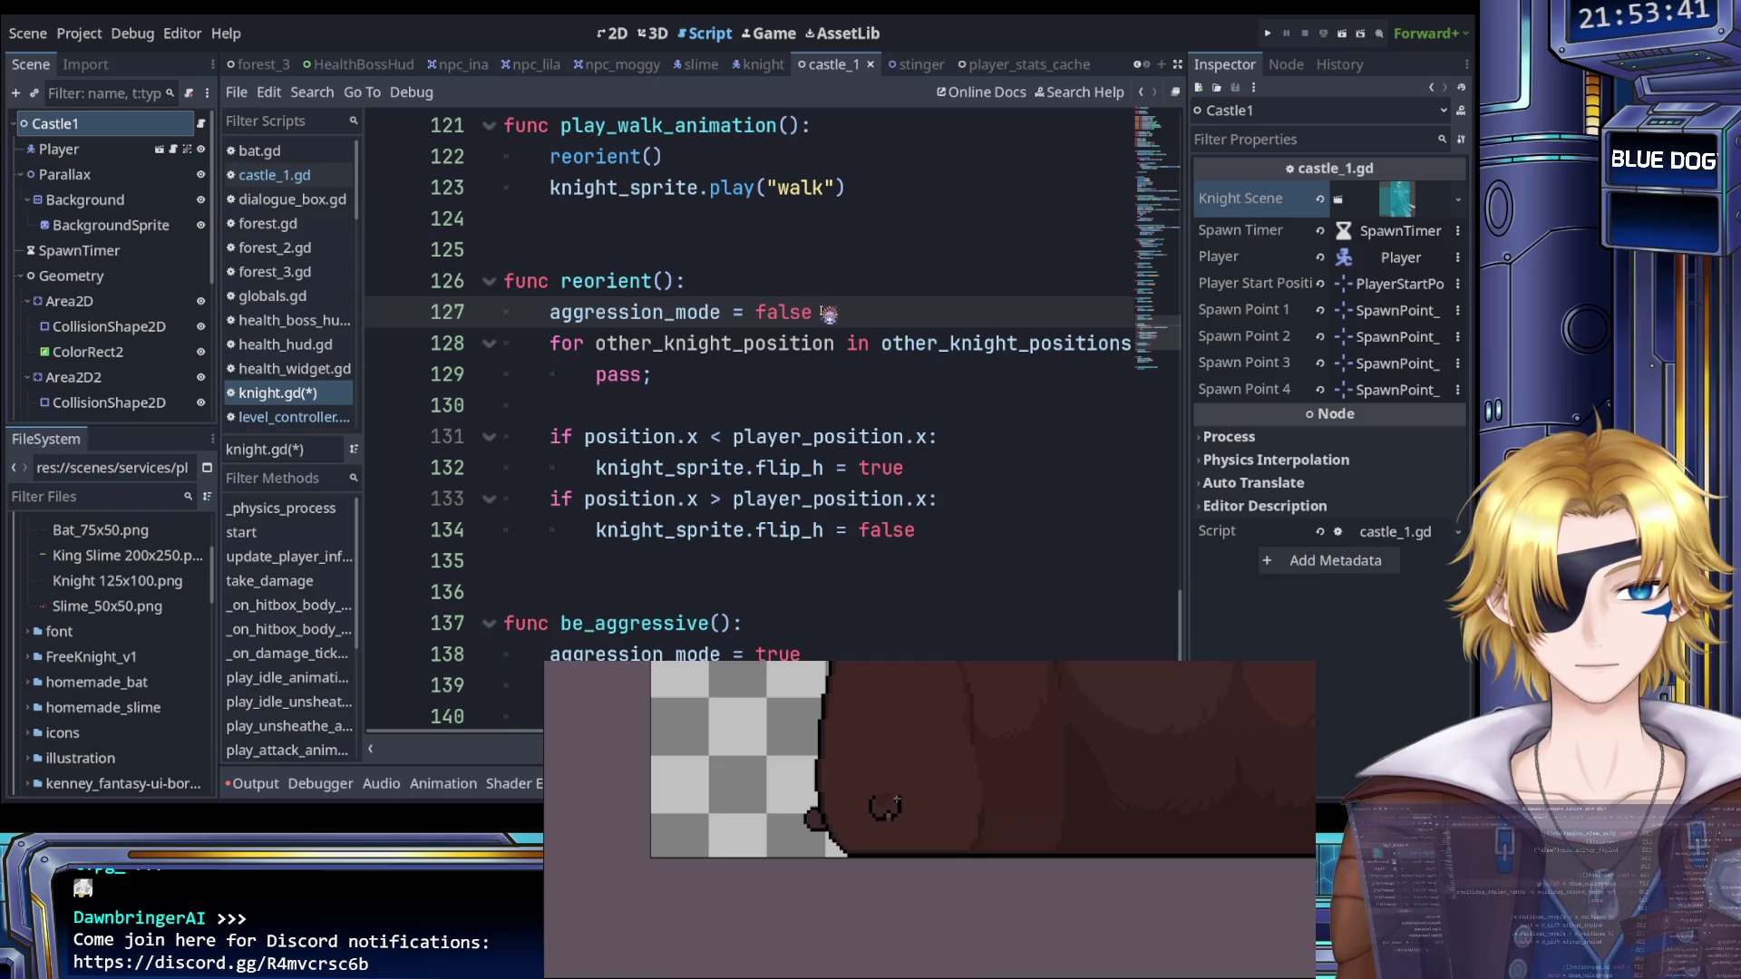
pyautogui.moveTo(823, 313); pyautogui.dragTo(726, 314)
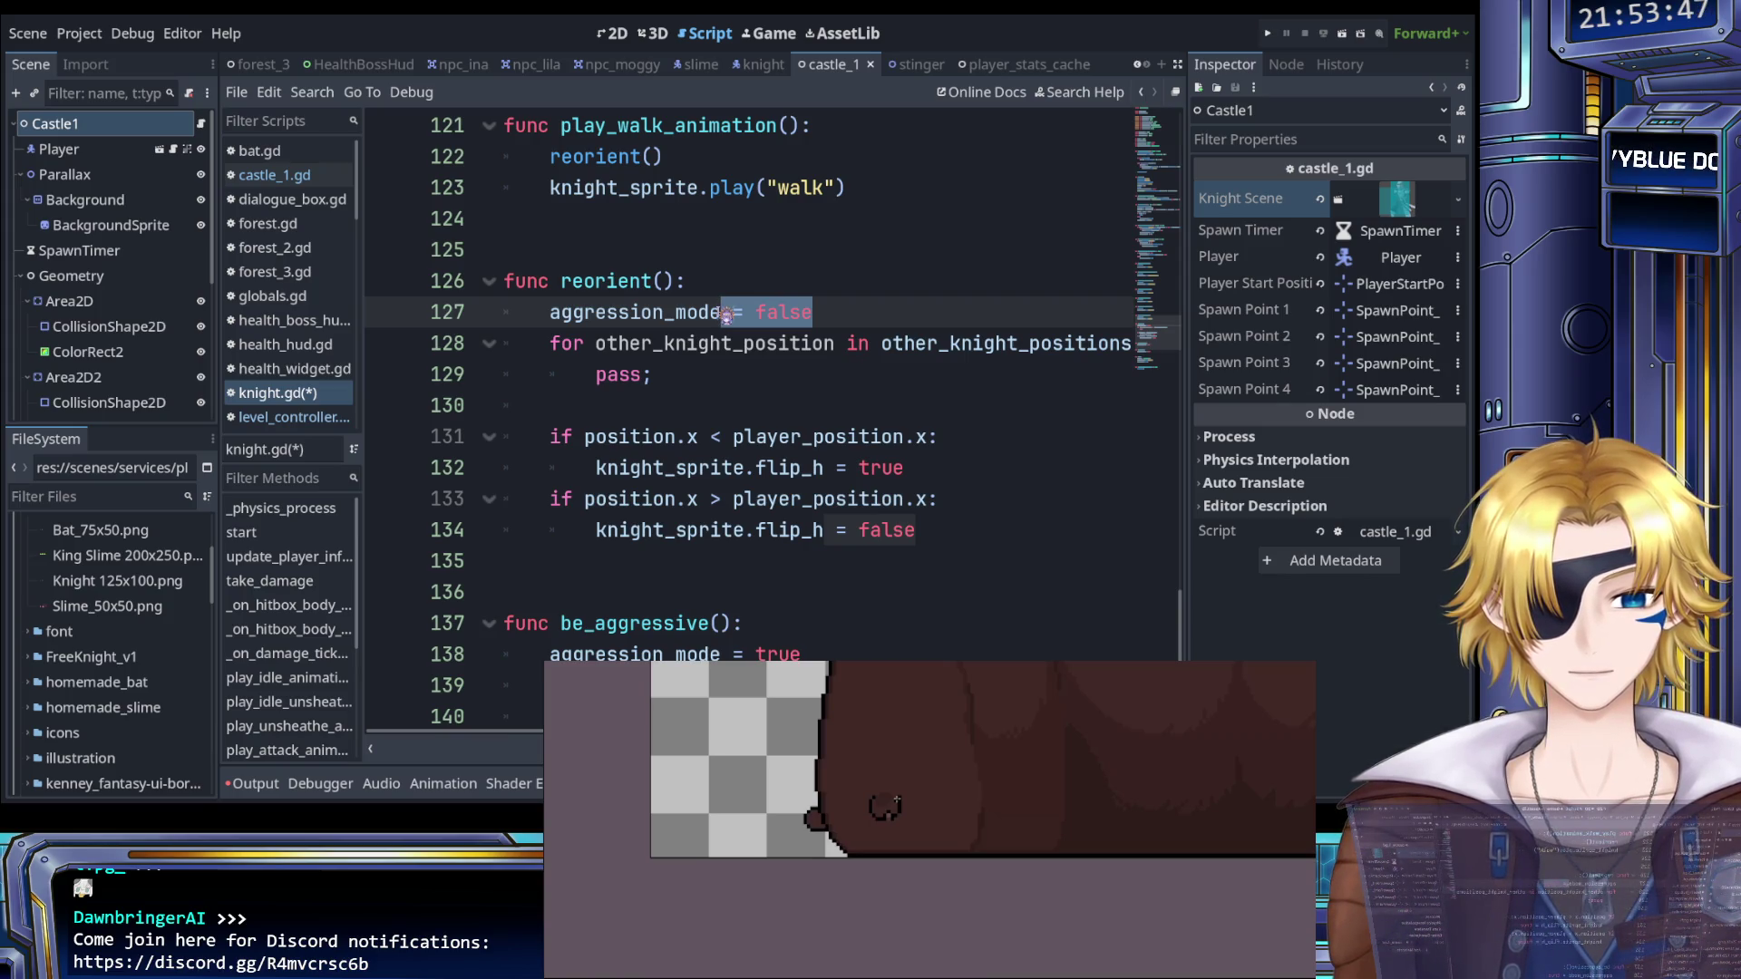
pyautogui.moveTo(725, 314); pyautogui.dragTo(760, 314)
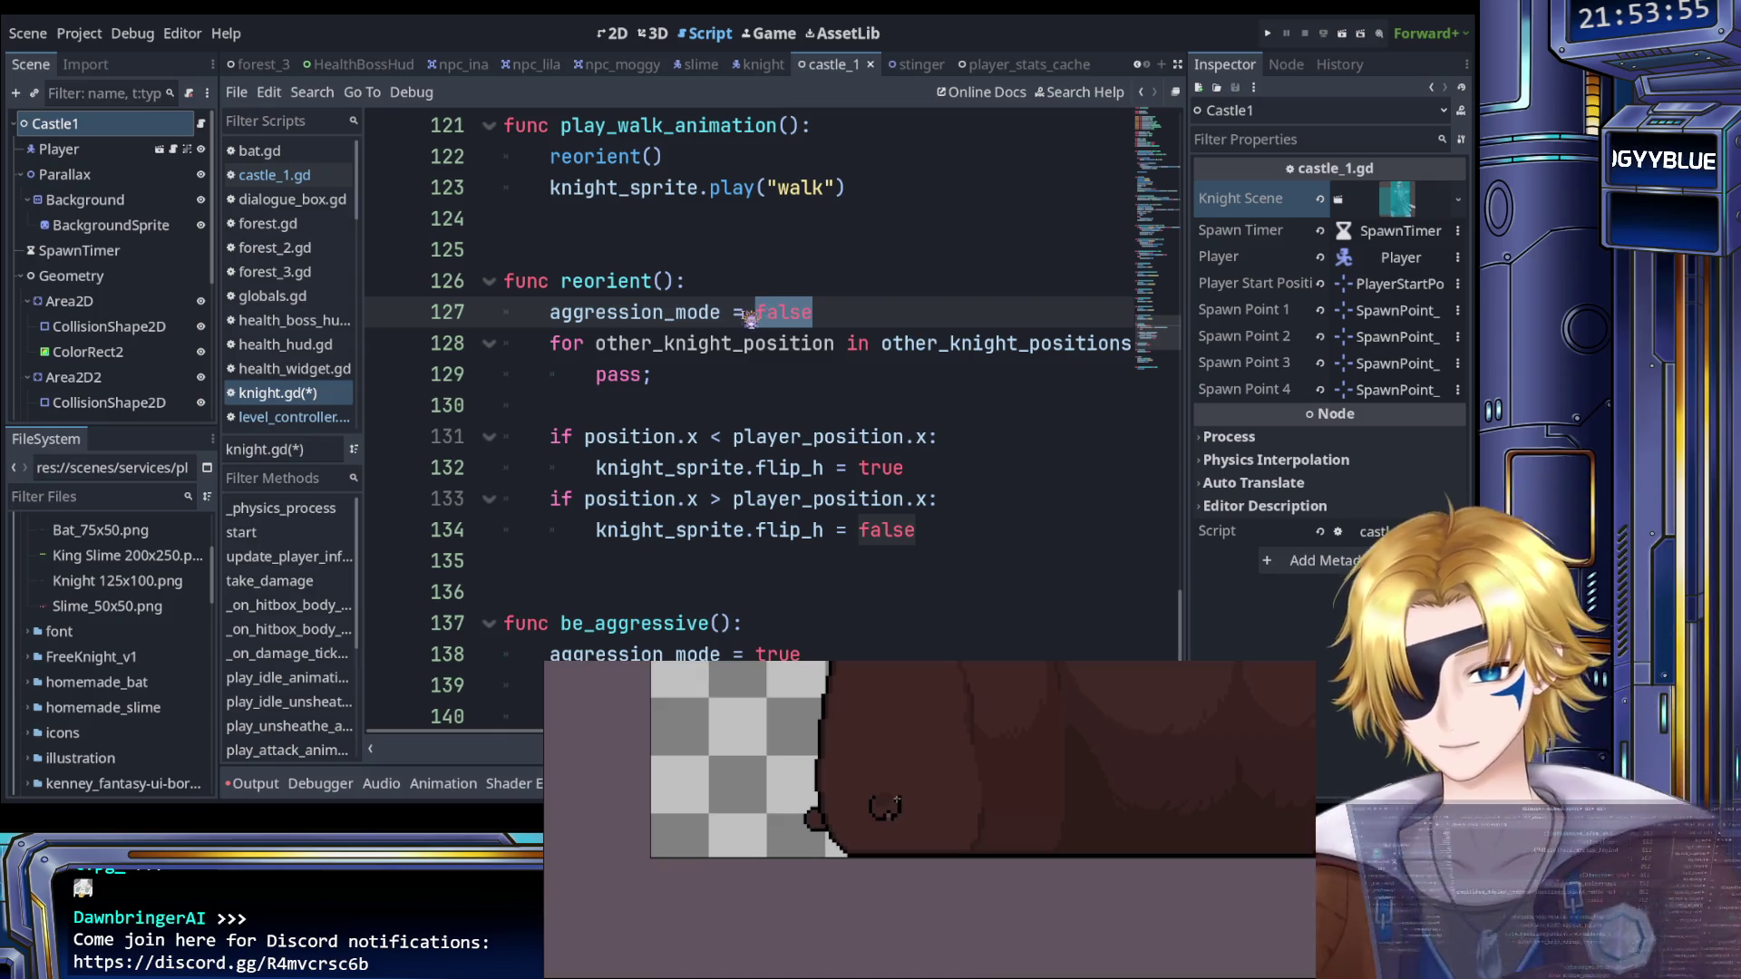
pyautogui.write('true')
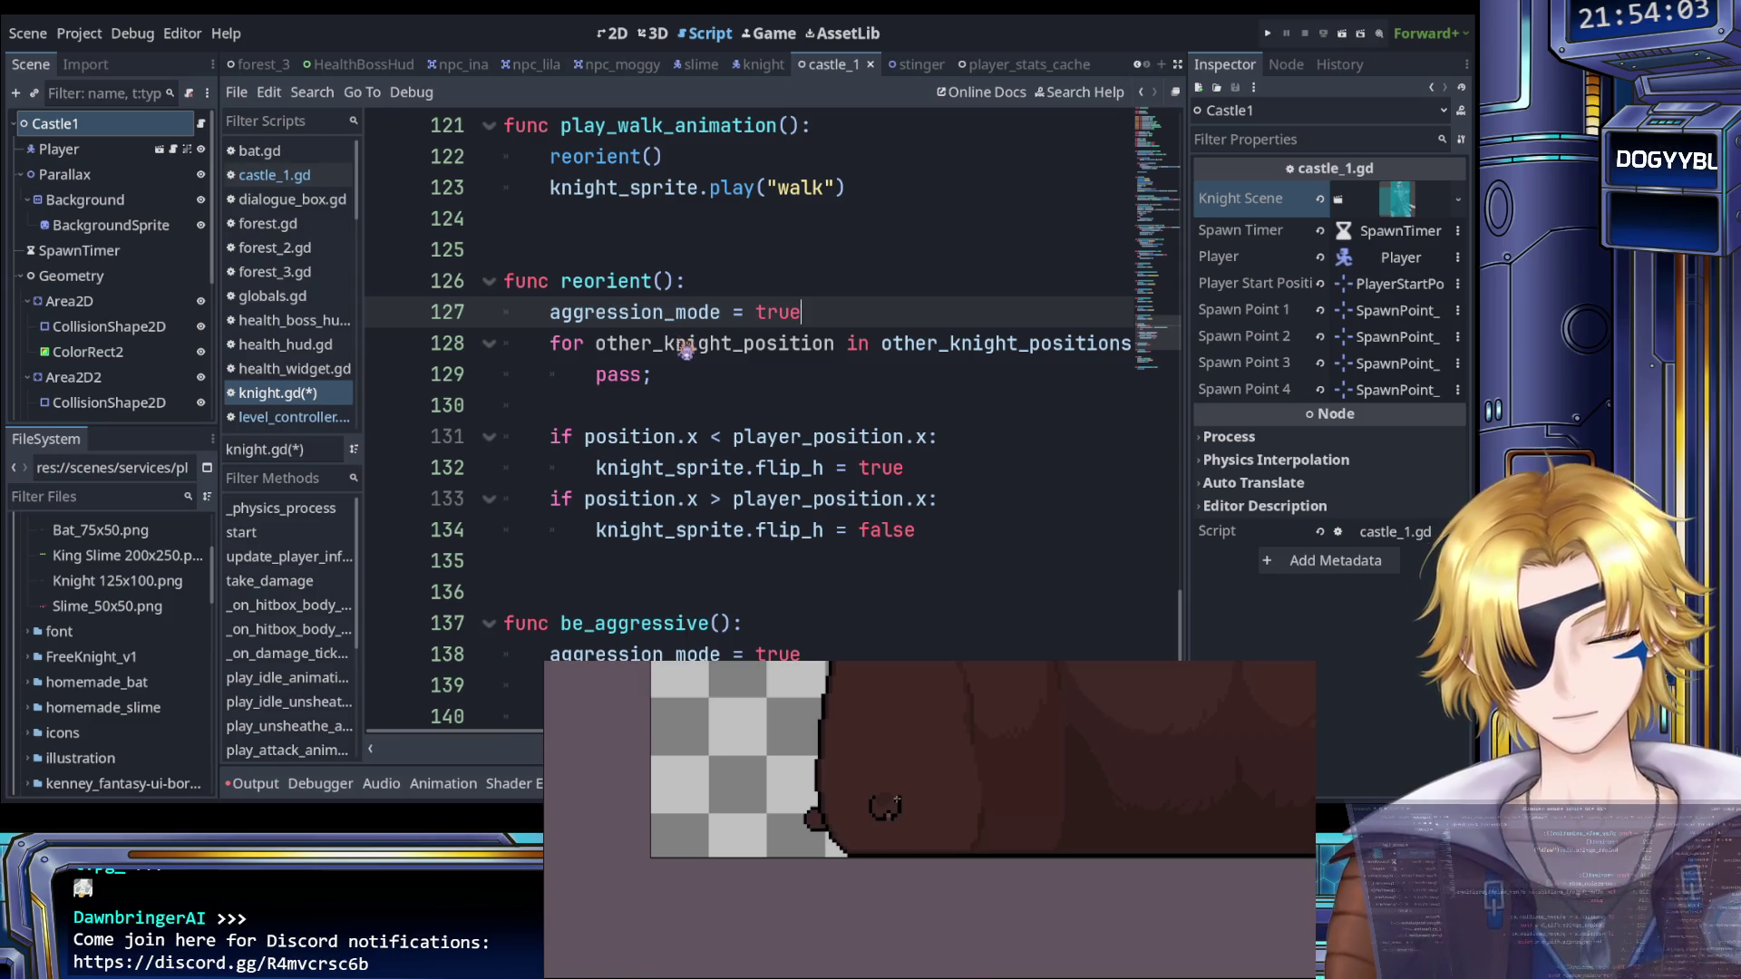
pyautogui.moveTo(653, 375); pyautogui.dragTo(598, 374)
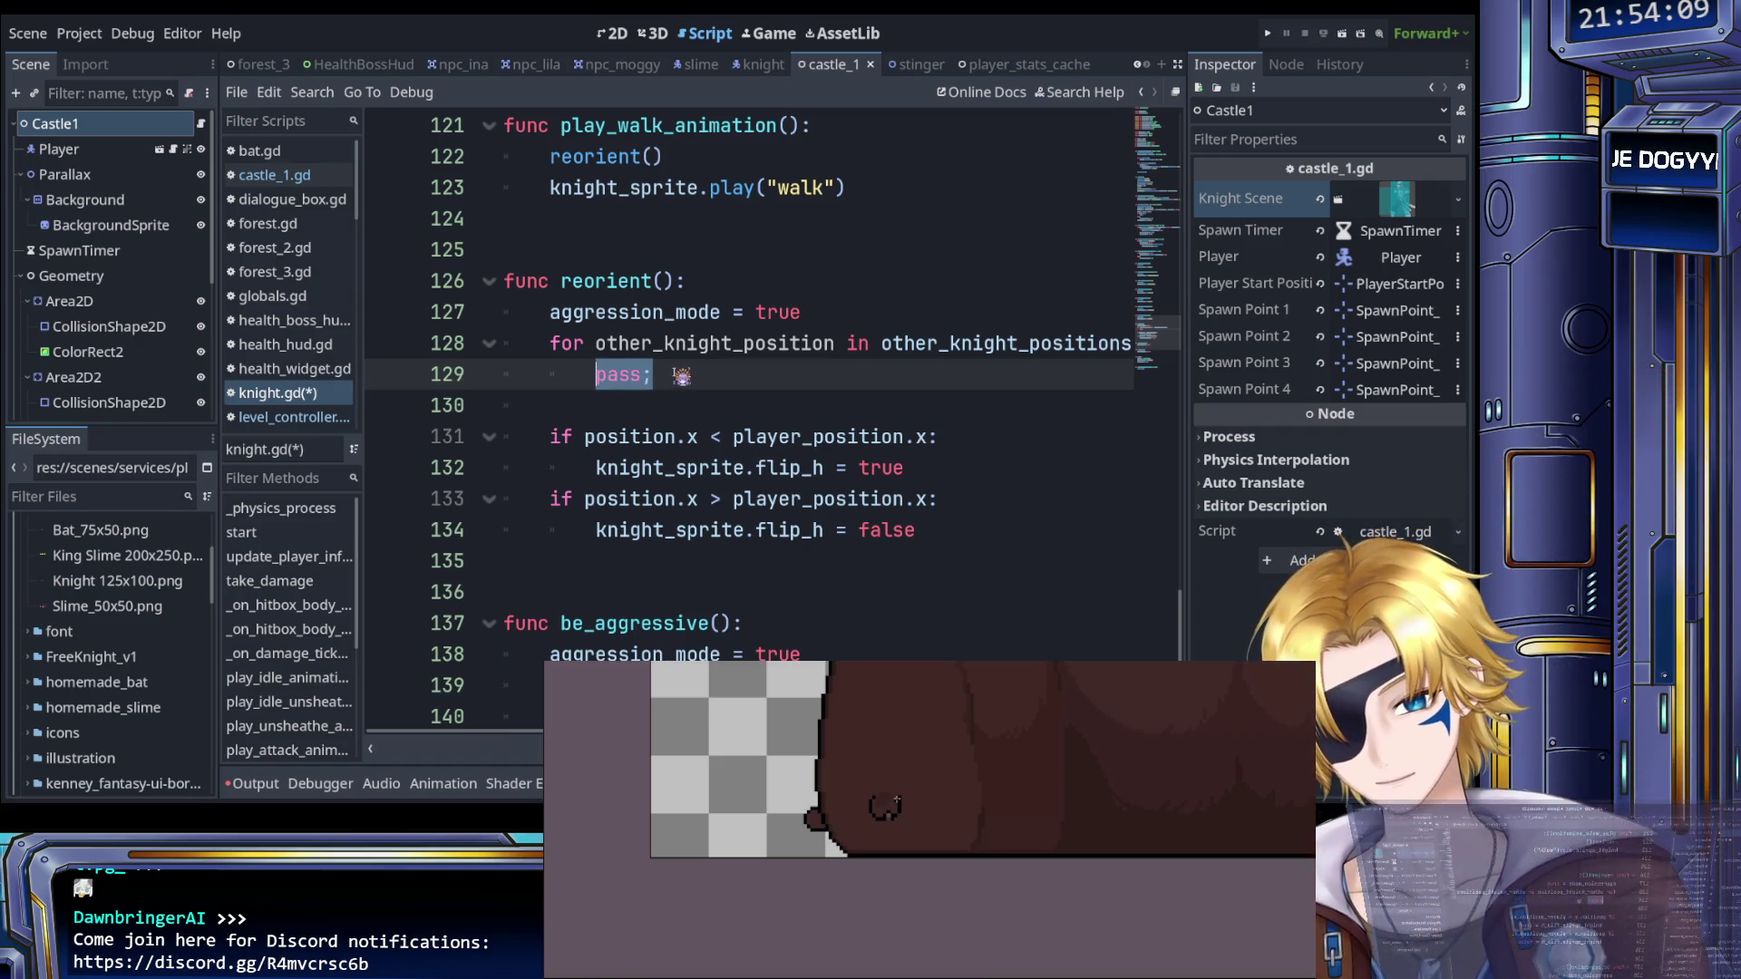
# - Replace 'pass;' with player_position.x - other_knight_position.x using autocomplete
pyautogui.write('player_')
pyautogui.press('Return')
pyautogui.write('th')
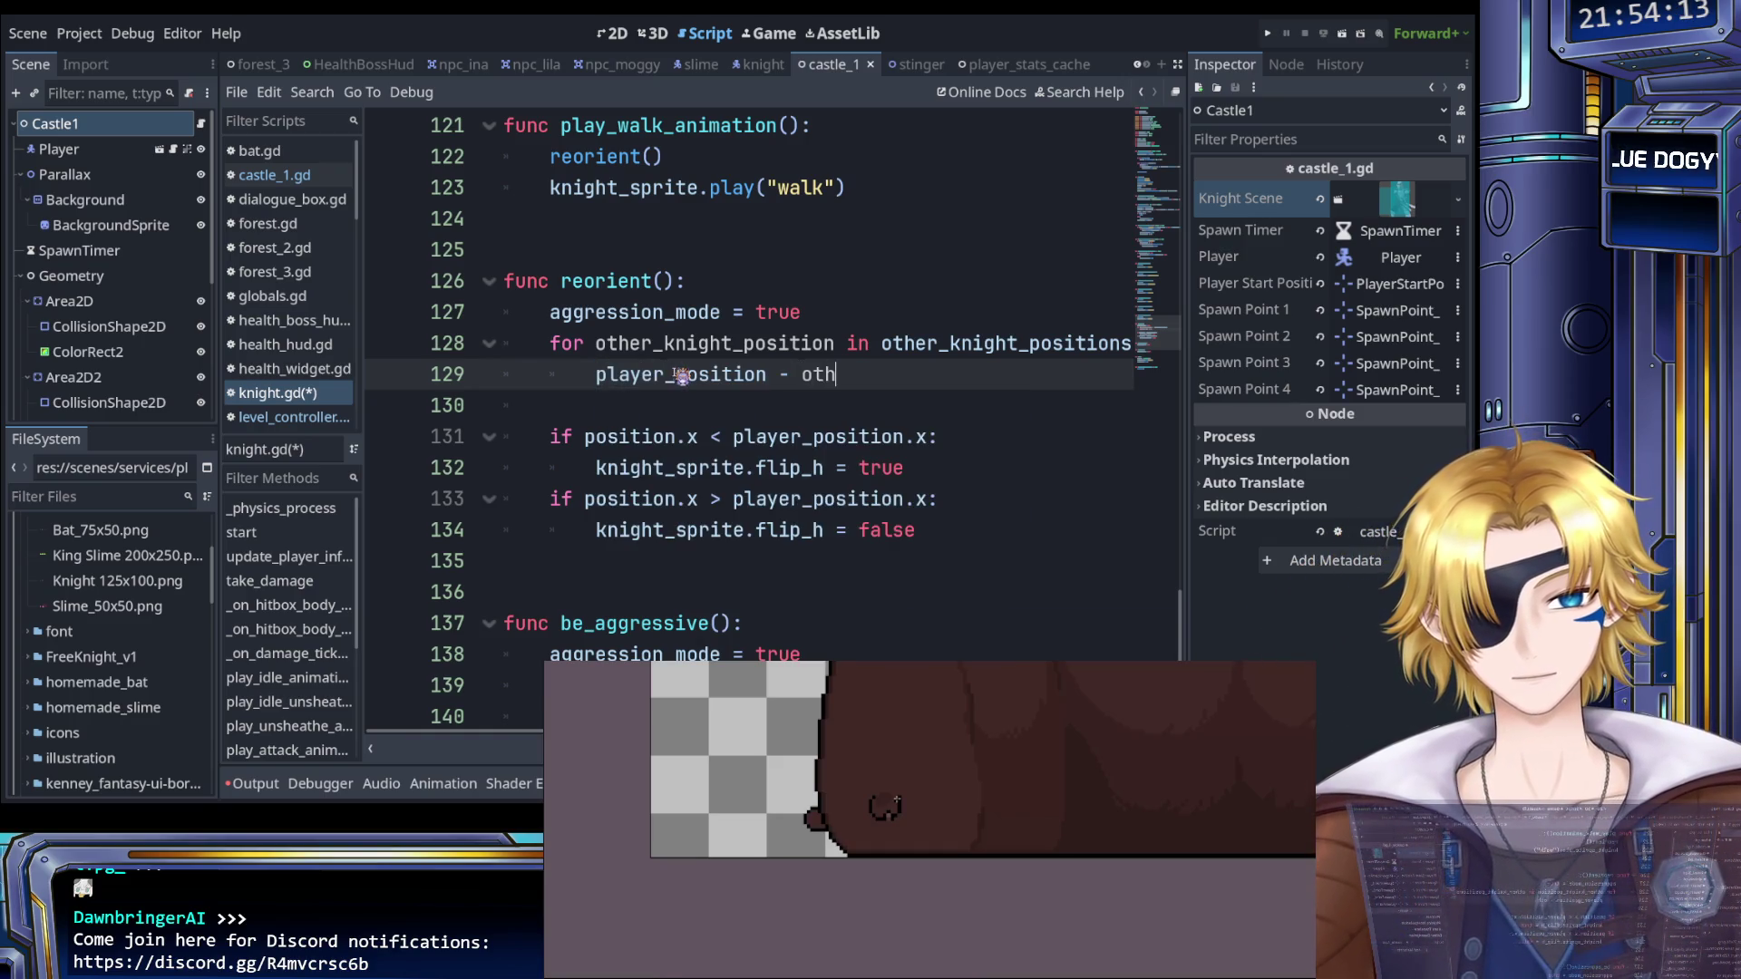
pyautogui.press('Return')
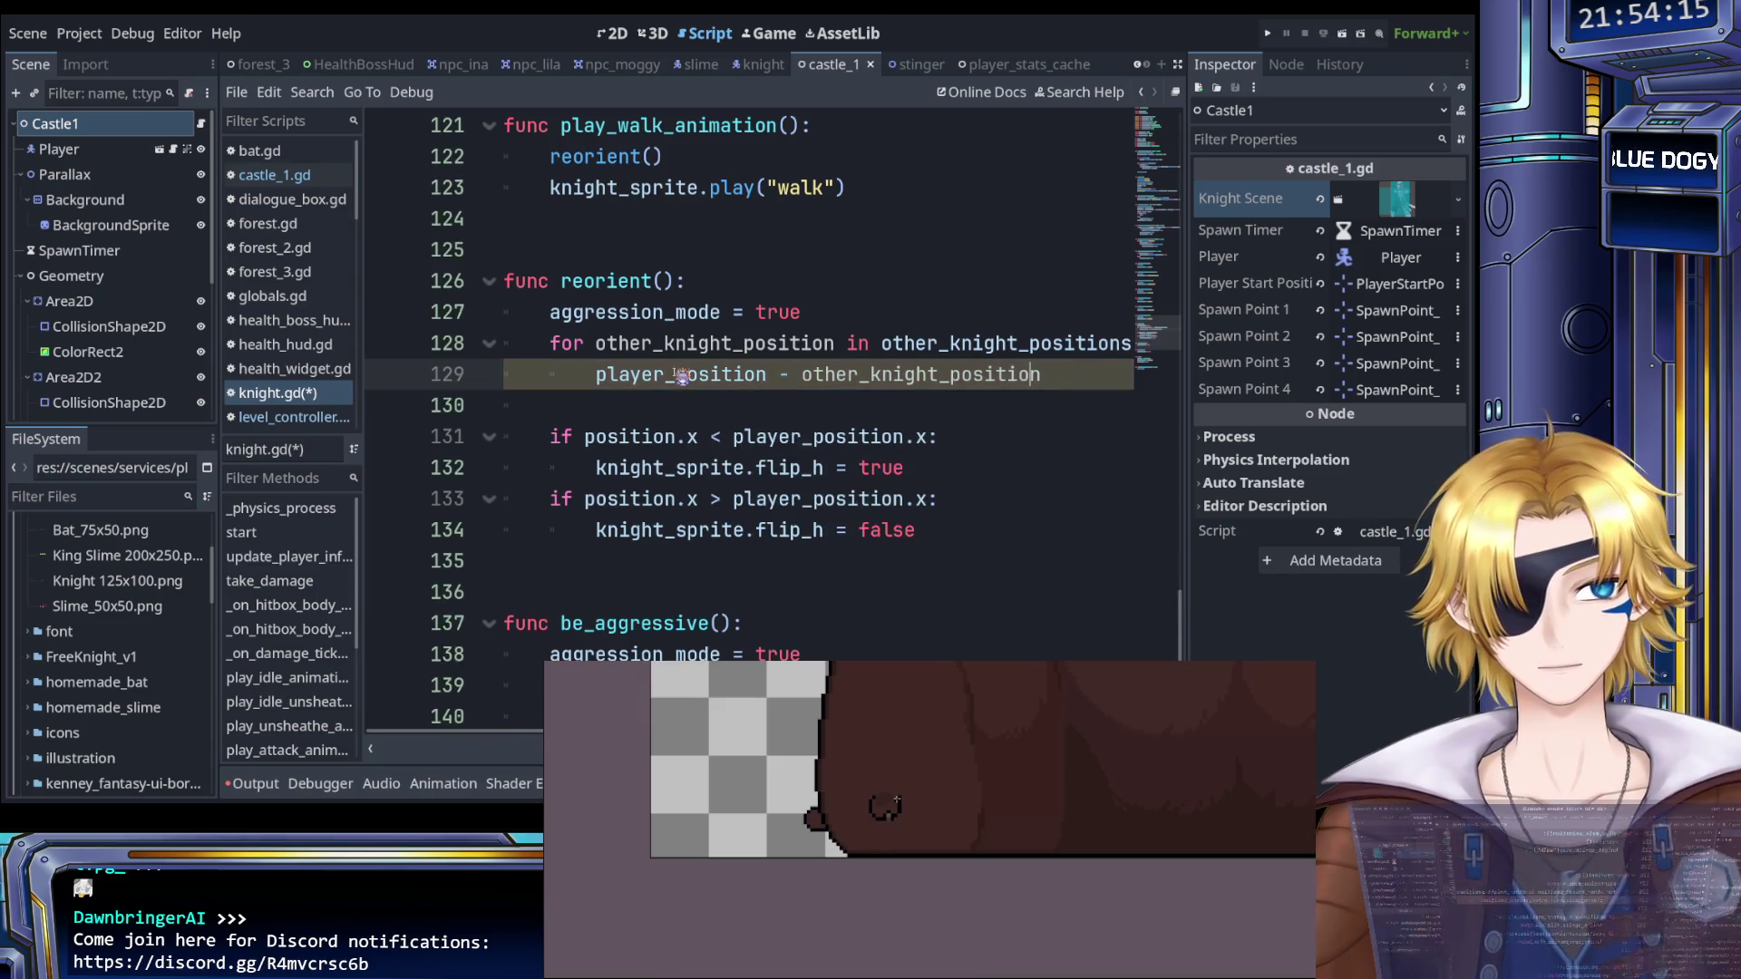
pyautogui.write('.x')
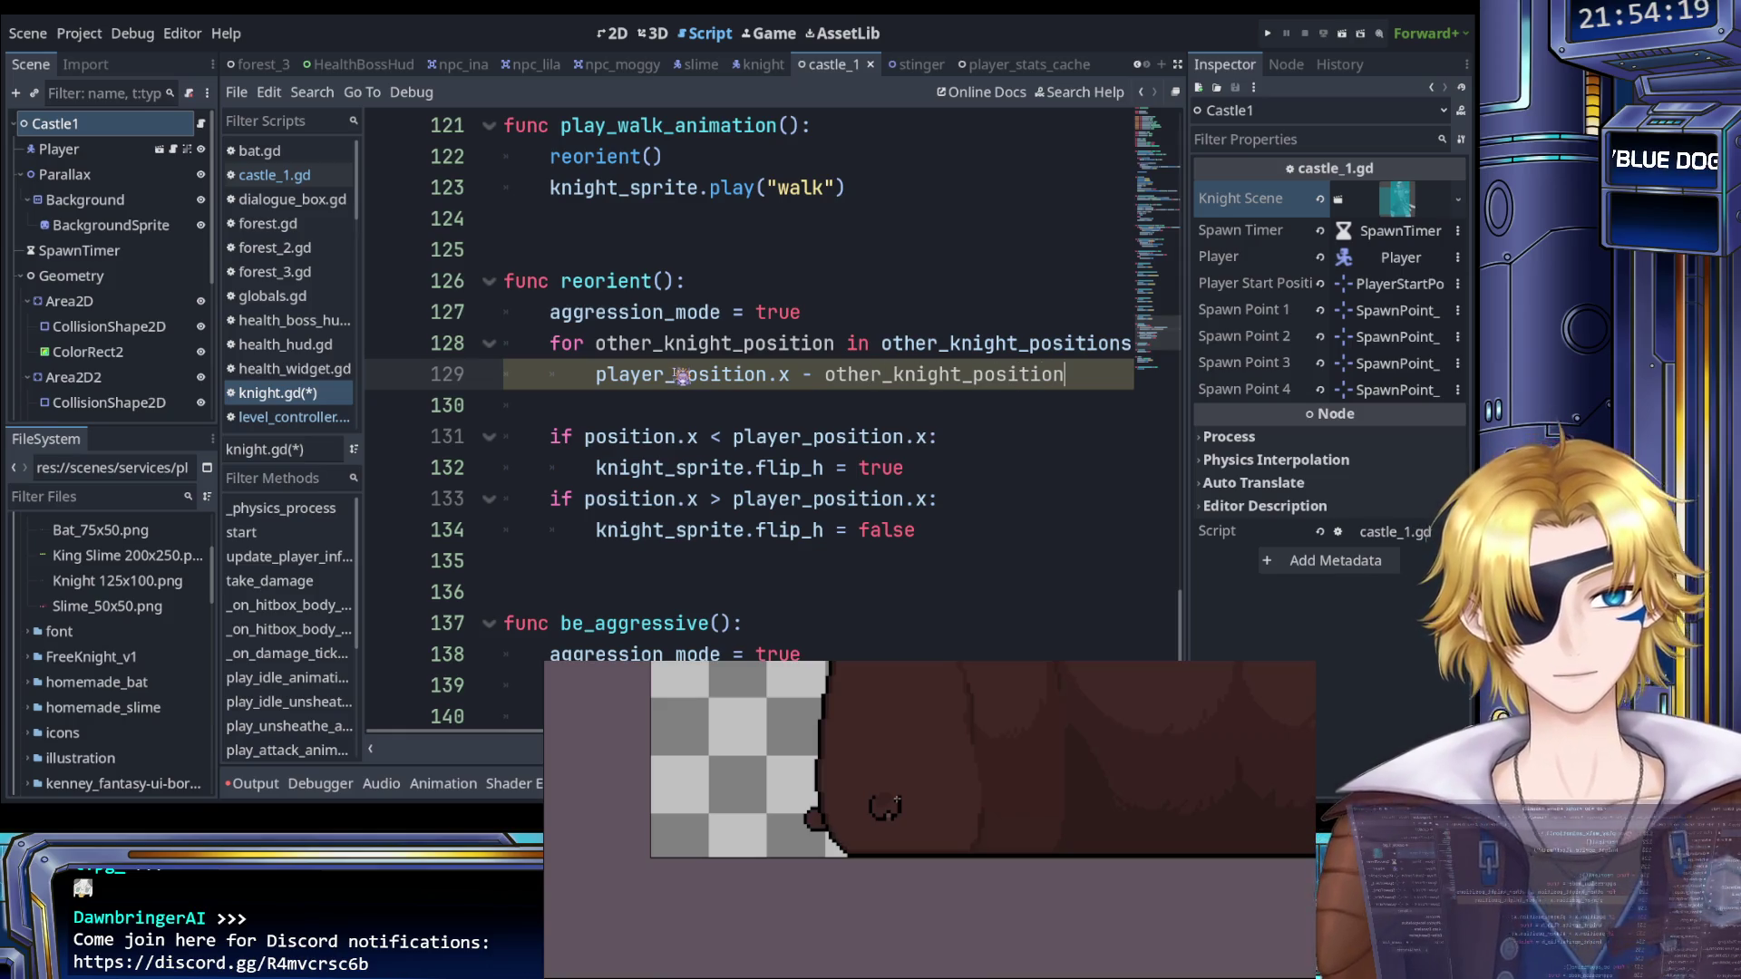
pyautogui.write('.x')
# - Check where player_position is declared, then return to line 129
pyautogui.click(723, 374)
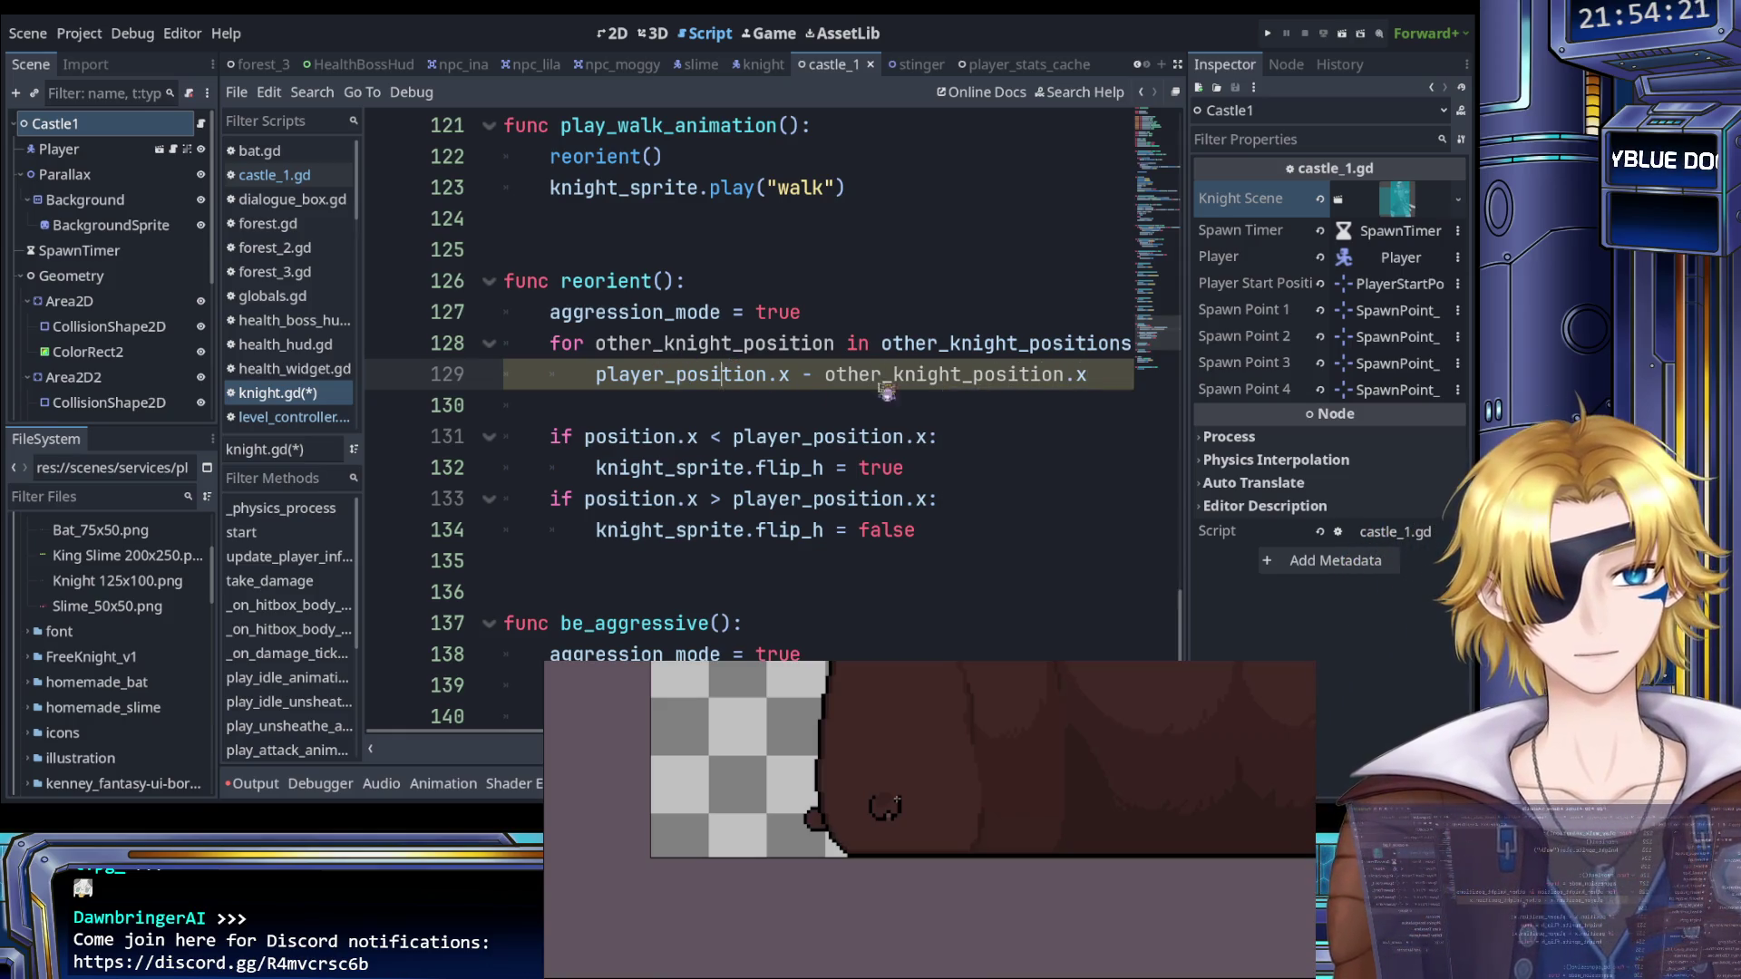
pyautogui.keyDown('ctrl'); pyautogui.click(741, 386); pyautogui.keyUp('ctrl')
pyautogui.scroll(-15, 762, 407)
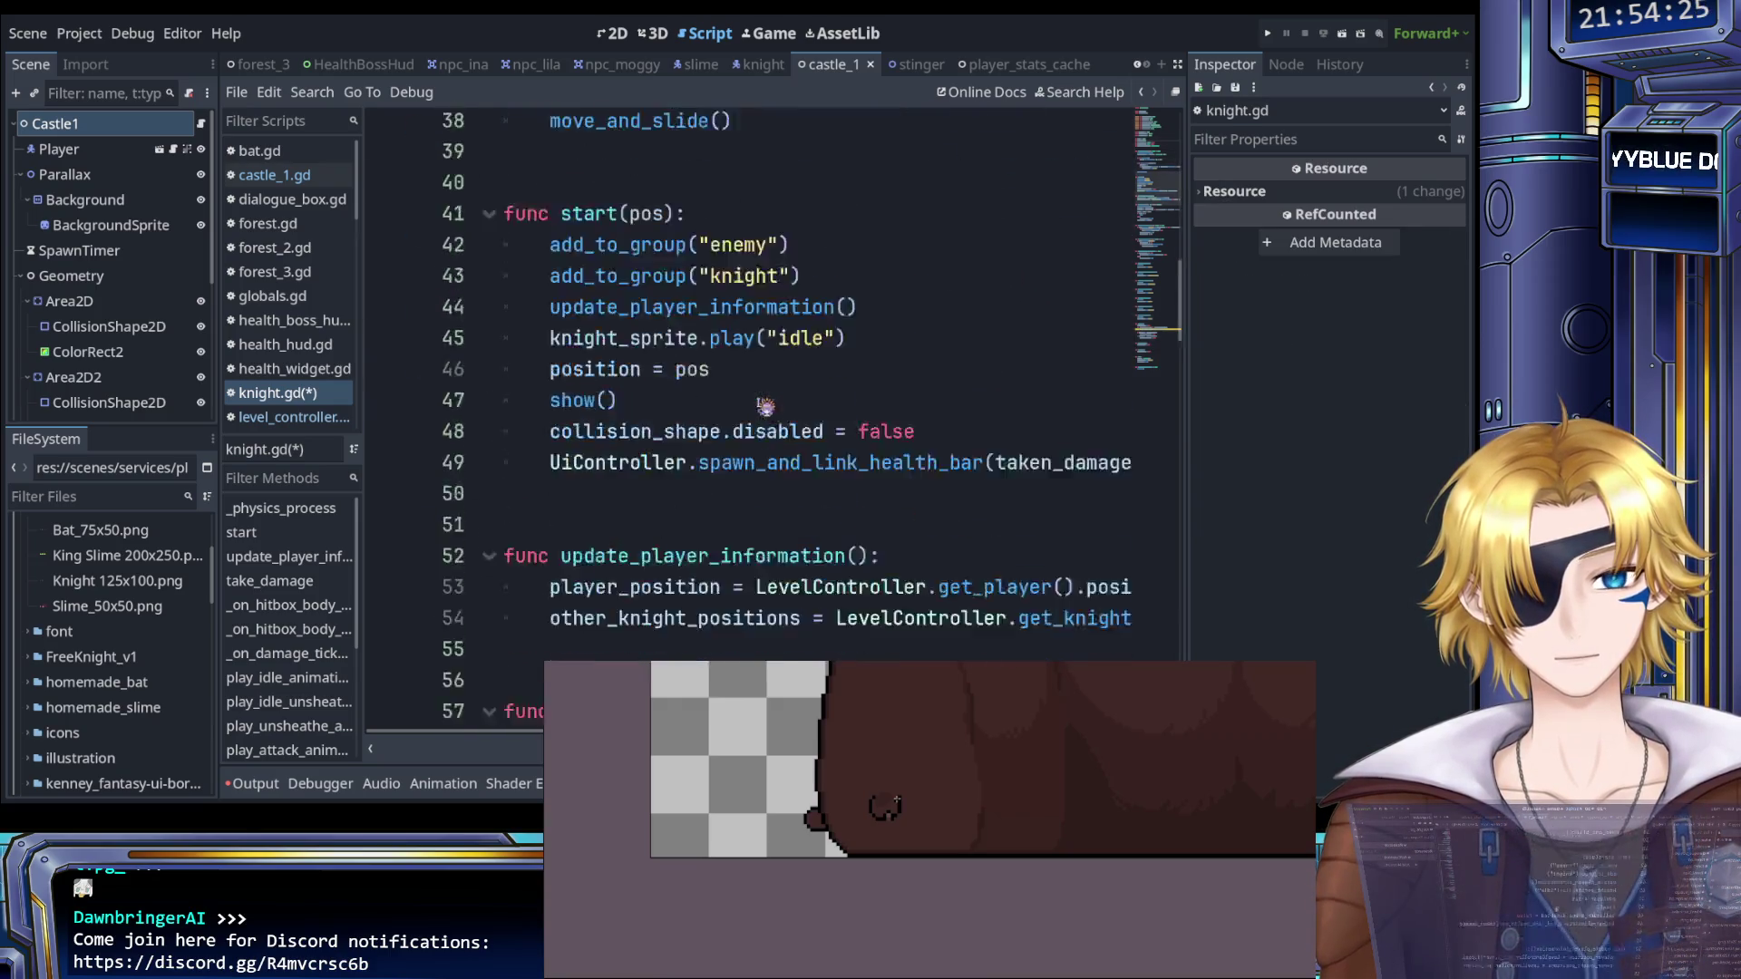
pyautogui.scroll(-20, 767, 408)
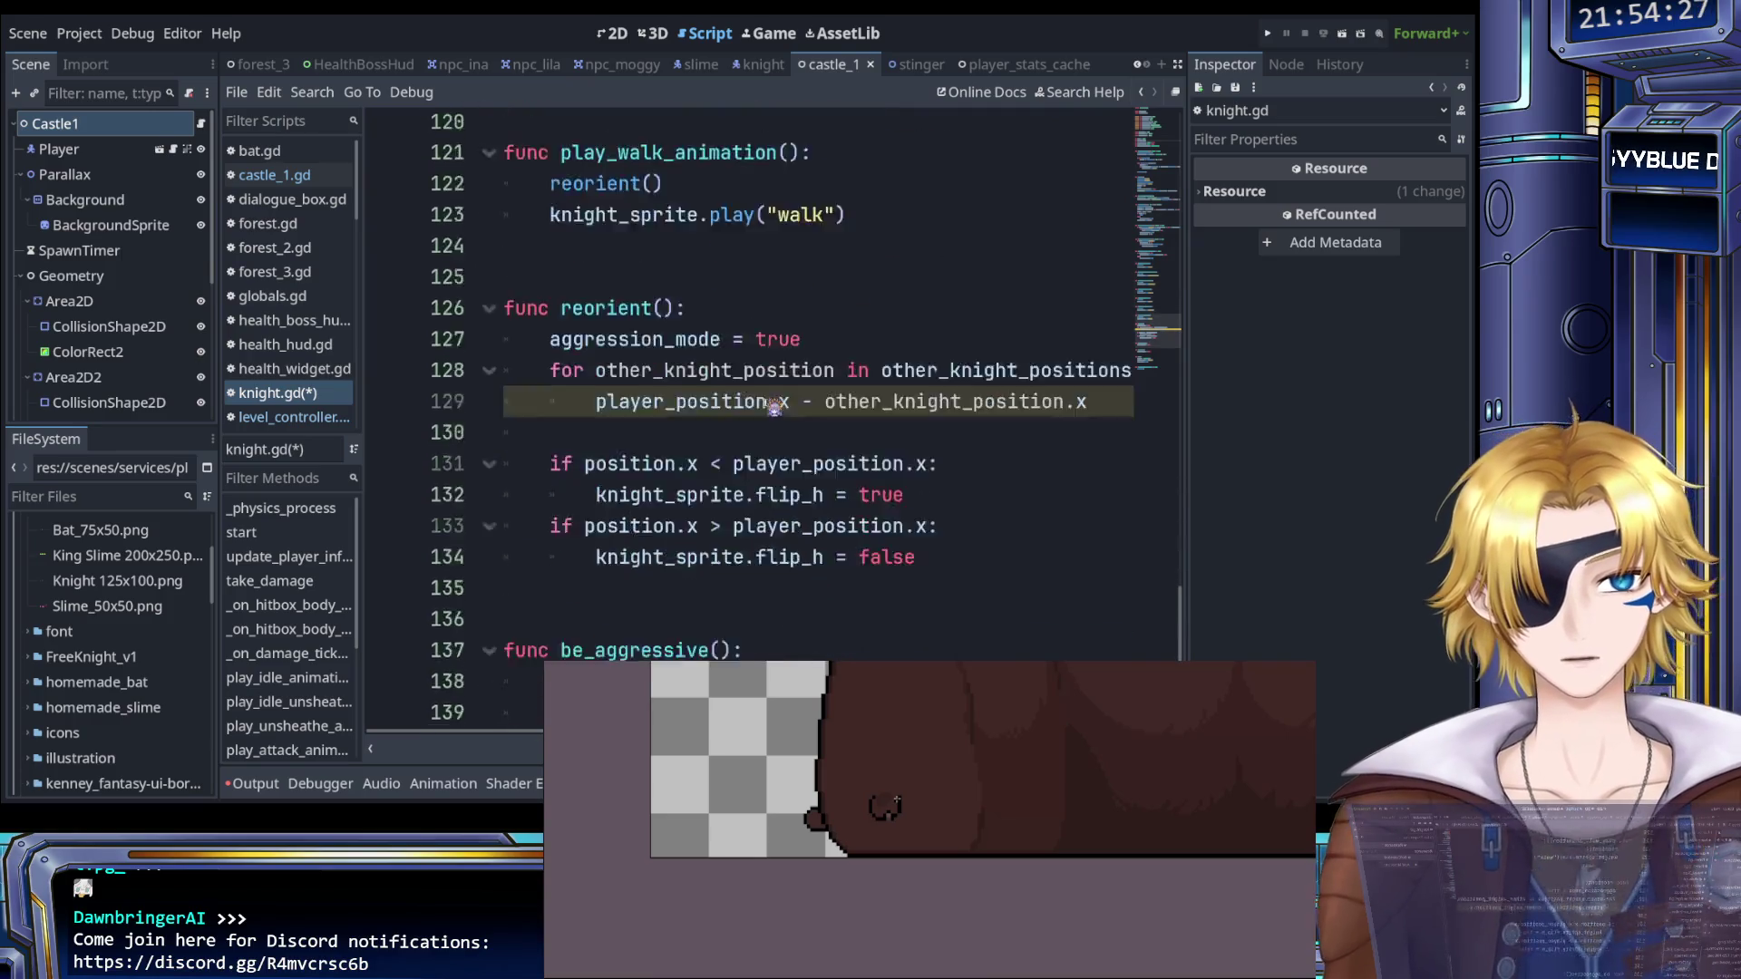
pyautogui.scroll(1, 773, 407)
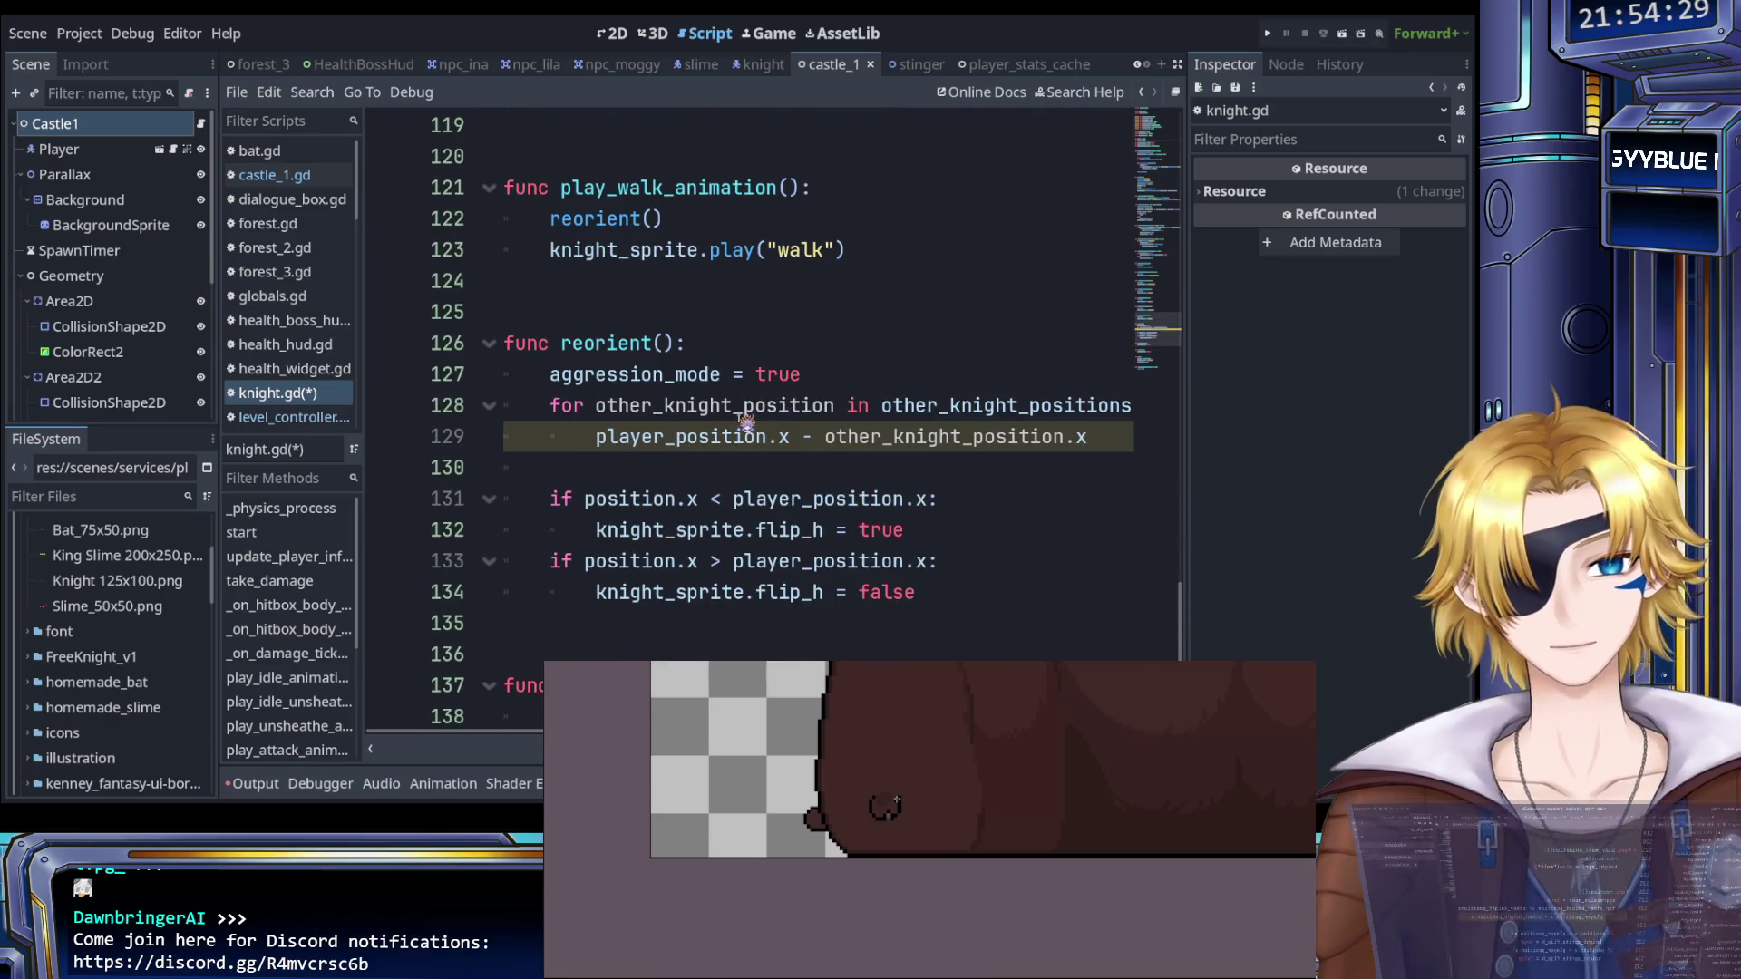
pyautogui.click(707, 439)
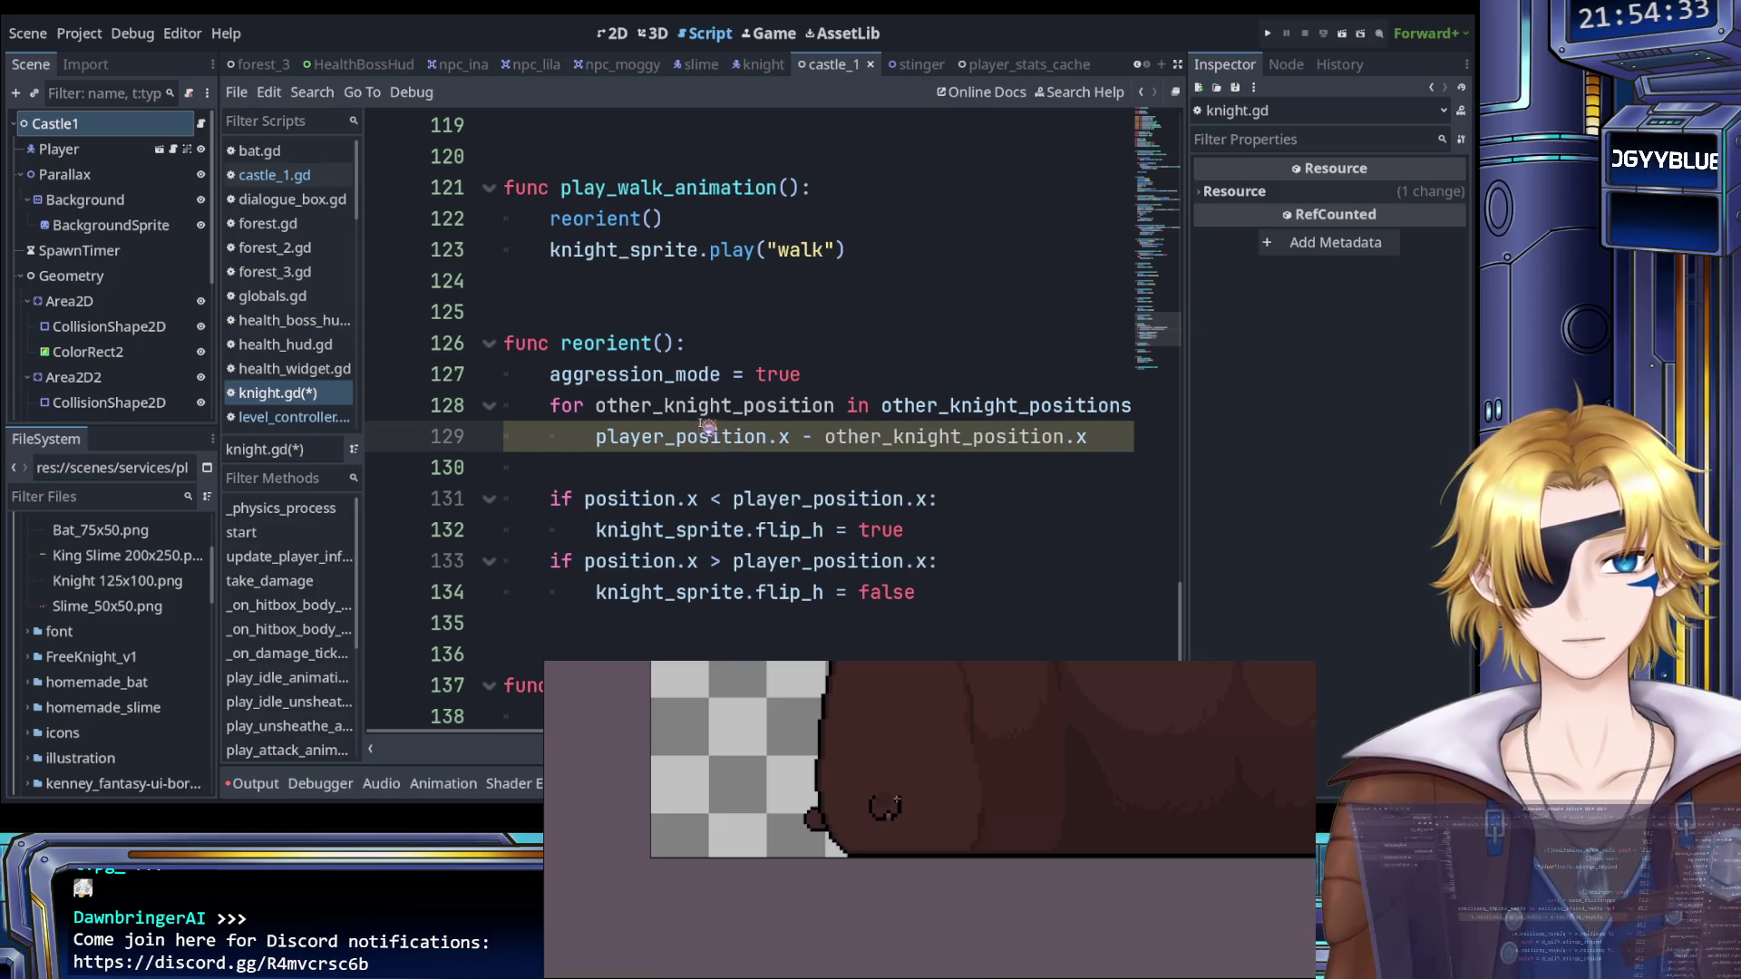
pyautogui.hscroll(3, 719, 428)
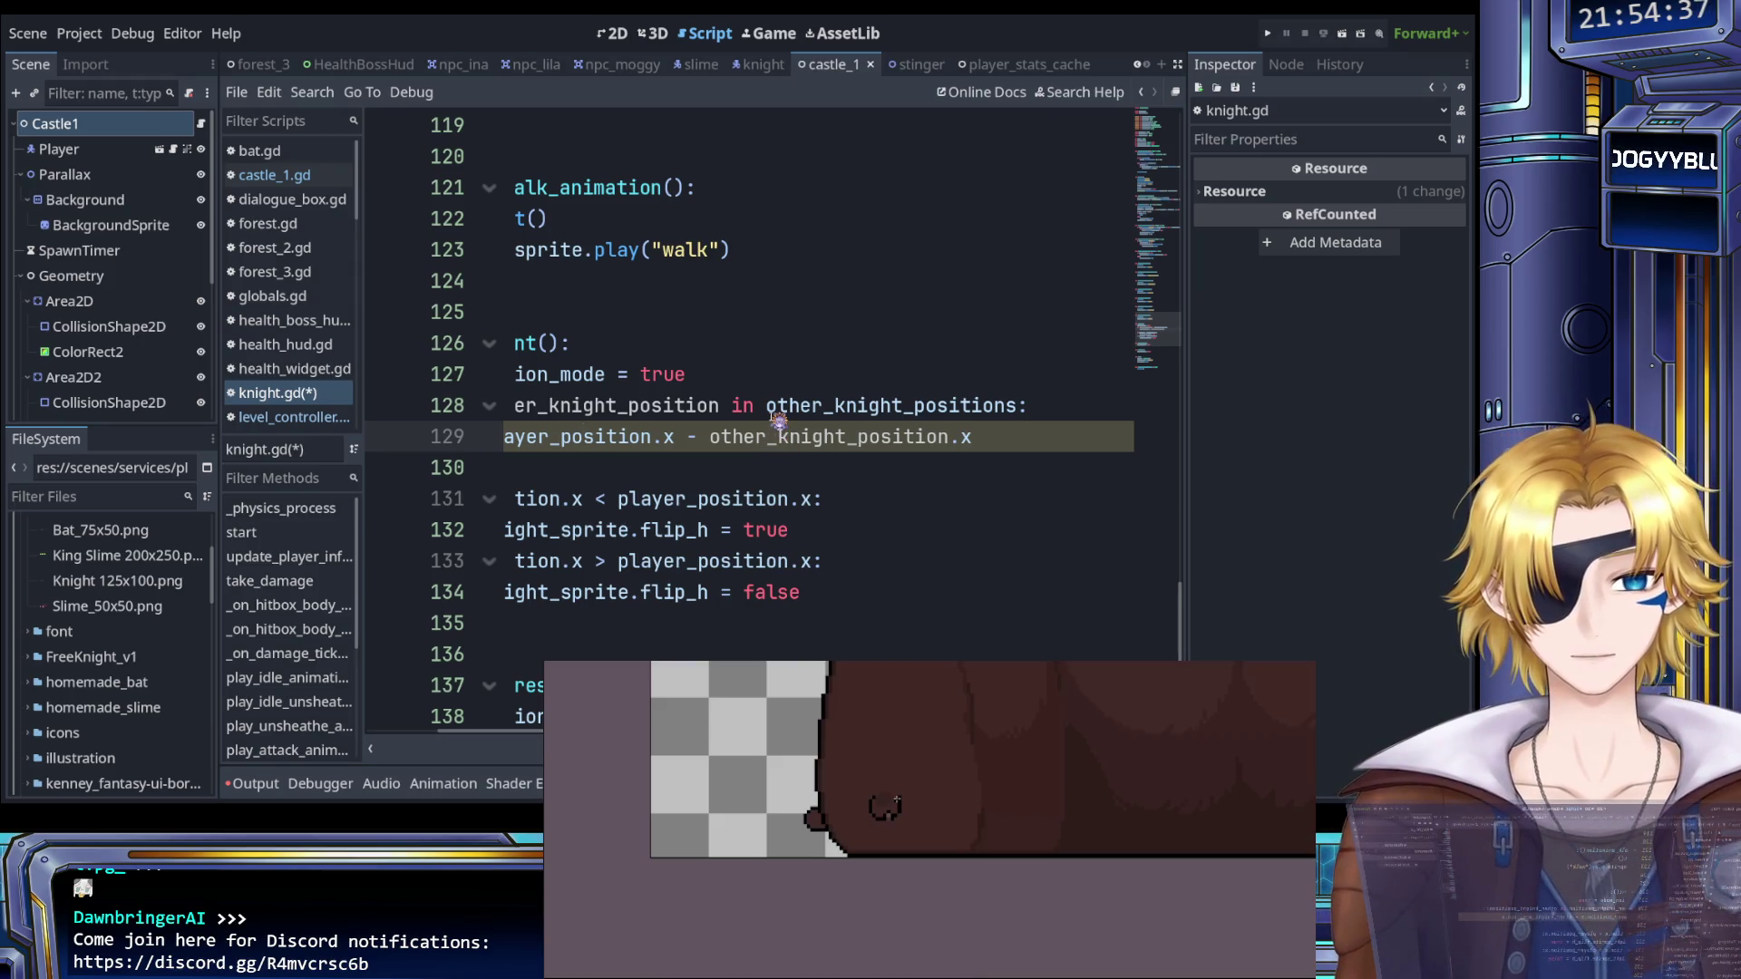
# - Turn line 129 into 'var other_delta =' that expression and start a new line
pyautogui.press('Home')
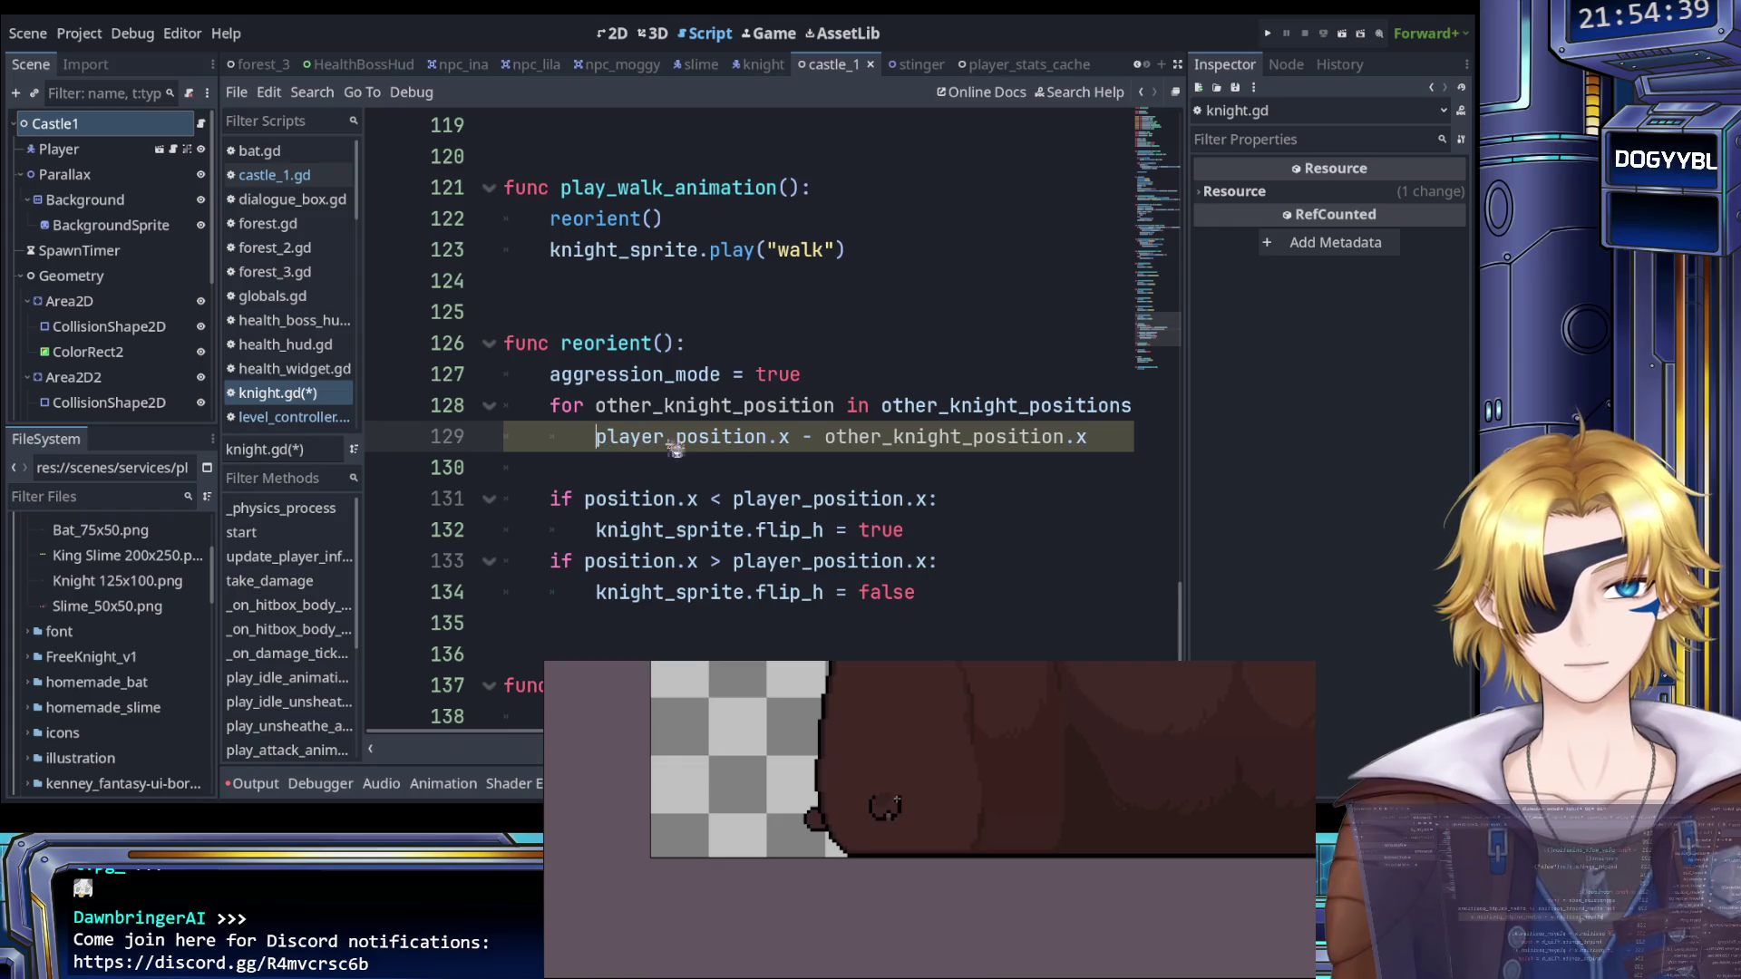
pyautogui.write('other_de')
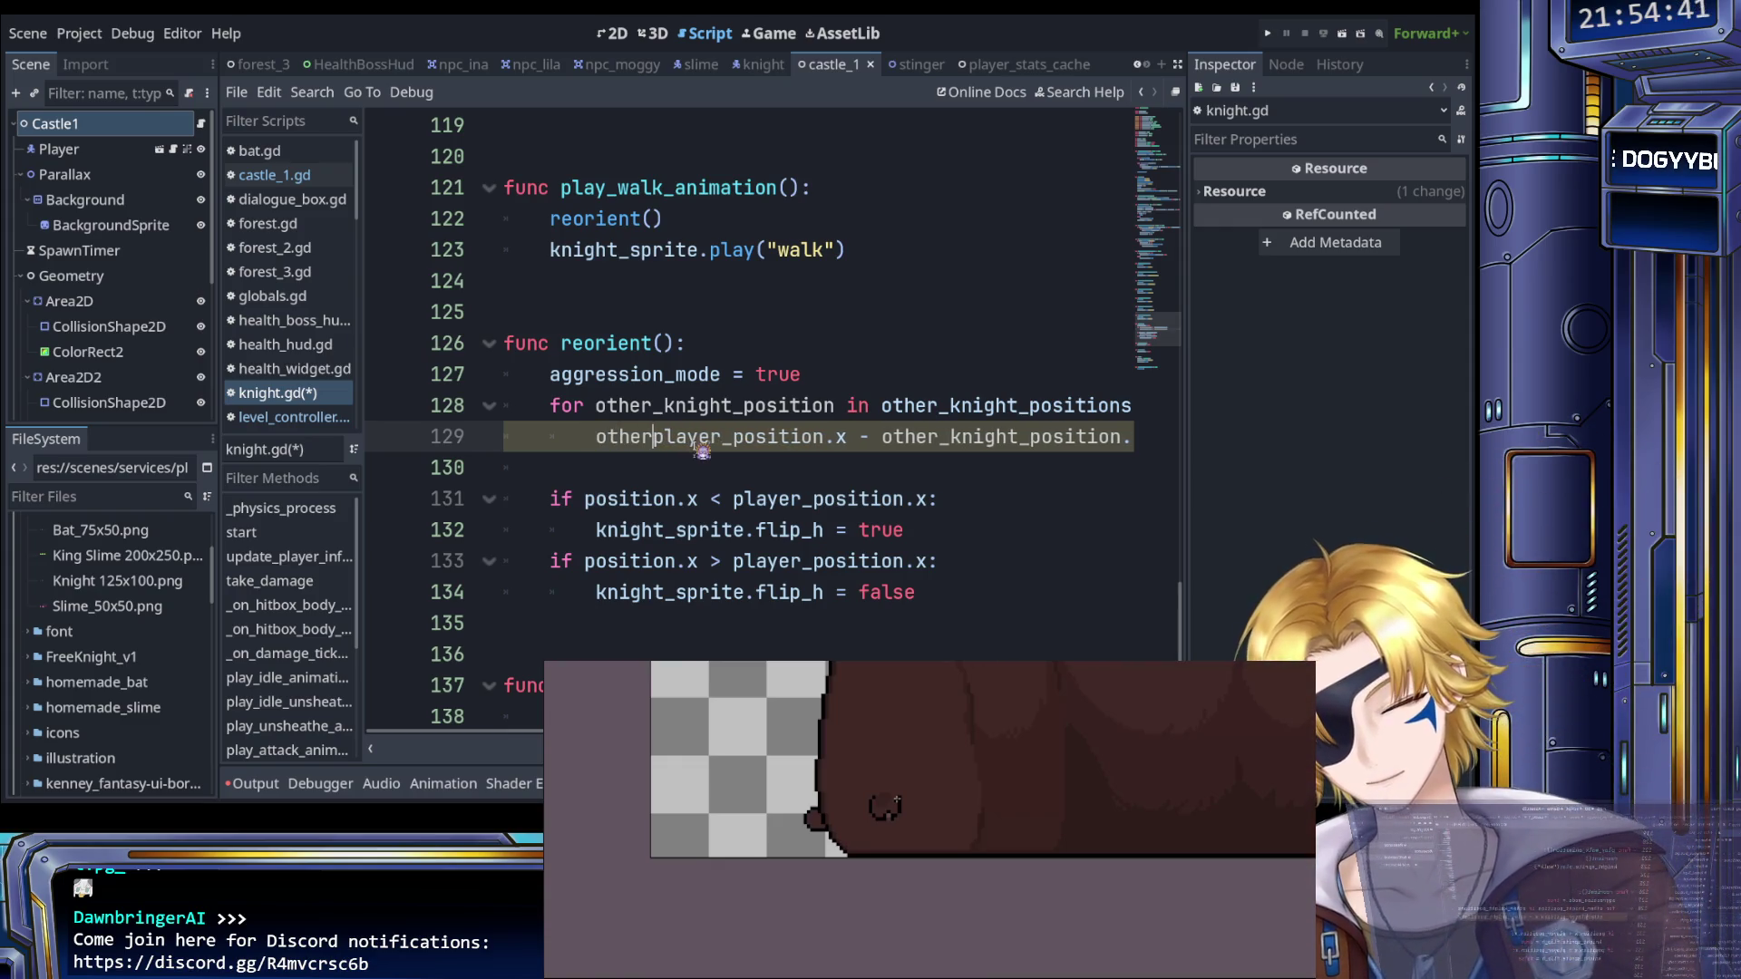
pyautogui.write('lta =')
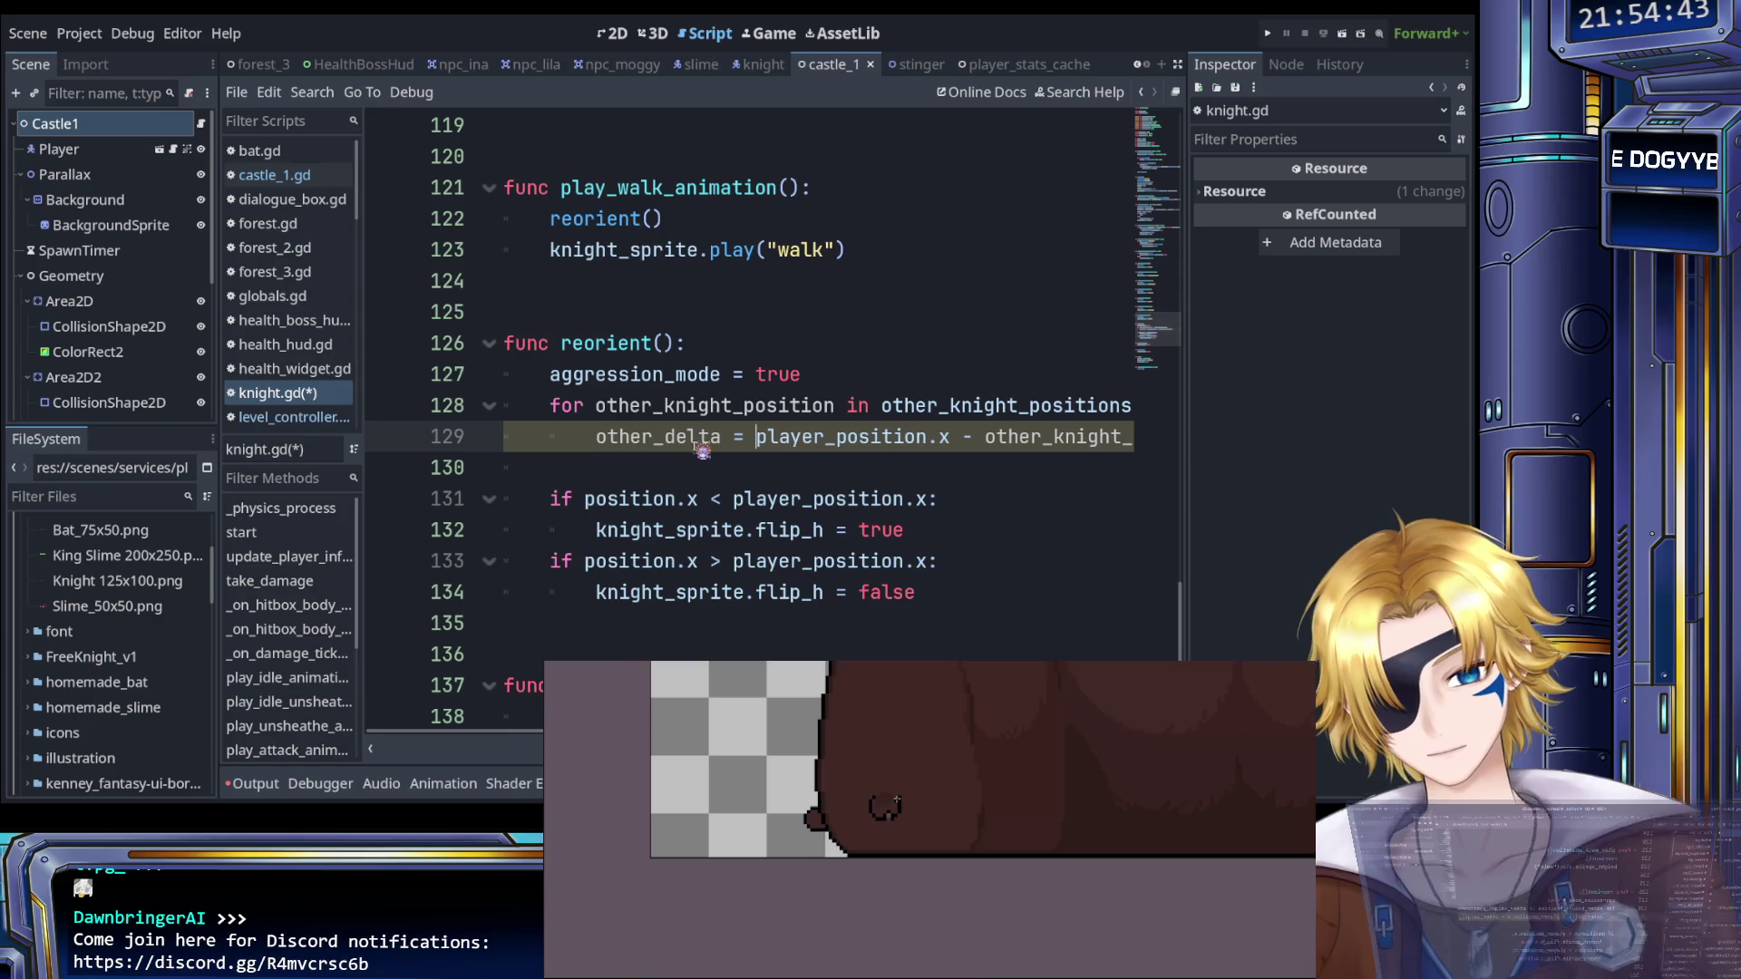
pyautogui.press('Home')
pyautogui.write('var')
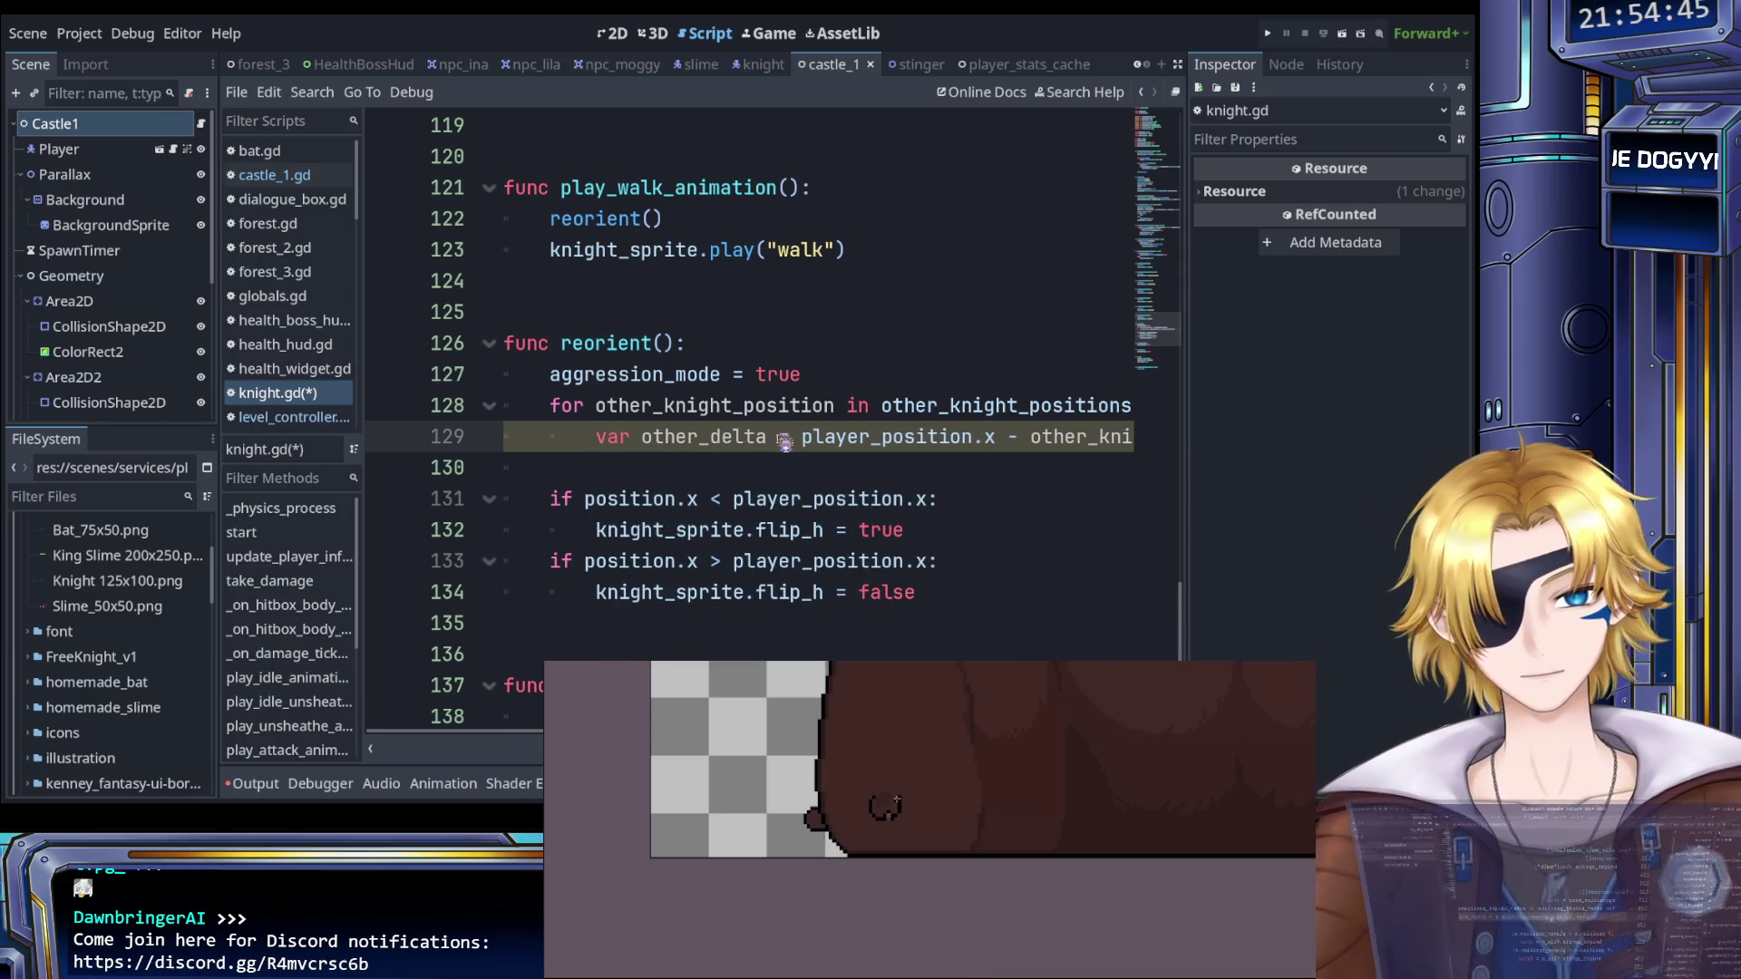
pyautogui.press('End')
pyautogui.press('Return')
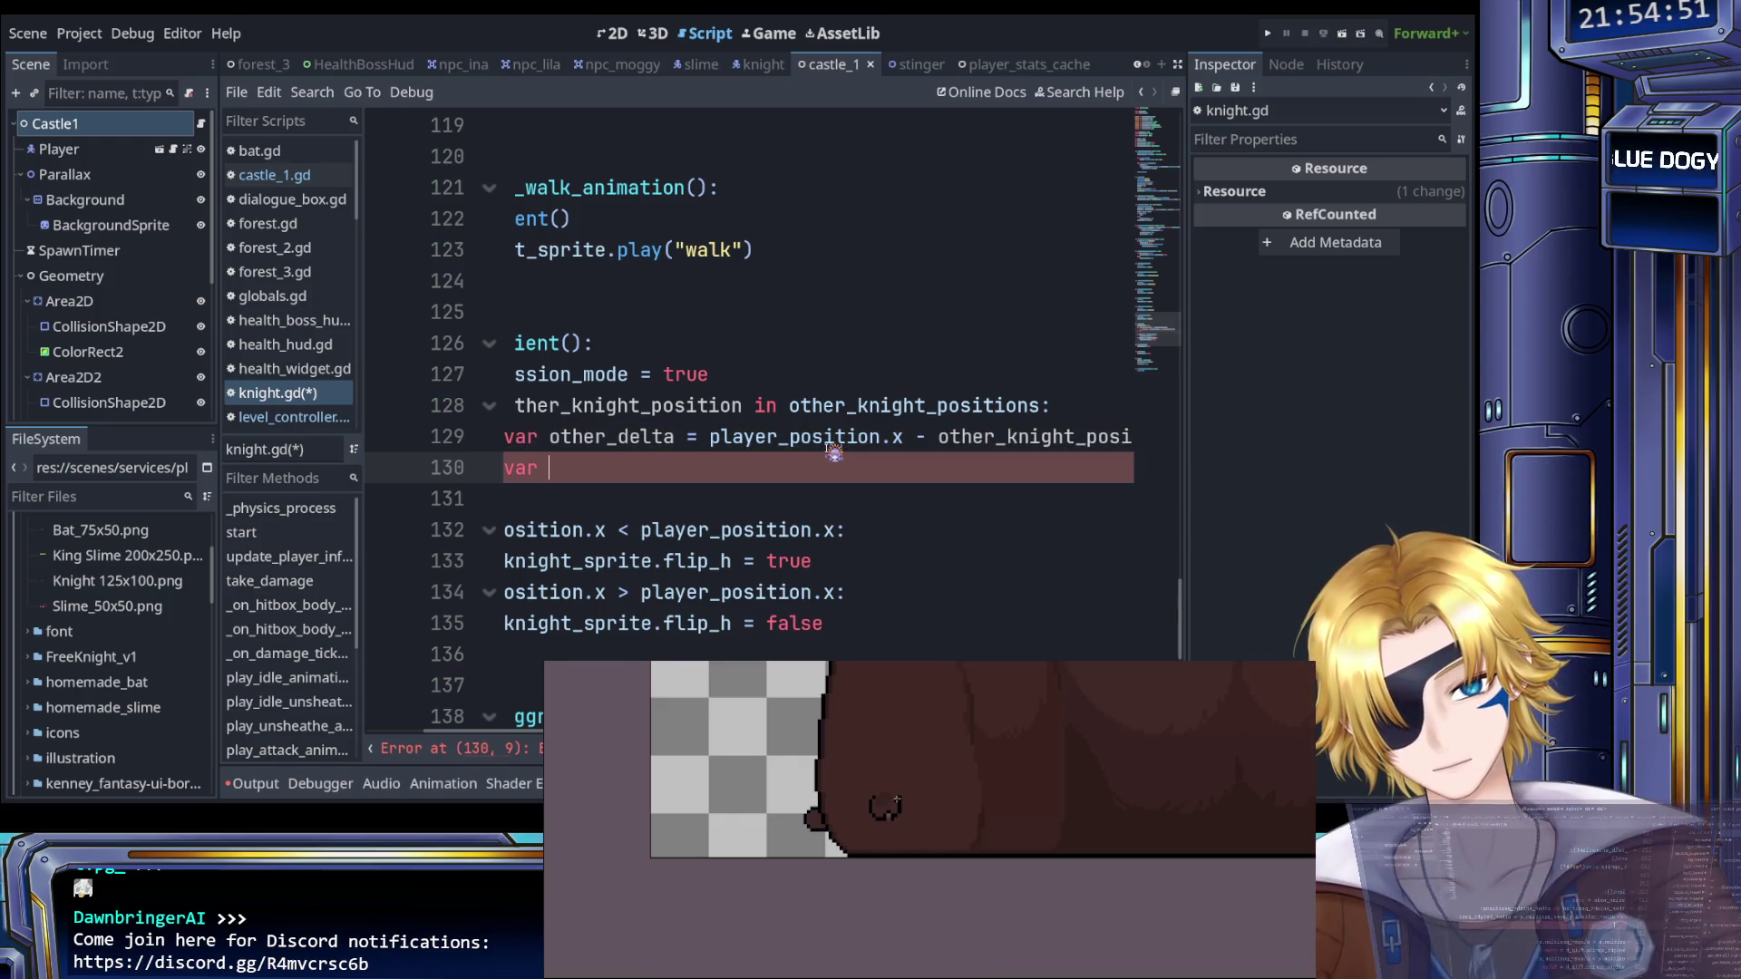
# - Write delta = player_position.x - position.x on line 130, followed by an empty line
pyautogui.write('delta = p')
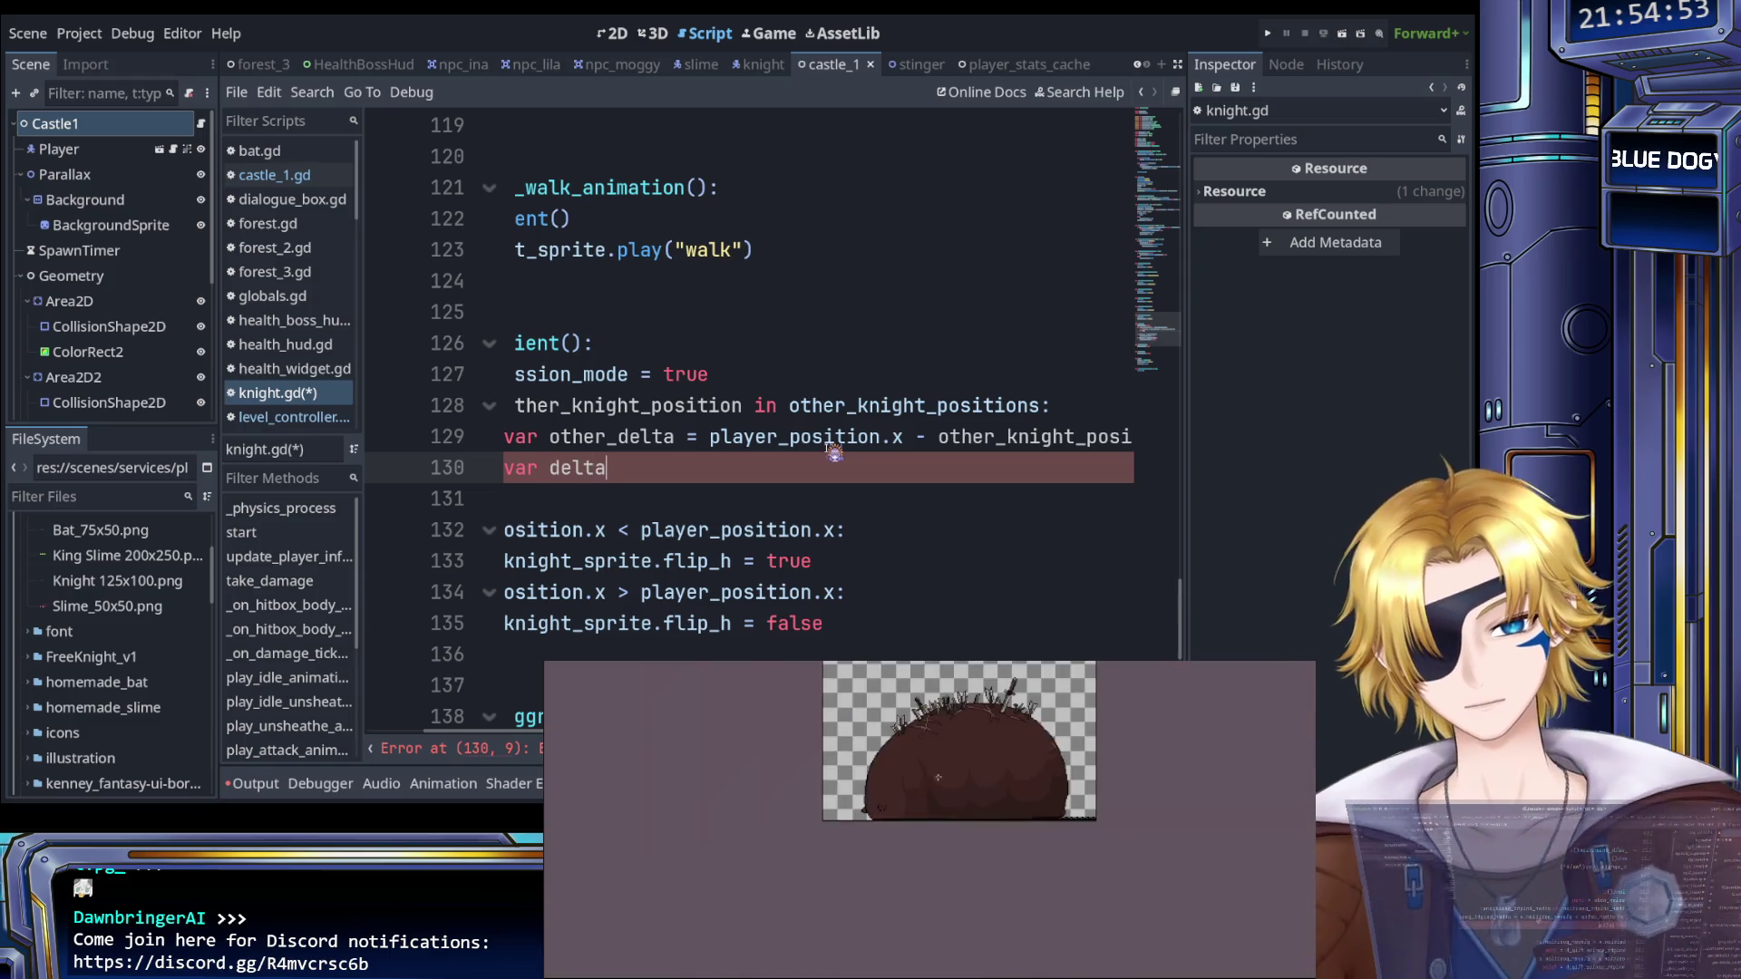
pyautogui.write('layer_posit')
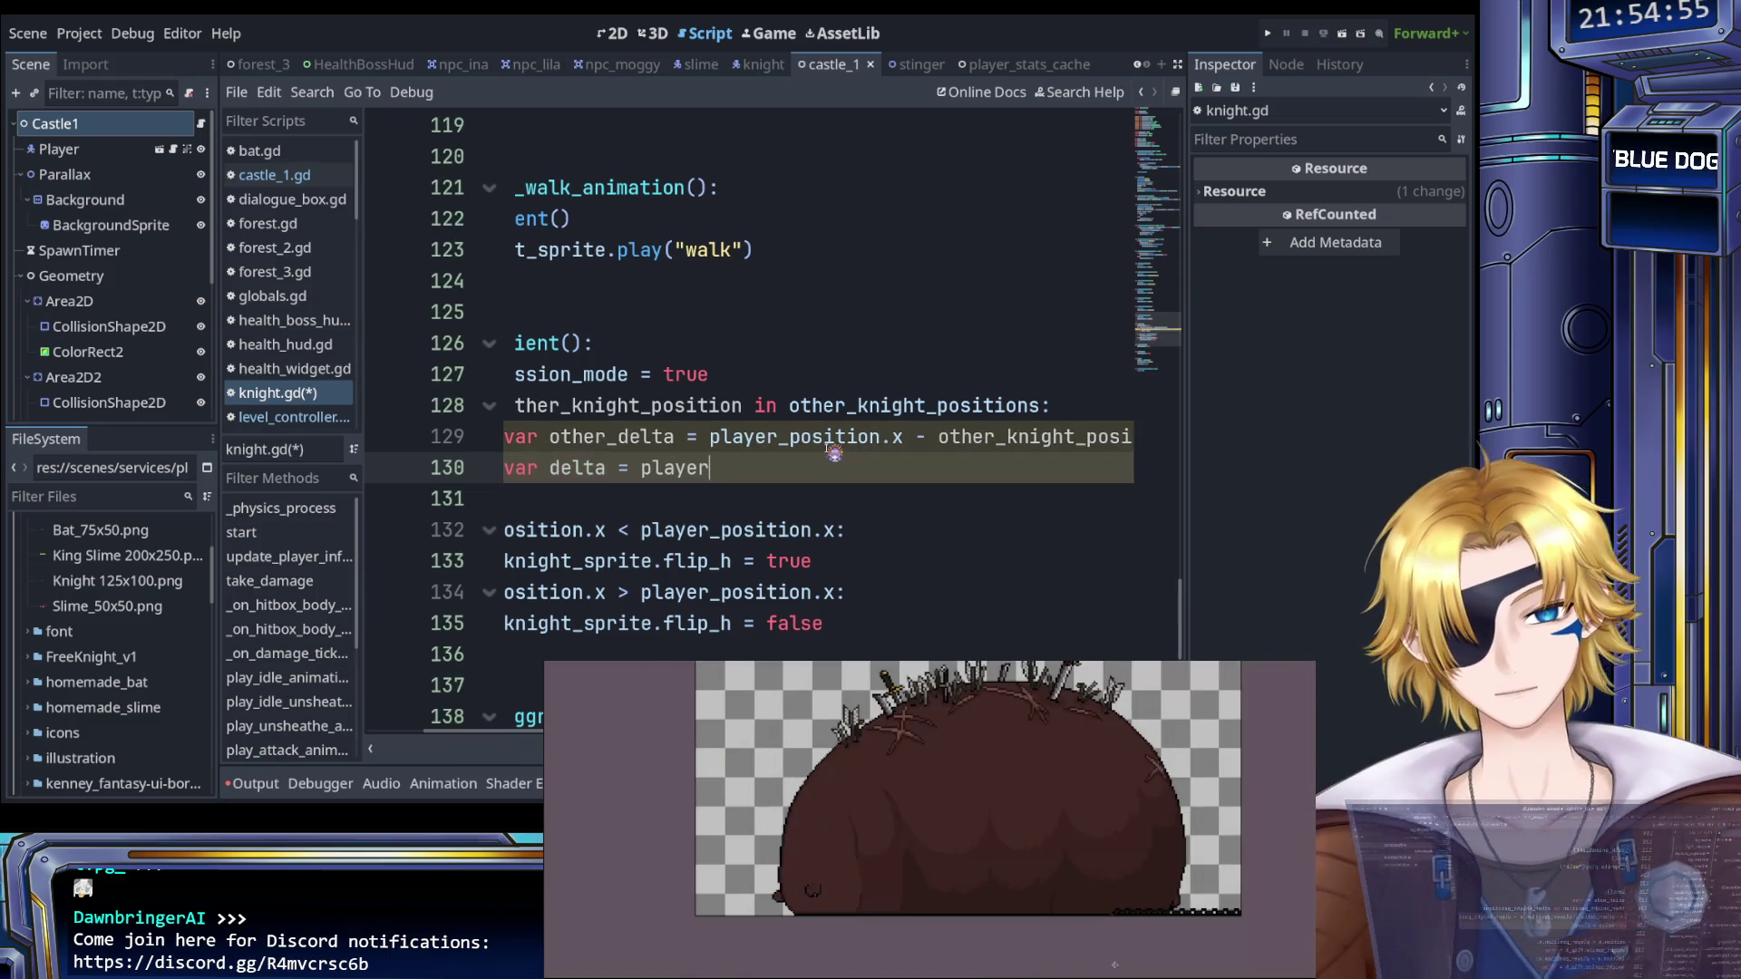
pyautogui.write('ion.x - ')
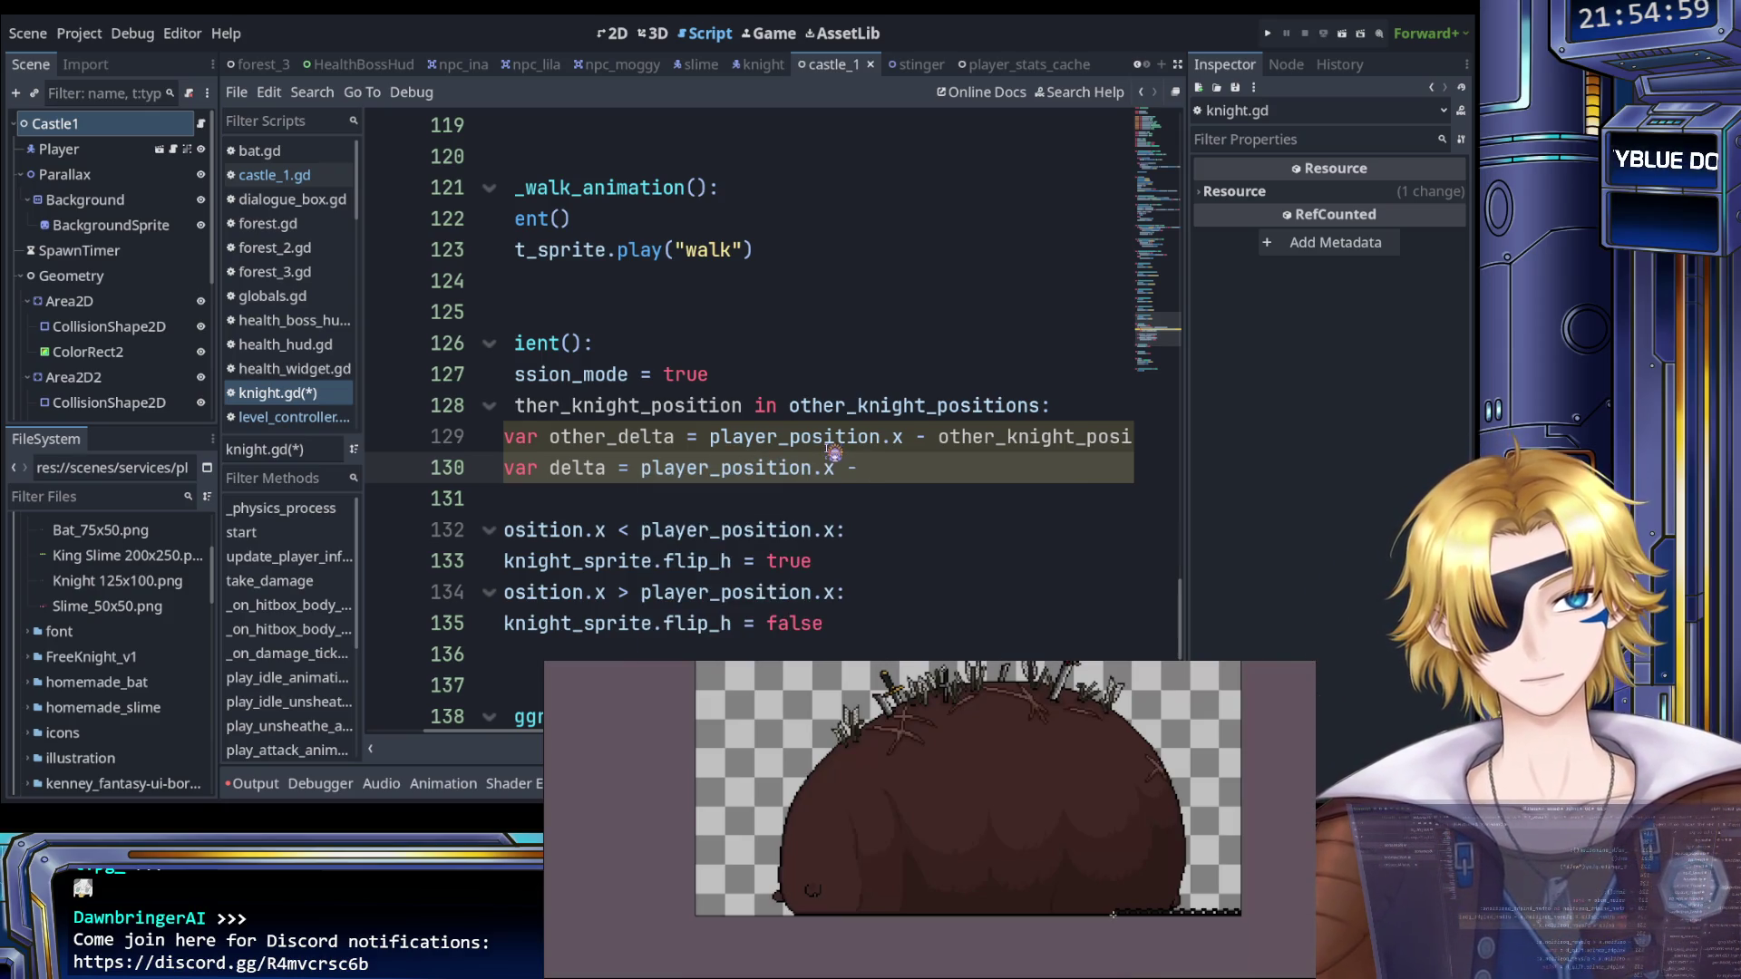
pyautogui.write('pos')
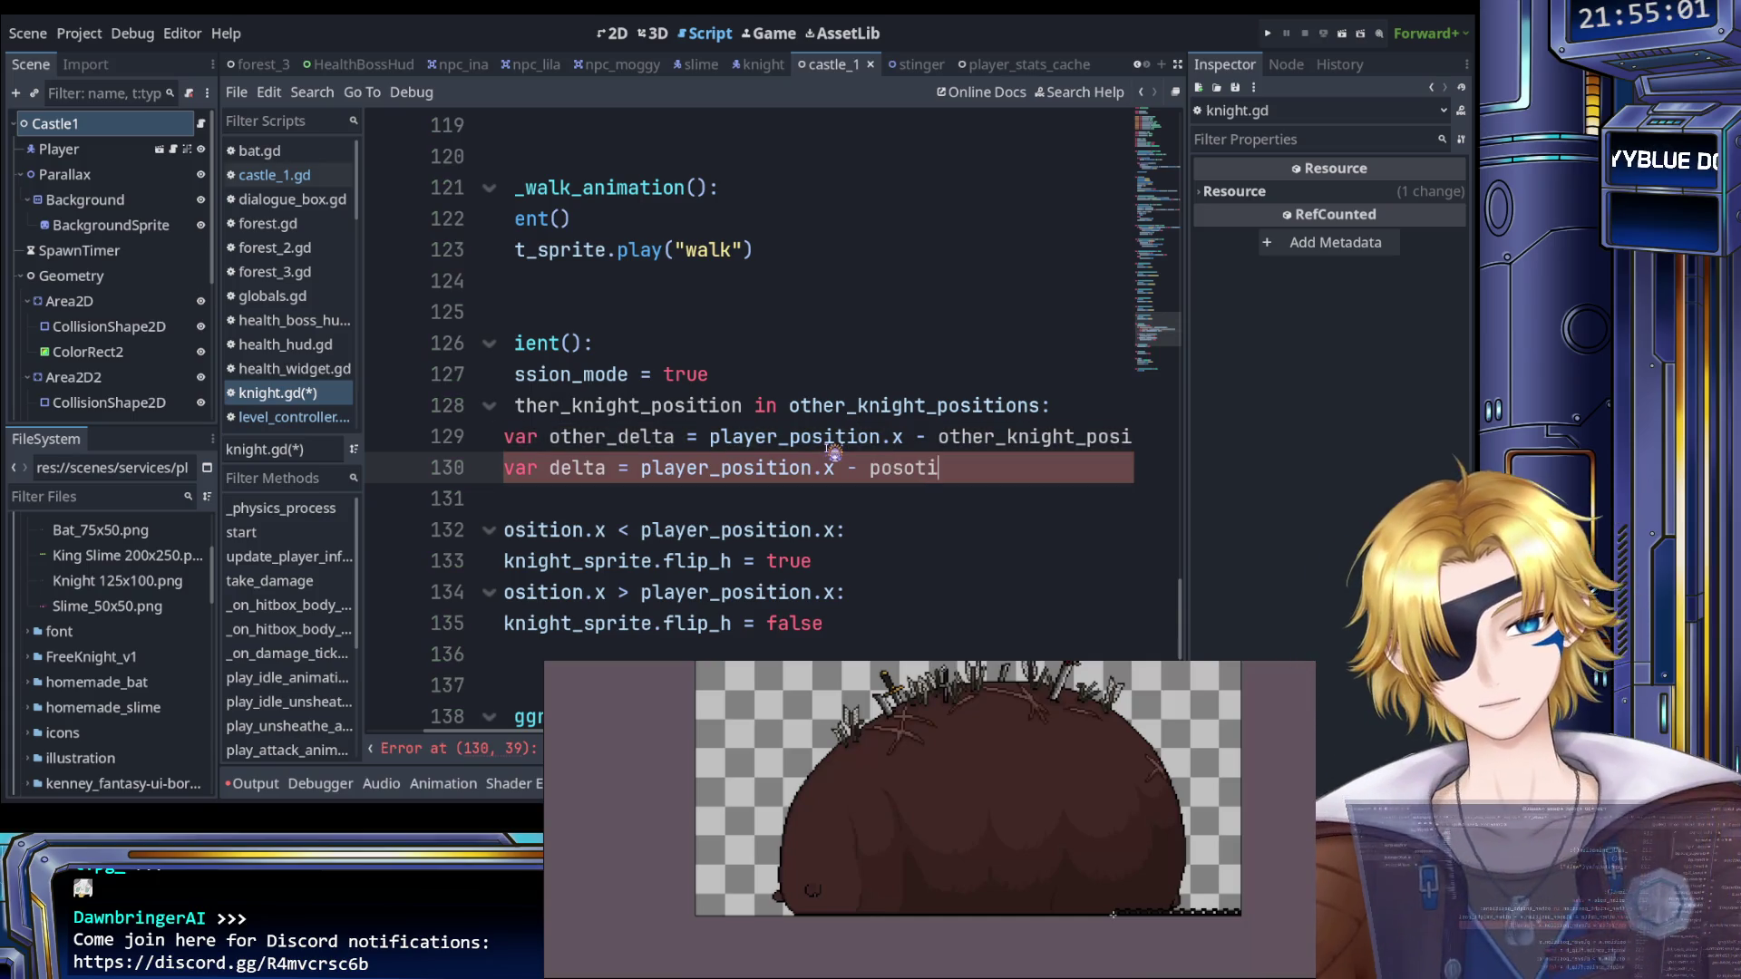
pyautogui.write('i')
pyautogui.press('Return')
pyautogui.write('.x')
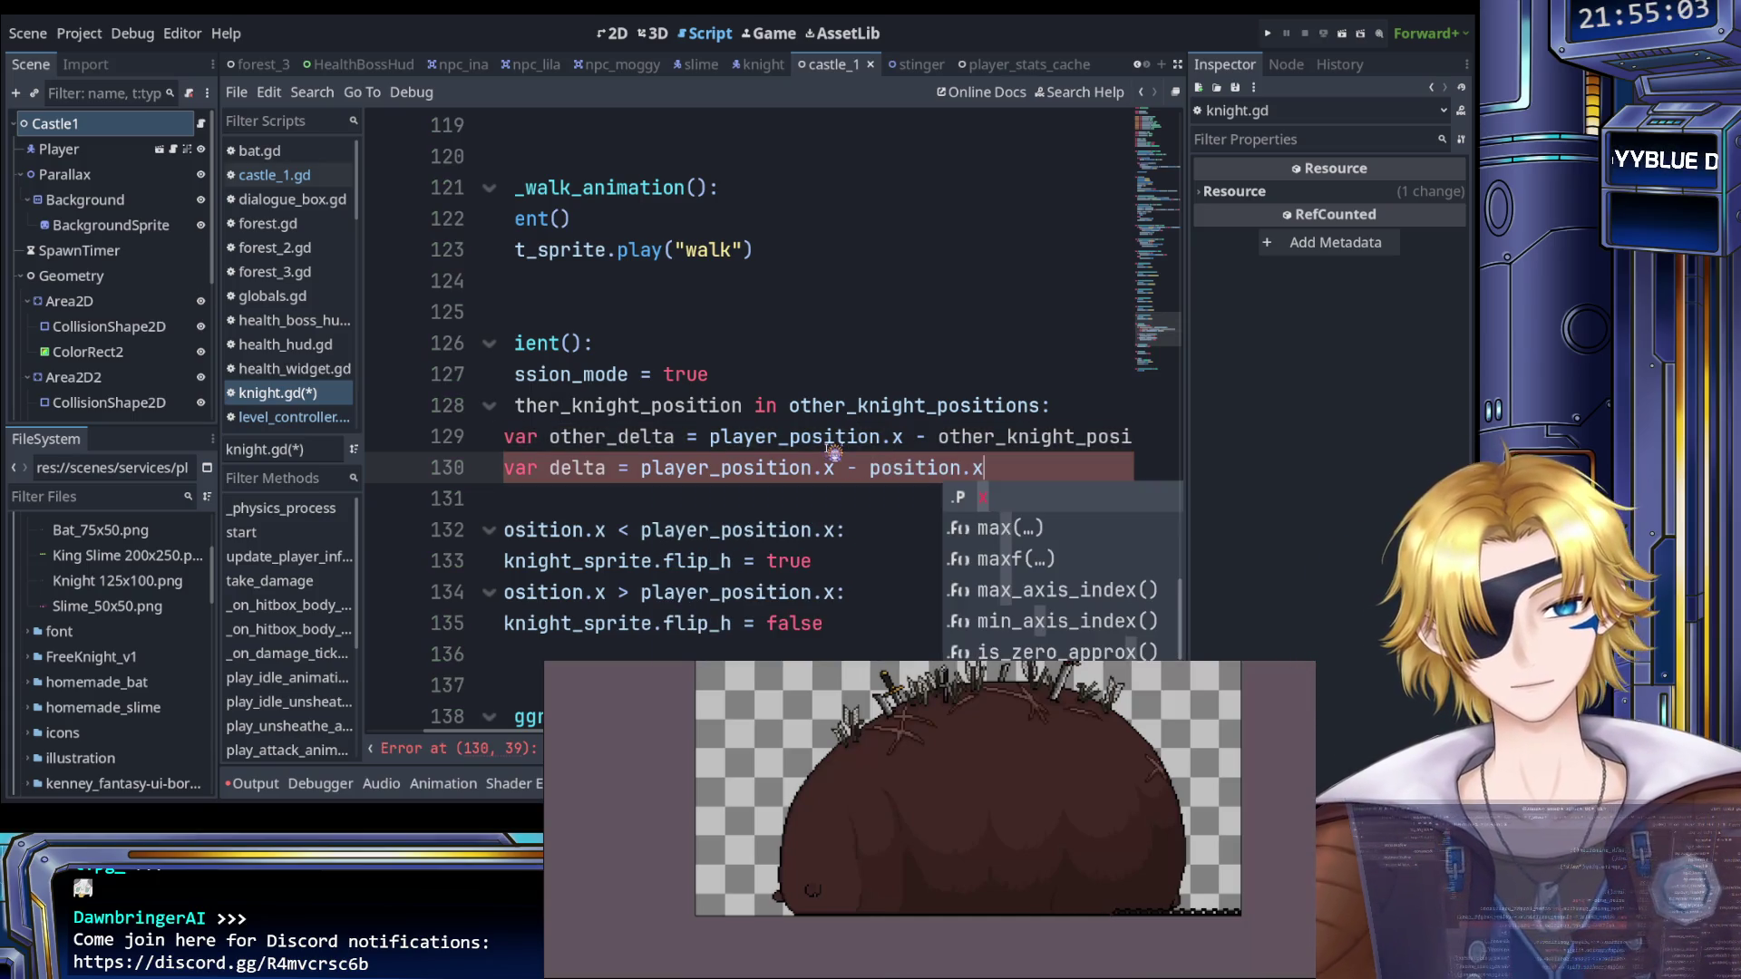
pyautogui.click(785, 468)
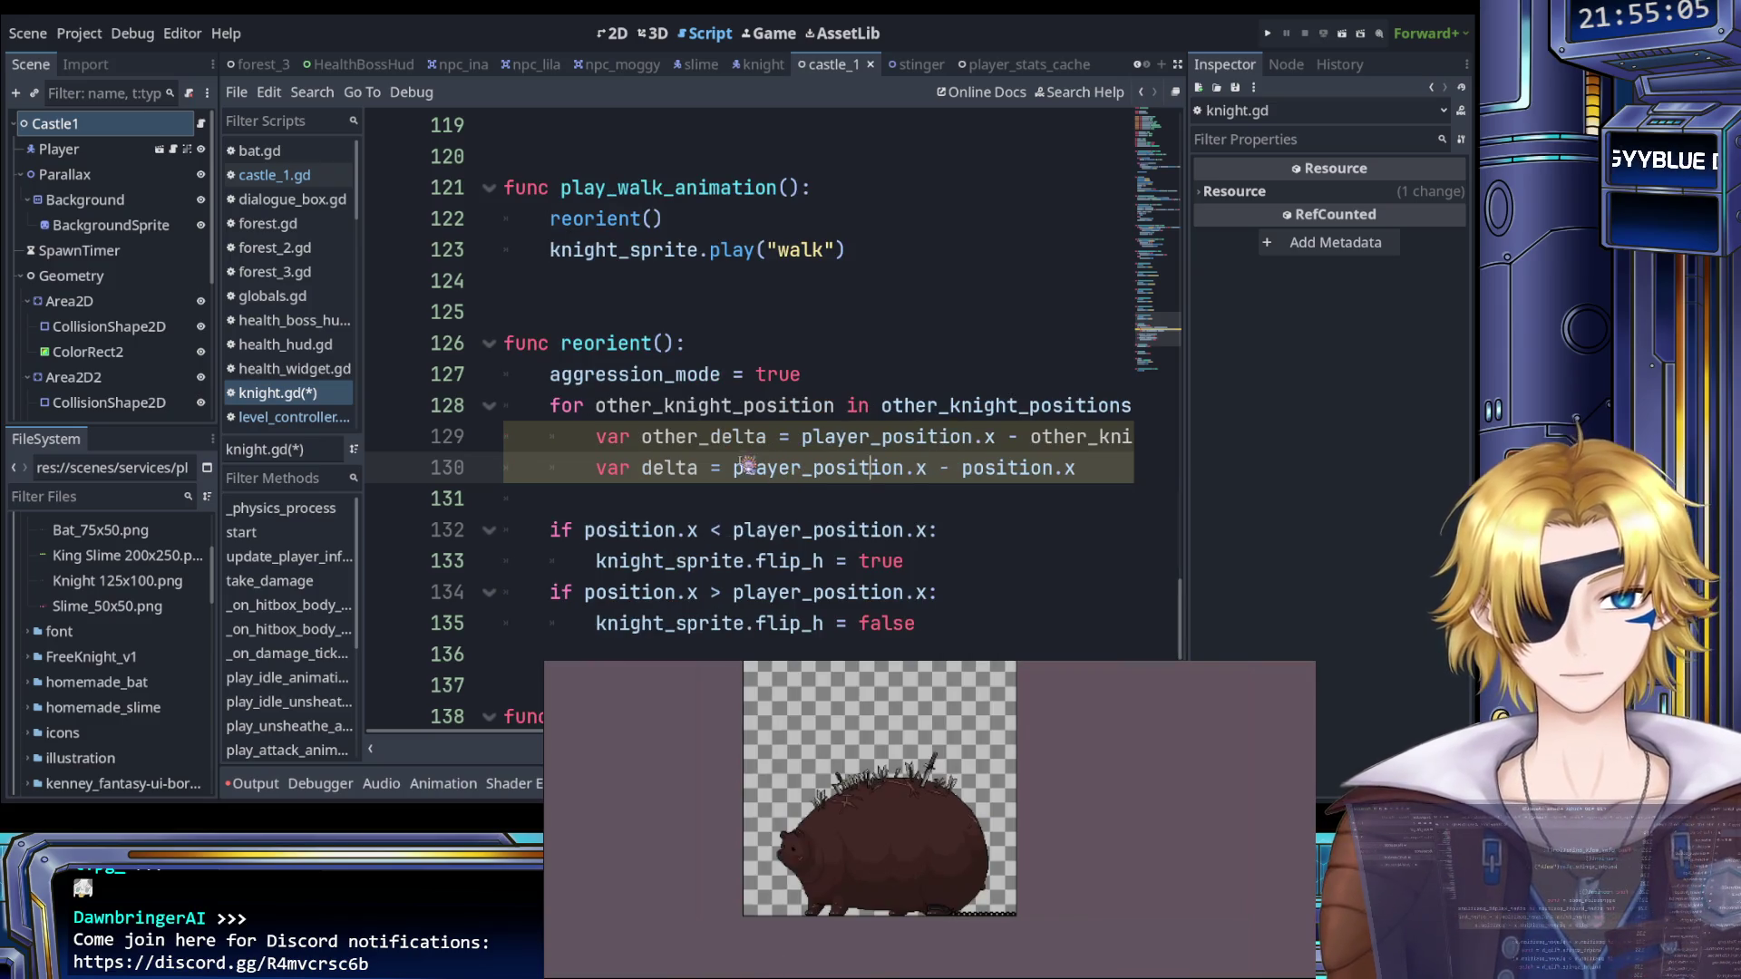
pyautogui.click(709, 438)
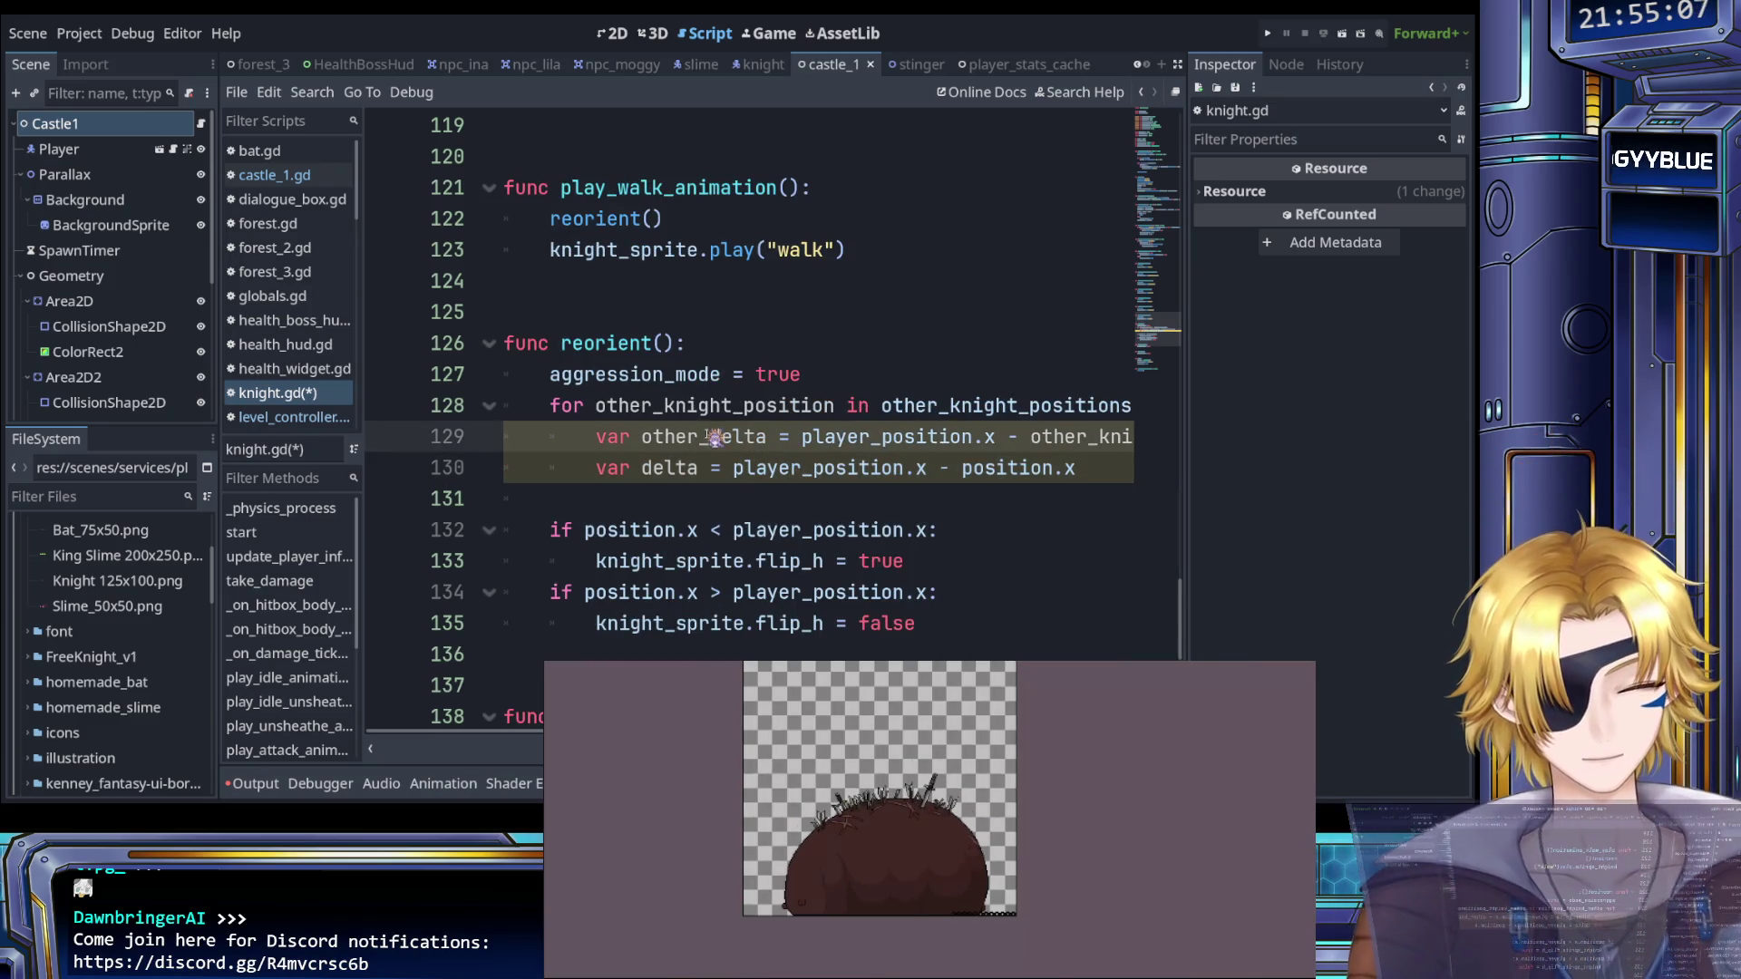
pyautogui.click(1107, 471)
pyautogui.press('Return')
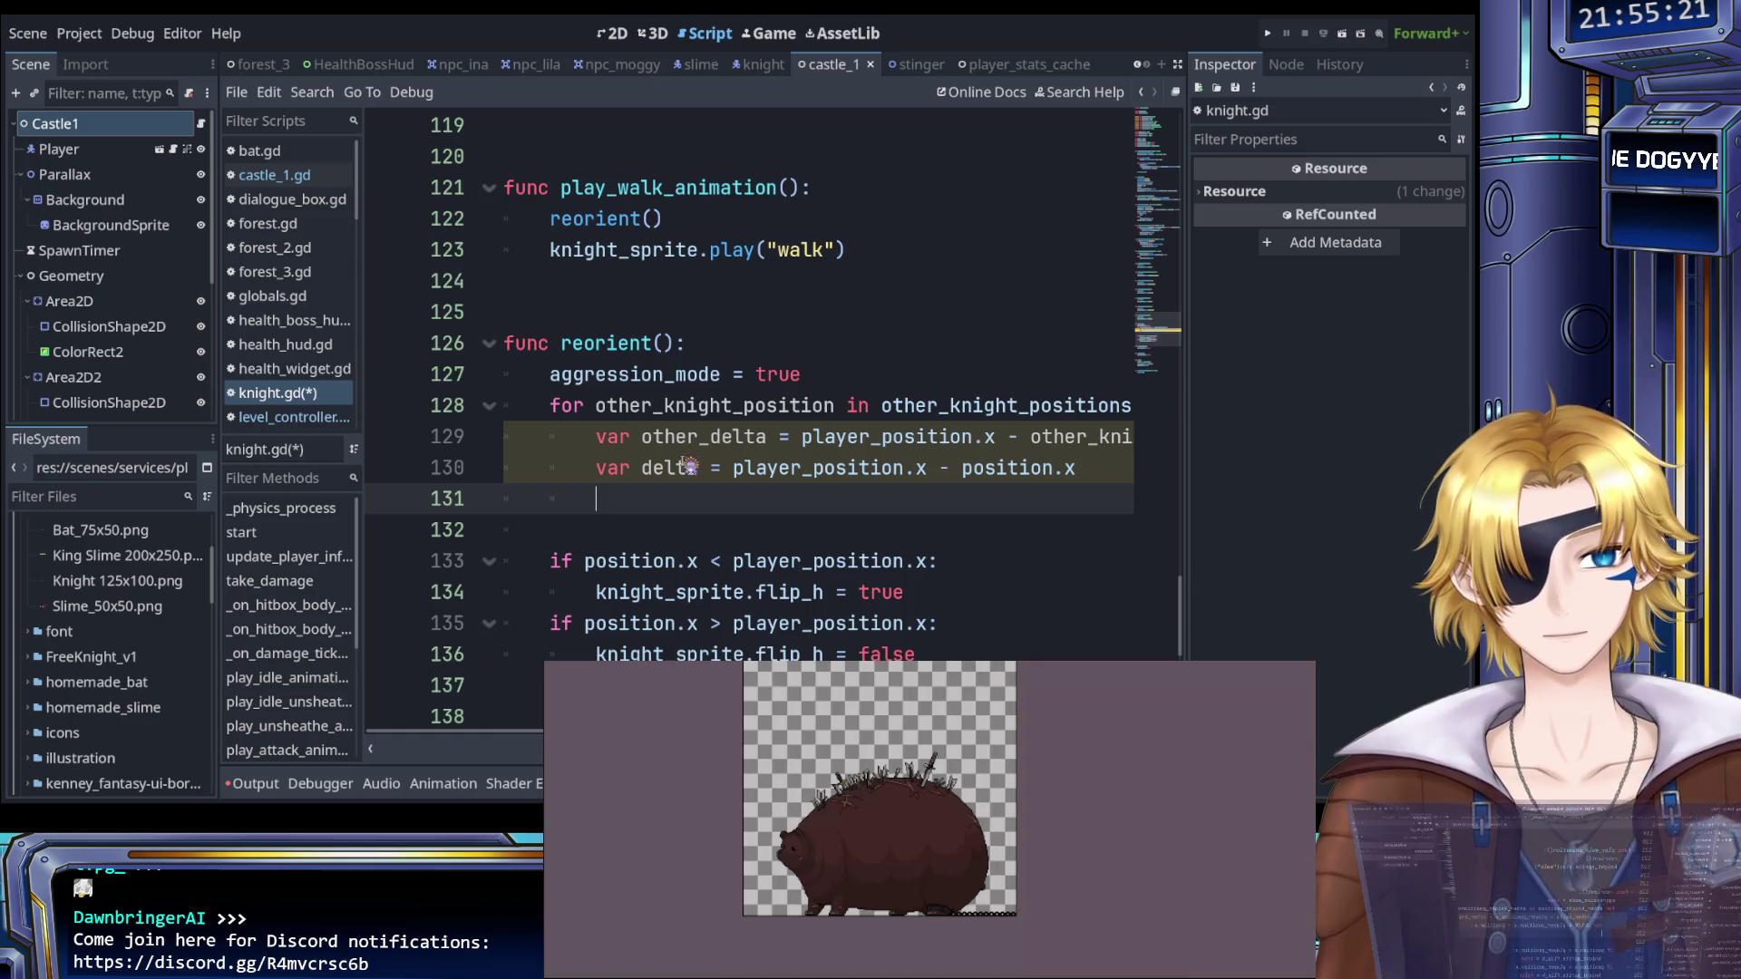
# - Look at the flip_h assignment and insert a blank line below the delta line
pyautogui.scroll(-1, 696, 467)
pyautogui.click(741, 504)
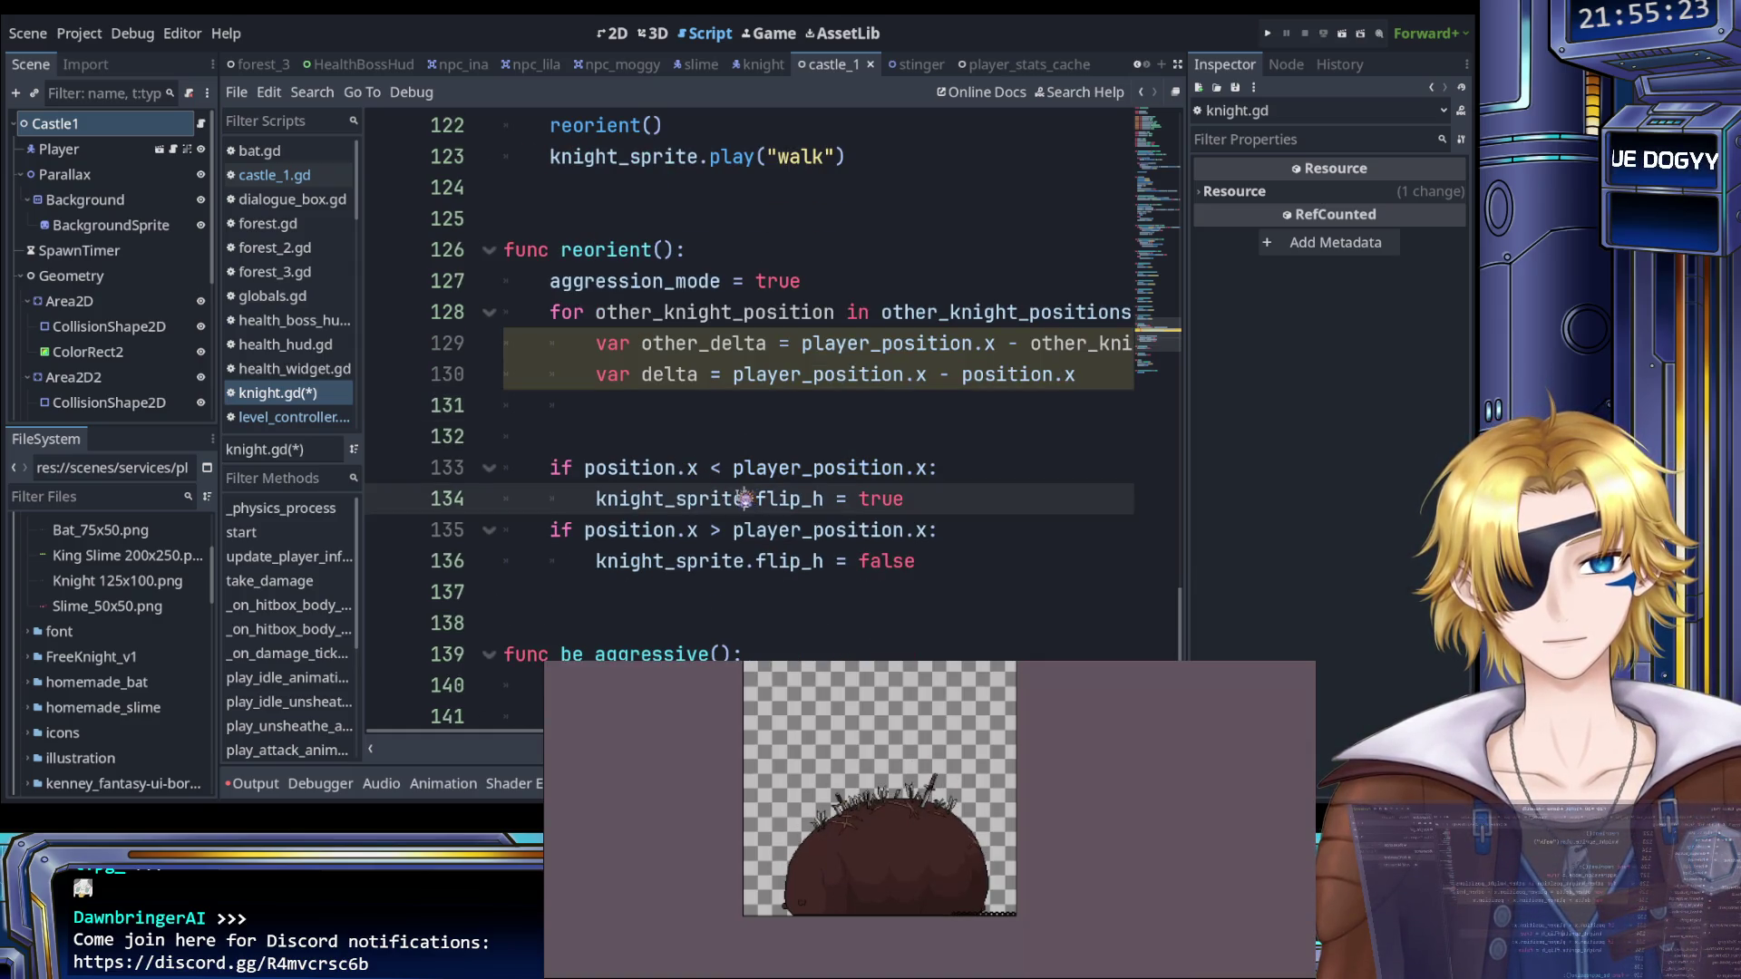
pyautogui.scroll(1, 741, 504)
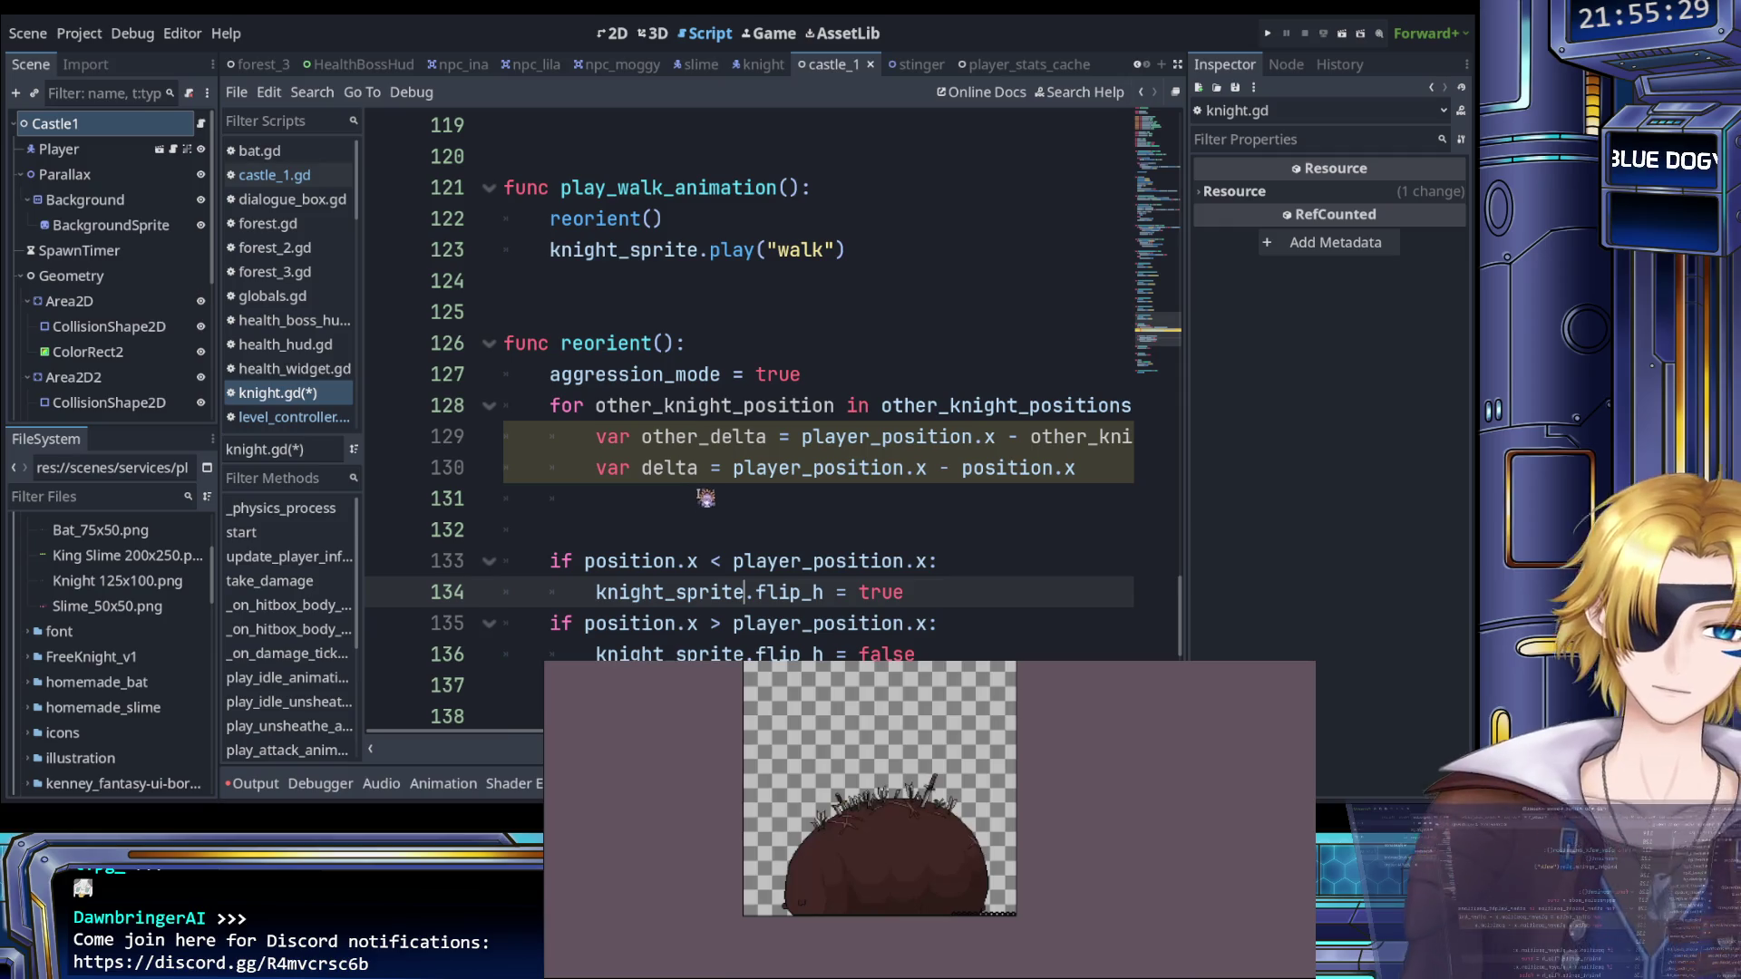
pyautogui.click(1082, 473)
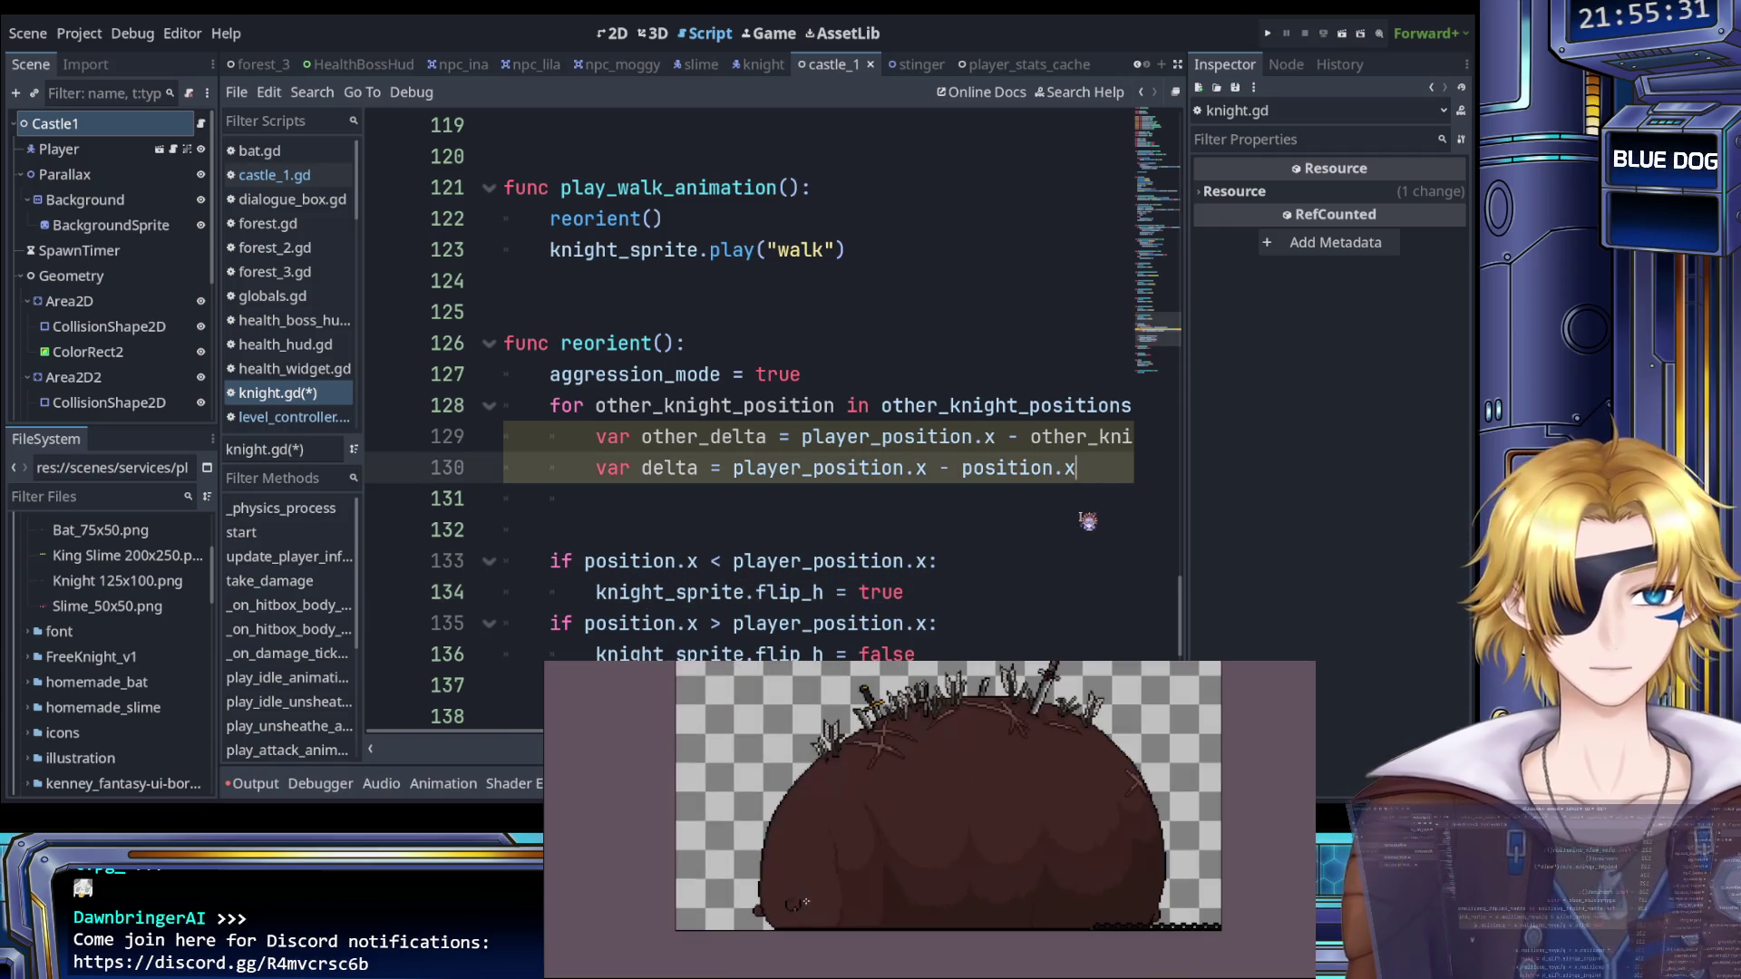
pyautogui.press('Return')
# - Copy the two flip_h if-checks and paste them below the delta line
pyautogui.scroll(-1, 1026, 516)
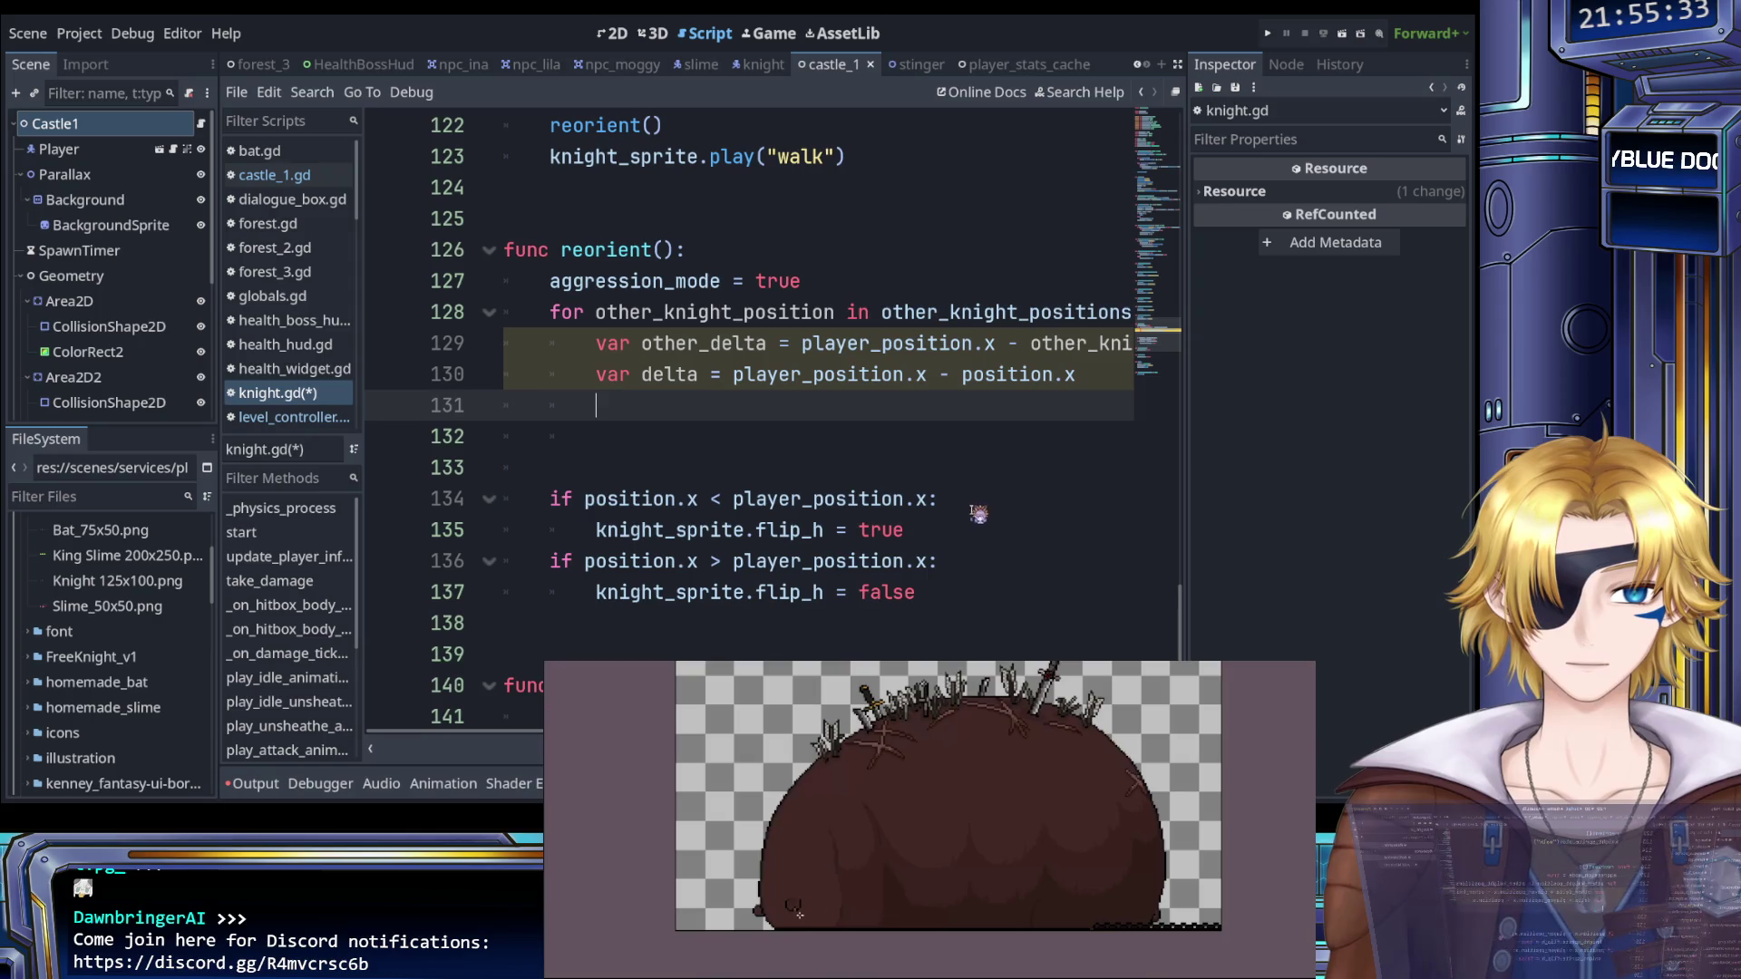
pyautogui.moveTo(917, 592); pyautogui.dragTo(561, 508)
pyautogui.hotkey('ctrl', 'c')
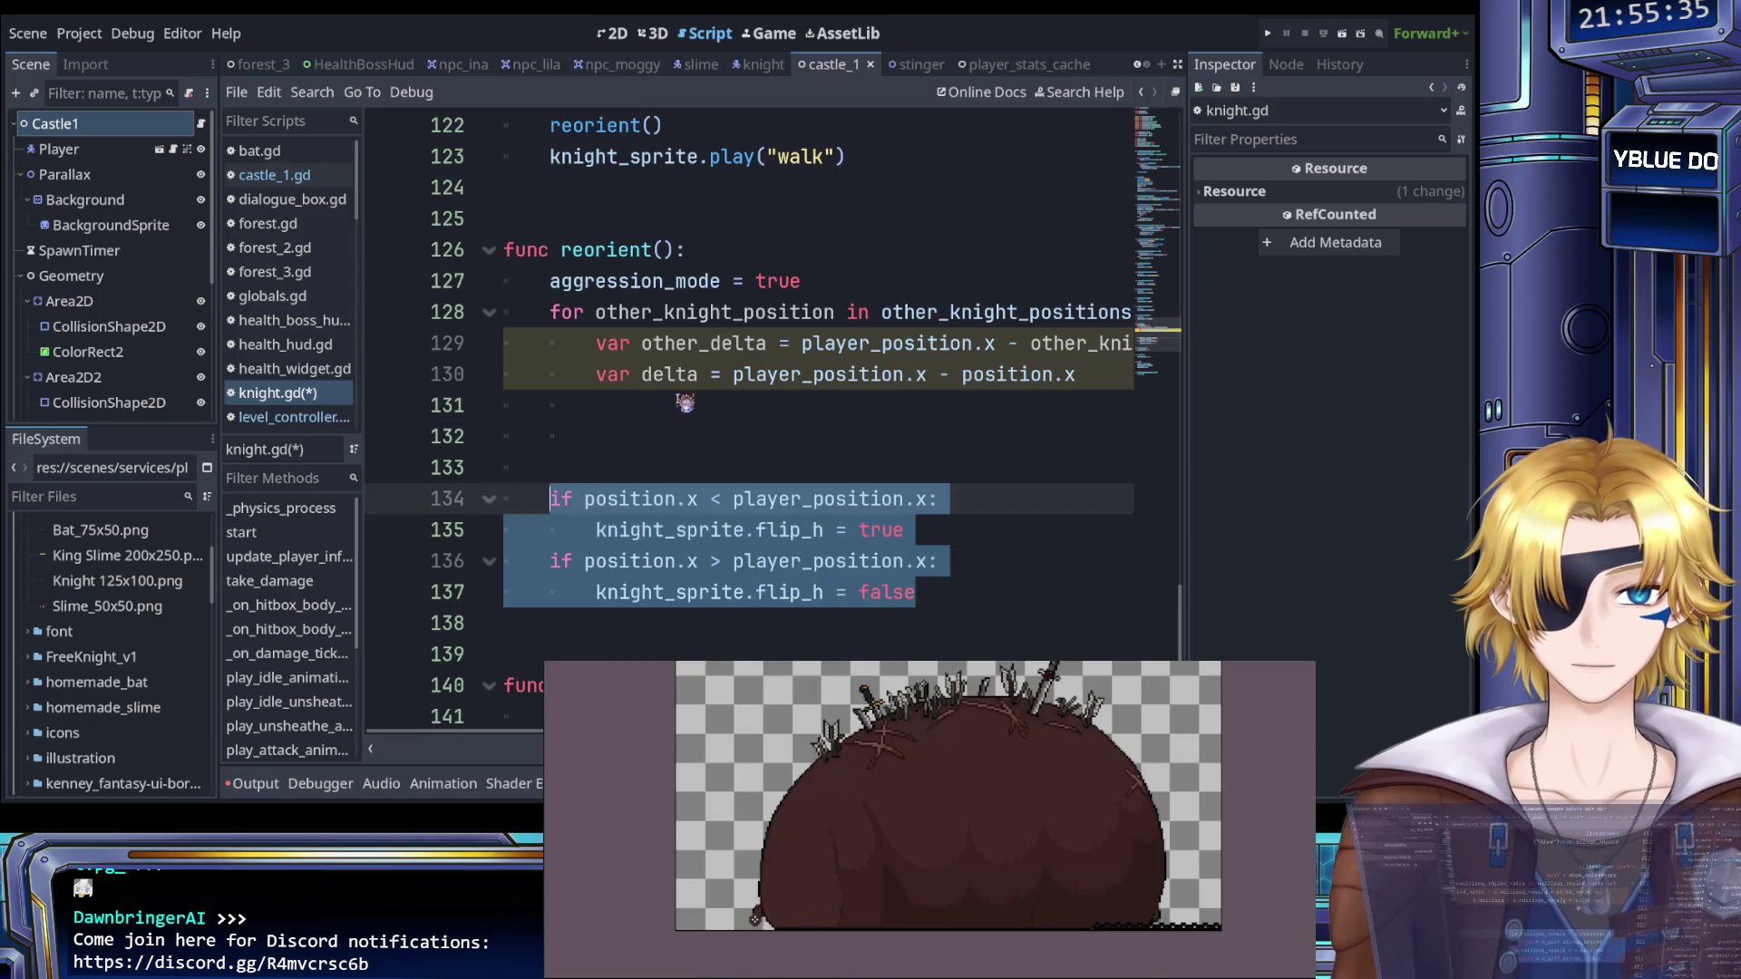
pyautogui.click(680, 405)
pyautogui.hotkey('ctrl', 'v')
# - Indent the pasted flip_h if-block one level into the for loop
pyautogui.click(555, 467)
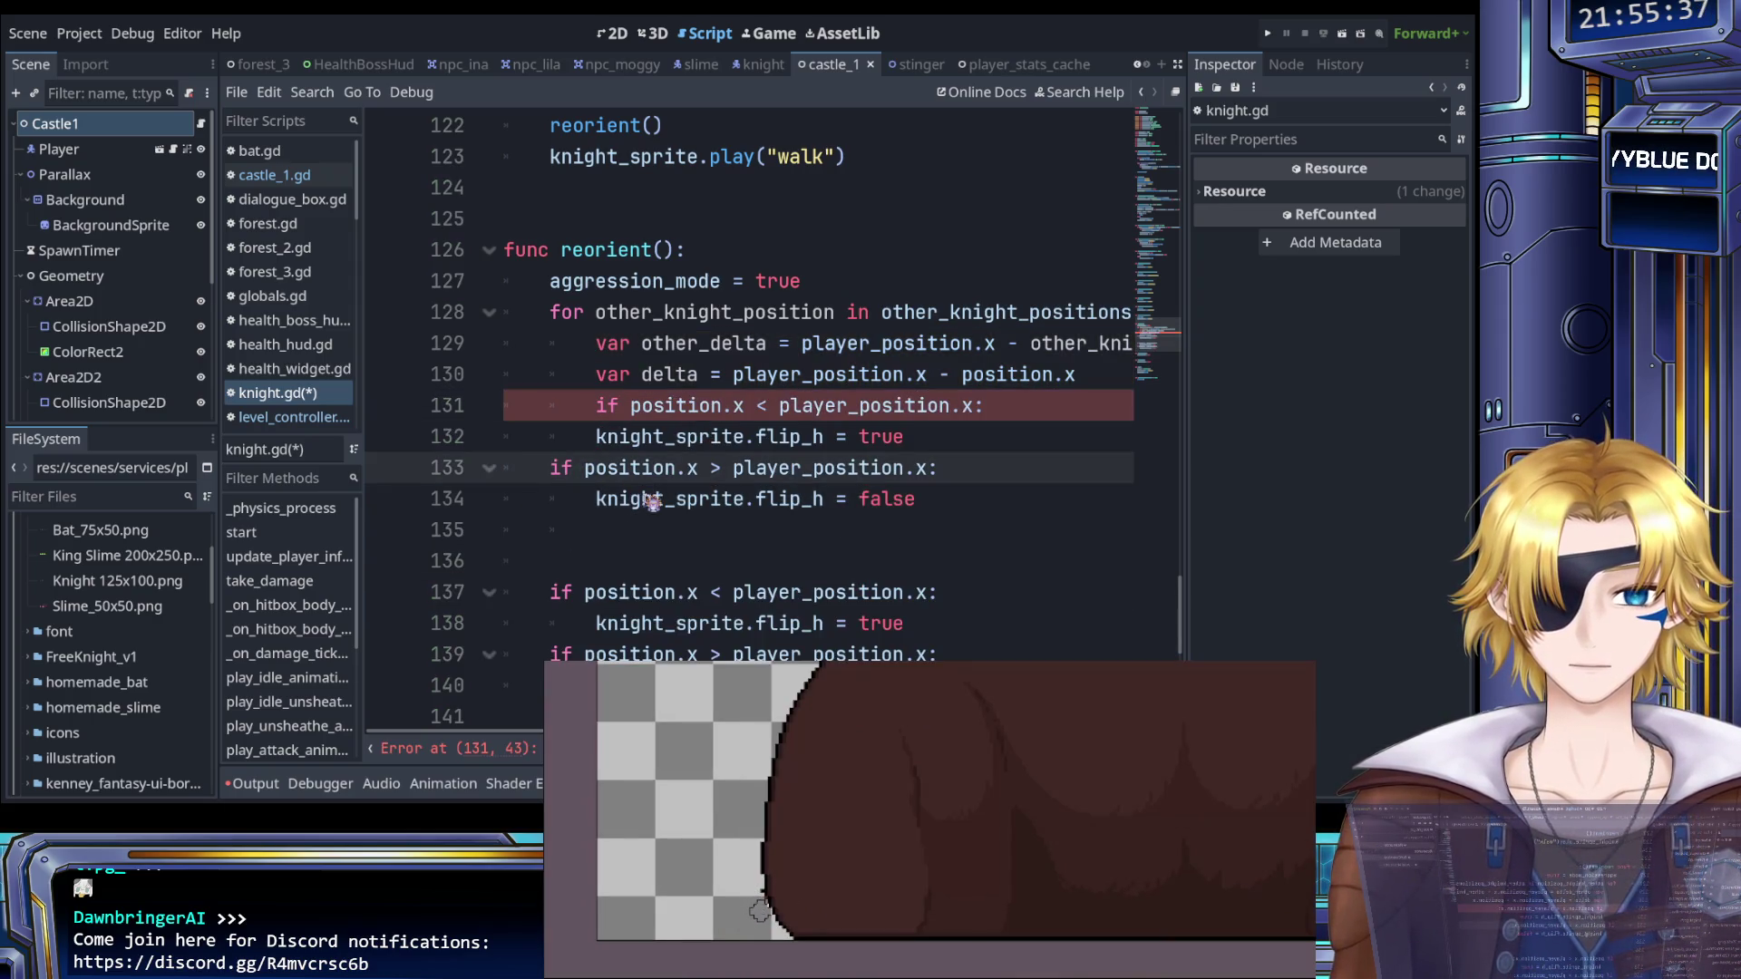
pyautogui.press('Tab')
pyautogui.click(599, 437)
pyautogui.press('Tab')
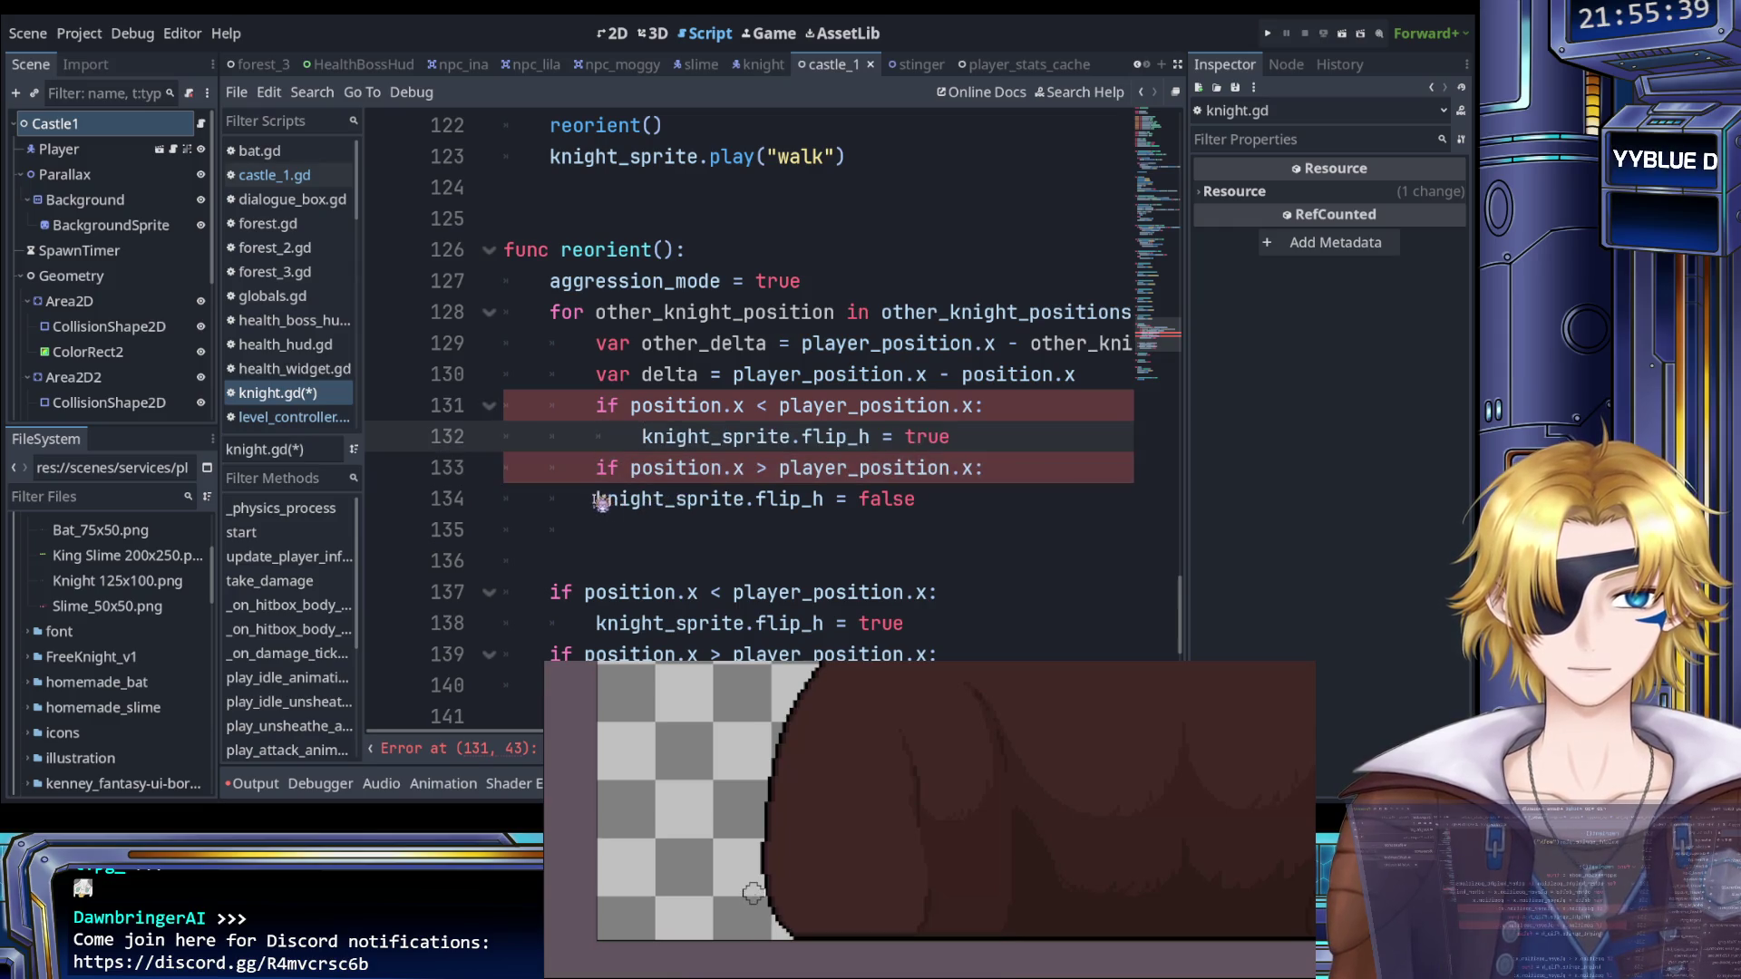
pyautogui.click(596, 499)
pyautogui.press('Tab')
pyautogui.click(624, 436)
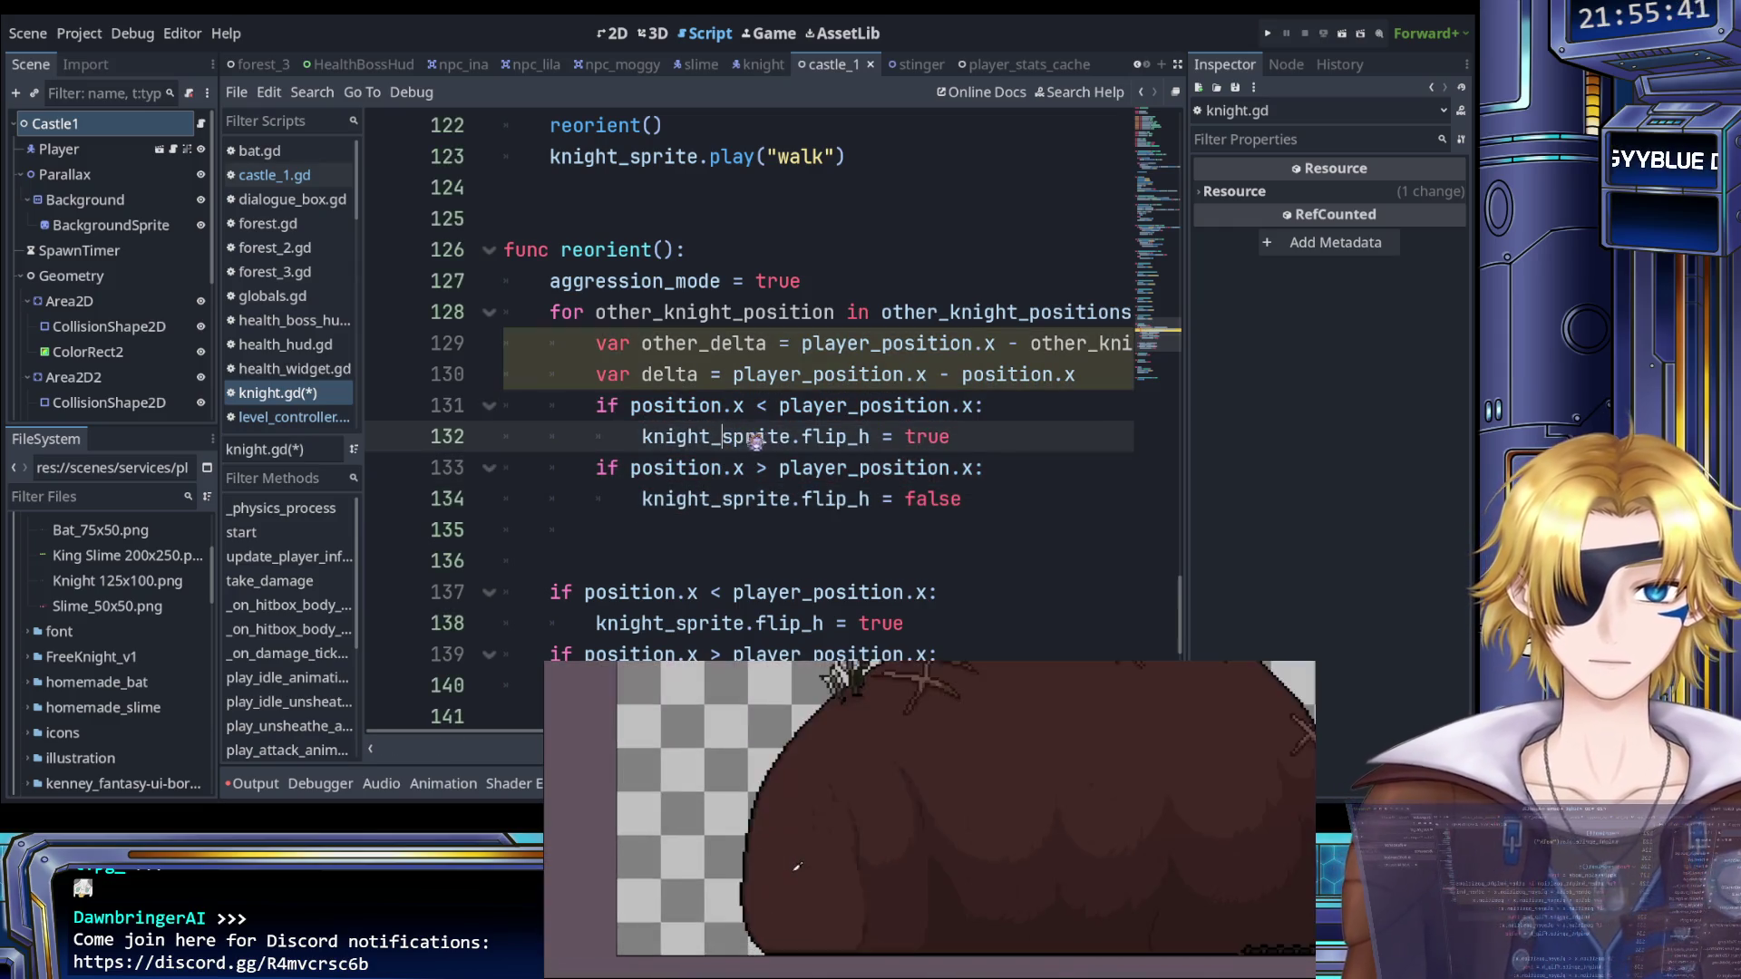
# - Add the comment '# player to the right' at the end of line 131
pyautogui.click(768, 404)
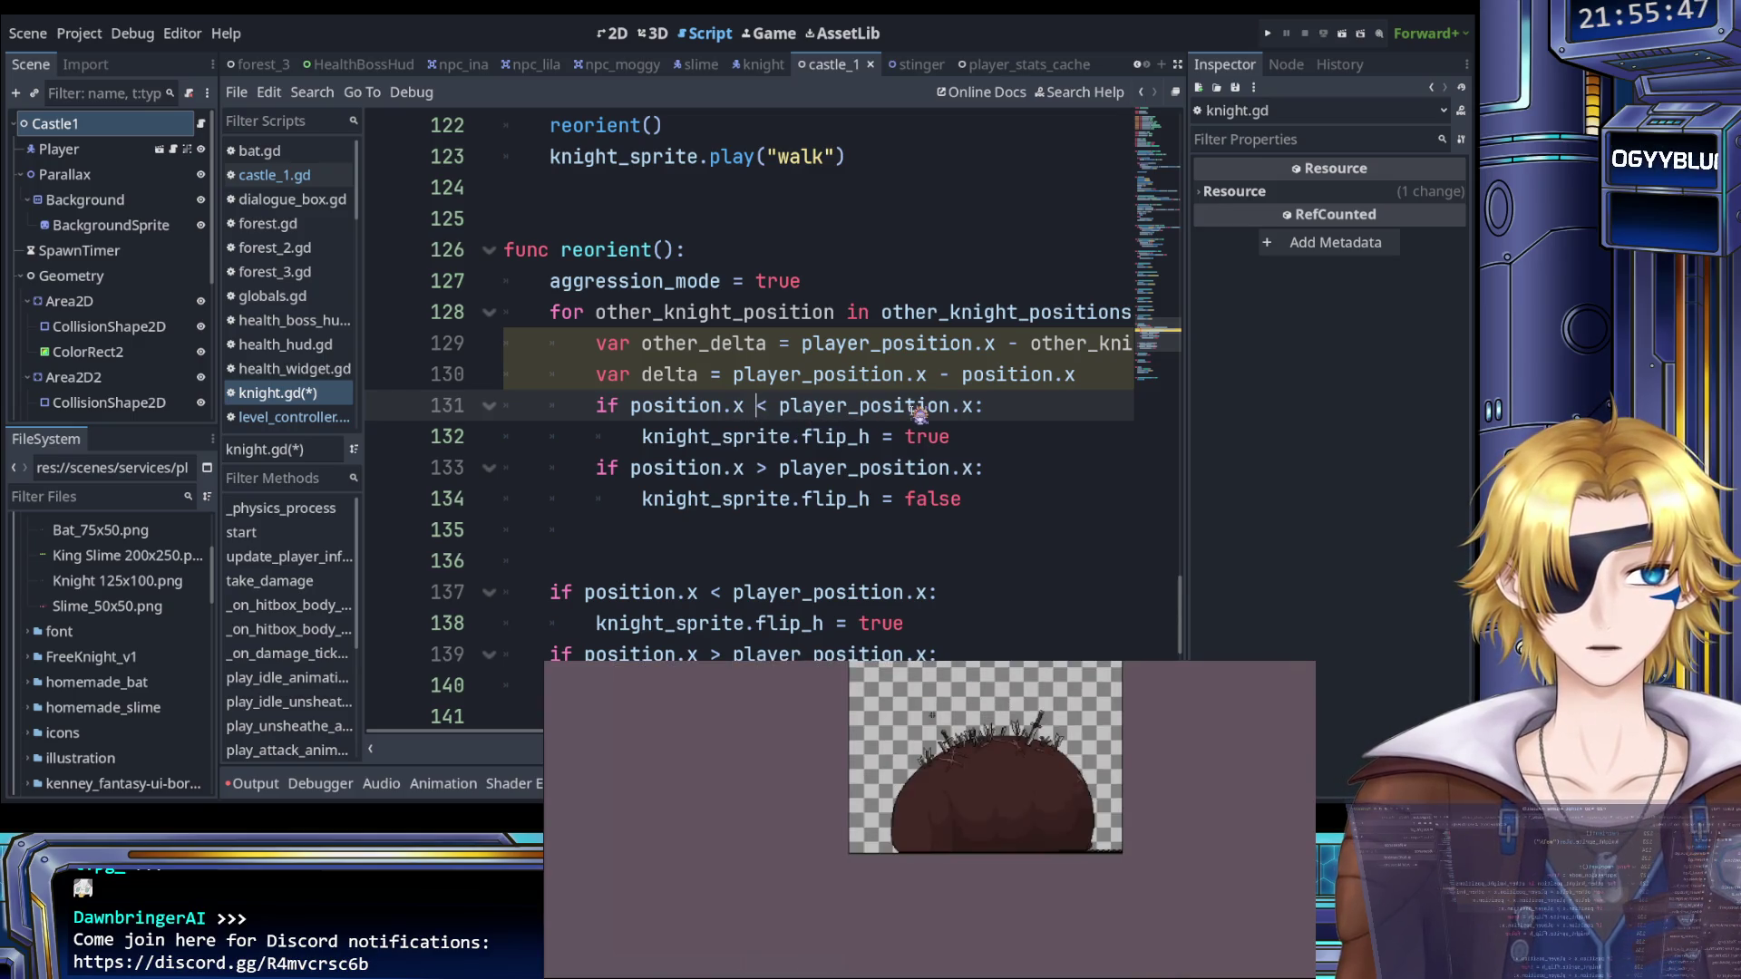
pyautogui.click(1017, 408)
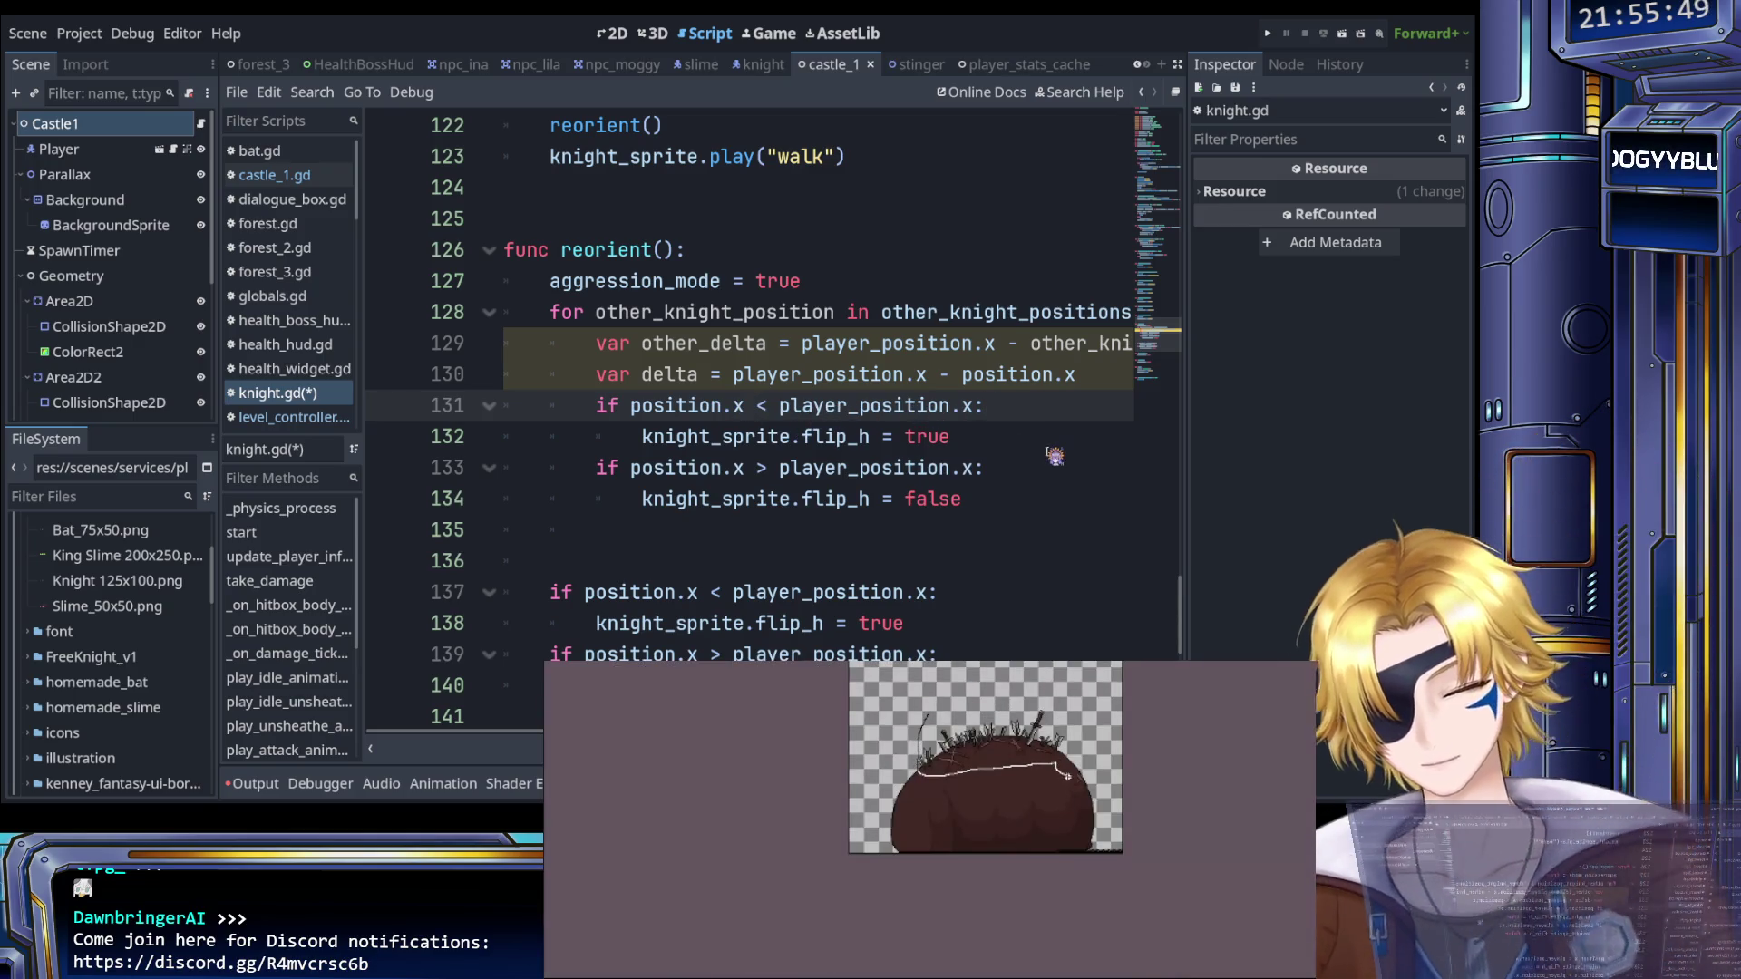
pyautogui.write('# player ')
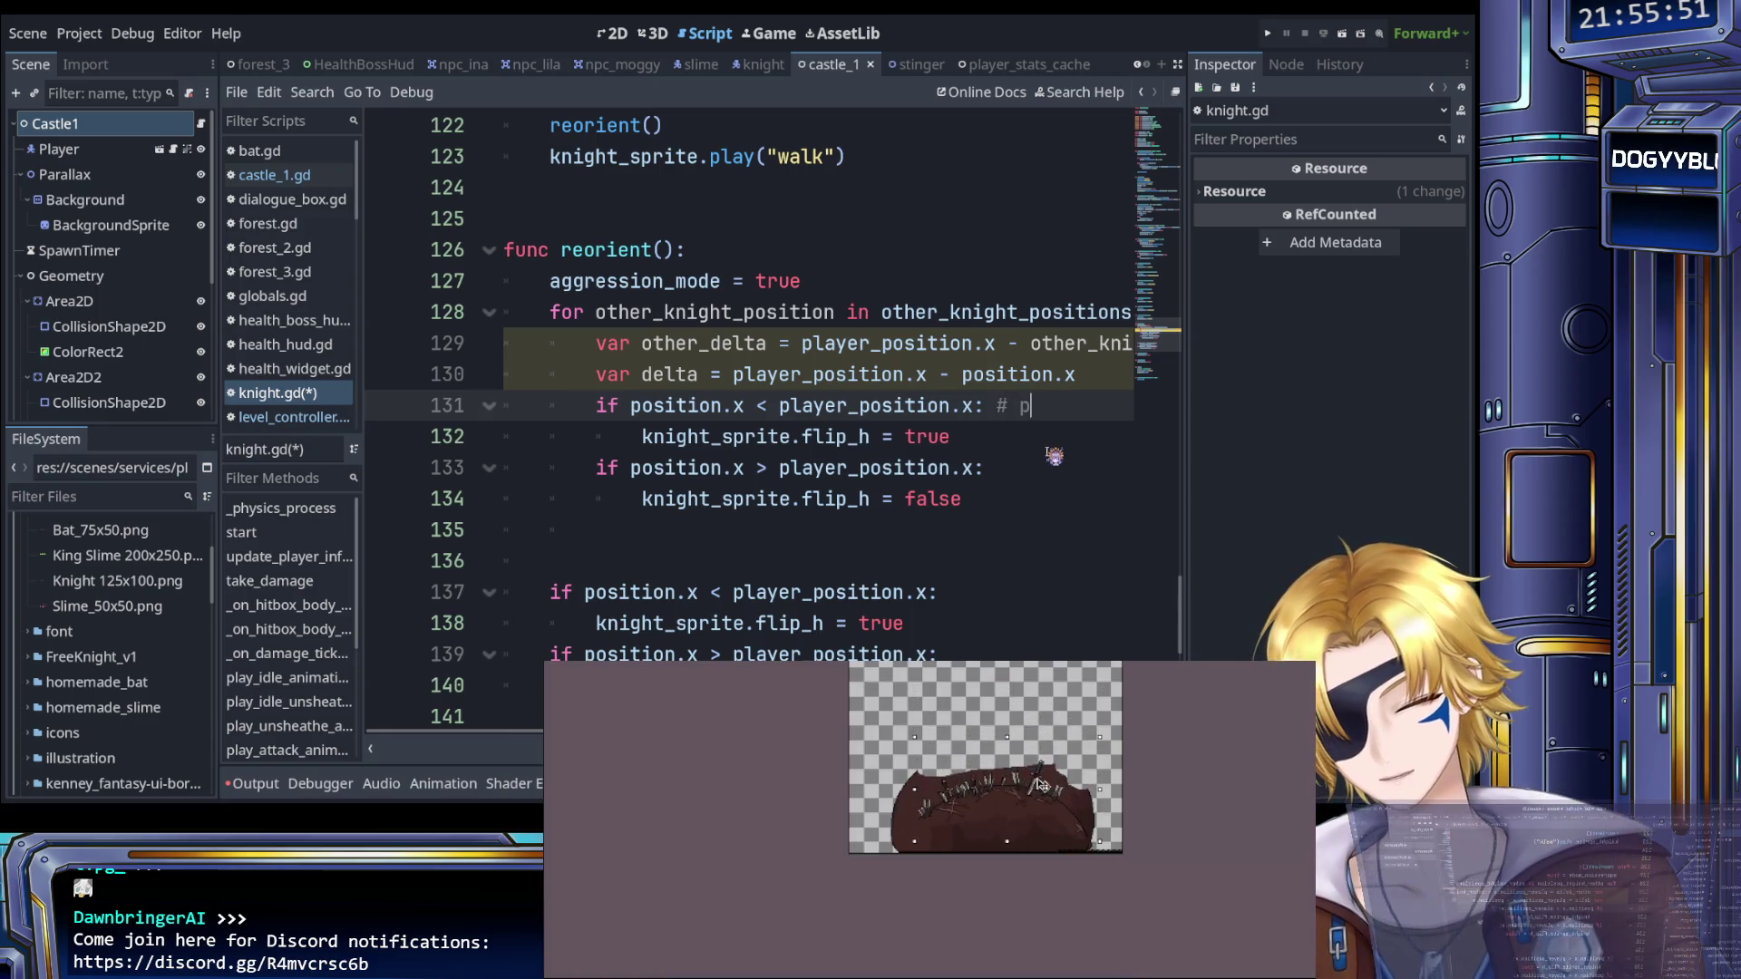
pyautogui.write('to the right')
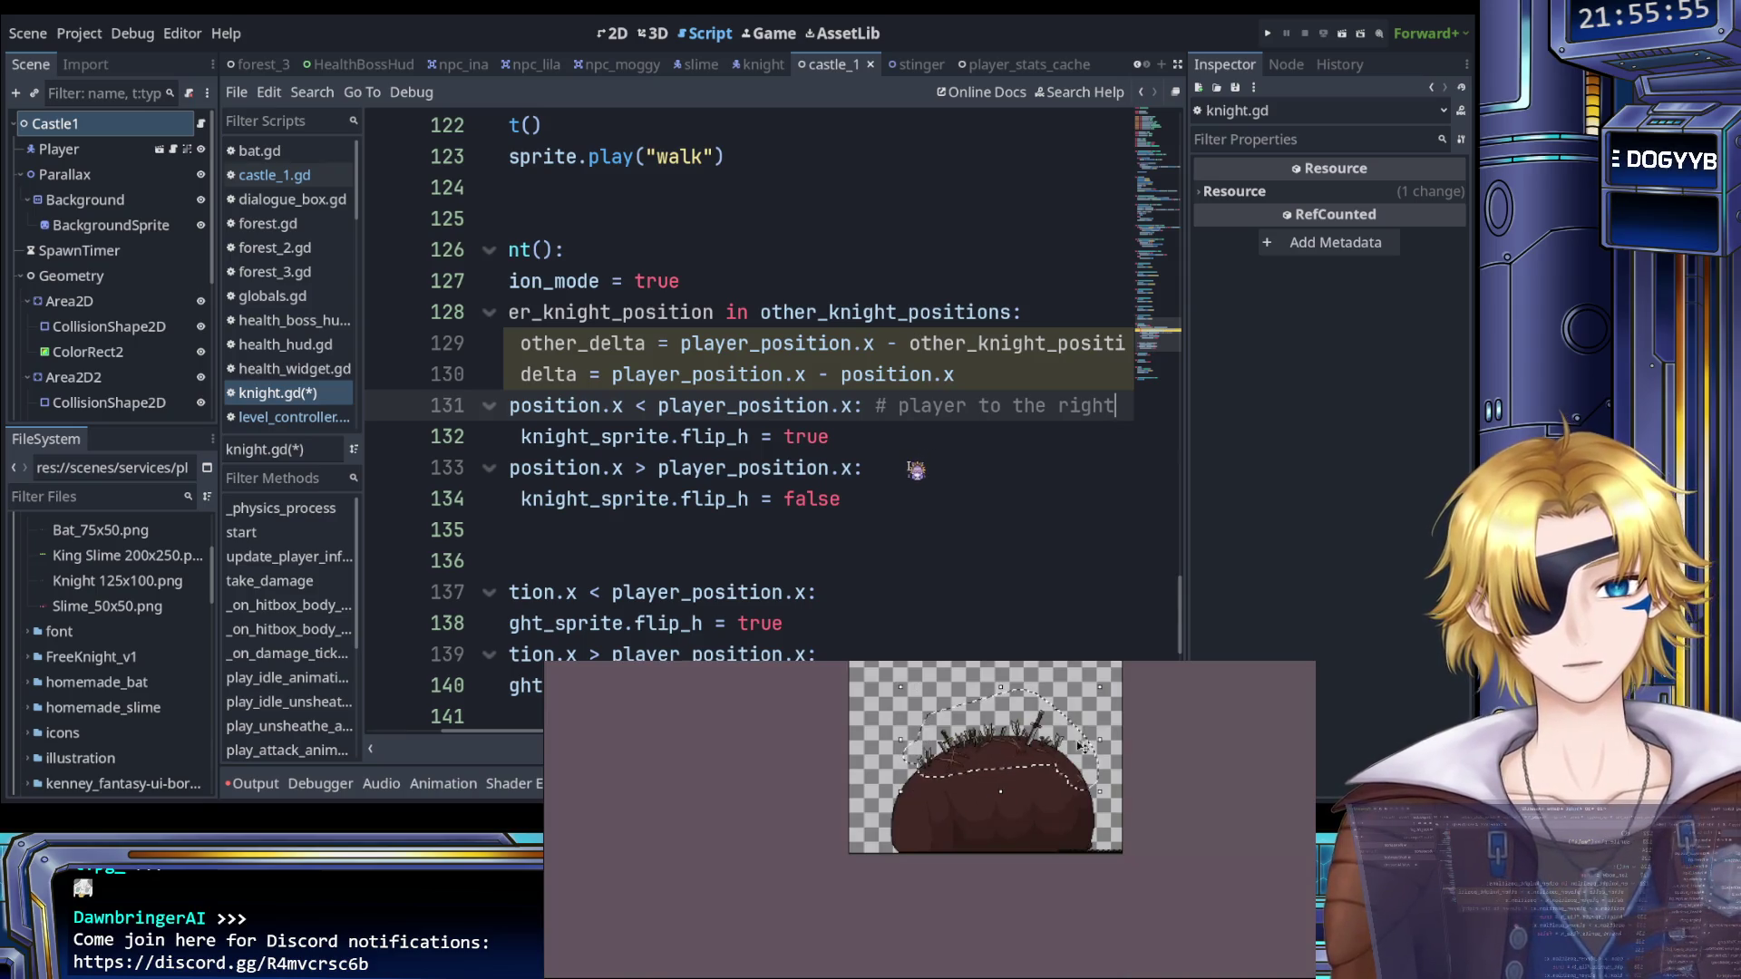
# - Add the comment '# player to the left' at the end of line 133
pyautogui.hscroll(-3, 943, 476)
pyautogui.hscroll(2, 948, 480)
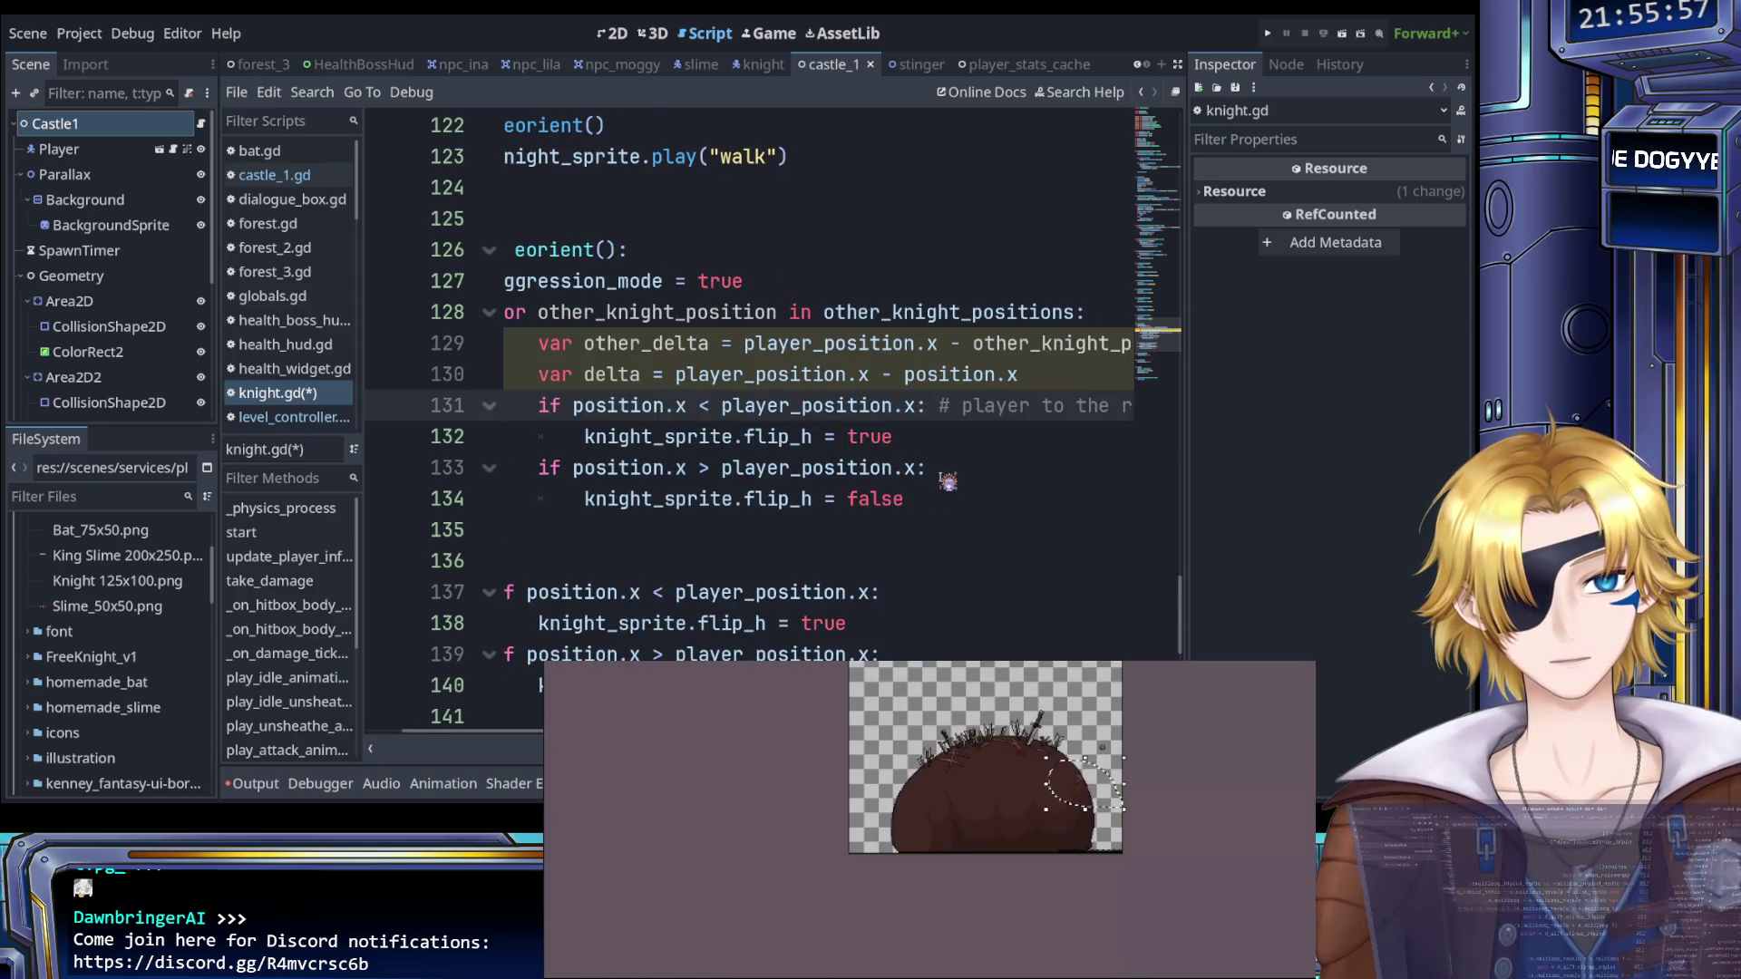
pyautogui.click(984, 480)
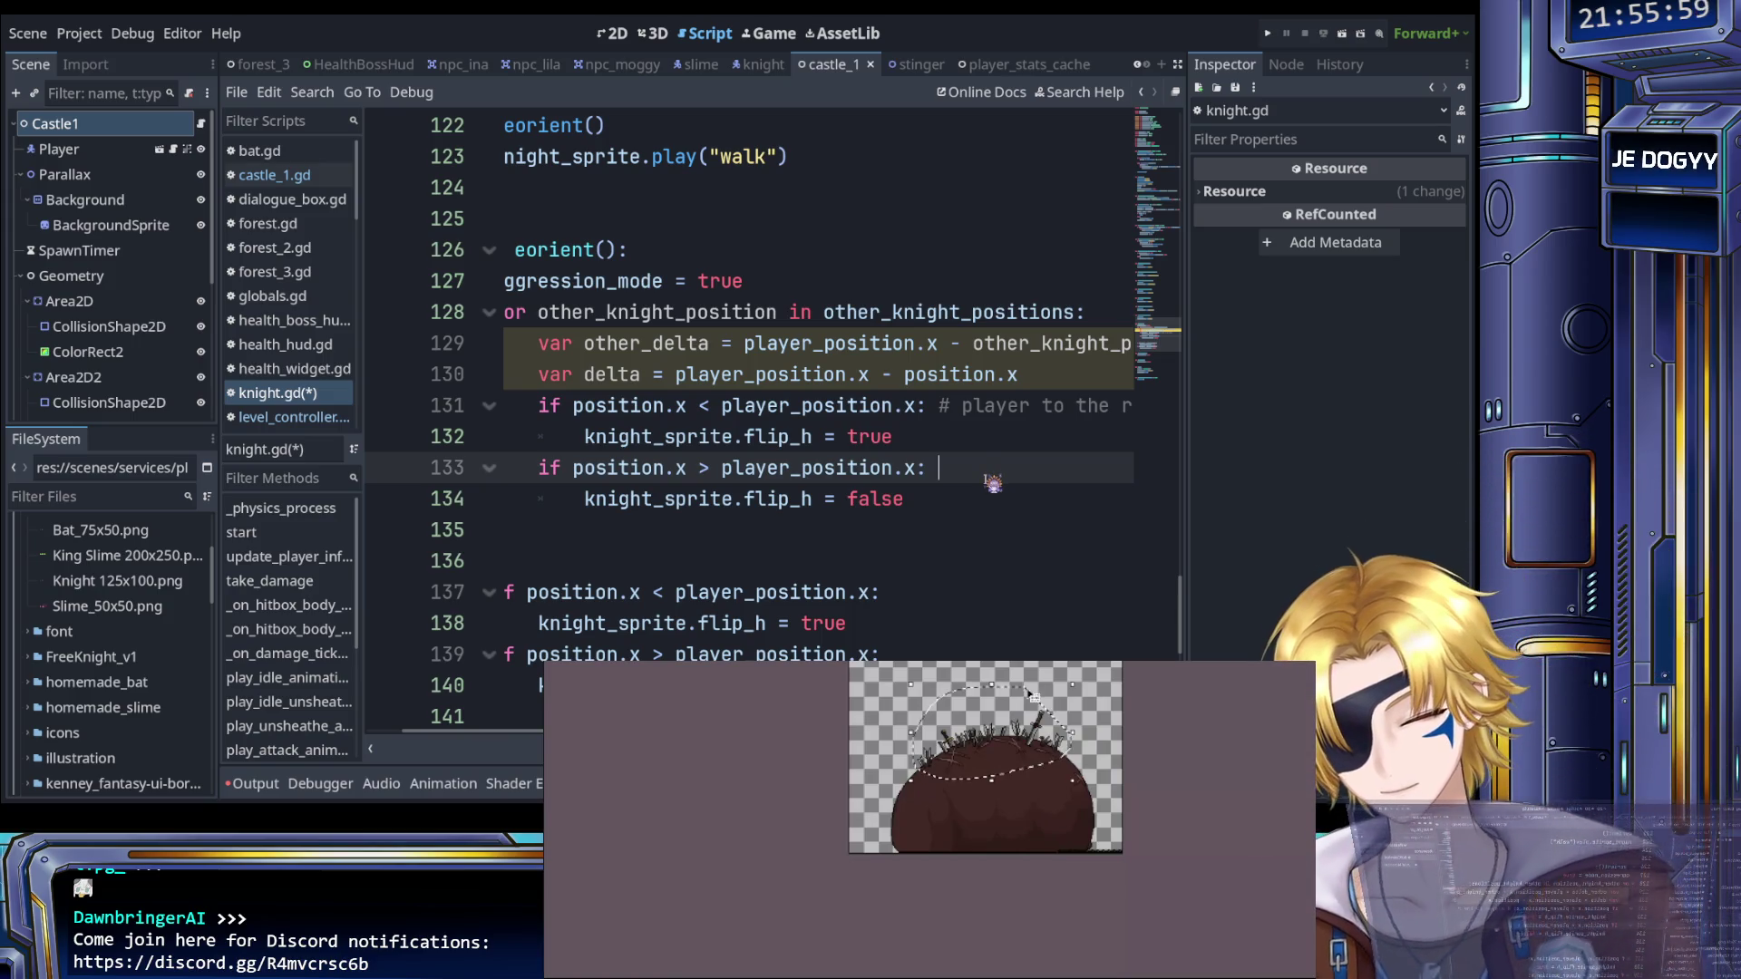
pyautogui.write('# player to the left')
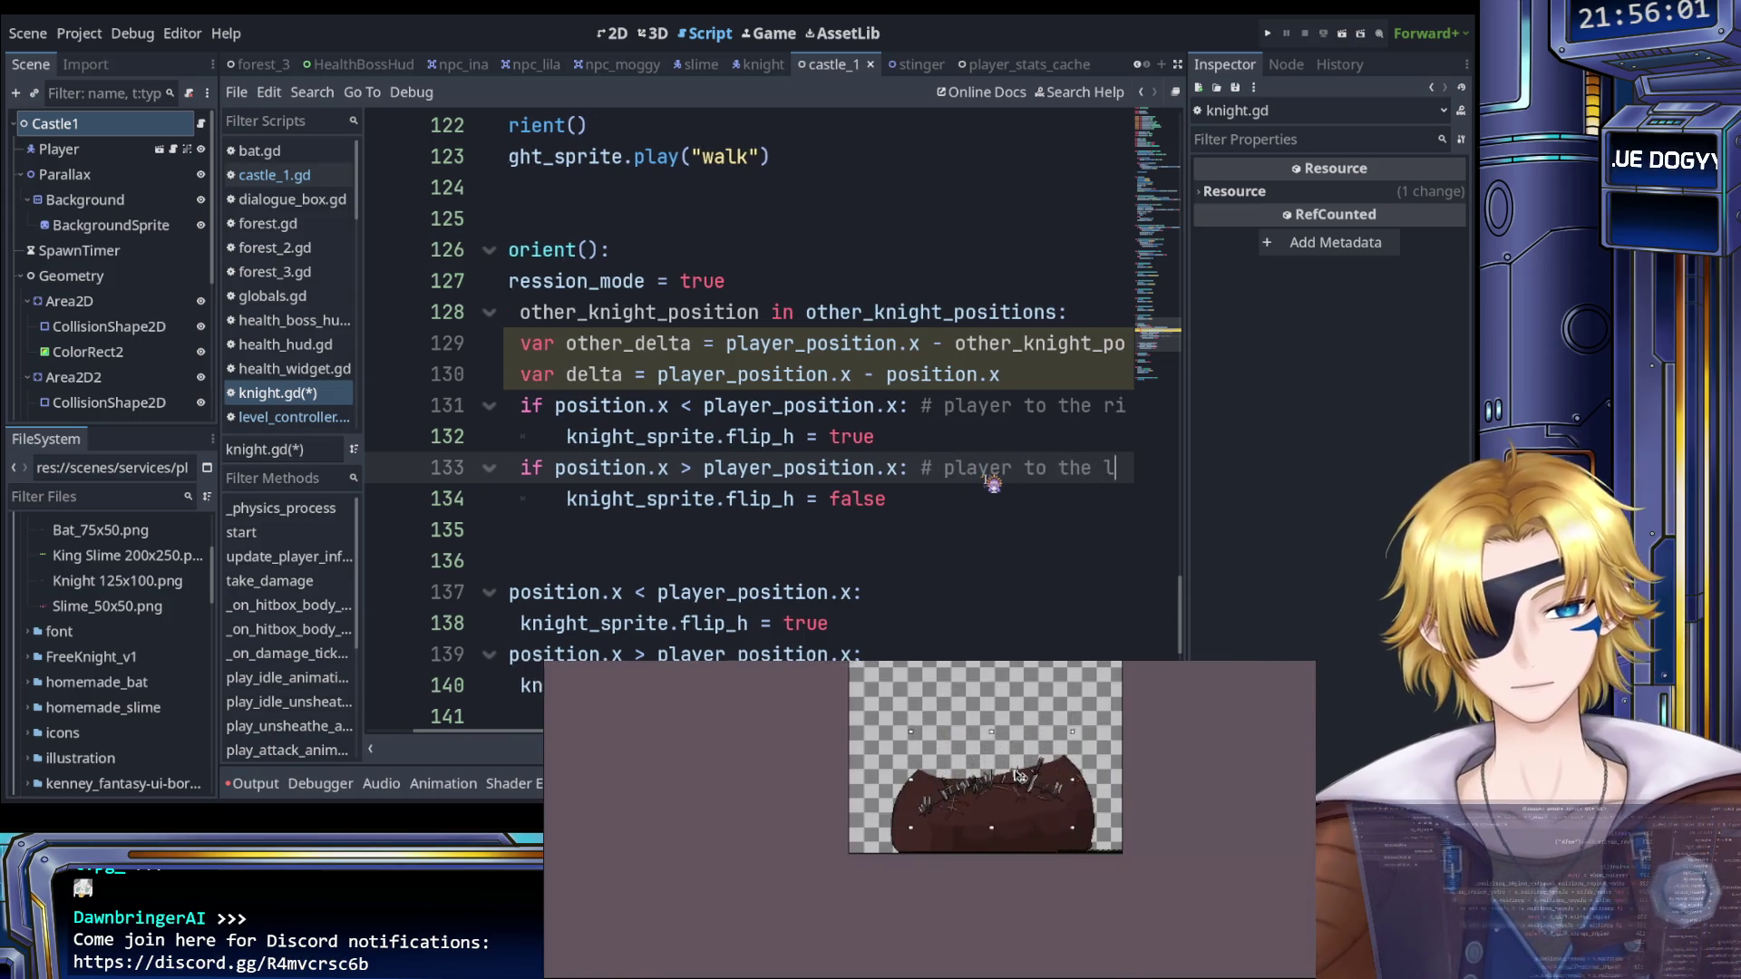
# - Save knight.gd
pyautogui.click(915, 498)
pyautogui.hotkey('ctrl', 's')
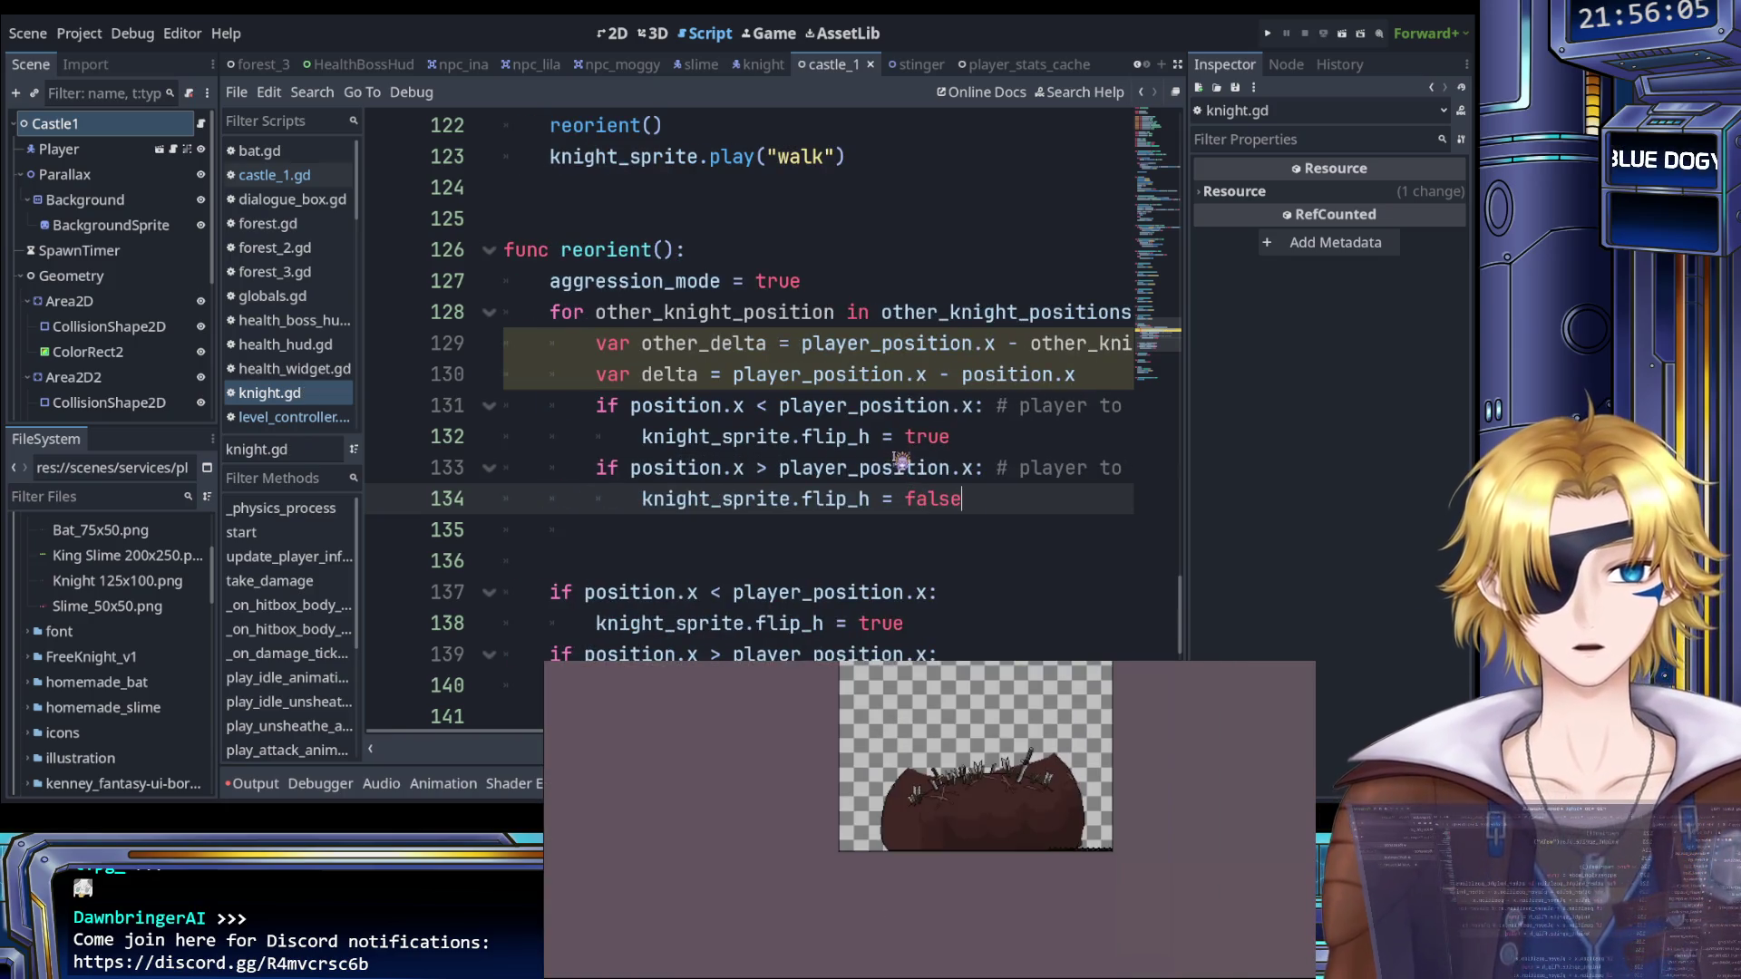
pyautogui.hscroll(3, 898, 456)
pyautogui.hscroll(-1, 884, 461)
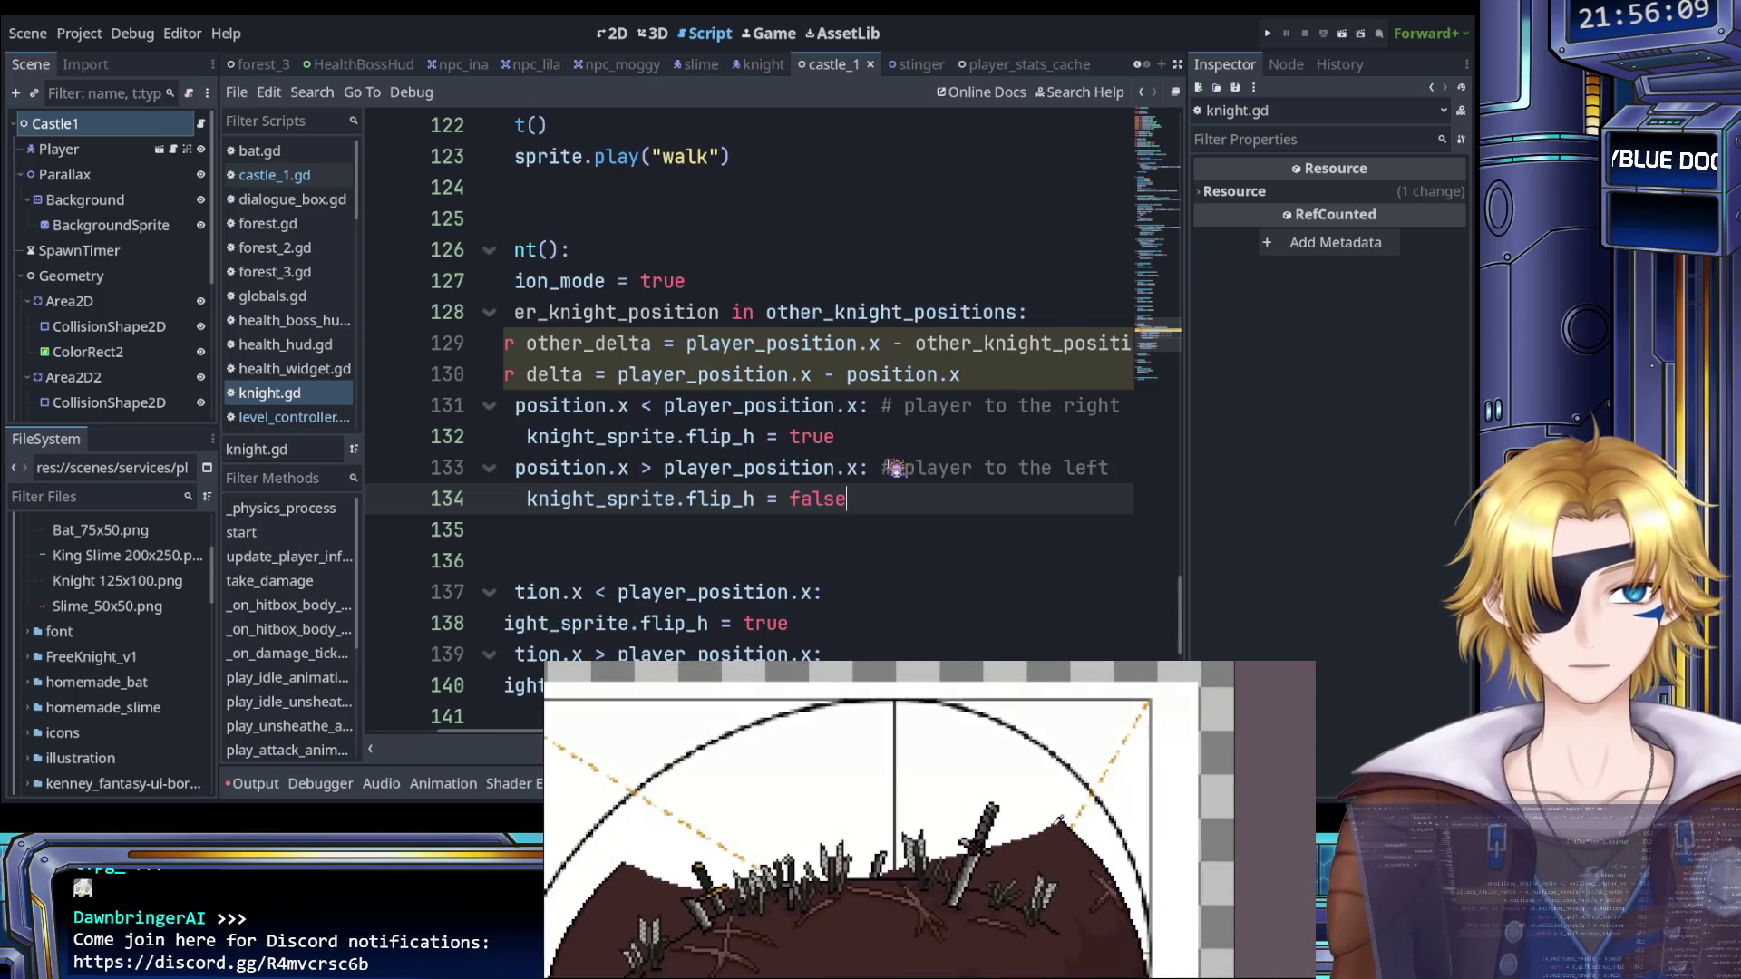
pyautogui.hscroll(-1, 887, 467)
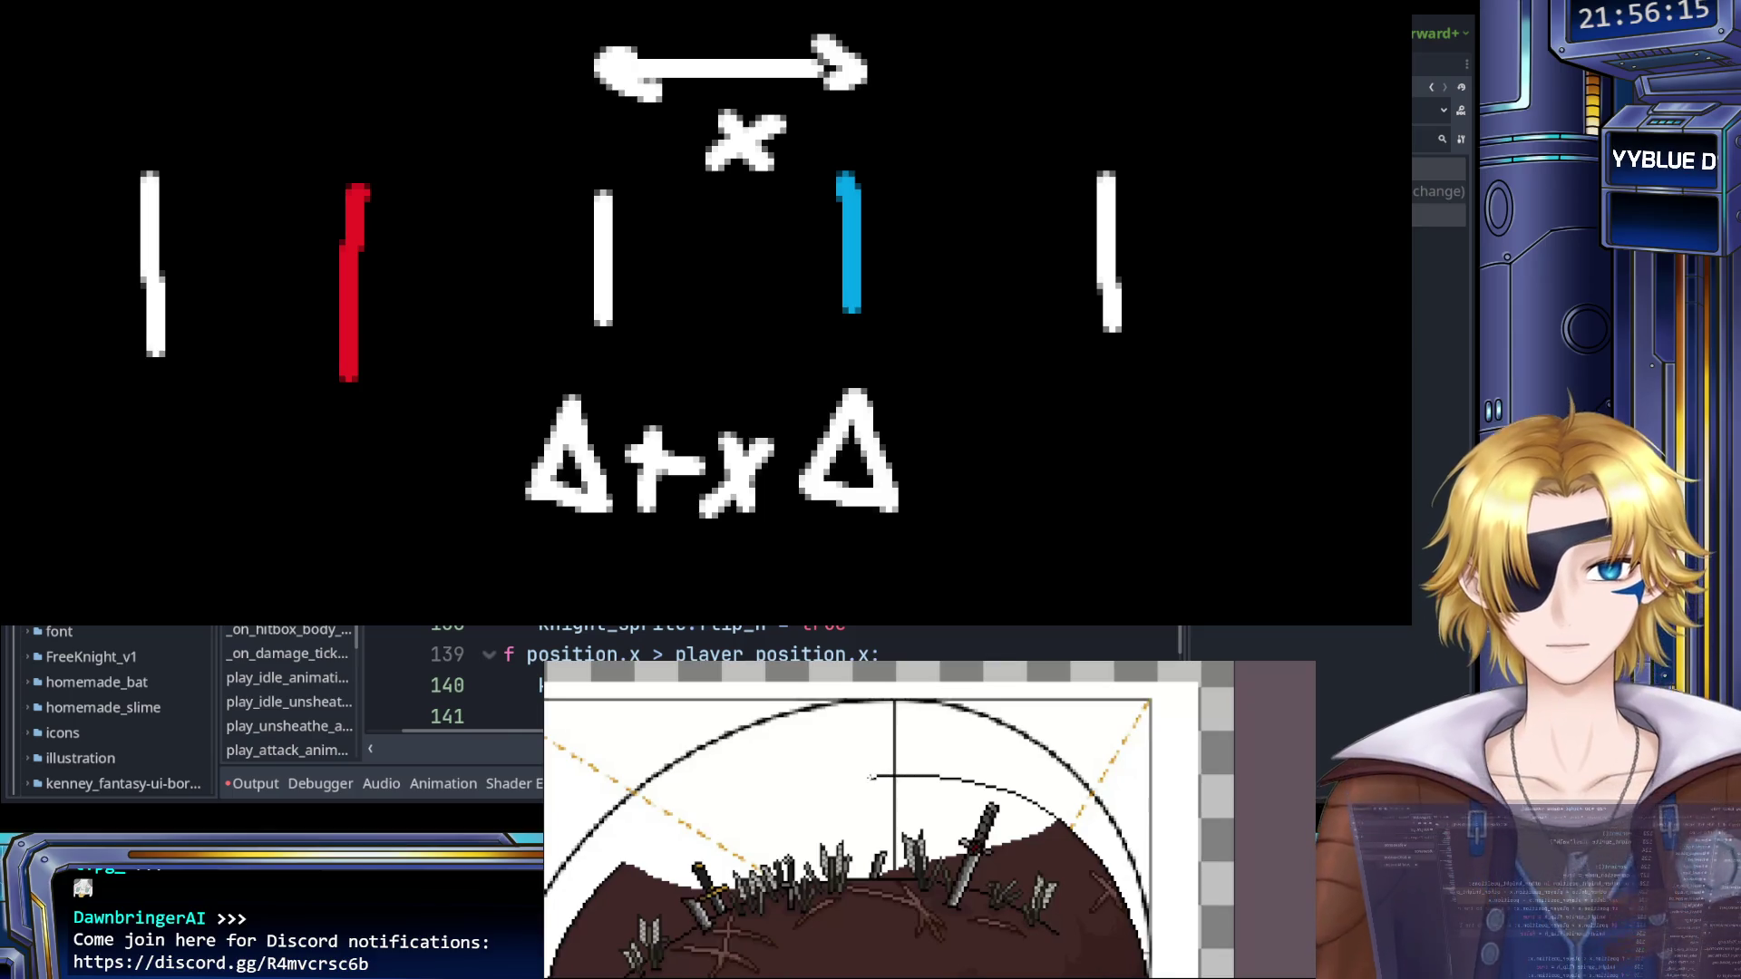
# - Extend the black arc stroke and redraw its lower-left inner segment
pyautogui.moveTo(871, 777)
pyautogui.mouseDown()
pyautogui.moveTo(707, 802)
pyautogui.moveTo(635, 848)
pyautogui.mouseUp()
pyautogui.moveTo(748, 798); pyautogui.dragTo(772, 795)
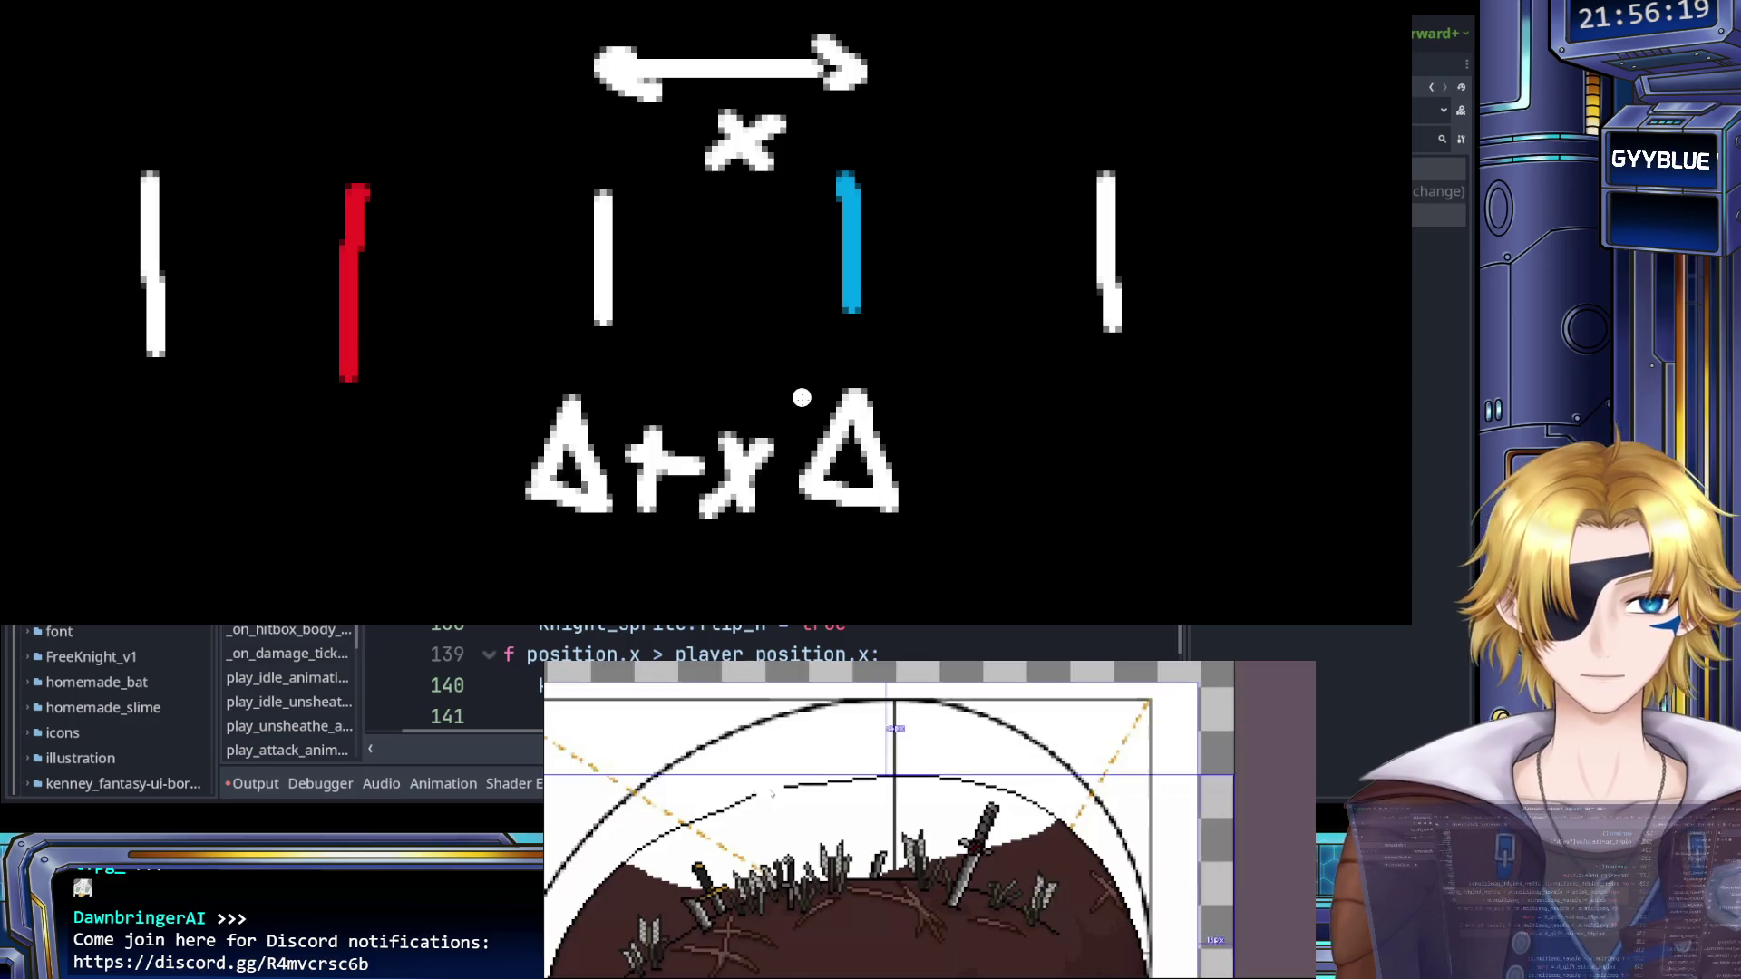
pyautogui.hotkey('ctrl', 'z')
pyautogui.moveTo(621, 862)
pyautogui.mouseDown()
pyautogui.moveTo(678, 821)
pyautogui.moveTo(830, 769)
pyautogui.moveTo(943, 768)
pyautogui.moveTo(1028, 798)
pyautogui.mouseUp()
pyautogui.scroll(-3, 878, 816)
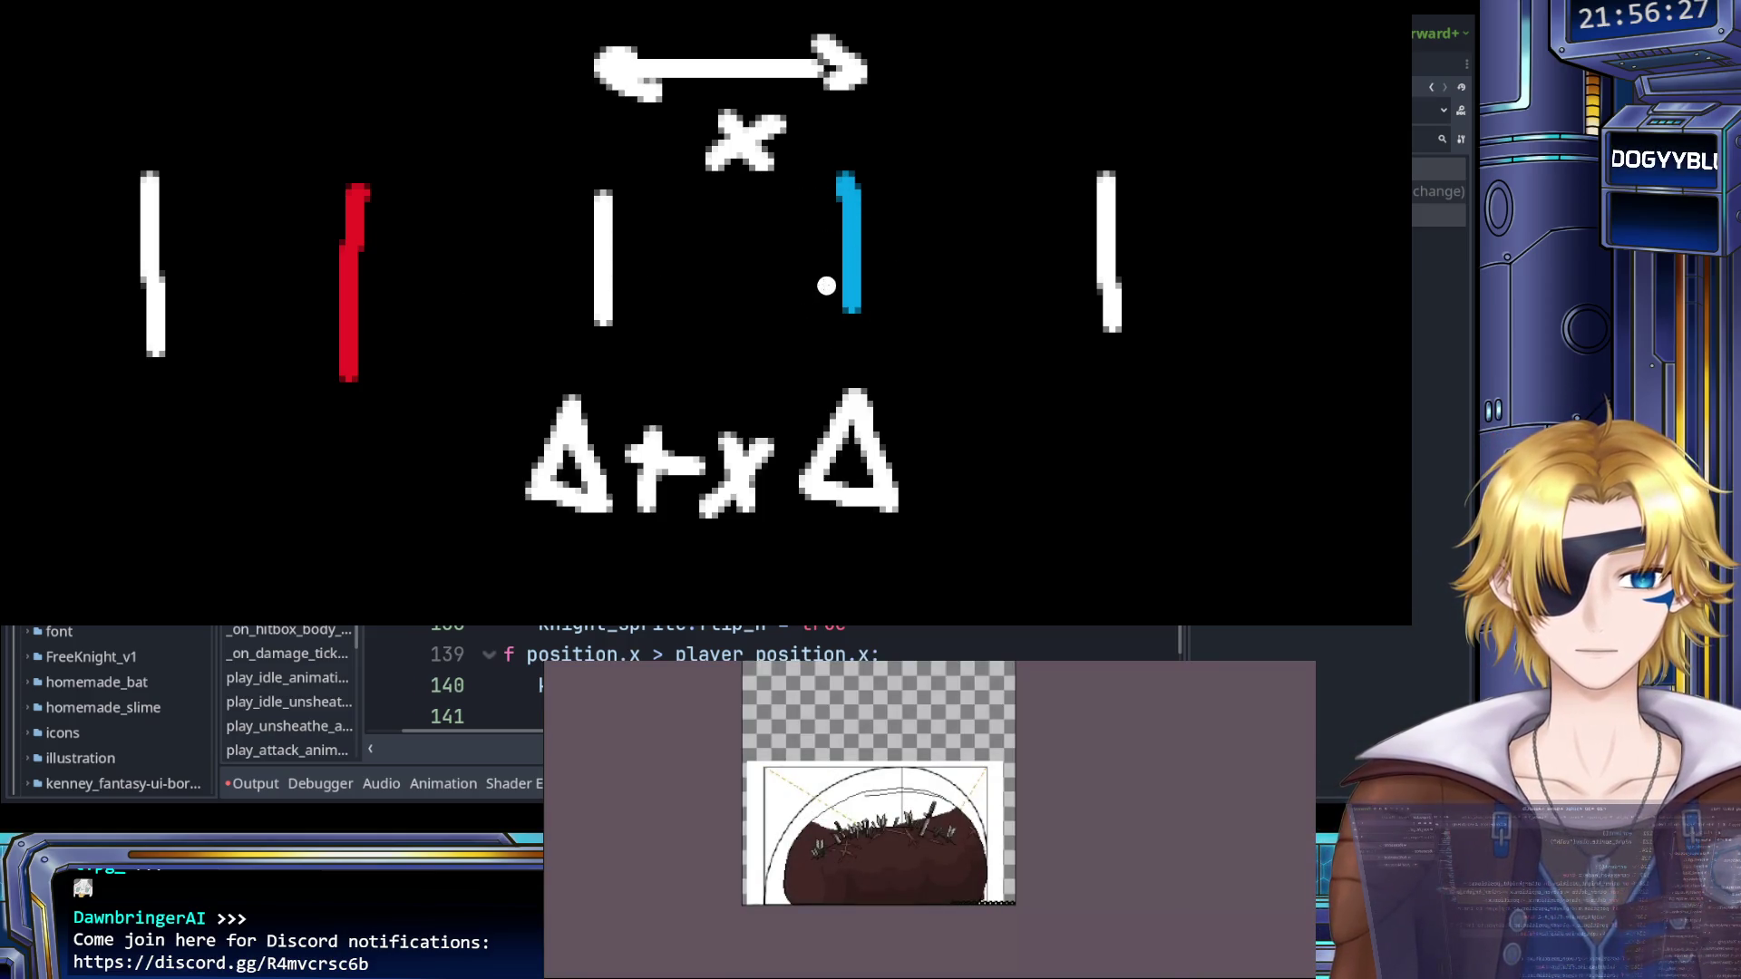
pyautogui.scroll(3, 826, 808)
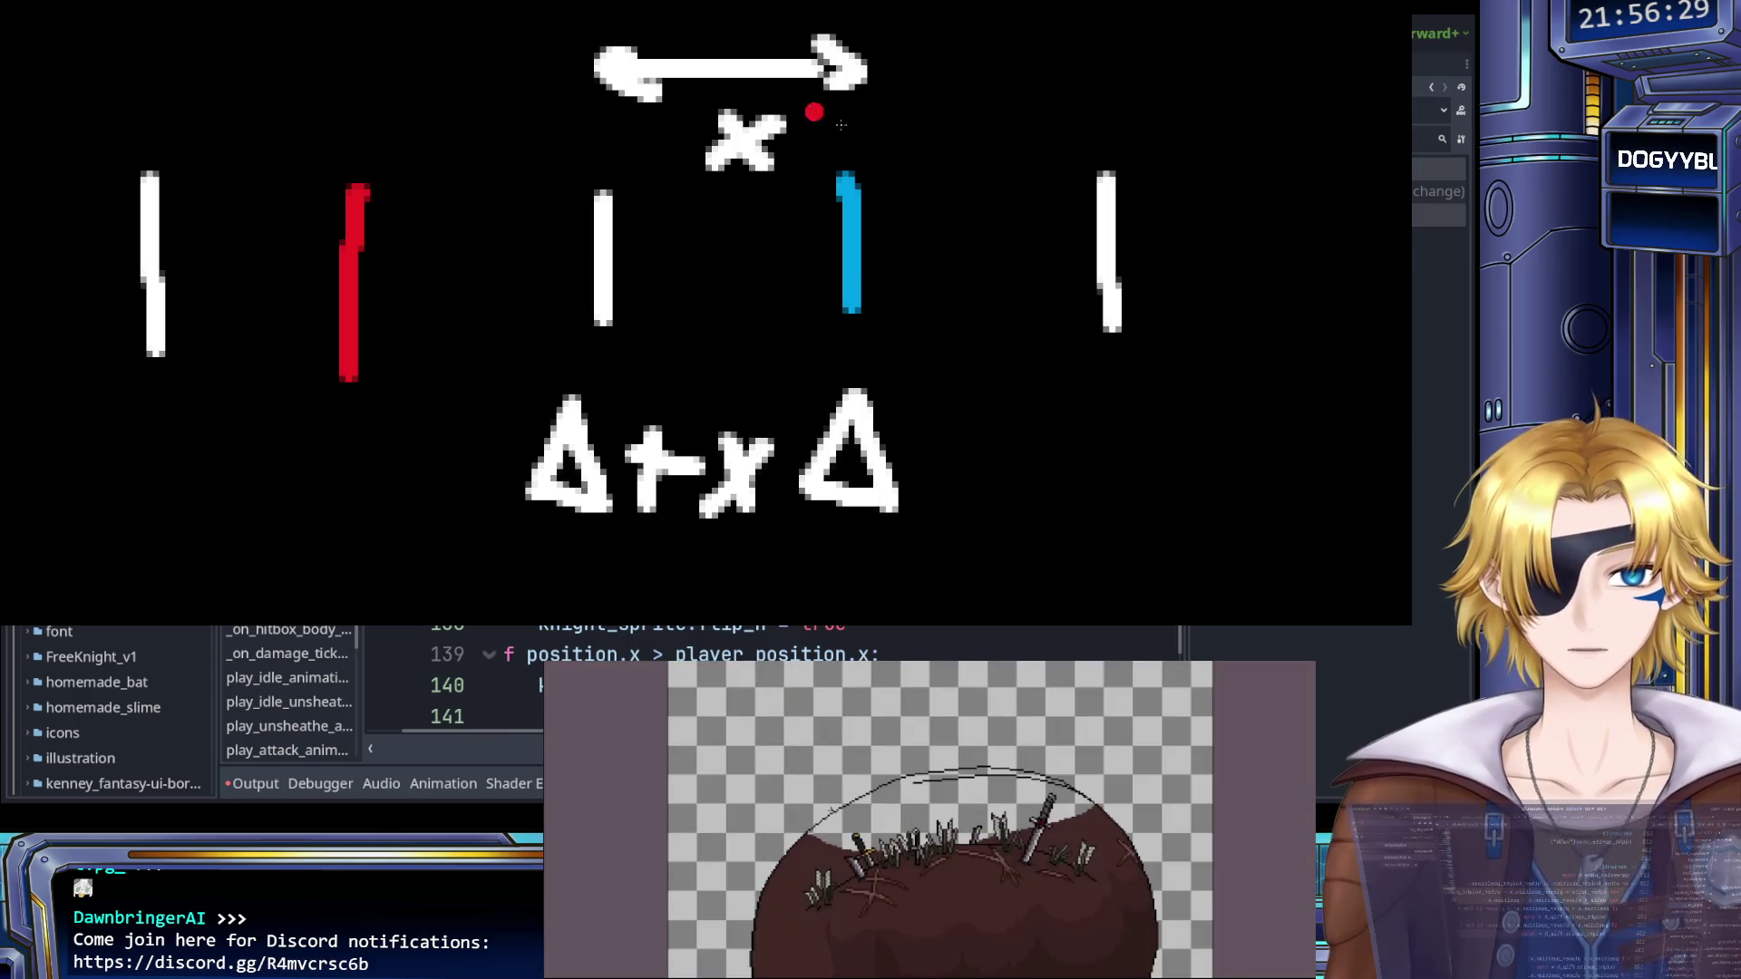
# - Draw a red vertical mark beside the rightmost white line and fill the gap under the arc brown
pyautogui.moveTo(1249, 156); pyautogui.dragTo(1255, 311)
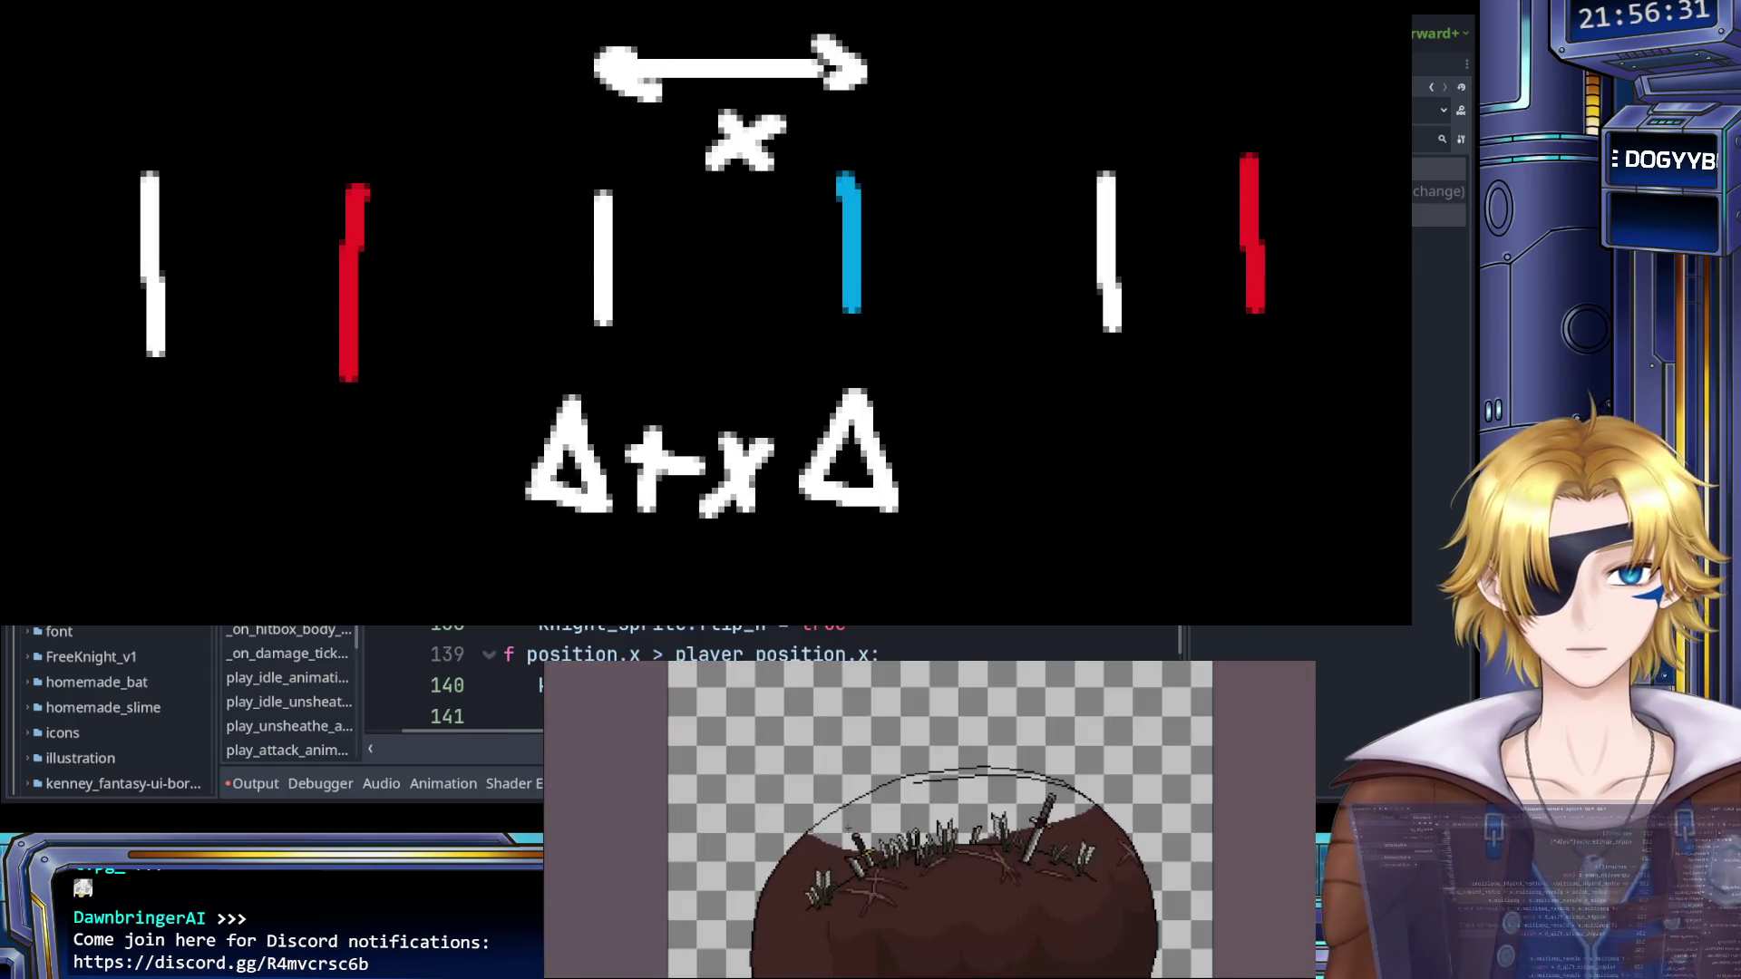
pyautogui.click(848, 829)
pyautogui.scroll(3, 1039, 828)
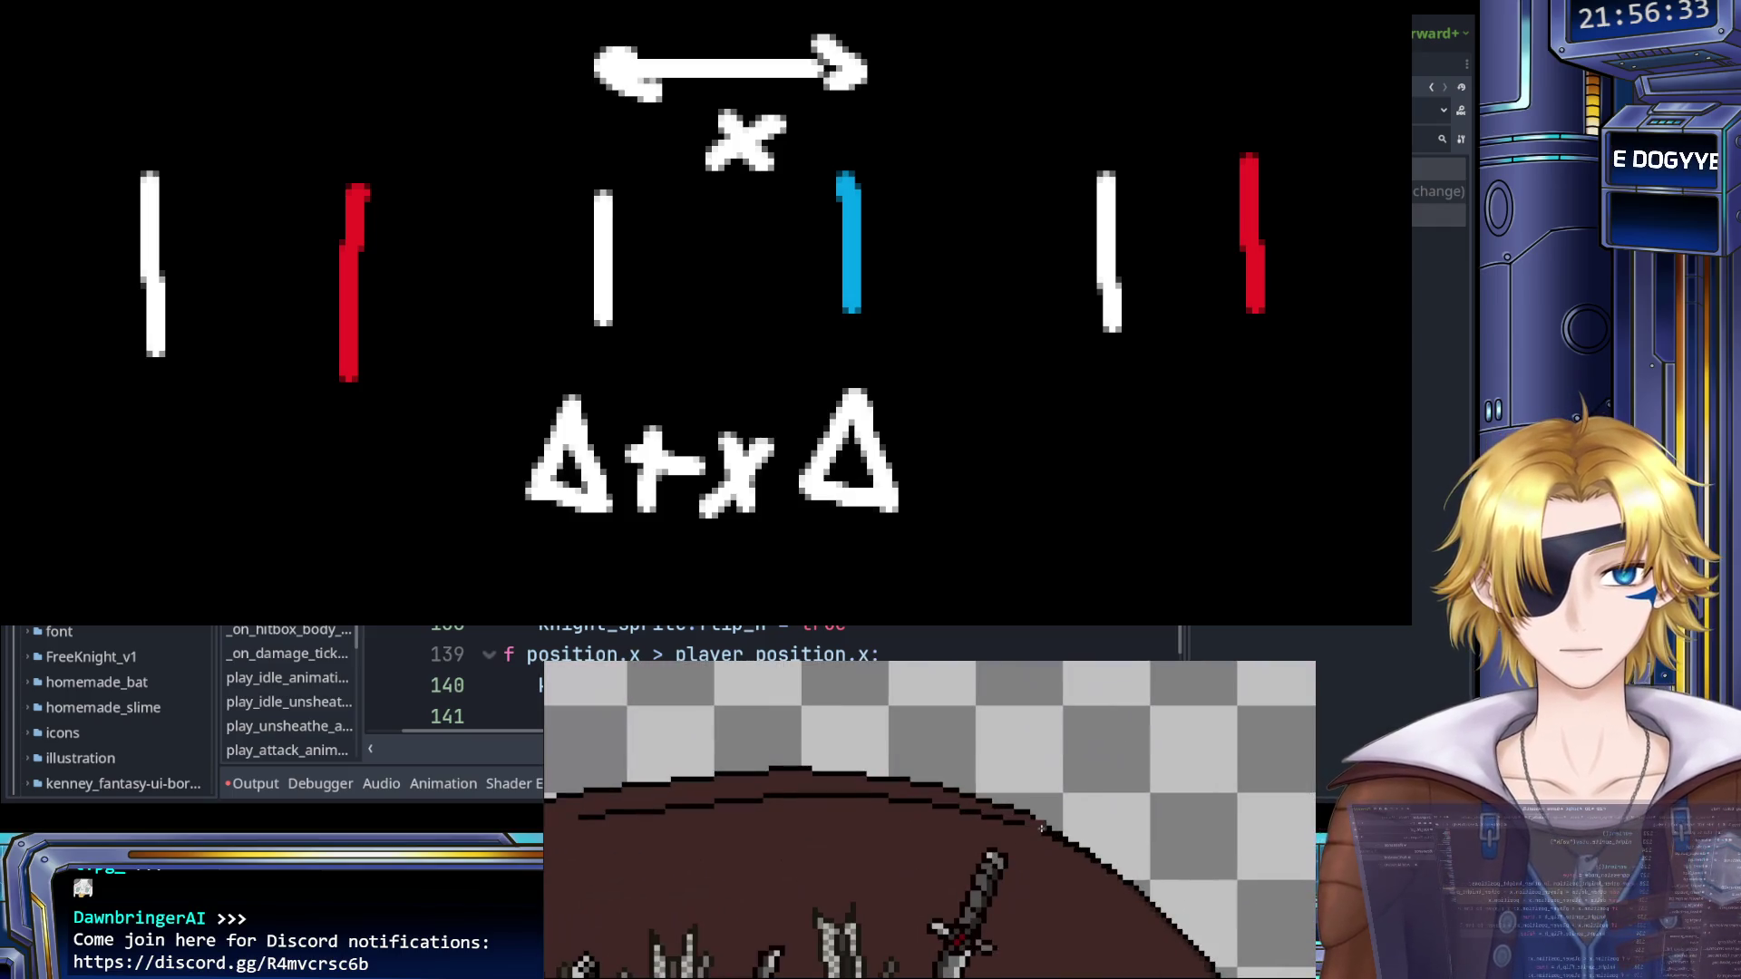
pyautogui.scroll(2, 1043, 832)
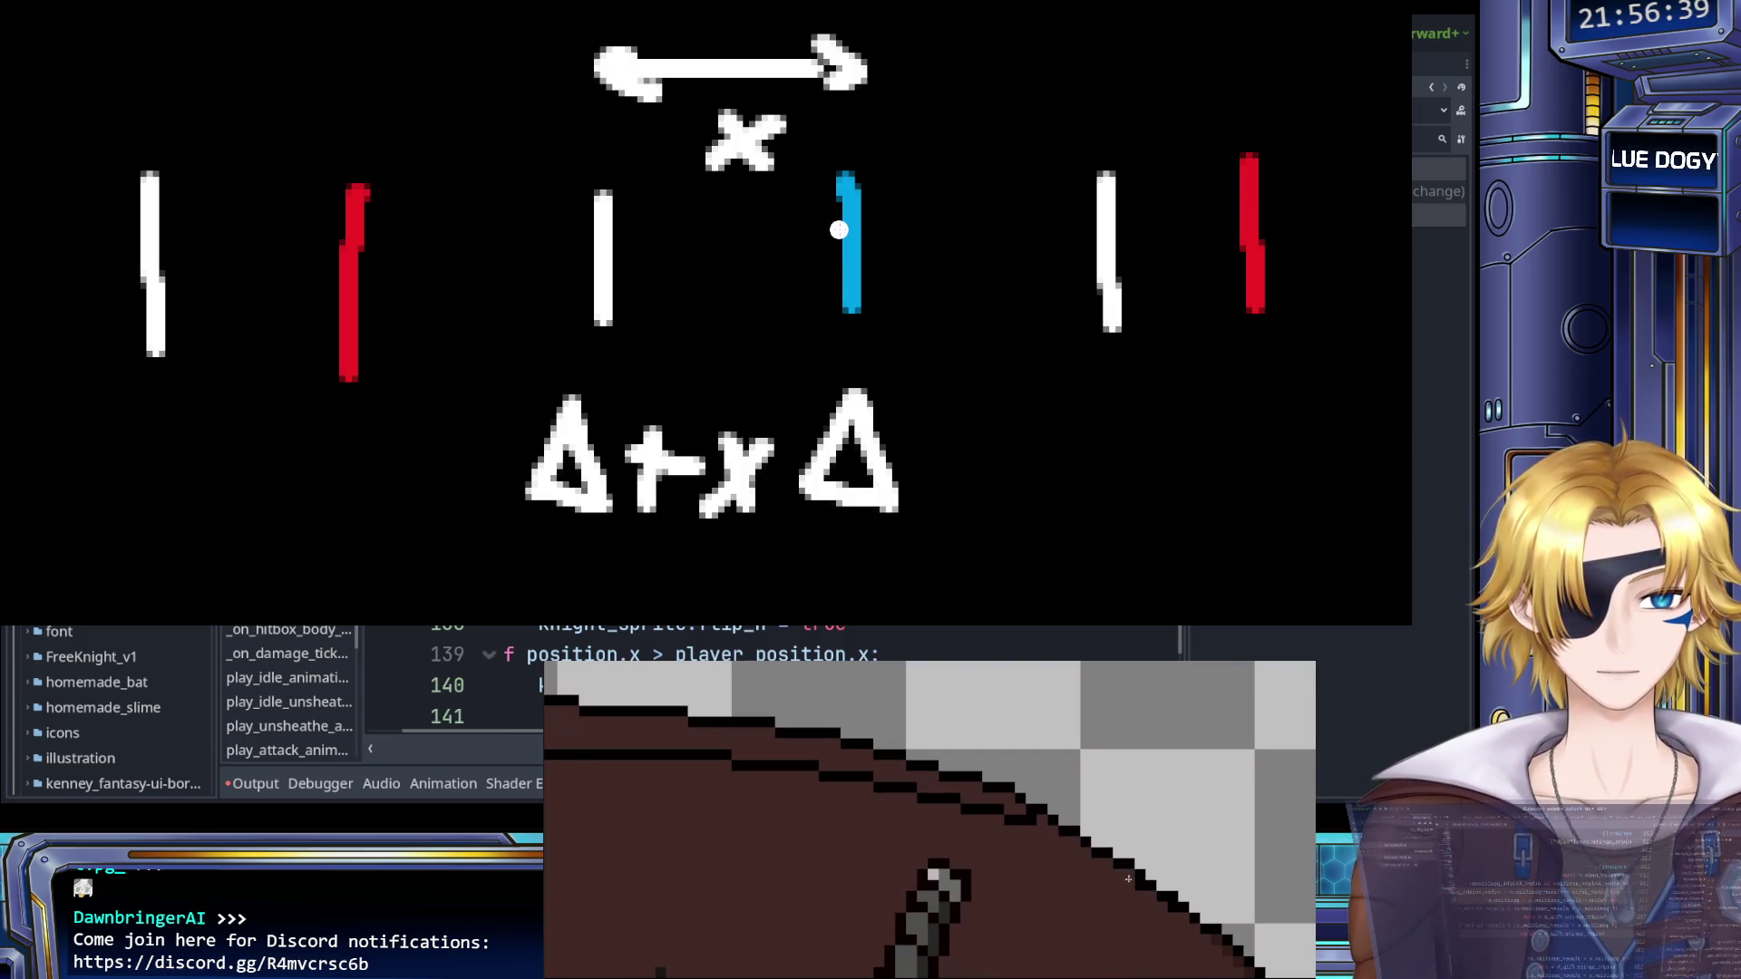
# - Undo the two stray outline strokes on top of the mound
pyautogui.scroll(-2, 1052, 849)
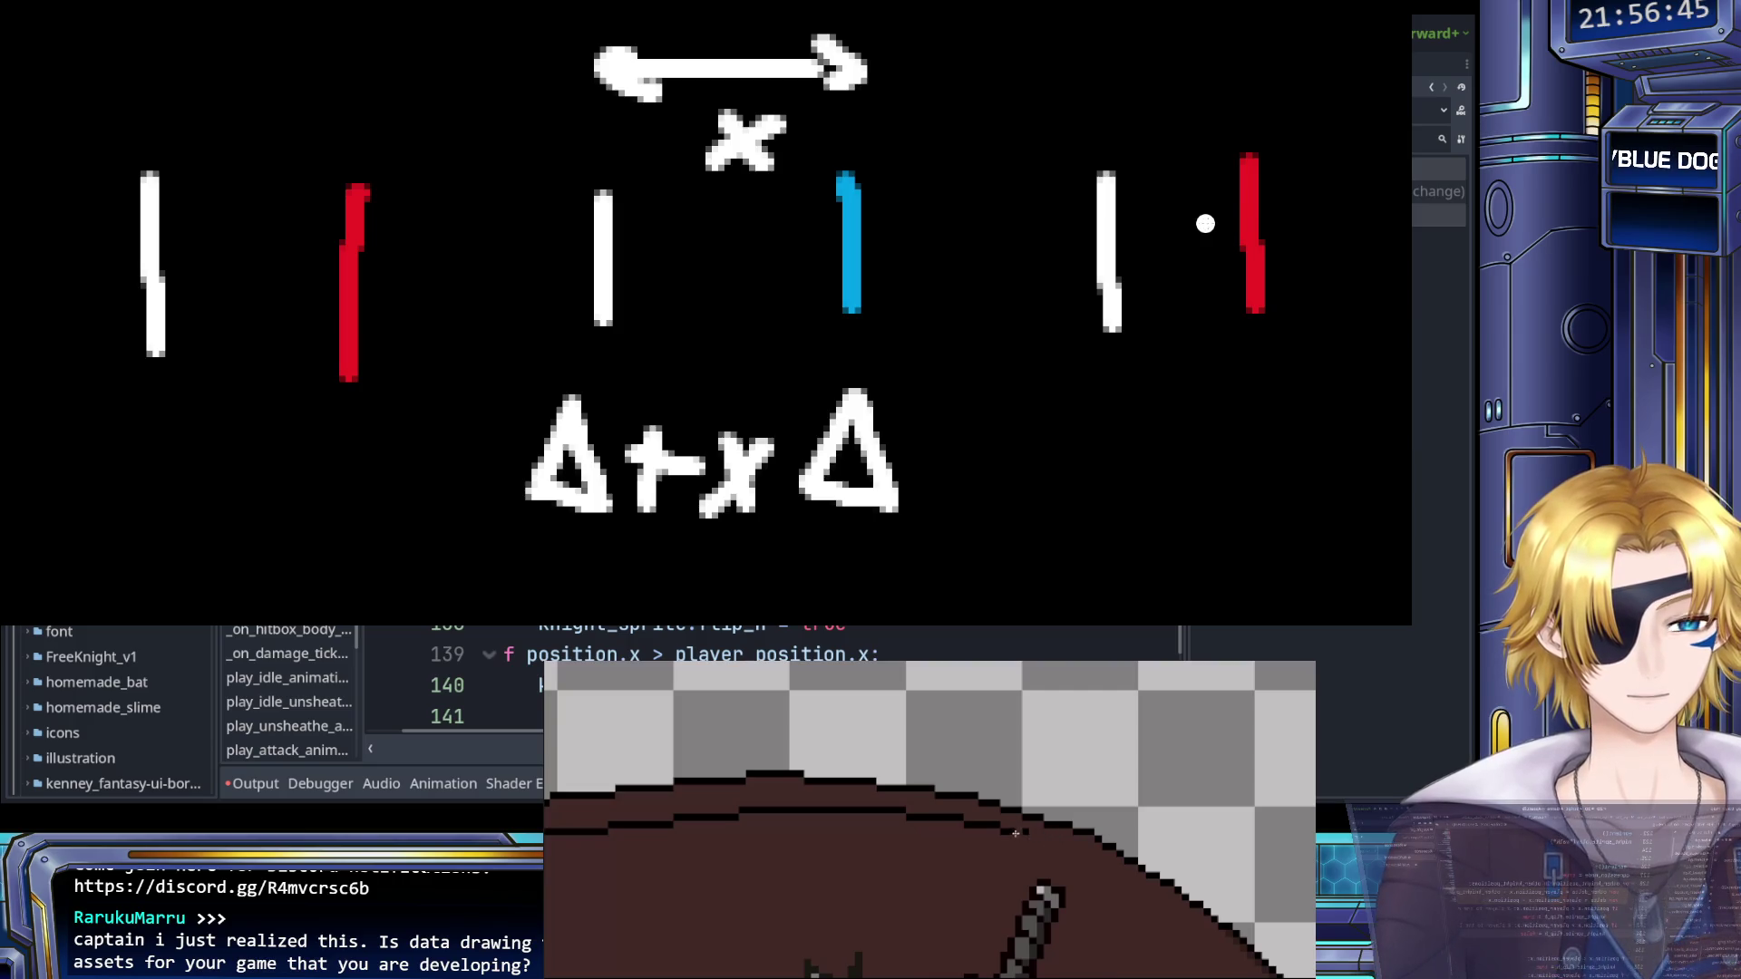
pyautogui.hotkey('ctrl', 'z')
pyautogui.hotkey('ctrl', 'z')
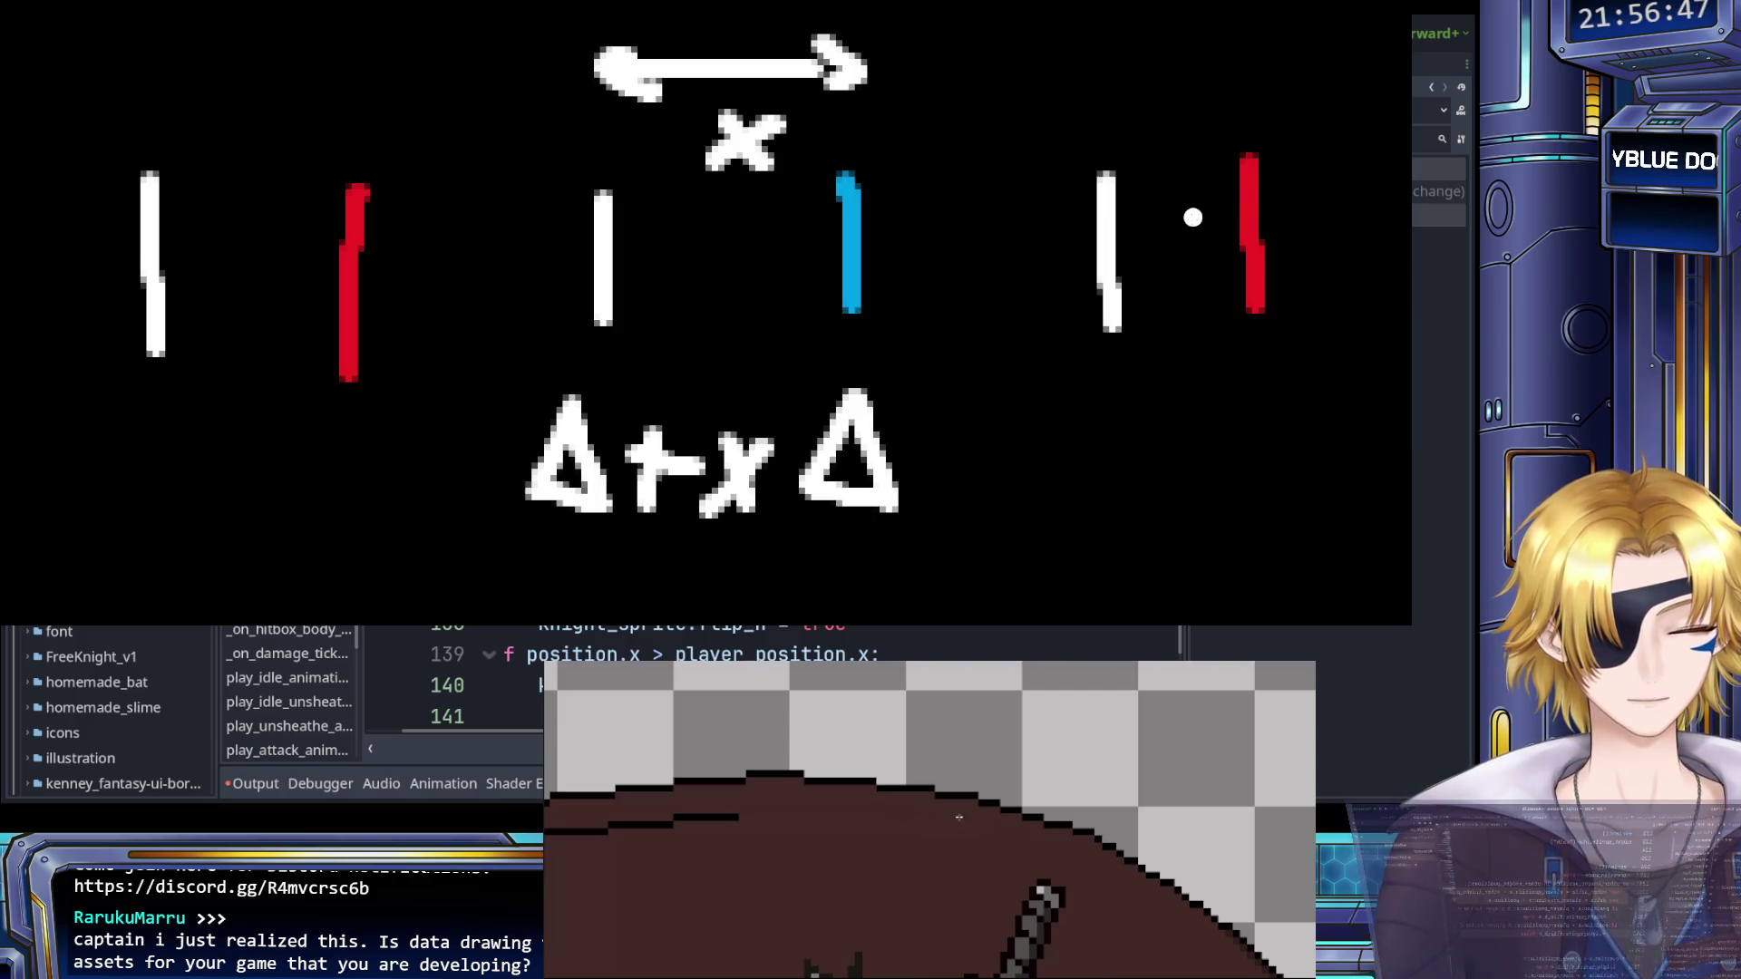
pyautogui.hotkey('ctrl', 'z')
pyautogui.hotkey('ctrl', 'z')
pyautogui.scroll(-1, 703, 815)
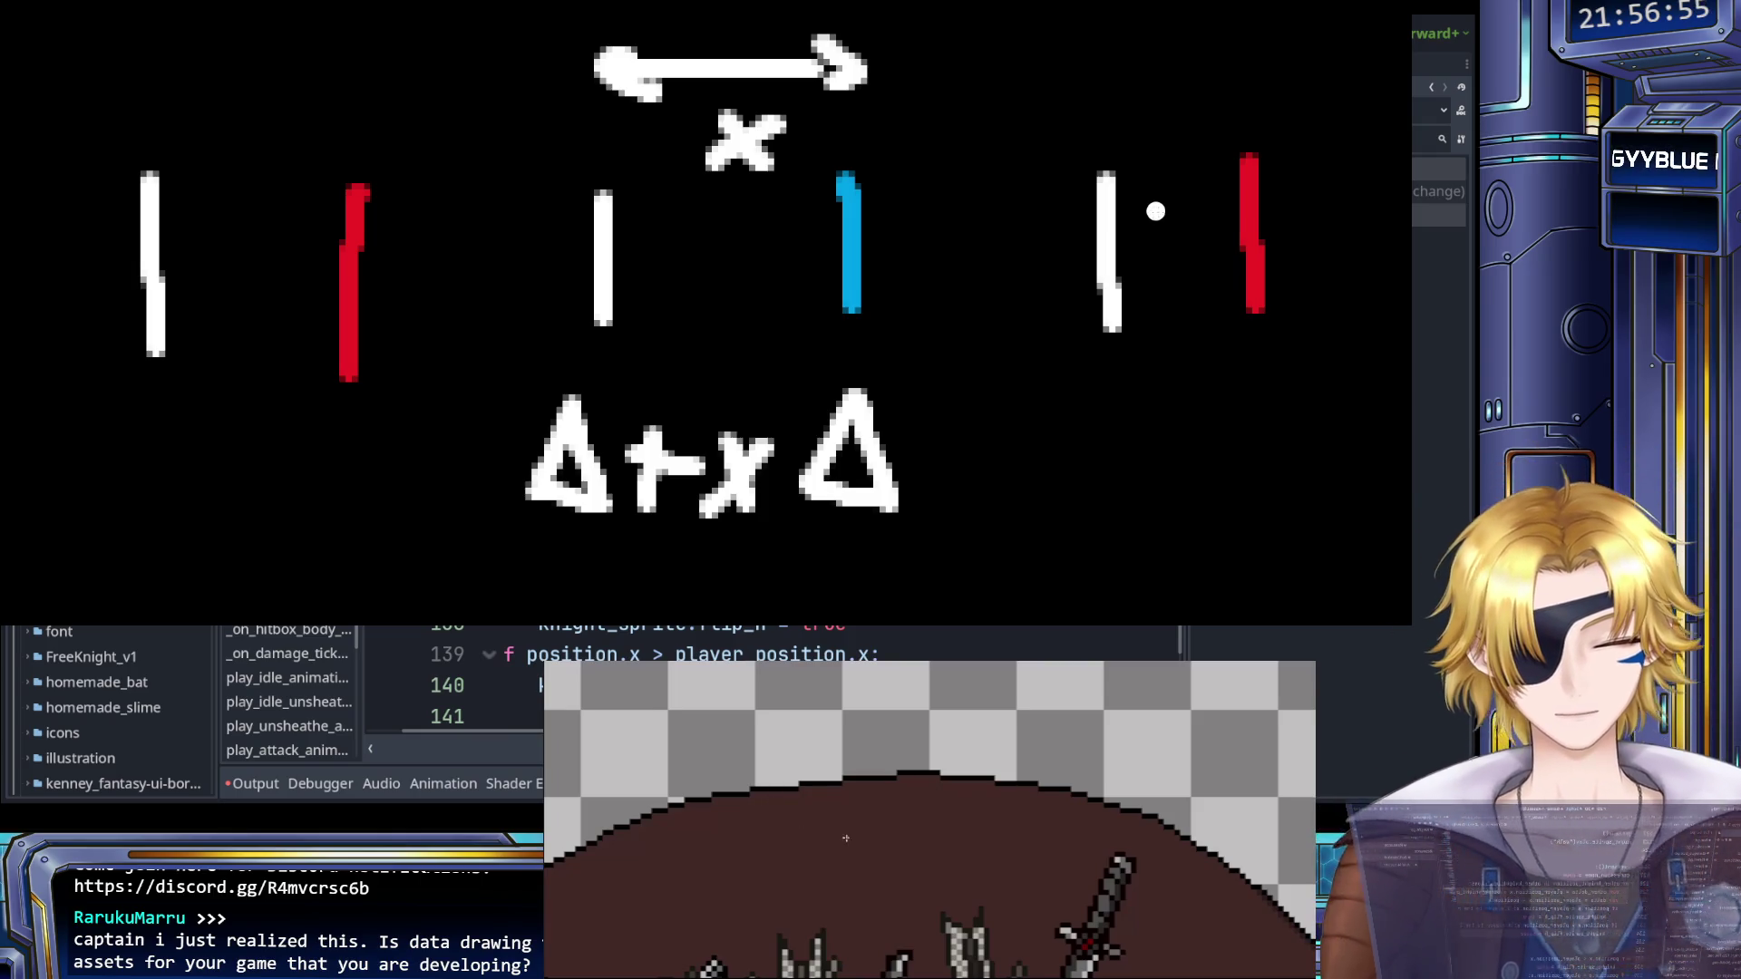
pyautogui.scroll(-3, 846, 837)
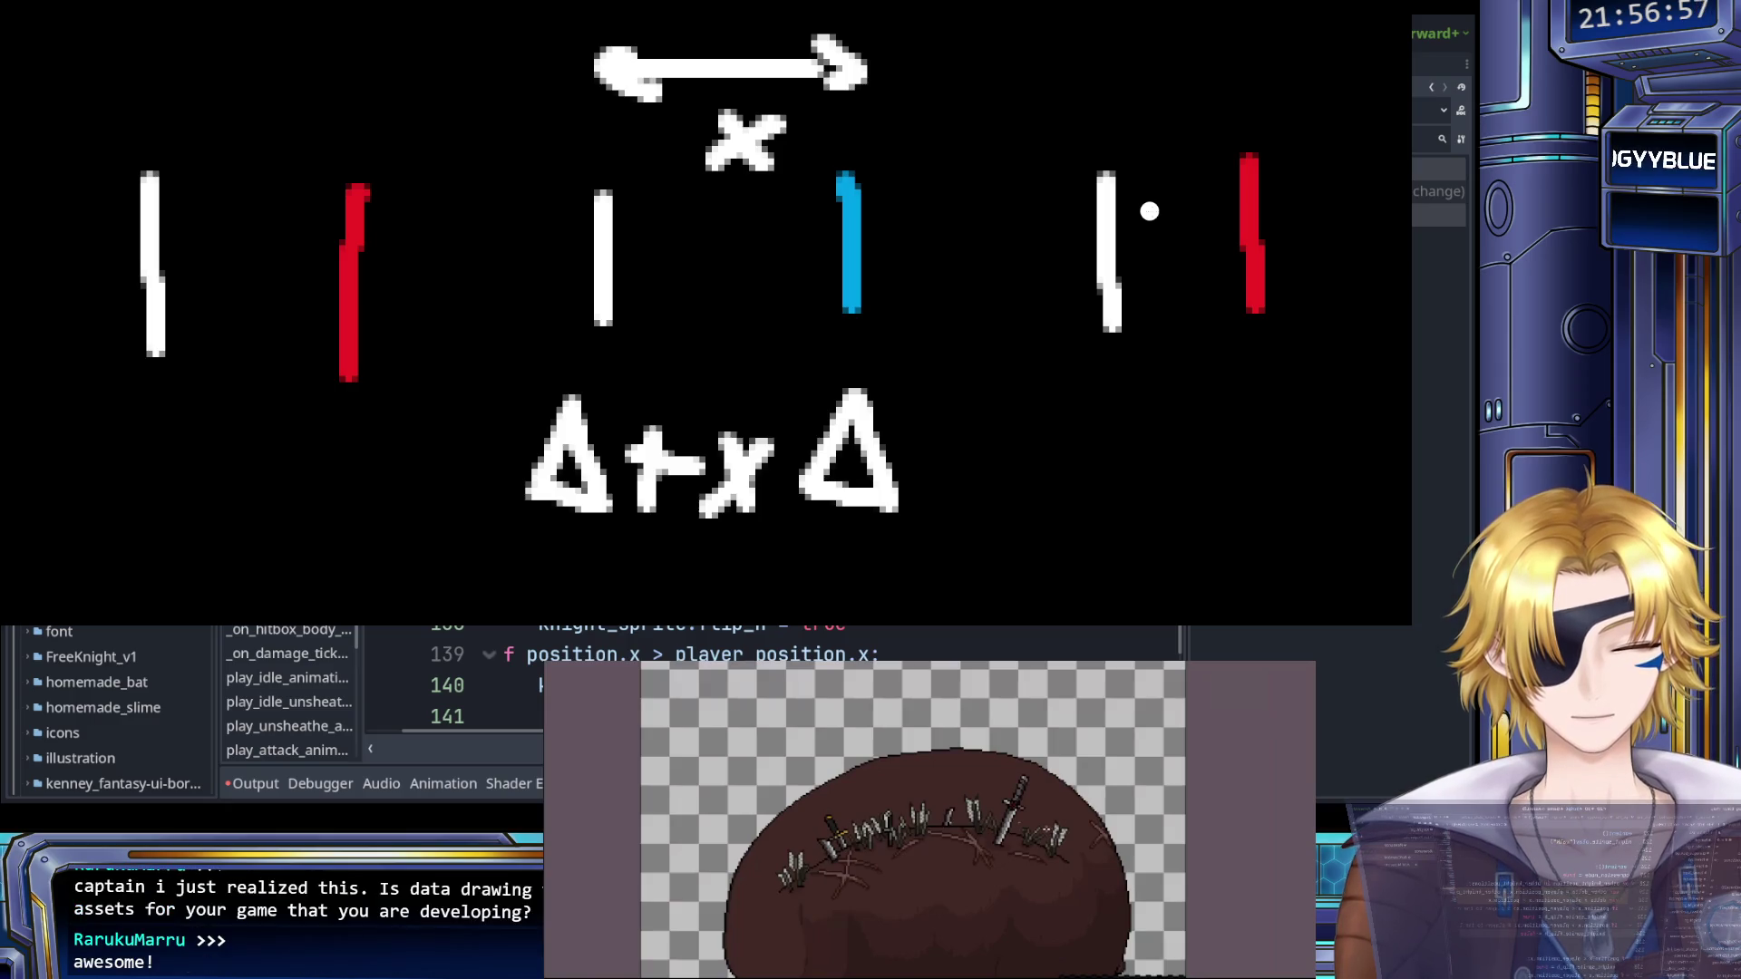
pyautogui.scroll(-2, 1082, 844)
pyautogui.scroll(2, 1098, 861)
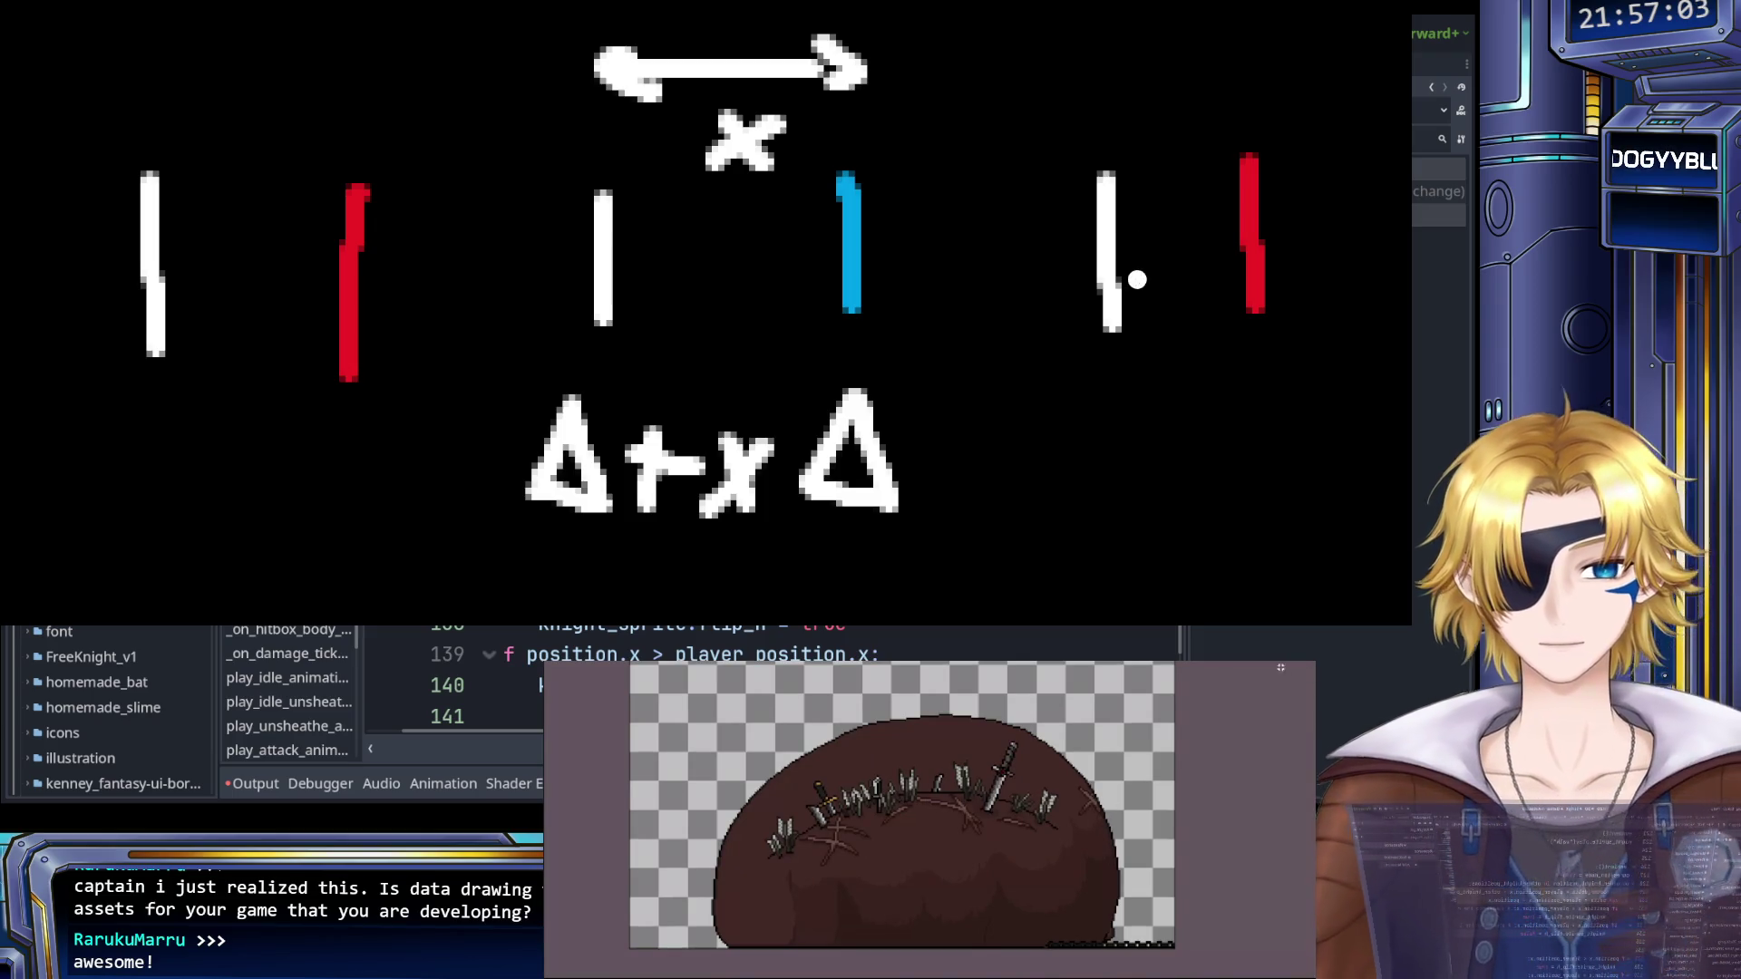
pyautogui.scroll(3, 1065, 835)
# - Paint white and light grey highlights along the sprite's upper-right edge
pyautogui.moveTo(1064, 846); pyautogui.dragTo(1038, 785)
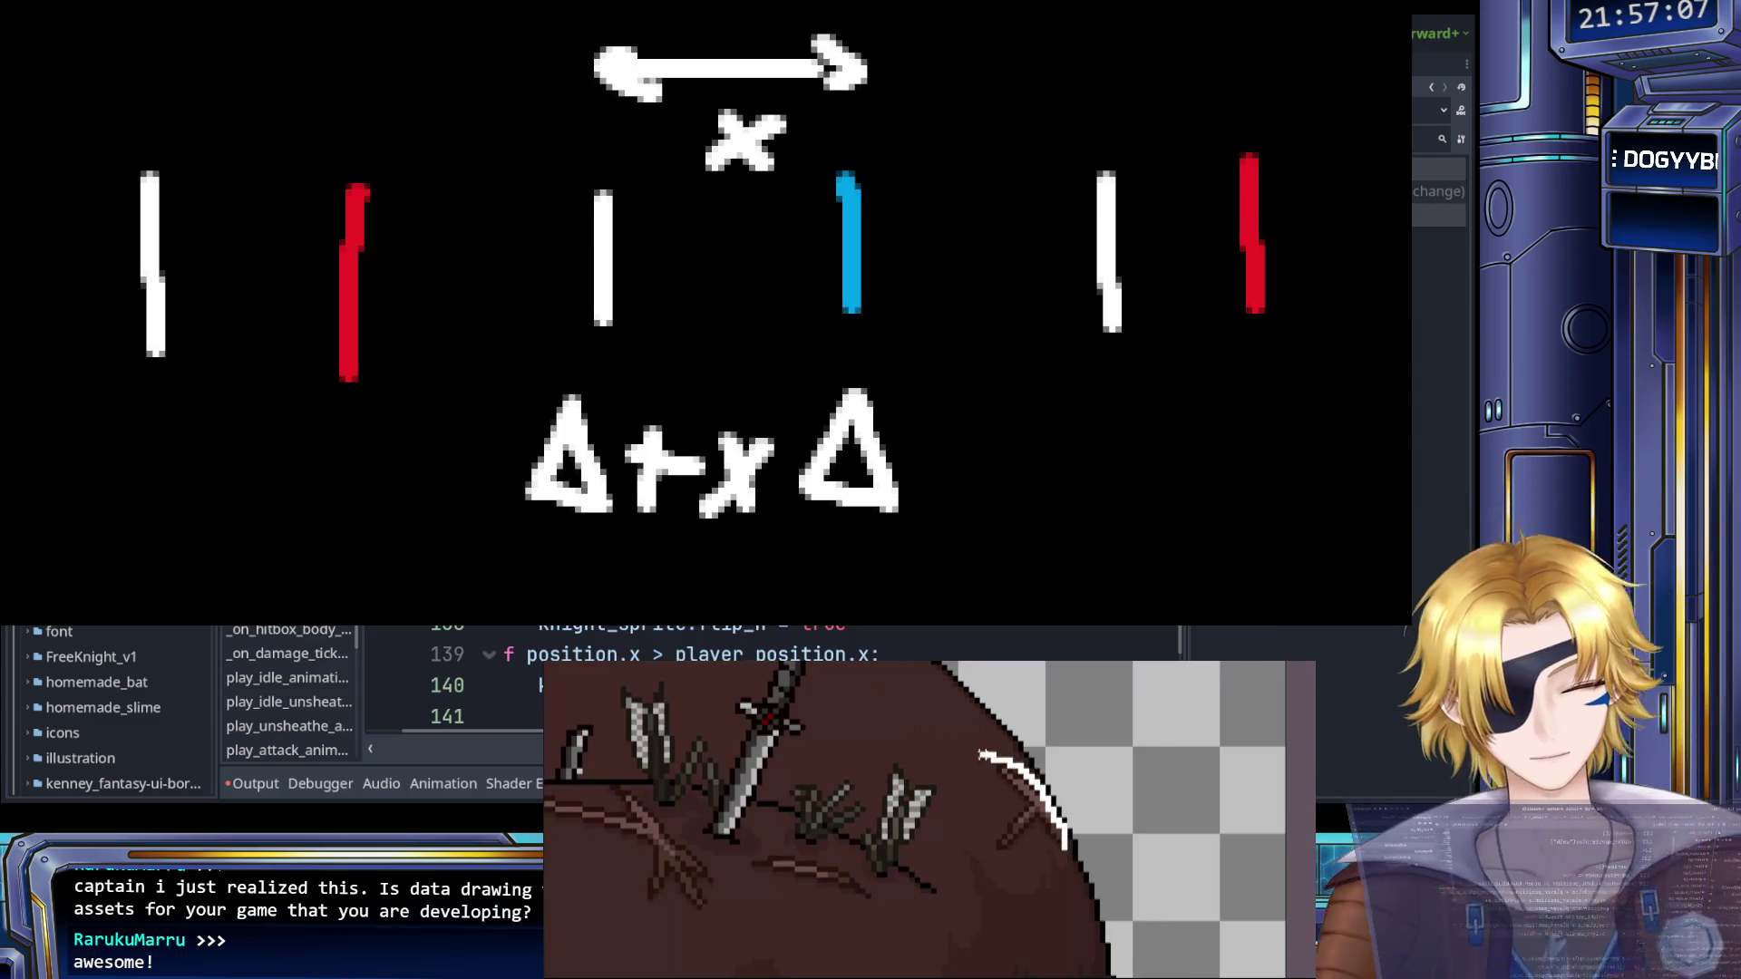
pyautogui.scroll(-4, 1043, 787)
pyautogui.scroll(2, 1071, 793)
pyautogui.click(1070, 791)
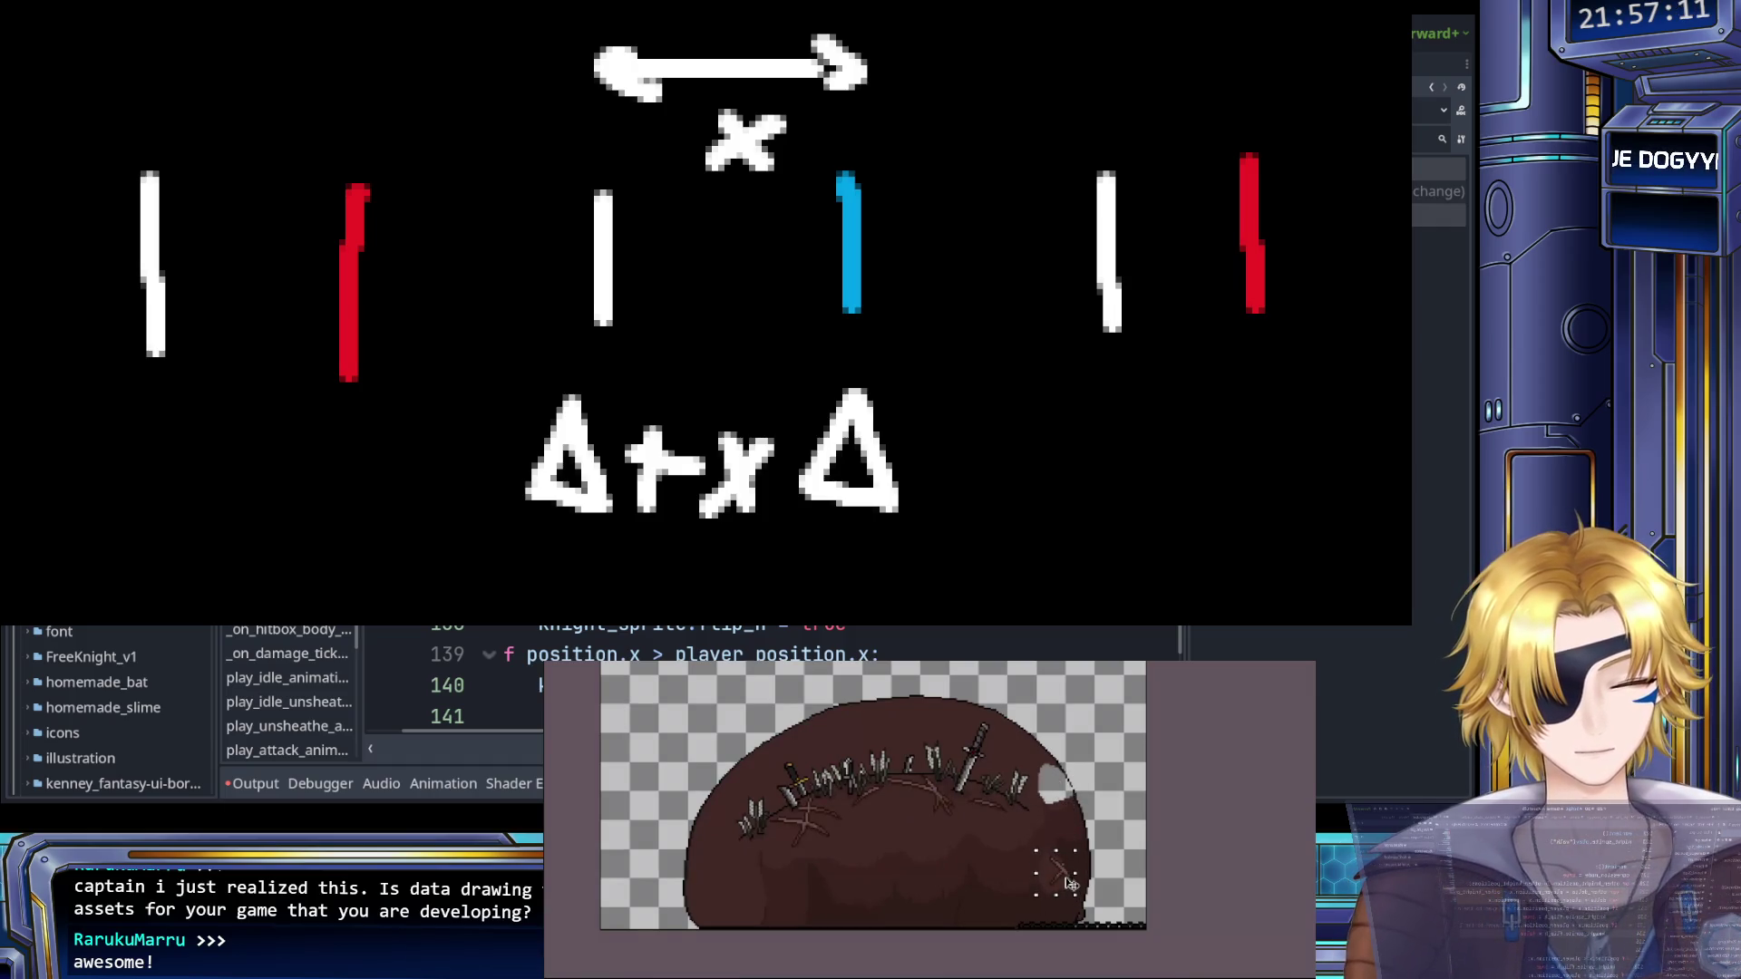
pyautogui.scroll(3, 1070, 882)
pyautogui.moveTo(1057, 671)
pyautogui.mouseDown()
pyautogui.moveTo(1020, 698)
pyautogui.moveTo(1029, 898)
pyautogui.moveTo(1061, 870)
pyautogui.mouseUp()
pyautogui.scroll(-3, 1071, 878)
pyautogui.moveTo(1050, 776); pyautogui.dragTo(1059, 793)
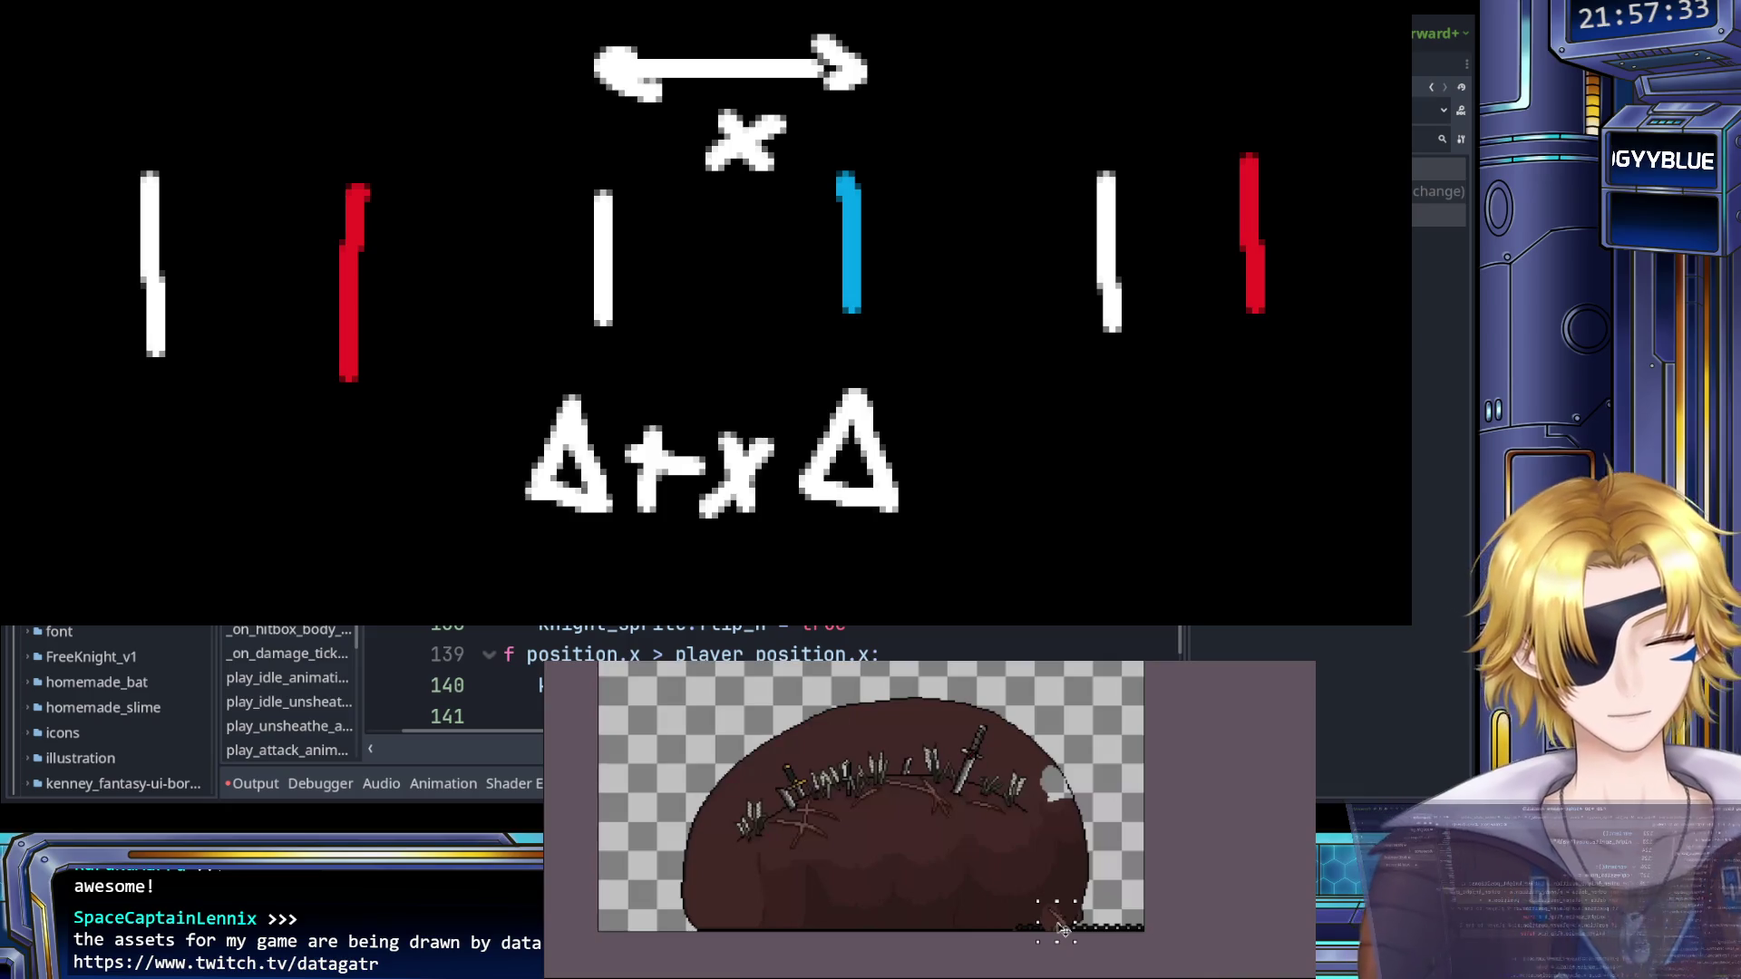
pyautogui.scroll(3, 1063, 930)
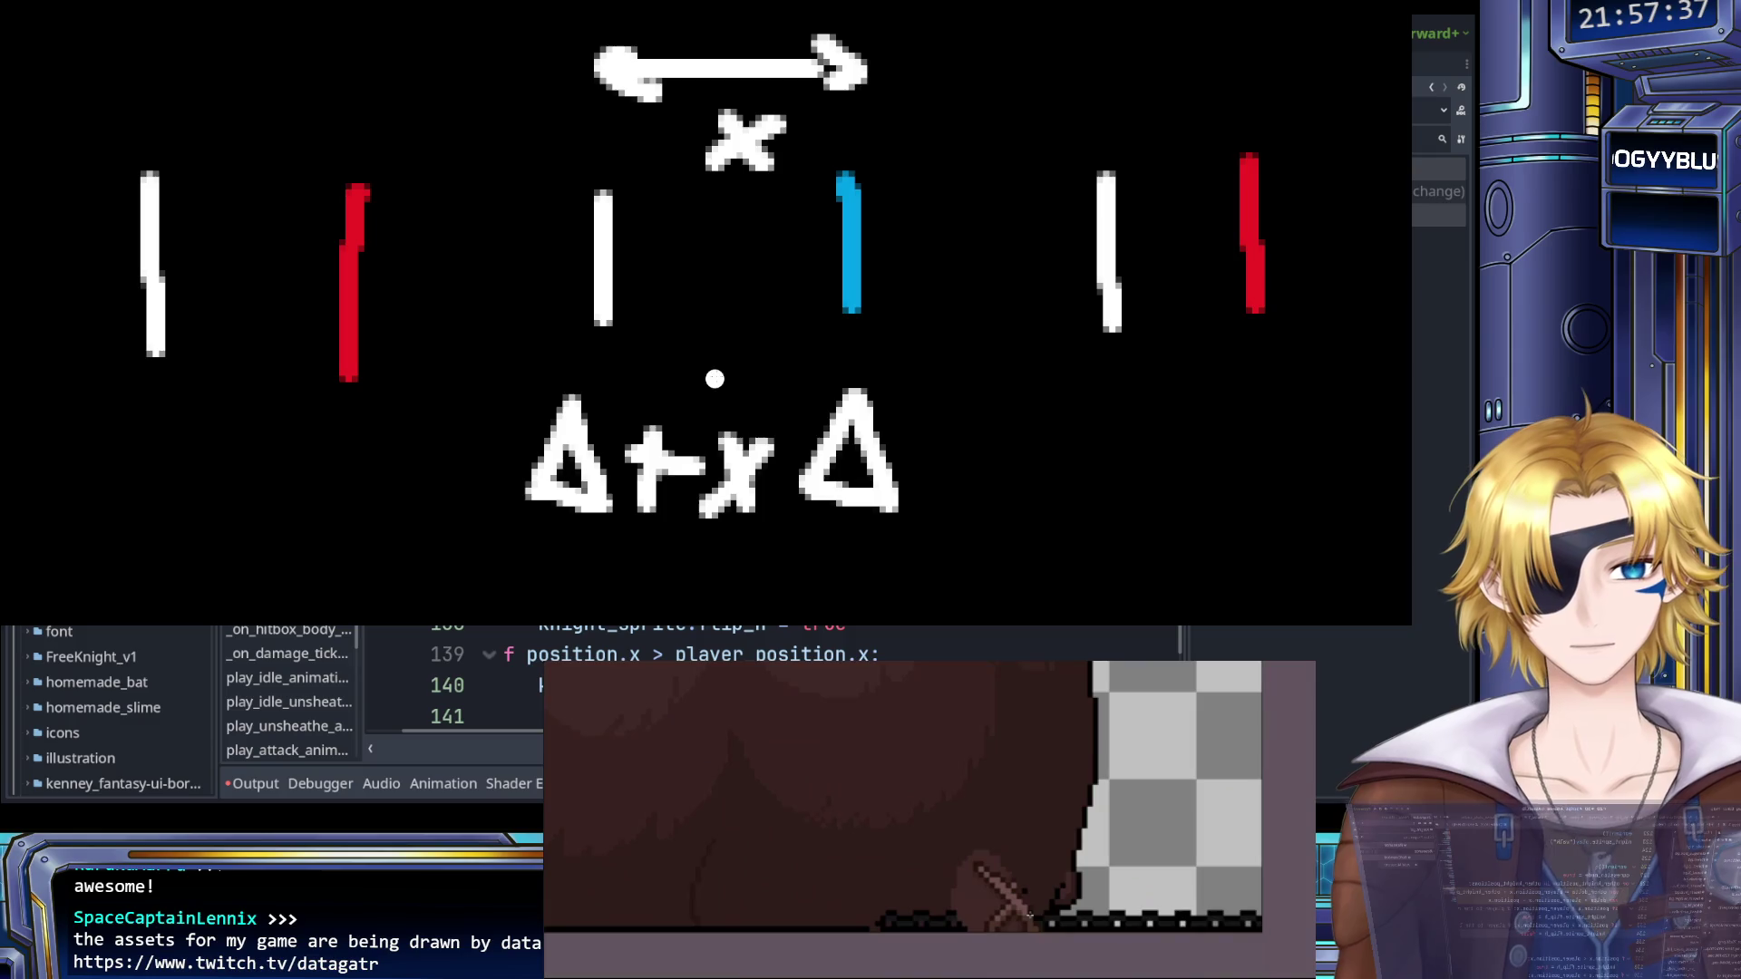
pyautogui.scroll(1, 1012, 919)
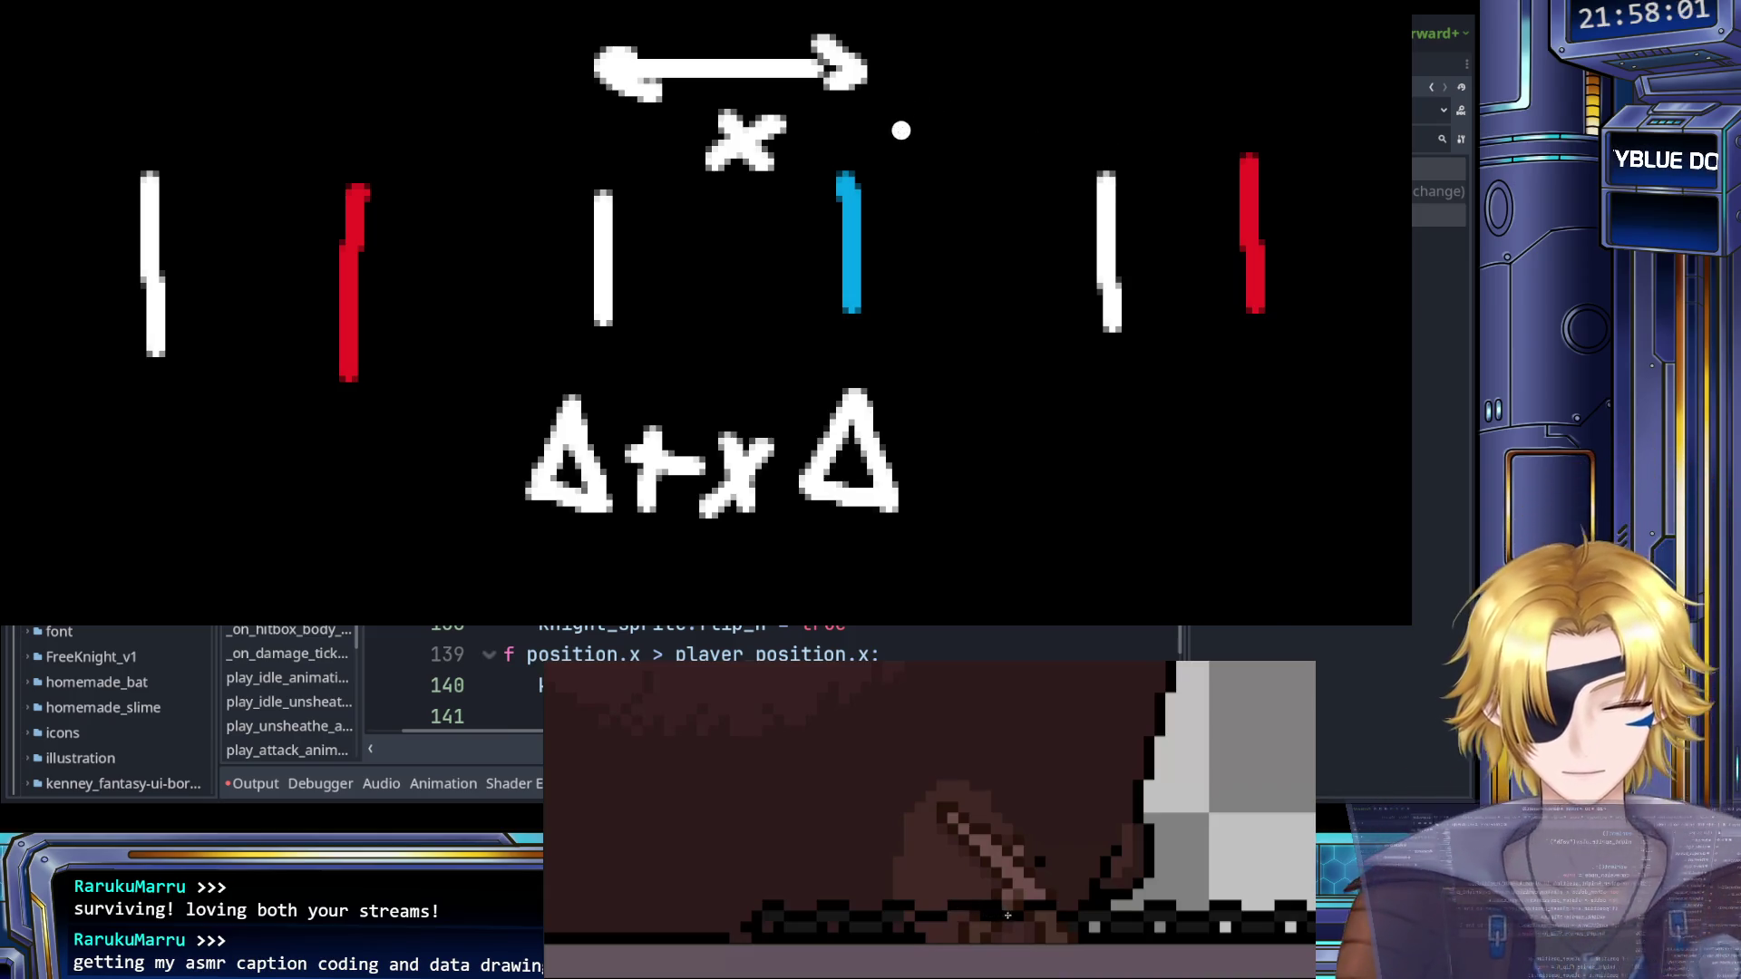
# - Zoom in and out around the sprite's sword, then close the overlay to return to knight.gd
pyautogui.scroll(2, 1002, 904)
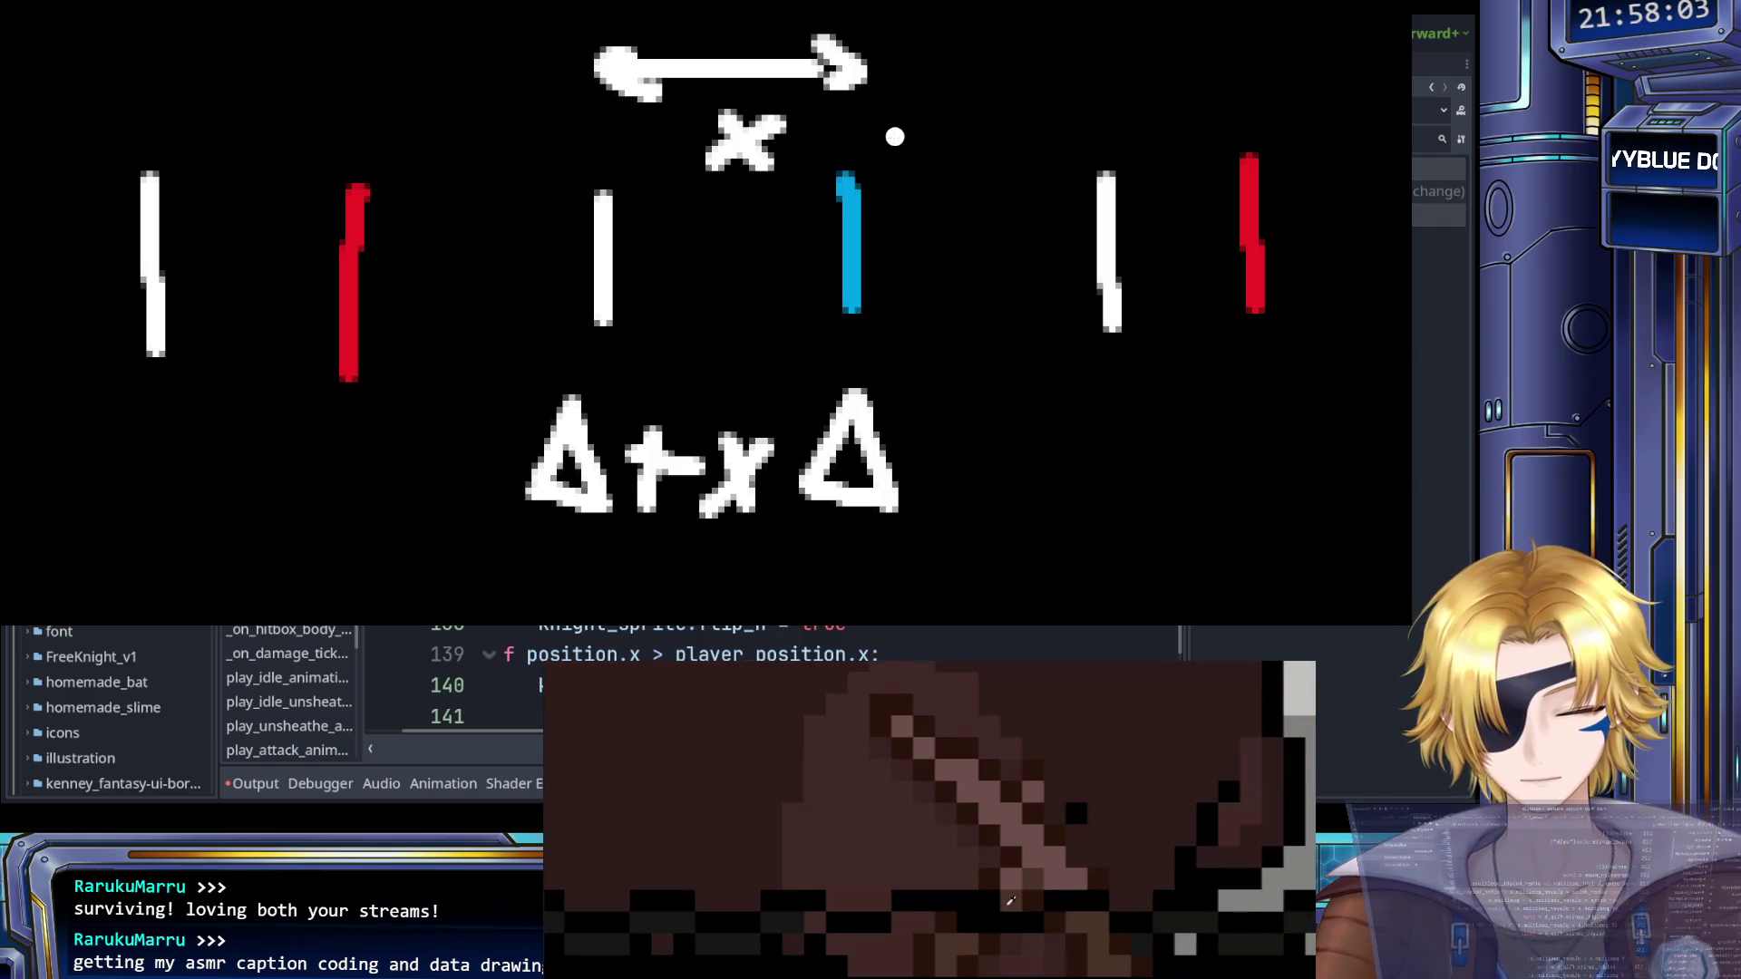
pyautogui.scroll(-2, 986, 901)
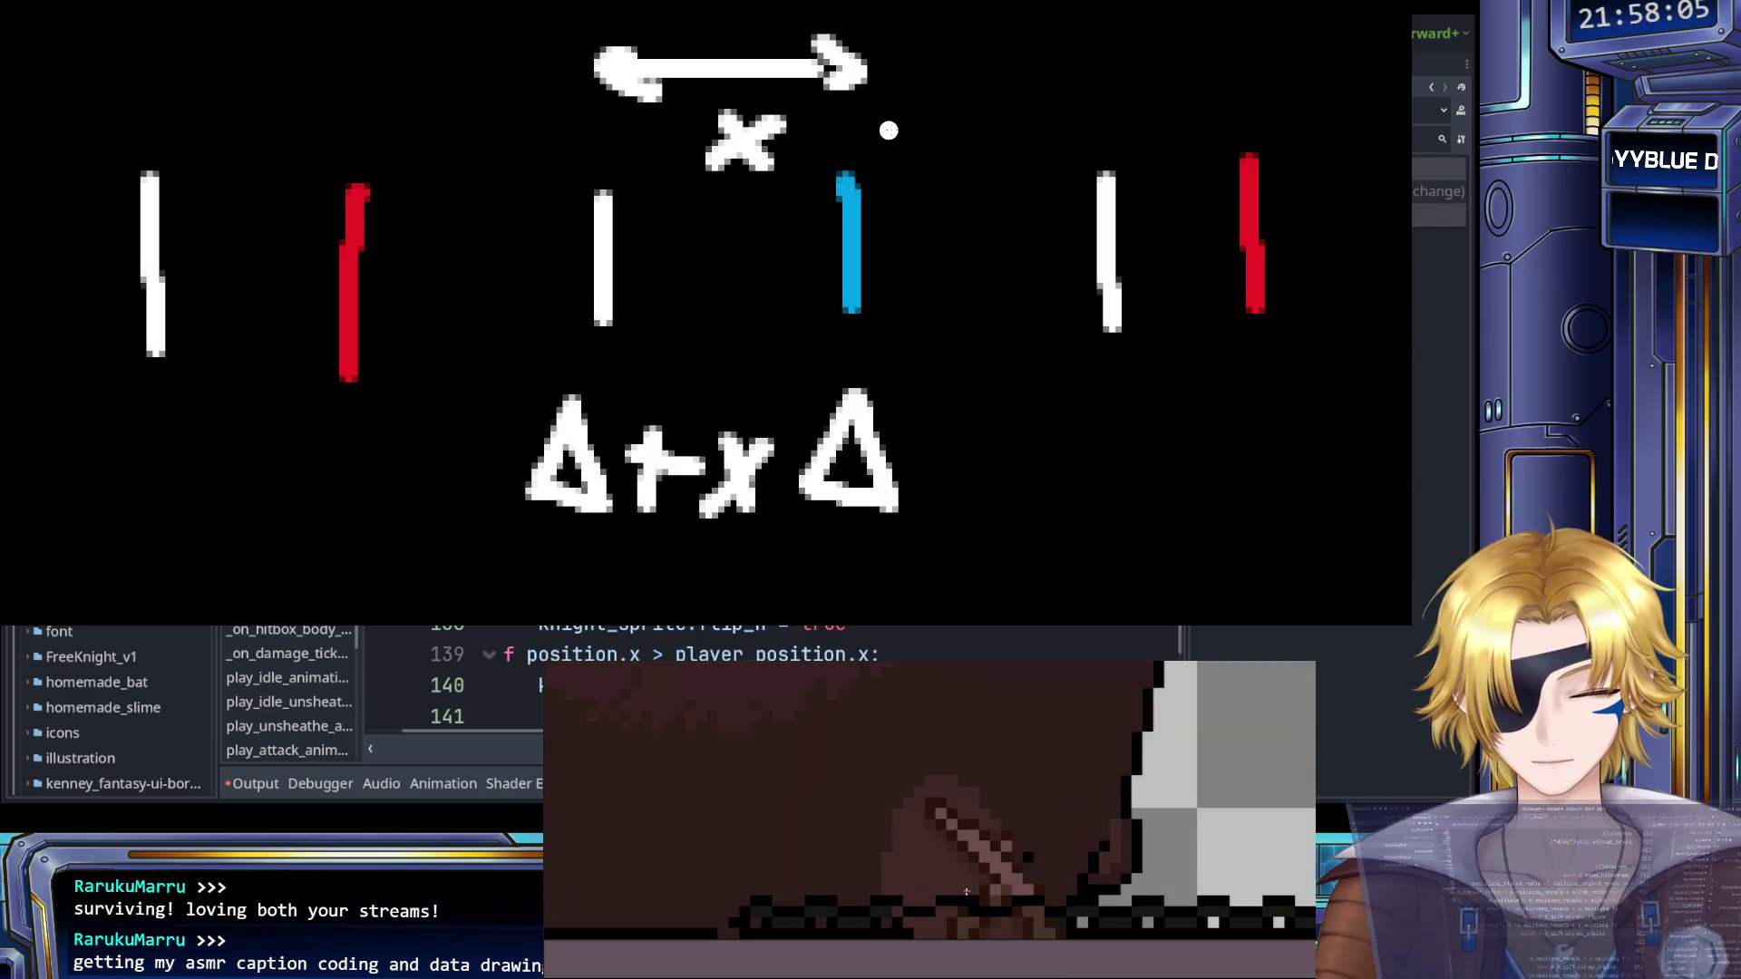
pyautogui.scroll(2, 978, 898)
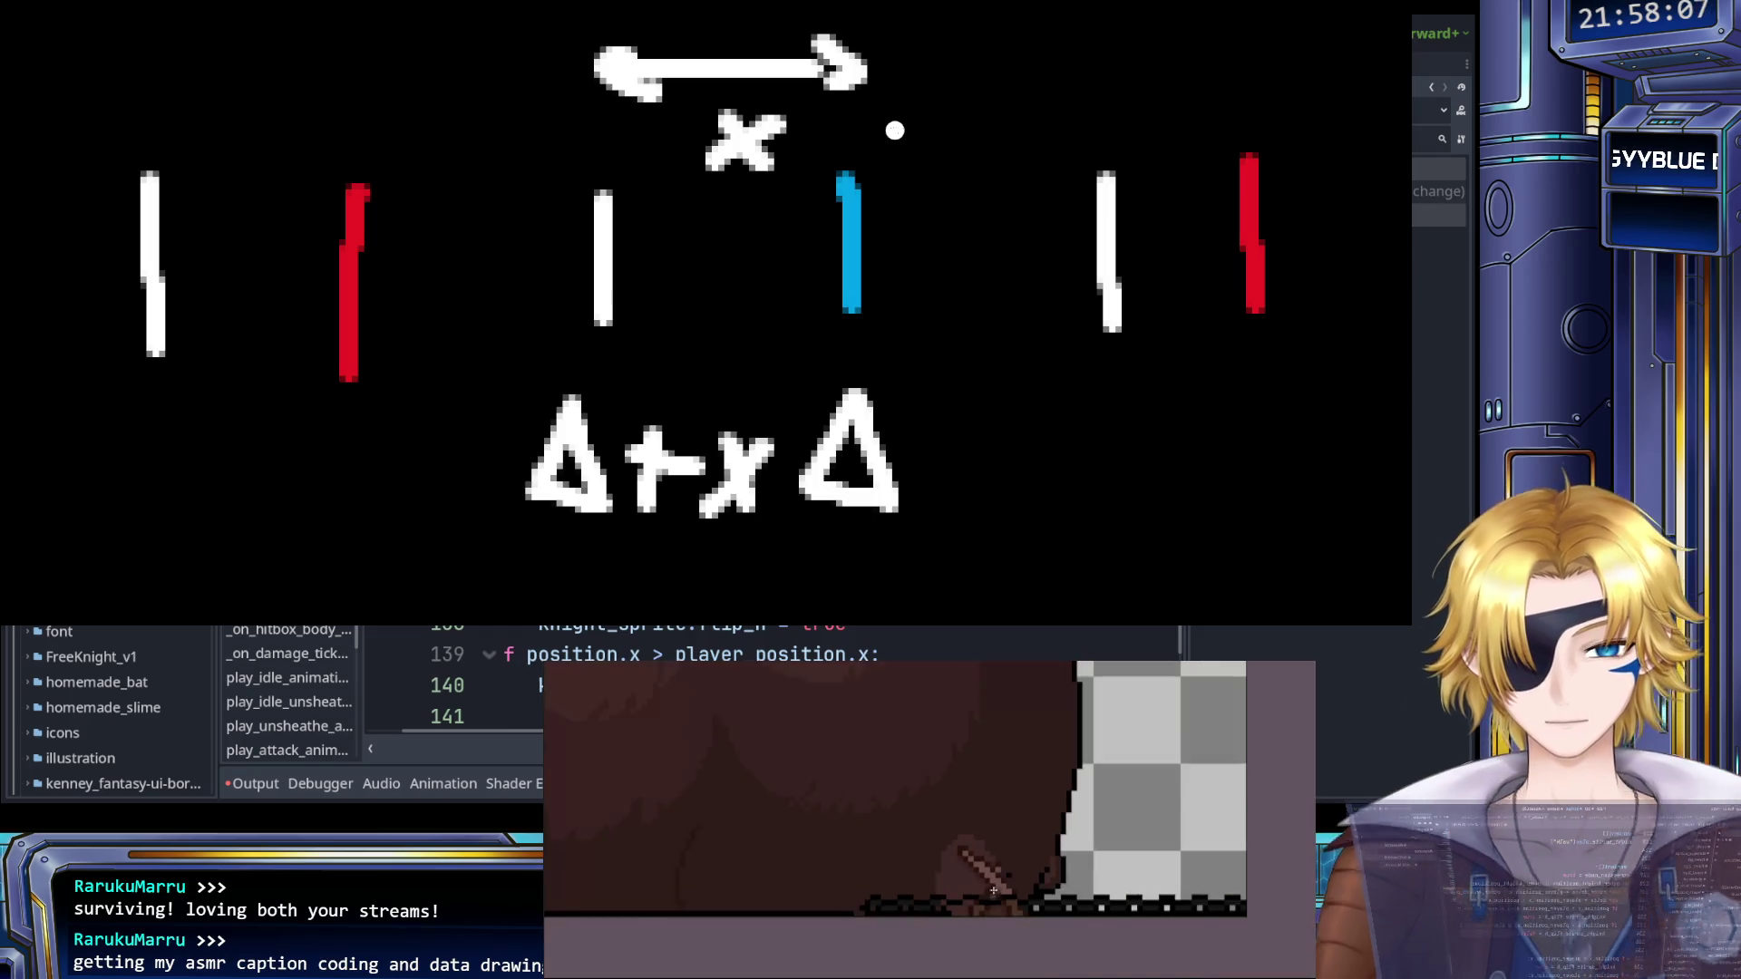
pyautogui.scroll(-2, 989, 887)
pyautogui.scroll(2, 991, 884)
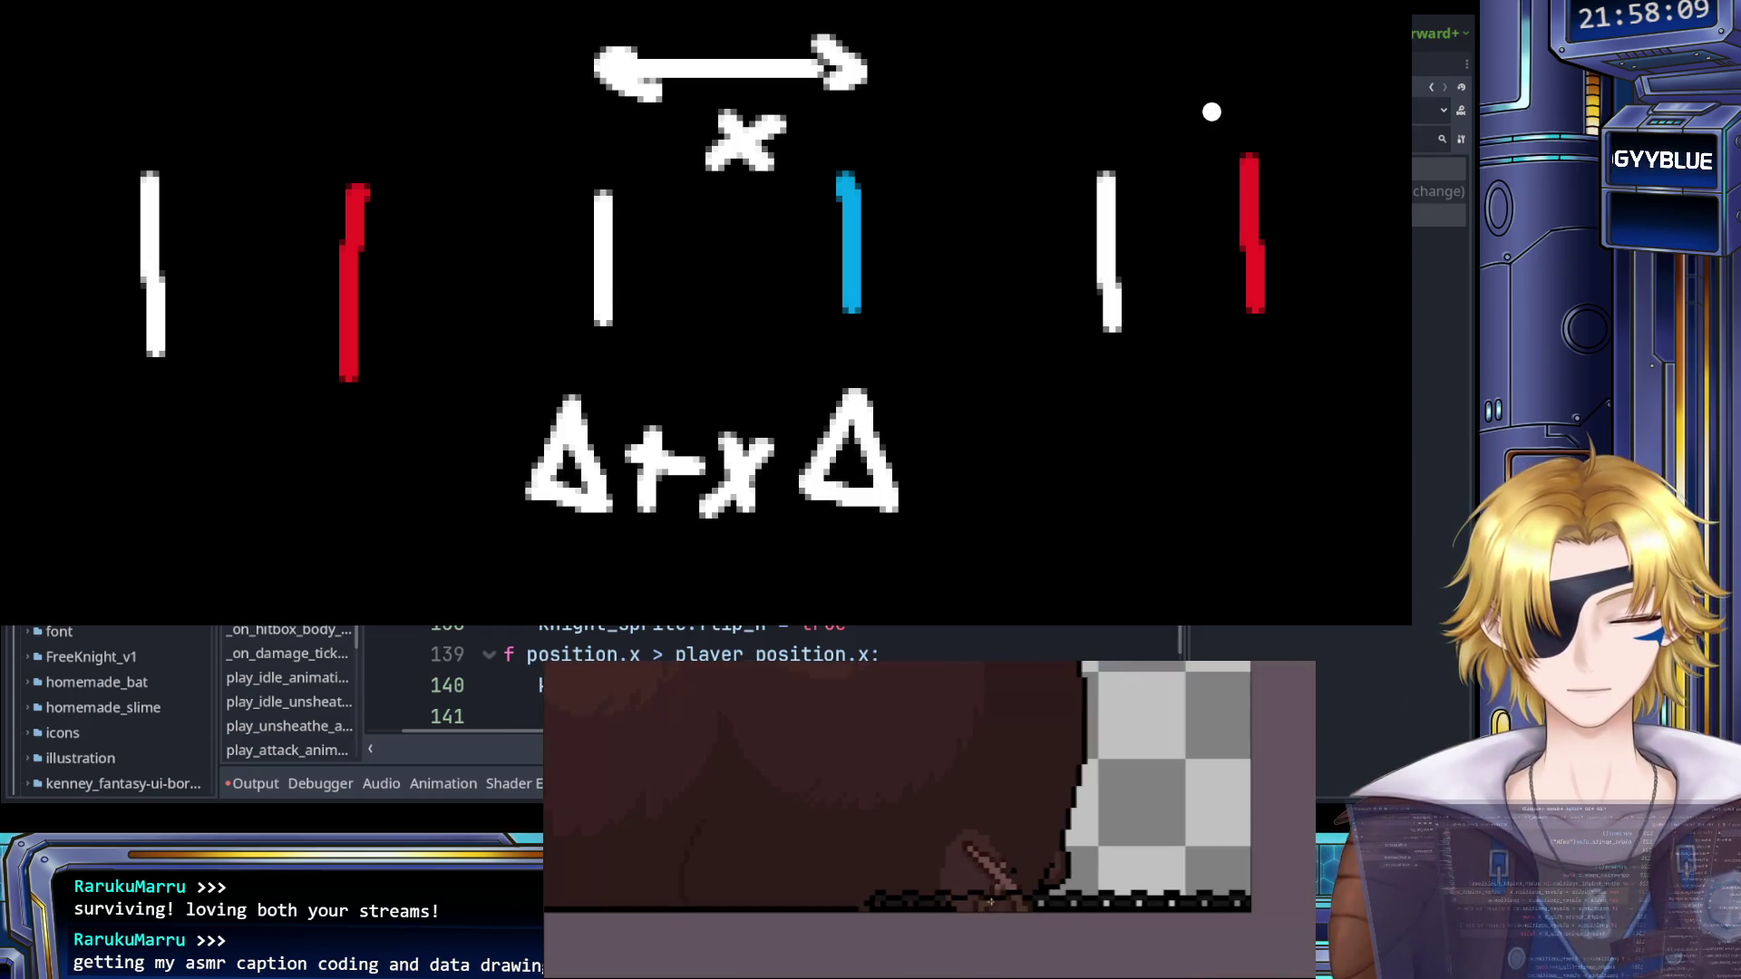
pyautogui.scroll(-2, 918, 899)
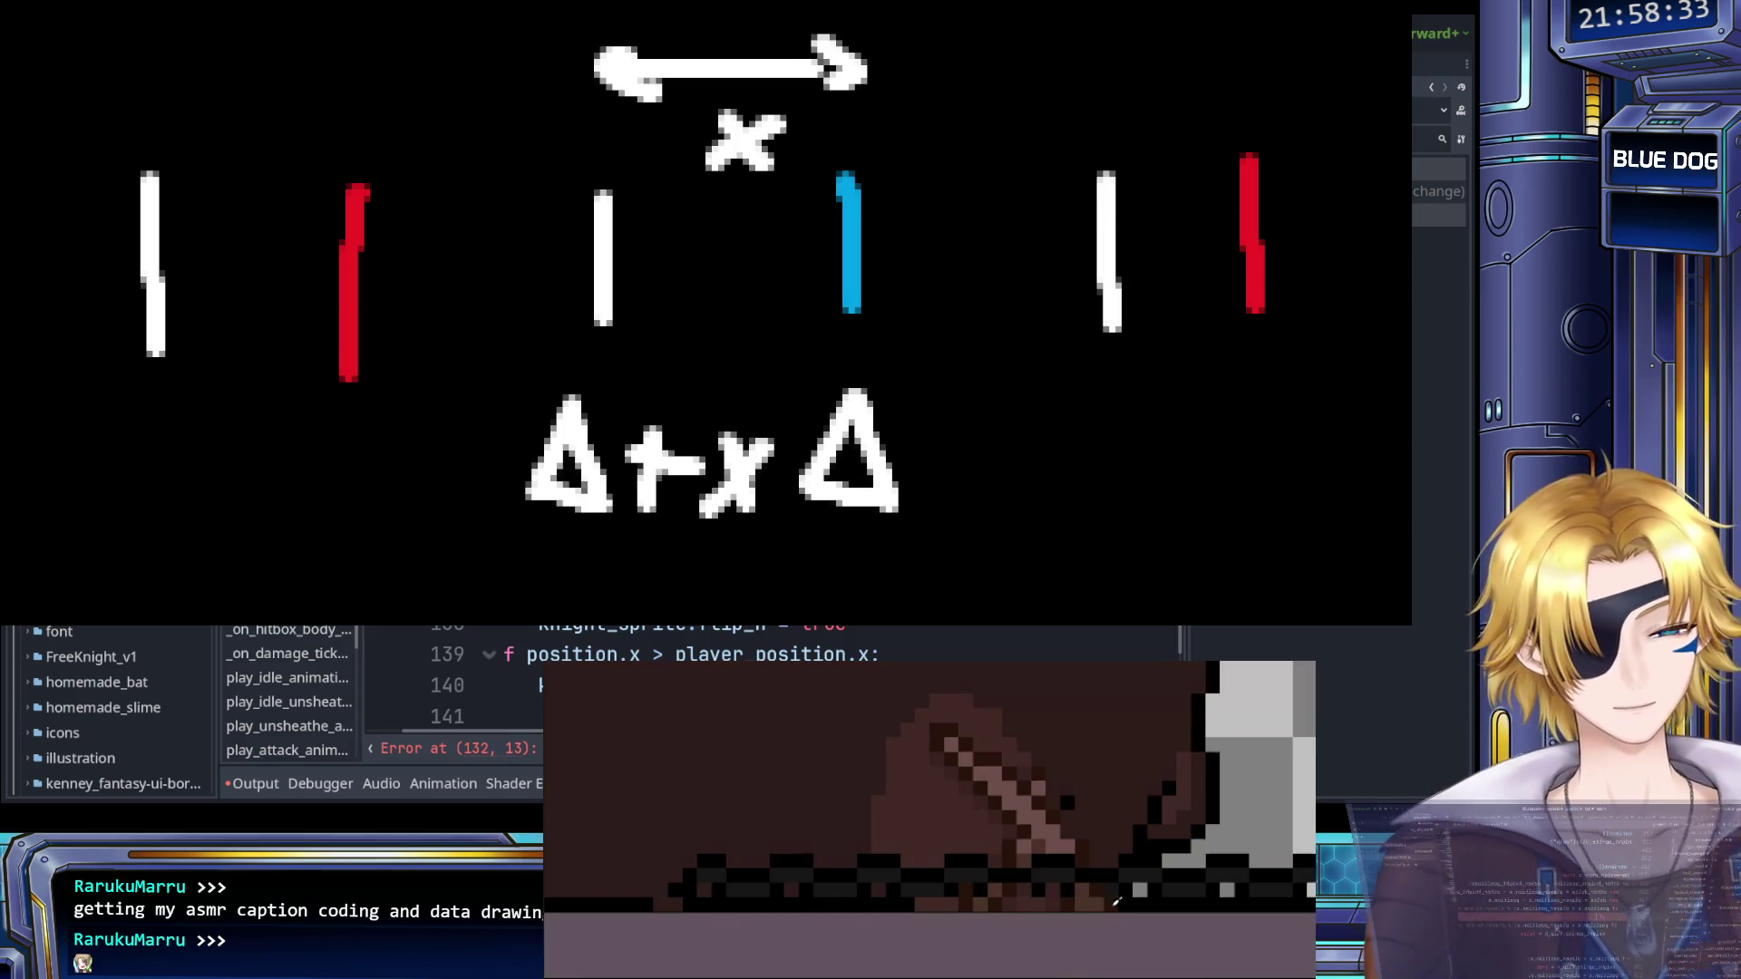
pyautogui.scroll(1, 1140, 900)
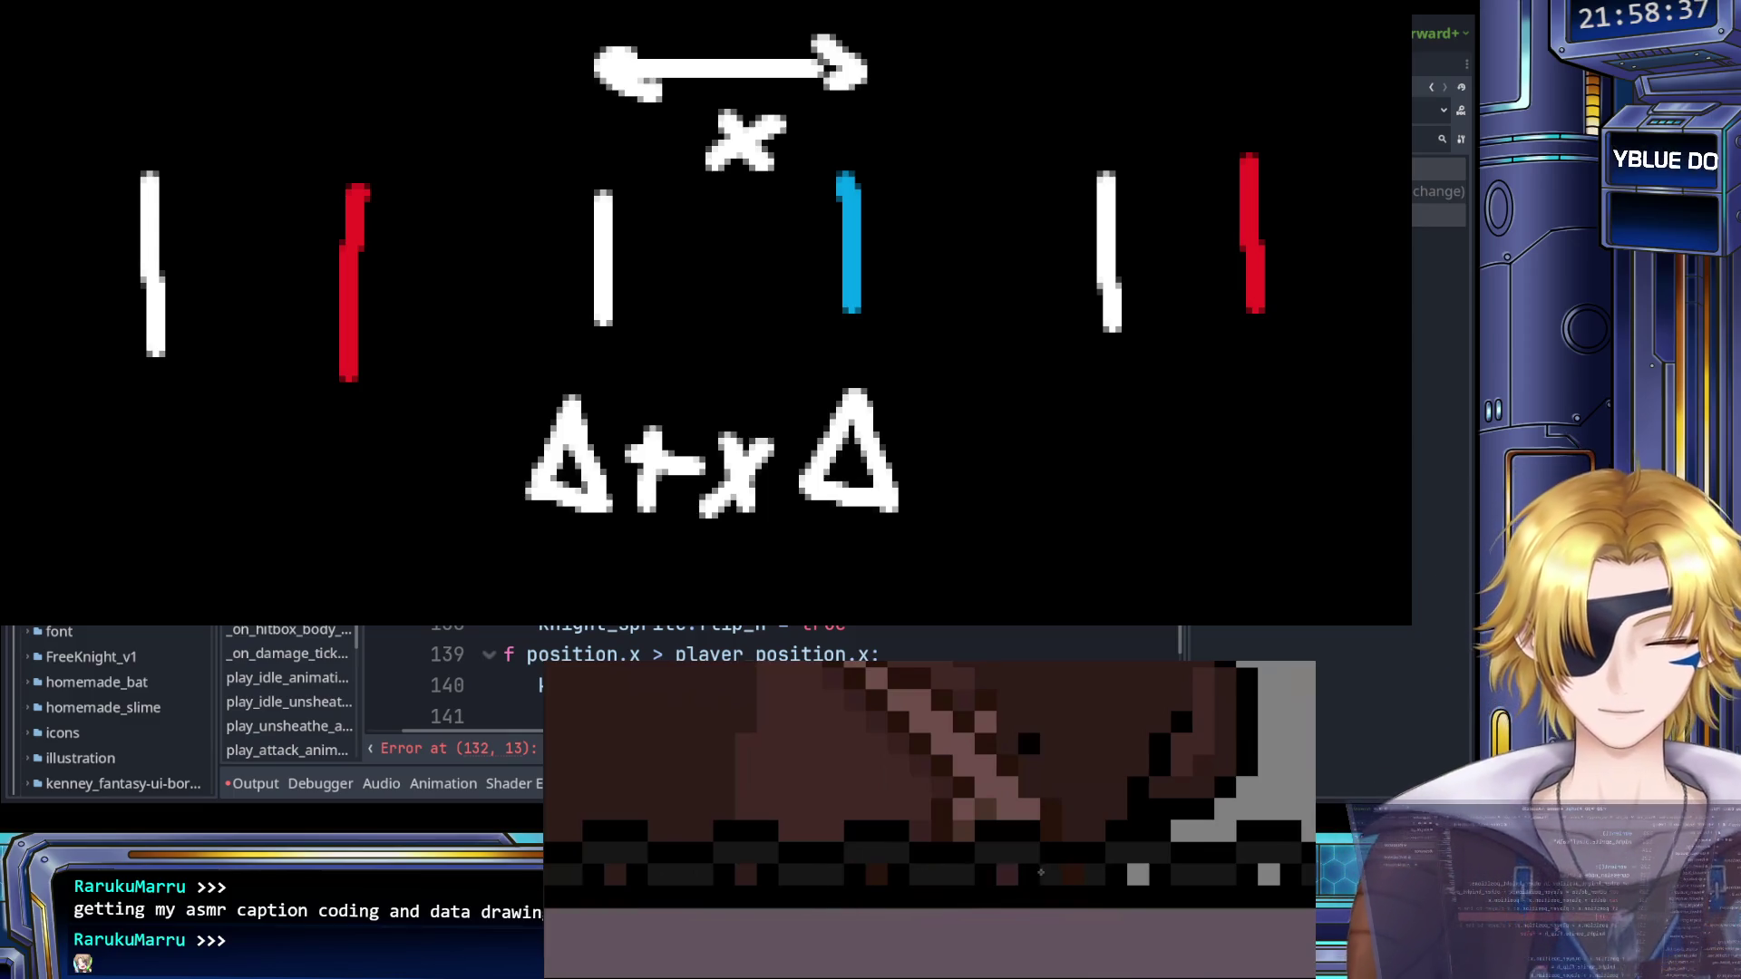
pyautogui.scroll(-3, 1071, 888)
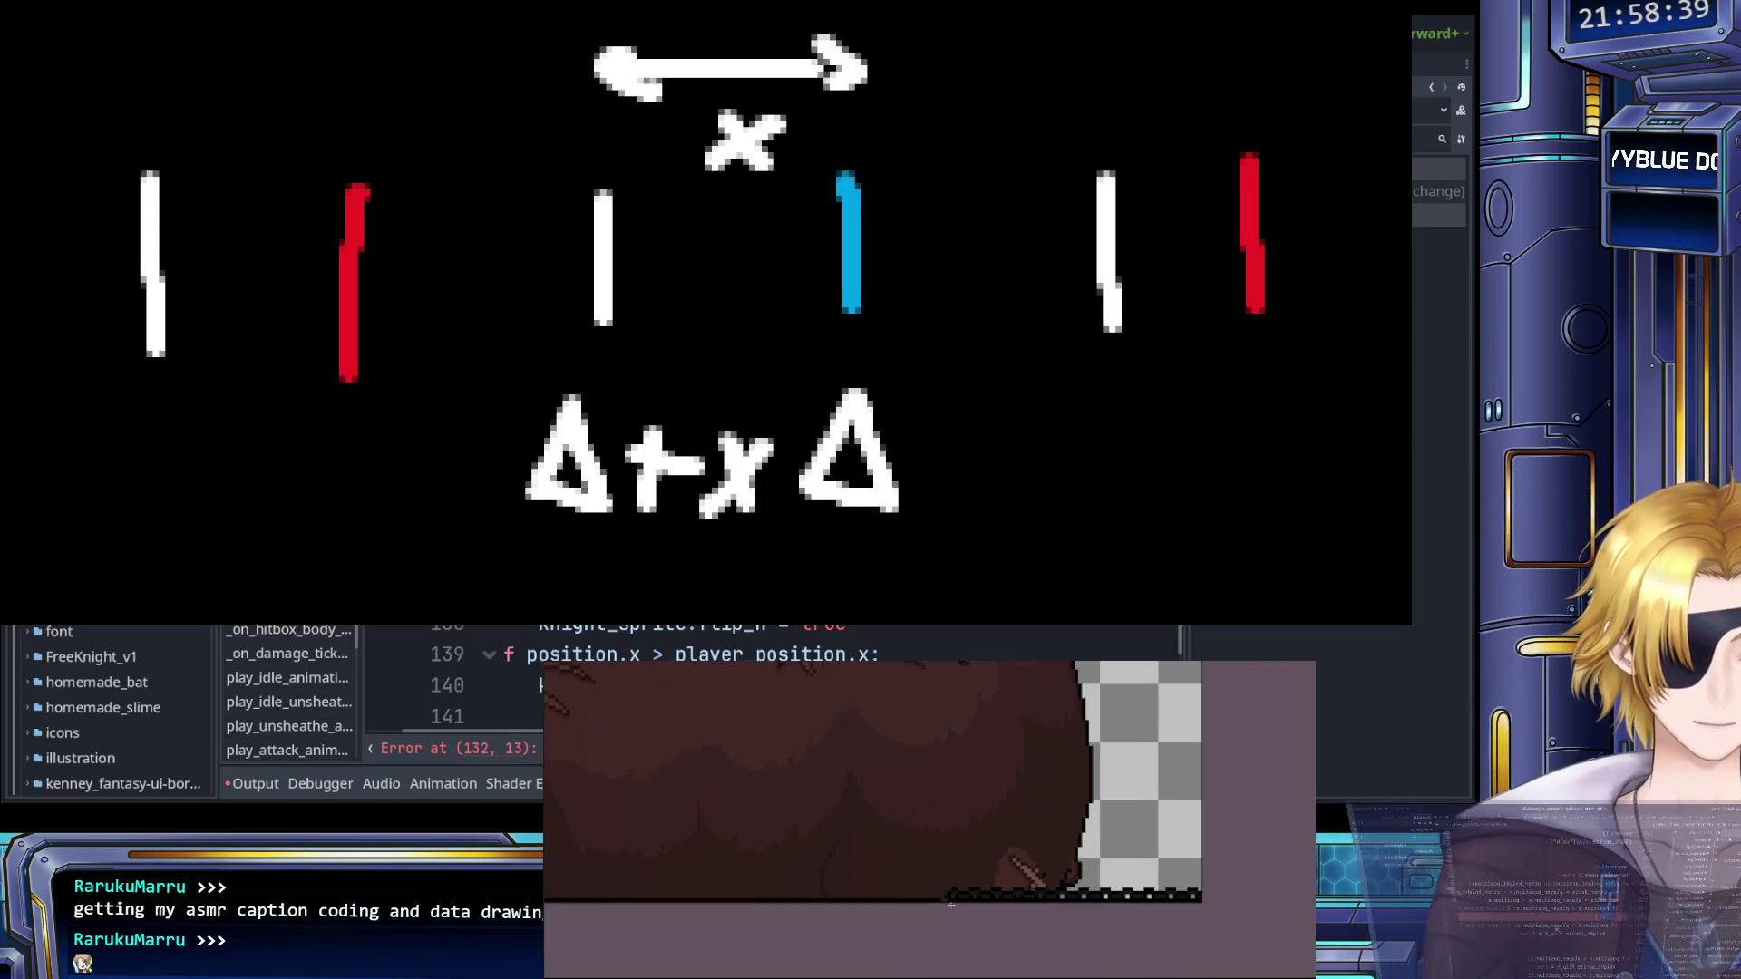
pyautogui.scroll(-3, 1043, 897)
pyautogui.scroll(2, 1030, 879)
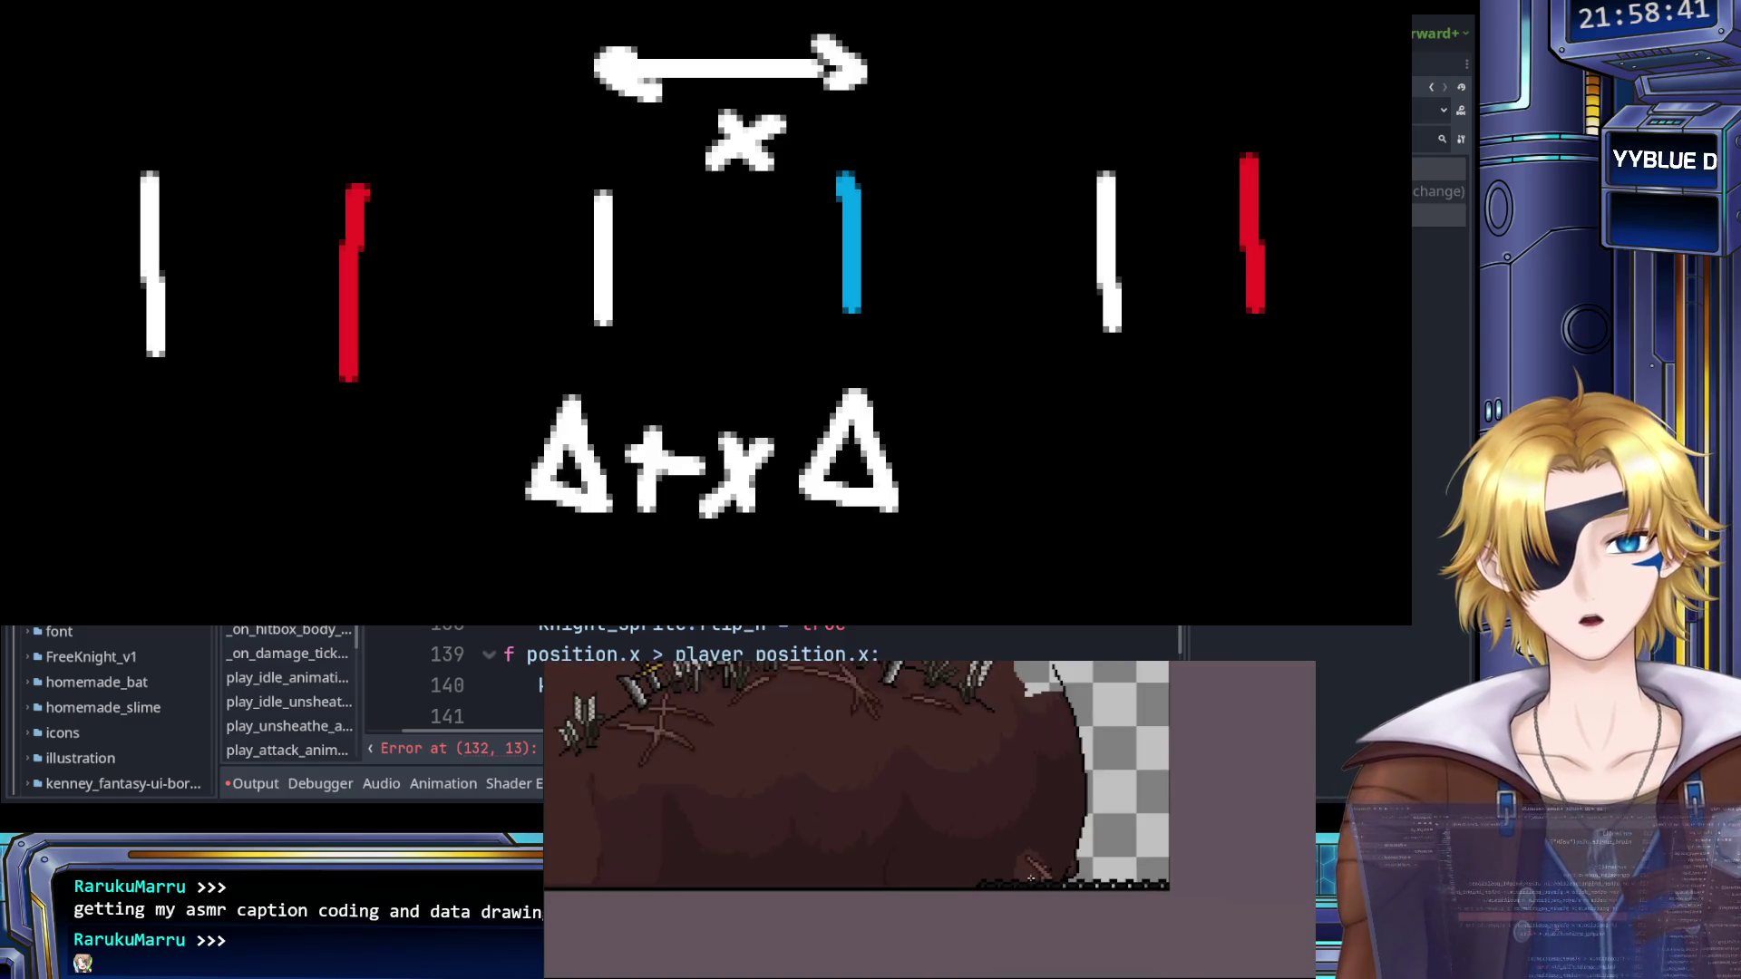
pyautogui.scroll(2, 1034, 872)
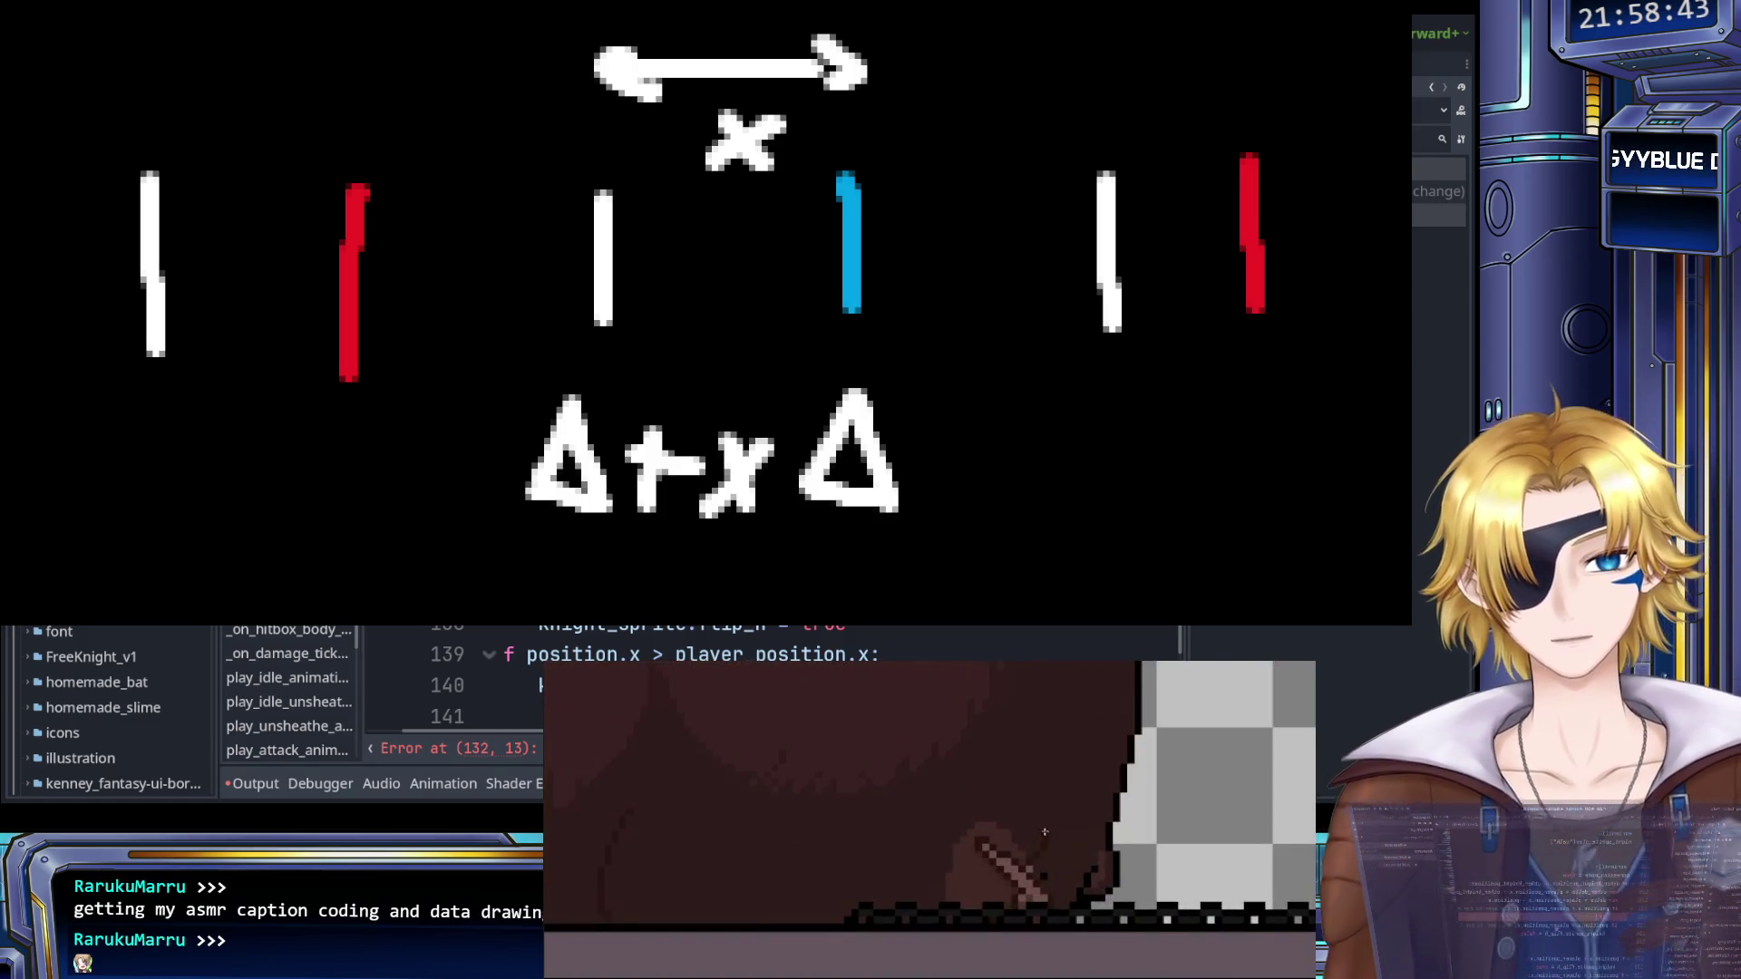
pyautogui.scroll(1, 1036, 876)
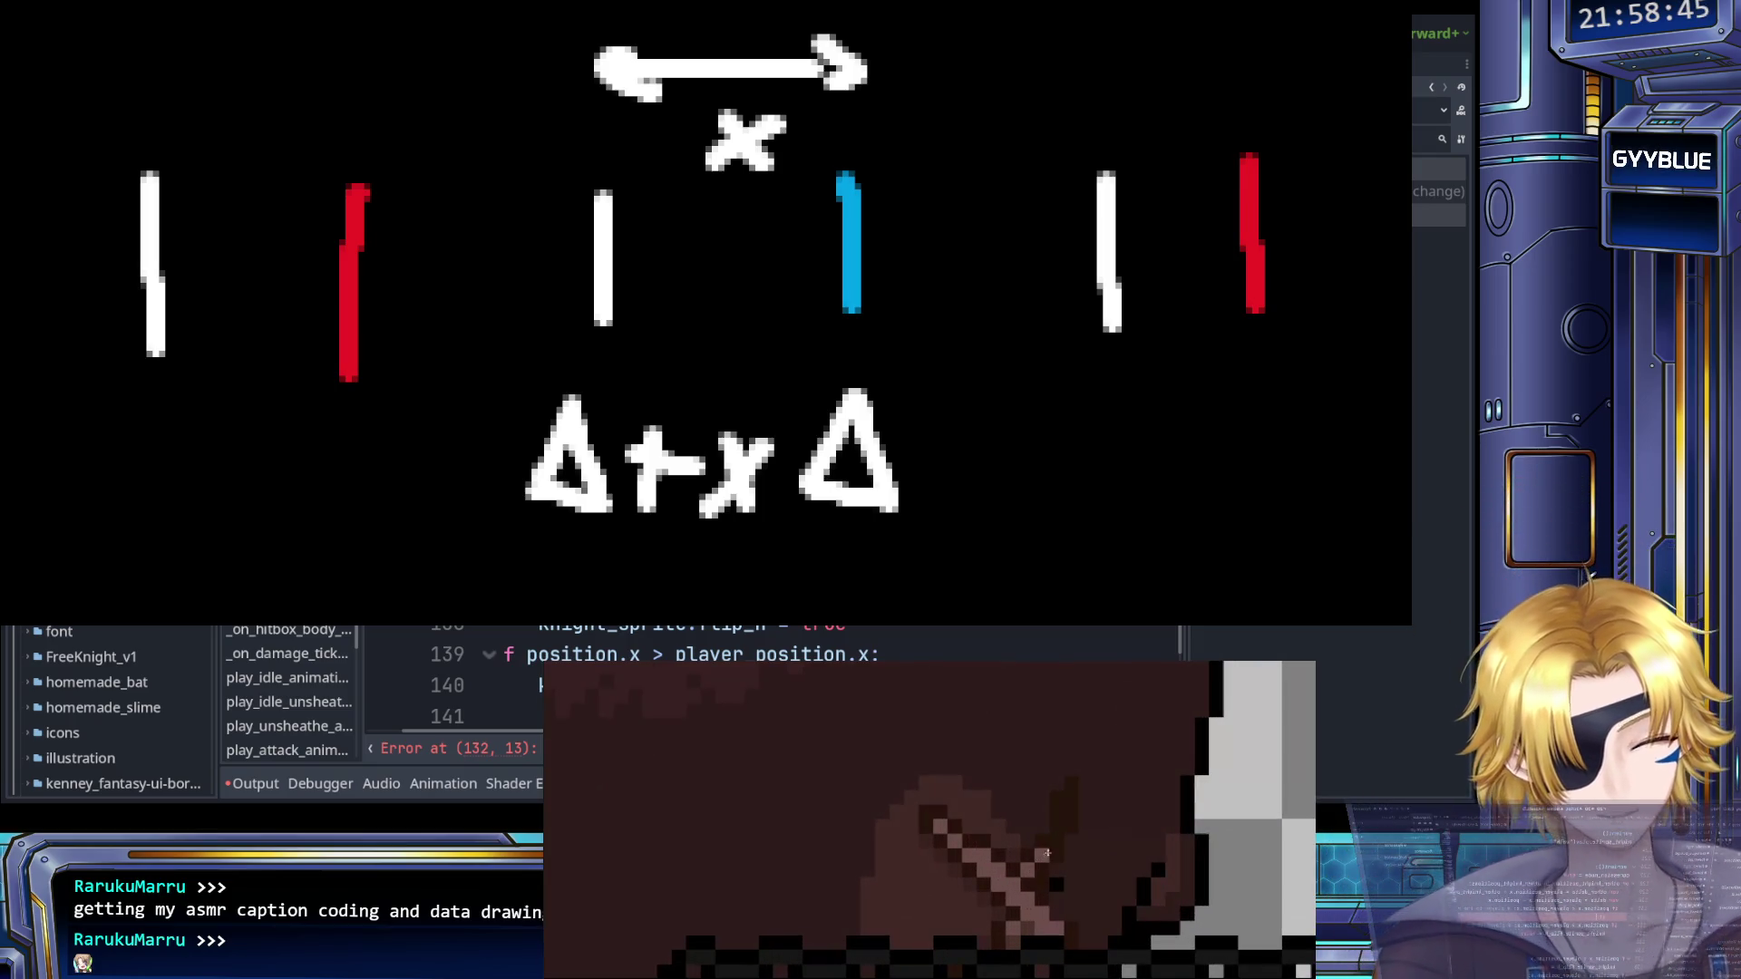
pyautogui.scroll(-1, 1048, 852)
pyautogui.scroll(1, 1061, 847)
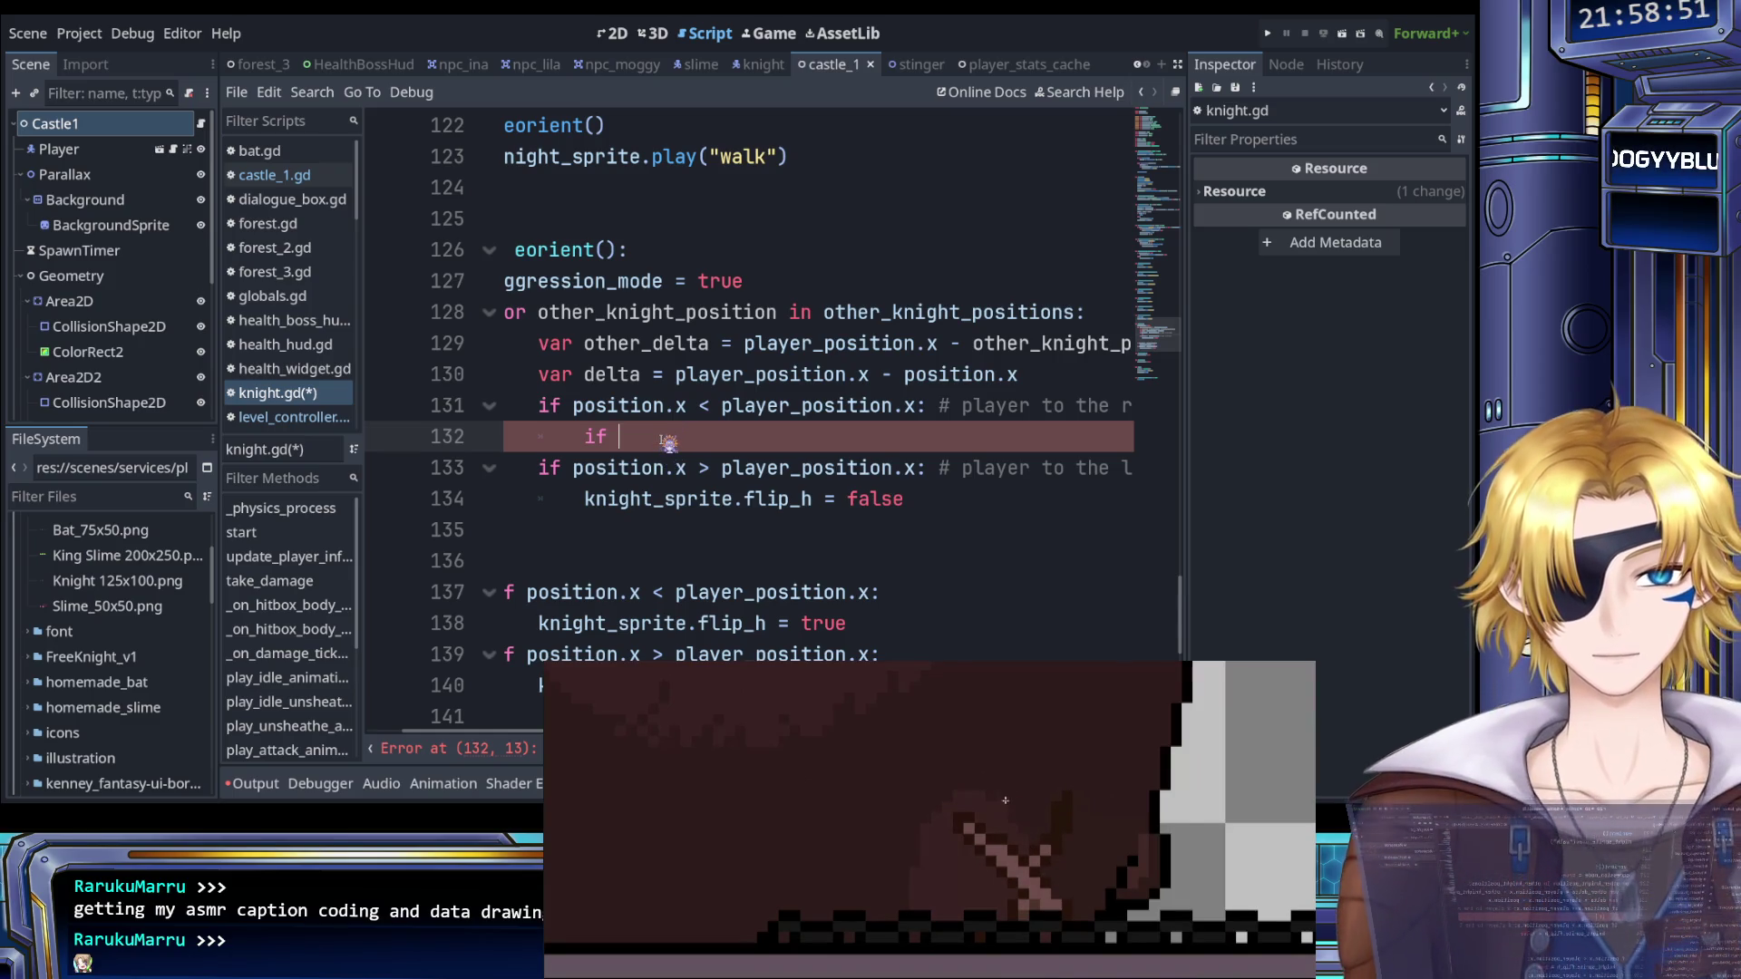
# - In the right-side check, add 'if other_delta > 0 && other_delta < delta:' that sets aggression_mode = false
pyautogui.scroll(-5, 994, 817)
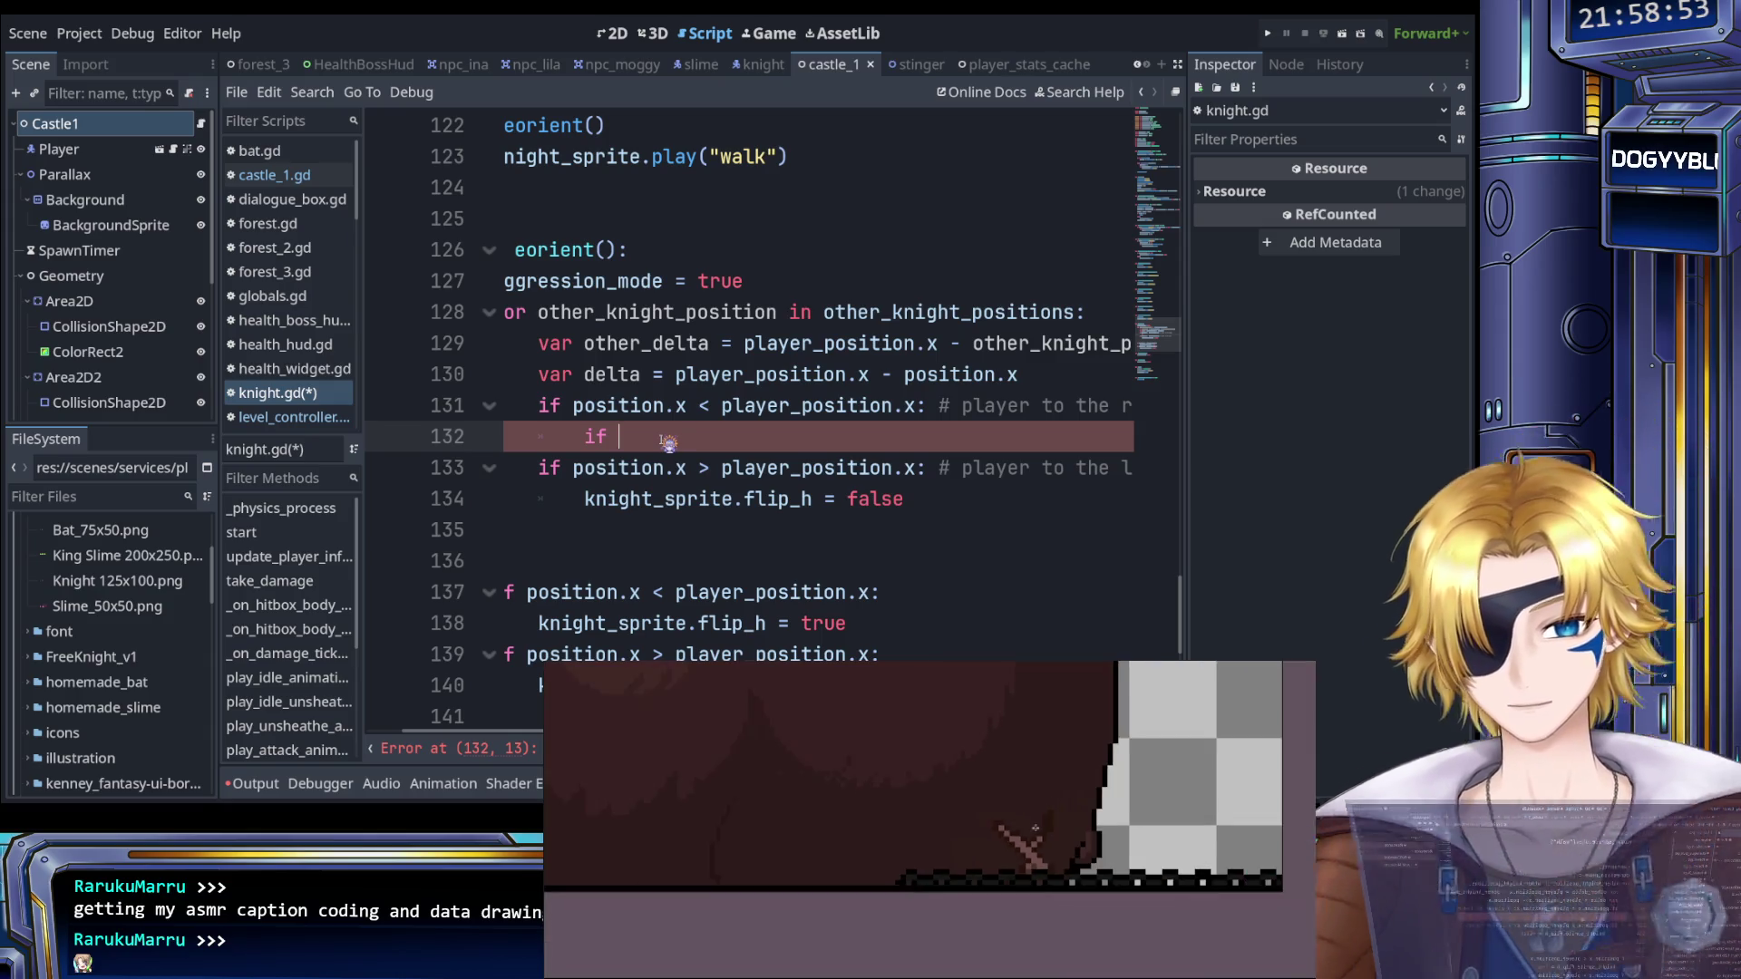
pyautogui.write('delta')
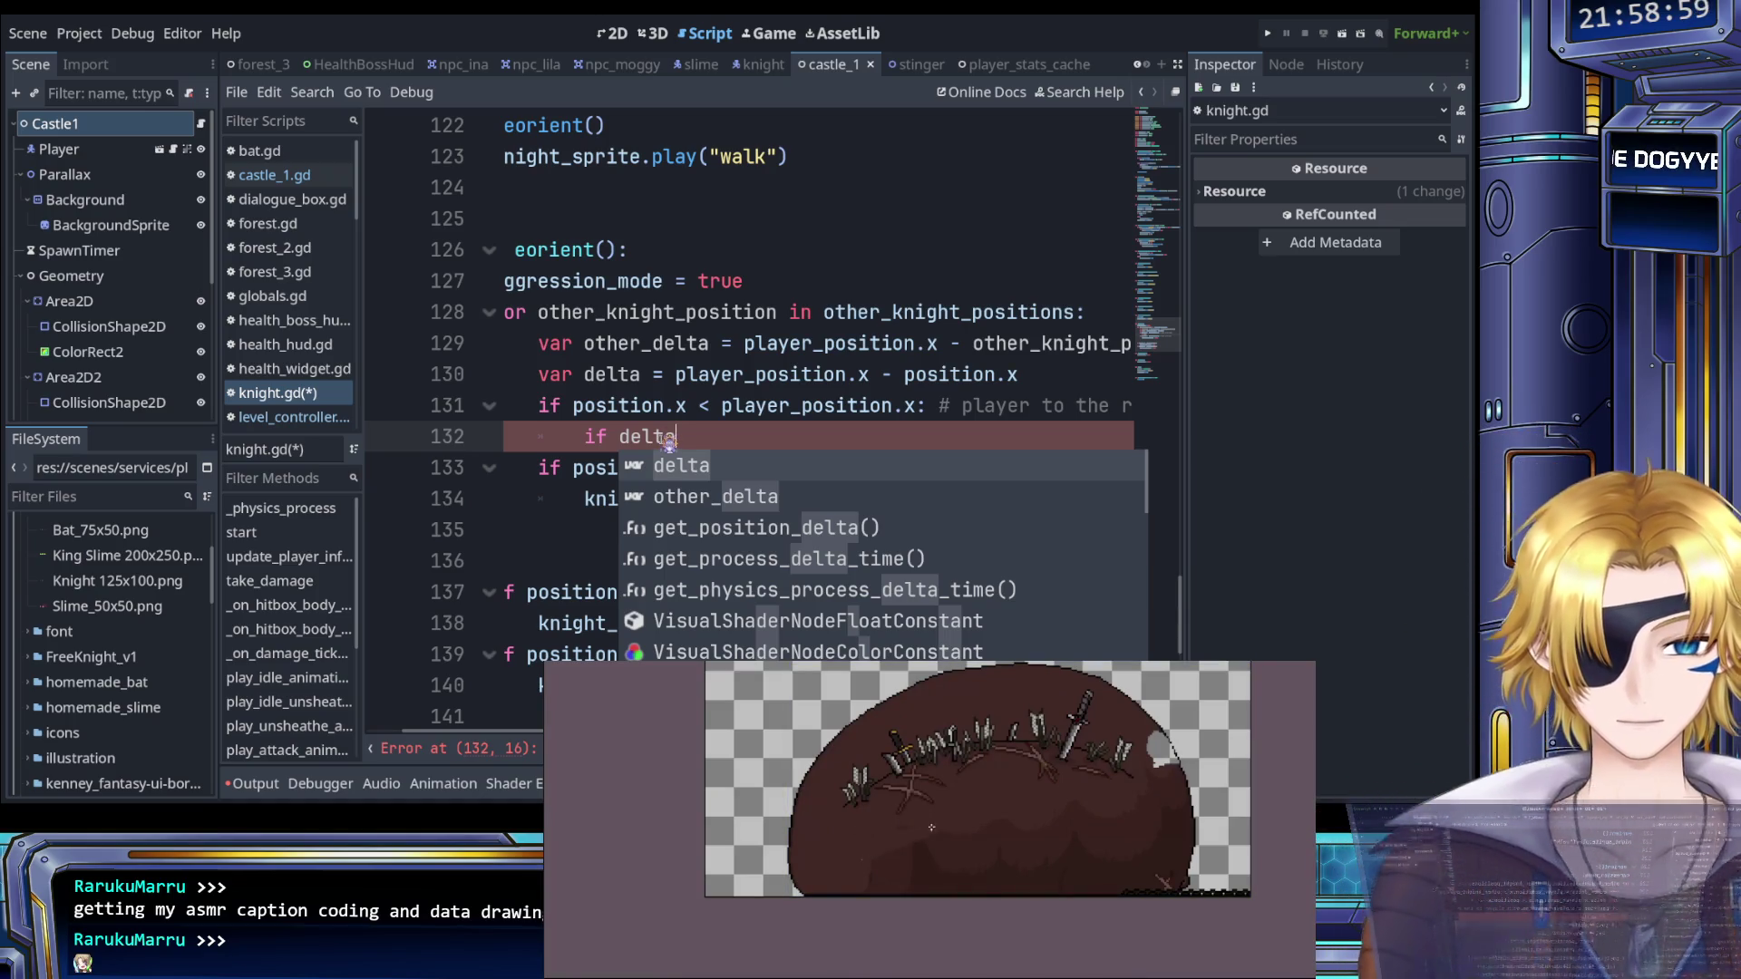
pyautogui.press('BackSpace')
pyautogui.press('BackSpace')
pyautogui.press('BackSpace')
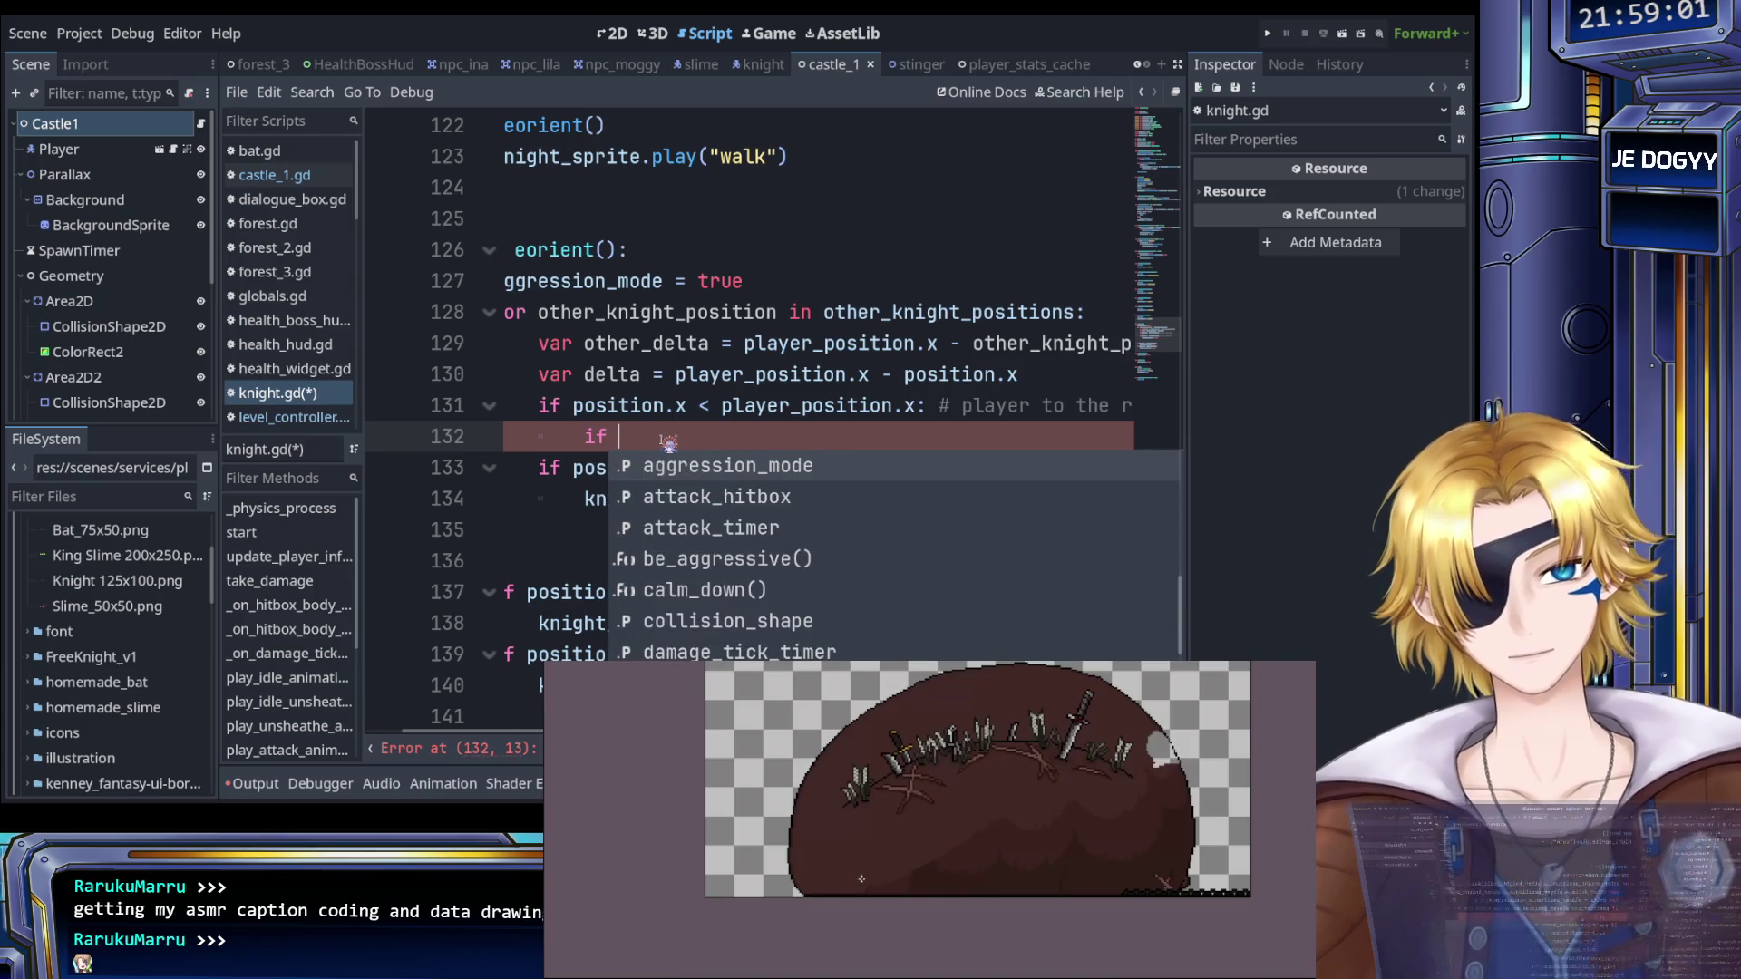
pyautogui.write('other)d')
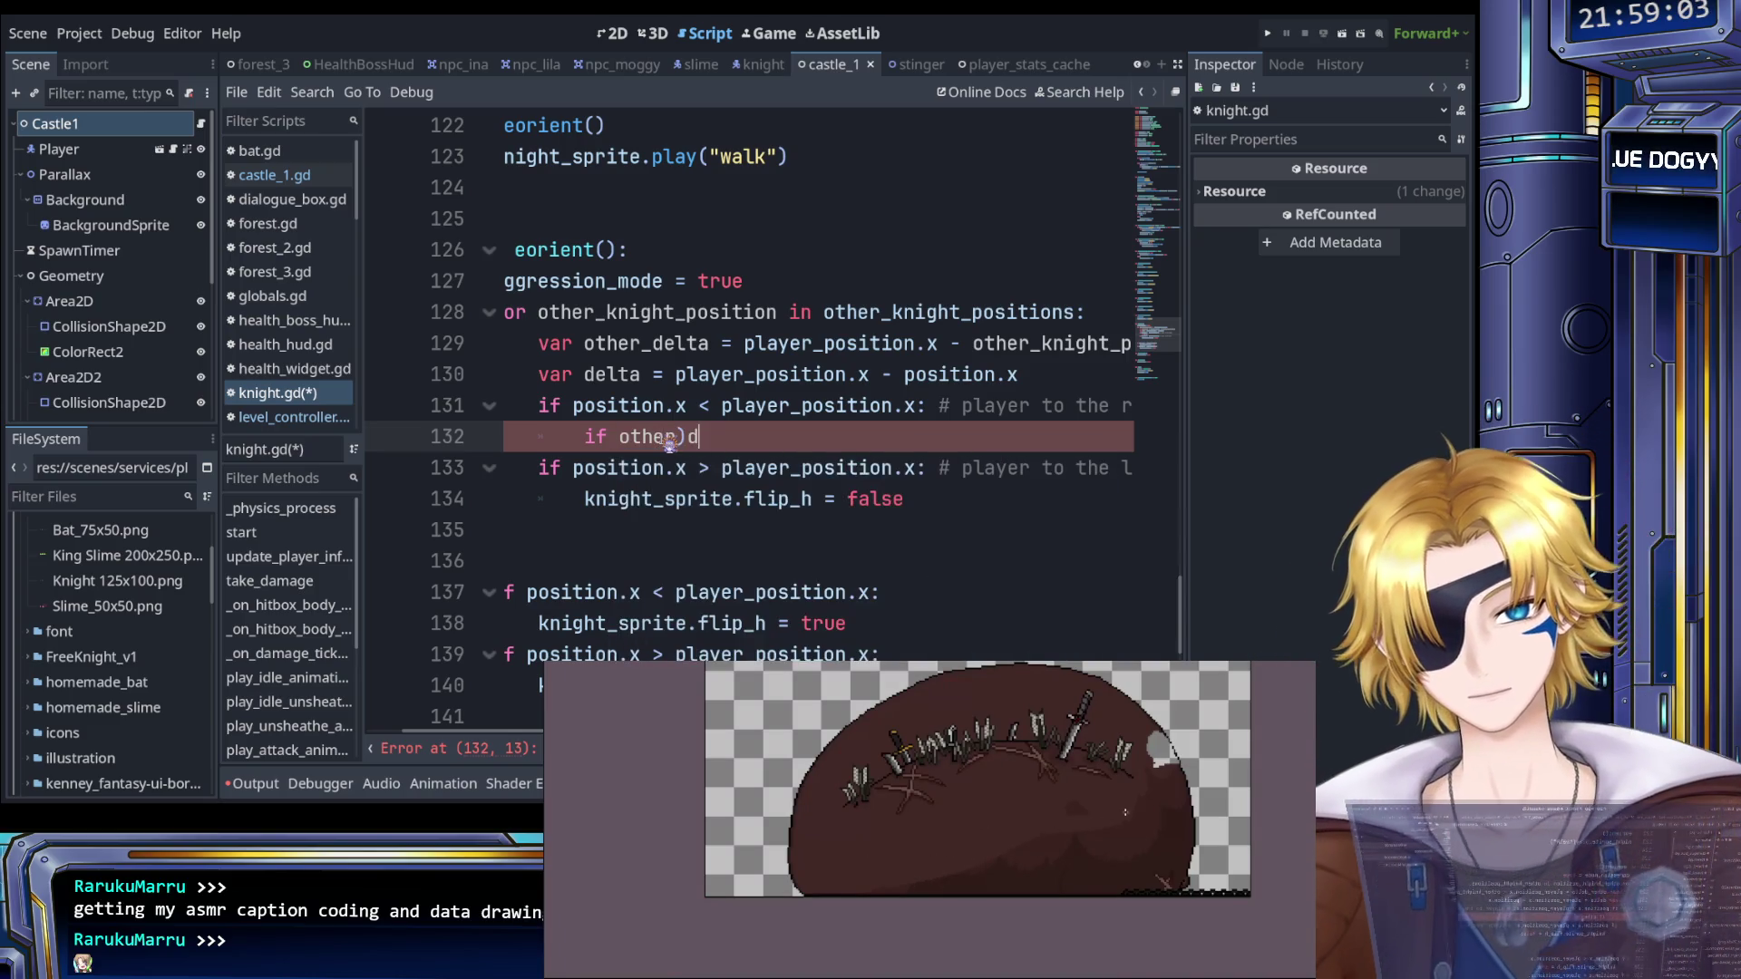
pyautogui.write('elta')
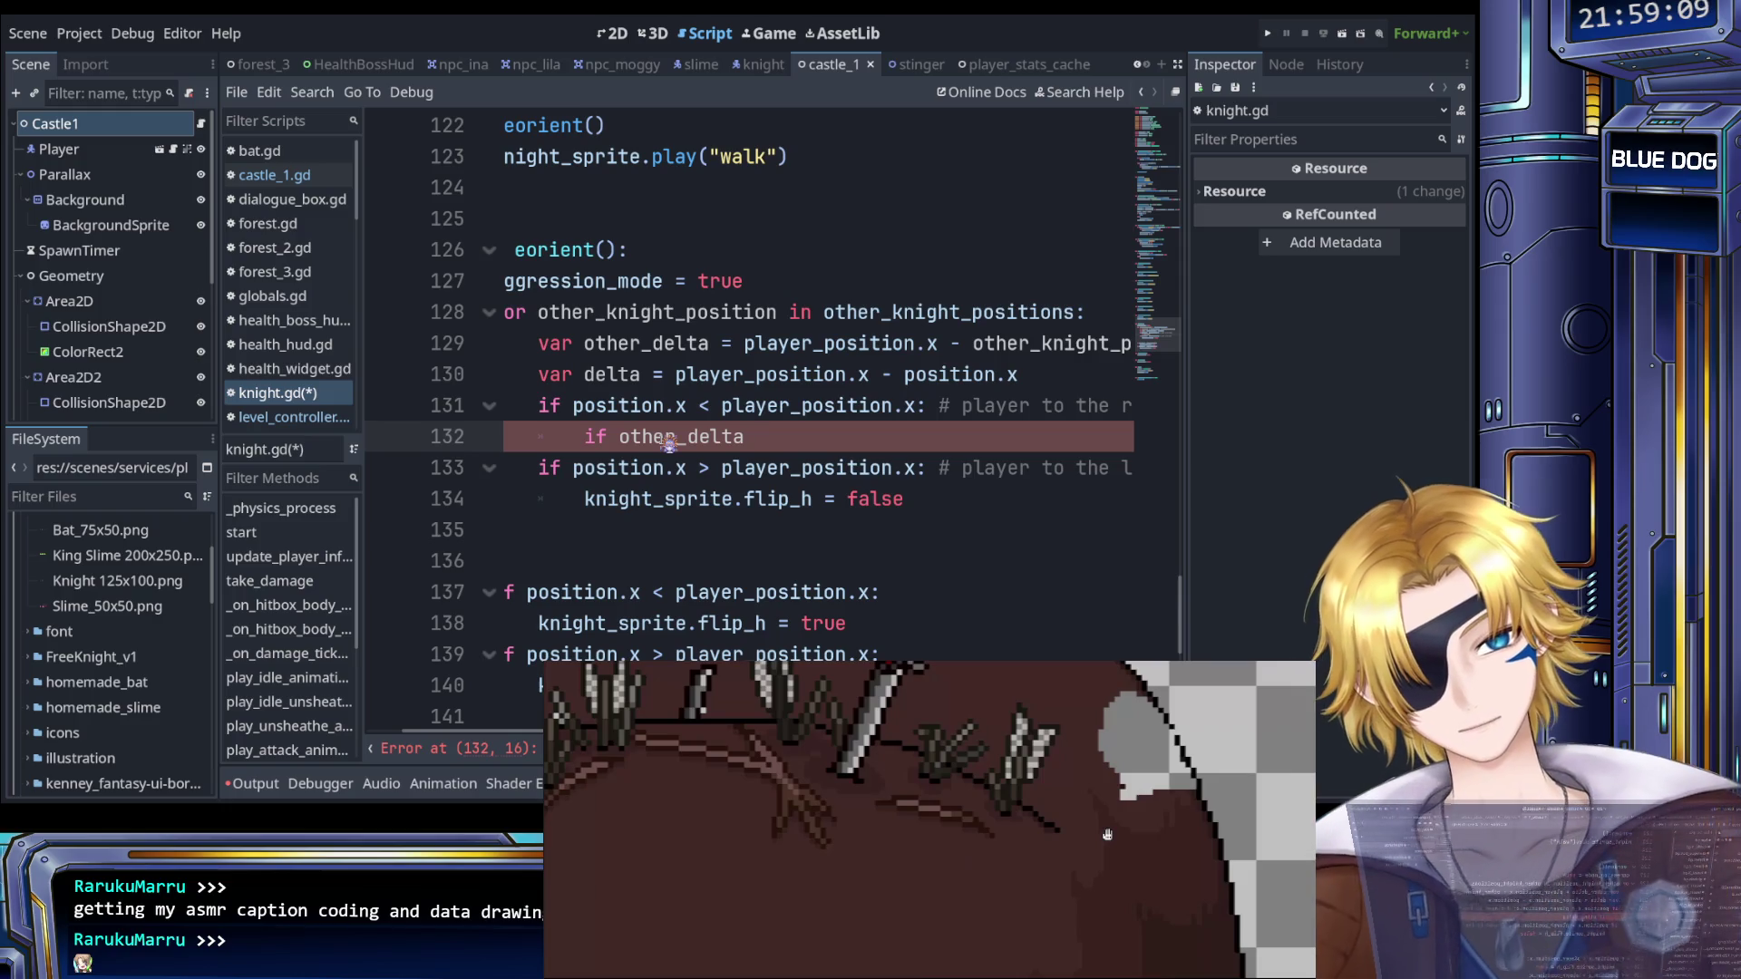
pyautogui.write('>')
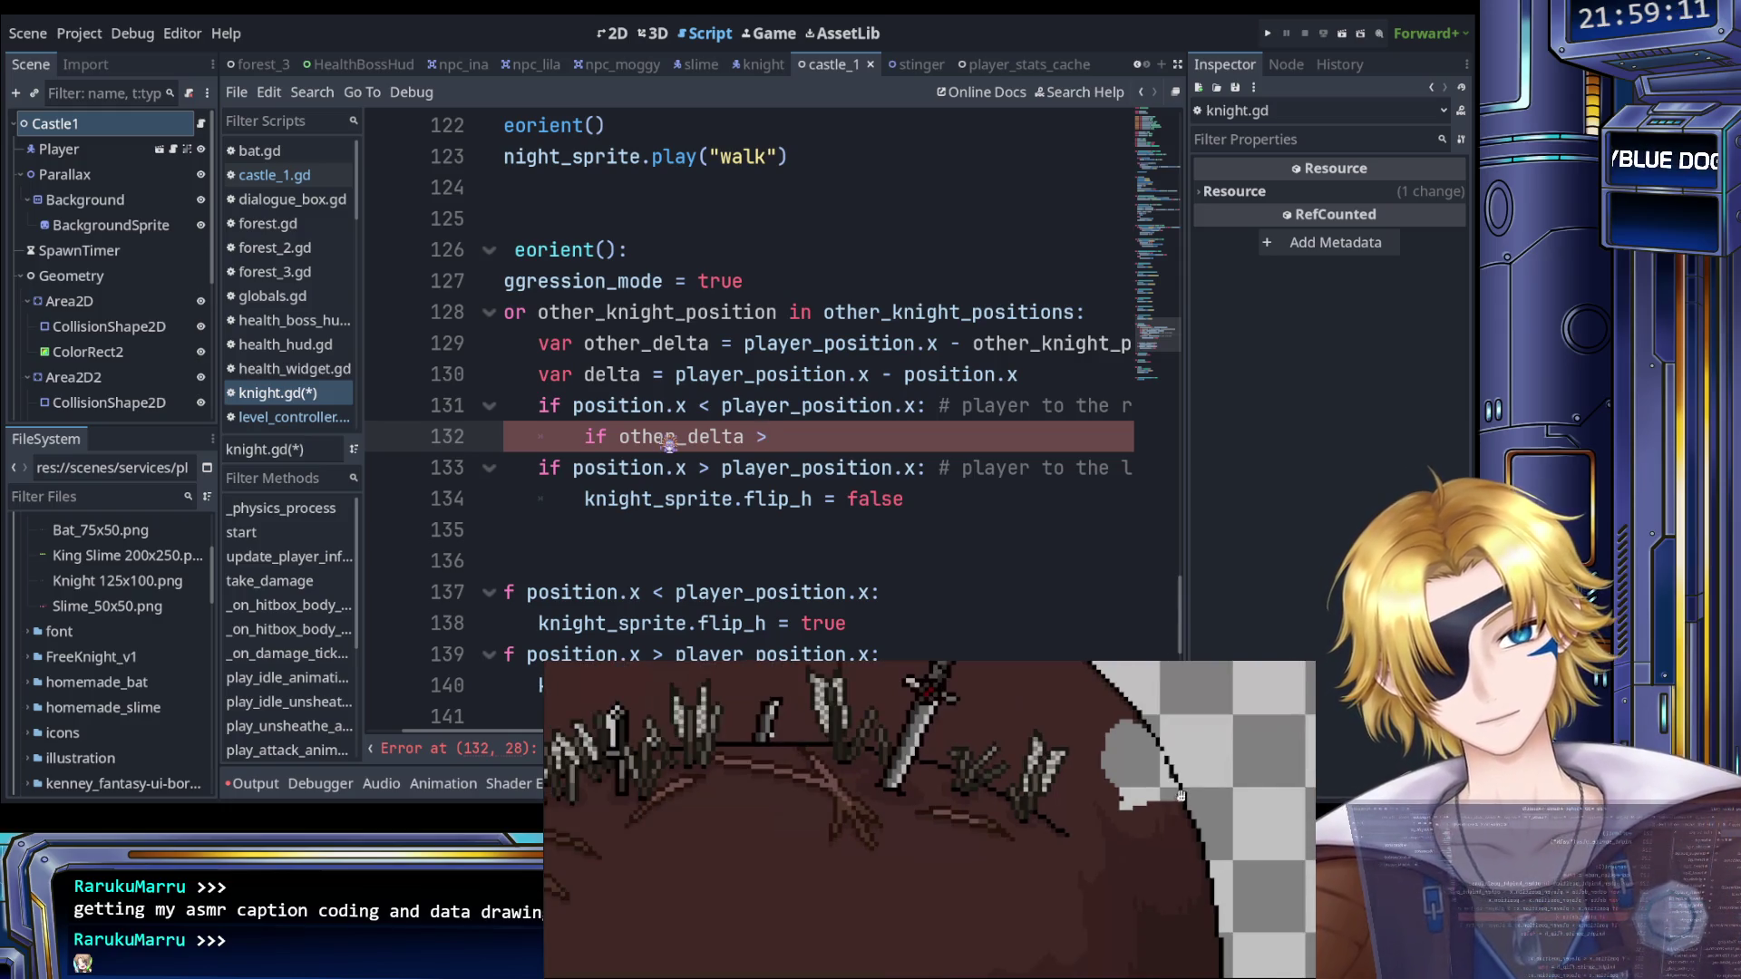
pyautogui.write('0 ')
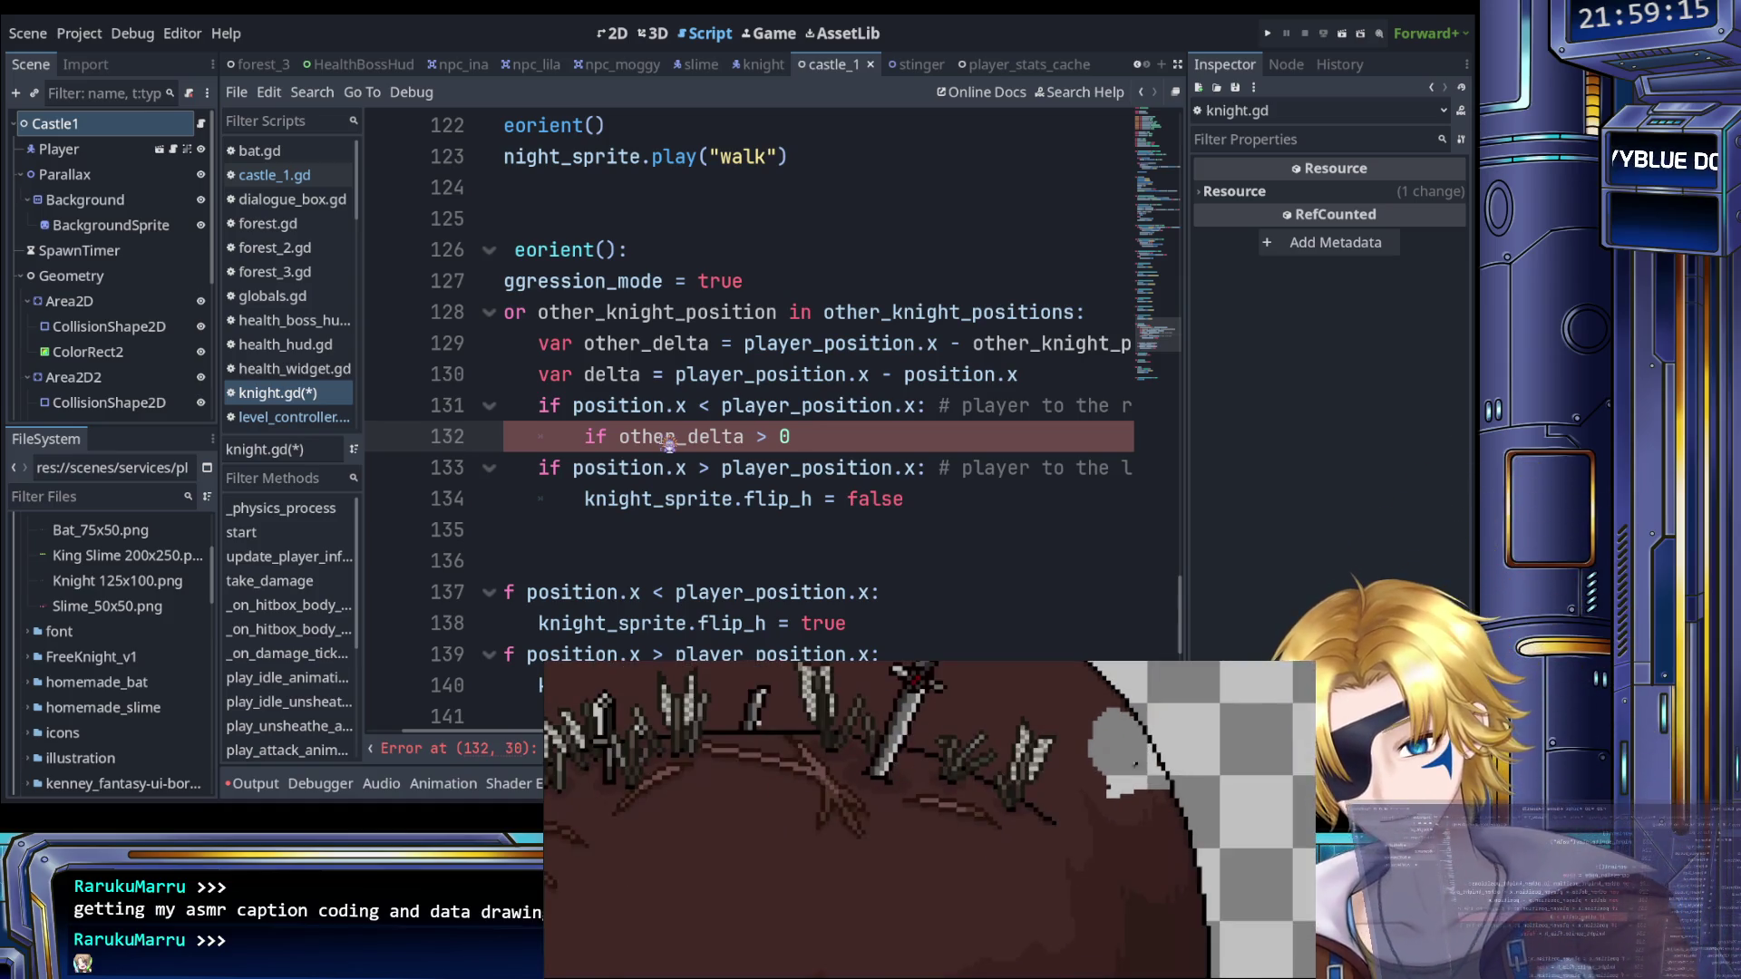
pyautogui.write('er')
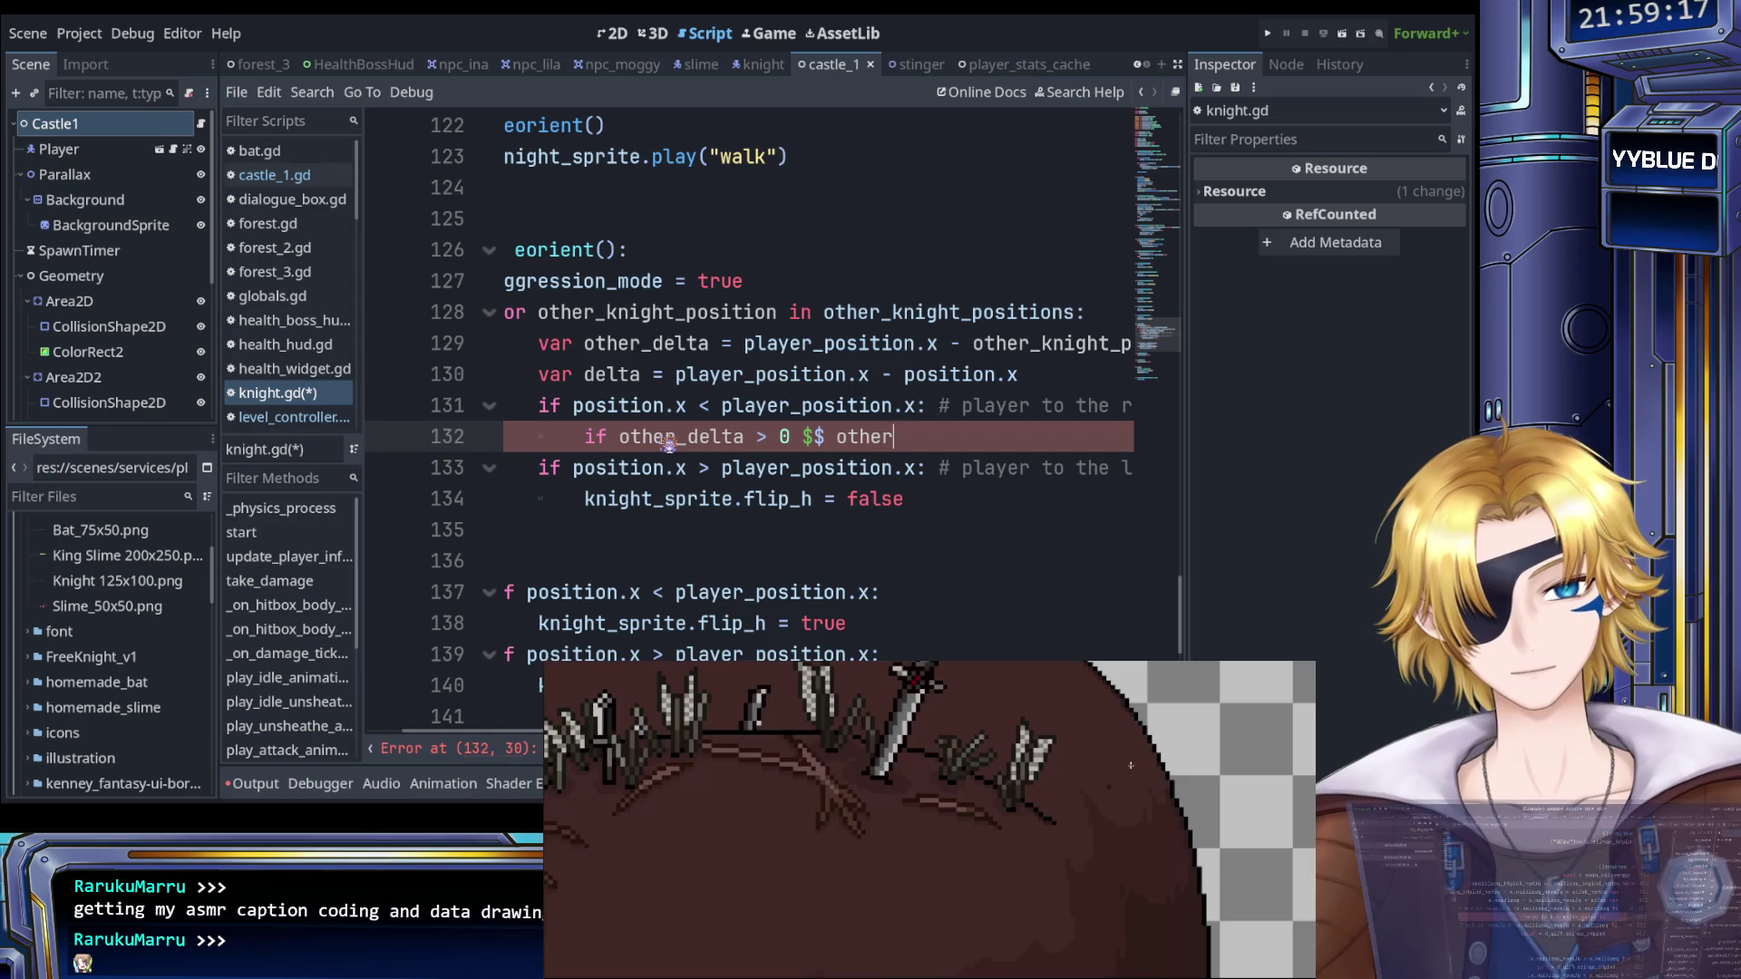
pyautogui.press('BackSpace')
pyautogui.press('BackSpace')
pyautogui.press('BackSpace')
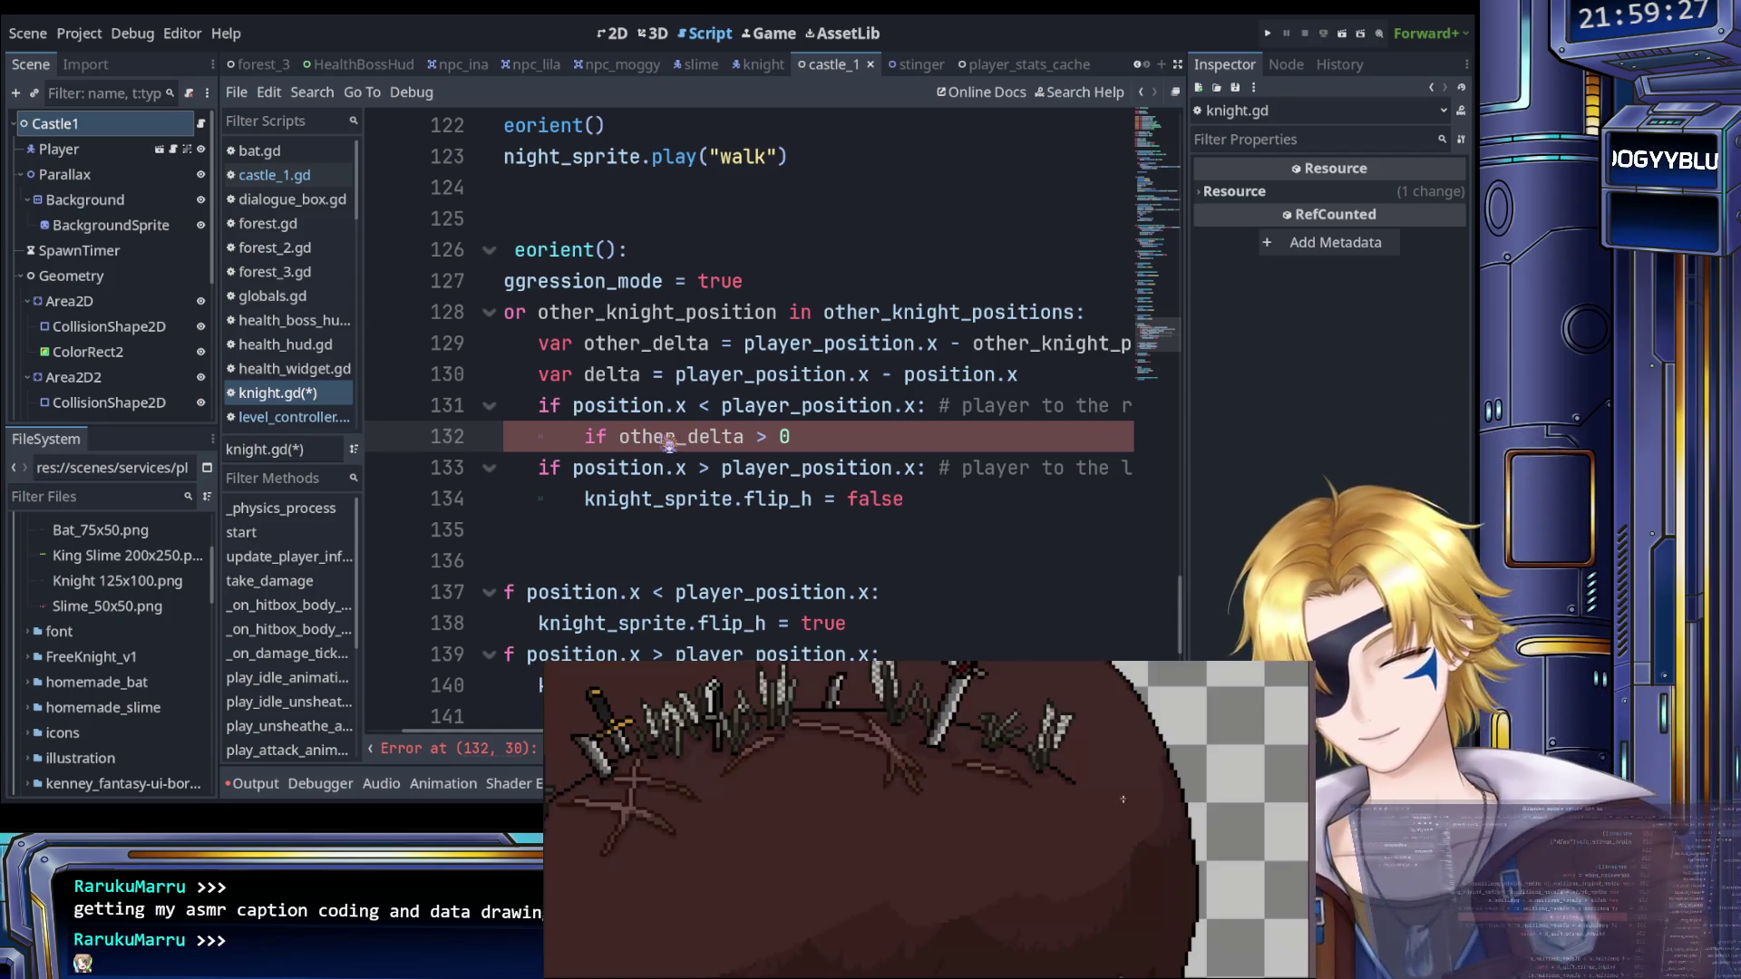
pyautogui.write('&&')
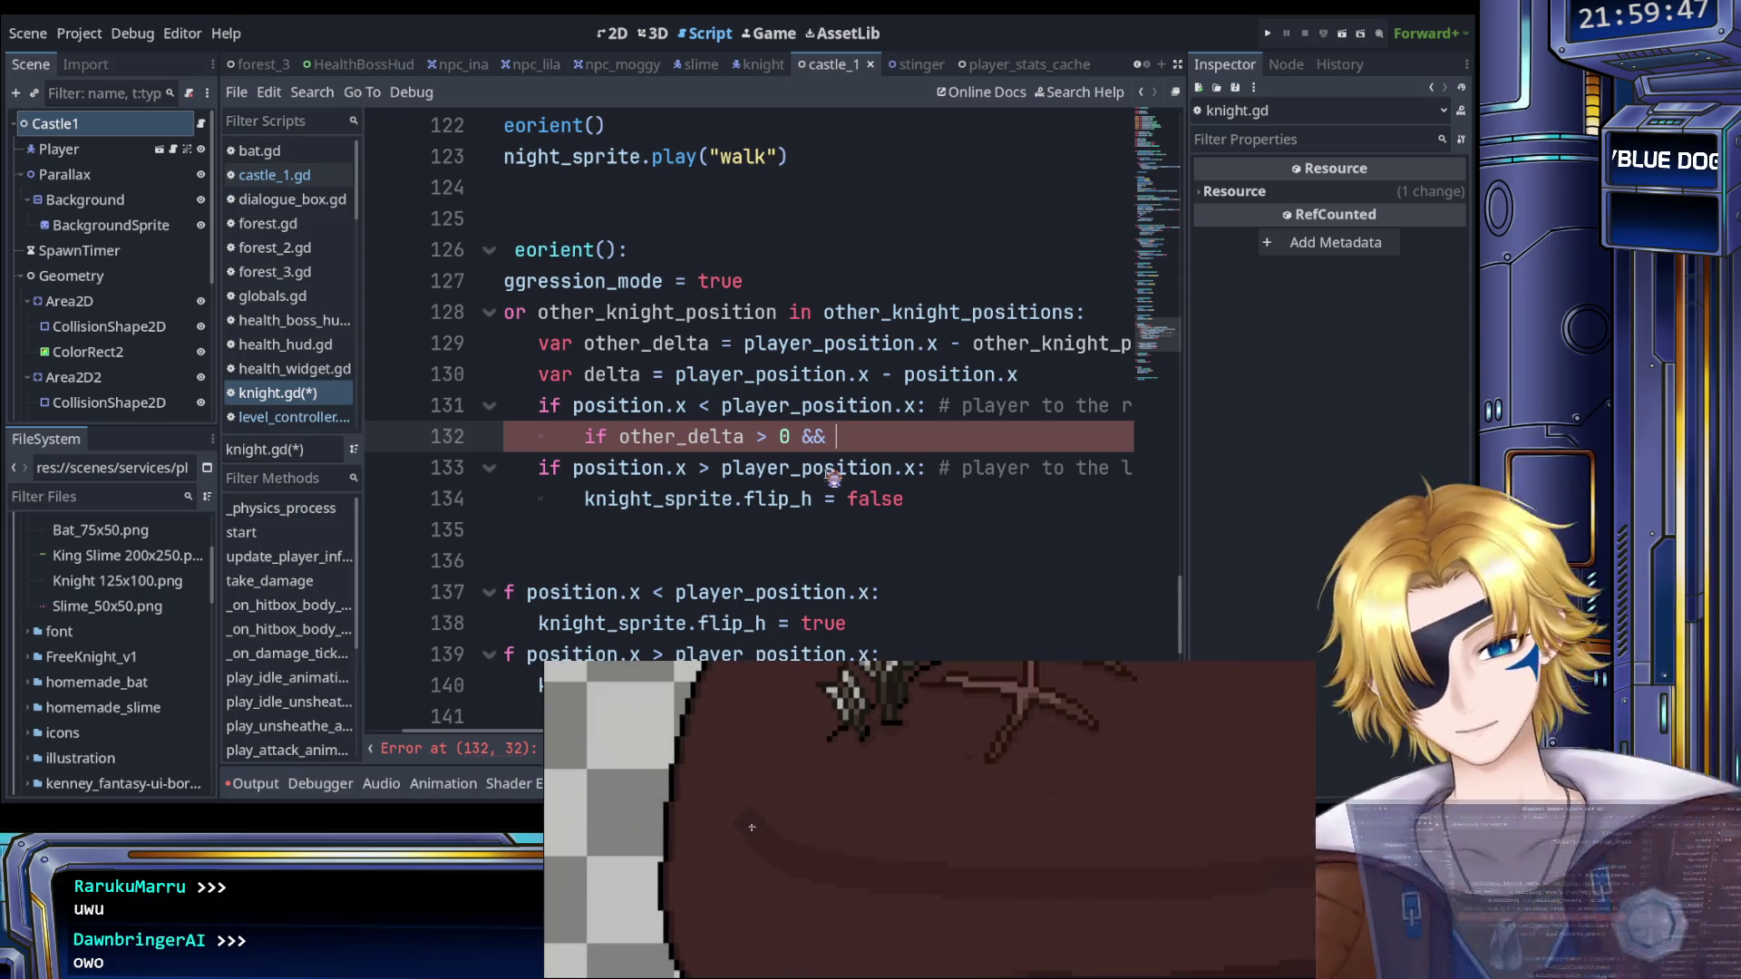
pyautogui.write('other')
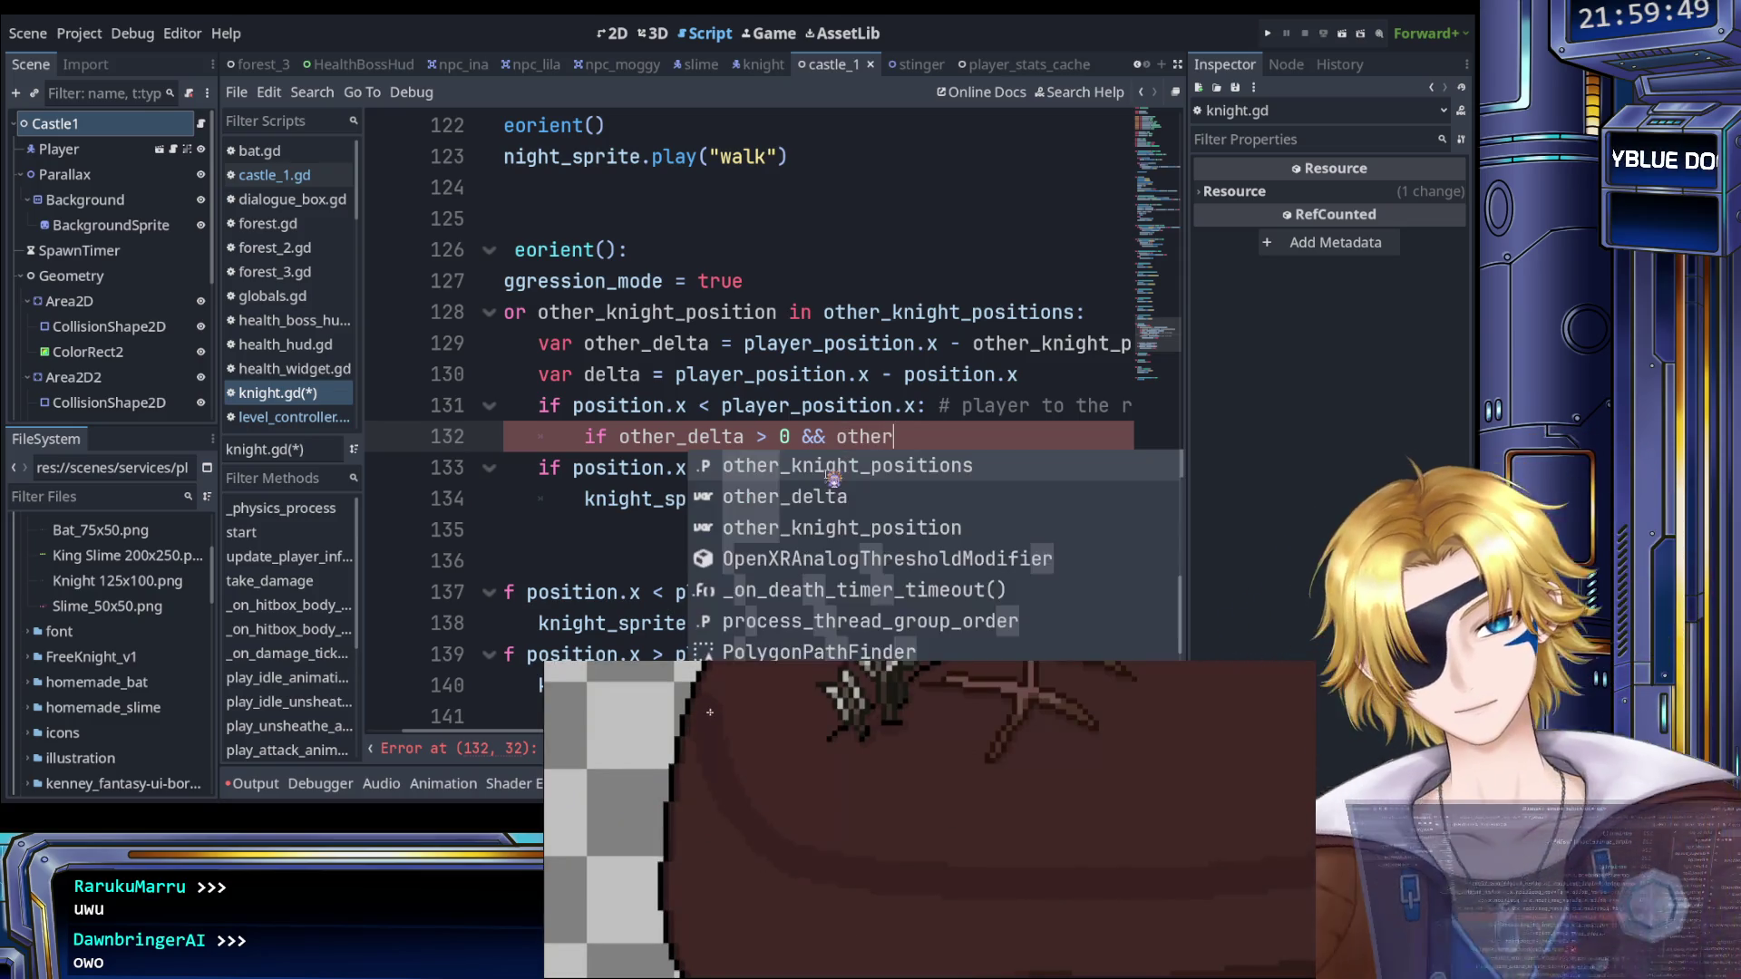
pyautogui.write('_delta ')
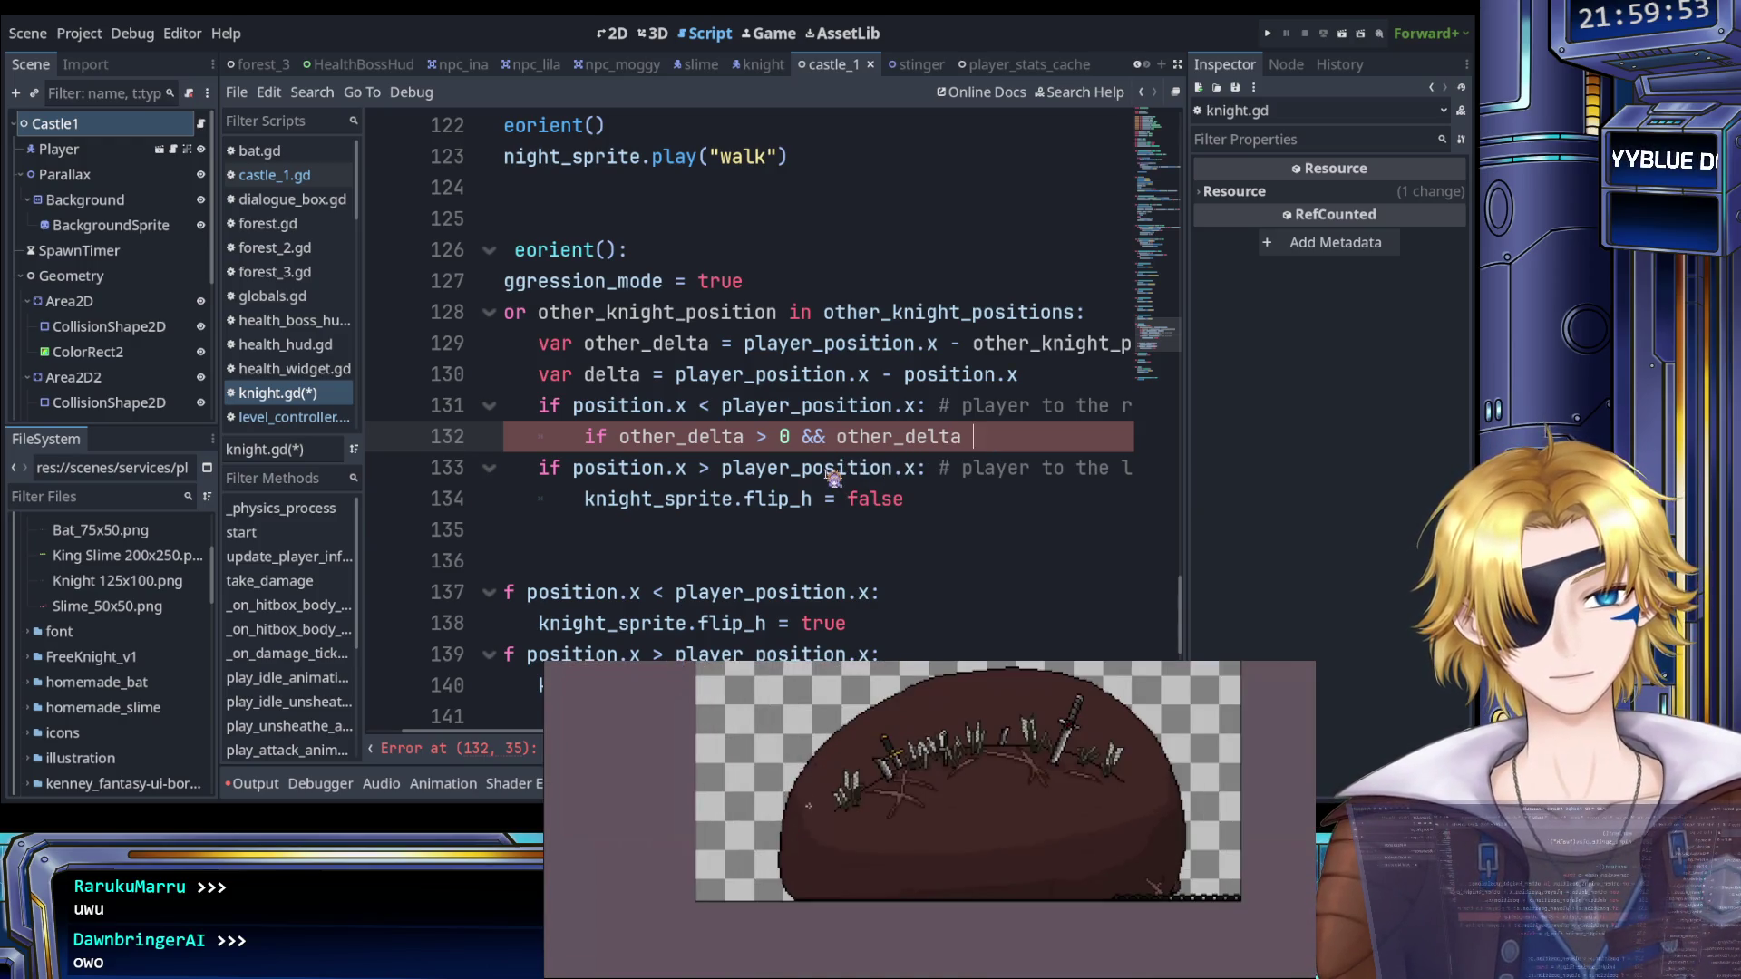
pyautogui.write('< del')
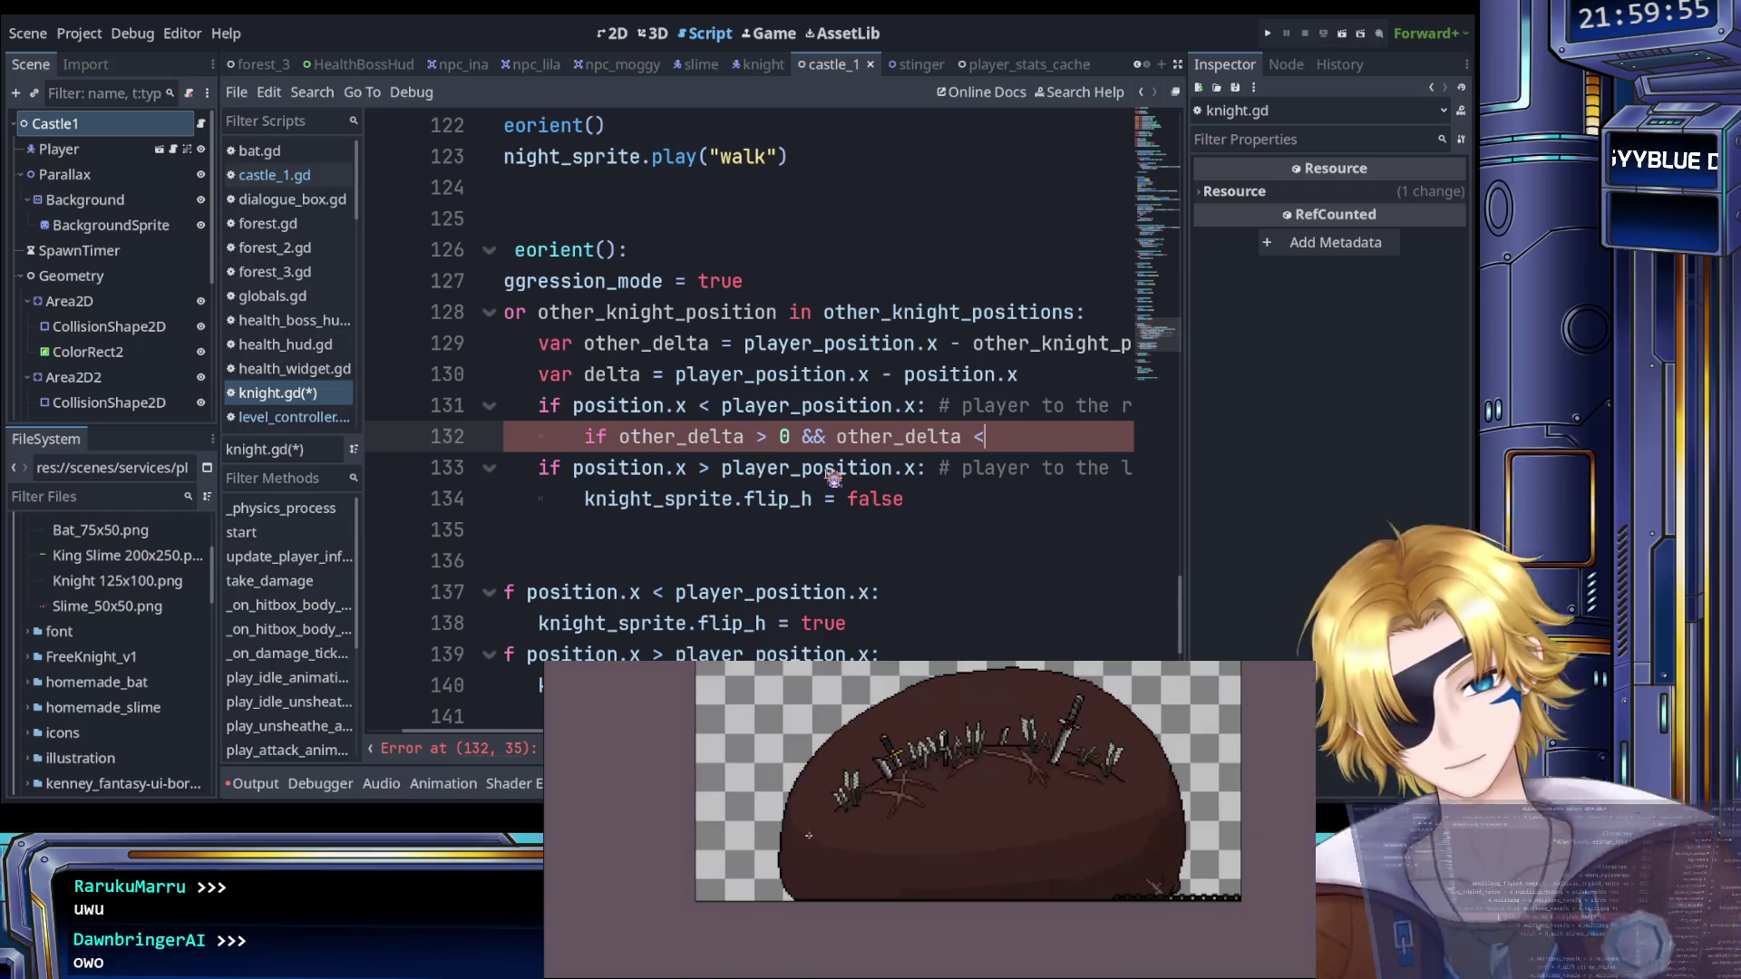
pyautogui.write('ta:')
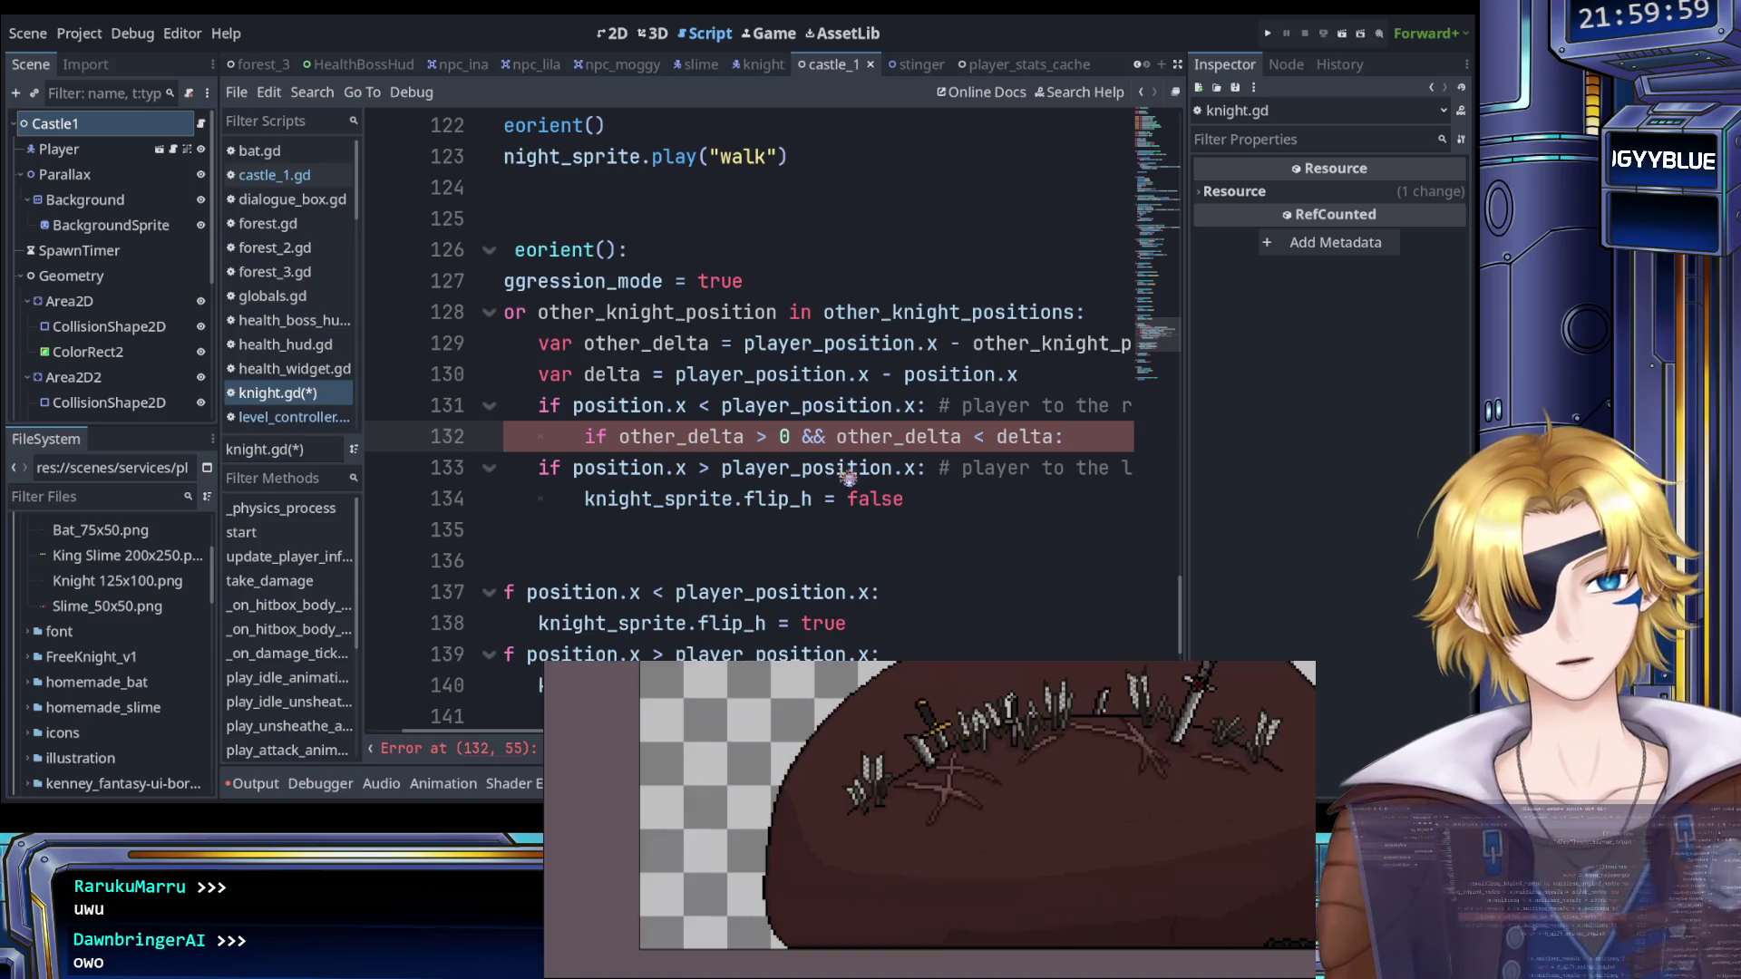
pyautogui.press('Return')
pyautogui.write('agg')
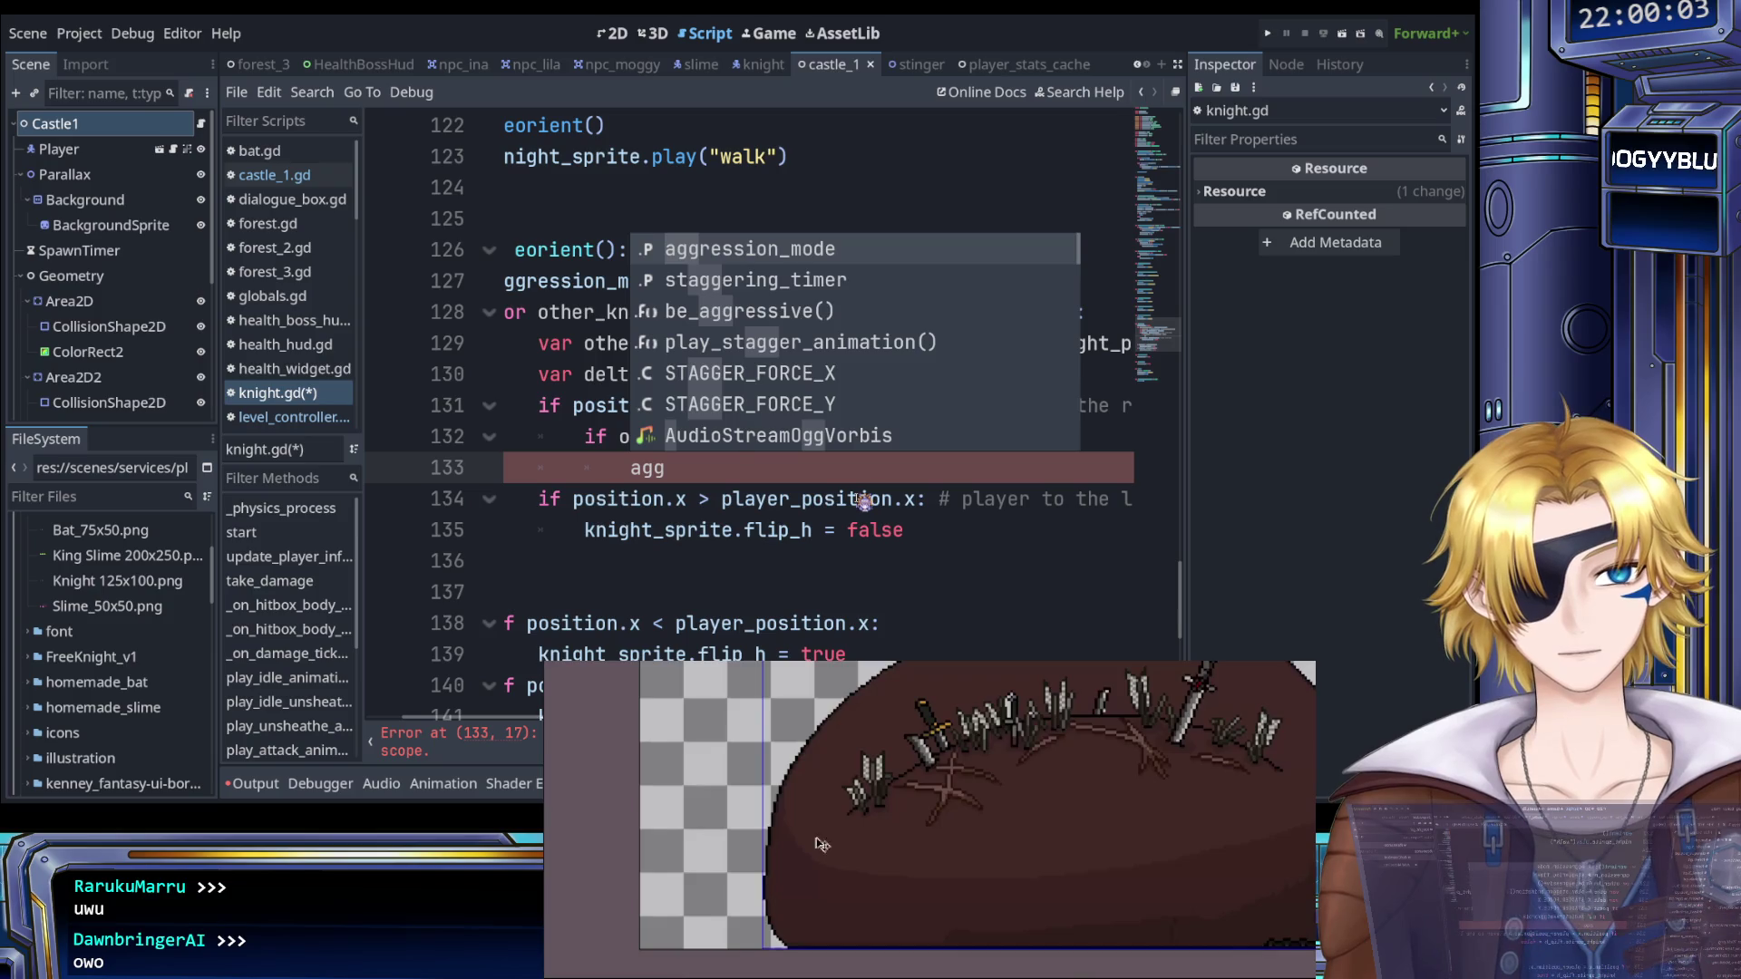
pyautogui.press('Return')
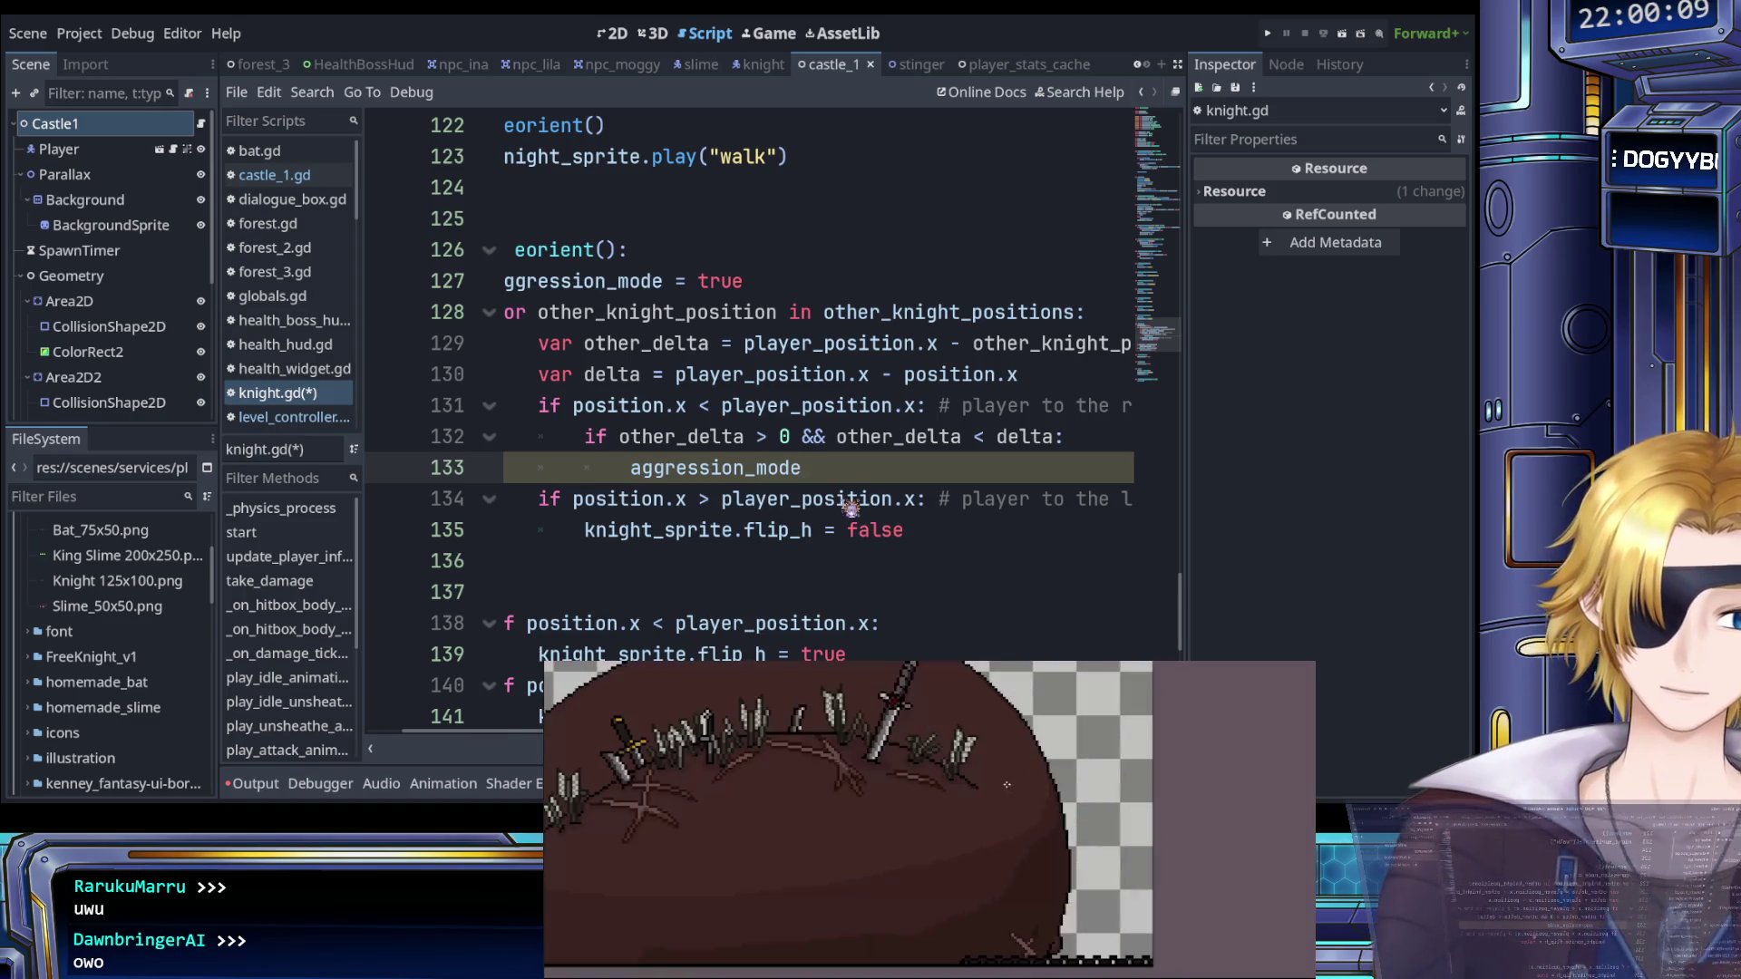
pyautogui.write('= false')
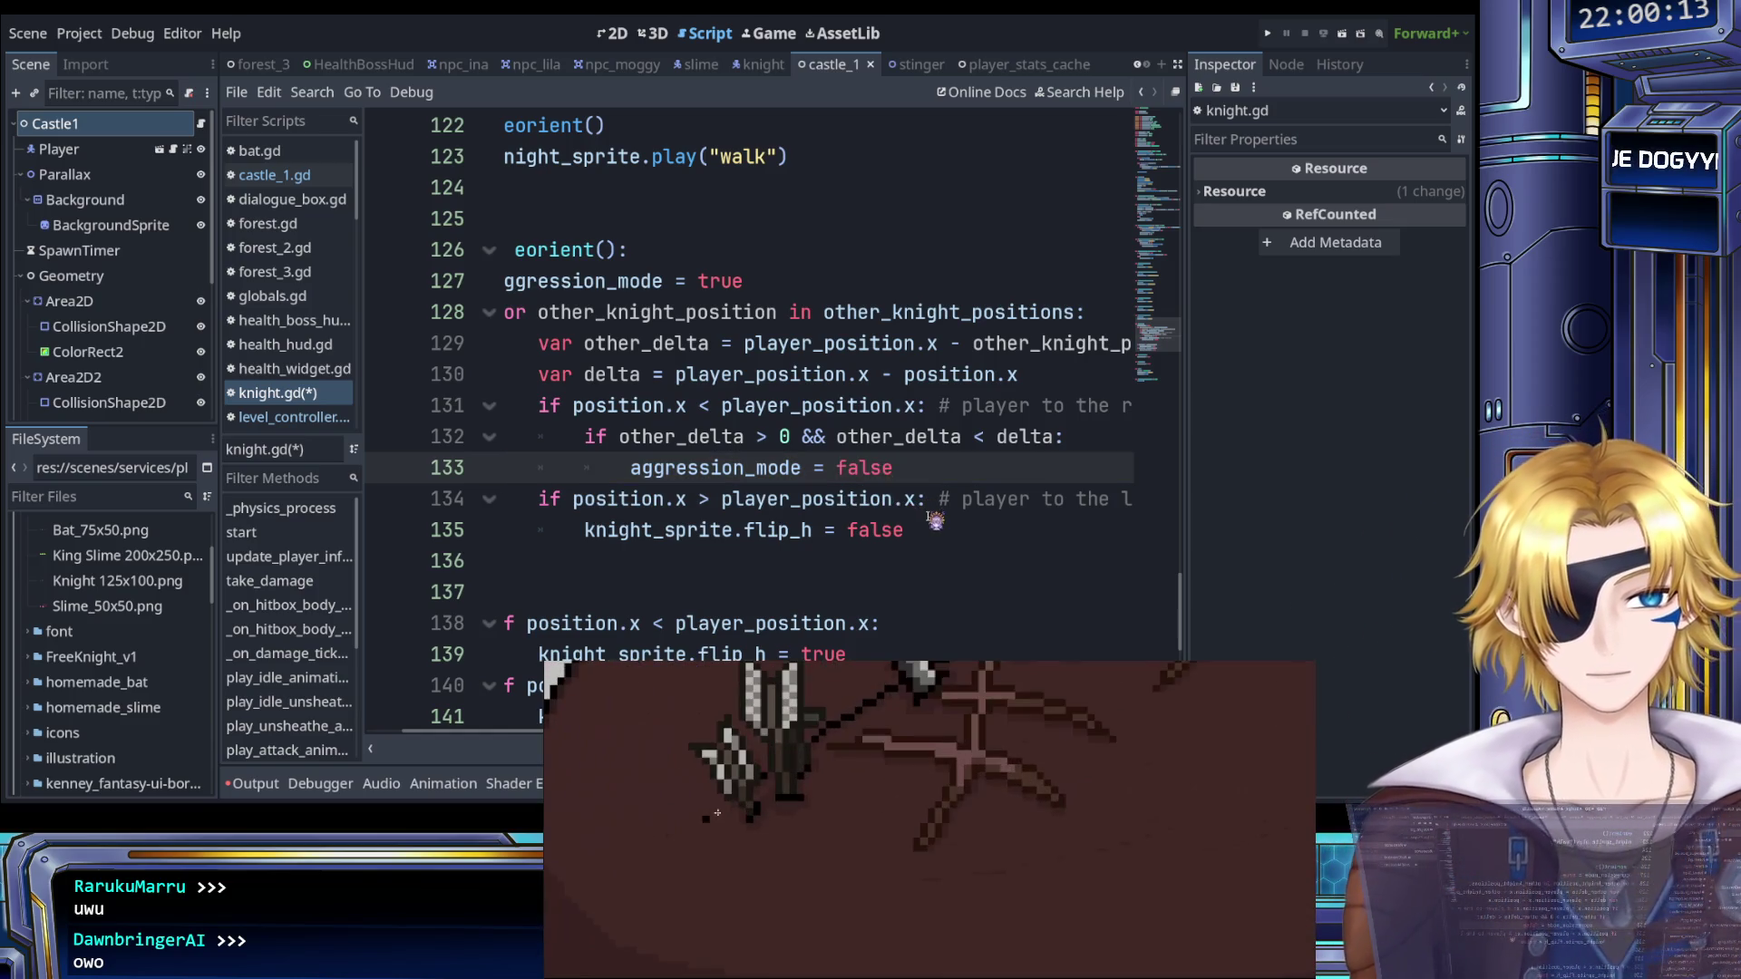
# - Copy the if-block into the left-side check, flipping it to other_delta < 0 && other_delta > delta
pyautogui.click(904, 530)
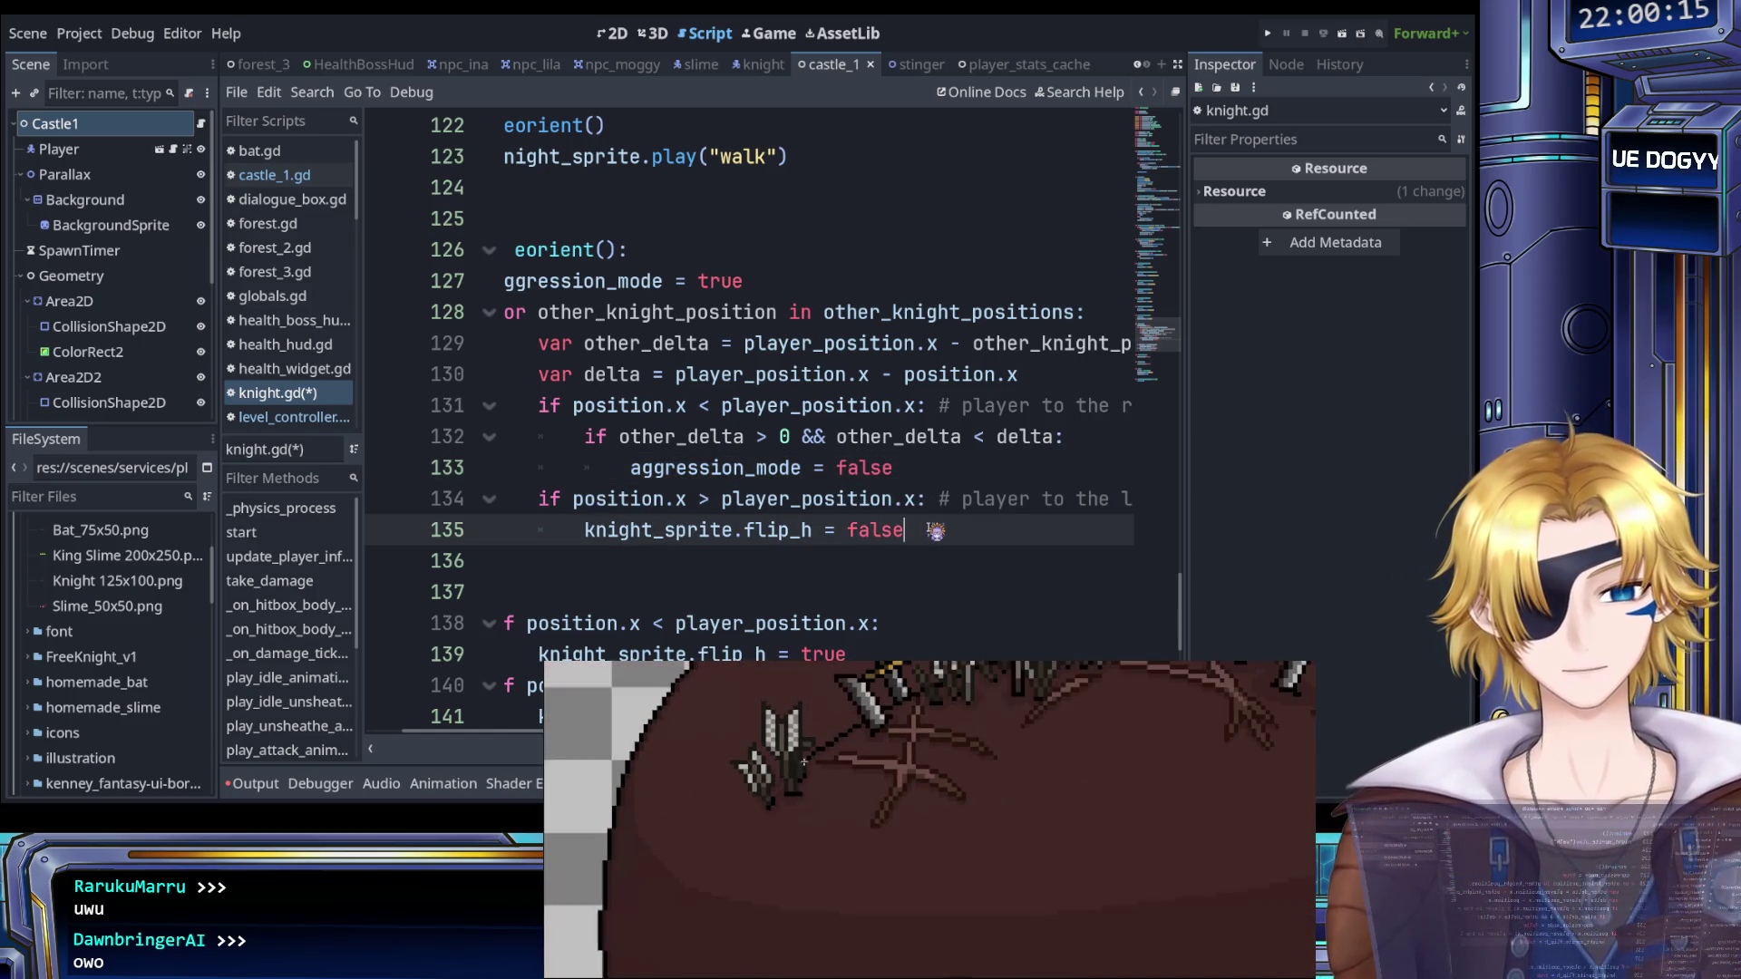
pyautogui.click(905, 470)
pyautogui.moveTo(906, 470)
pyautogui.mouseDown()
pyautogui.moveTo(602, 439)
pyautogui.moveTo(560, 404)
pyautogui.moveTo(594, 436)
pyautogui.mouseUp()
pyautogui.hotkey('ctrl', 'c')
pyautogui.moveTo(904, 531)
pyautogui.mouseDown()
pyautogui.moveTo(580, 498)
pyautogui.moveTo(584, 531)
pyautogui.mouseUp()
pyautogui.hotkey('ctrl', 'v')
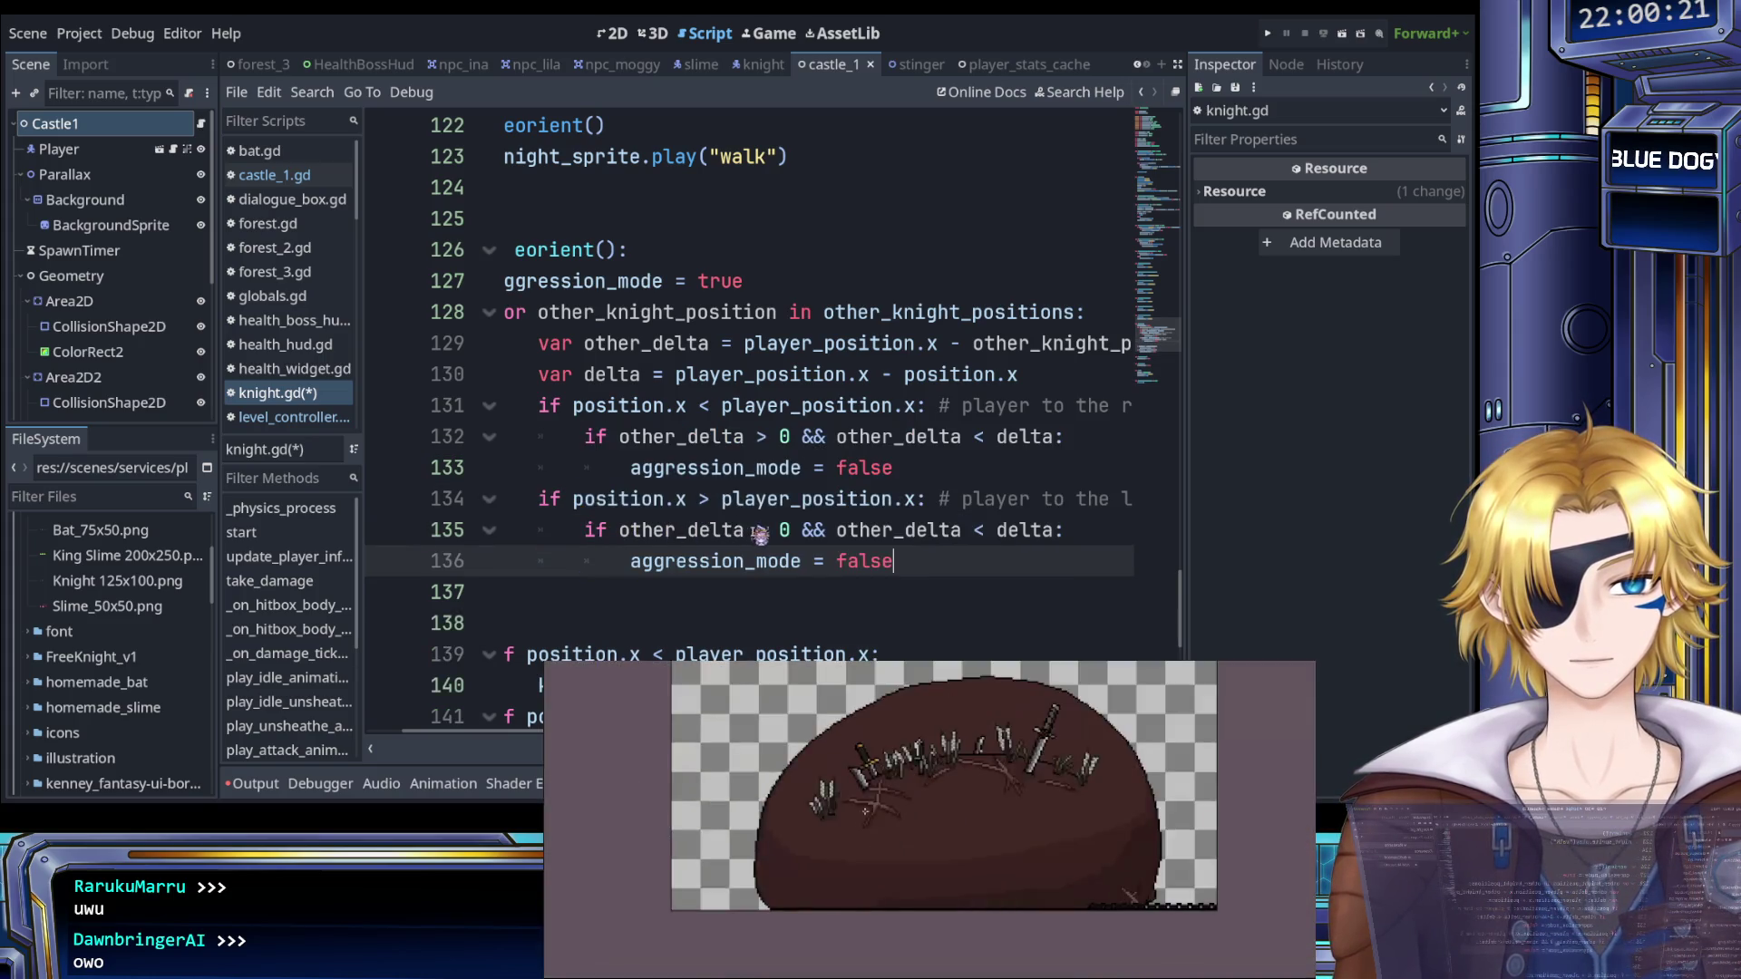
pyautogui.click(766, 531)
pyautogui.press('BackSpace')
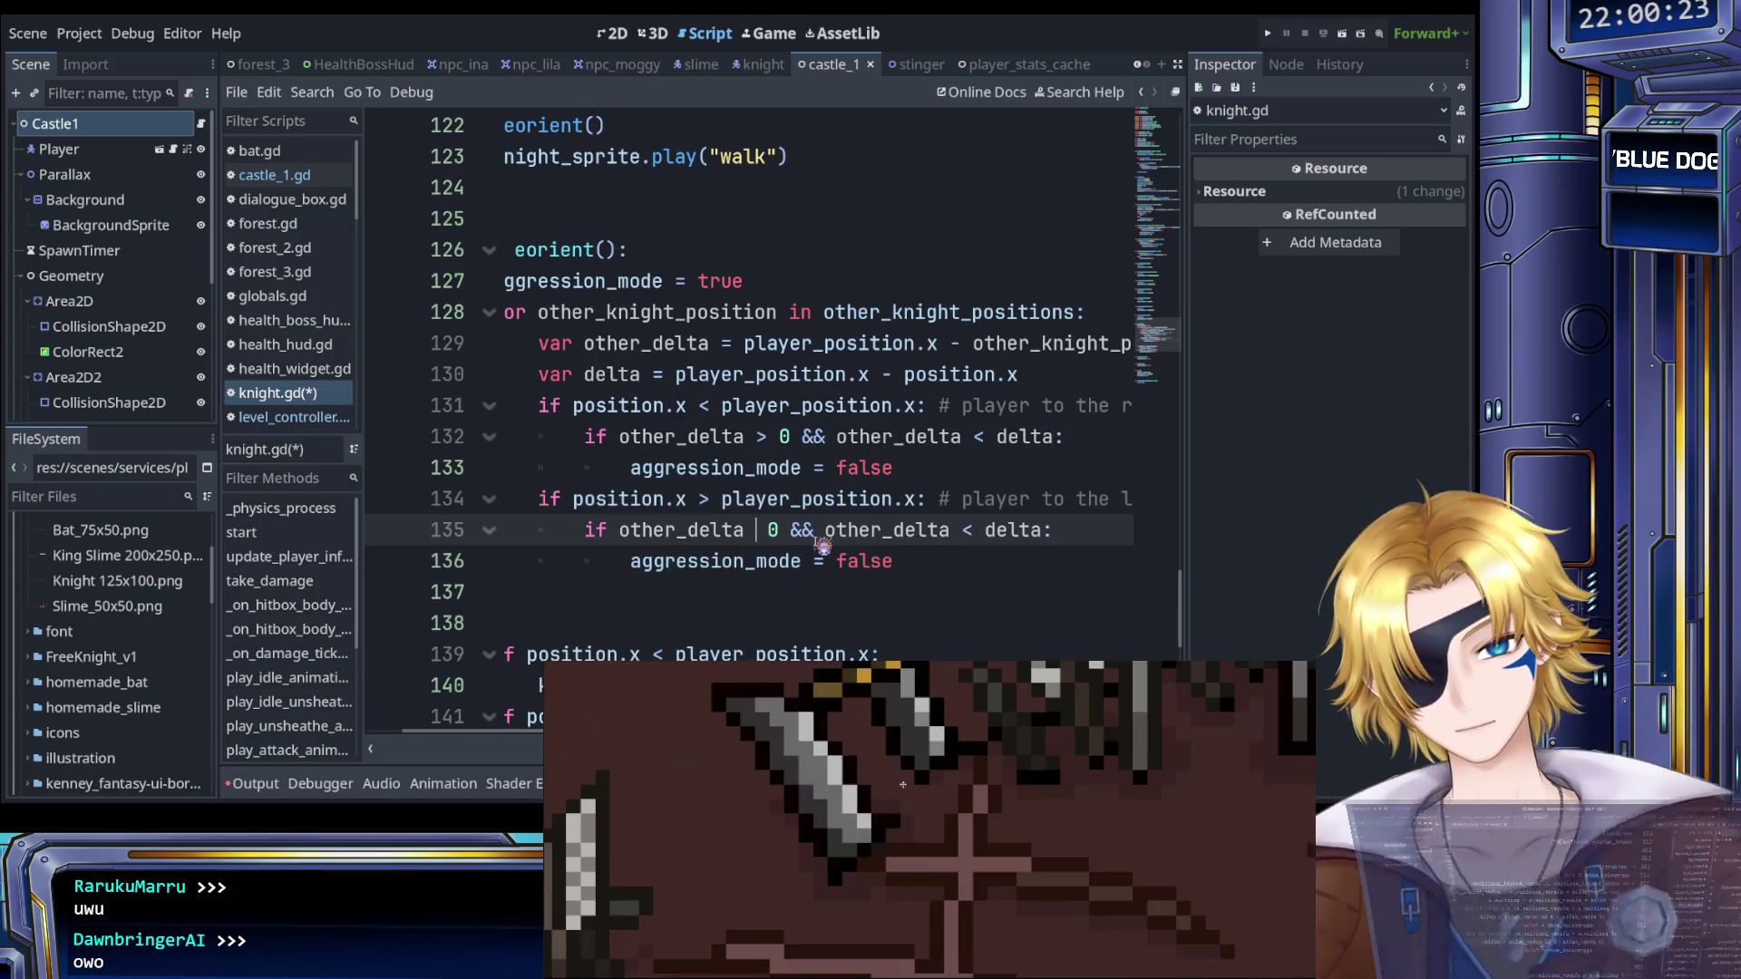
pyautogui.write('<')
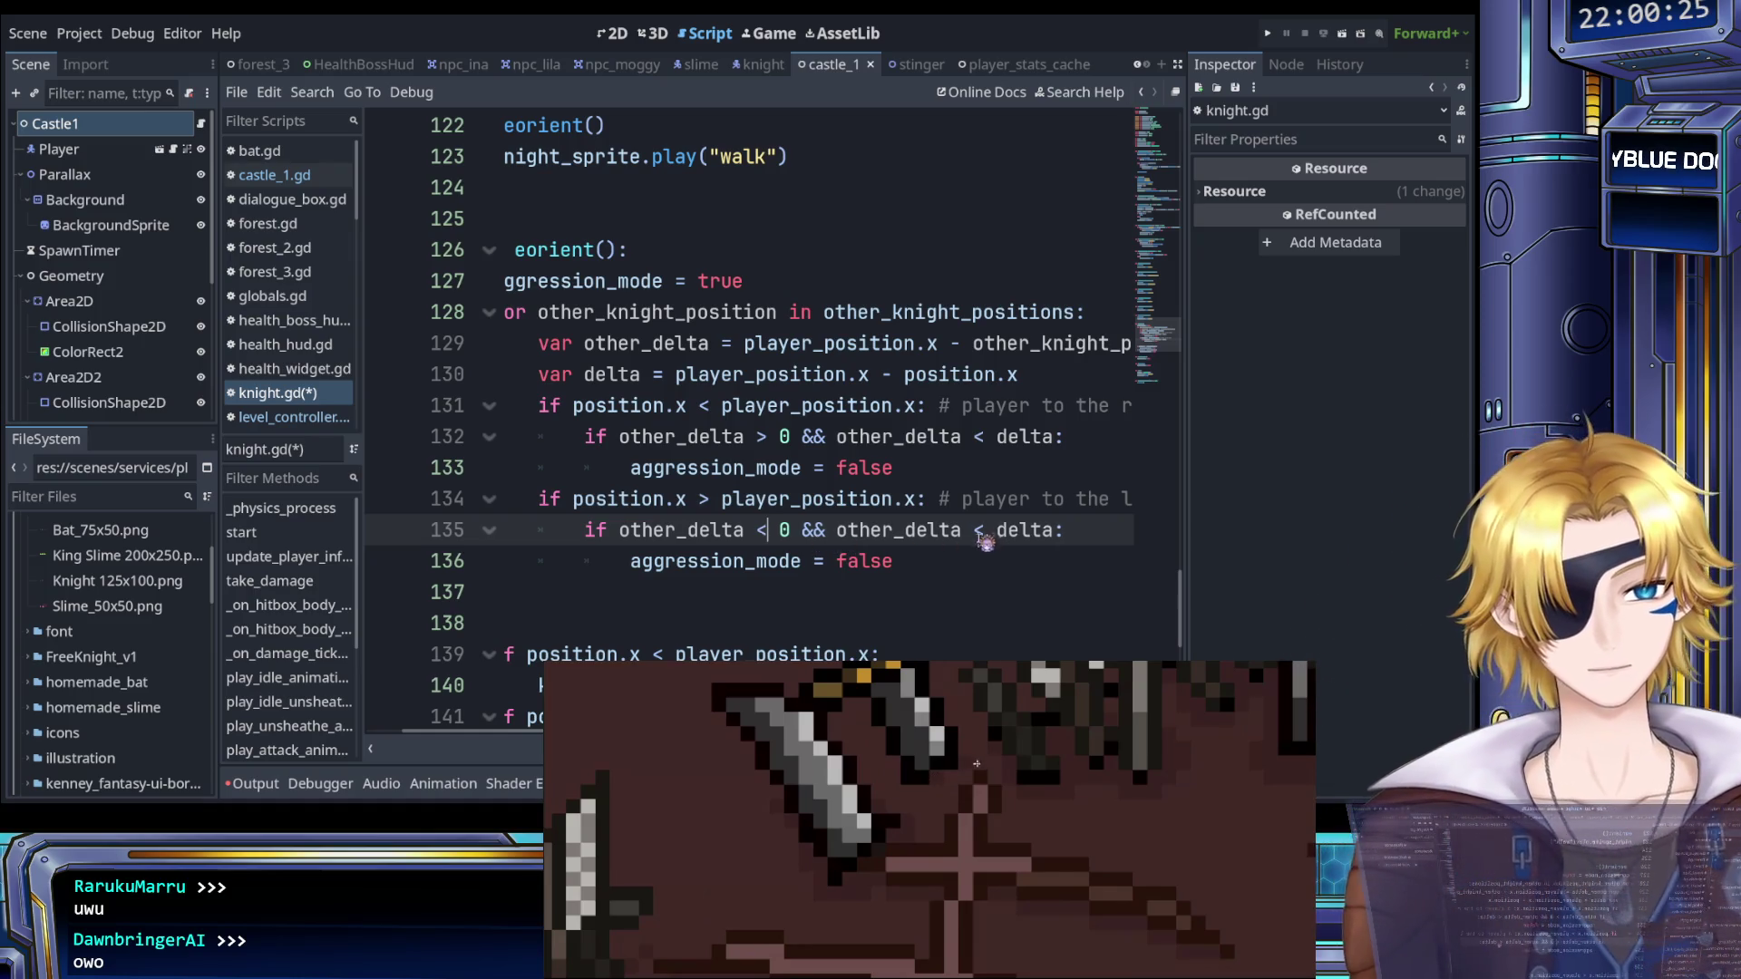
pyautogui.click(985, 532)
pyautogui.press('BackSpace')
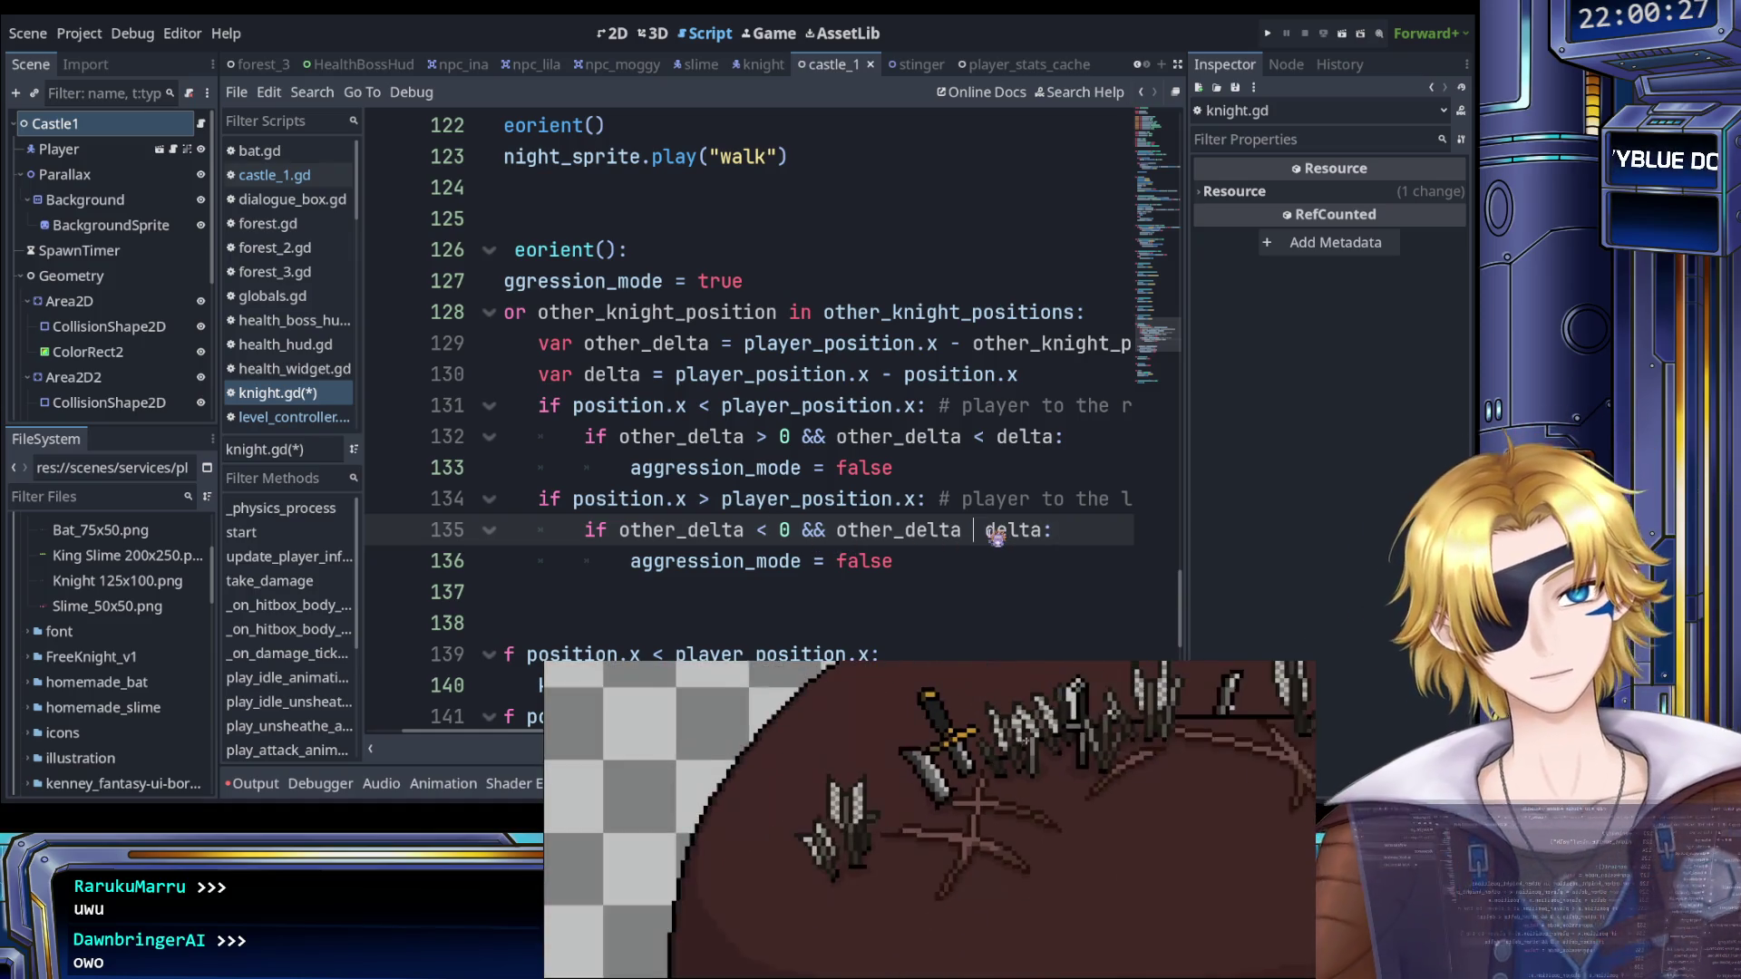
pyautogui.write('>')
# - Save knight.gd and delete the two empty lines left after the new block
pyautogui.click(957, 566)
pyautogui.hotkey('ctrl', 's')
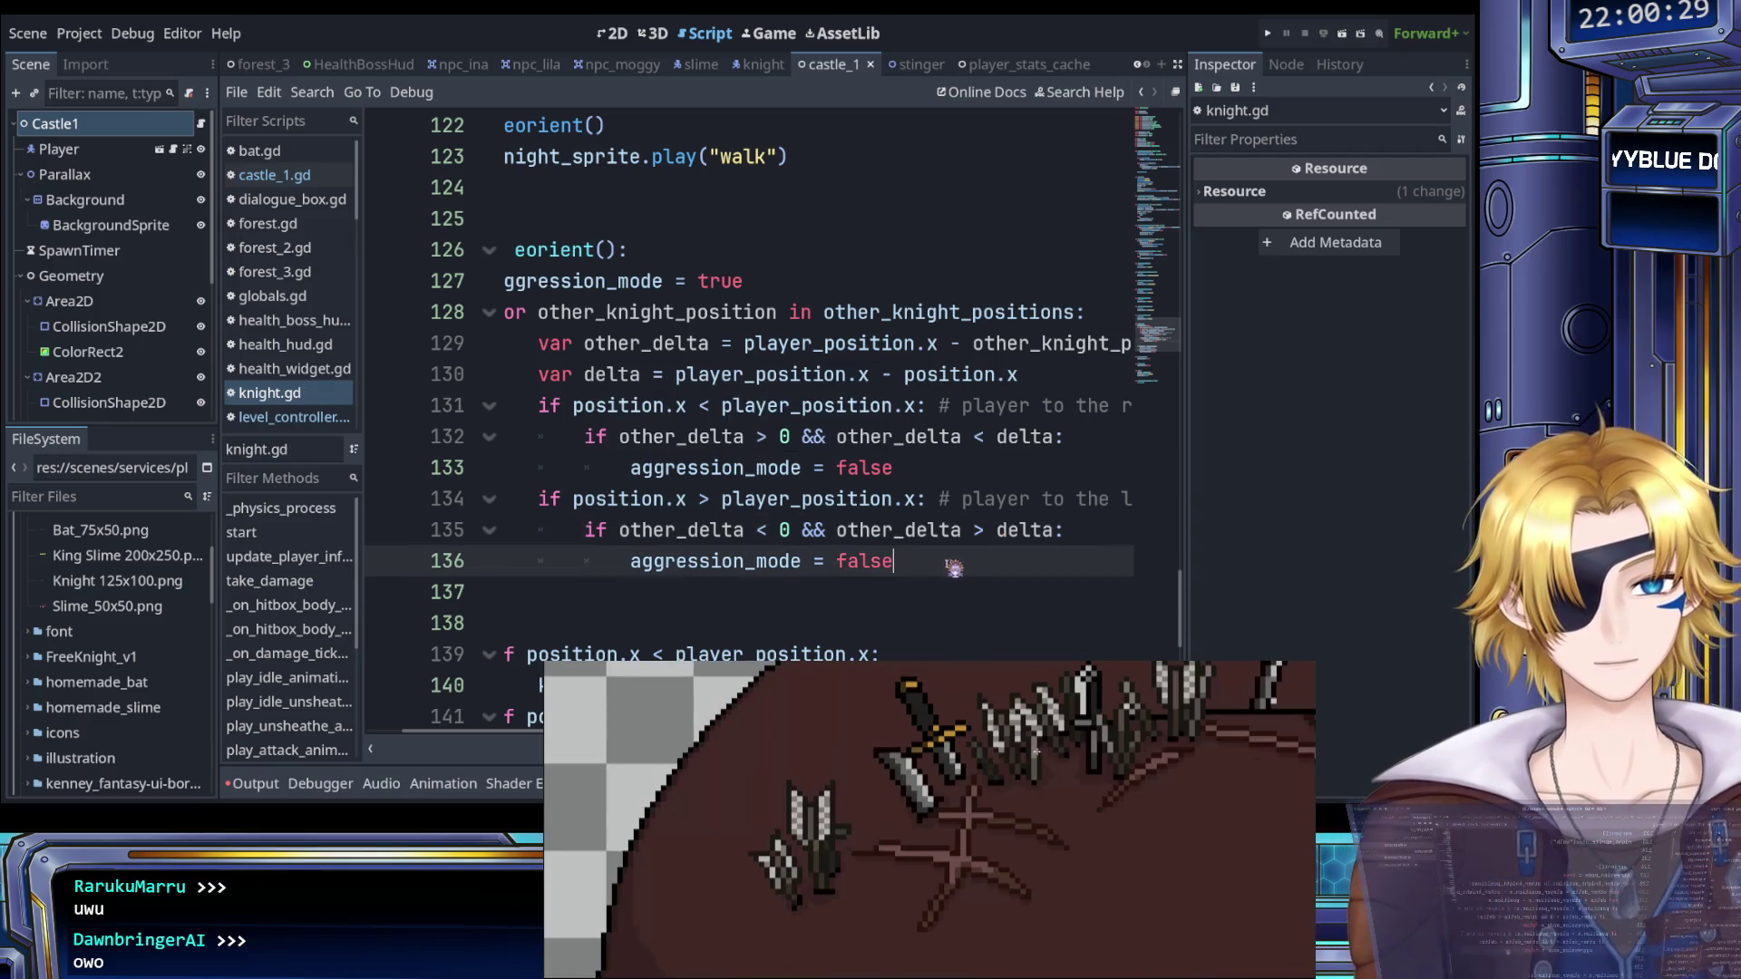
pyautogui.doubleClick(938, 564)
pyautogui.click(934, 569)
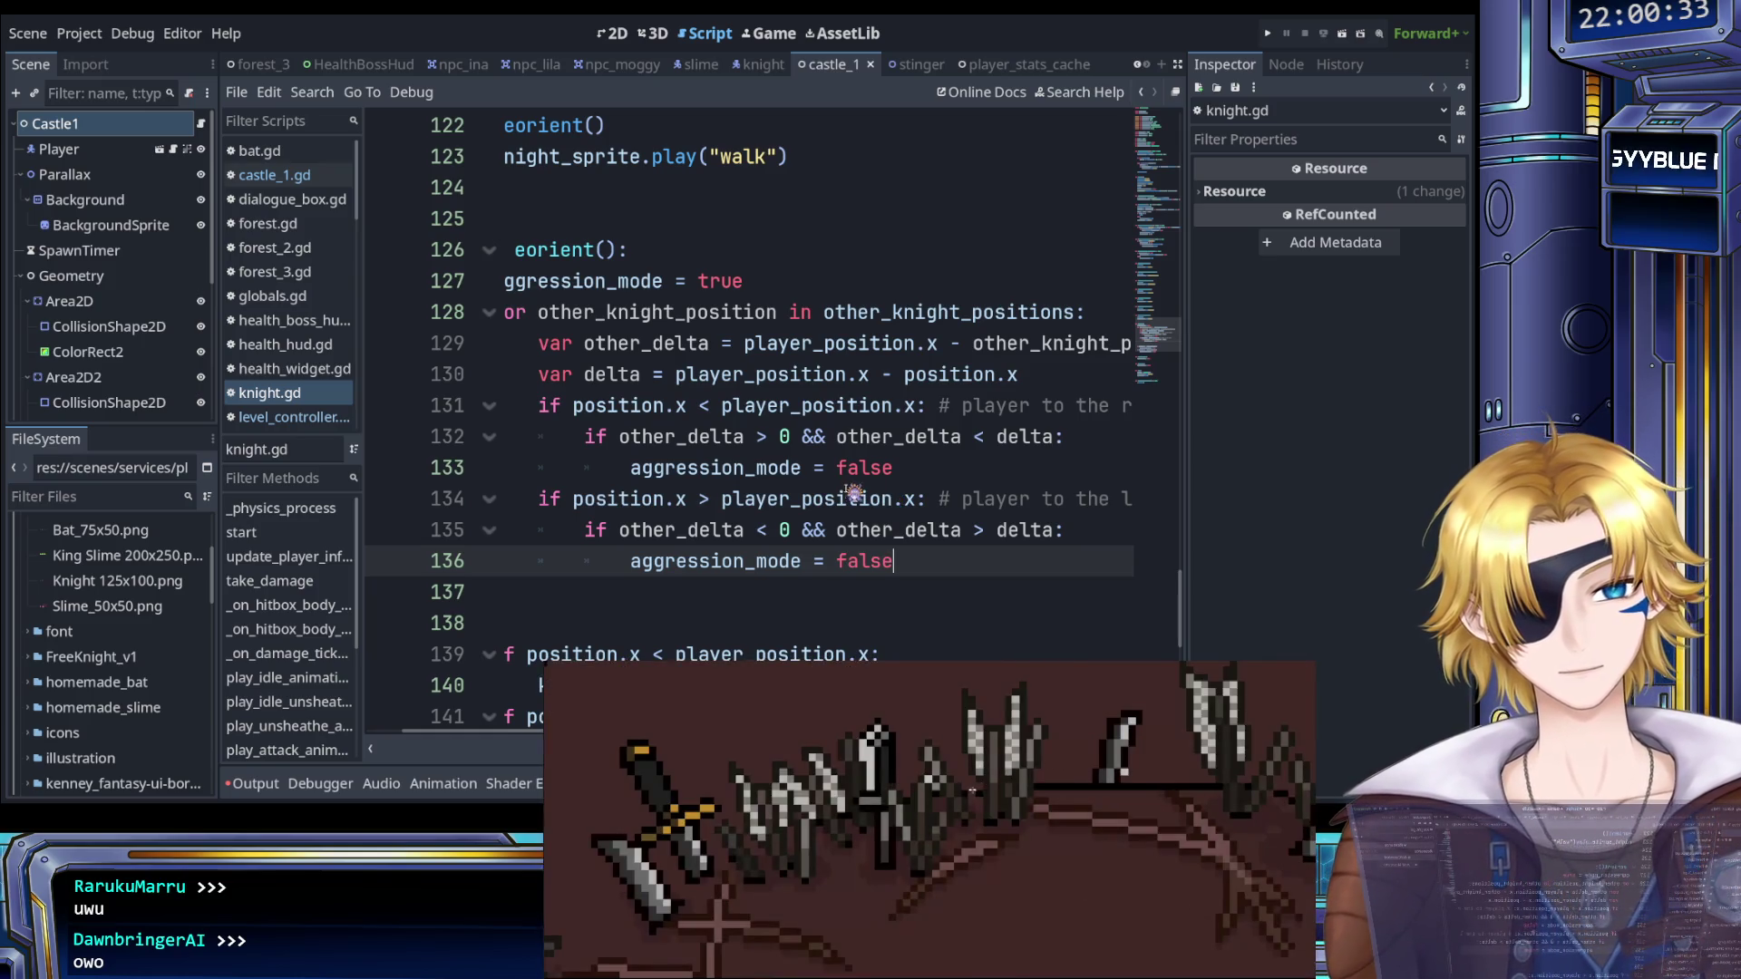
pyautogui.scroll(-1, 852, 492)
pyautogui.hscroll(-2, 821, 494)
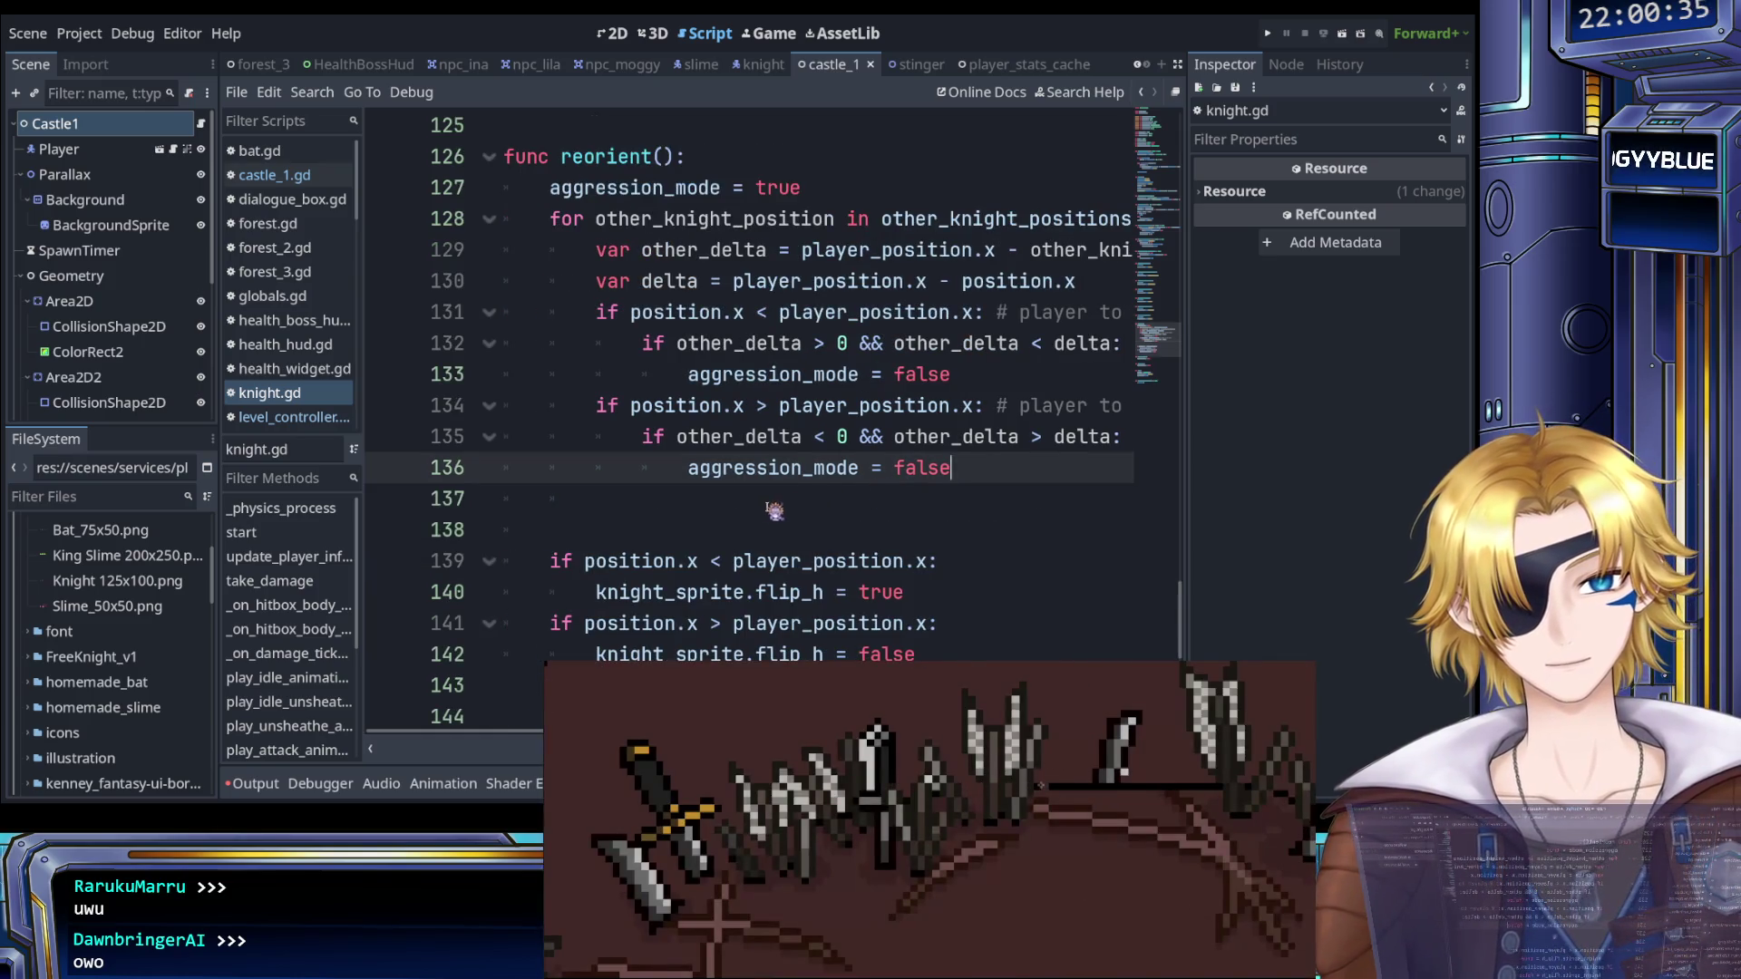
pyautogui.click(761, 508)
pyautogui.click(694, 534)
pyautogui.press('BackSpace')
pyautogui.press('BackSpace')
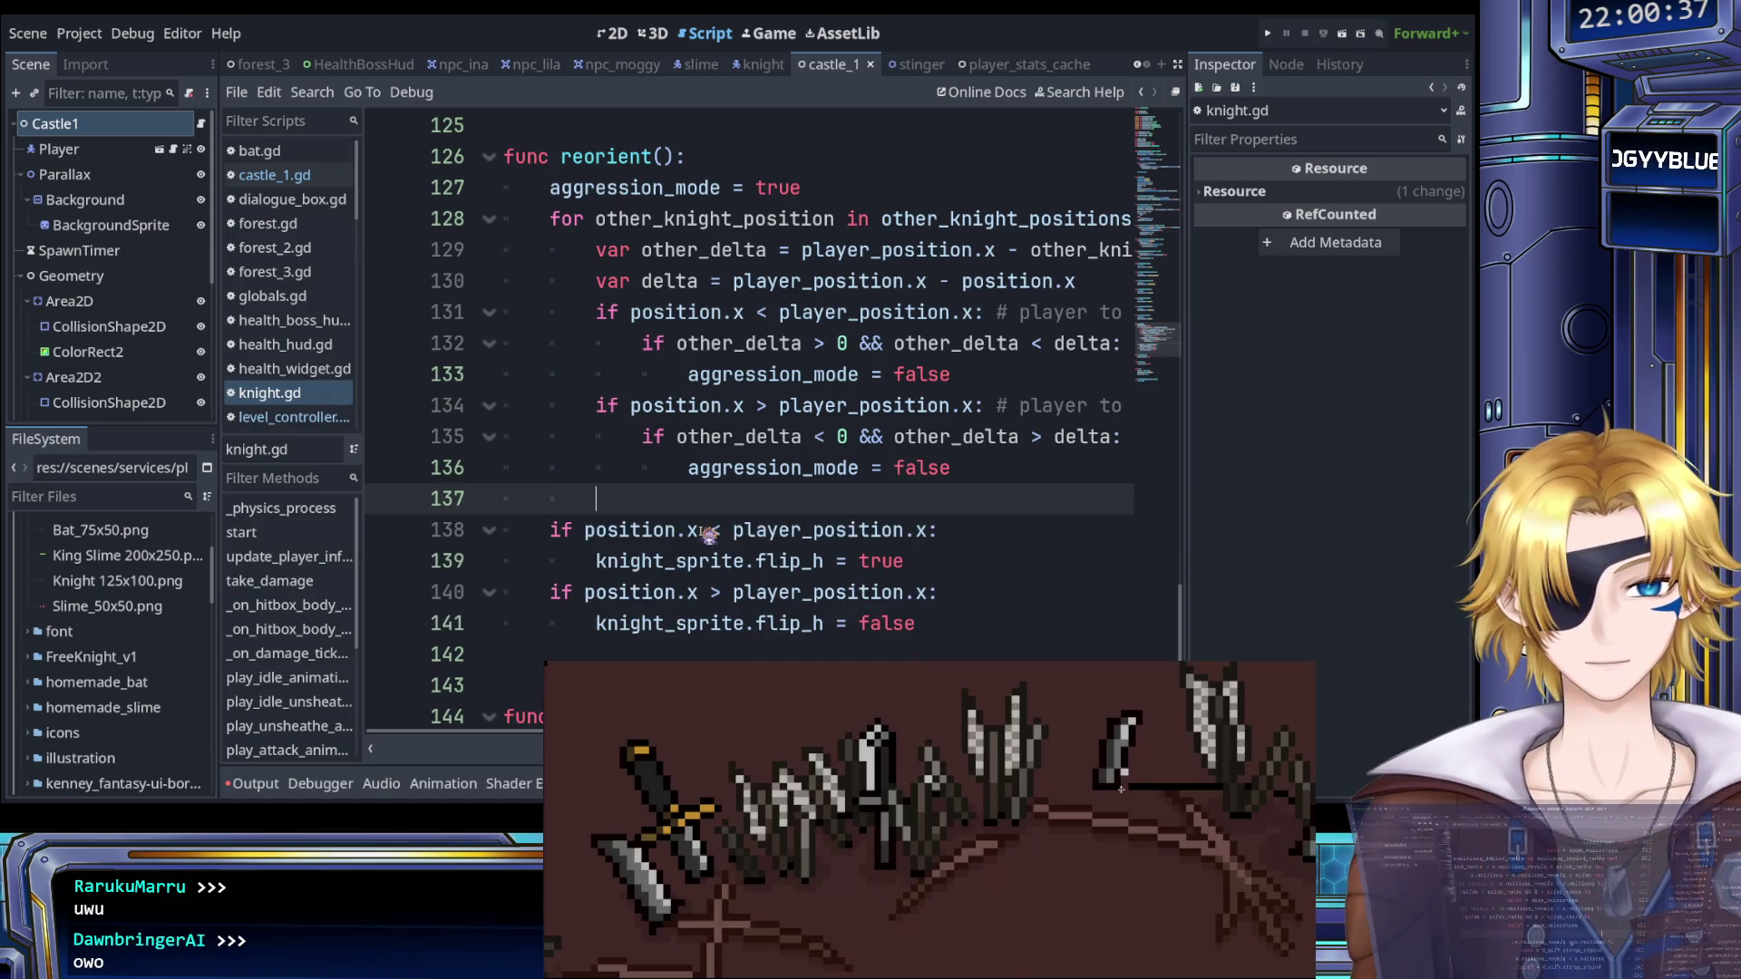
pyautogui.scroll(1, 962, 526)
pyautogui.click(943, 501)
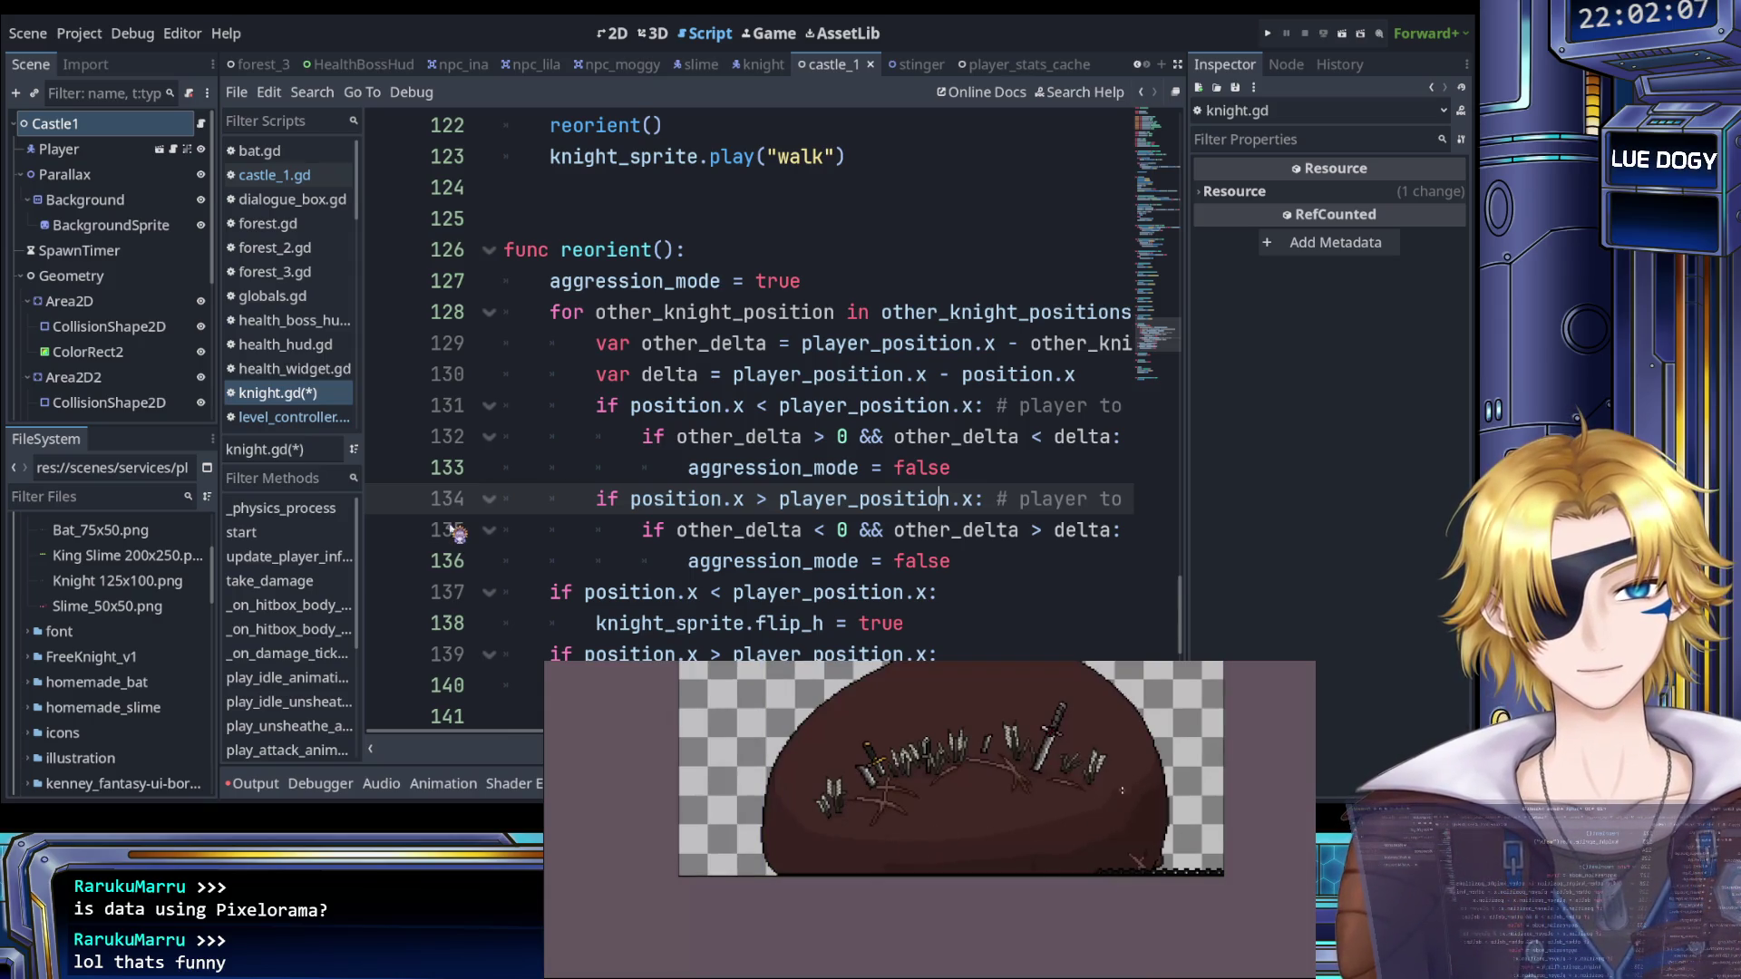
pyautogui.click(645, 473)
pyautogui.hotkey('ctrl', 's')
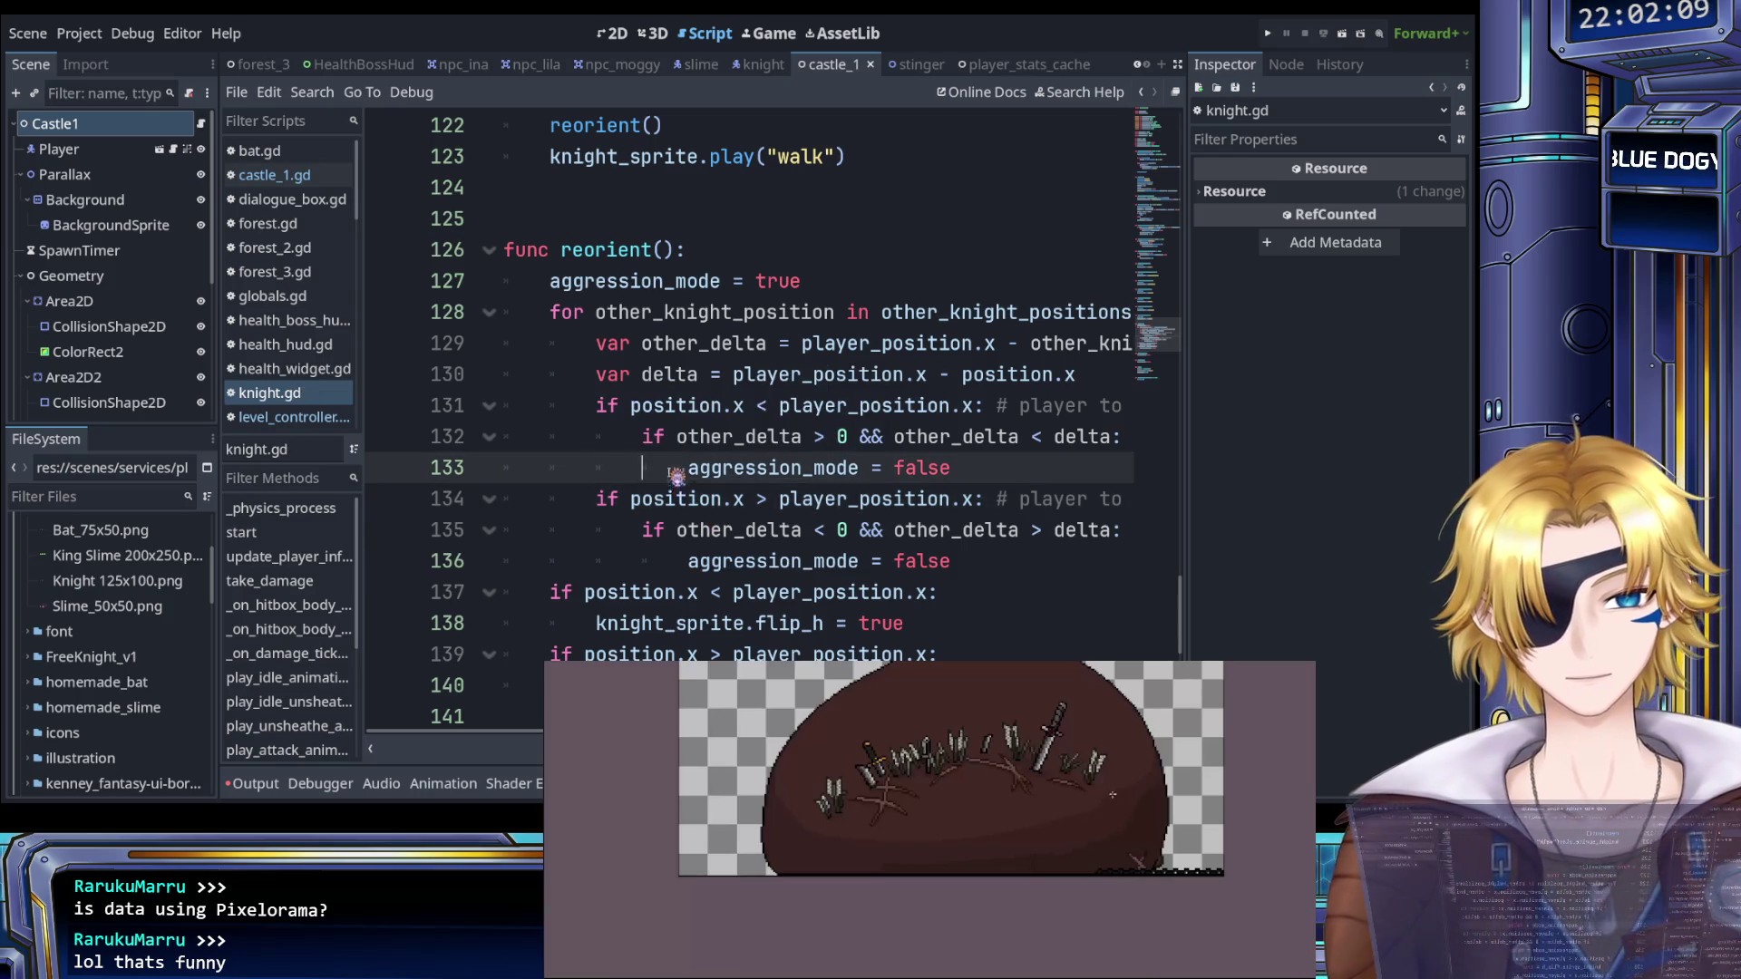
pyautogui.hscroll(3, 717, 496)
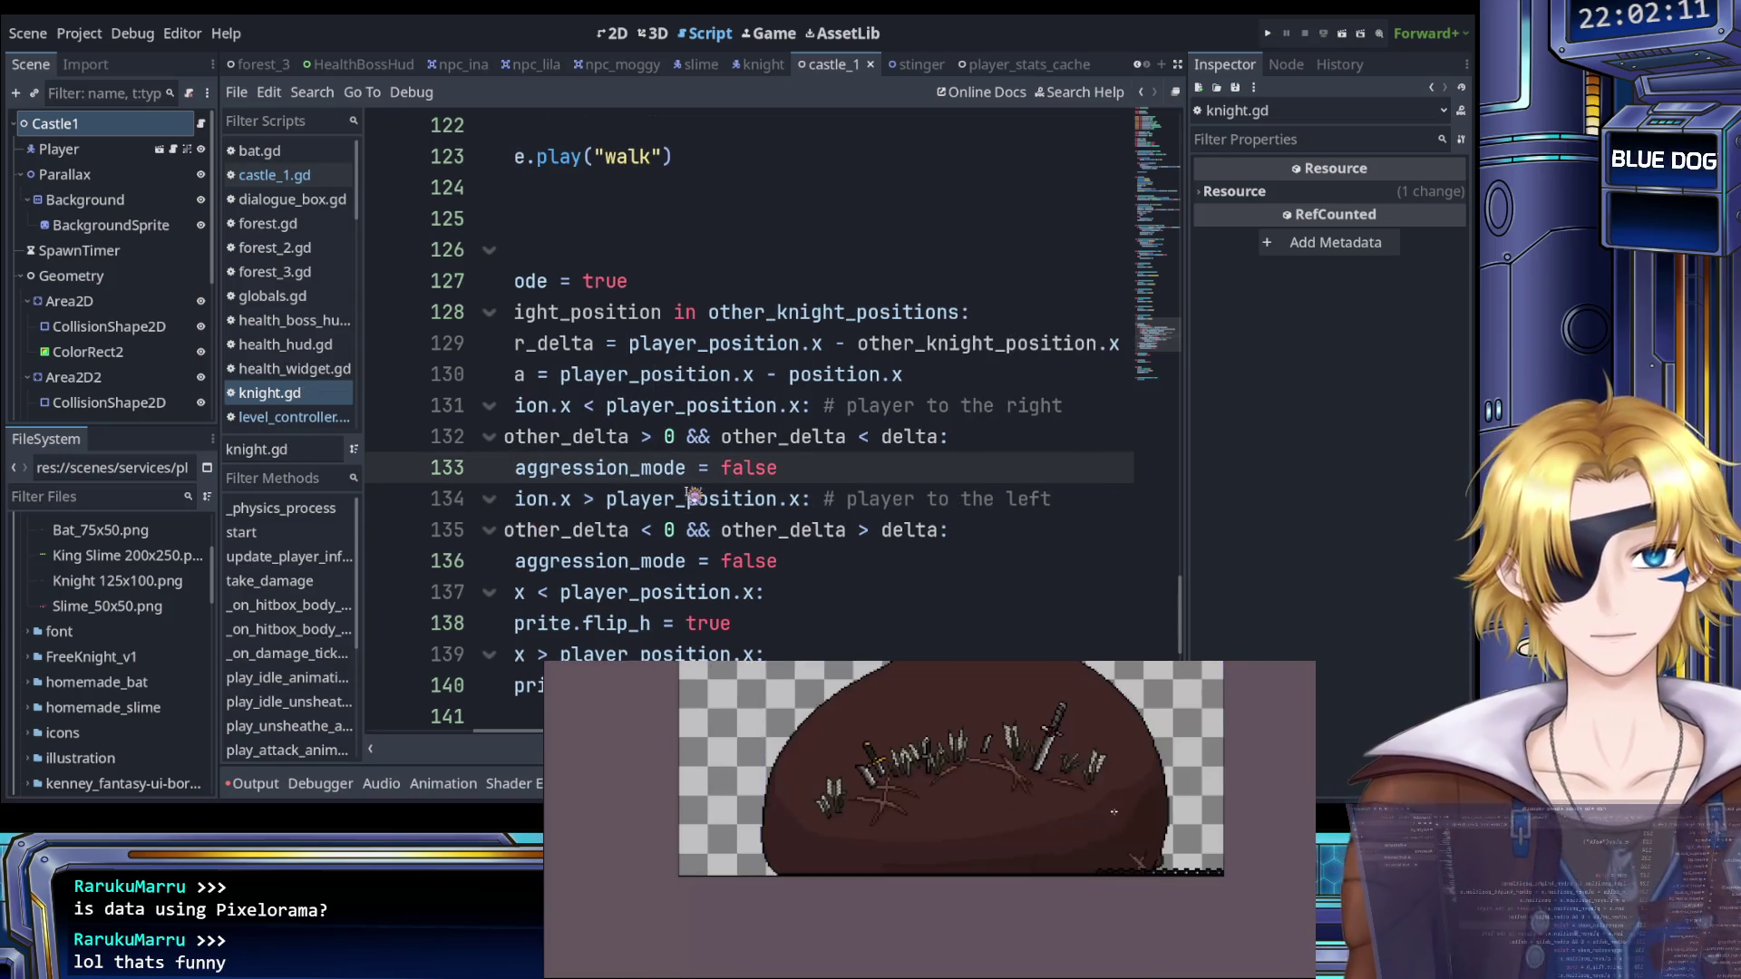
pyautogui.hscroll(-2, 693, 490)
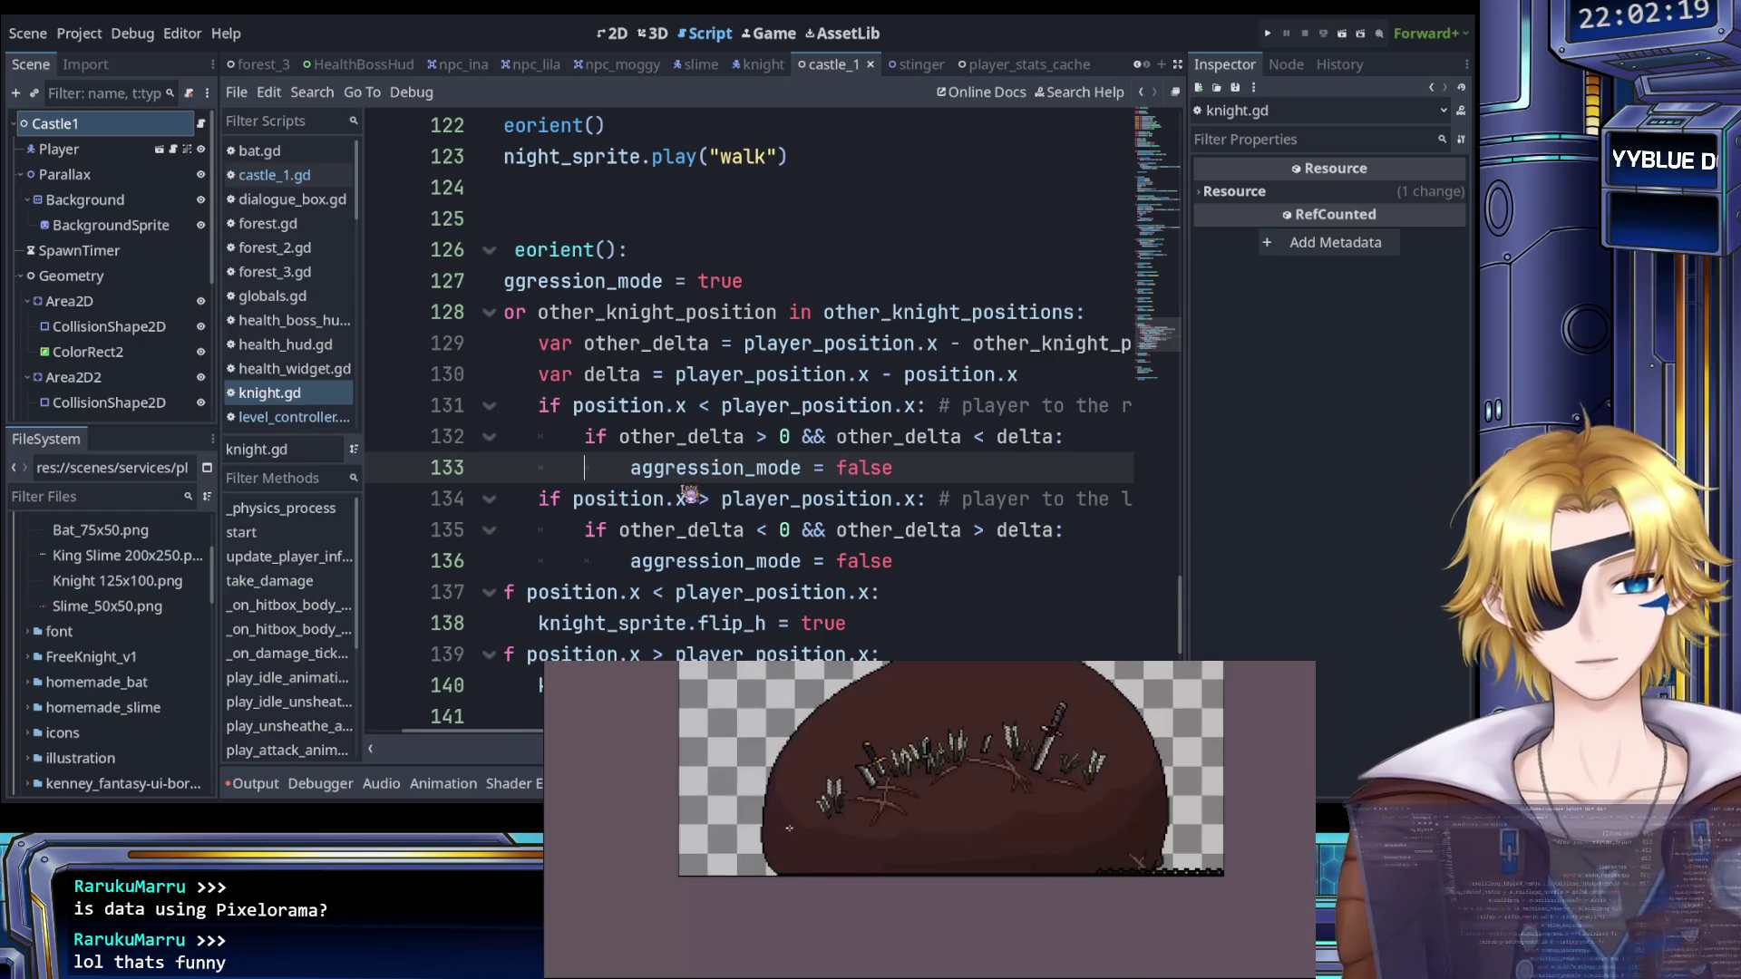
pyautogui.click(658, 511)
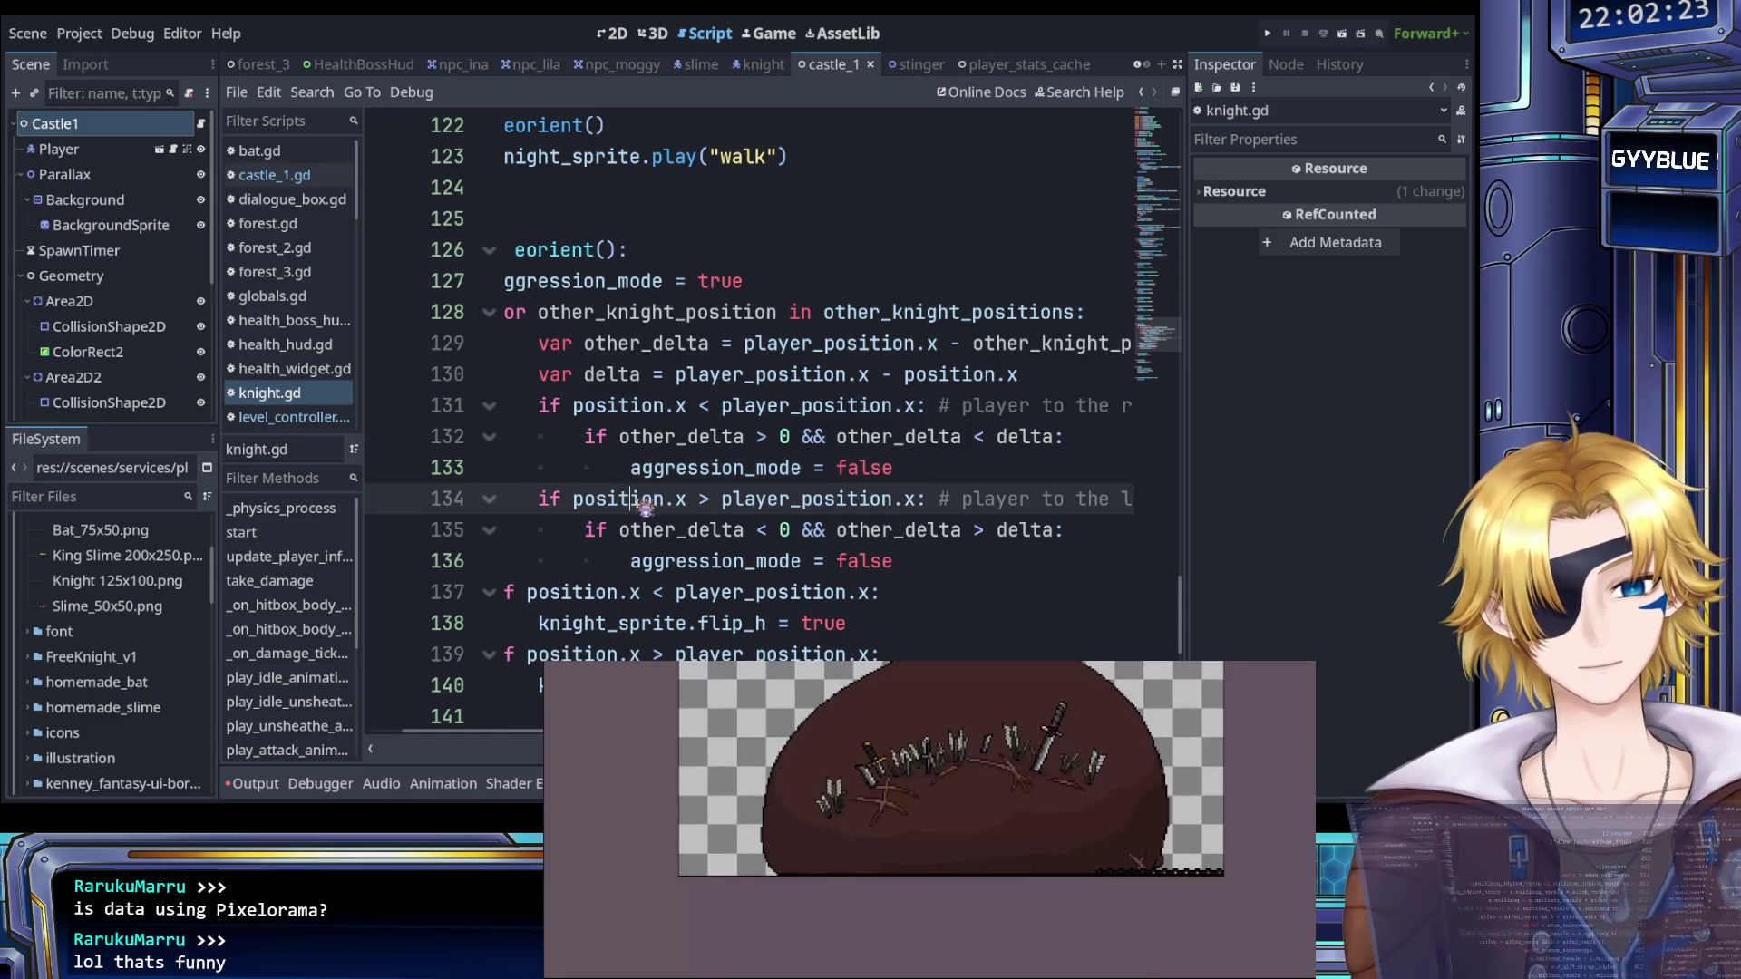
pyautogui.hscroll(3, 645, 509)
pyautogui.hscroll(-3, 646, 509)
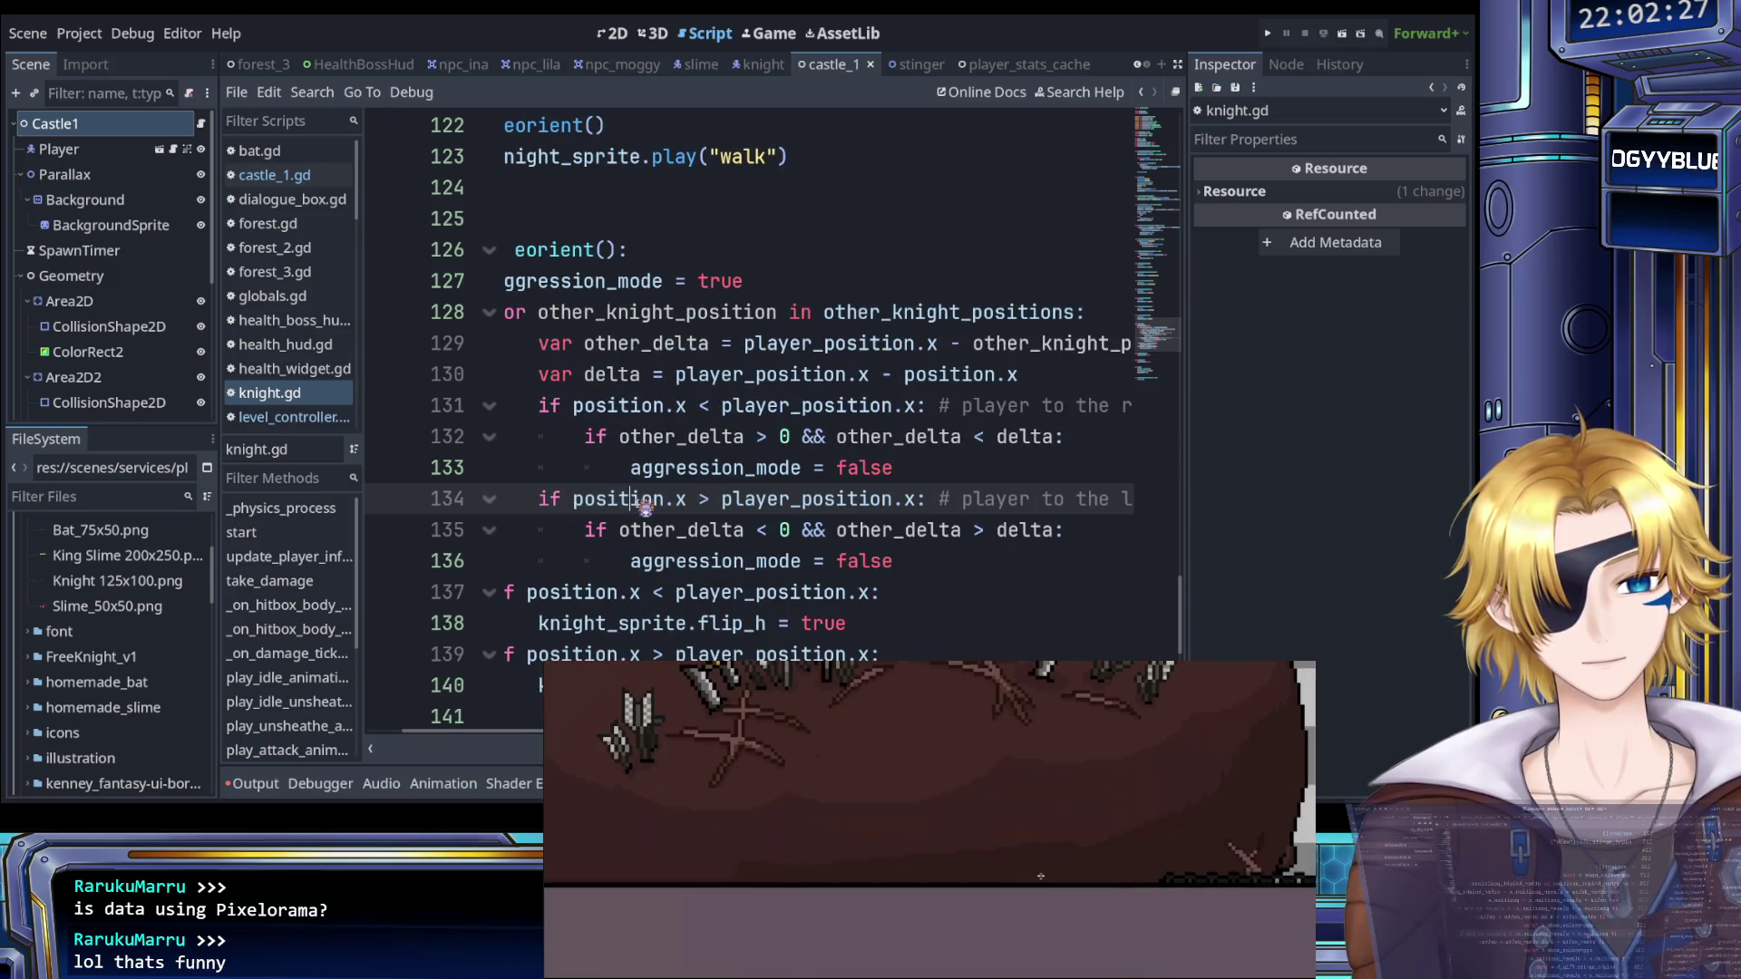
pyautogui.scroll(1, 646, 509)
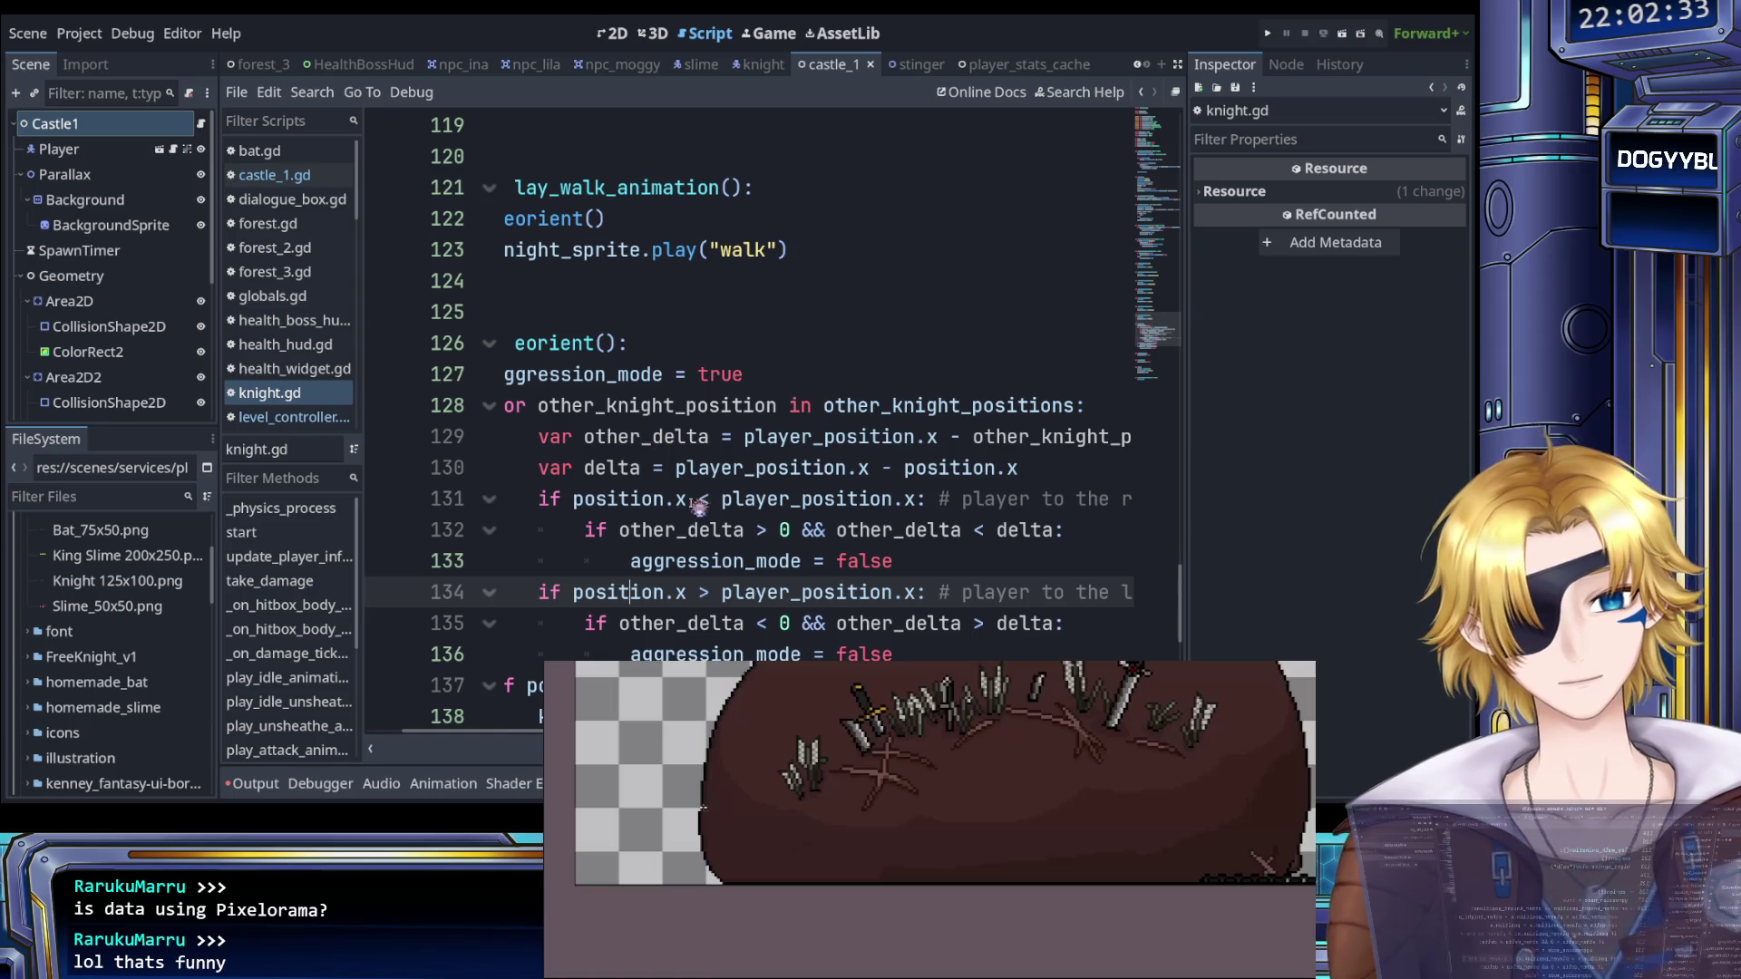
pyautogui.scroll(1, 706, 513)
pyautogui.scroll(-1, 708, 517)
pyautogui.hscroll(-2, 726, 544)
pyautogui.scroll(-1, 736, 551)
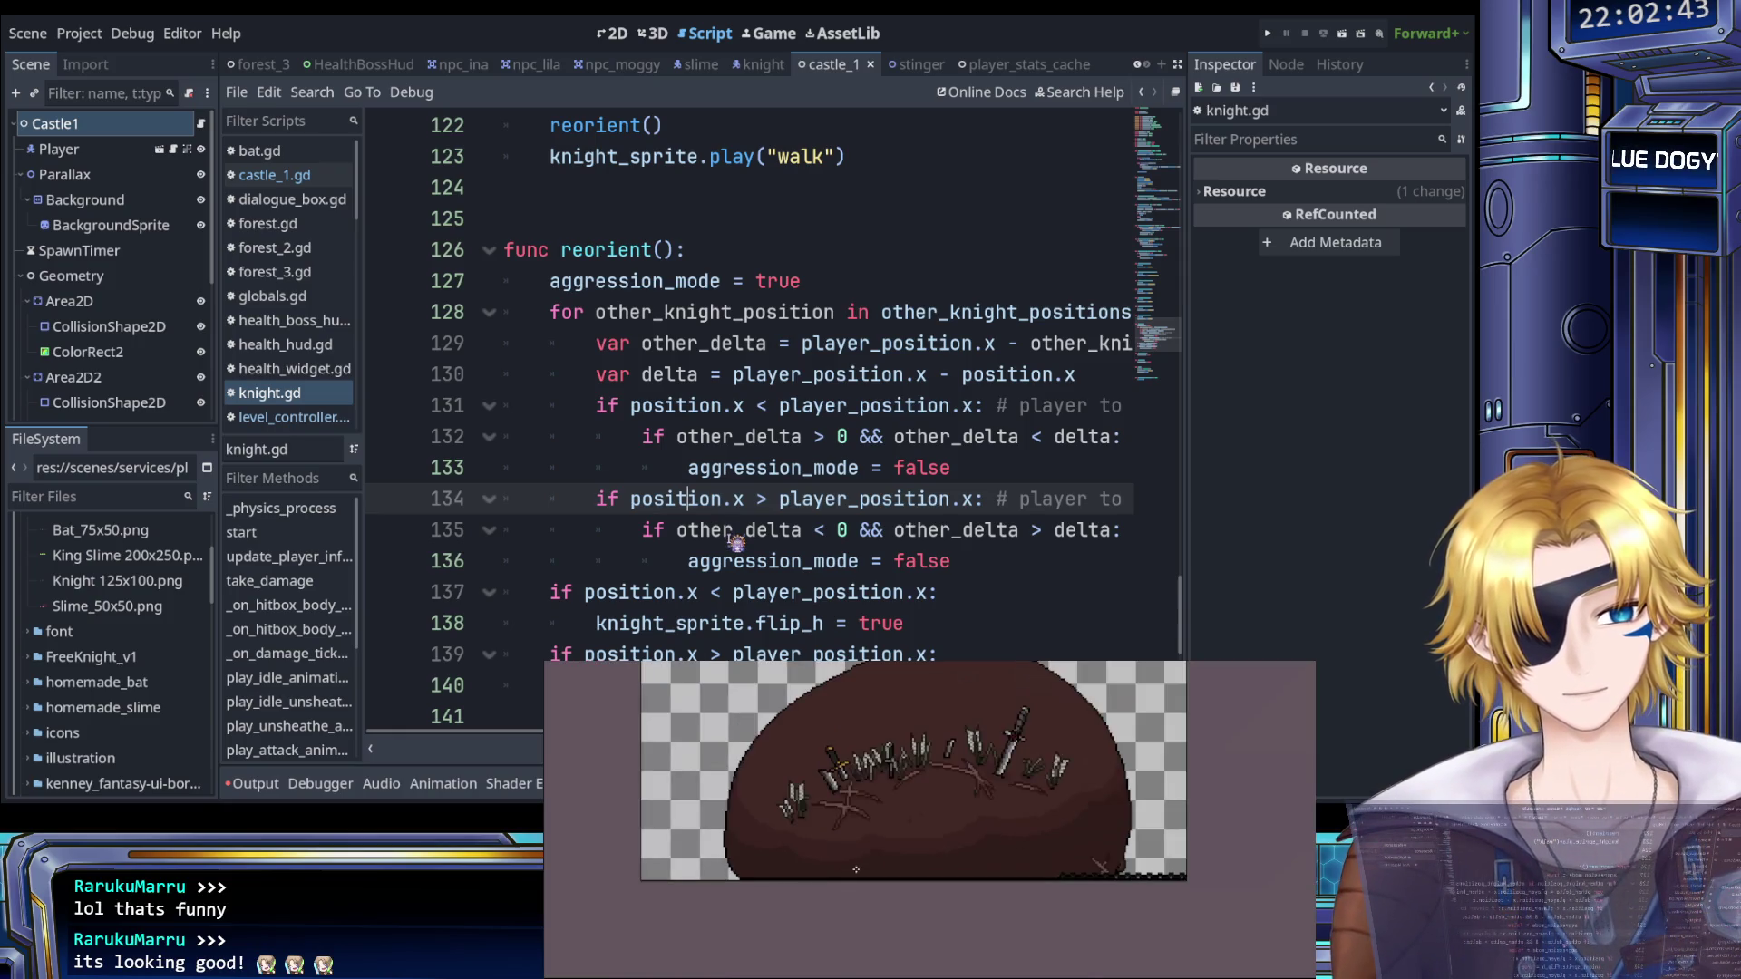
pyautogui.hscroll(5, 746, 513)
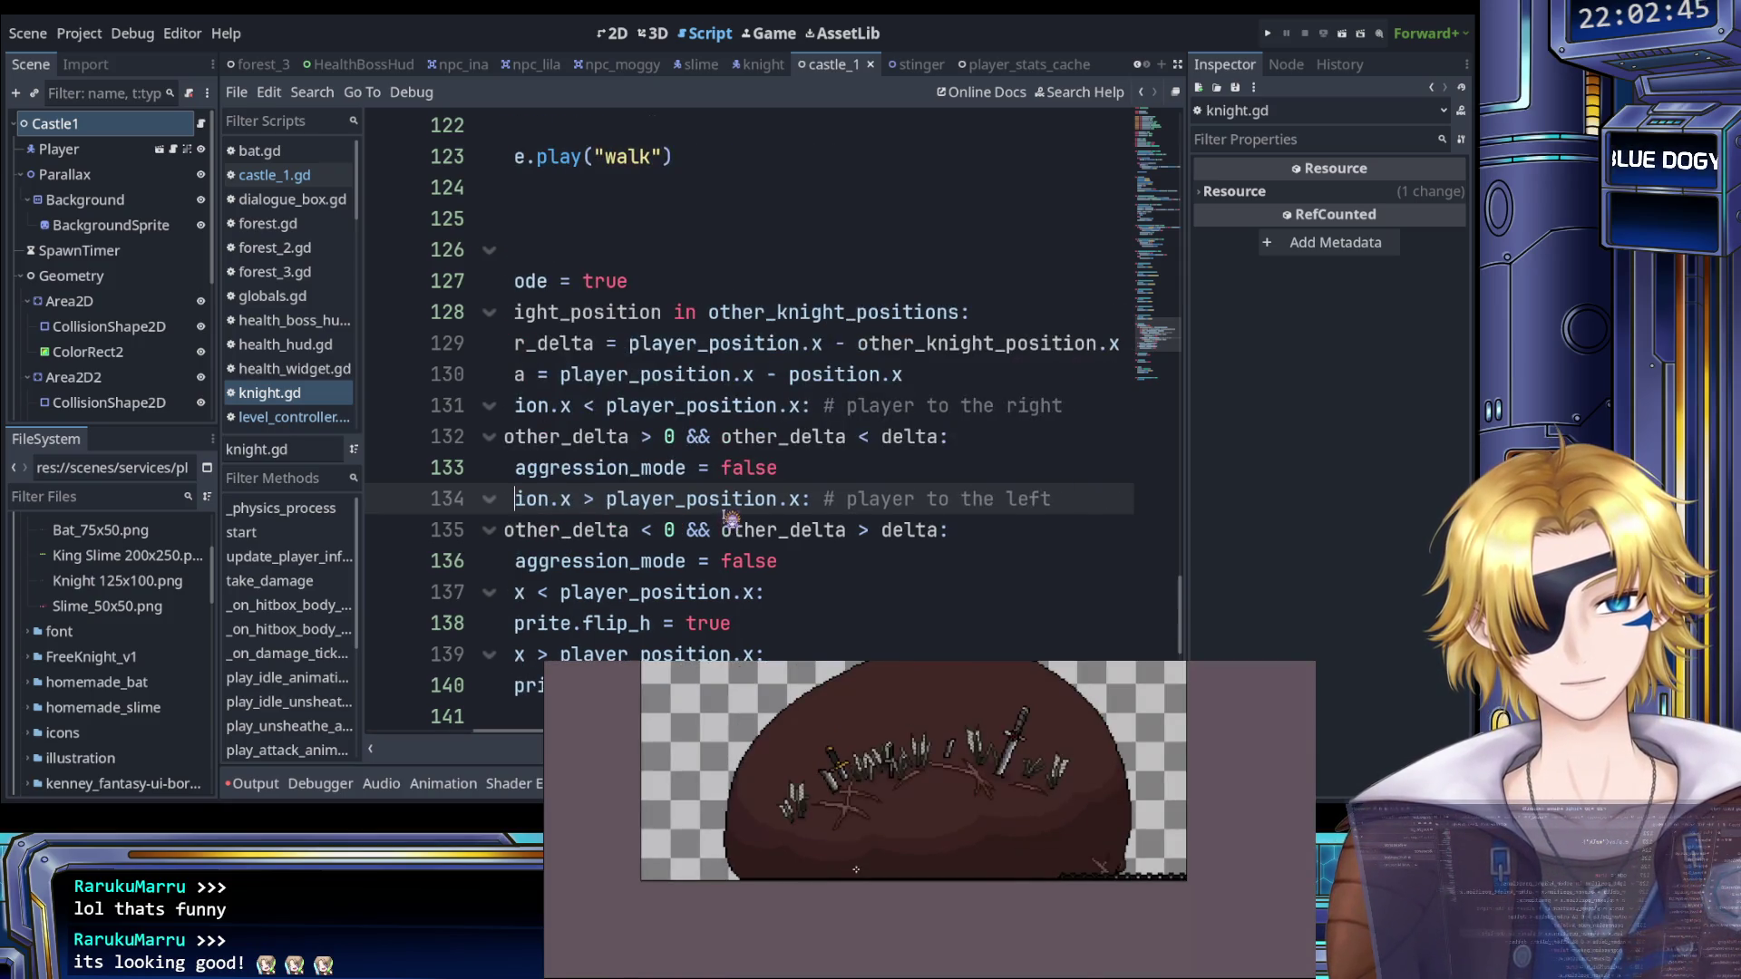
pyautogui.hscroll(-5, 731, 519)
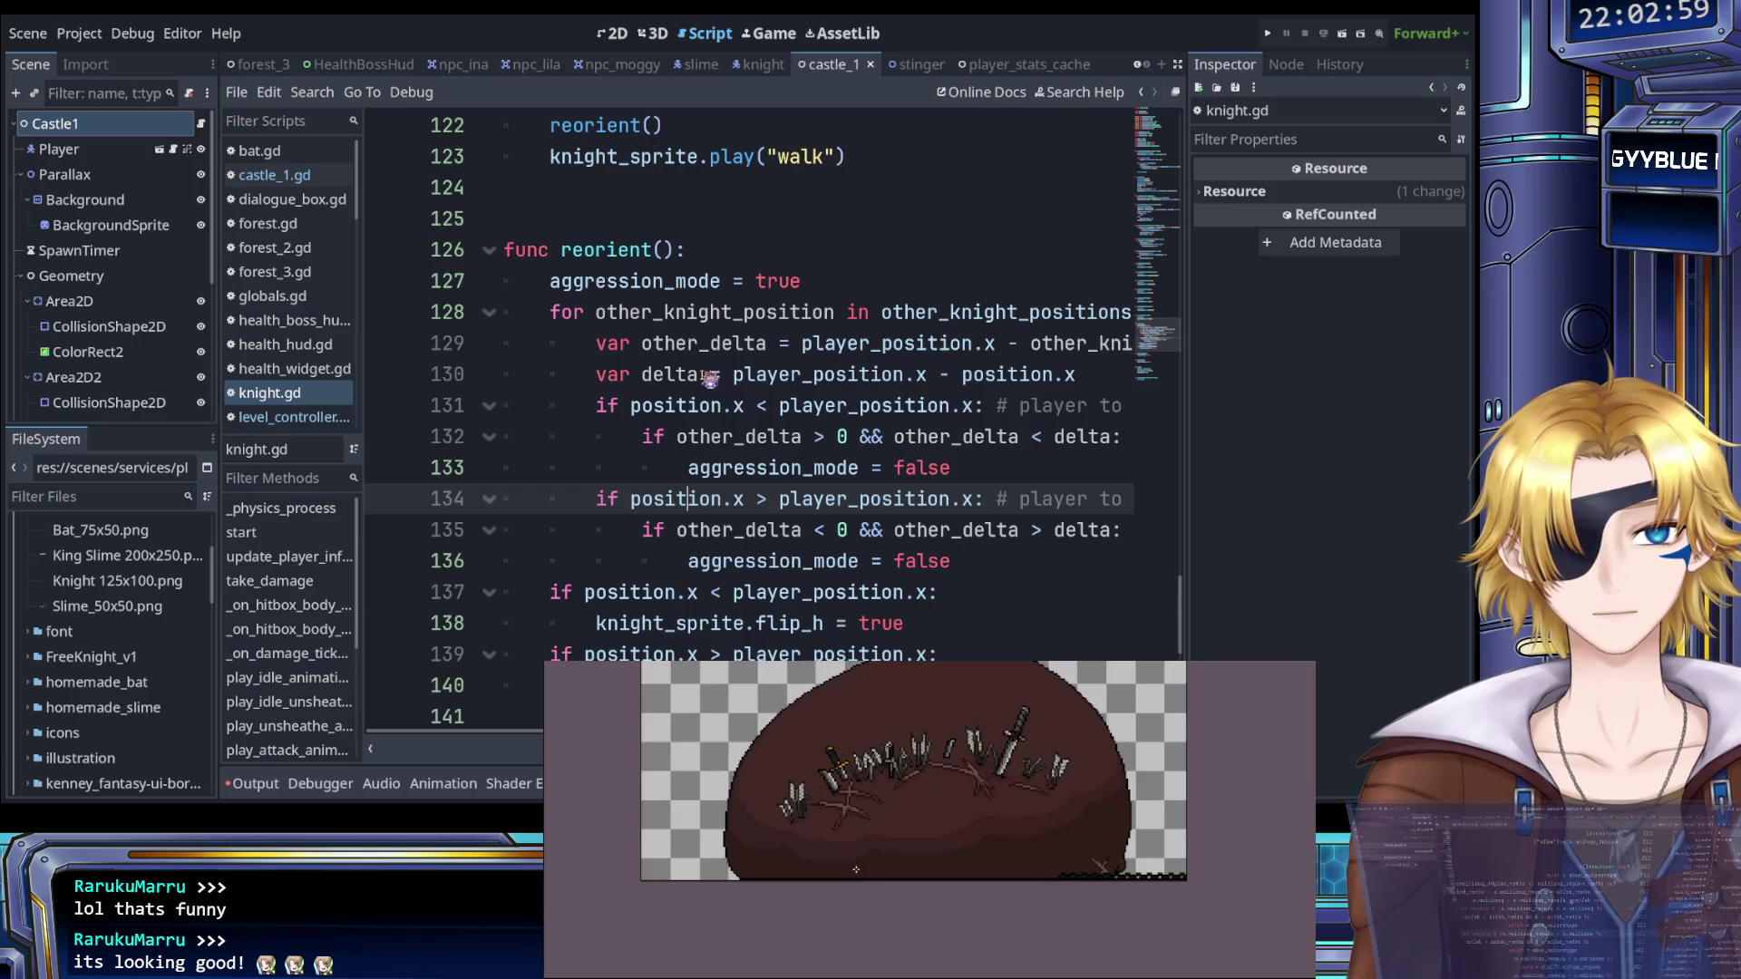
pyautogui.scroll(3, 710, 379)
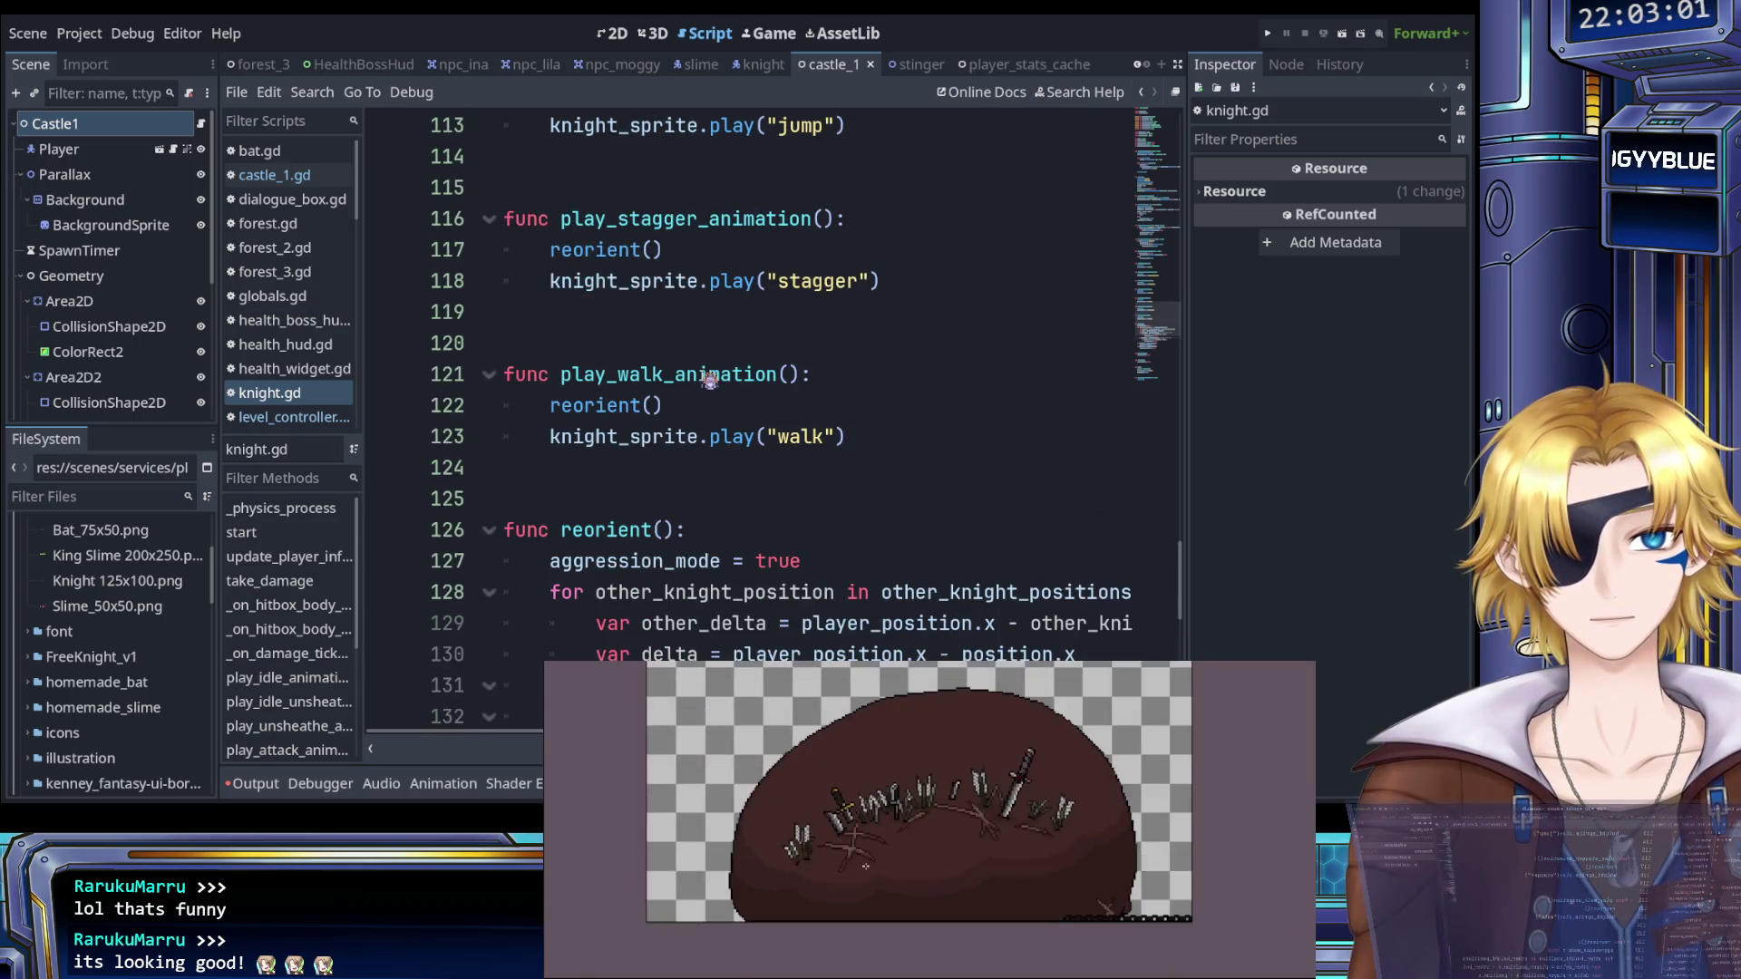
# - Scroll up to _physics_process and place the caret just before knight_sprite.play("idle")
pyautogui.scroll(13, 712, 386)
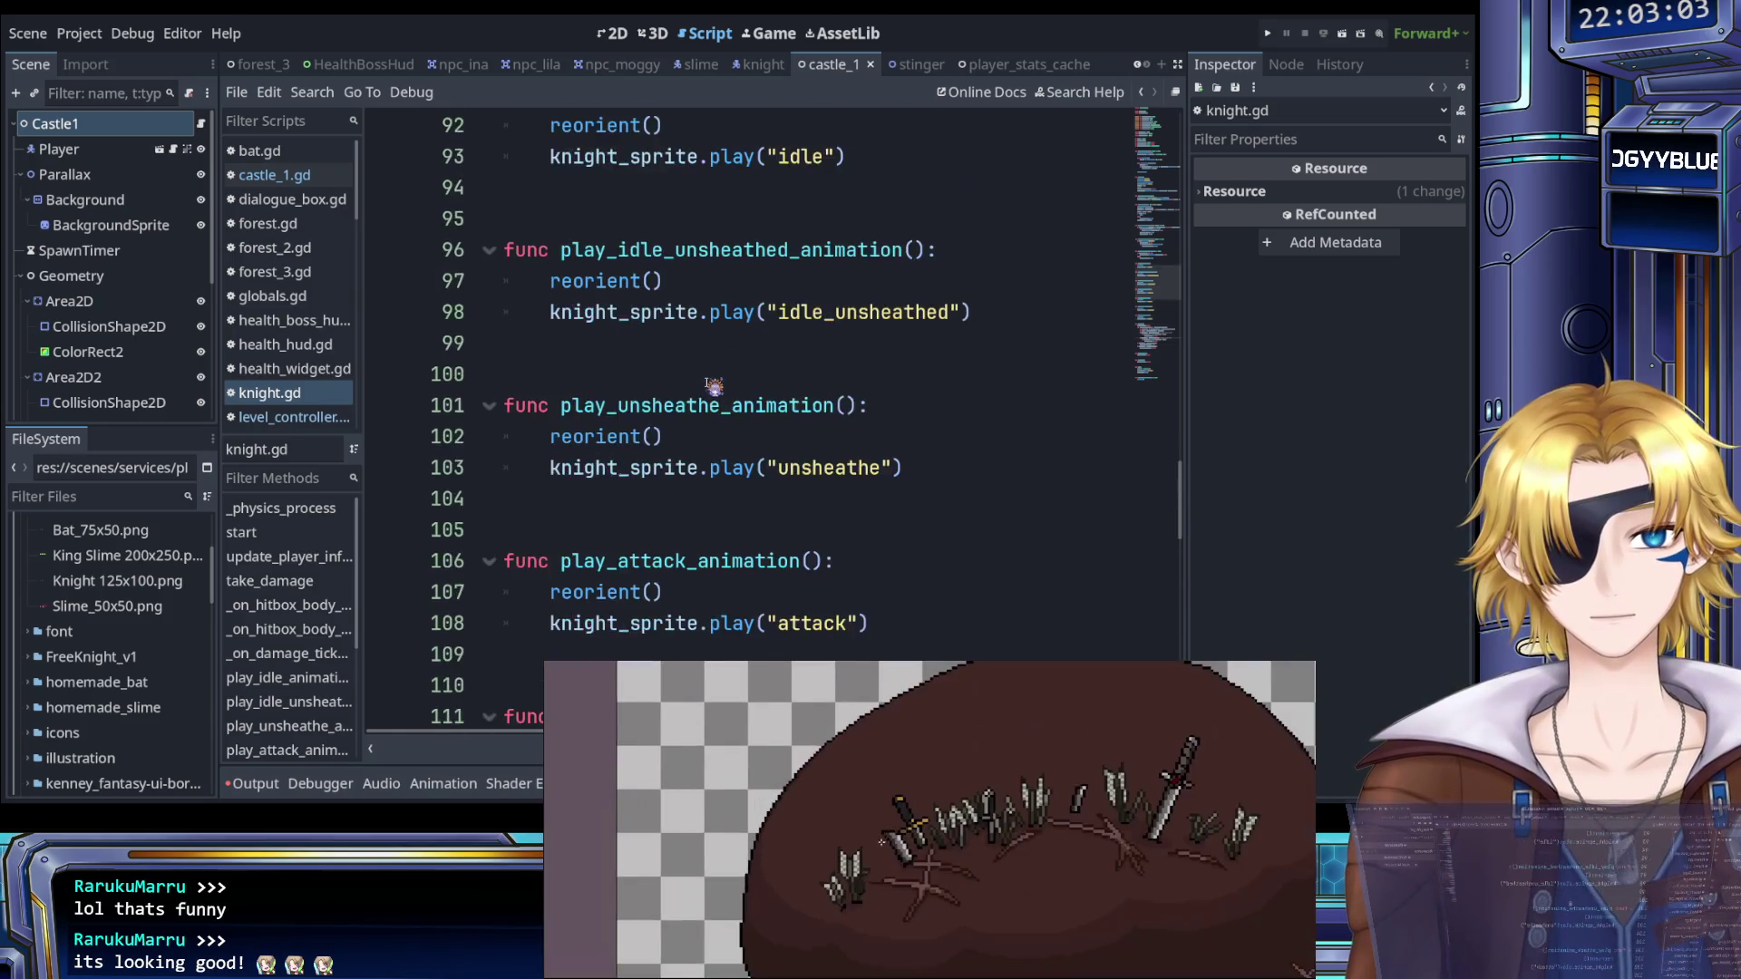
pyautogui.scroll(10, 712, 396)
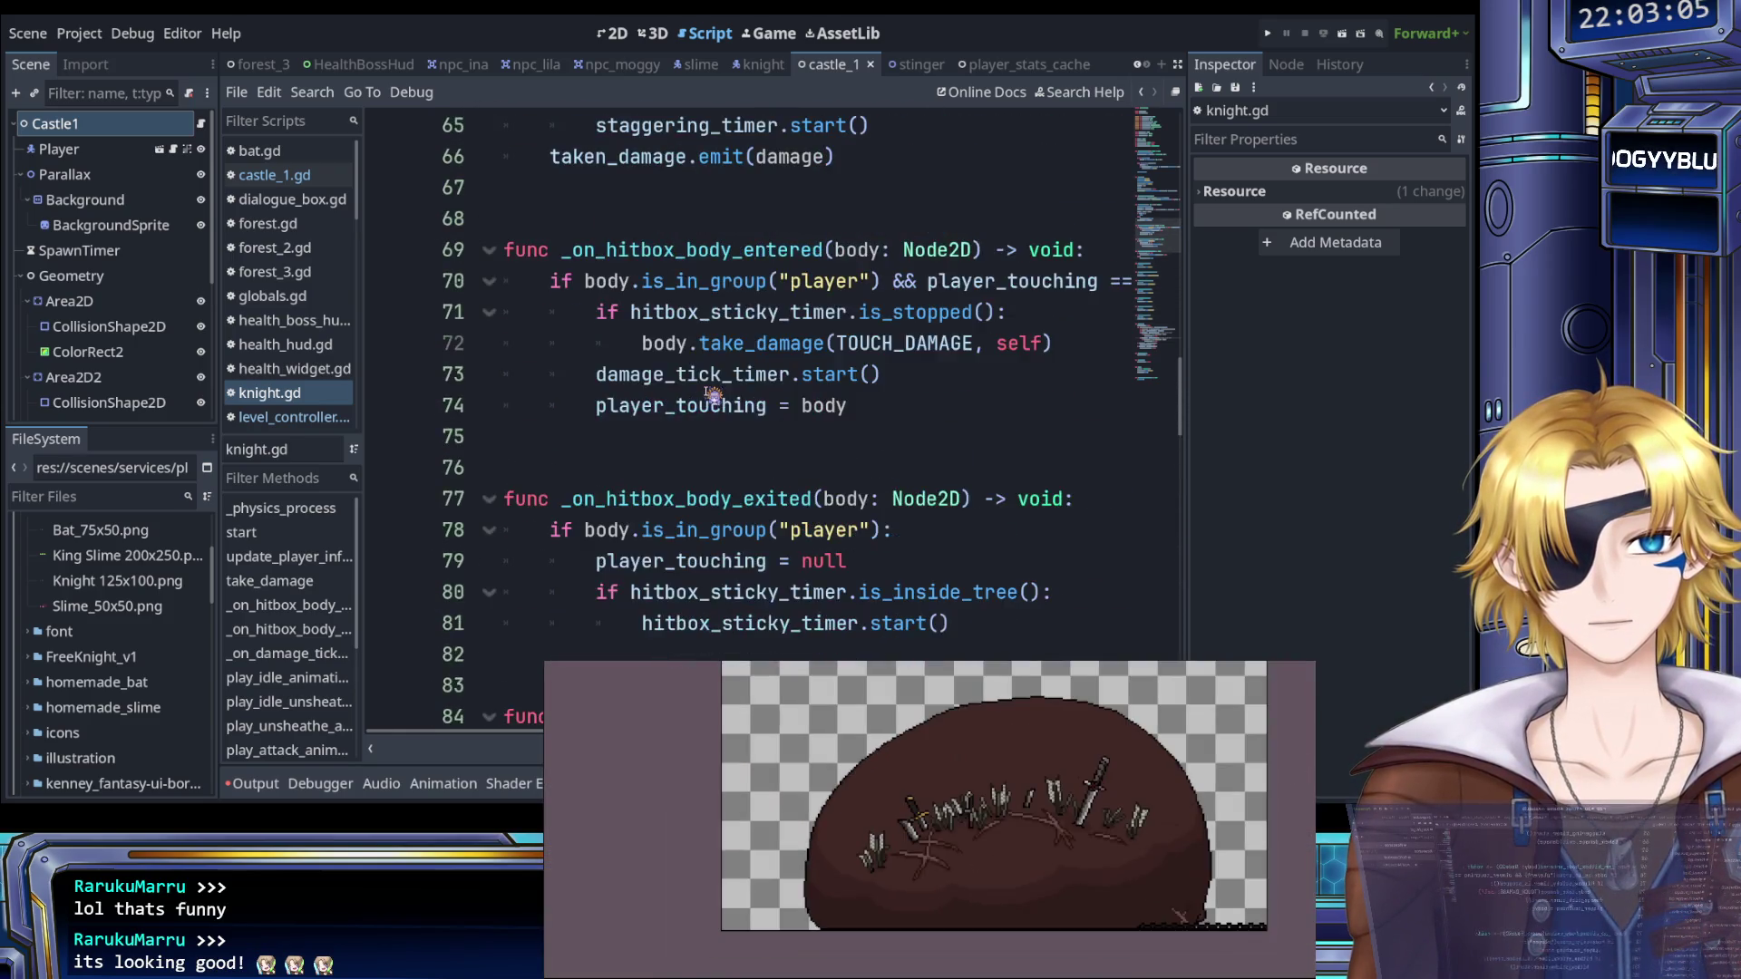
pyautogui.scroll(4, 713, 395)
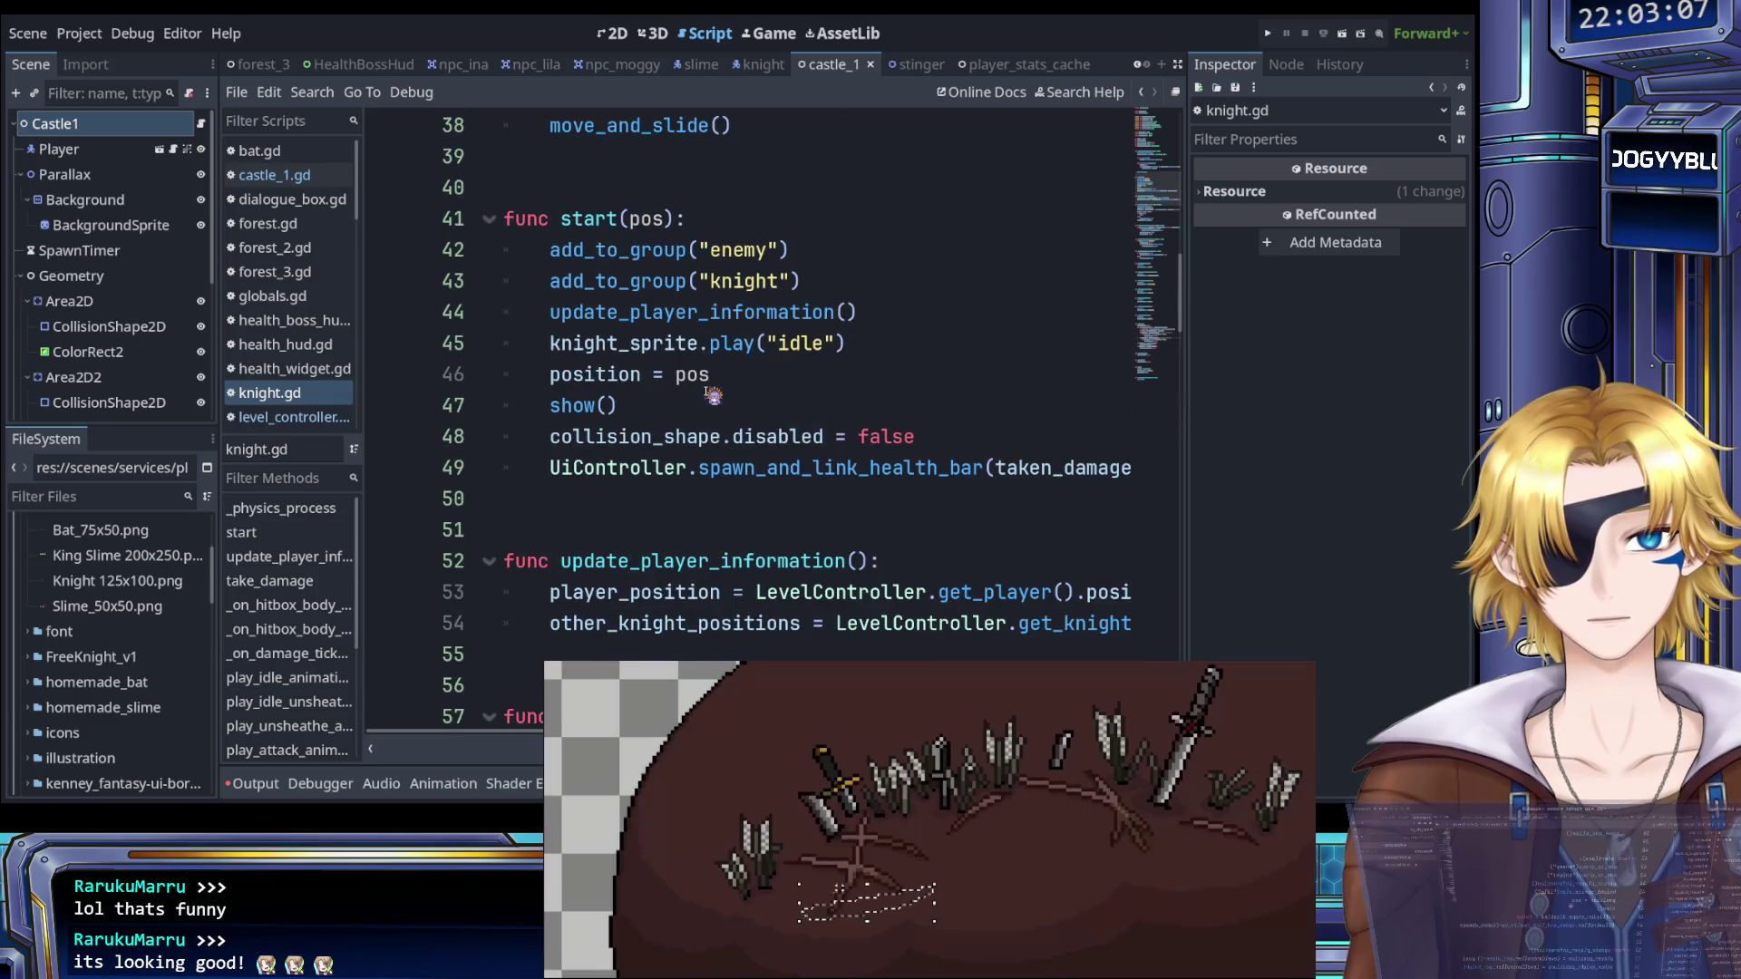
pyautogui.scroll(2, 712, 396)
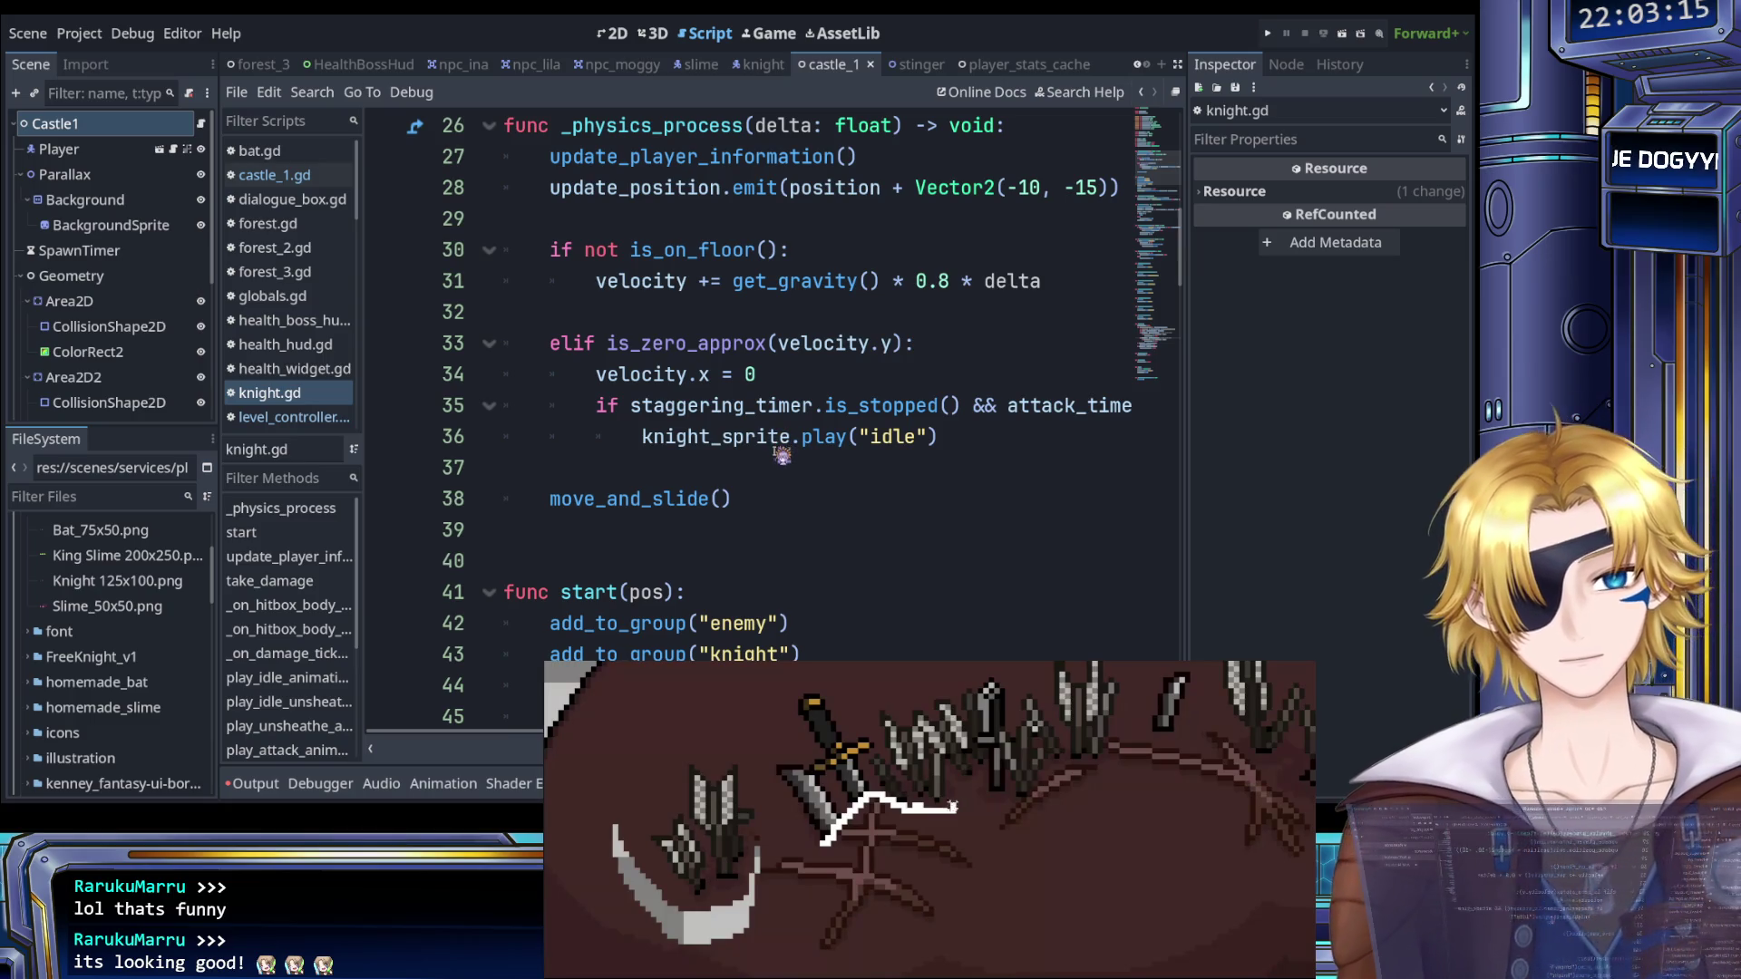
pyautogui.scroll(1, 782, 458)
pyautogui.scroll(-1, 779, 453)
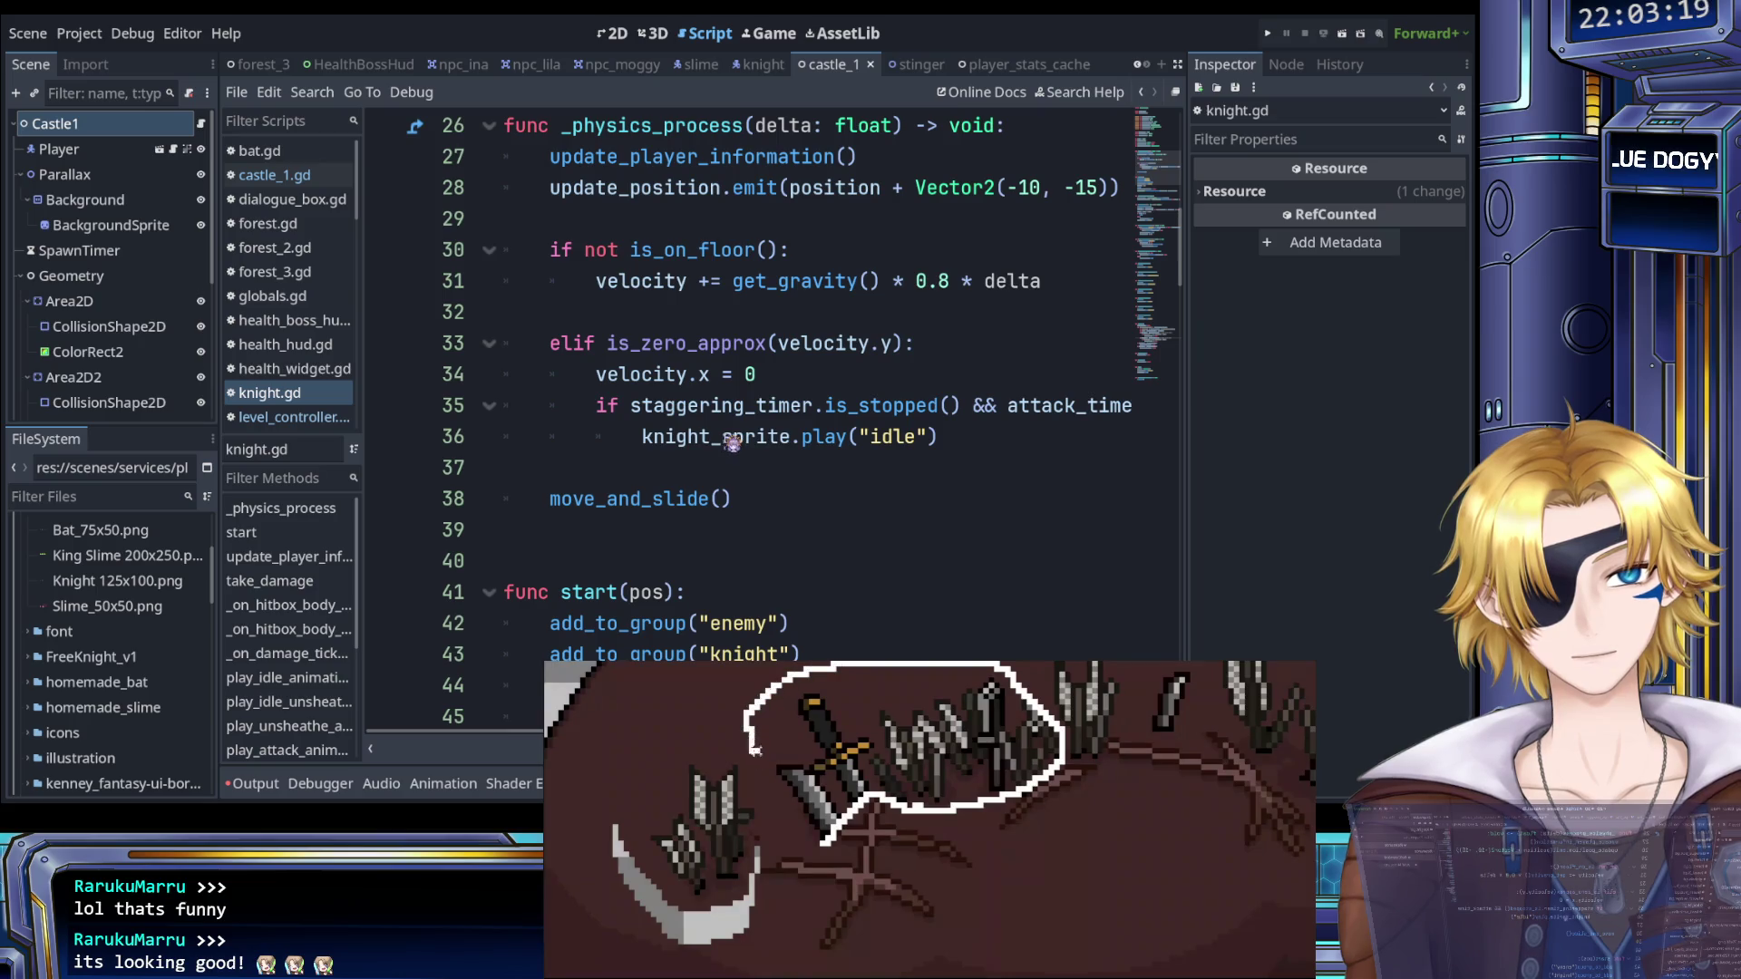
pyautogui.hscroll(5, 733, 444)
pyautogui.hscroll(-5, 733, 443)
pyautogui.click(649, 436)
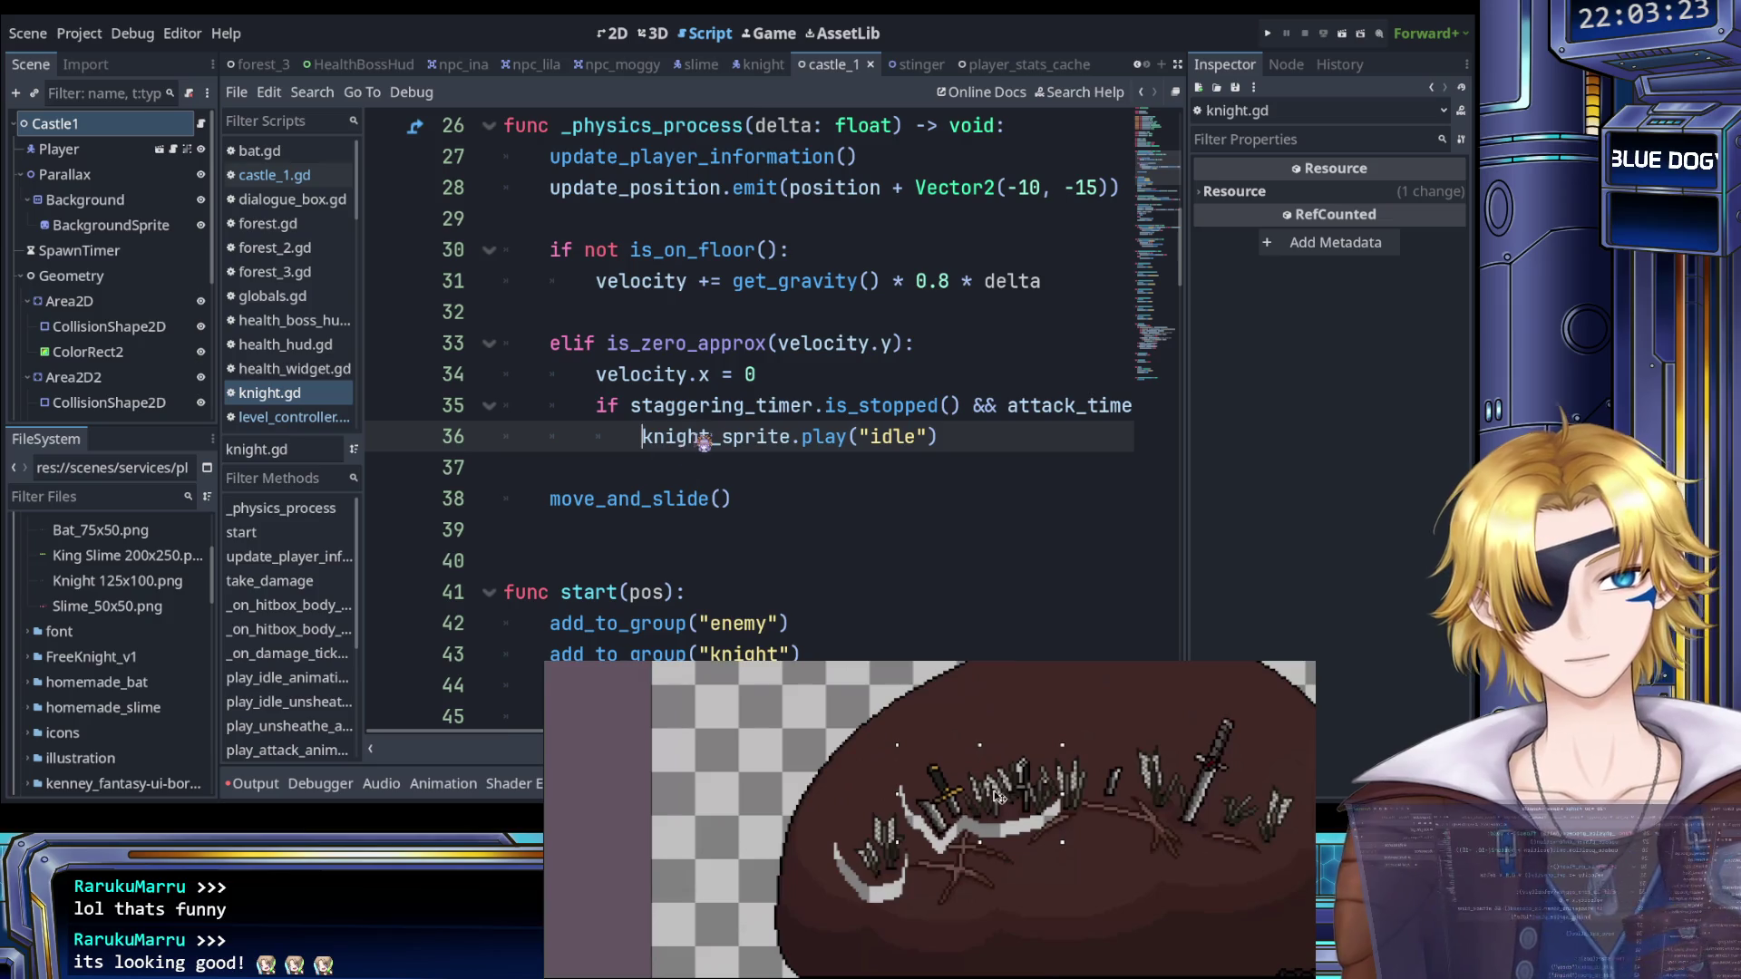
# - Wrap knight_sprite.play("idle") in a new 'if !aggression_mode:' condition, indenting the call beneath it
pyautogui.press('Return')
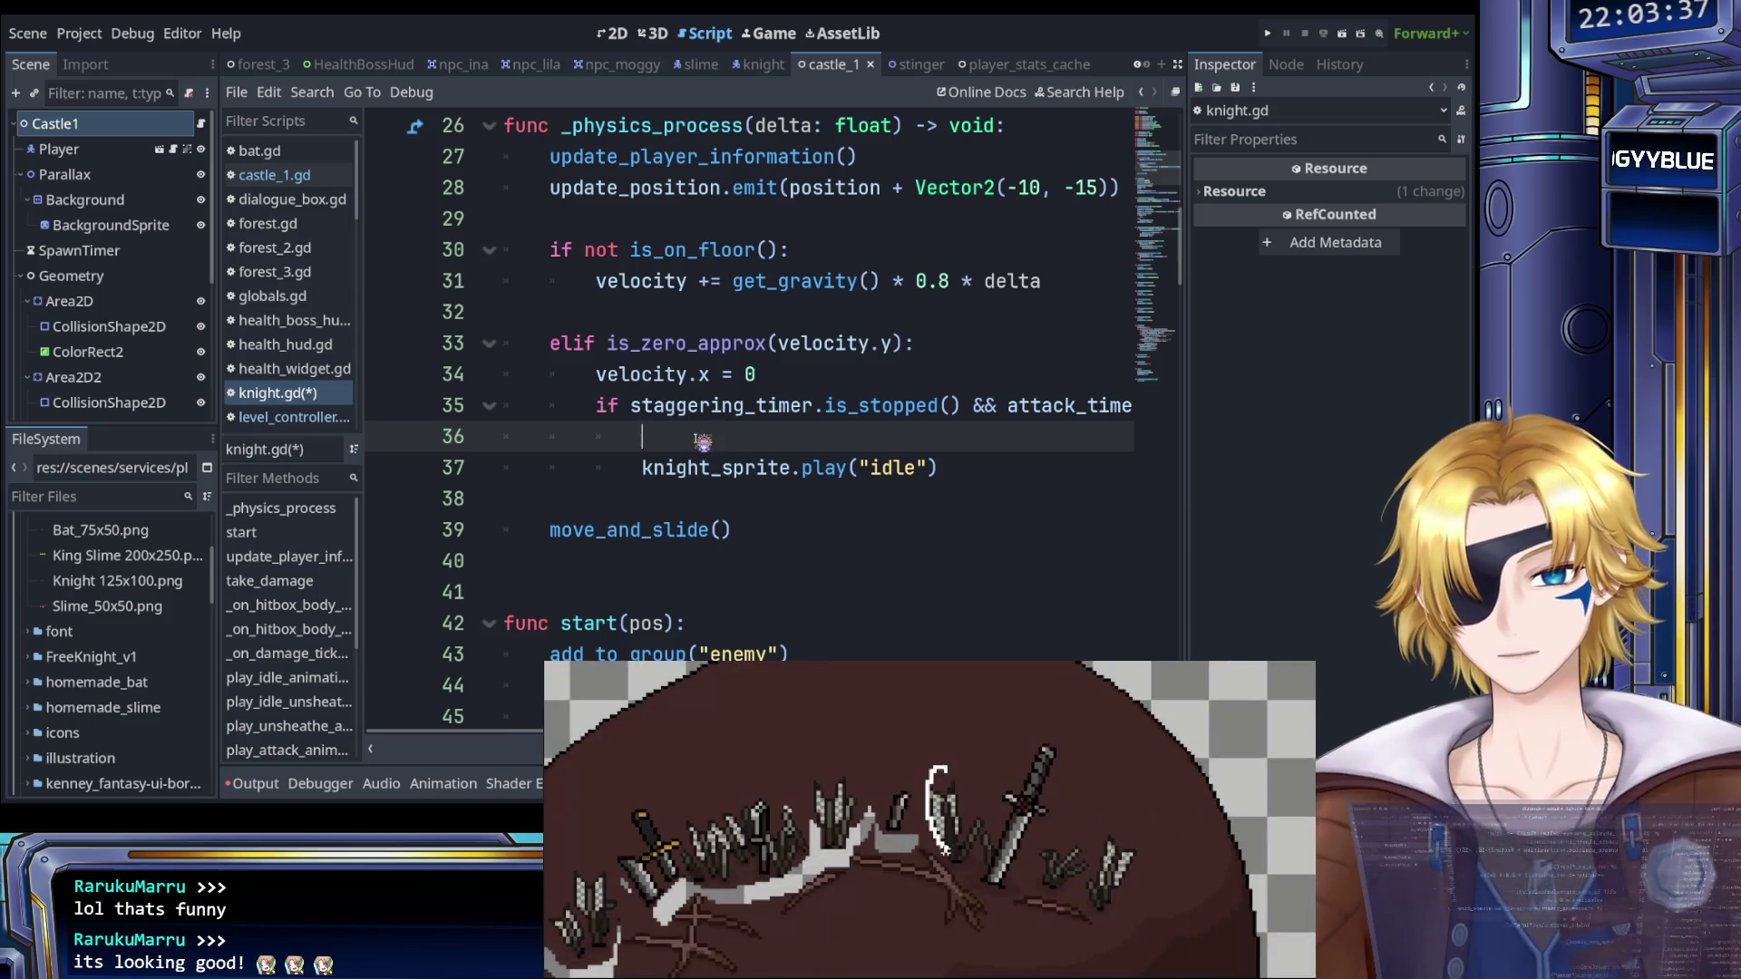
pyautogui.write('if aggre')
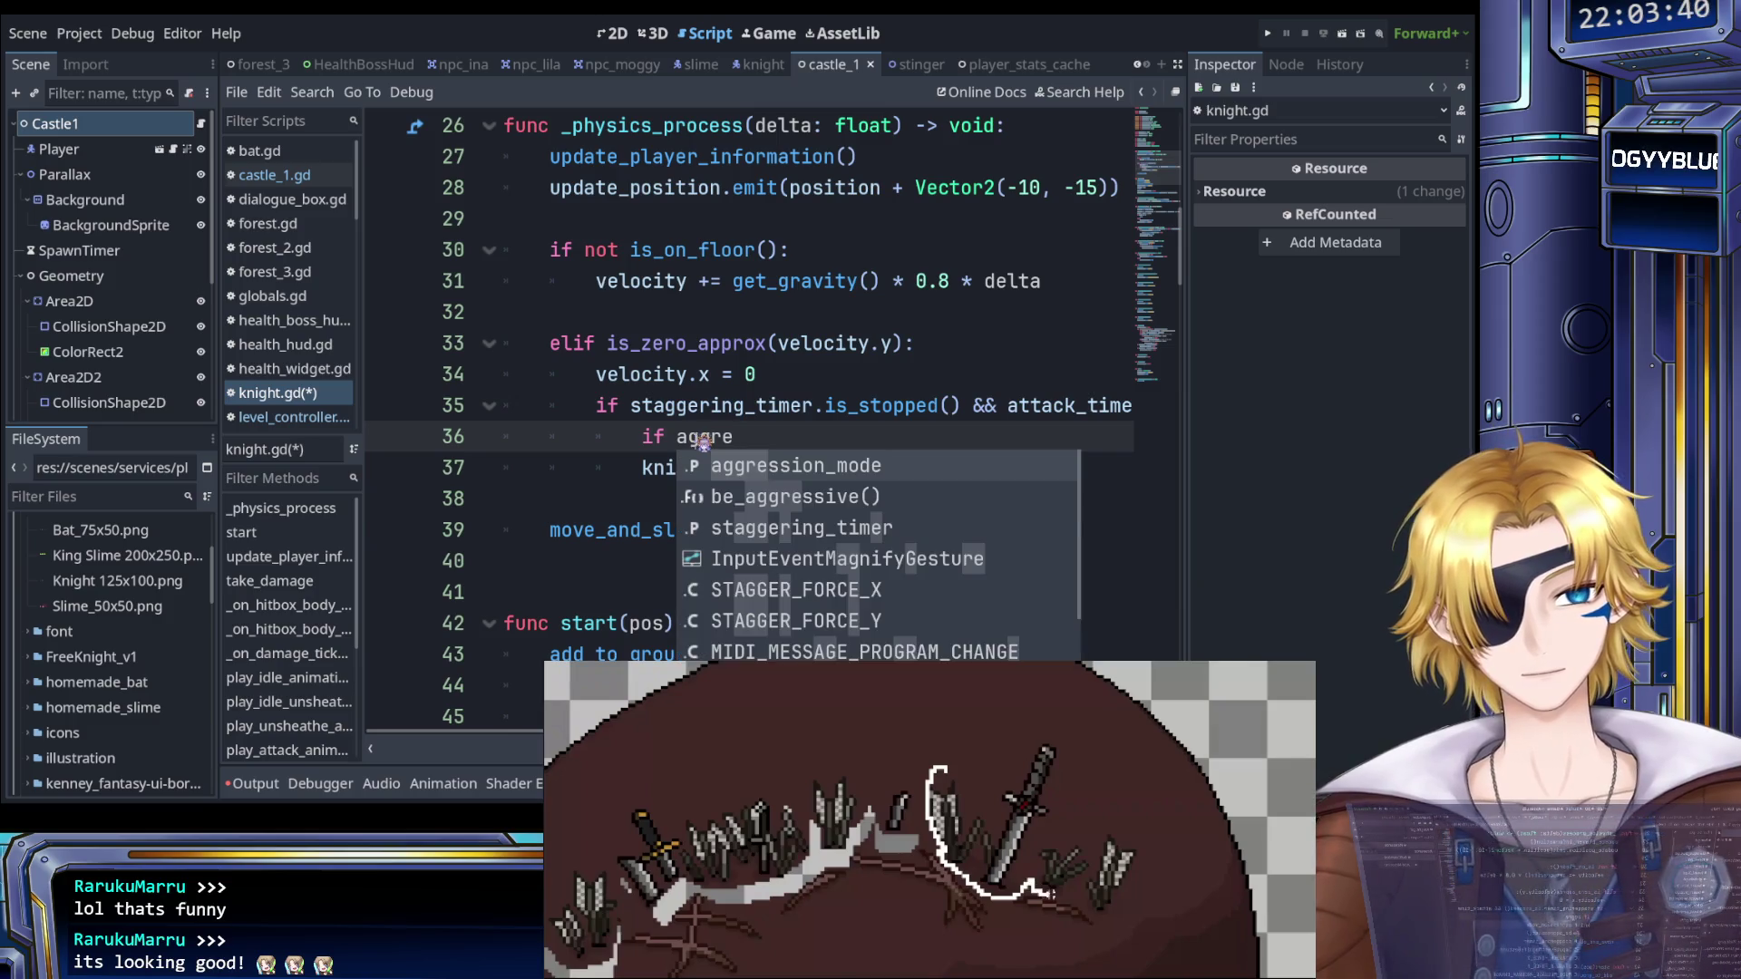
pyautogui.press('Return')
pyautogui.write(':')
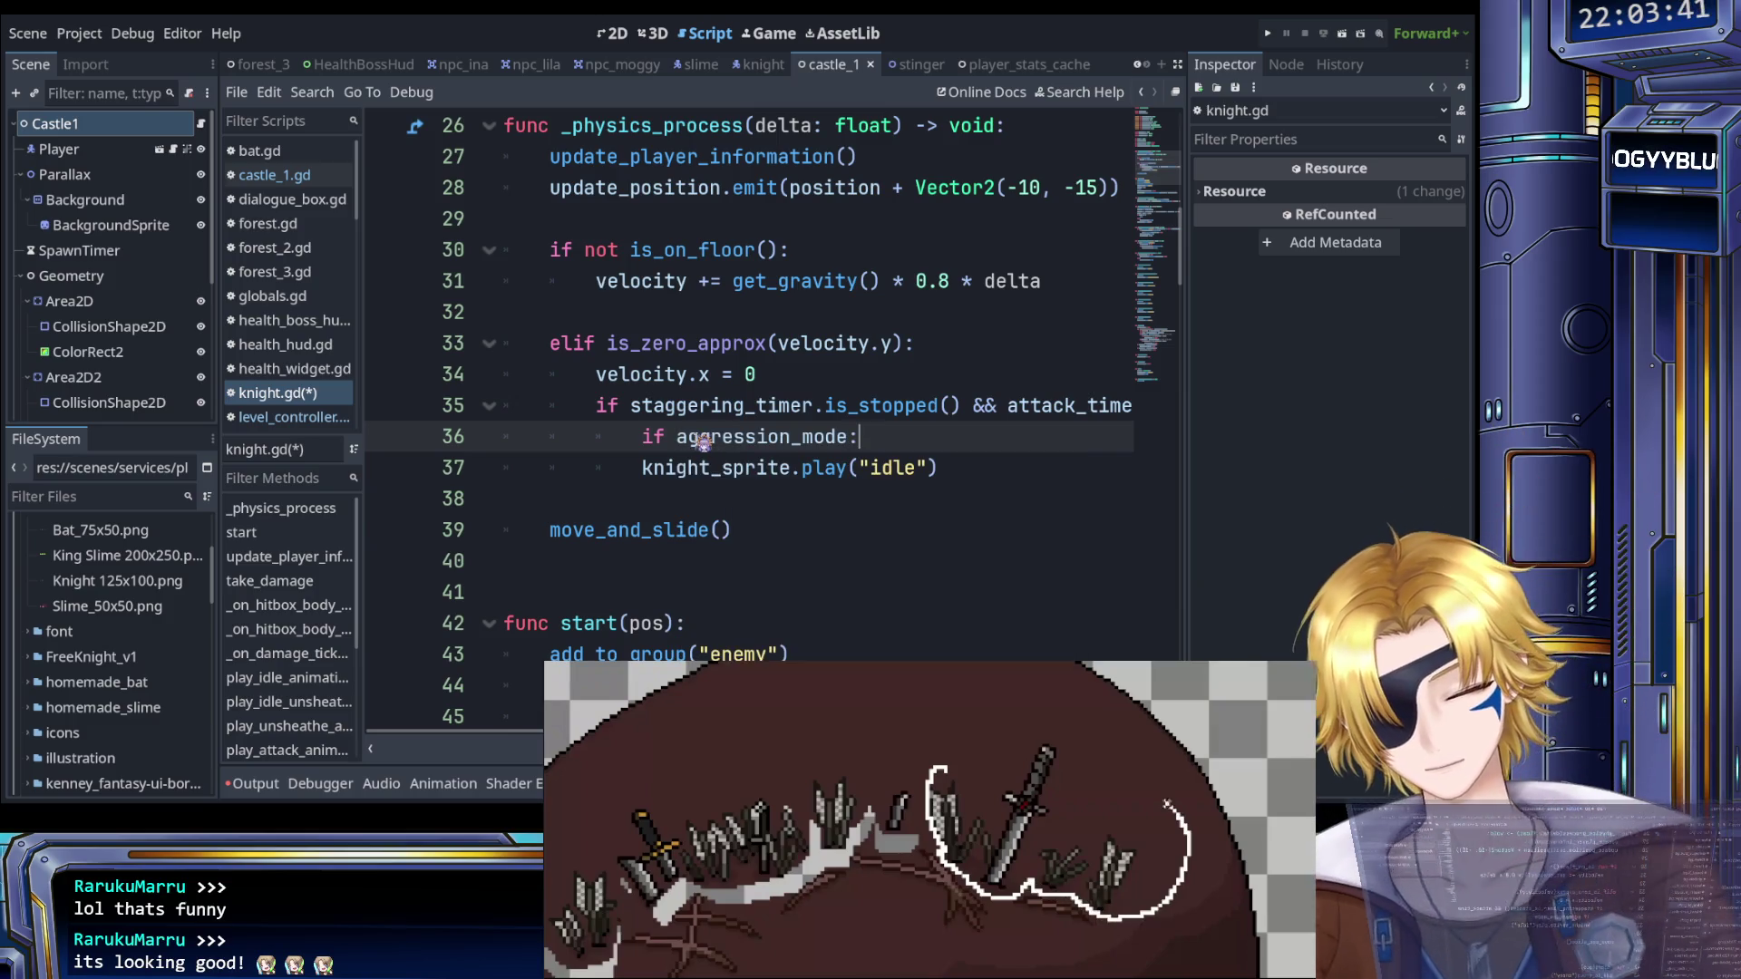
pyautogui.press('Return')
pyautogui.press('Down')
pyautogui.press('Tab')
pyautogui.press('Up')
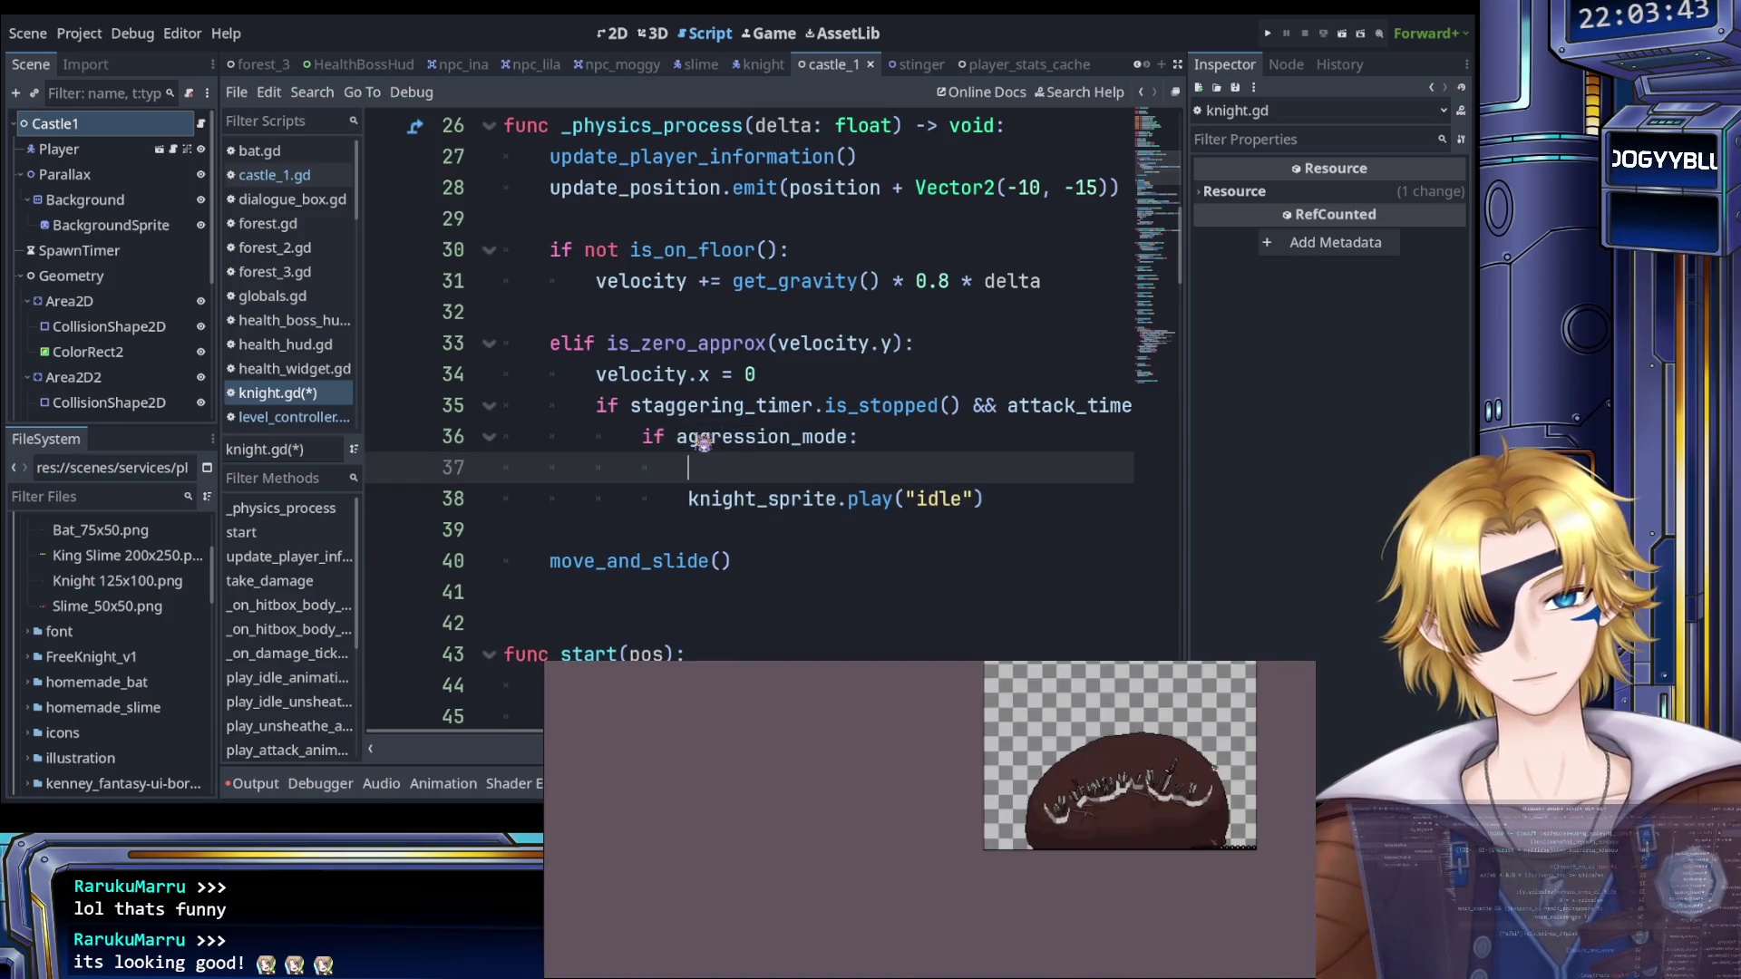
pyautogui.press('BackSpace')
pyautogui.press('BackSpace')
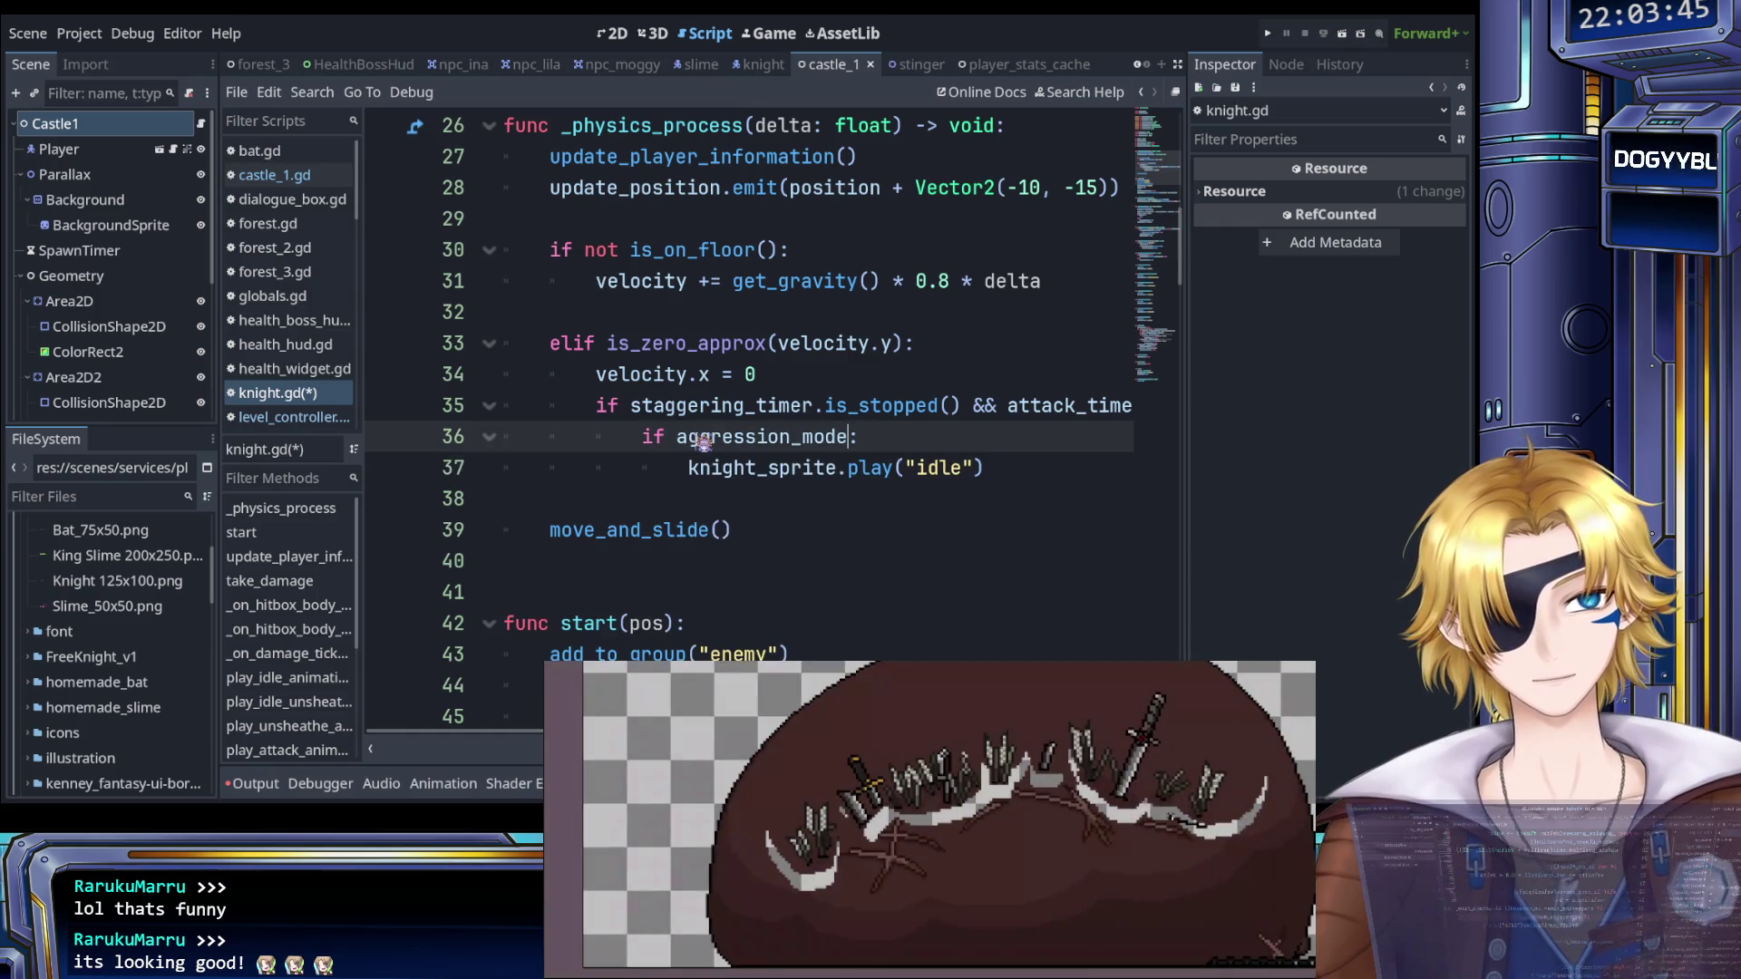
pyautogui.press('Left')
pyautogui.press('Left')
pyautogui.press('Left')
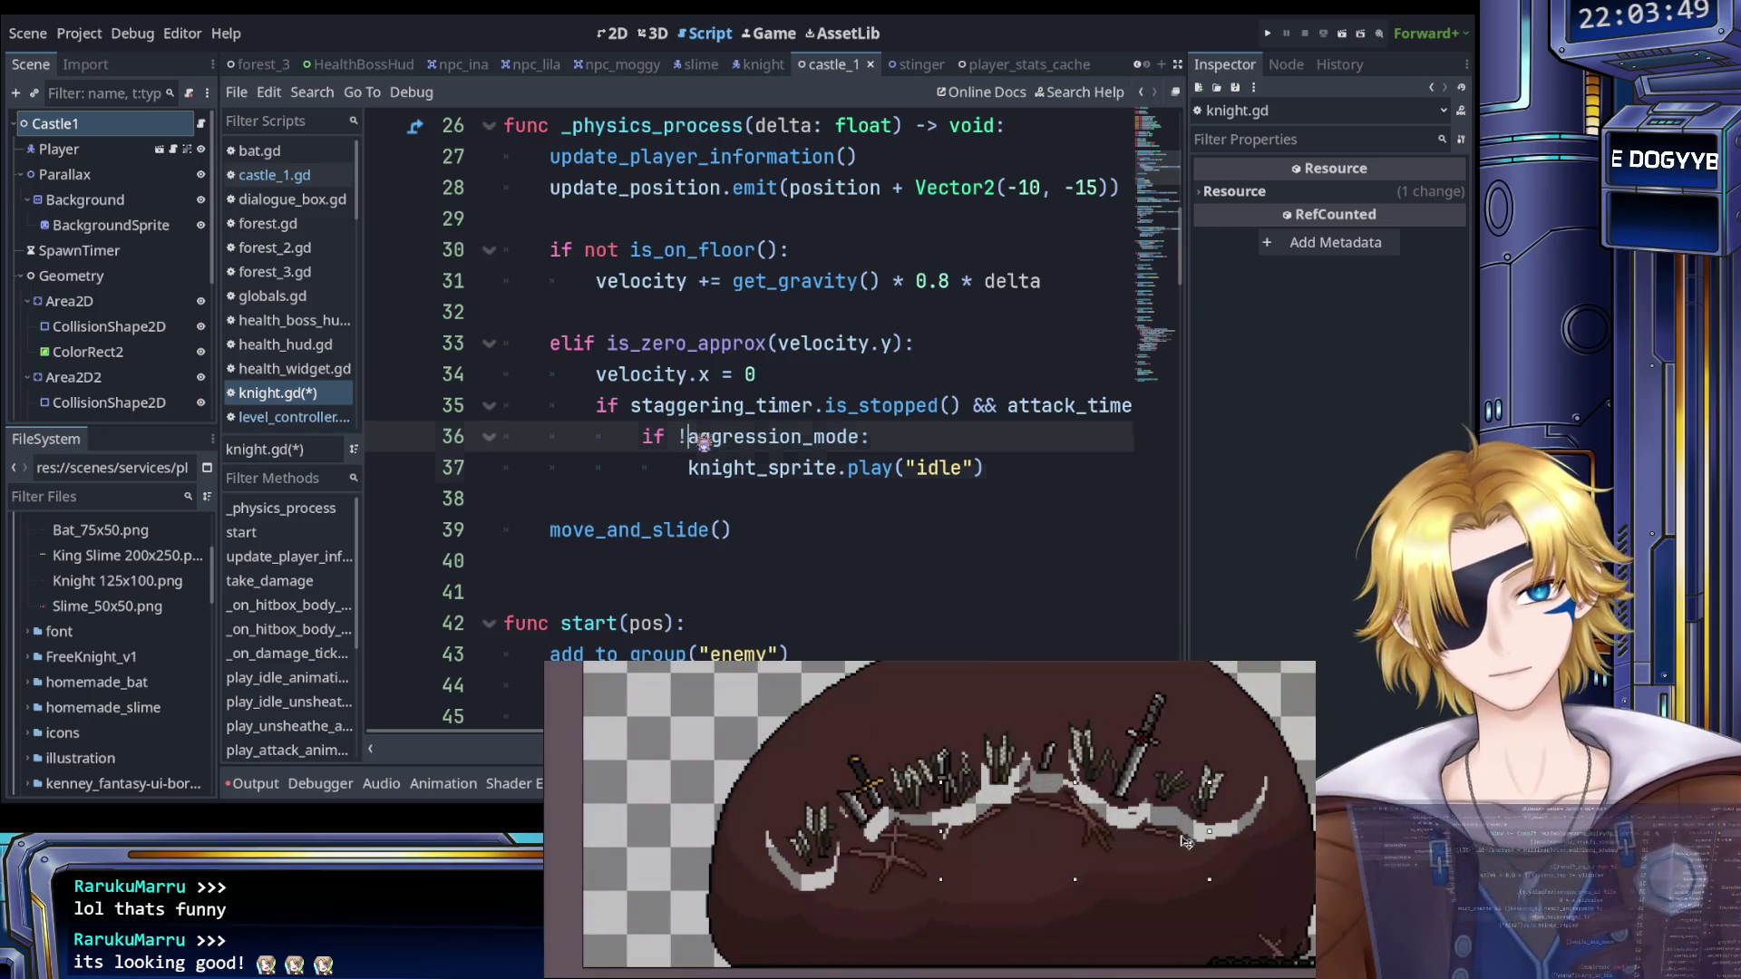
pyautogui.press('Right')
pyautogui.write('!')
pyautogui.press('Down')
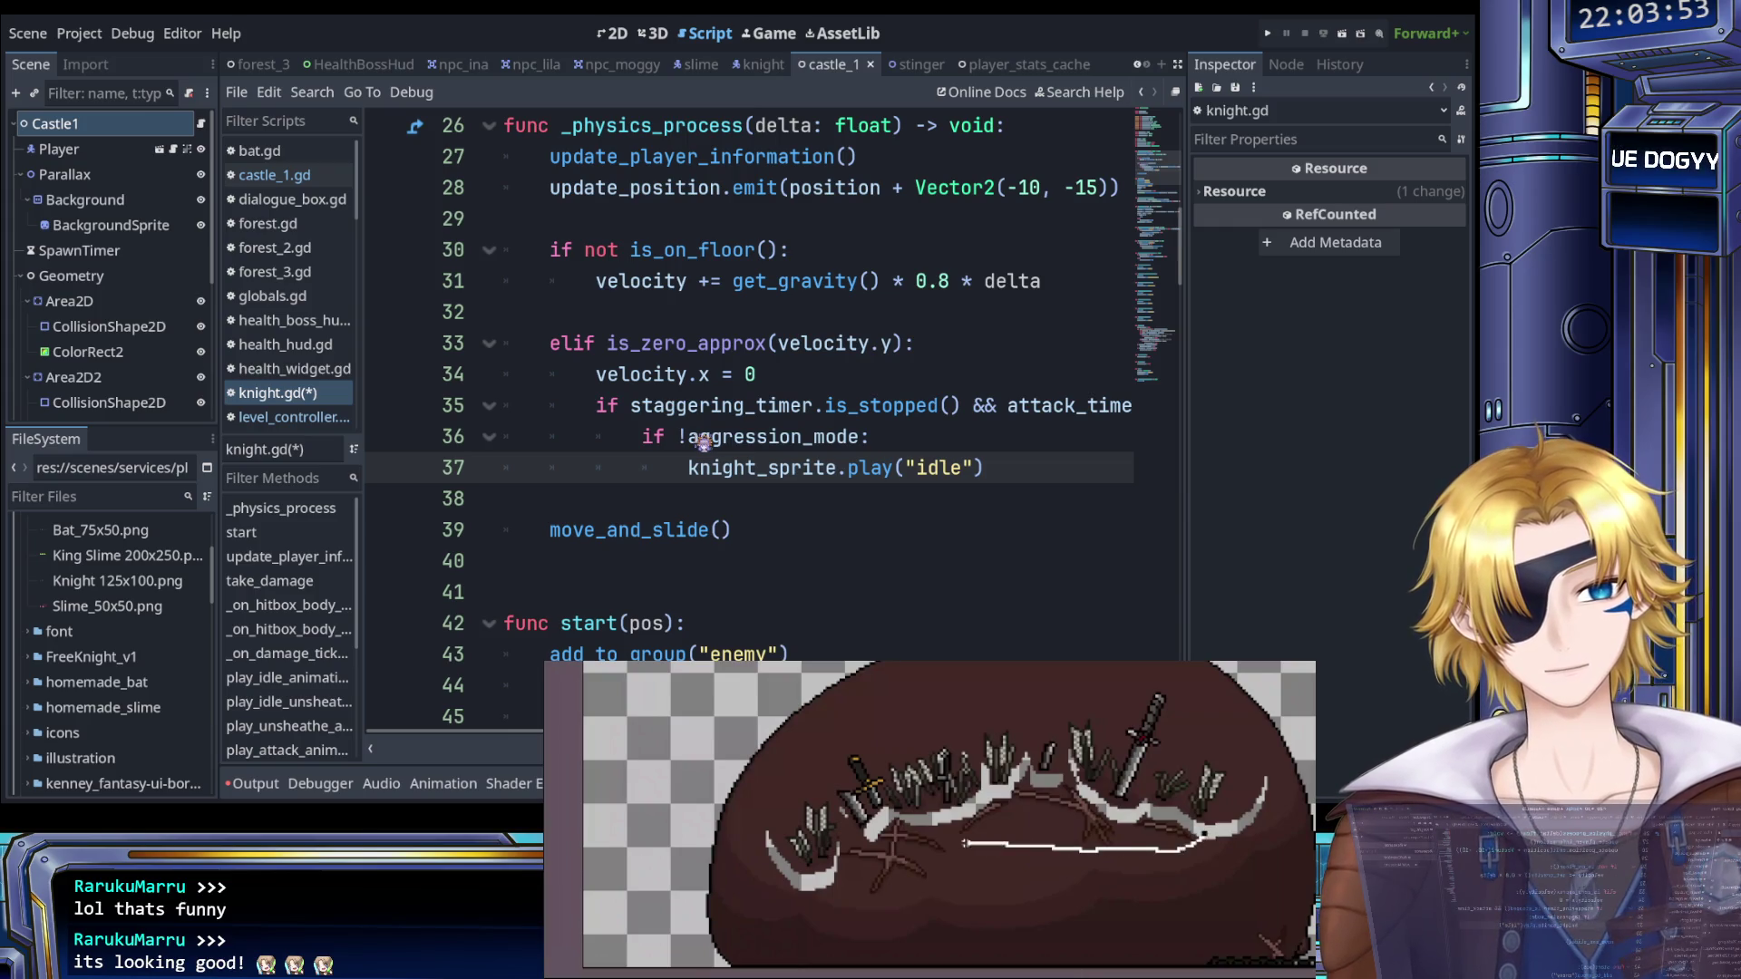
pyautogui.press('Right')
pyautogui.press('Right')
pyautogui.press('Right')
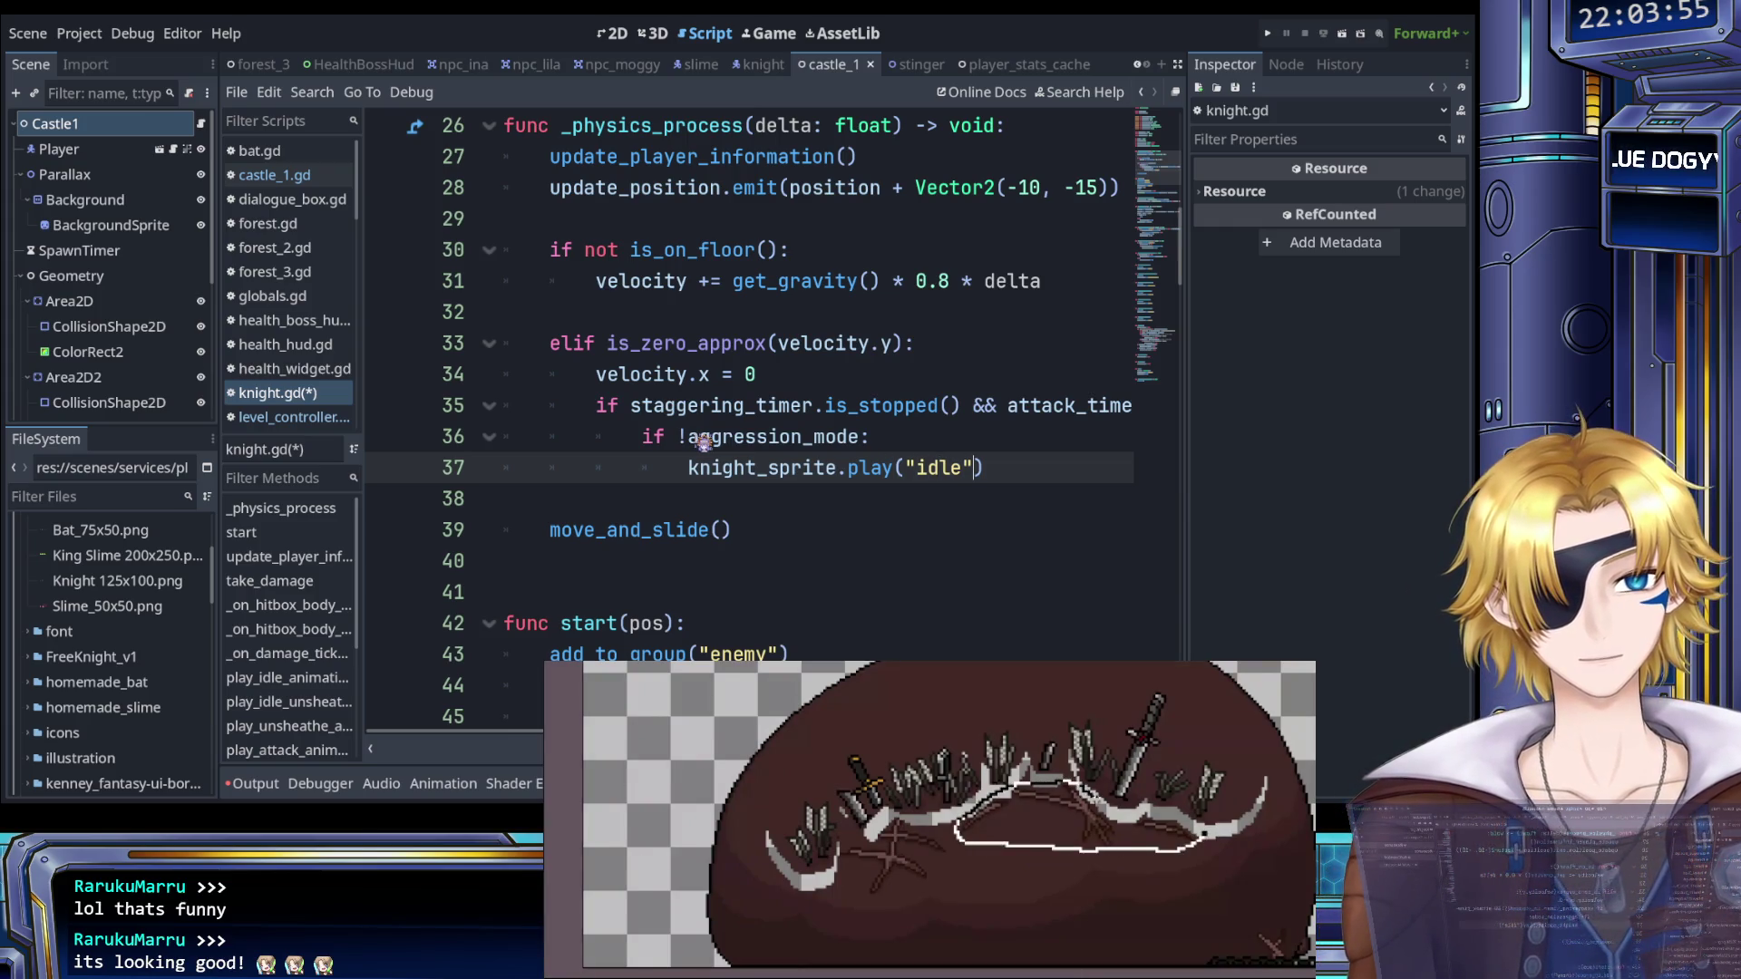
pyautogui.press('End')
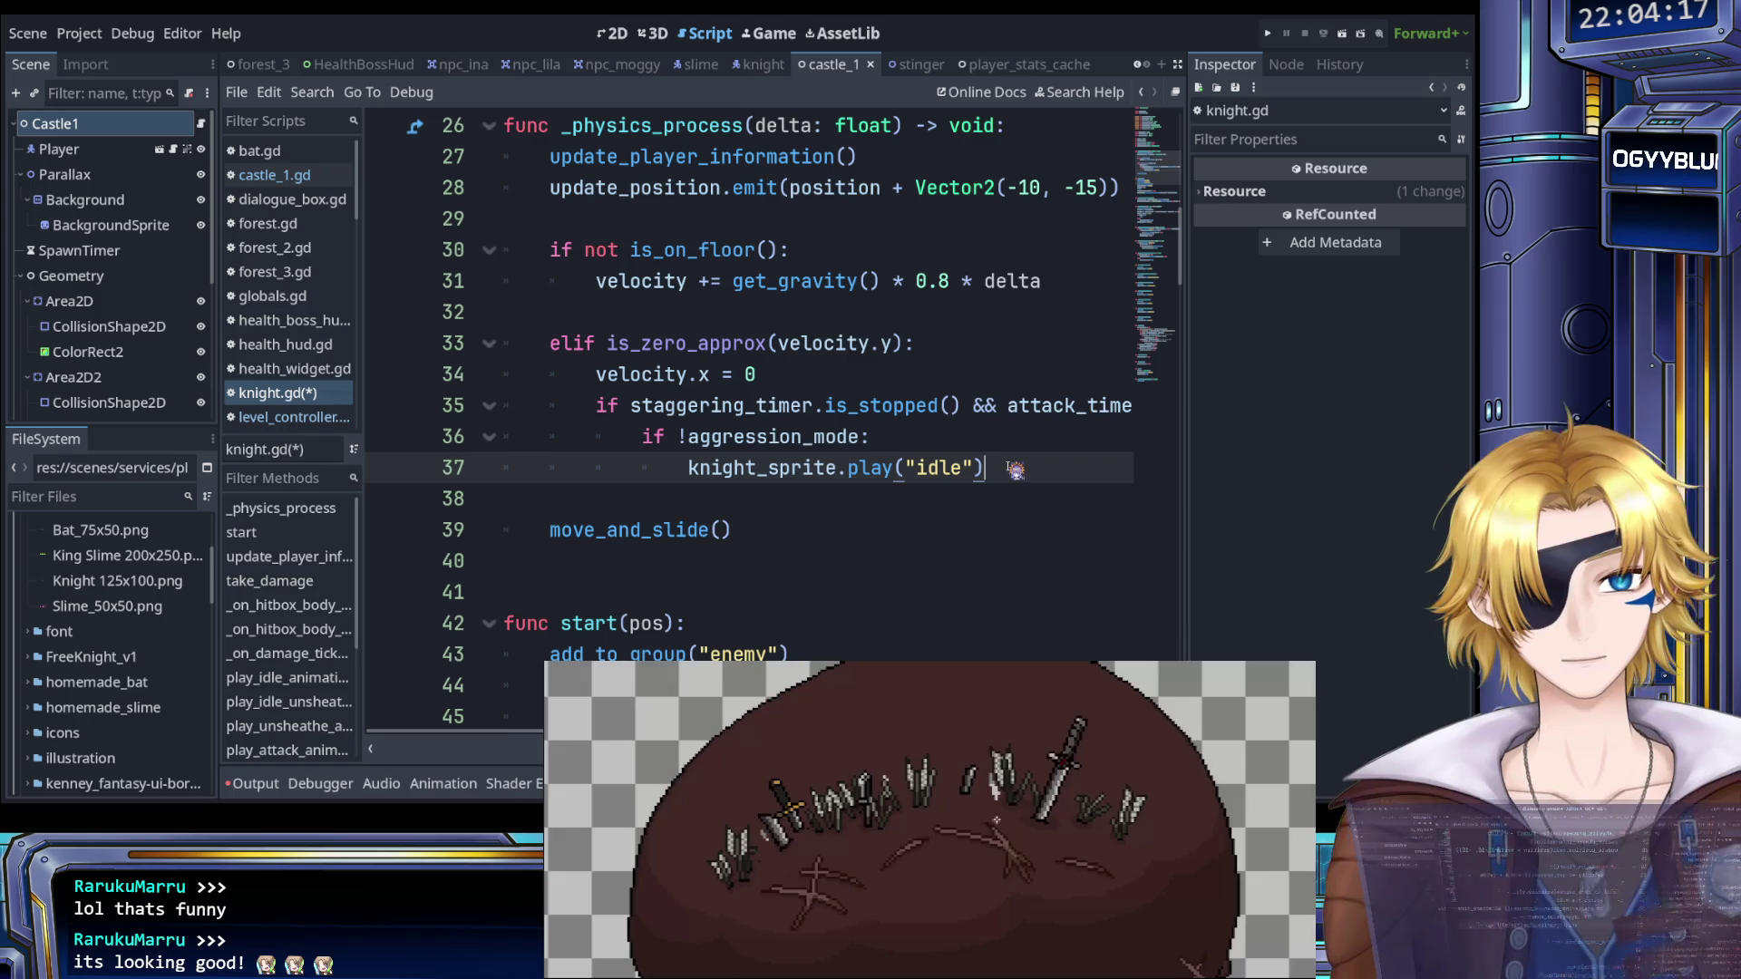
# - Add an else: branch containing knight_sprite.play("") with empty quotes
pyautogui.press('Return')
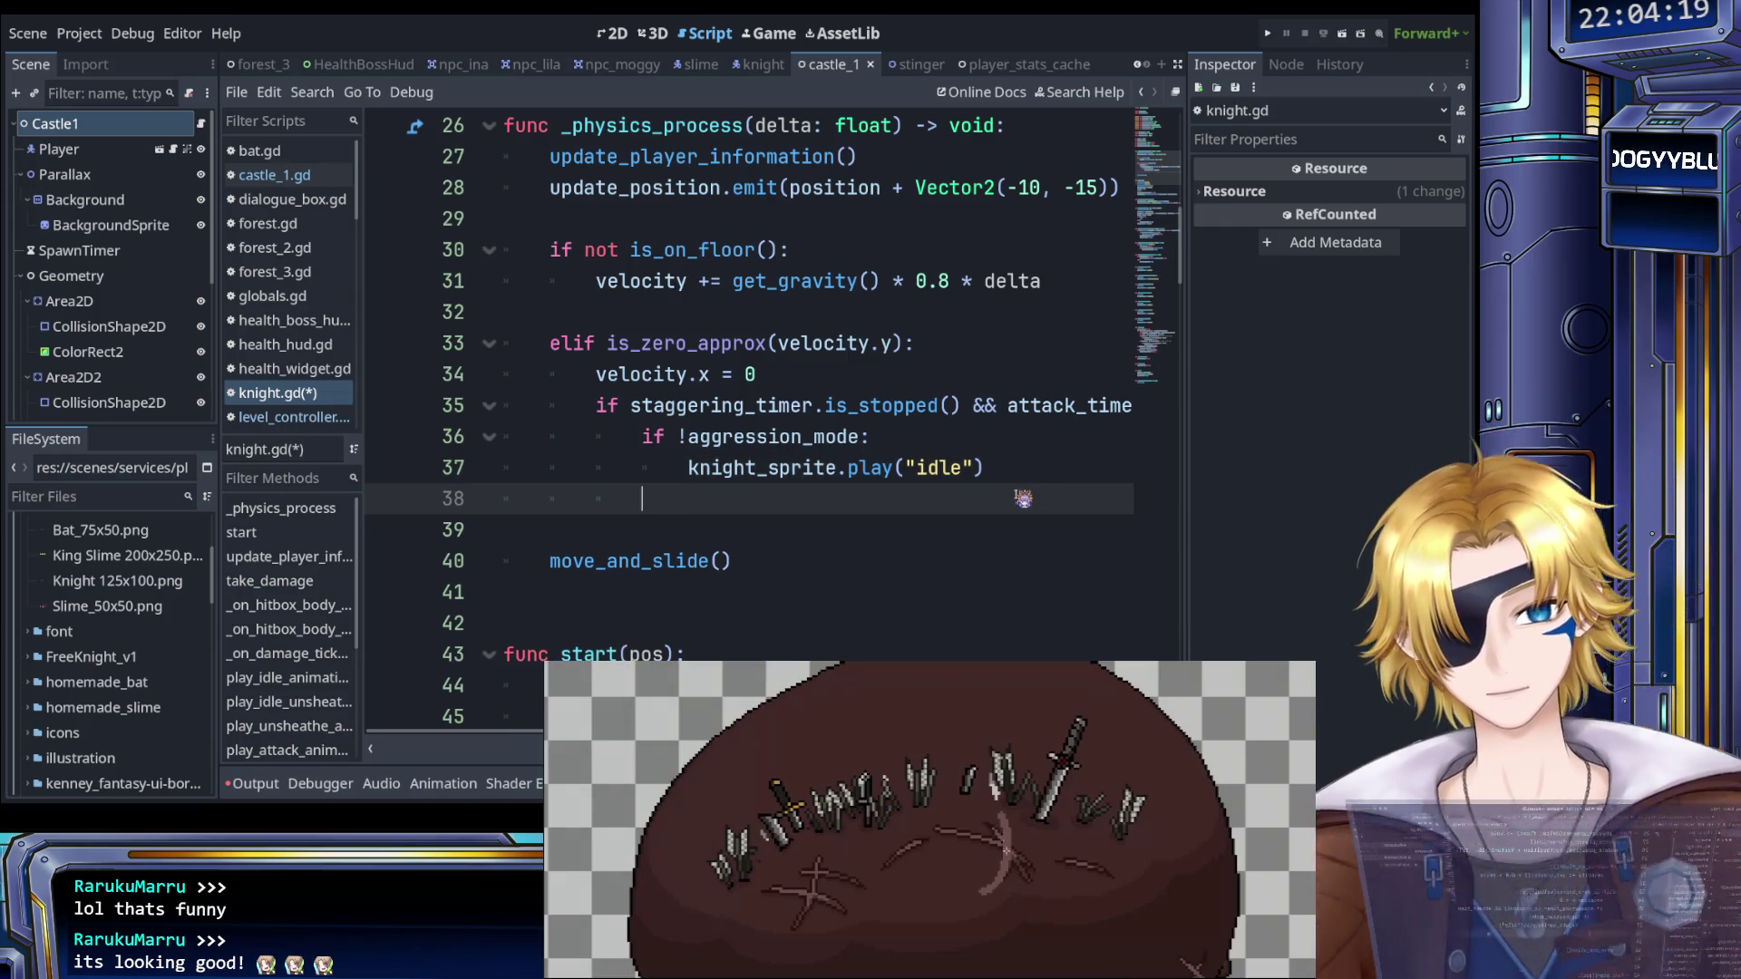
pyautogui.write('else:')
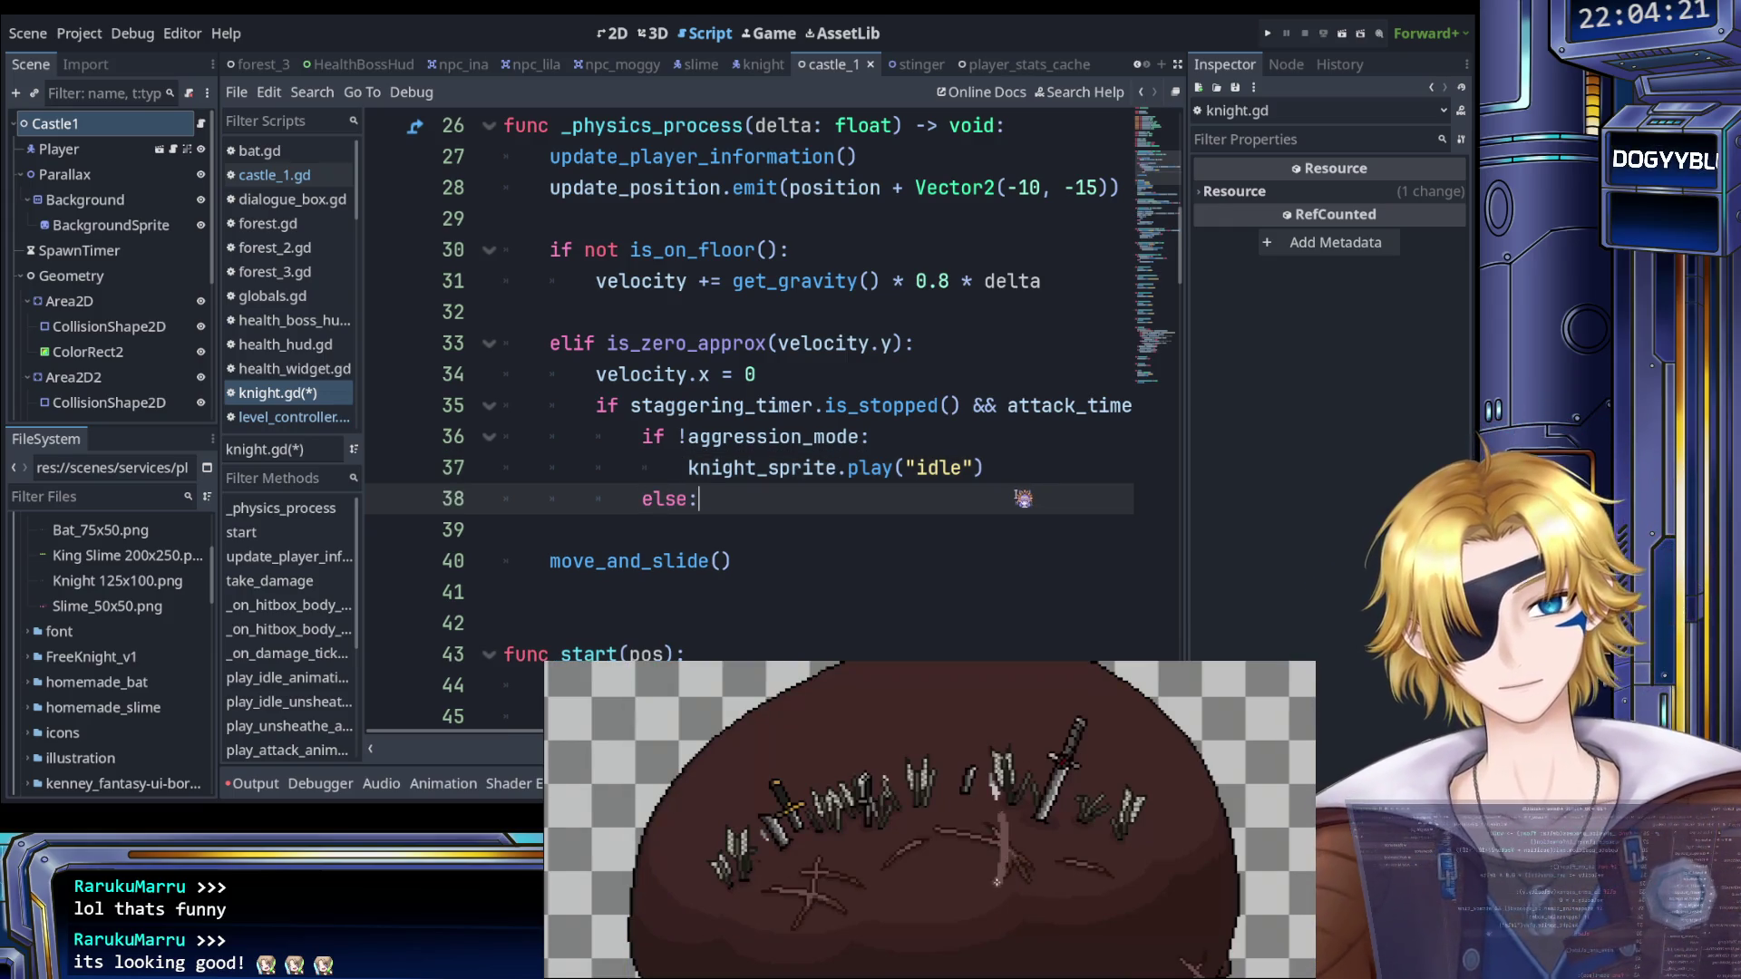
pyautogui.press('Return')
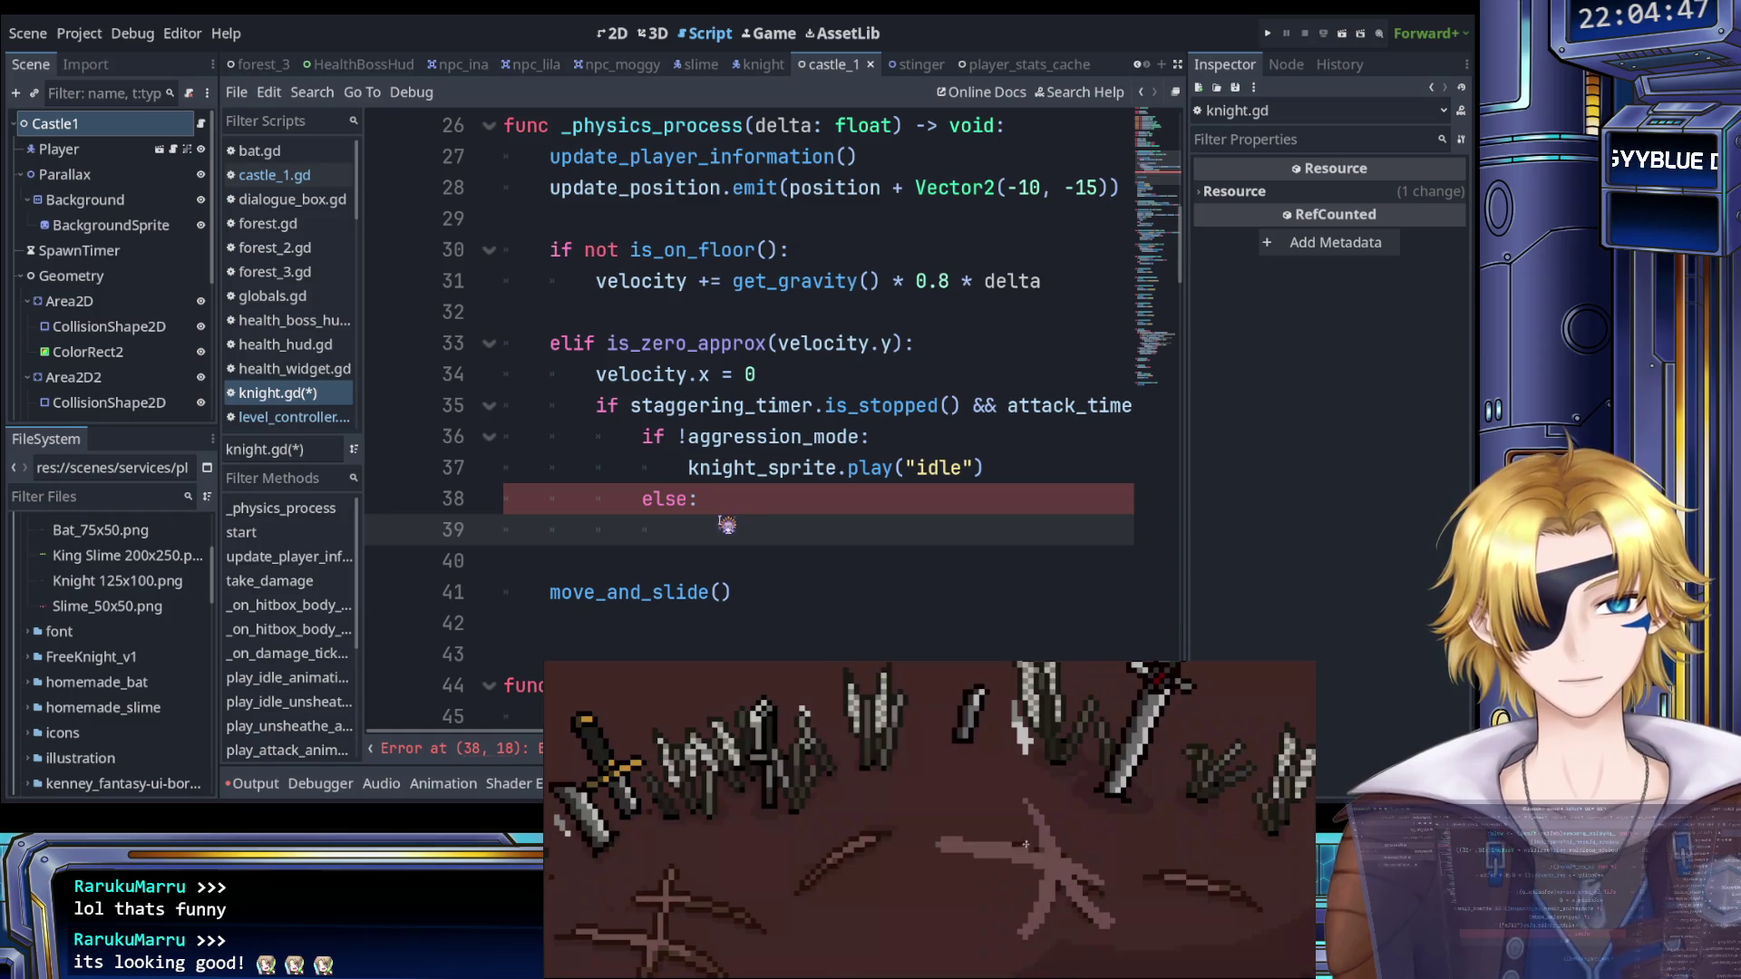
pyautogui.write('kni')
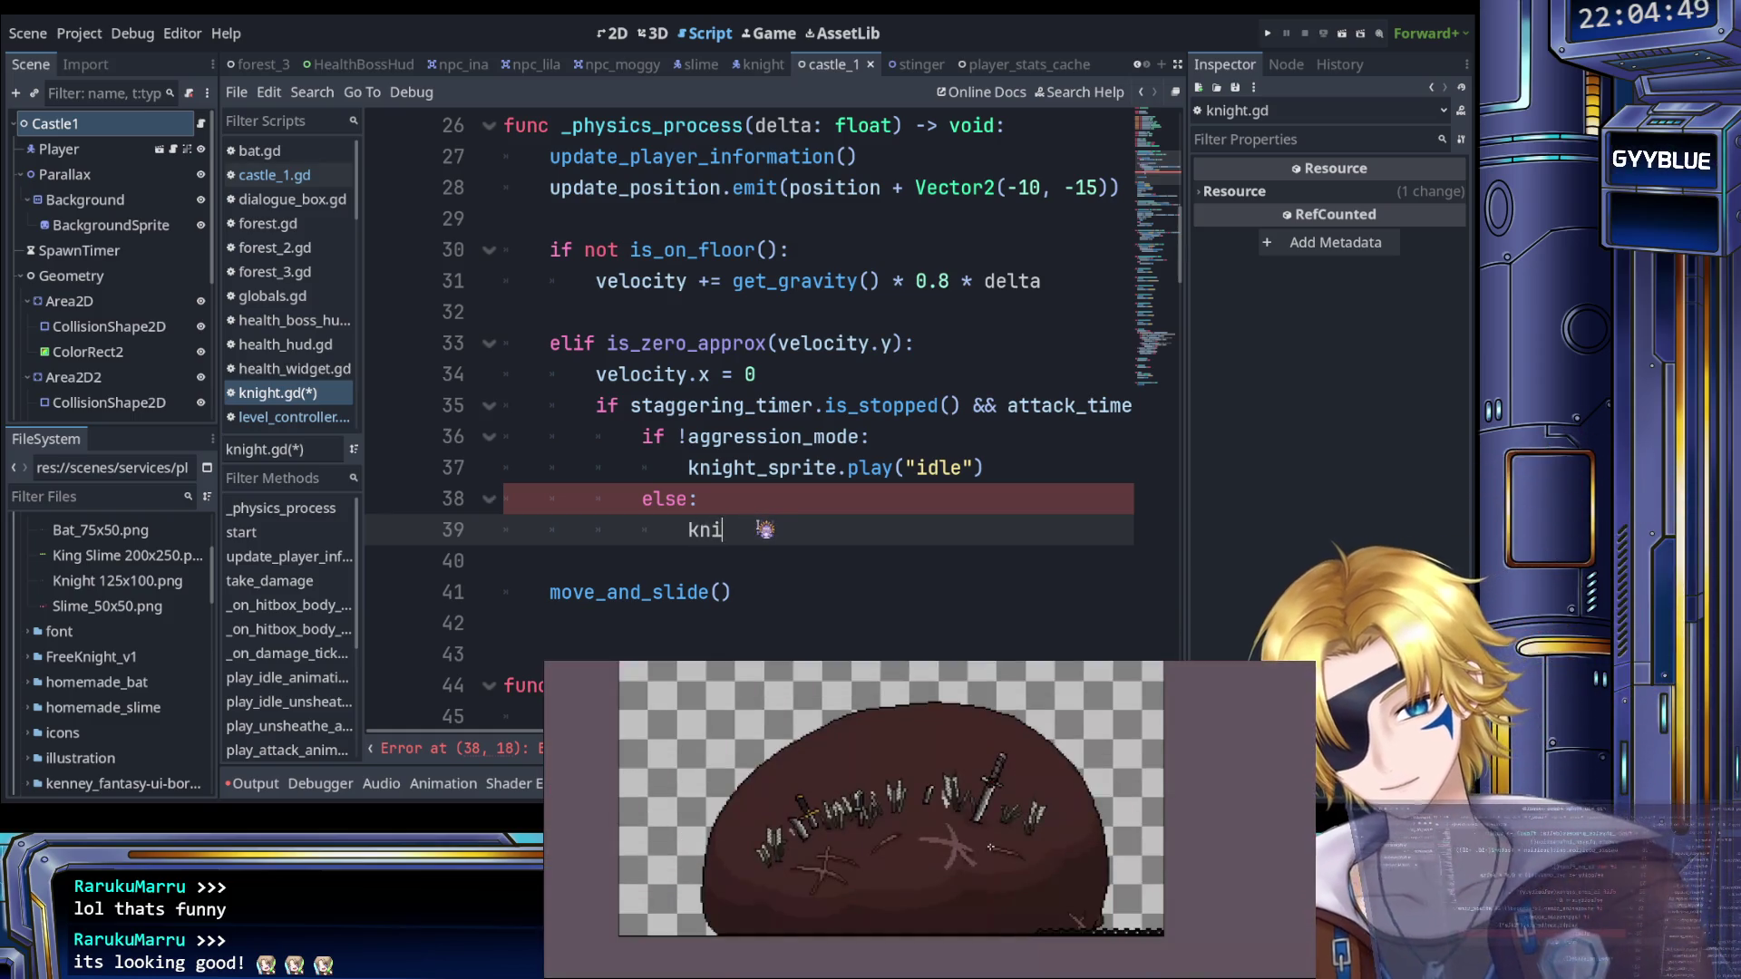
pyautogui.write('ght_s')
pyautogui.press('Escape')
pyautogui.write('prite.pla')
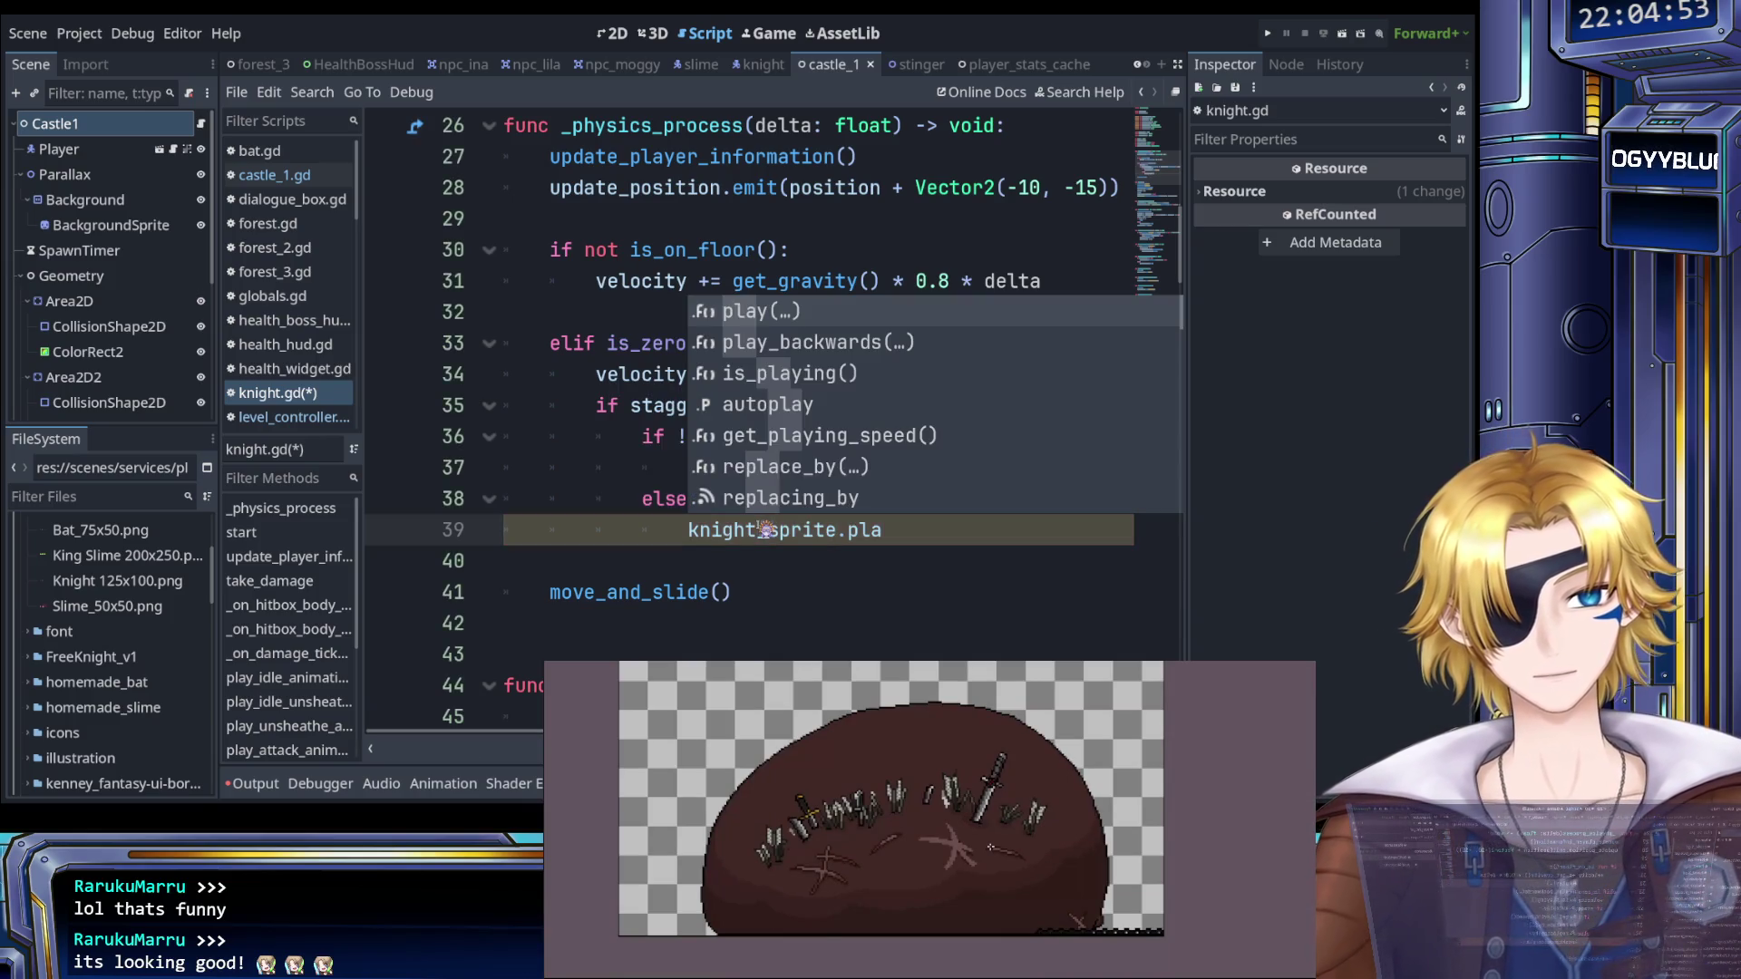
pyautogui.press('Return')
pyautogui.write('"')
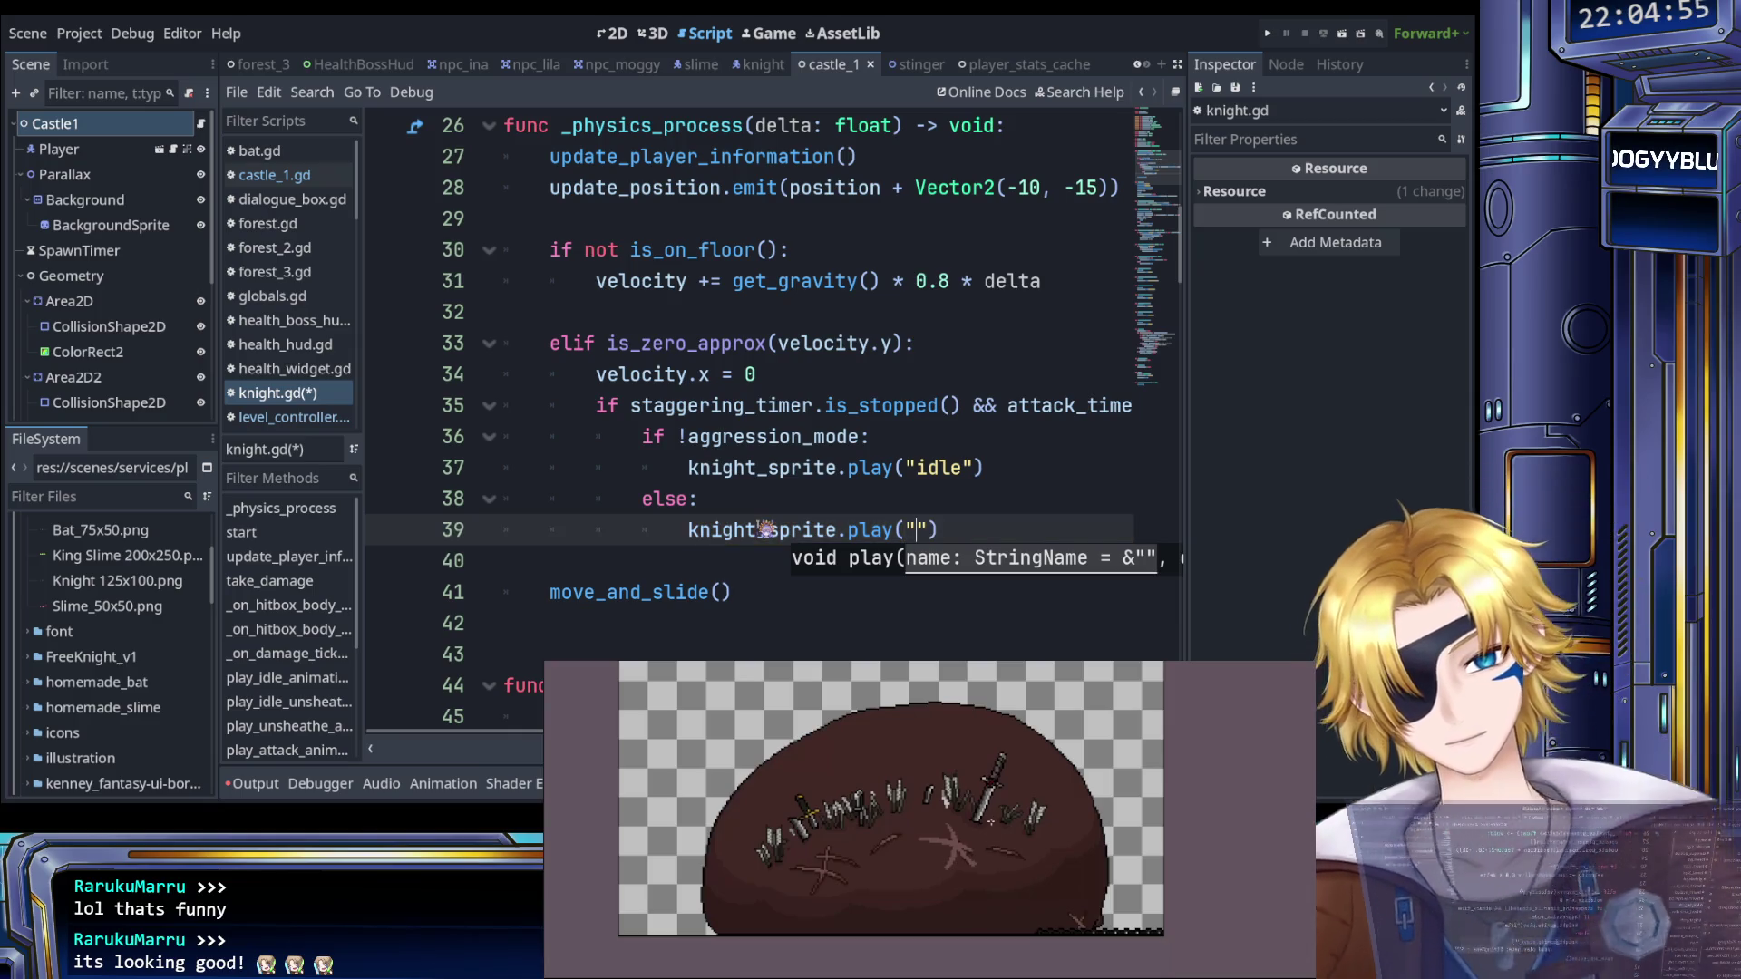
pyautogui.press('Up')
pyautogui.press('Down')
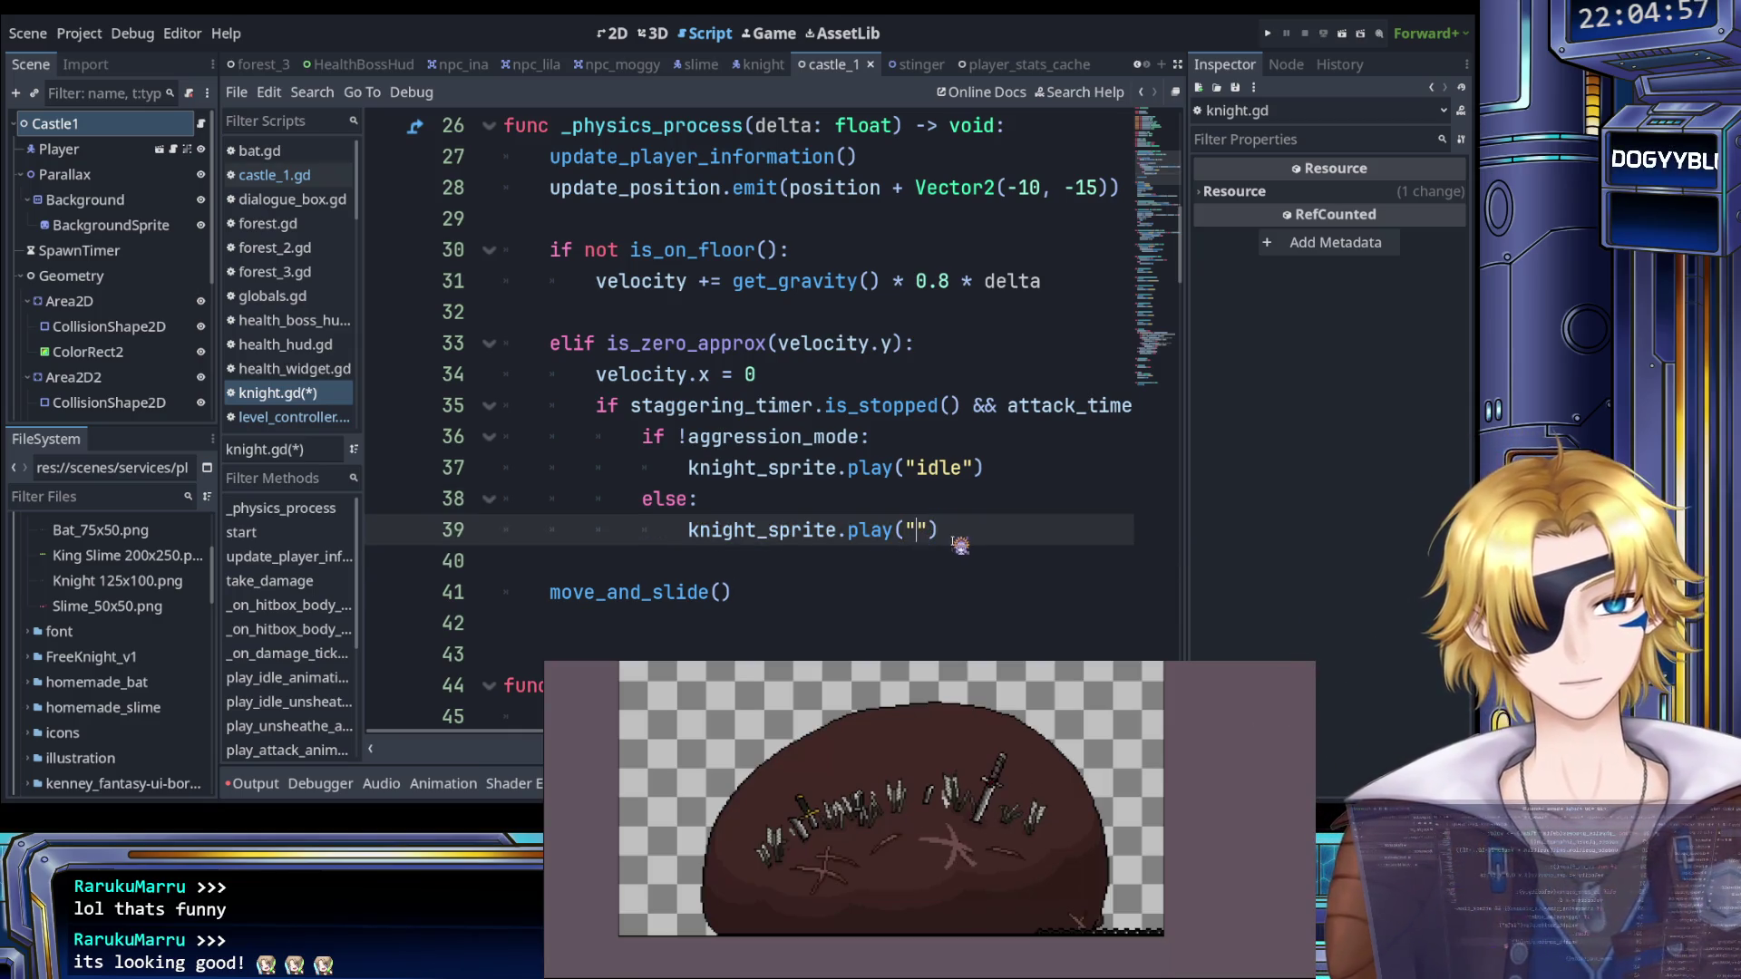
pyautogui.hscroll(3, 849, 528)
pyautogui.hscroll(-3, 850, 529)
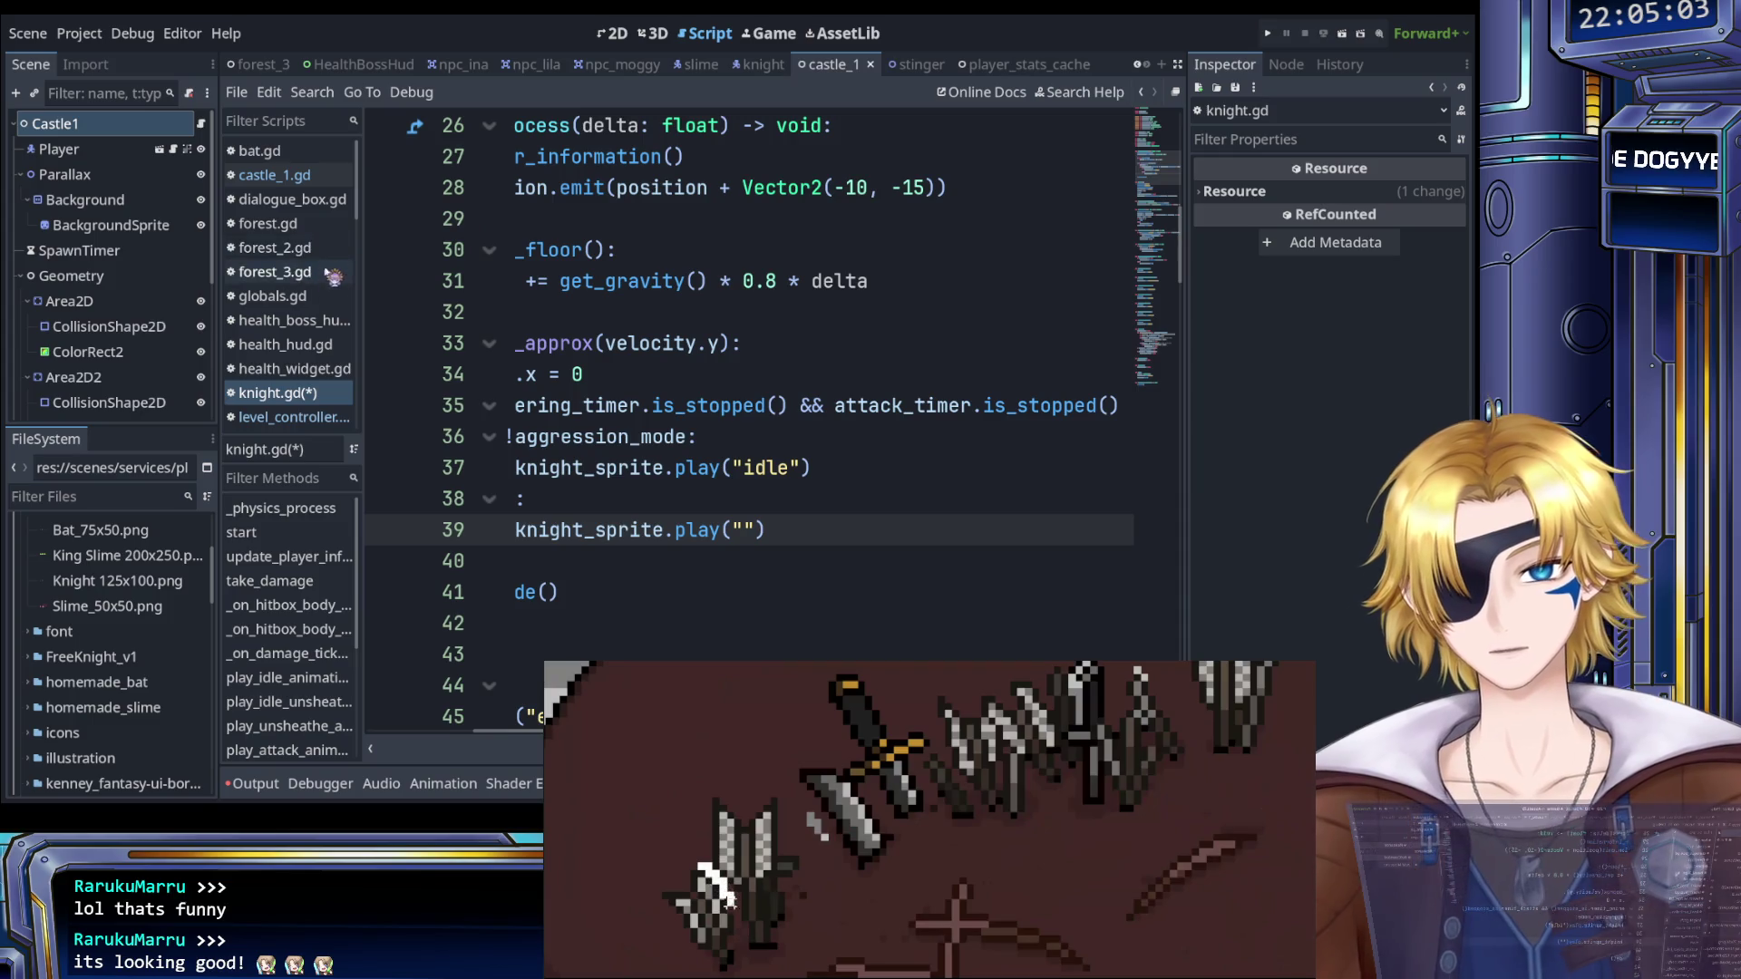
# - Check the idle_unsheathed animation name in the knight scene and type it into the empty play quotes
pyautogui.click(291, 393)
pyautogui.click(760, 65)
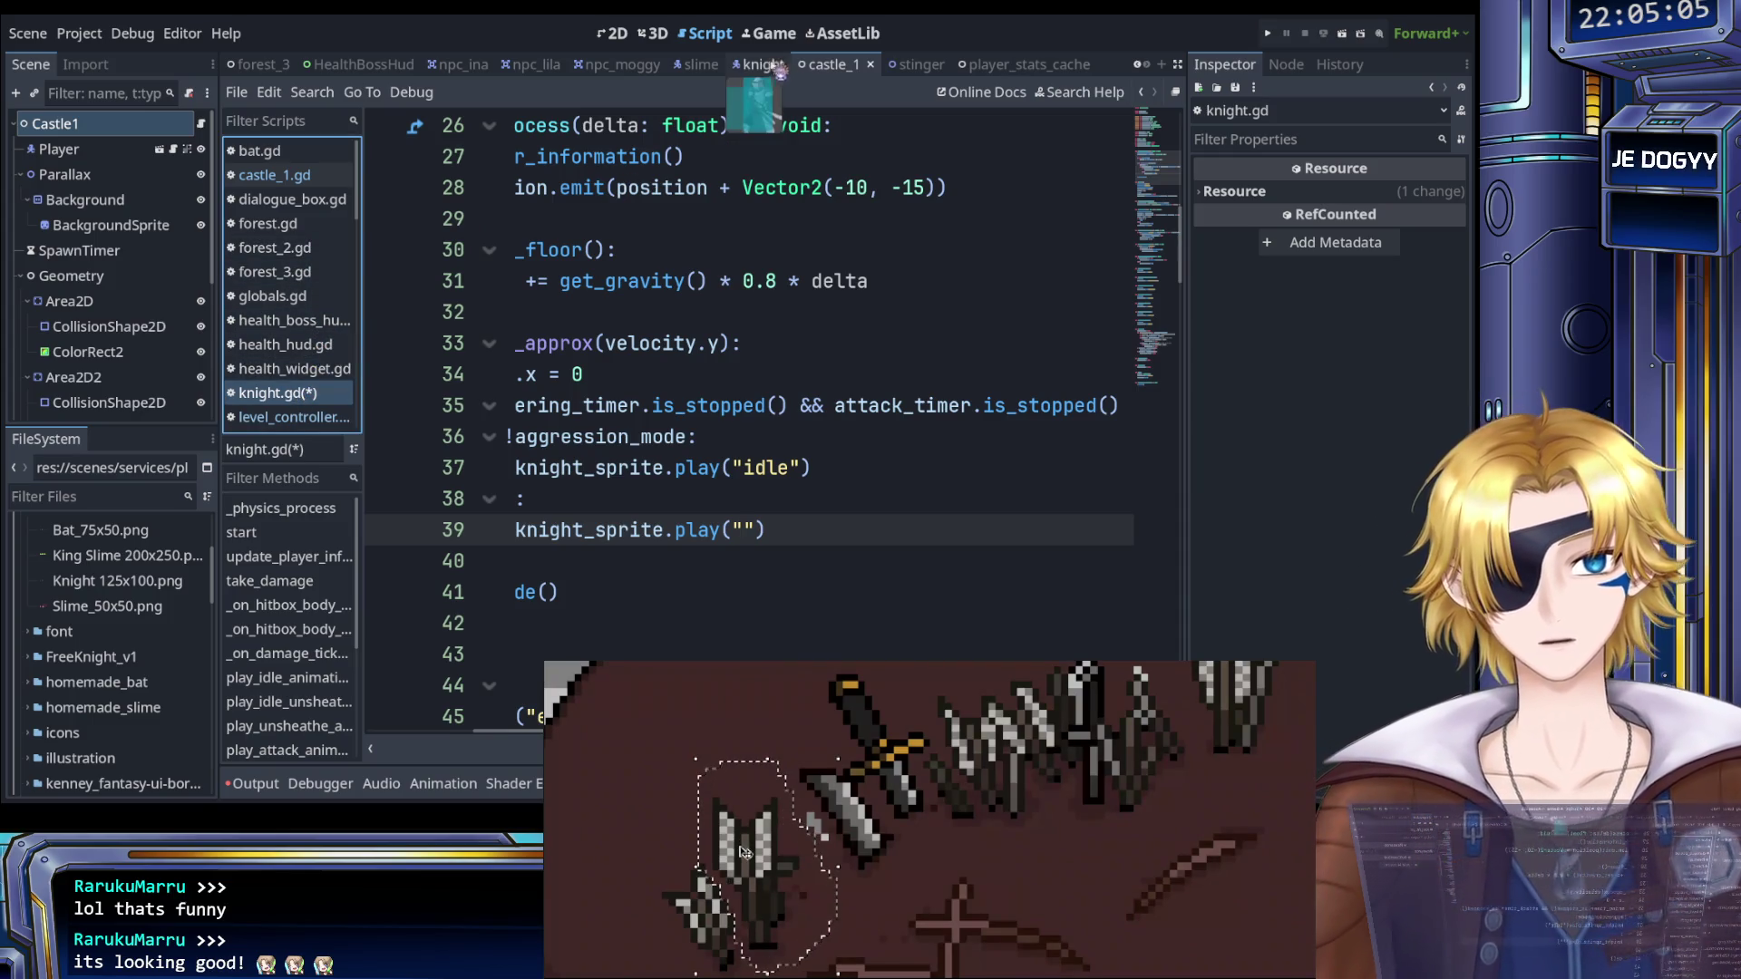
pyautogui.click(100, 177)
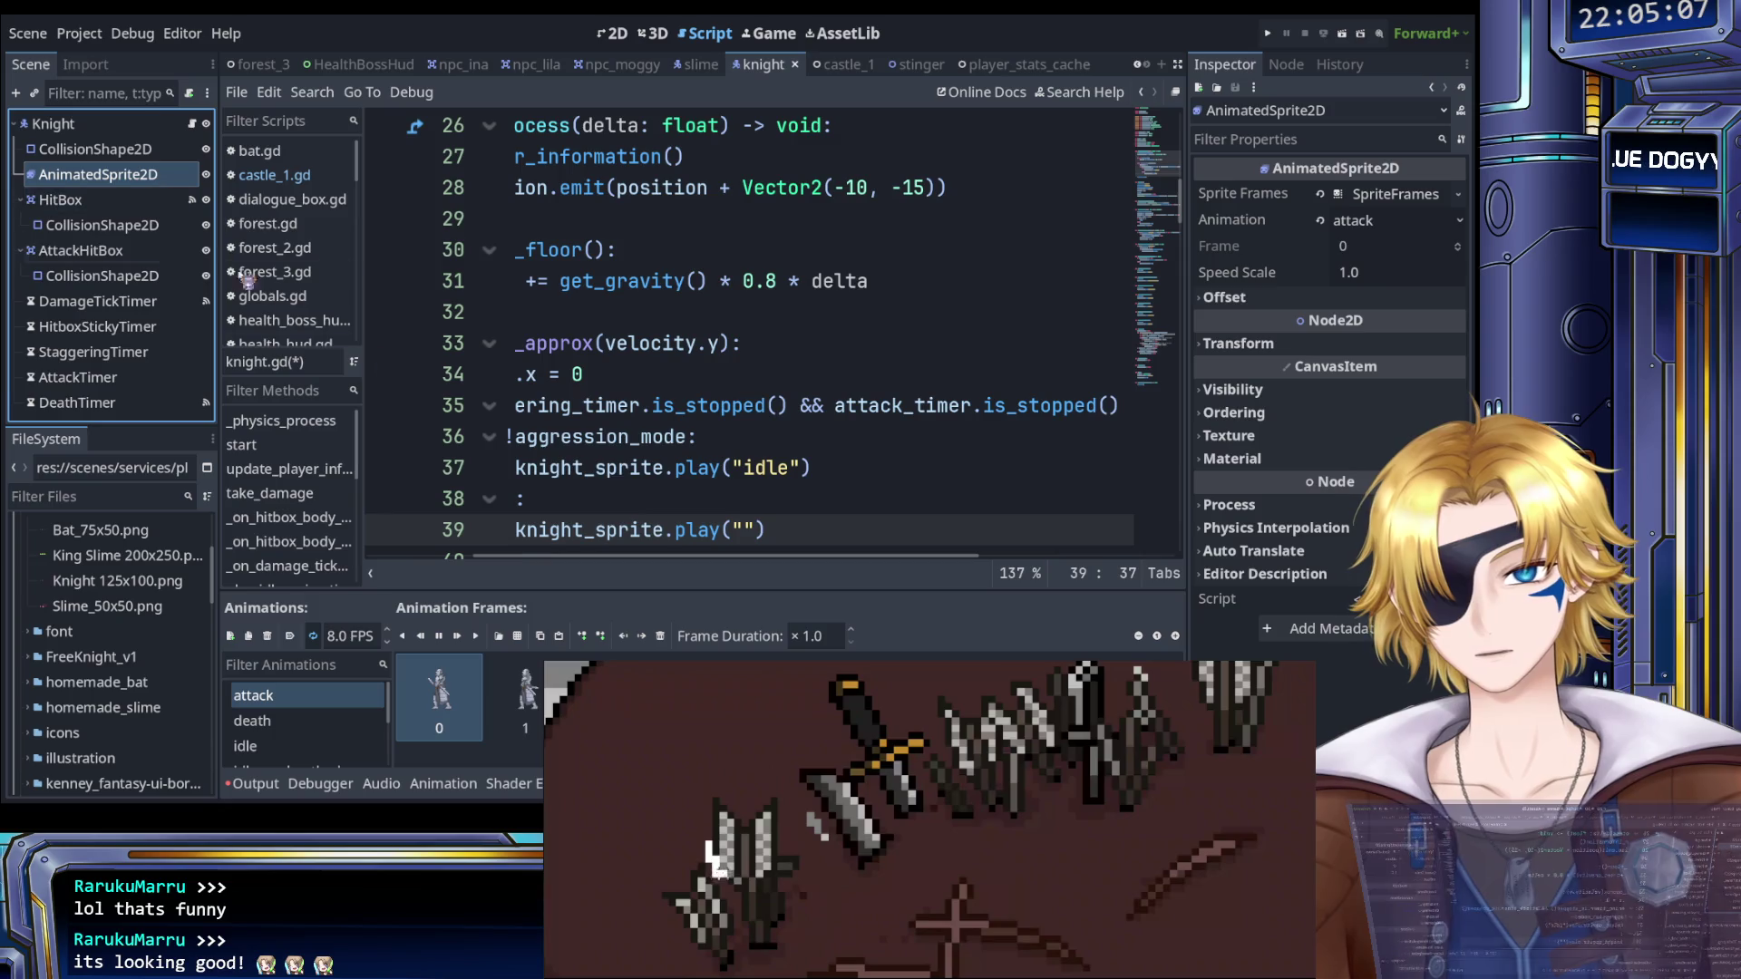
pyautogui.scroll(-2, 289, 719)
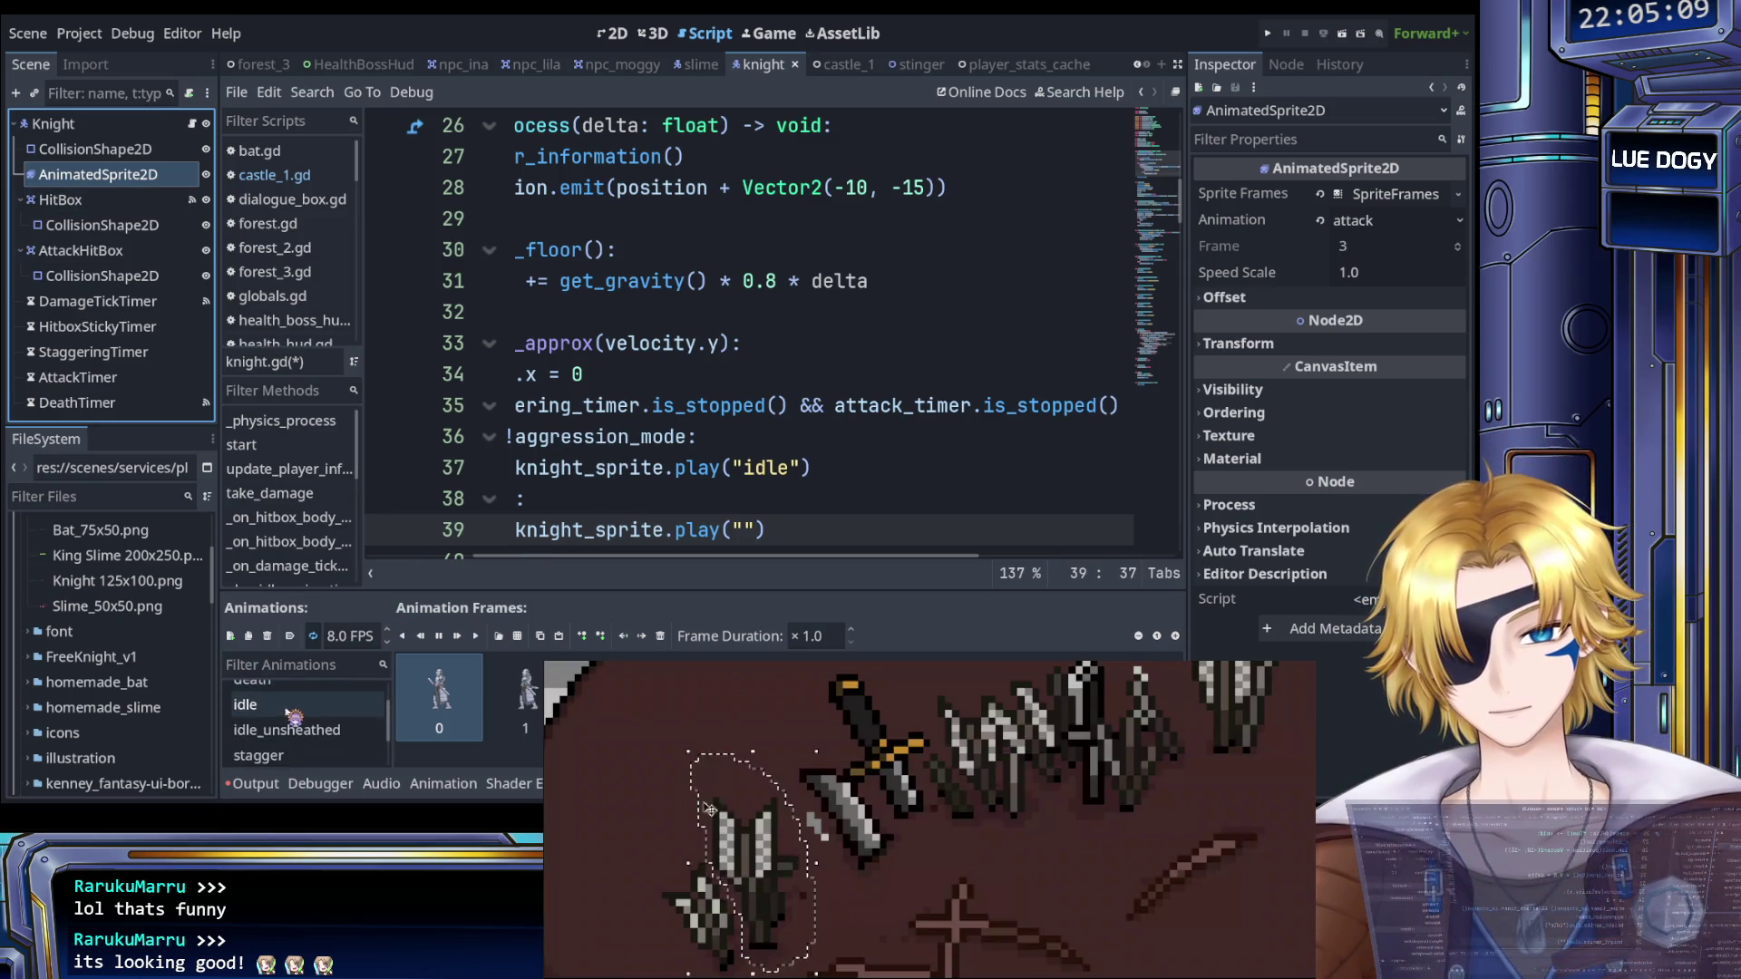
pyautogui.click(299, 709)
pyautogui.click(459, 637)
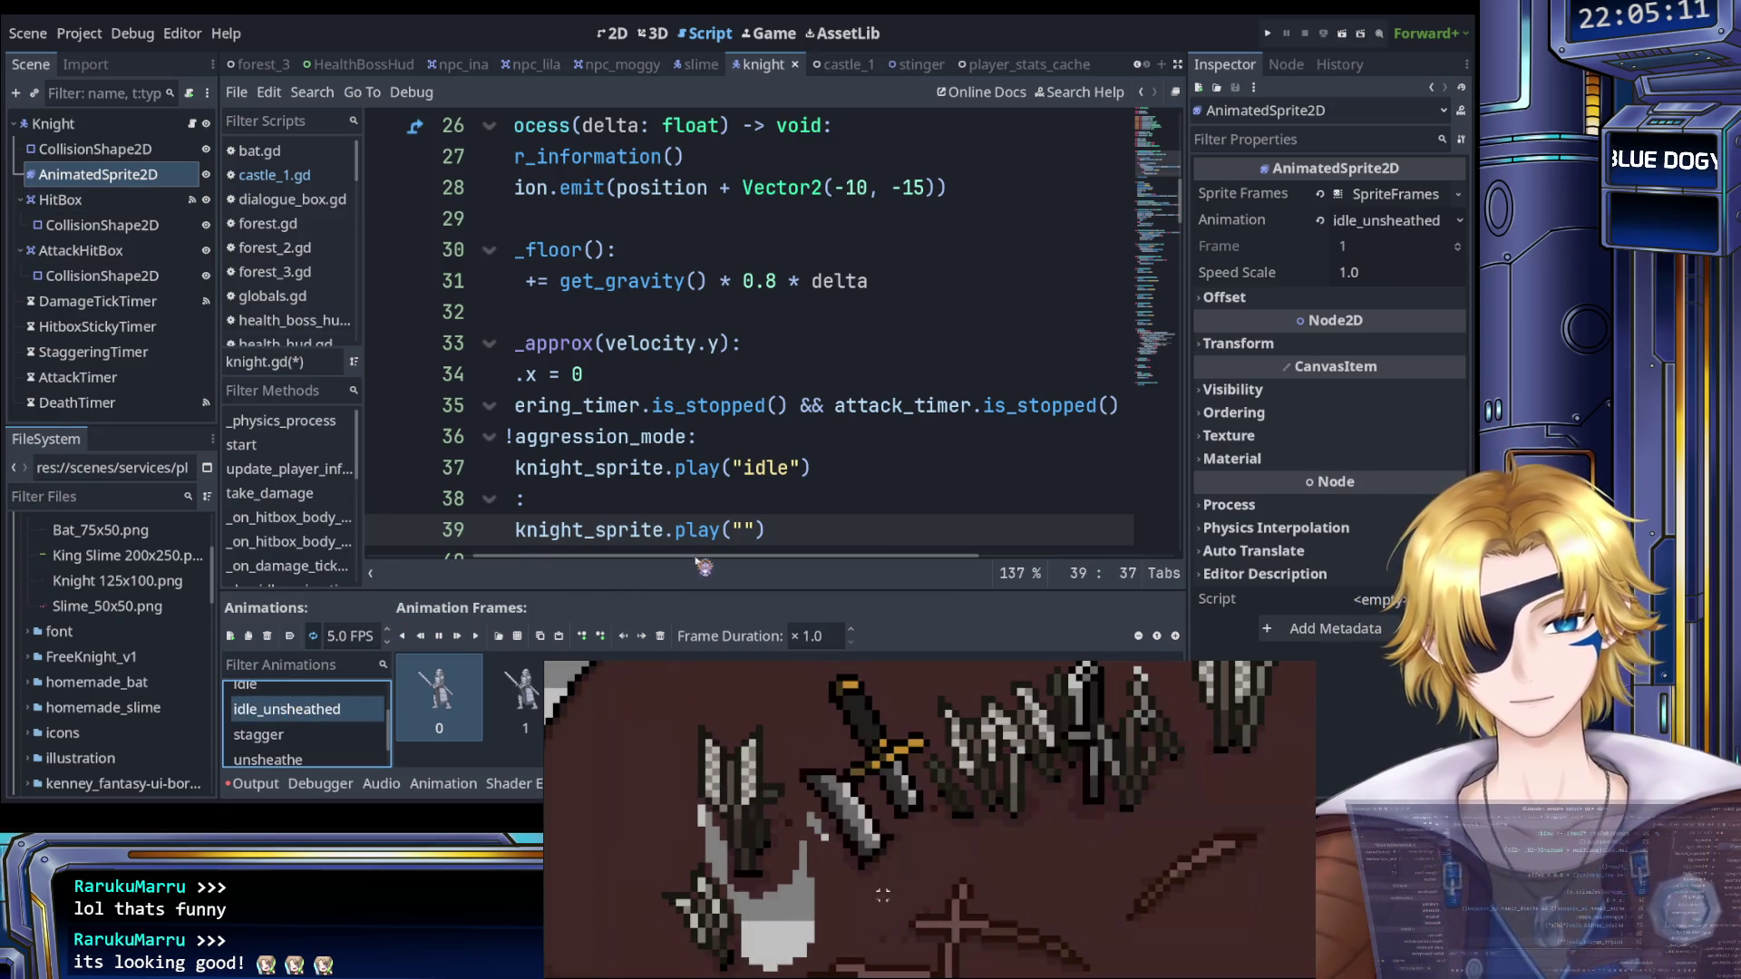
pyautogui.click(747, 532)
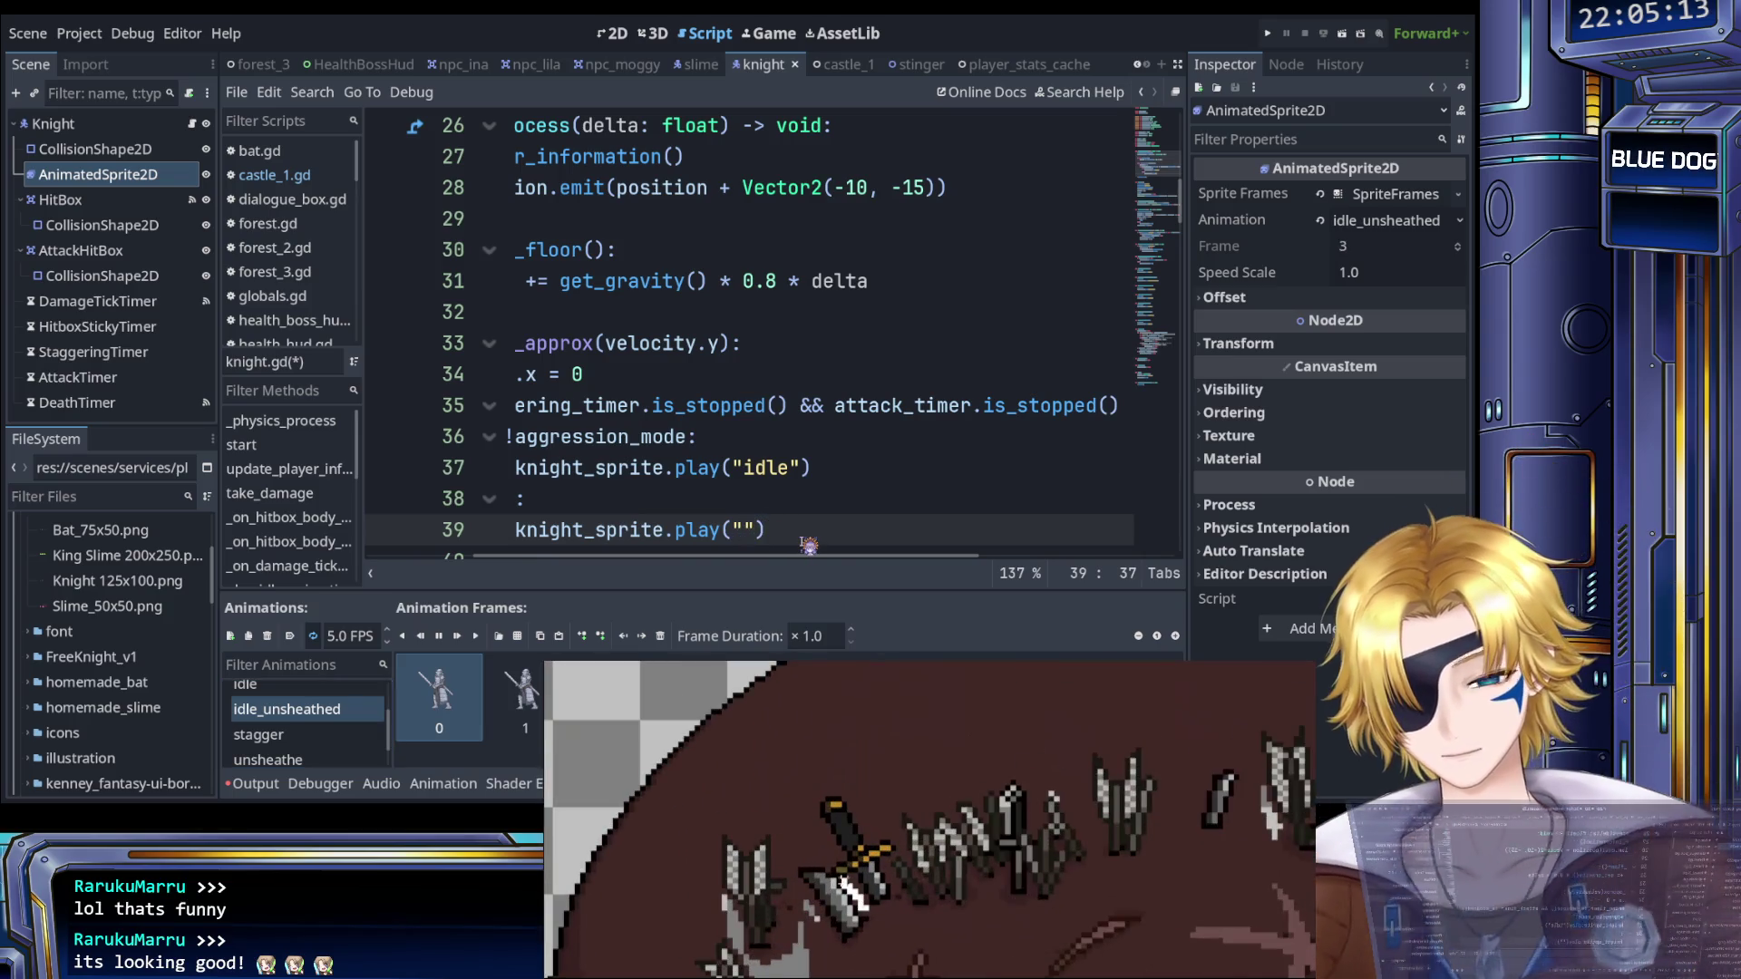
pyautogui.write('idle_u')
pyautogui.write('nsheat')
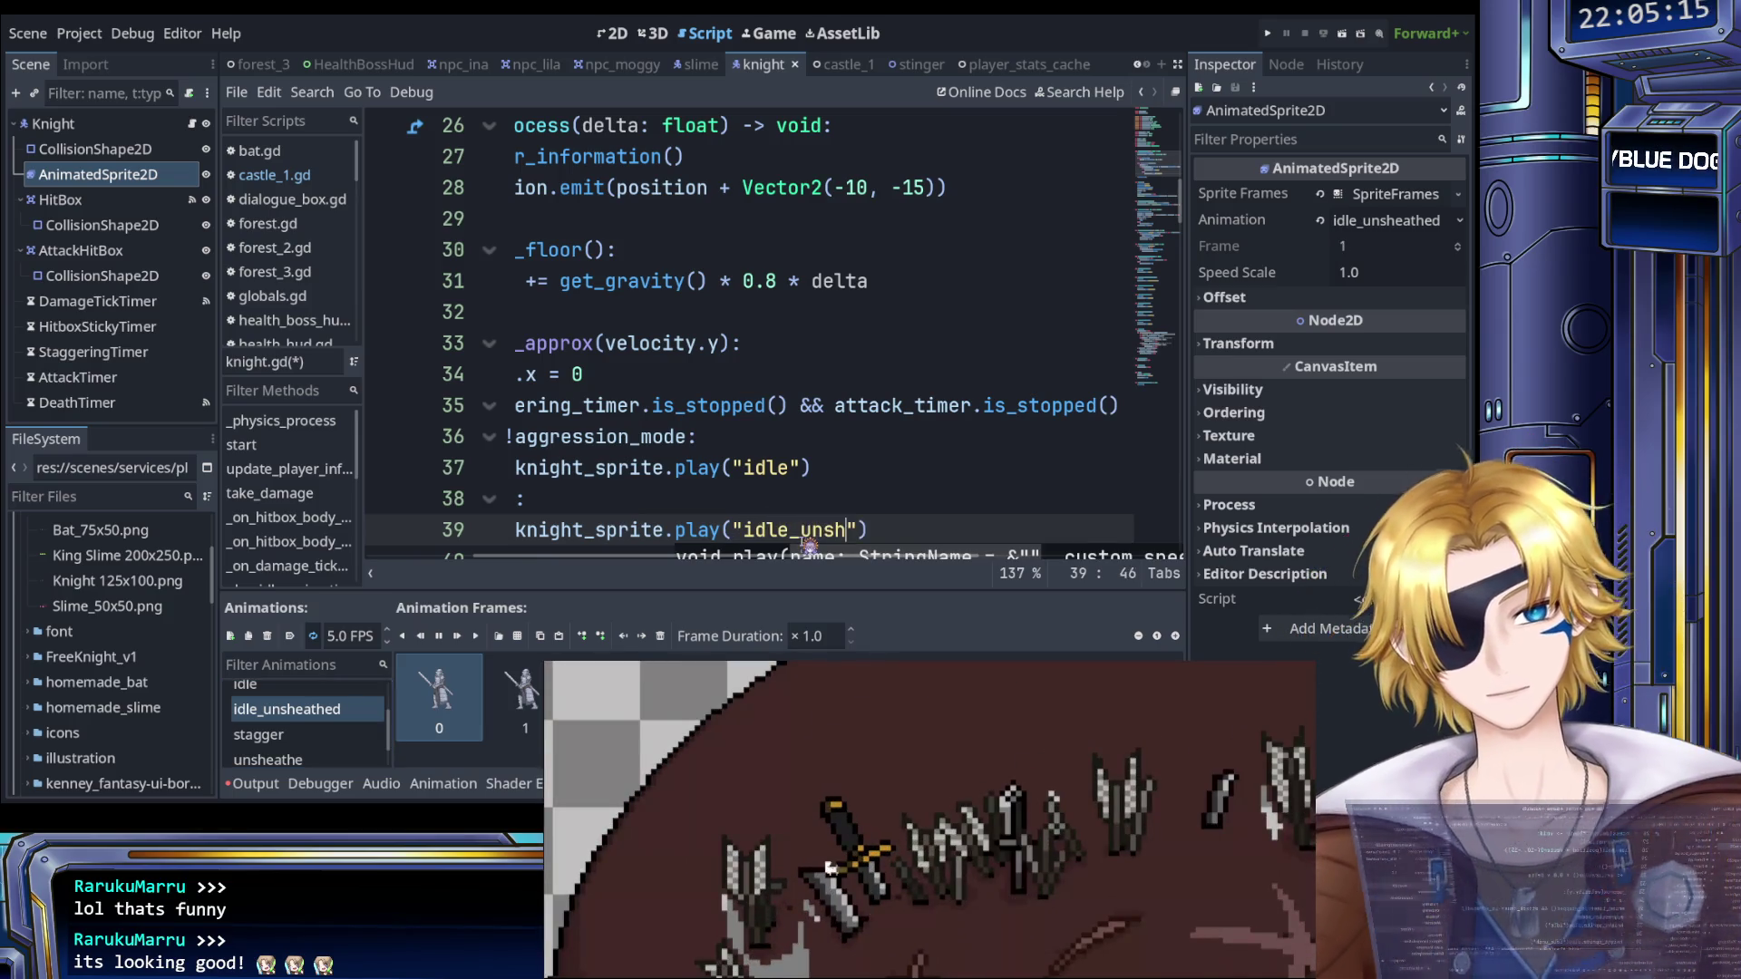
pyautogui.scroll(-2, 828, 494)
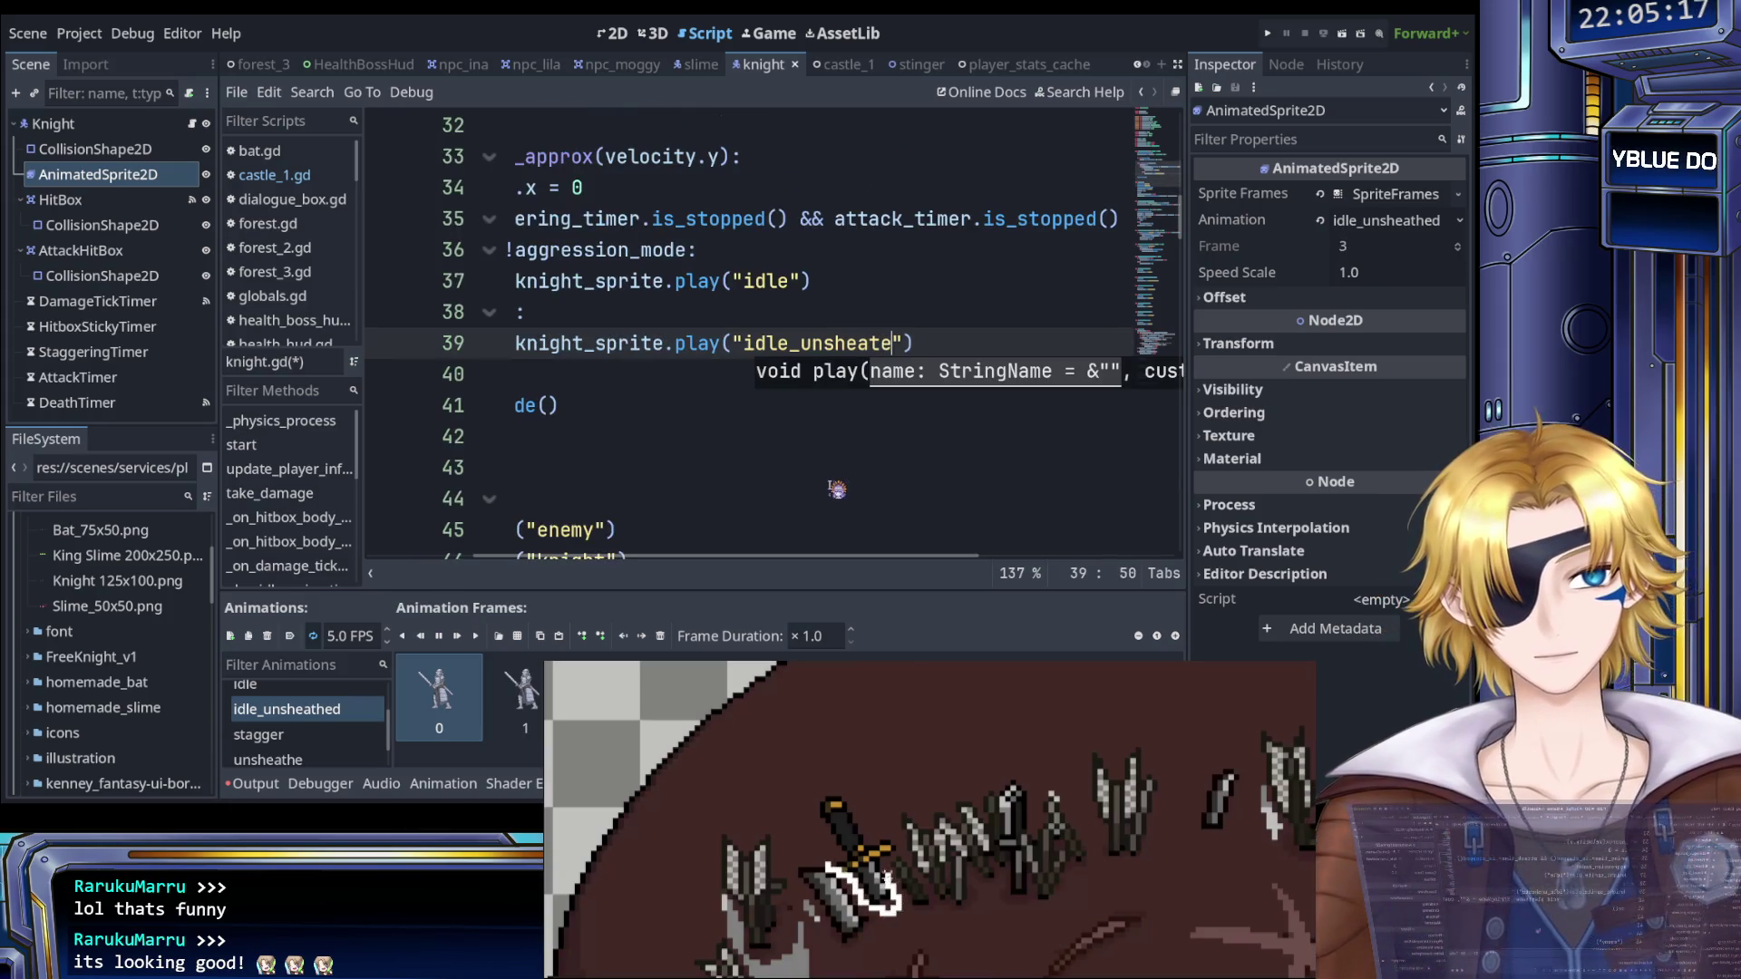
pyautogui.write('hed')
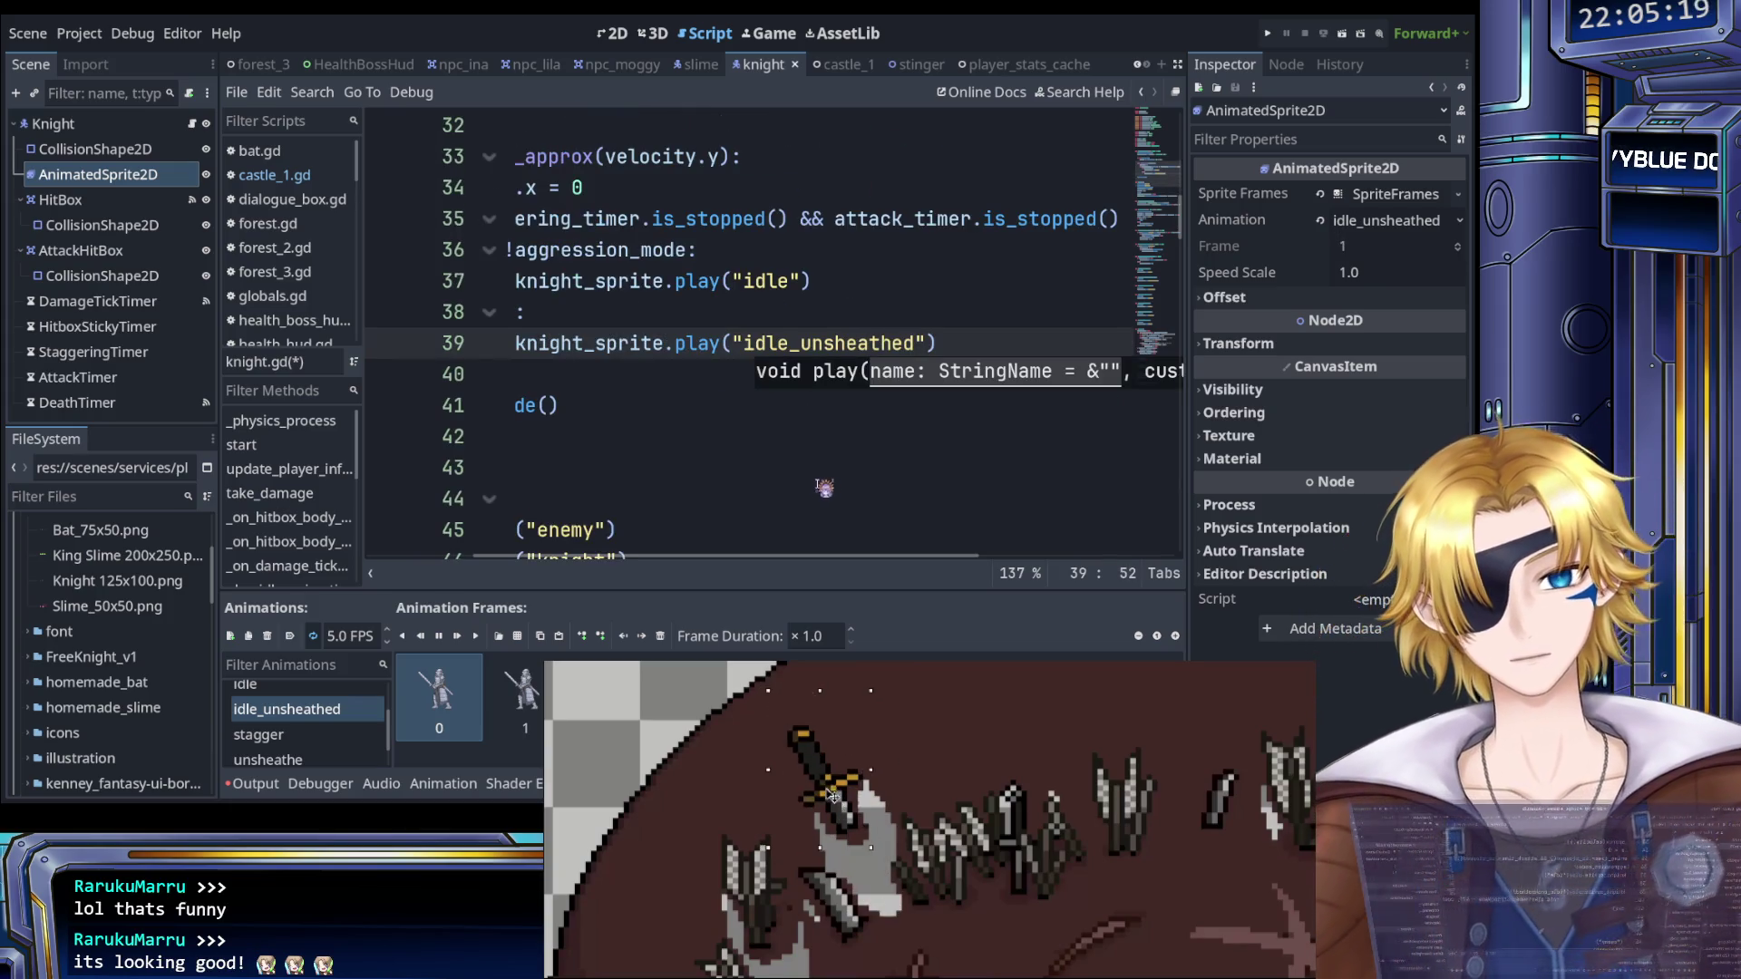
pyautogui.scroll(1, 708, 463)
pyautogui.click(723, 419)
pyautogui.moveTo(985, 374); pyautogui.dragTo(687, 375)
# - Swap line 37's call for play_idle_animation() and line 39's for play_idle_unsheathed_animation()
pyautogui.write('play')
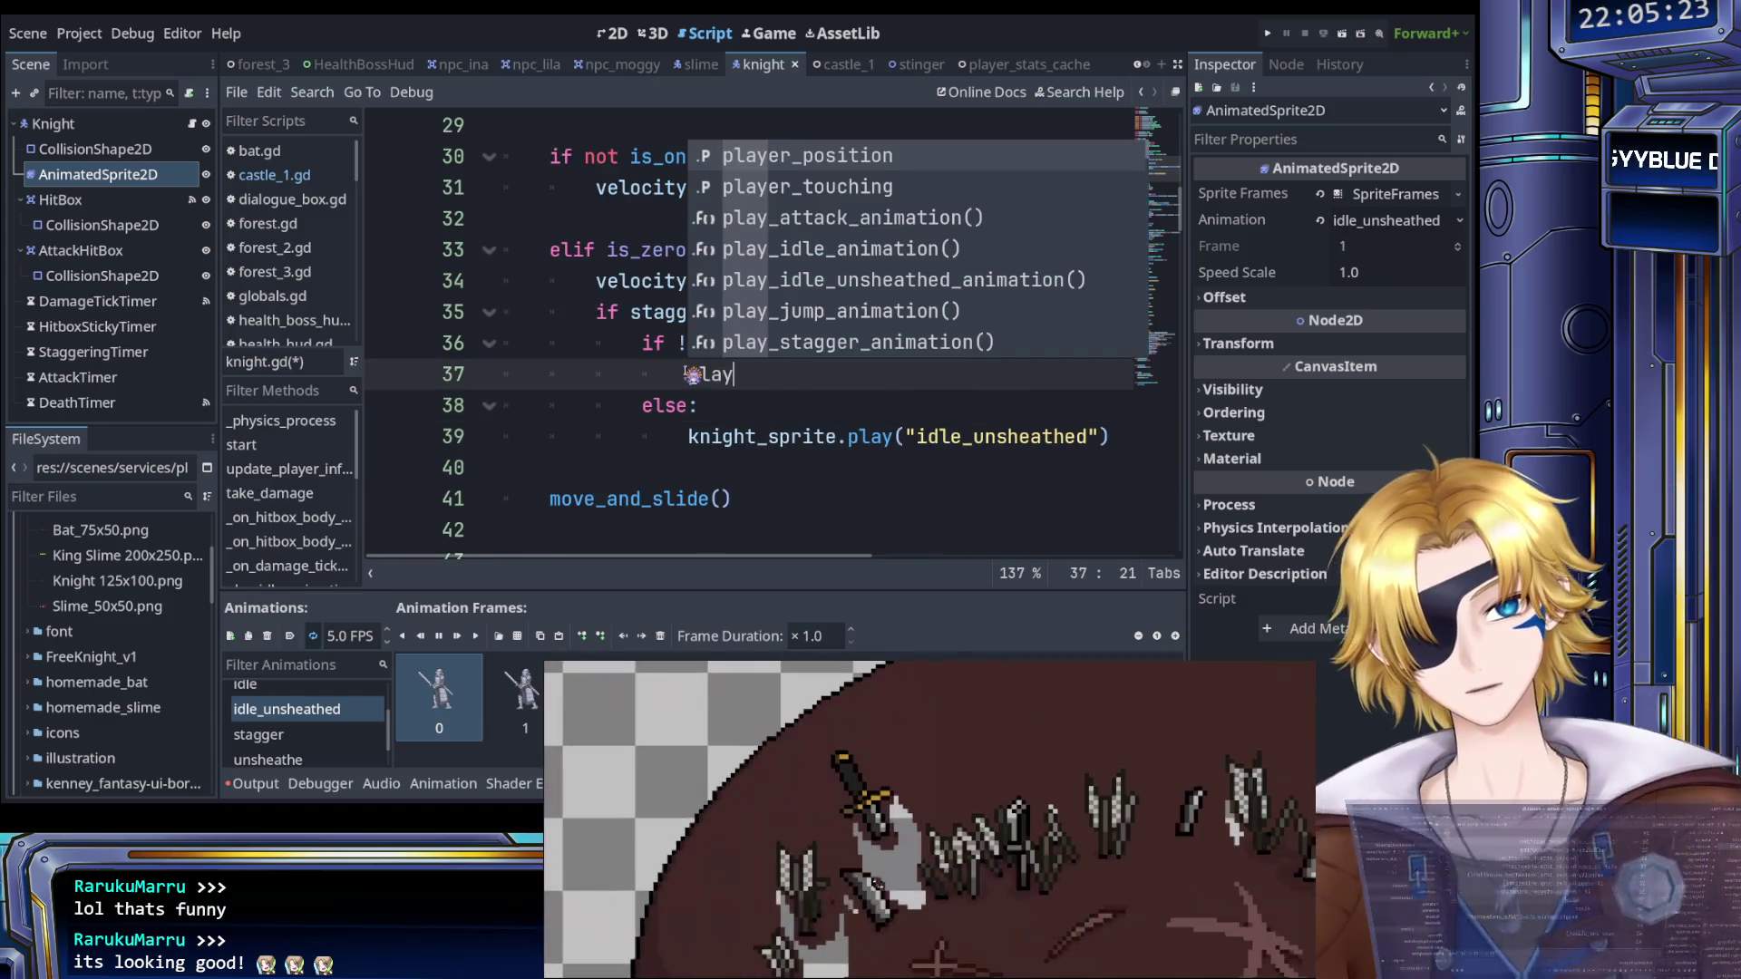
pyautogui.press('Down')
pyautogui.press('Down')
pyautogui.press('Down')
pyautogui.press('Return')
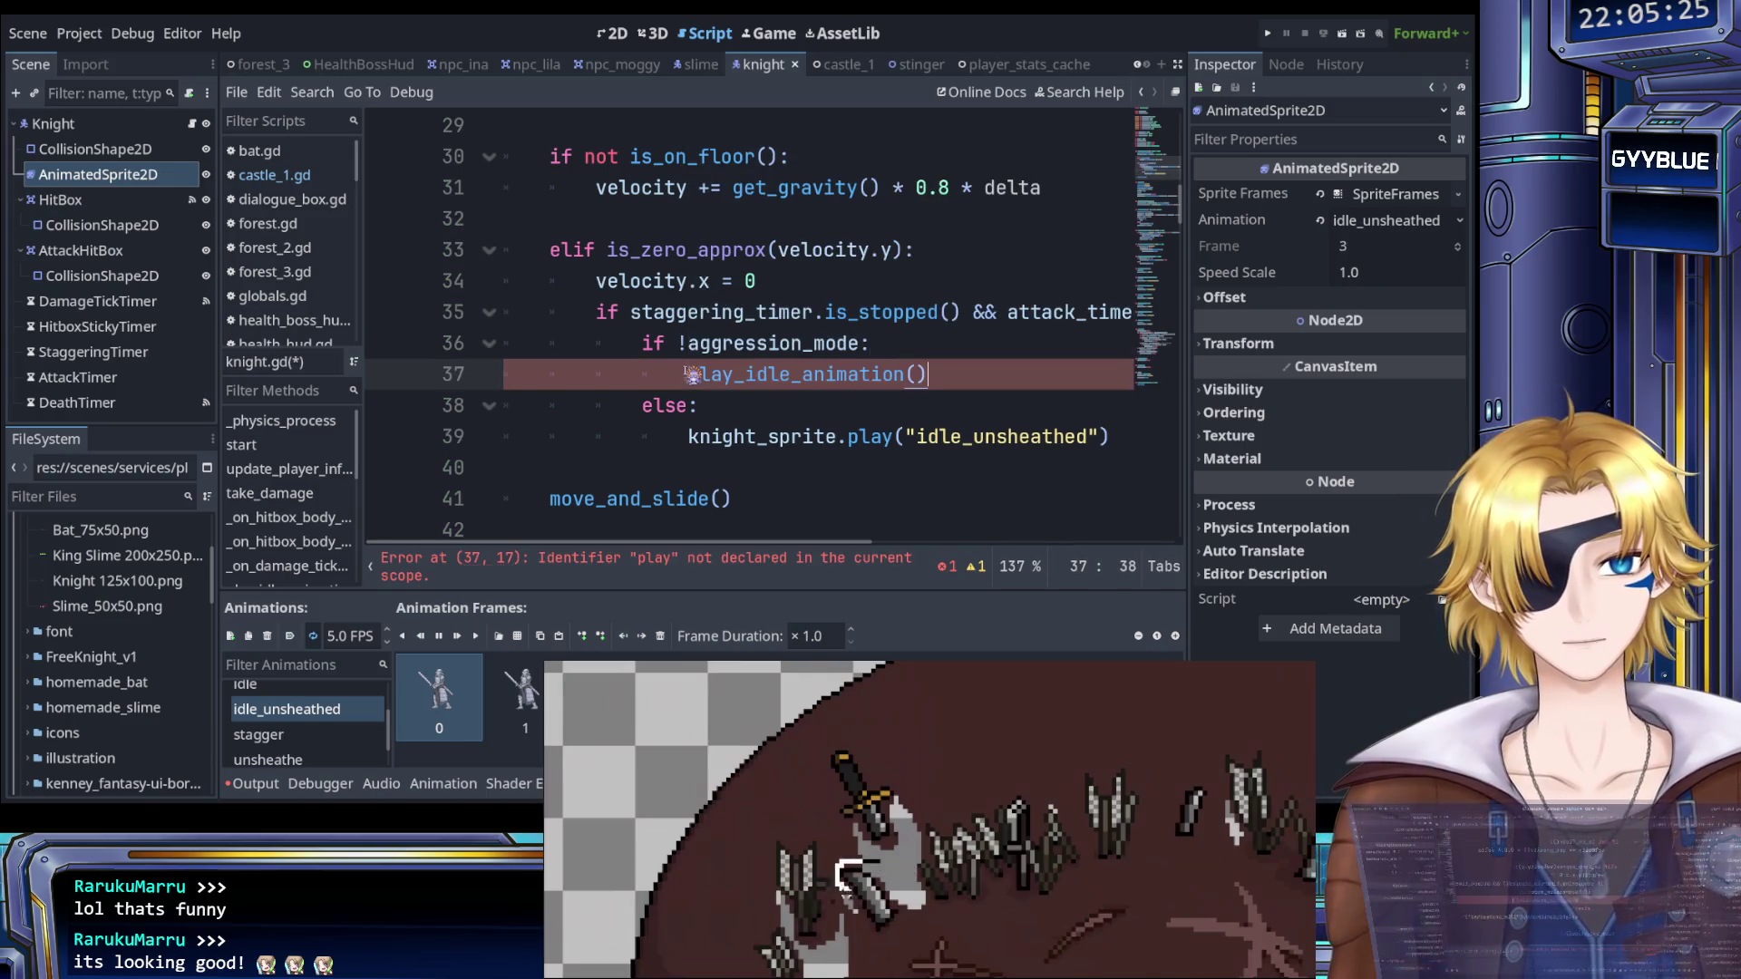
pyautogui.moveTo(1116, 436); pyautogui.dragTo(689, 436)
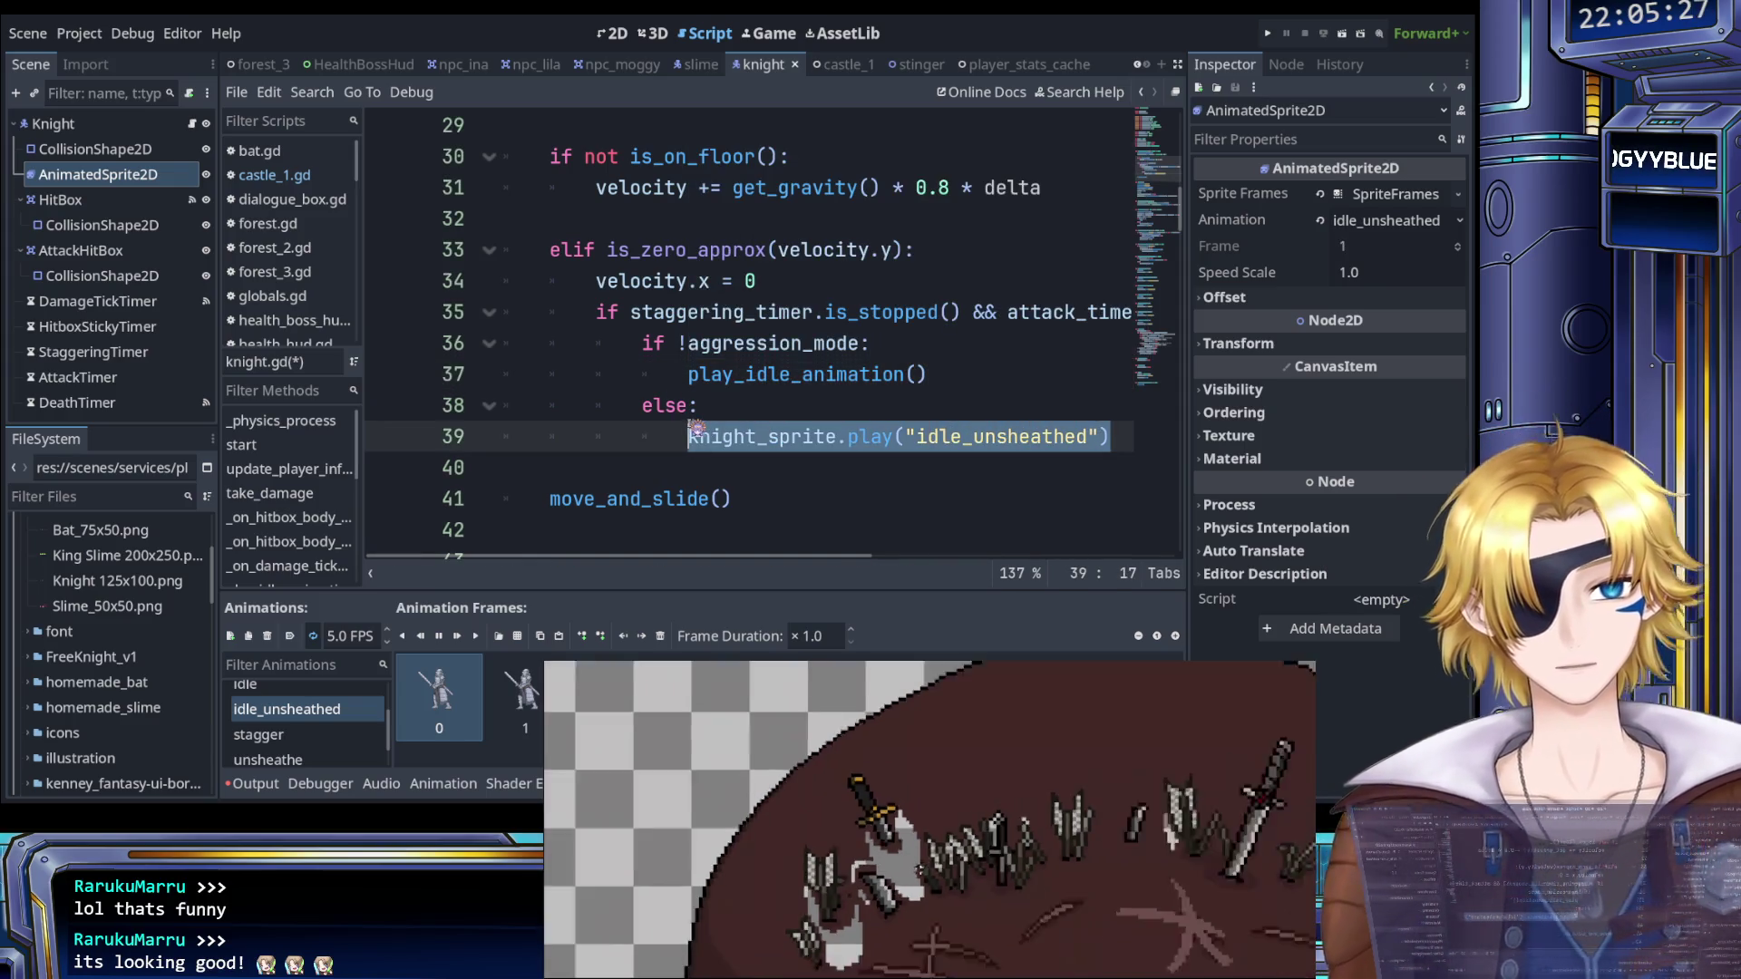
pyautogui.write('play')
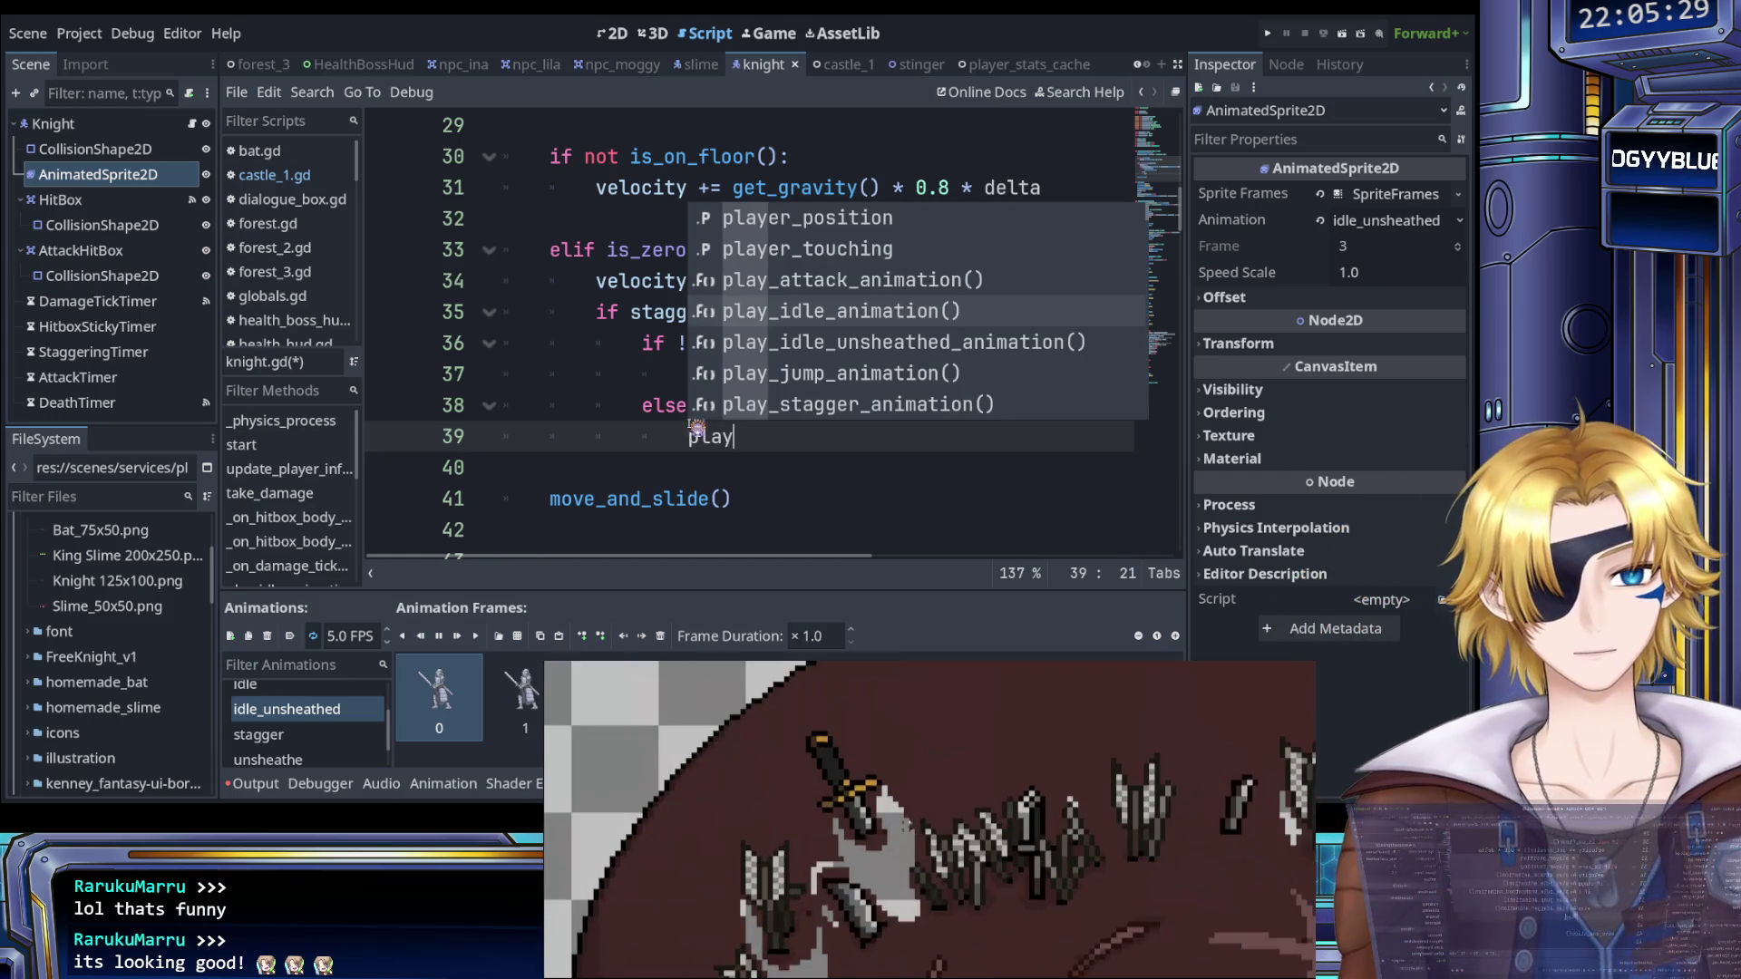
pyautogui.press('Return')
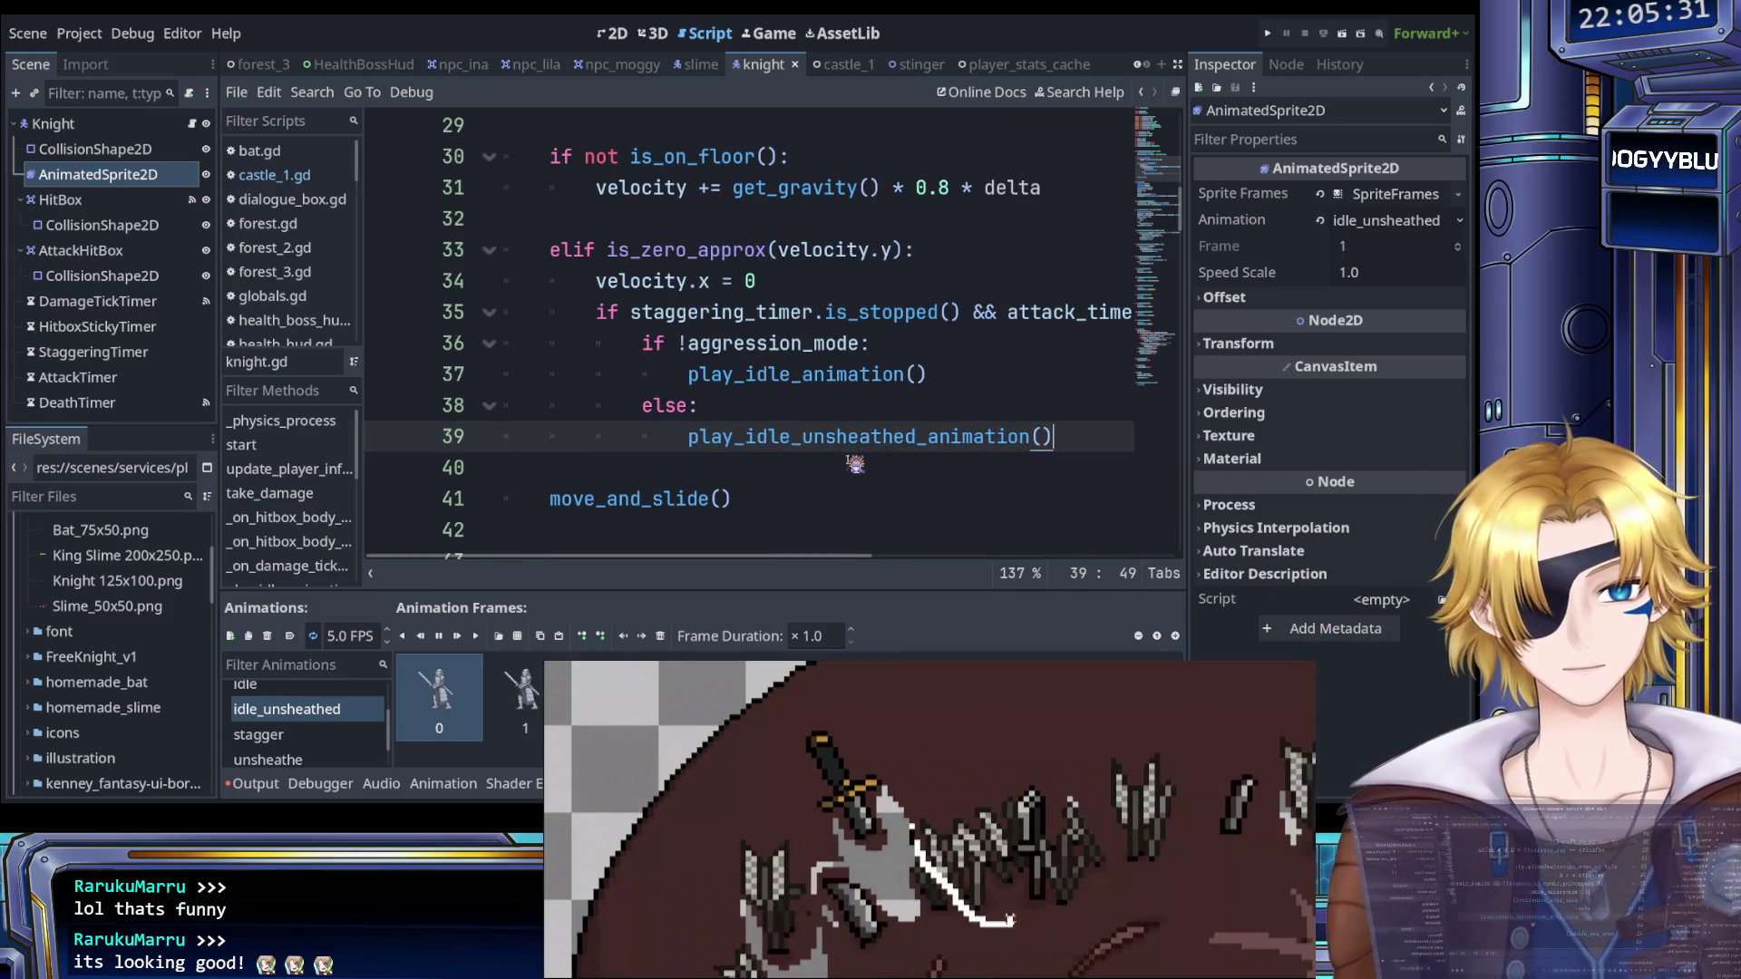
pyautogui.click(845, 462)
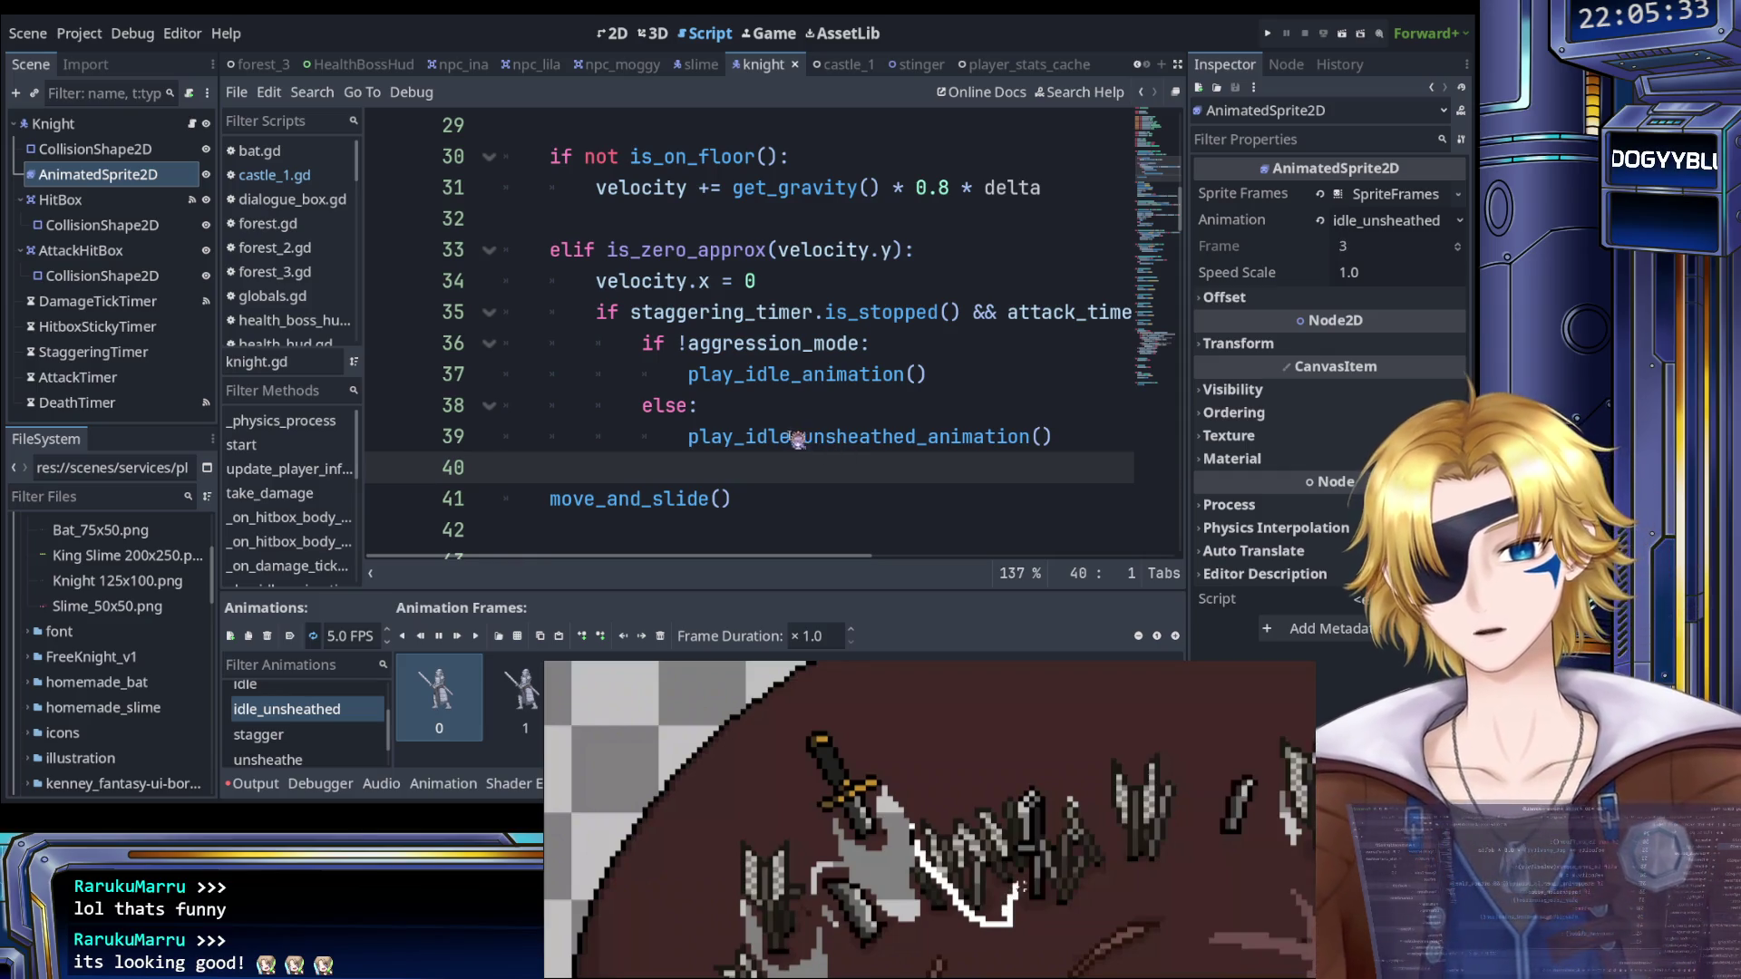
pyautogui.scroll(-4, 791, 441)
pyautogui.scroll(1, 791, 441)
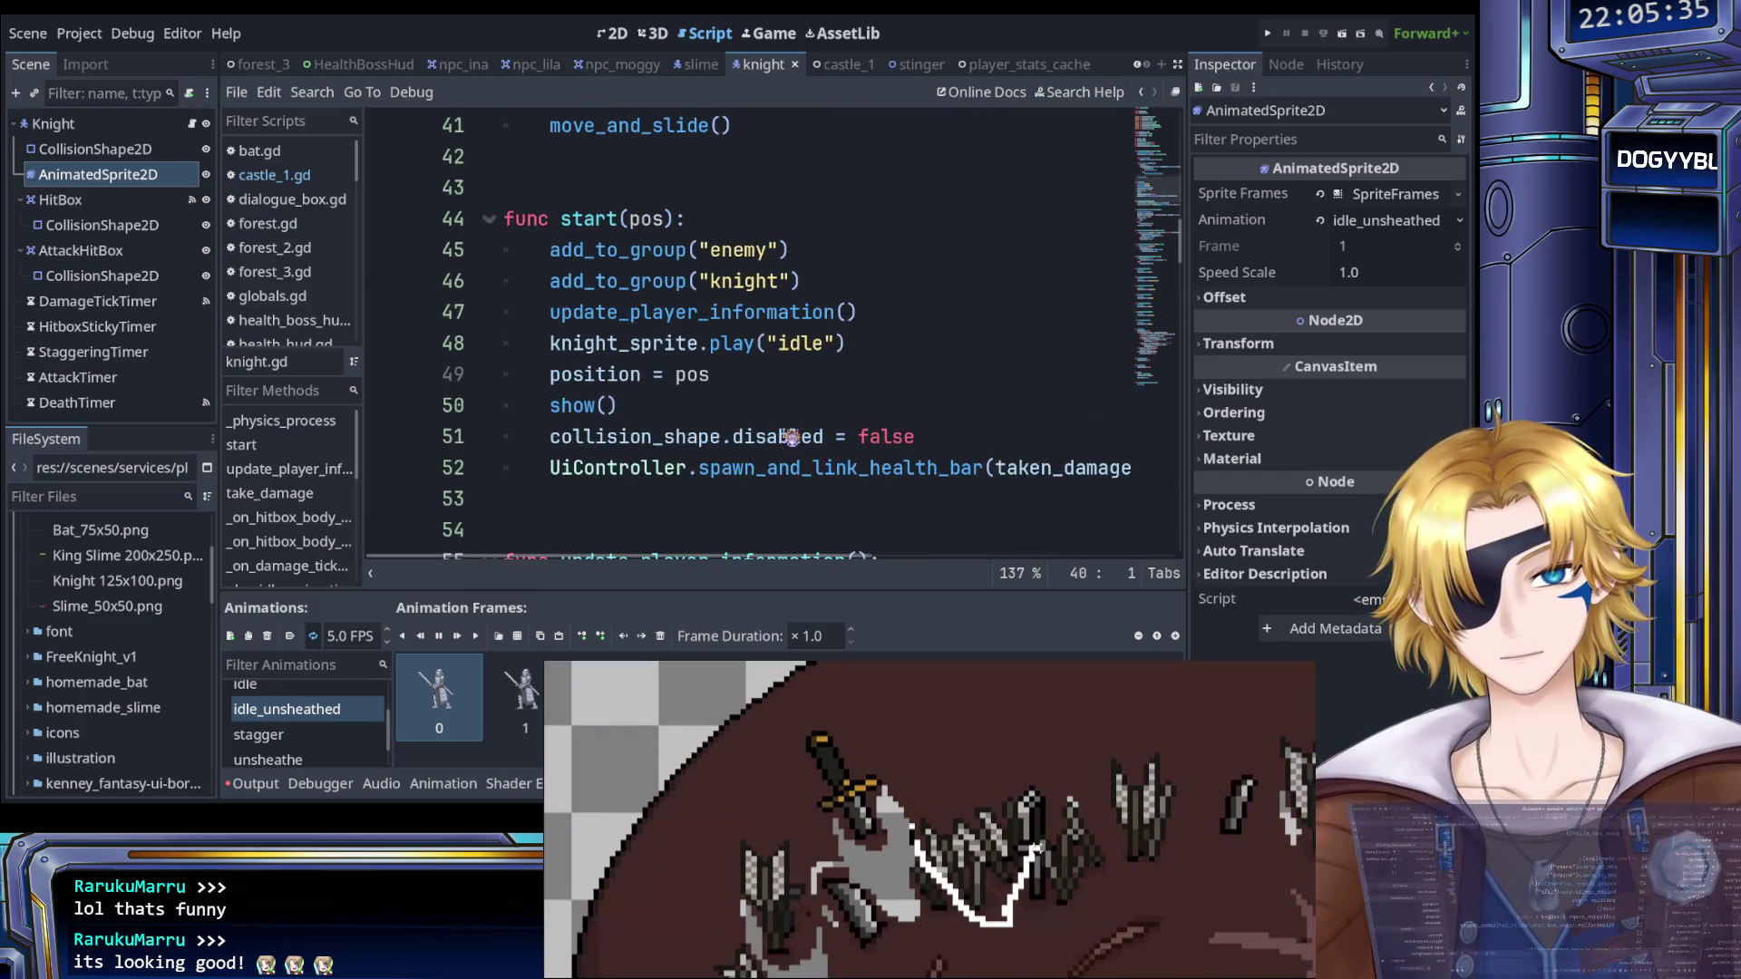
pyautogui.scroll(-5, 789, 431)
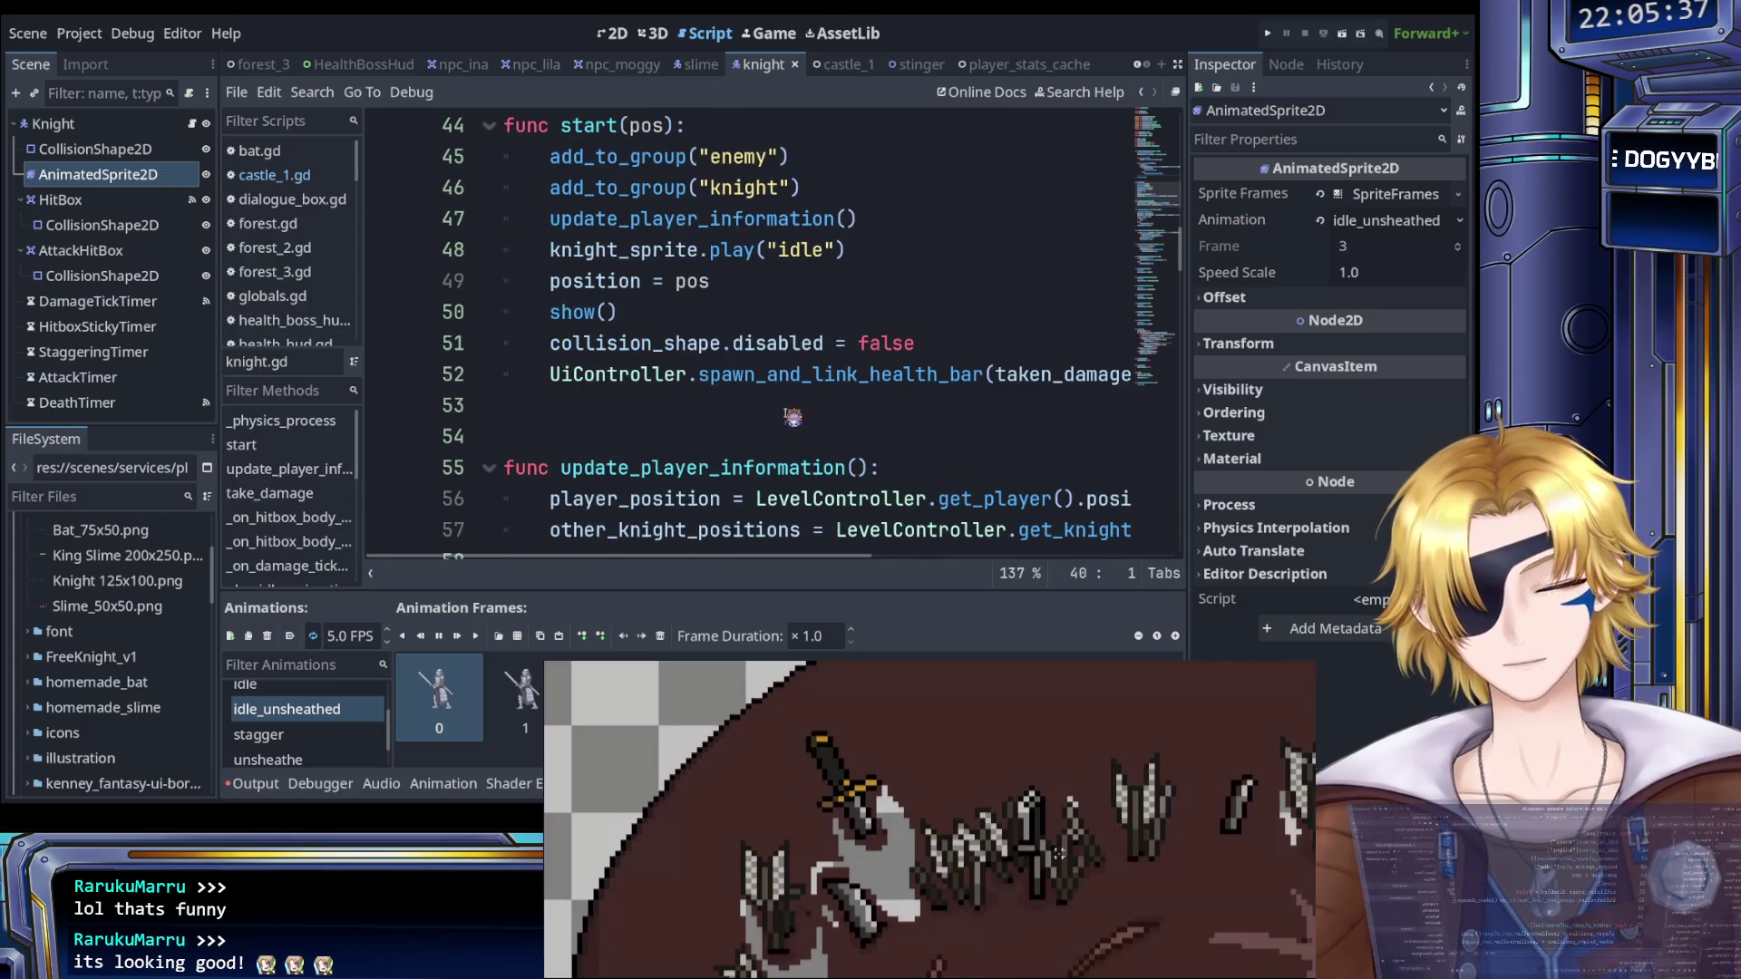
pyautogui.scroll(-4, 782, 406)
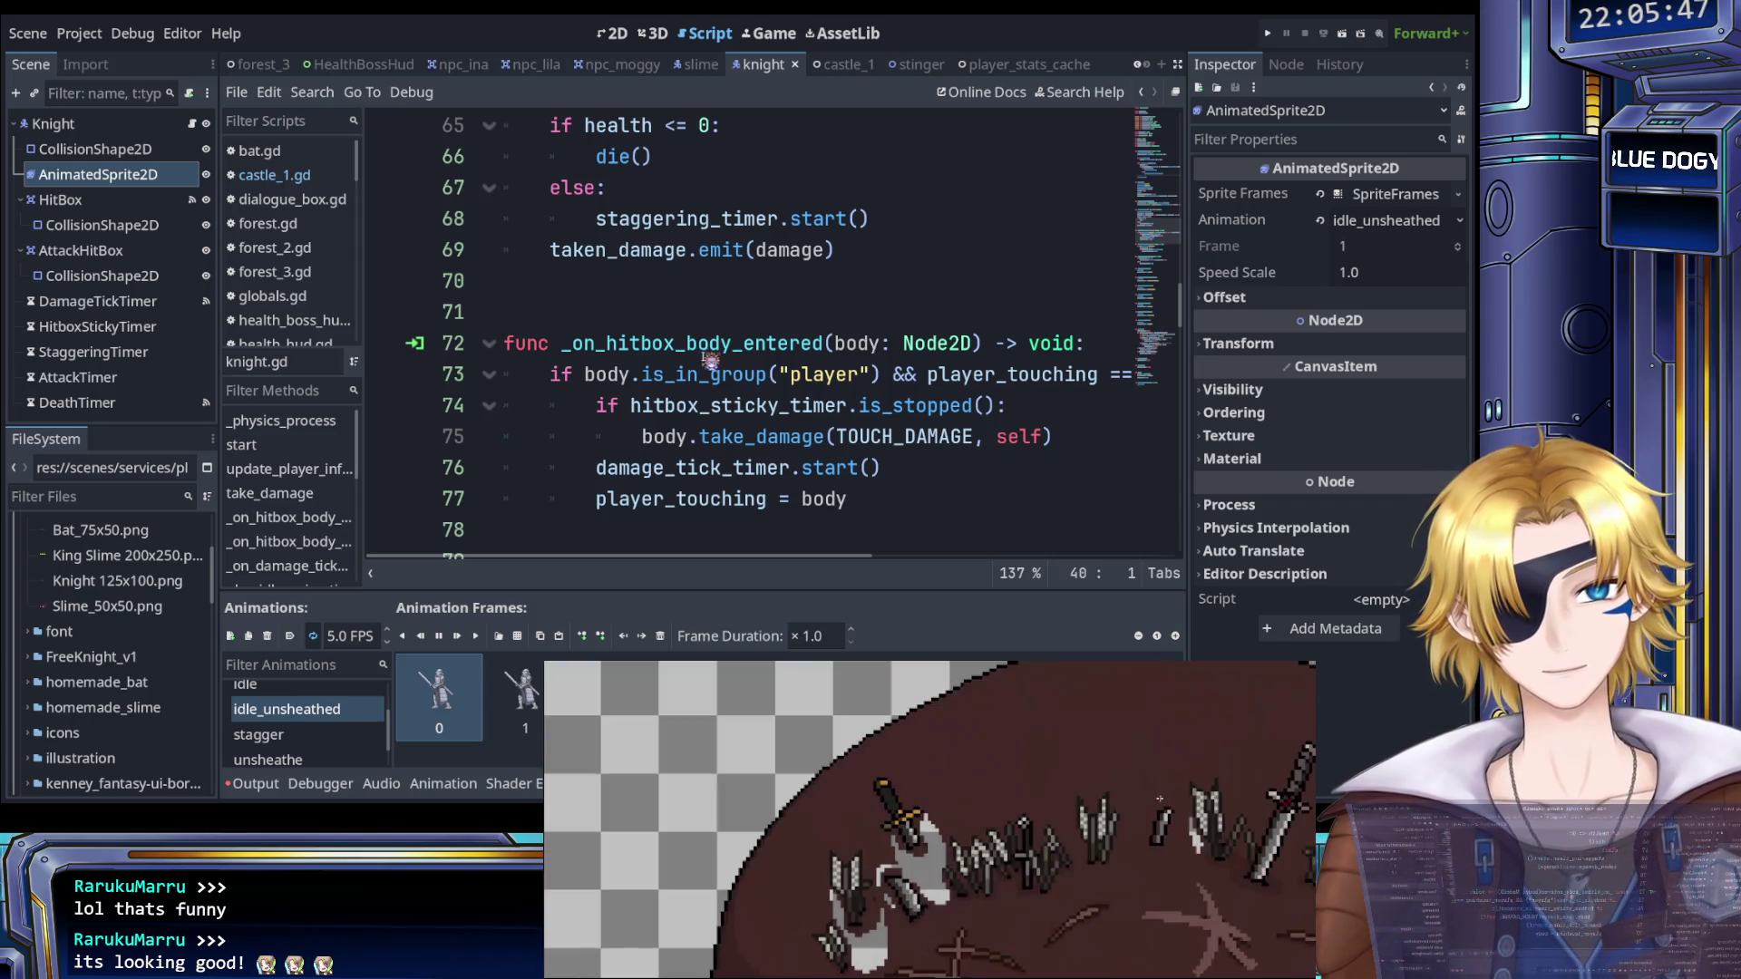
pyautogui.scroll(-2, 705, 360)
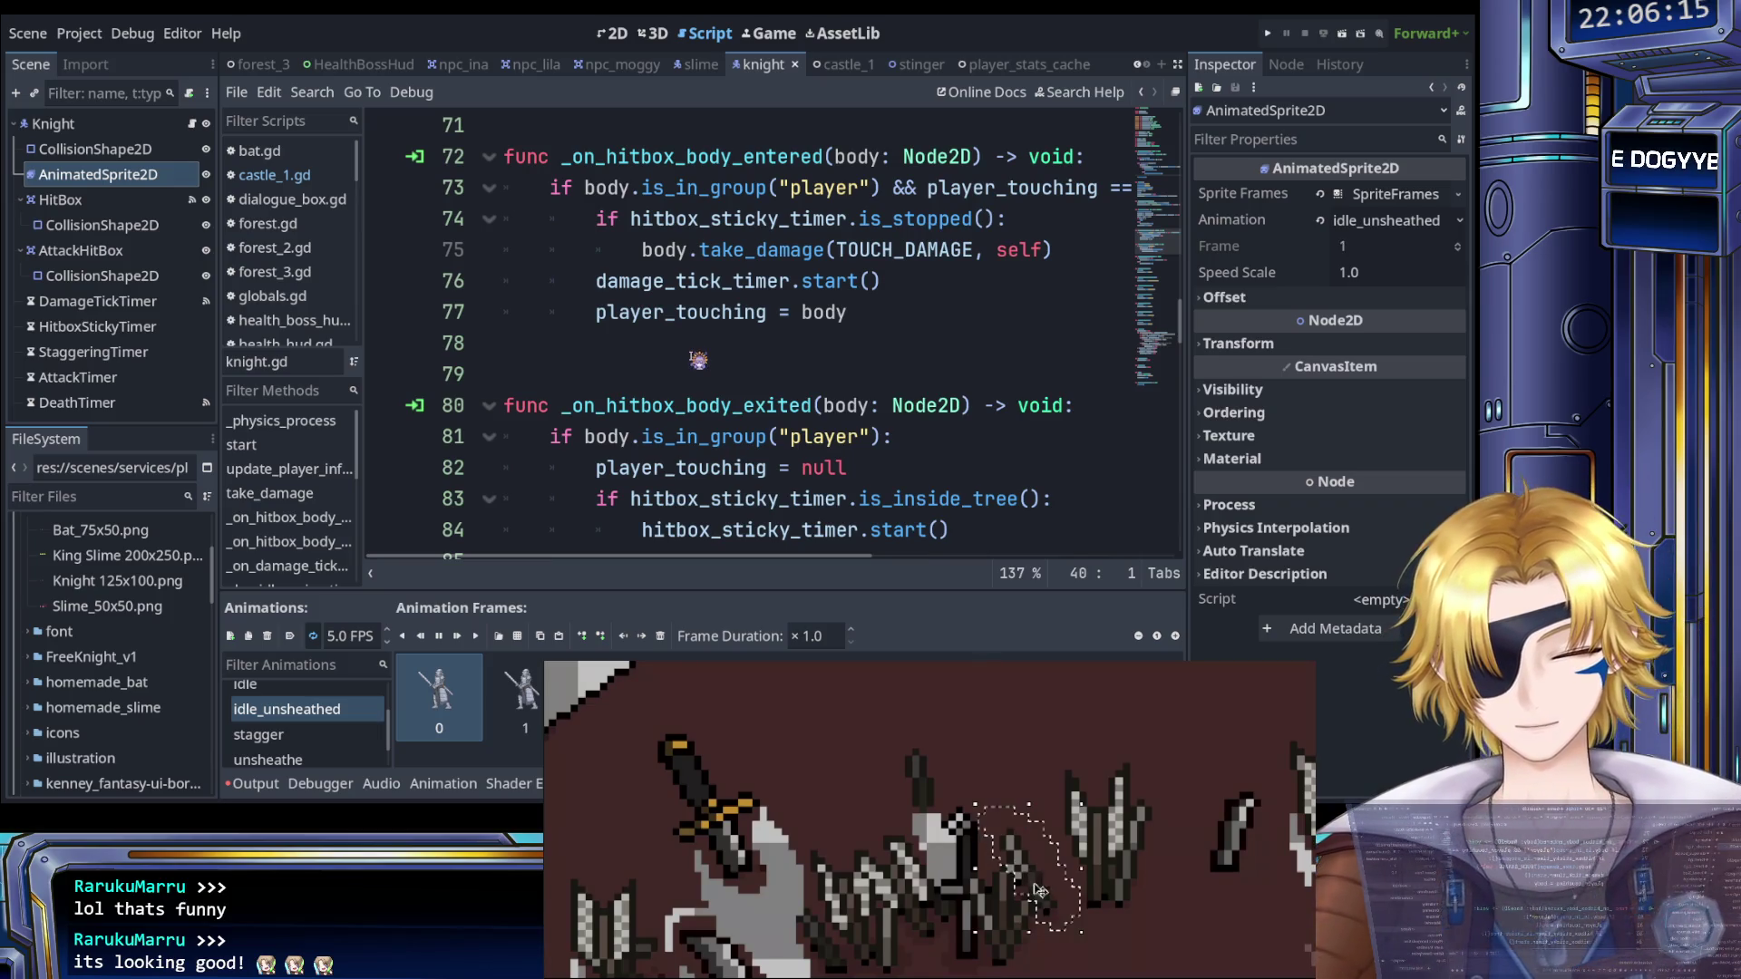
pyautogui.moveTo(1001, 765); pyautogui.dragTo(1017, 822)
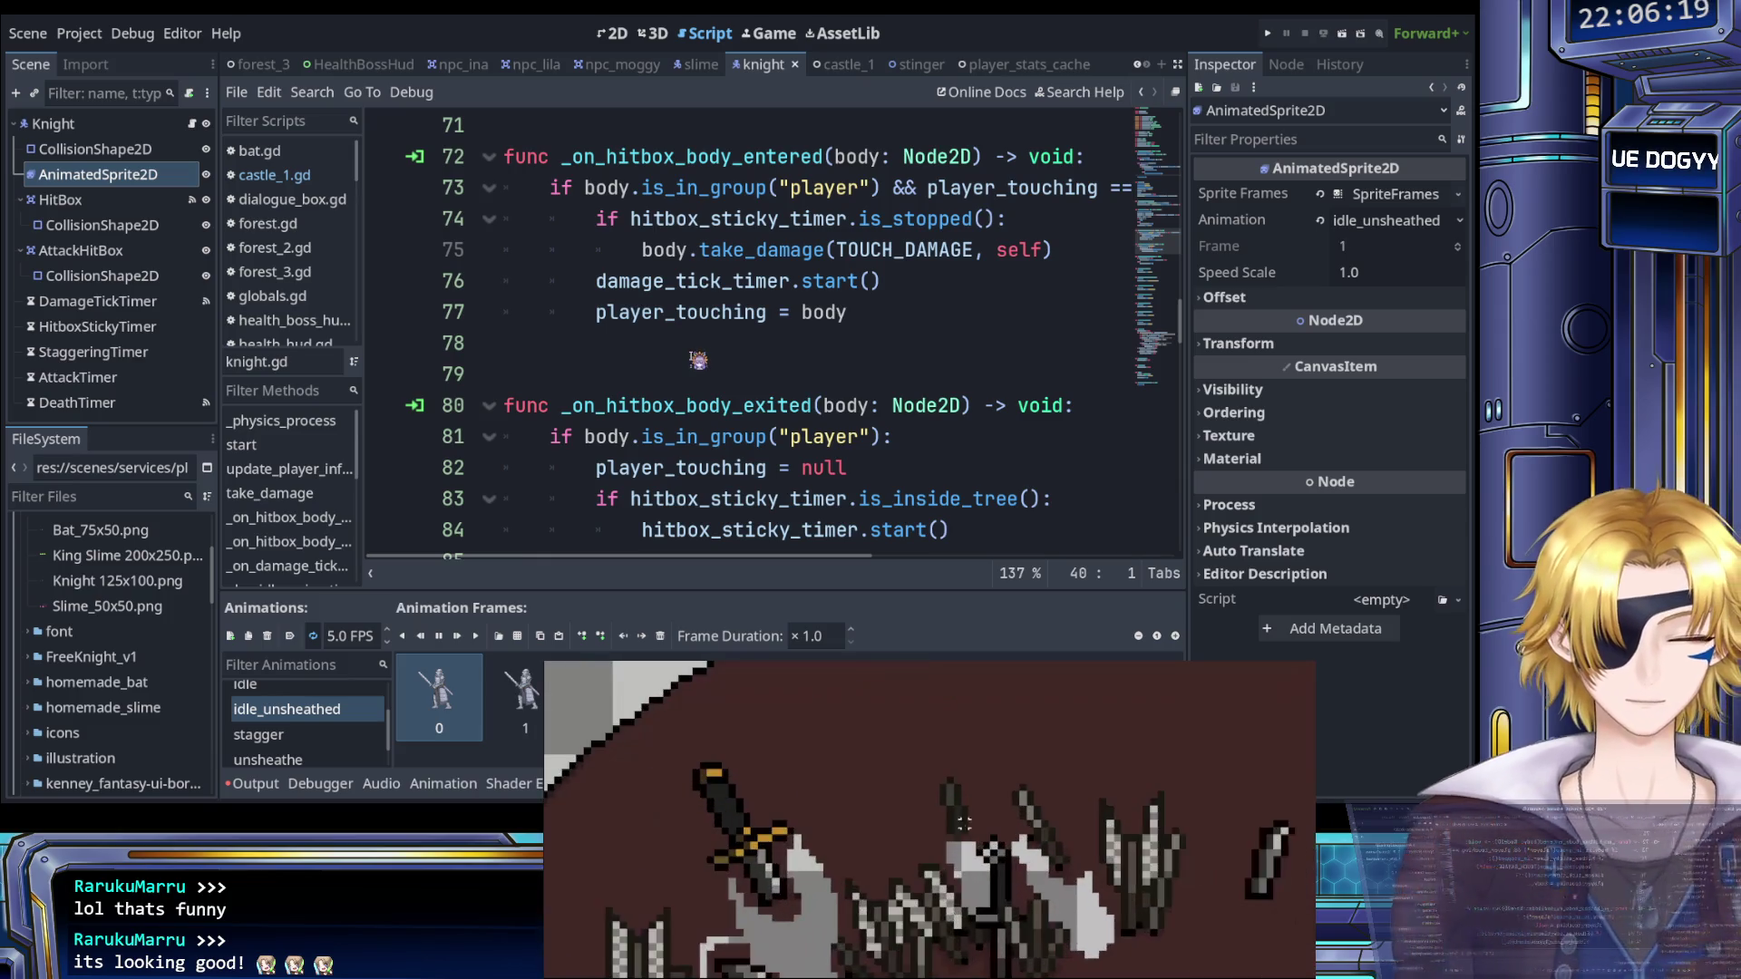
pyautogui.scroll(5, 971, 892)
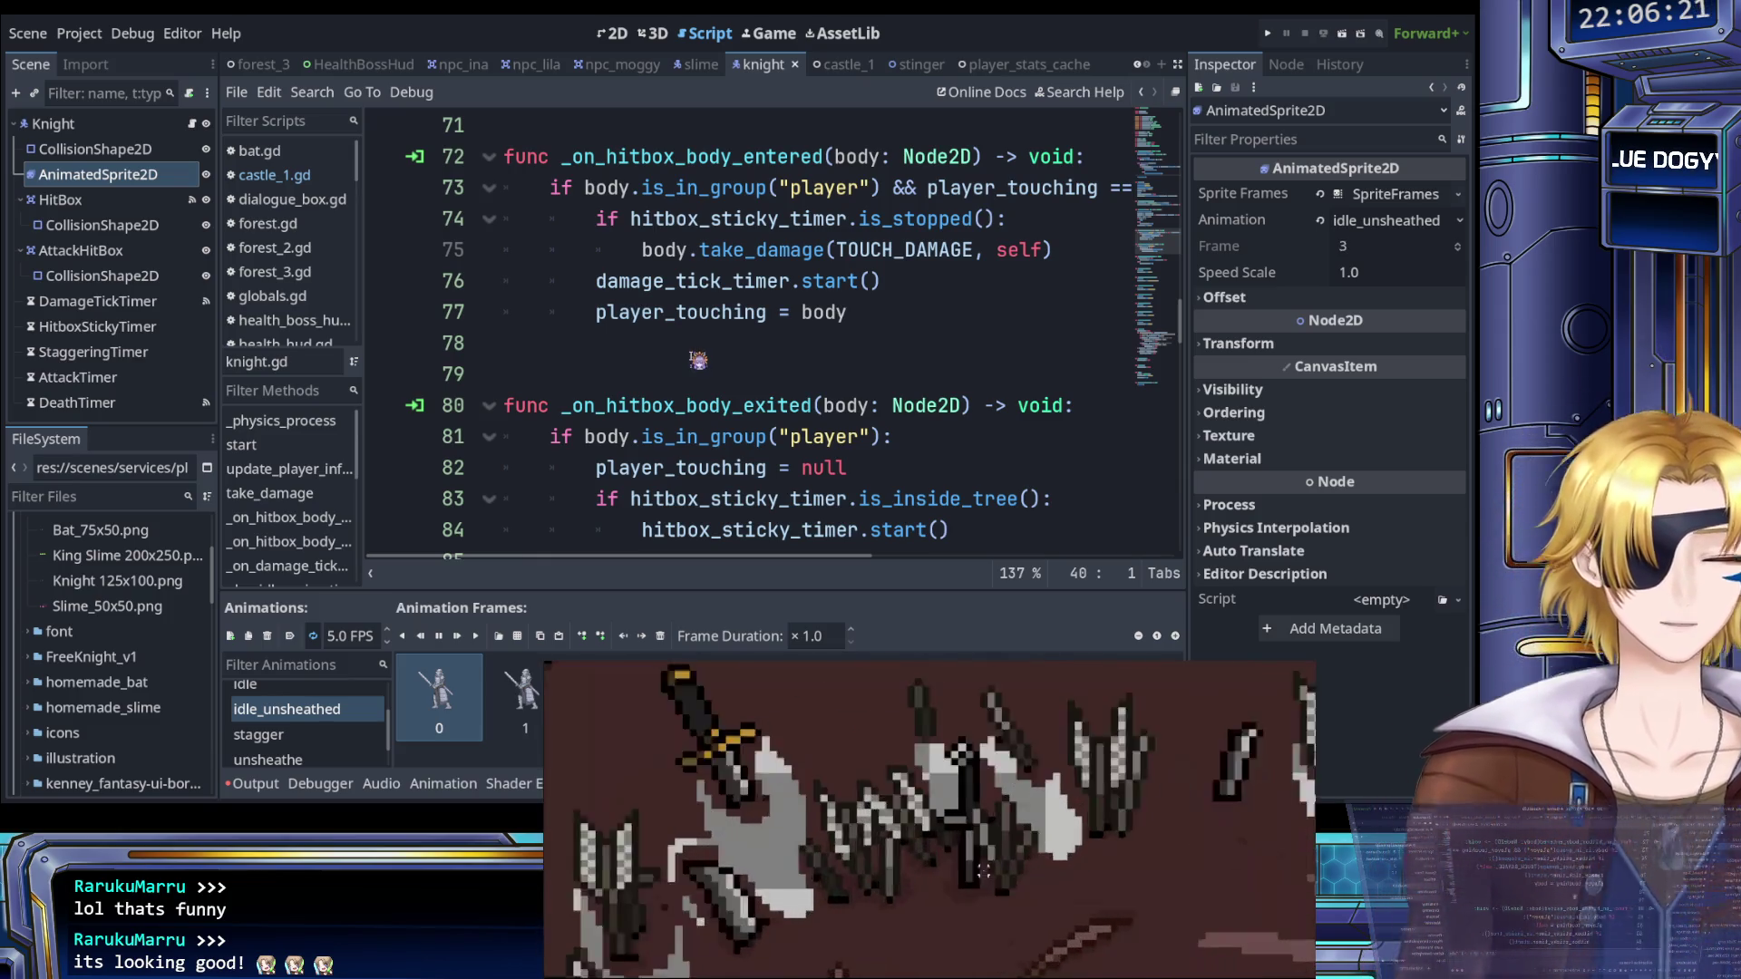
pyautogui.moveTo(970, 892); pyautogui.dragTo(971, 857)
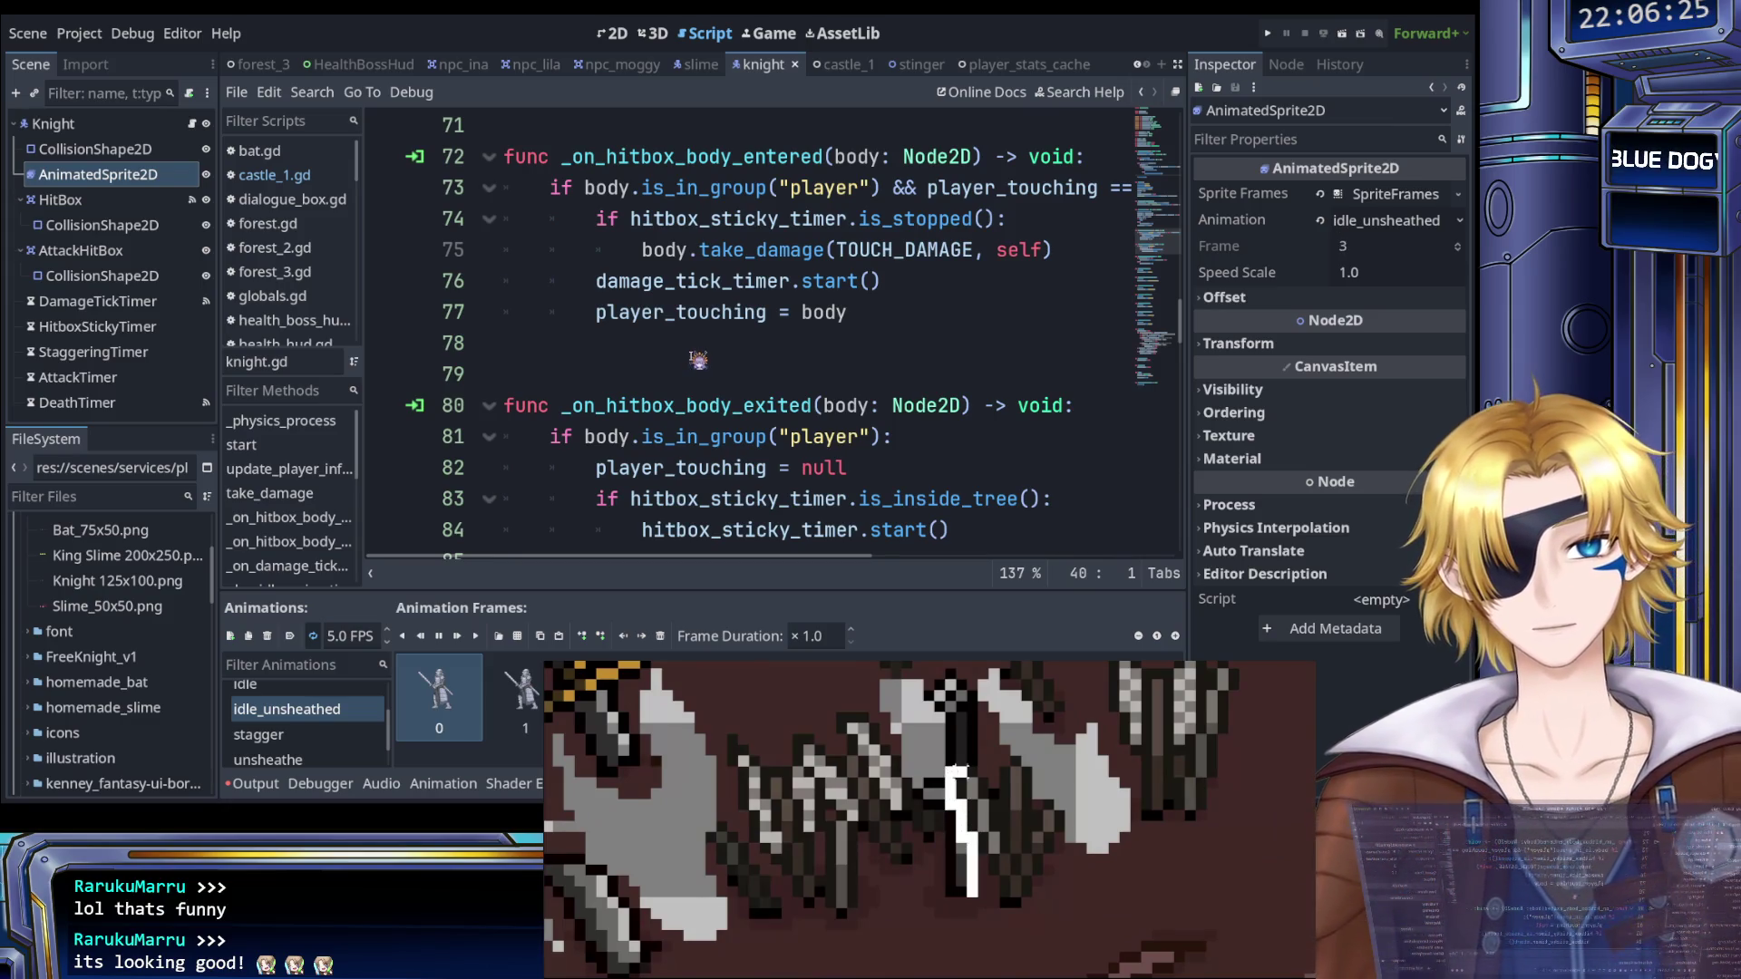
pyautogui.click(694, 354)
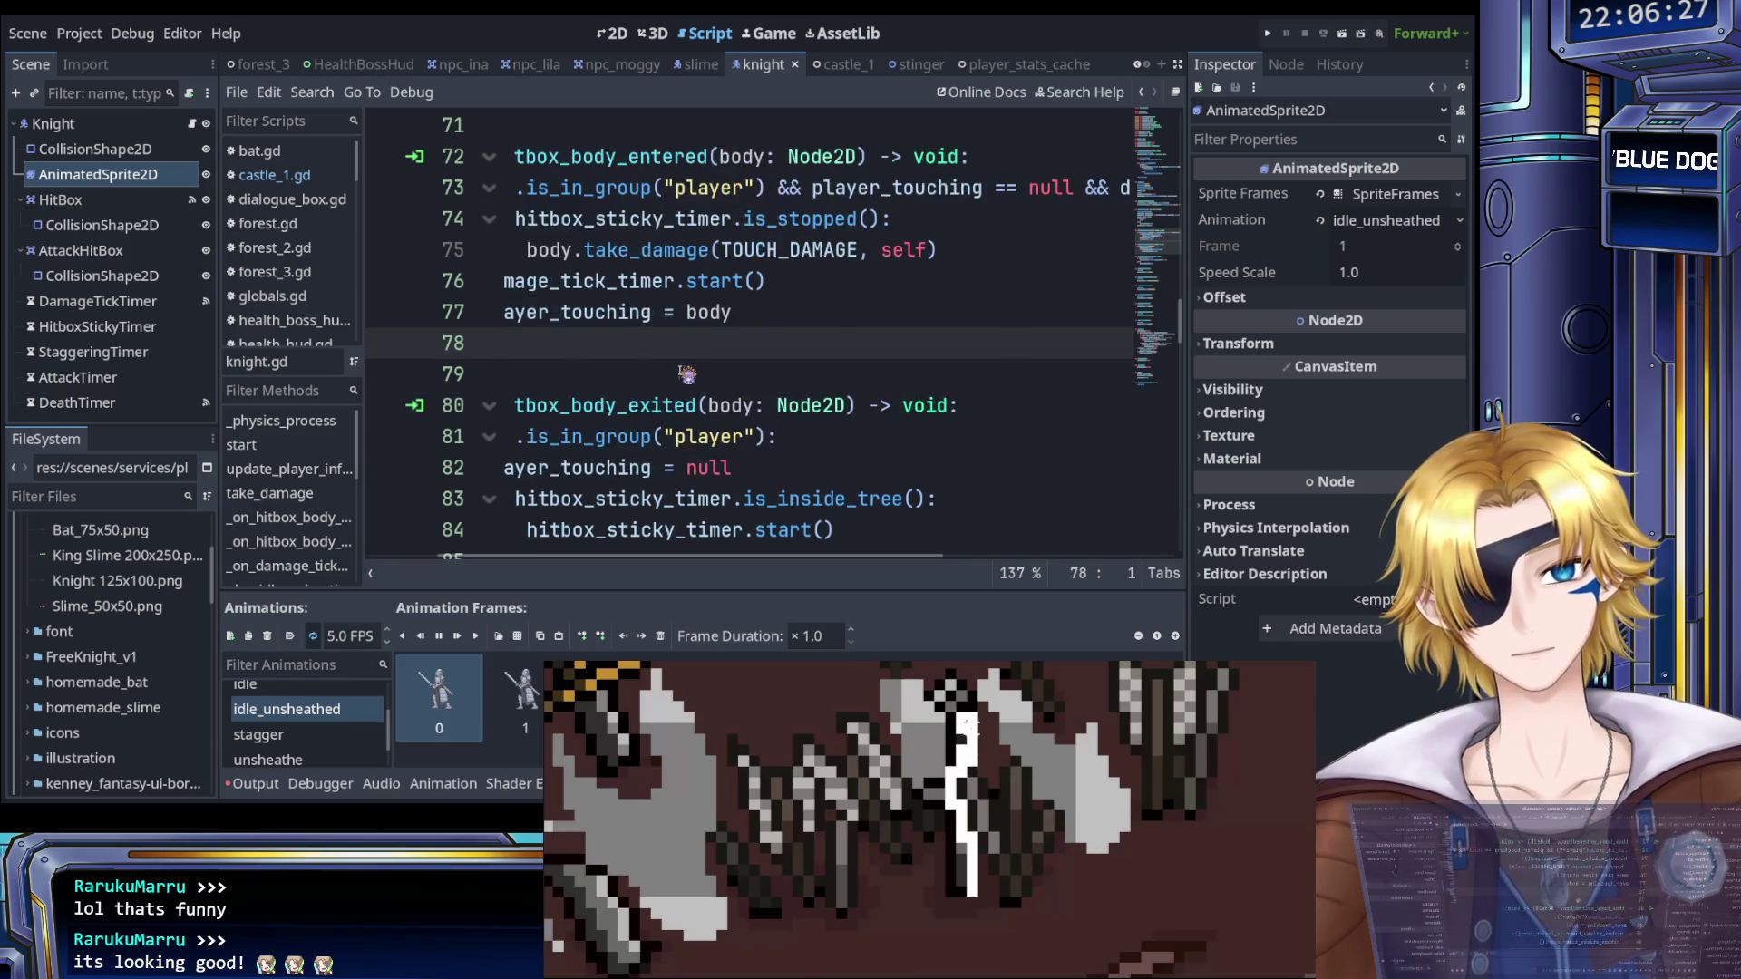
pyautogui.scroll(-2, 686, 373)
pyautogui.click(685, 380)
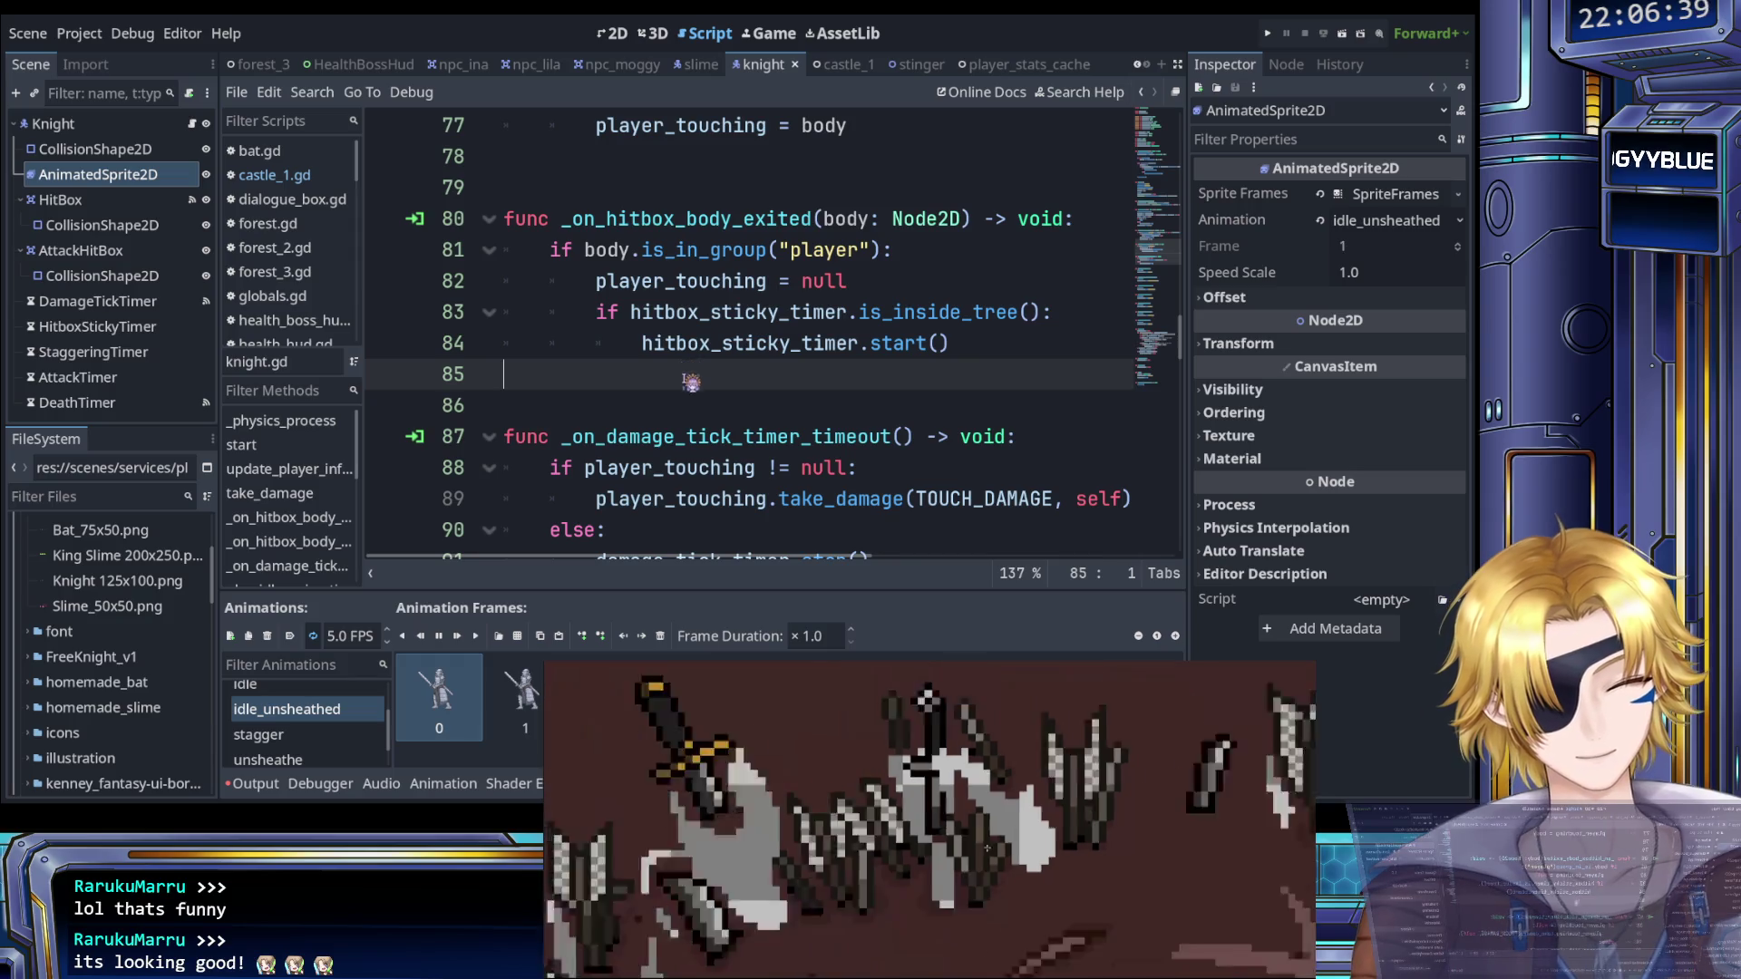
pyautogui.scroll(4, 737, 424)
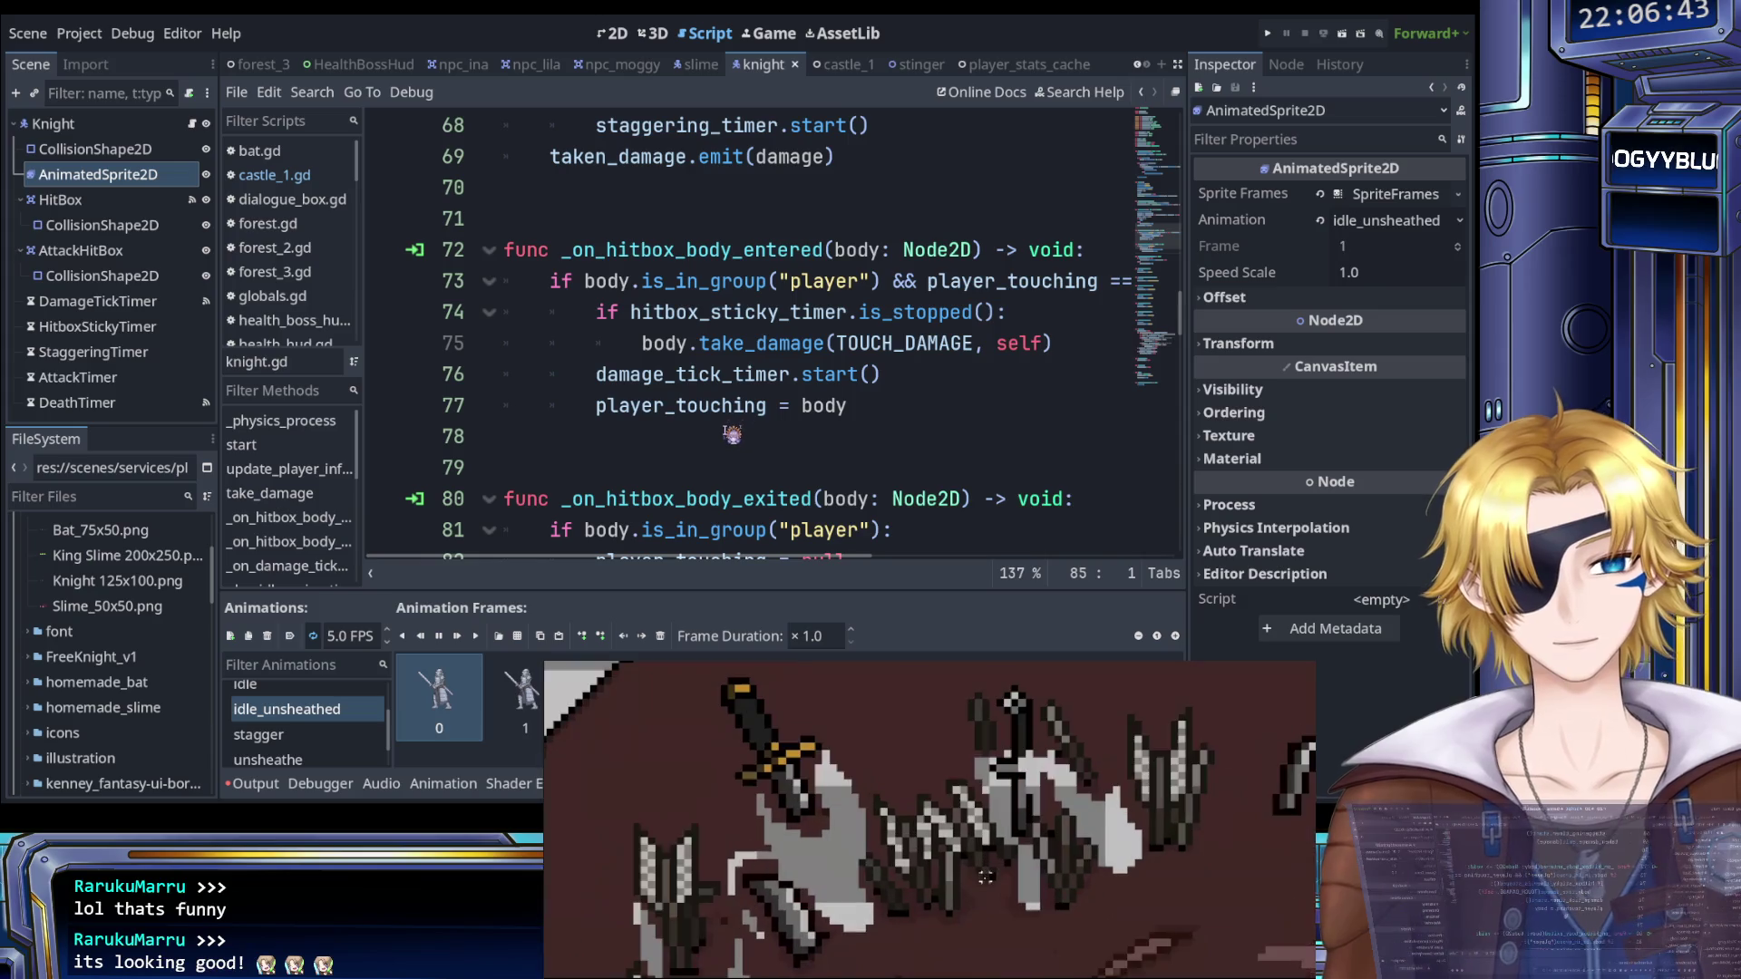
pyautogui.click(882, 407)
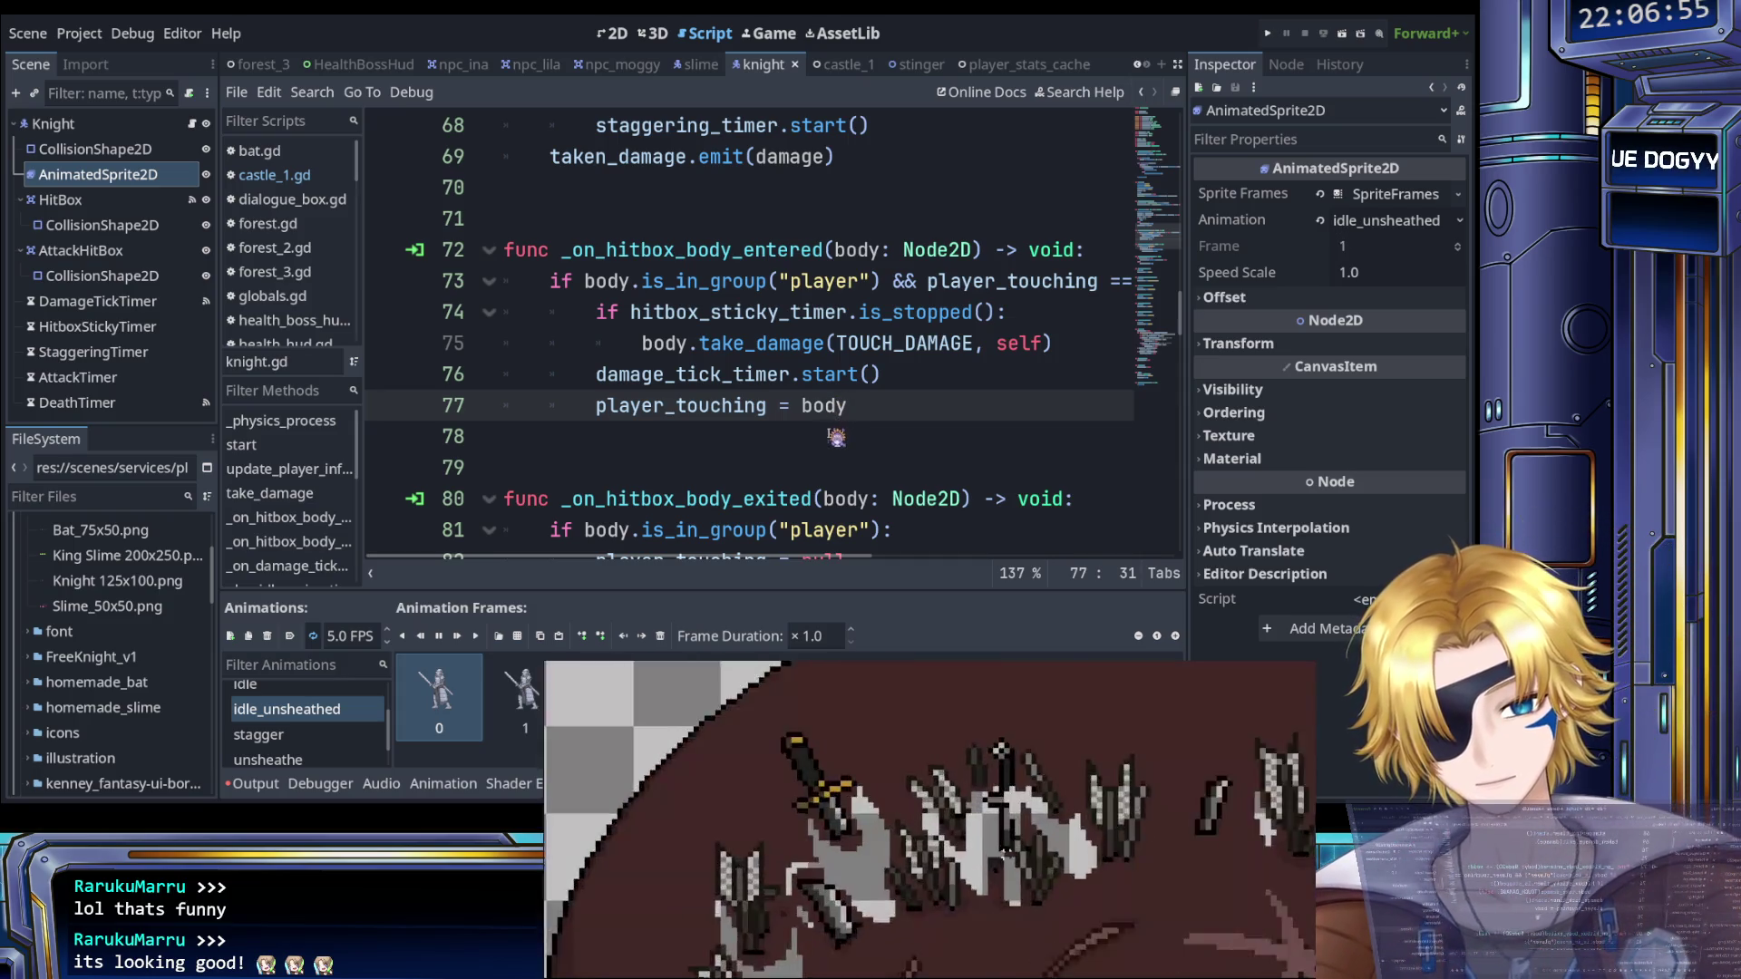
pyautogui.scroll(1, 834, 426)
pyautogui.scroll(-1, 834, 417)
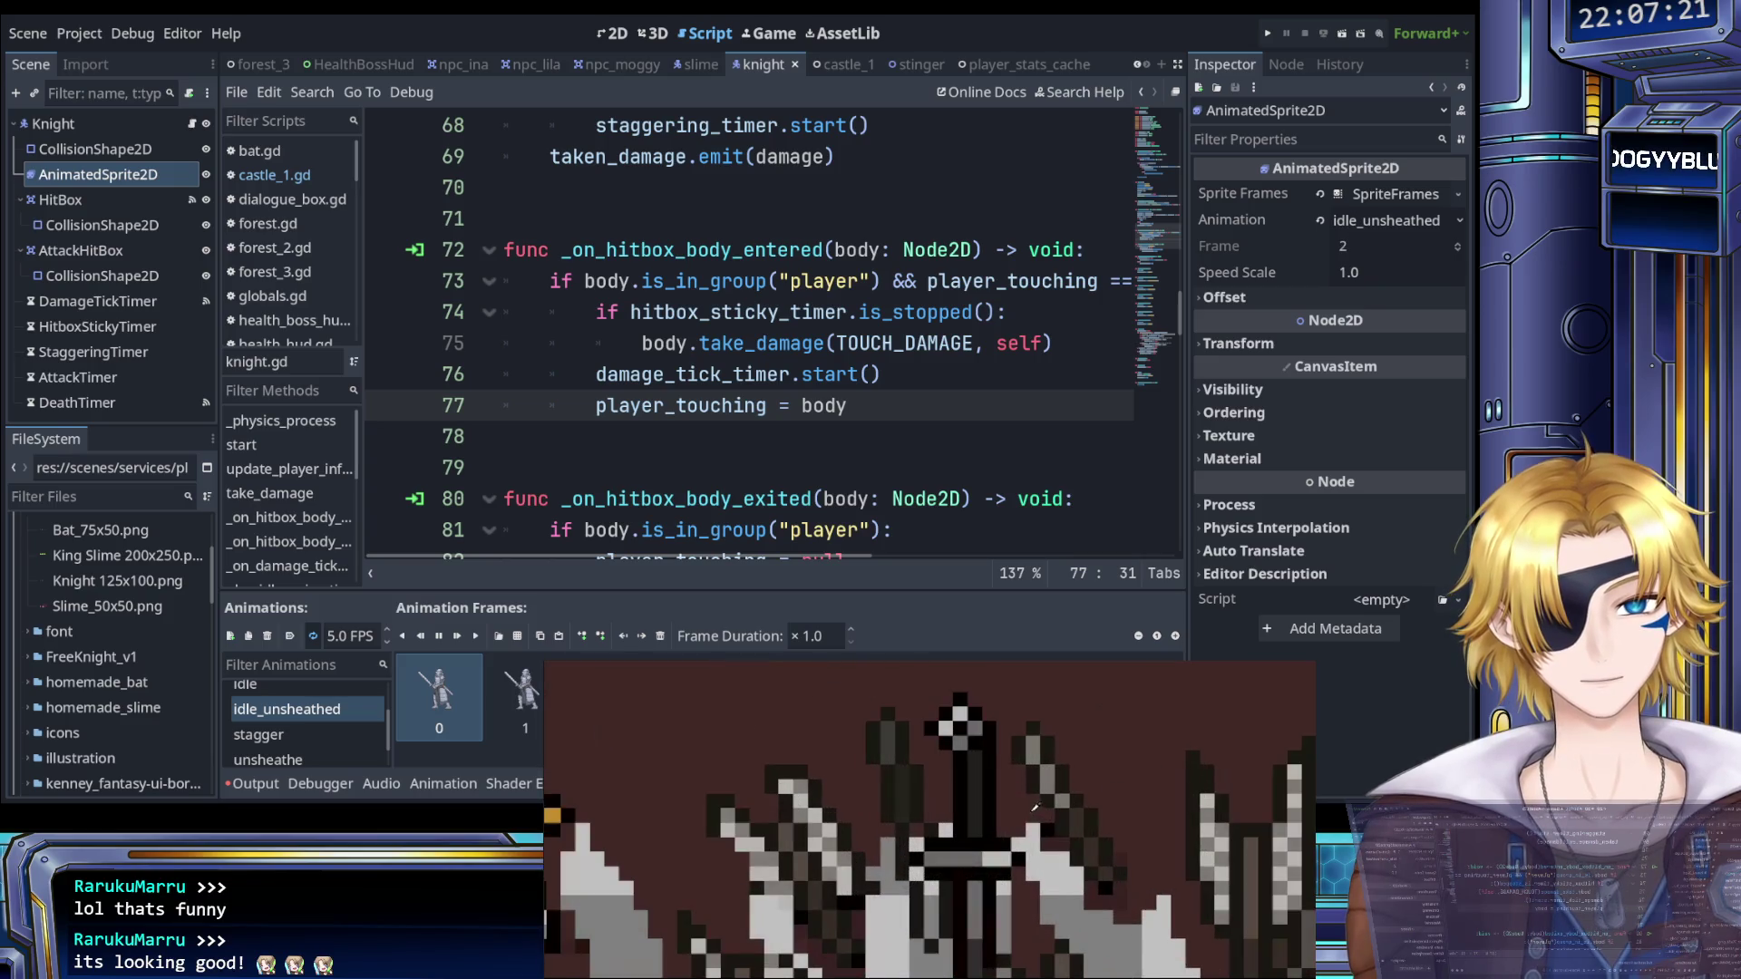
pyautogui.scroll(-3, 1045, 827)
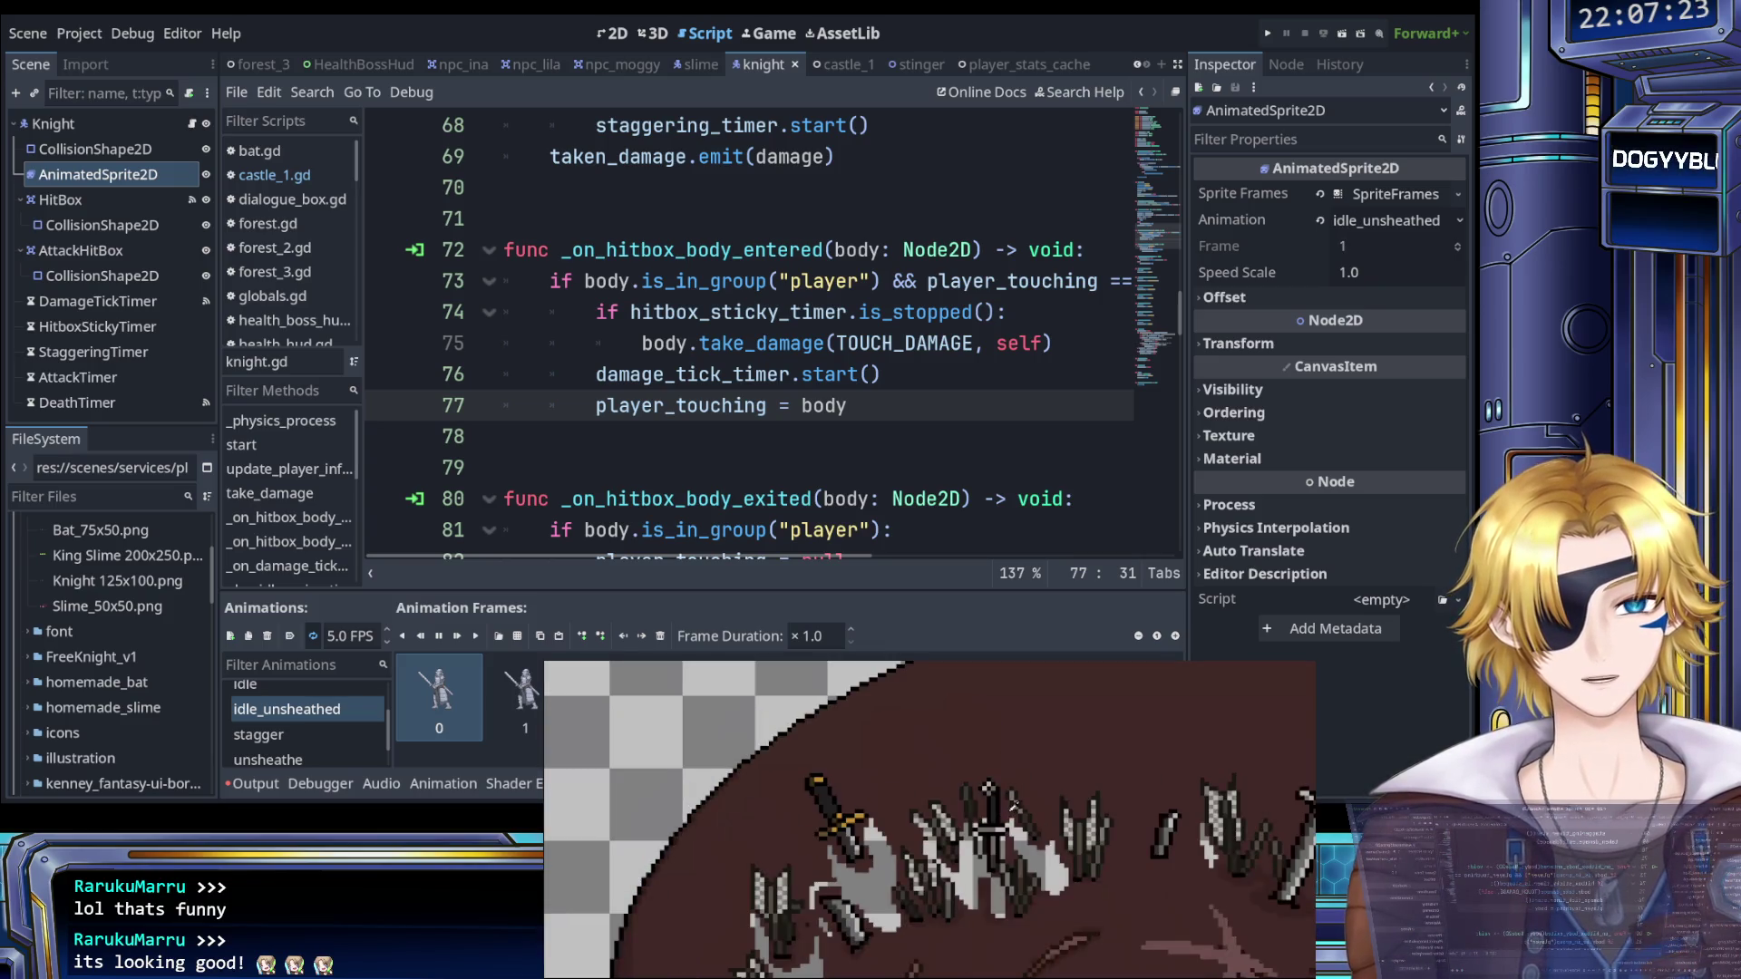
pyautogui.scroll(2, 998, 813)
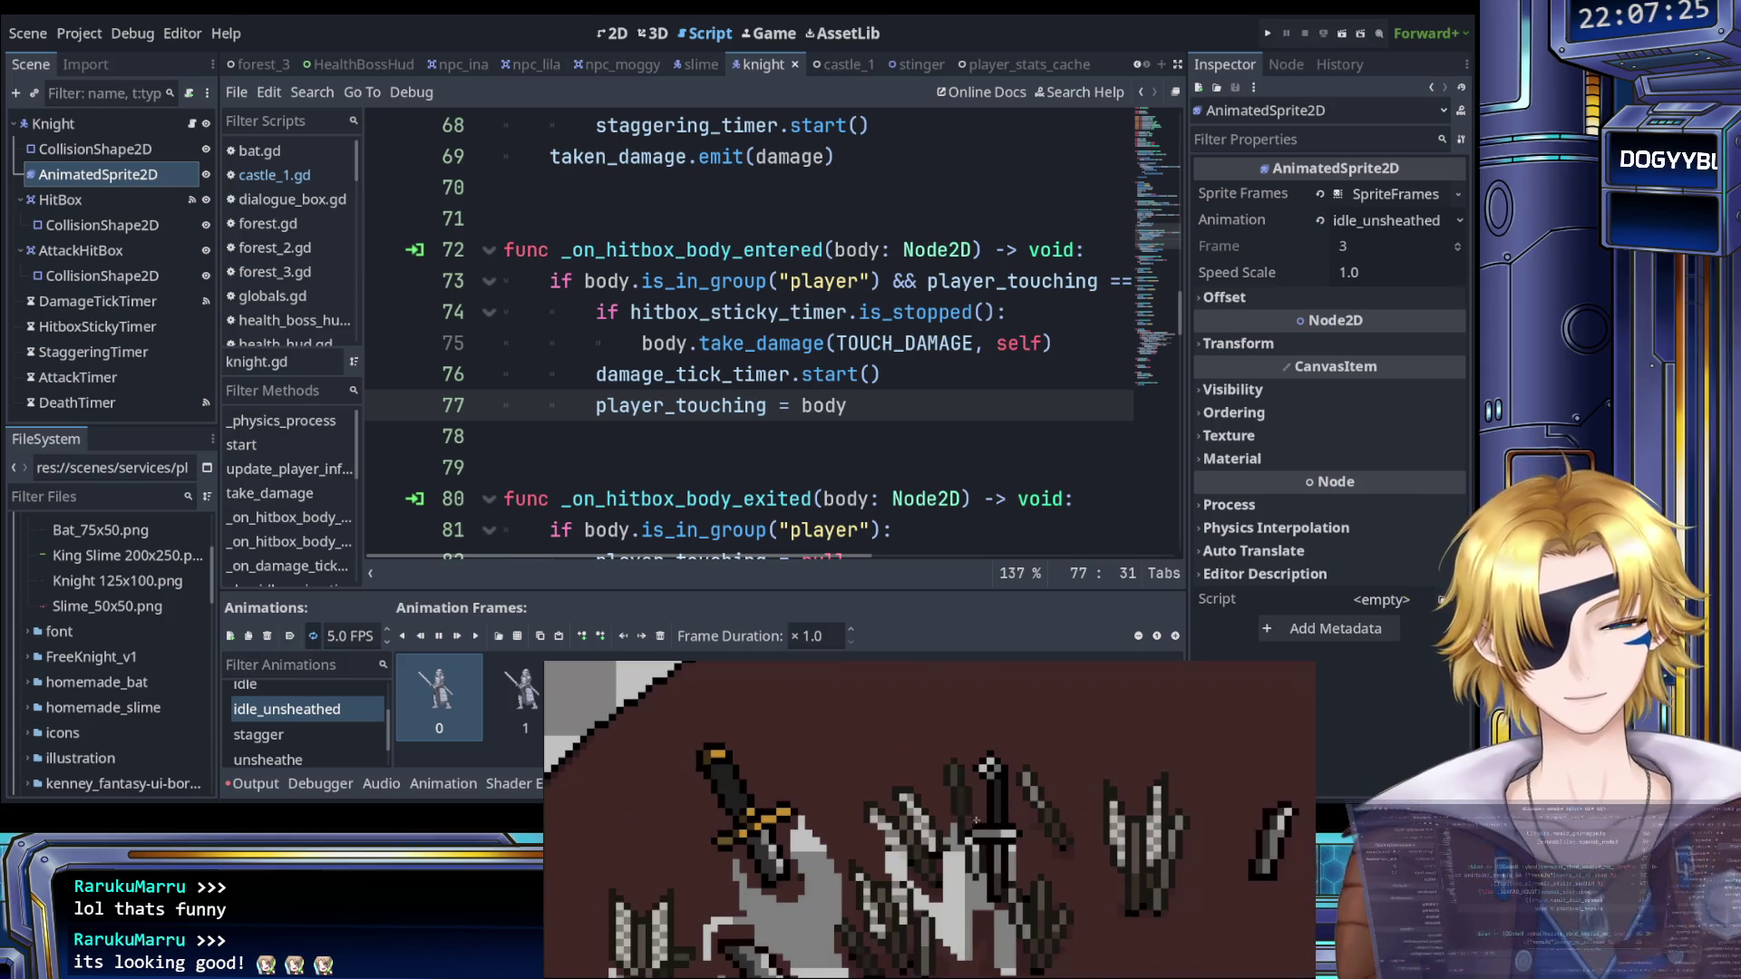
pyautogui.scroll(-1, 976, 819)
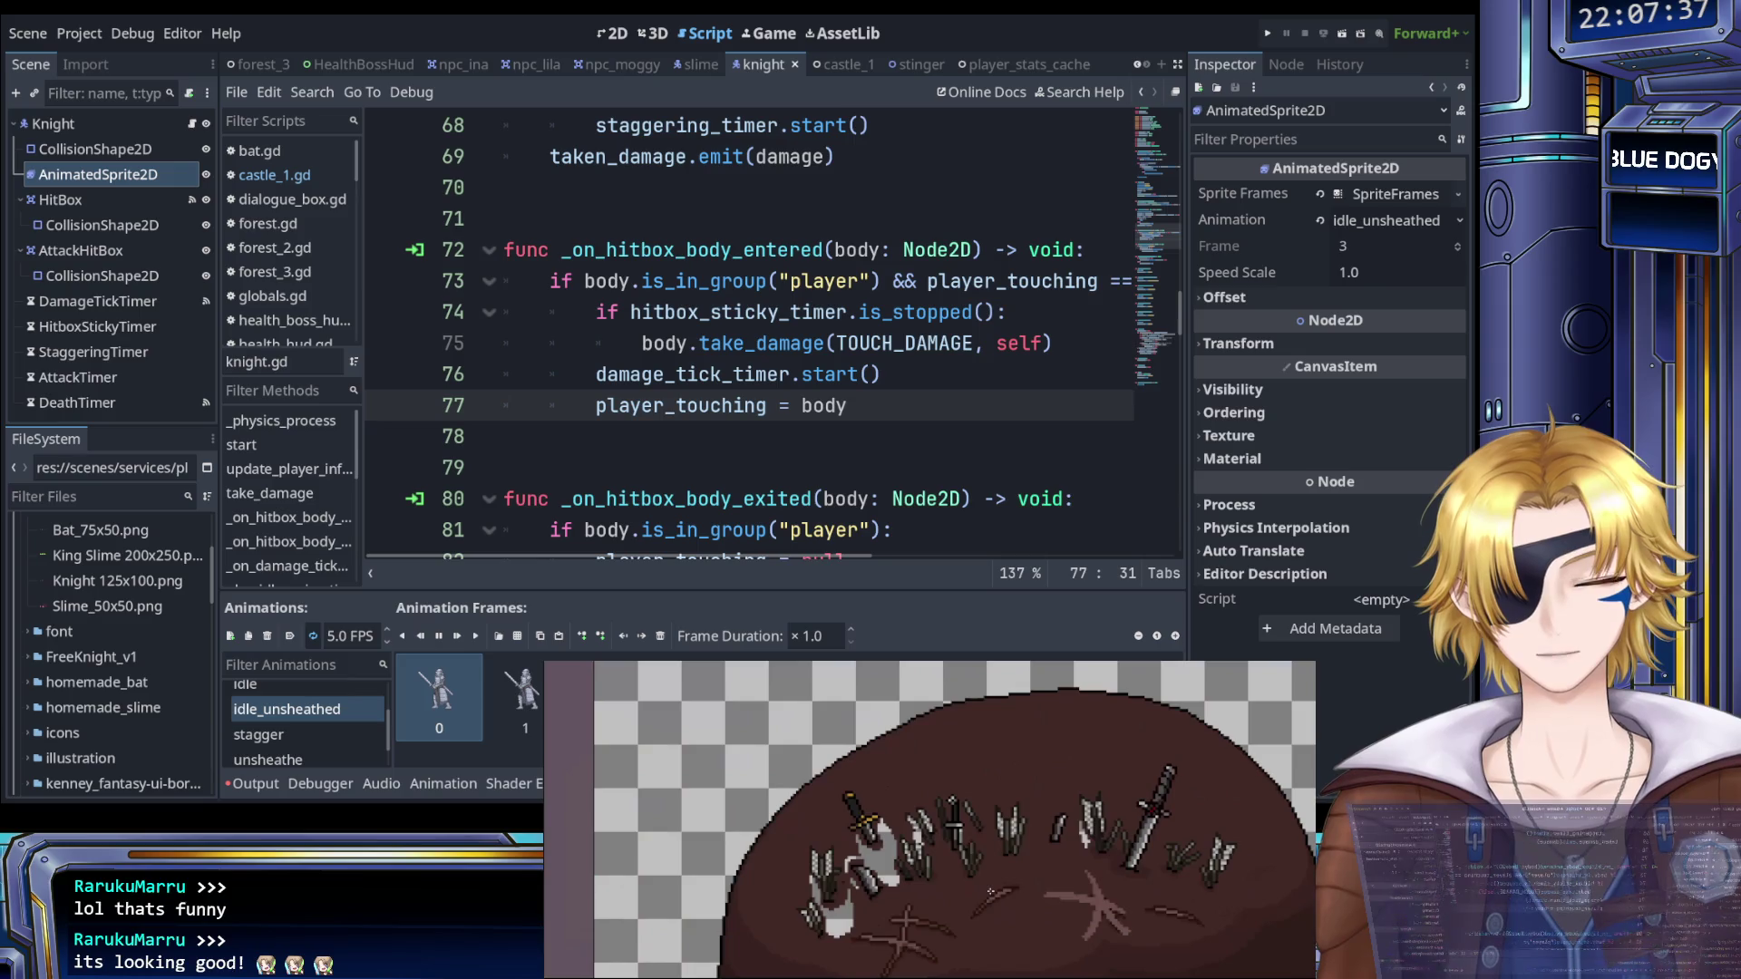
pyautogui.click(695, 445)
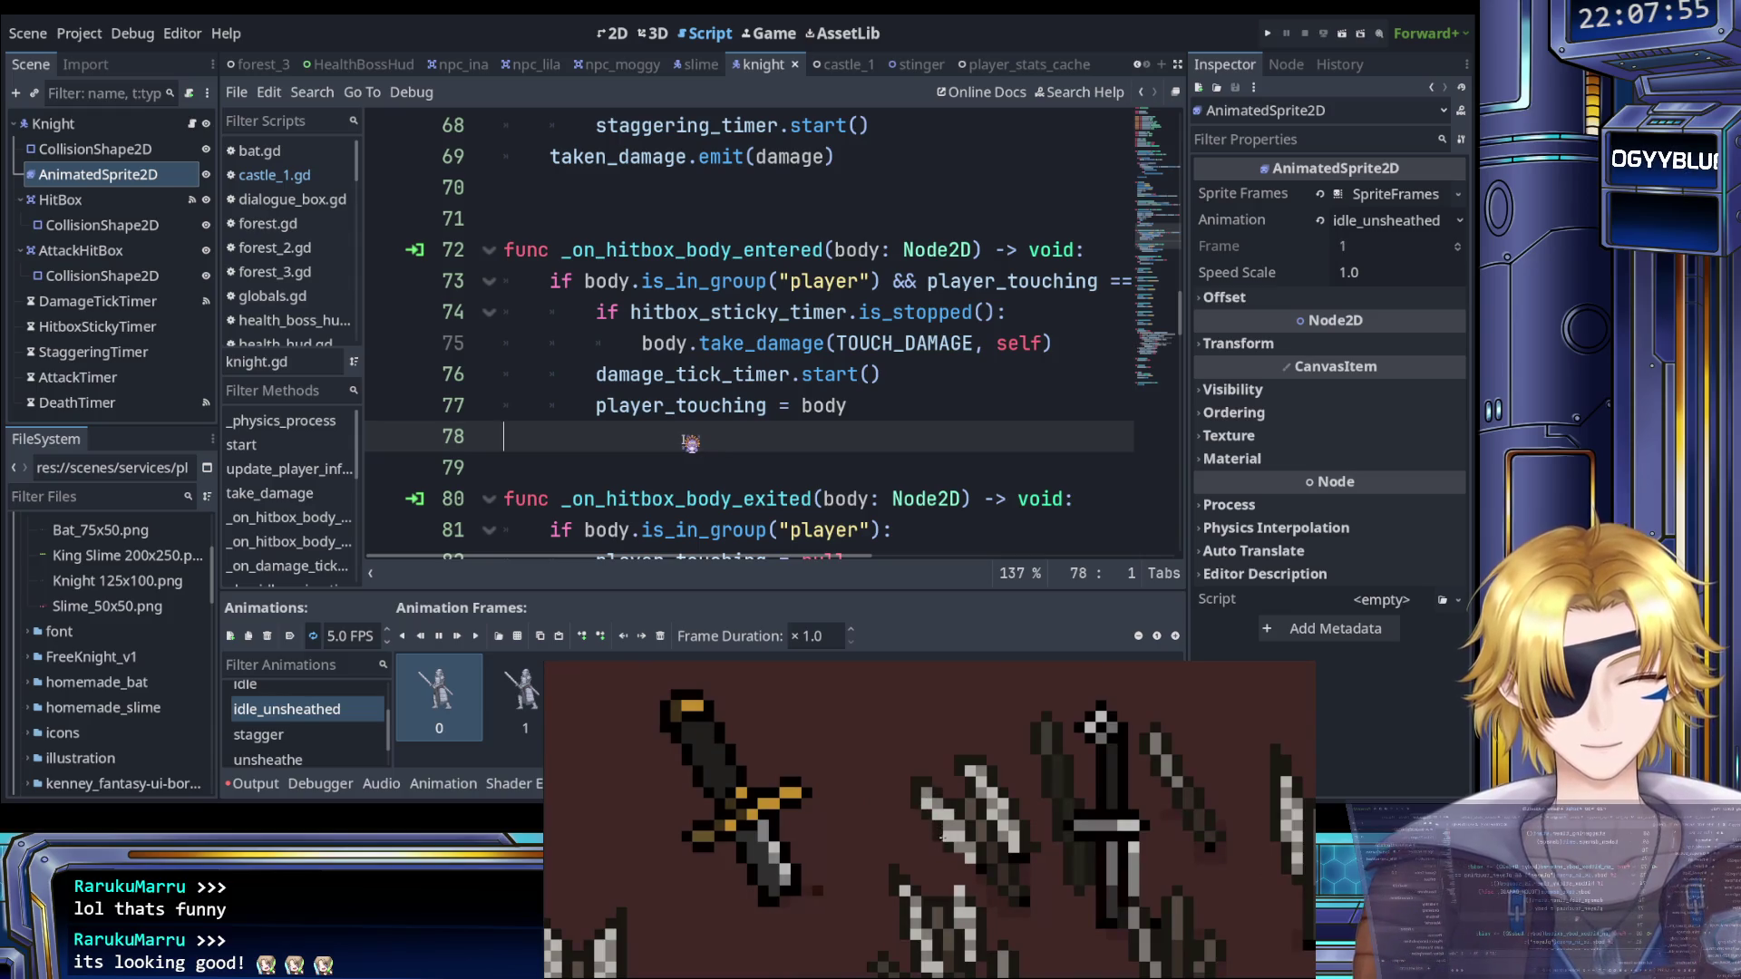
pyautogui.click(852, 407)
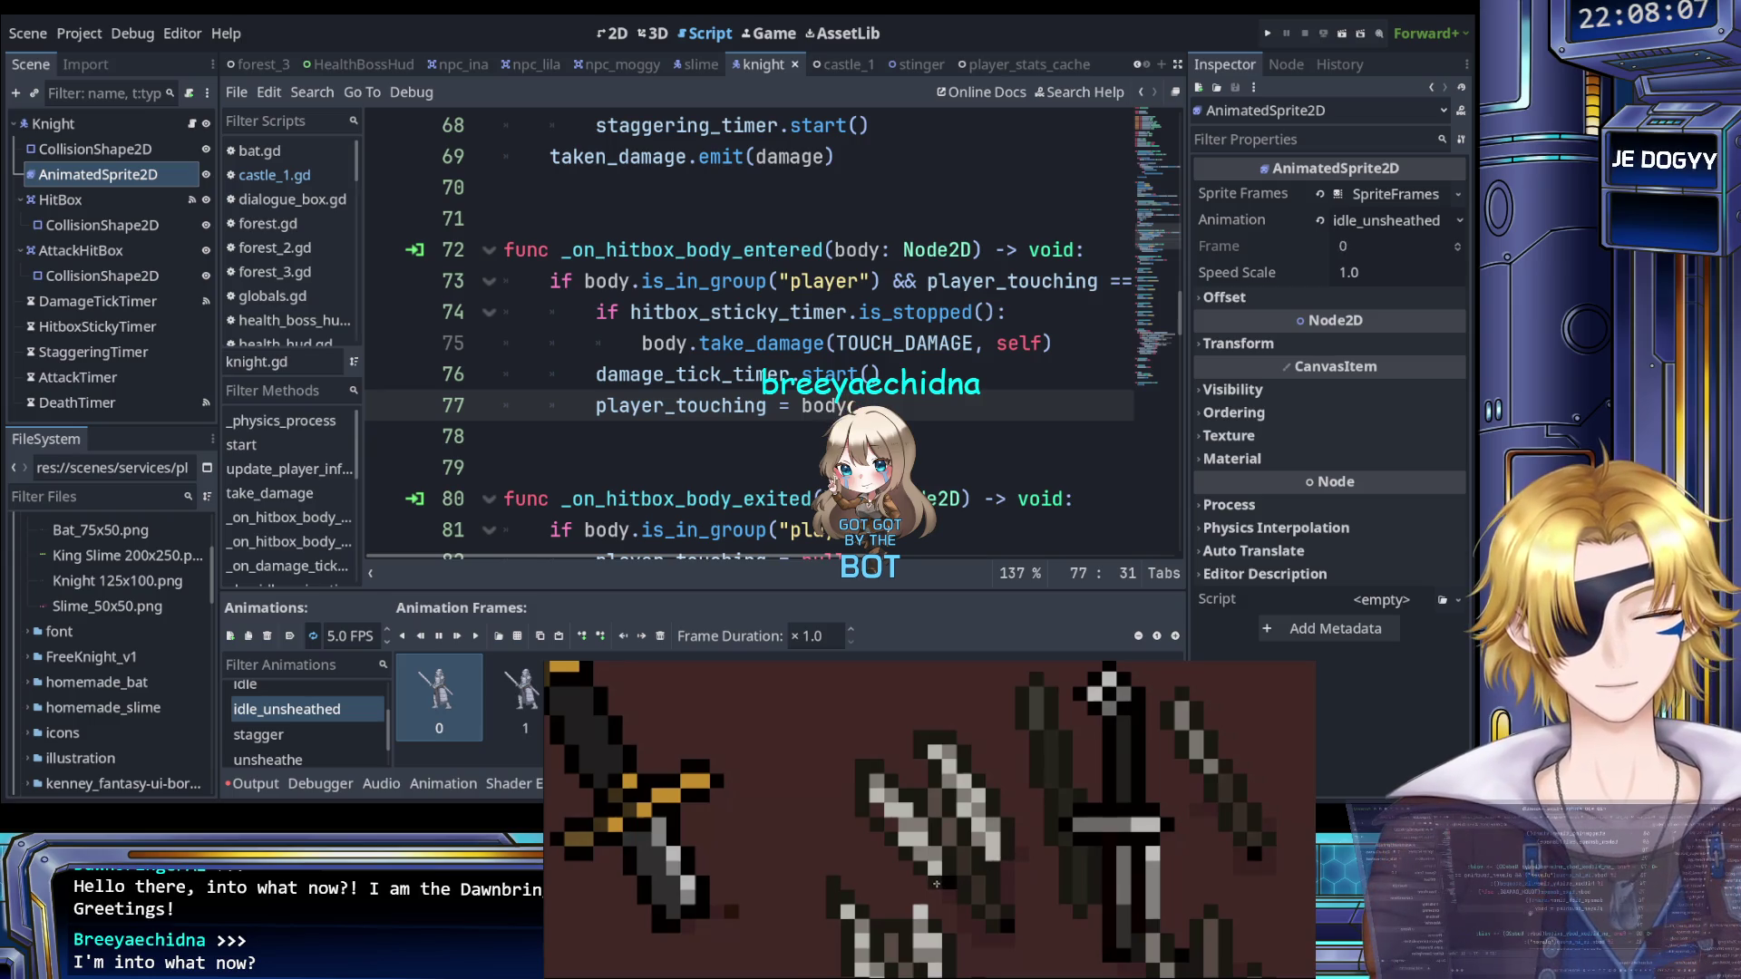
pyautogui.scroll(-2, 1027, 898)
pyautogui.scroll(-1, 1007, 875)
pyautogui.scroll(3, 940, 849)
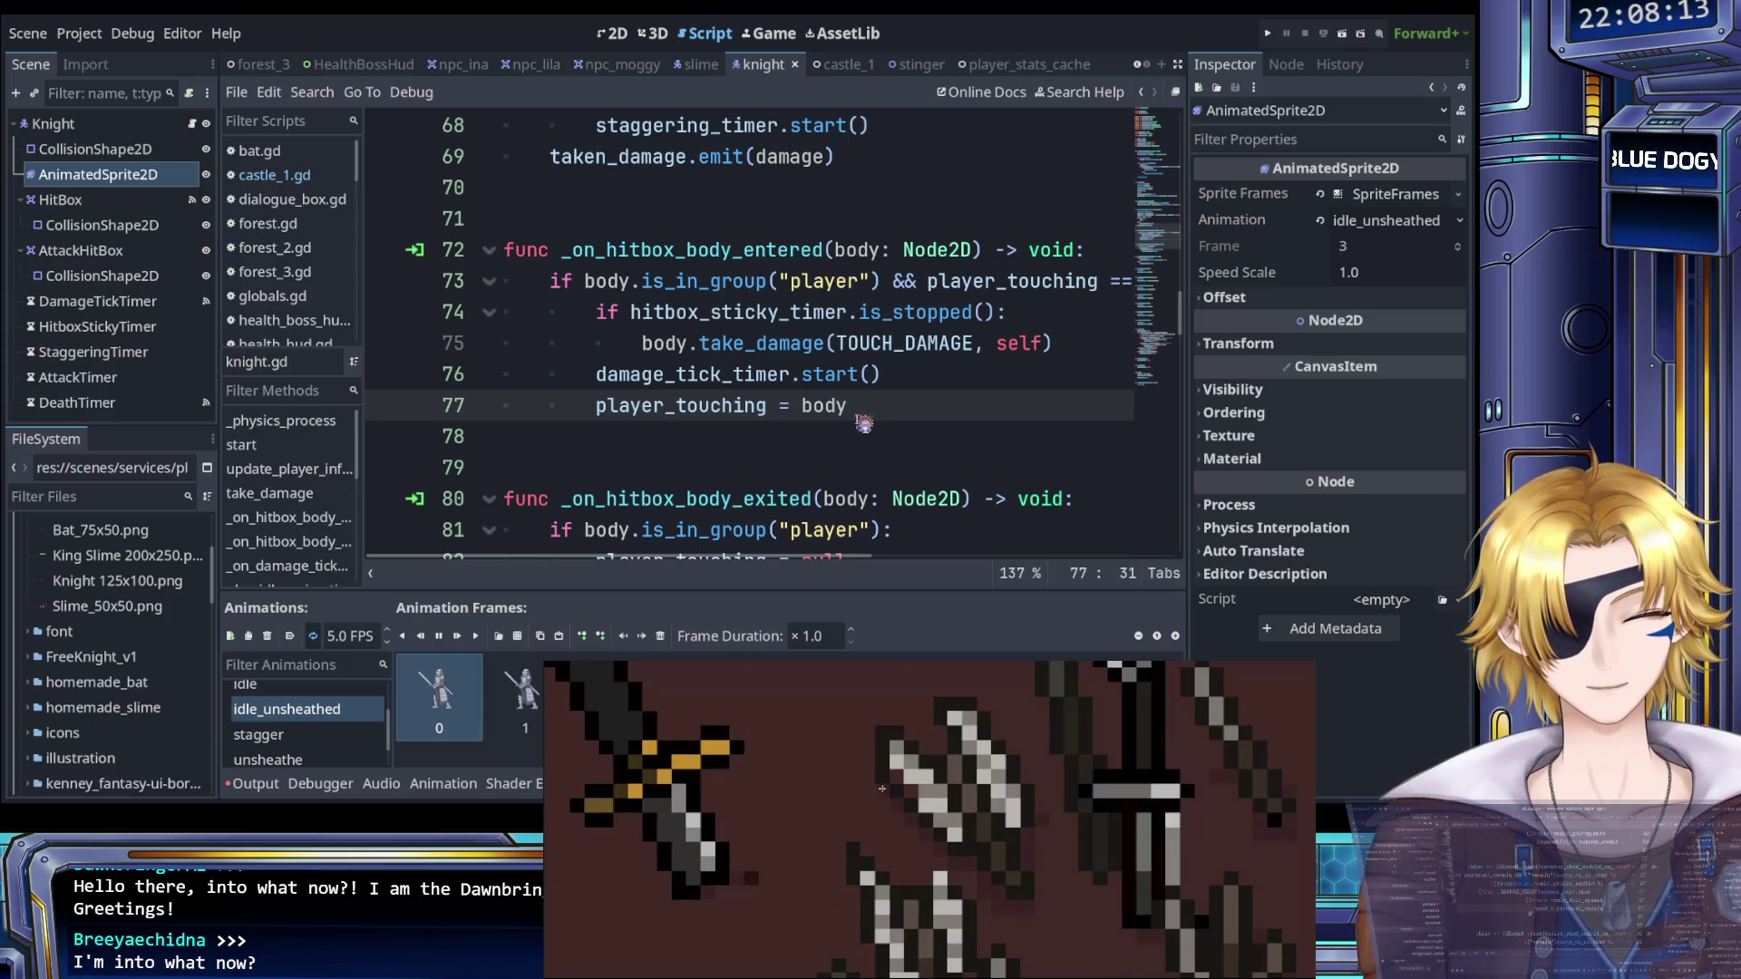
pyautogui.scroll(-2, 943, 741)
pyautogui.scroll(2, 945, 787)
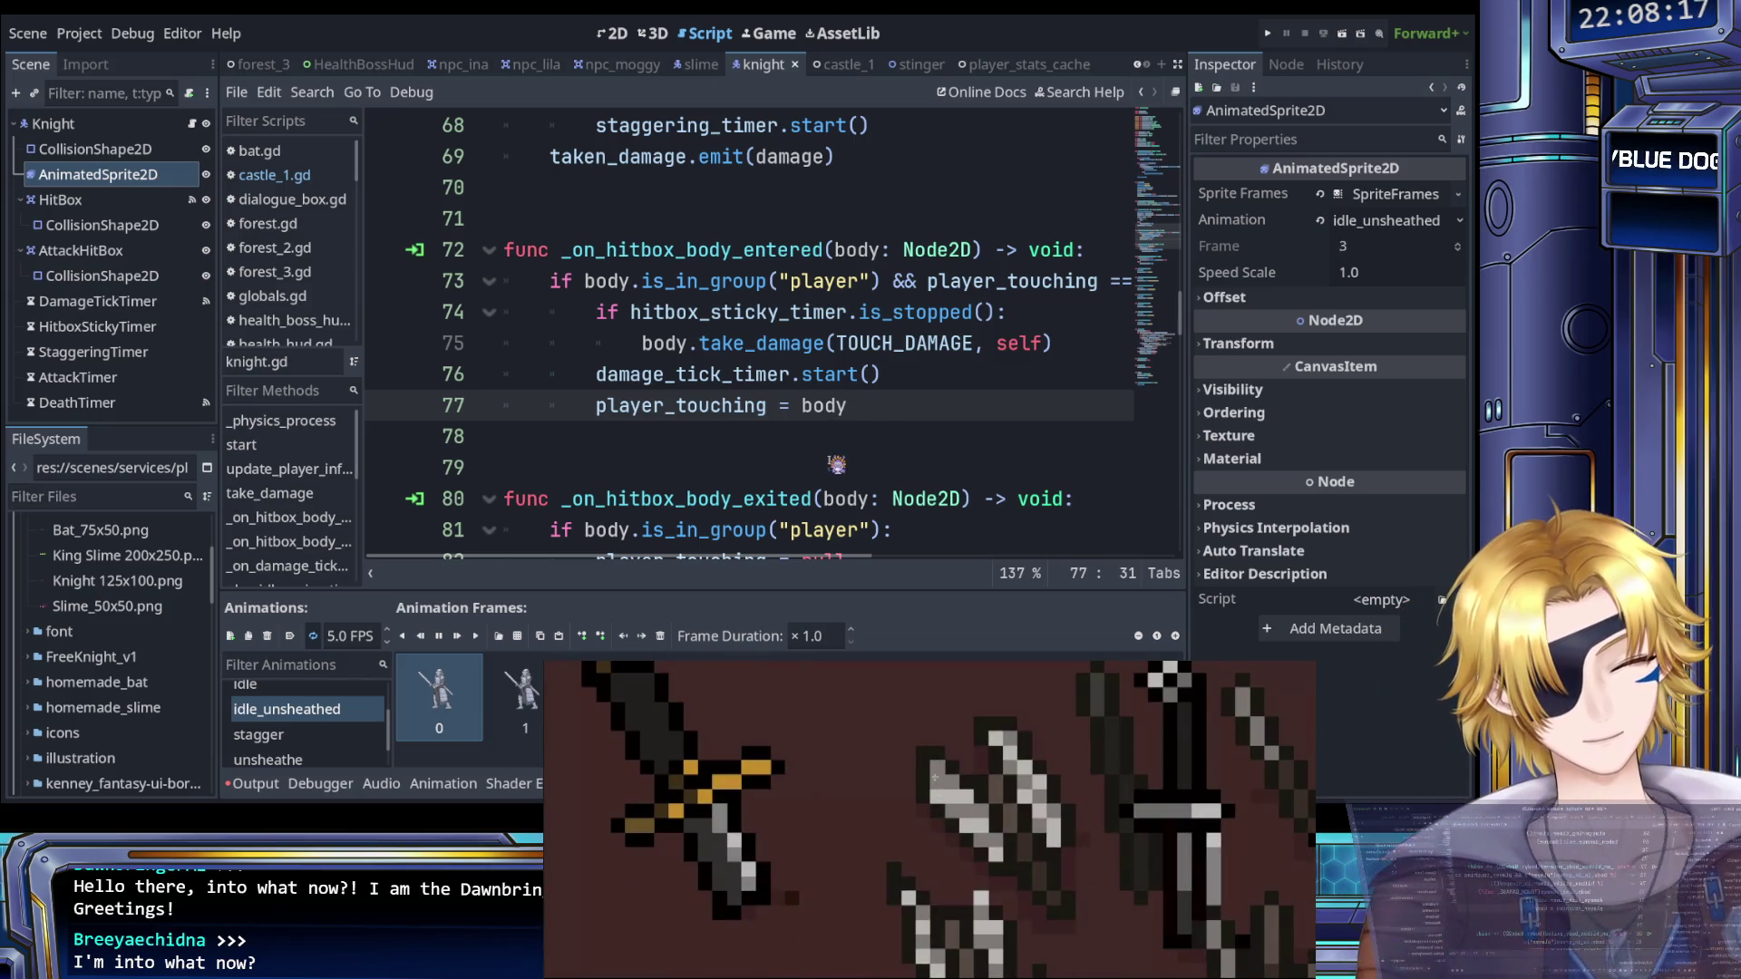
pyautogui.scroll(-3, 966, 797)
pyautogui.scroll(3, 1002, 795)
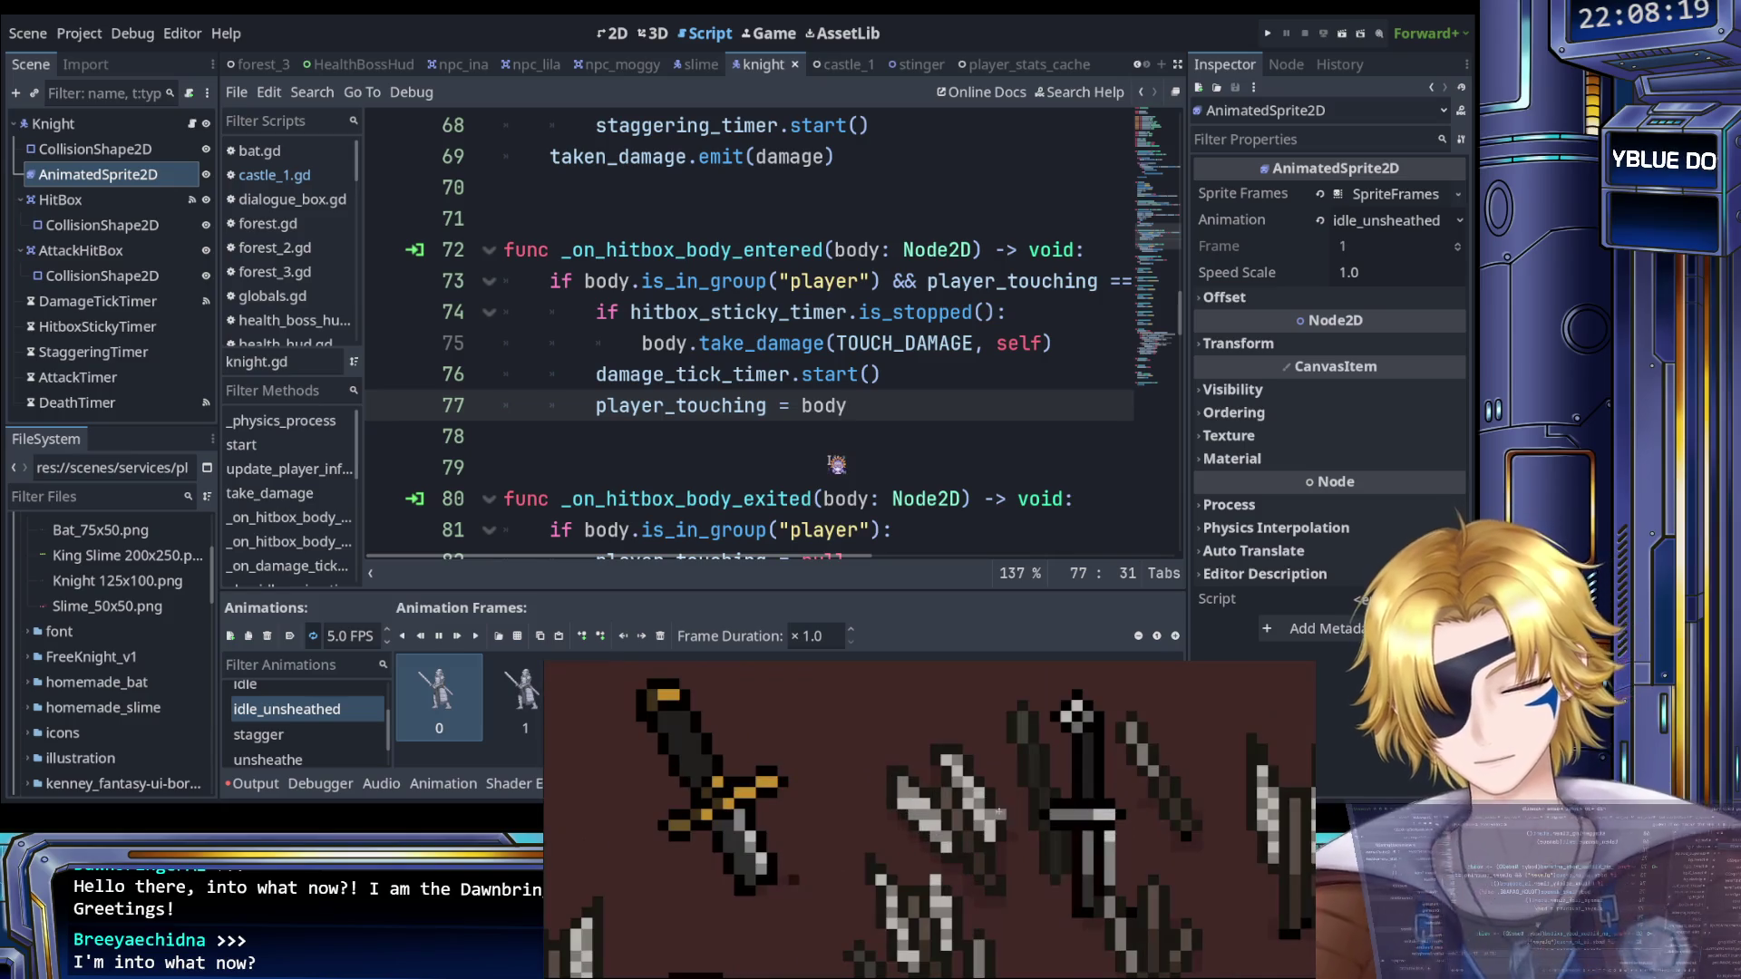
pyautogui.scroll(-1, 836, 464)
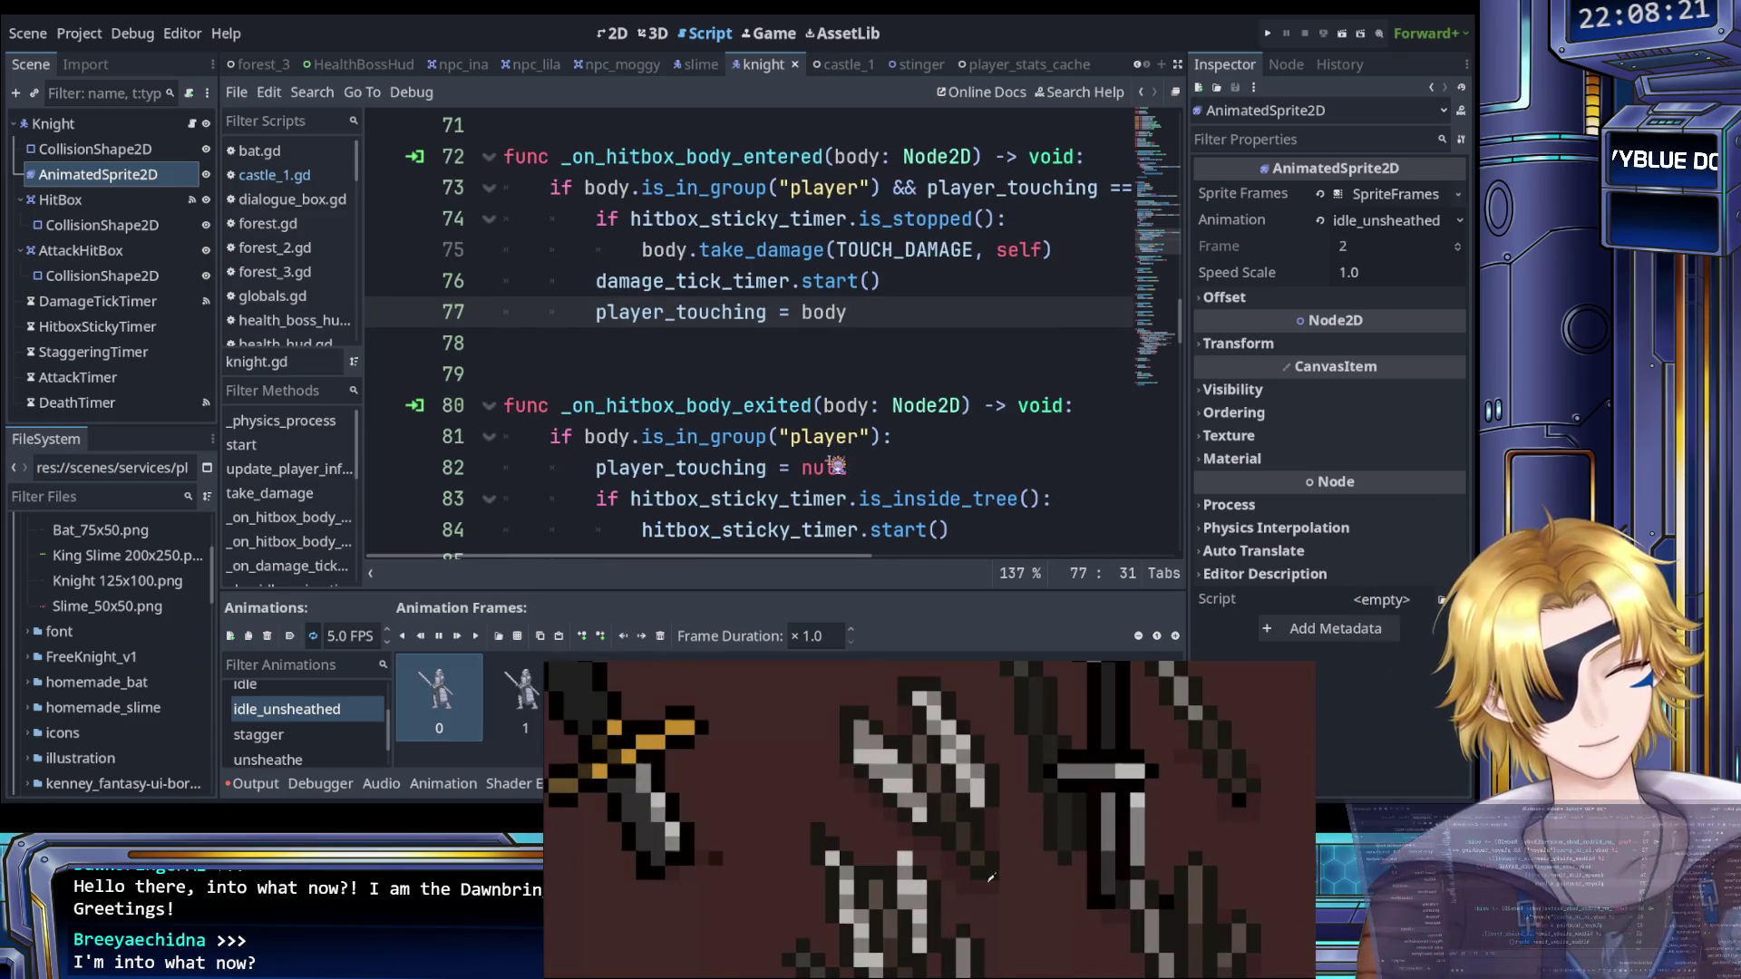
pyautogui.scroll(-3, 1007, 863)
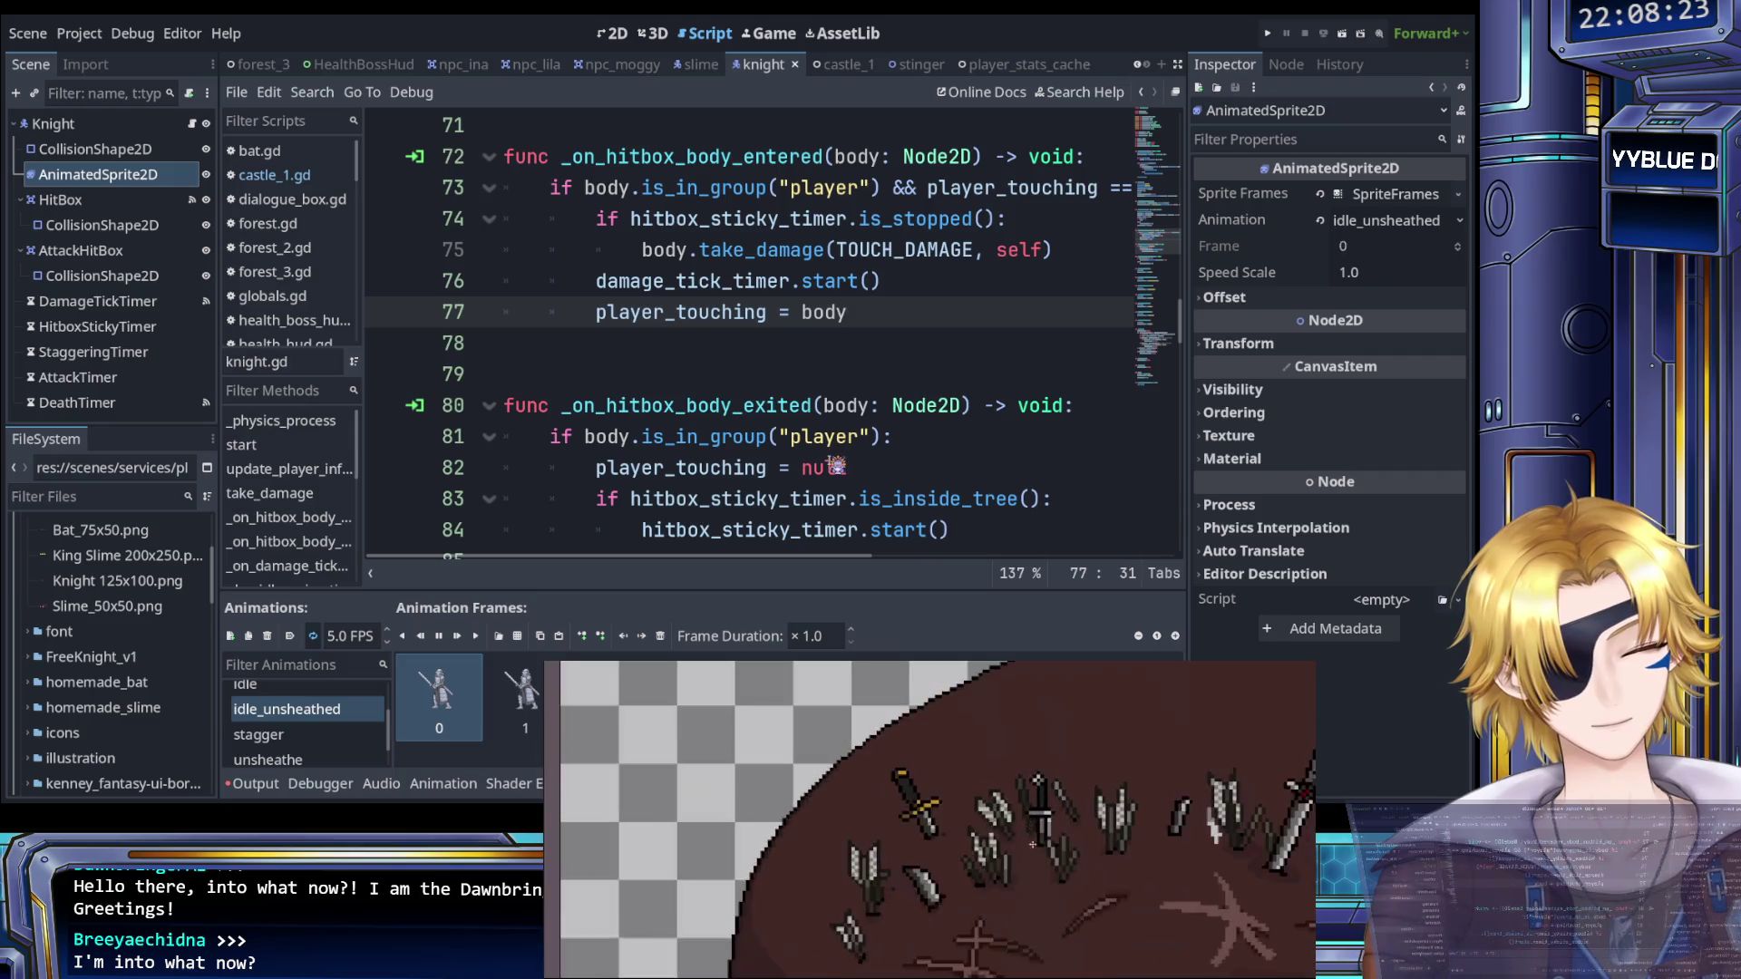
pyautogui.scroll(3, 1032, 821)
pyautogui.scroll(-3, 1001, 811)
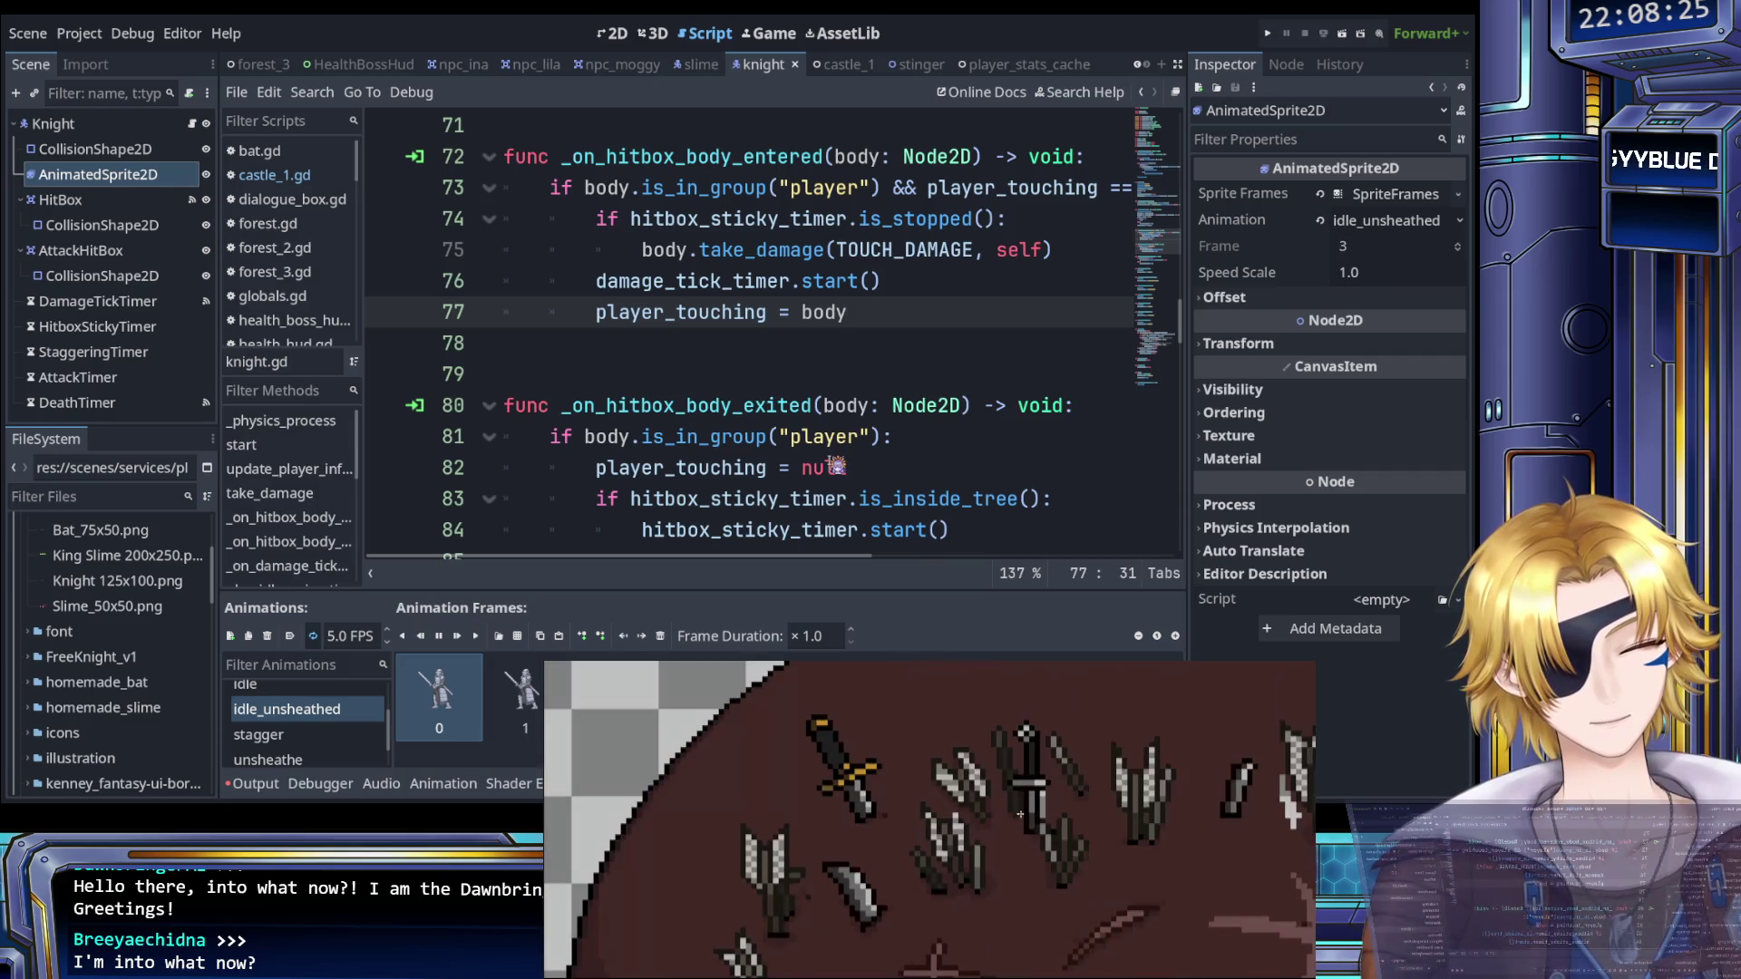
pyautogui.scroll(3, 1023, 818)
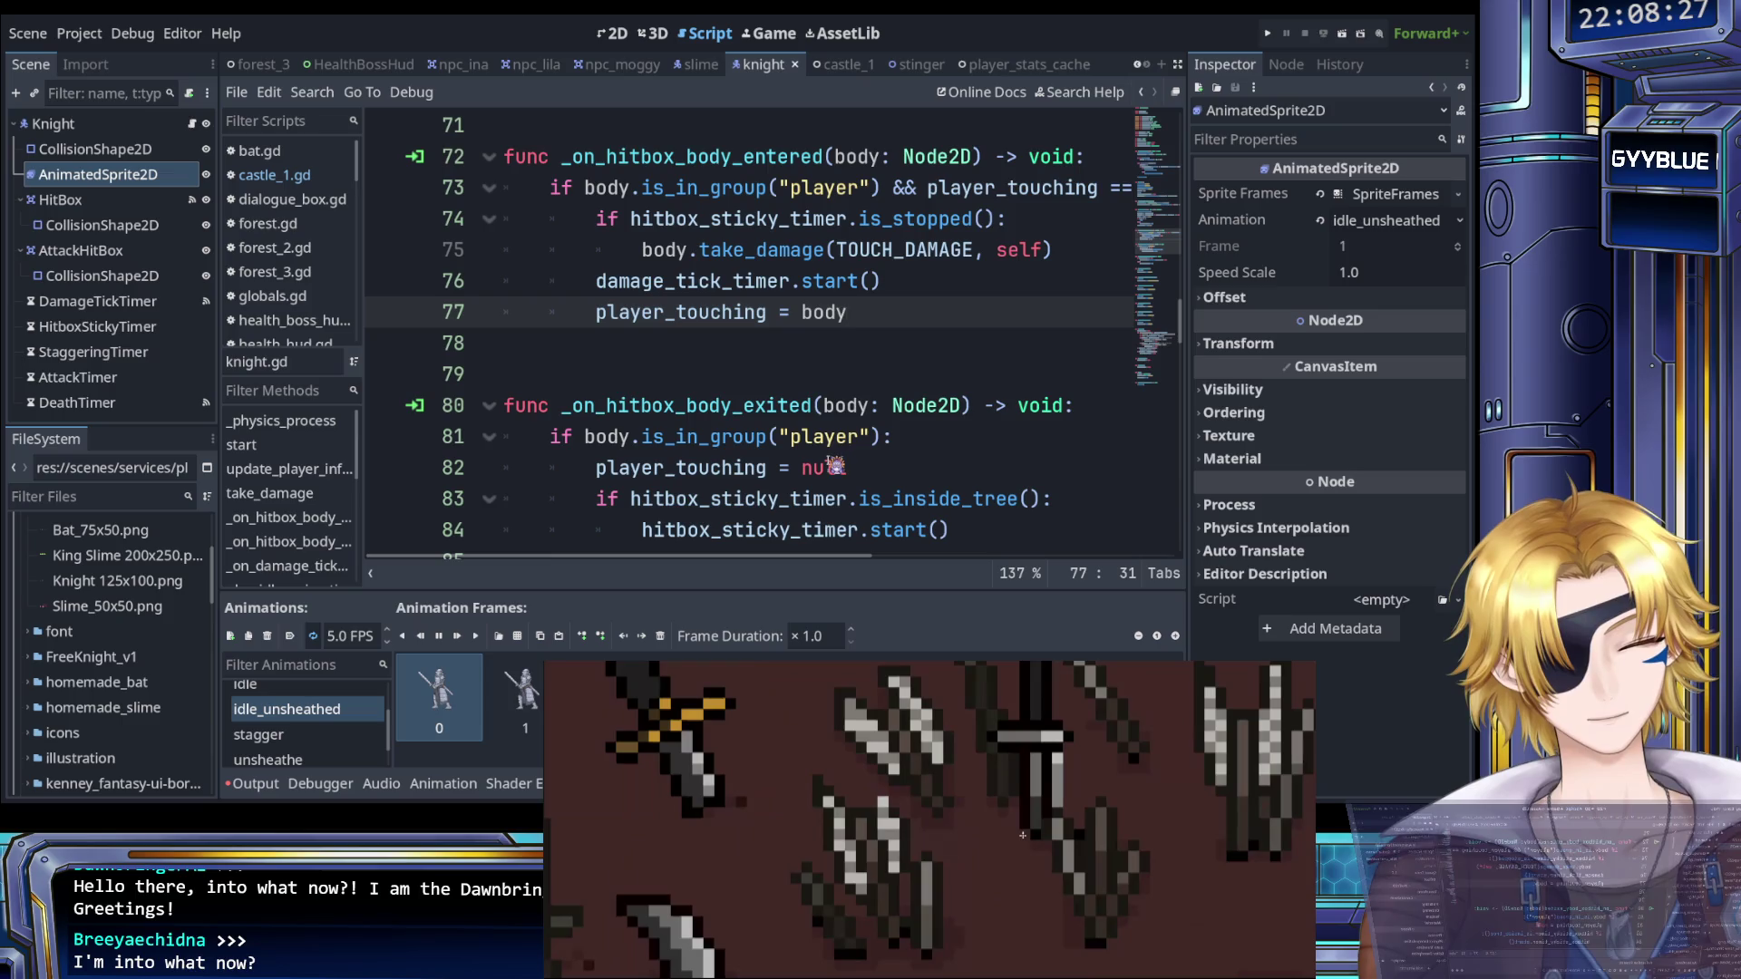
pyautogui.scroll(-3, 1017, 831)
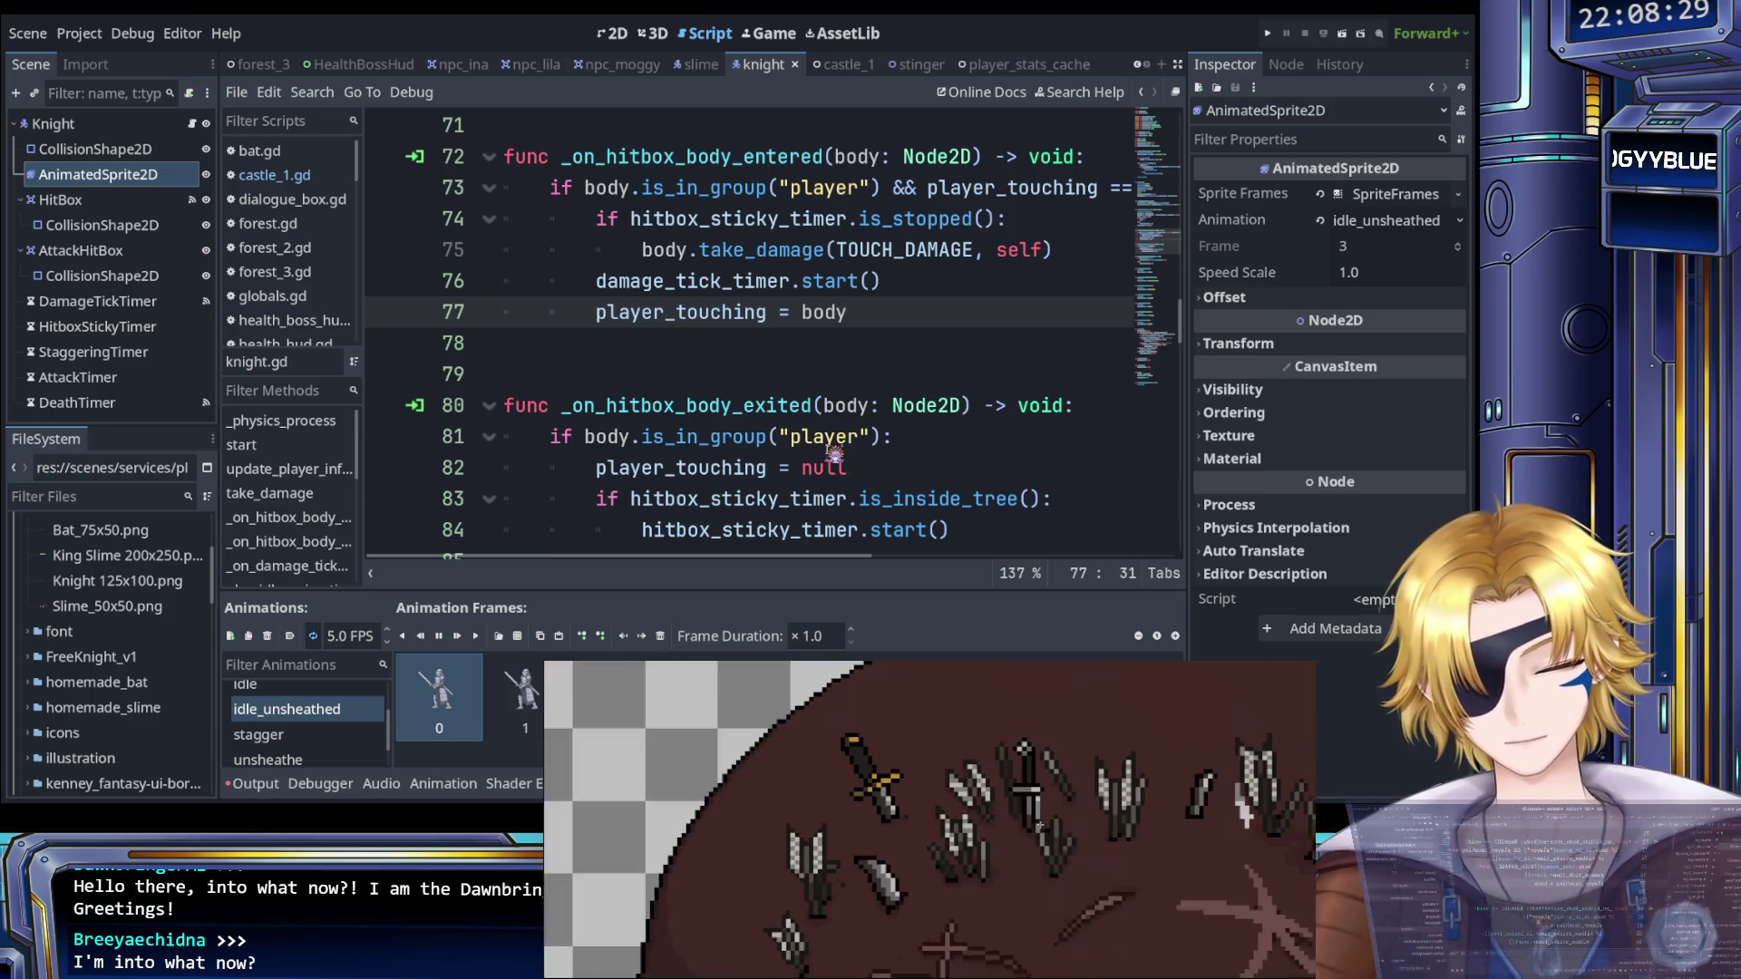
pyautogui.scroll(2, 1022, 834)
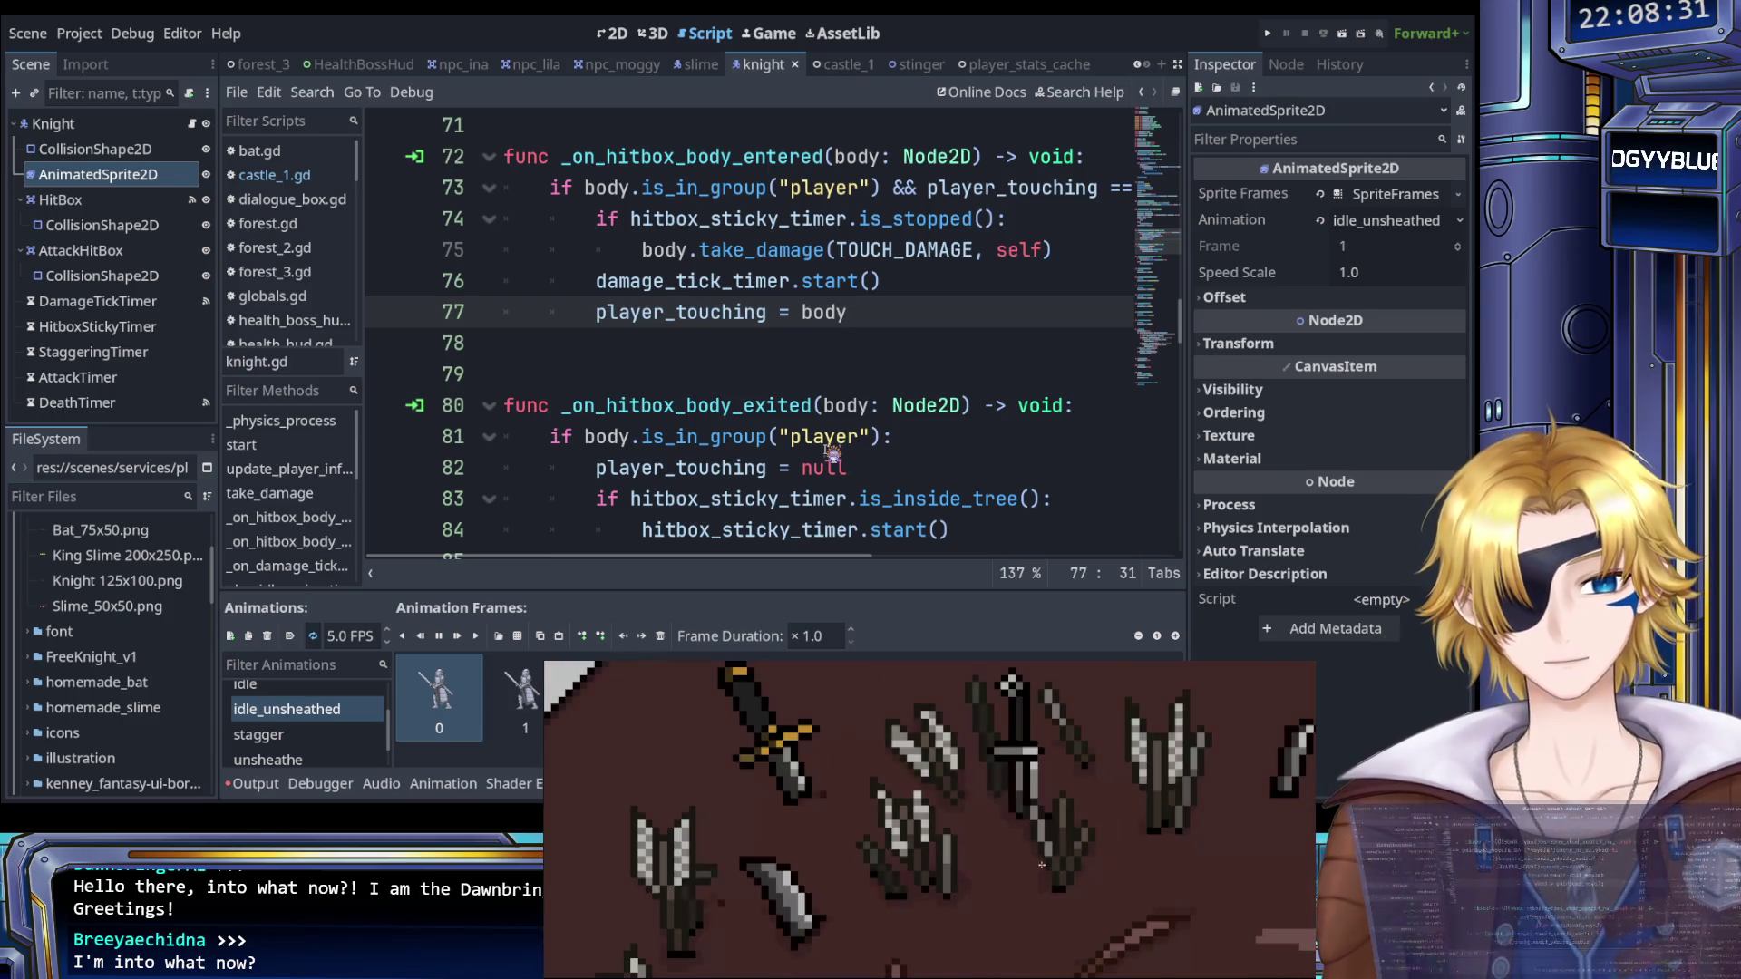
pyautogui.scroll(-3, 1024, 837)
pyautogui.scroll(3, 1068, 836)
pyautogui.scroll(2, 1068, 836)
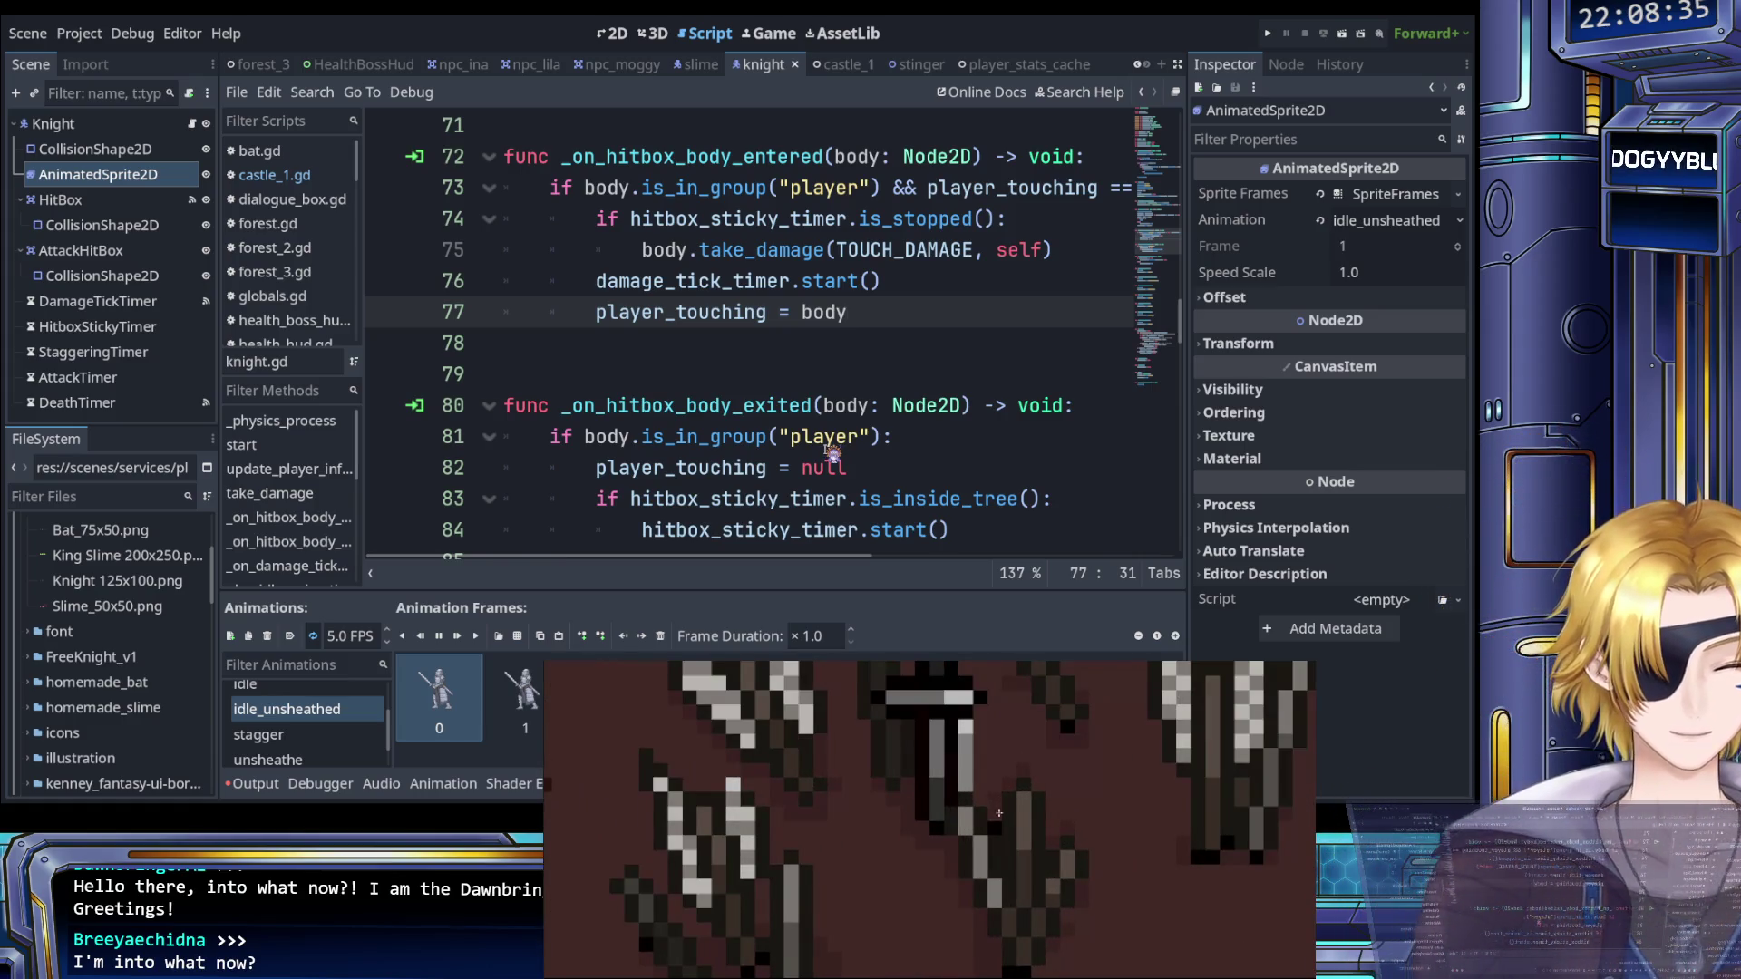
pyautogui.scroll(-3, 998, 813)
pyautogui.scroll(3, 1014, 849)
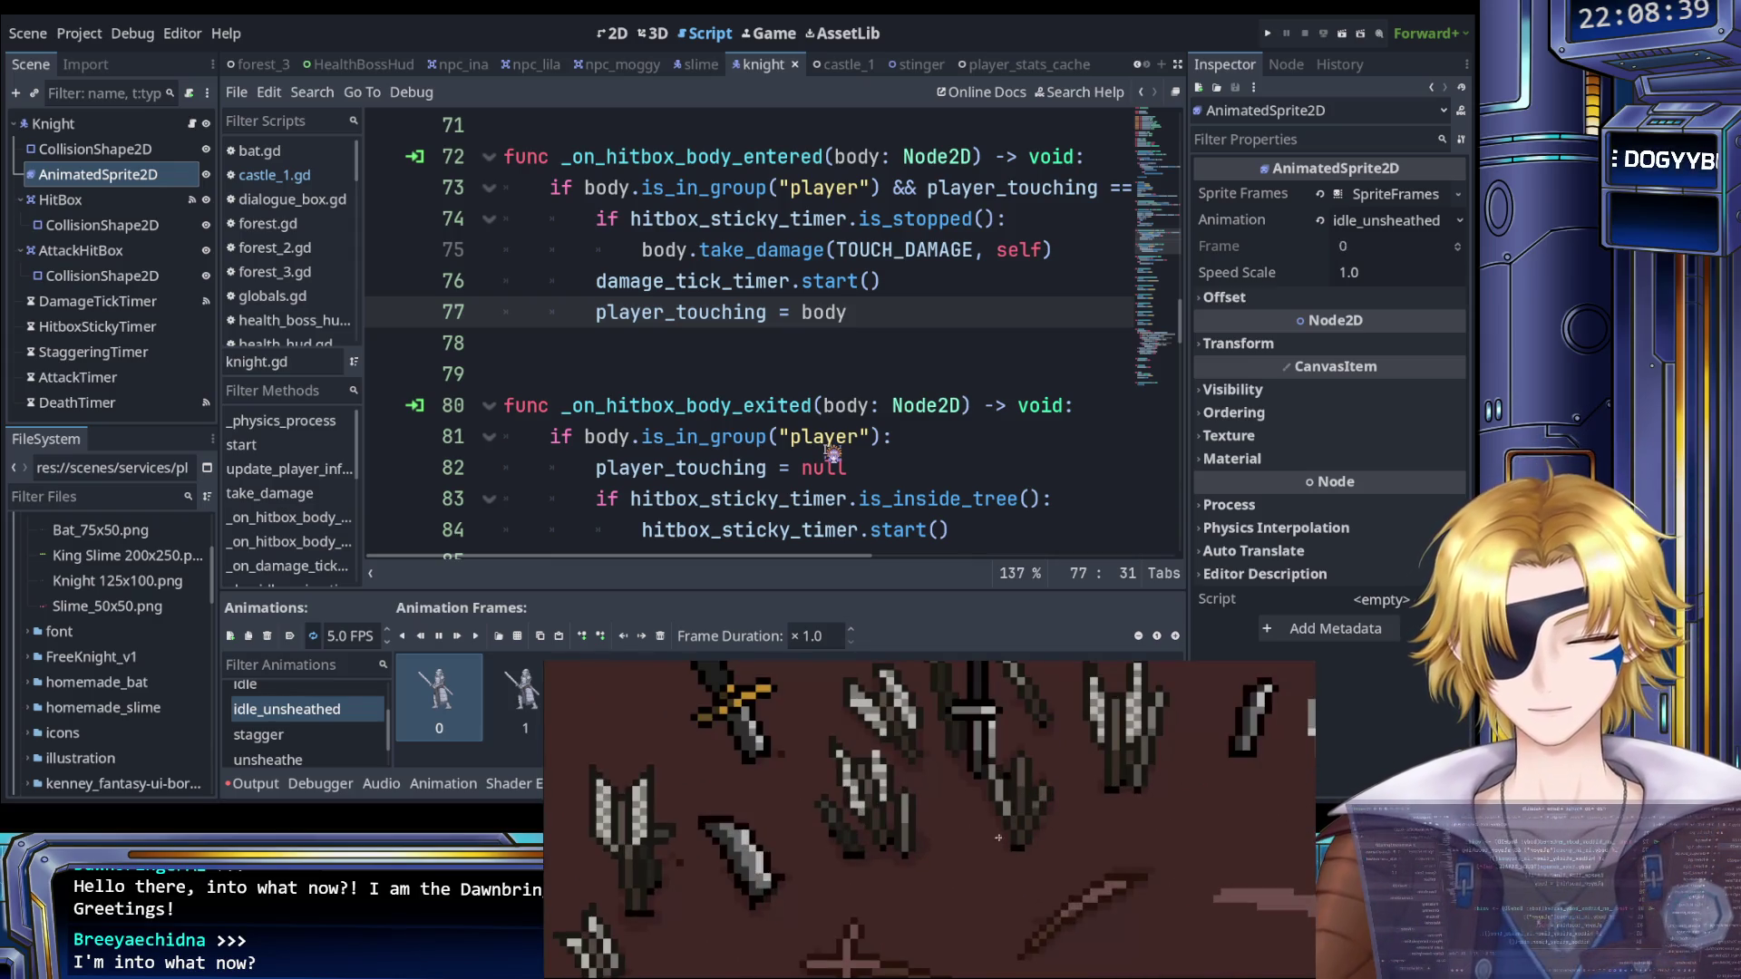
pyautogui.scroll(-3, 998, 837)
pyautogui.scroll(4, 1032, 833)
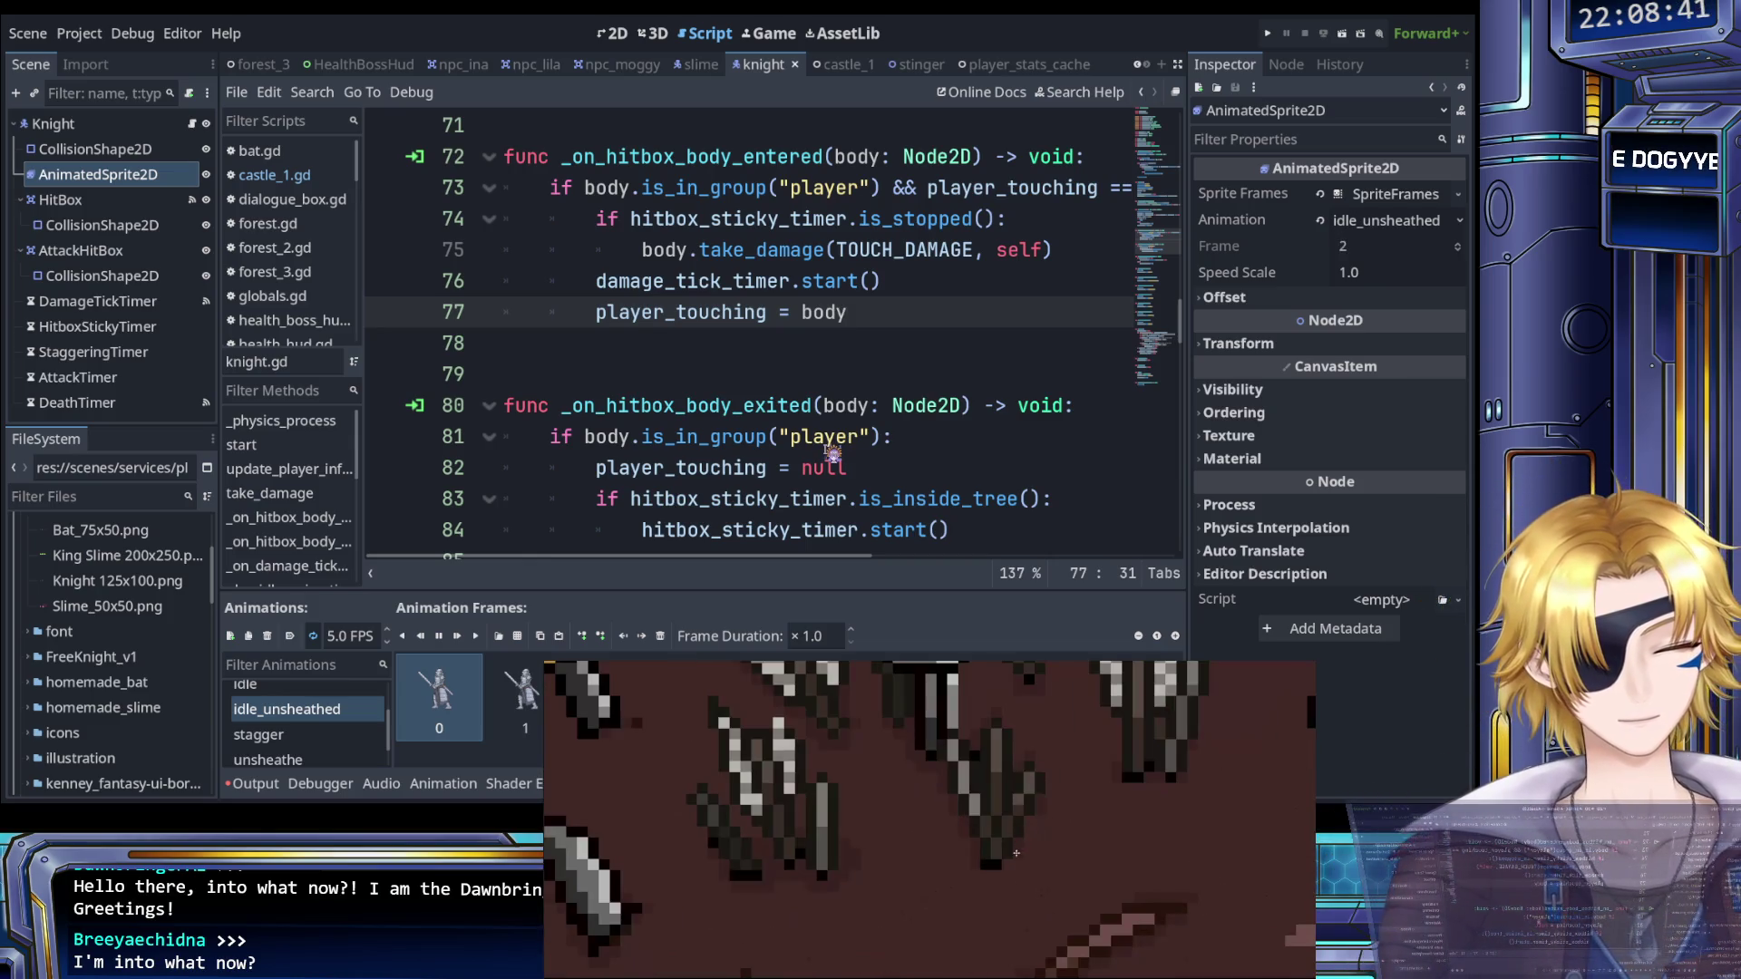
pyautogui.scroll(-3, 1023, 857)
pyautogui.scroll(2, 1038, 827)
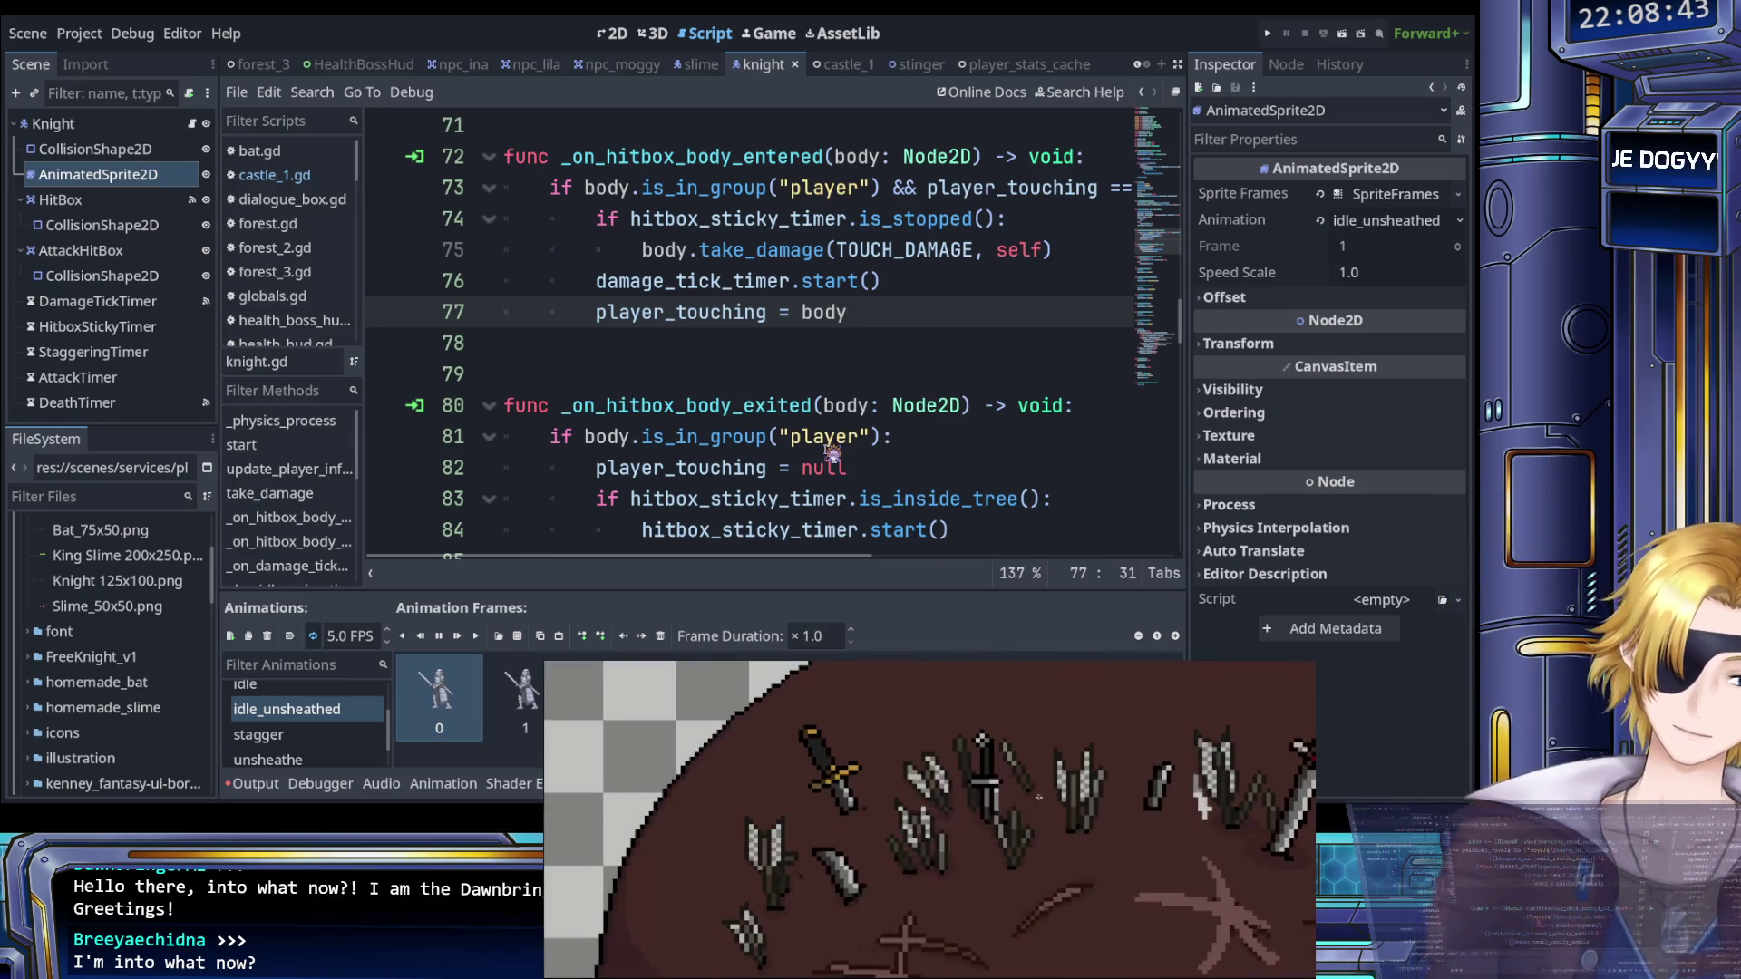
pyautogui.scroll(2, 1043, 789)
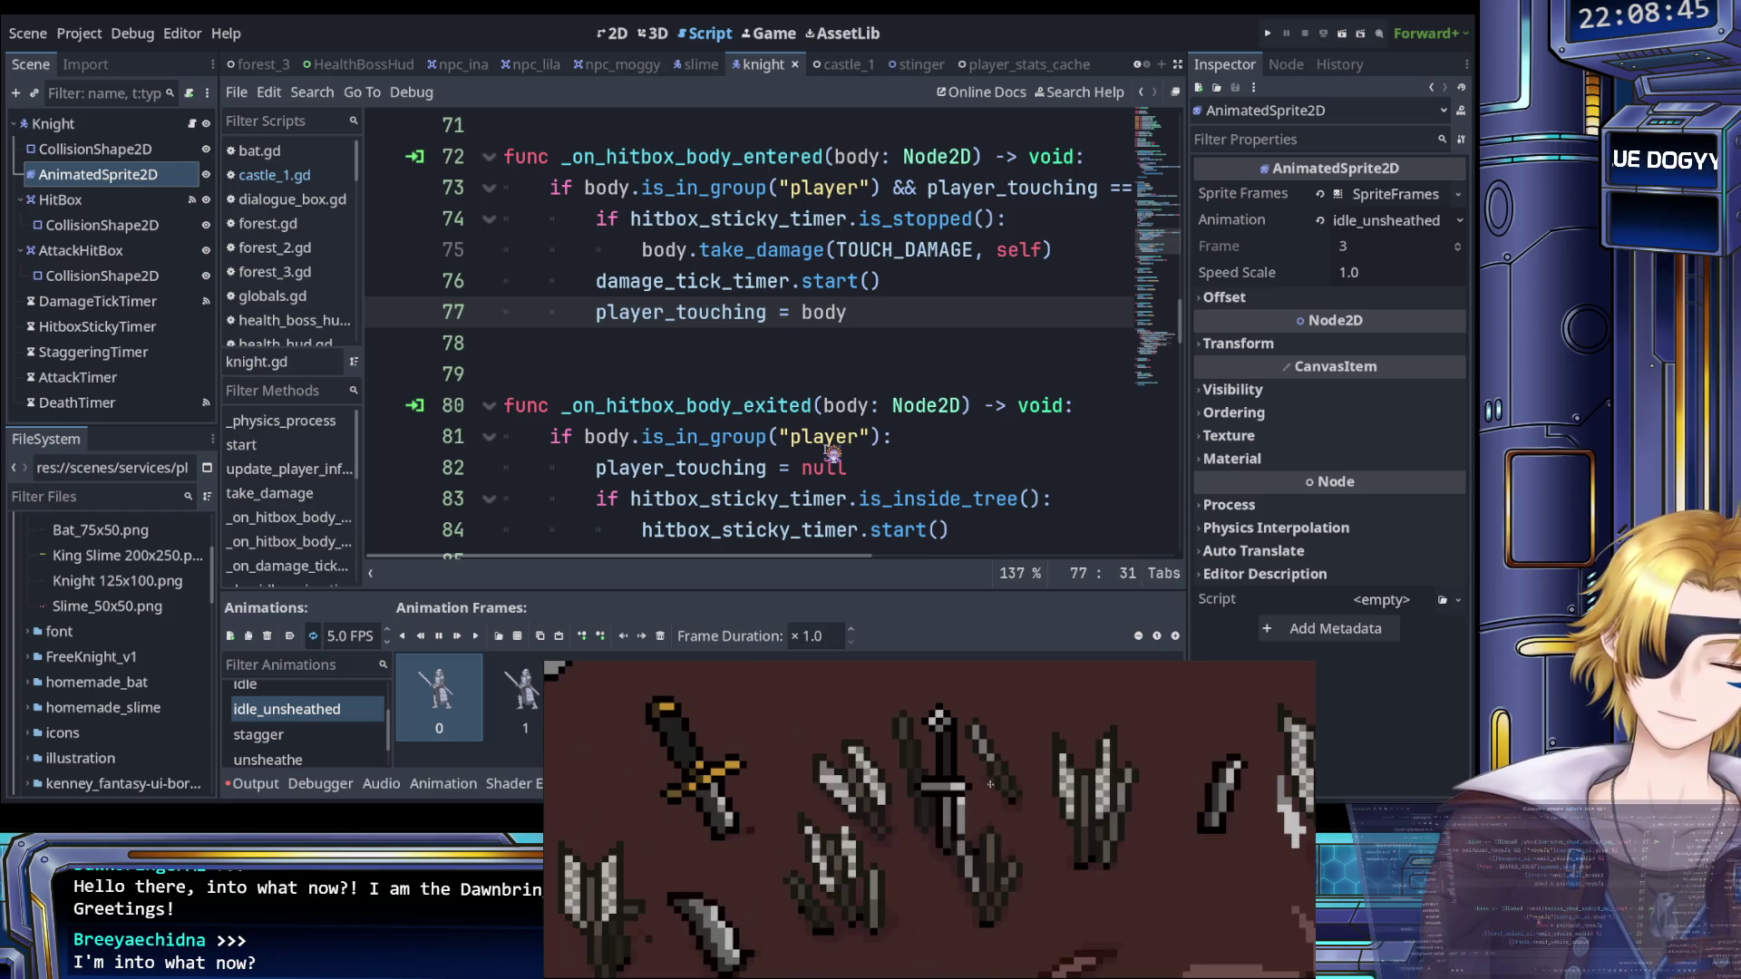
pyautogui.scroll(-3, 983, 780)
pyautogui.scroll(3, 1070, 822)
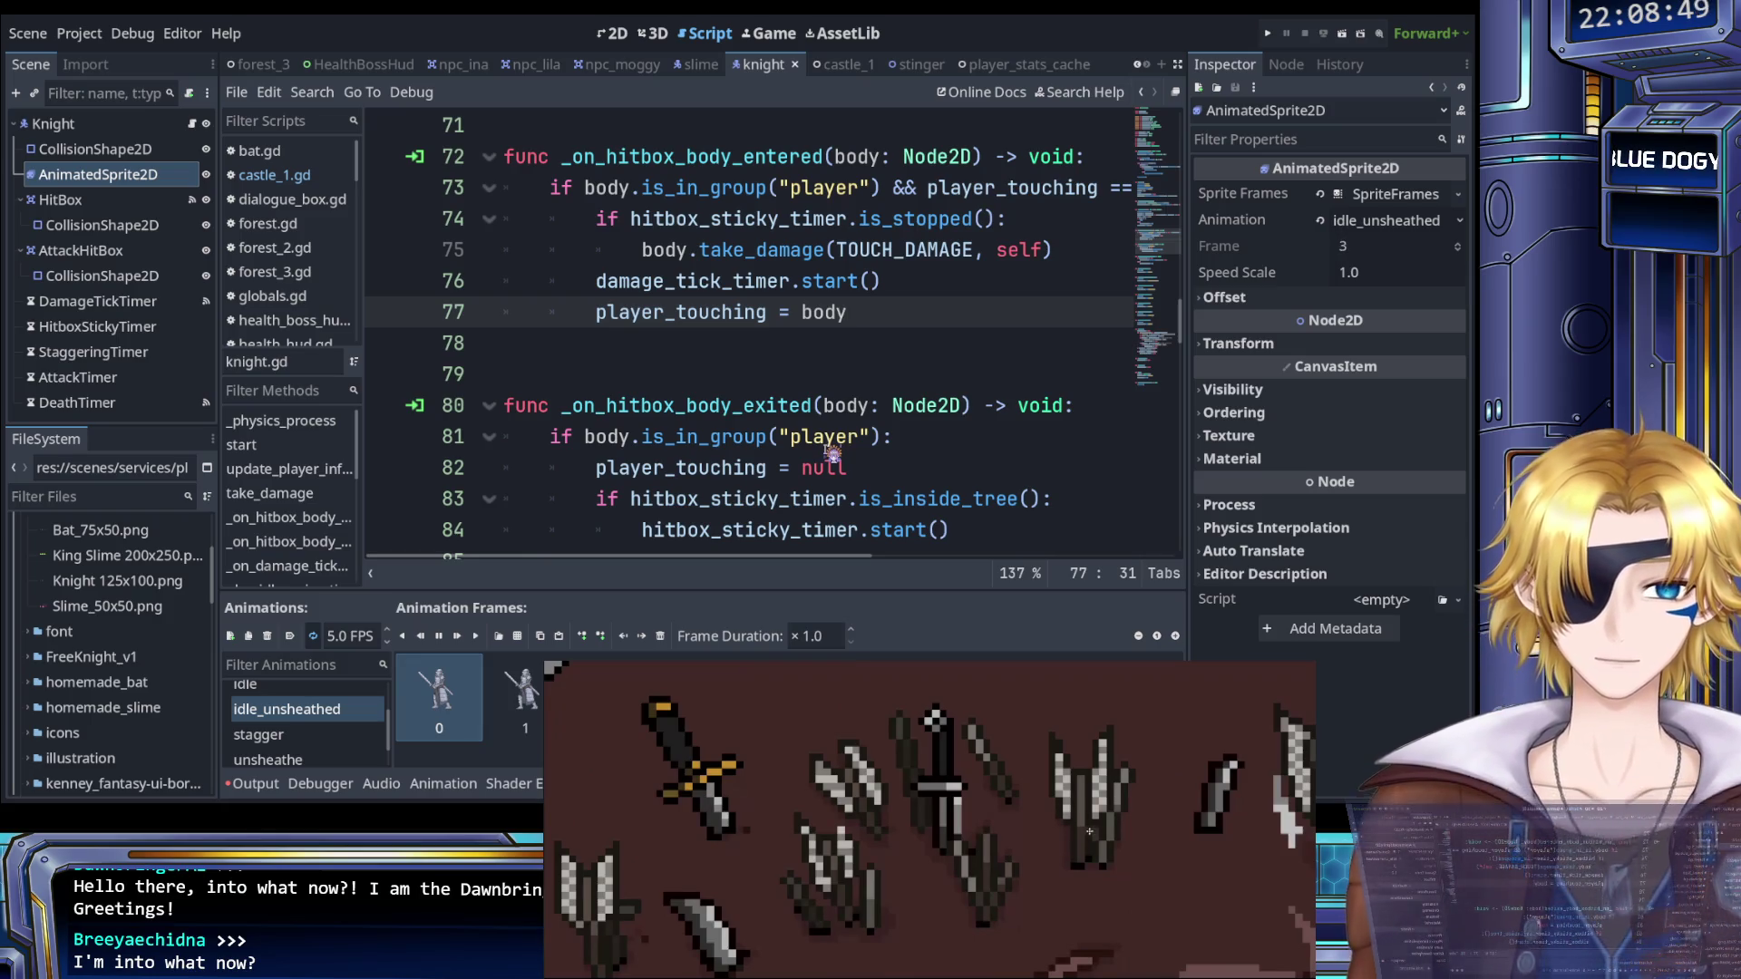
pyautogui.scroll(-3, 1091, 866)
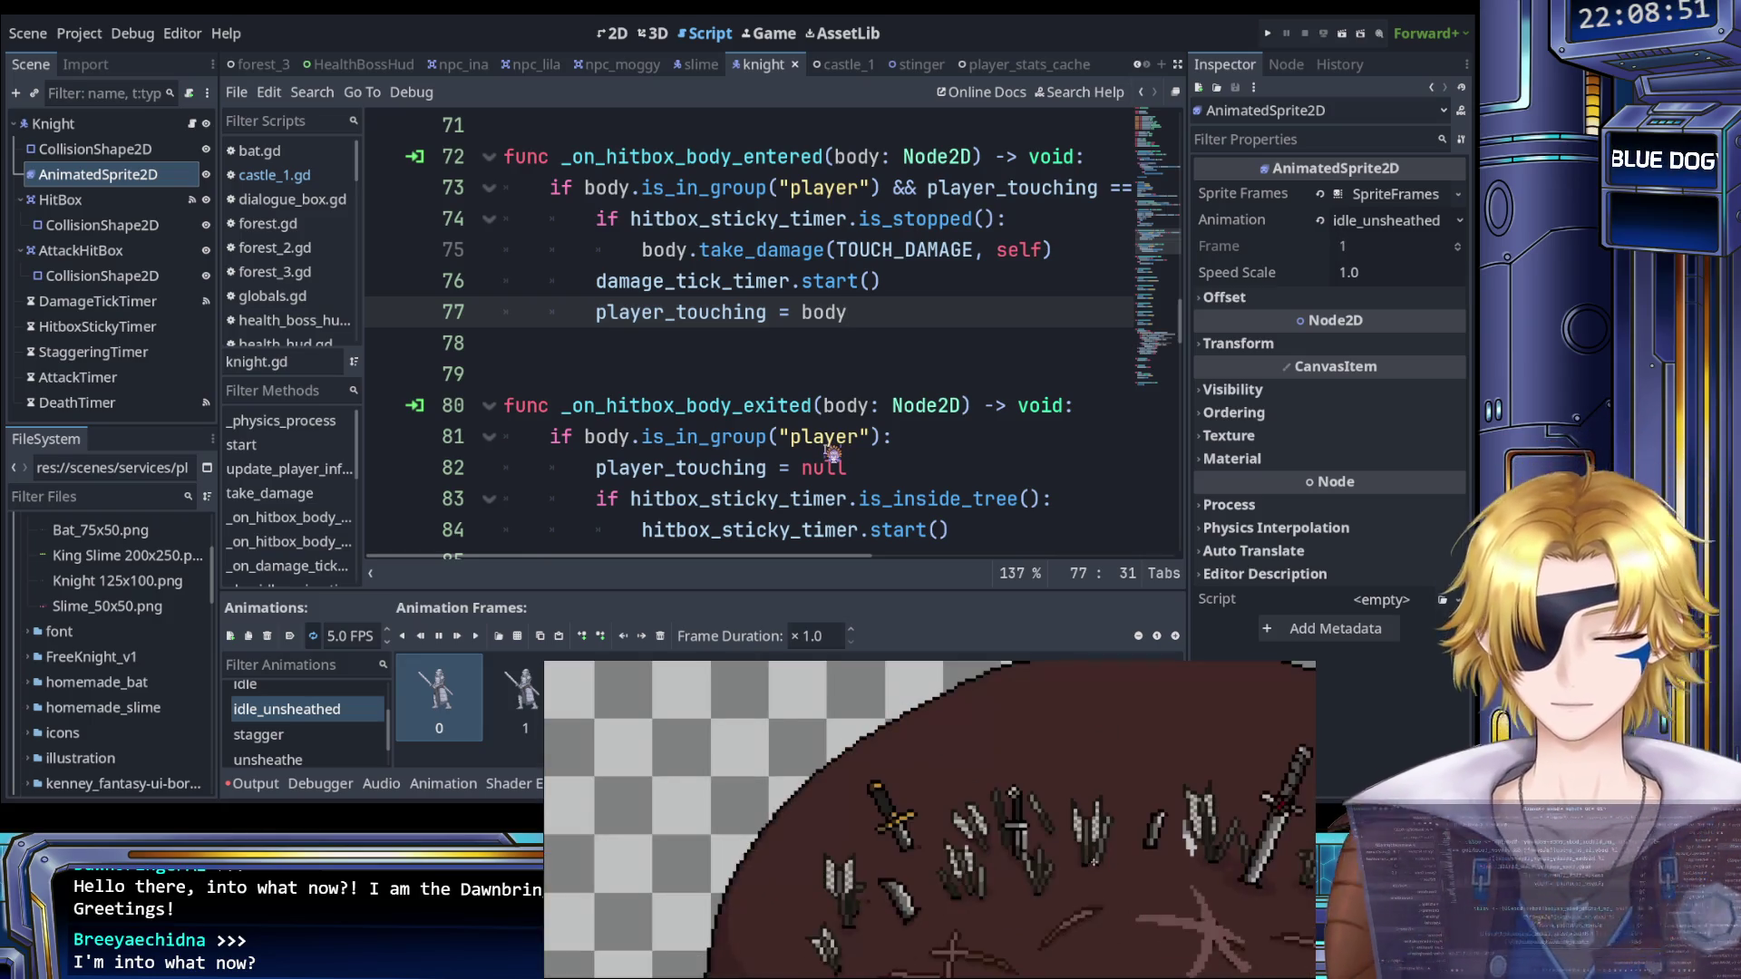
pyautogui.scroll(2, 1070, 841)
pyautogui.scroll(2, 1068, 821)
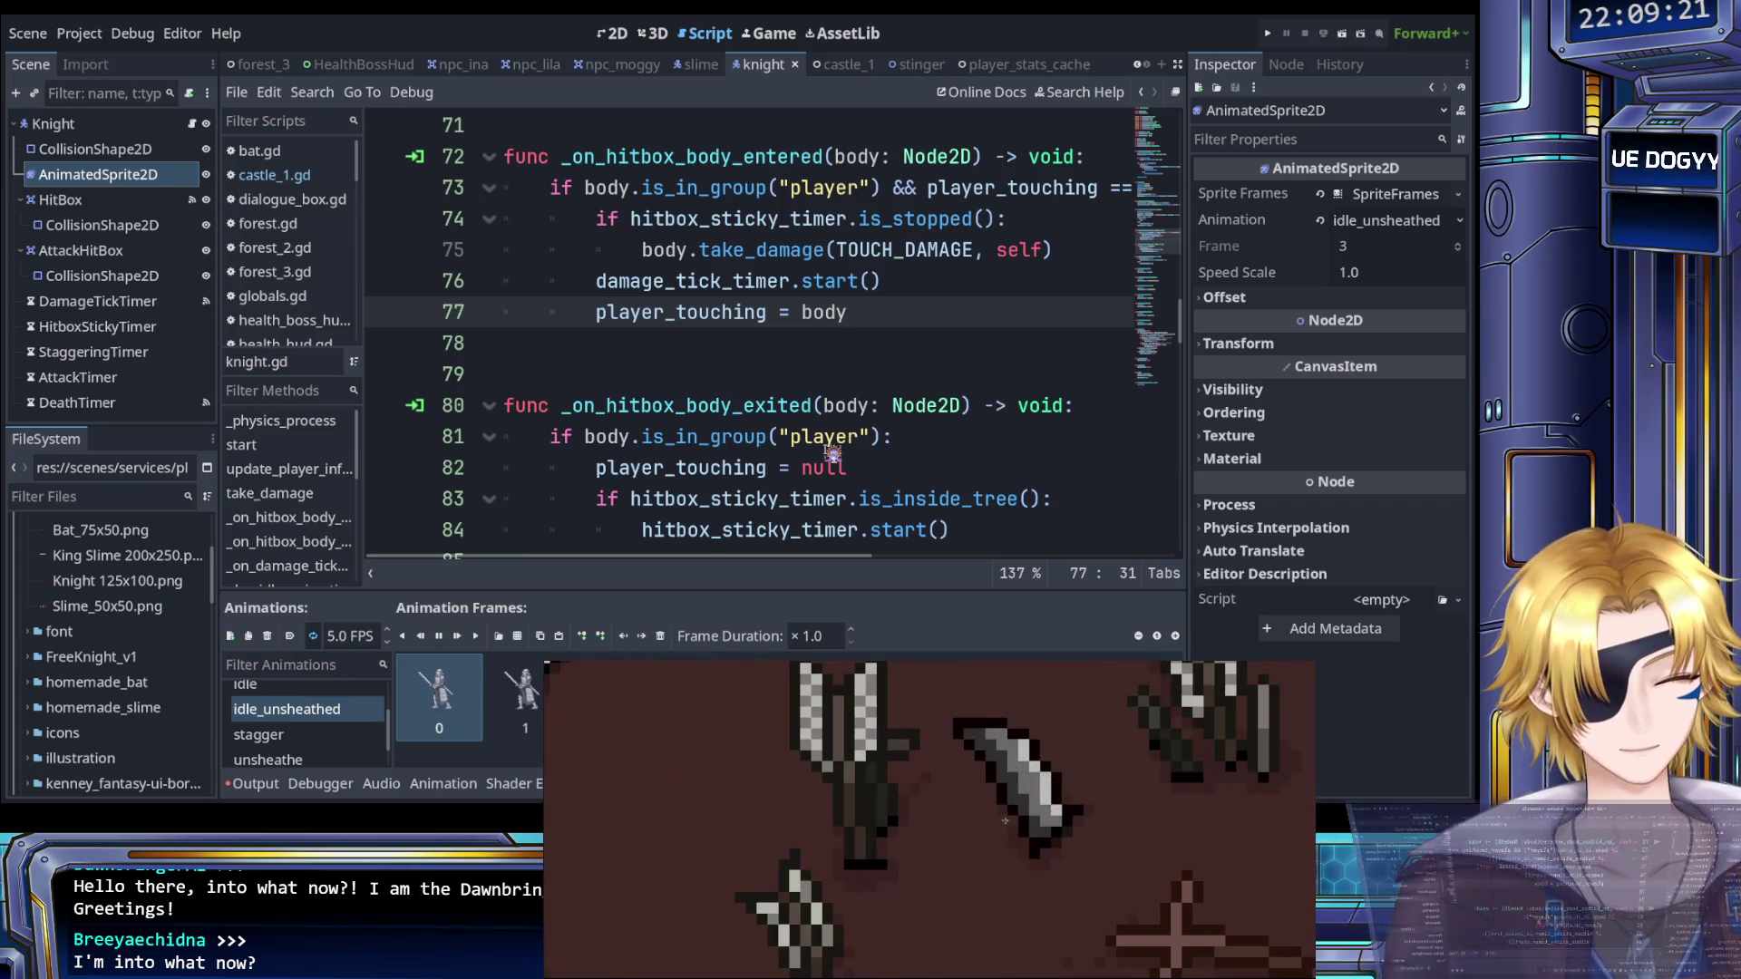
pyautogui.click(711, 354)
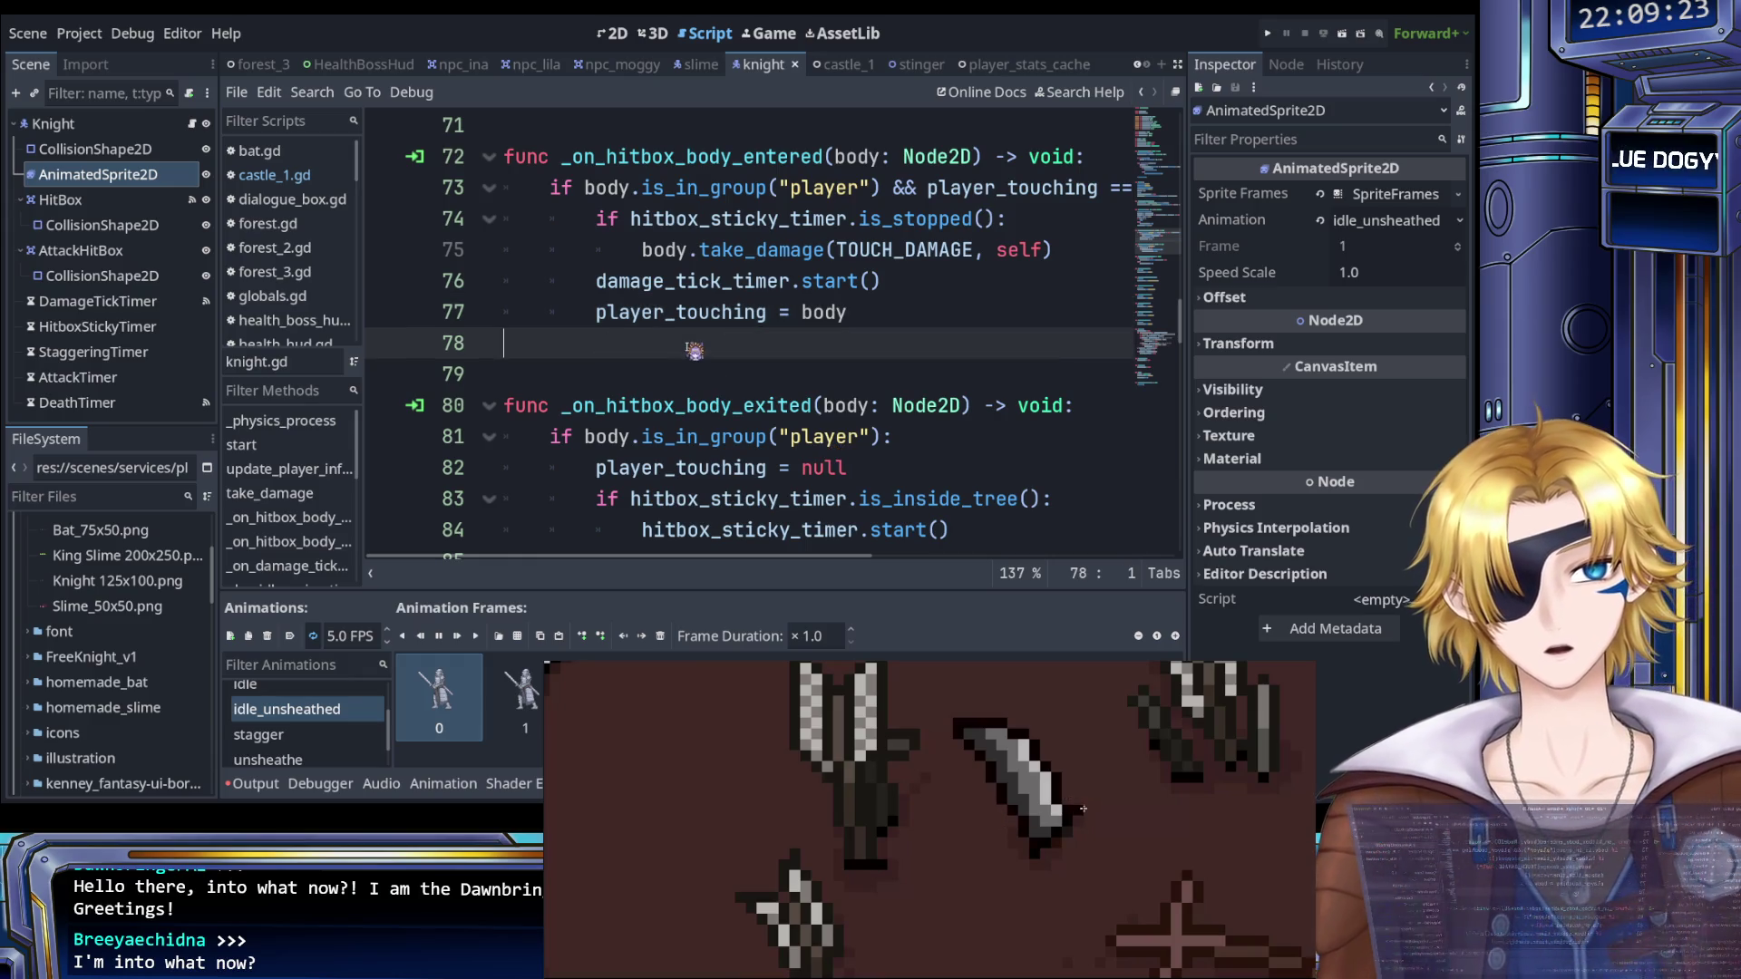
# - Scroll back up knight.gd, inspect DamageTickTimer's settings, then select the root Knight node
pyautogui.scroll(-3, 698, 372)
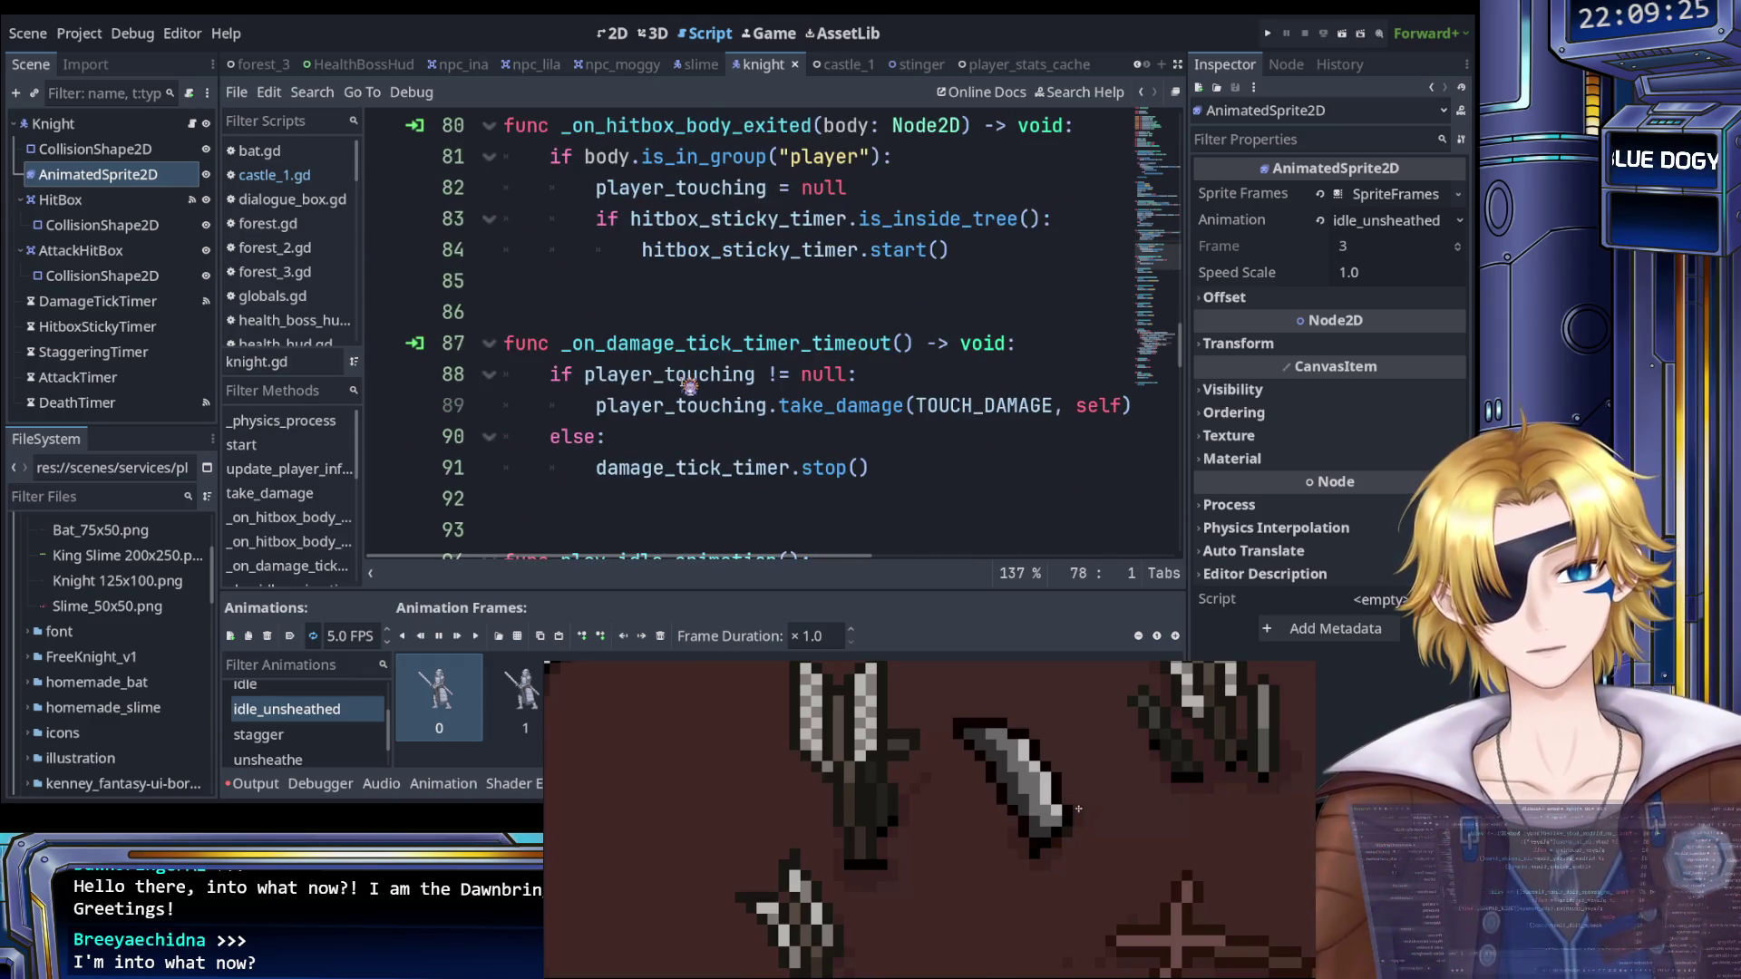
pyautogui.scroll(-2, 689, 386)
pyautogui.click(675, 313)
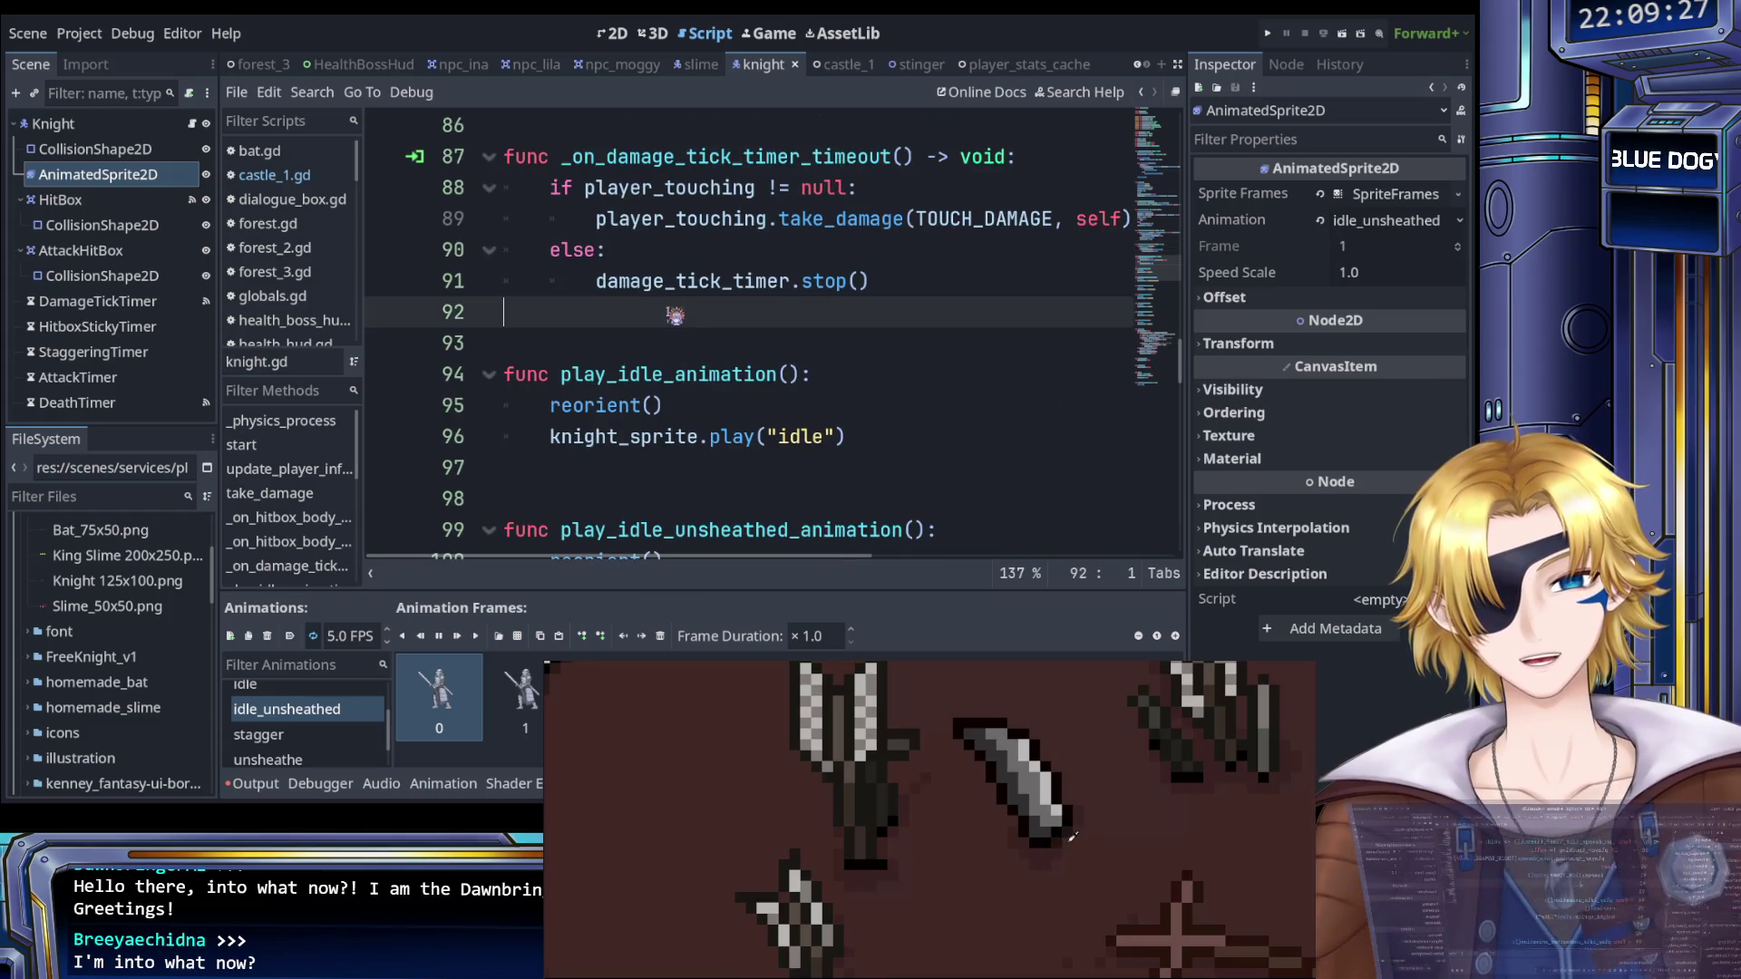
pyautogui.scroll(-3, 680, 331)
pyautogui.scroll(4, 684, 345)
pyautogui.scroll(10, 694, 358)
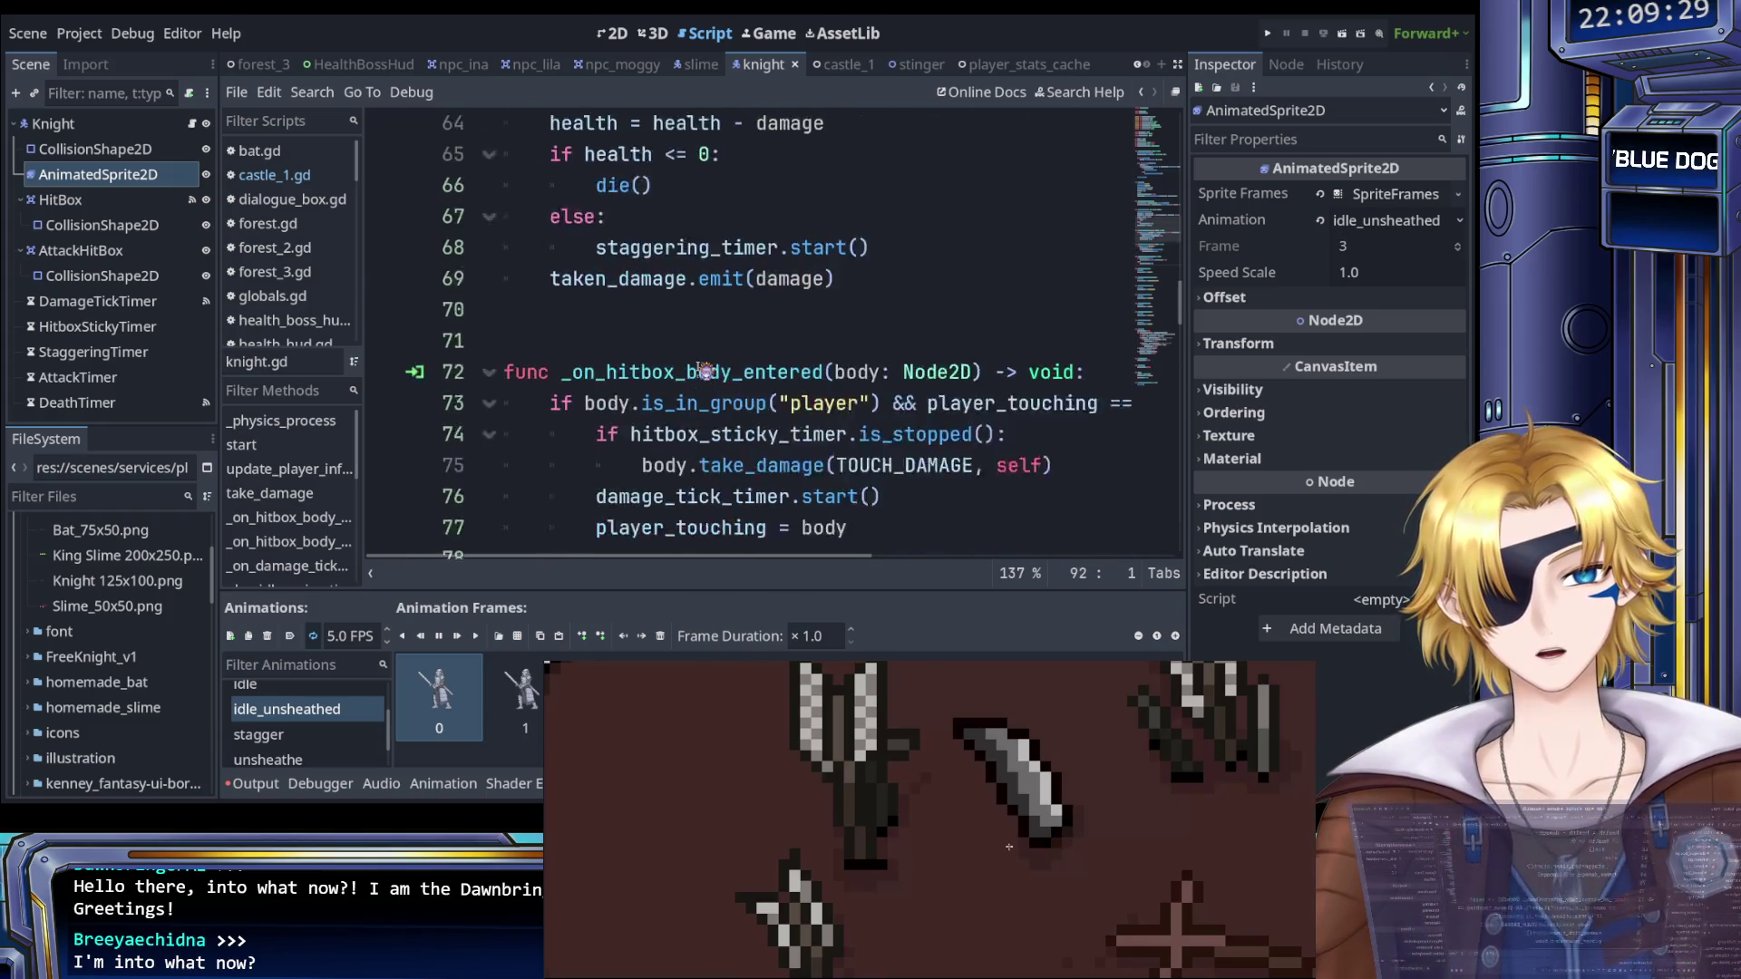
pyautogui.scroll(3, 705, 371)
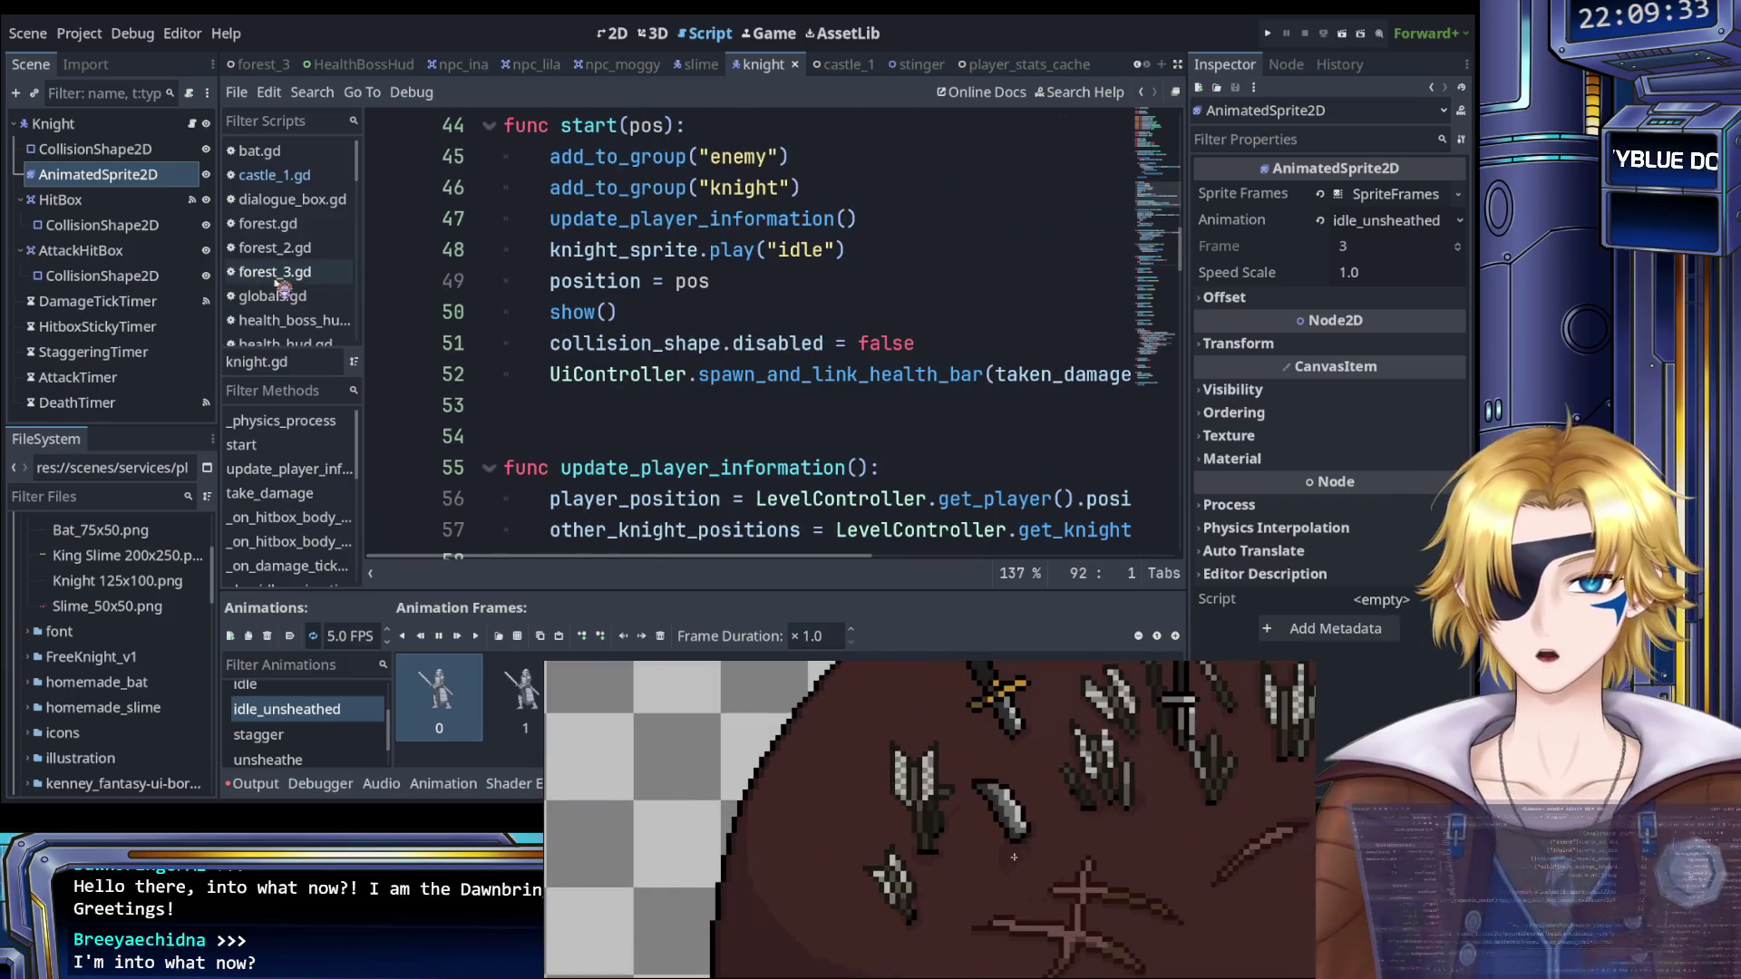
pyautogui.click(133, 305)
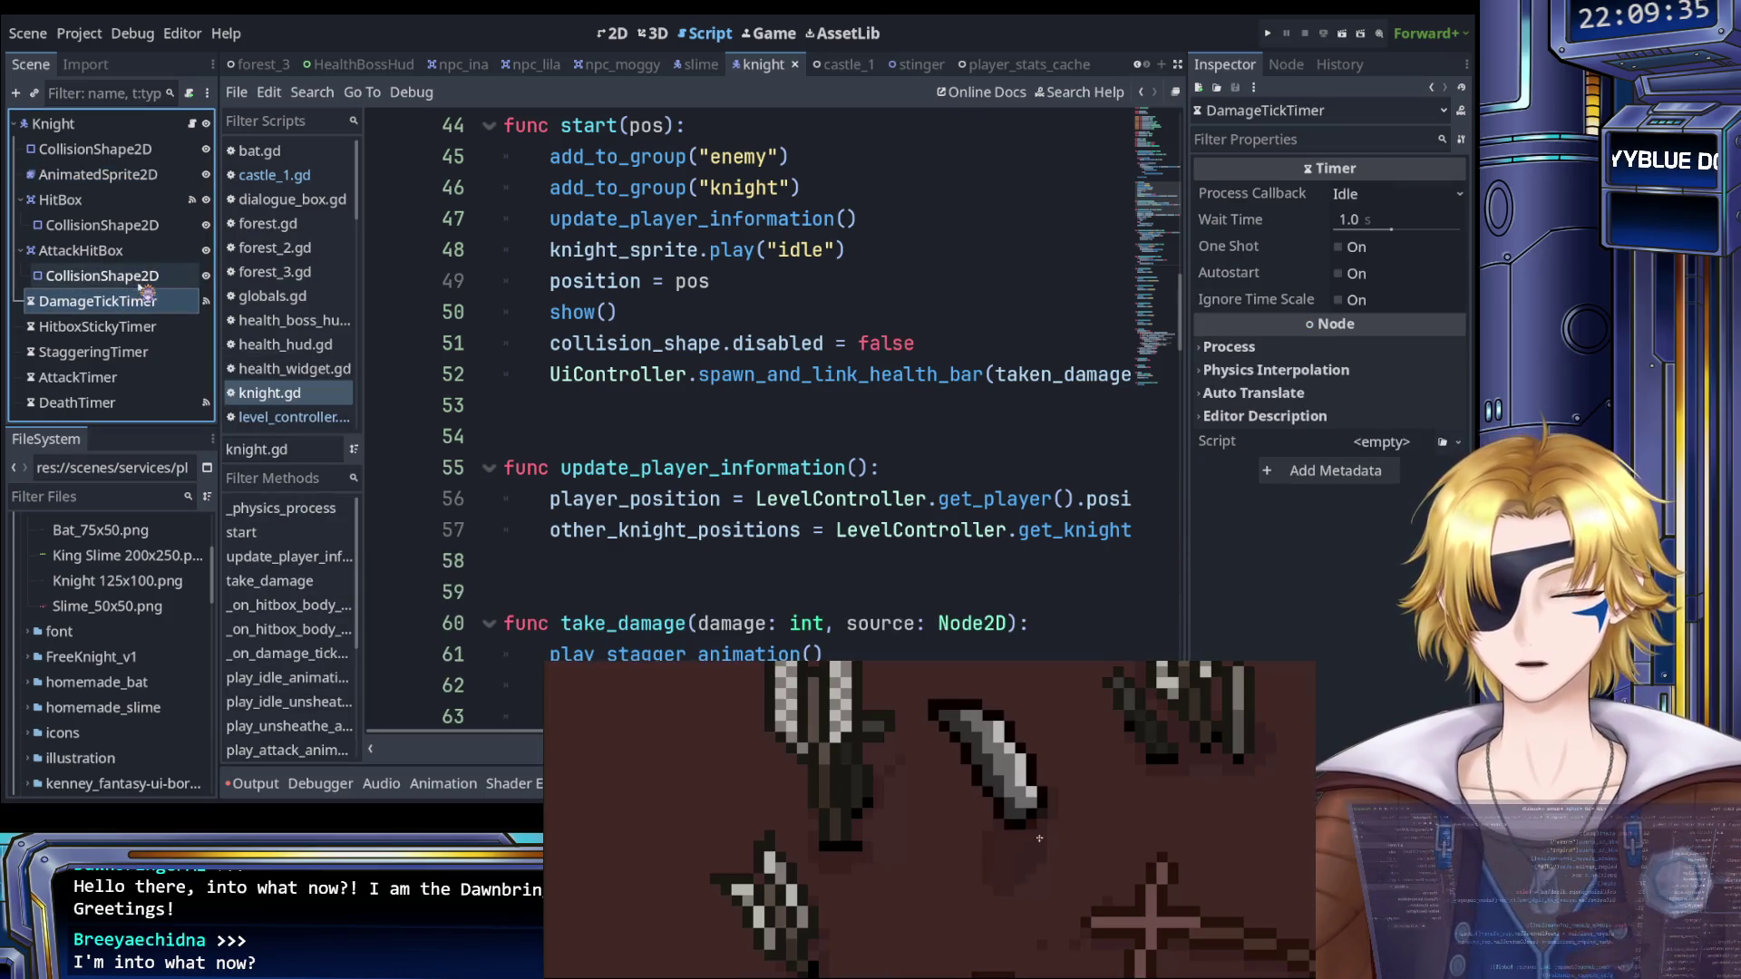
pyautogui.click(95, 125)
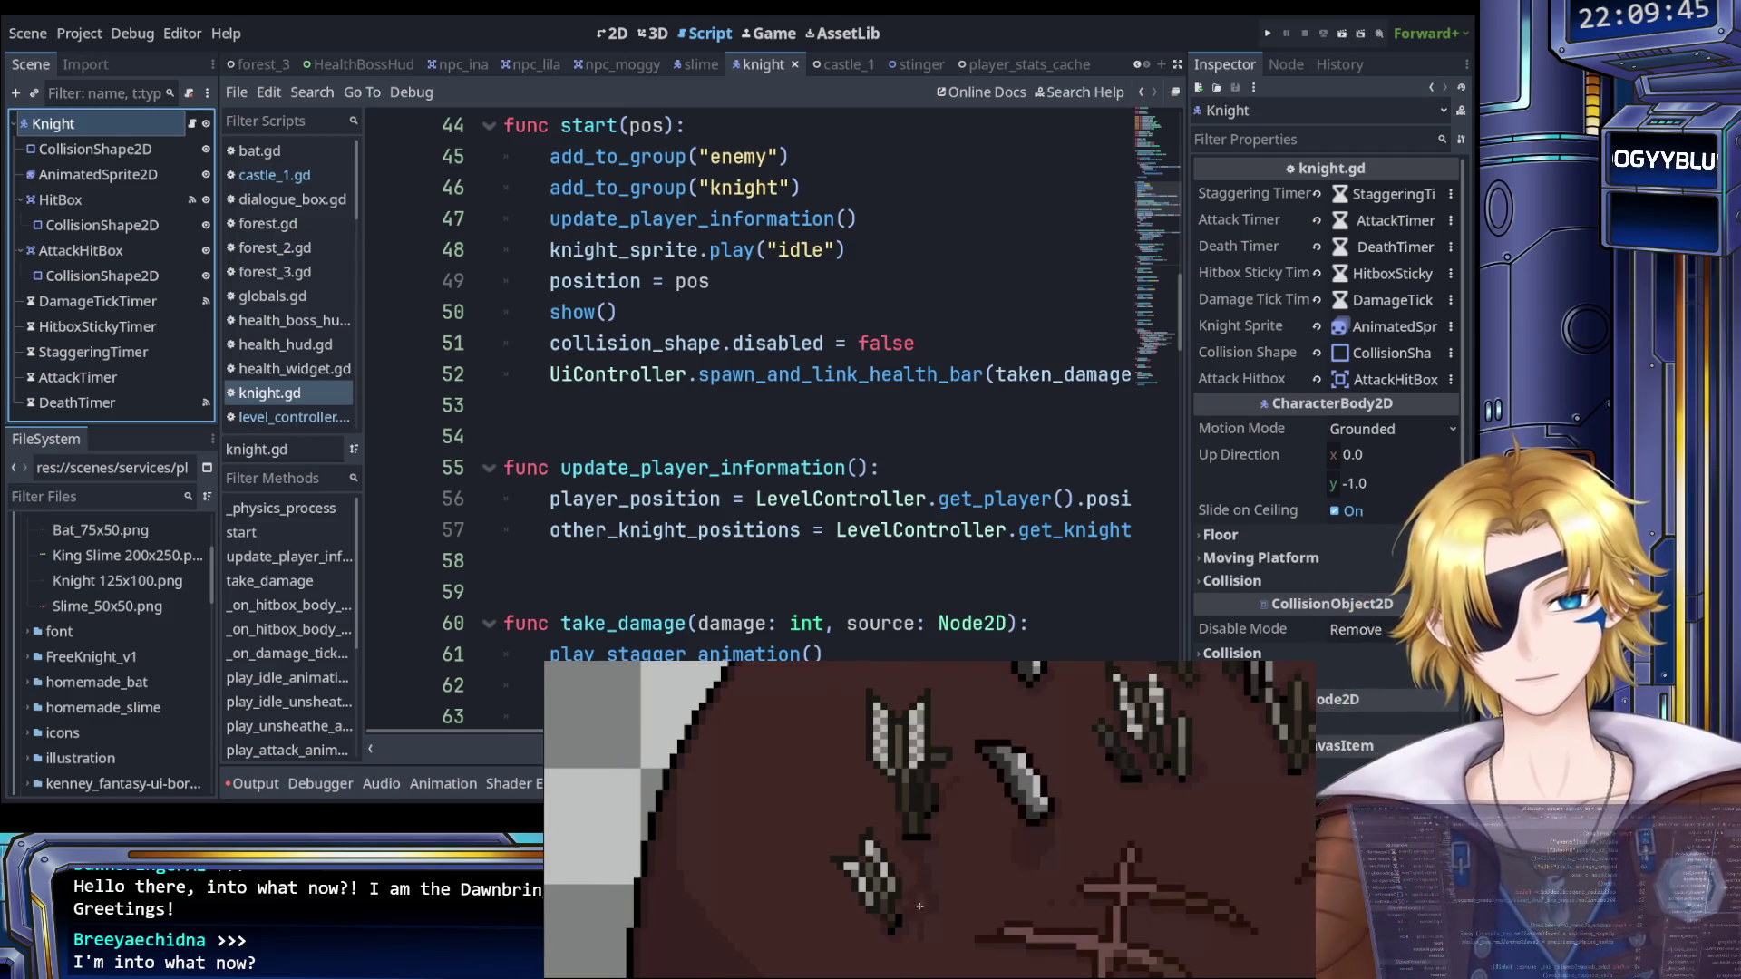
# - Add a new Timer child node to the Knight named UnsheatheTimer
pyautogui.press('Return')
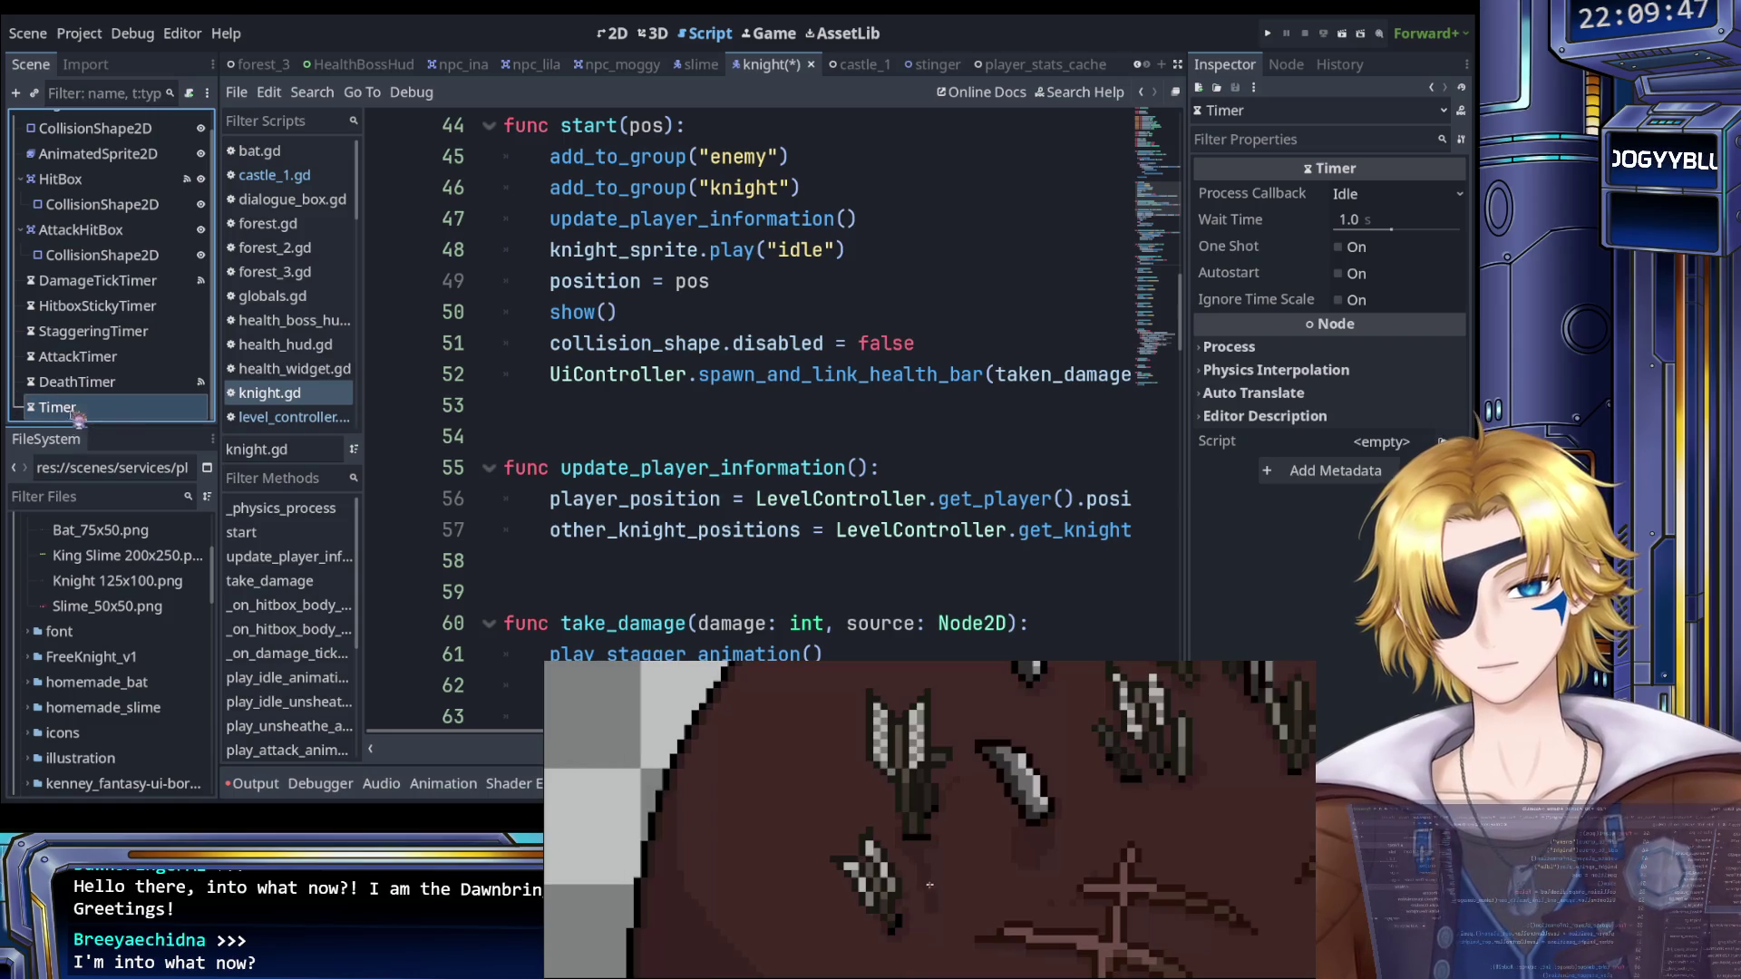
pyautogui.write('UnsheatheTimer')
pyautogui.press('Return')
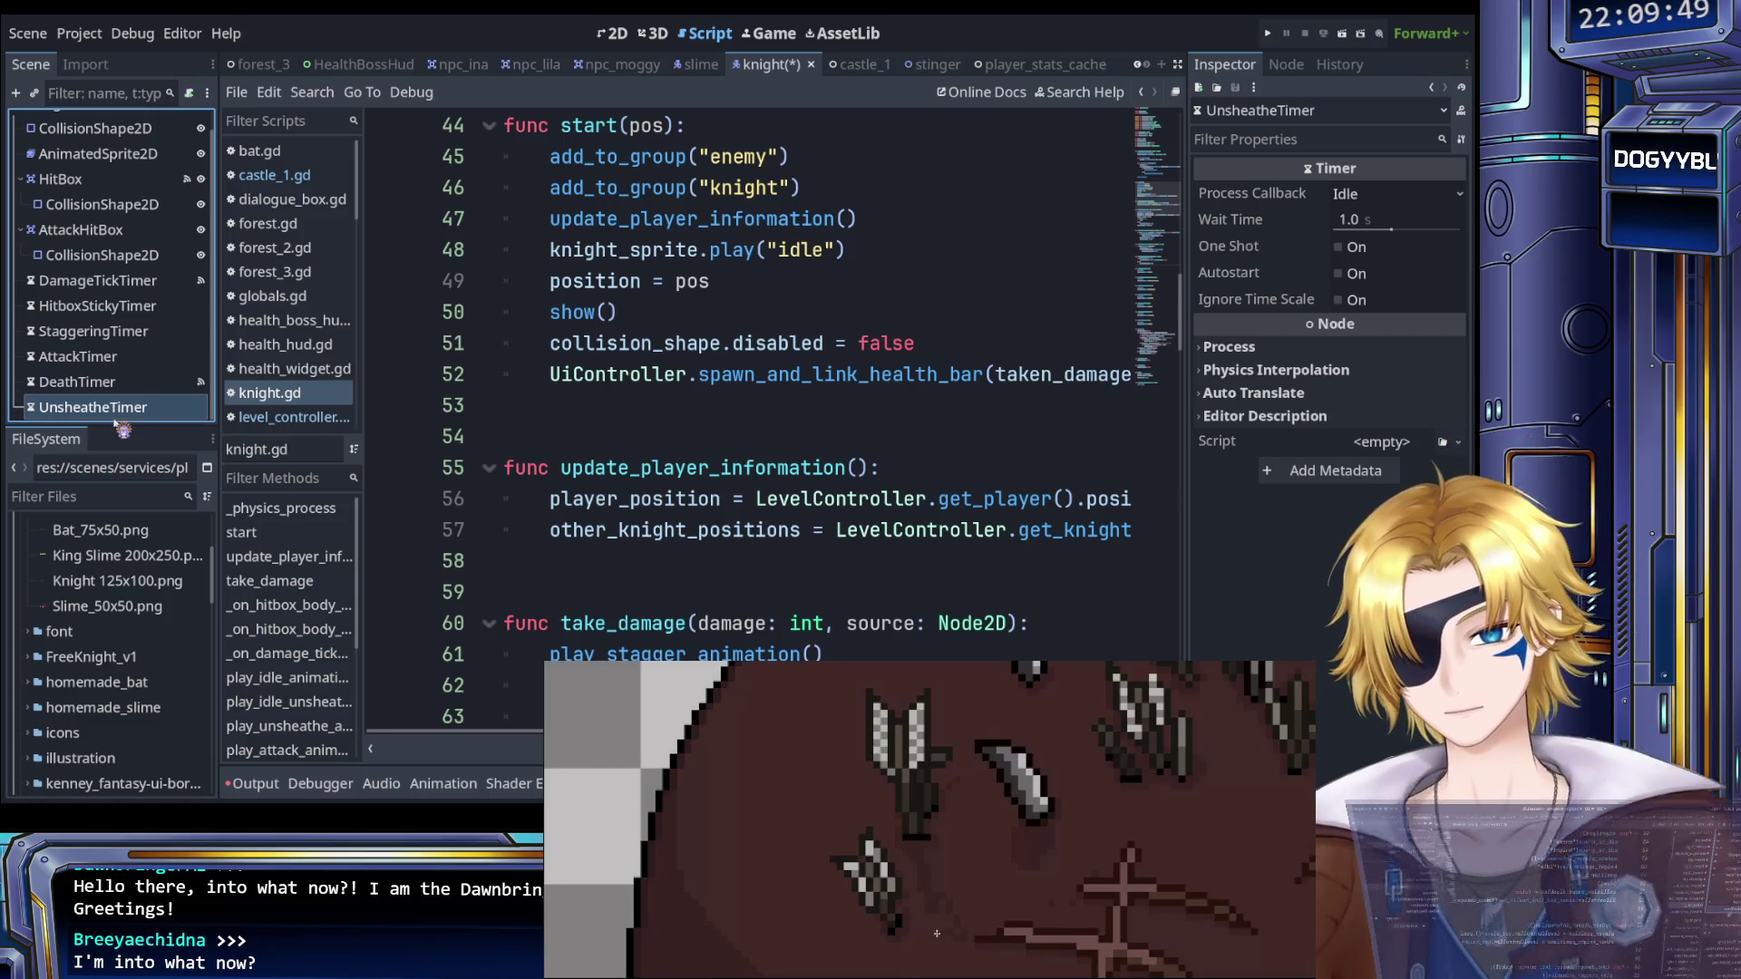
pyautogui.scroll(15, 742, 425)
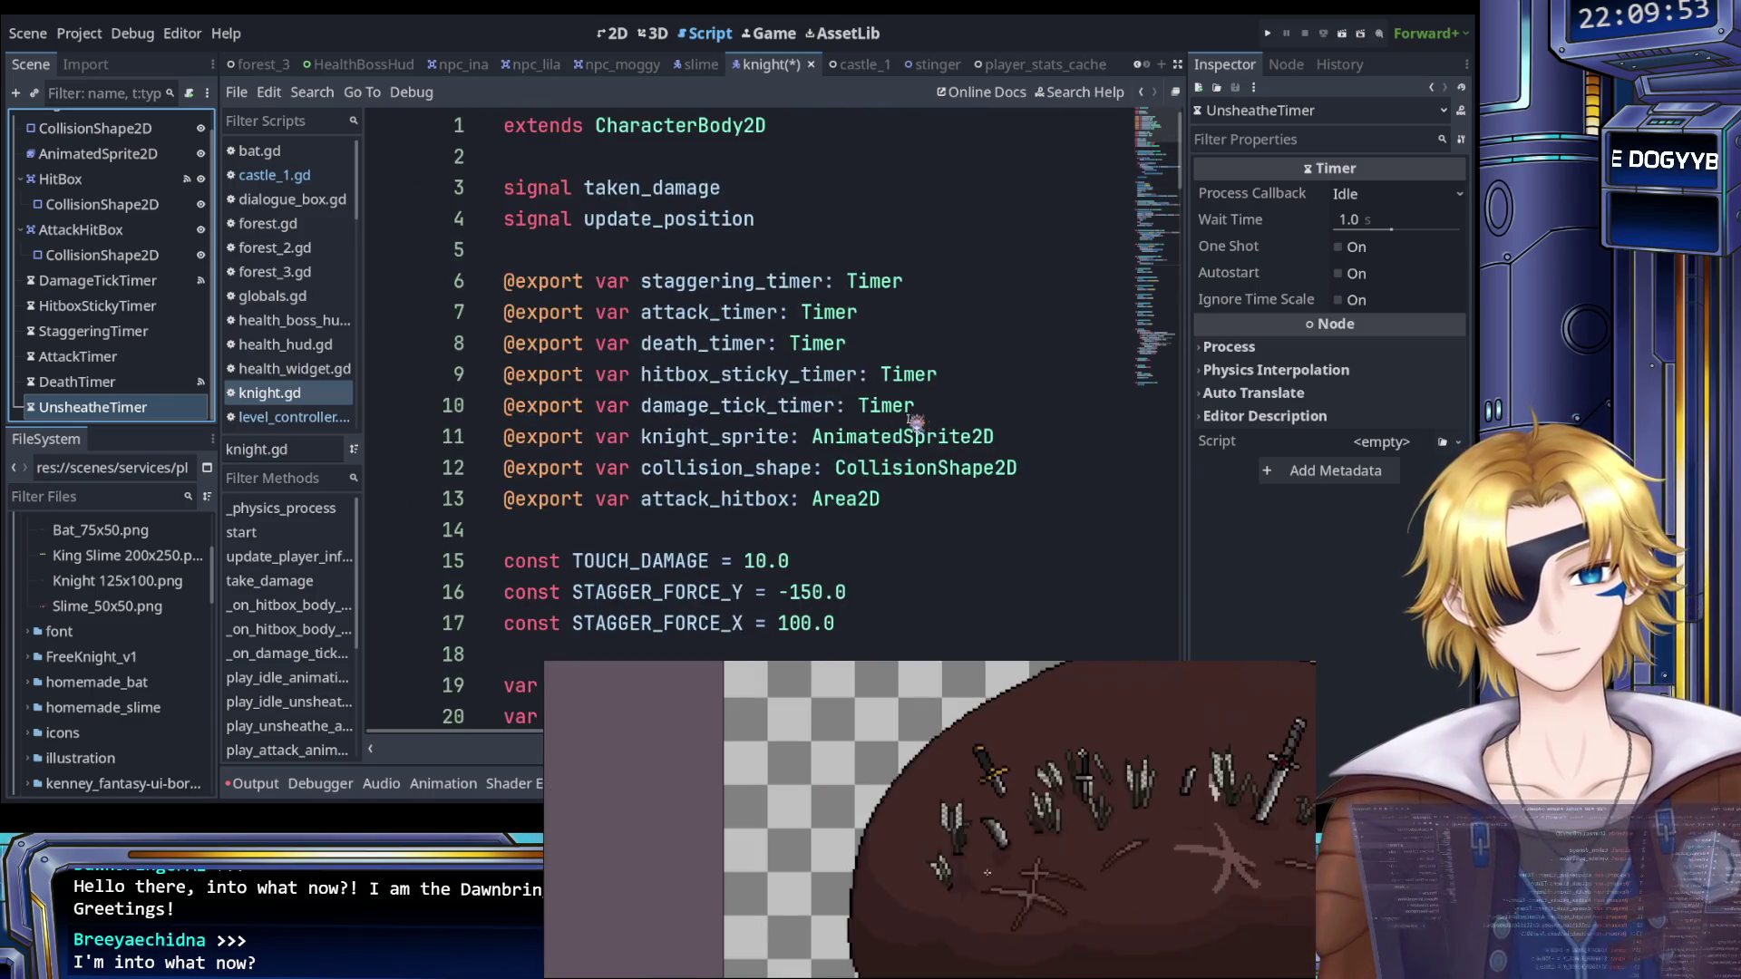
pyautogui.click(961, 407)
pyautogui.press('Return')
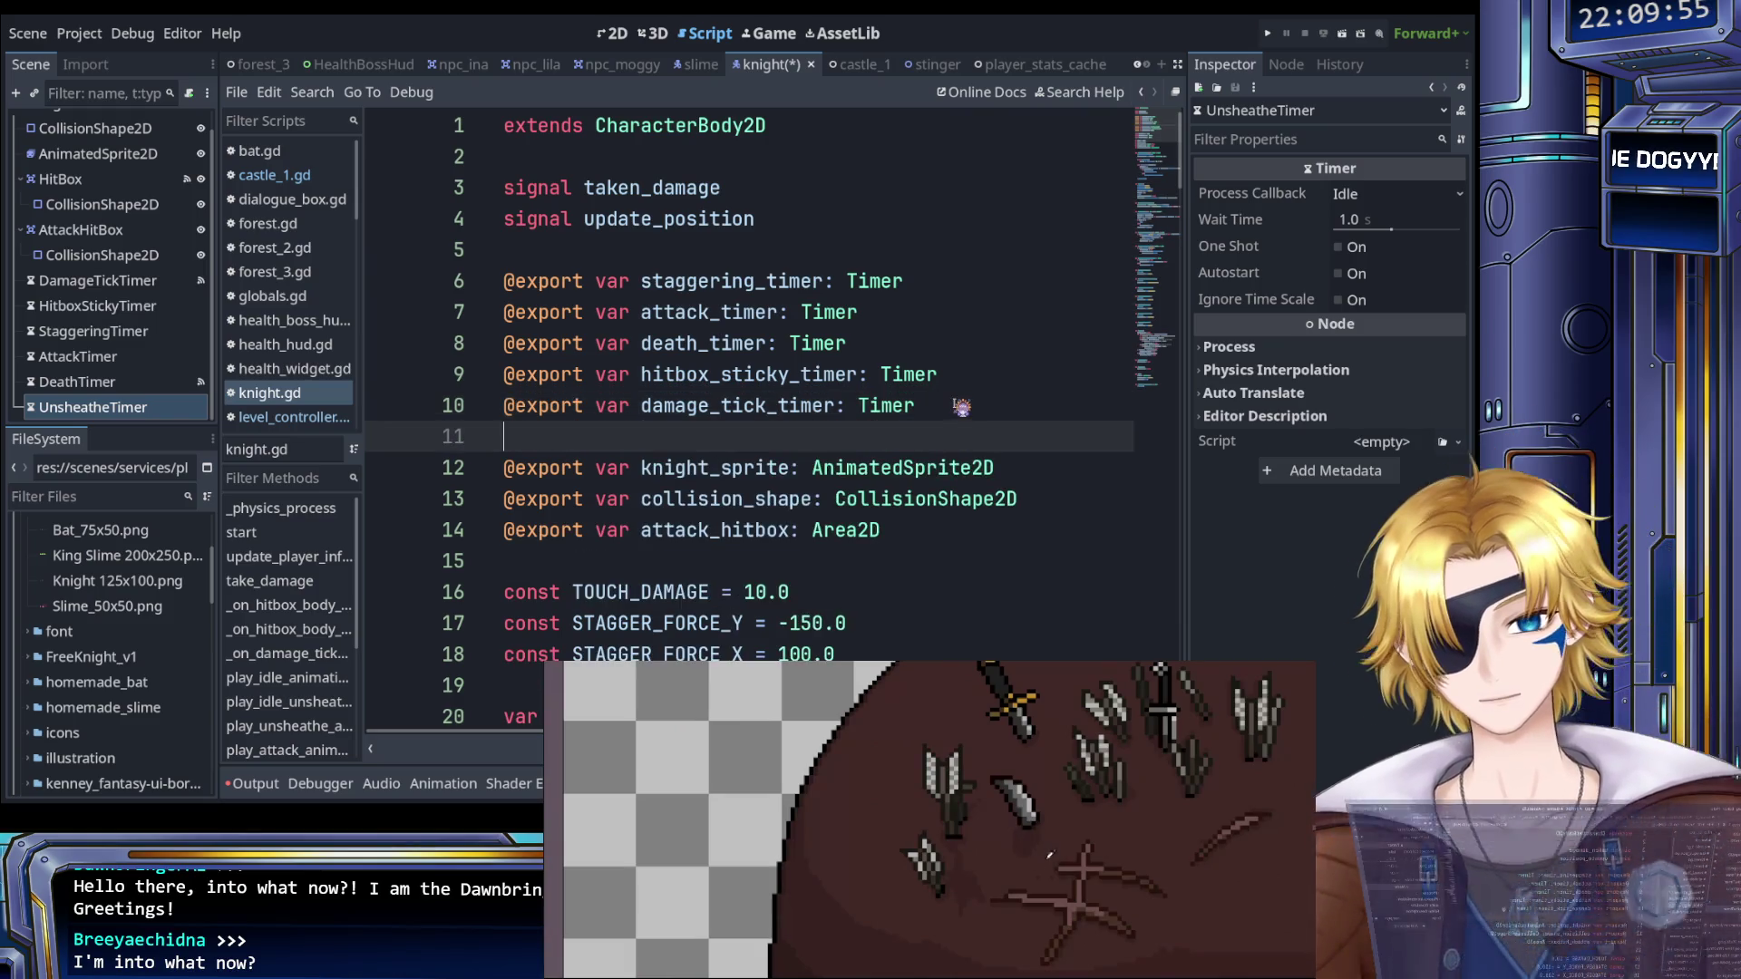
pyautogui.write('@export var unsheathe')
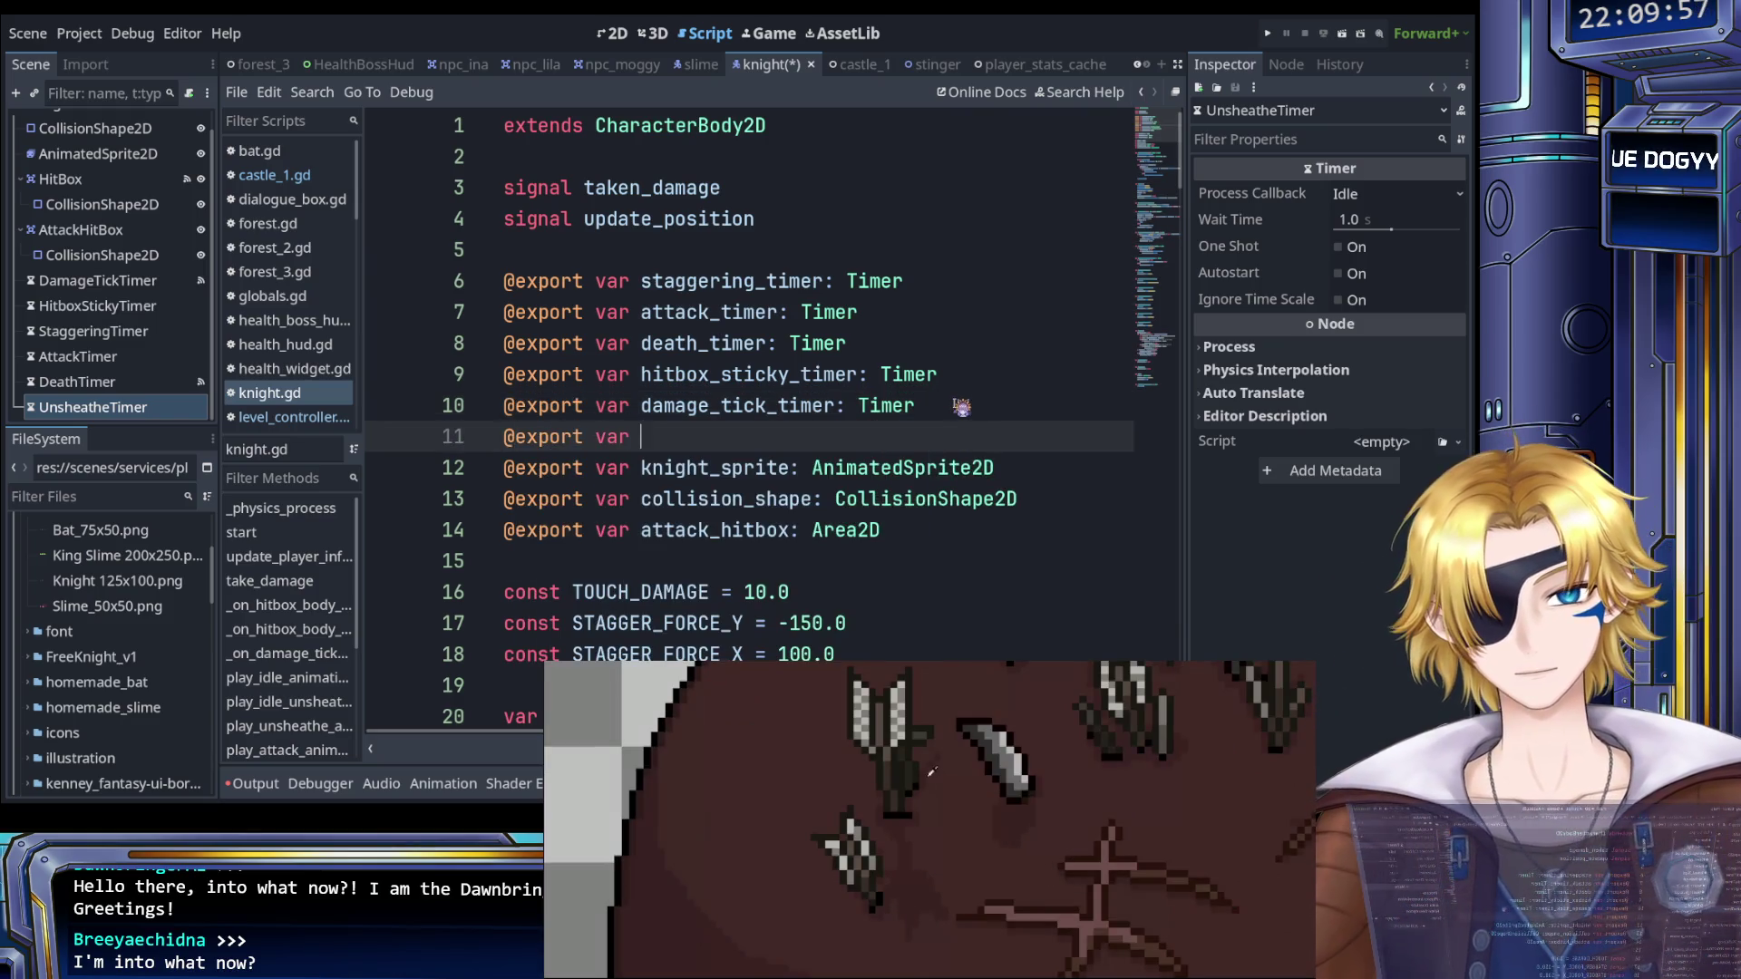
pyautogui.write('_timer: Timer')
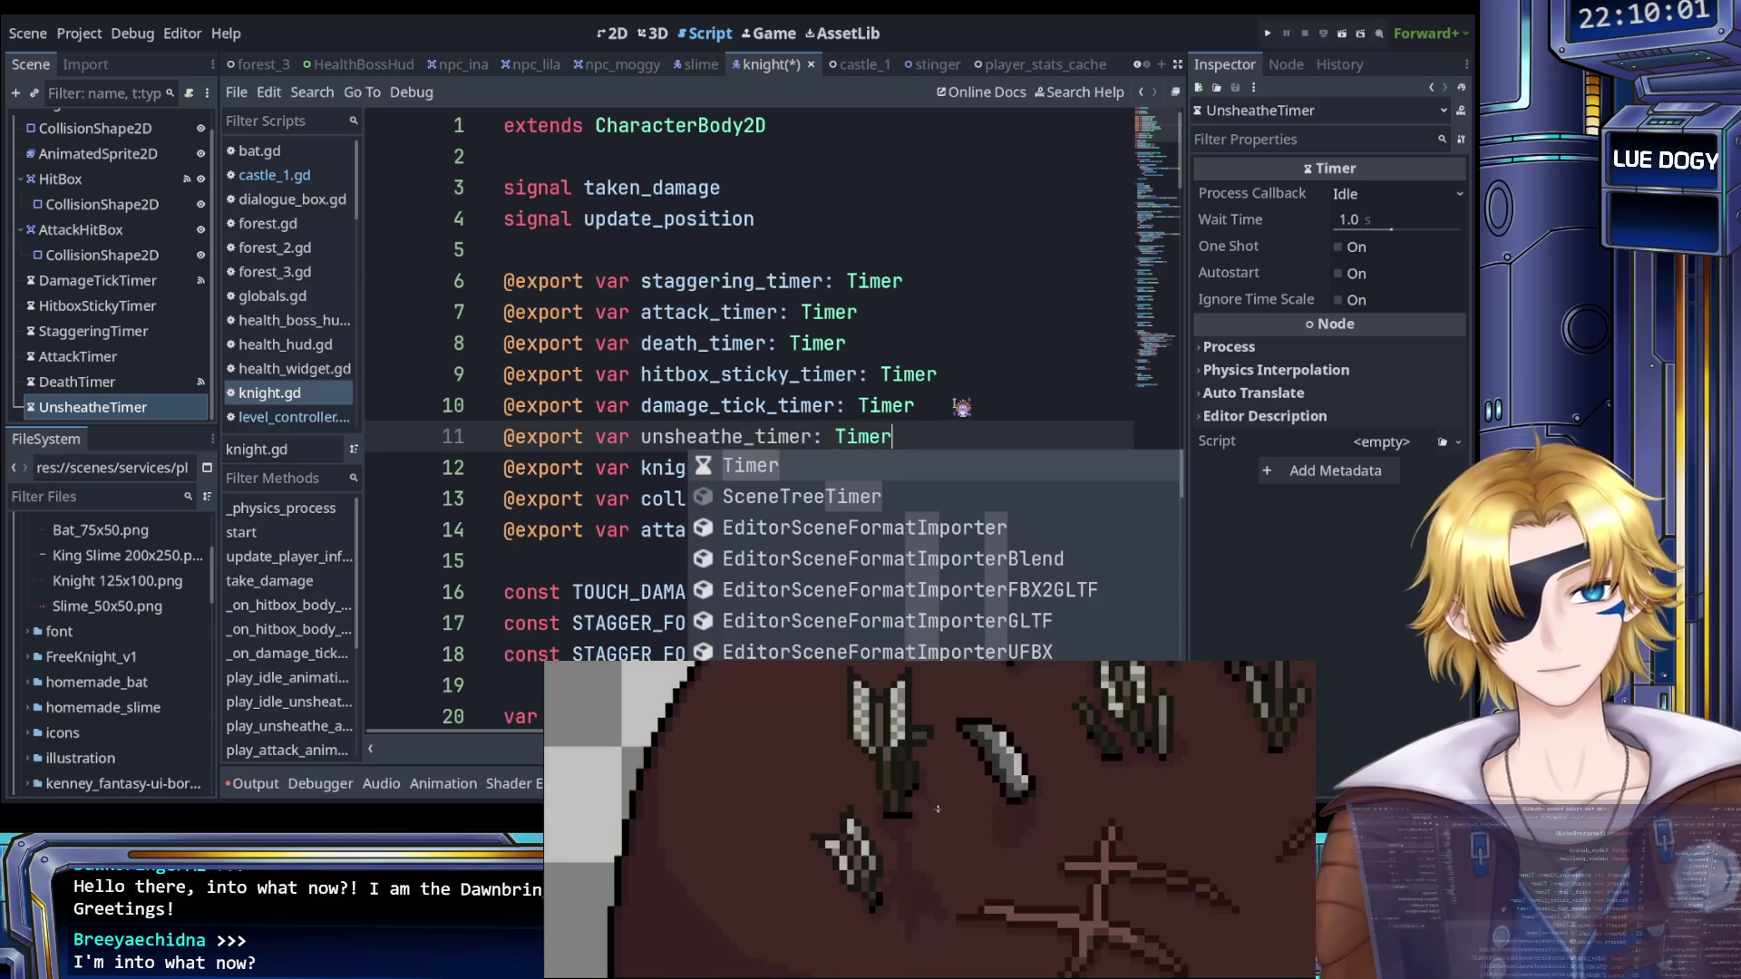
pyautogui.press('Return')
pyautogui.click(803, 407)
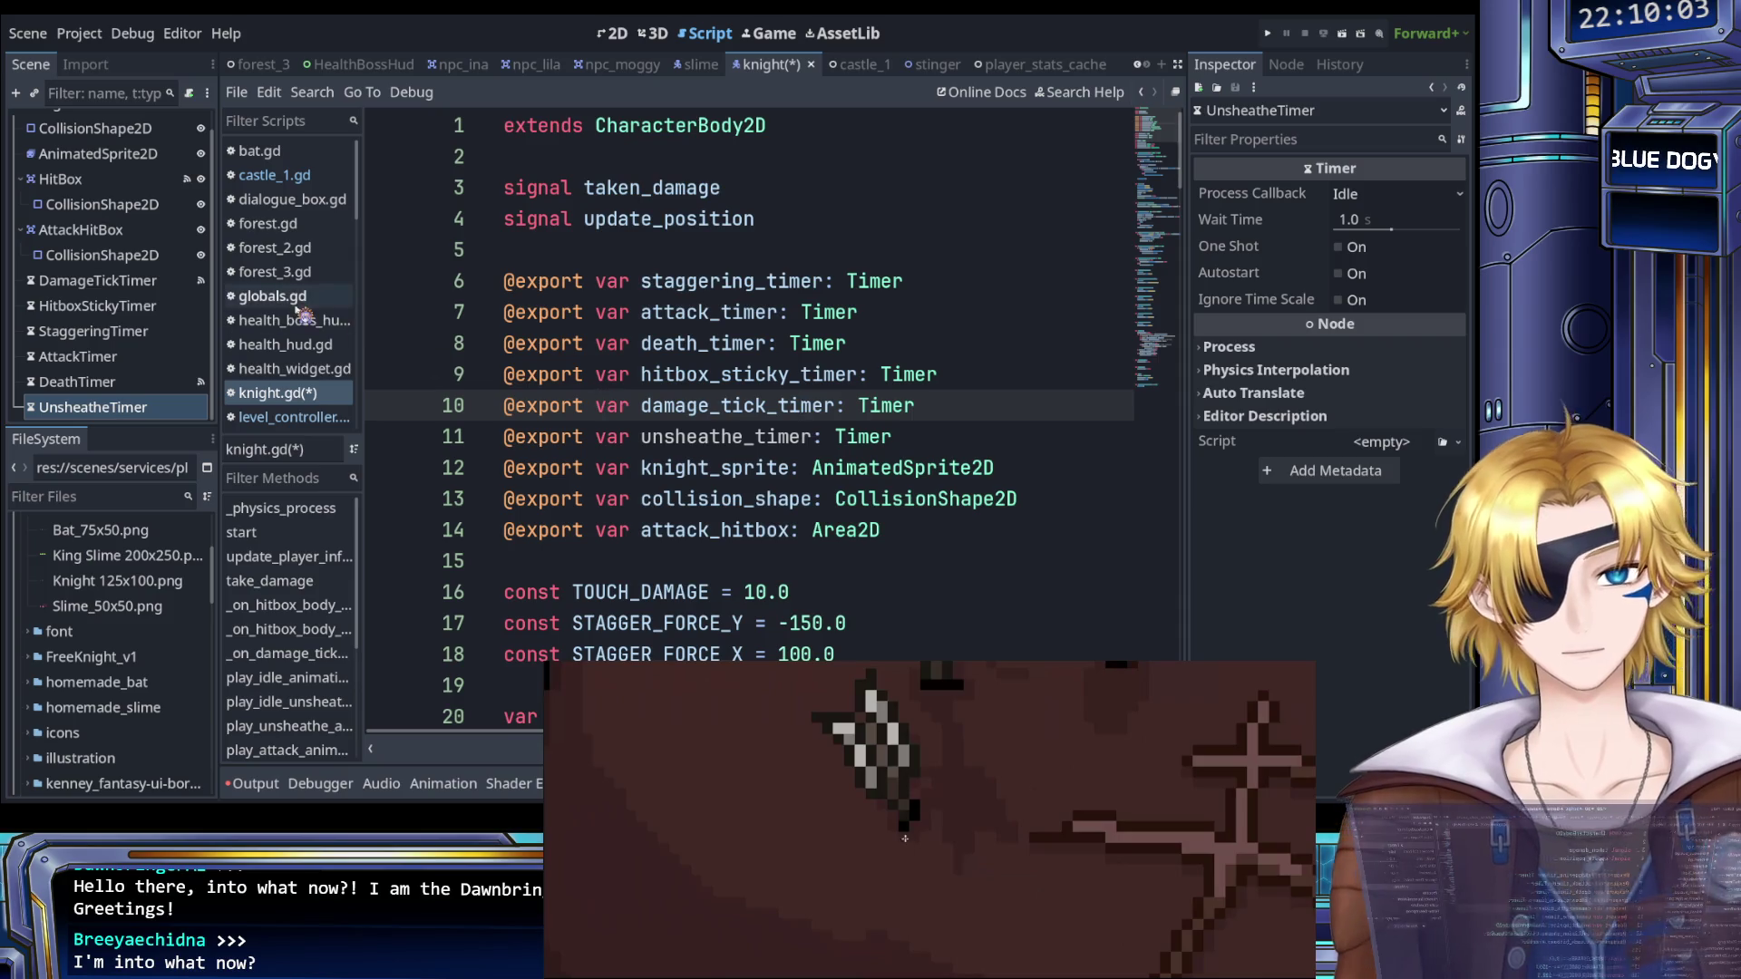
# - Assign the UnsheatheTimer node to the Knight's Unsheathe Timer export and save with Ctrl+S
pyautogui.scroll(2, 100, 155)
pyautogui.click(54, 124)
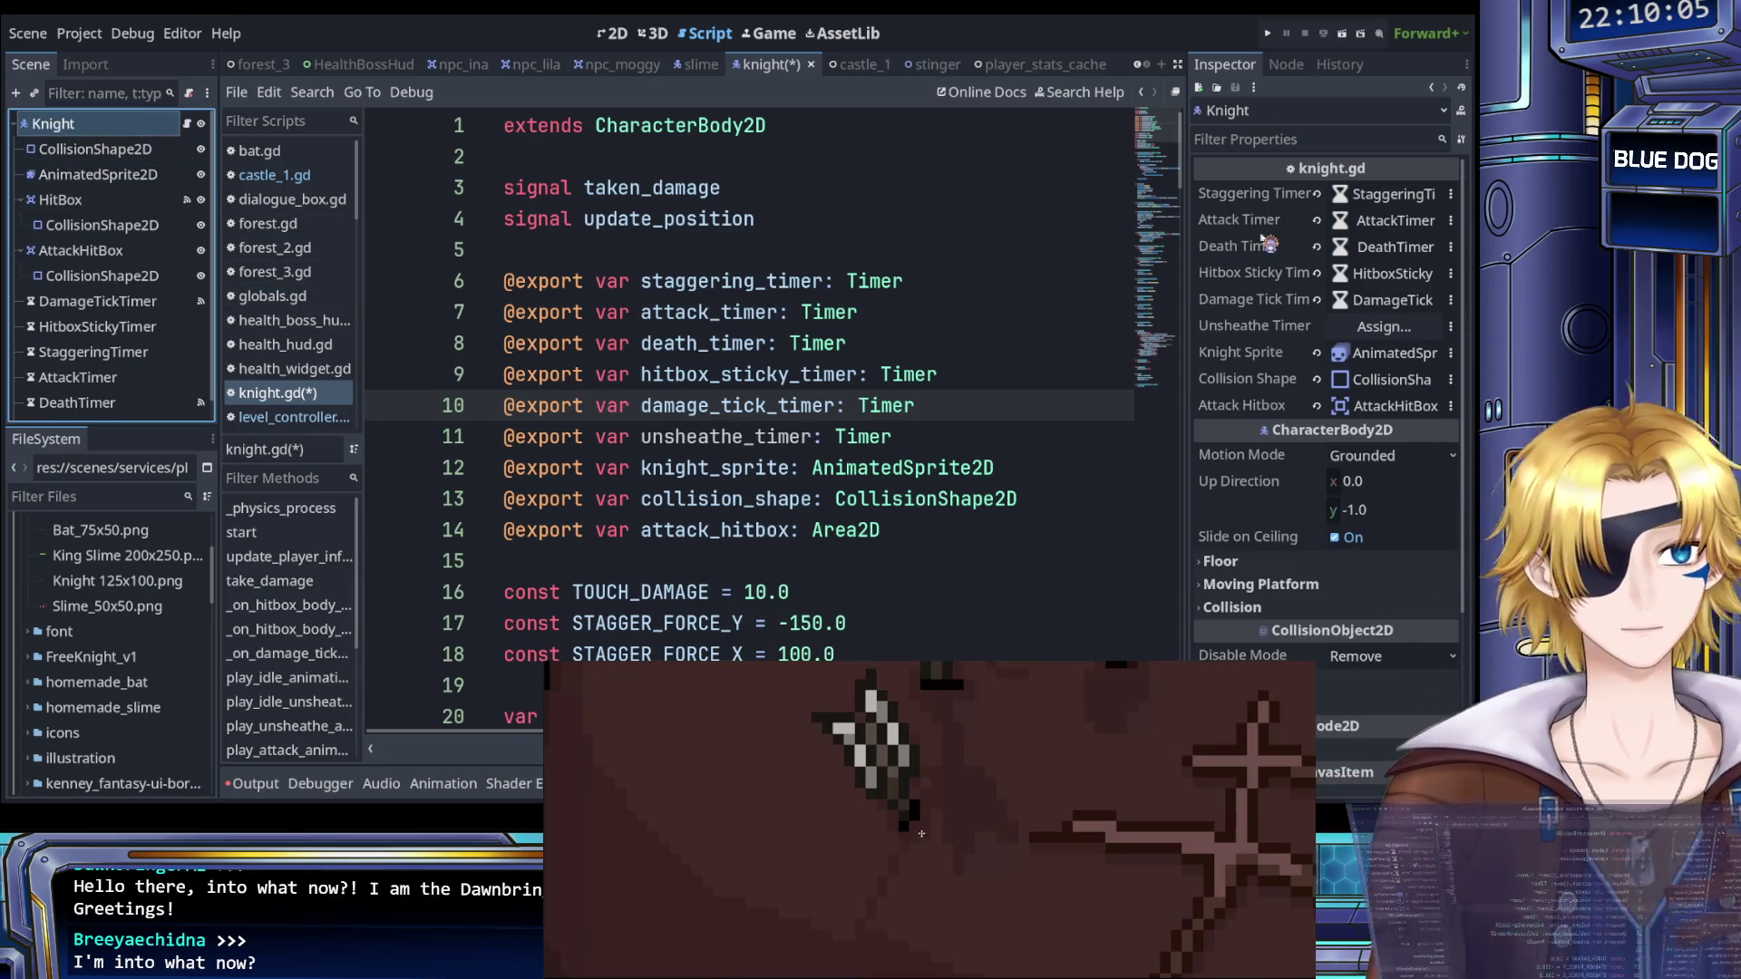
pyautogui.click(1383, 327)
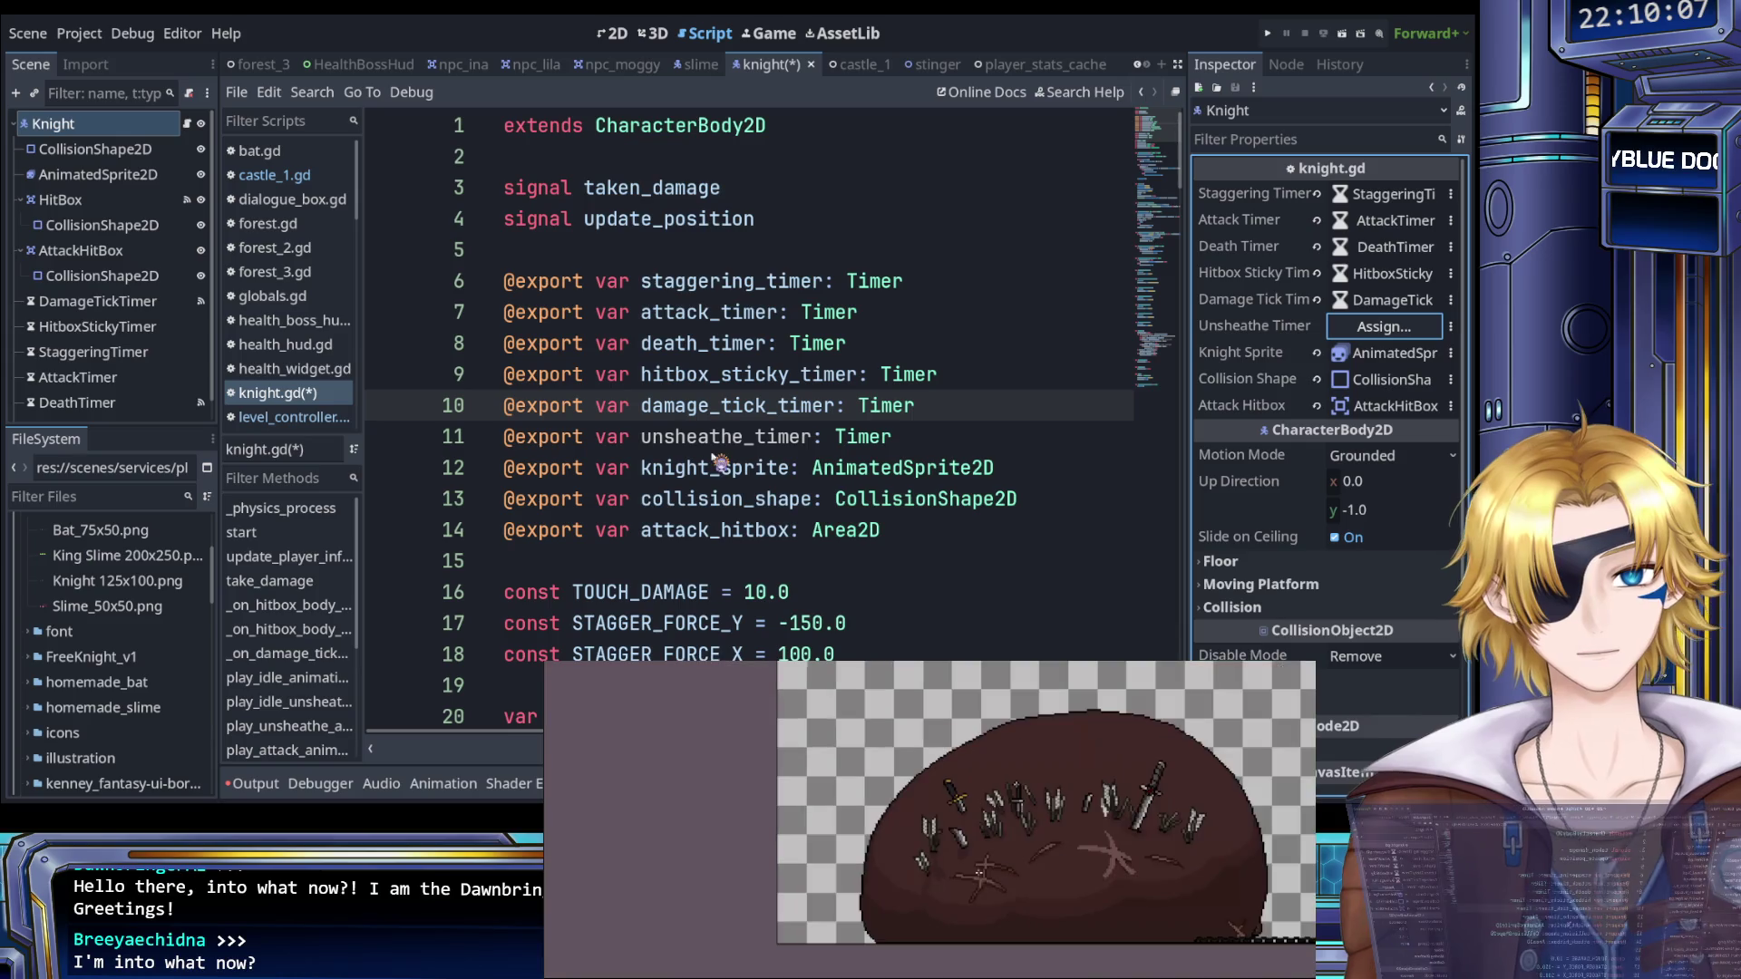
pyautogui.click(712, 529)
pyautogui.hotkey('ctrl', 's')
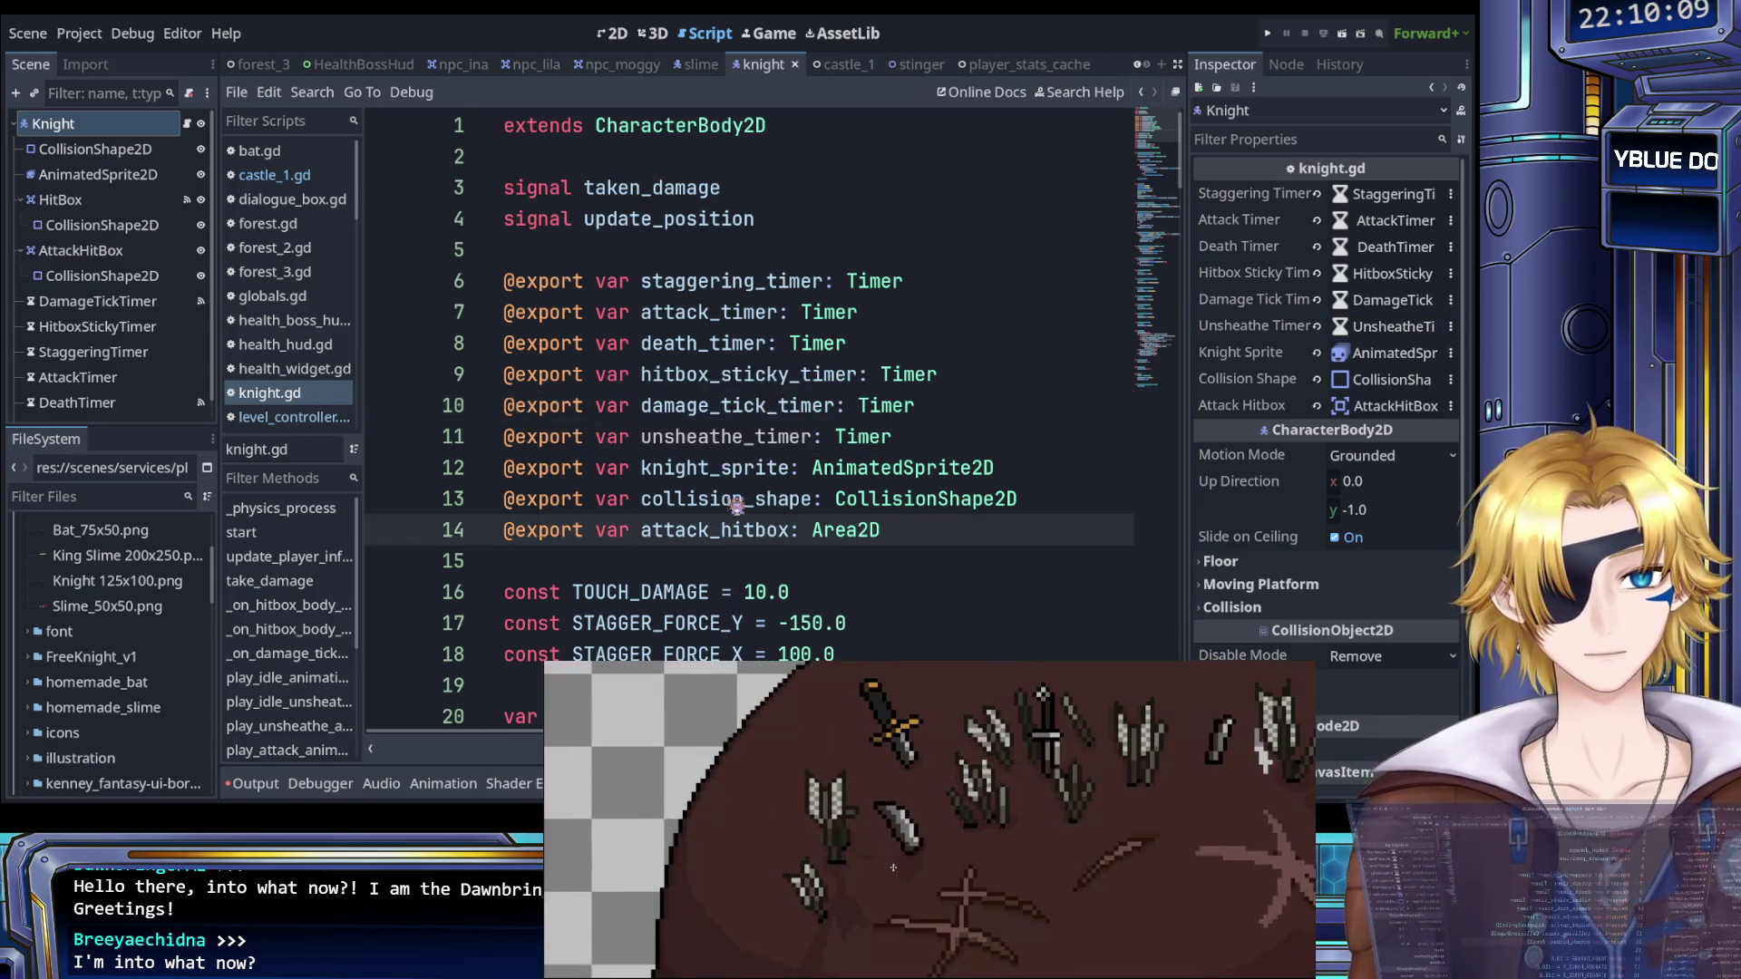
pyautogui.scroll(-4, 729, 513)
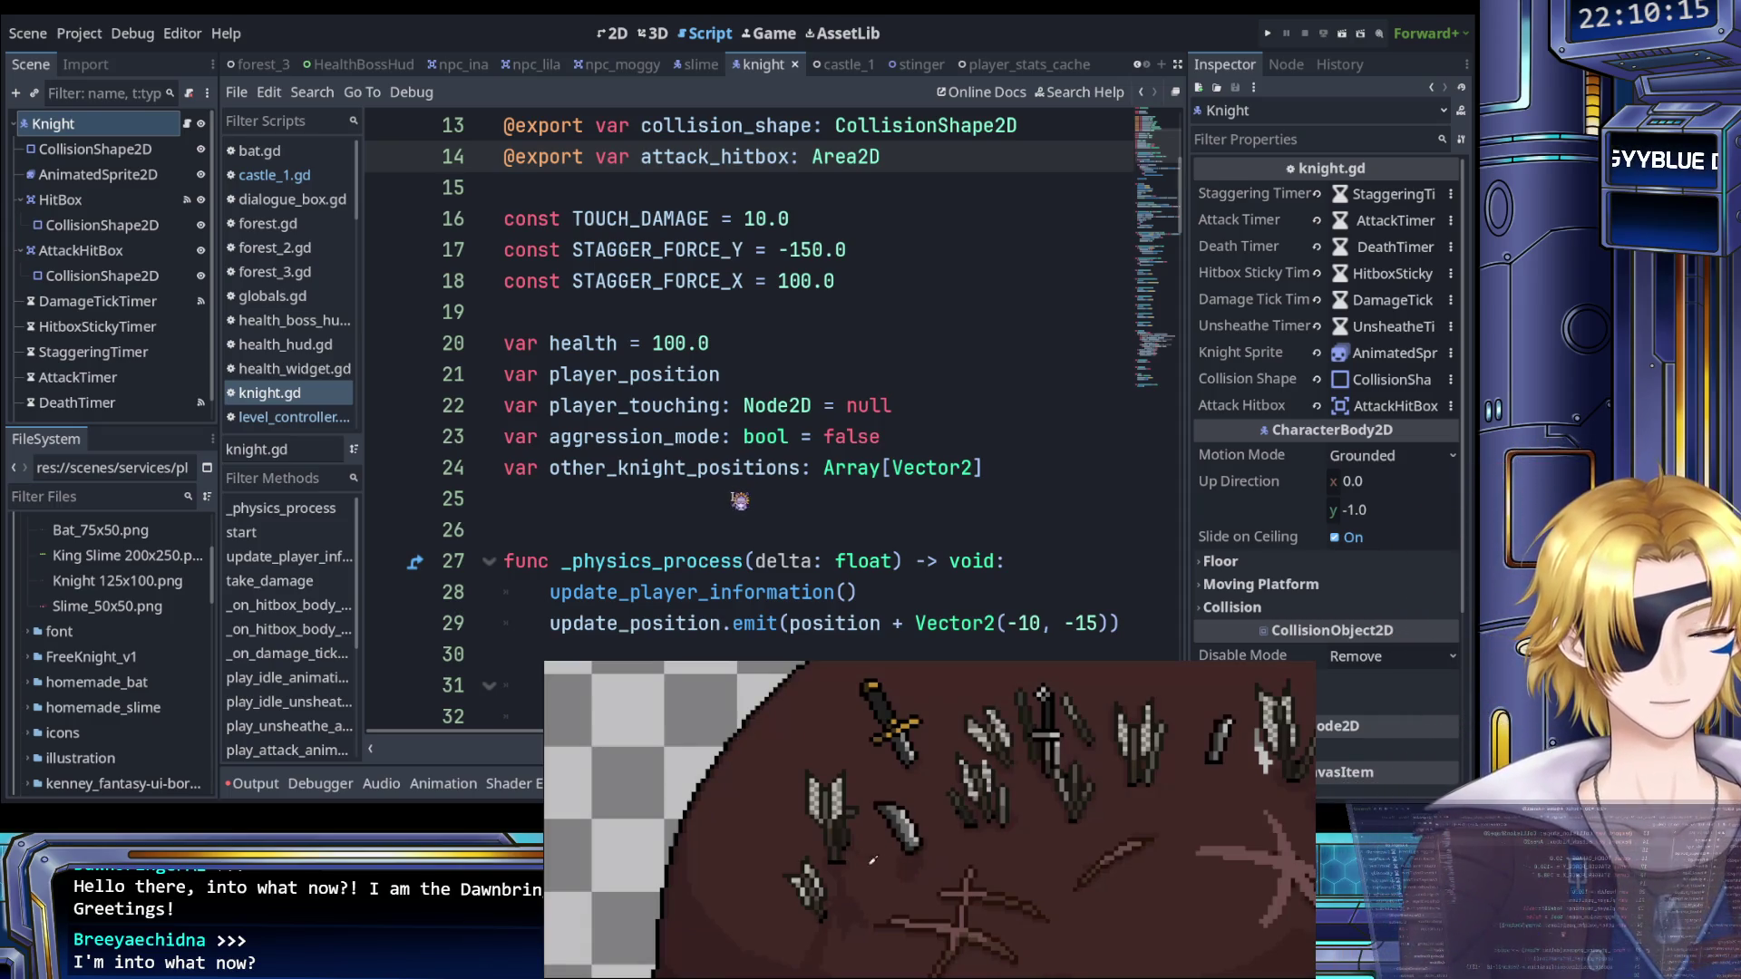
pyautogui.scroll(-1, 731, 496)
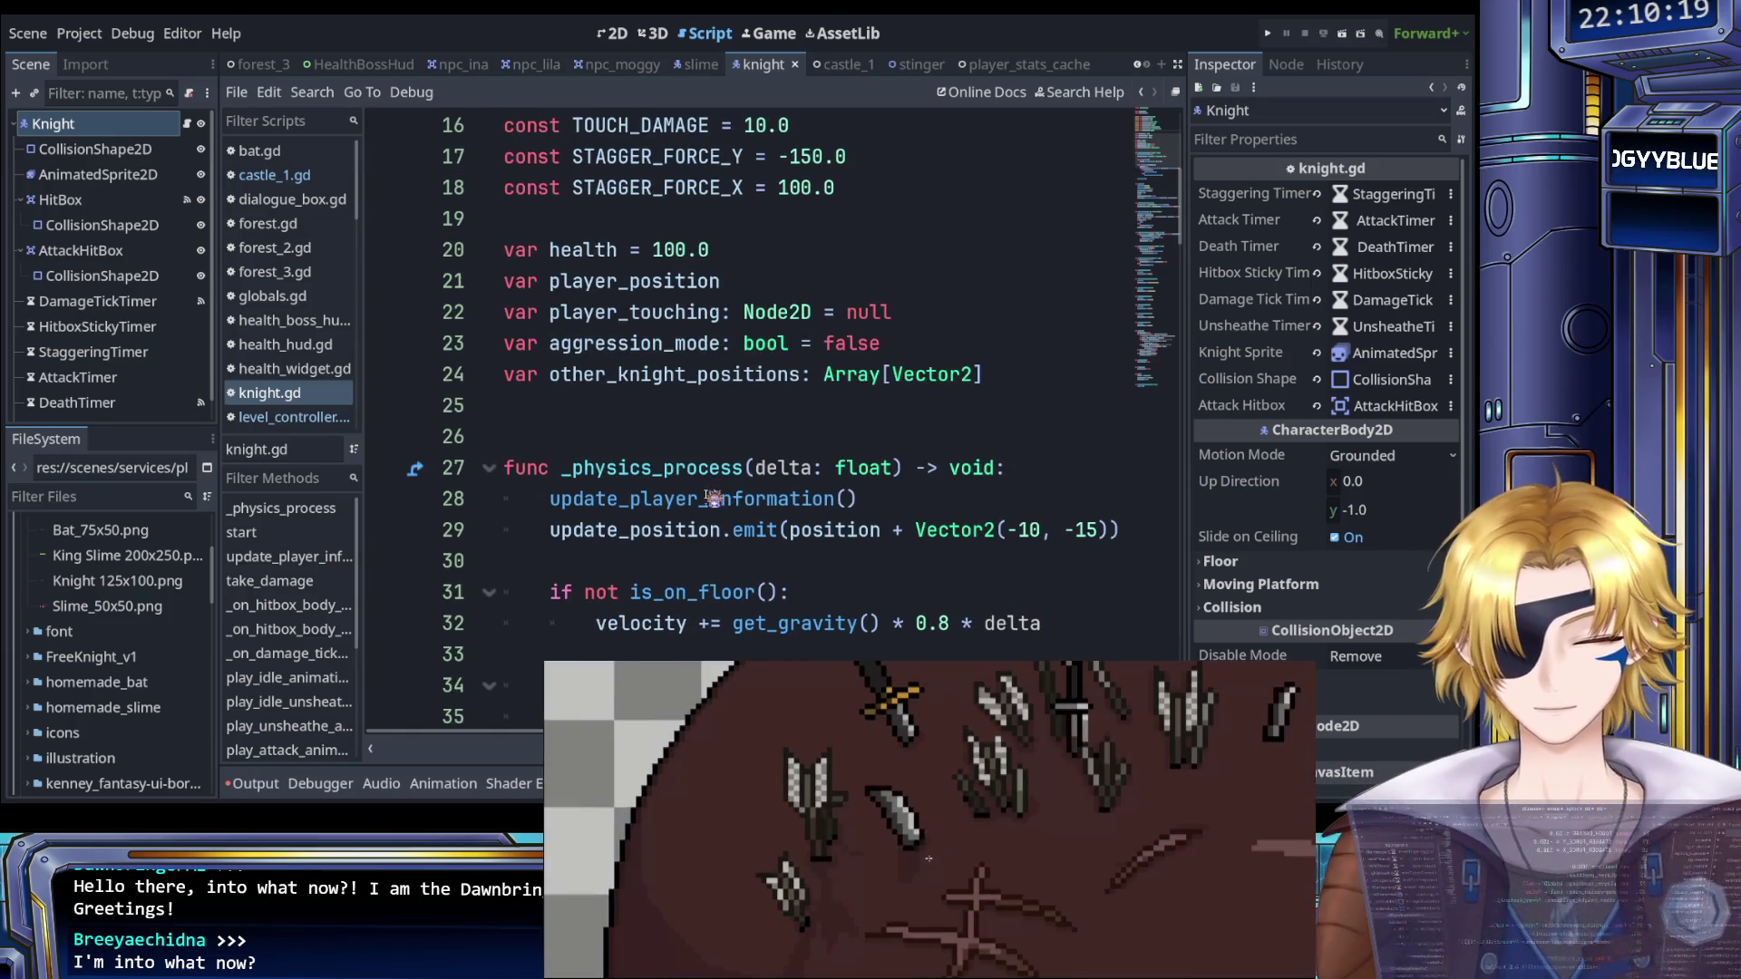
pyautogui.click(616, 408)
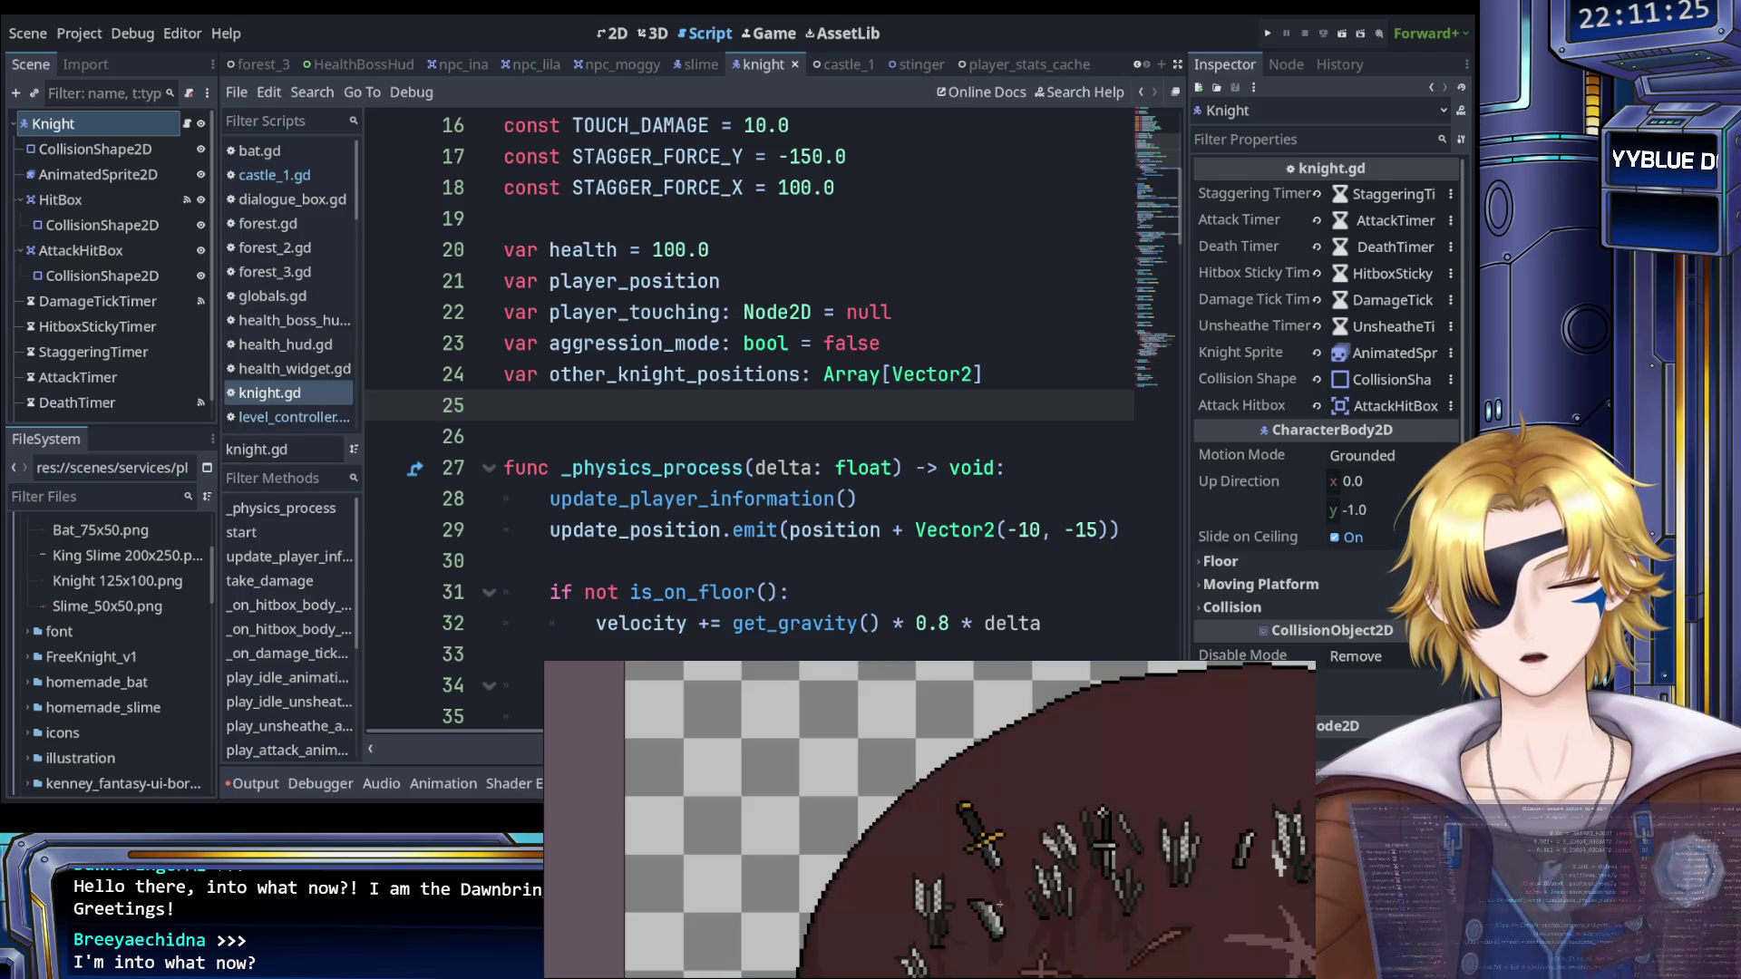
pyautogui.scroll(2, 1003, 912)
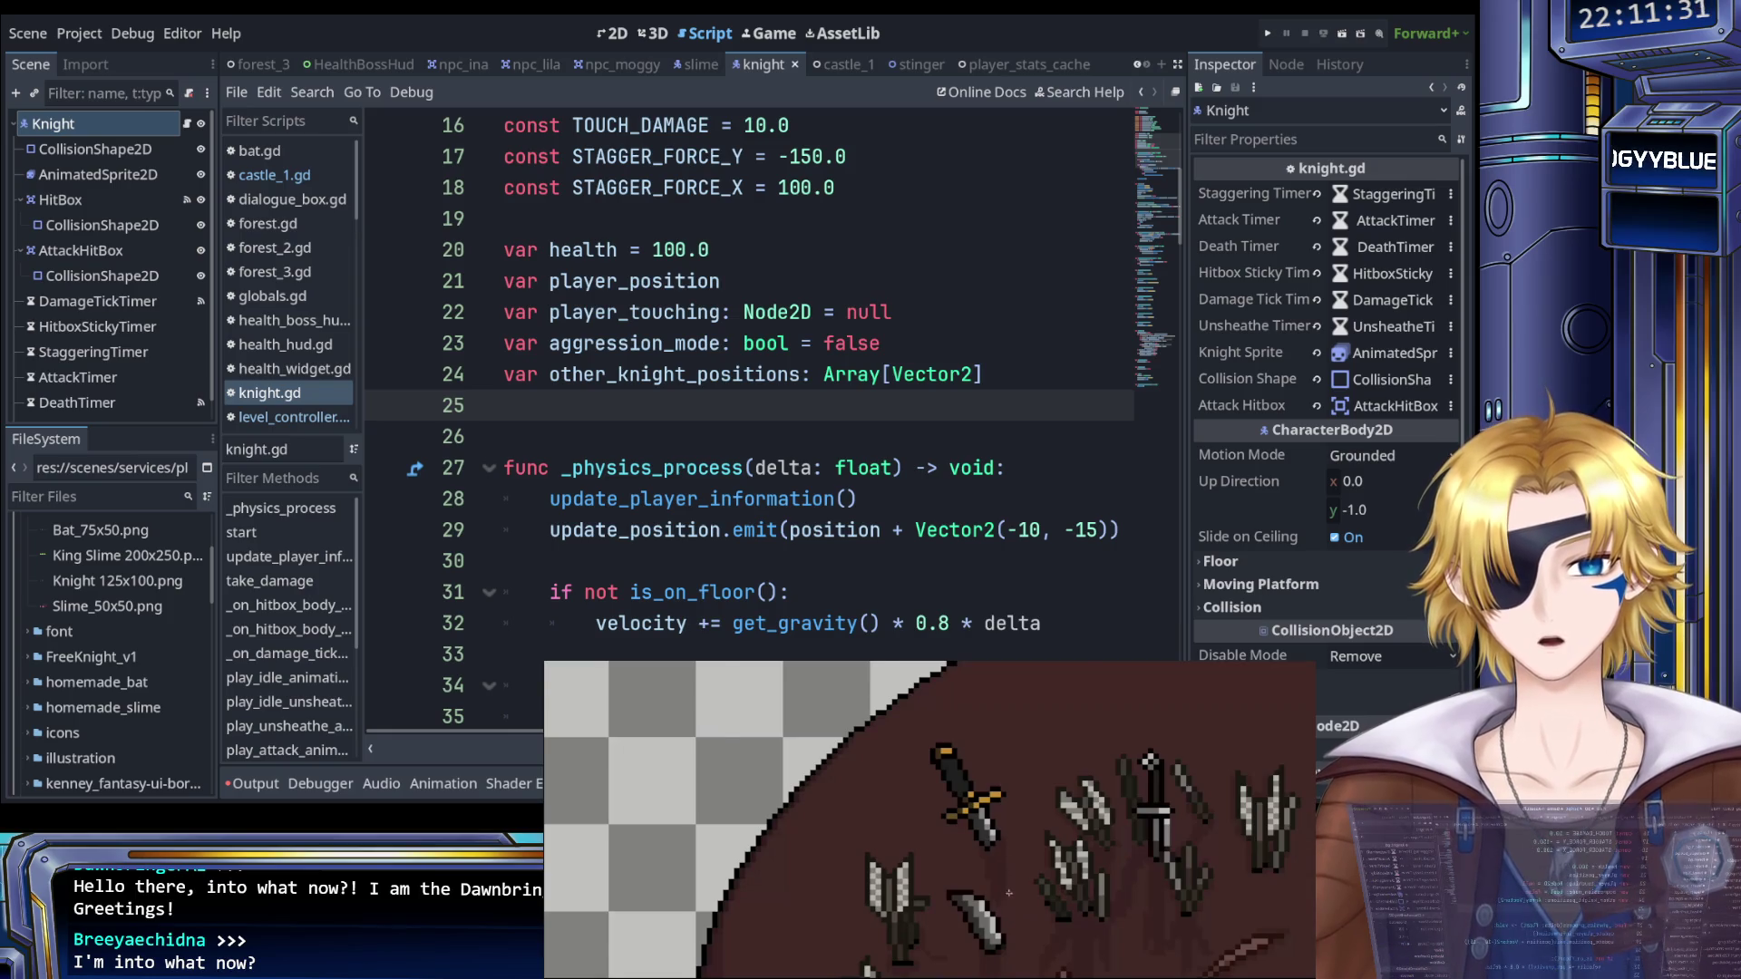
pyautogui.scroll(-2, 1006, 846)
pyautogui.scroll(-2, 1043, 899)
pyautogui.scroll(2, 976, 896)
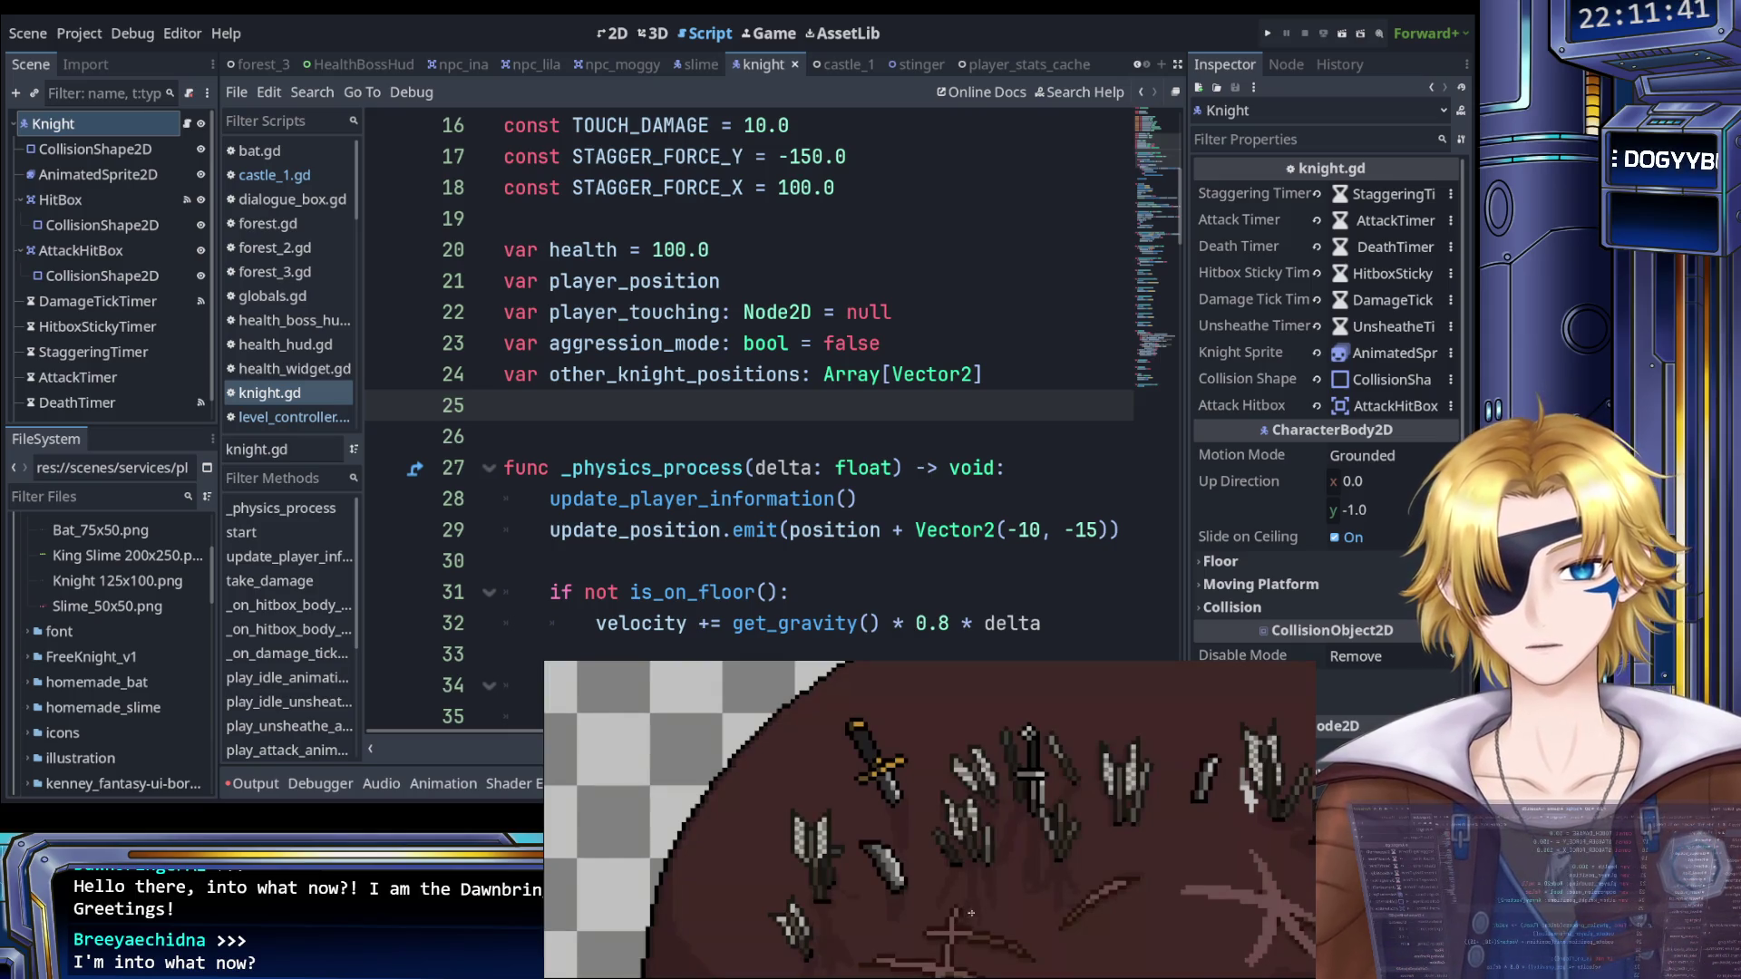
pyautogui.scroll(2, 959, 922)
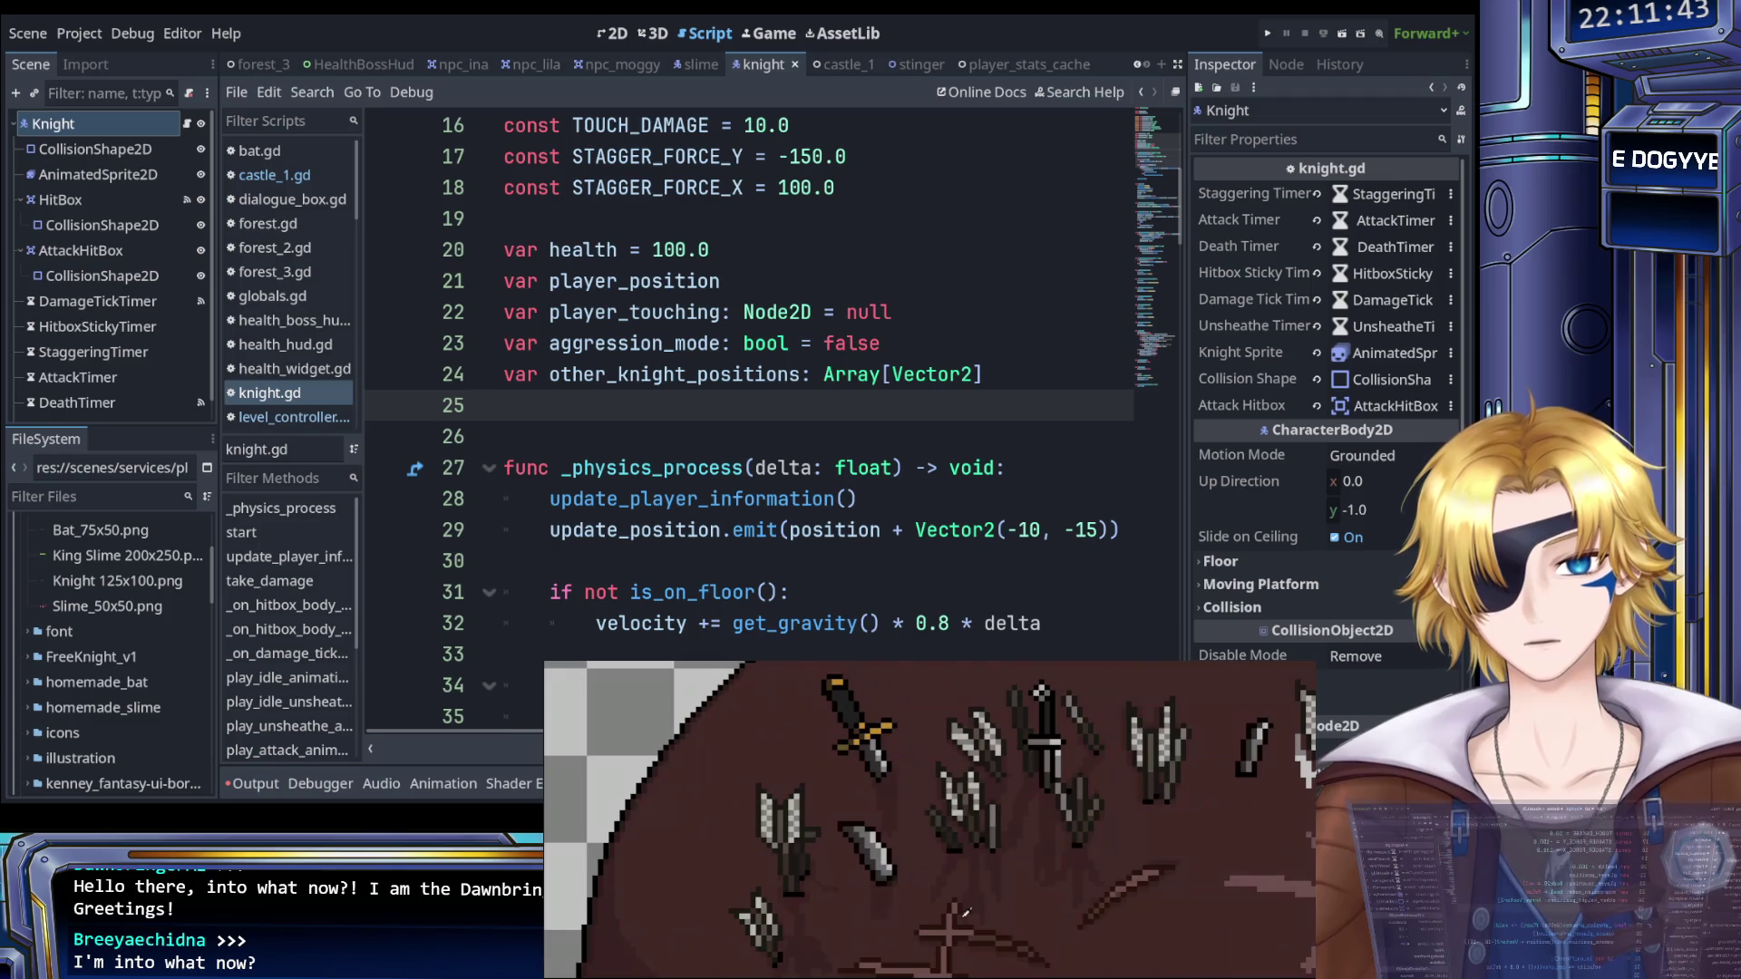
pyautogui.scroll(-4, 959, 916)
pyautogui.scroll(3, 987, 865)
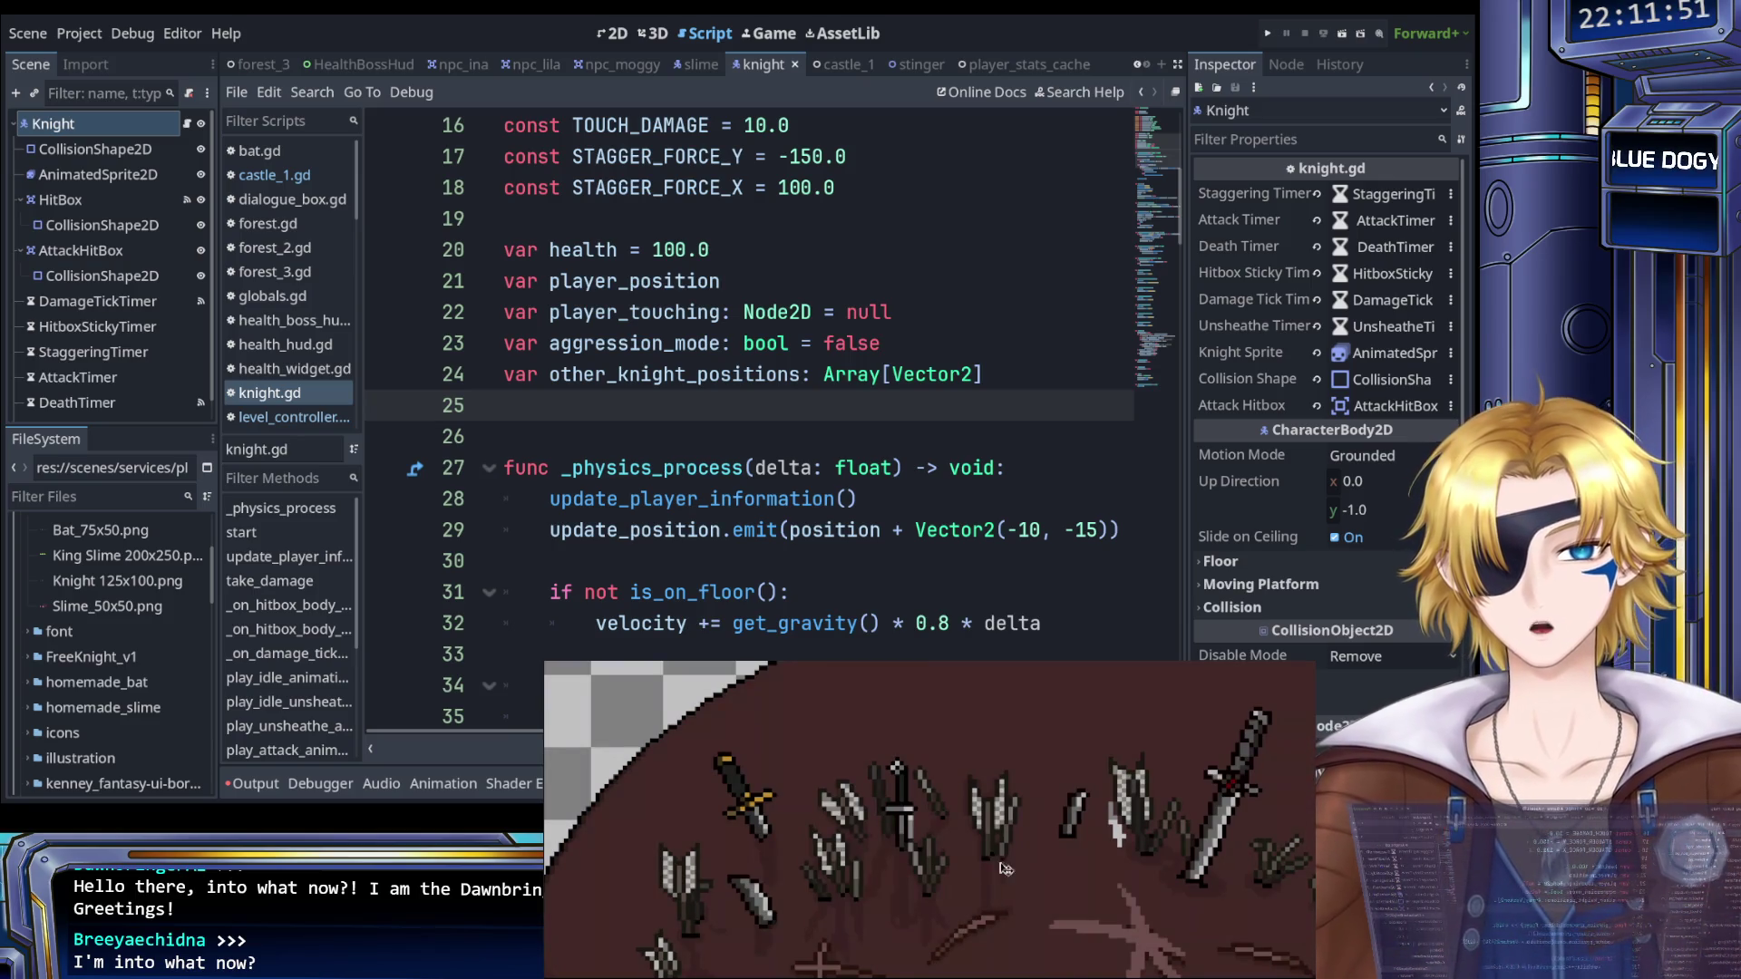
pyautogui.scroll(-2, 1014, 910)
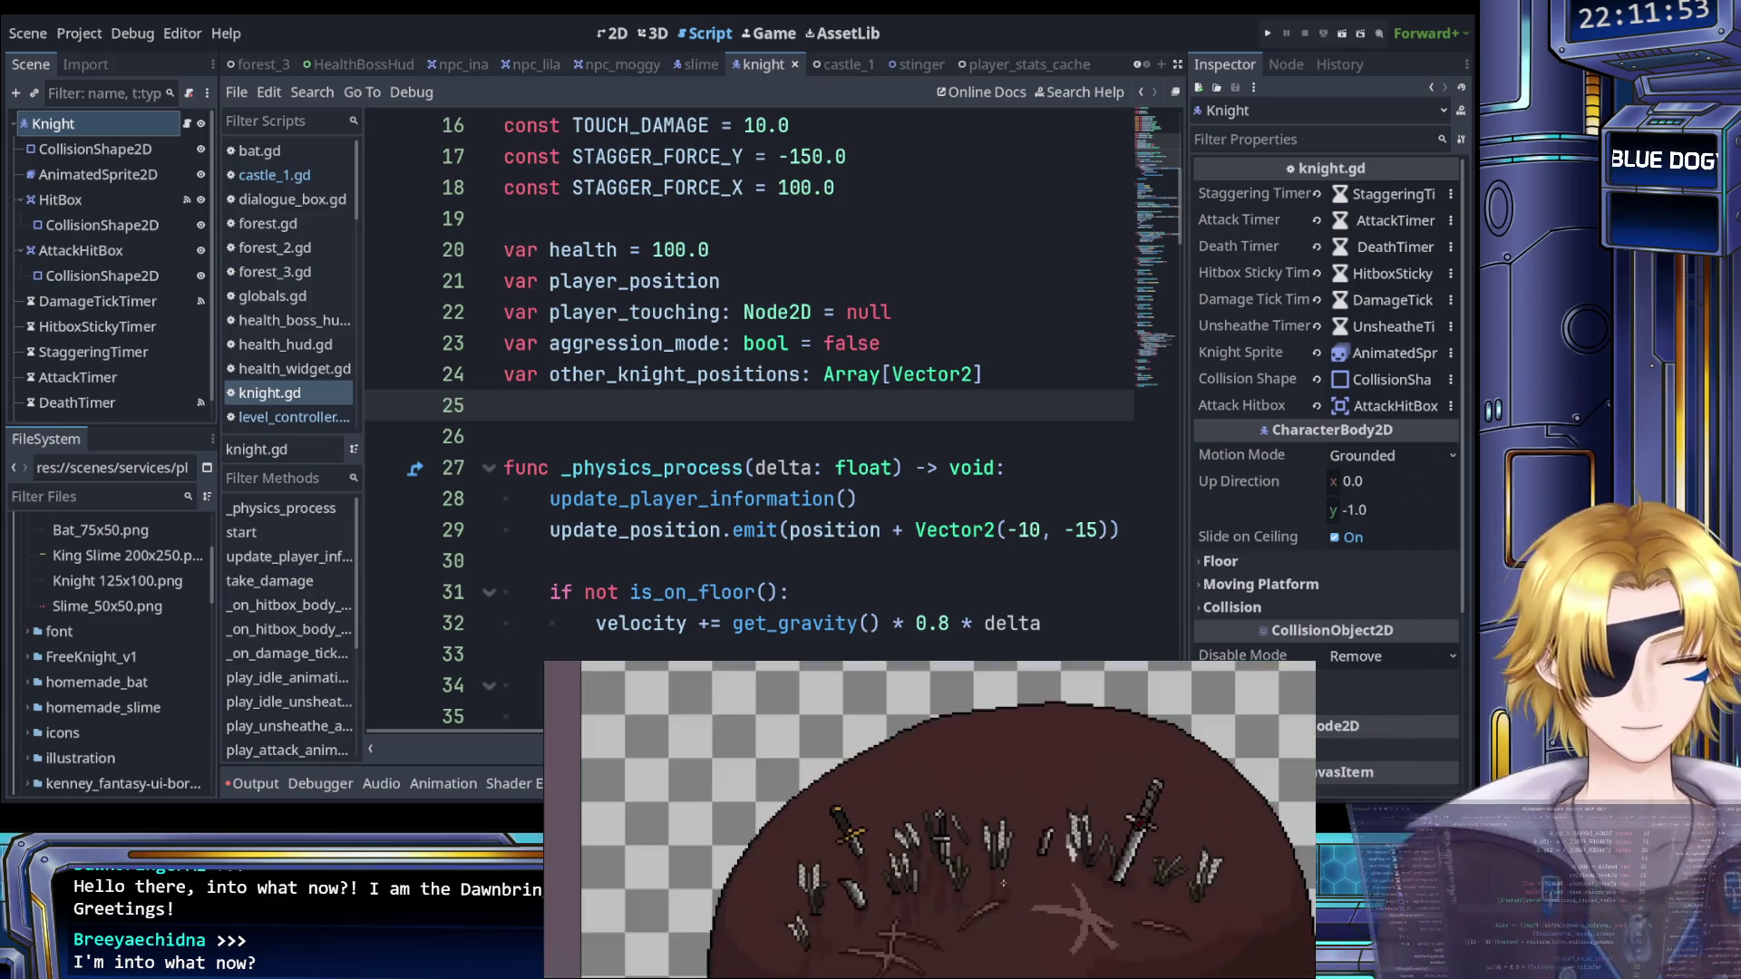
pyautogui.scroll(1, 1043, 861)
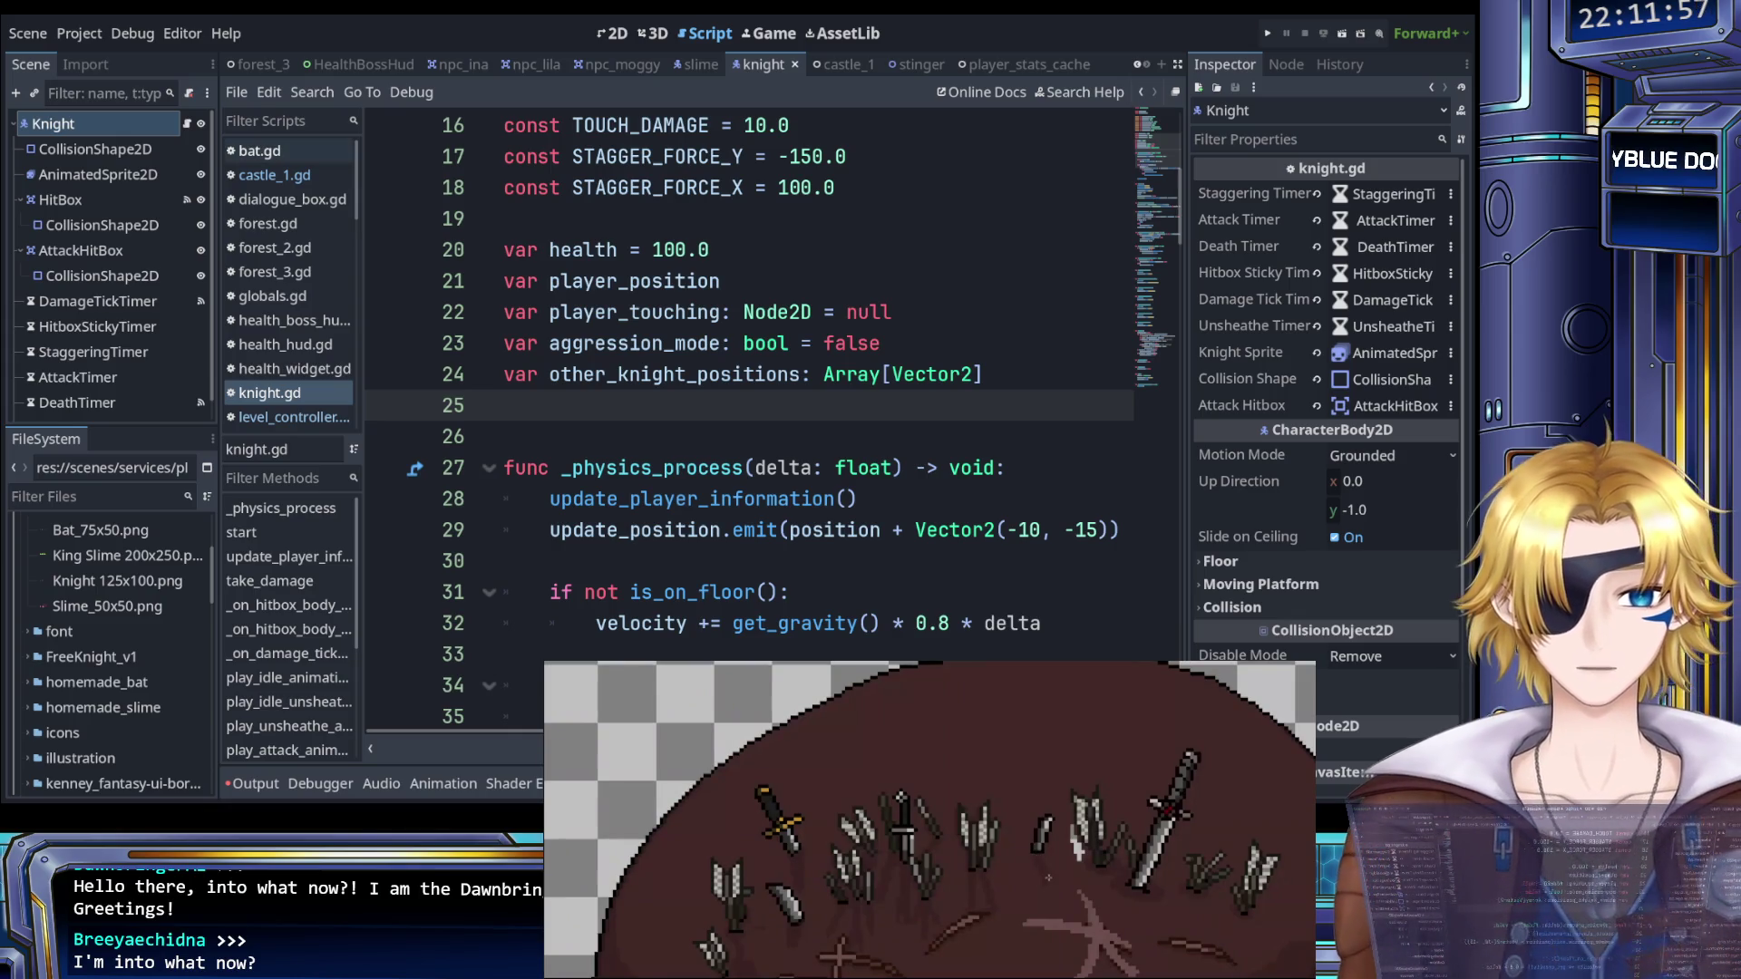
pyautogui.scroll(3, 1077, 848)
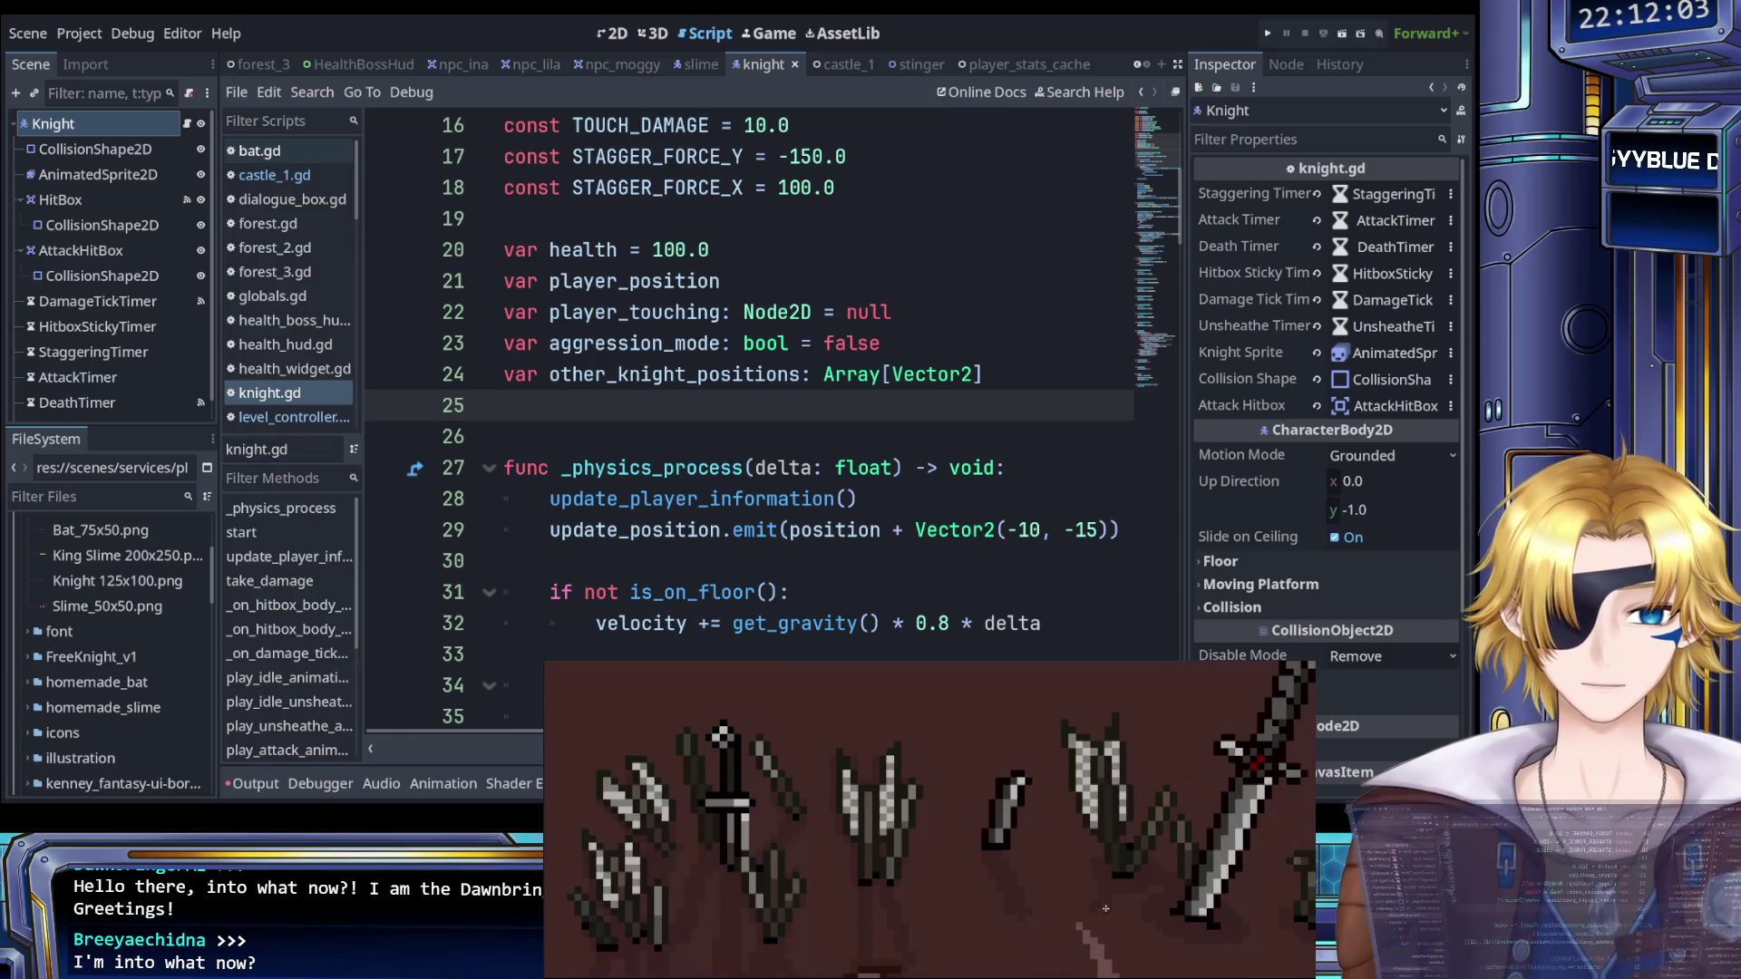
pyautogui.scroll(-3, 1114, 890)
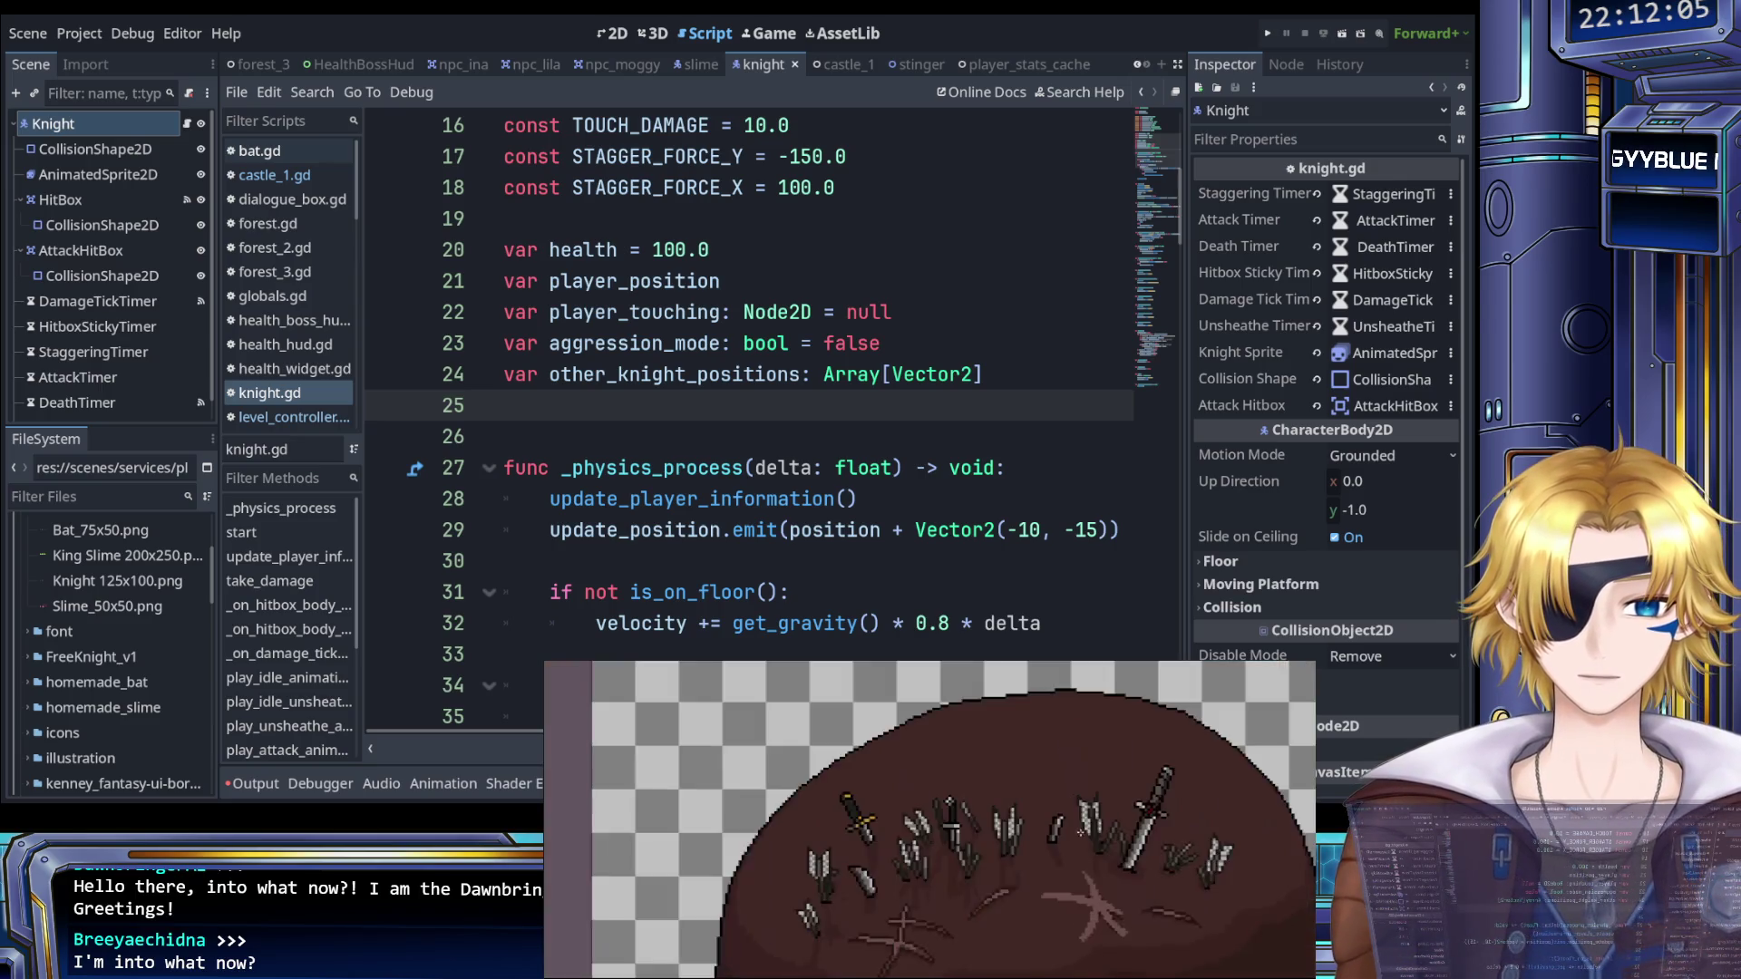
# - Paint five pale pink strokes, including a large X, across the lower part of the blob
pyautogui.scroll(3, 1079, 870)
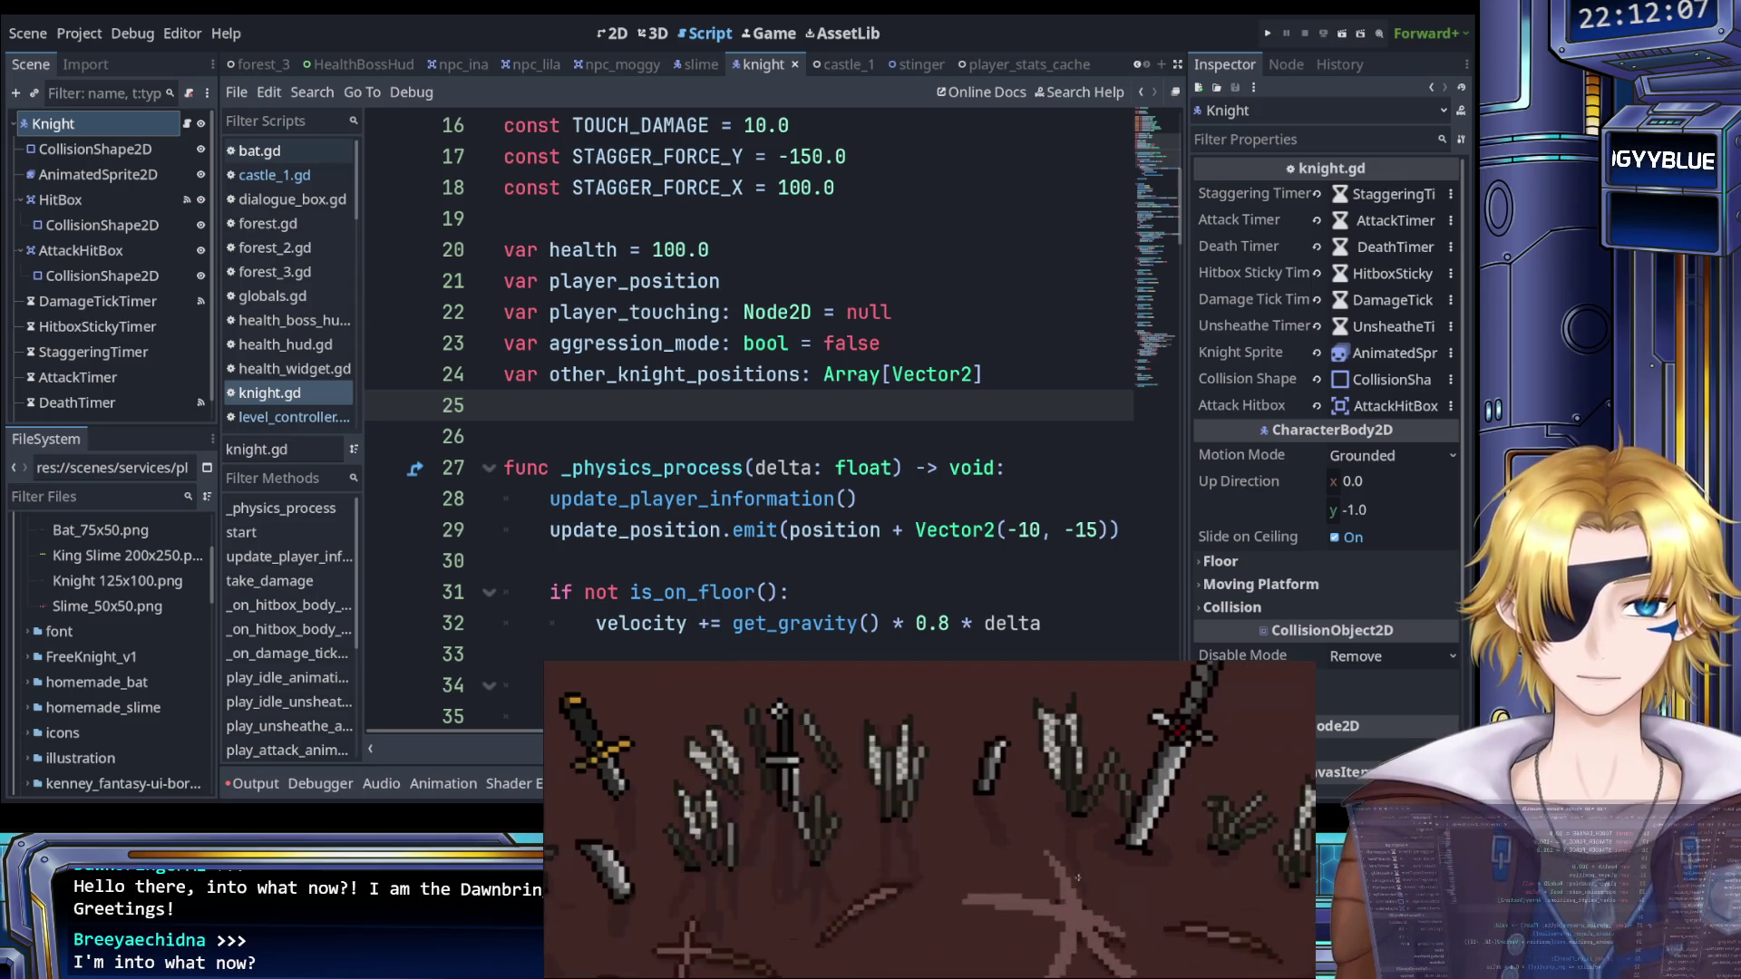
pyautogui.scroll(-3, 1070, 861)
pyautogui.scroll(3, 1083, 851)
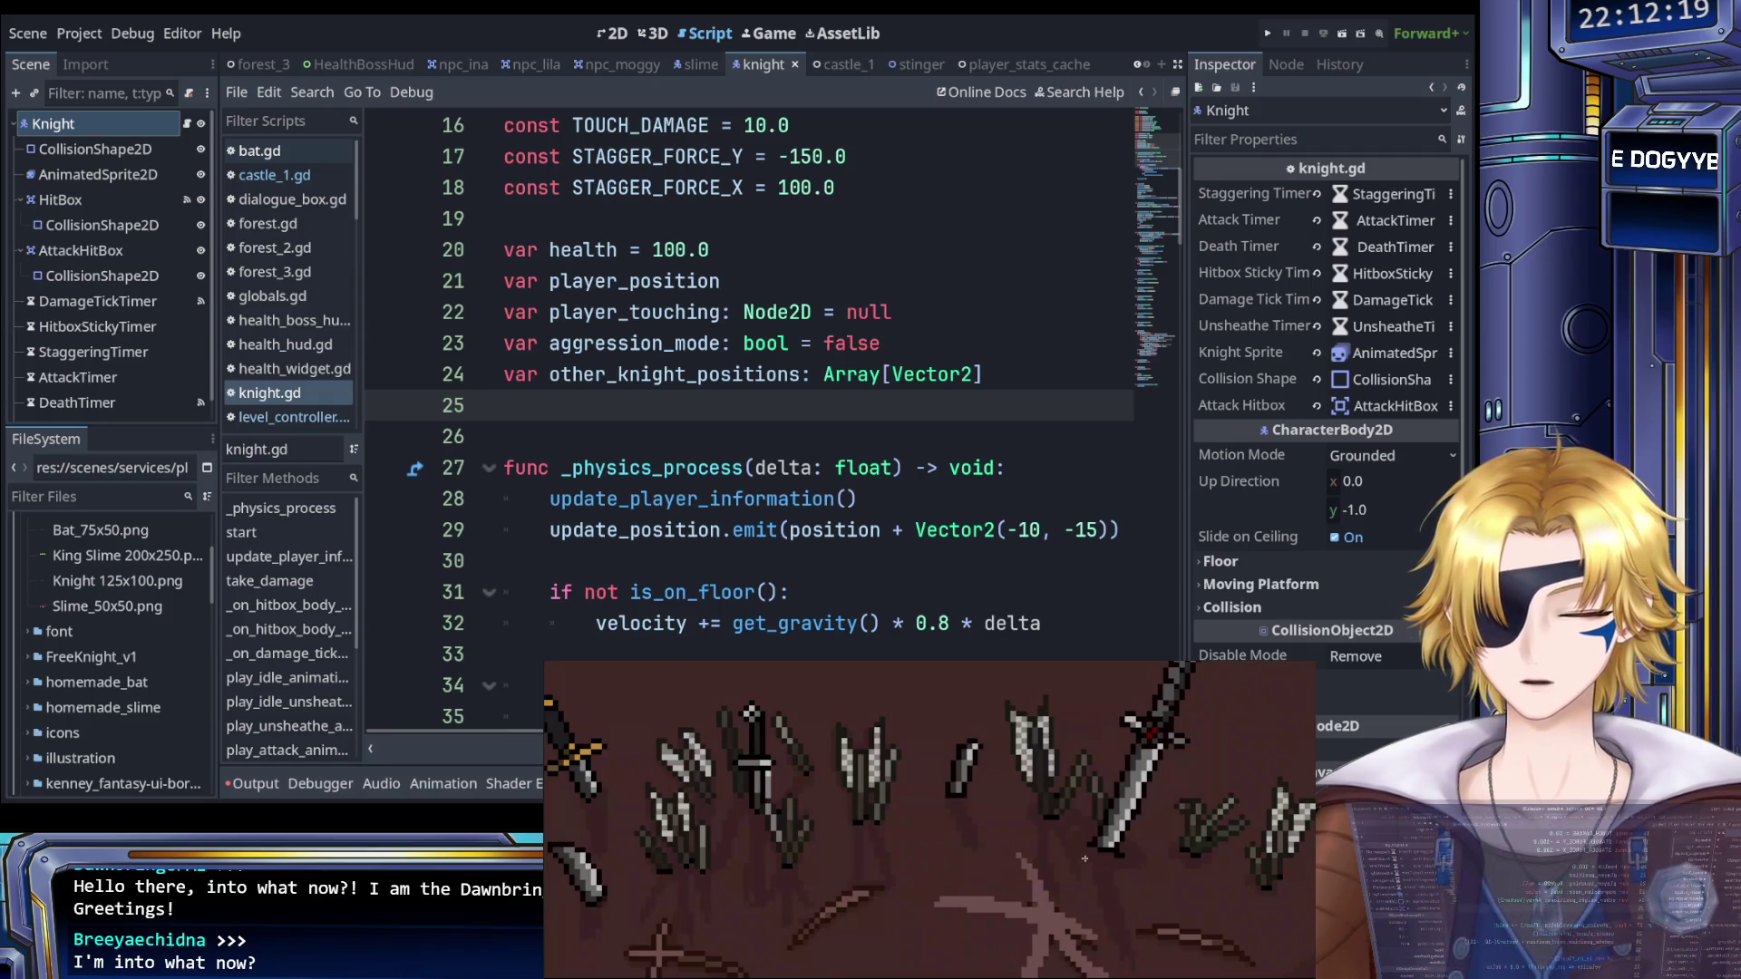
pyautogui.scroll(-3, 1074, 871)
pyautogui.scroll(2, 1061, 834)
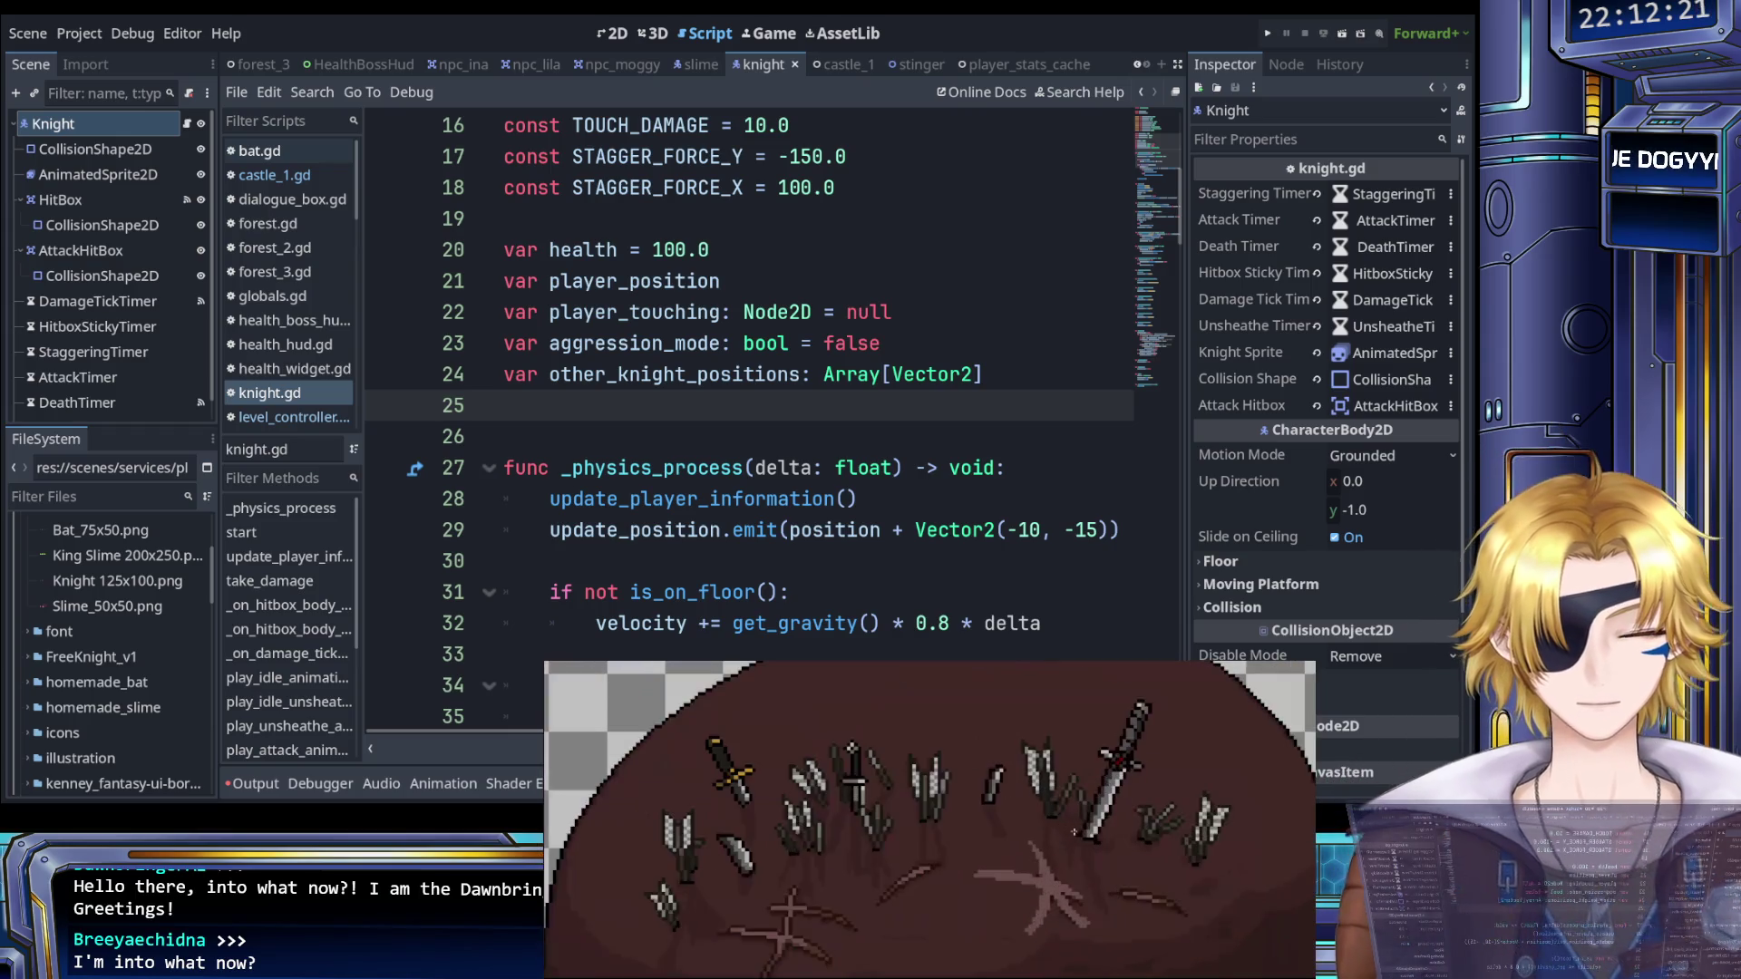
pyautogui.scroll(-3, 1062, 839)
pyautogui.scroll(3, 1079, 864)
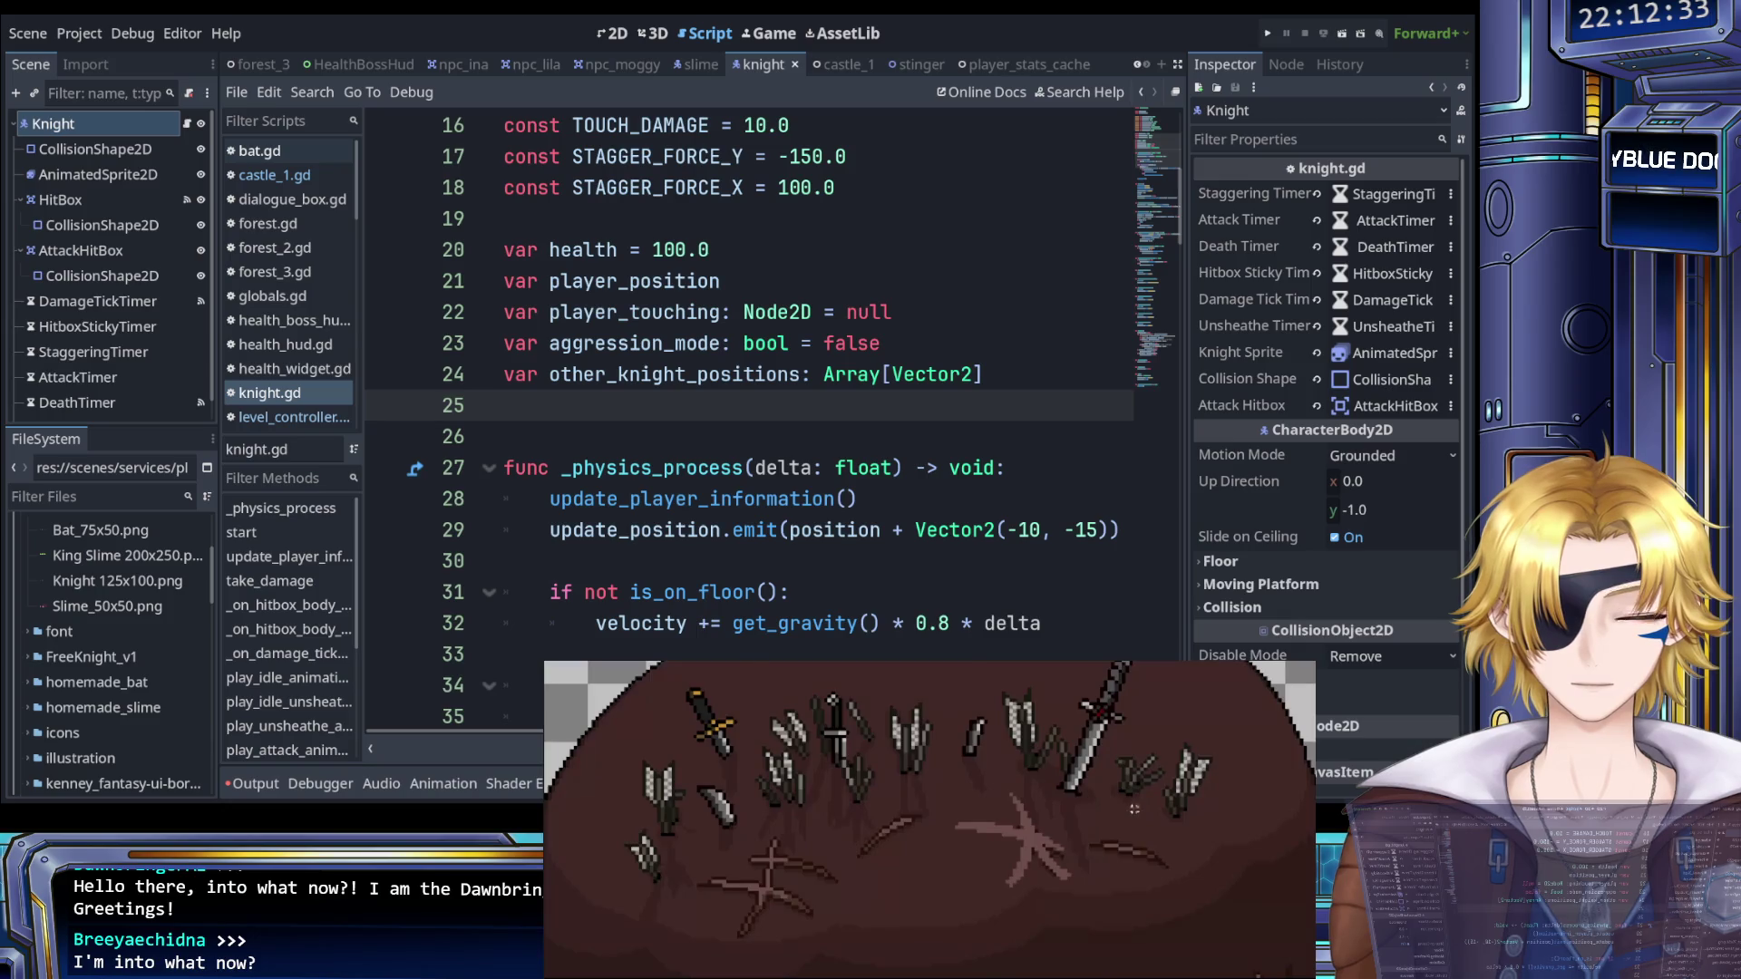
pyautogui.scroll(1, 1122, 798)
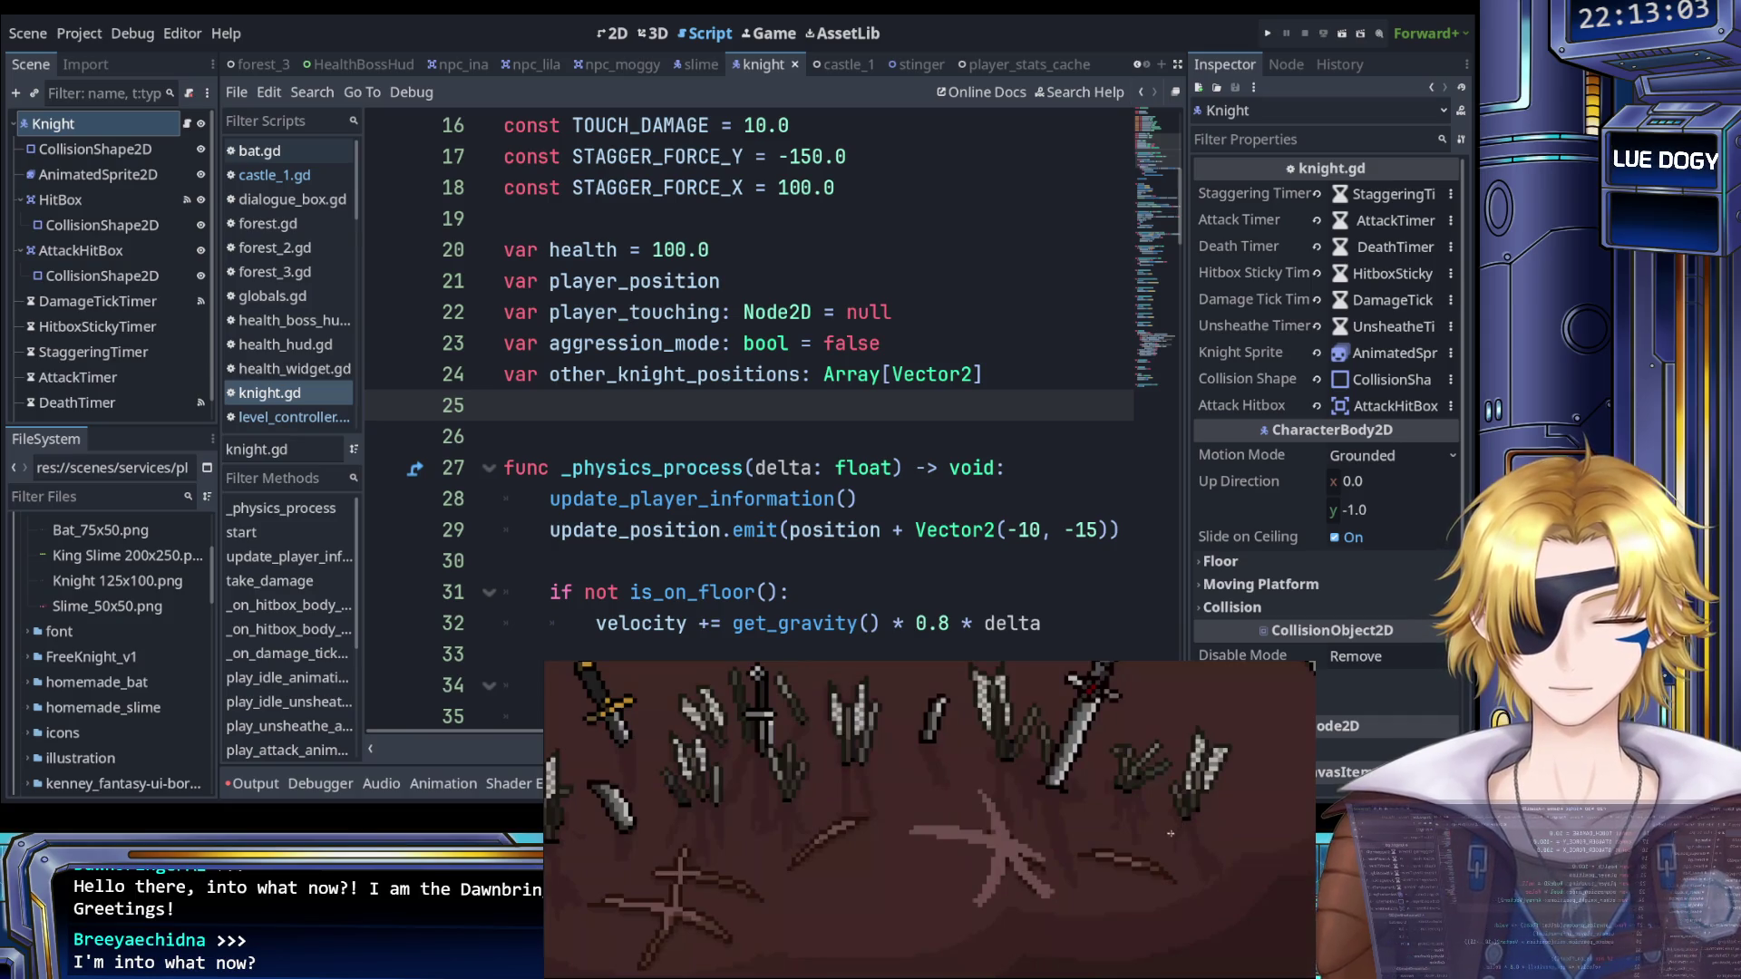
pyautogui.scroll(-5, 1174, 845)
pyautogui.scroll(3, 1176, 889)
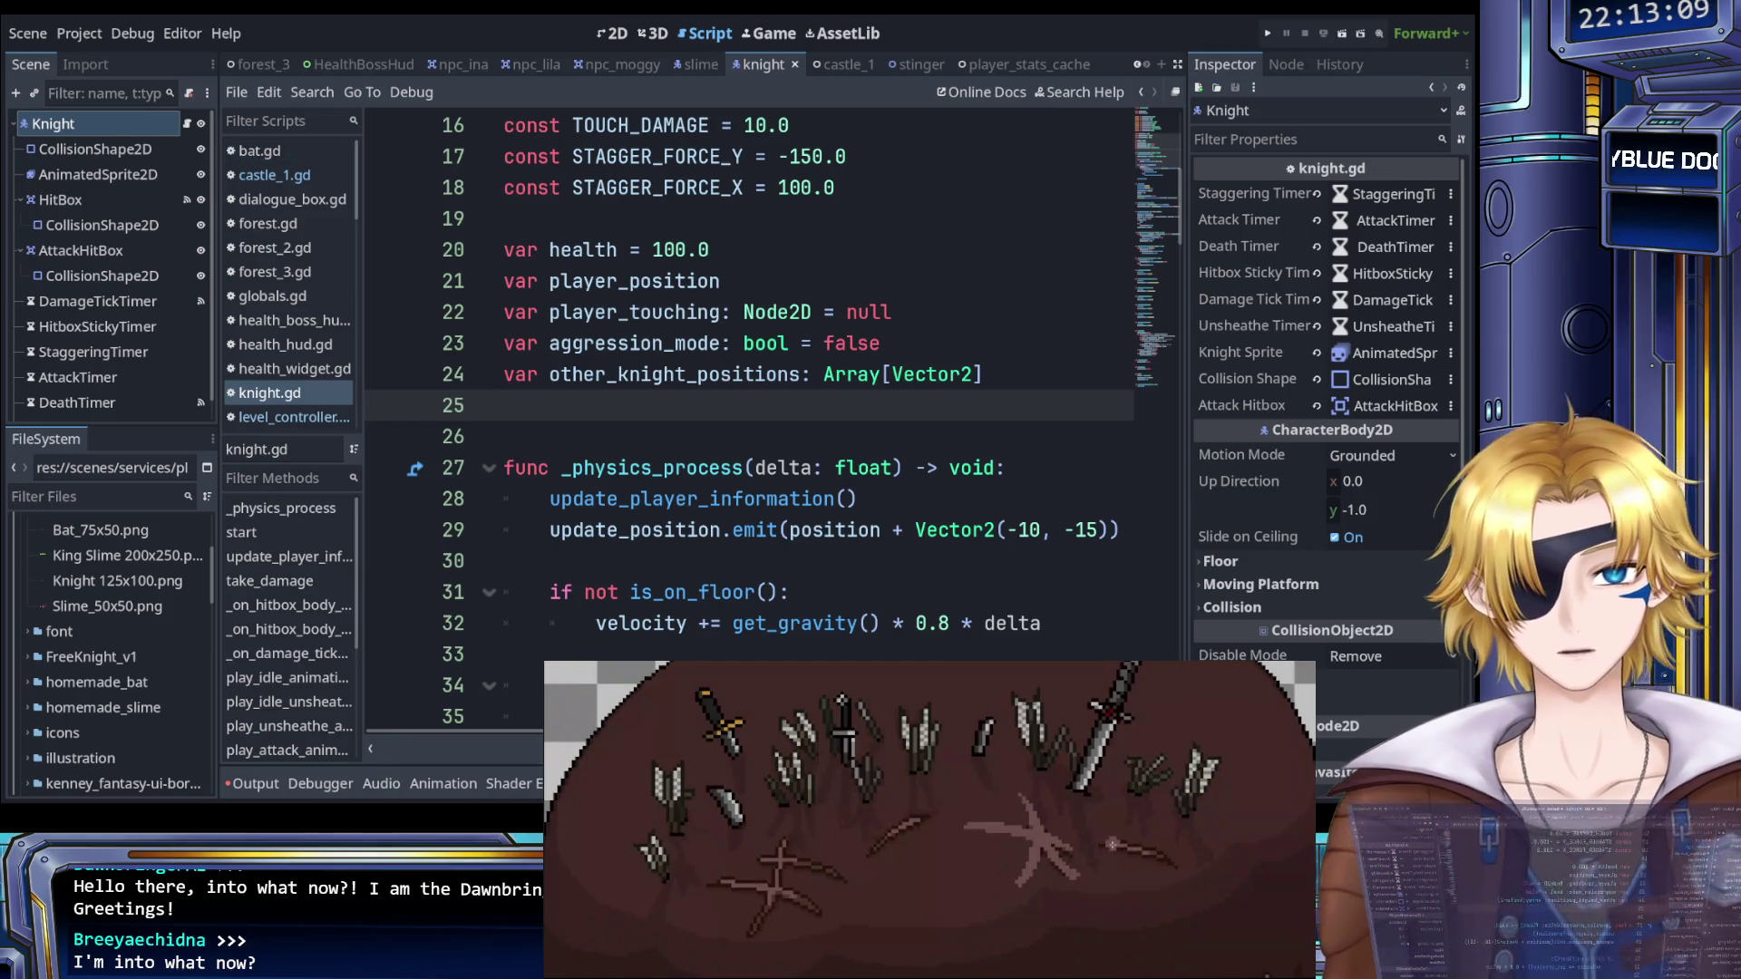
pyautogui.scroll(-1, 1161, 852)
pyautogui.scroll(-1, 1157, 853)
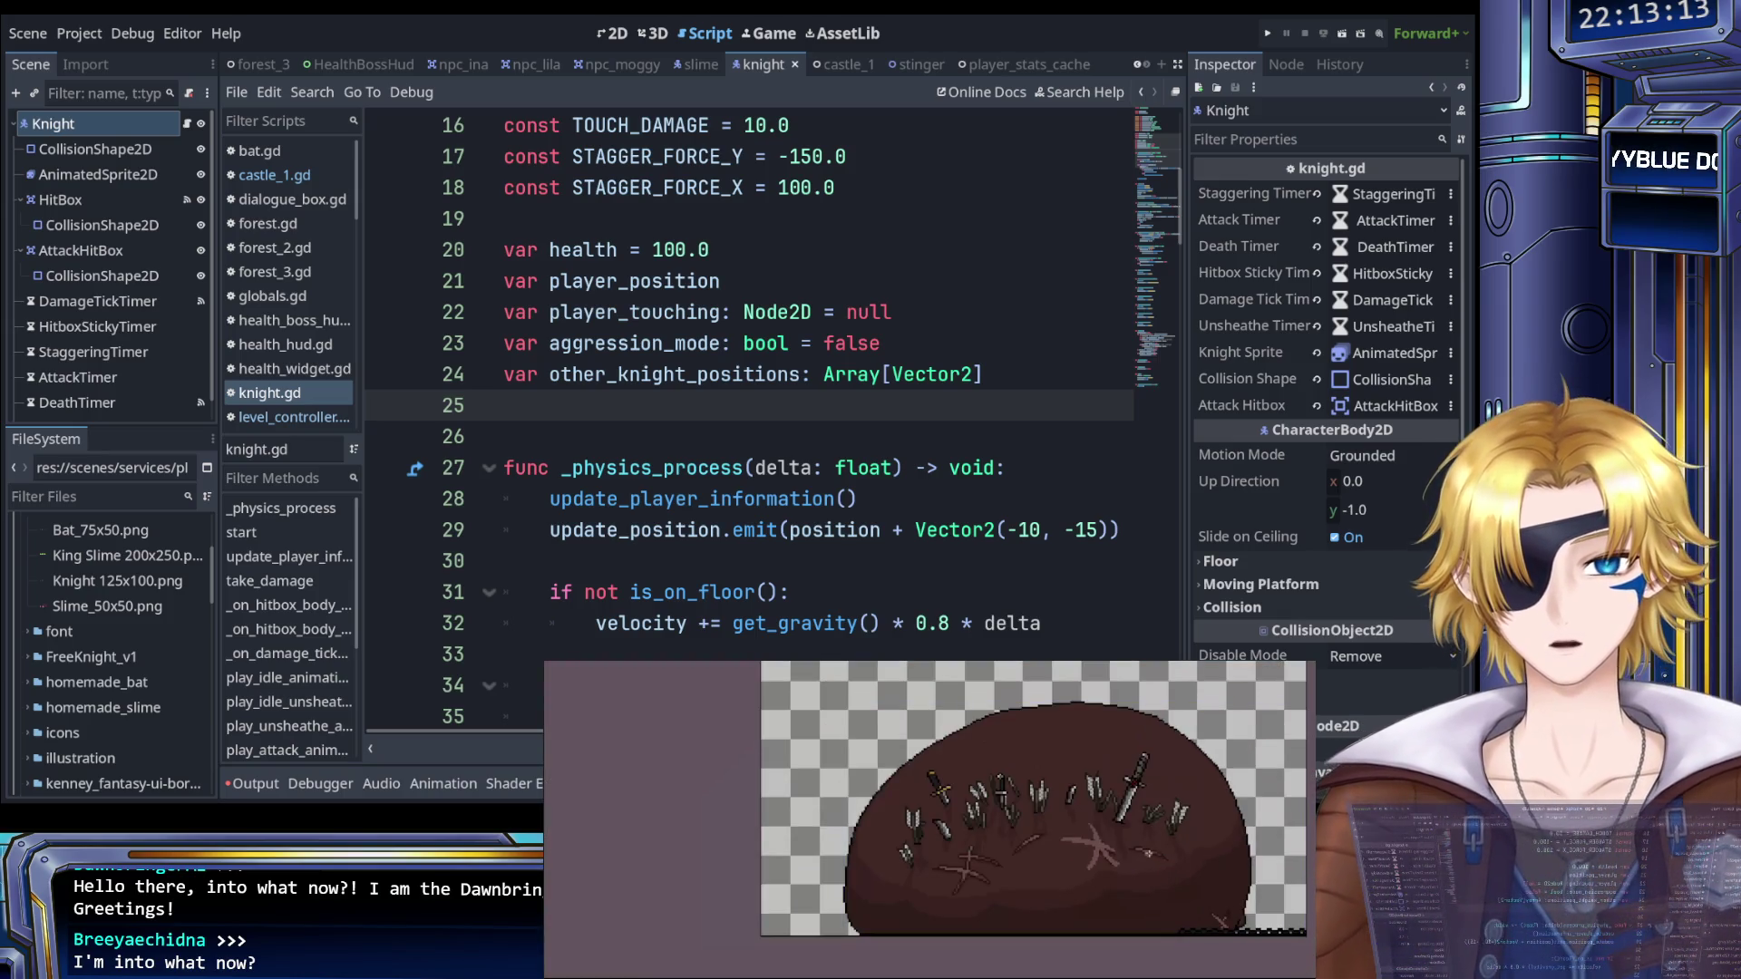
pyautogui.moveTo(1131, 846); pyautogui.dragTo(1184, 864)
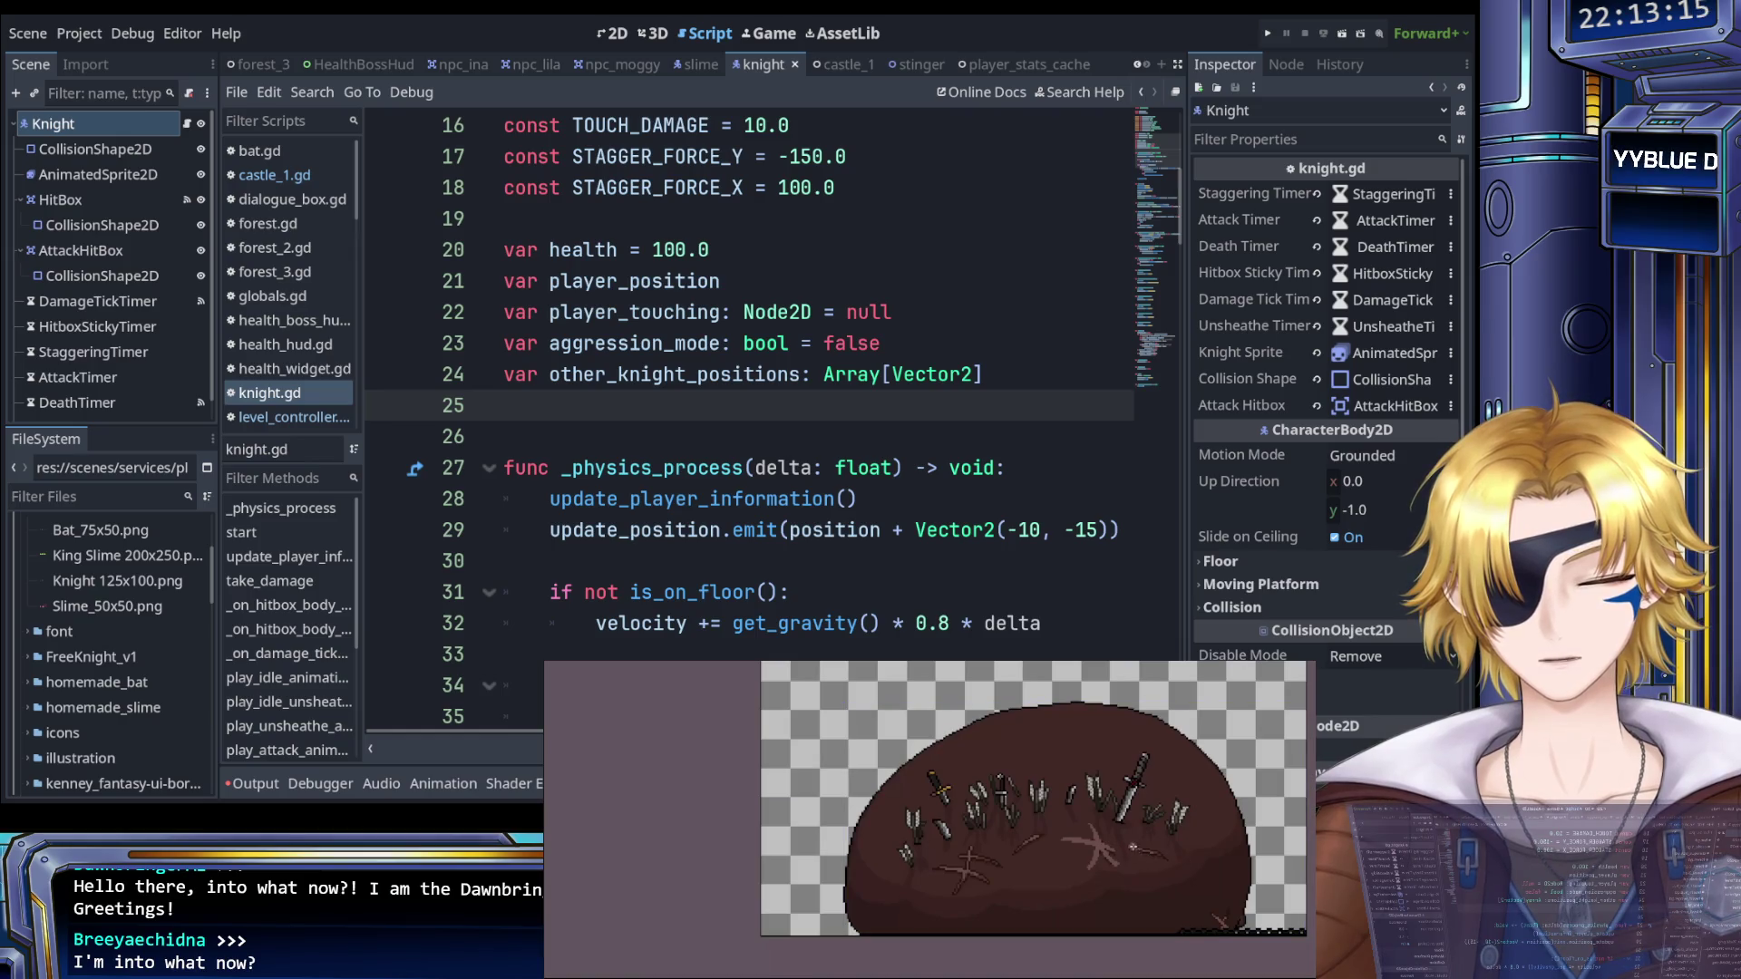
pyautogui.scroll(1, 1052, 825)
pyautogui.moveTo(1051, 822); pyautogui.dragTo(1000, 851)
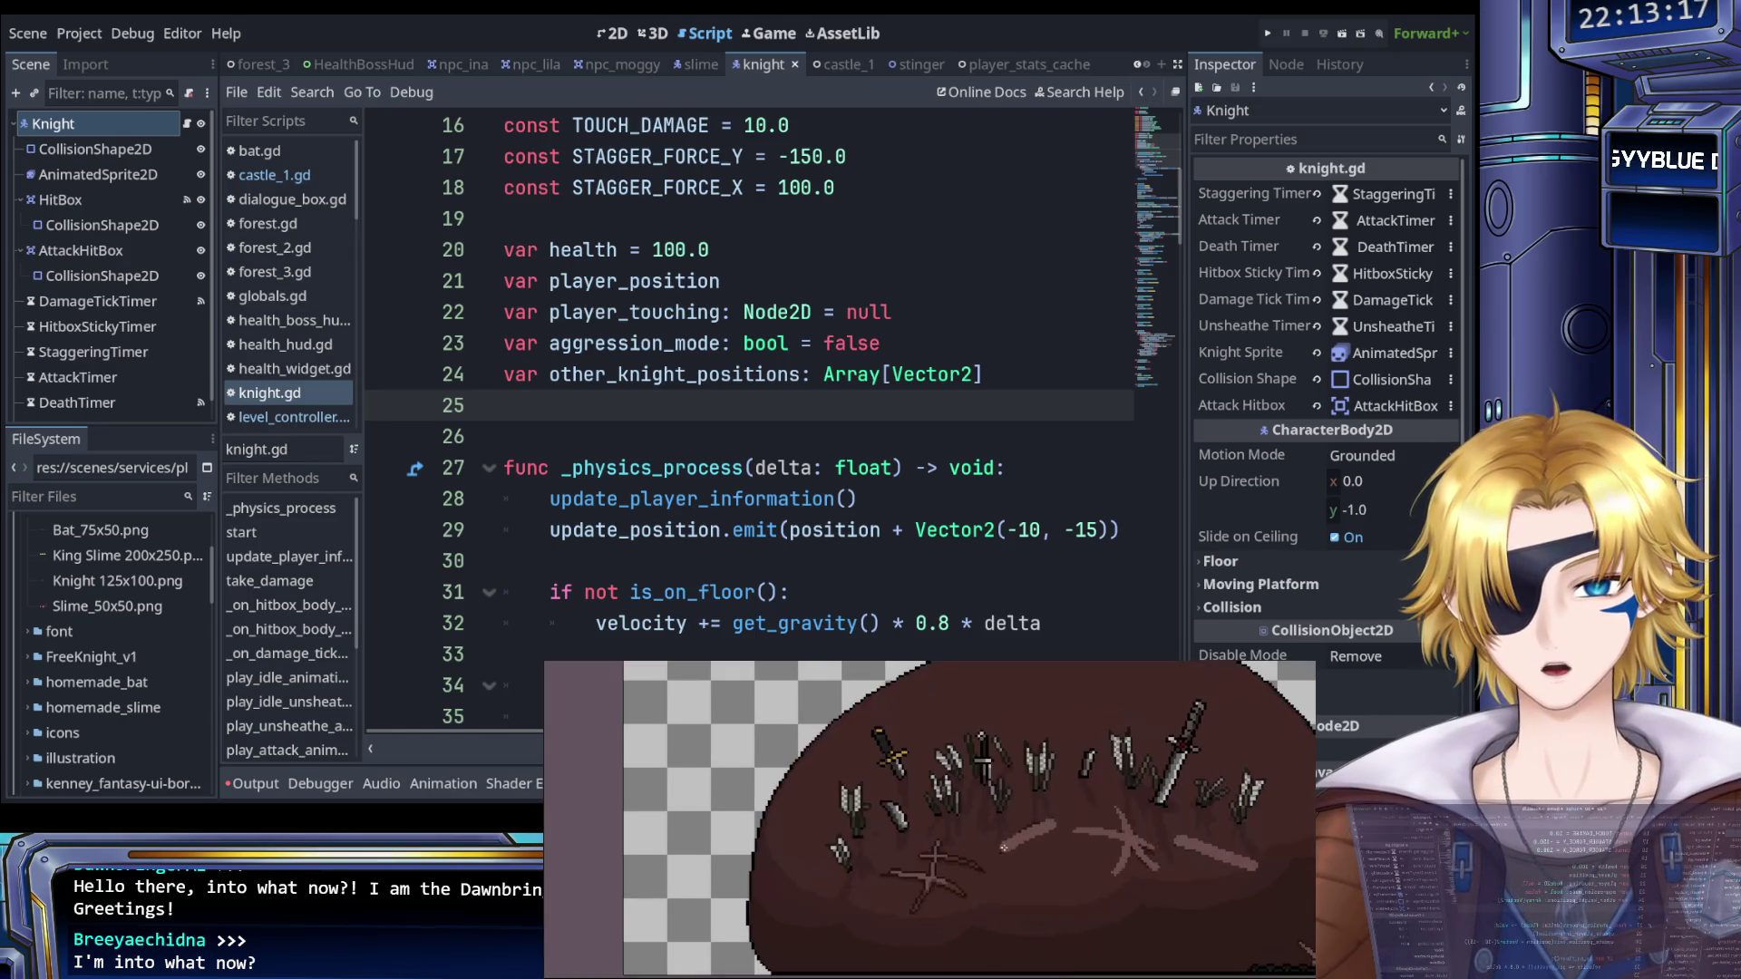
pyautogui.moveTo(878, 878)
pyautogui.mouseDown()
pyautogui.moveTo(963, 894)
pyautogui.moveTo(907, 910)
pyautogui.mouseUp()
pyautogui.moveTo(940, 840); pyautogui.dragTo(904, 929)
pyautogui.moveTo(918, 854); pyautogui.dragTo(969, 871)
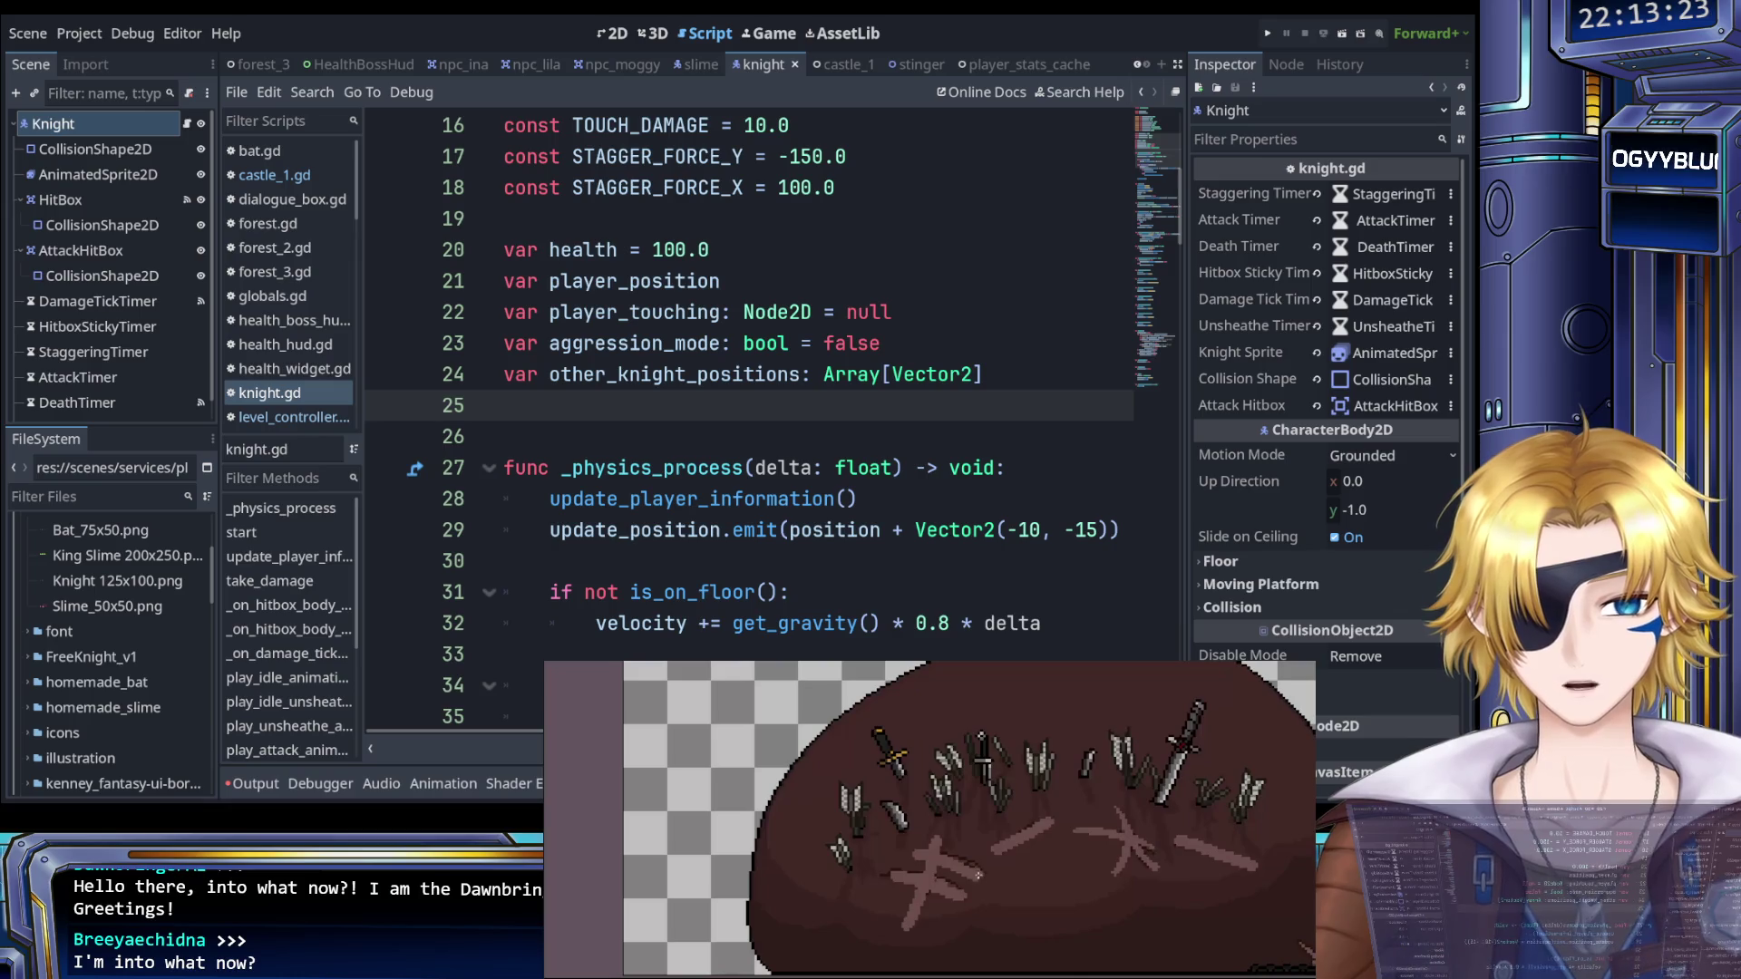
pyautogui.scroll(-5, 972, 872)
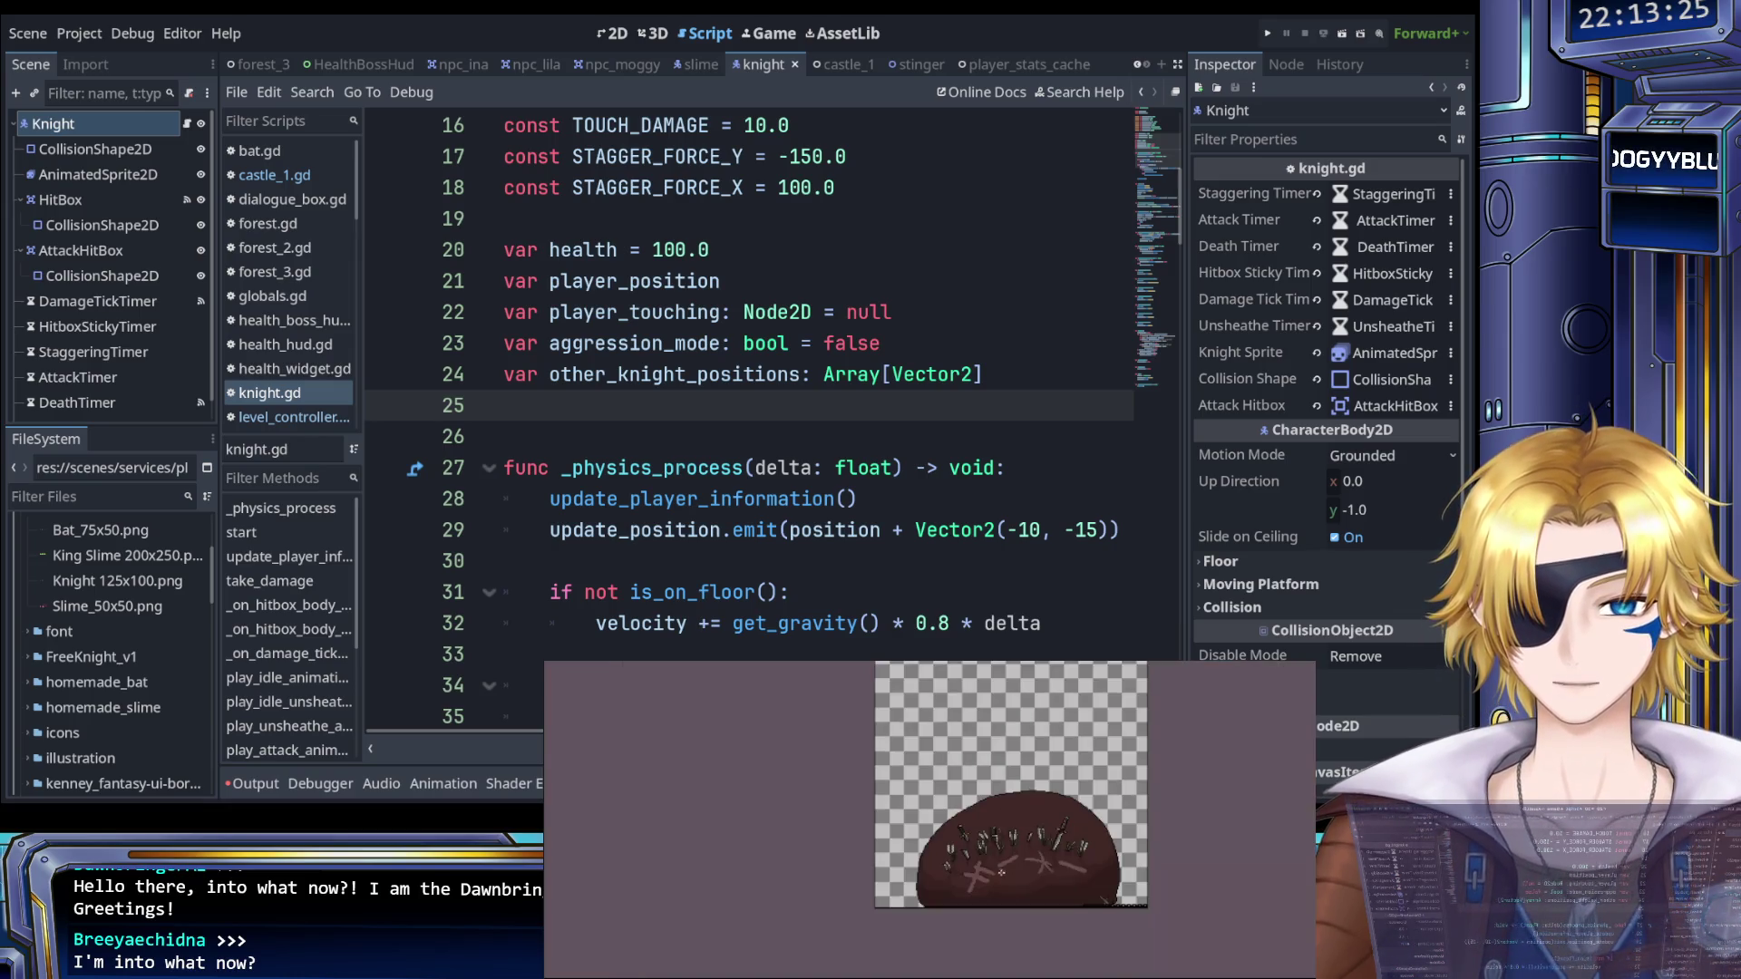
pyautogui.scroll(3, 989, 852)
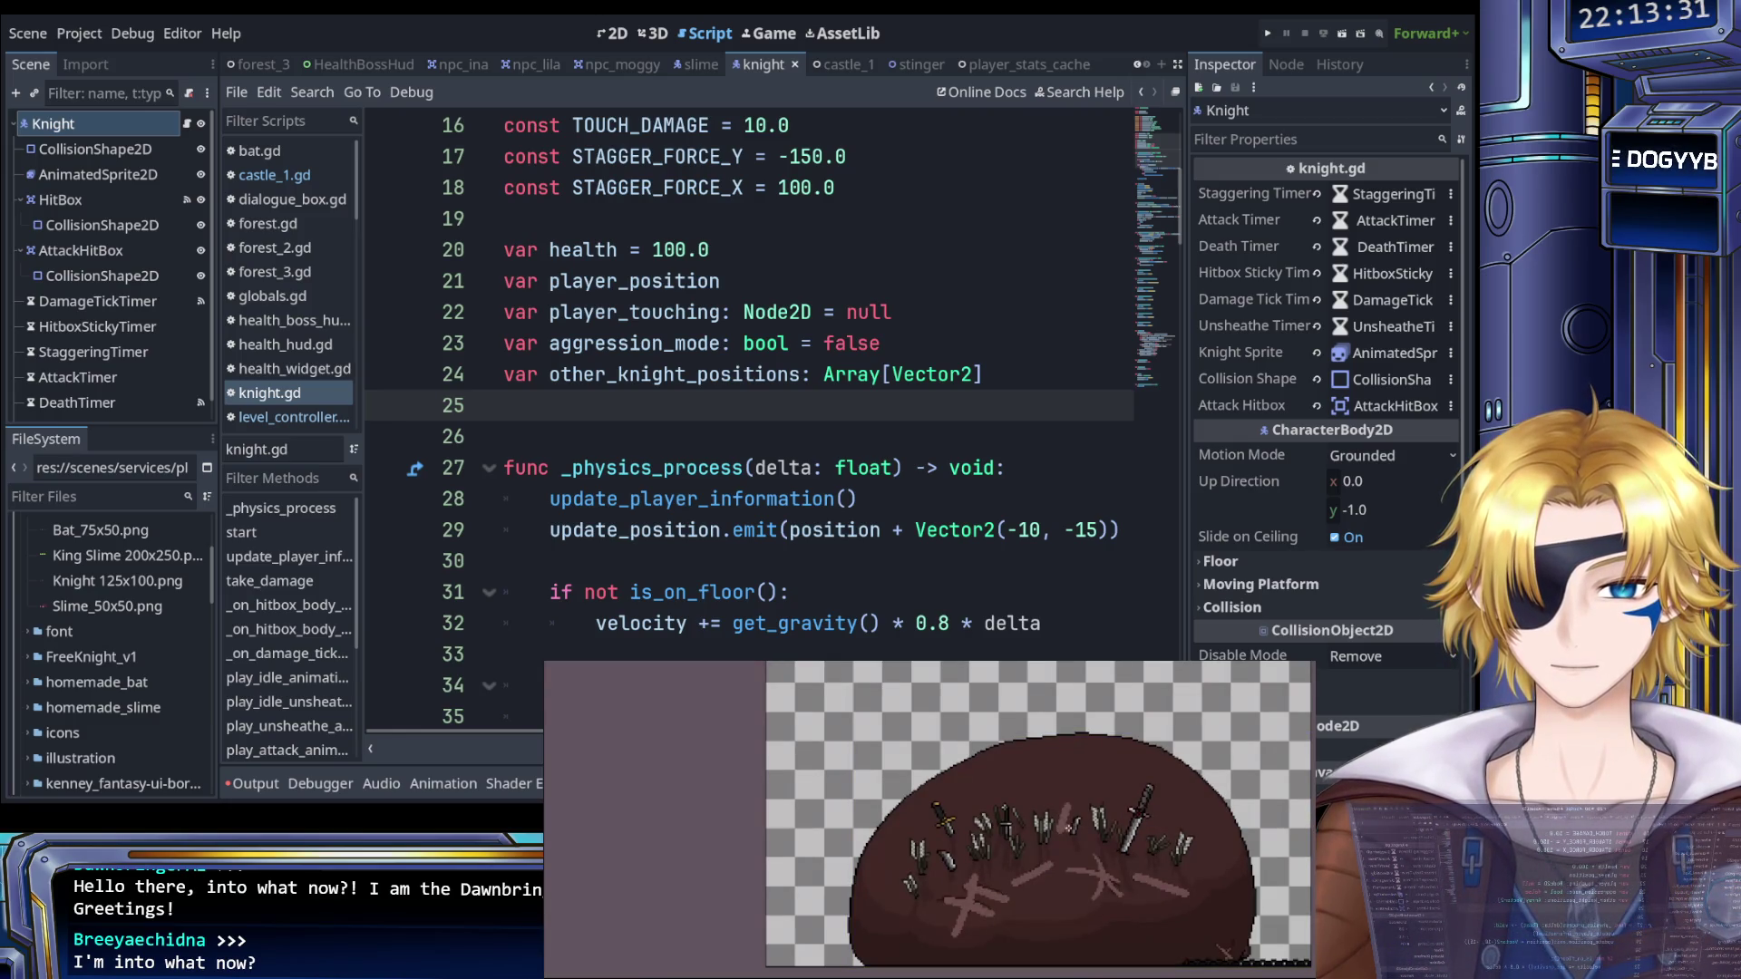
pyautogui.scroll(3, 979, 812)
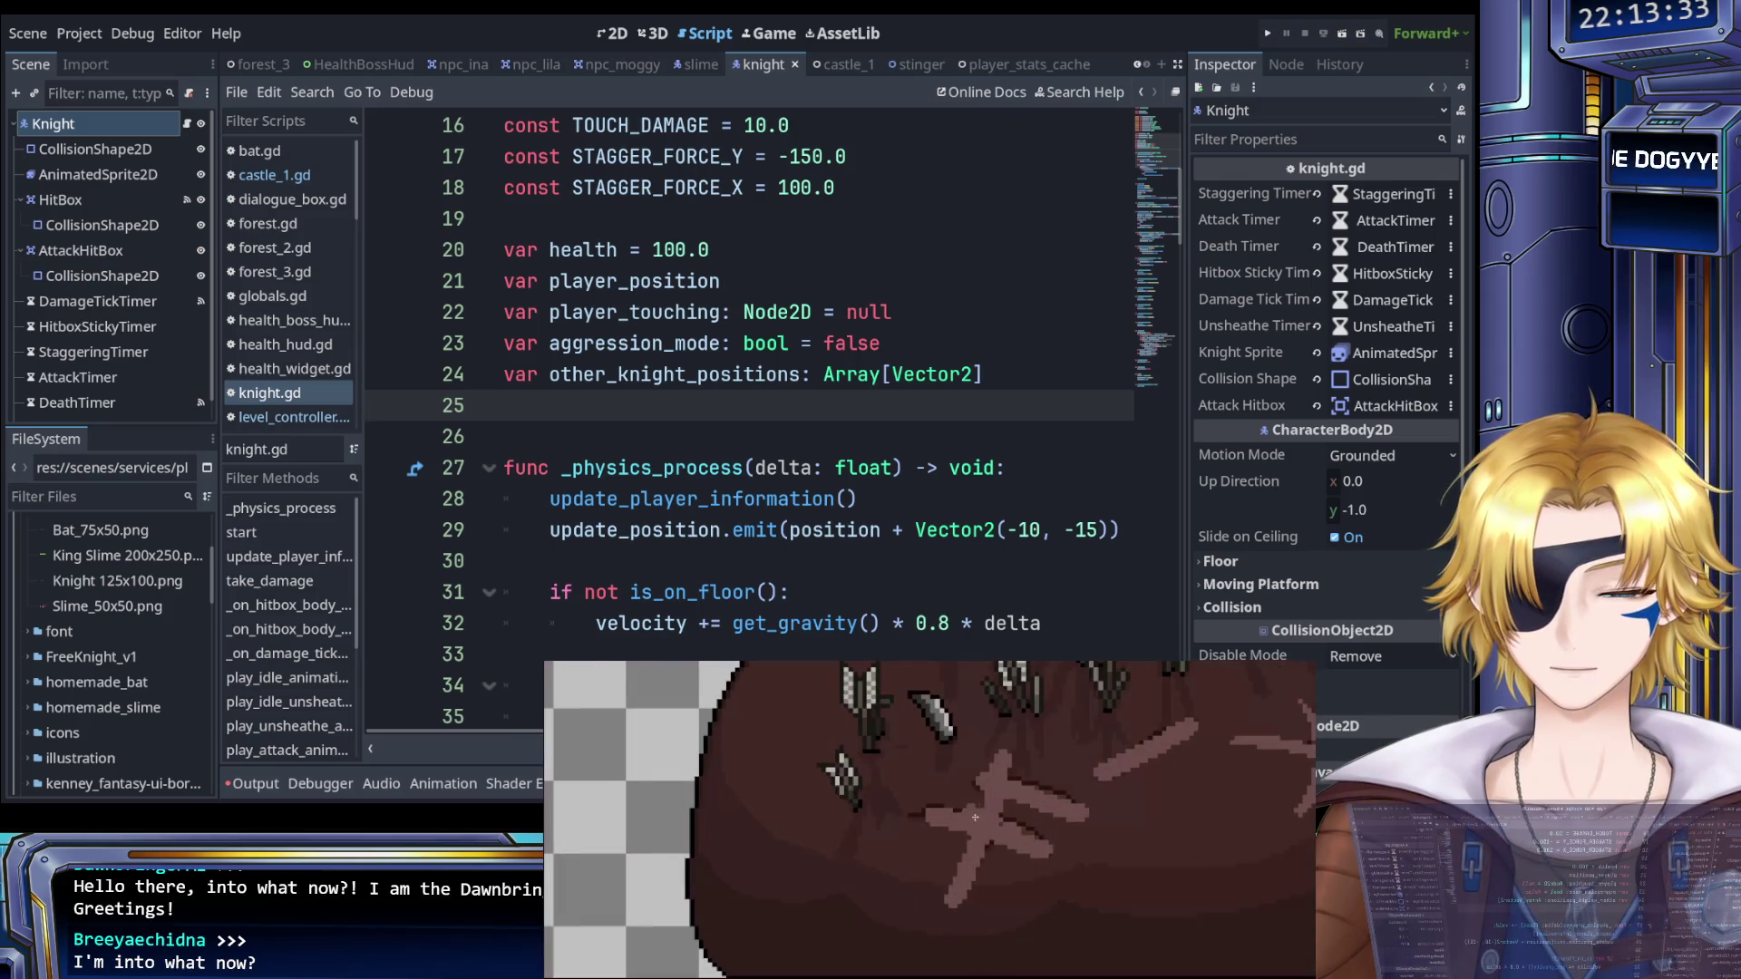